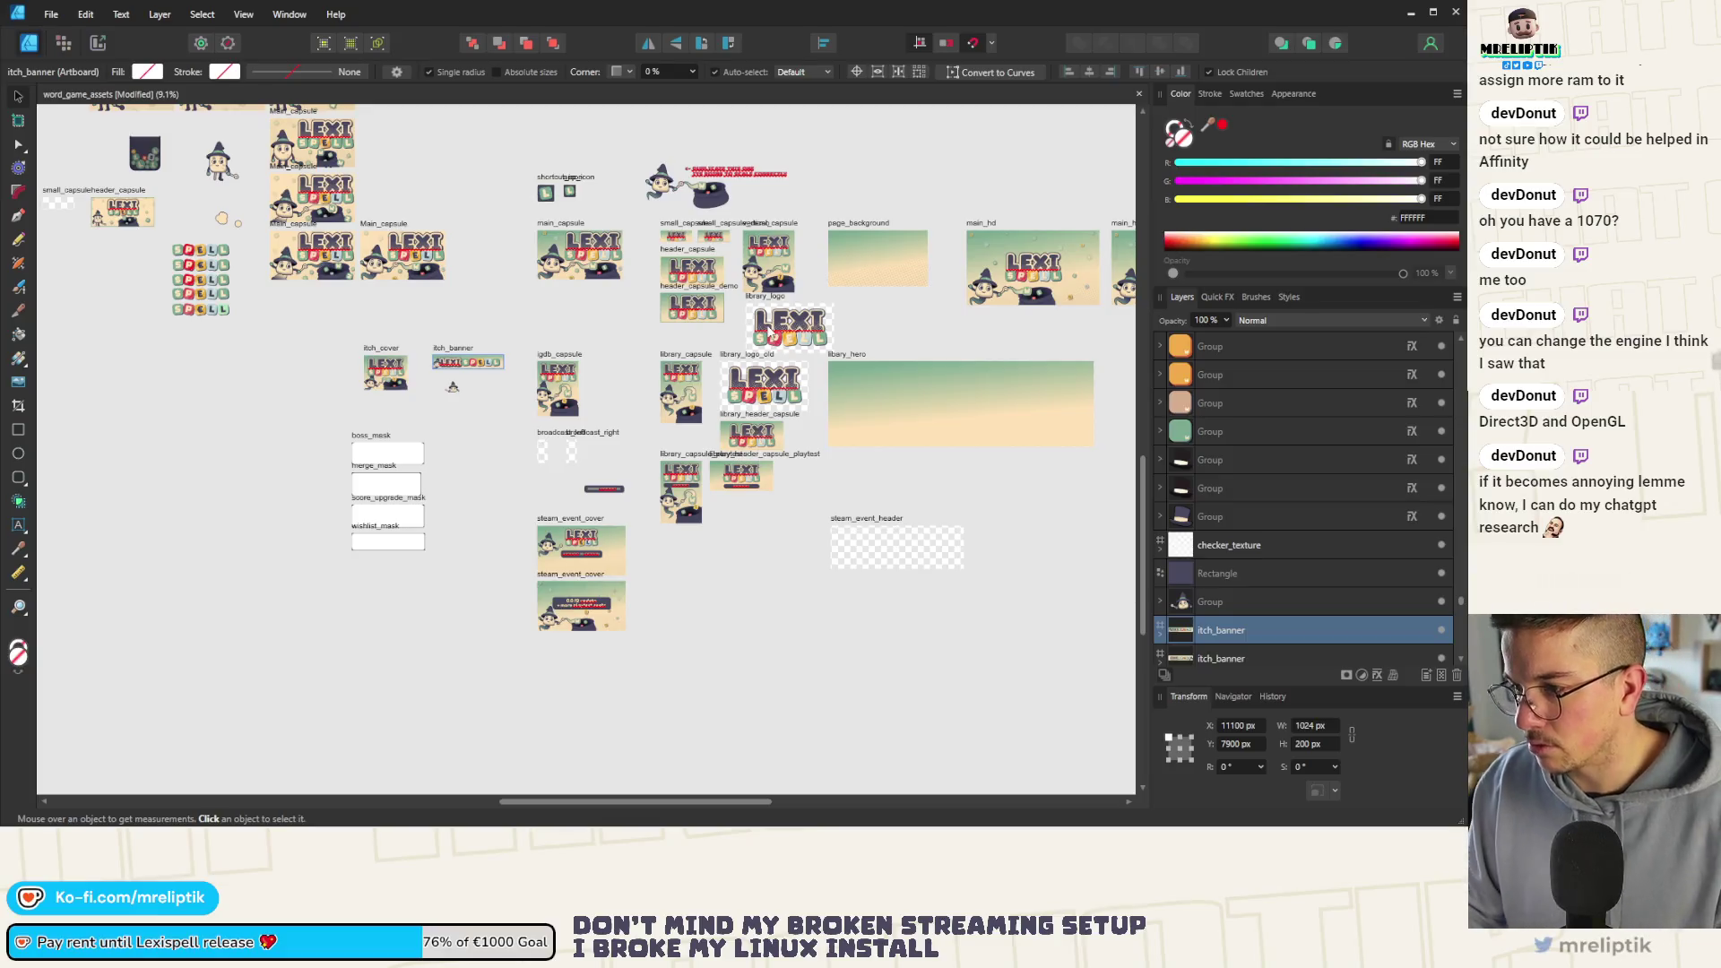
scroll(787, 357, up, 1)
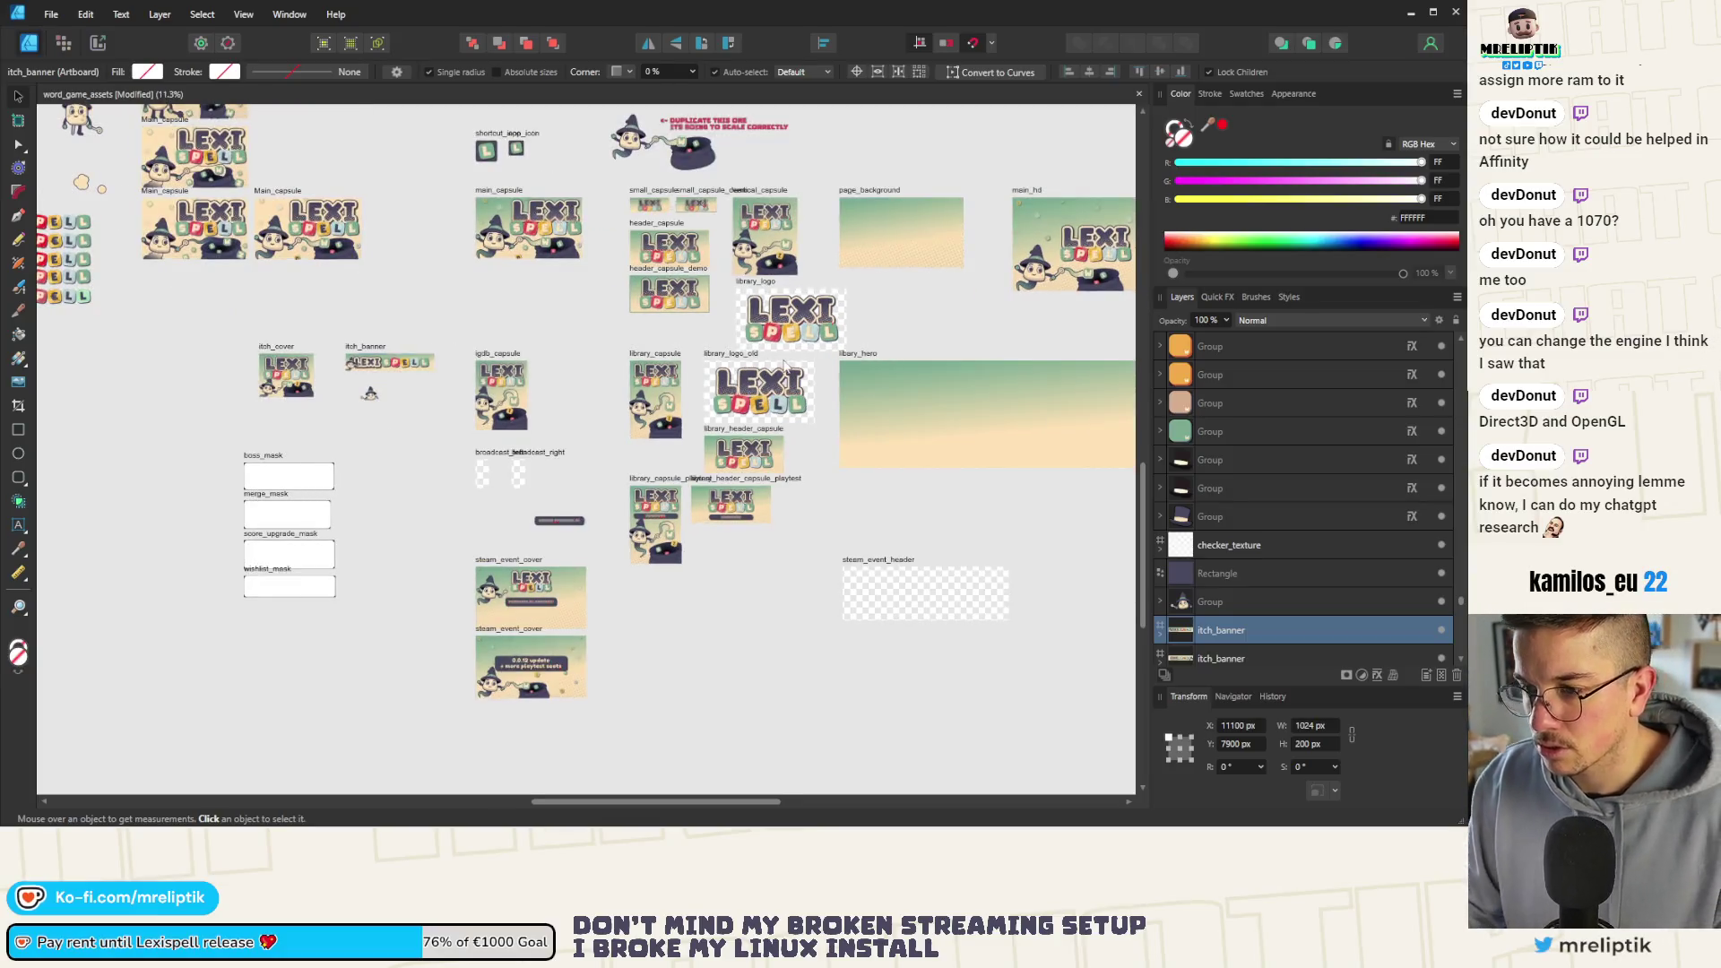
scroll(786, 358, up, 1)
scroll(786, 364, up, 1)
scroll(782, 371, up, 1)
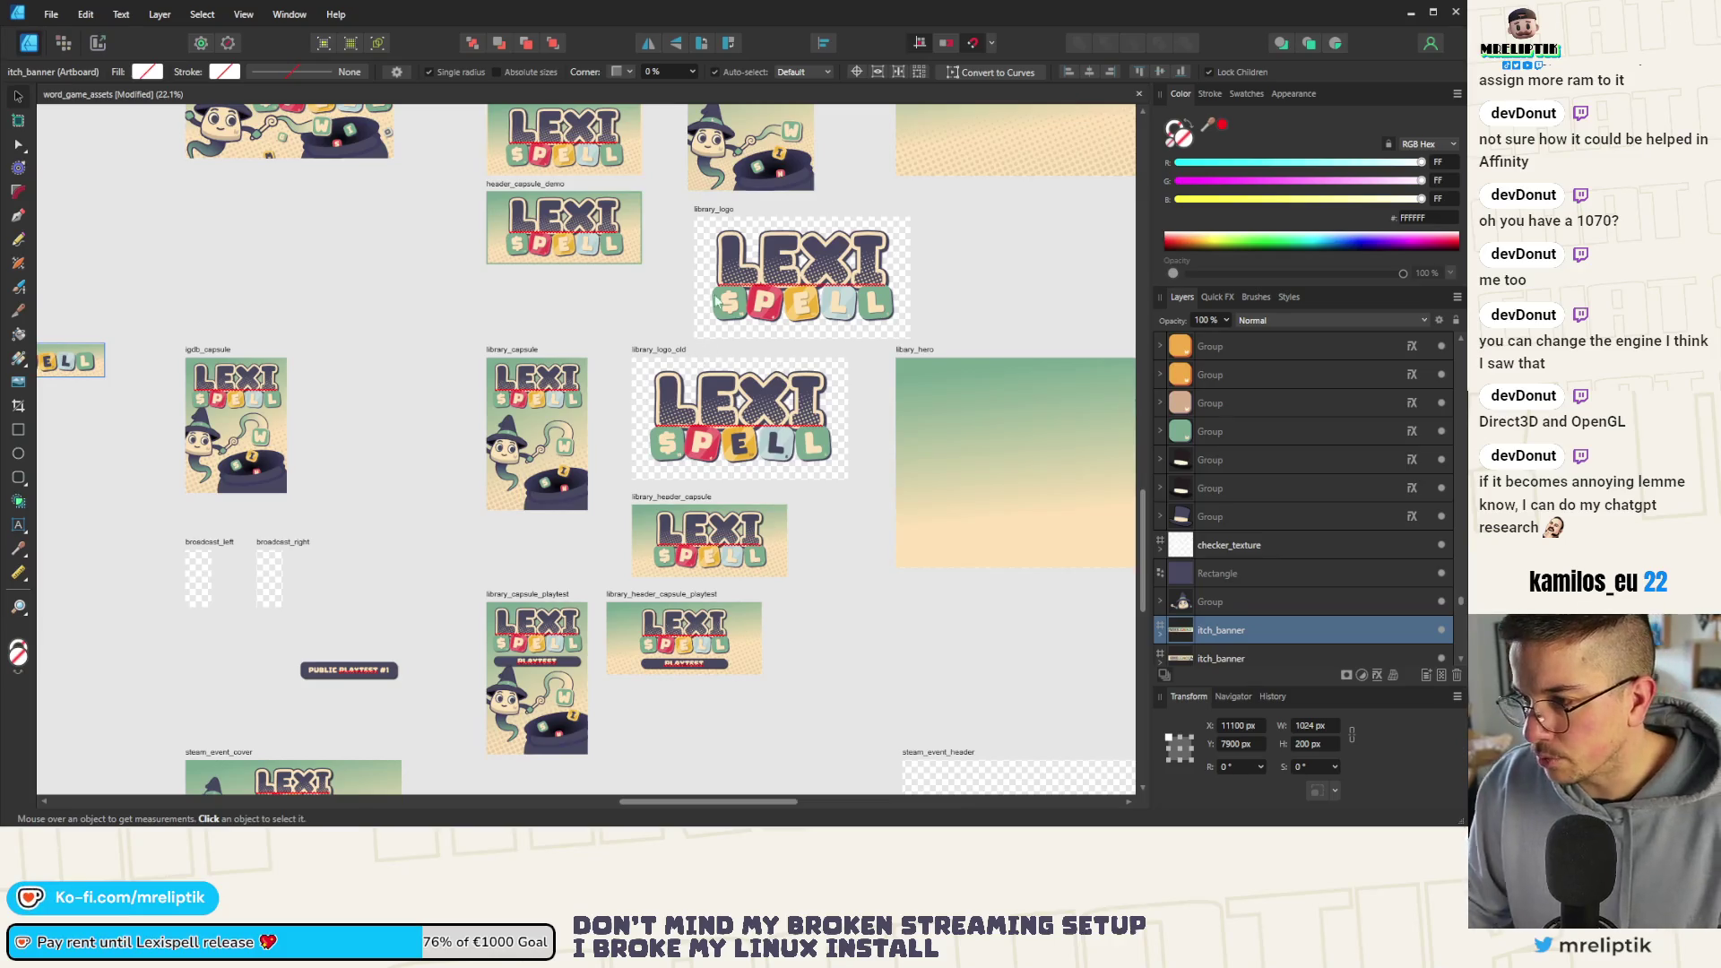
scroll(734, 255, down, 3)
scroll(525, 304, up, 3)
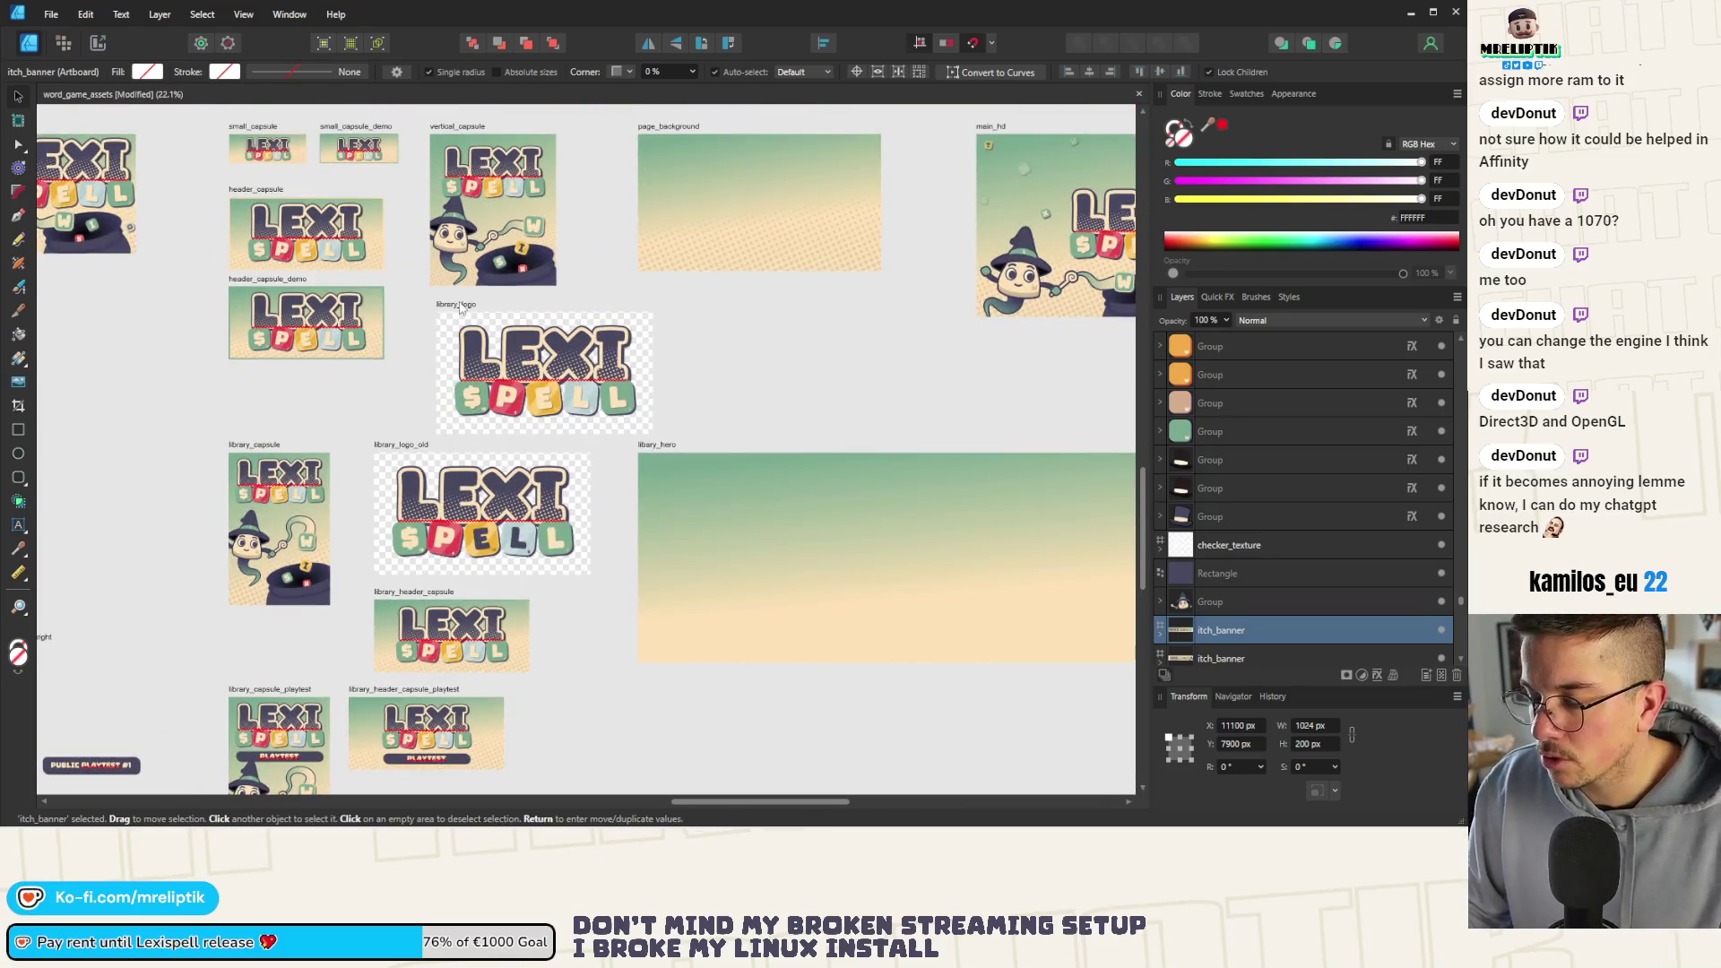
Duplicate the library_logo artboard, placing the copy beside the original on its right
click(459, 307)
scroll(552, 344, up, 1)
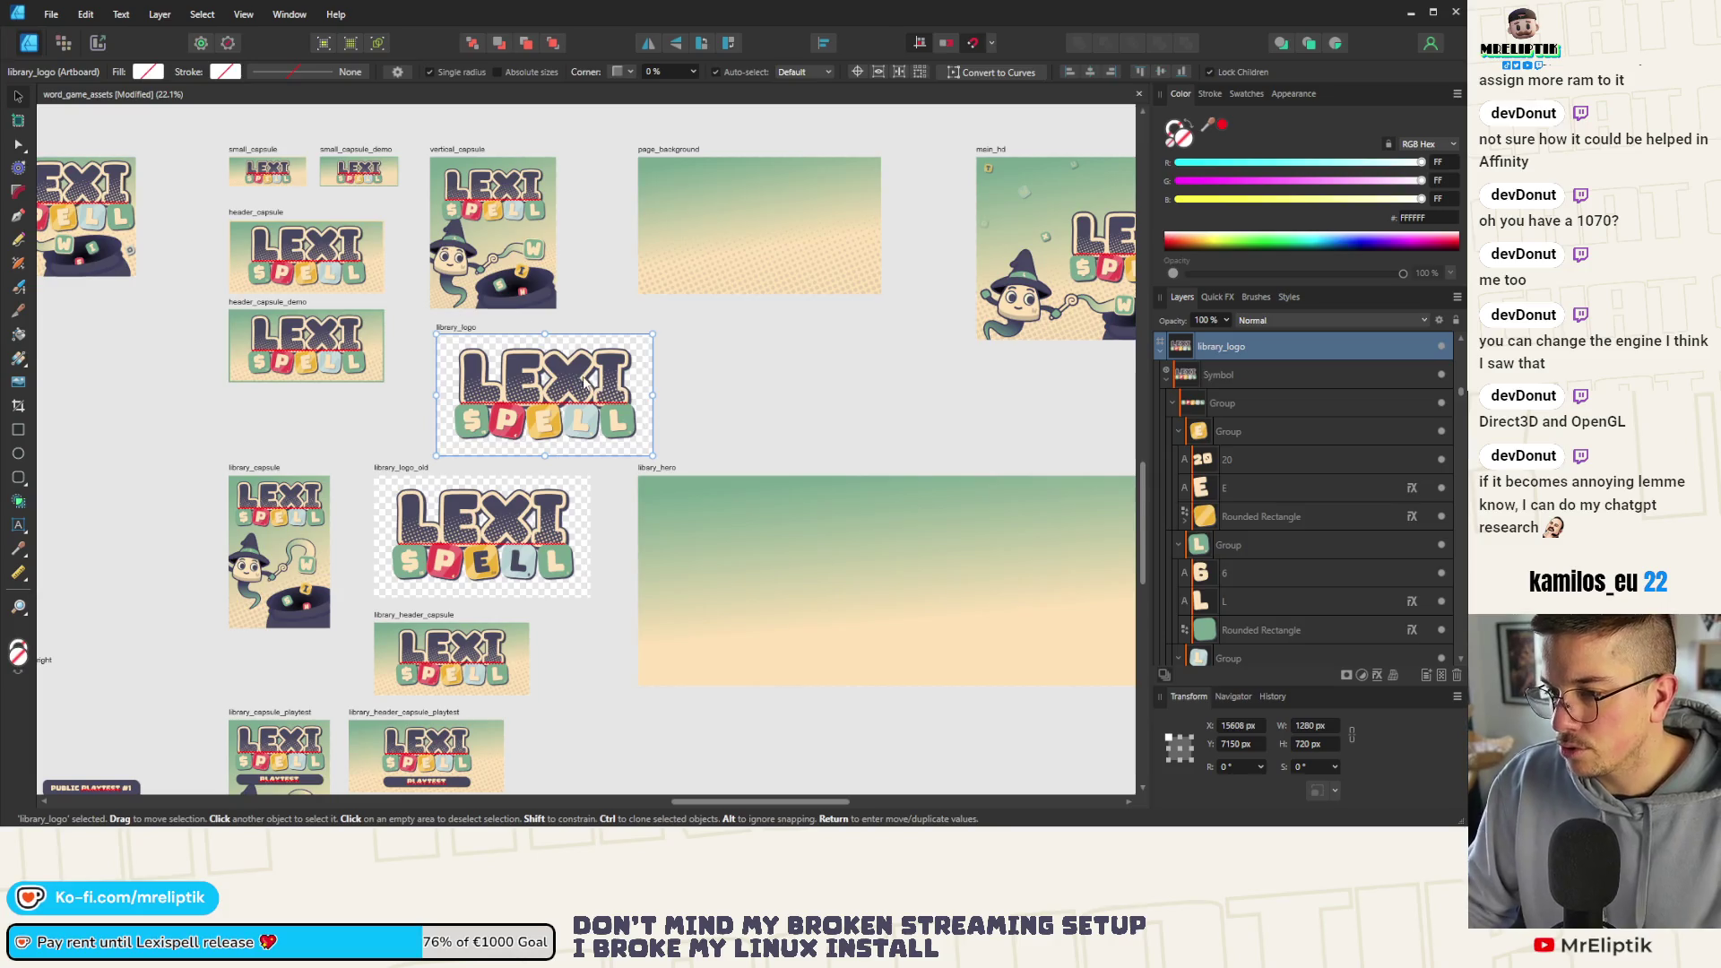
click(540, 364)
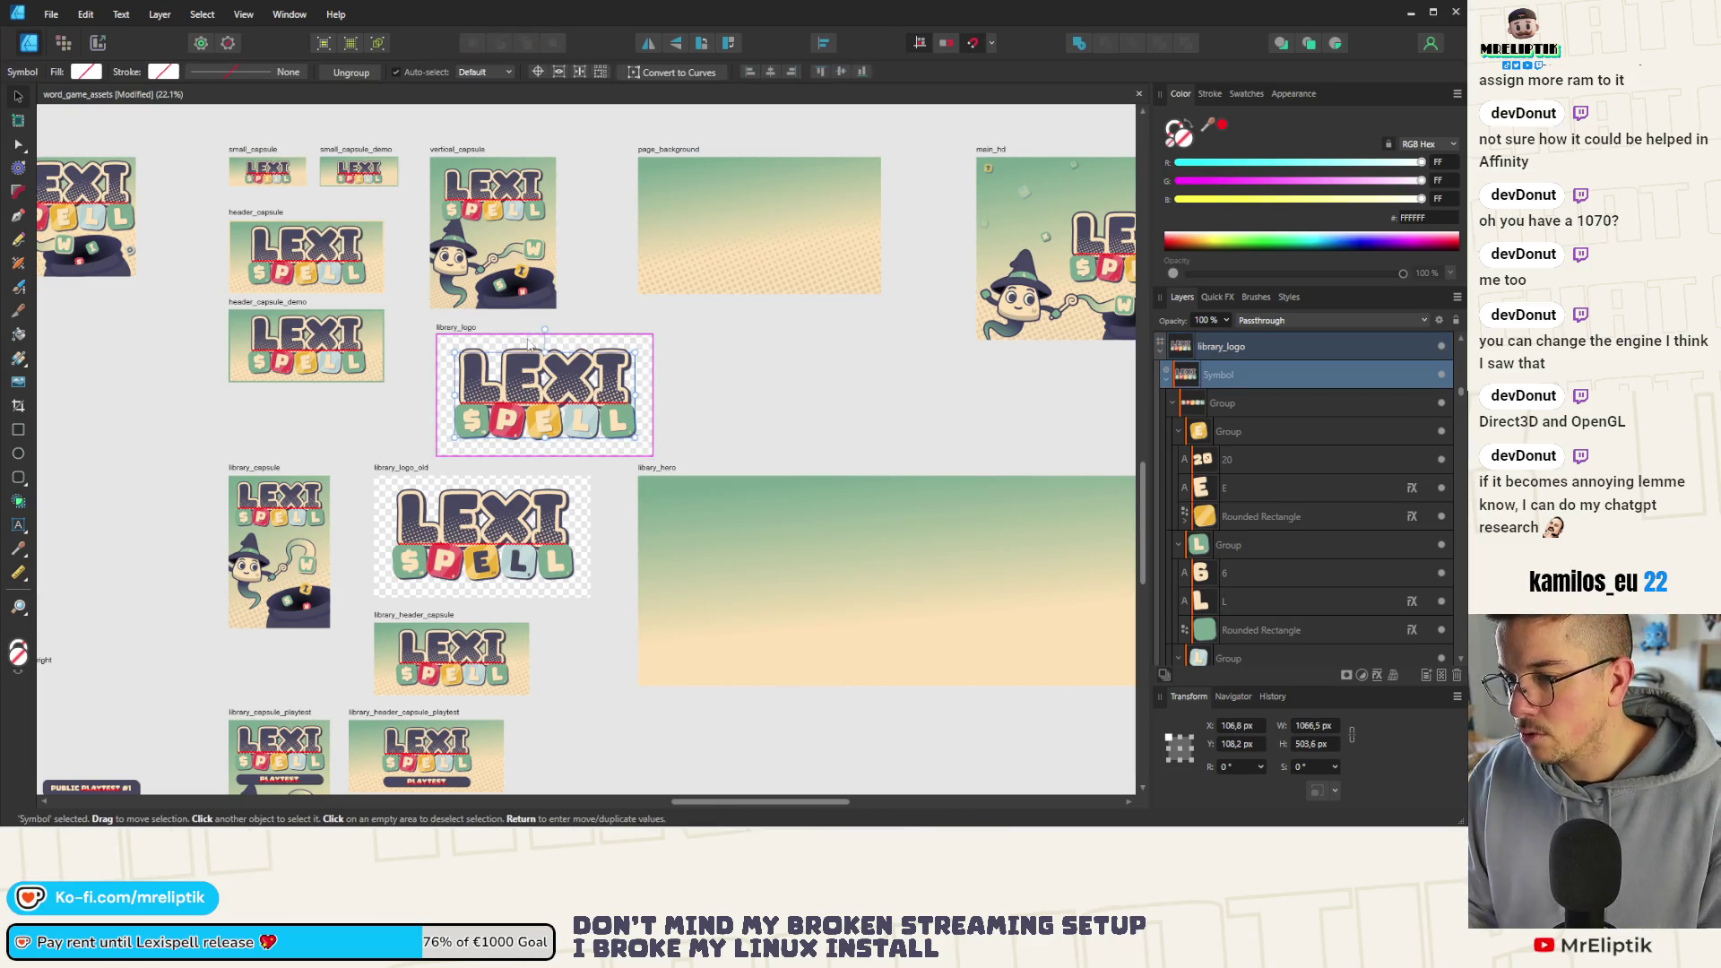
click(1164, 390)
scroll(413, 371, down, 2)
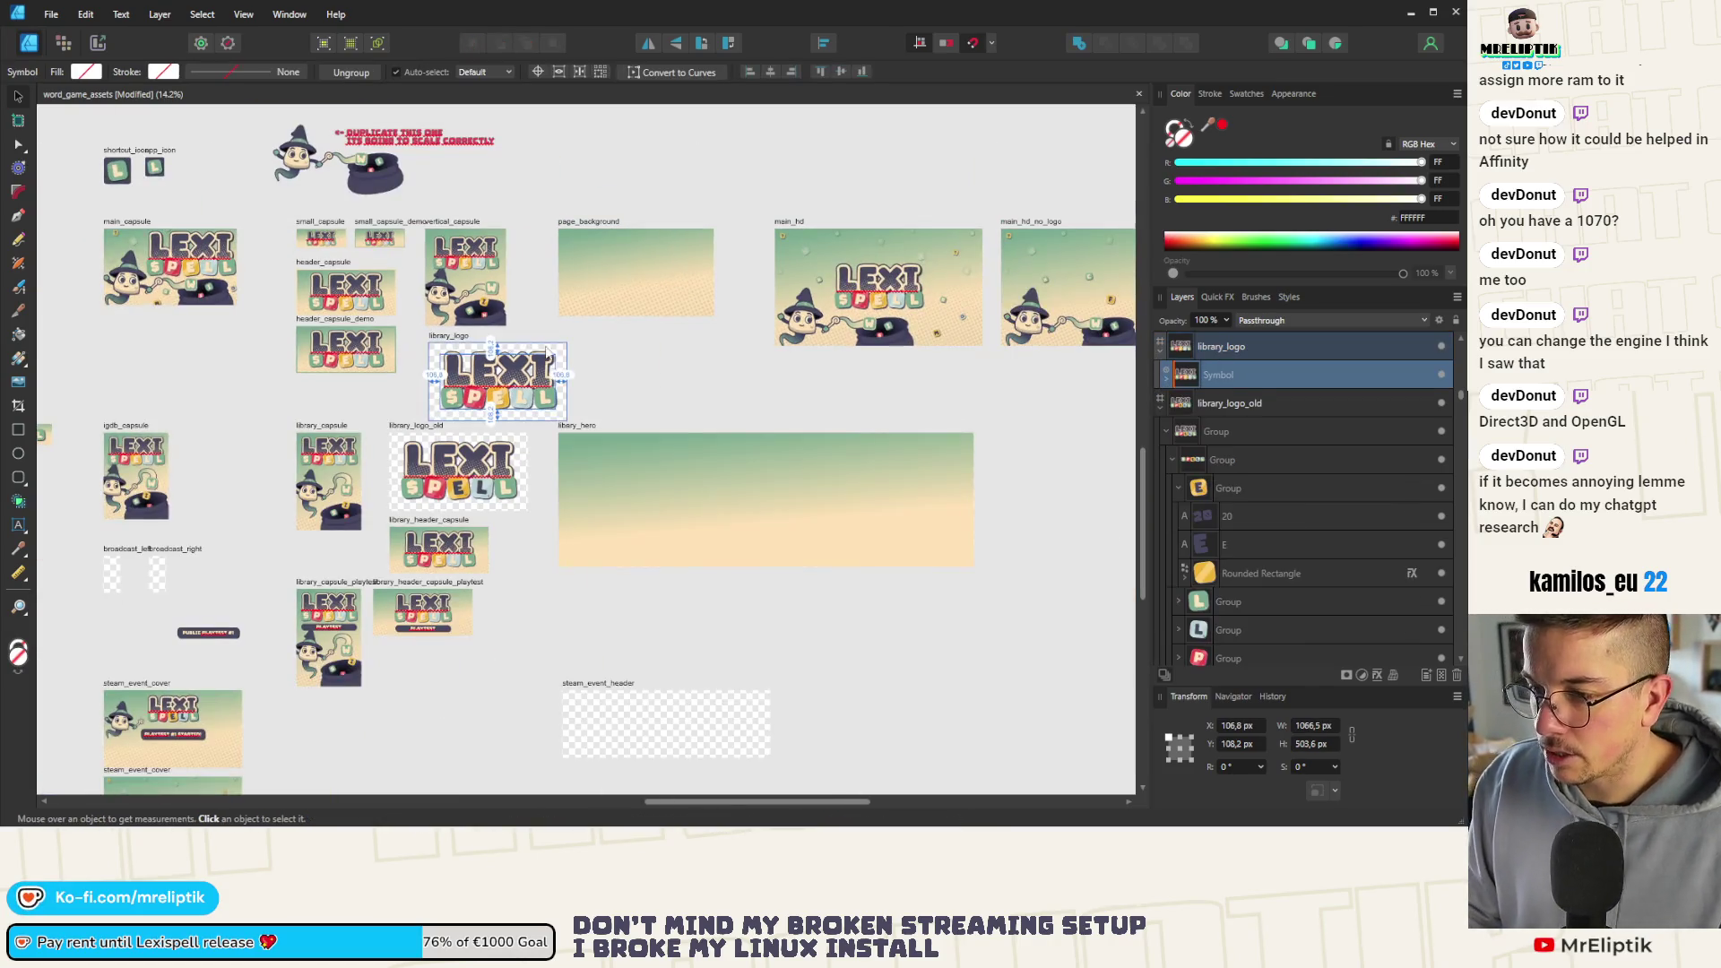
click(449, 343)
drag(449, 345, 613, 347)
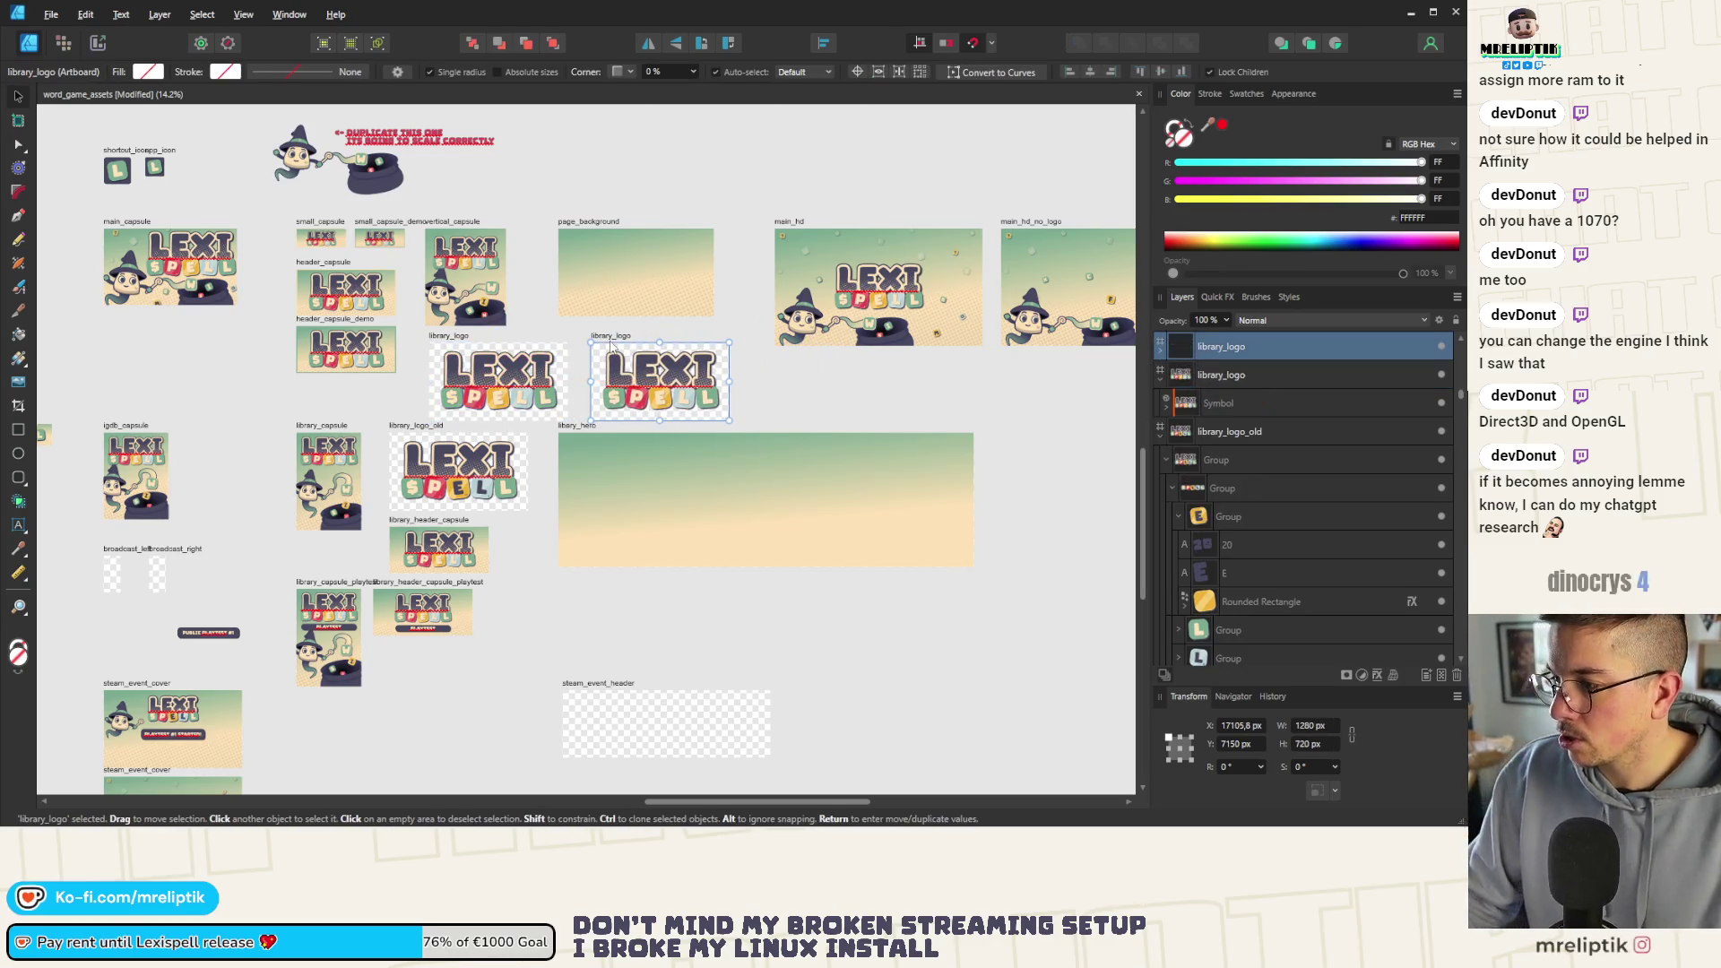
scroll(604, 364, up, 3)
Rename the copied artboard to logo_horizontal and select its logo symbol
click(606, 332)
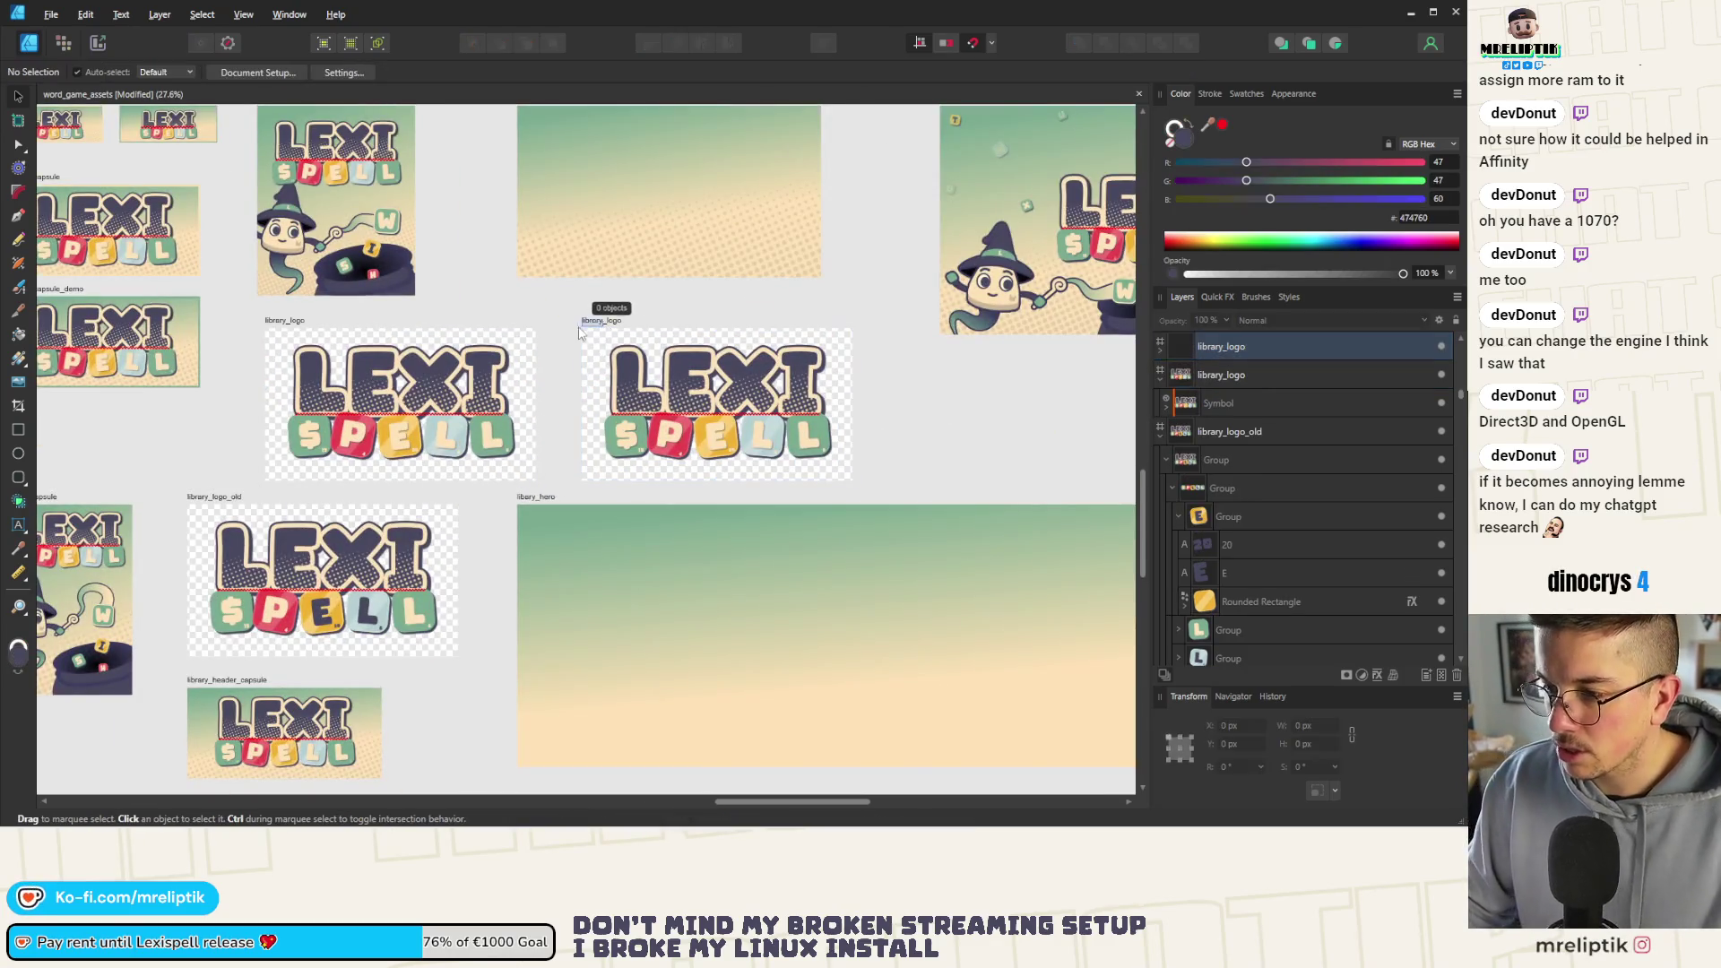
click(609, 324)
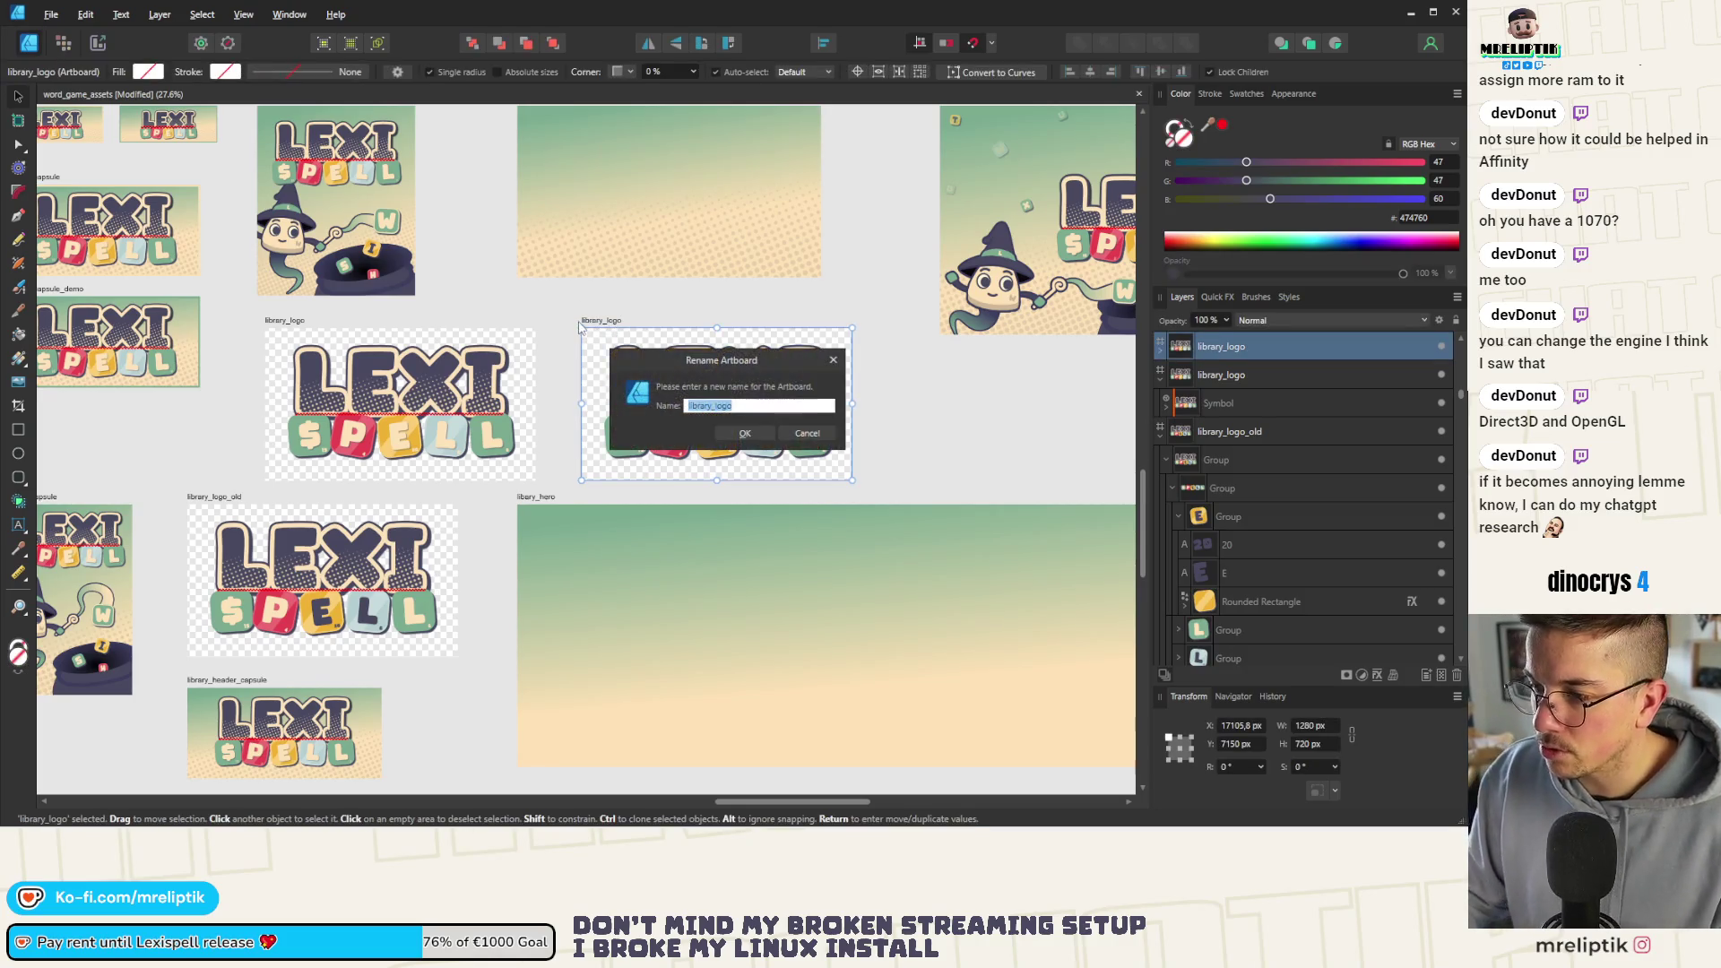
double_click(613, 322)
text(logo_ho)
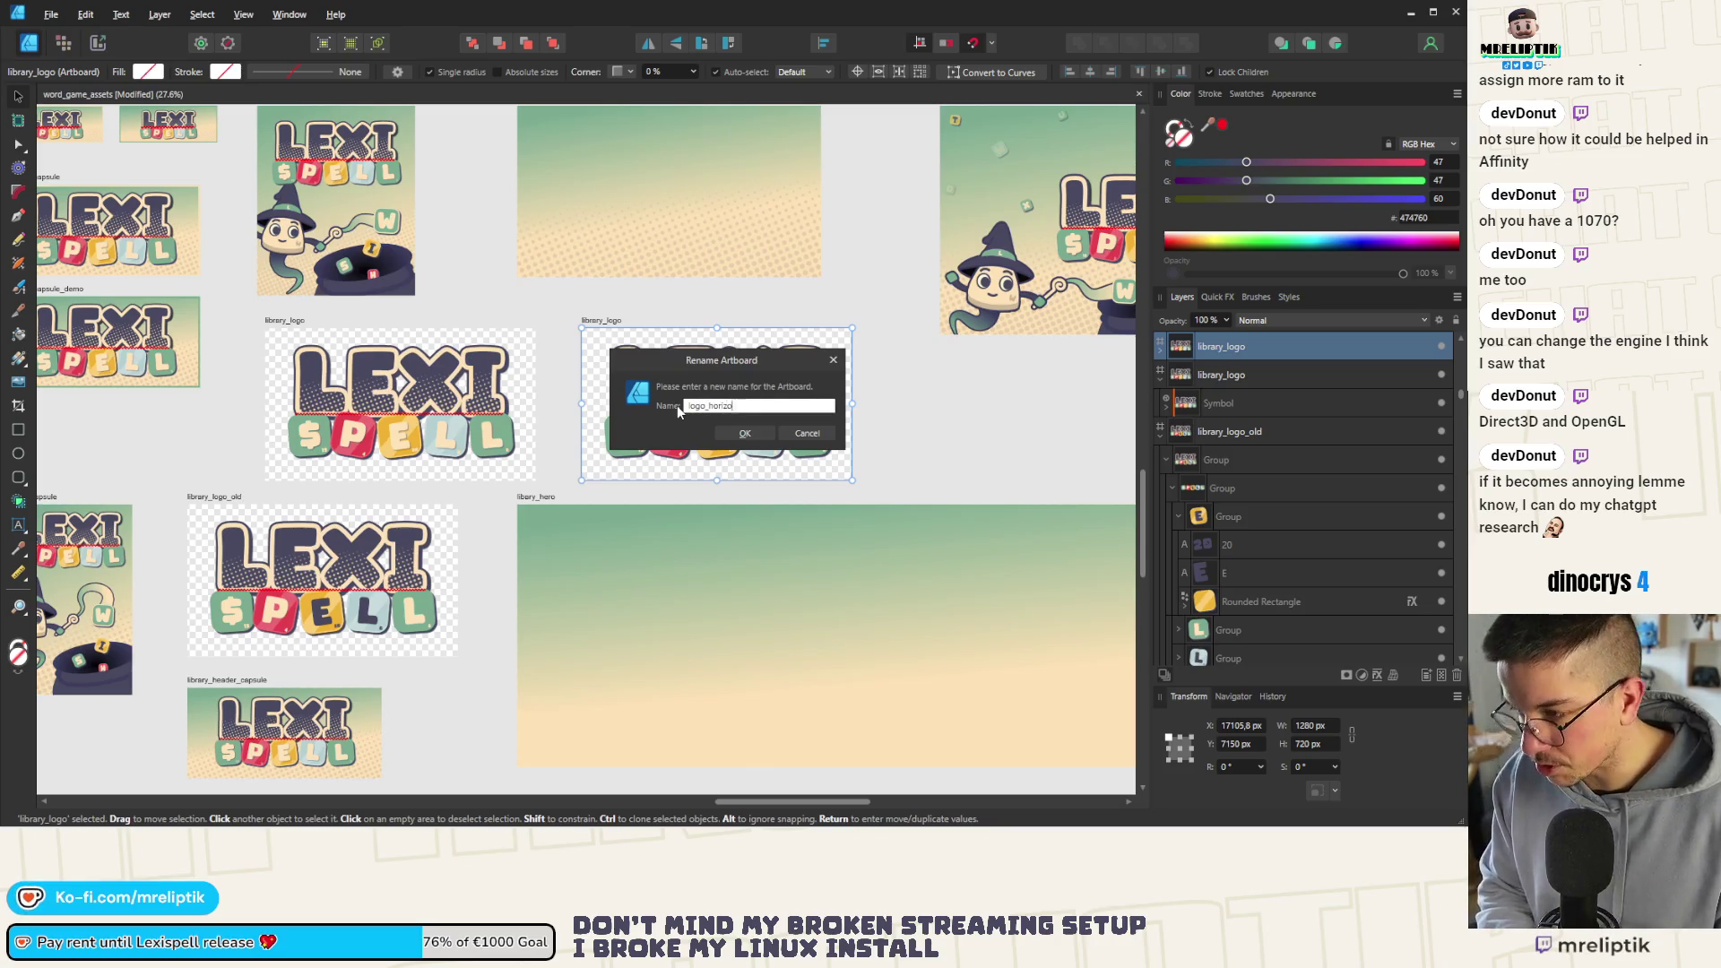
text(rizontal)
key(Return)
click(675, 390)
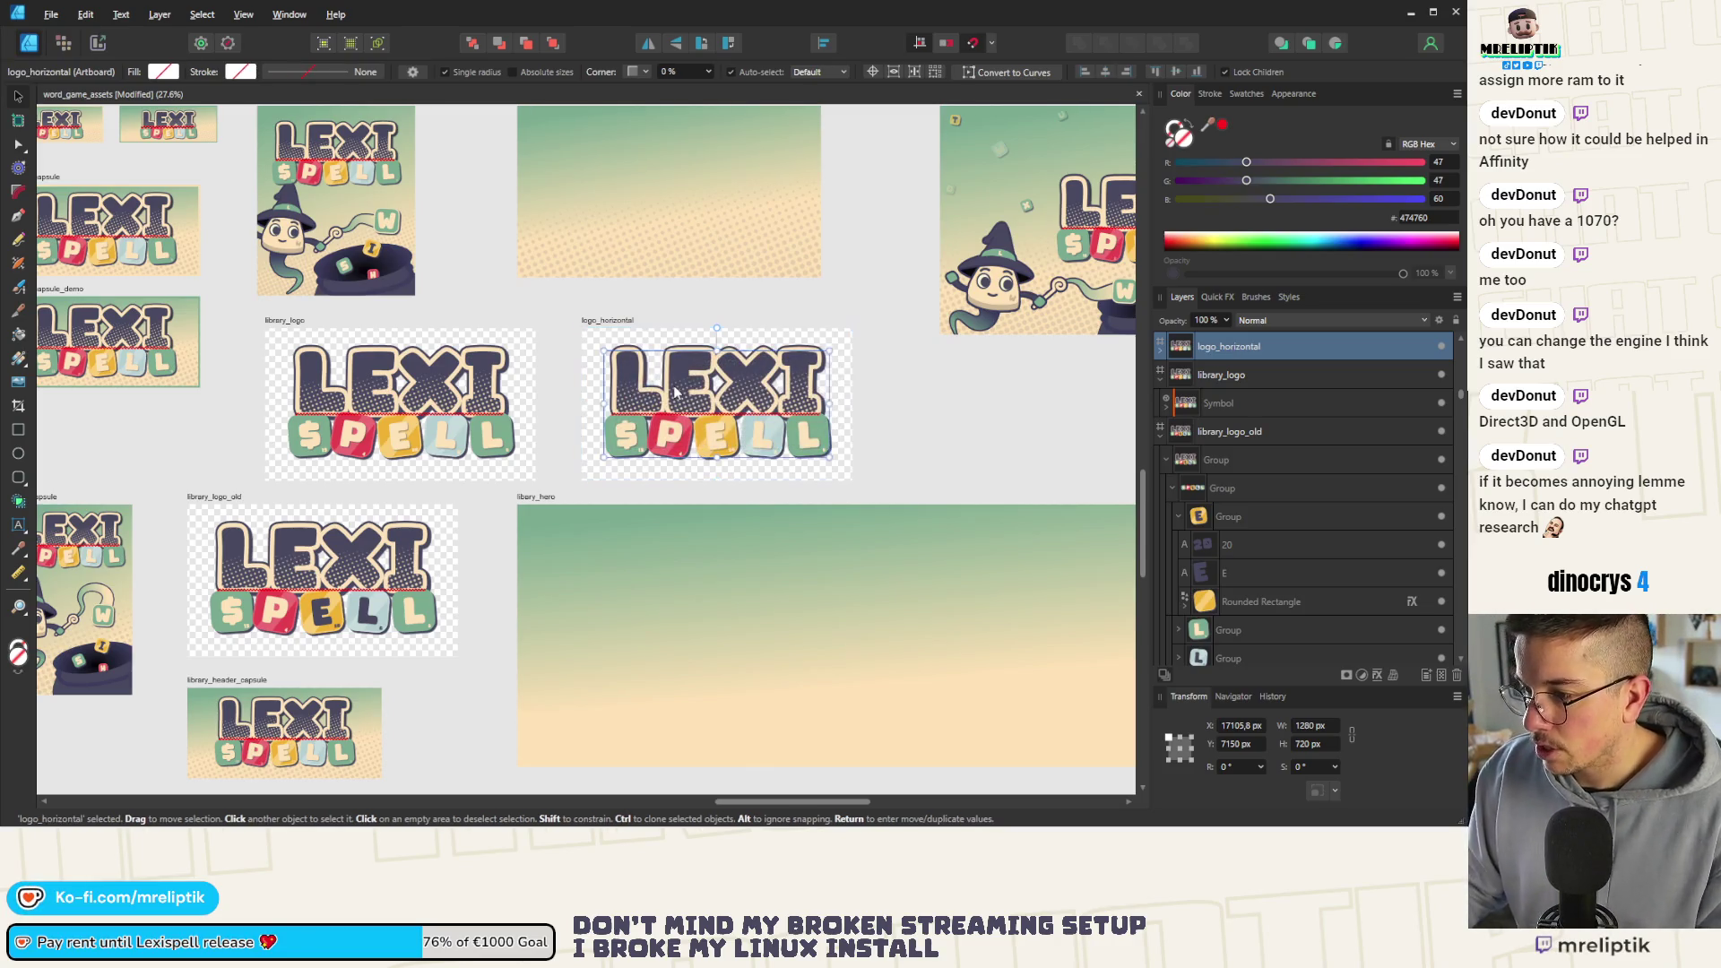
Inspect the logo symbol's layer actions and expand it to reveal its two groups
right_click(676, 380)
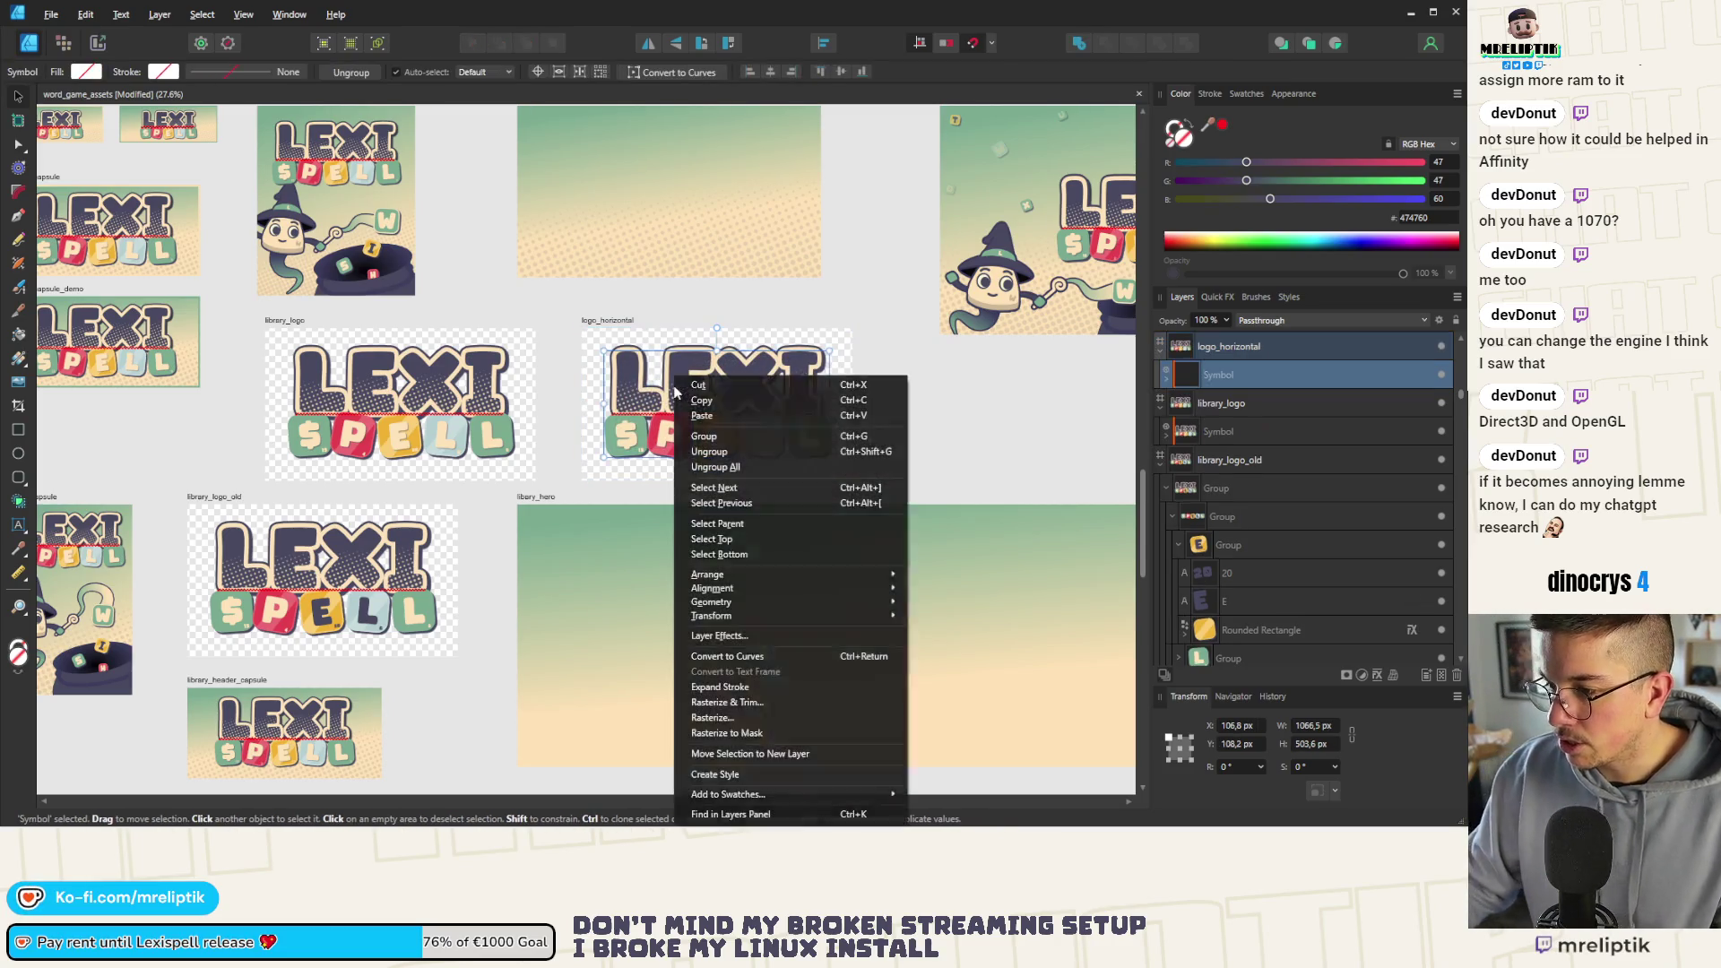
click(1170, 375)
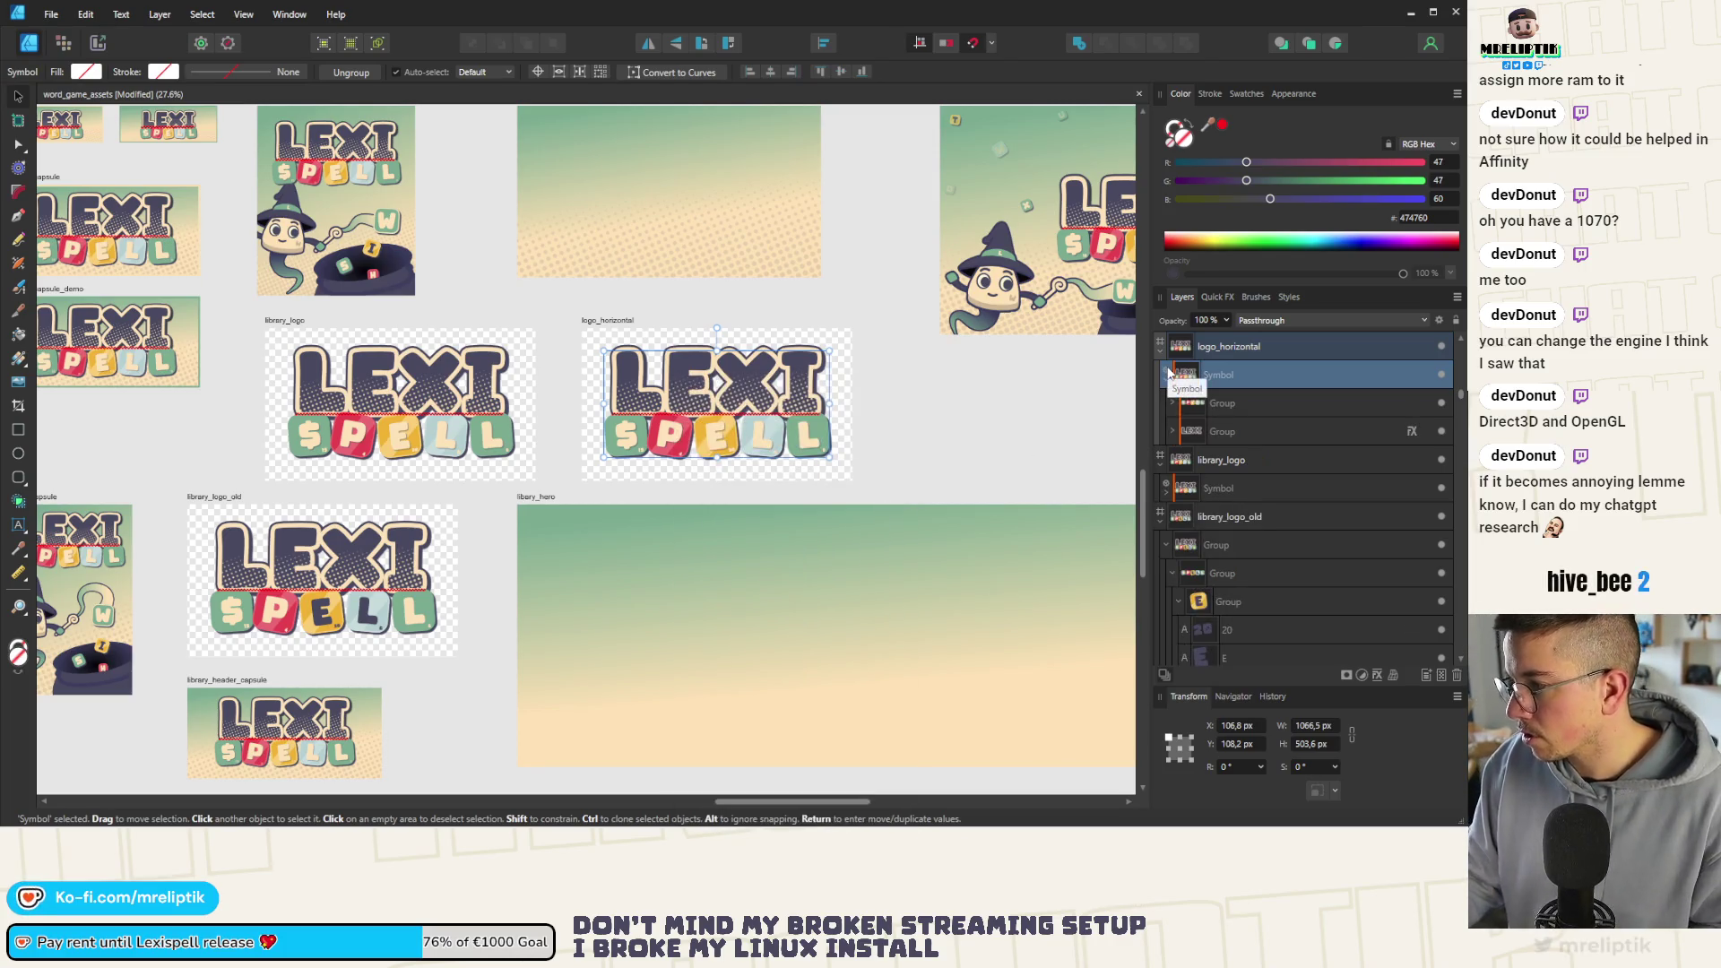
right_click(1170, 374)
key(Escape)
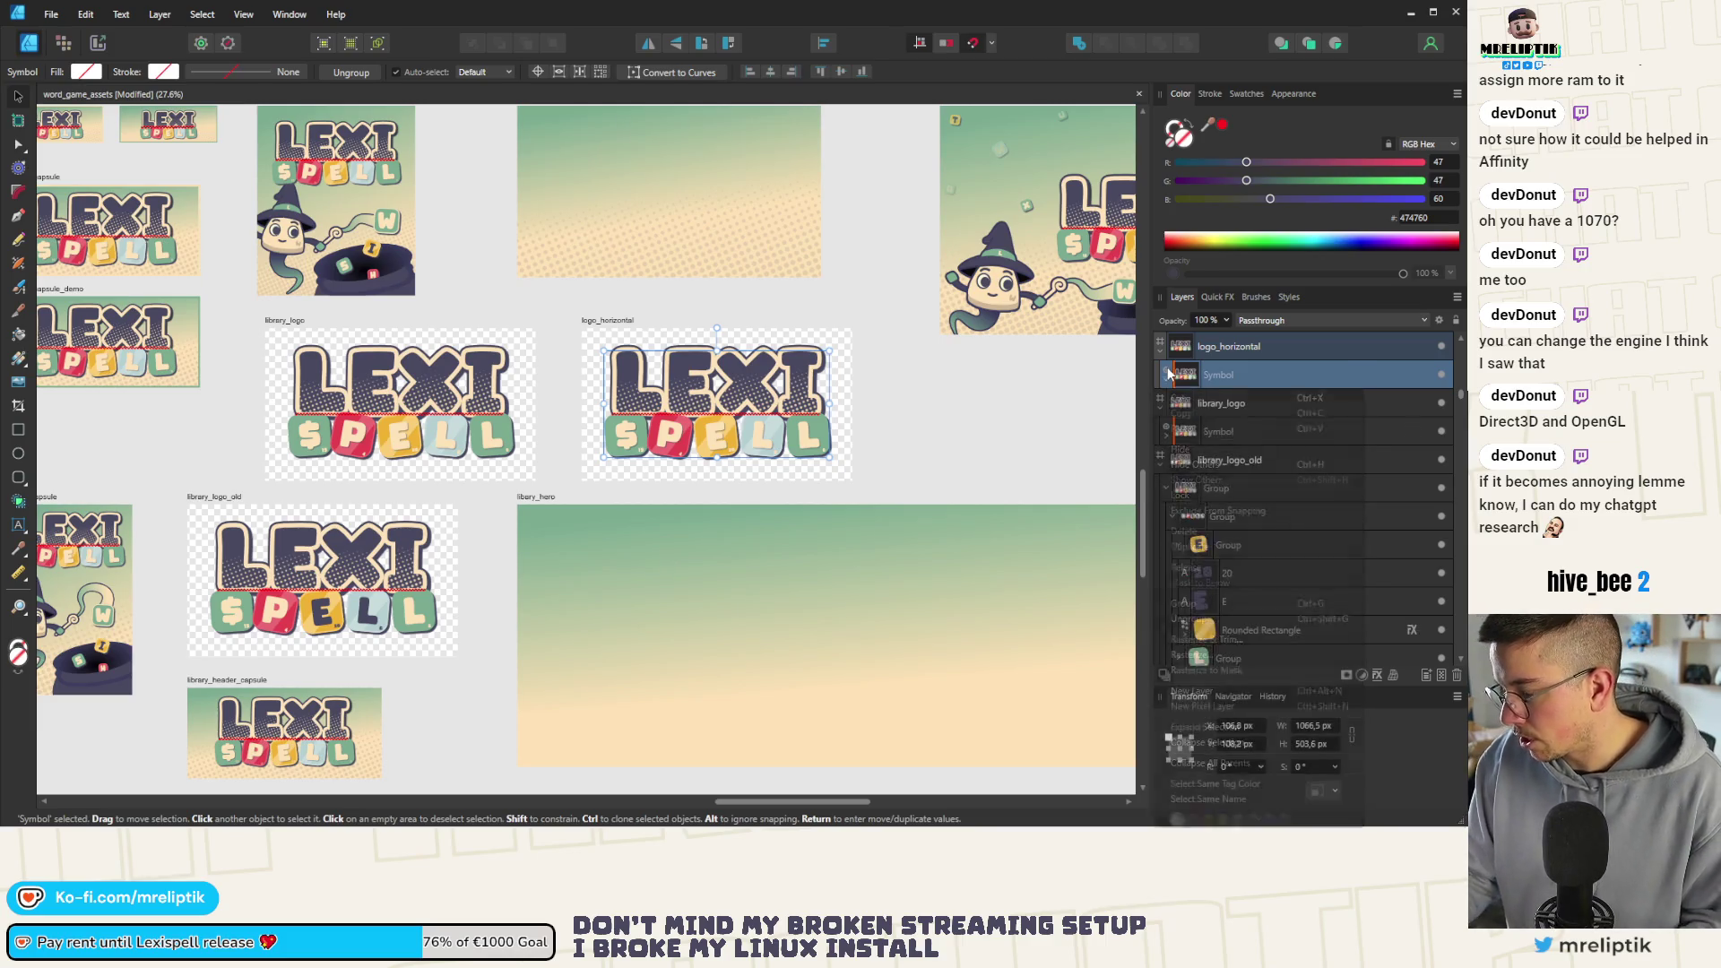
Abandon renaming the Symbol layer, reselect library_logo and bring up the View menu
double_click(1281, 378)
click(1222, 398)
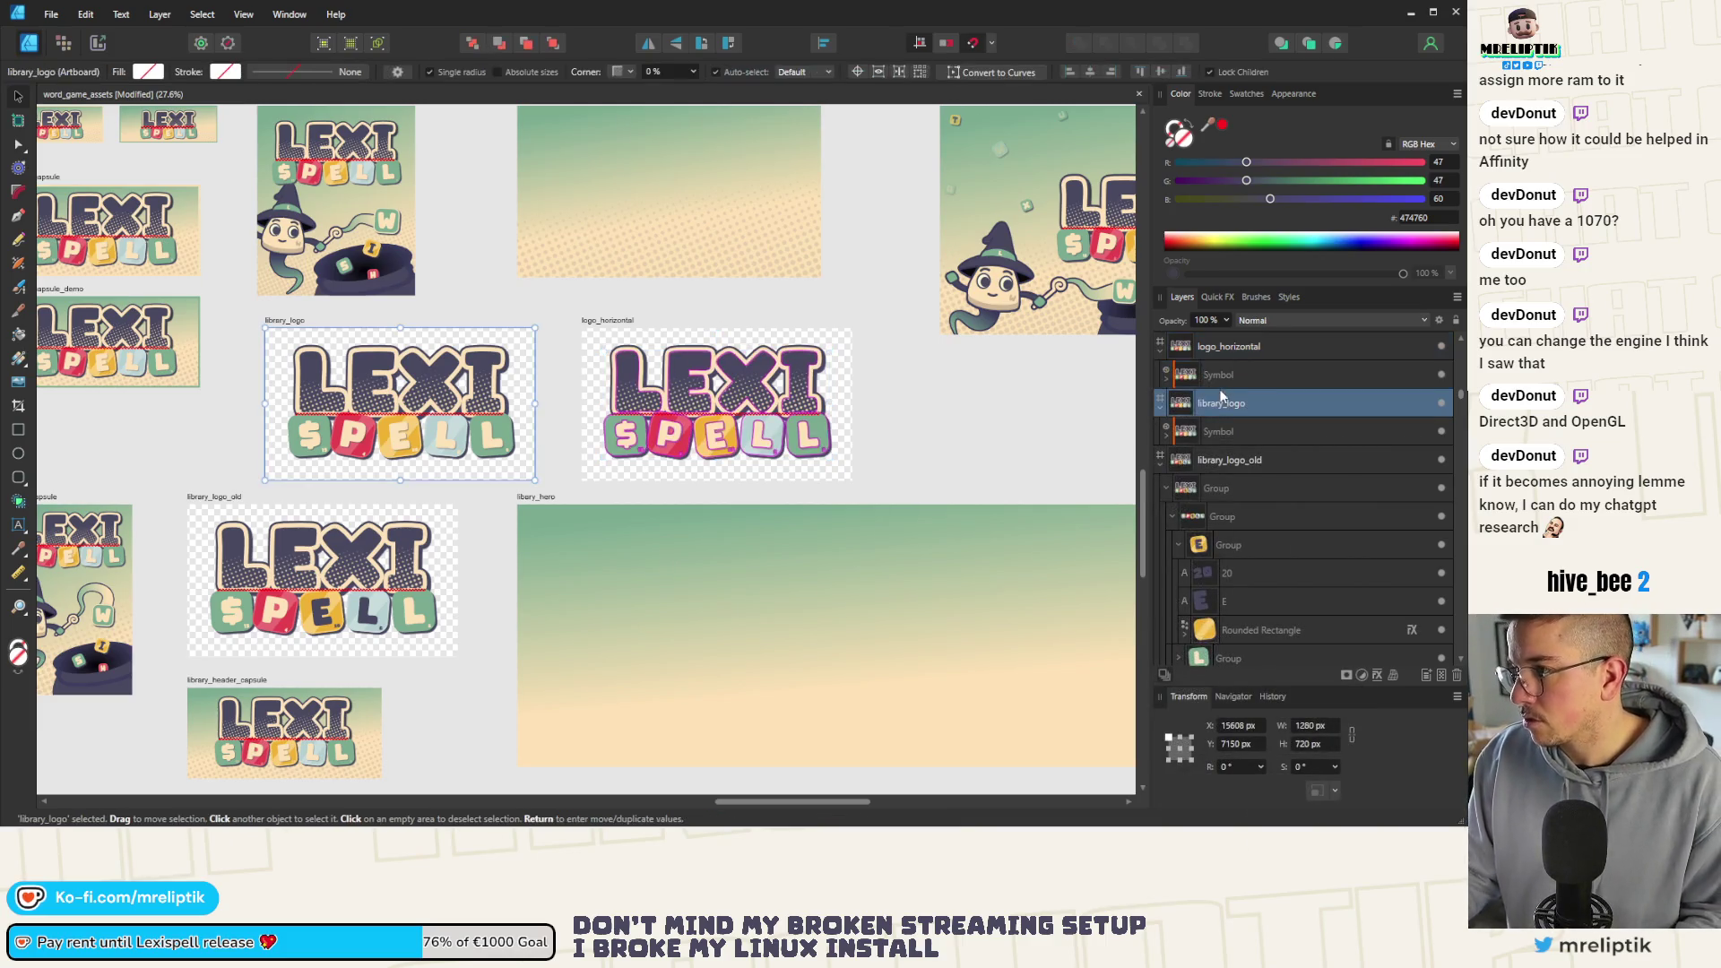
click(242, 14)
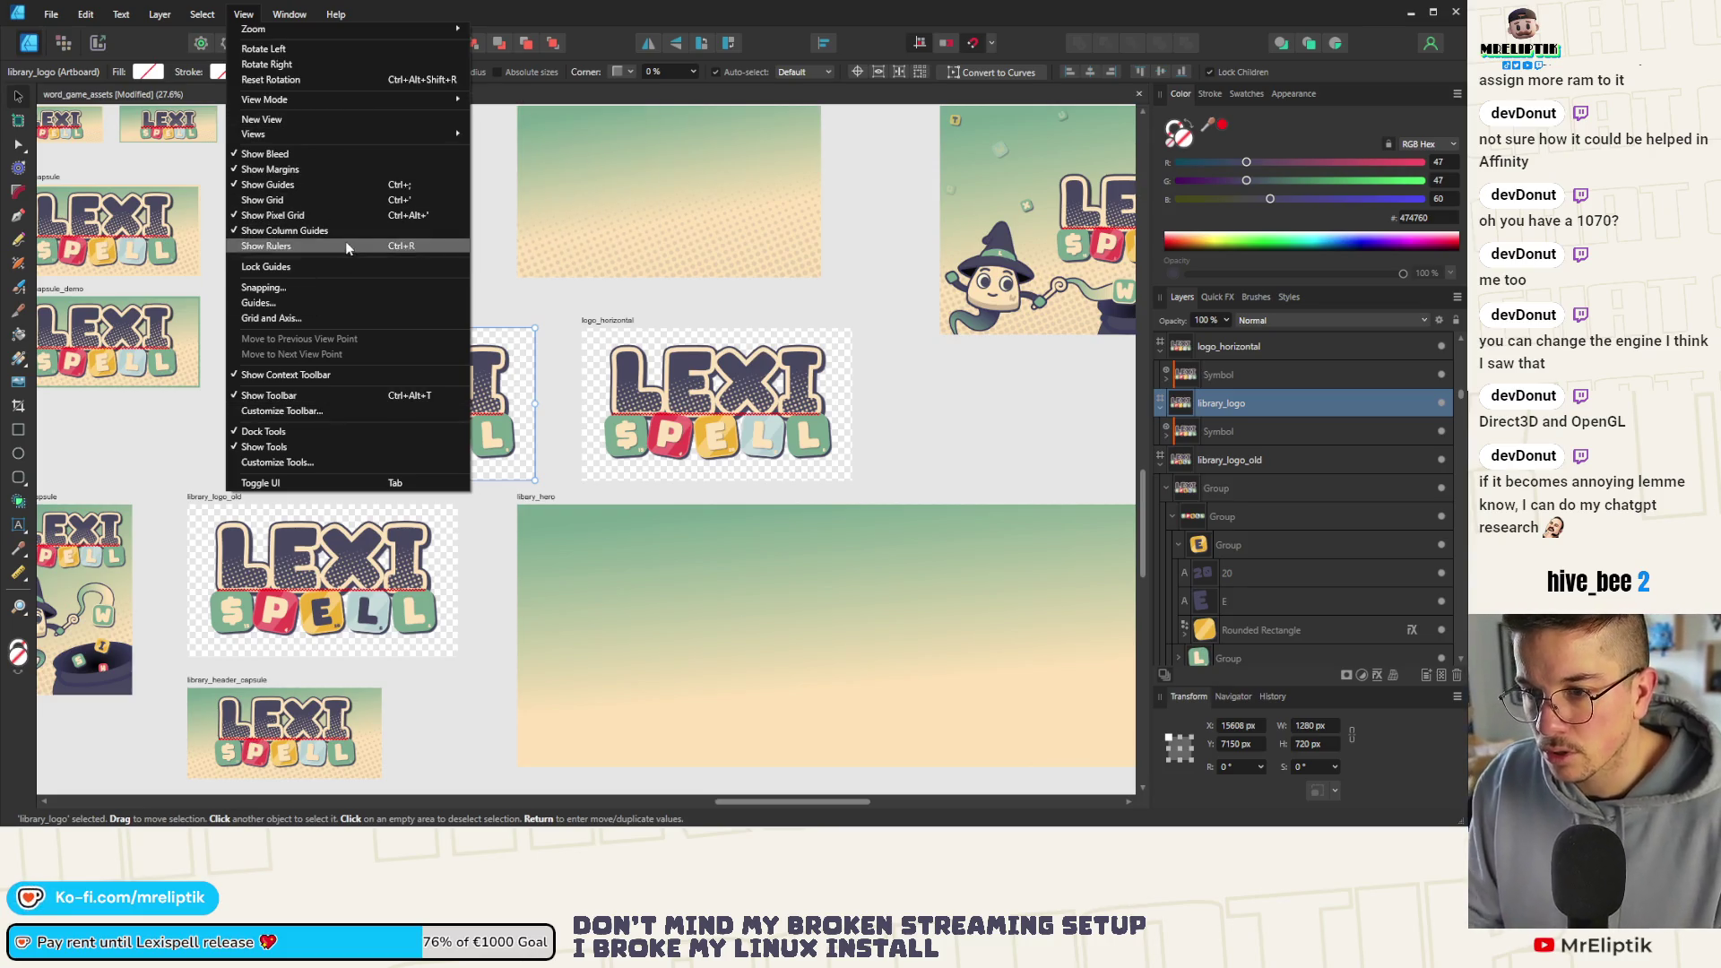
Open and close Customize Tools without changes, then reselect the logo symbol in logo_horizontal
click(337, 460)
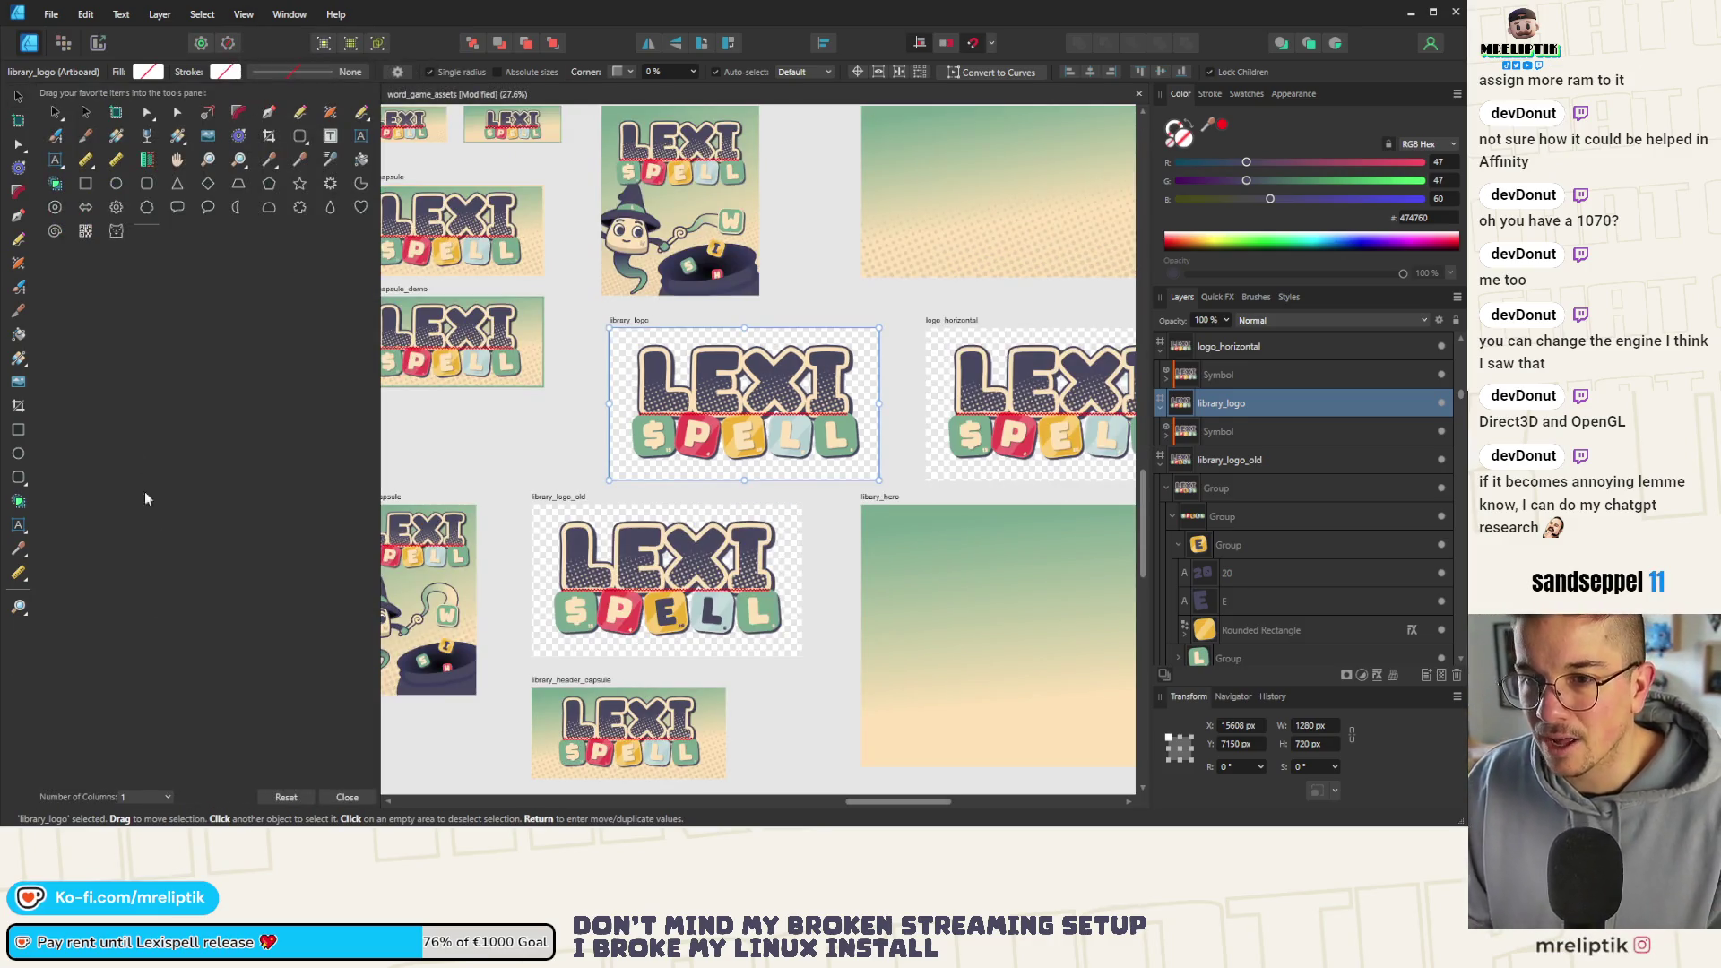
click(346, 797)
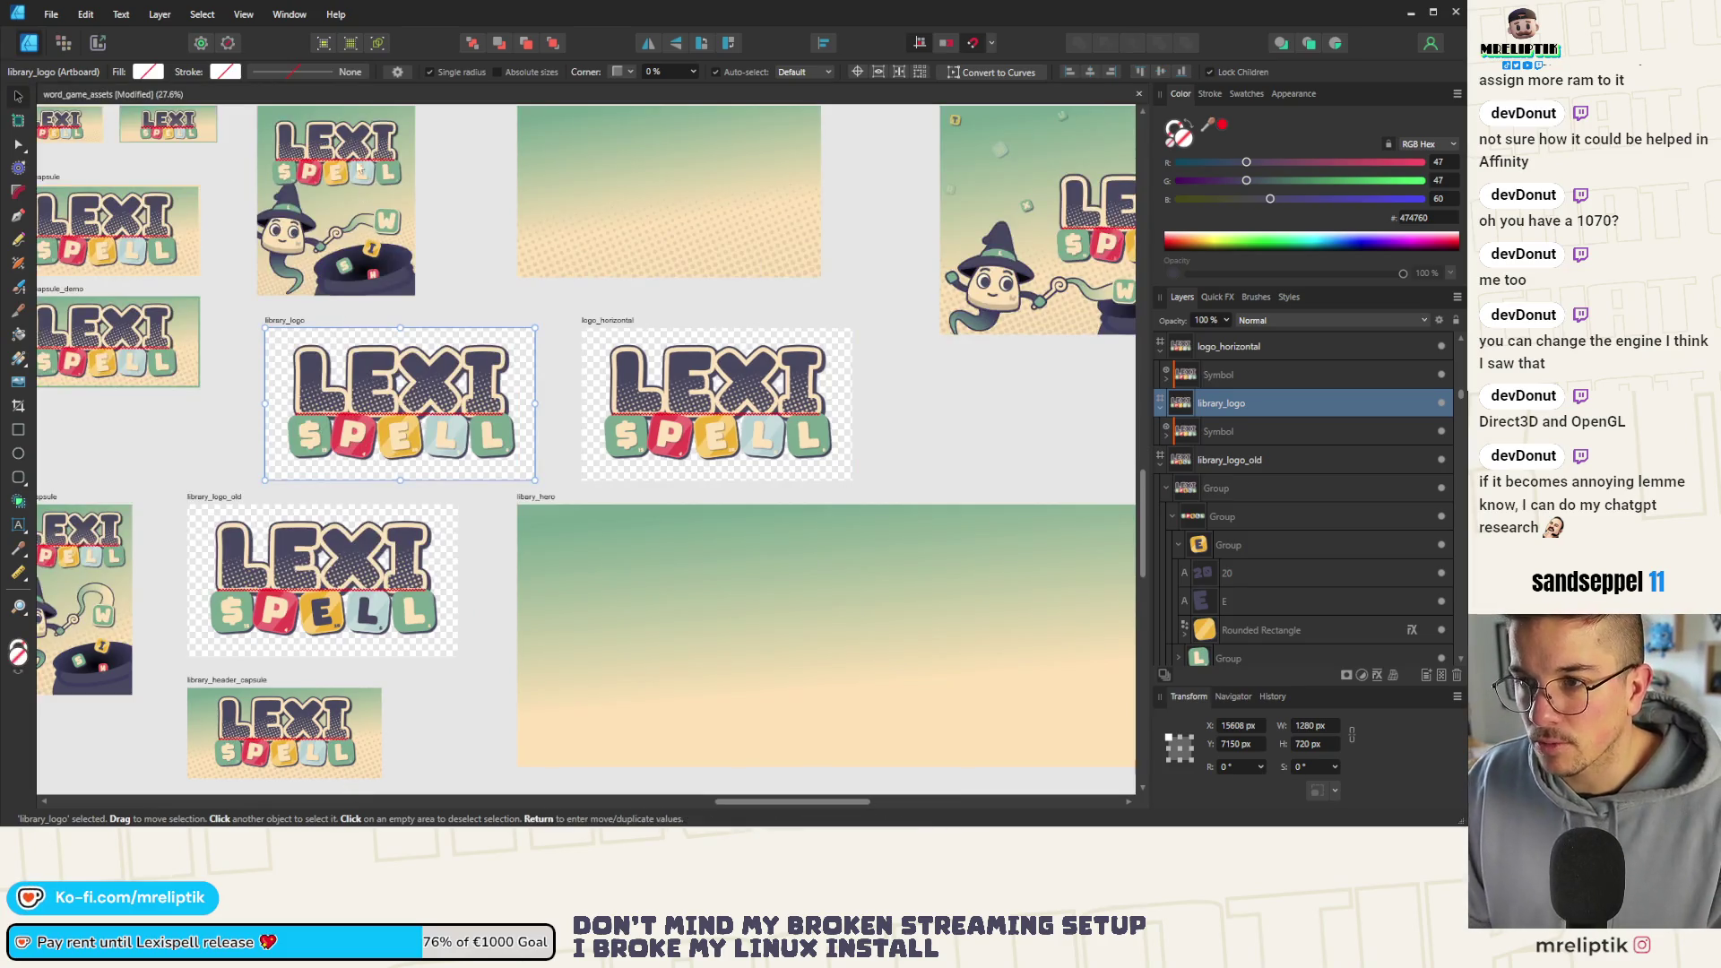
click(656, 364)
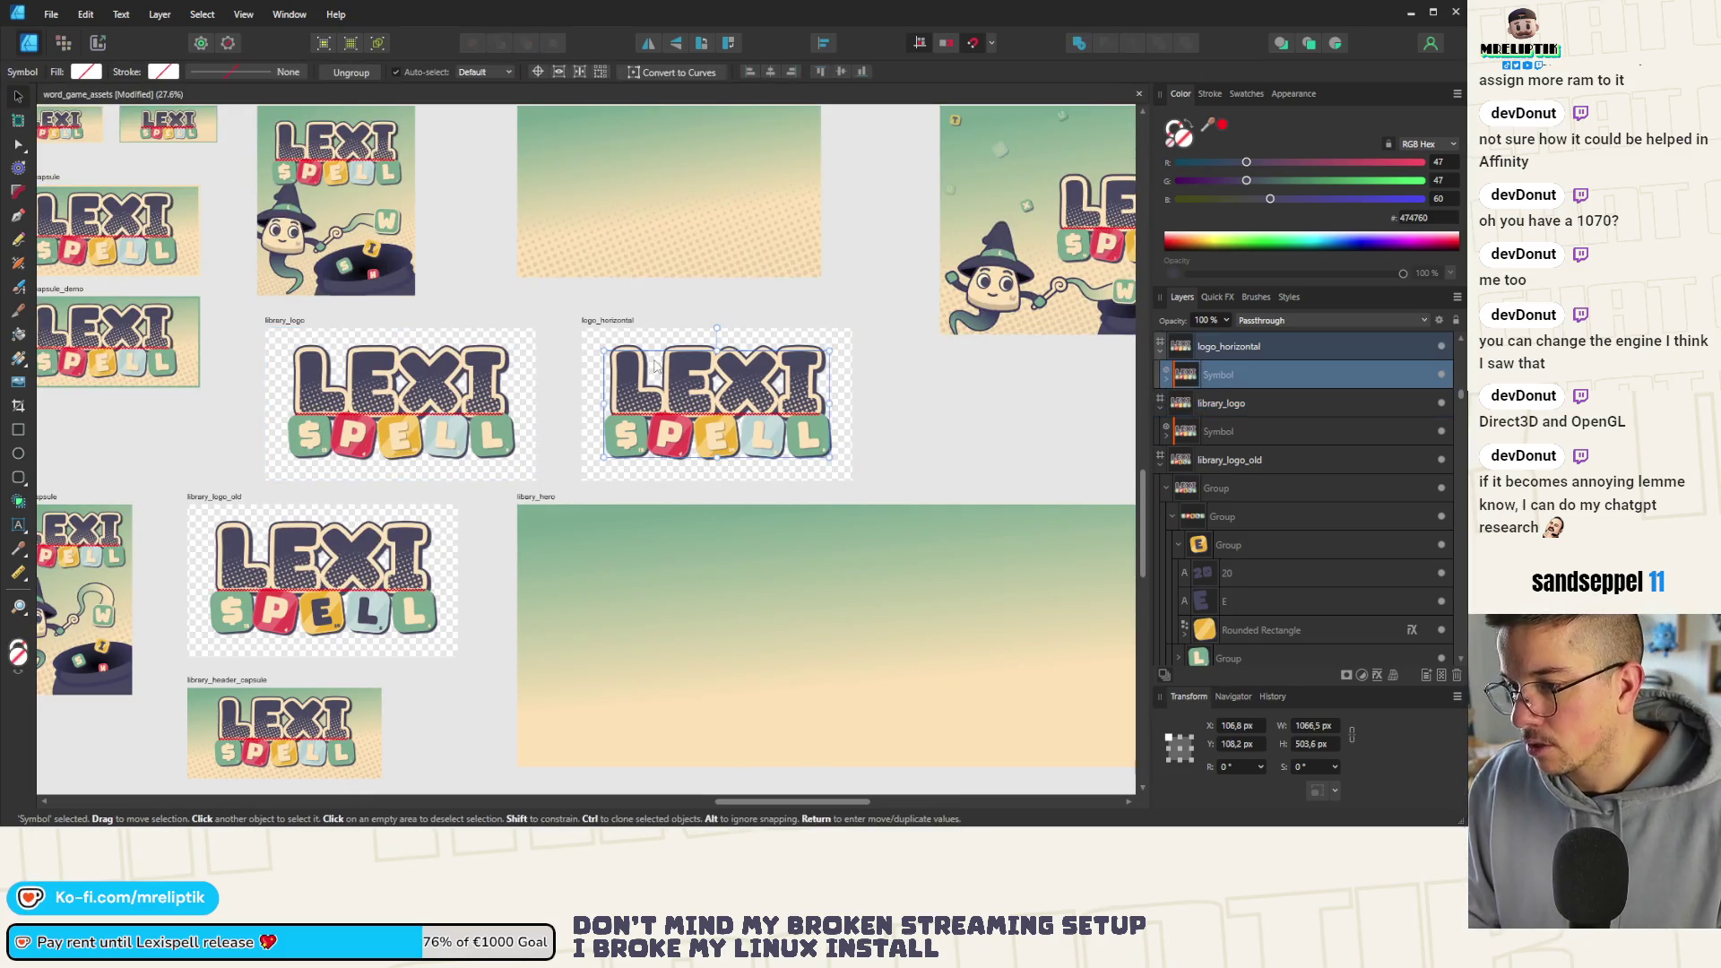
Dismiss the View menu and expand the Symbol layer under logo_horizontal to its two groups
click(212, 13)
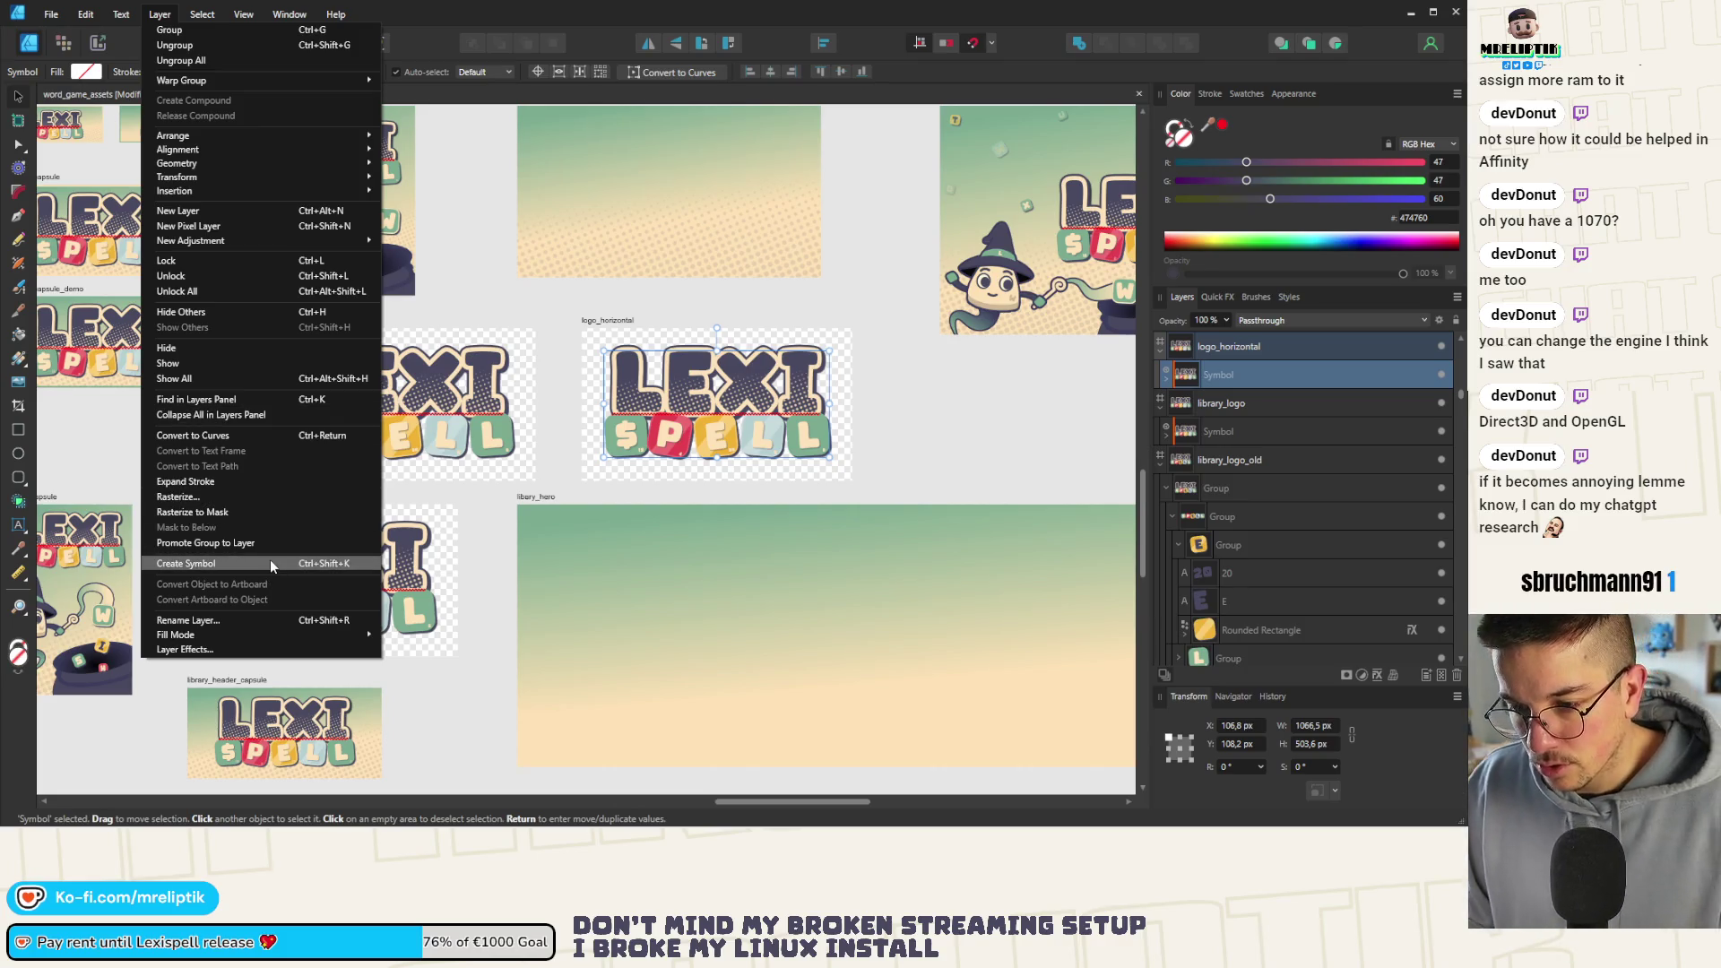
click(900, 414)
click(1166, 374)
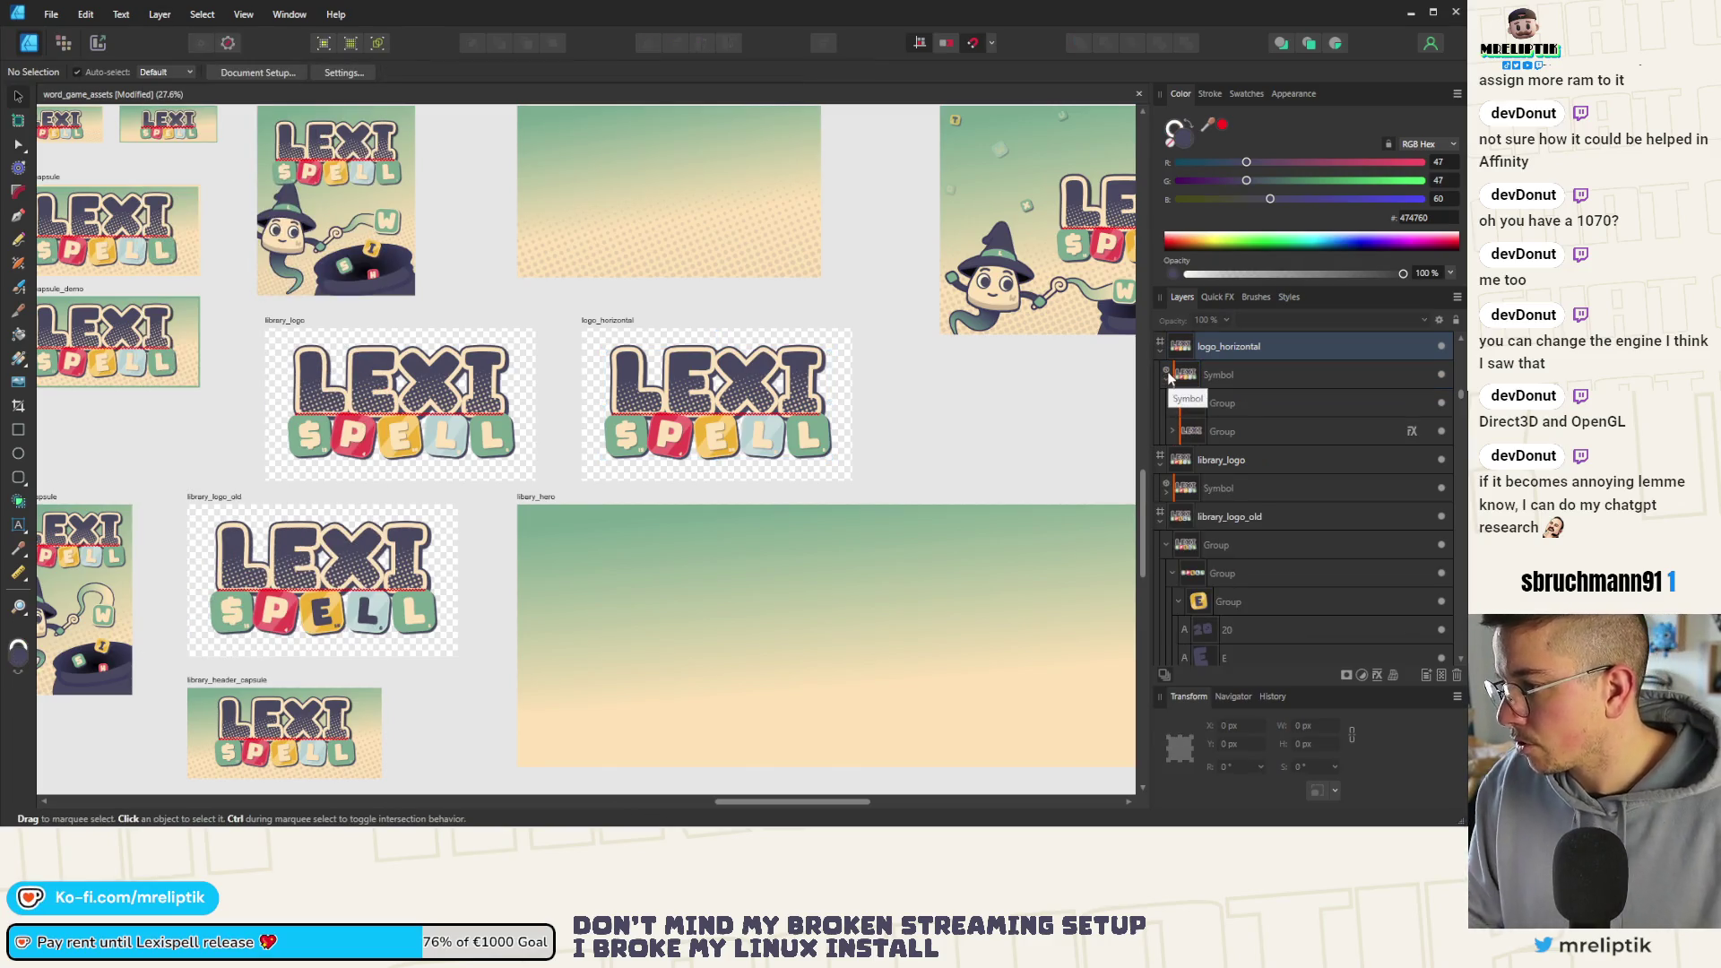
click(1168, 375)
click(1166, 376)
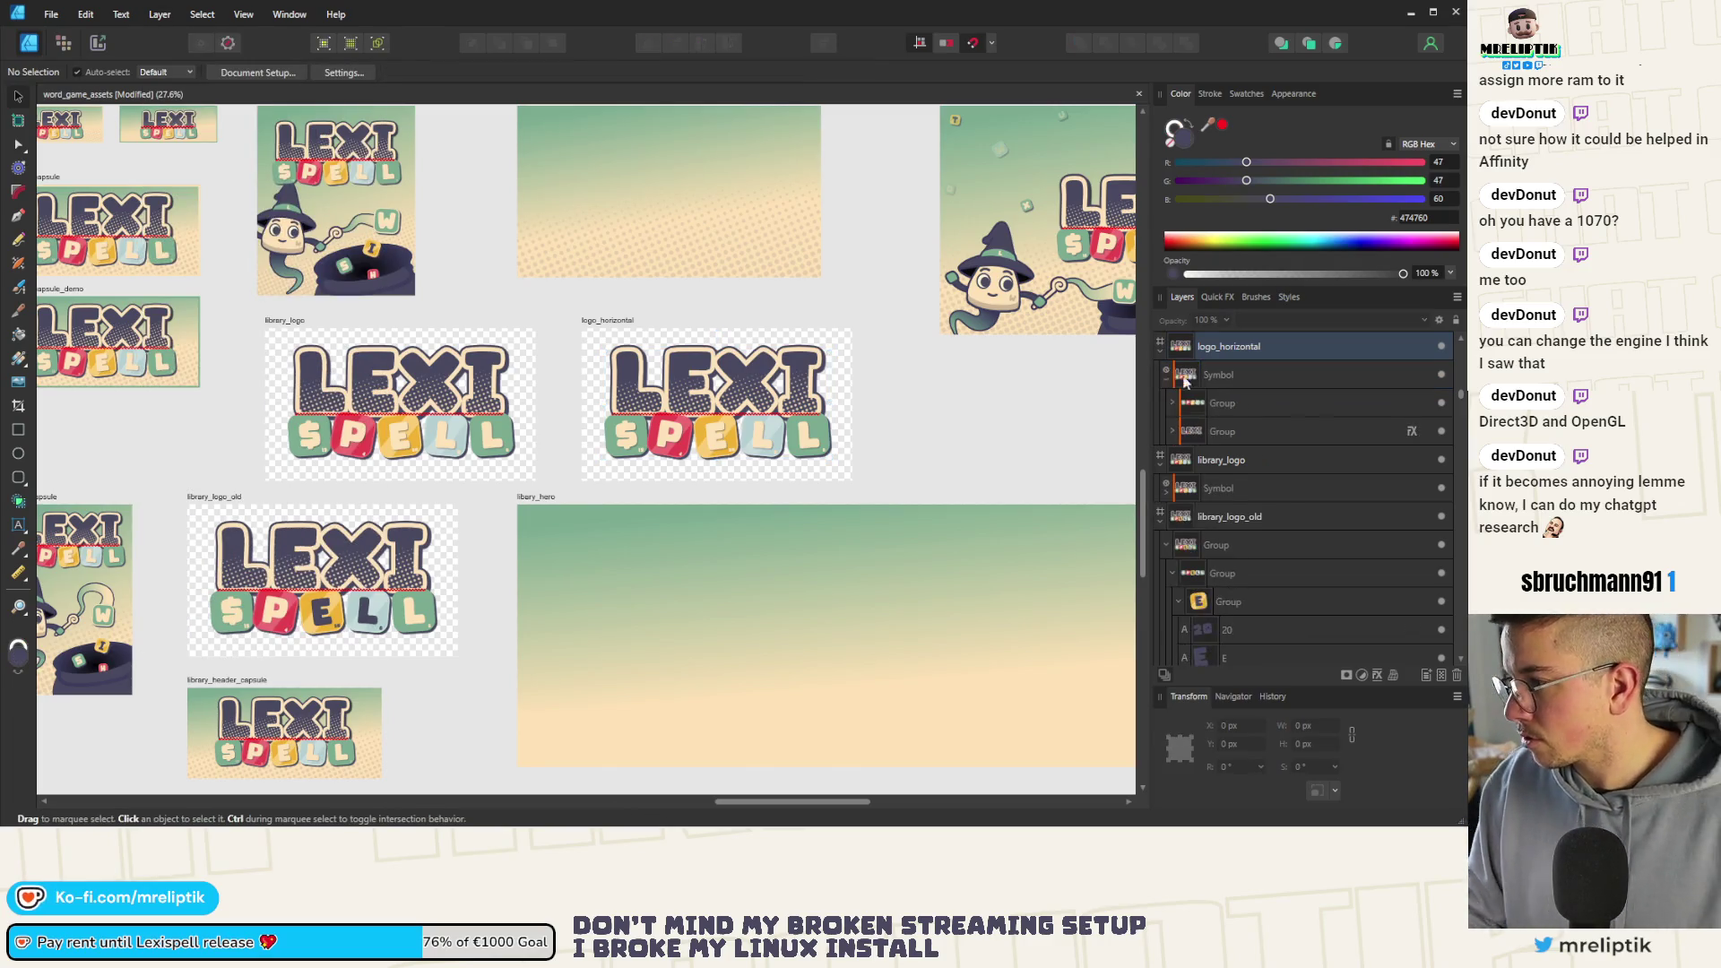
Select the Symbol layer in logo_horizontal, check its actions and cancel an inline rename
click(1218, 375)
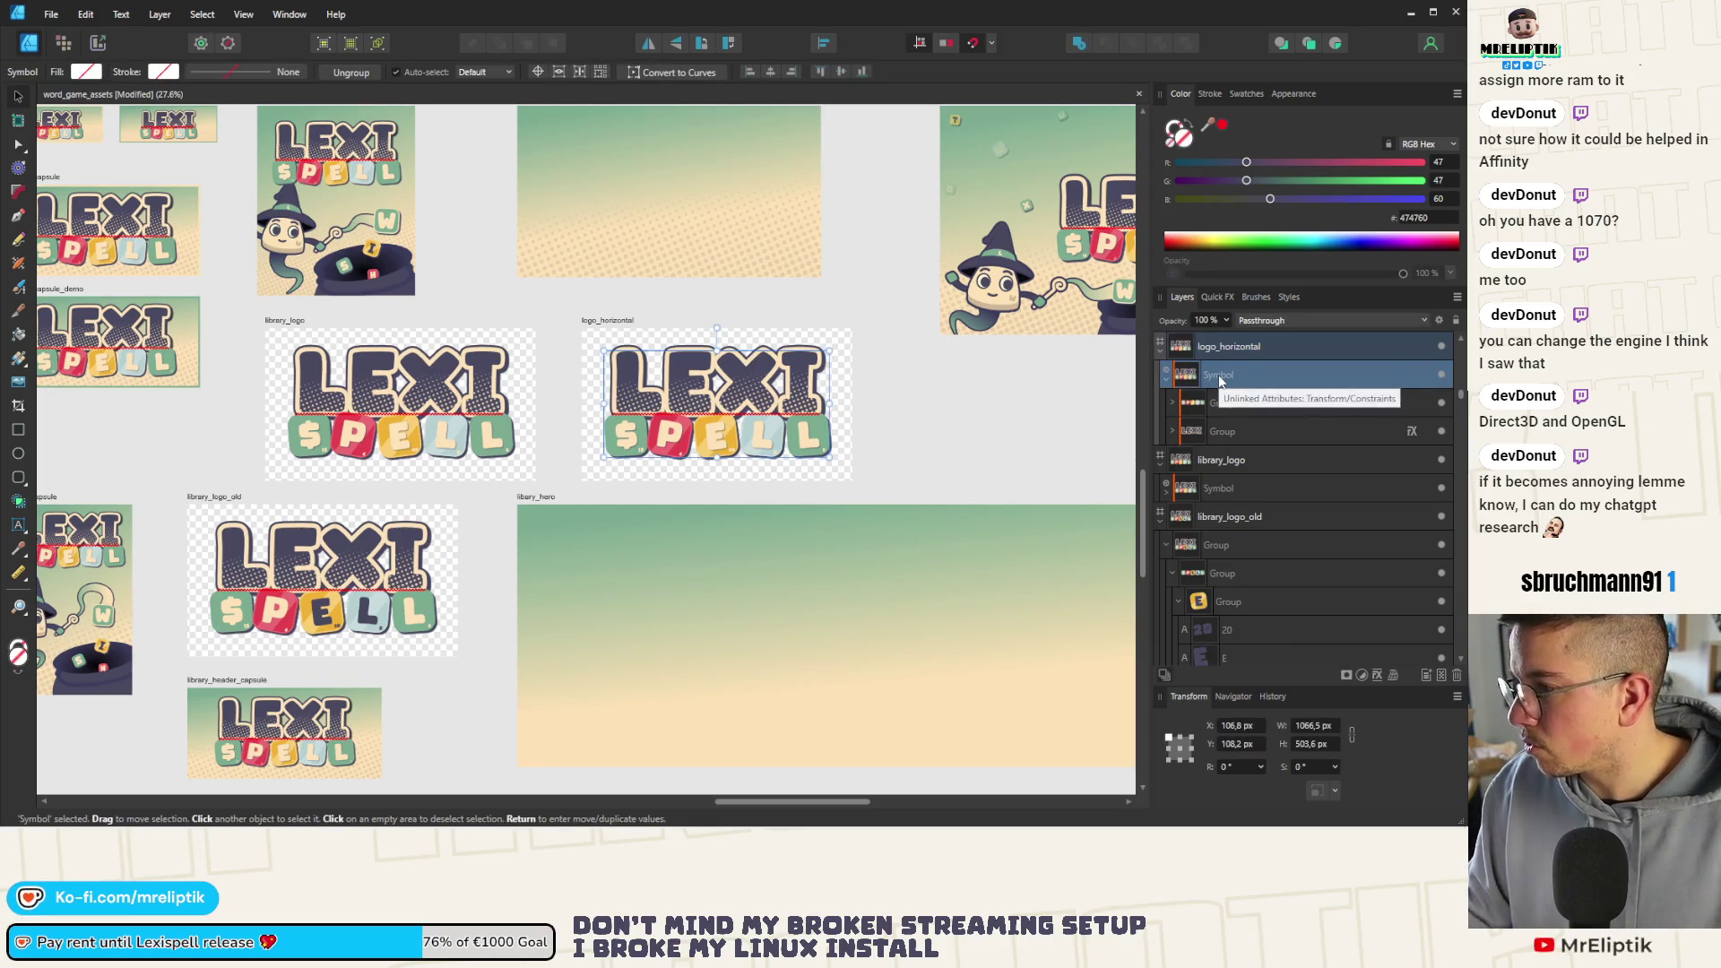
right_click(1220, 376)
double_click(1219, 376)
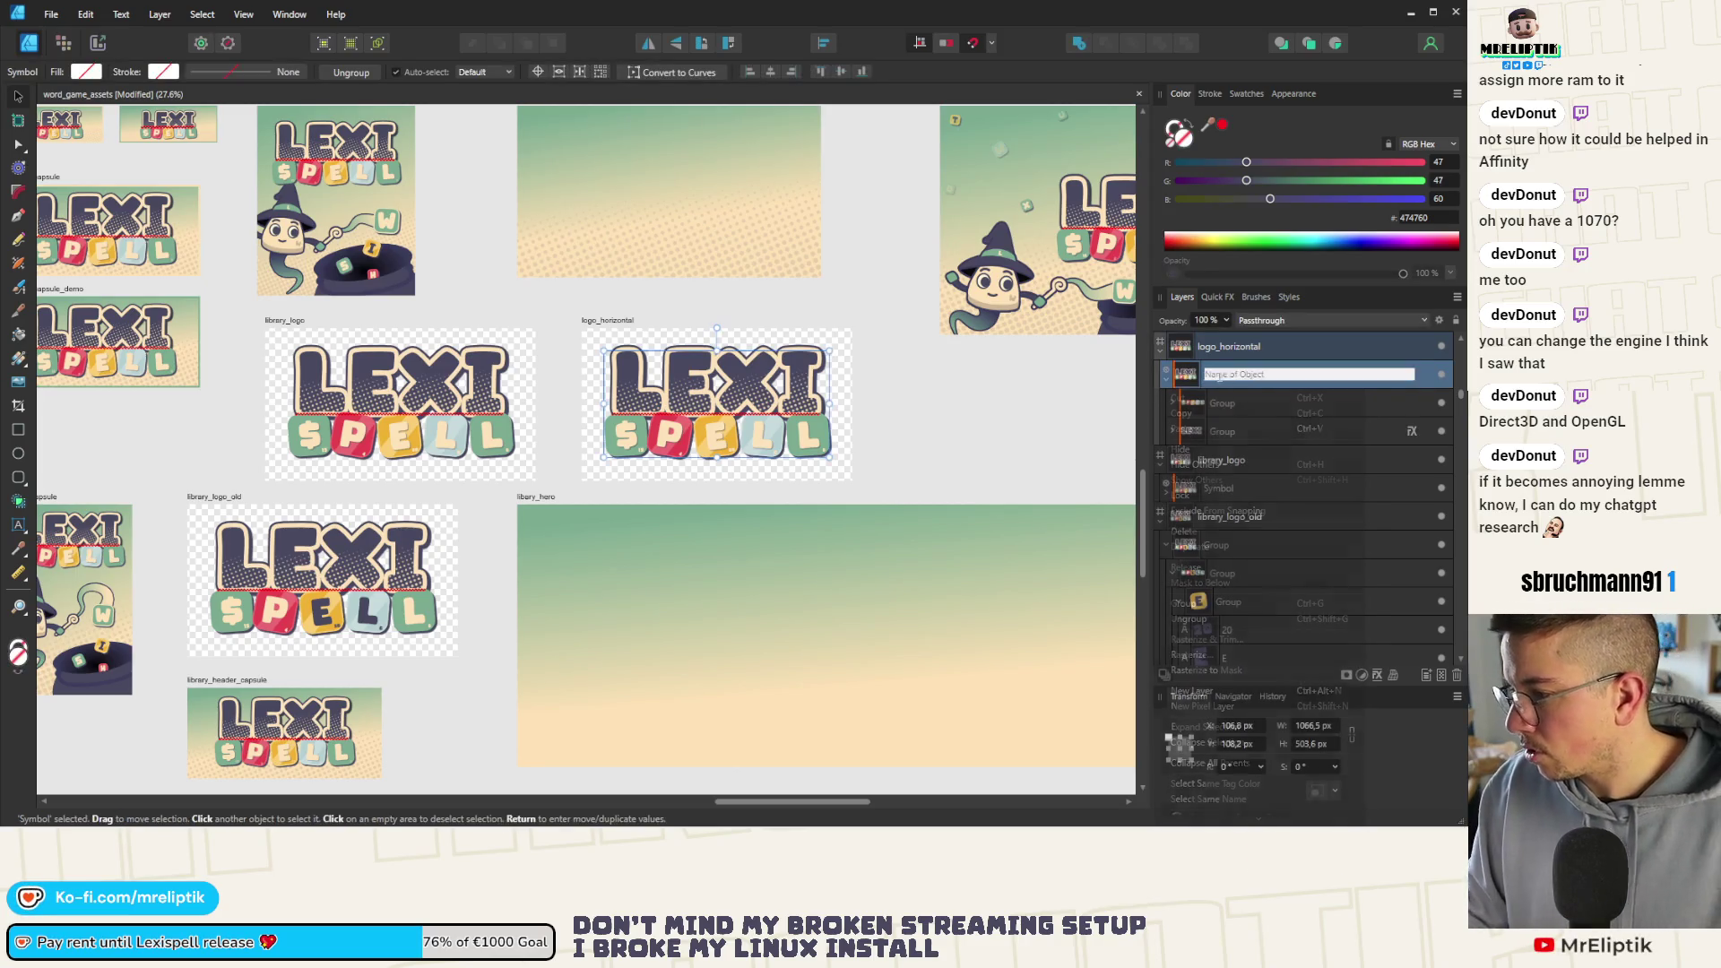
key(Escape)
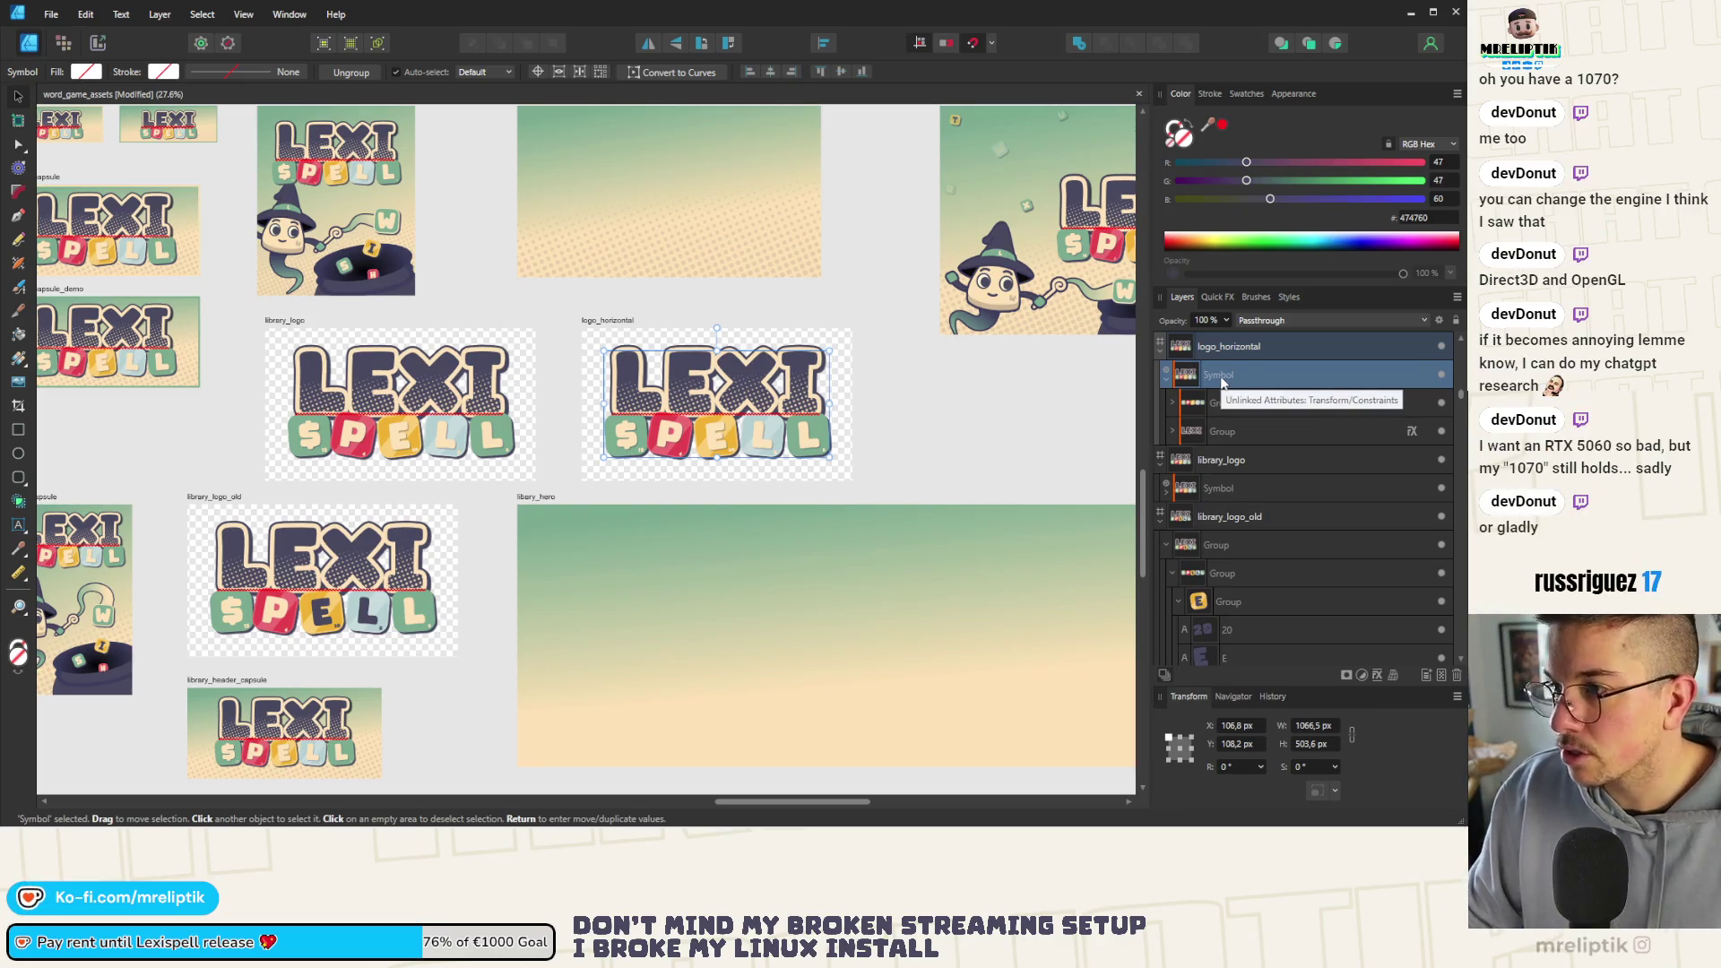
right_click(1218, 381)
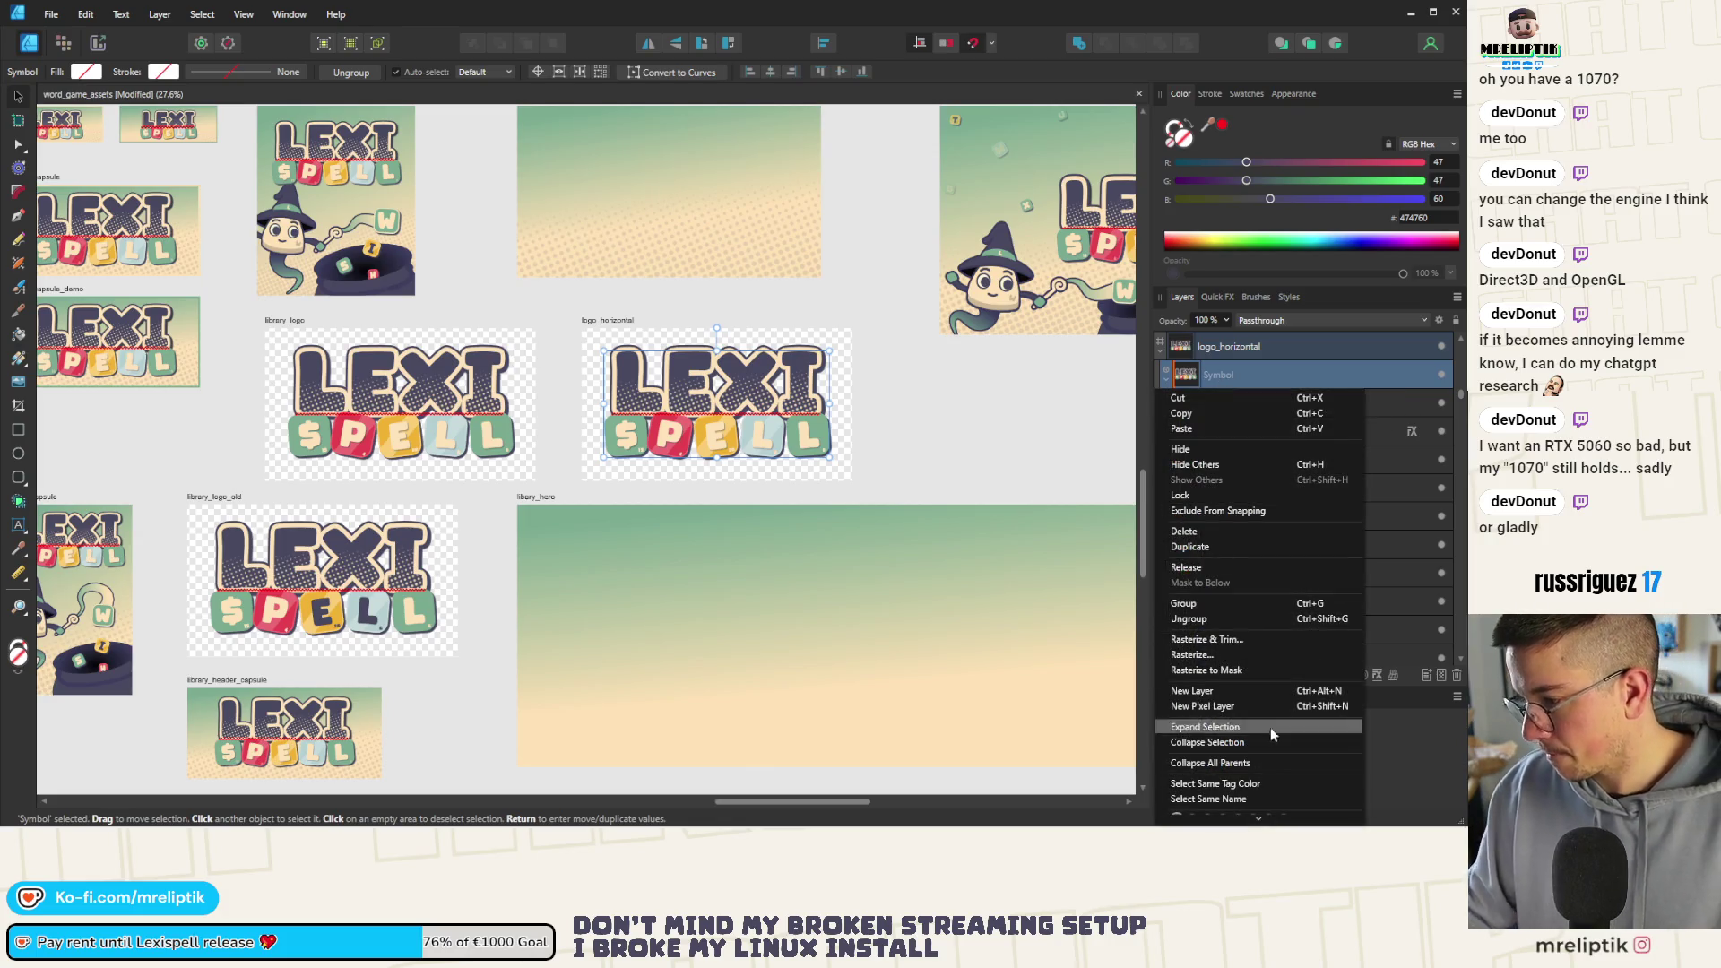
scroll(1262, 731, down, 1)
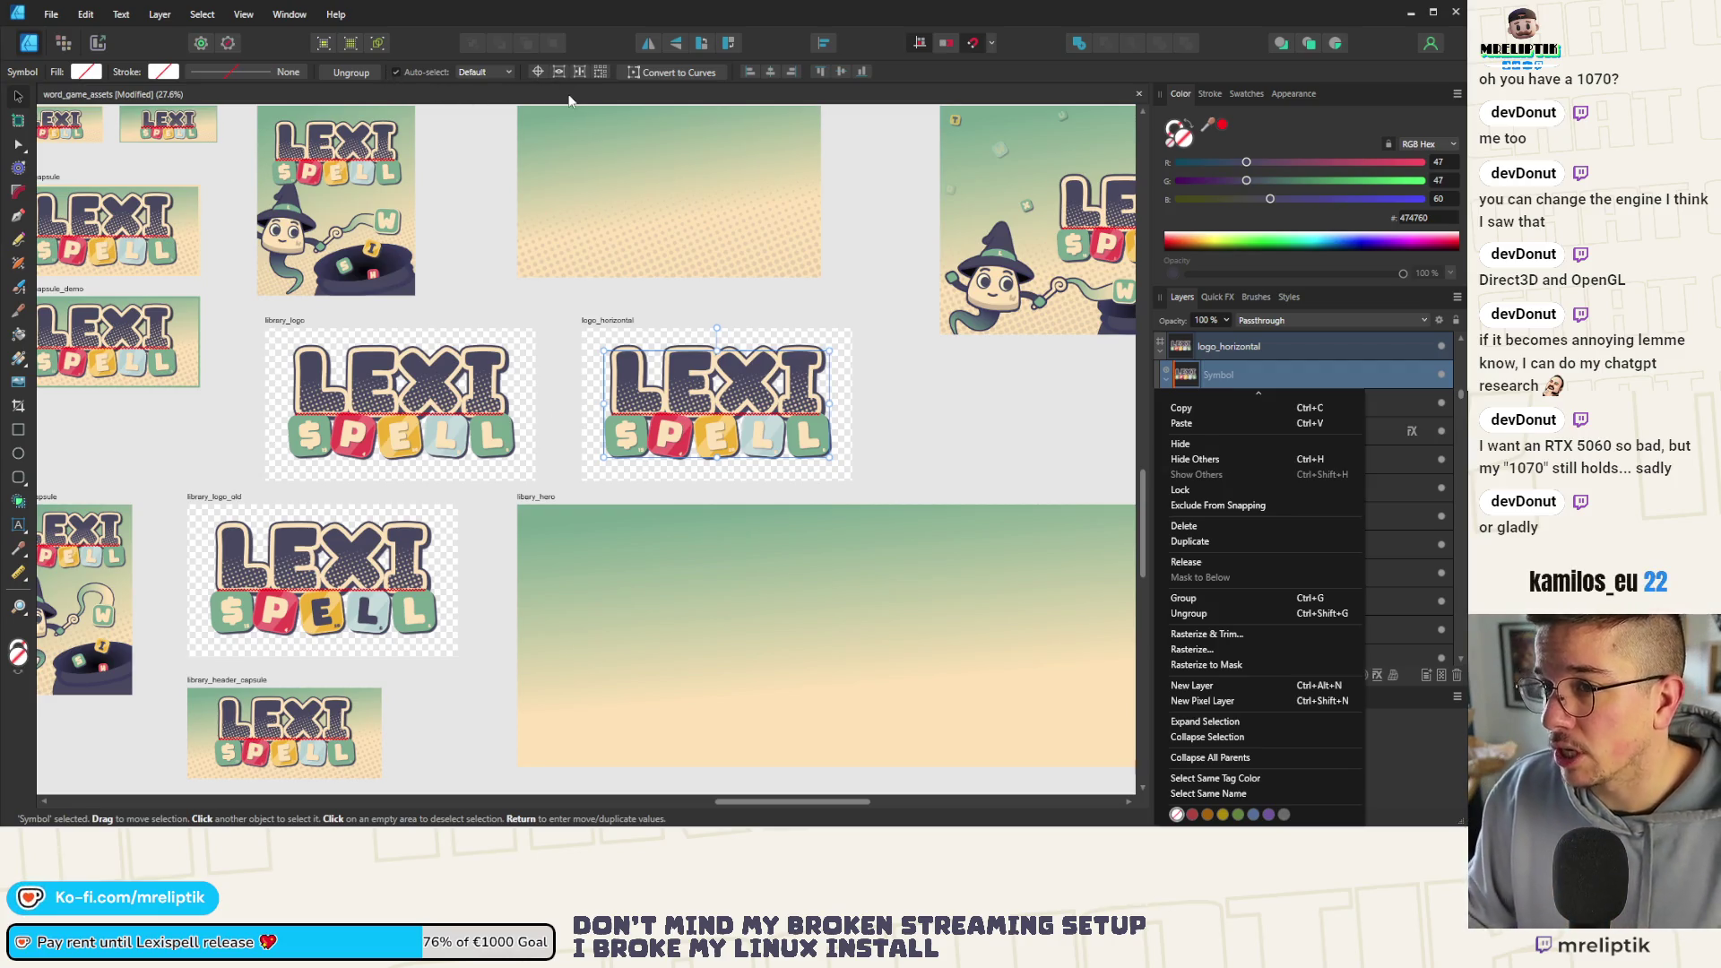
key(Escape)
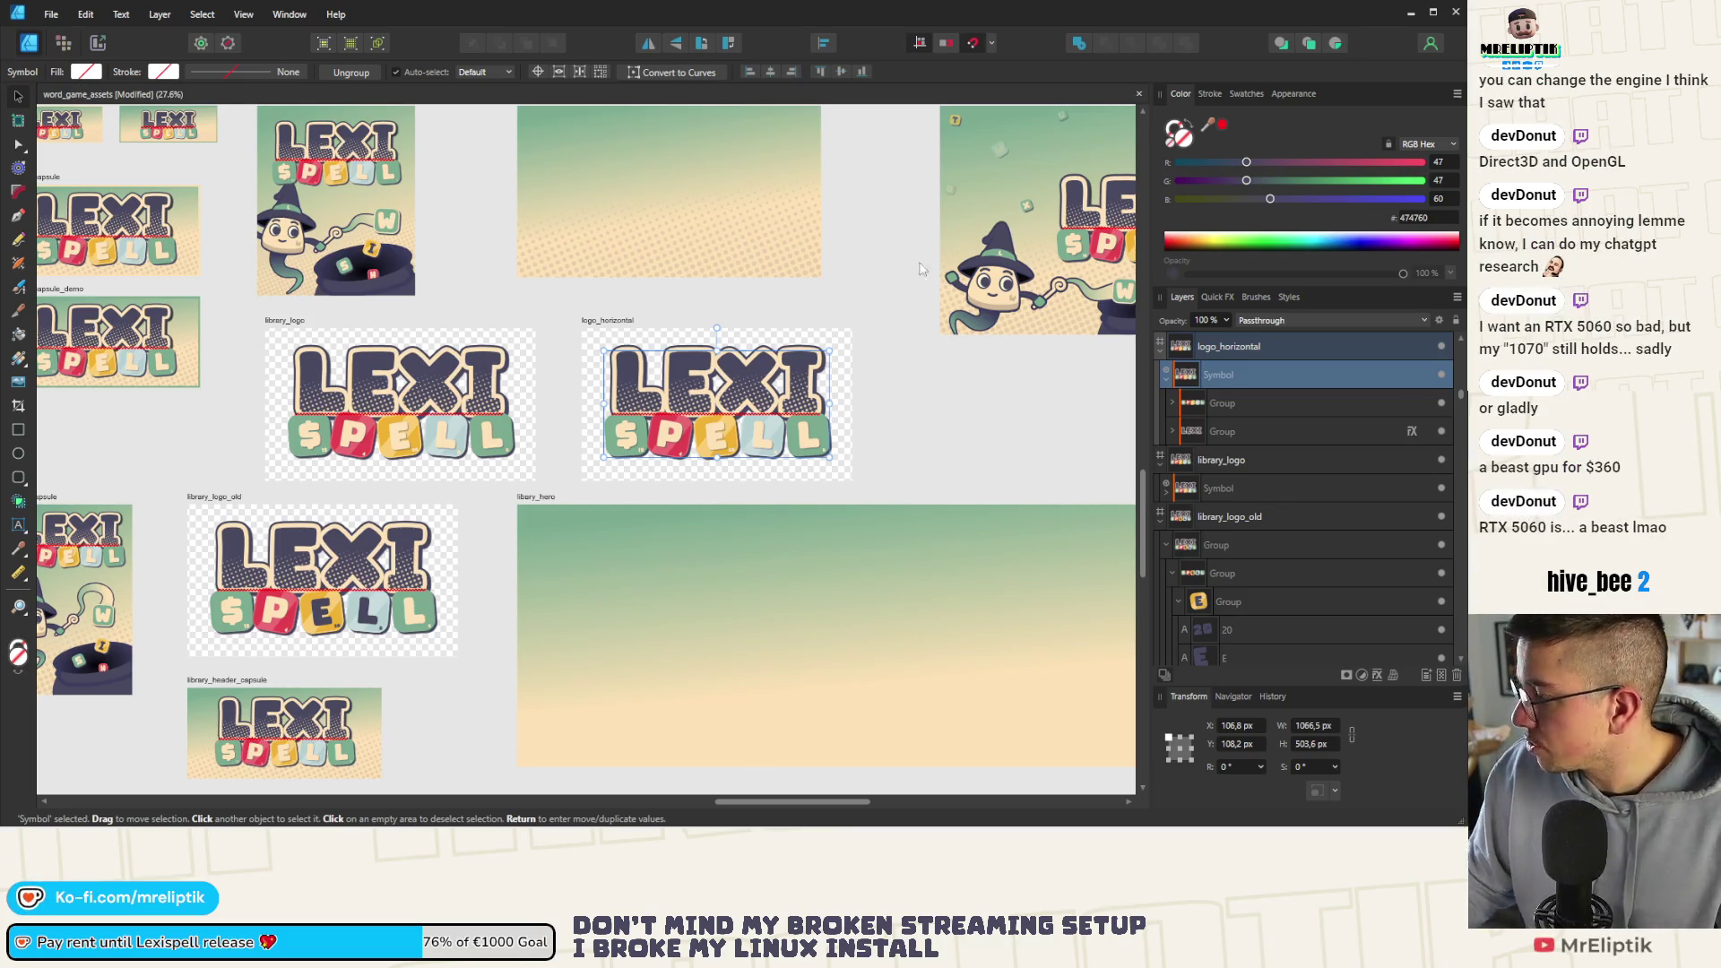
Show the Symbols panel, dock it with the other panels and detach the logo from its symbol
click(290, 15)
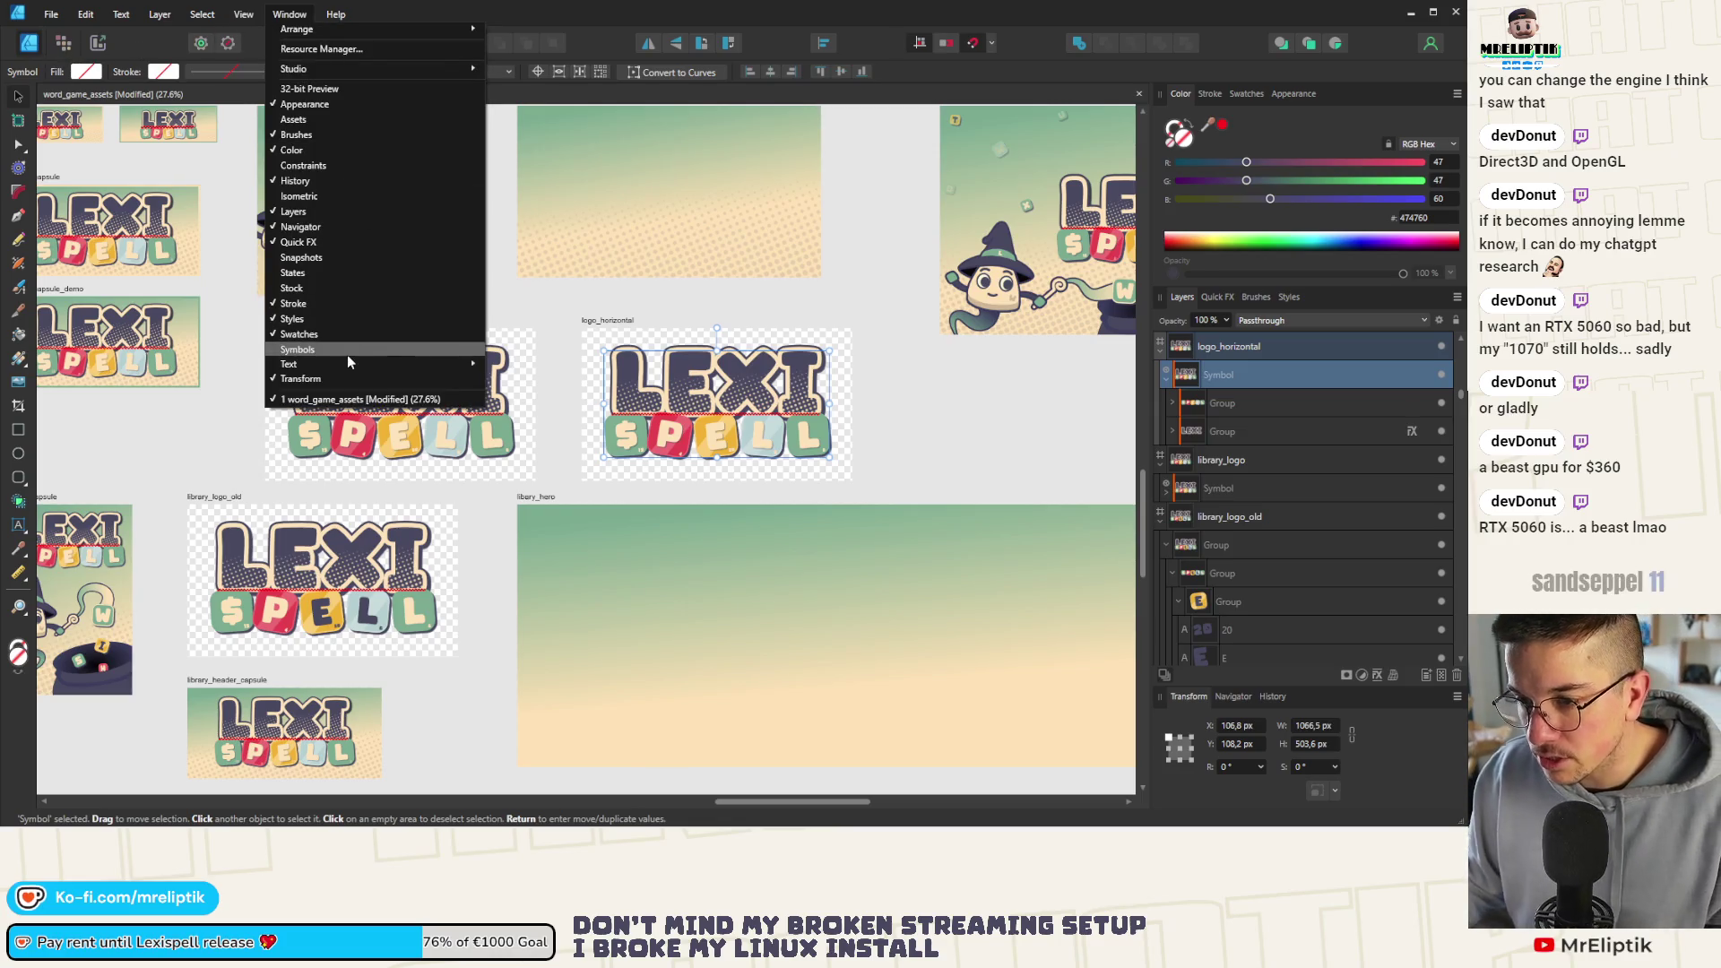
click(310, 356)
drag(982, 112, 1346, 92)
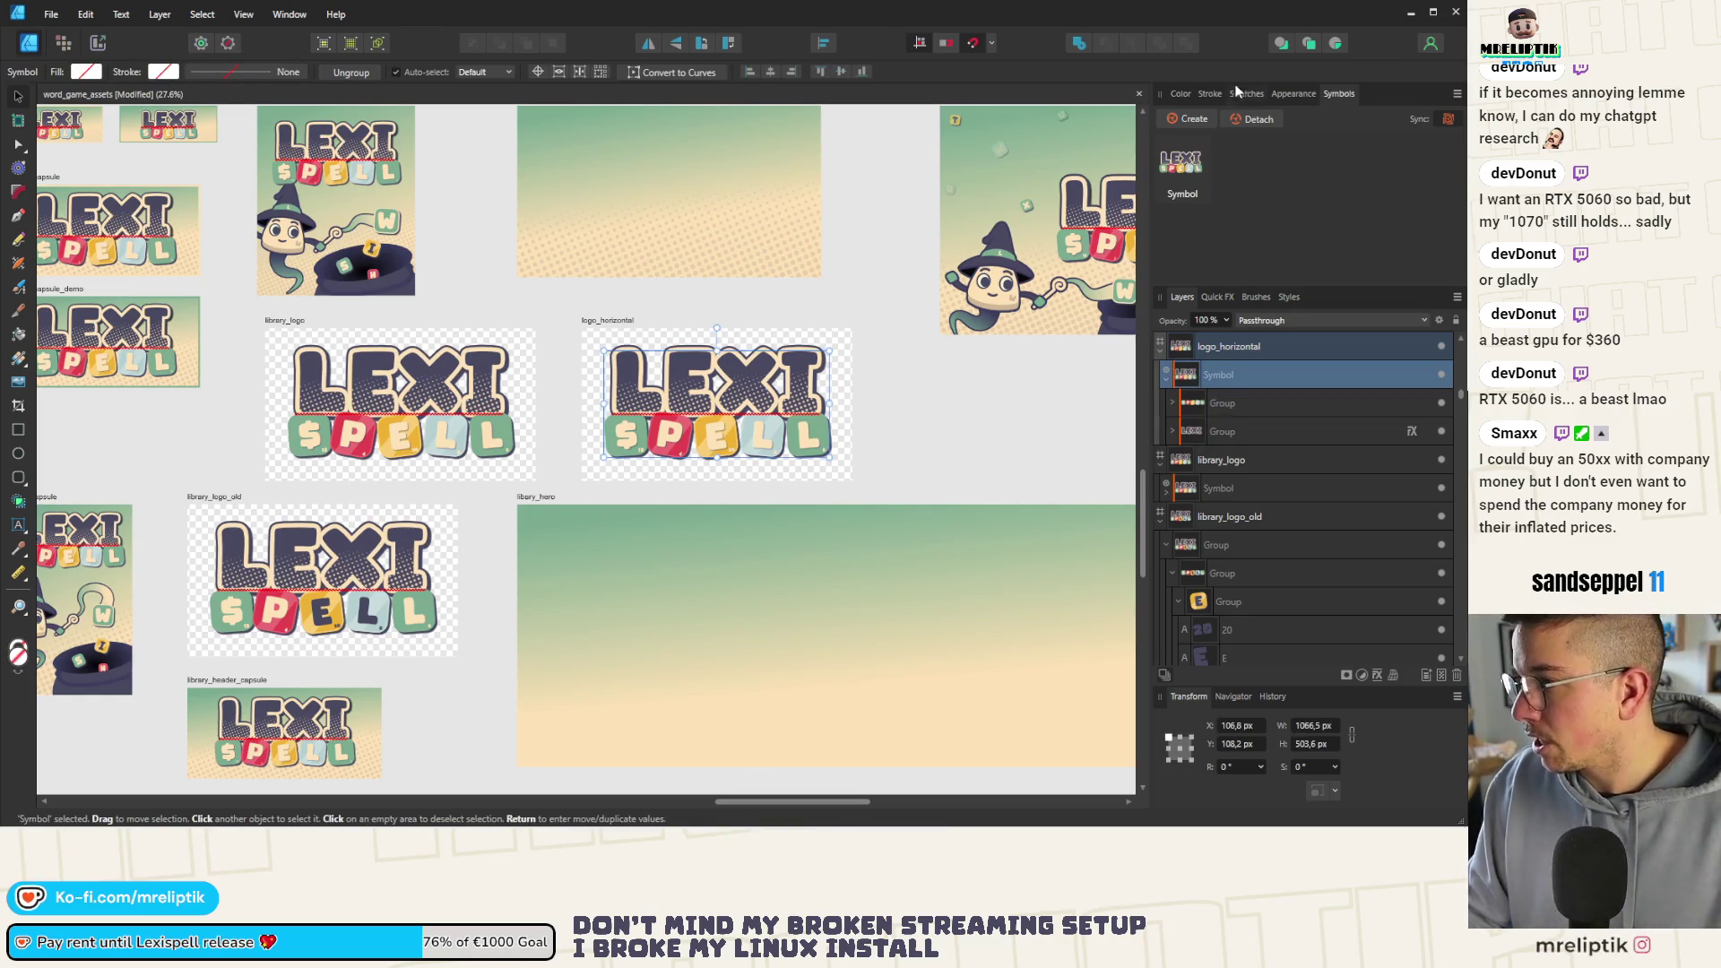
click(1244, 122)
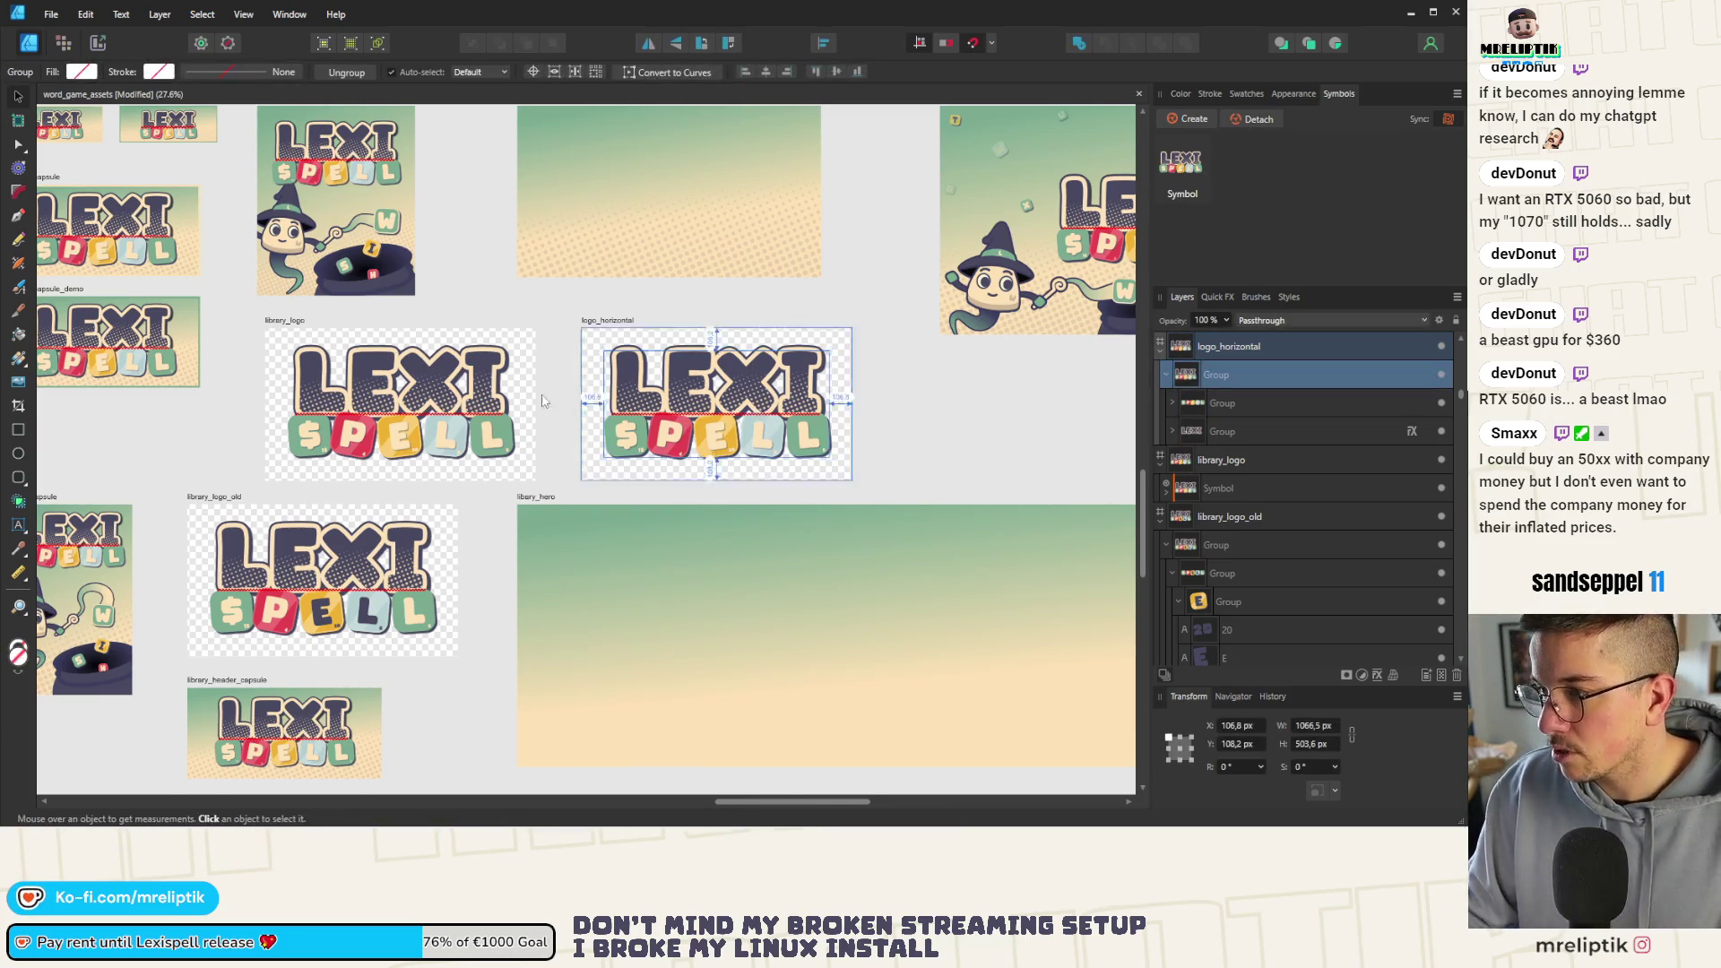
scroll(584, 371, down, 3)
scroll(586, 370, up, 2)
Widen the logo_horizontal artboard to about 2041 px and select the logo group inside it
click(565, 351)
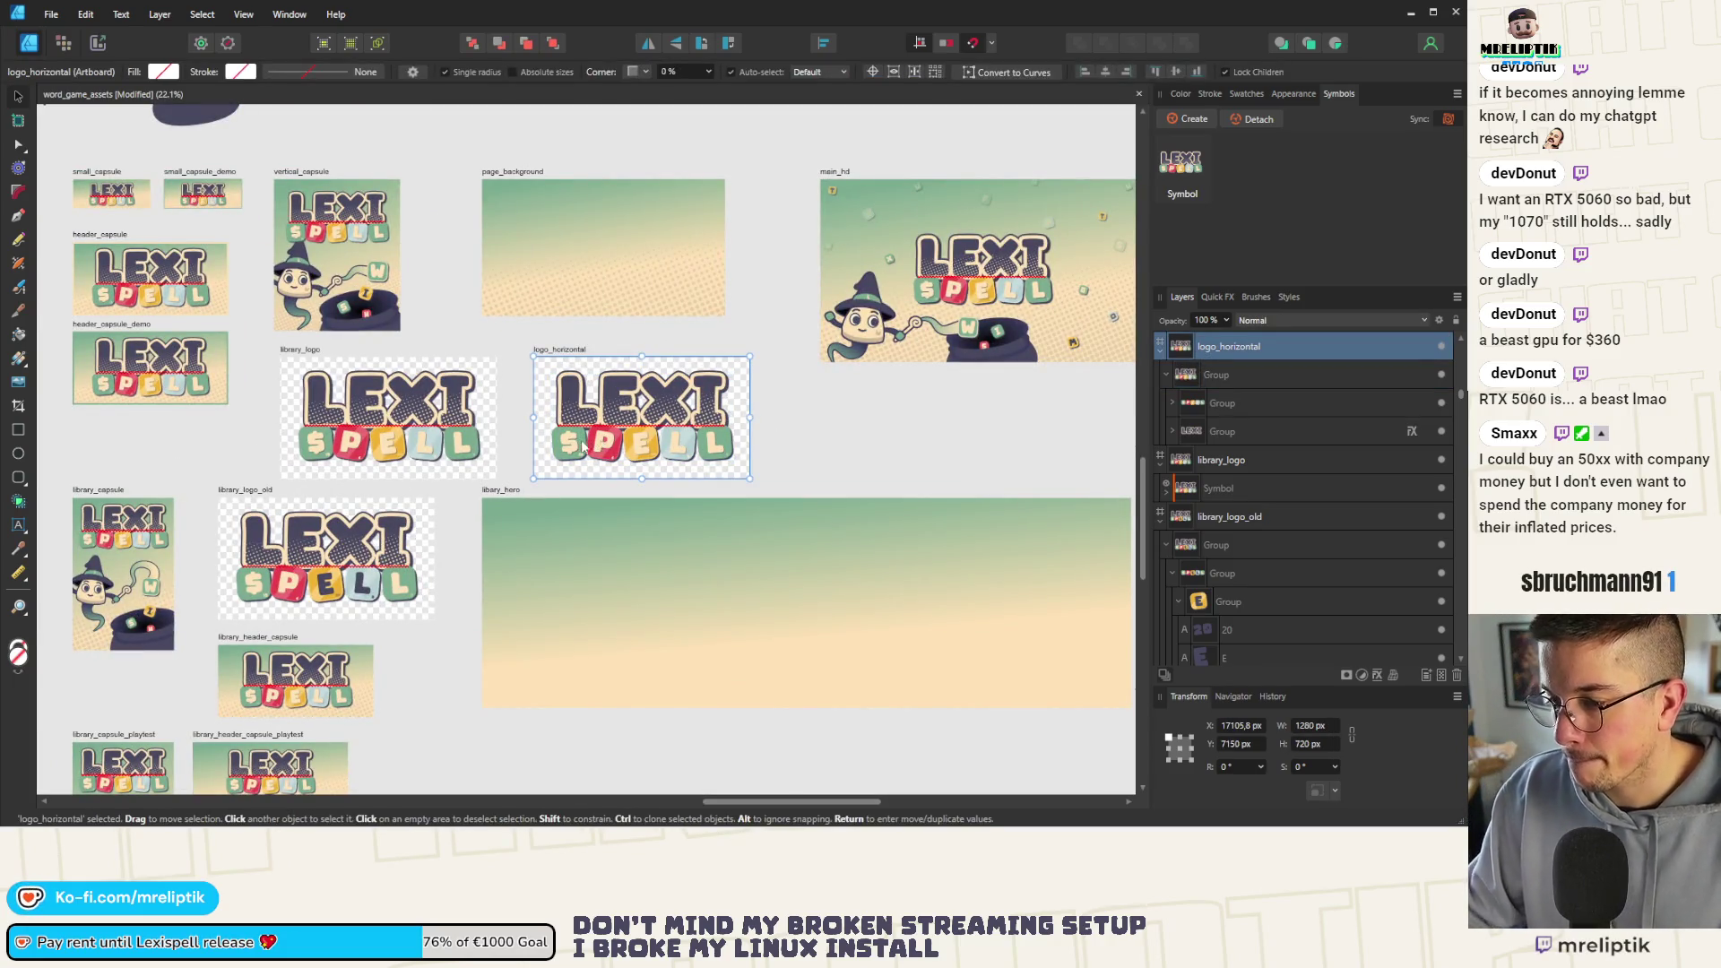
scroll(734, 426, down, 3)
scroll(236, 471, up, 5)
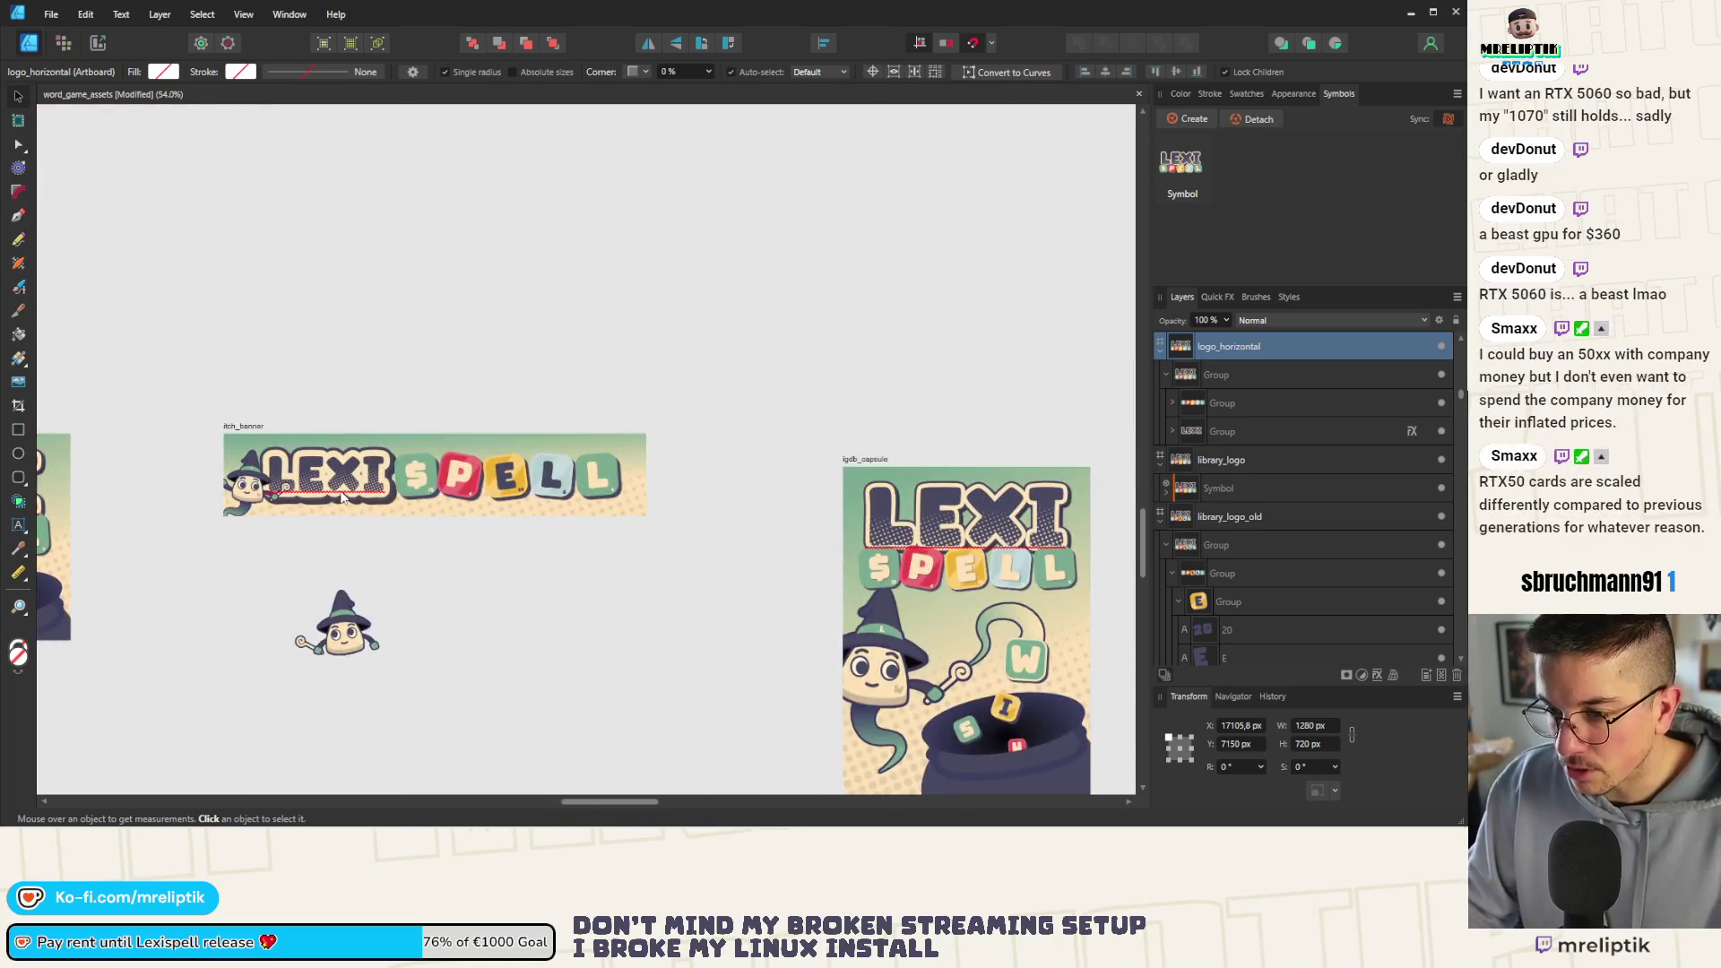
scroll(587, 451, down, 5)
scroll(586, 451, up, 3)
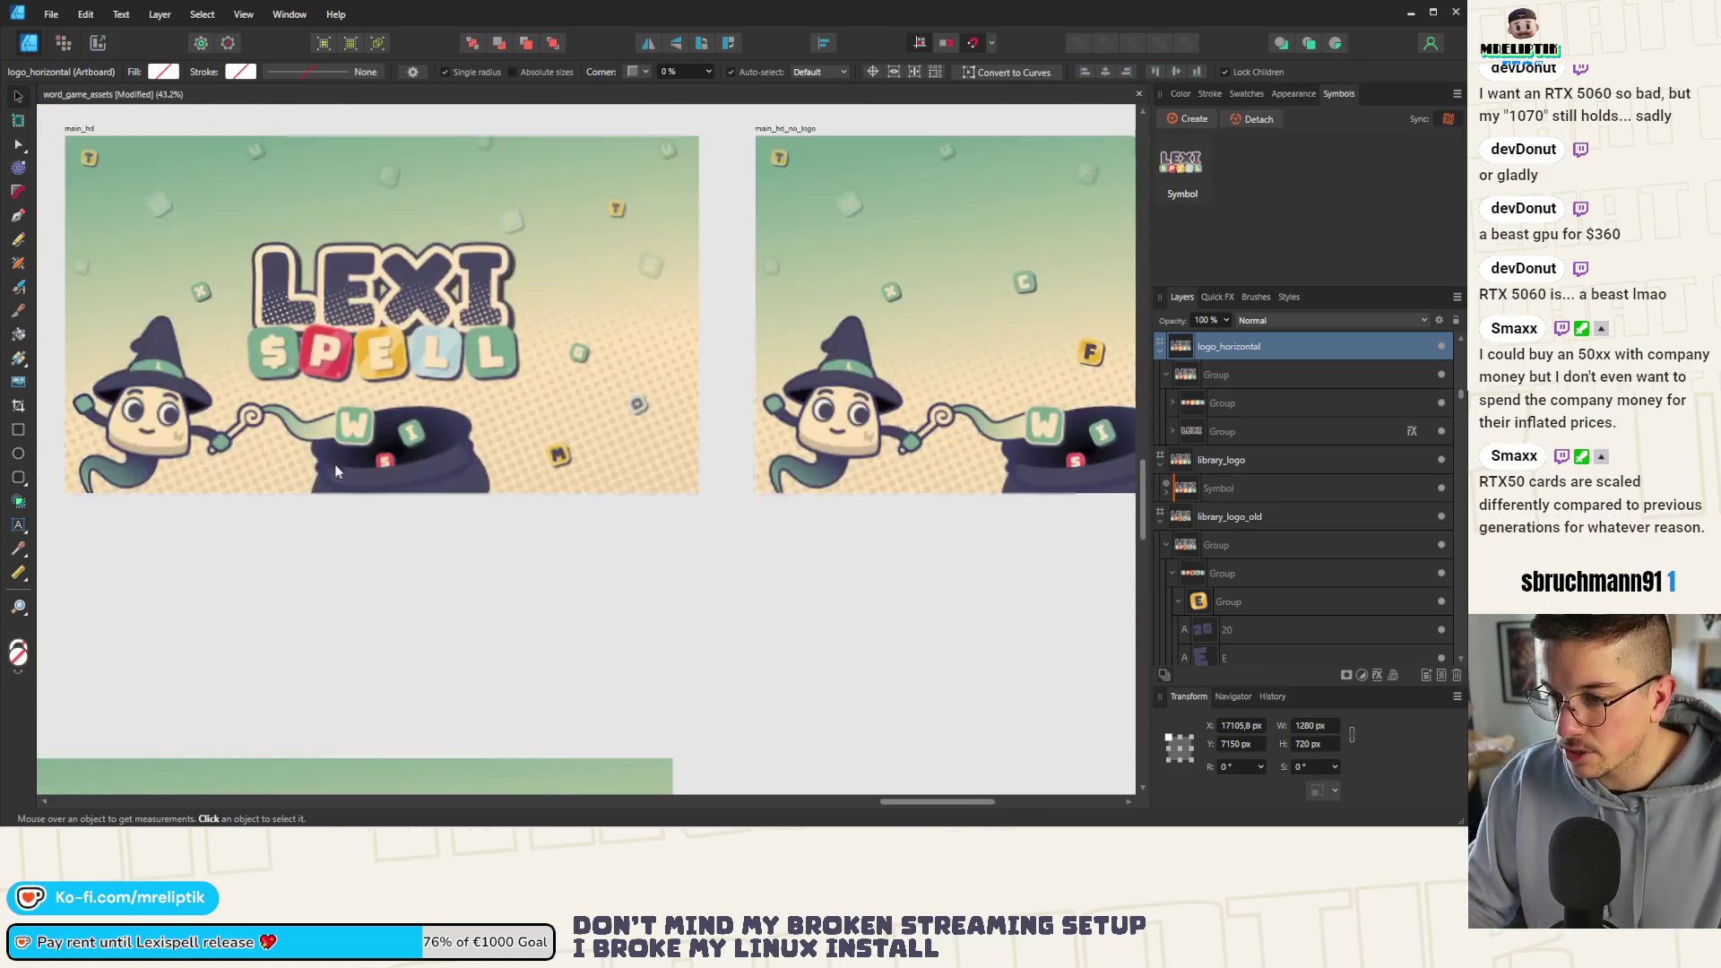
scroll(262, 520, up, 3)
click(261, 521)
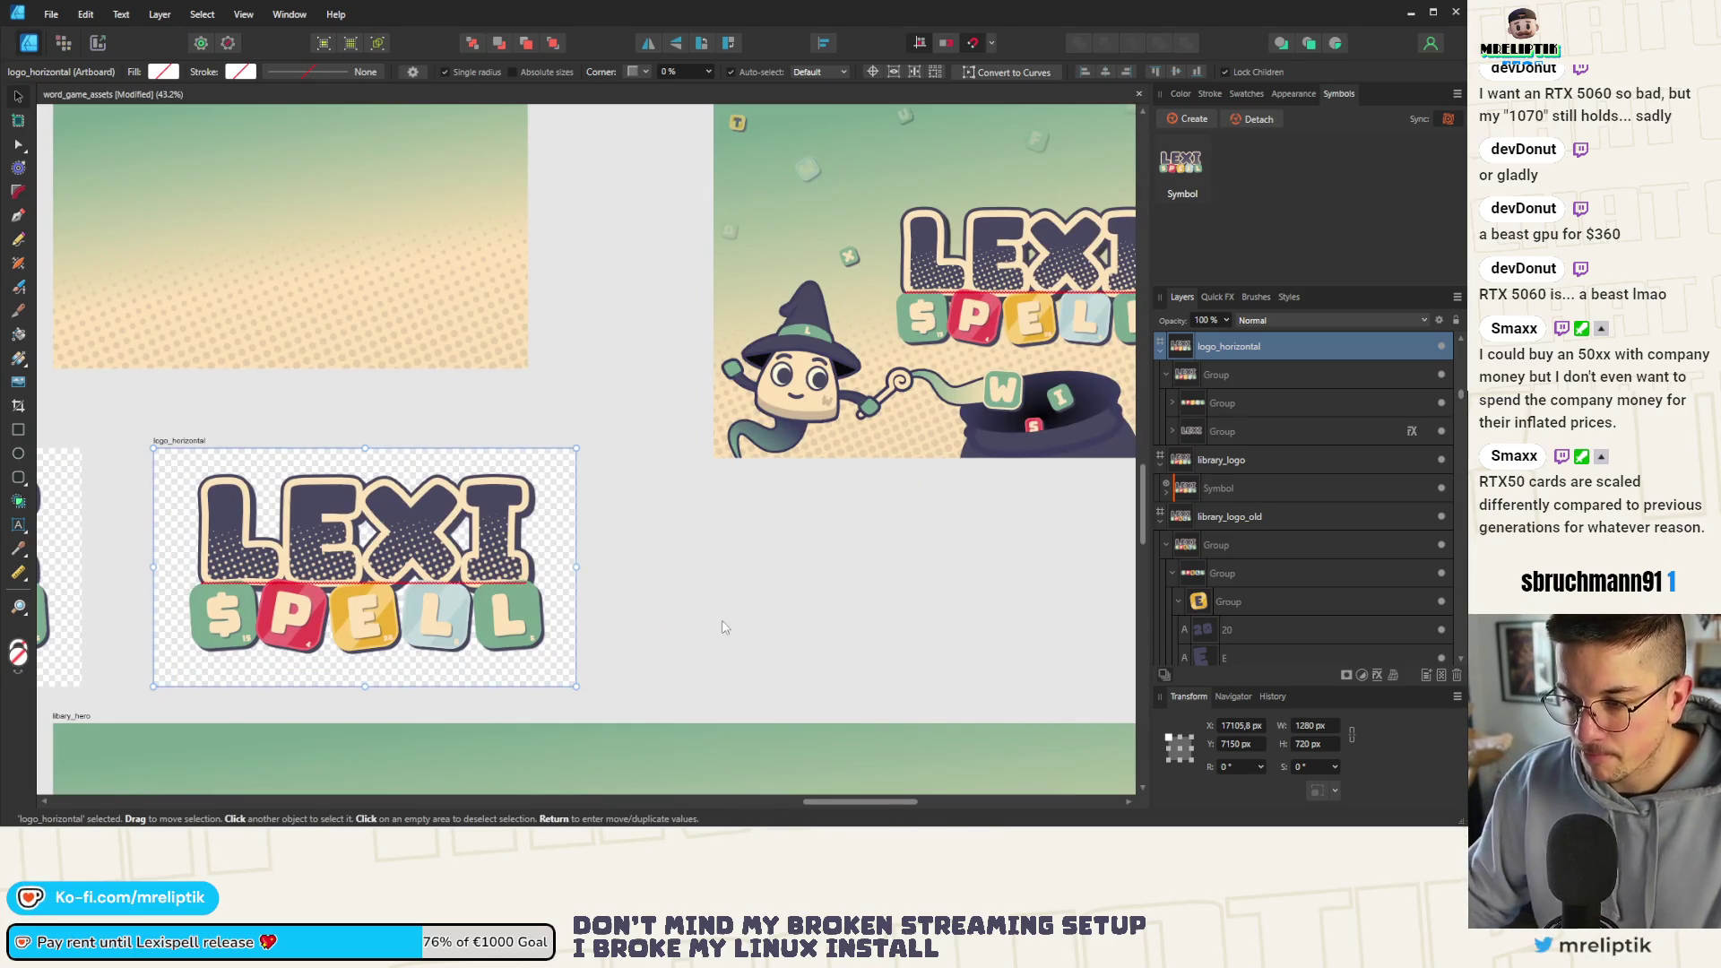
drag(577, 565, 828, 566)
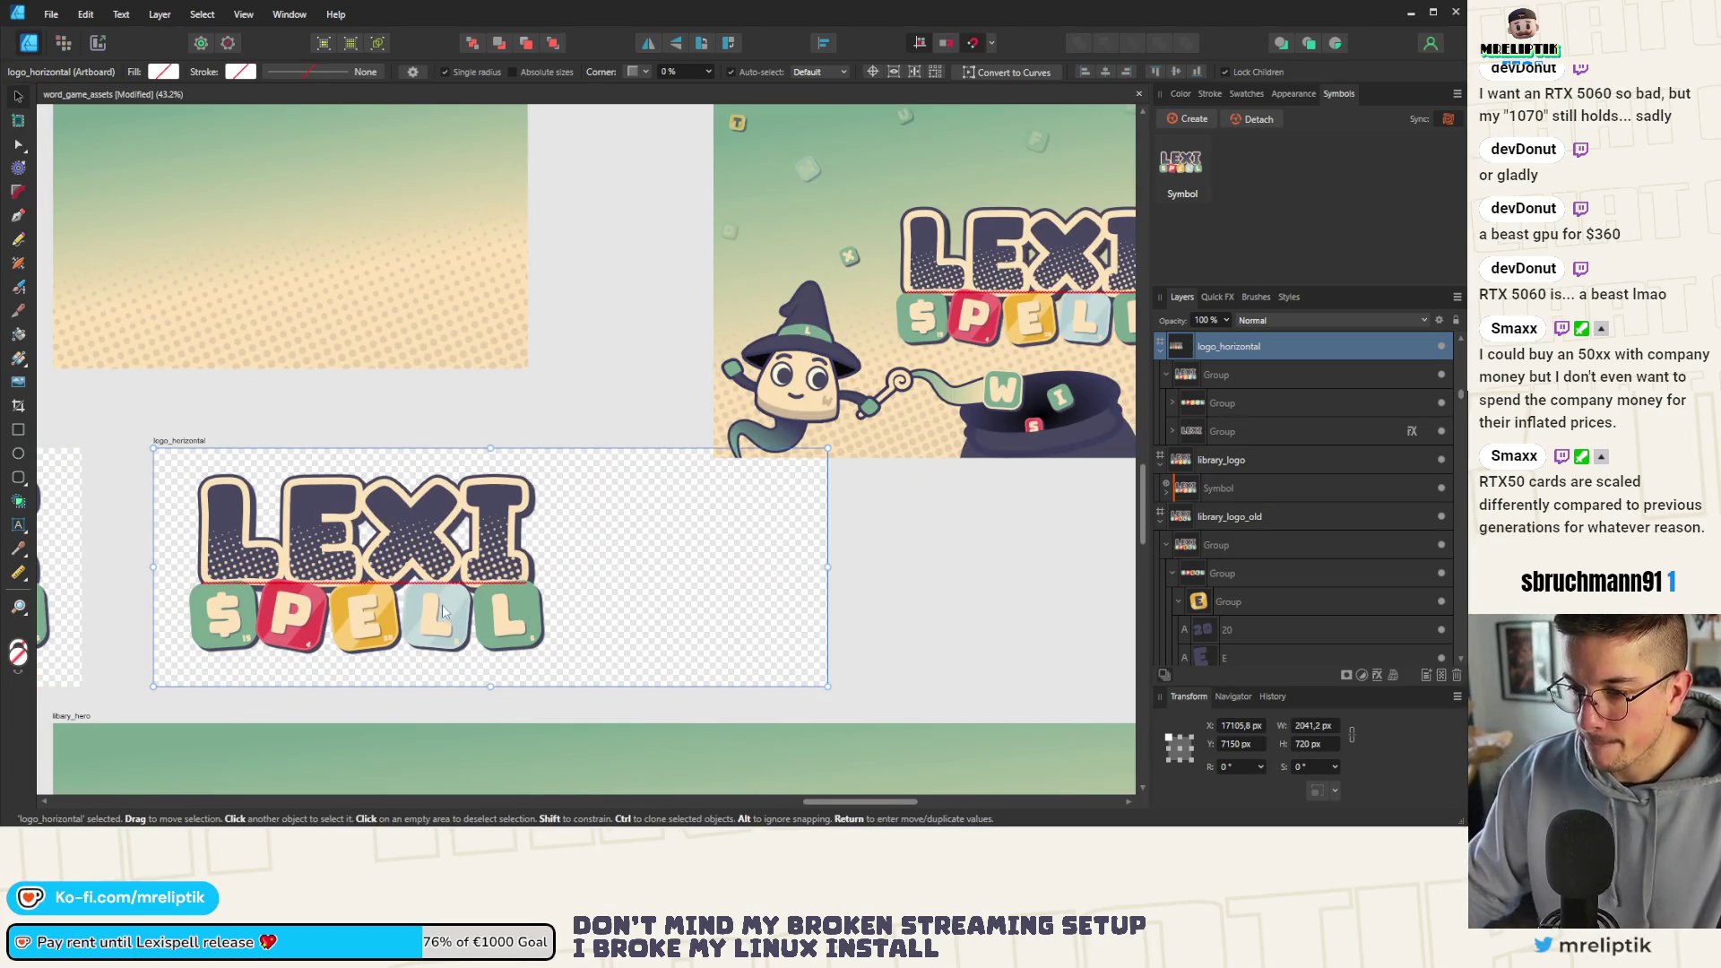
click(365, 531)
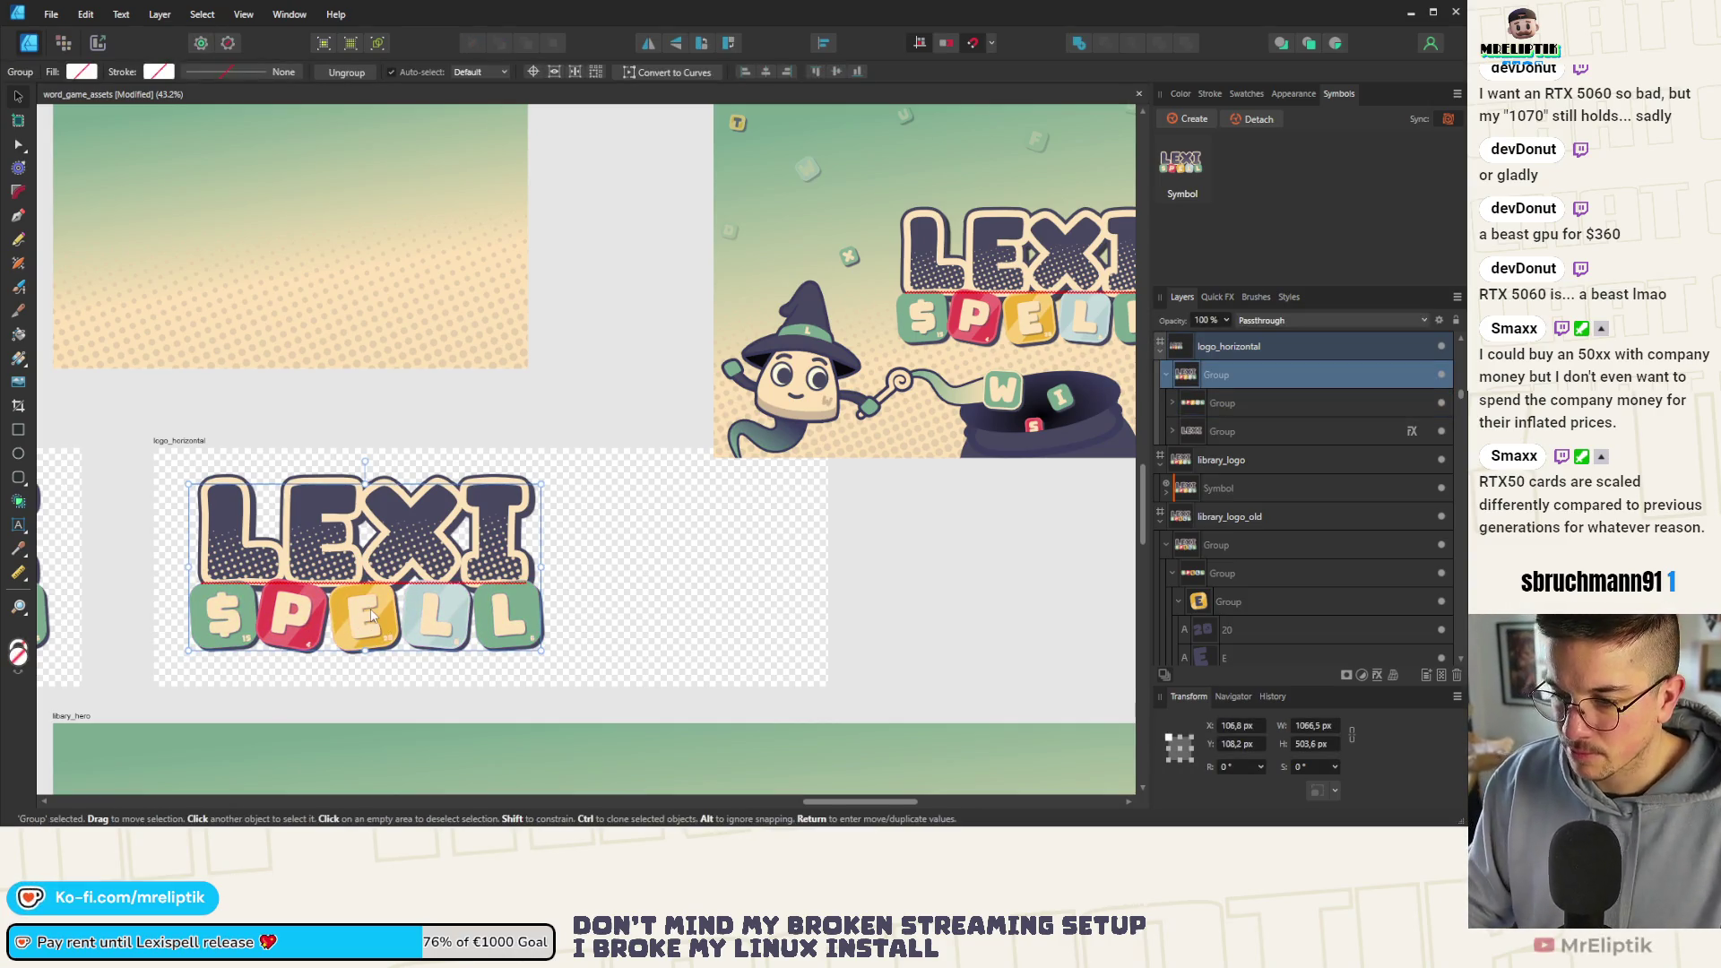
Move the SPELL tiles aside and scale the LEXI lettering down
mouse_move(356, 618)
mouse_down()
mouse_move(589, 565)
mouse_move(429, 624)
mouse_move(491, 581)
mouse_move(410, 519)
mouse_move(398, 549)
mouse_up()
click(404, 532)
click(578, 555)
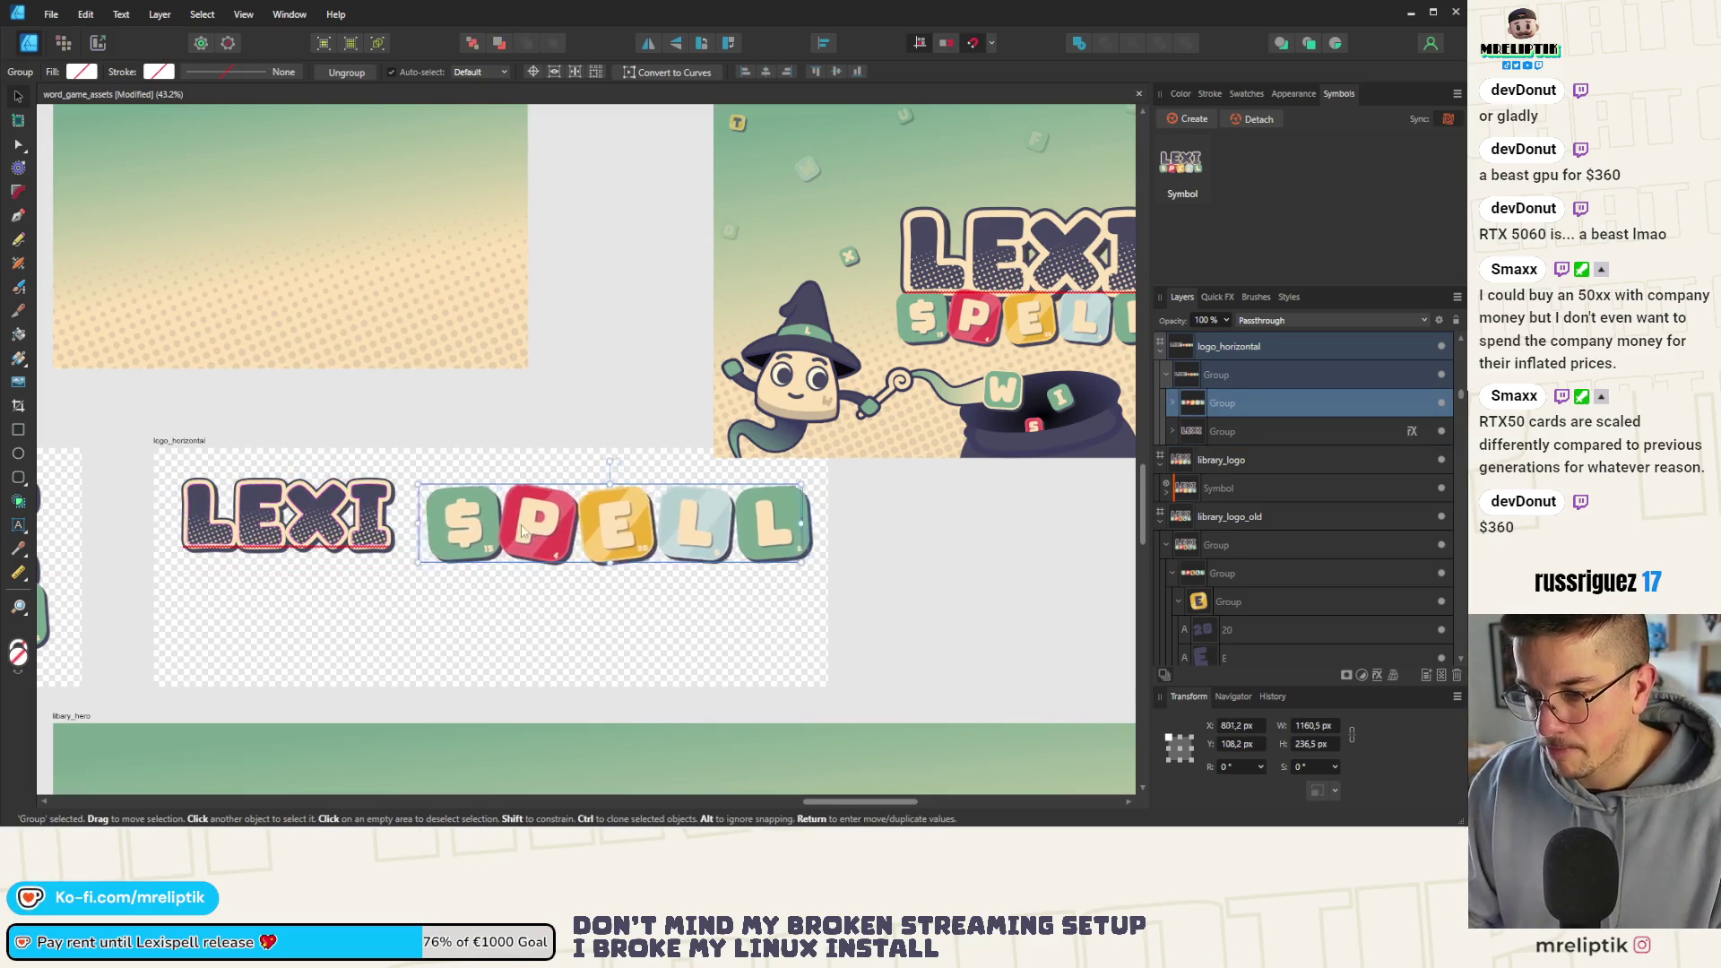
Place the SPELL tiles in one row right beside LEXI, shrinking and nudging them into place
drag(578, 555, 522, 526)
scroll(505, 519, up, 2)
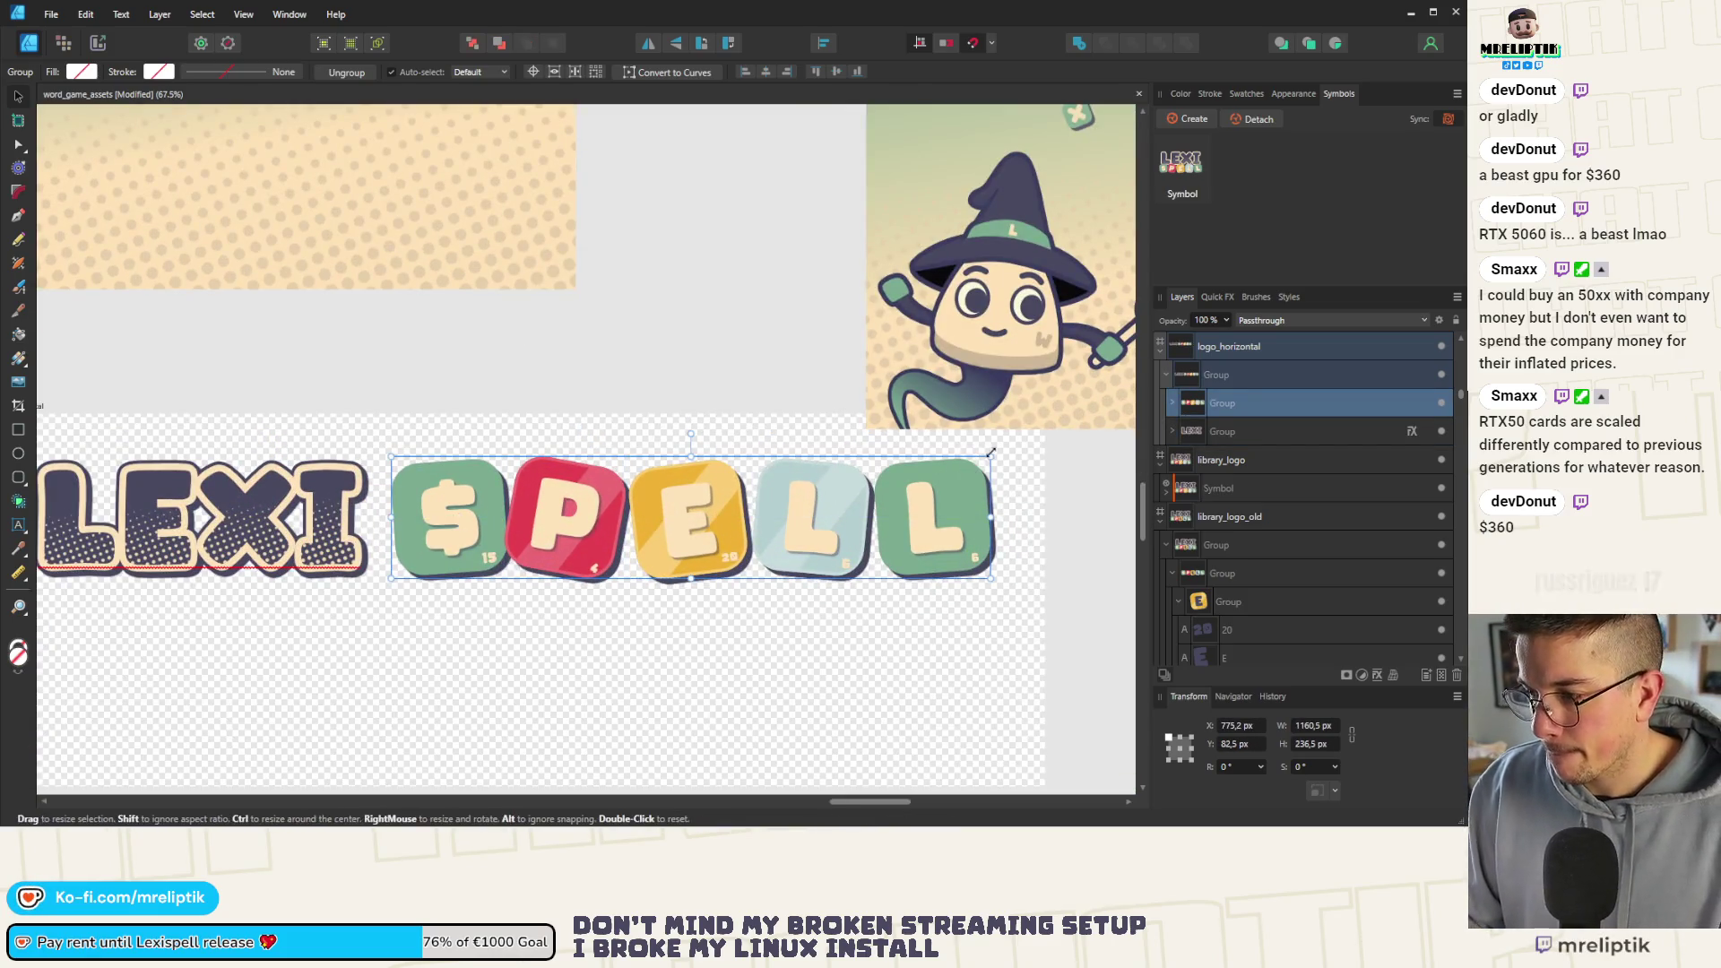
drag(992, 457, 954, 467)
drag(690, 490, 633, 491)
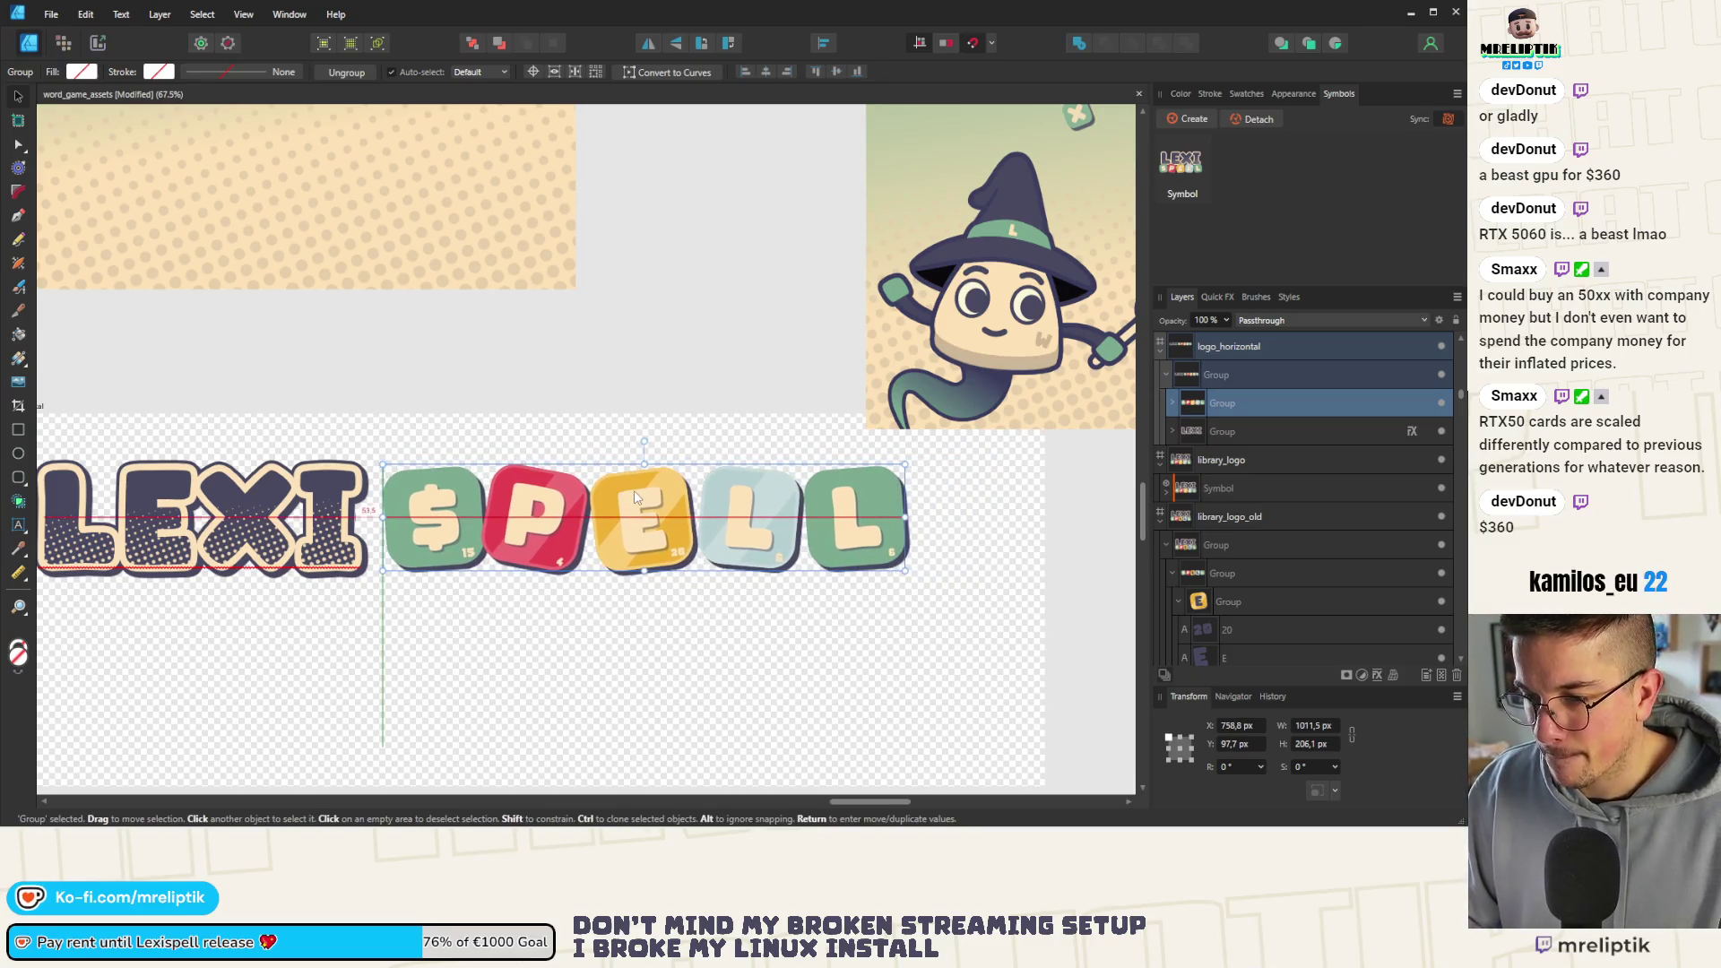
scroll(416, 495, down, 3)
scroll(617, 521, down, 2)
scroll(616, 520, up, 2)
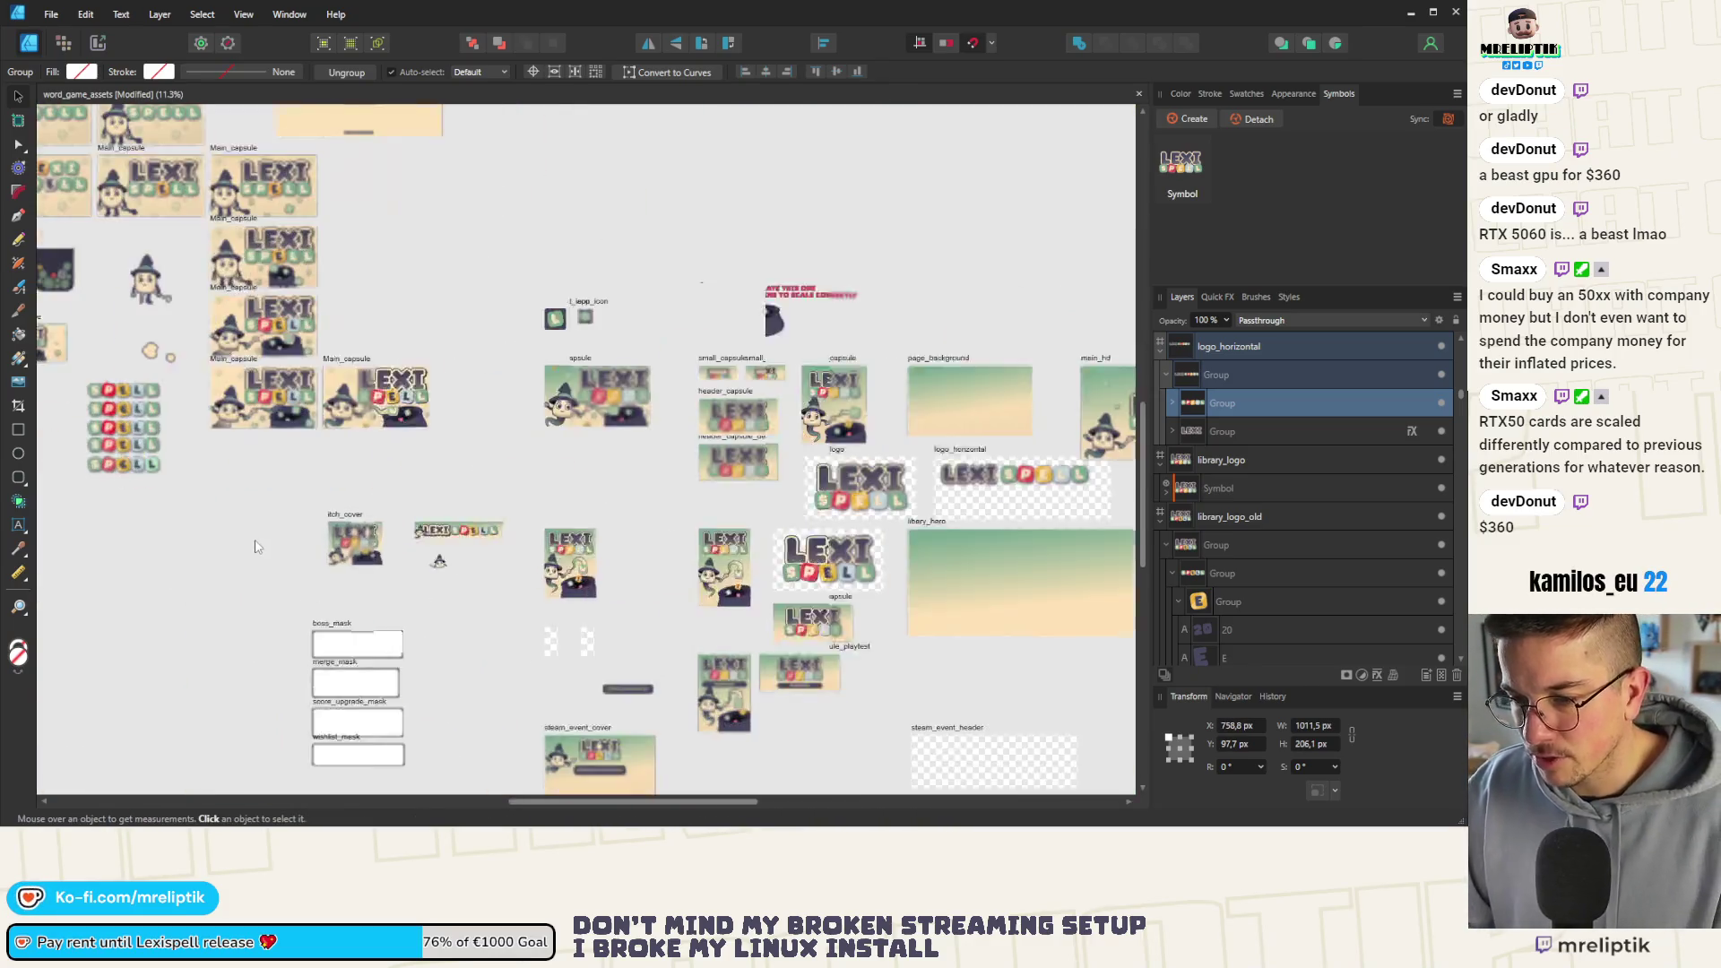
scroll(588, 548, up, 3)
scroll(590, 548, up, 1)
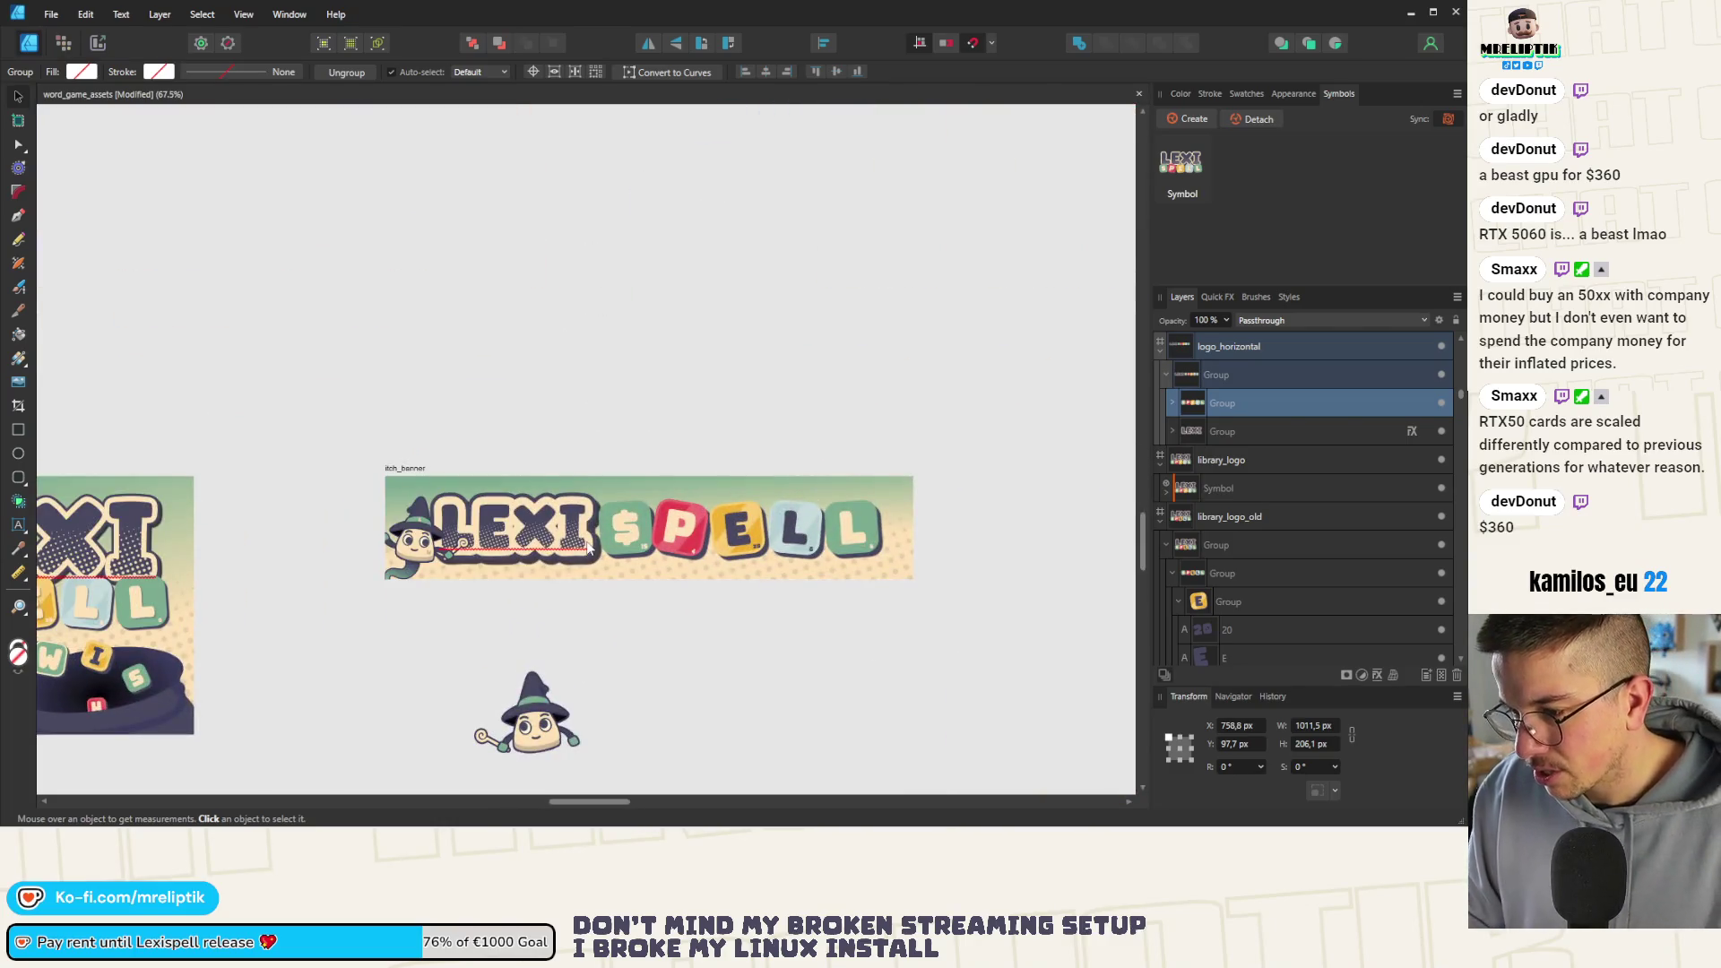
scroll(589, 548, down, 2)
scroll(590, 548, down, 2)
scroll(484, 433, up, 2)
scroll(484, 436, up, 2)
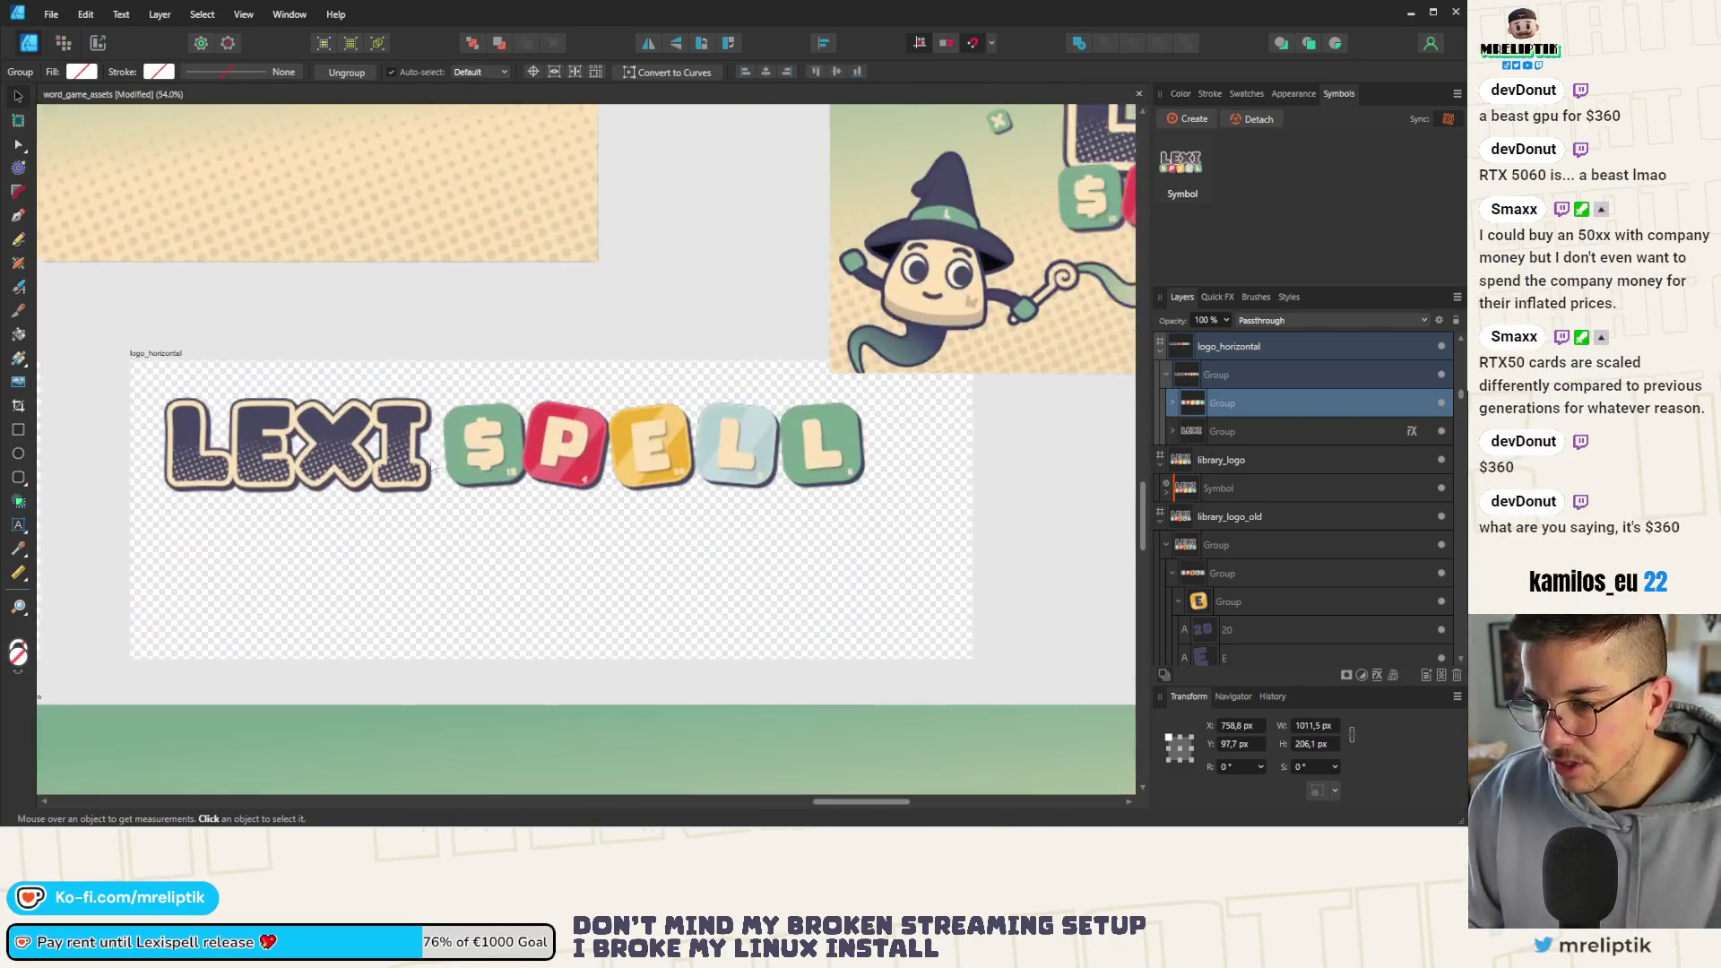
Move the whole LEXI SPELL group to the artboard's top-left corner and select the artboard
click(277, 455)
drag(392, 460, 371, 439)
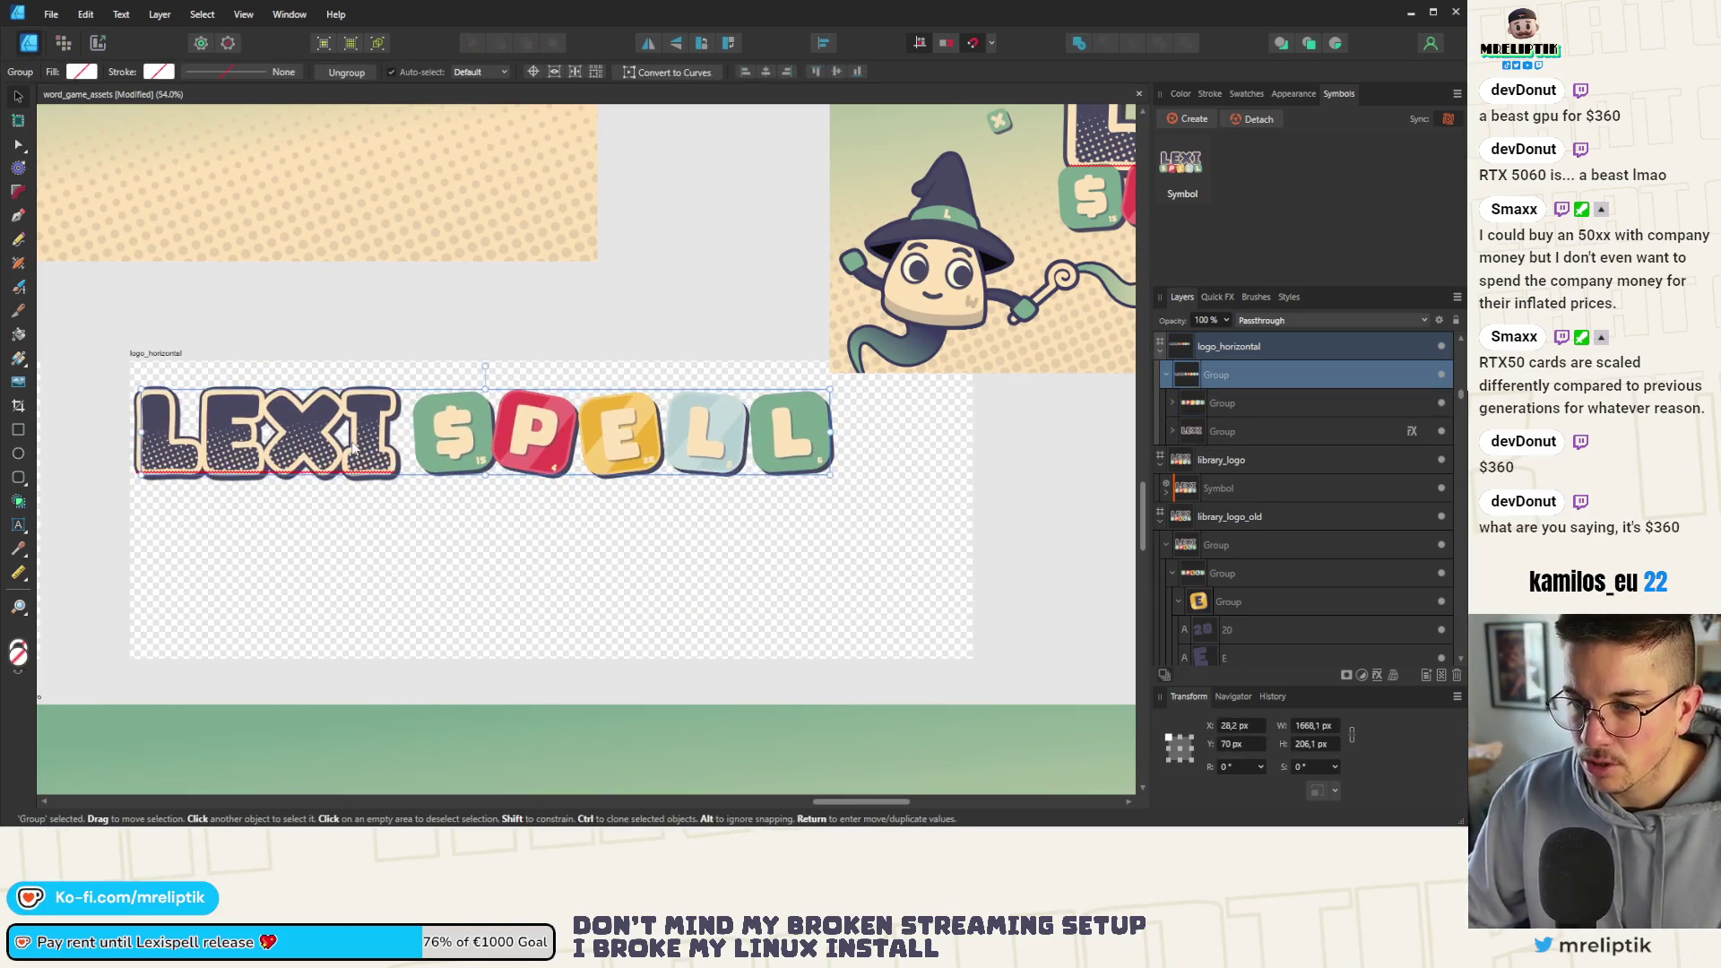
click(153, 352)
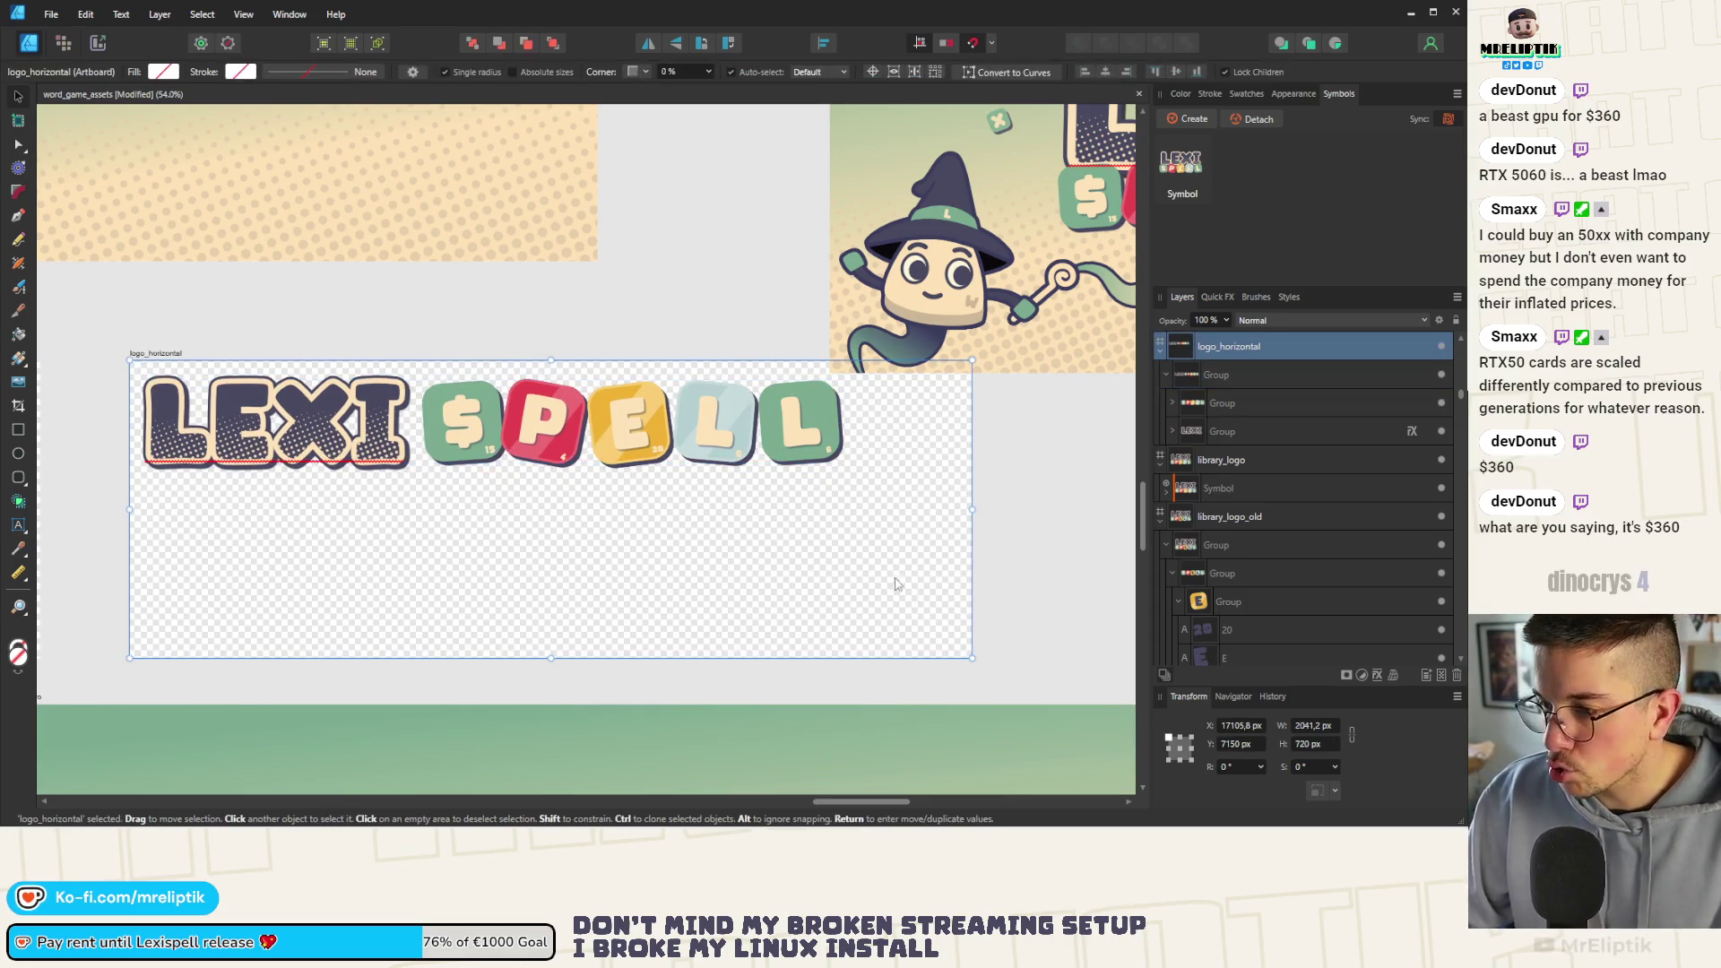
Shrink logo_horizontal to about 1826 × 296 px around the logo and shift it down slightly
drag(973, 660, 879, 486)
scroll(881, 486, down, 3)
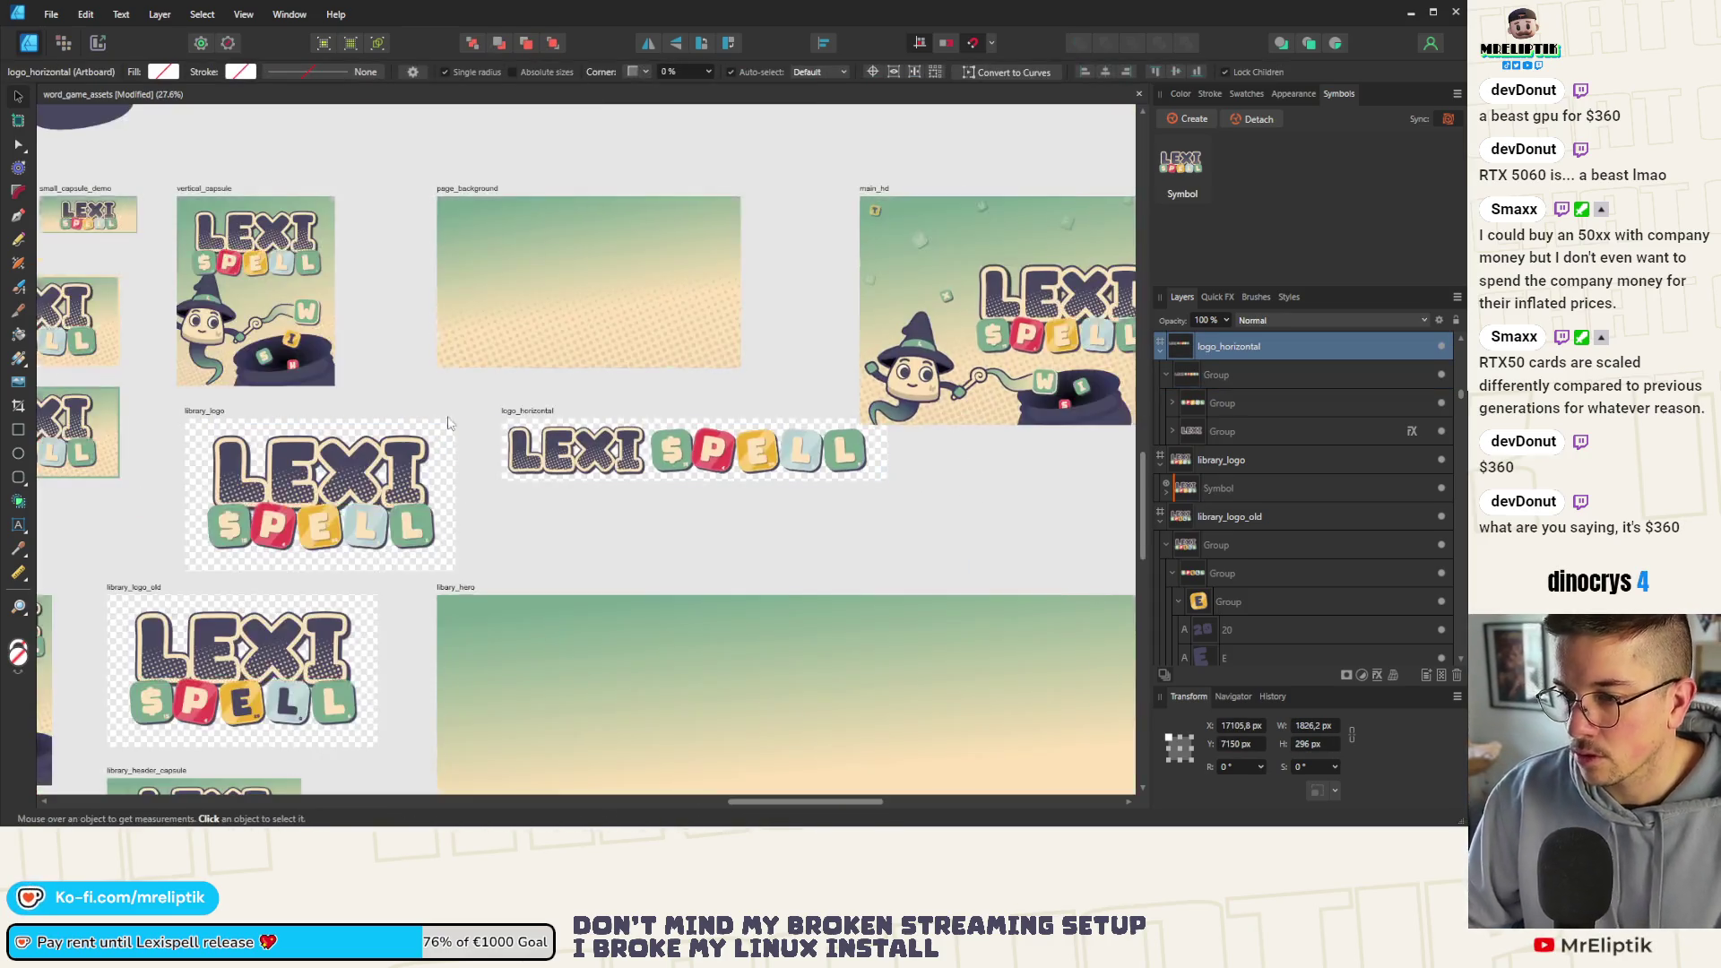
click(525, 415)
drag(527, 416, 518, 460)
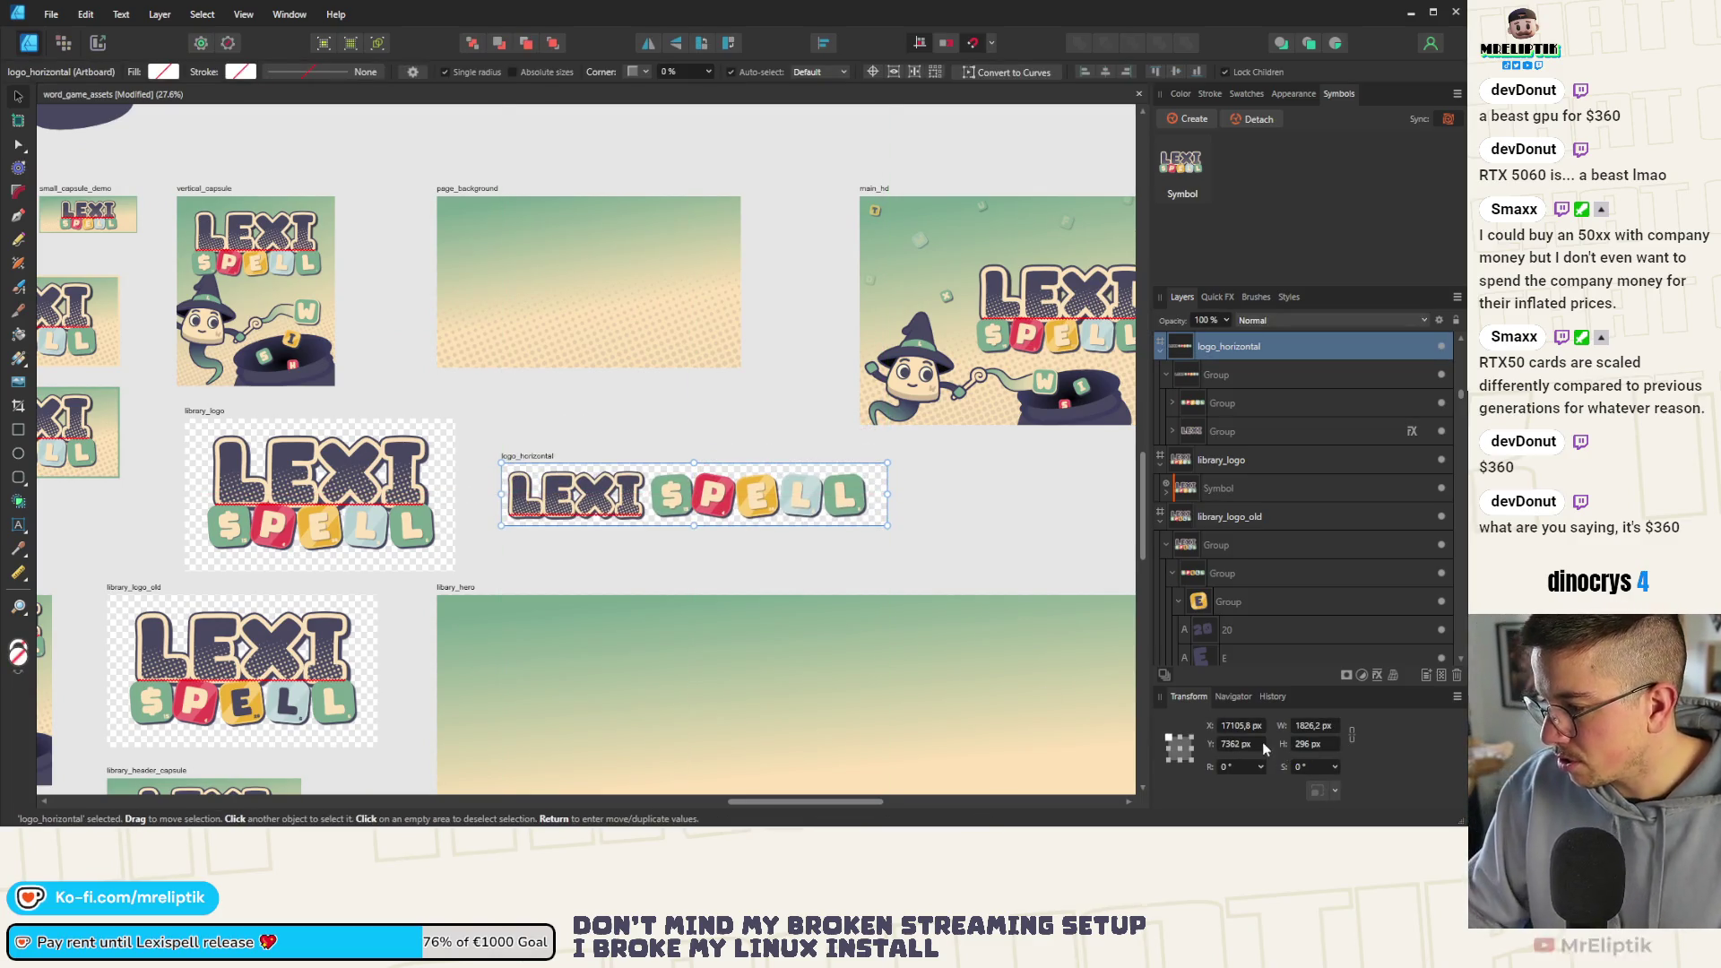
Adjust the artboard's X position in the Transform panel and deselect it
click(1240, 728)
key(Return)
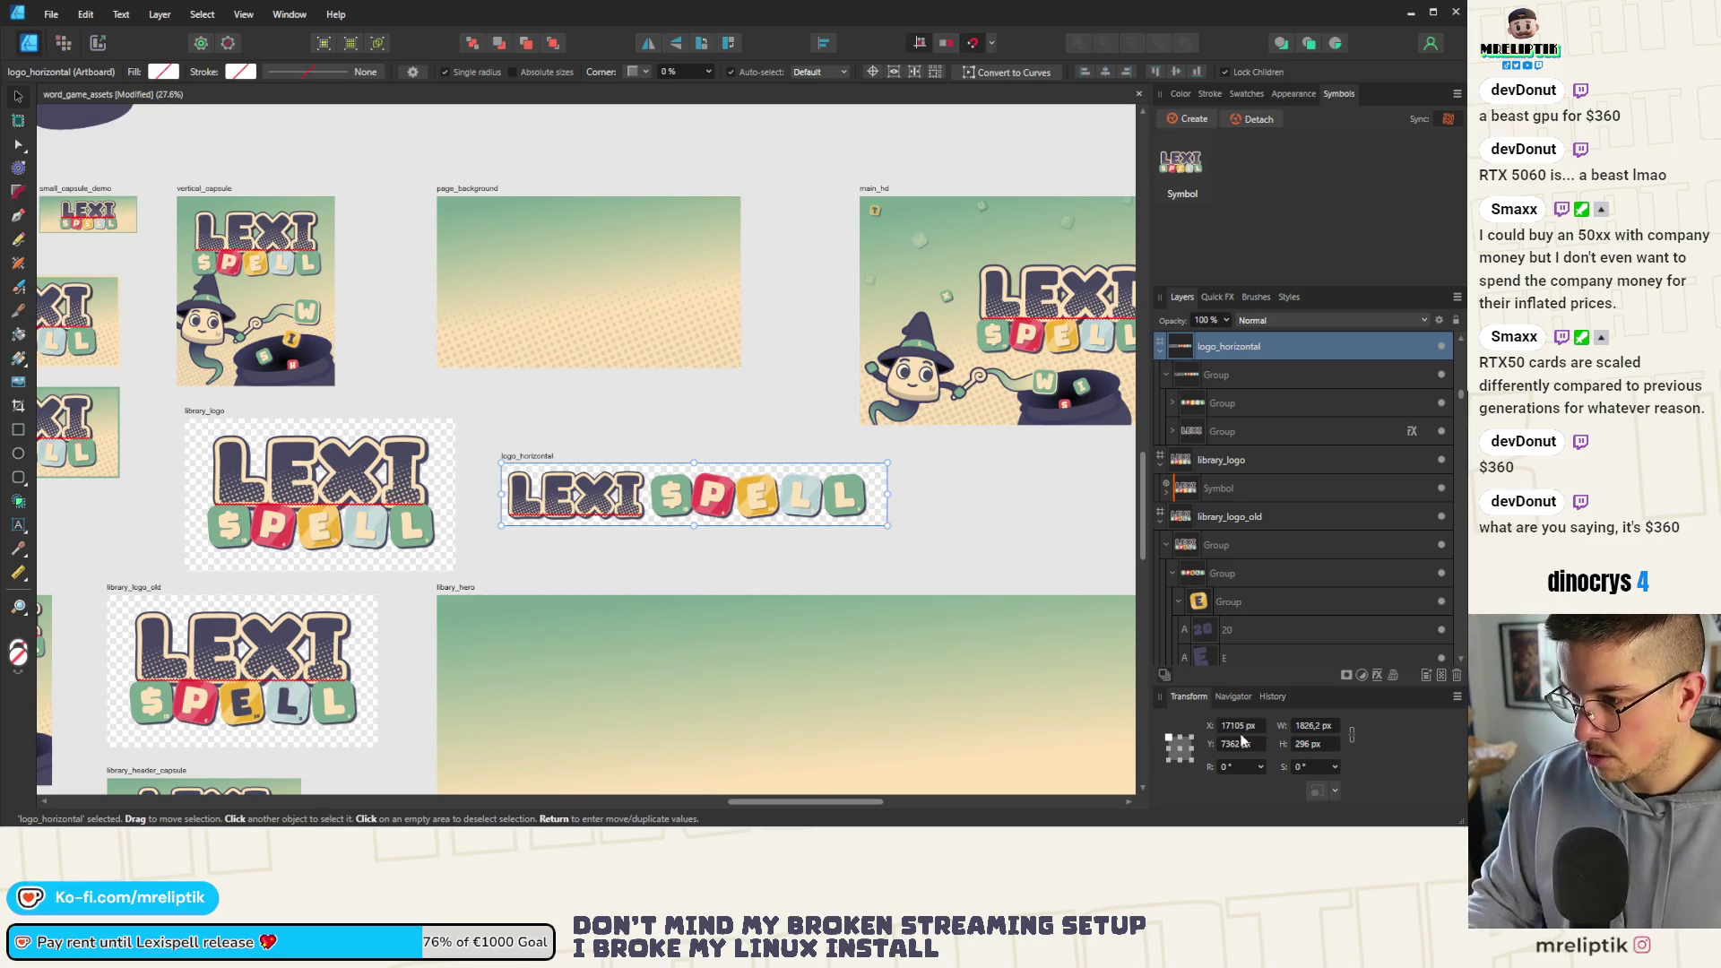
key(Escape)
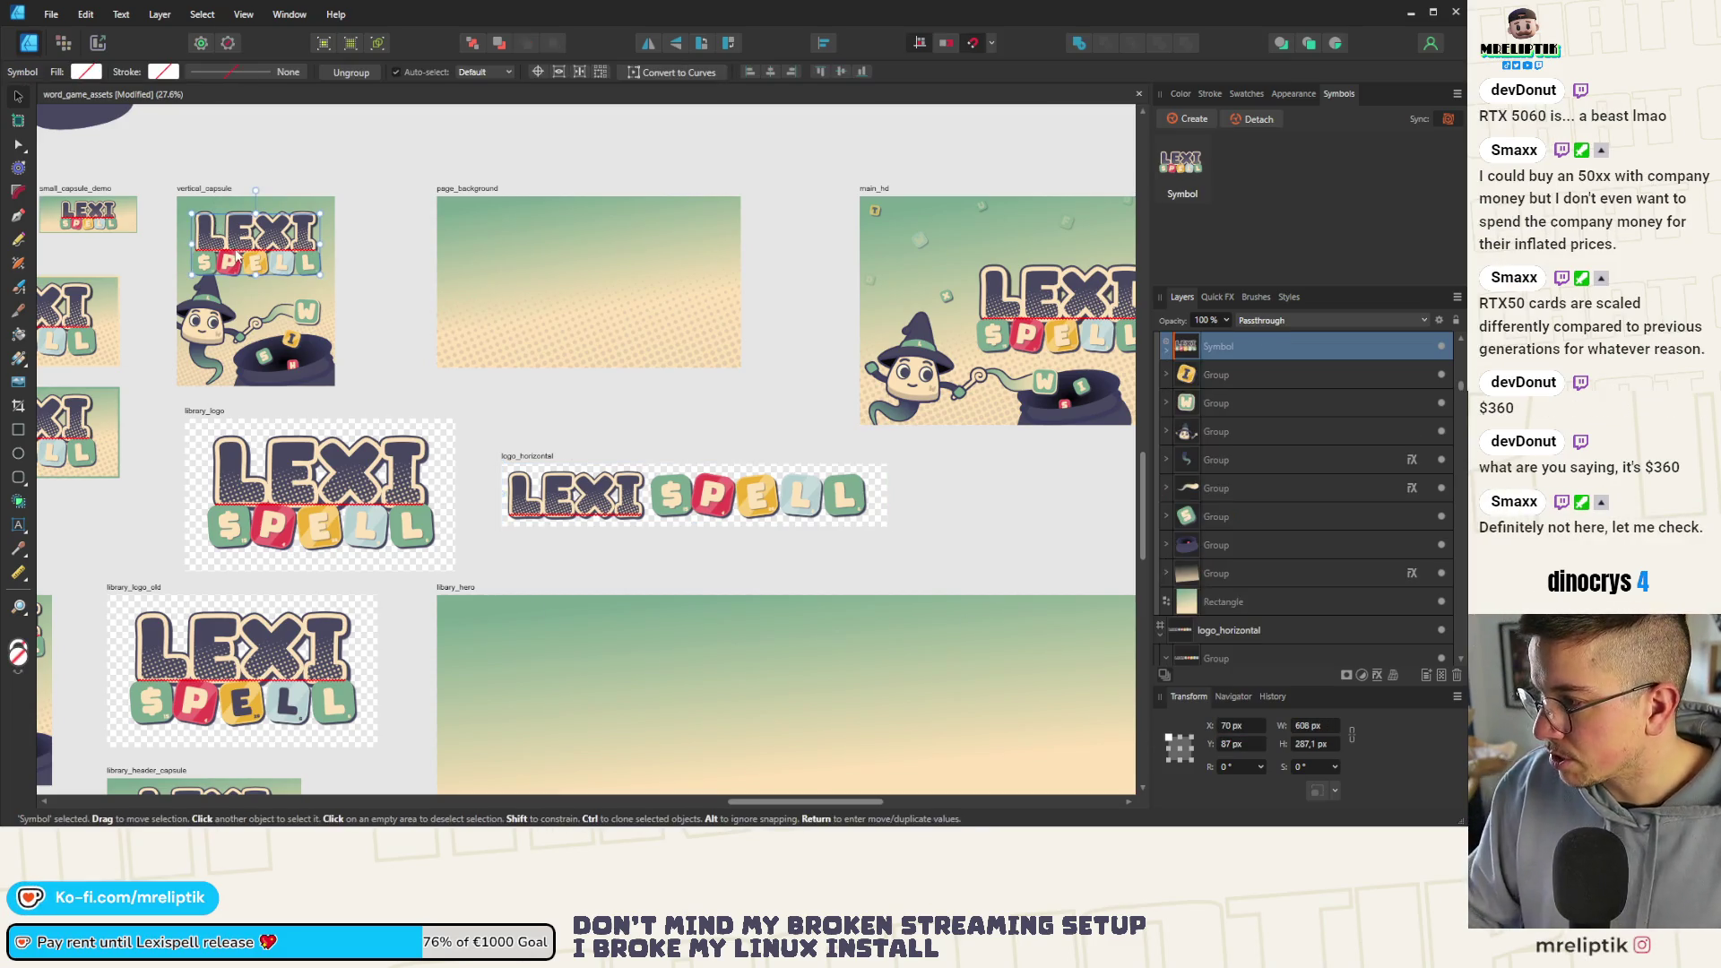
Select the logo_horizontal artboard to review the single-row LEXI SPELL layout
click(545, 453)
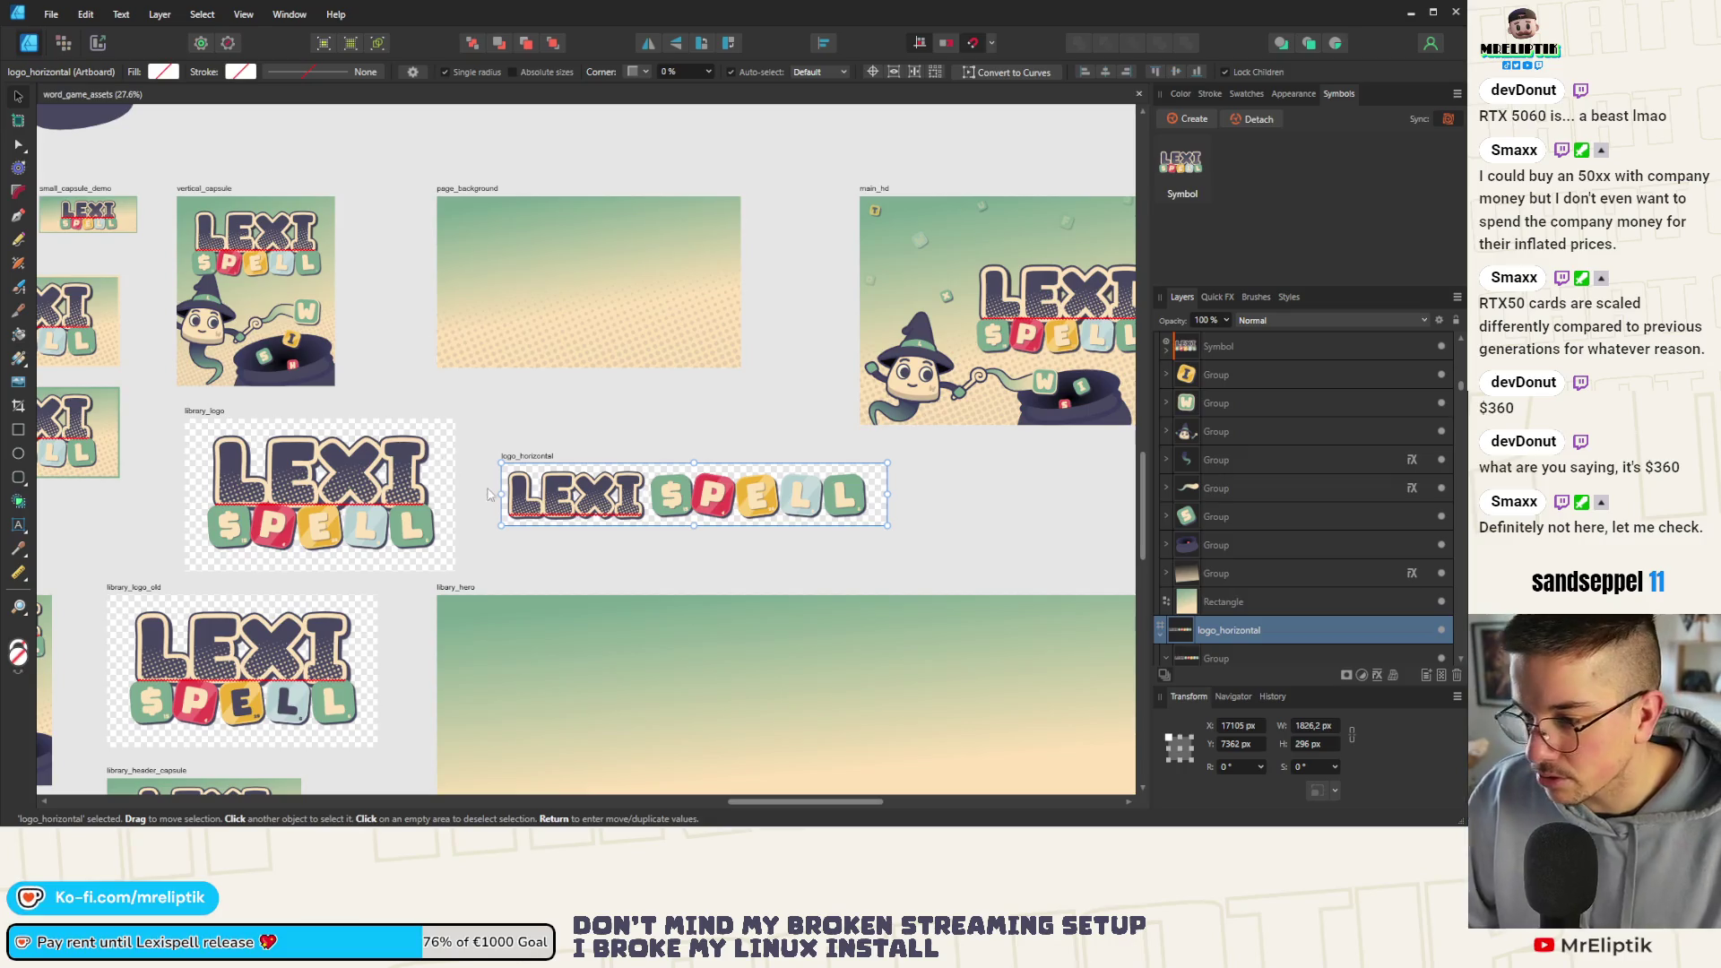
scroll(642, 500, up, 2)
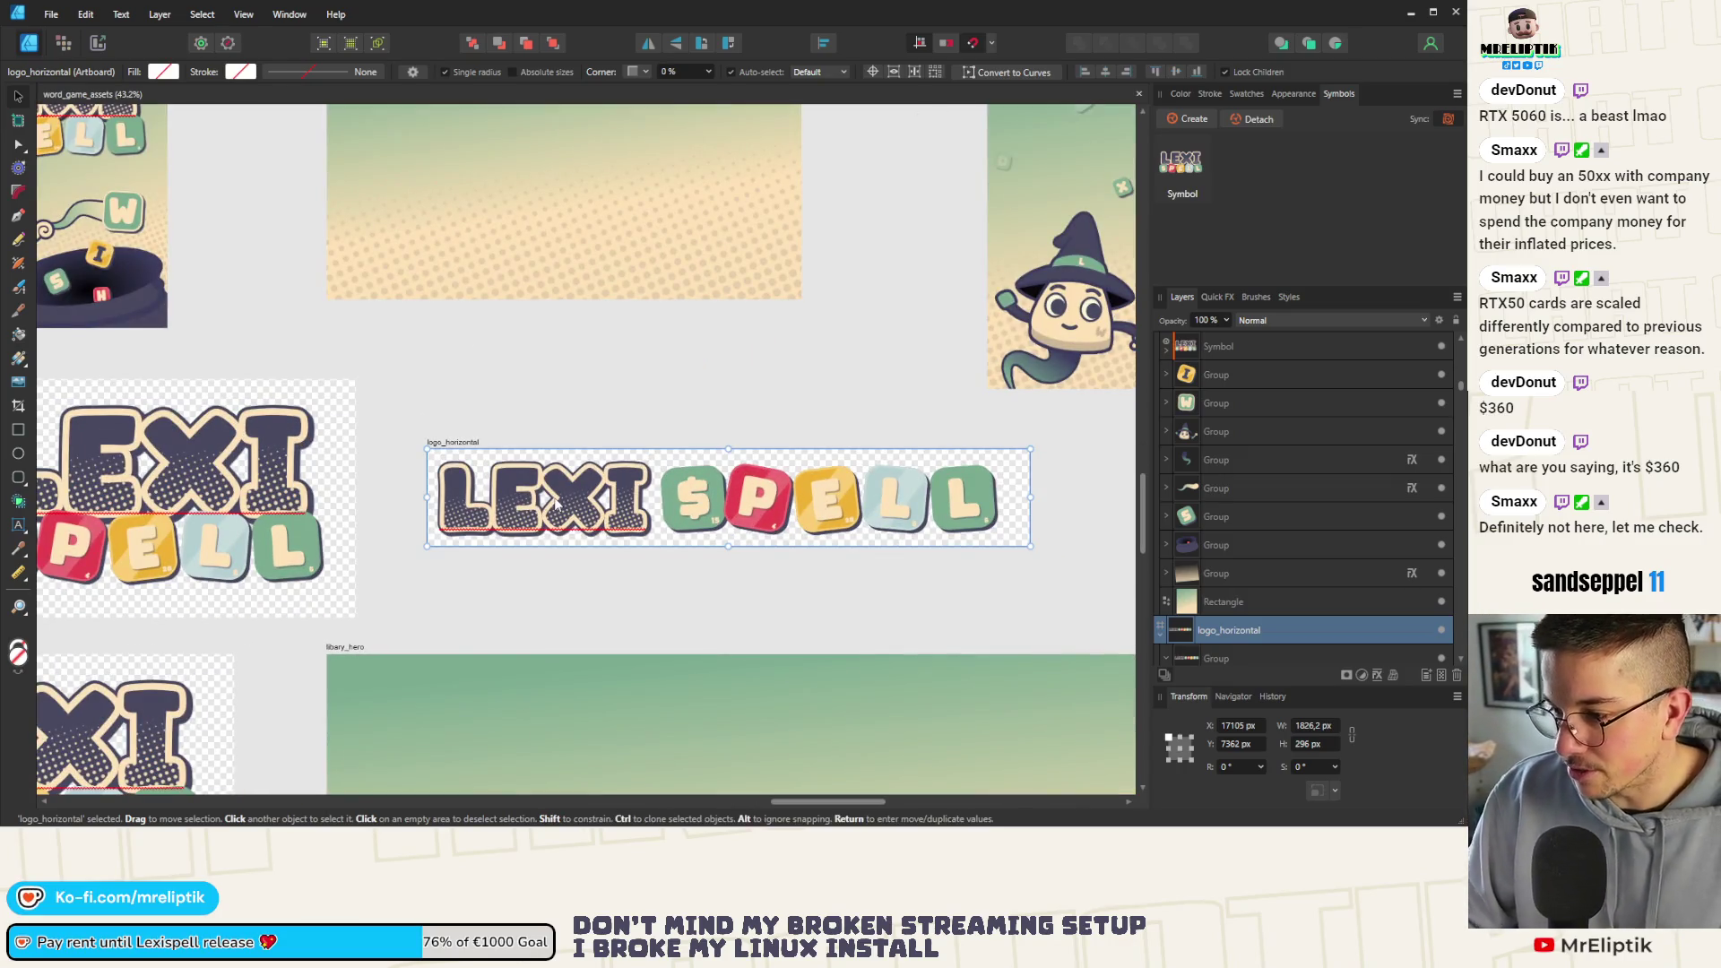
scroll(555, 502, down, 5)
scroll(404, 512, up, 4)
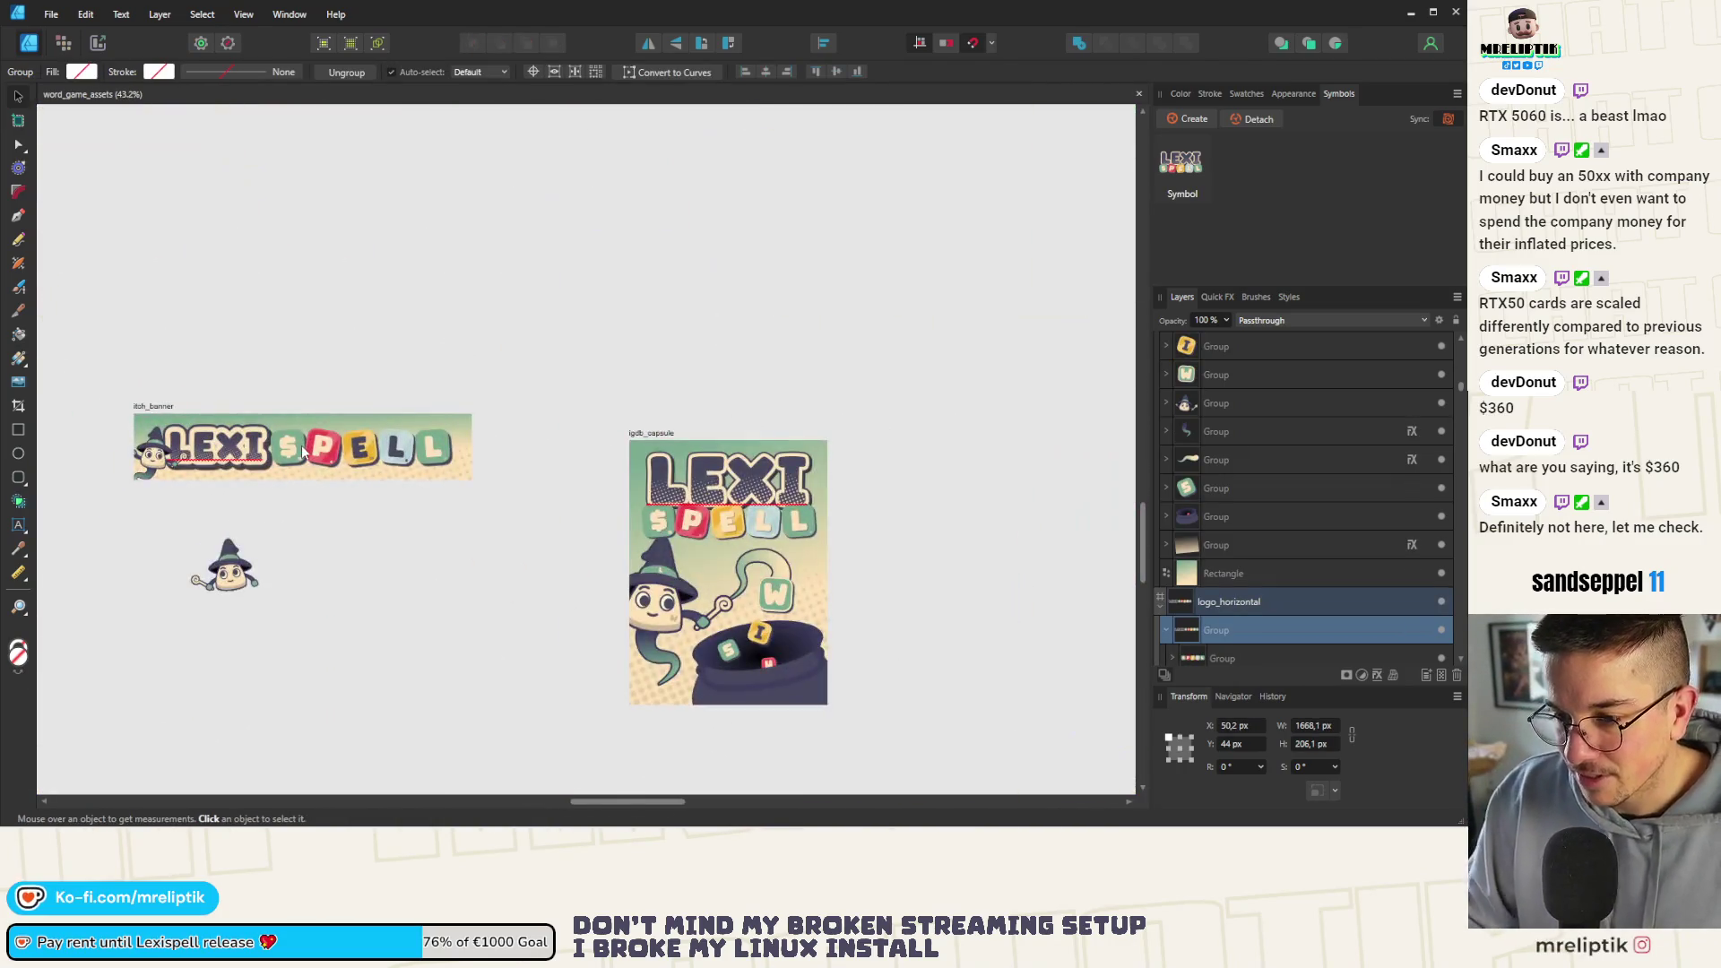
scroll(566, 415, down, 3)
scroll(566, 416, up, 5)
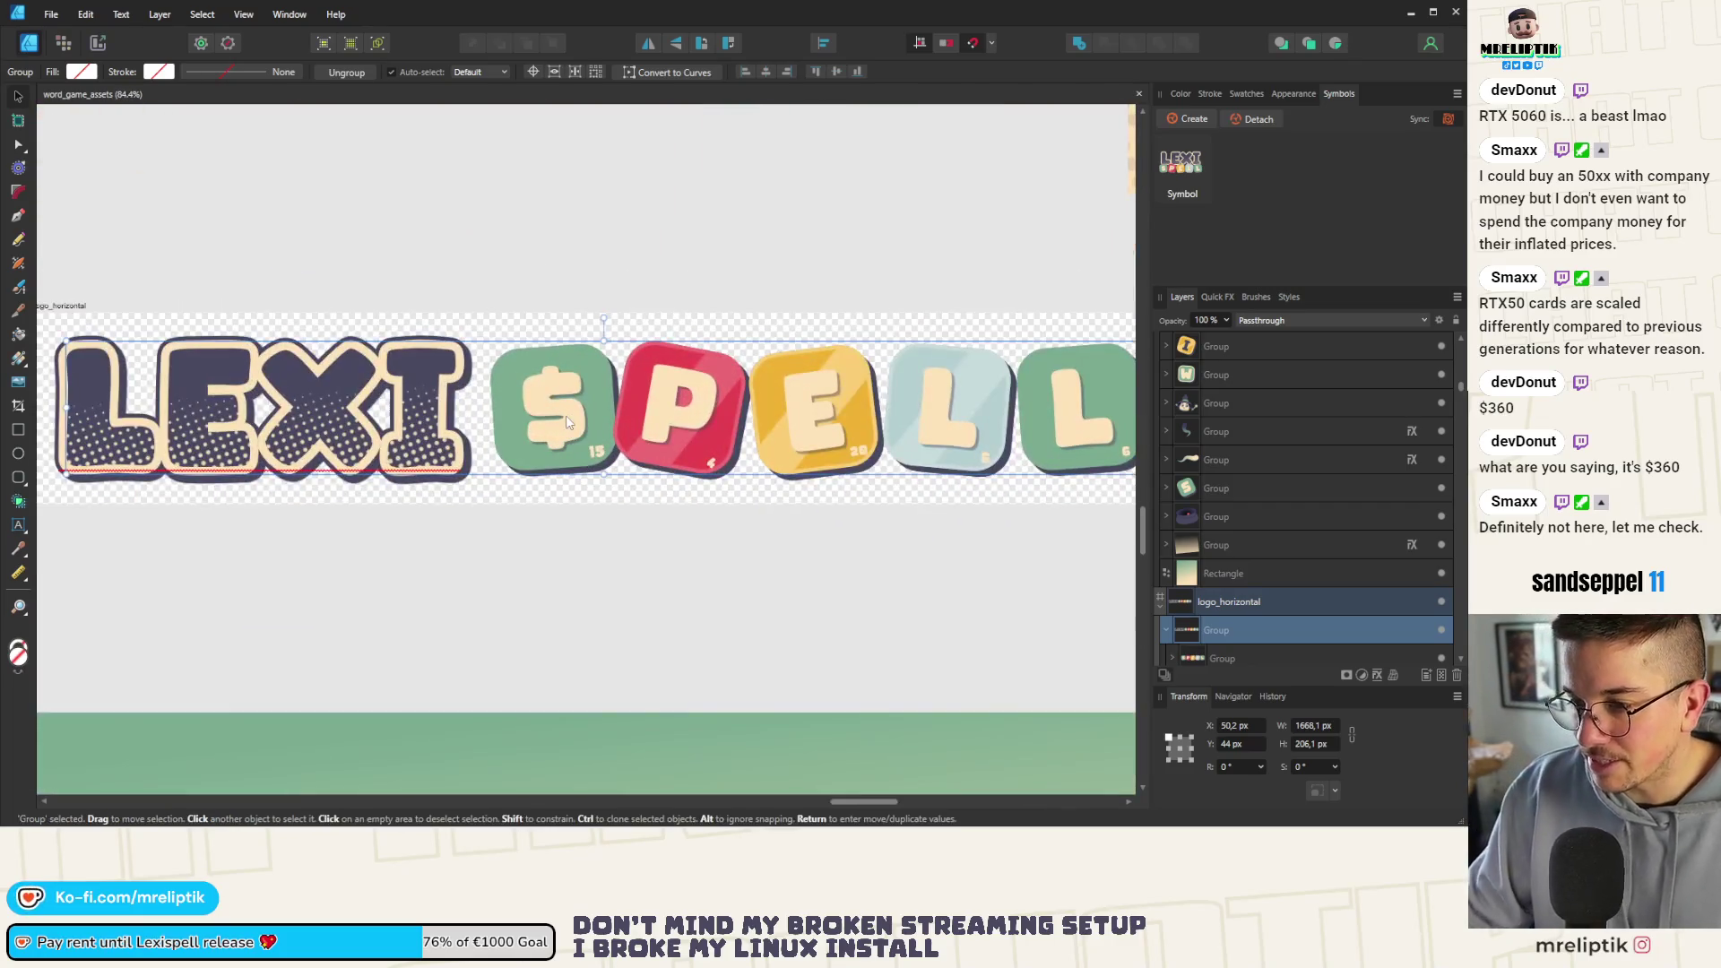
Isolate just the SPELL tiles group inside the logo on logo_horizontal
double_click(593, 423)
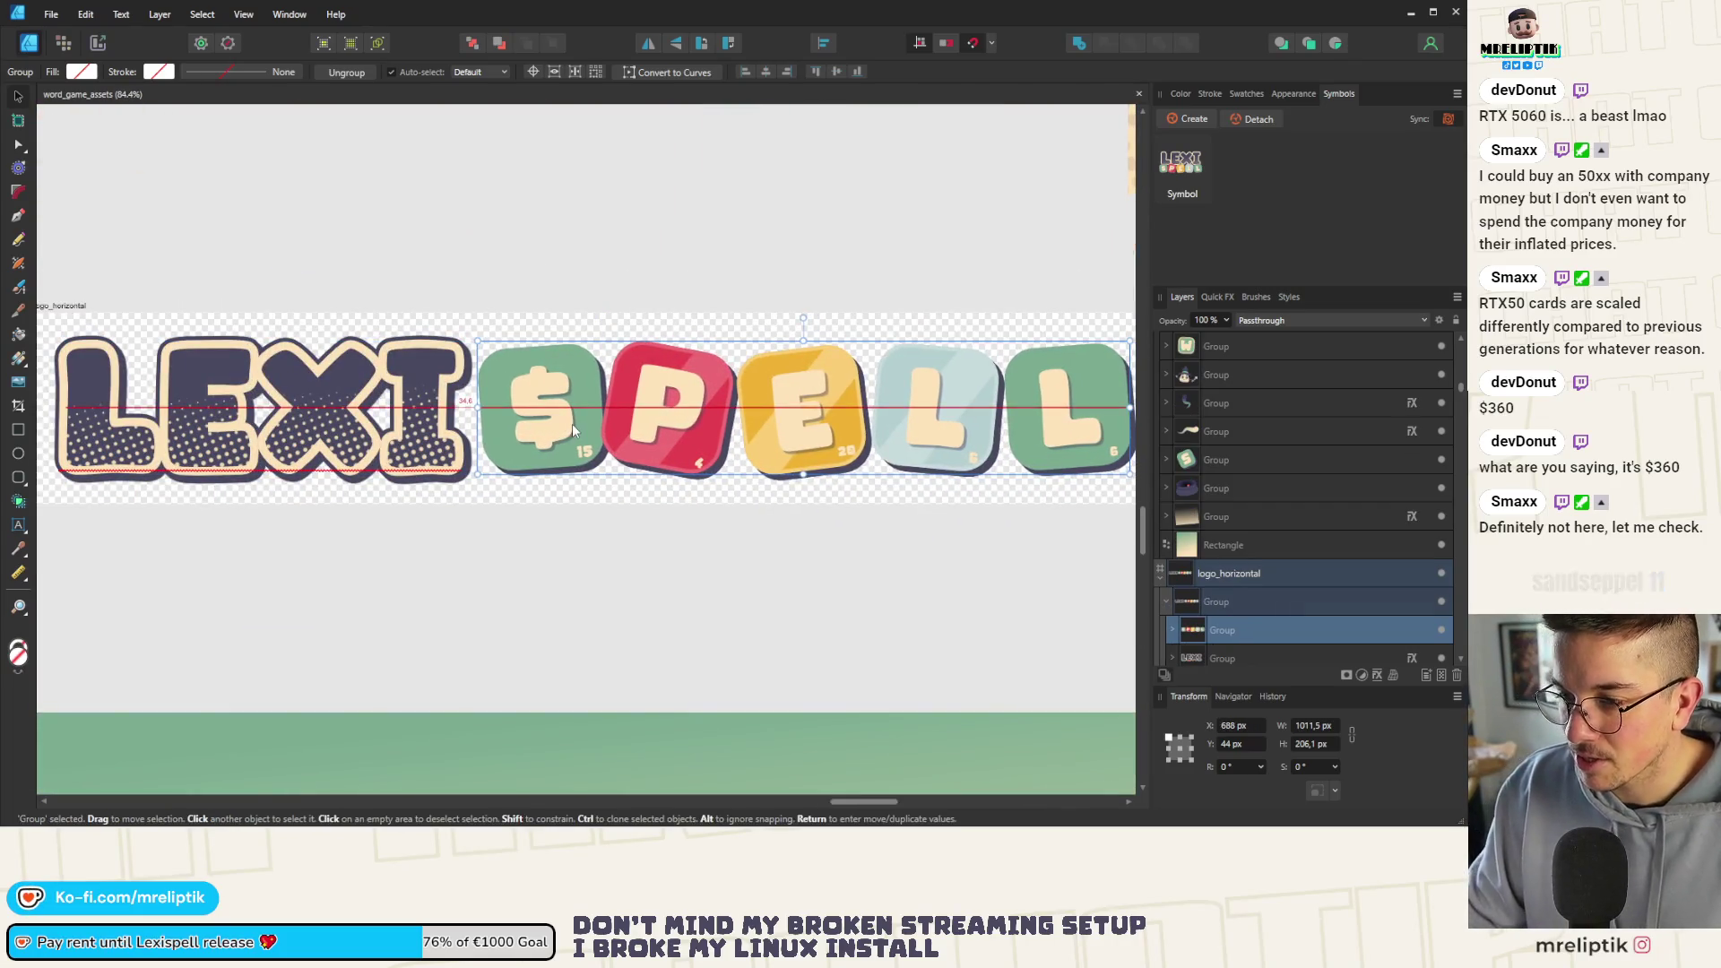
scroll(572, 424, down, 4)
click(450, 272)
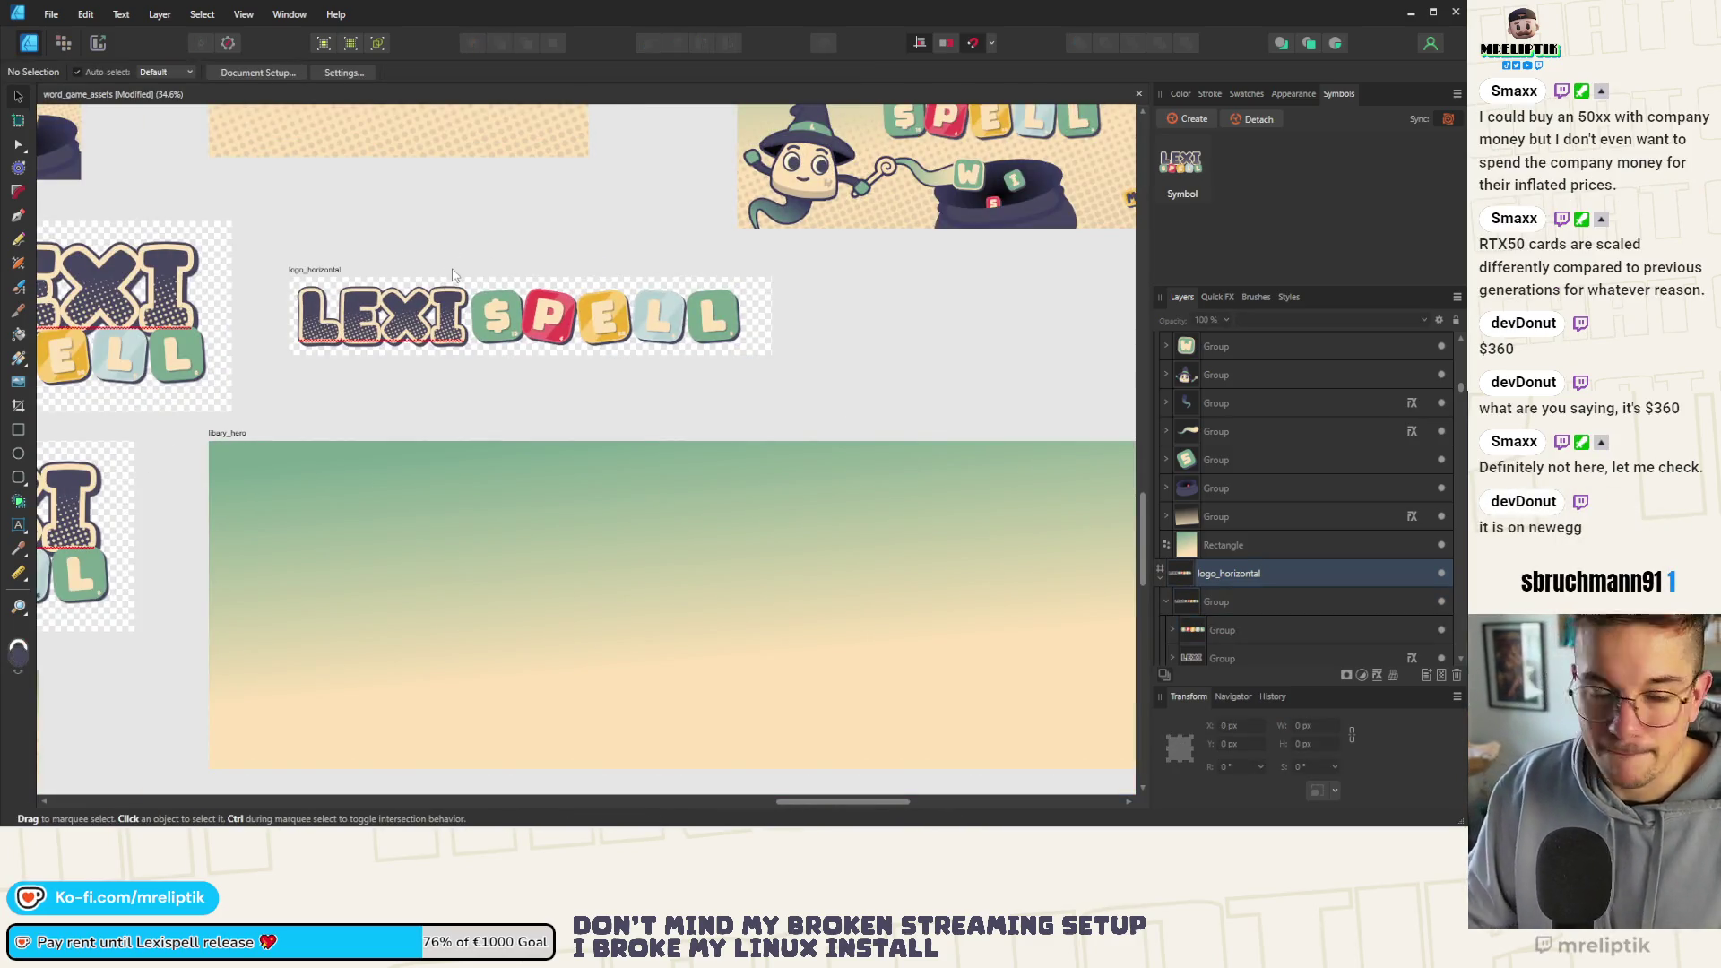
scroll(485, 293, up, 1)
scroll(486, 294, up, 1)
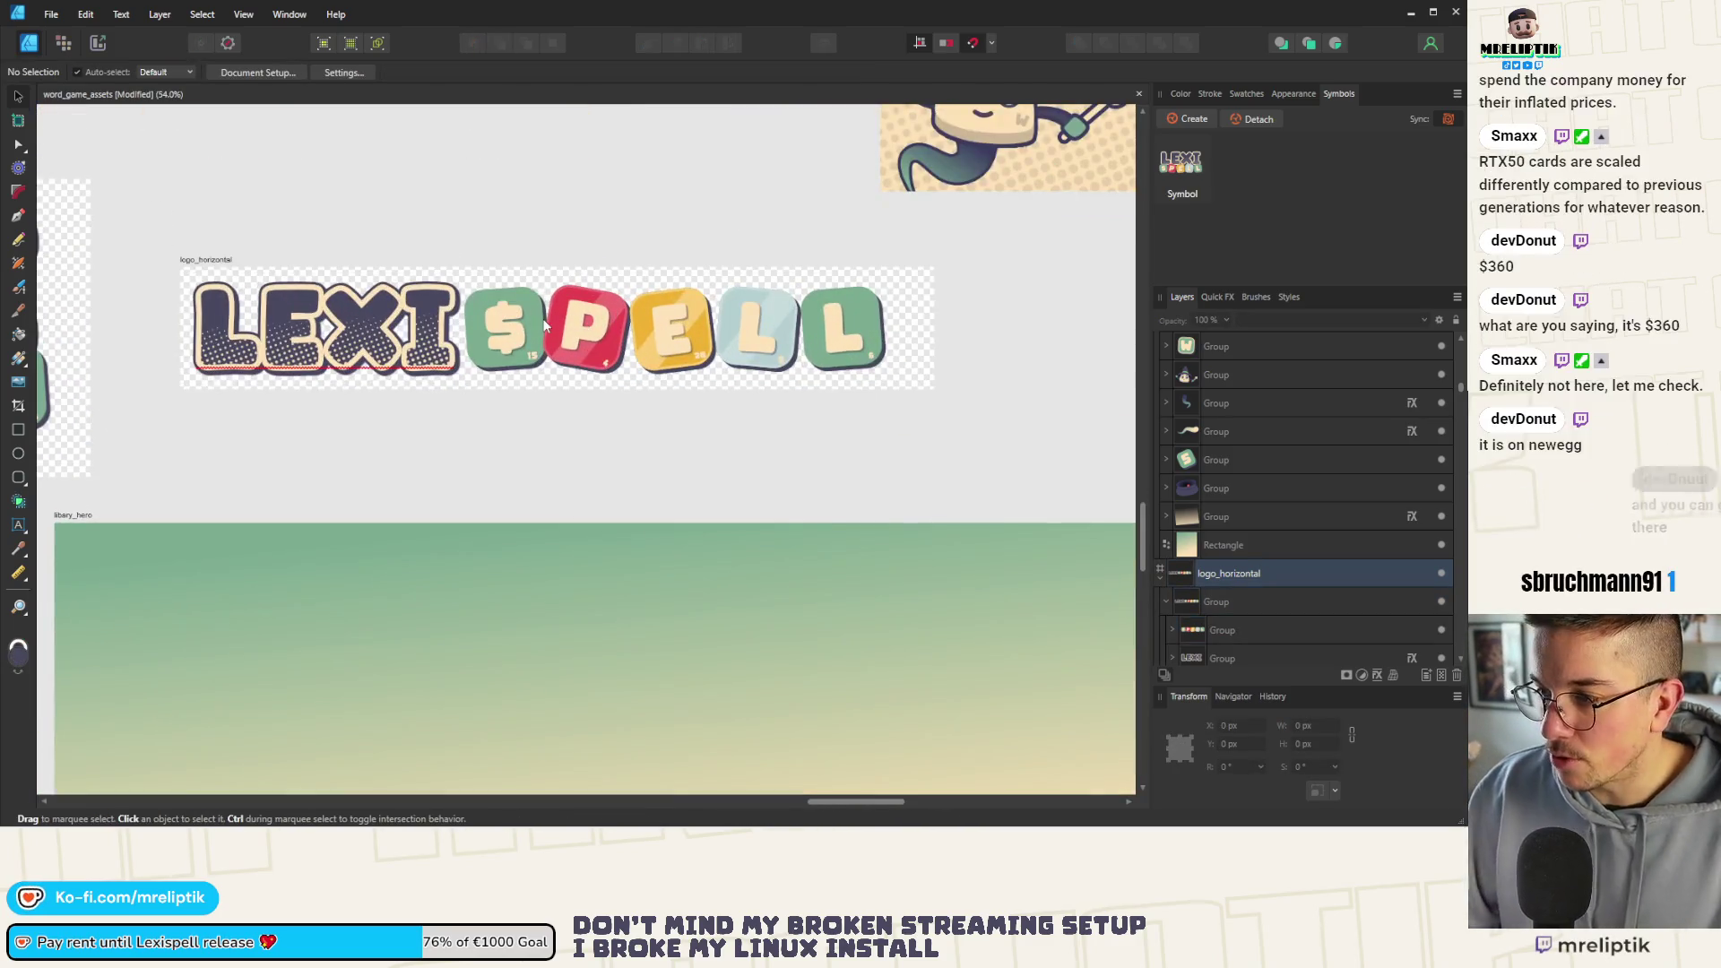
click(524, 350)
double_click(522, 345)
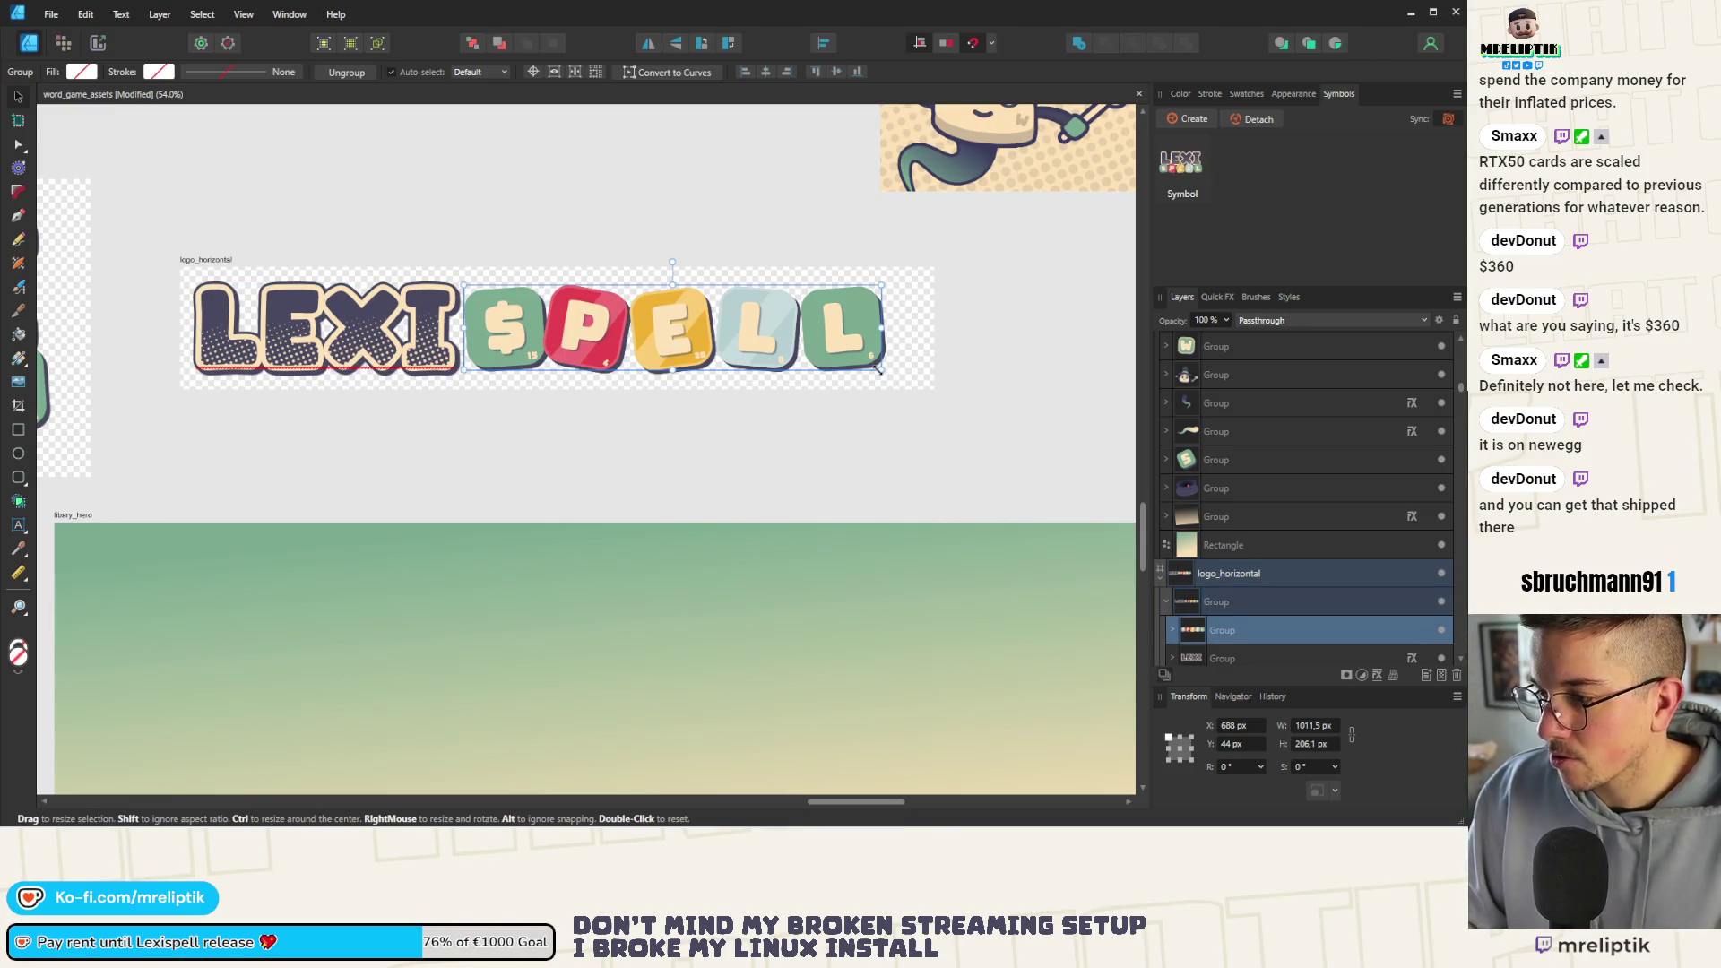
Enlarge the SPELL tiles to about 1084 × 221 px and shift them right to fill the logo's end
drag(882, 373, 887, 366)
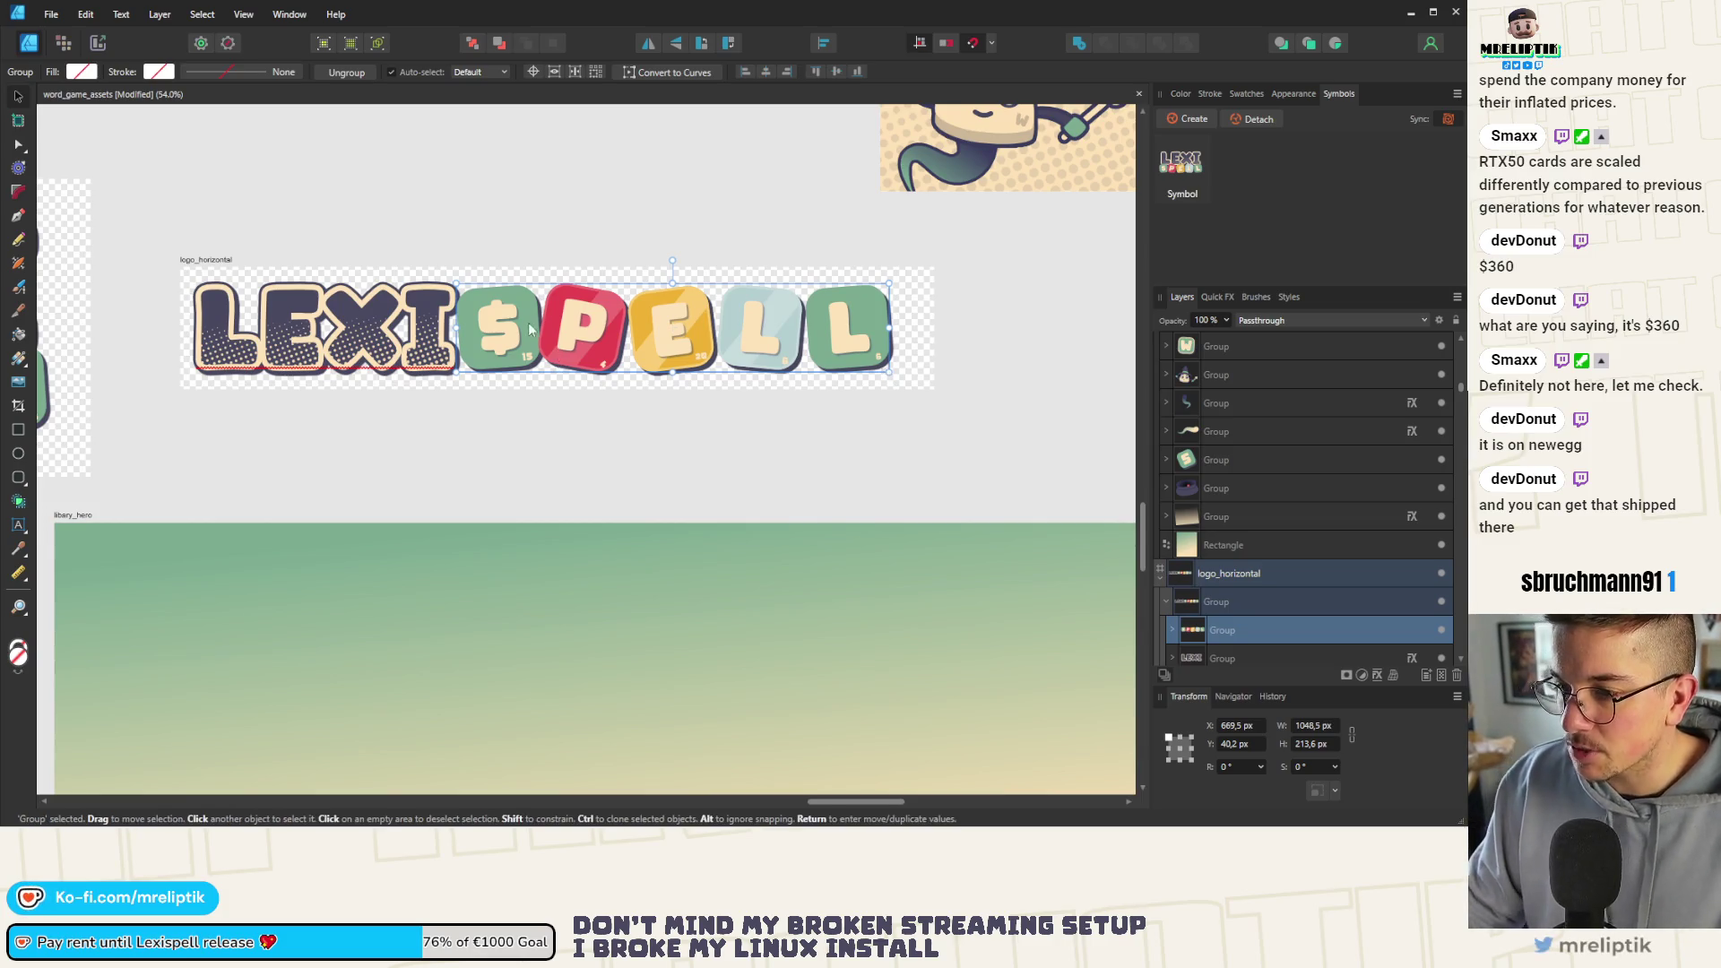
drag(524, 332, 537, 332)
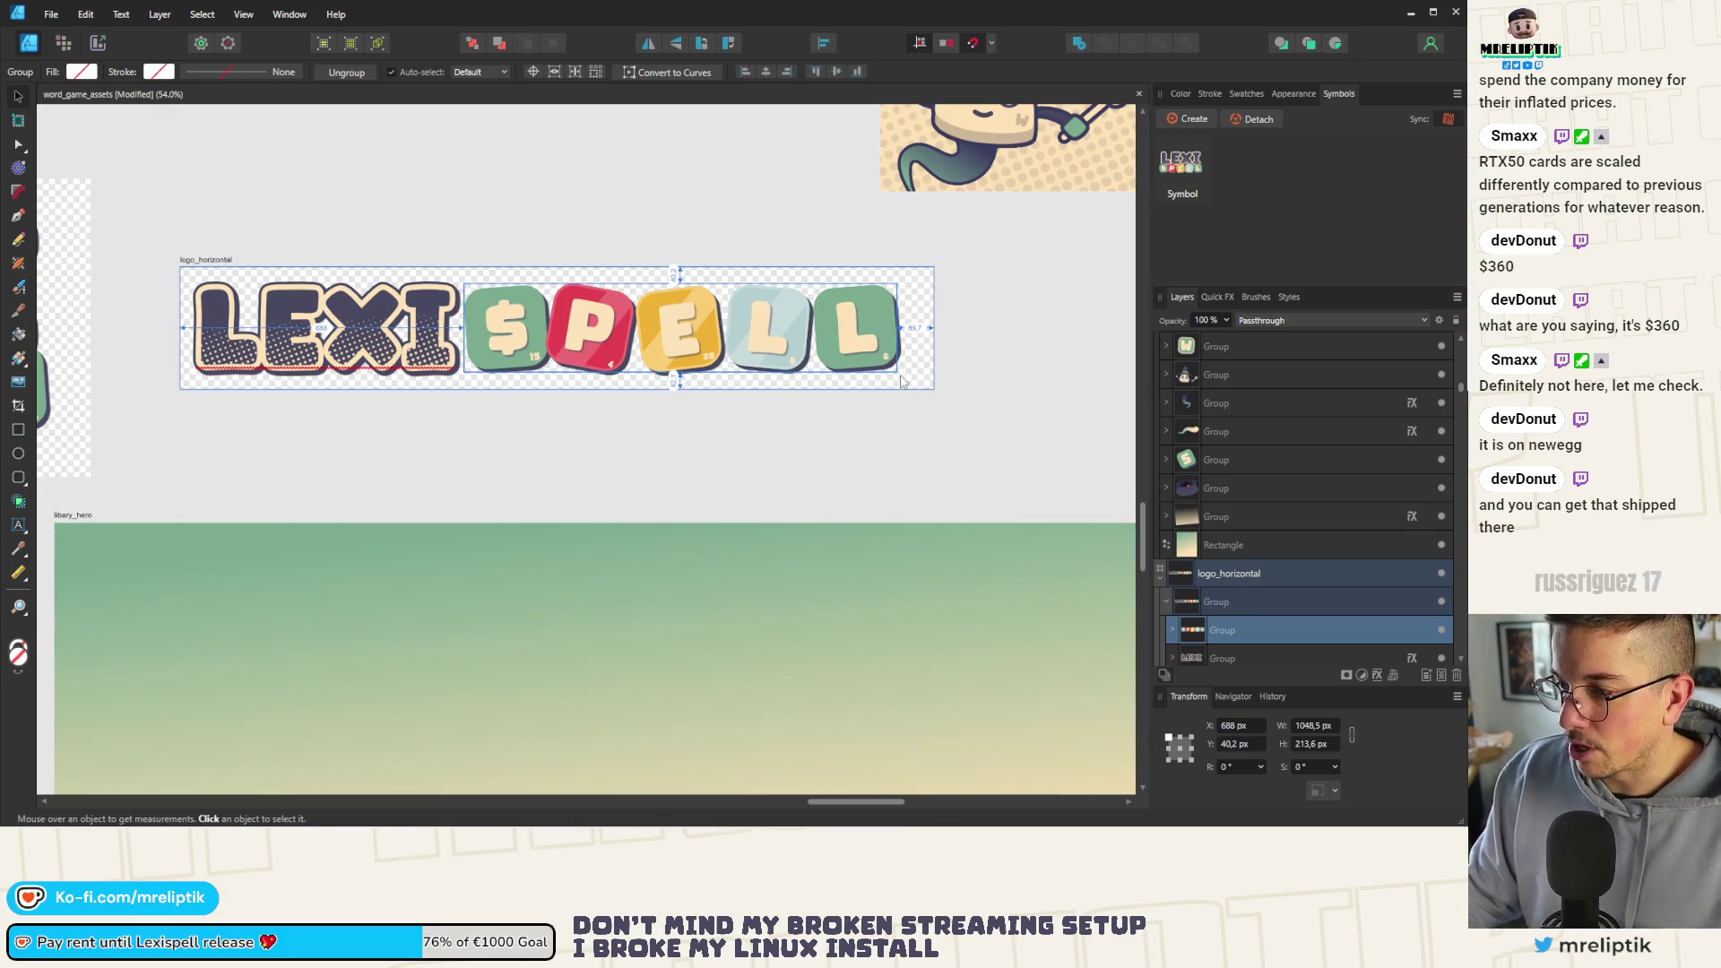
drag(906, 376, 921, 382)
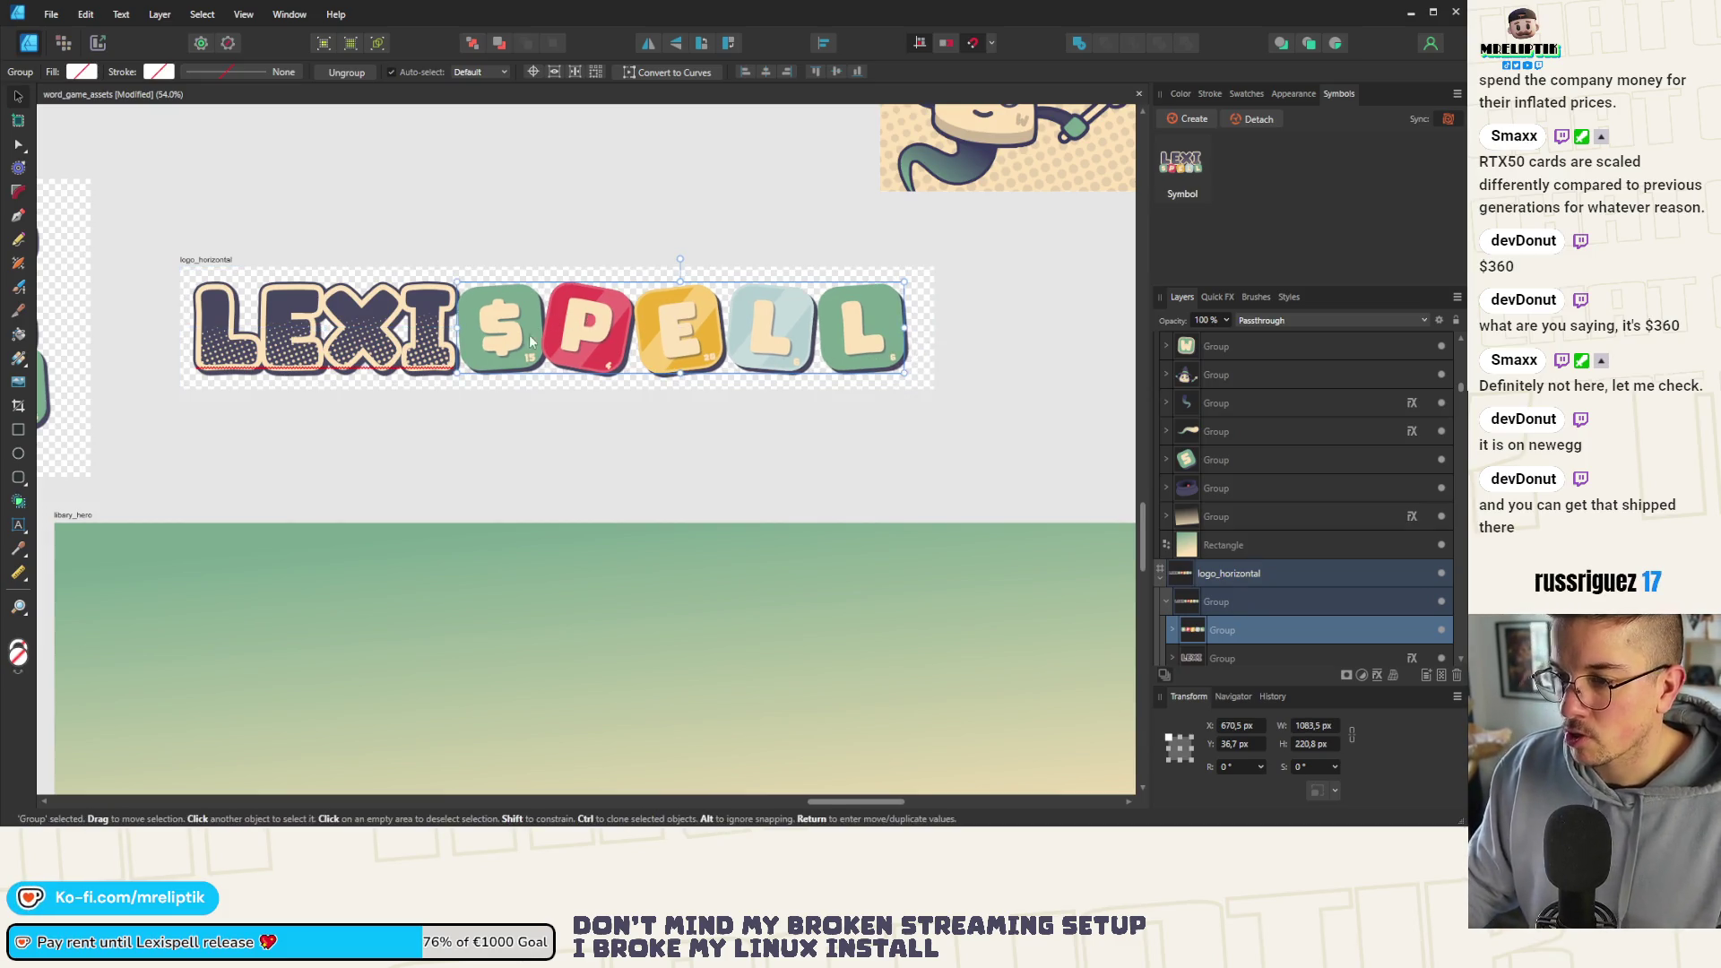
click(472, 232)
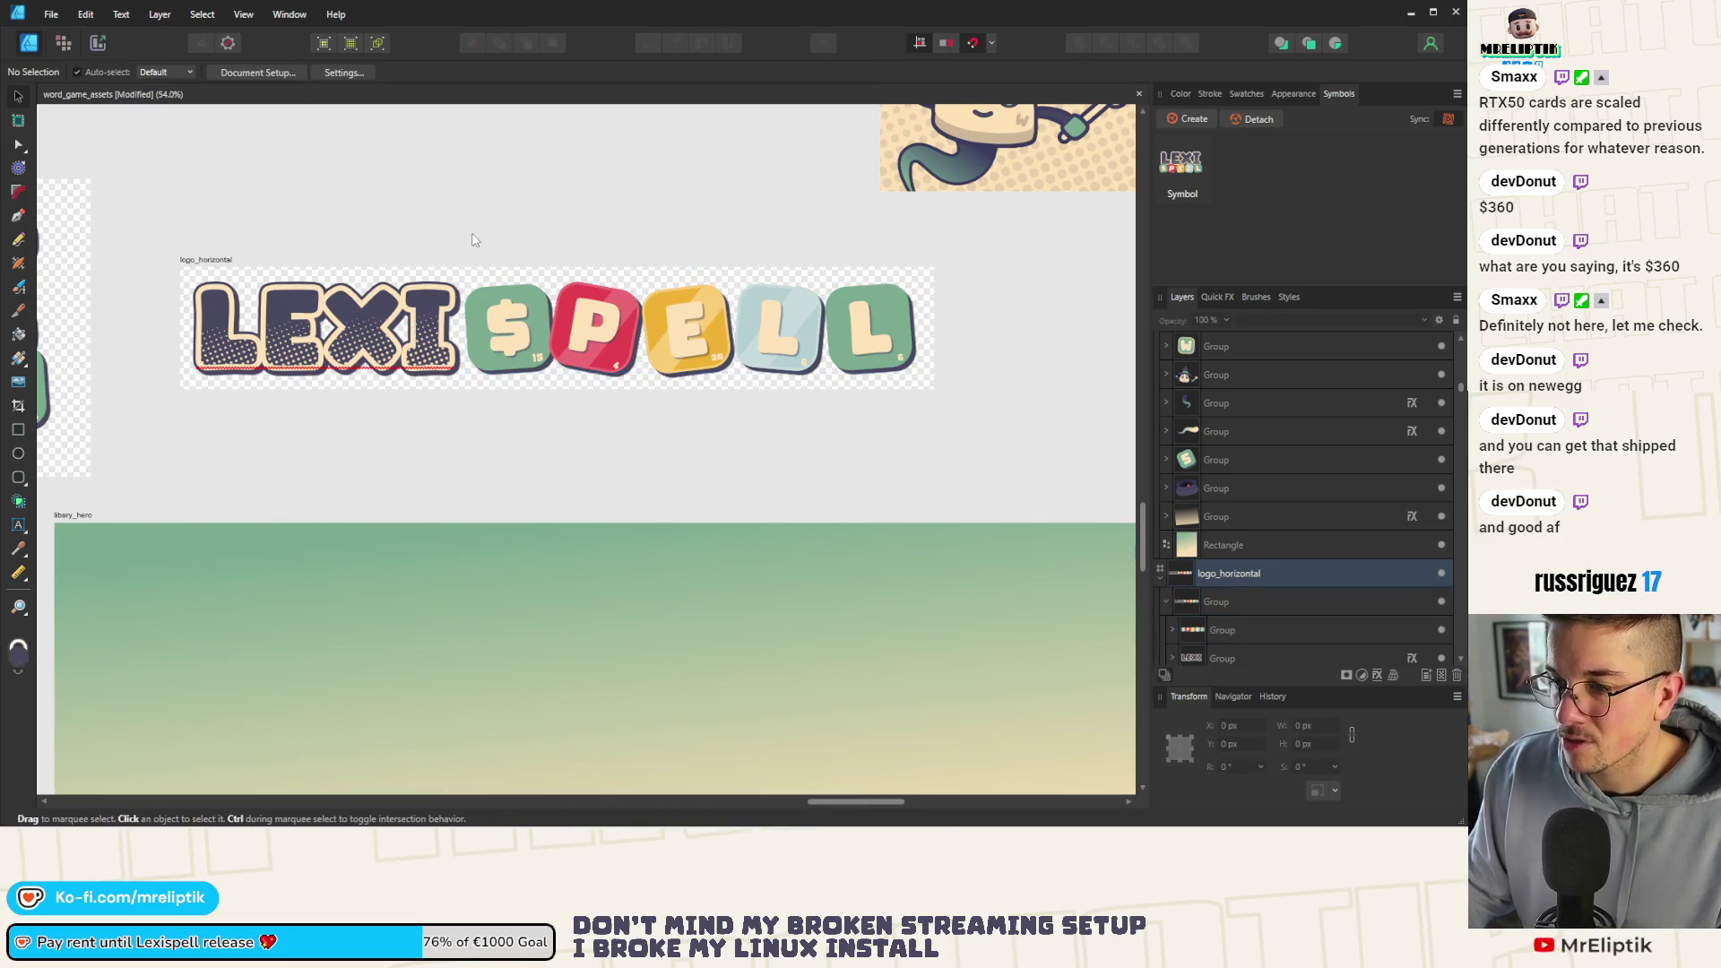
Select the whole LEXI SPELL group and abandon editing its width
click(480, 373)
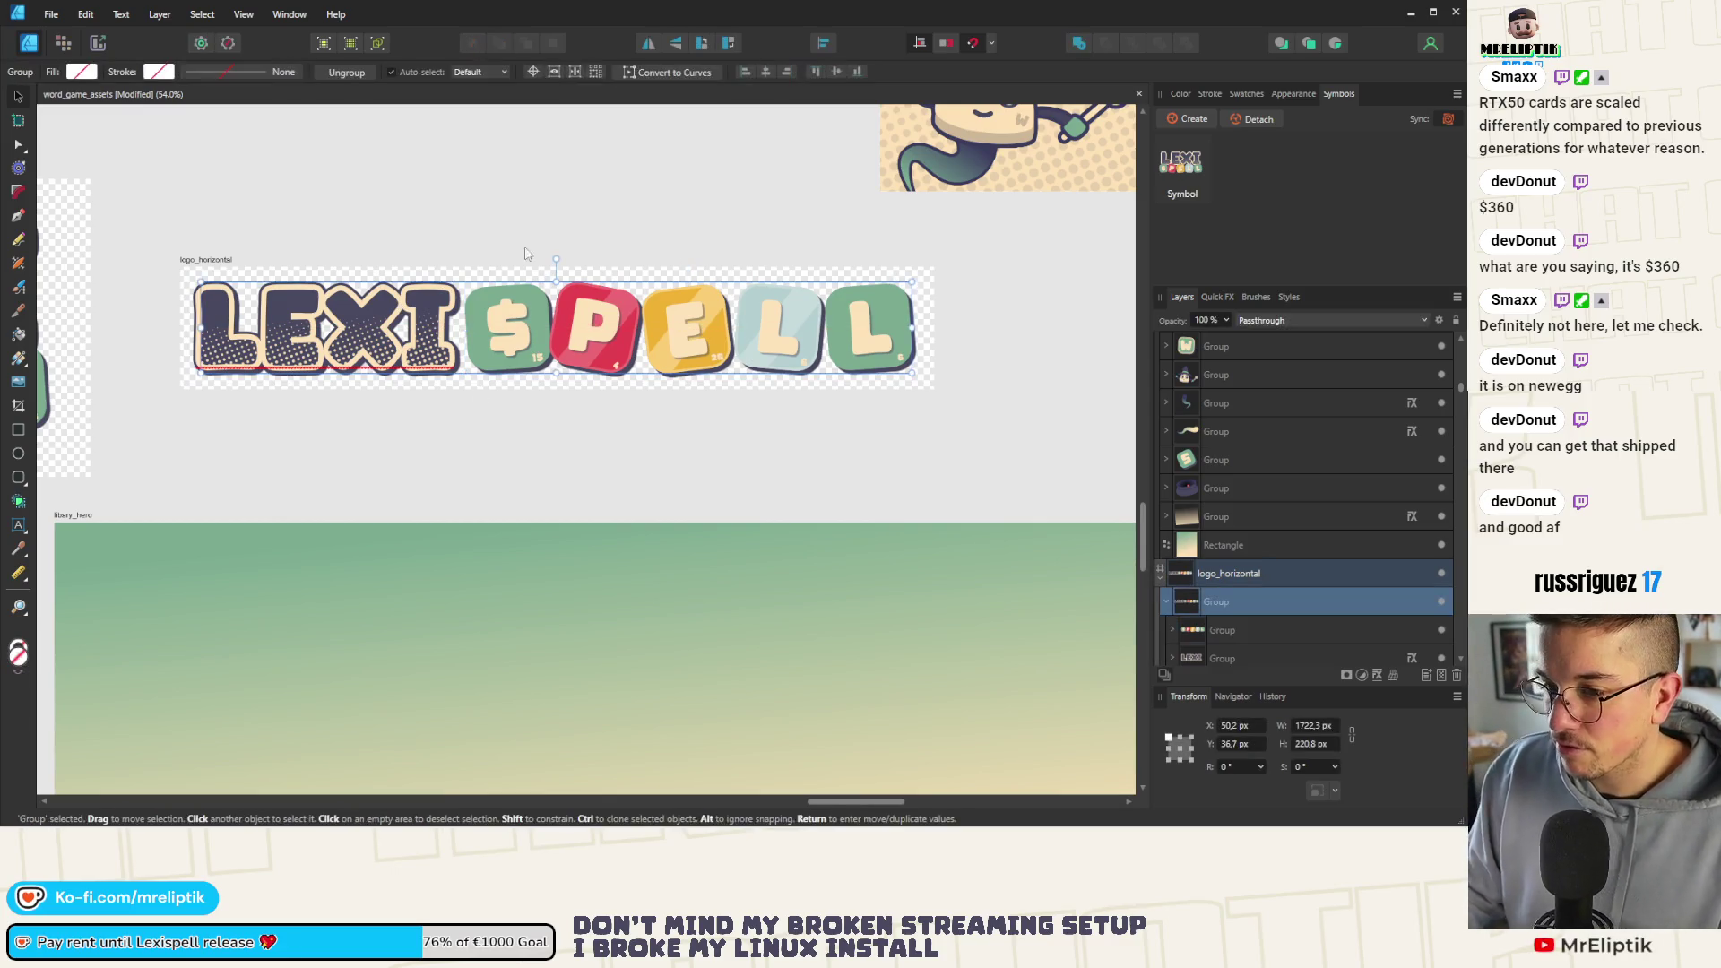
click(770, 79)
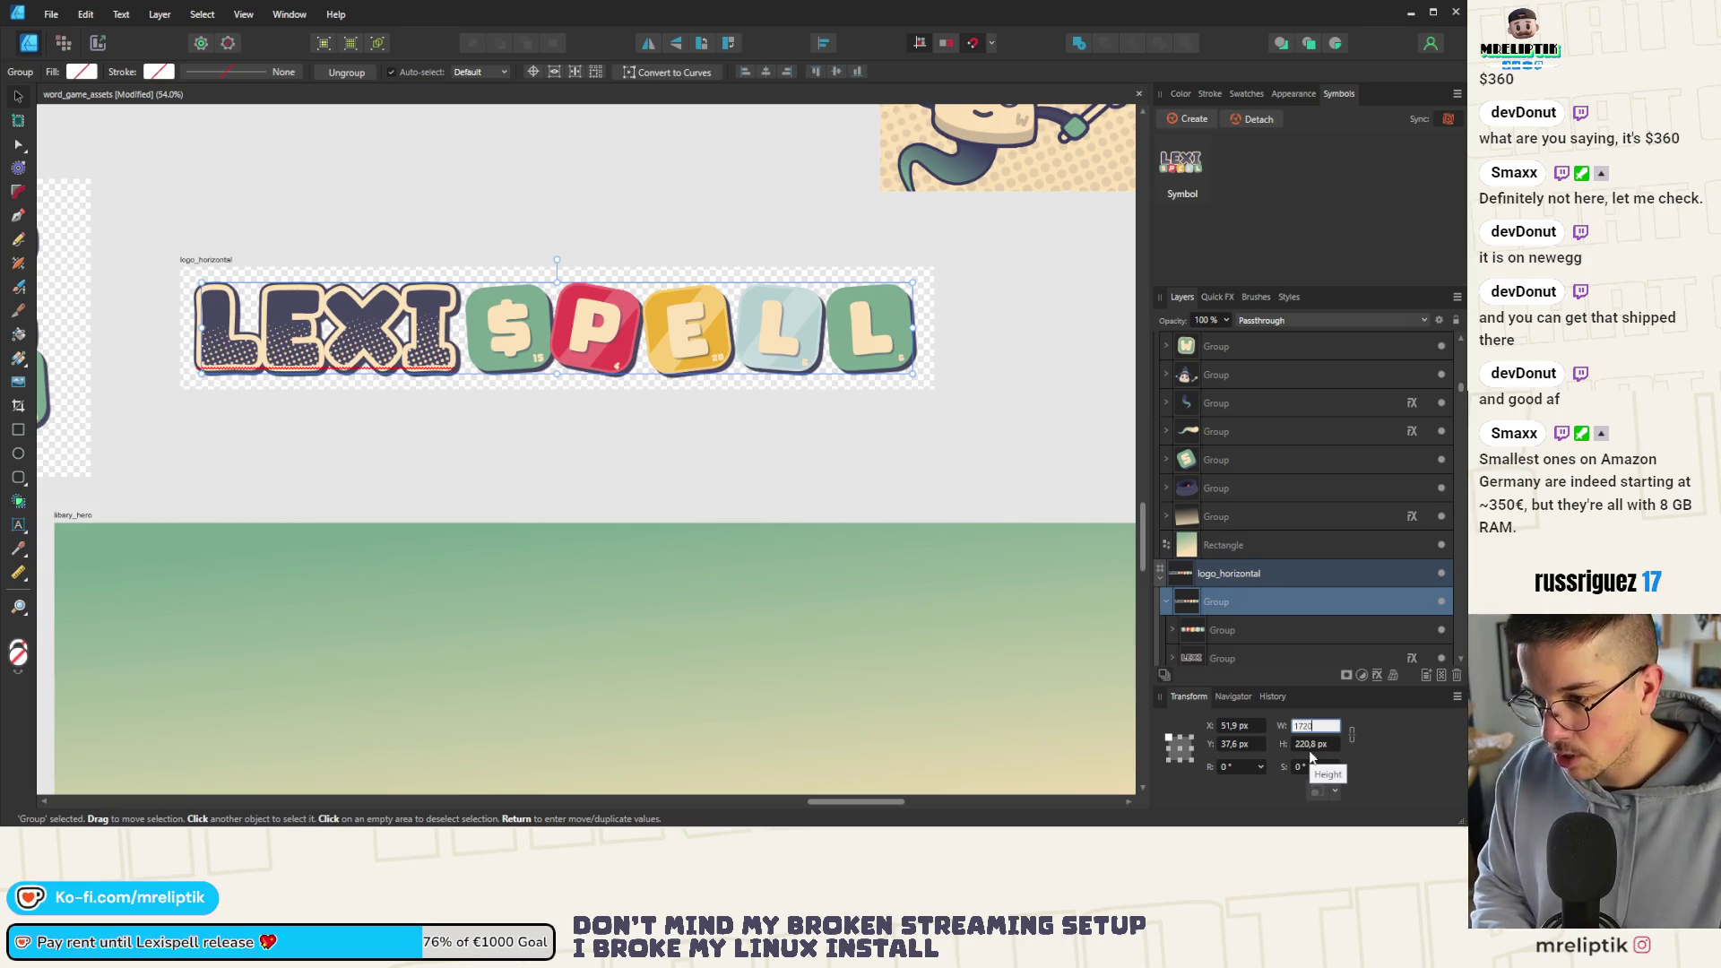
key(Escape)
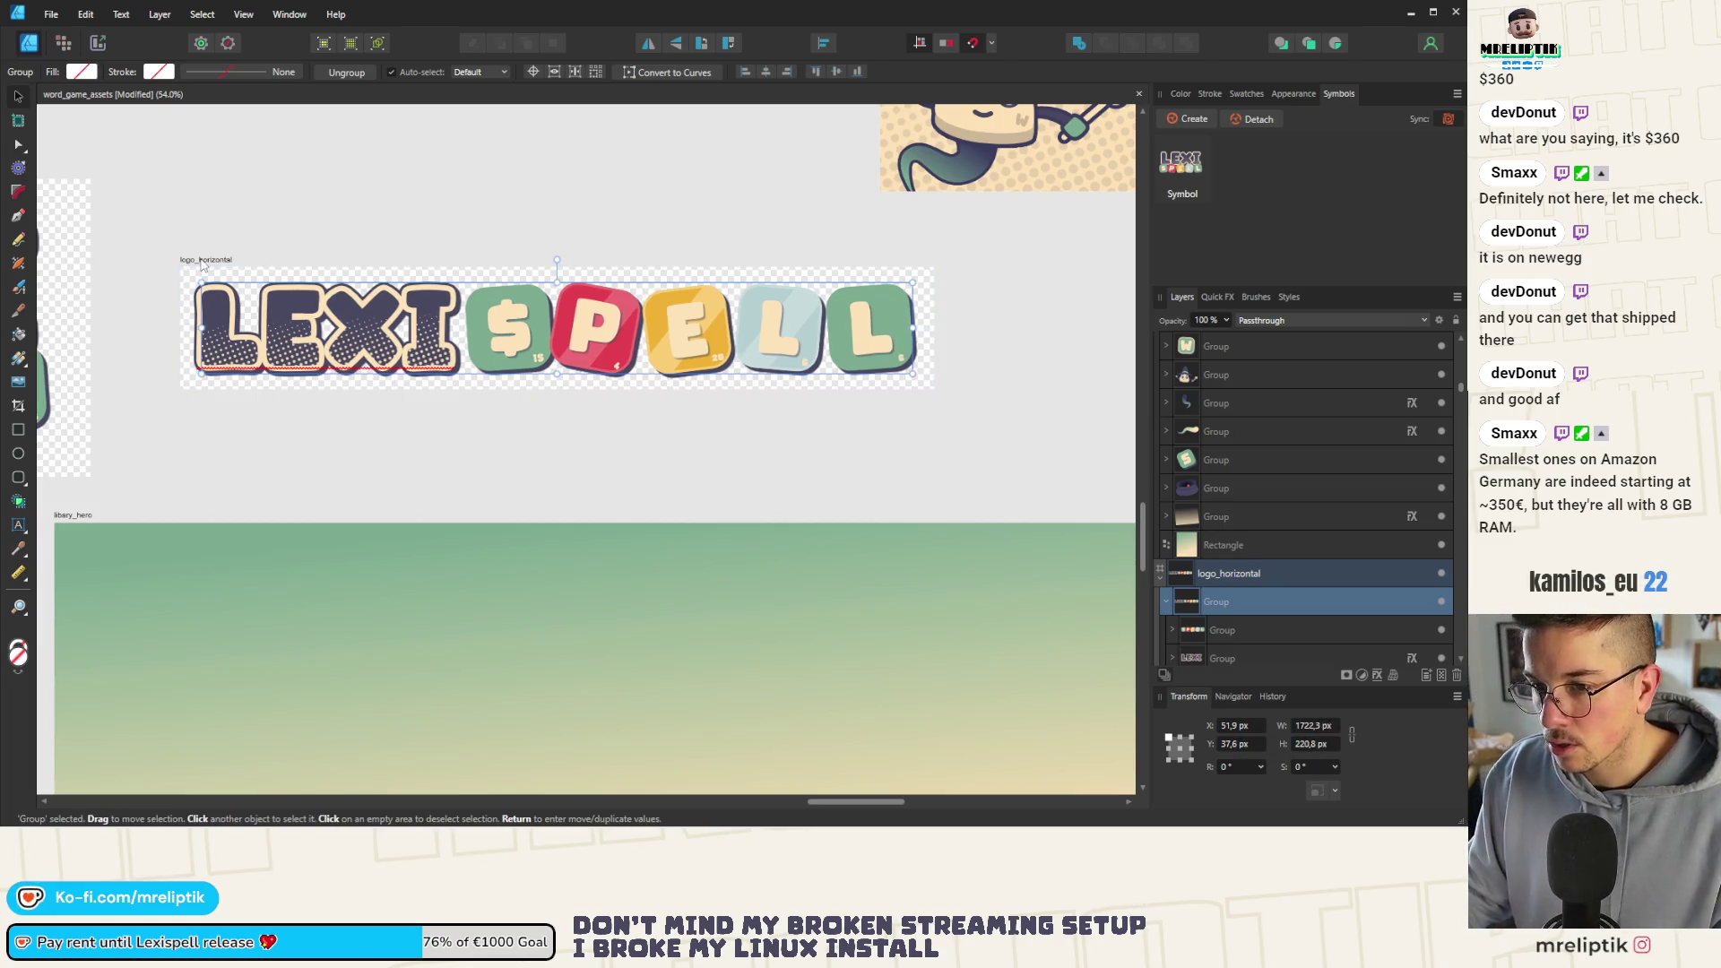
Set the logo_horizontal artboard width to 1825 px in the Transform panel
click(203, 262)
click(1313, 729)
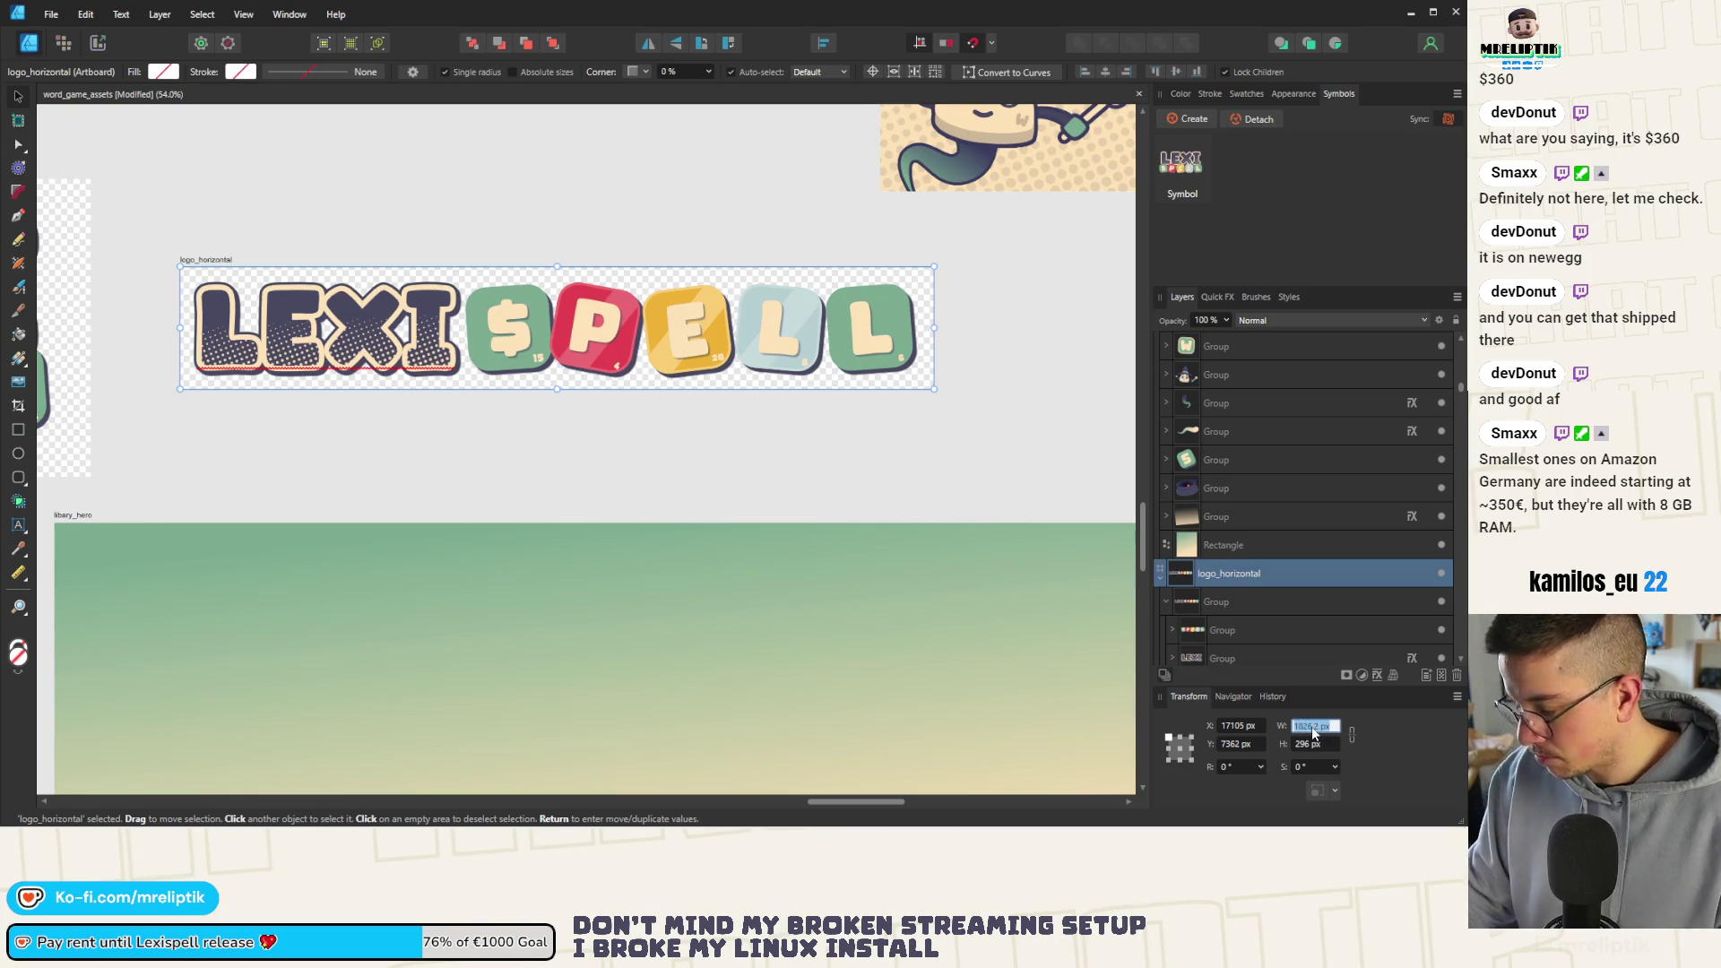
text(1825)
key(Return)
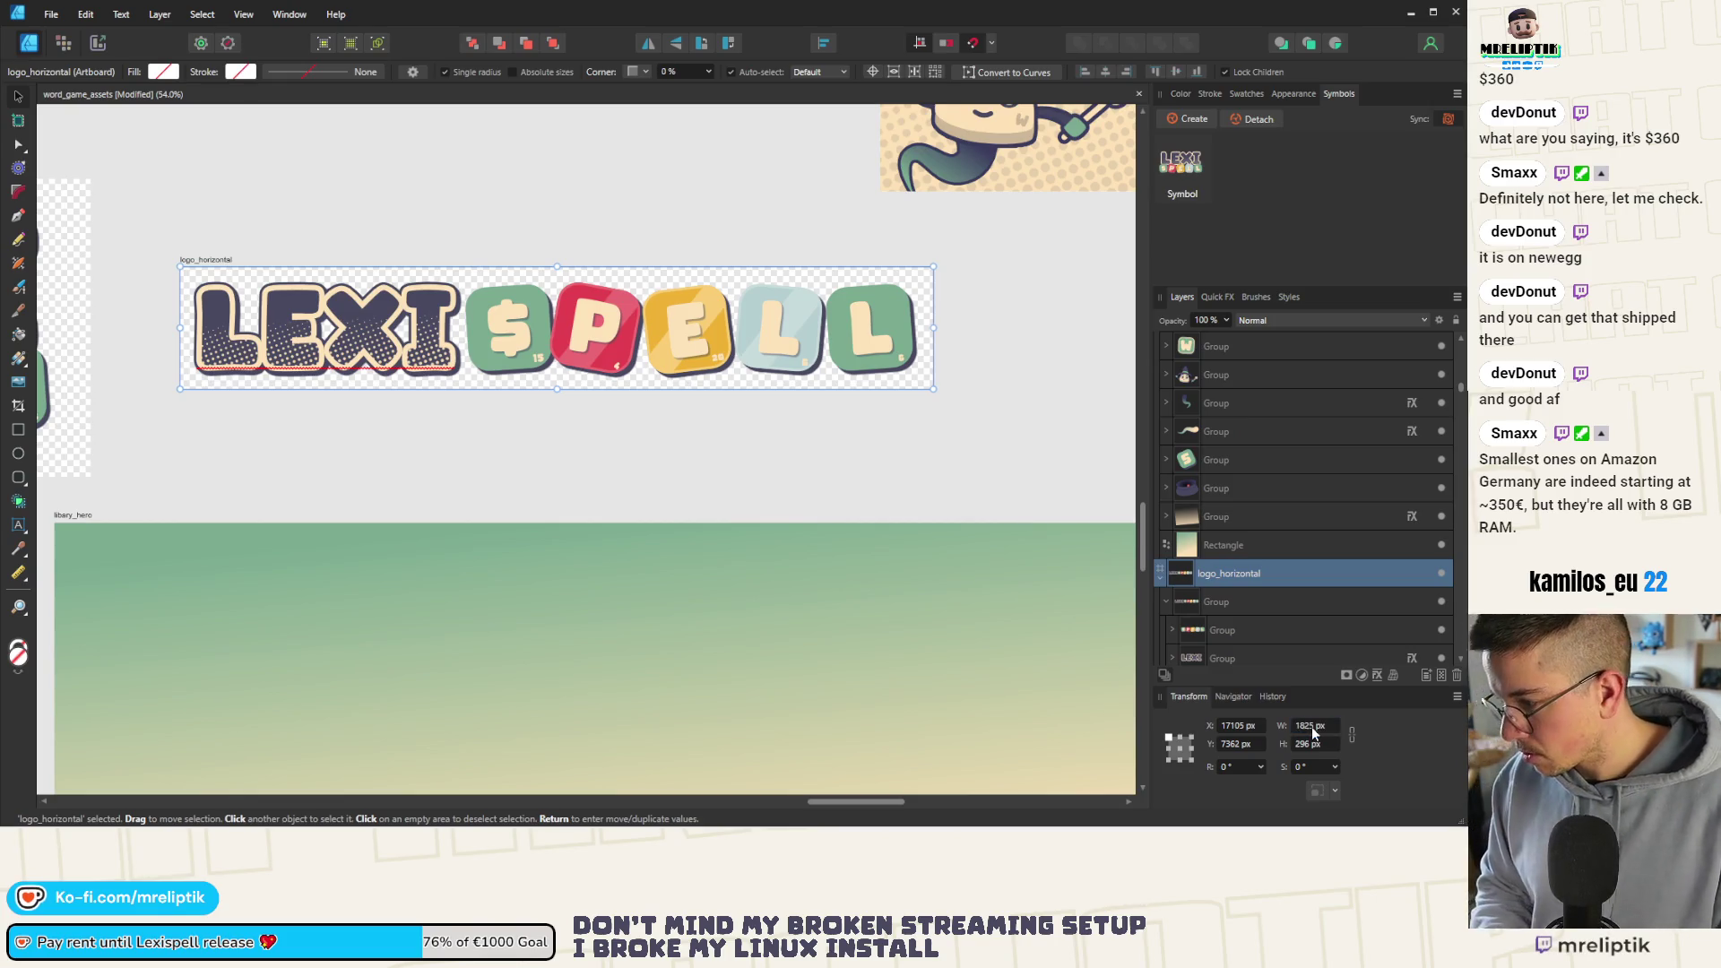
Create a new symbol from the logo_horizontal artboard
click(382, 351)
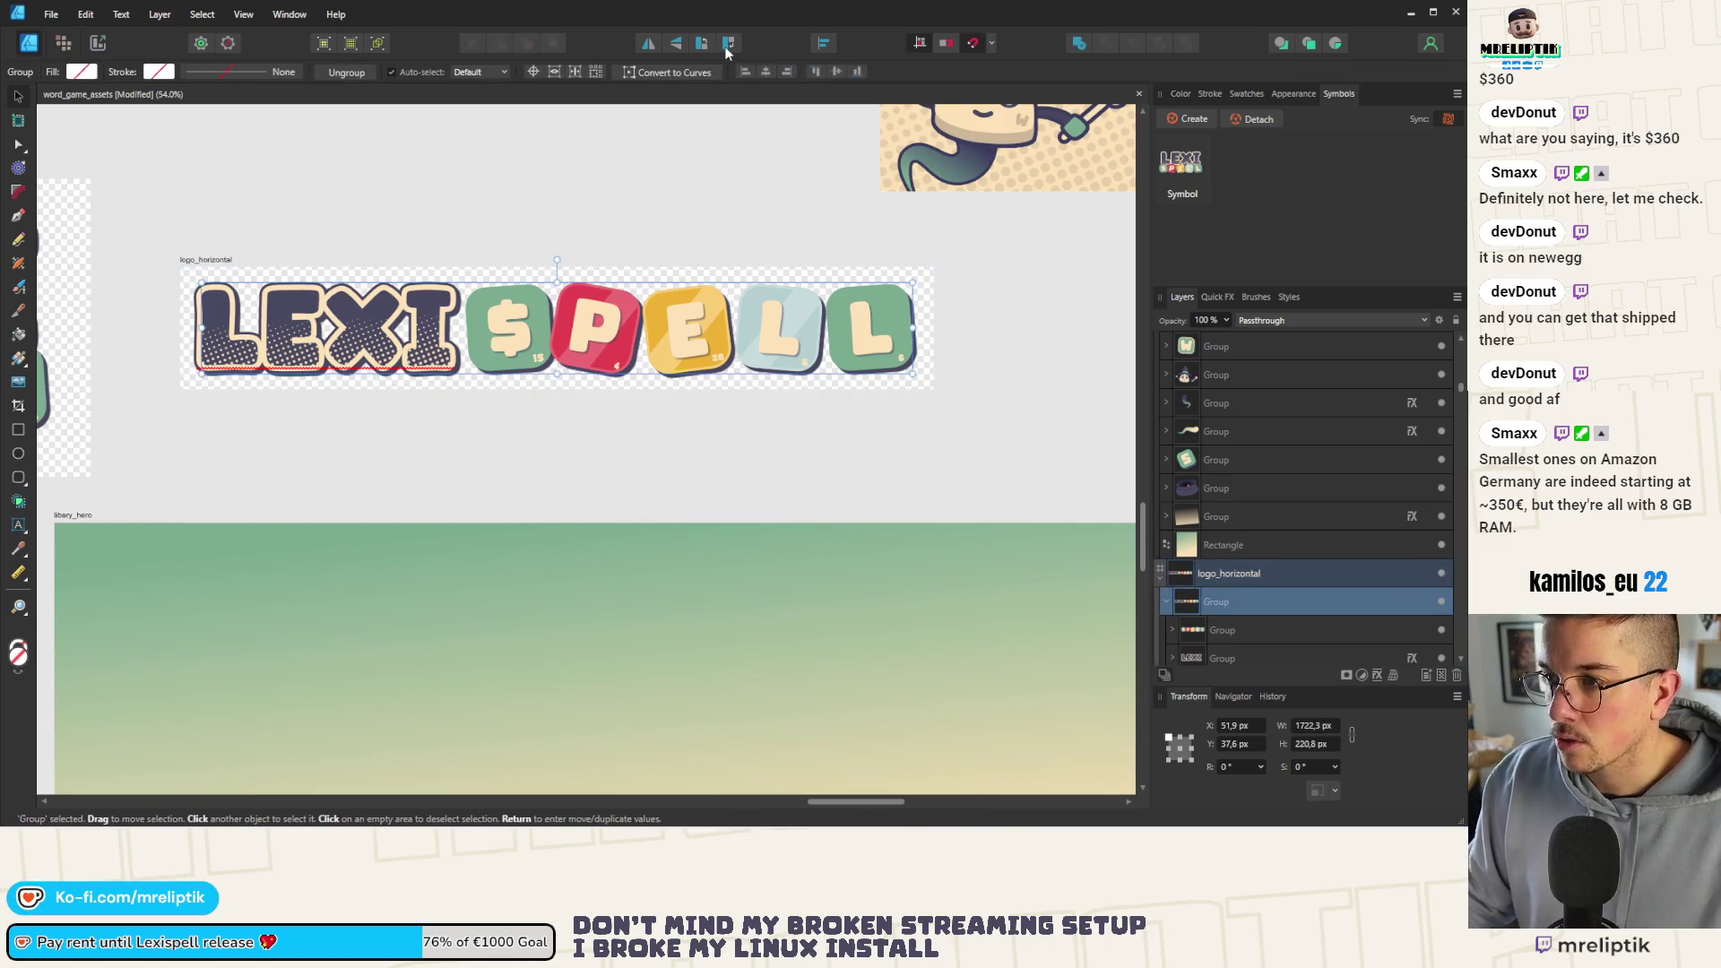
click(622, 204)
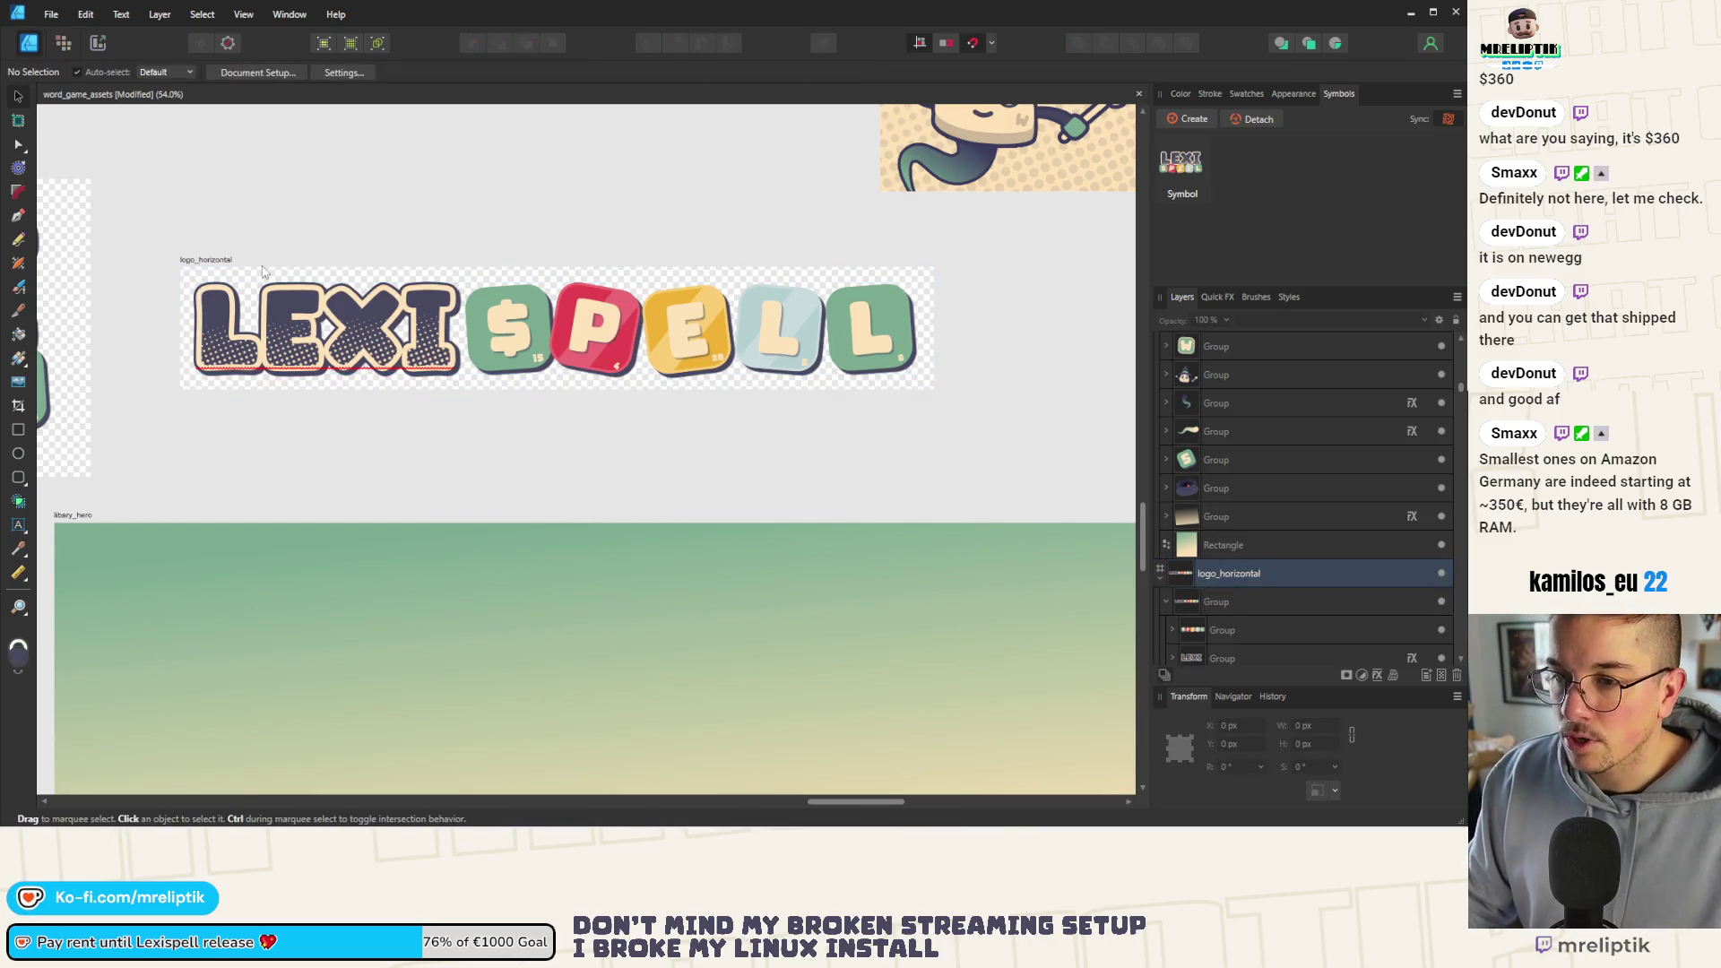
click(212, 263)
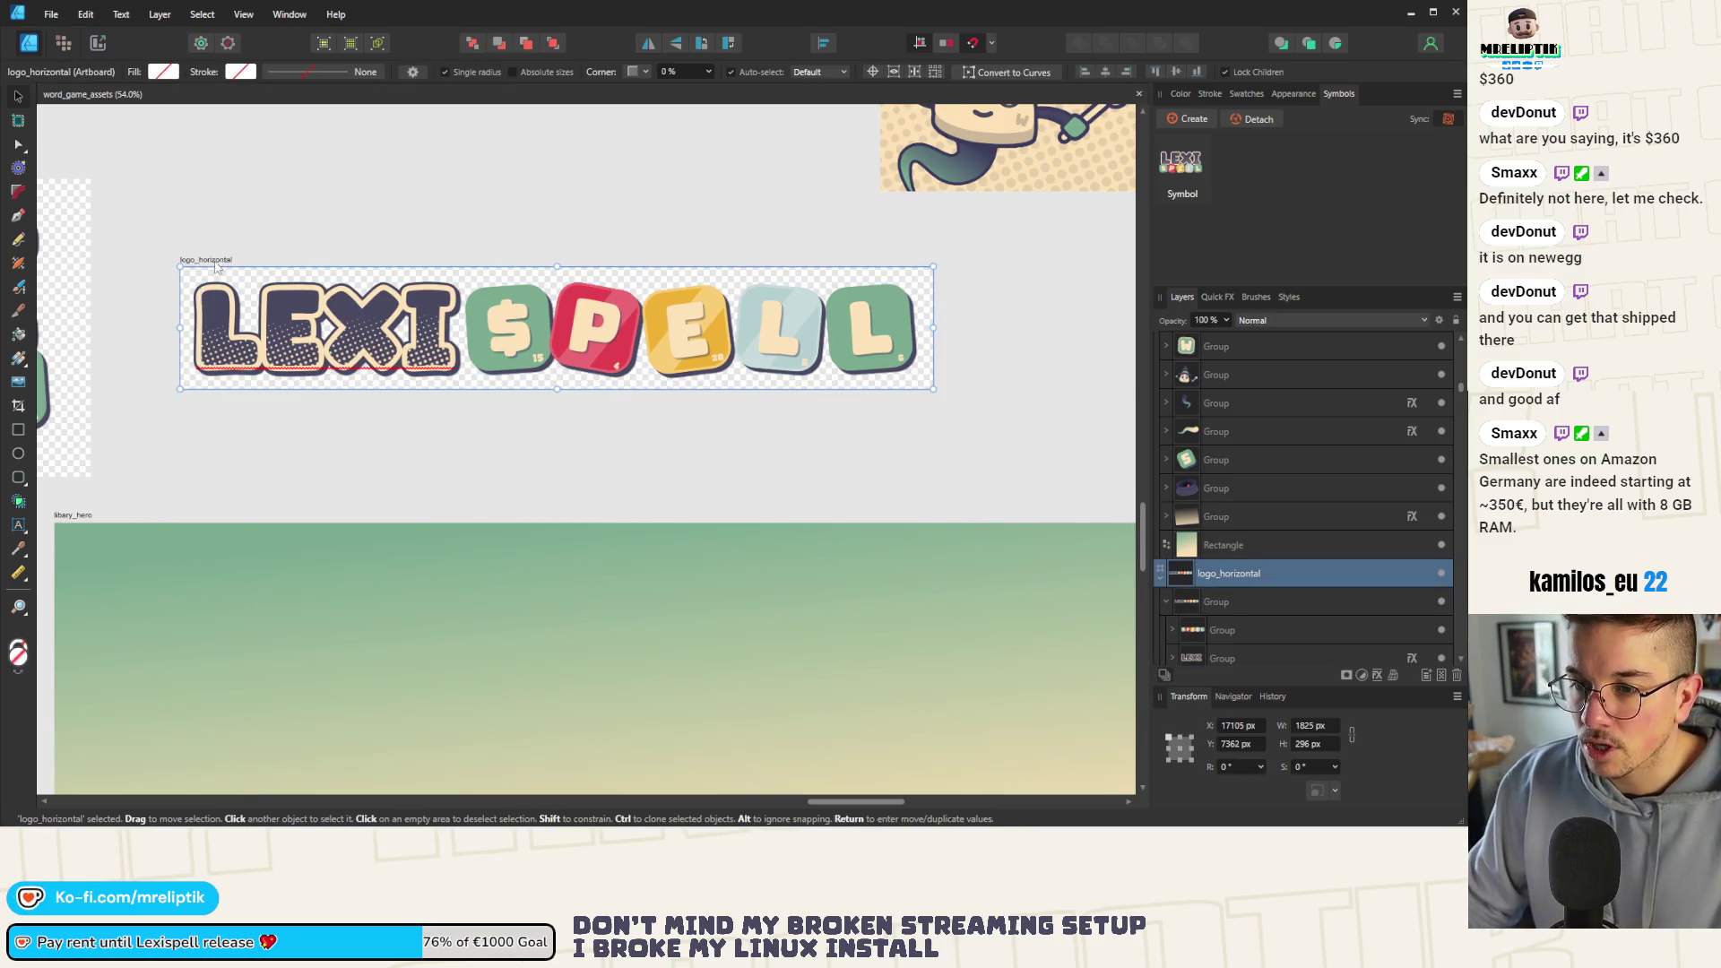
click(1187, 118)
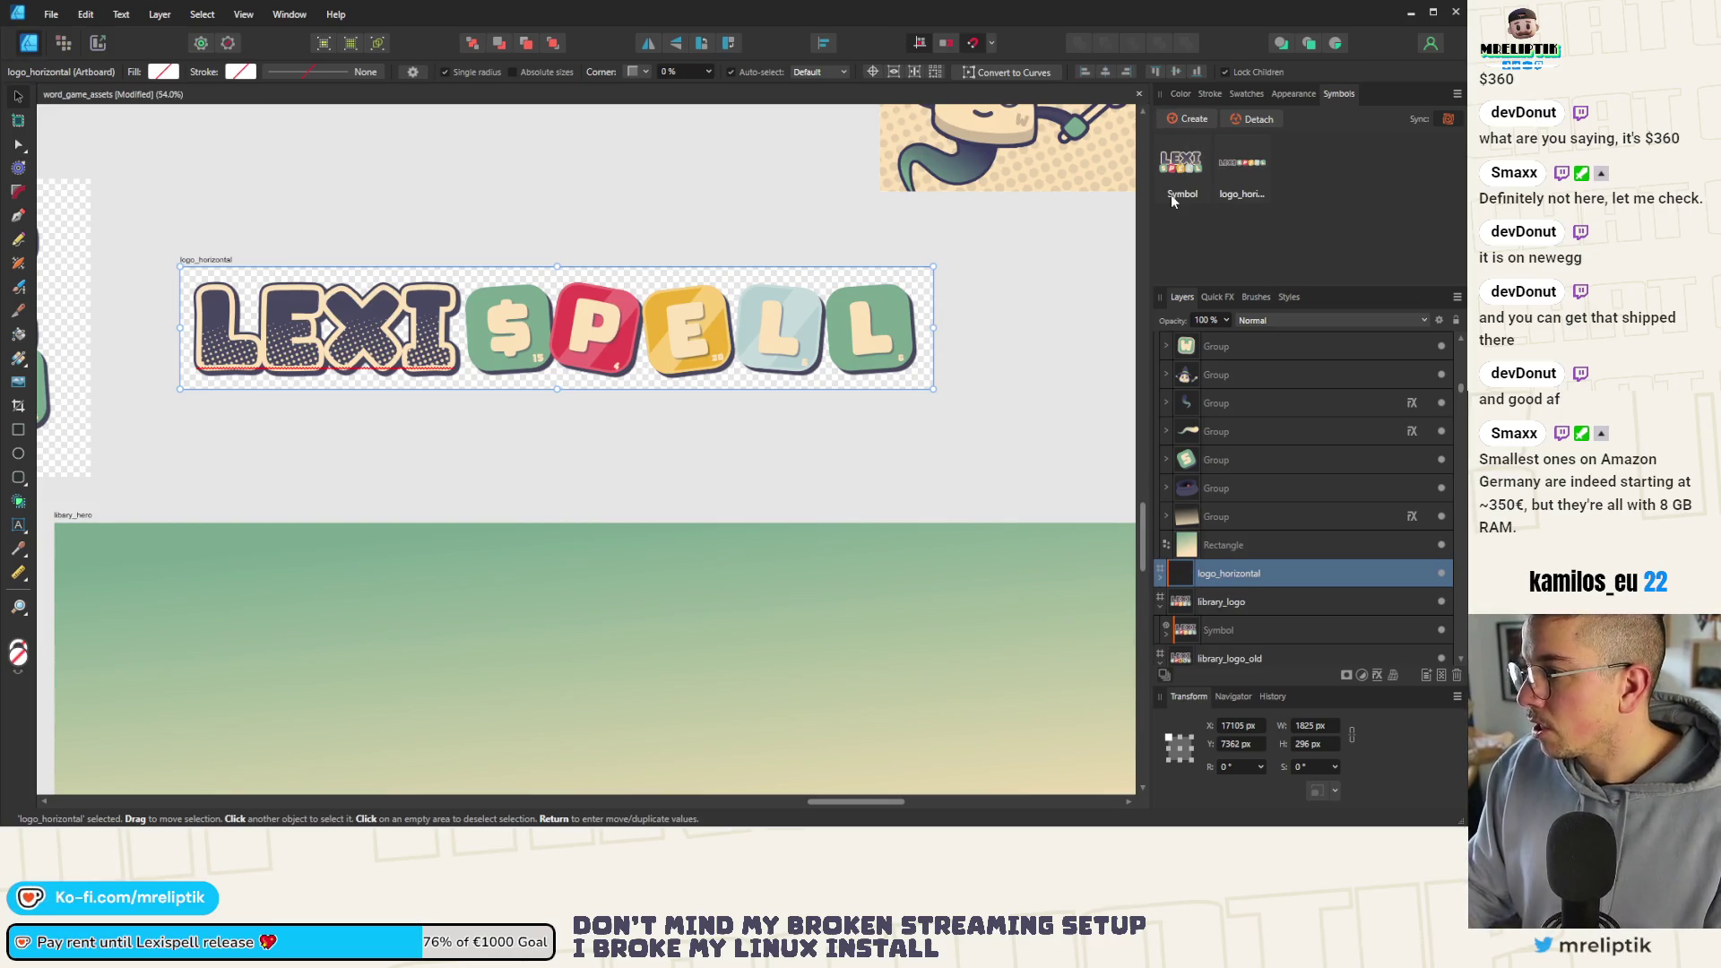
Rename the existing Symbol to 'logo'
right_click(1190, 193)
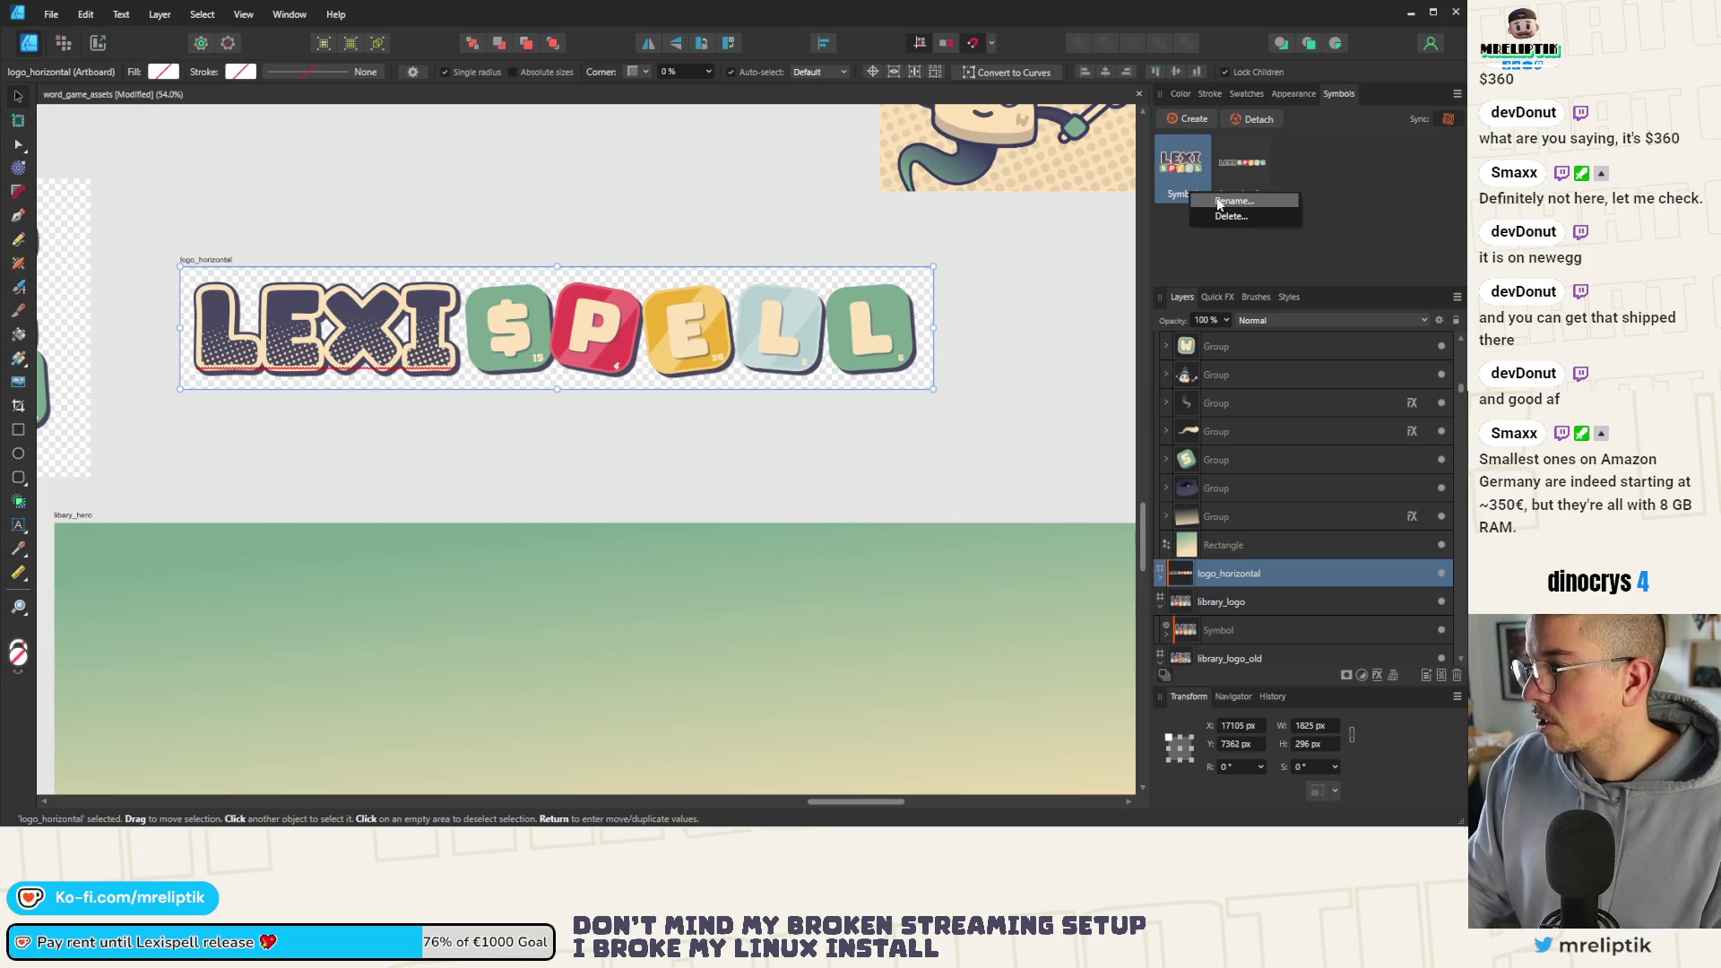
click(1220, 200)
text(logo)
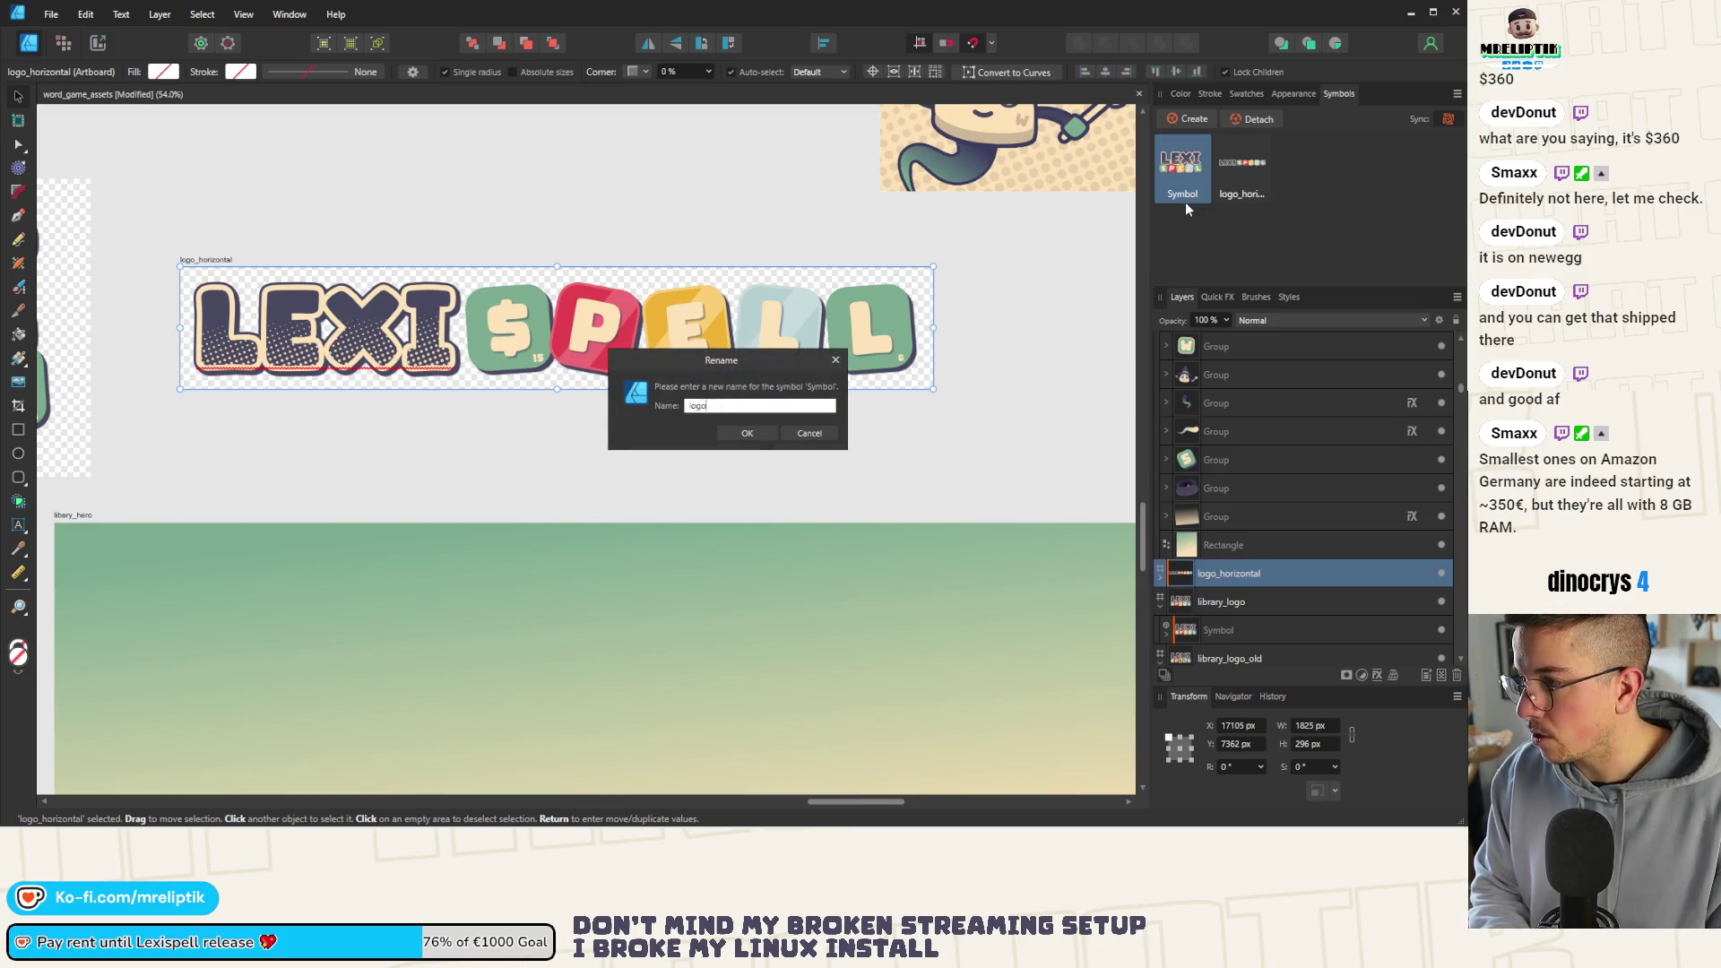
key(Return)
scroll(743, 361, down, 6)
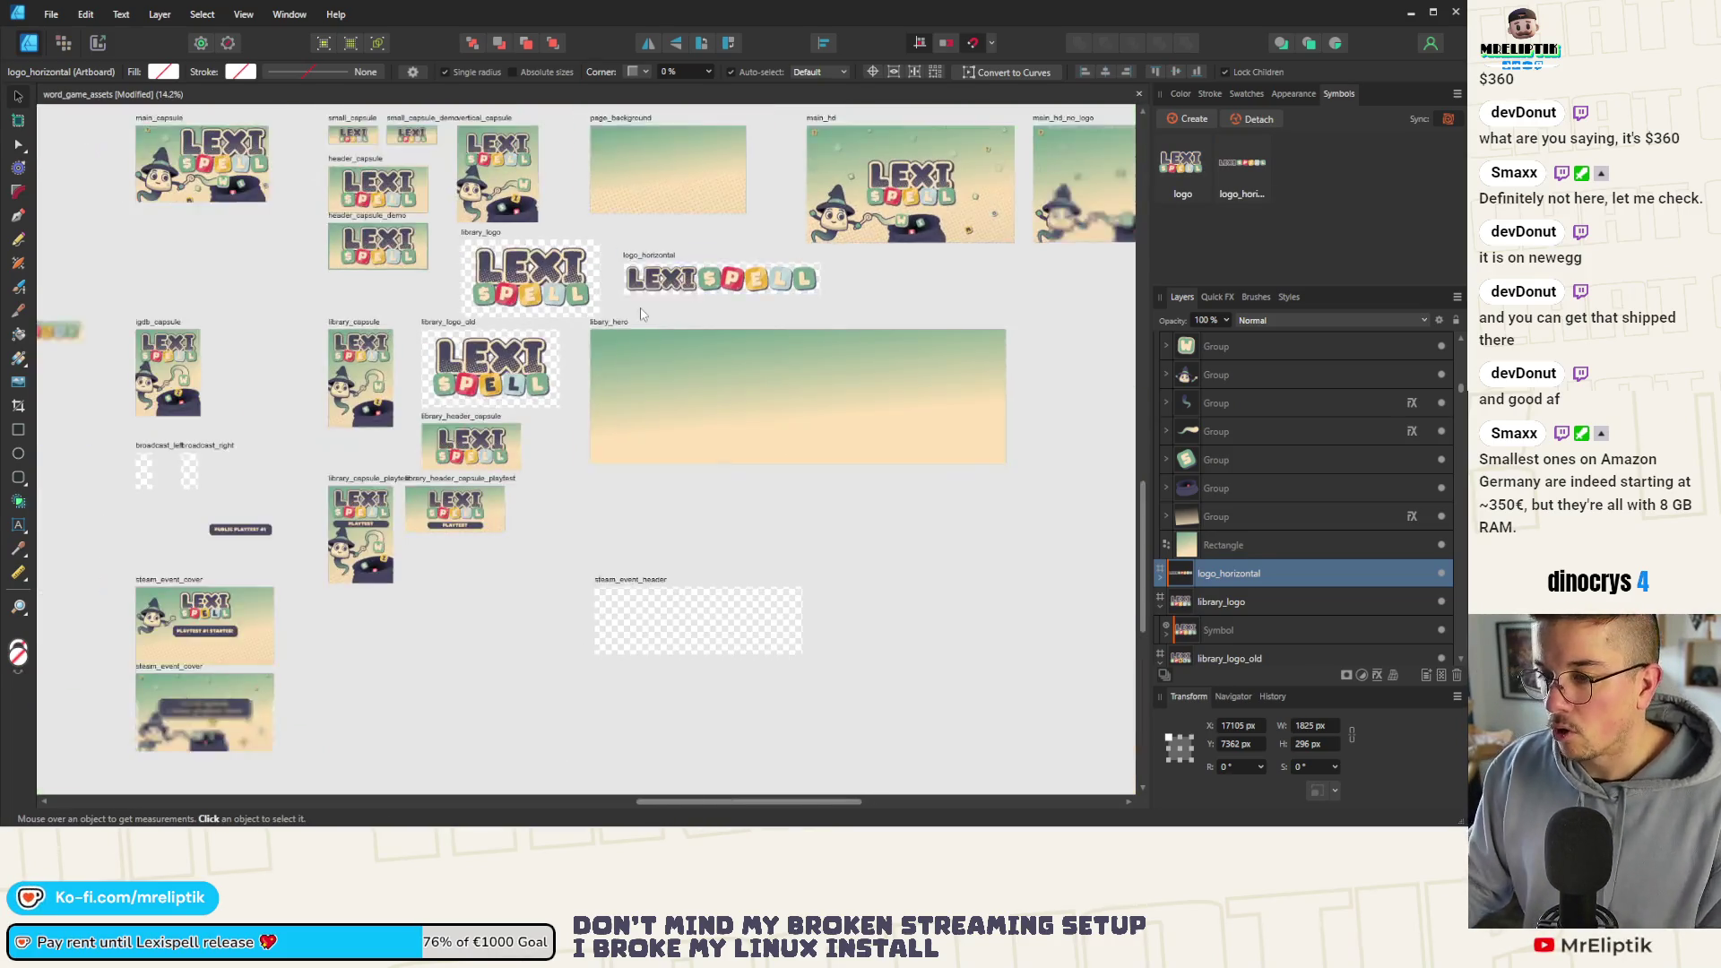
scroll(229, 360, up, 2)
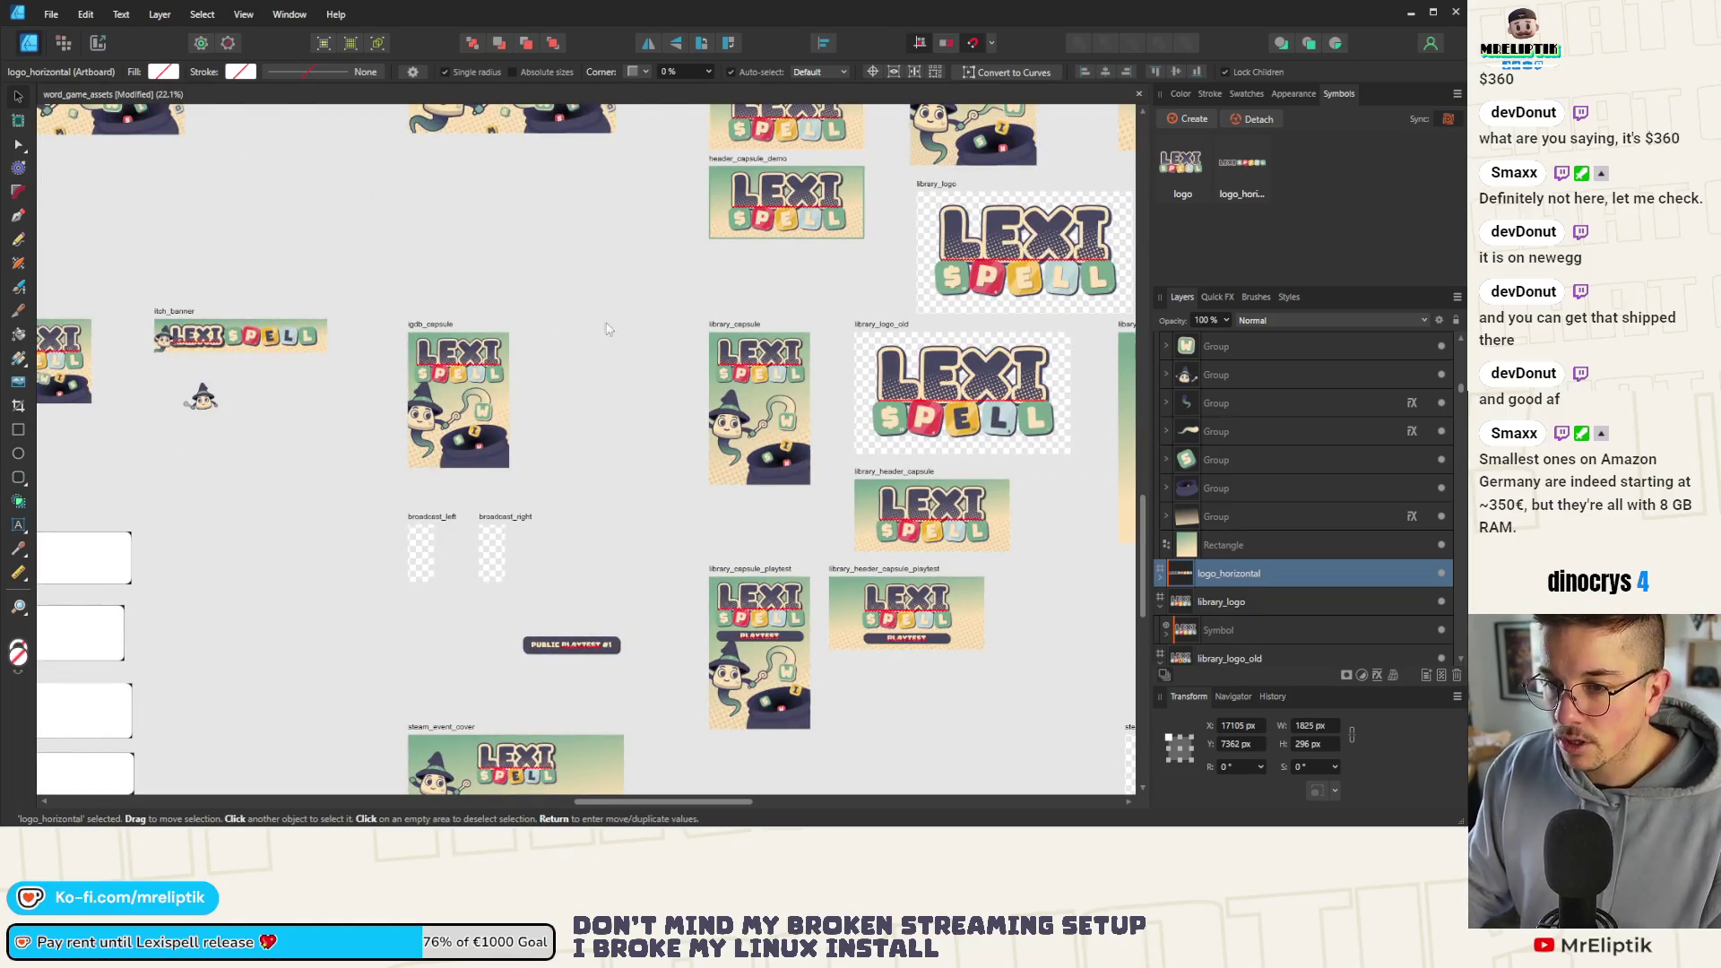
scroll(1014, 272, down, 2)
scroll(948, 257, down, 1)
Duplicate the horizontal logo group into the itch_banner artboard
click(948, 255)
click(941, 276)
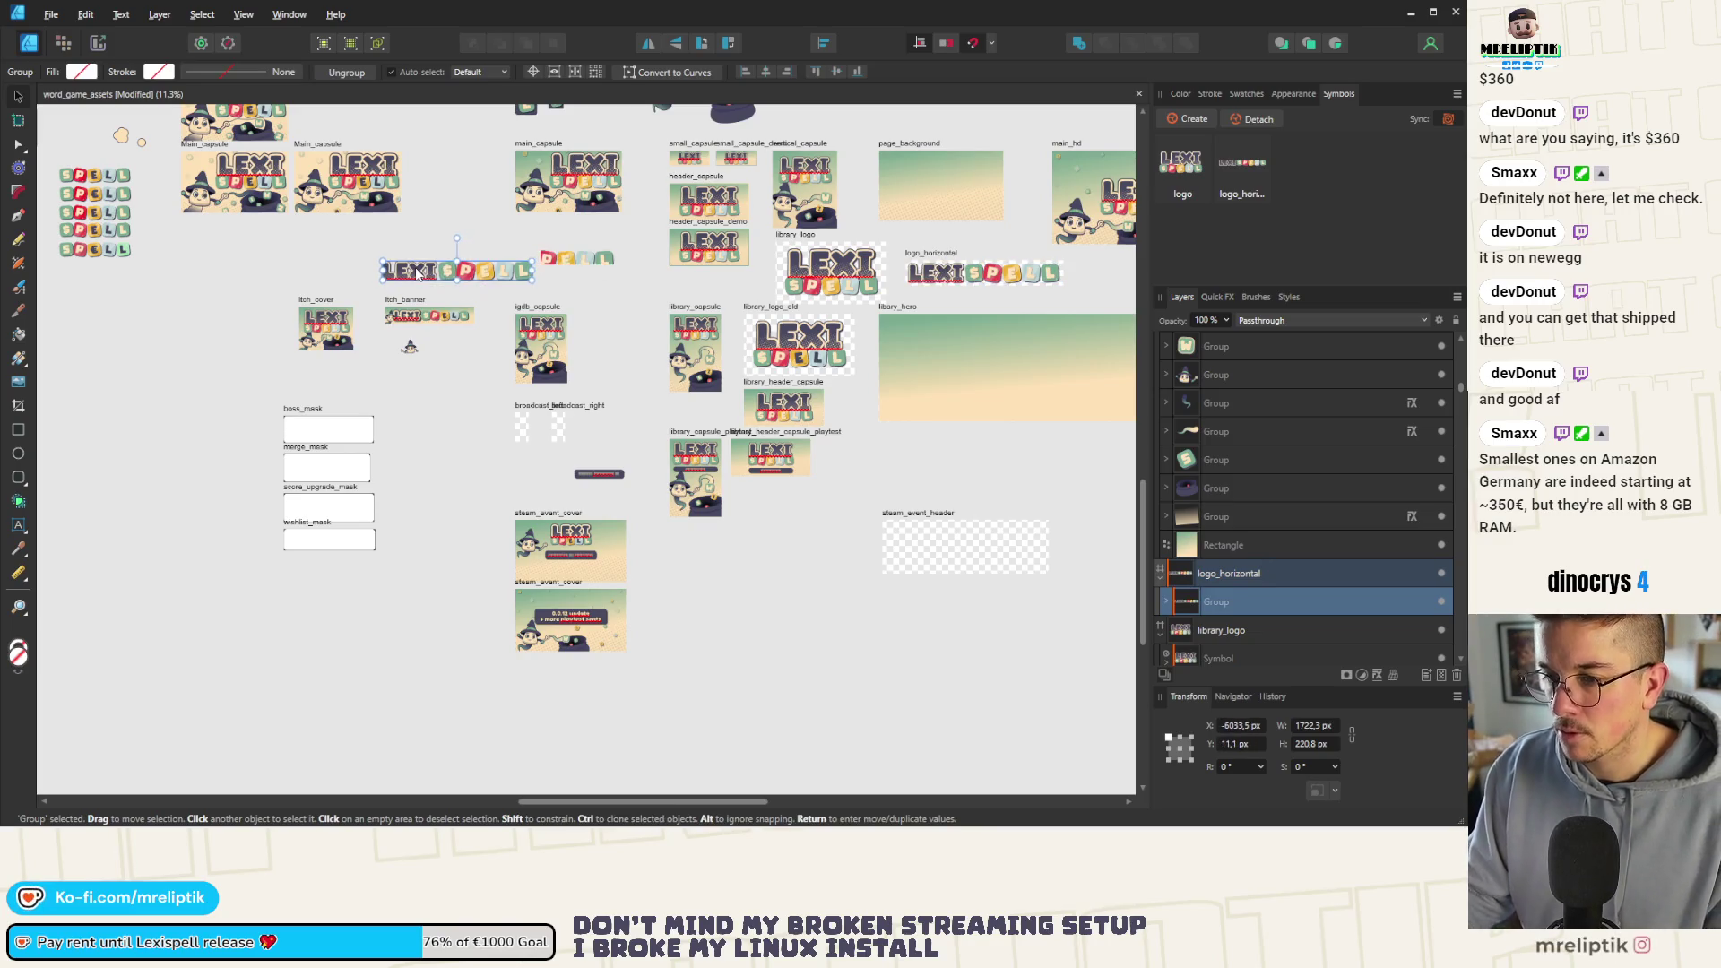
drag(581, 285, 415, 273)
scroll(401, 362, up, 2)
scroll(350, 322, up, 2)
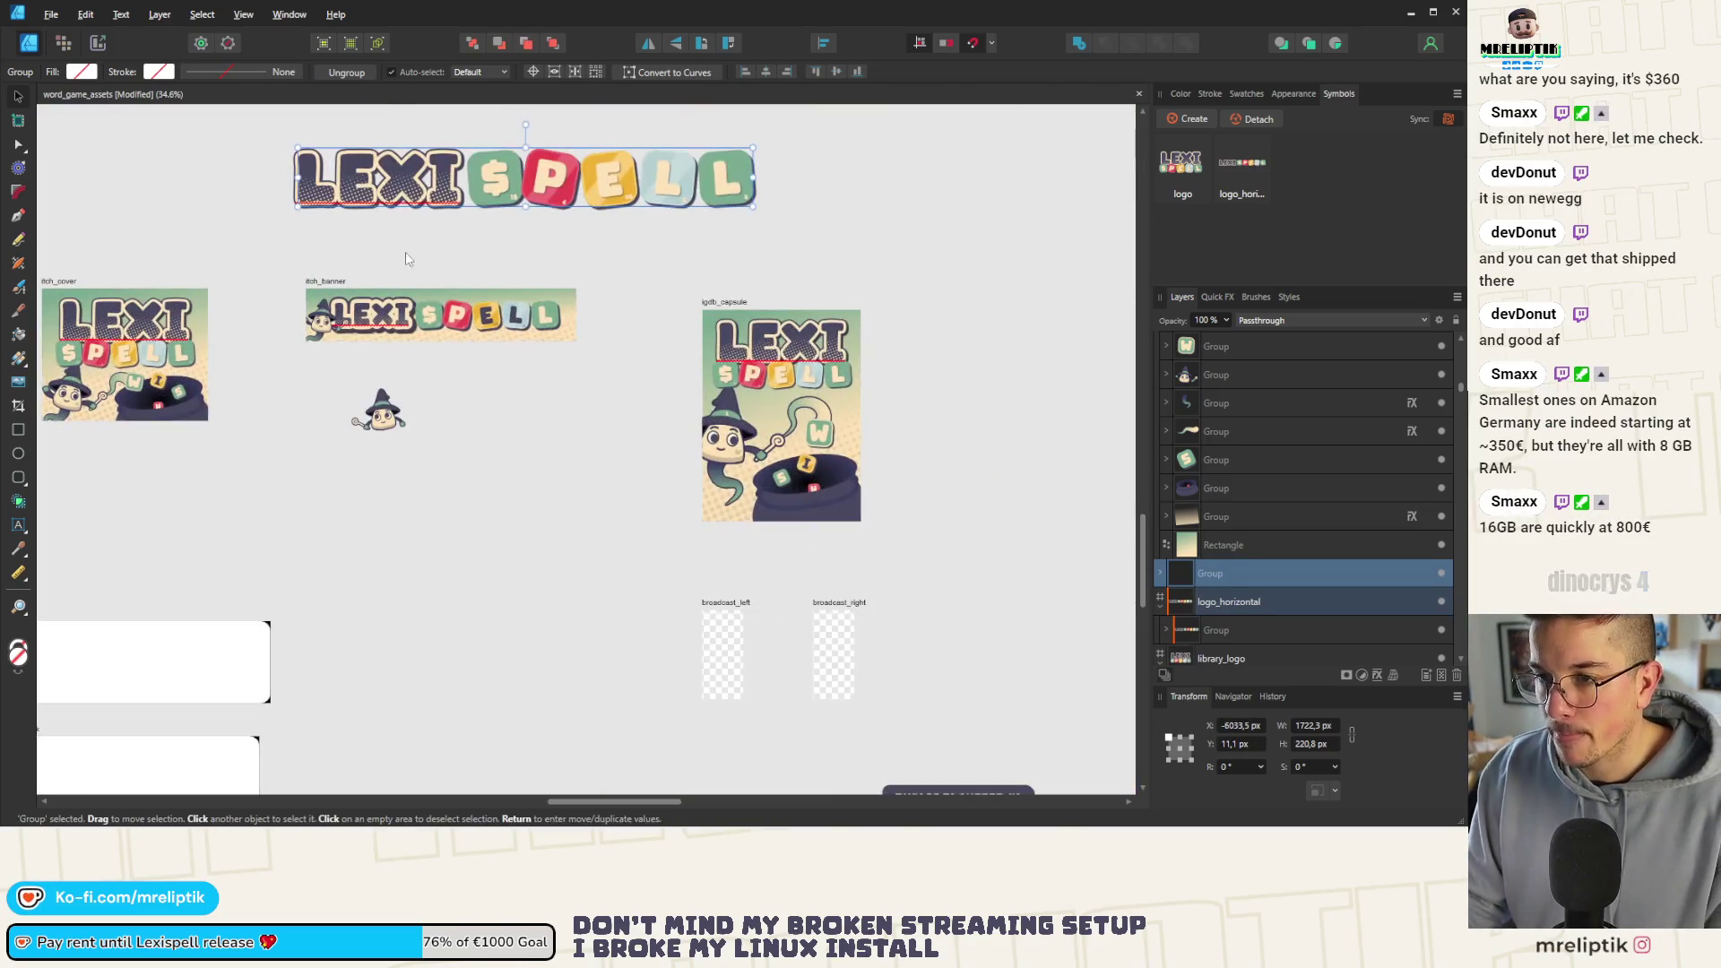
click(320, 291)
scroll(396, 321, up, 2)
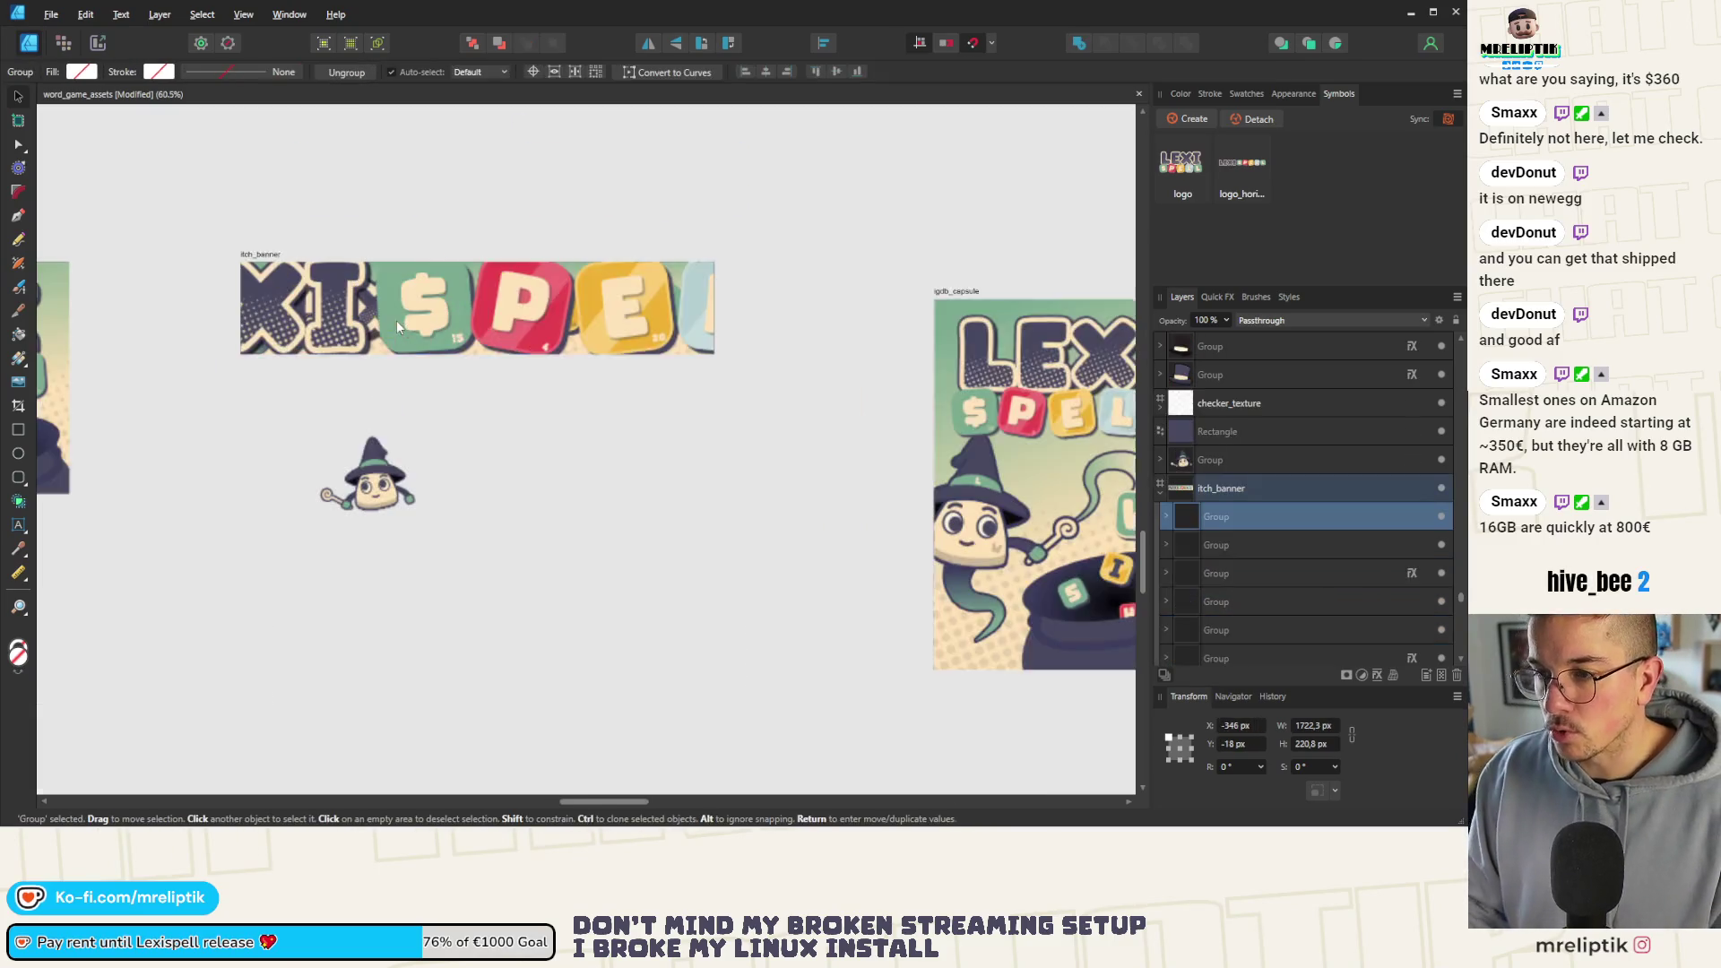
Shrink the banner logo to about 831 × 107 px and reorder it in itch_banner's layers
click(765, 74)
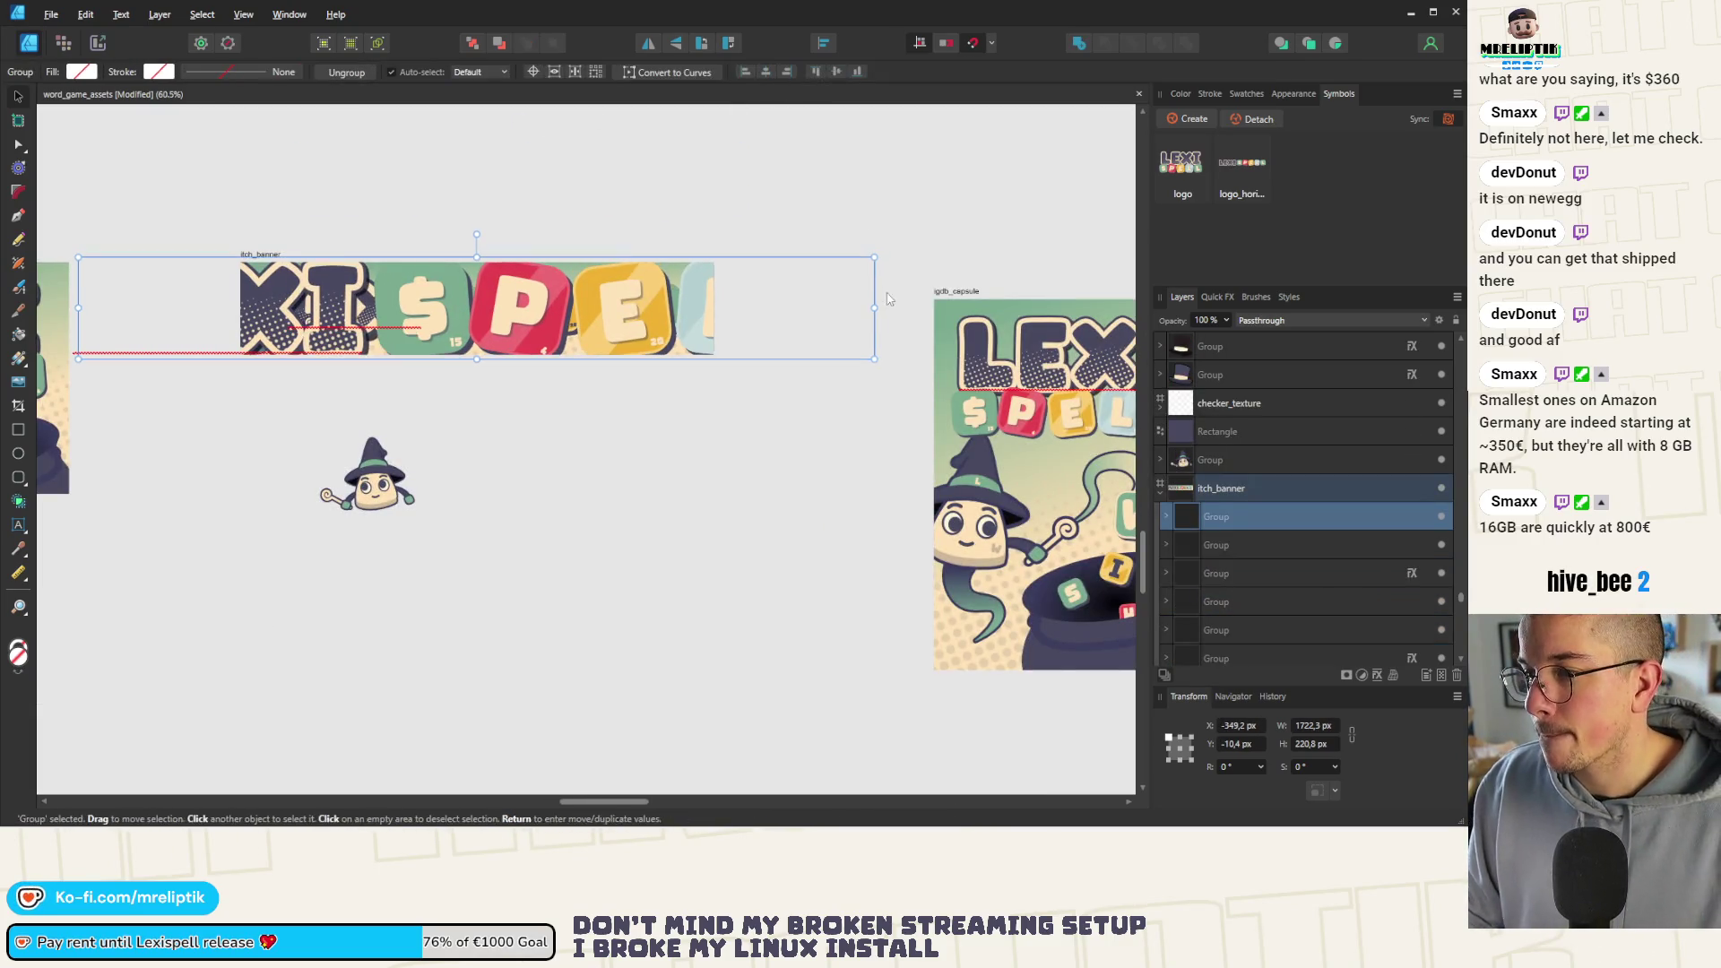
mouse_move(872, 259)
mouse_down()
mouse_move(661, 306)
mouse_move(728, 276)
mouse_up()
scroll(572, 299, up, 2)
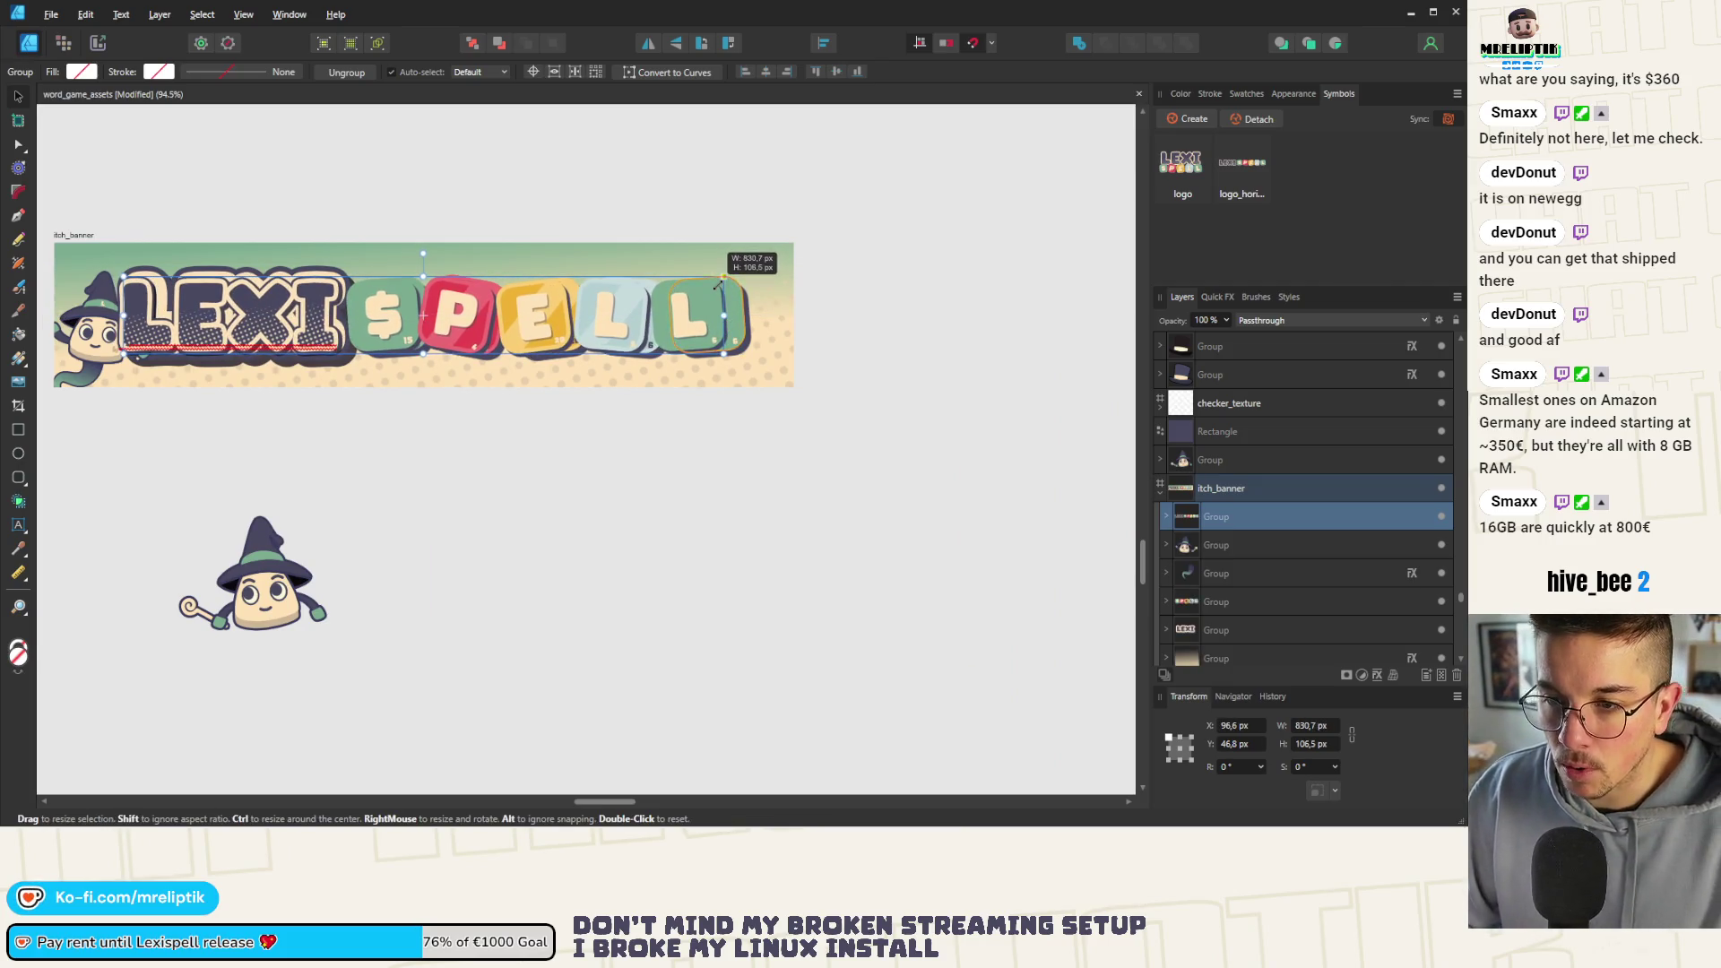
scroll(176, 313, up, 2)
drag(303, 552, 131, 390)
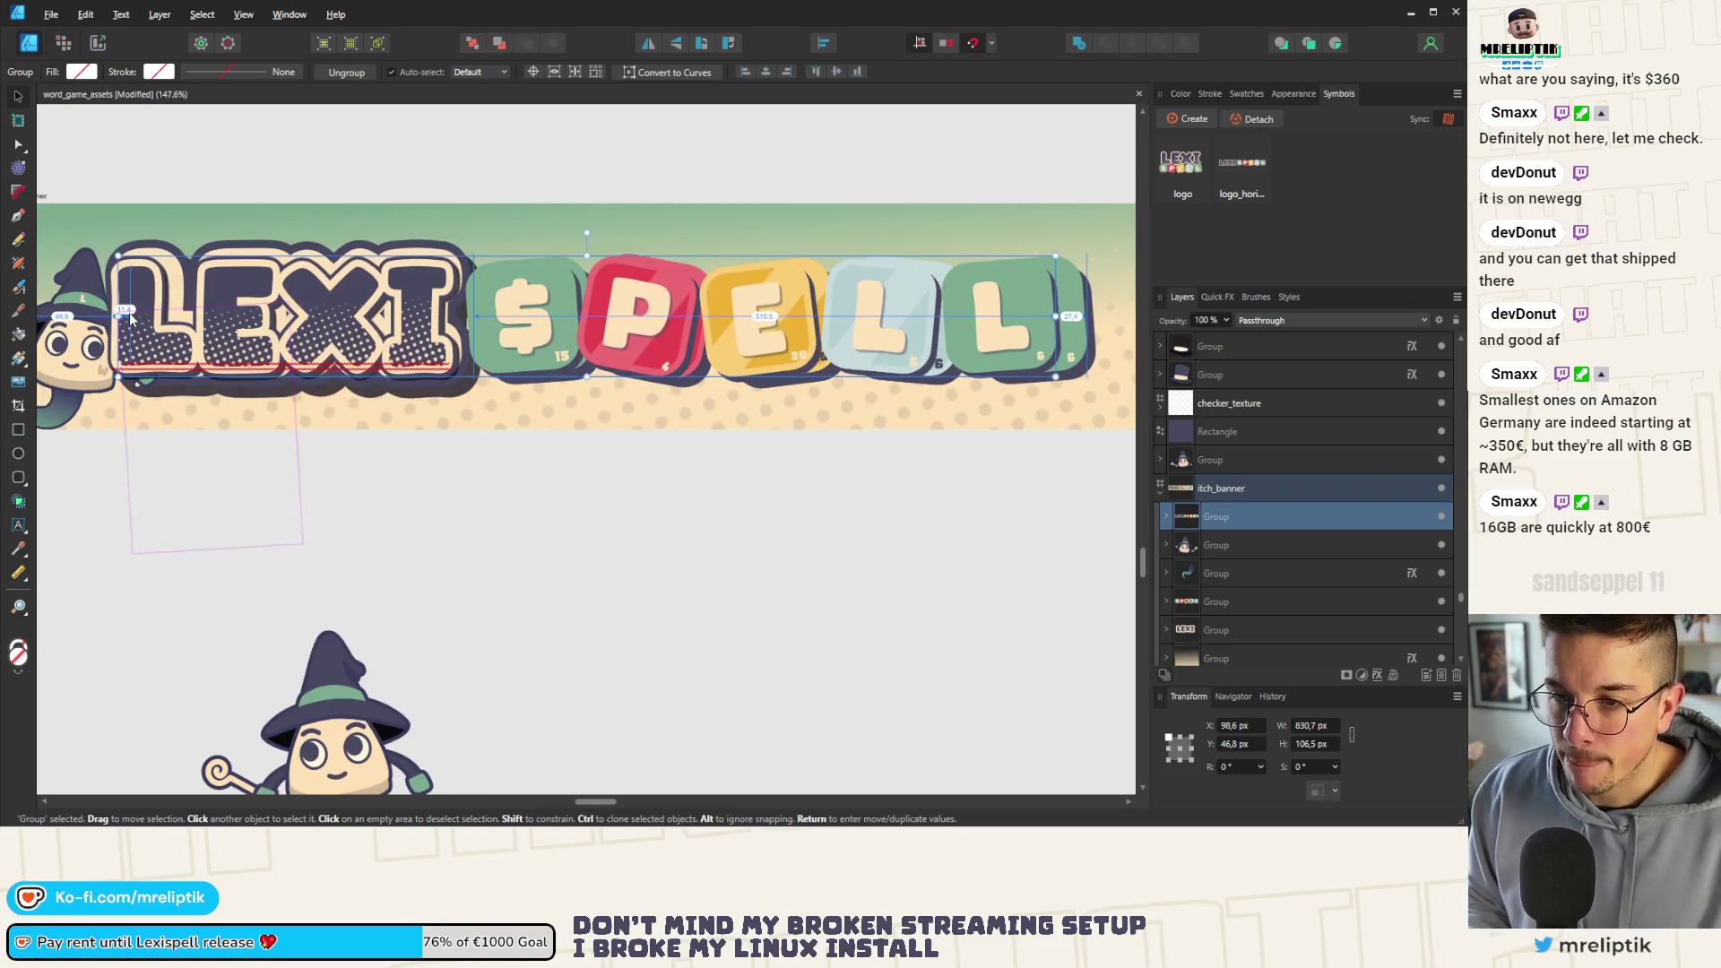
drag(1267, 573, 1255, 607)
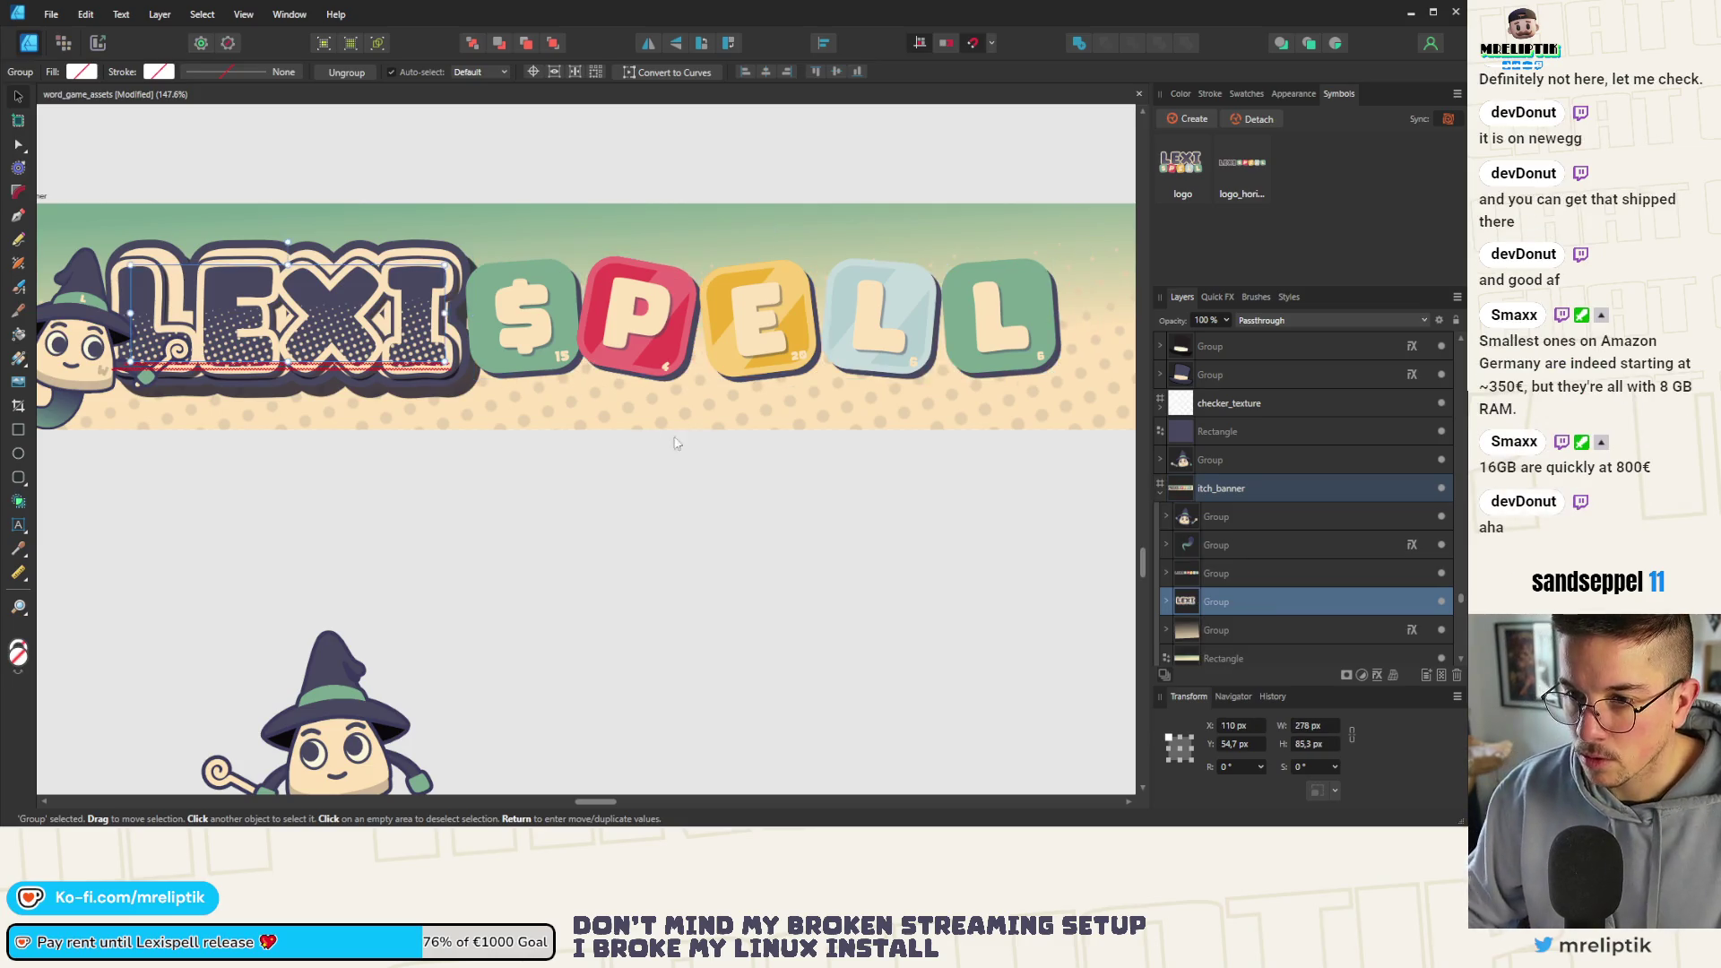
scroll(338, 476, down, 3)
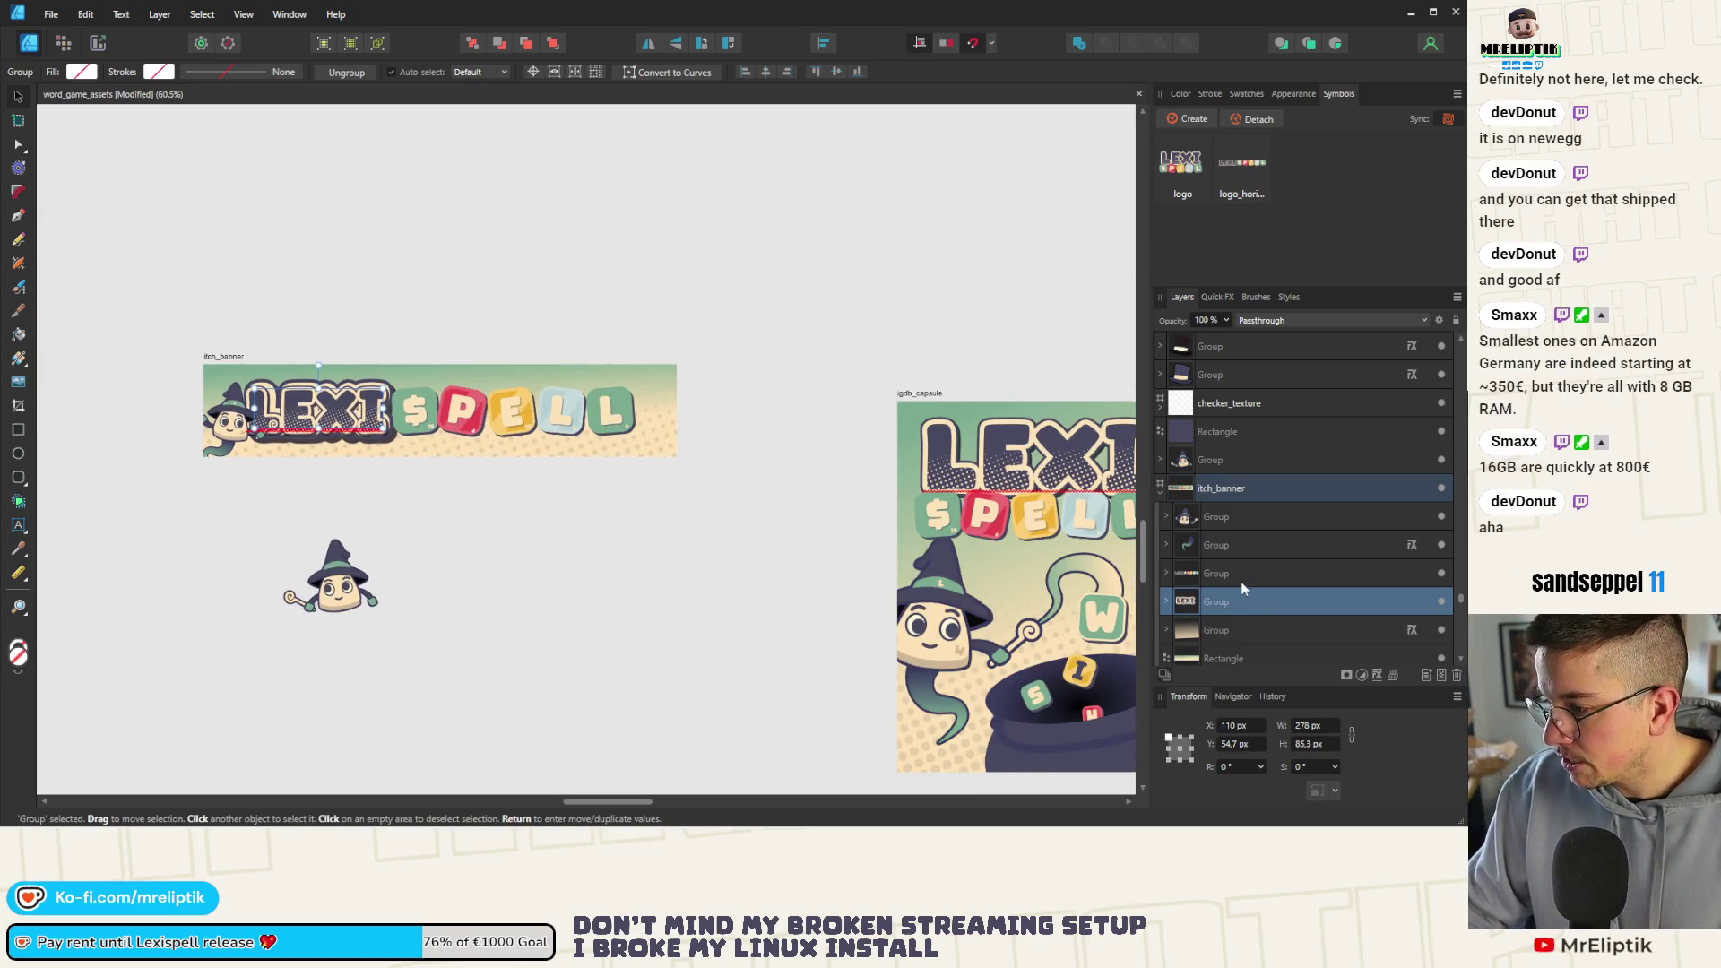
Centre the LEXI SPELL lettering horizontally across the itch_banner
drag(718, 786, 161, 371)
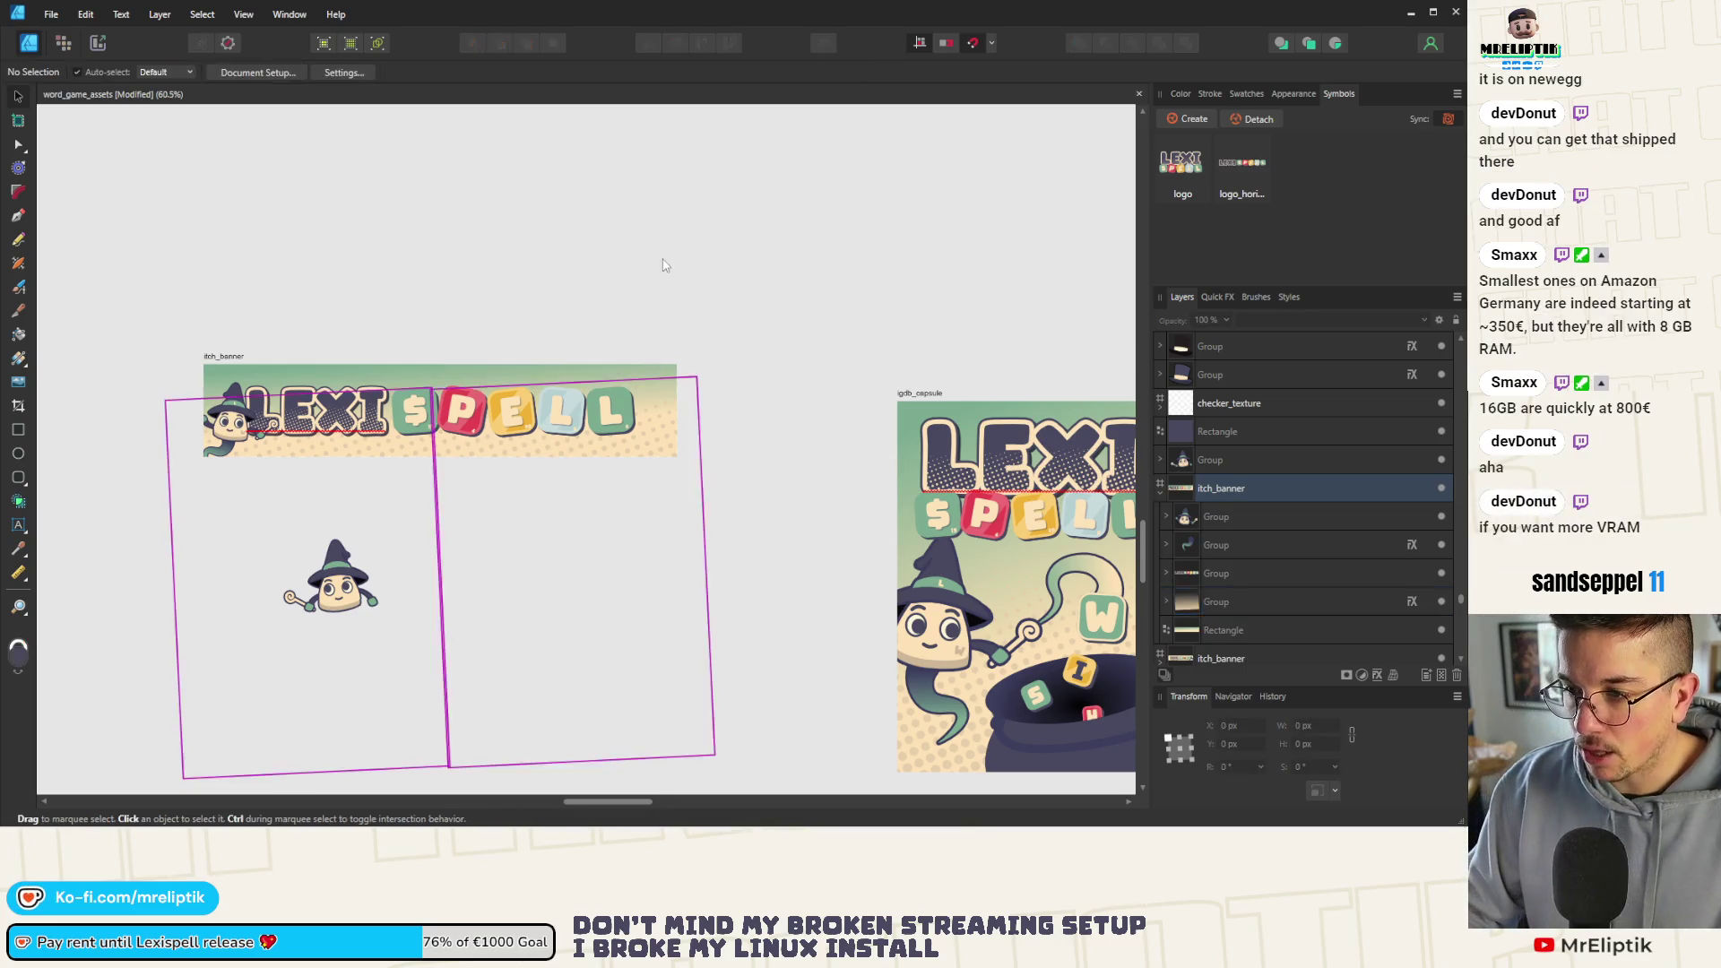
scroll(402, 433, up, 2)
click(449, 399)
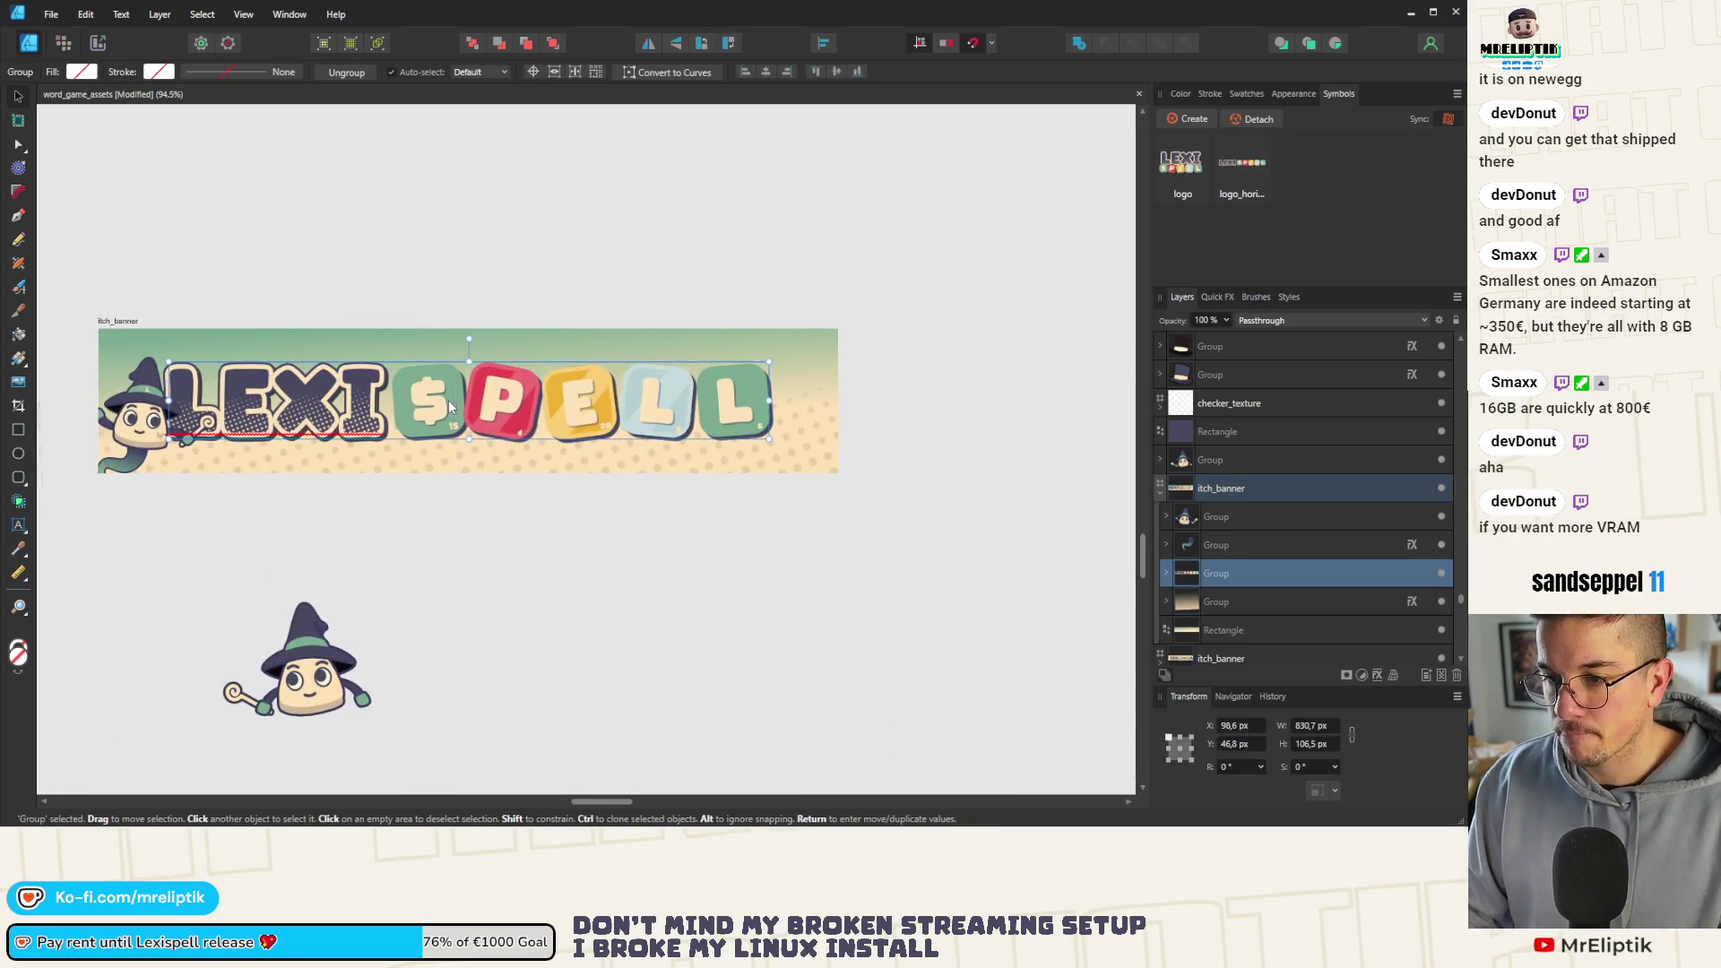
click(767, 72)
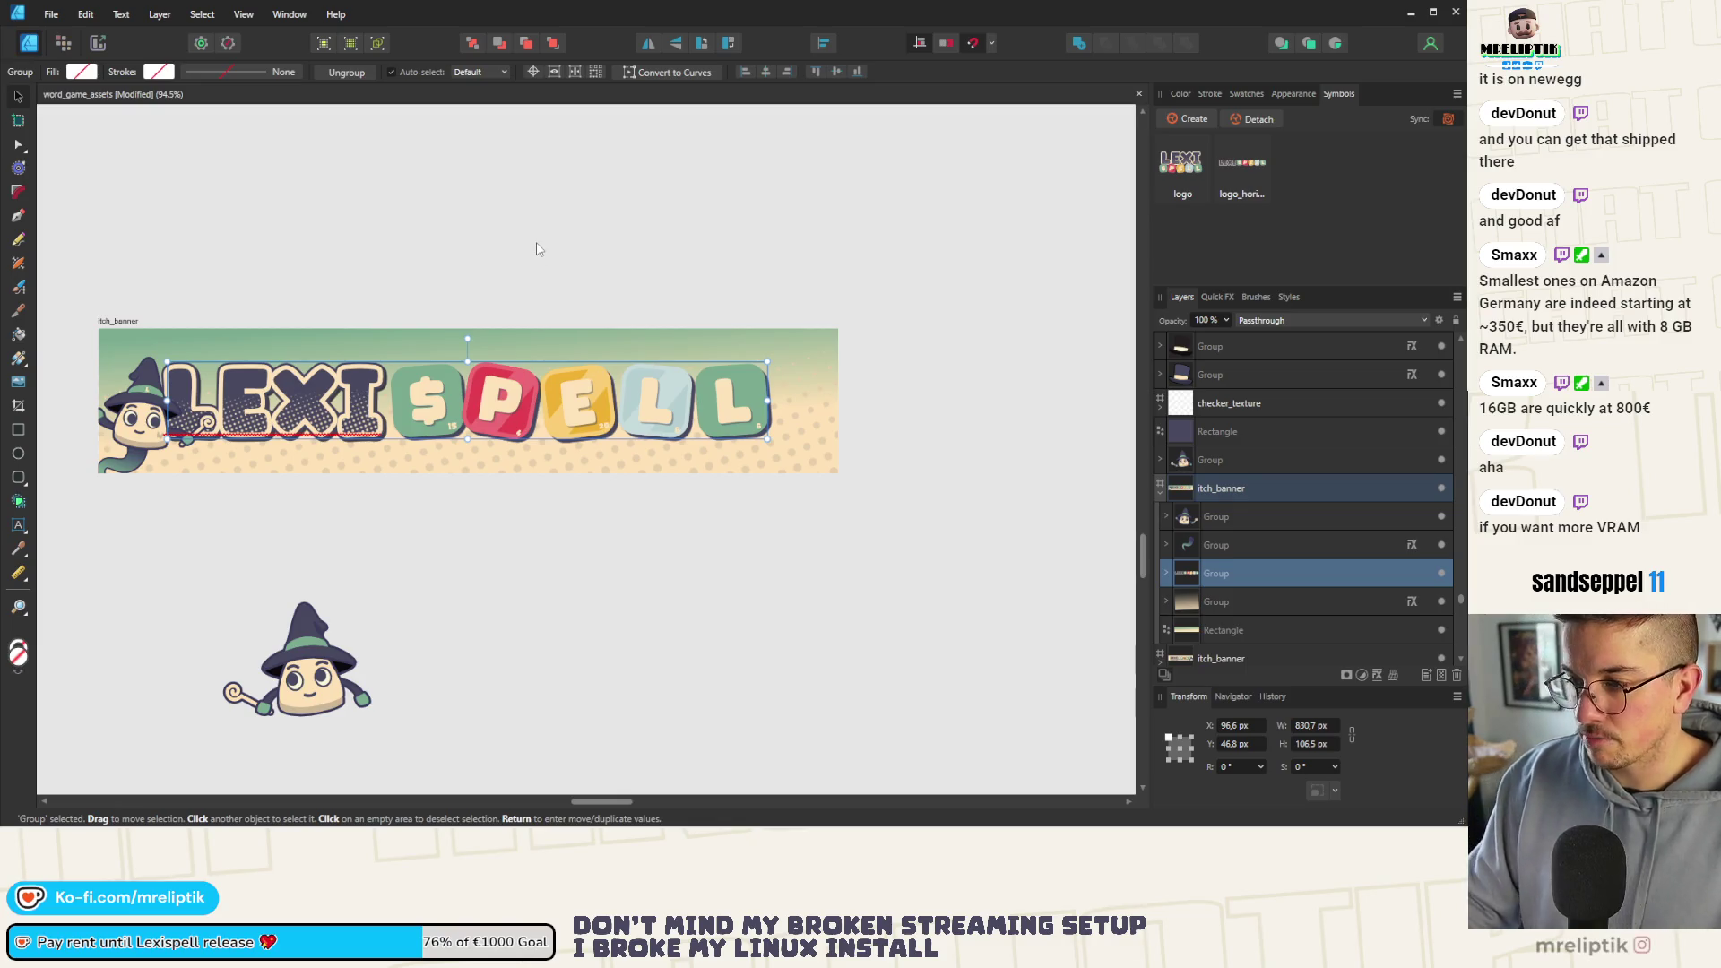
click(489, 266)
scroll(490, 267, down, 3)
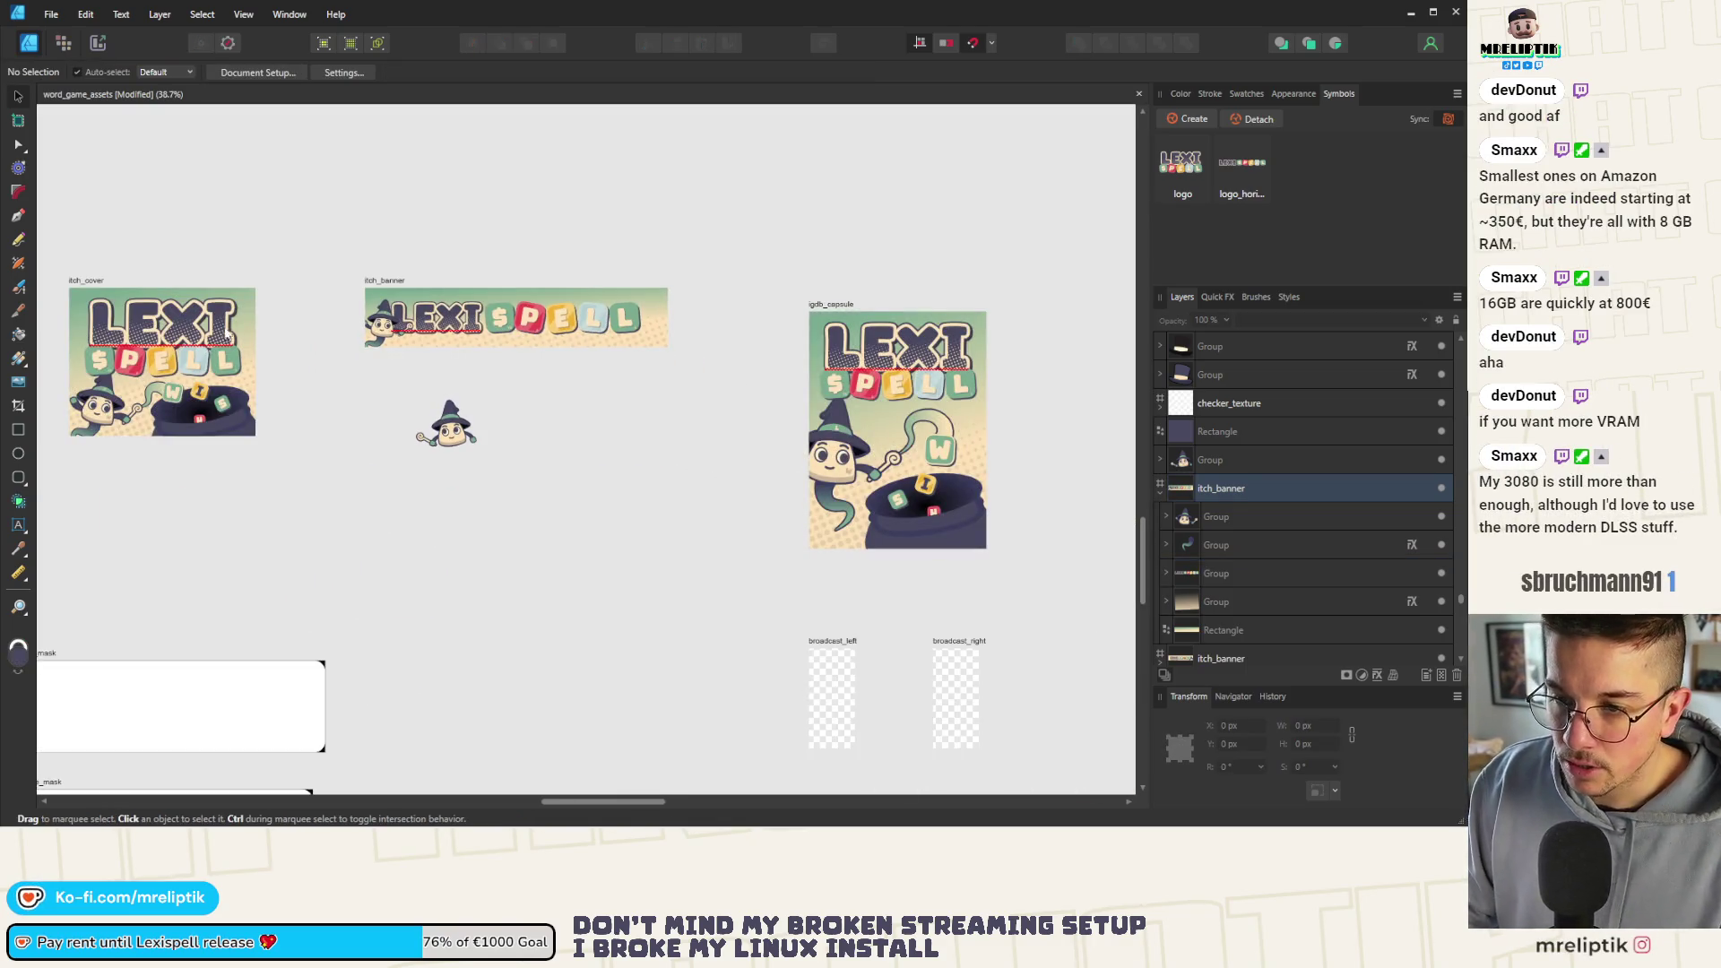
scroll(368, 286, down, 2)
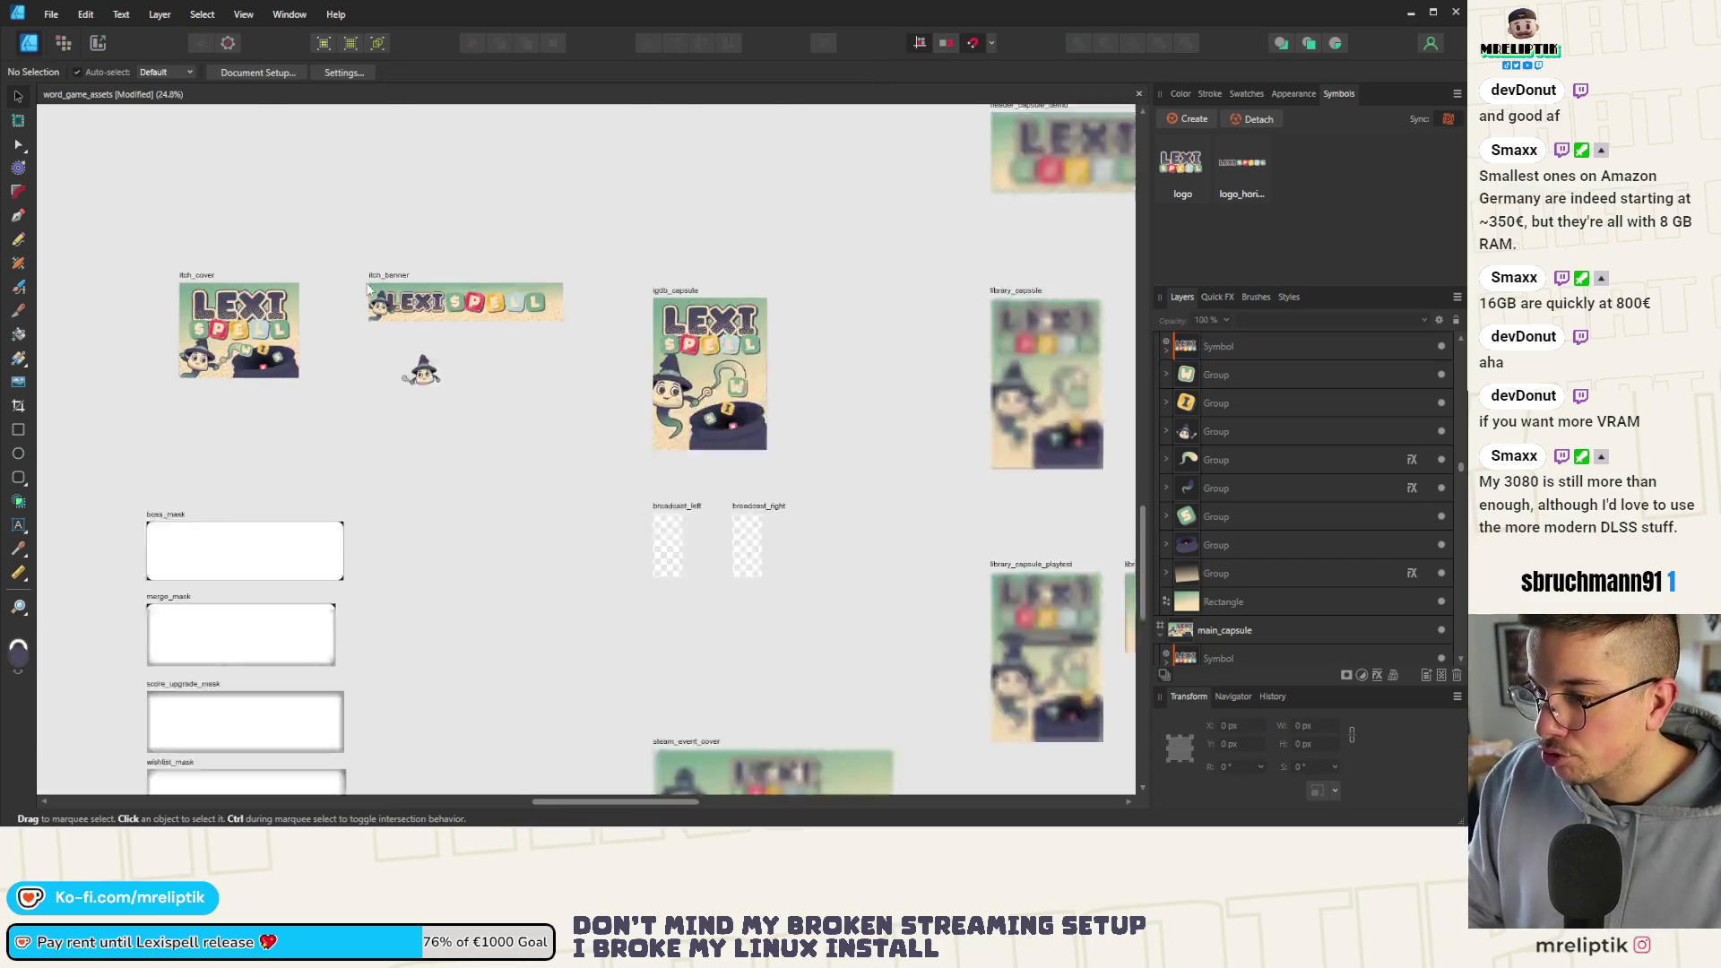
scroll(367, 287, down, 1)
scroll(368, 286, down, 2)
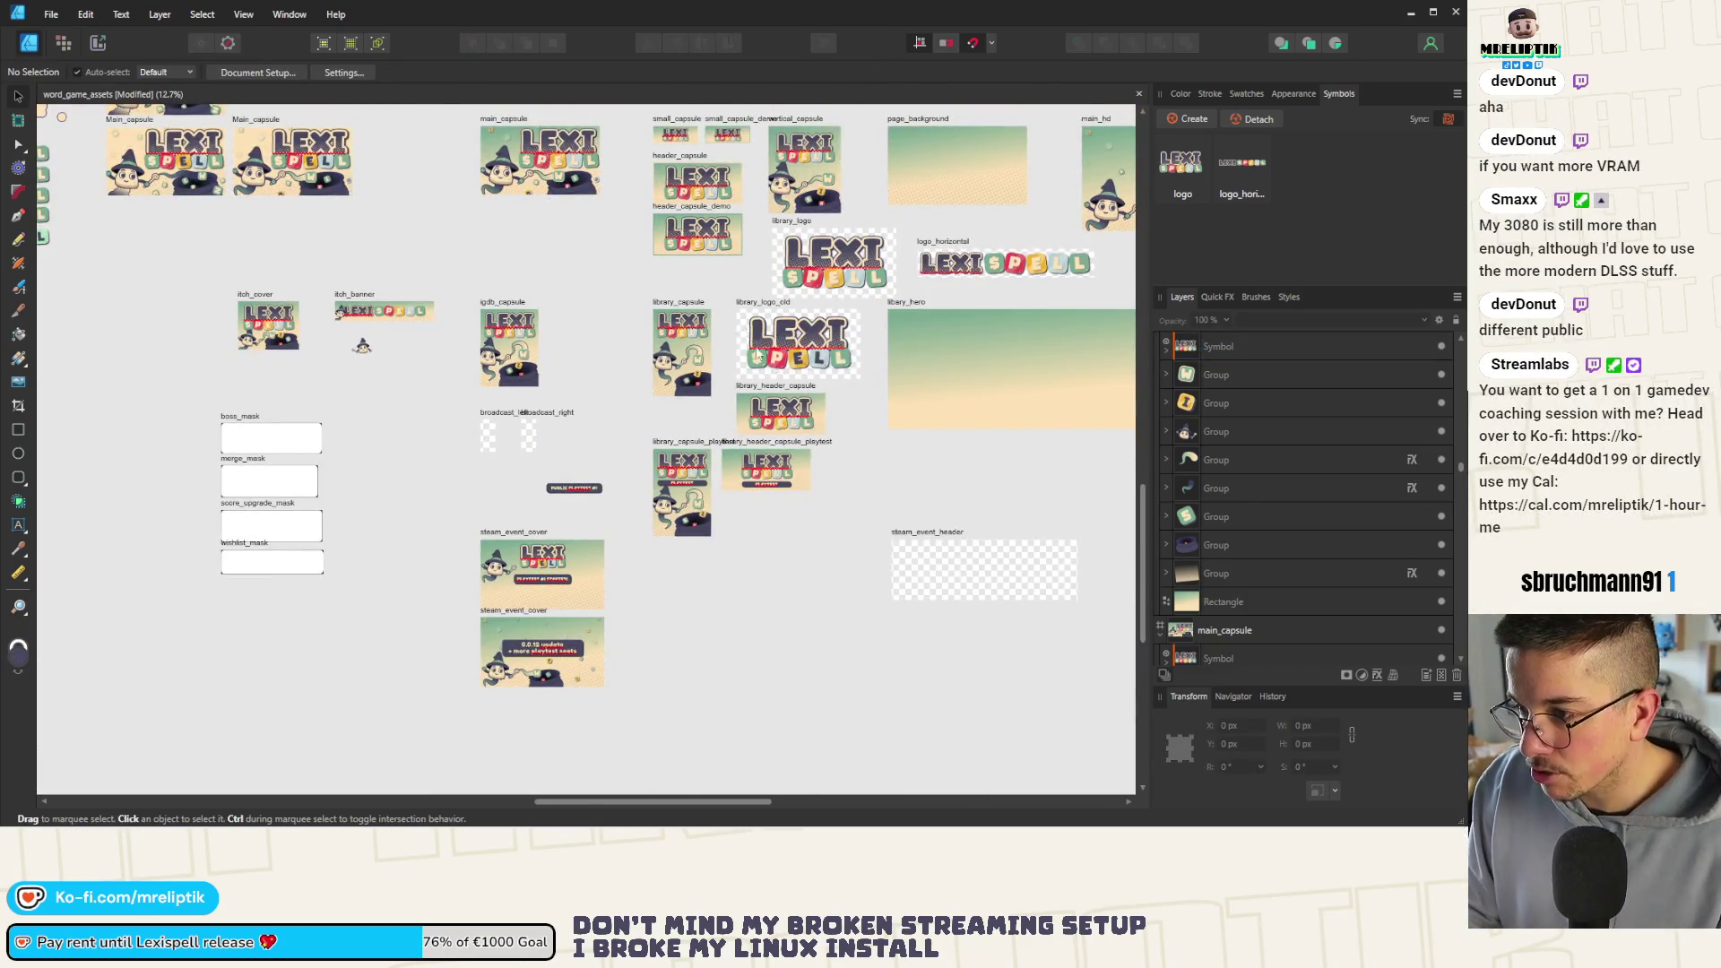
scroll(760, 356, up, 4)
scroll(774, 330, down, 2)
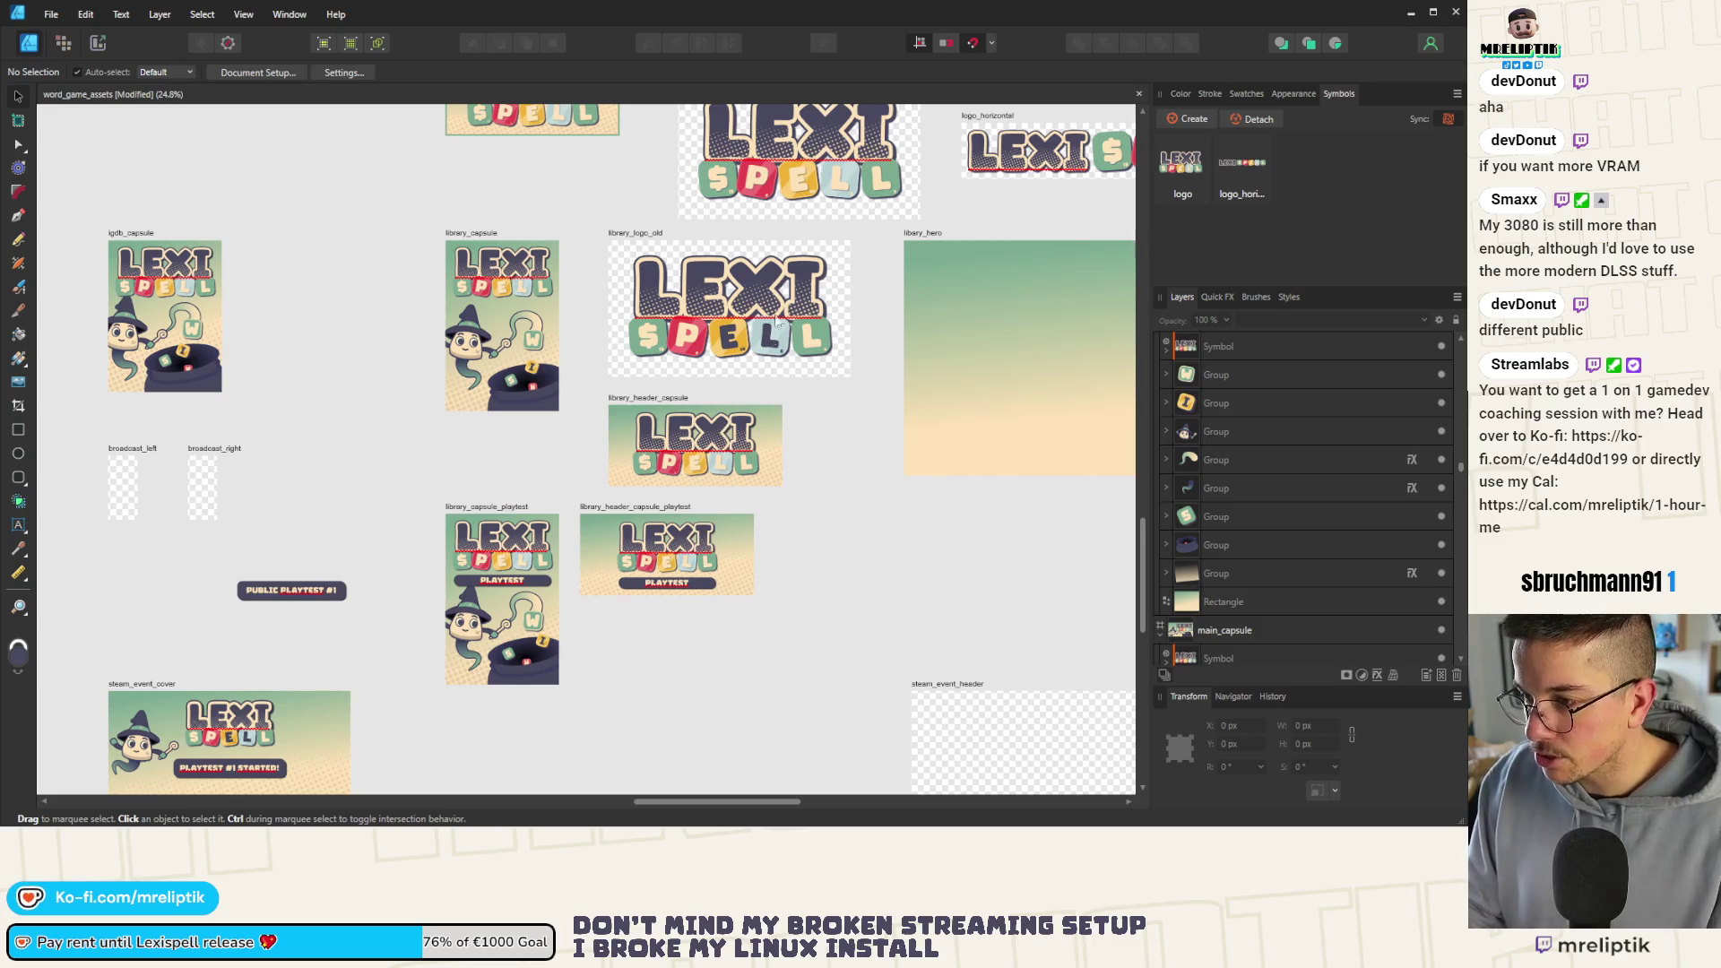
scroll(776, 324, down, 2)
scroll(1007, 206, down, 2)
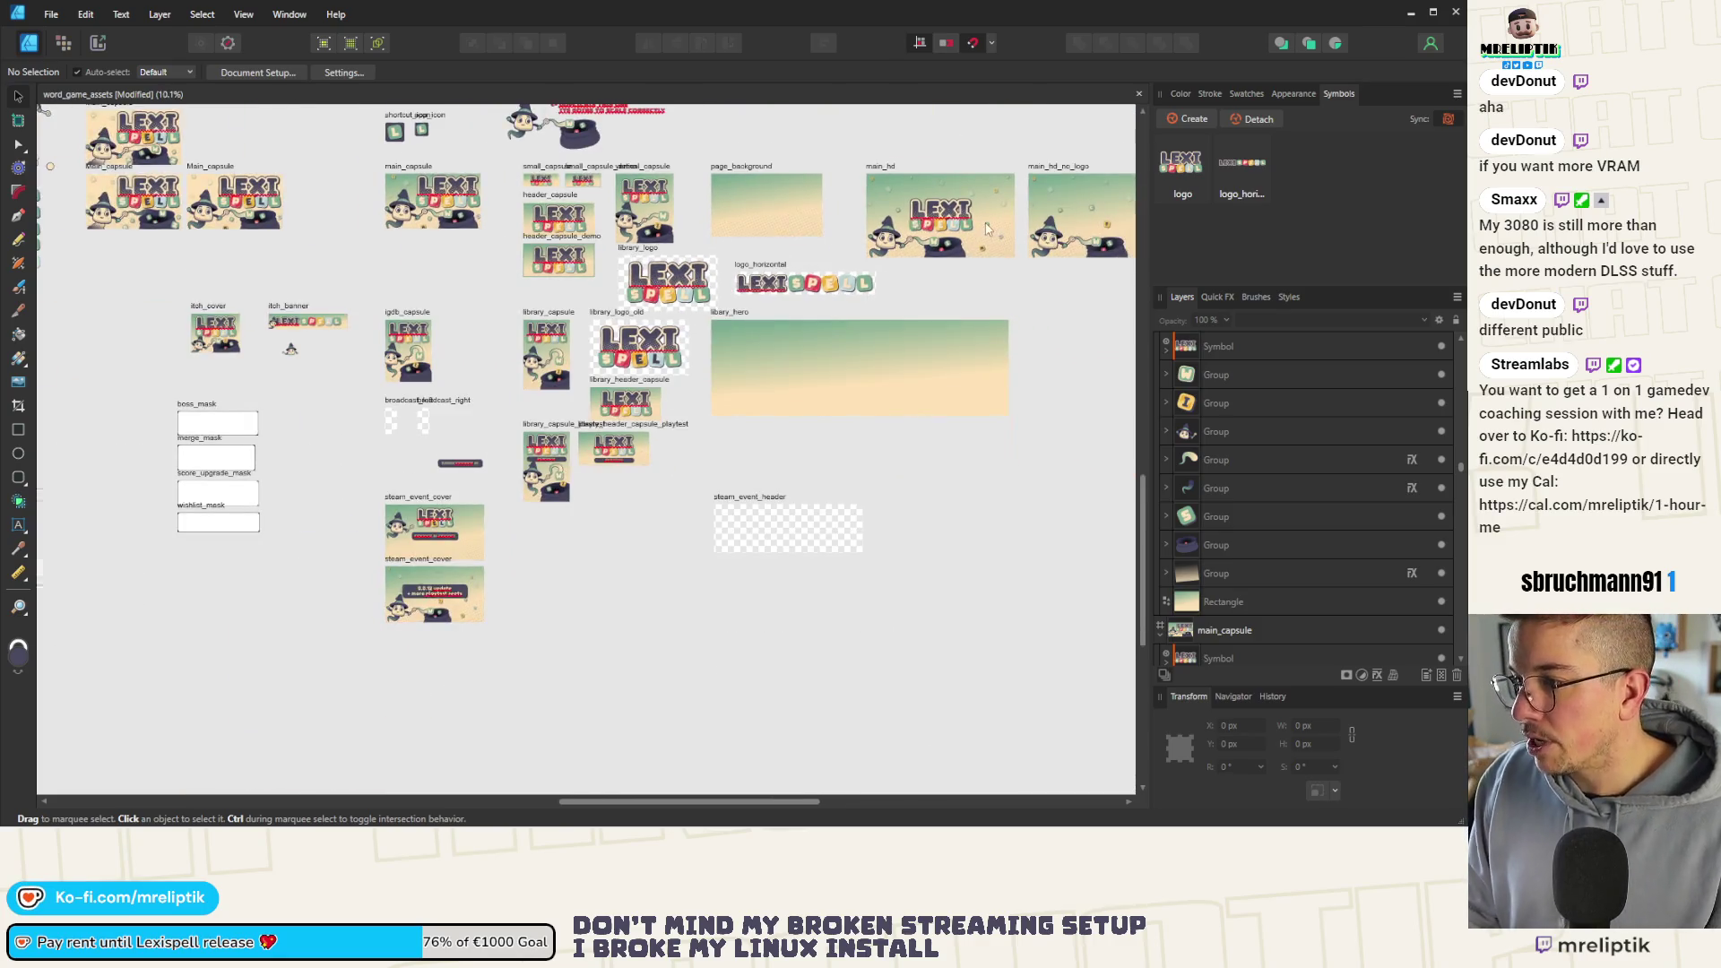
scroll(987, 229, up, 2)
click(928, 216)
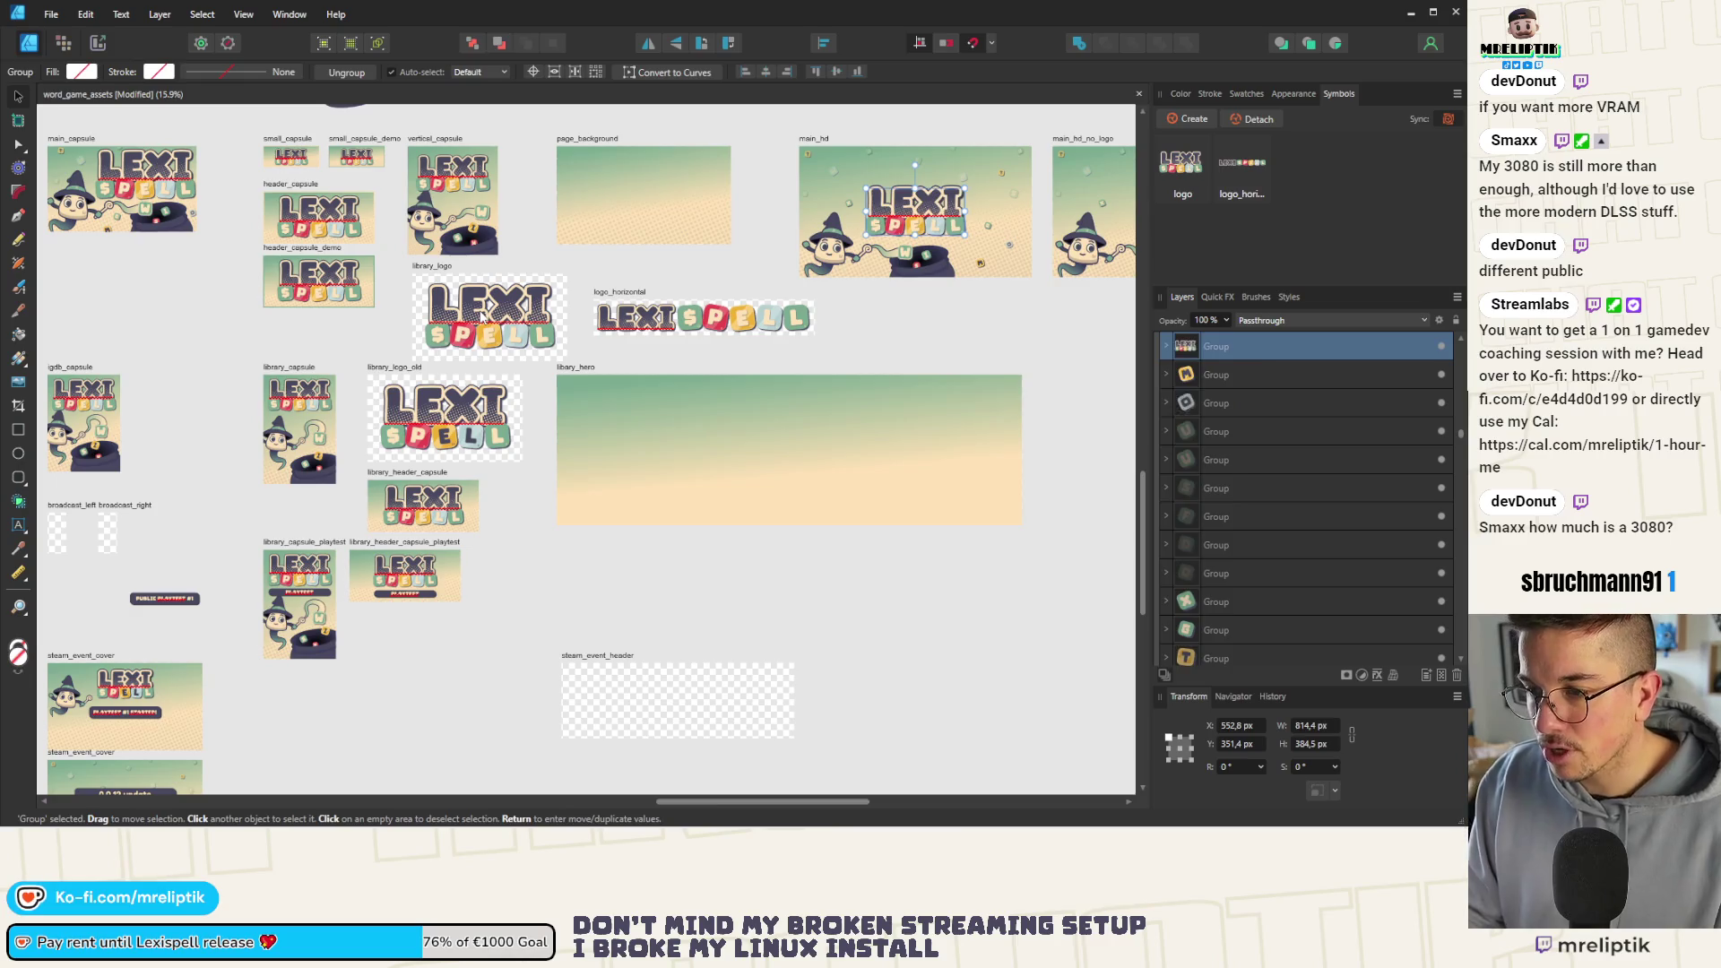
Move the logo symbol onto the main_hd artwork over the old logo
click(820, 175)
scroll(821, 175, down, 2)
scroll(645, 216, up, 3)
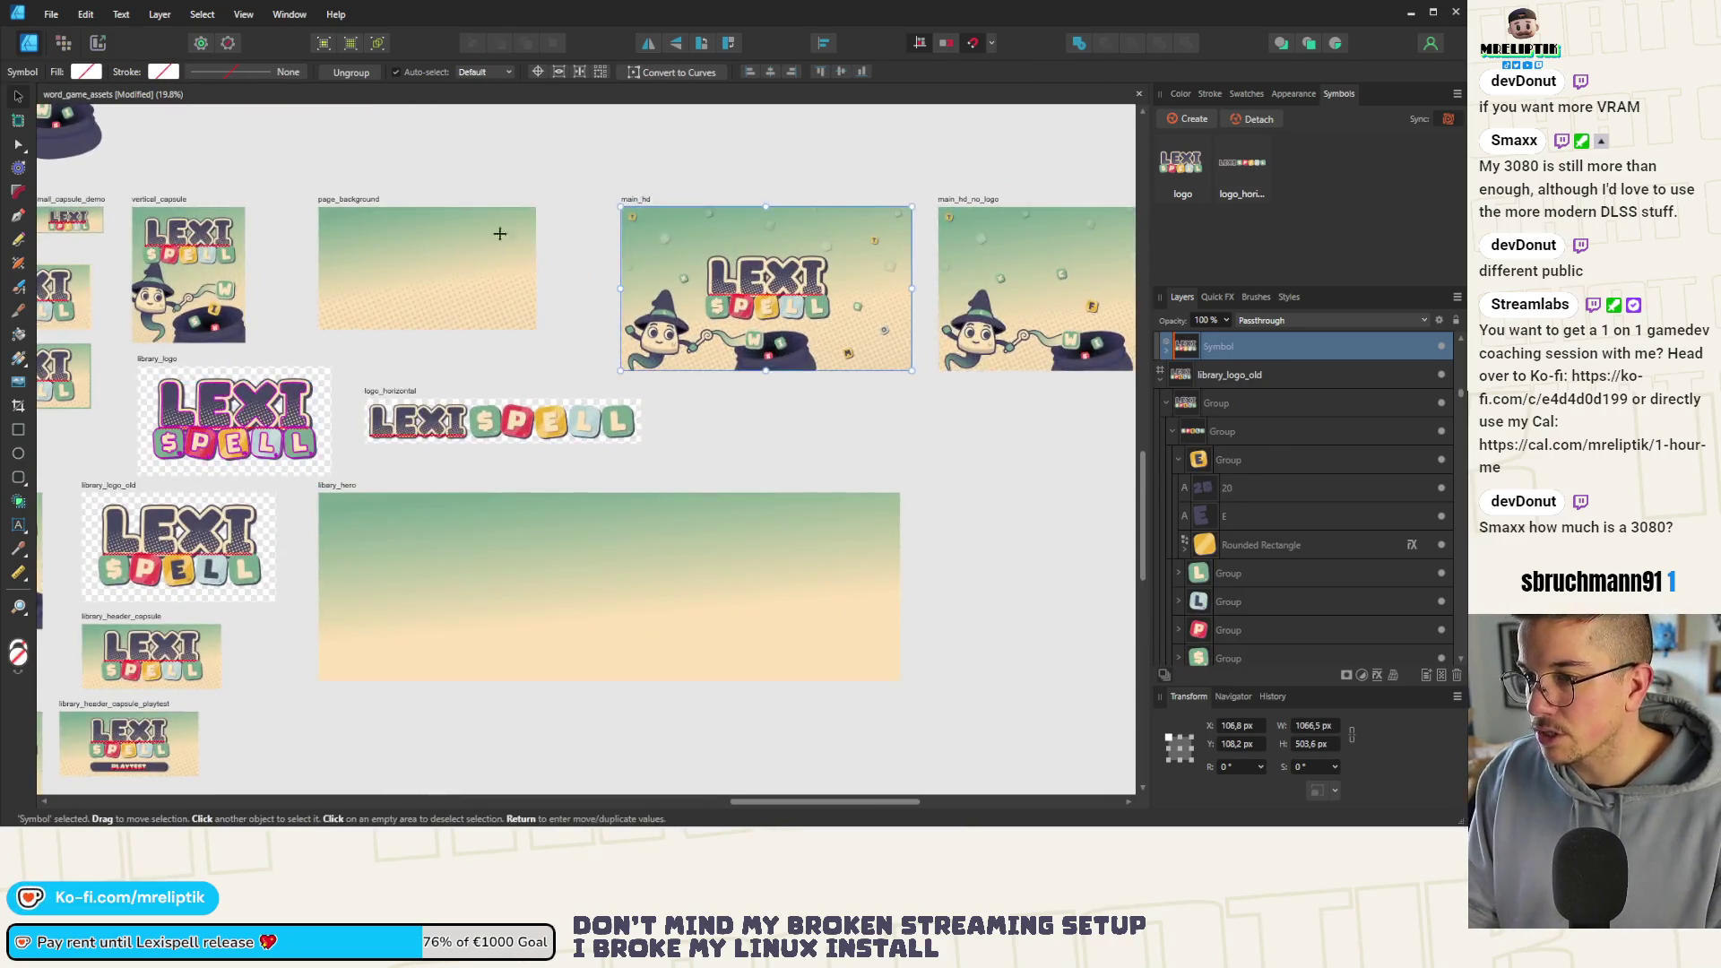
scroll(500, 232, up, 2)
scroll(596, 254, up, 2)
scroll(626, 312, up, 1)
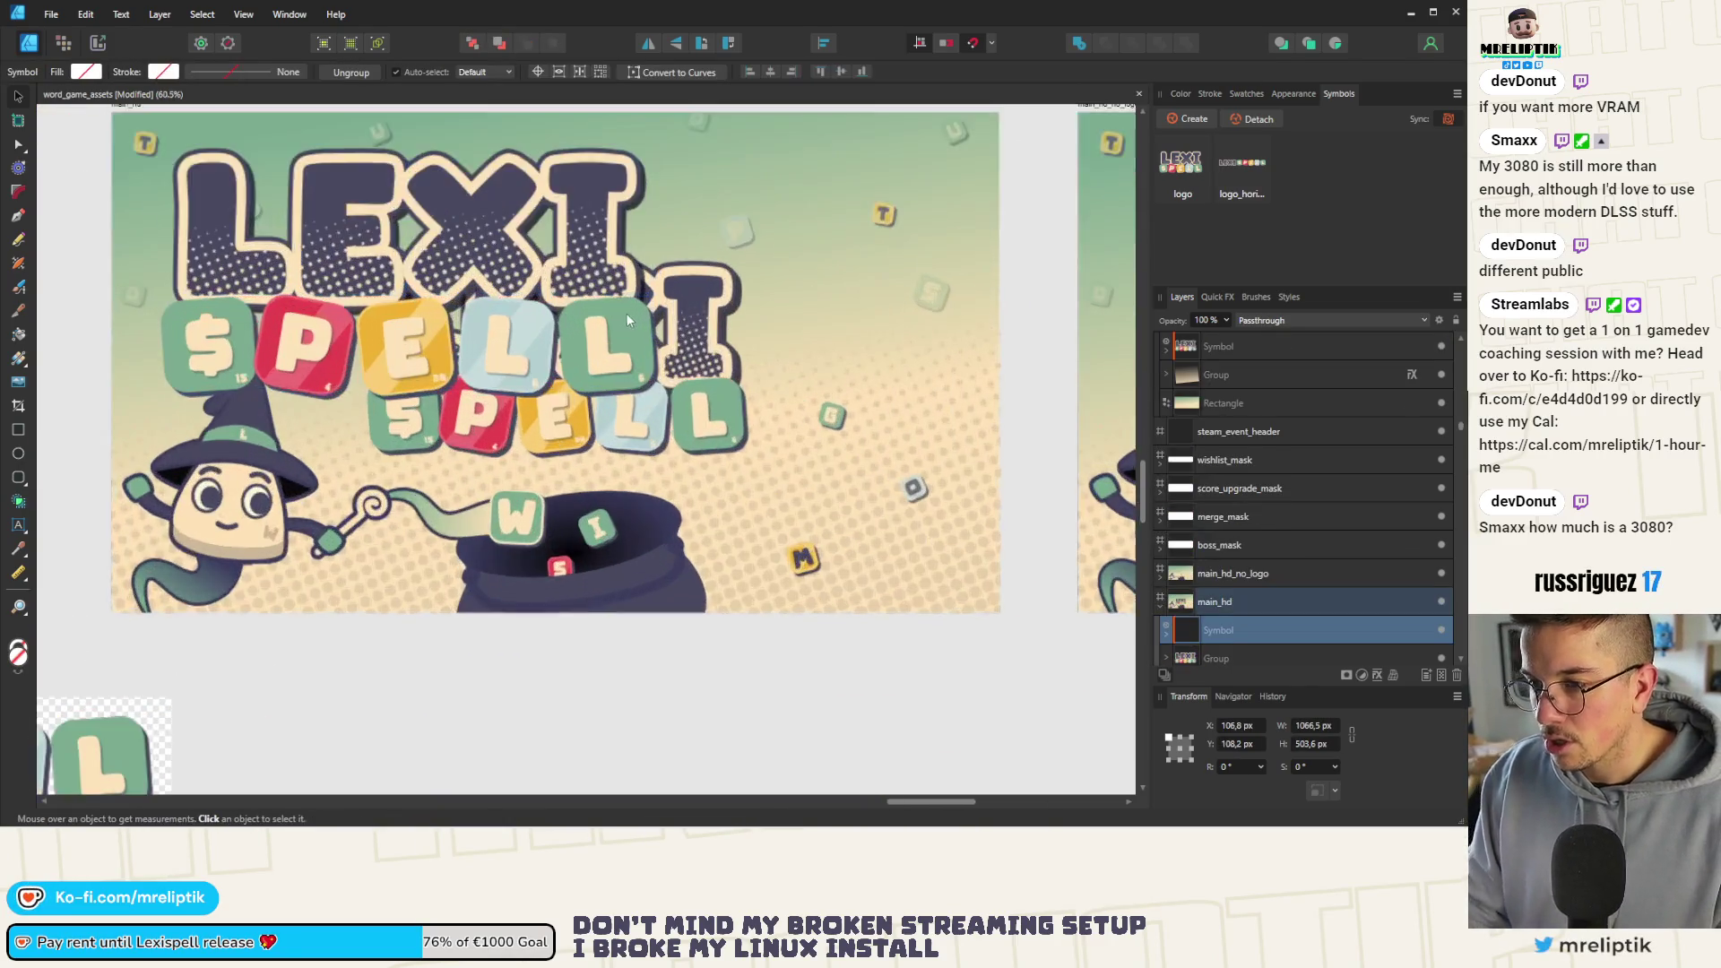
click(626, 314)
mouse_move(772, 73)
mouse_down()
mouse_move(794, 248)
mouse_move(728, 279)
mouse_move(752, 289)
mouse_up()
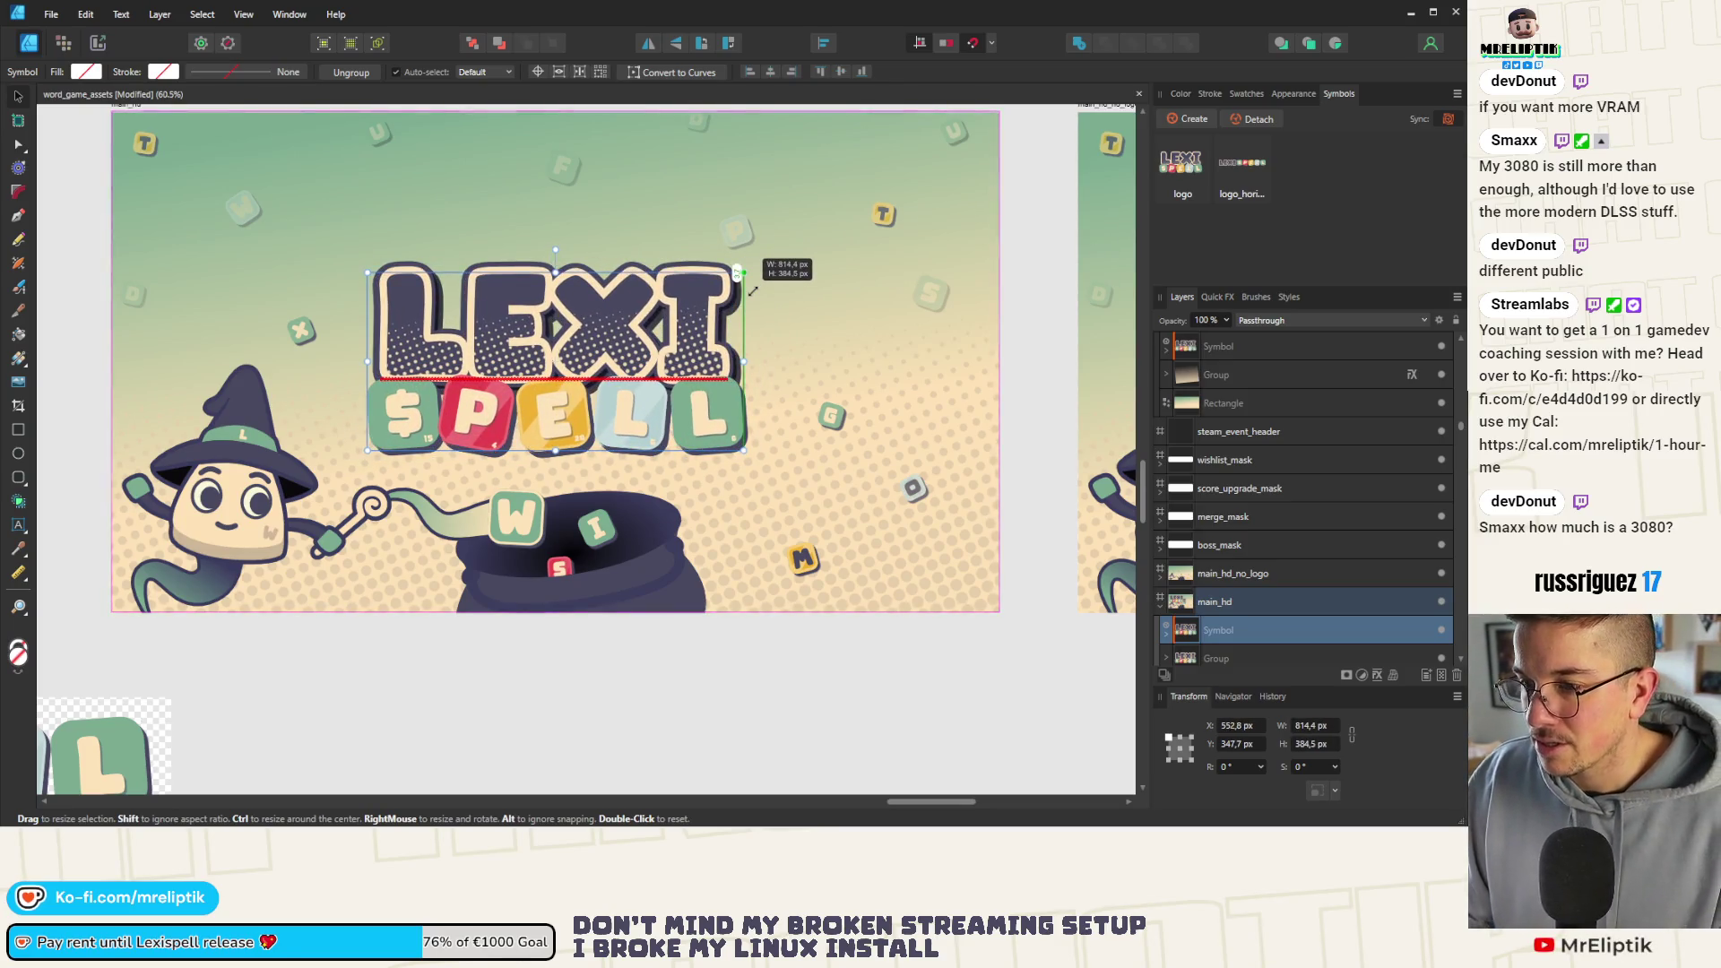
Size the symbol to 814.4 × 384.5 px matching the original logo, then deselect
drag(752, 290, 752, 290)
scroll(1223, 638, down, 3)
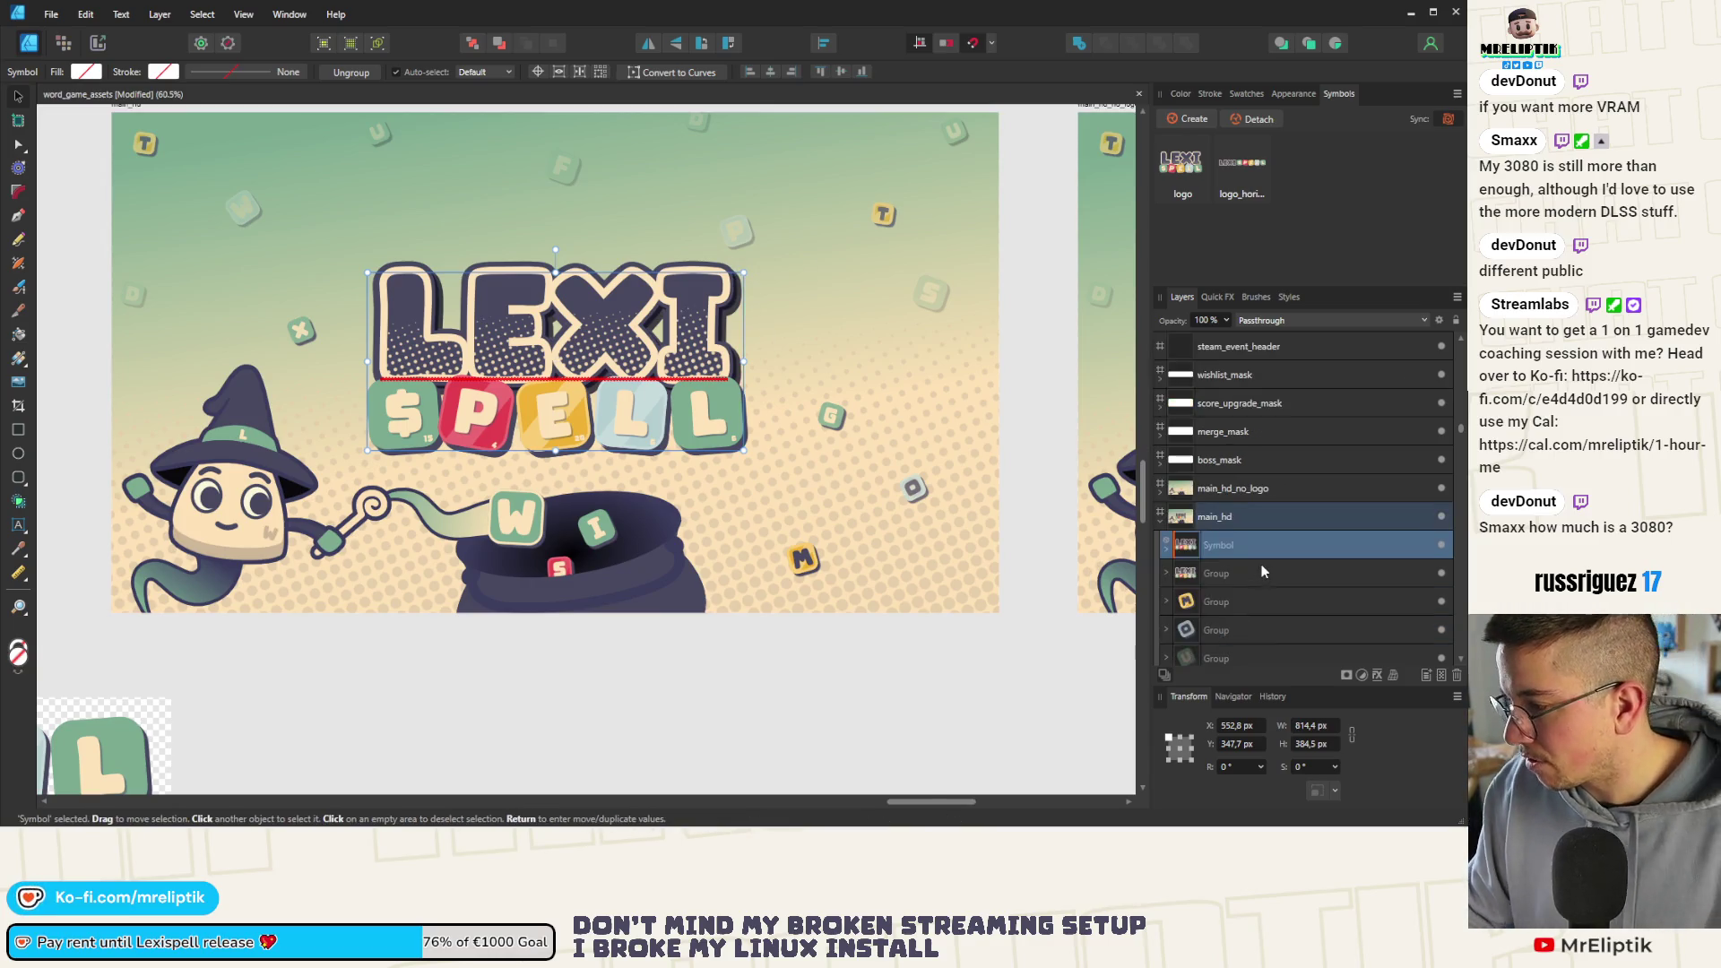
click(1258, 575)
key(ctrl+d)
scroll(733, 592, down, 5)
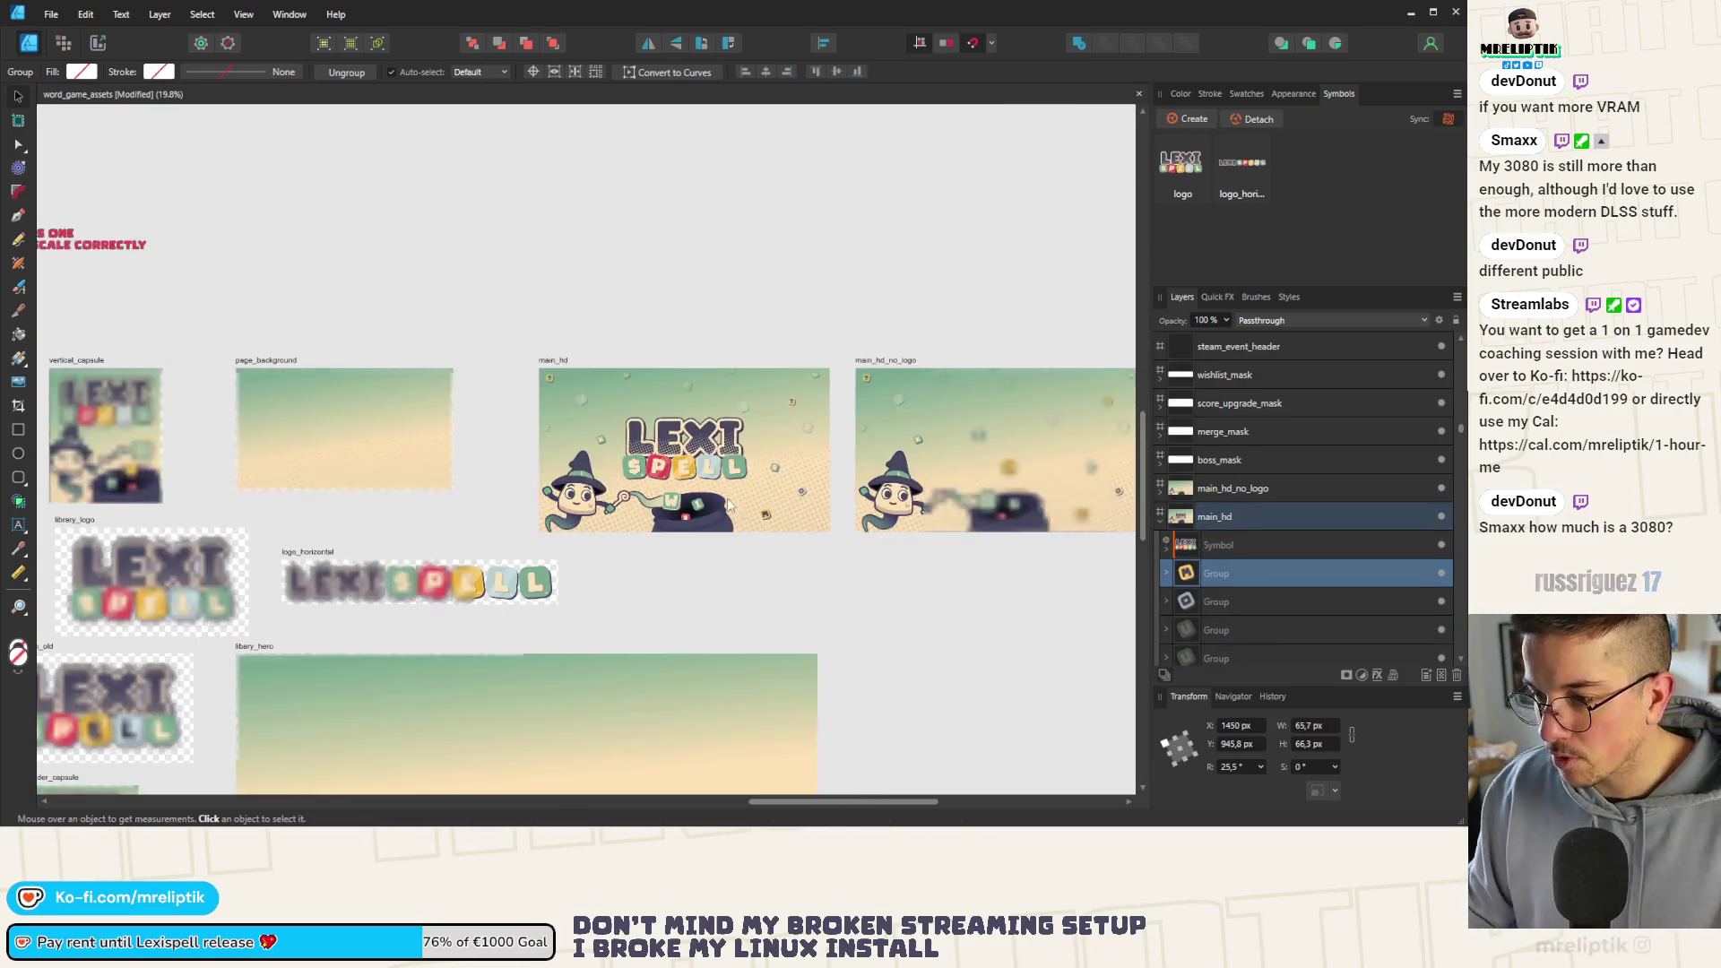
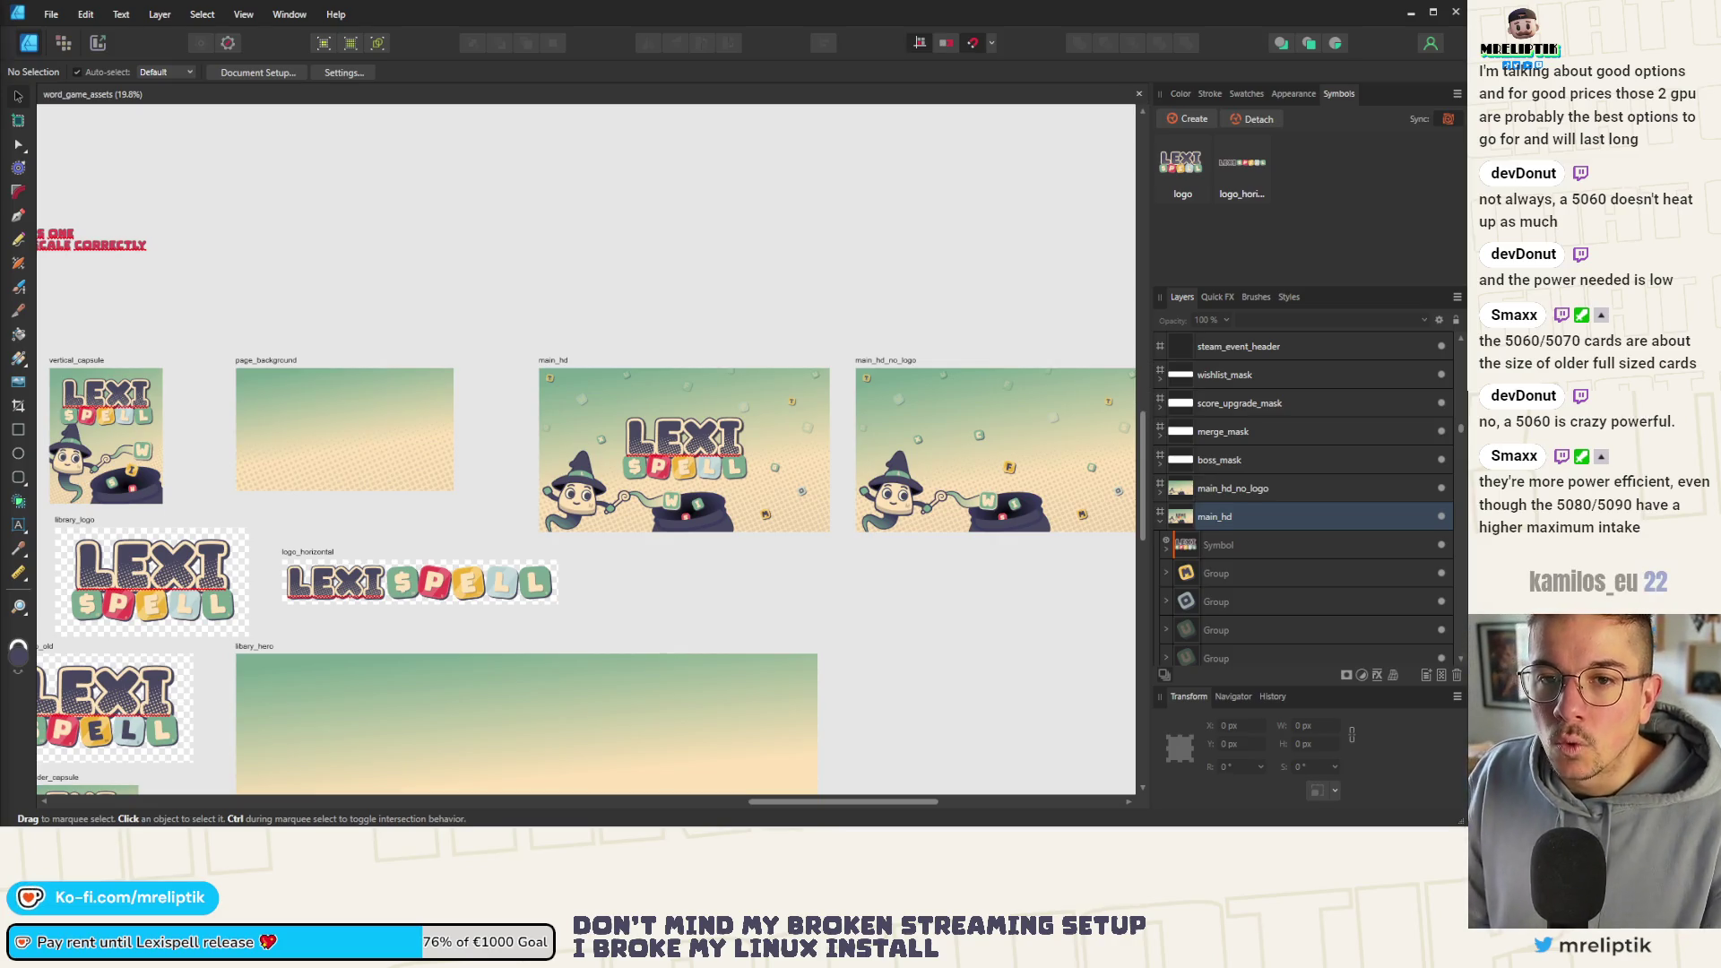
scroll(452, 247, down, 1)
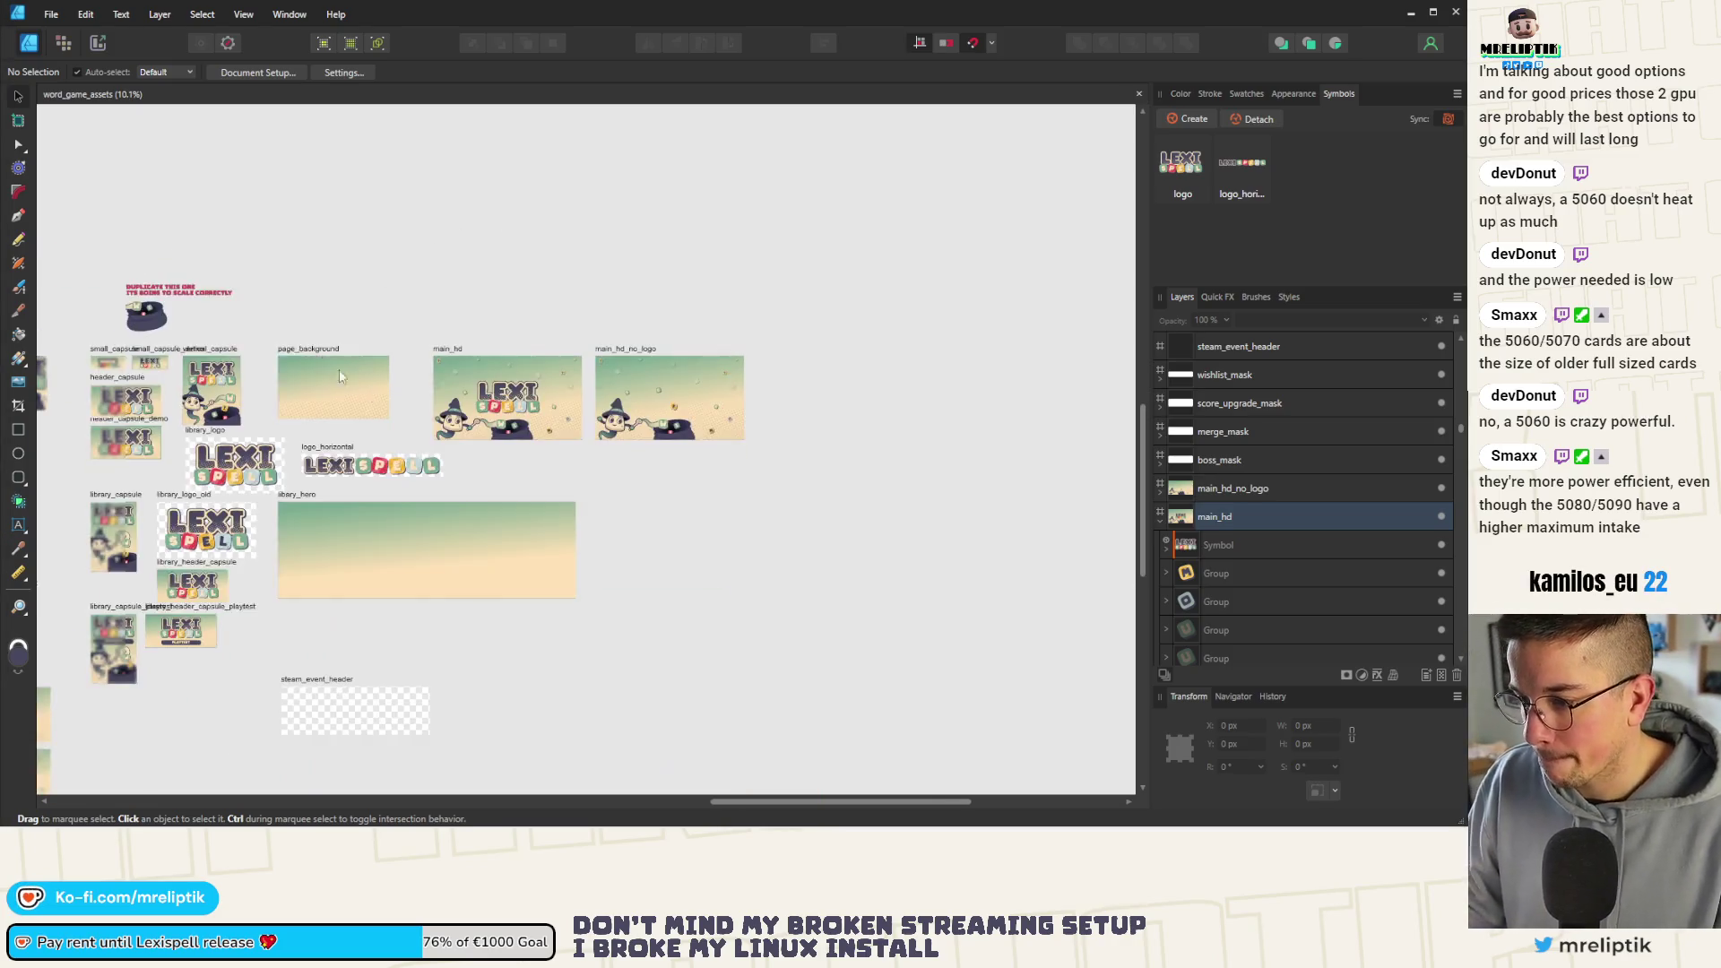
scroll(452, 247, down, 1)
scroll(647, 453, down, 2)
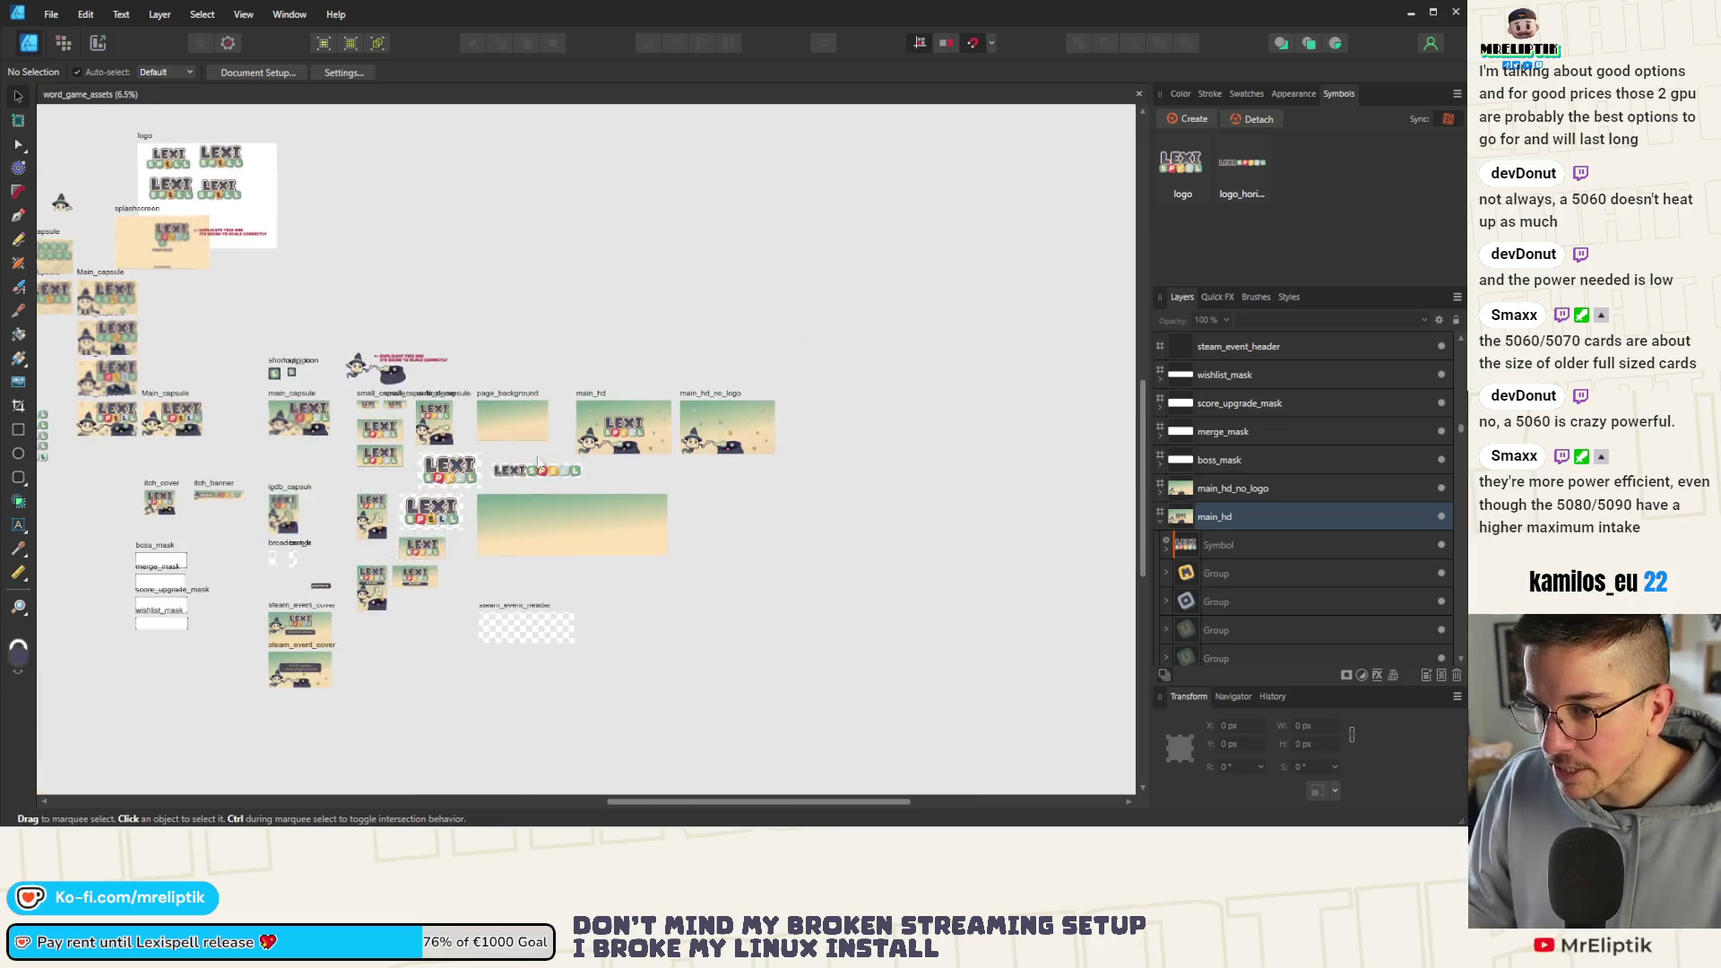
scroll(160, 451, up, 2)
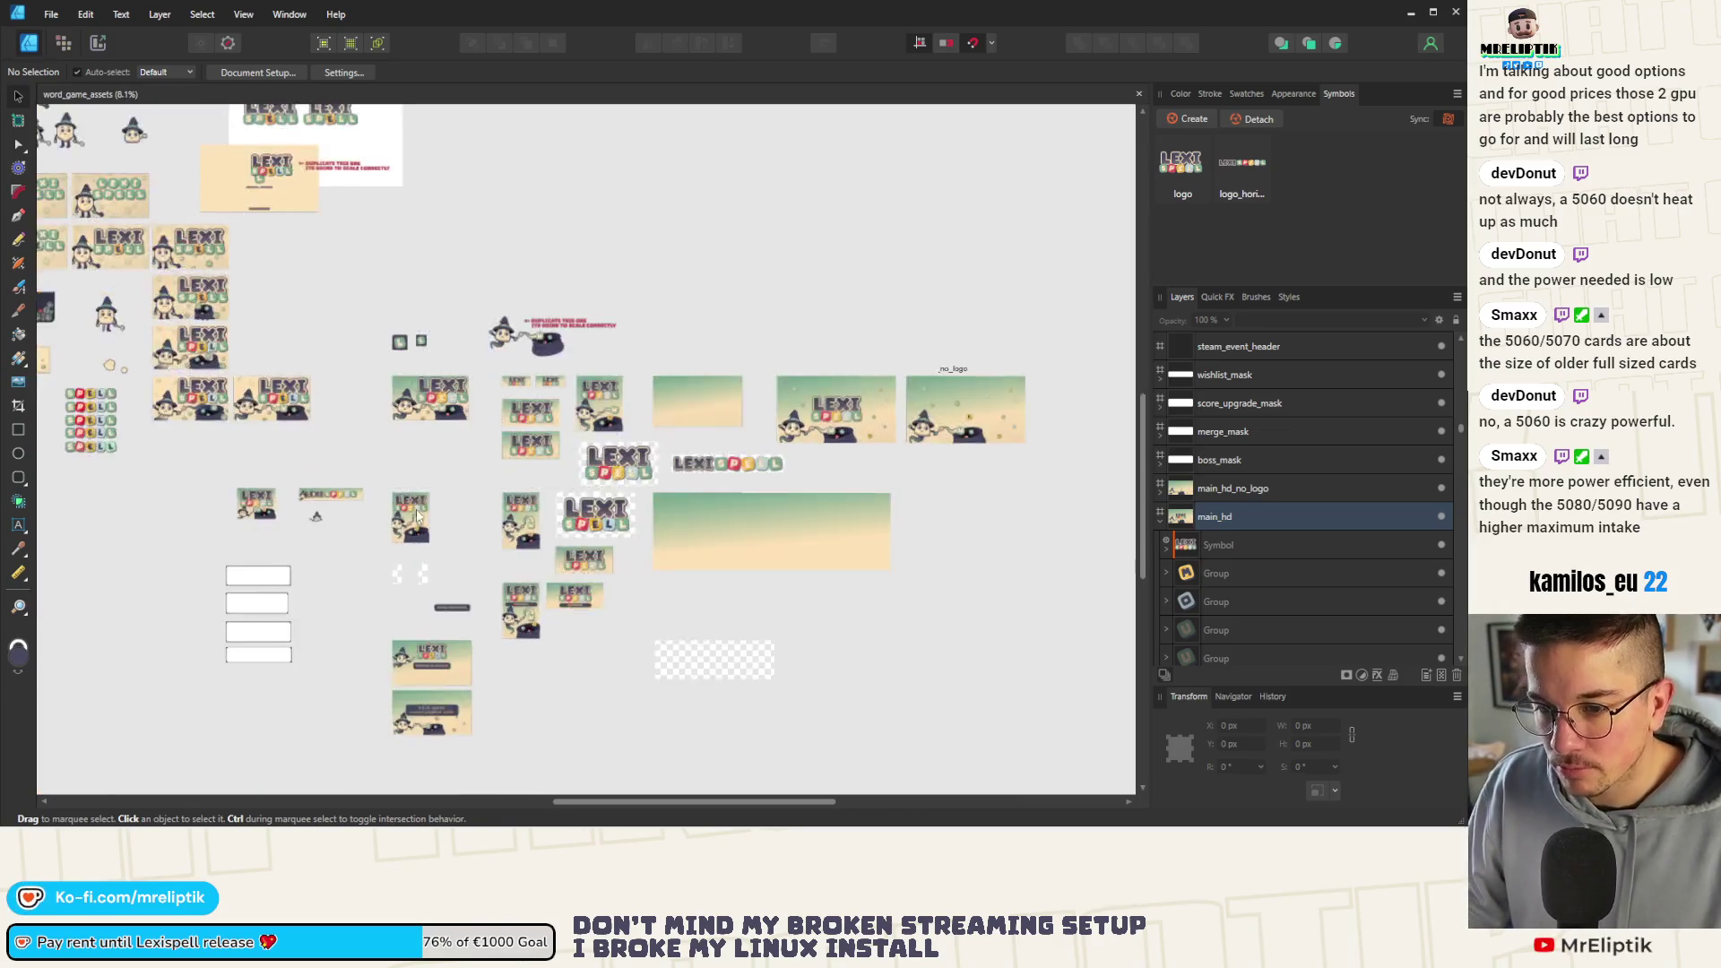
scroll(310, 533, up, 2)
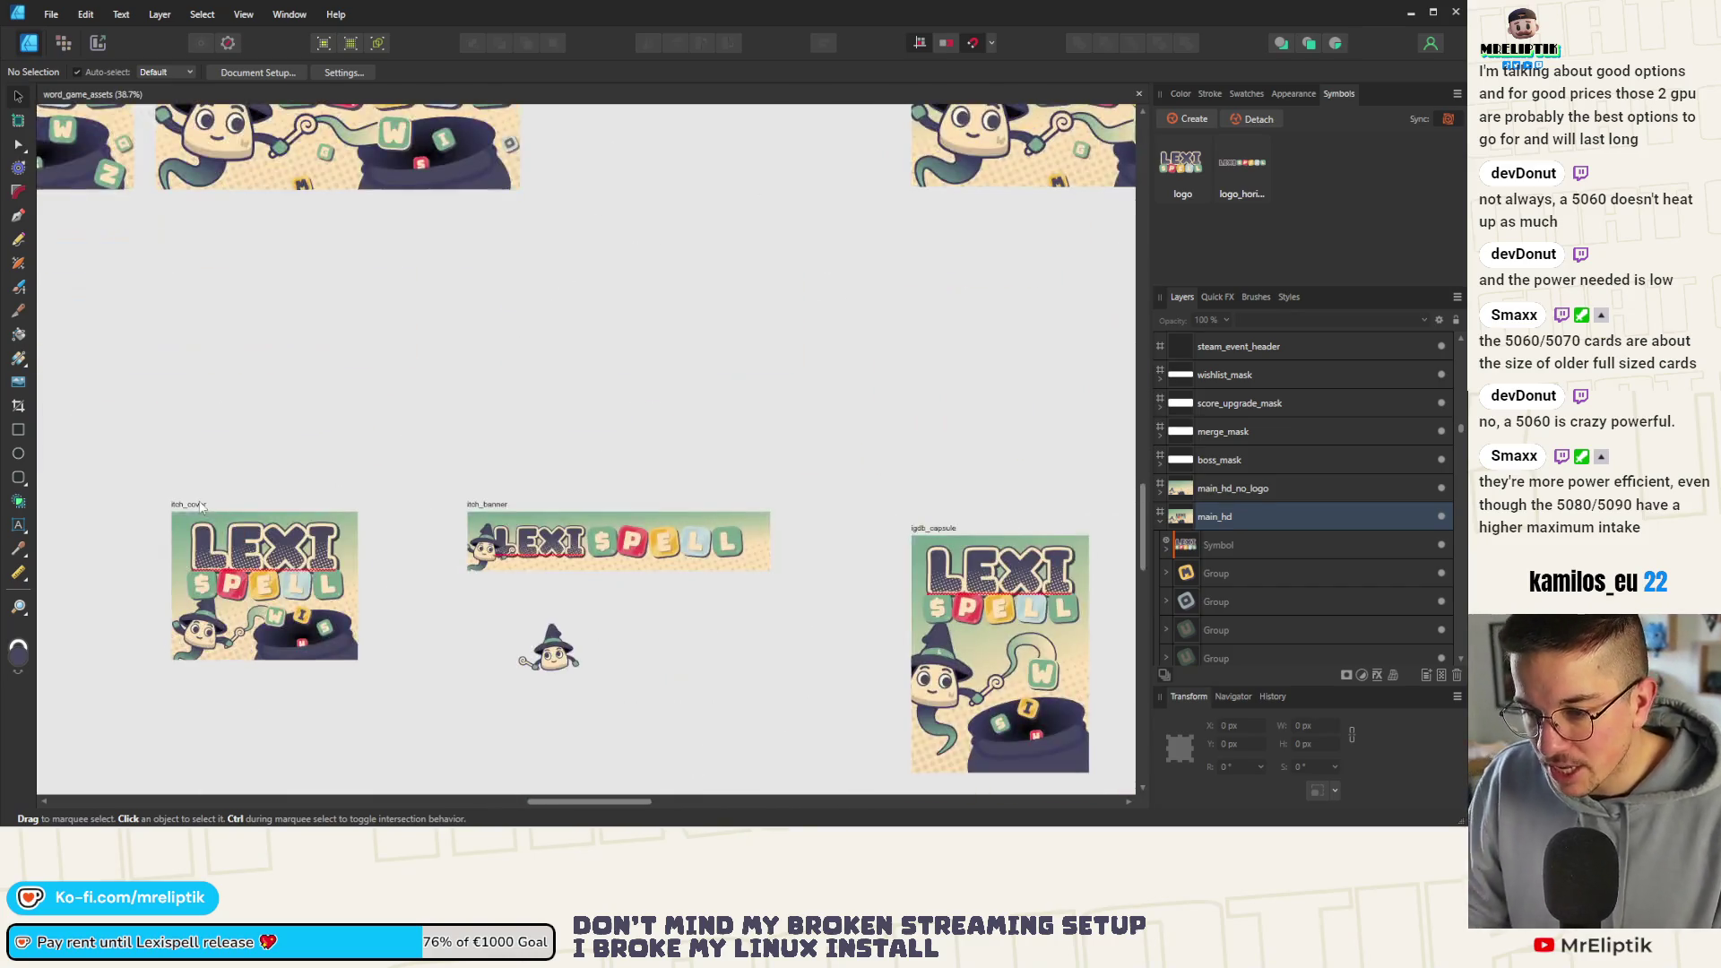
scroll(404, 552, down, 2)
scroll(425, 555, up, 1)
scroll(426, 554, down, 3)
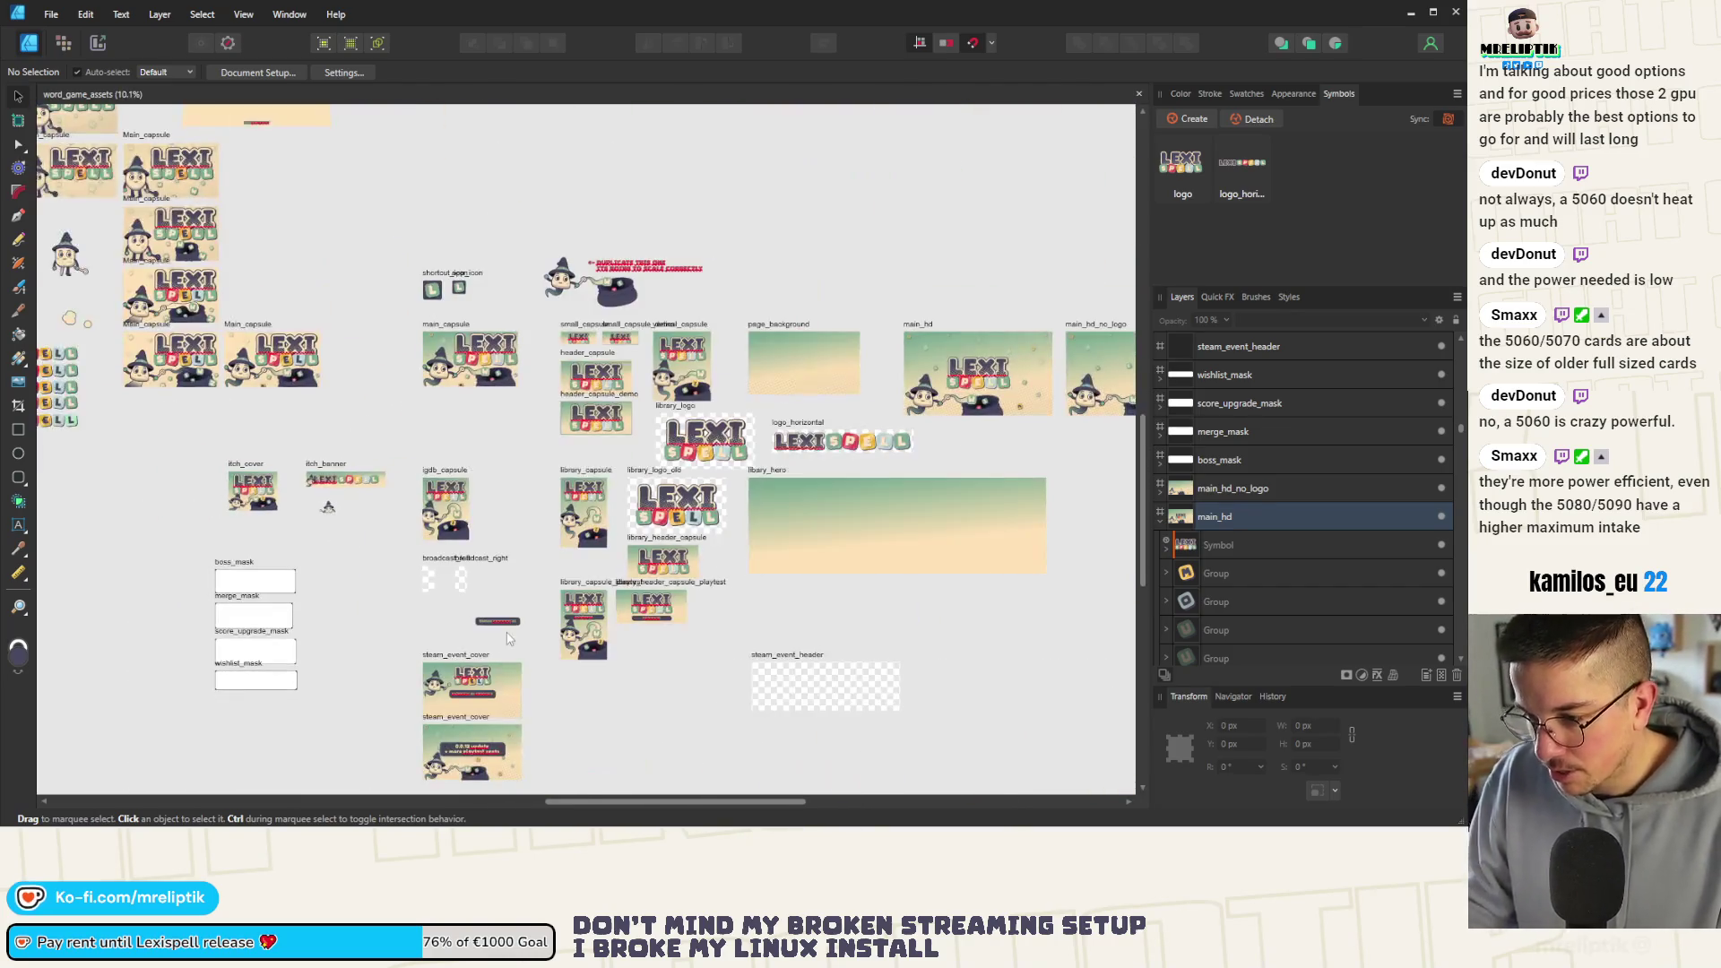
scroll(431, 524, up, 3)
scroll(435, 495, down, 1)
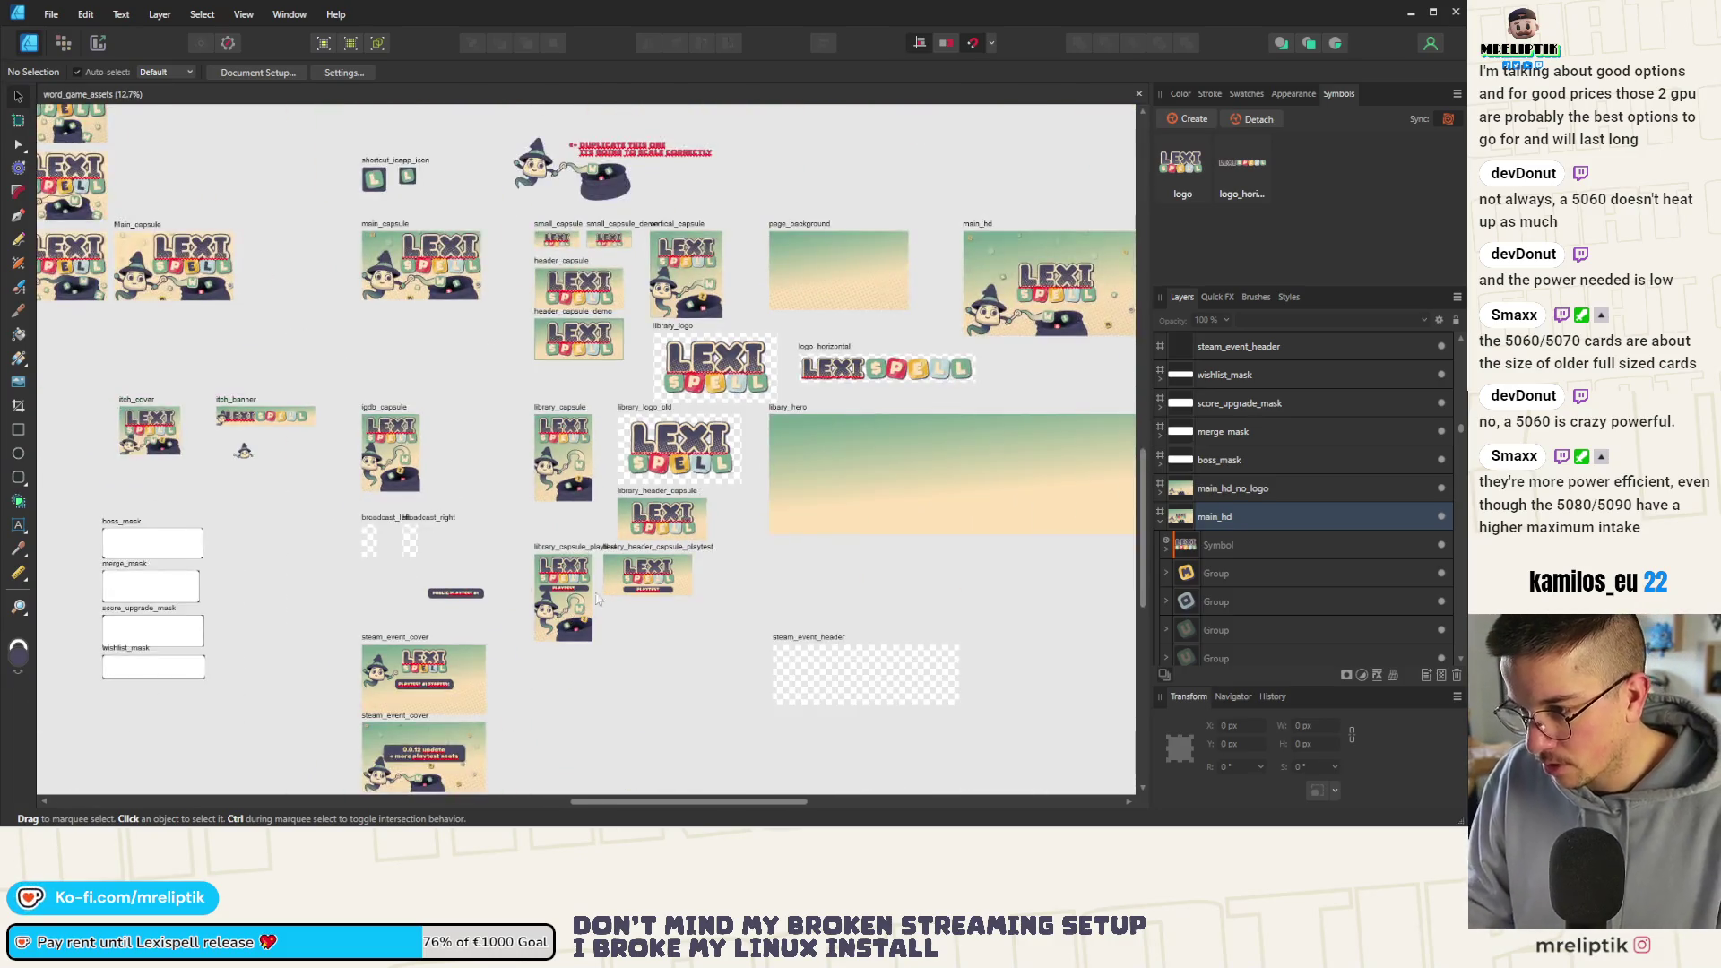
scroll(425, 524, down, 2)
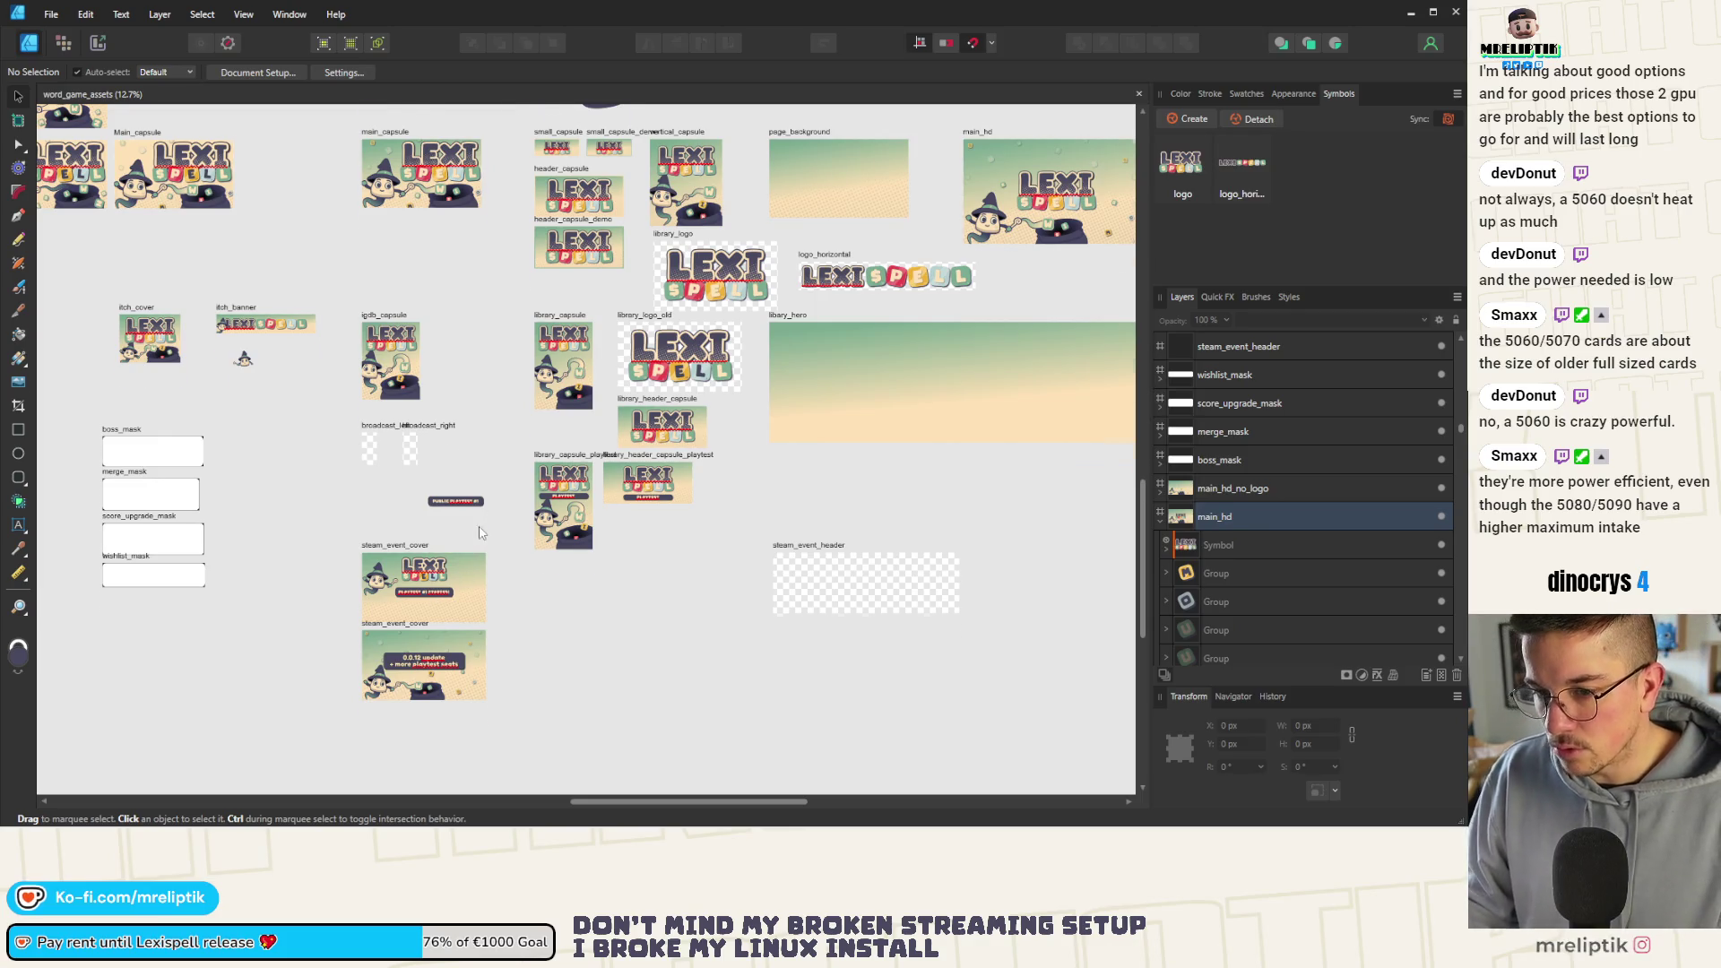
scroll(480, 530, up, 4)
scroll(480, 531, up, 3)
scroll(470, 458, up, 1)
scroll(457, 372, down, 3)
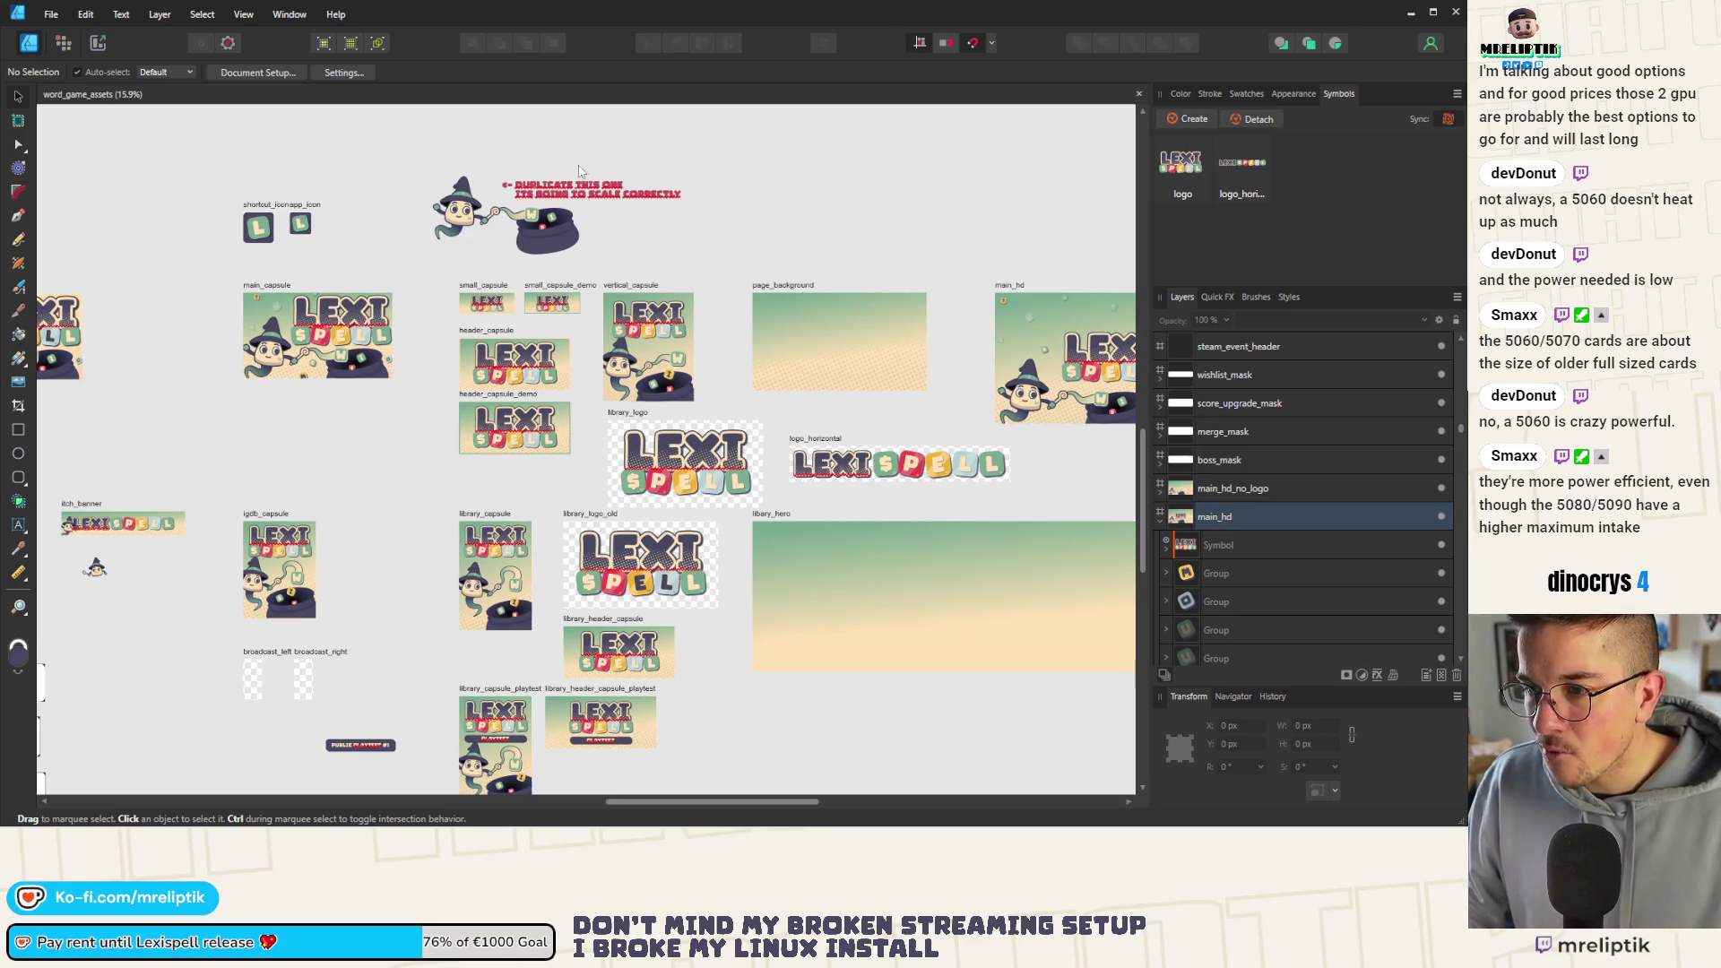
Switch to the Export Persona to work with slices
click(99, 45)
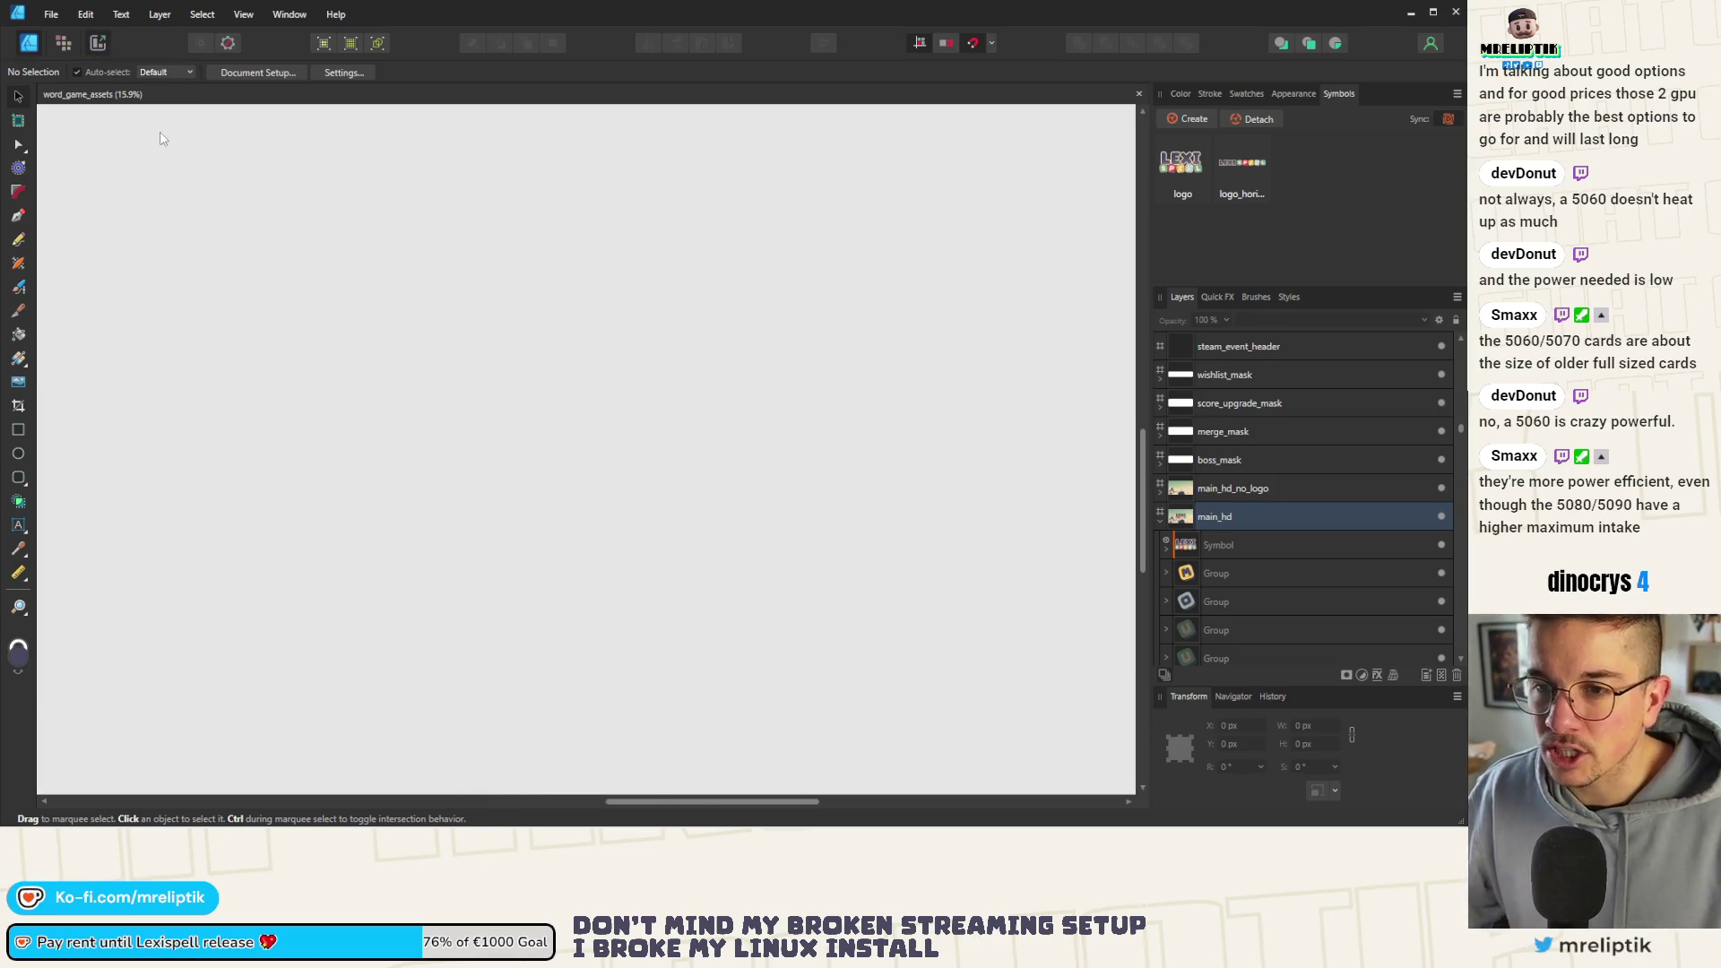
scroll(251, 142, down, 3)
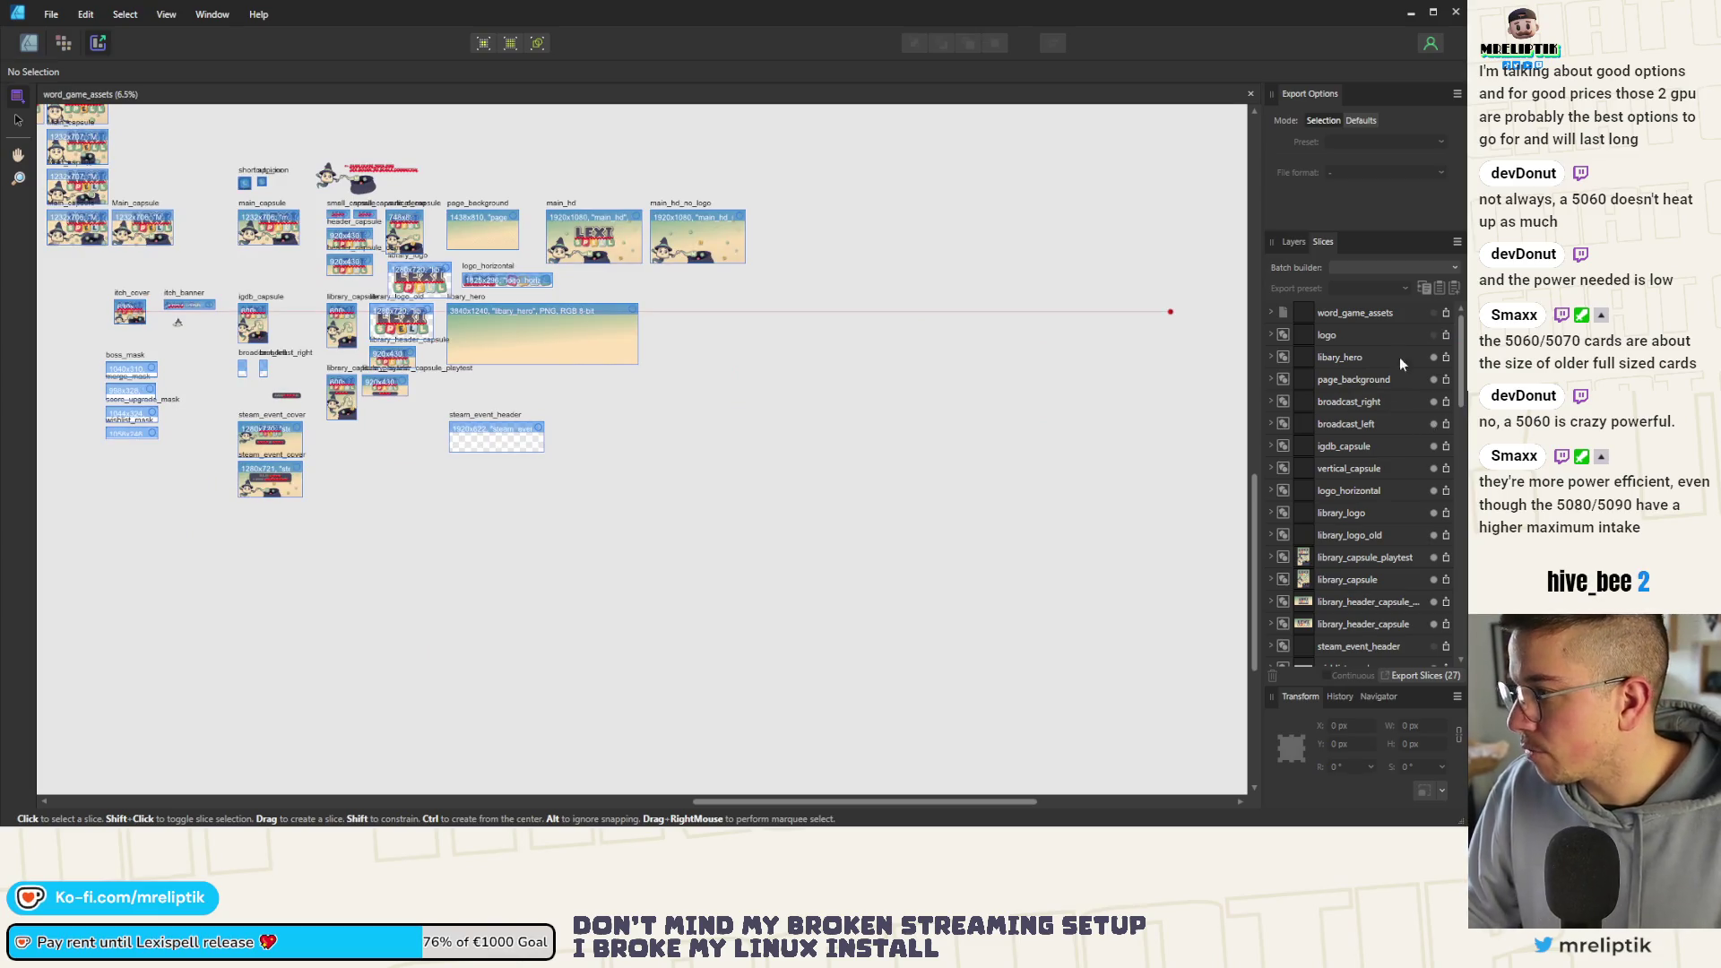
key(ctrl+a)
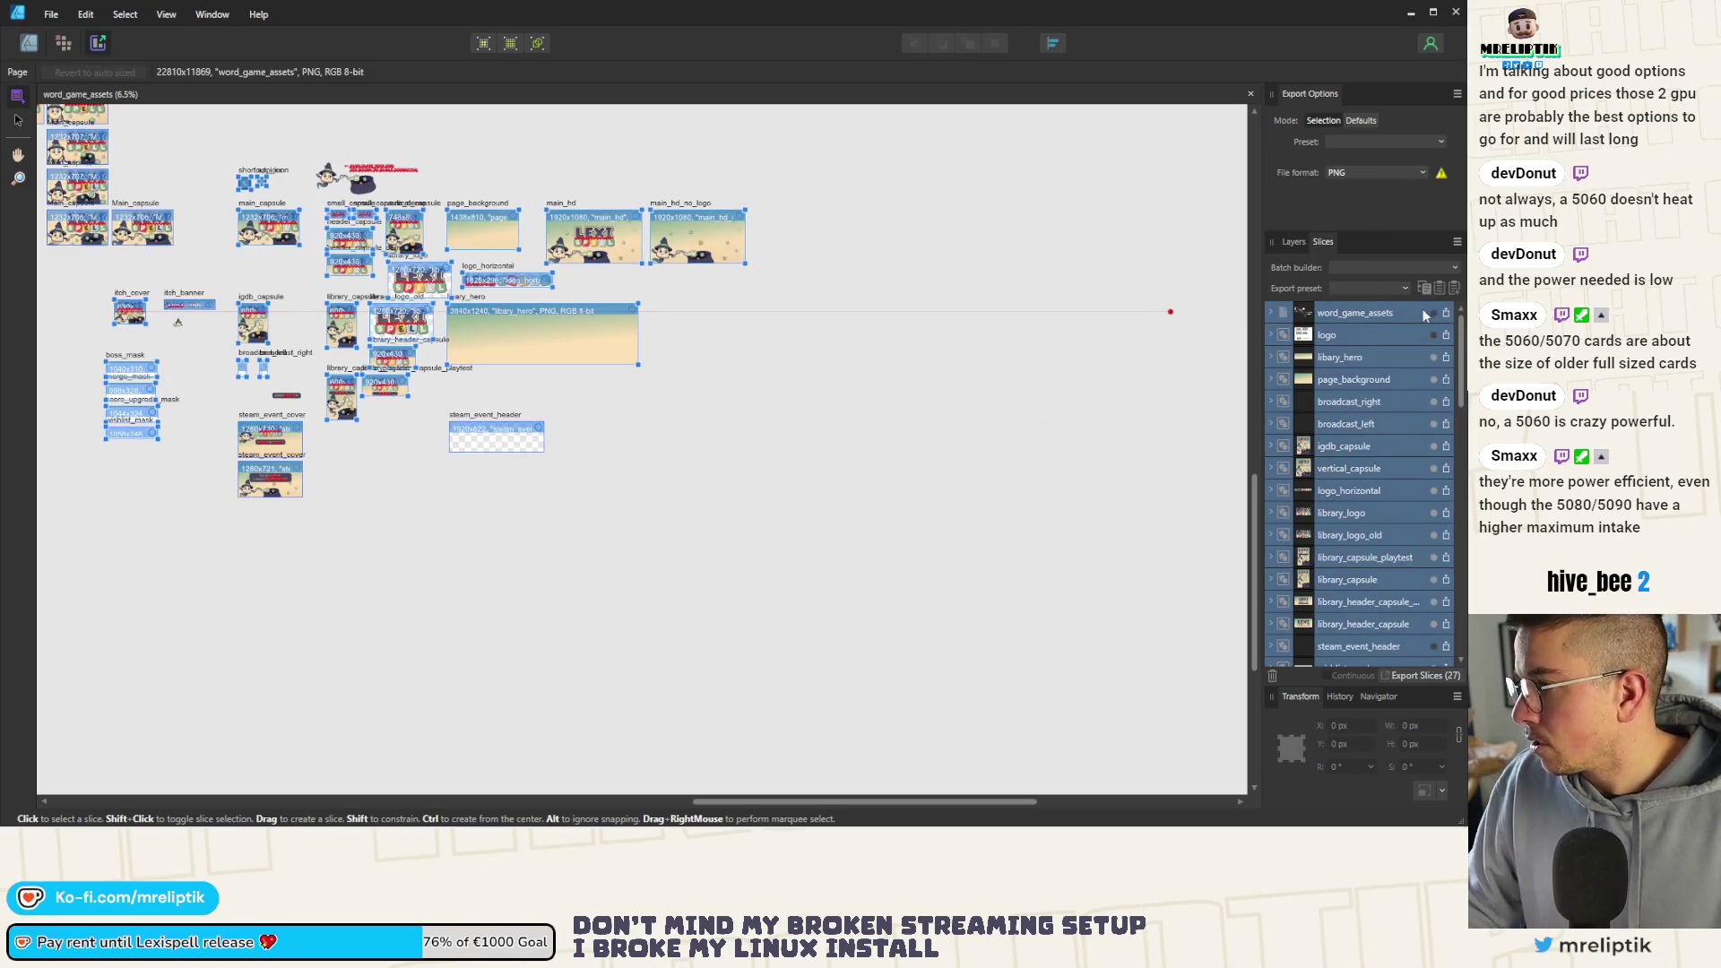
click(1435, 355)
click(961, 465)
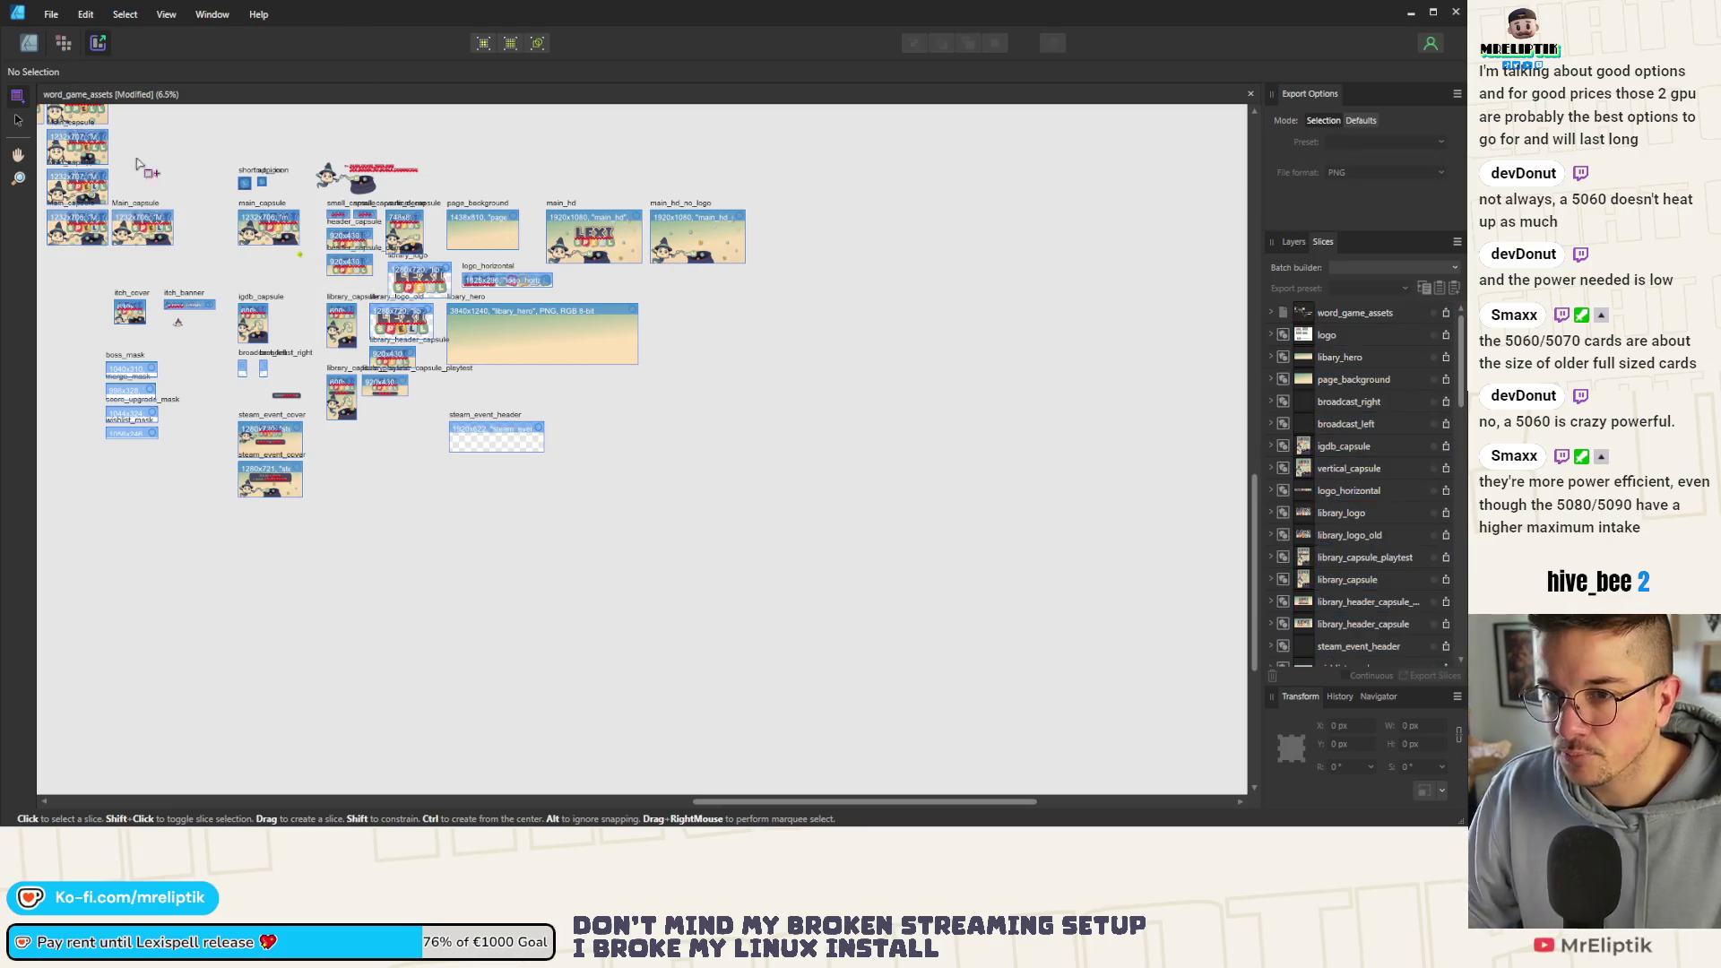
click(18, 120)
scroll(216, 192, up, 5)
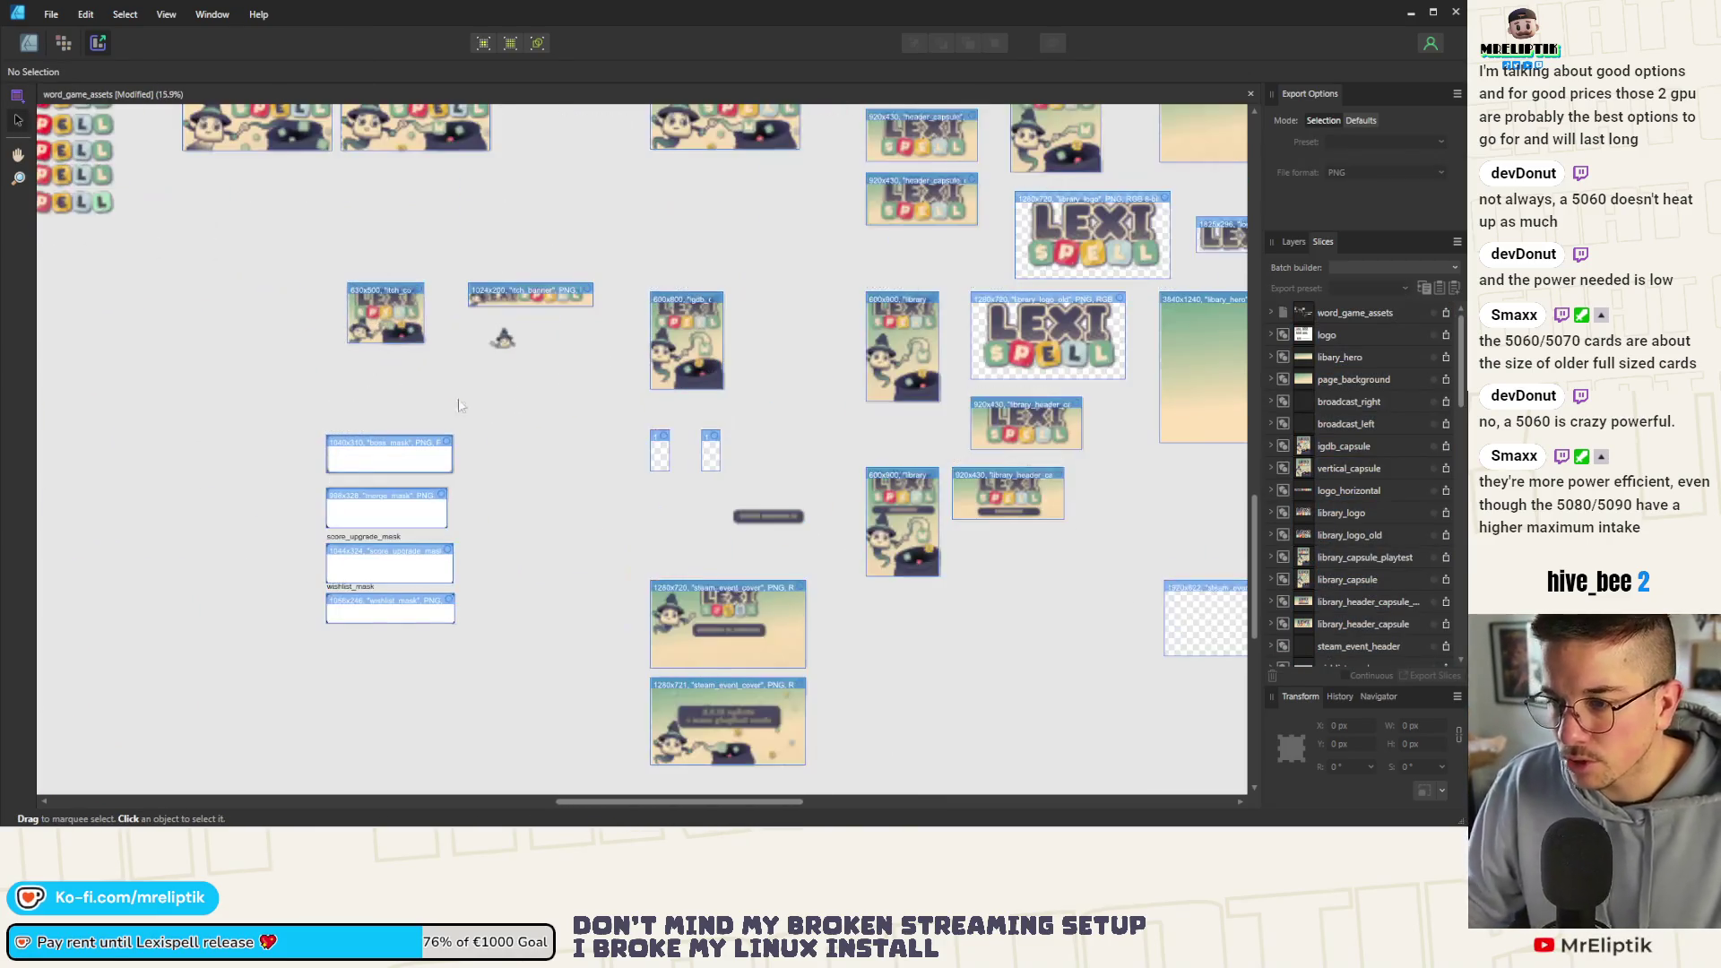
drag(239, 213, 475, 453)
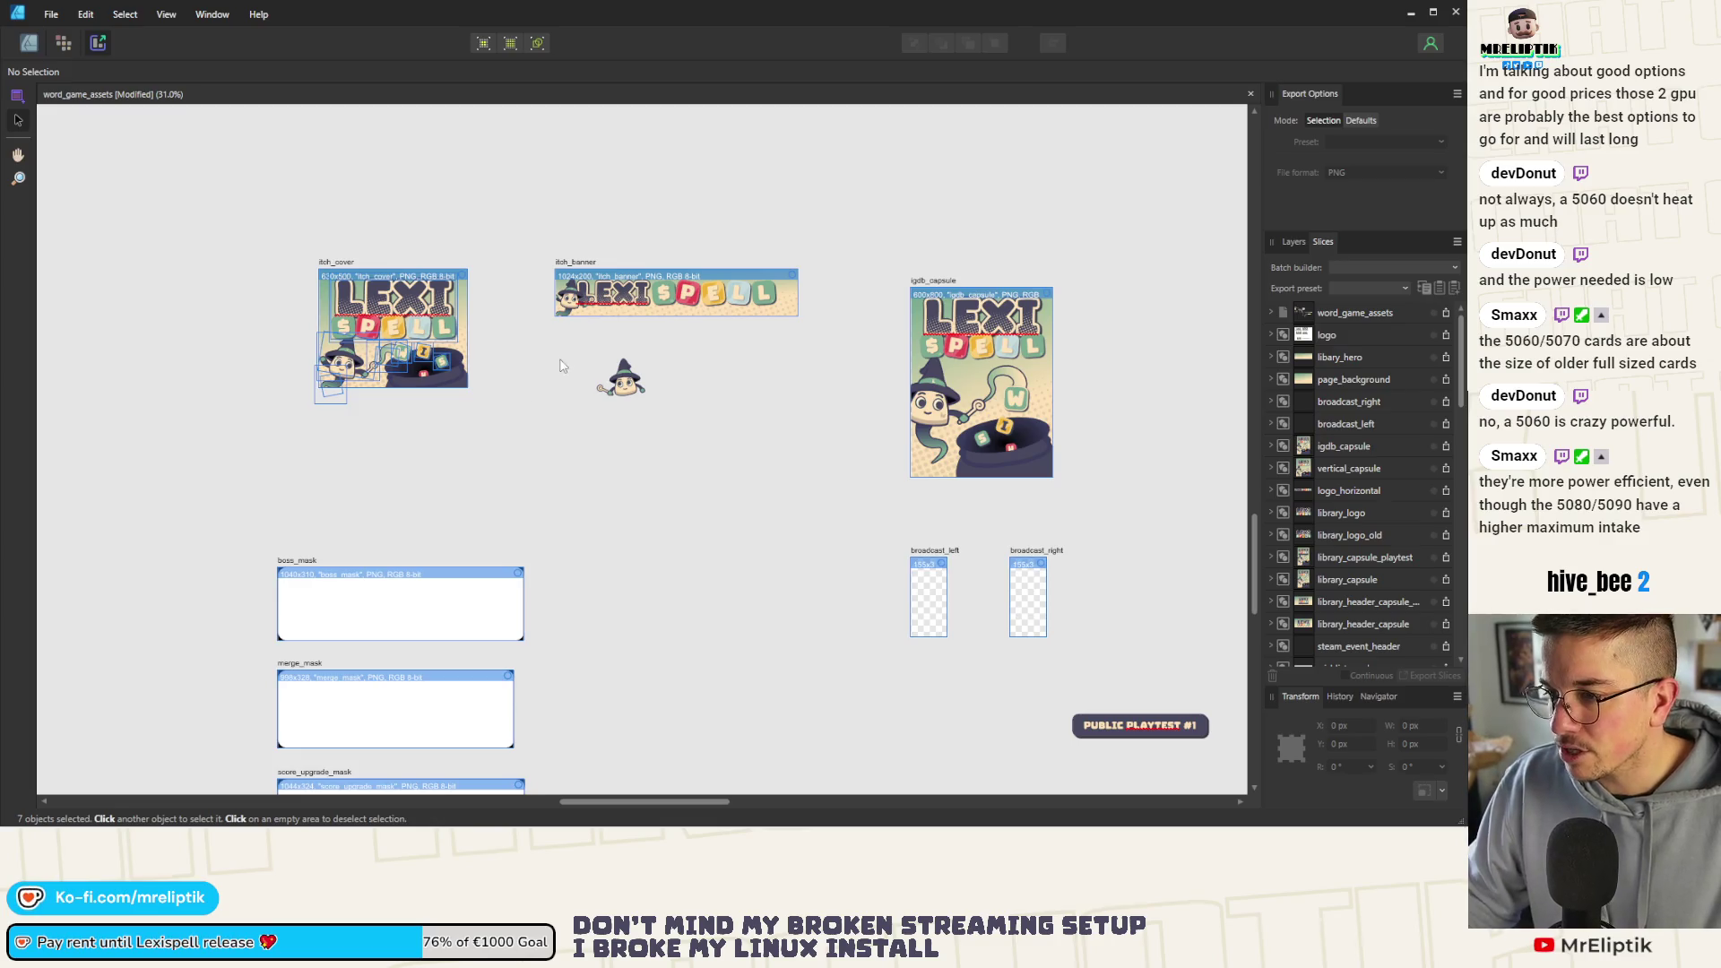
scroll(475, 452, down, 5)
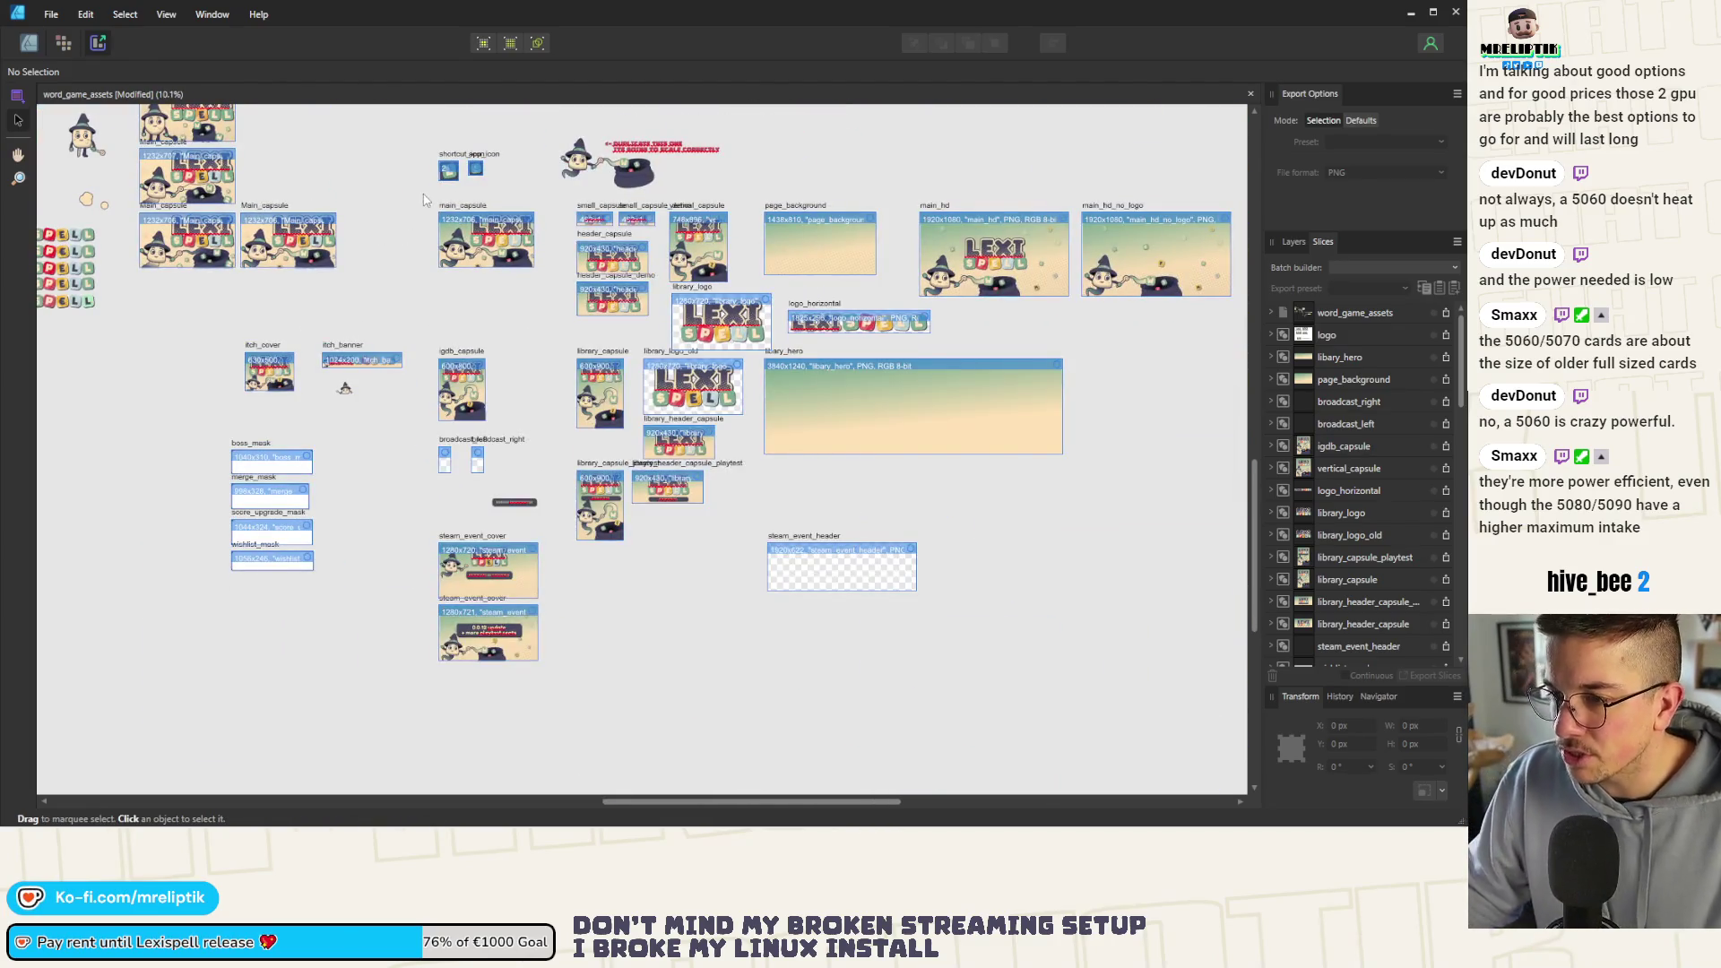
mouse_move(423, 195)
mouse_down()
mouse_move(565, 317)
mouse_move(983, 339)
mouse_move(1084, 364)
mouse_up()
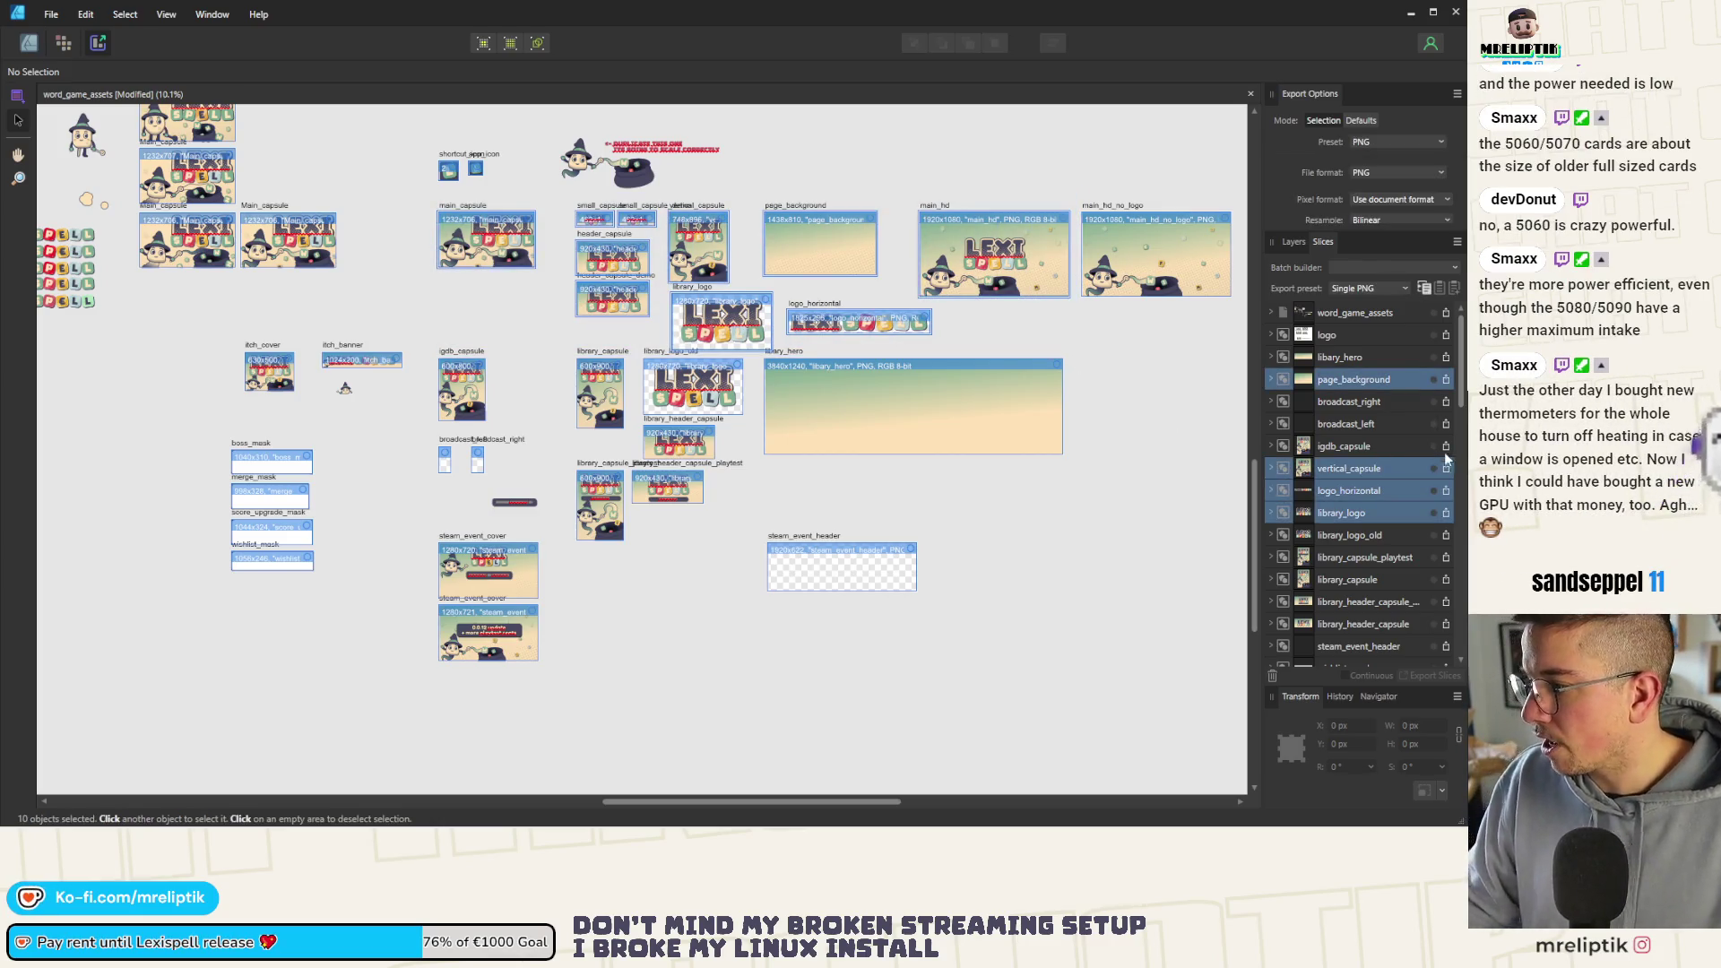
key(ctrl+d)
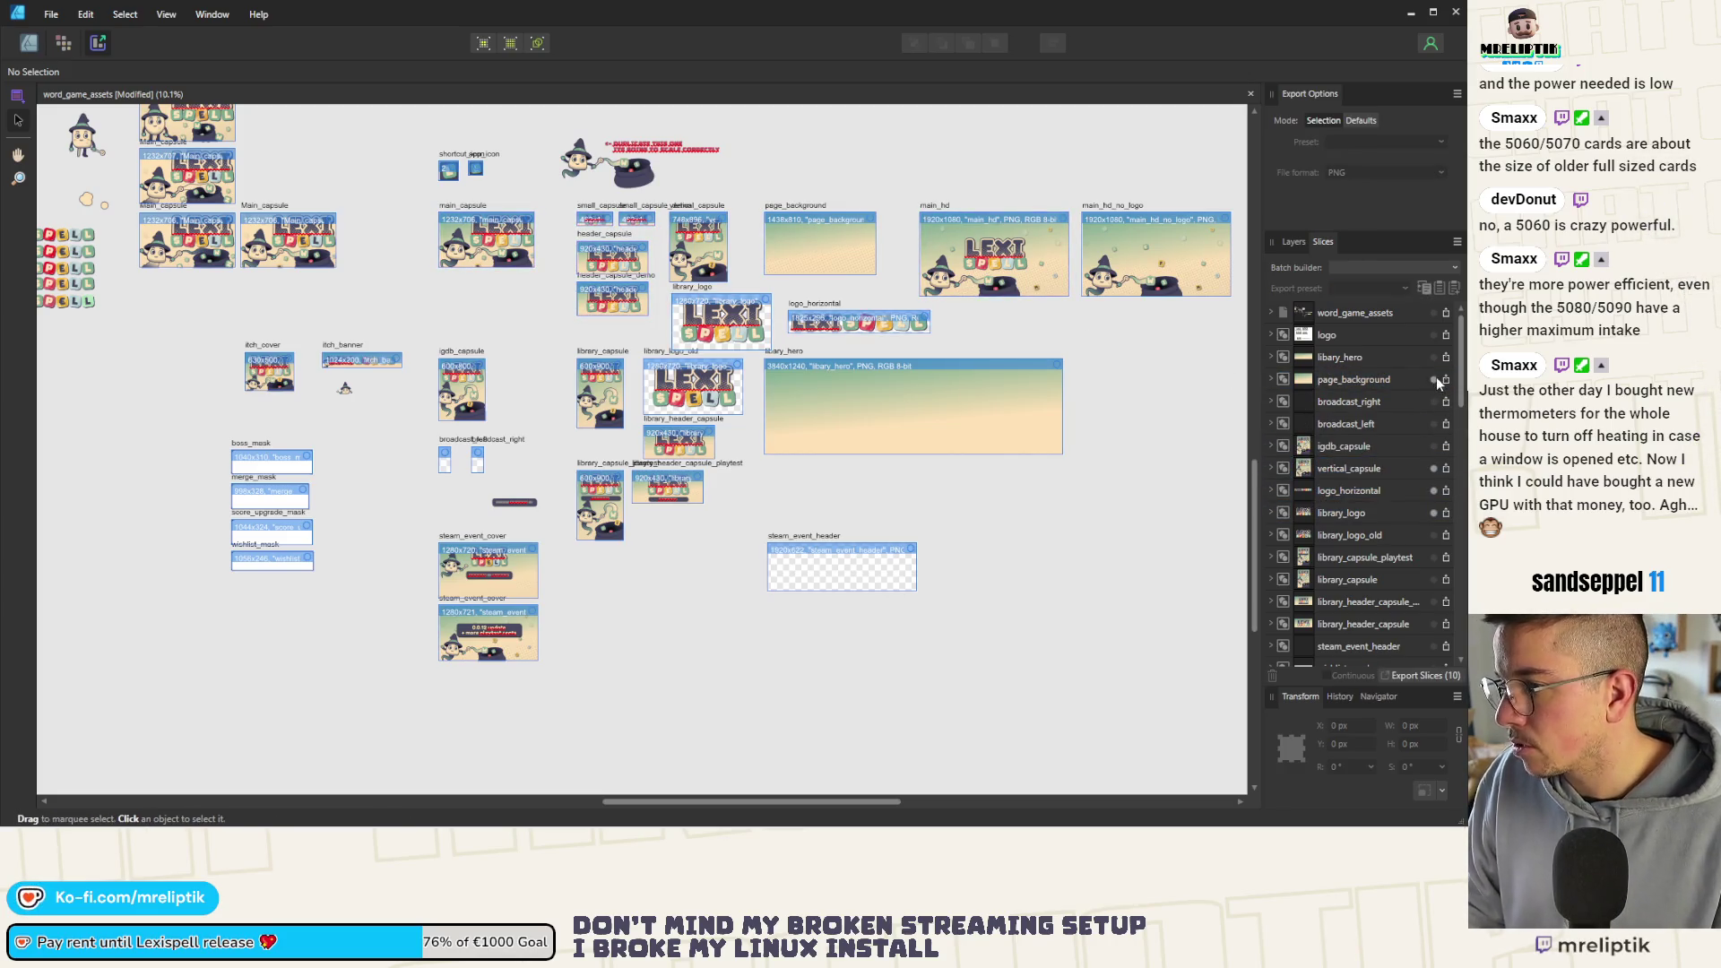
scroll(776, 275, up, 2)
scroll(611, 337, down, 1)
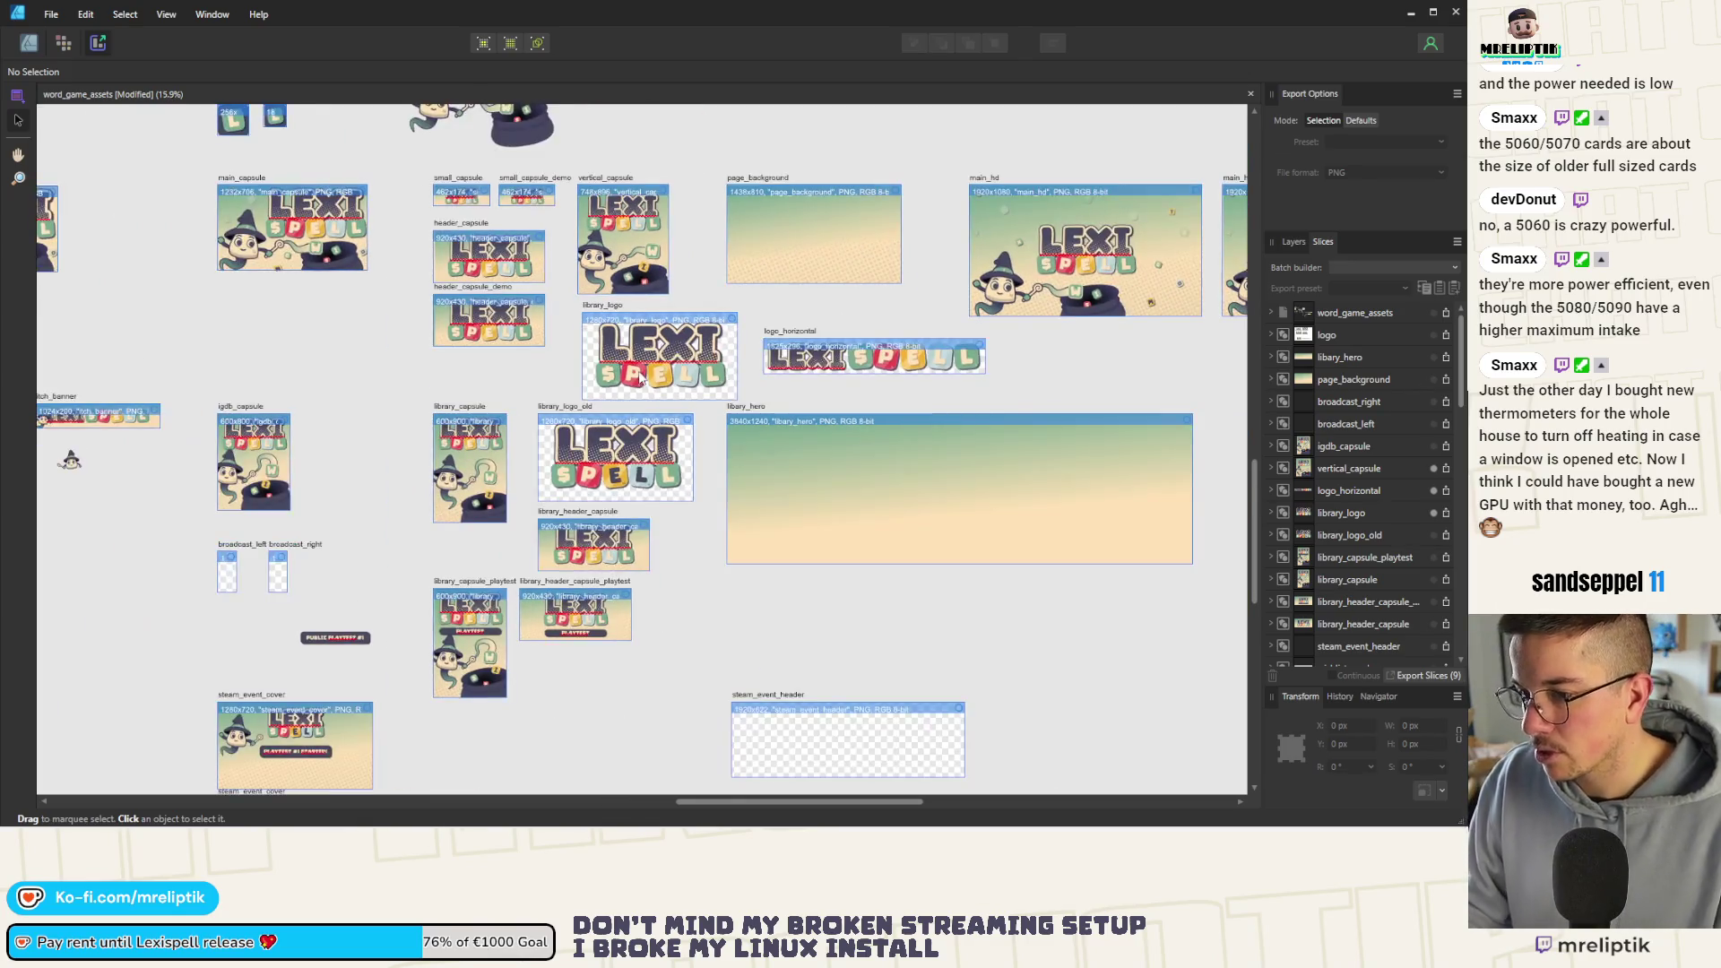
scroll(403, 316, down, 2)
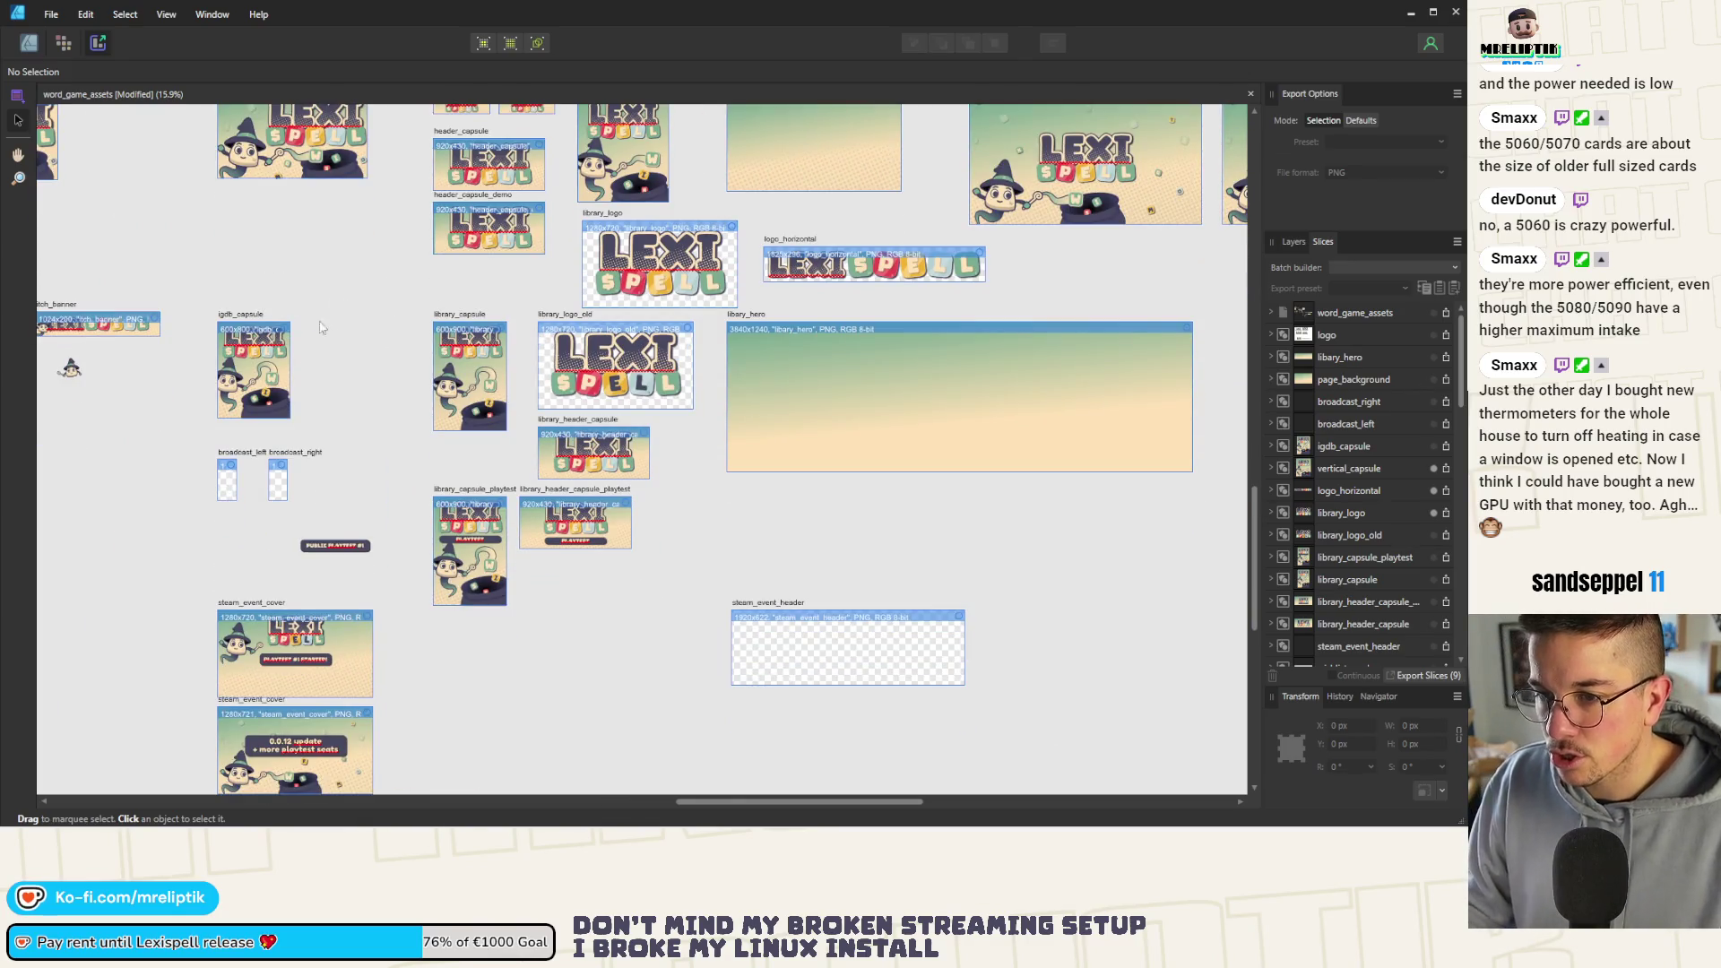
drag(337, 293, 196, 453)
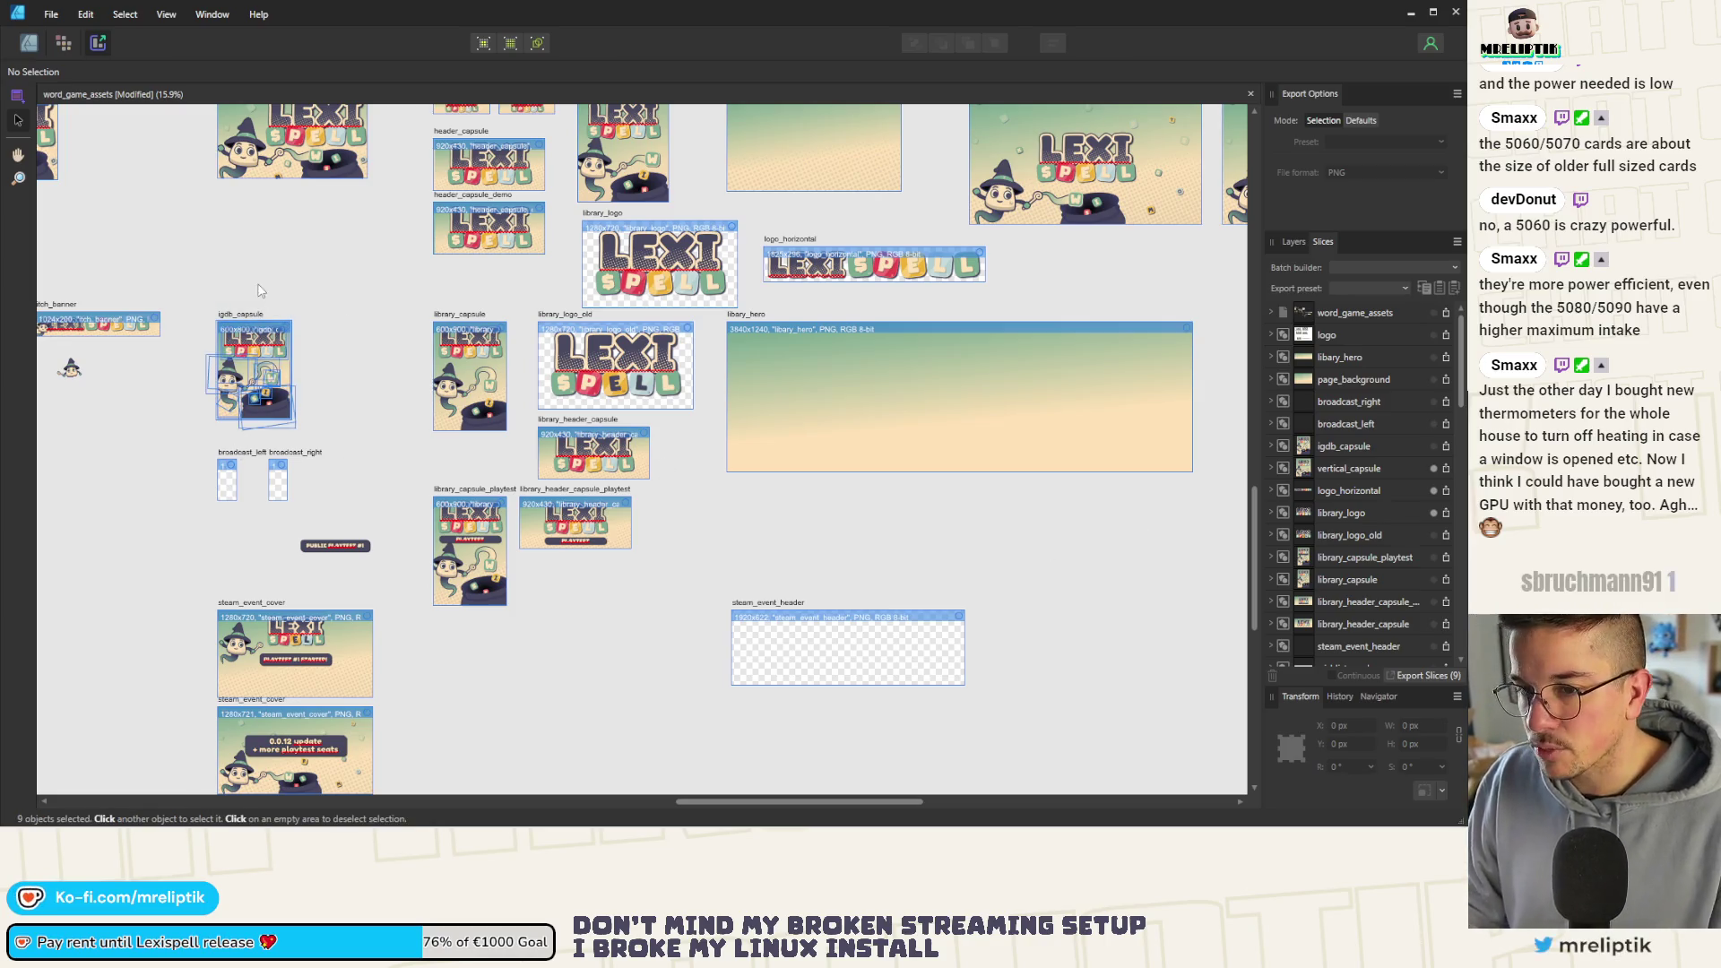
click(254, 378)
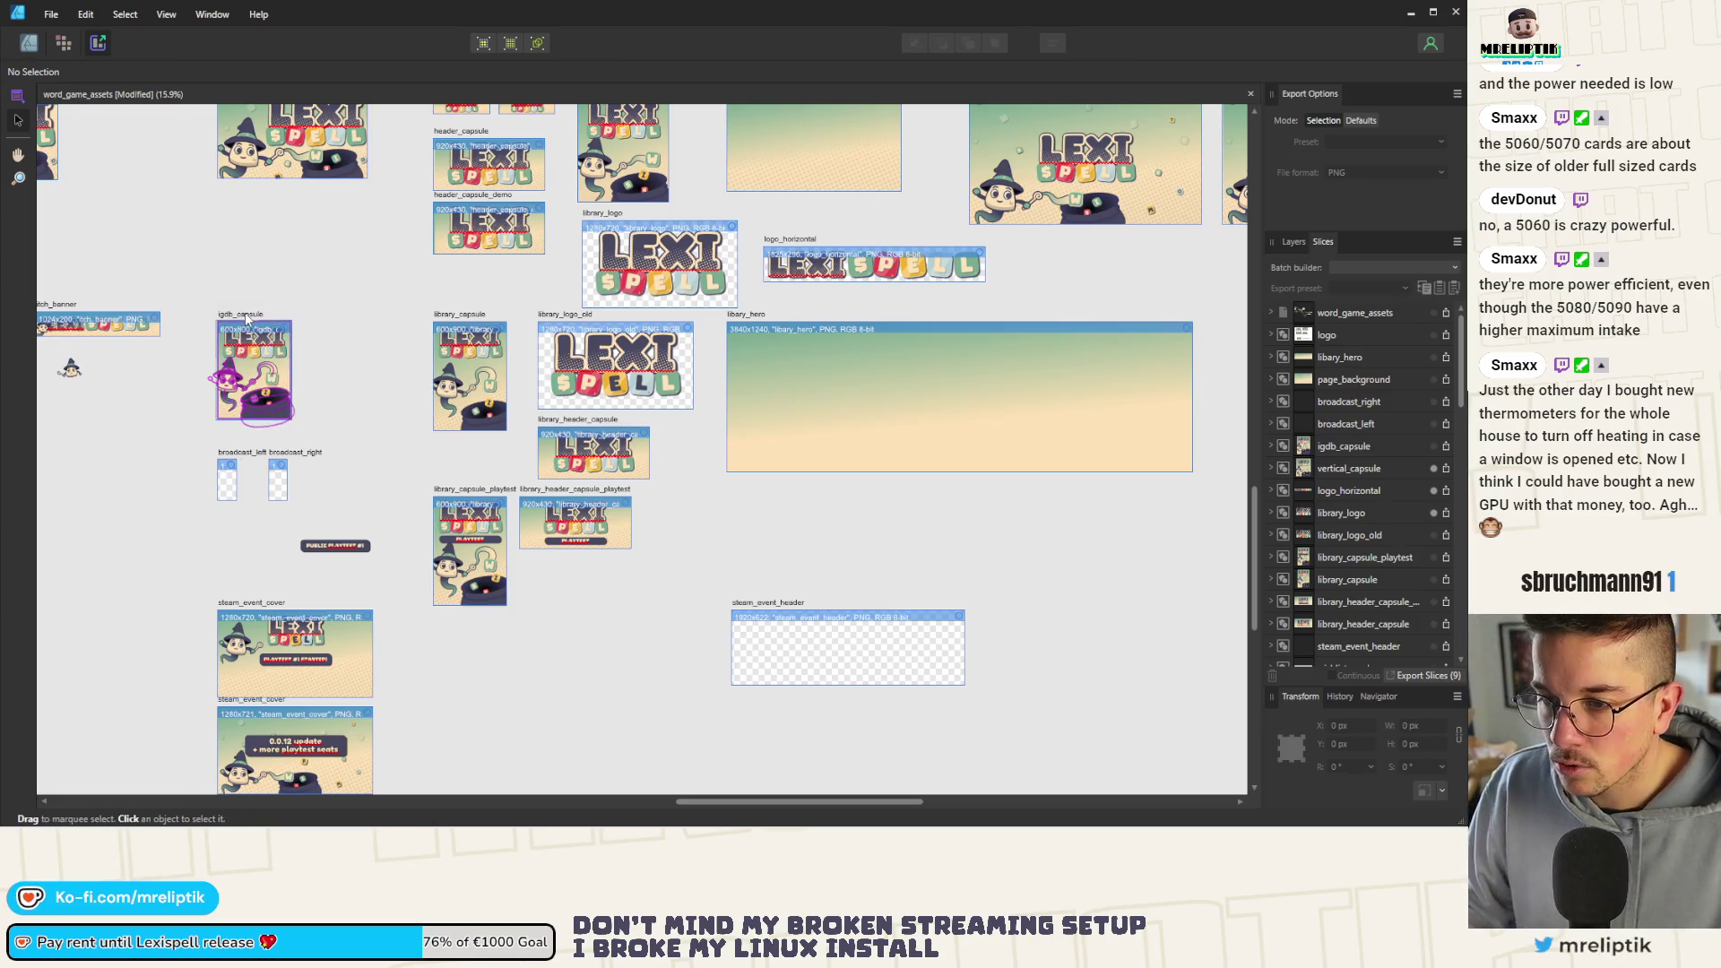
click(1432, 453)
scroll(353, 608, down, 1)
click(448, 477)
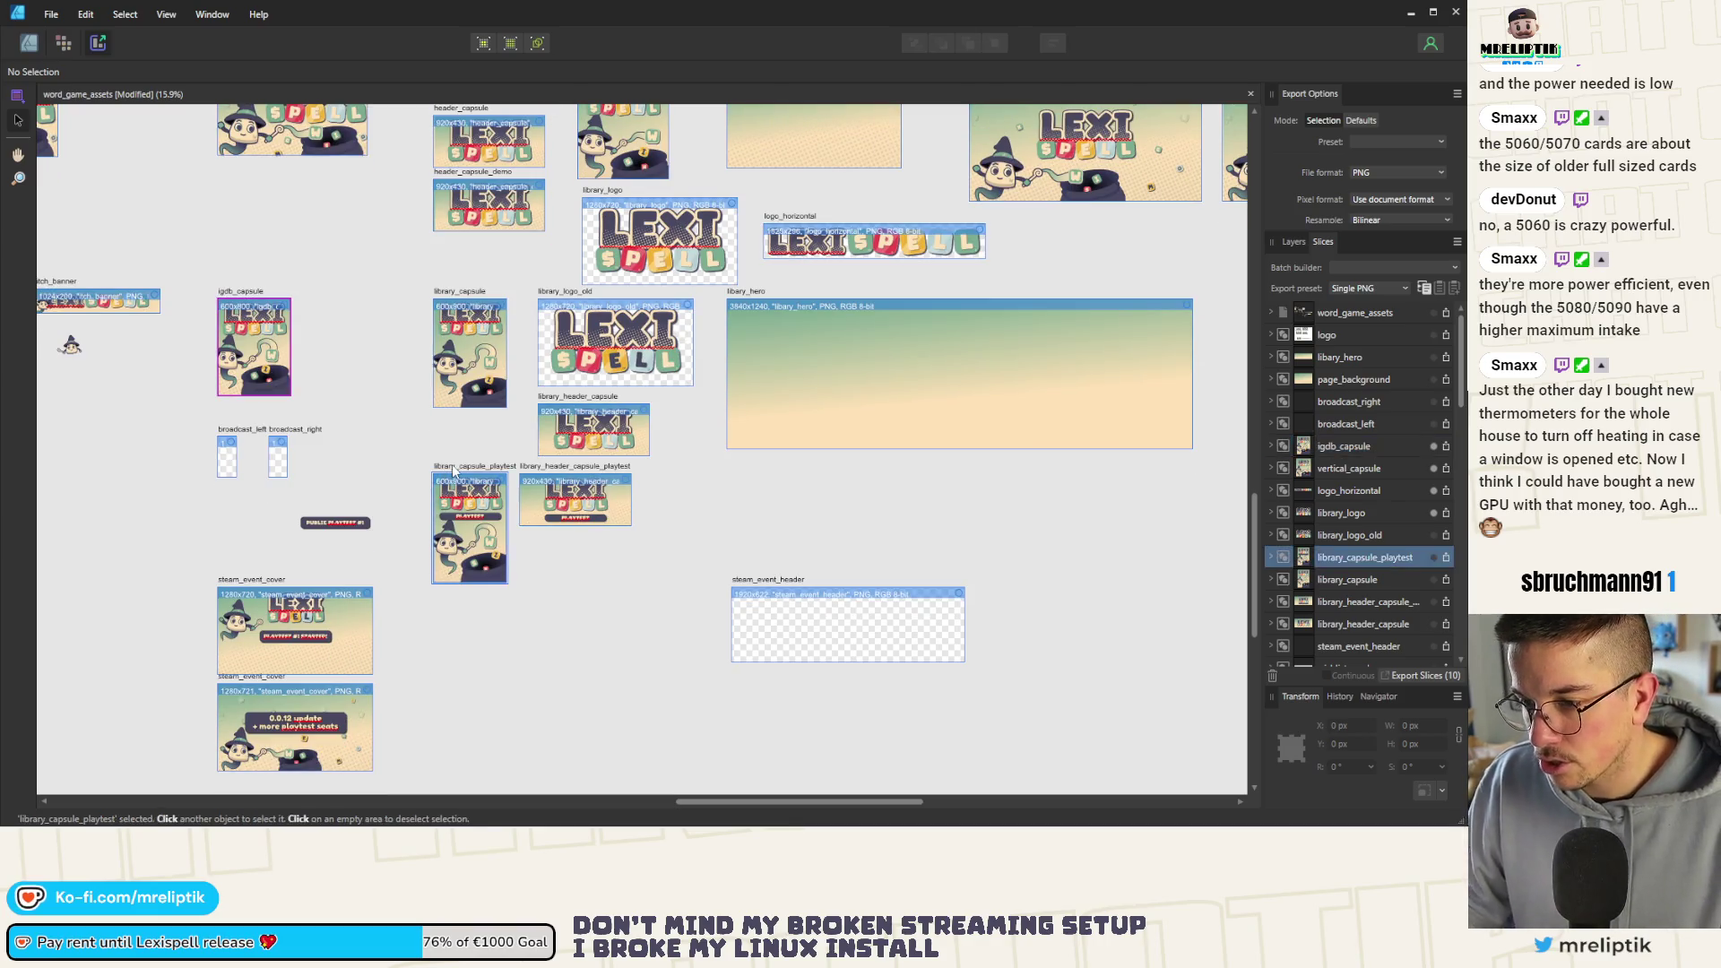
scroll(538, 475, up, 2)
shift+click(553, 470)
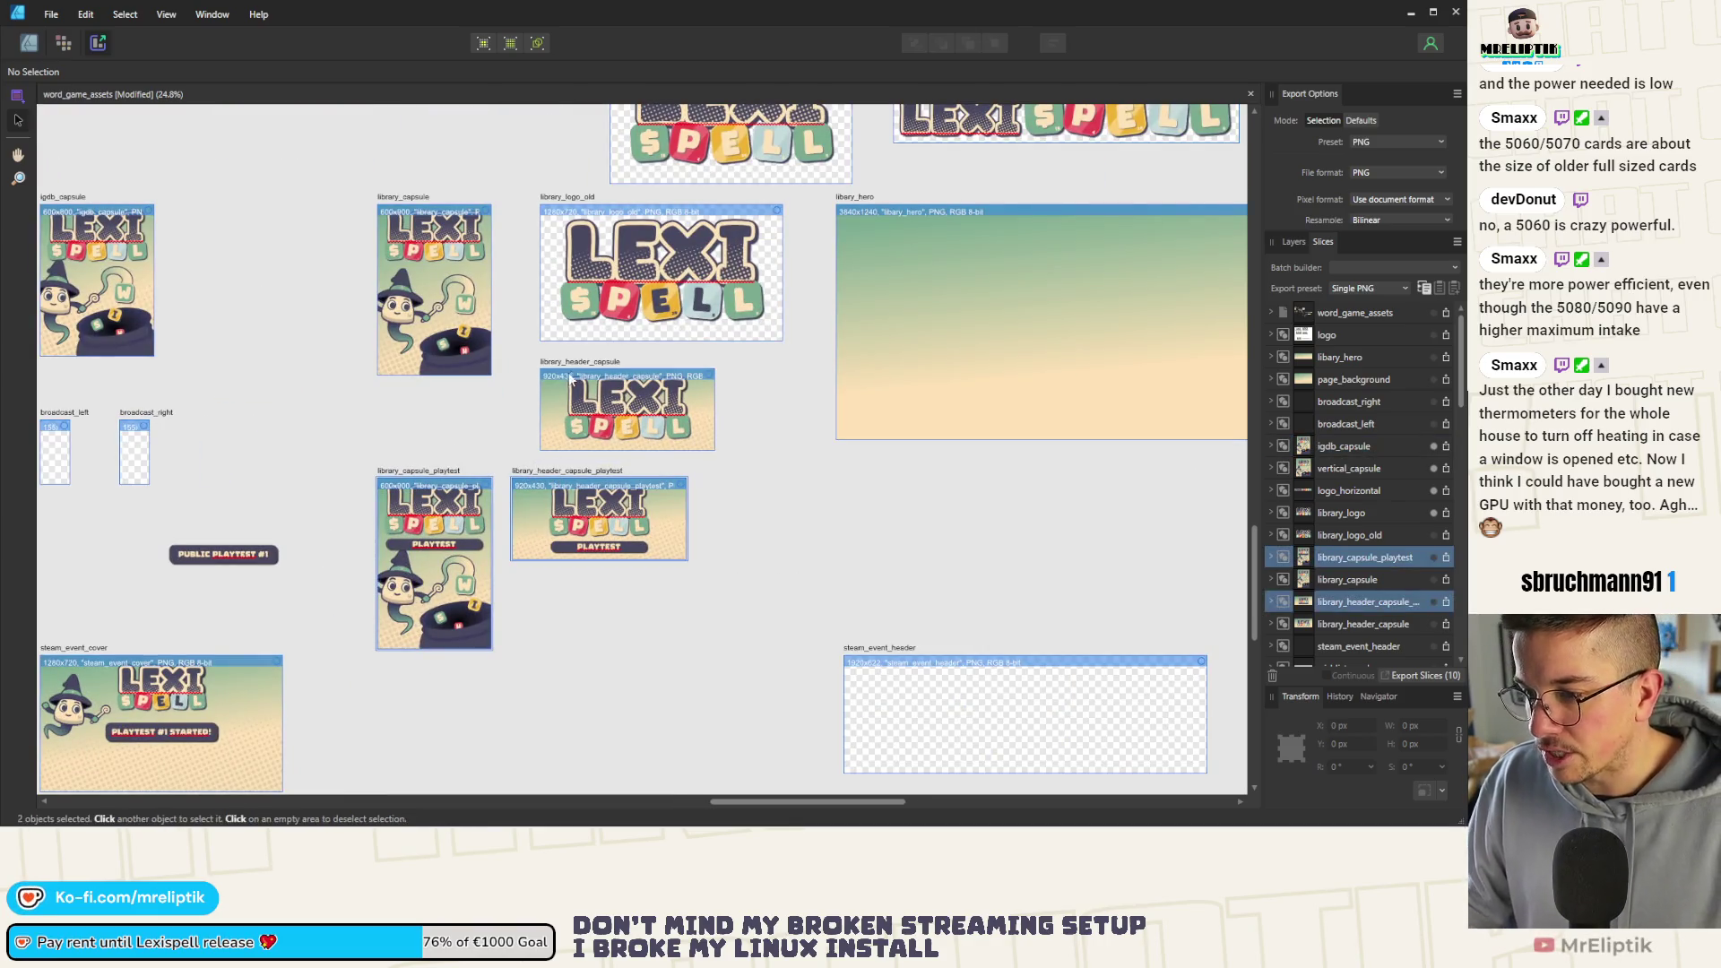
shift+click(580, 363)
shift+click(411, 198)
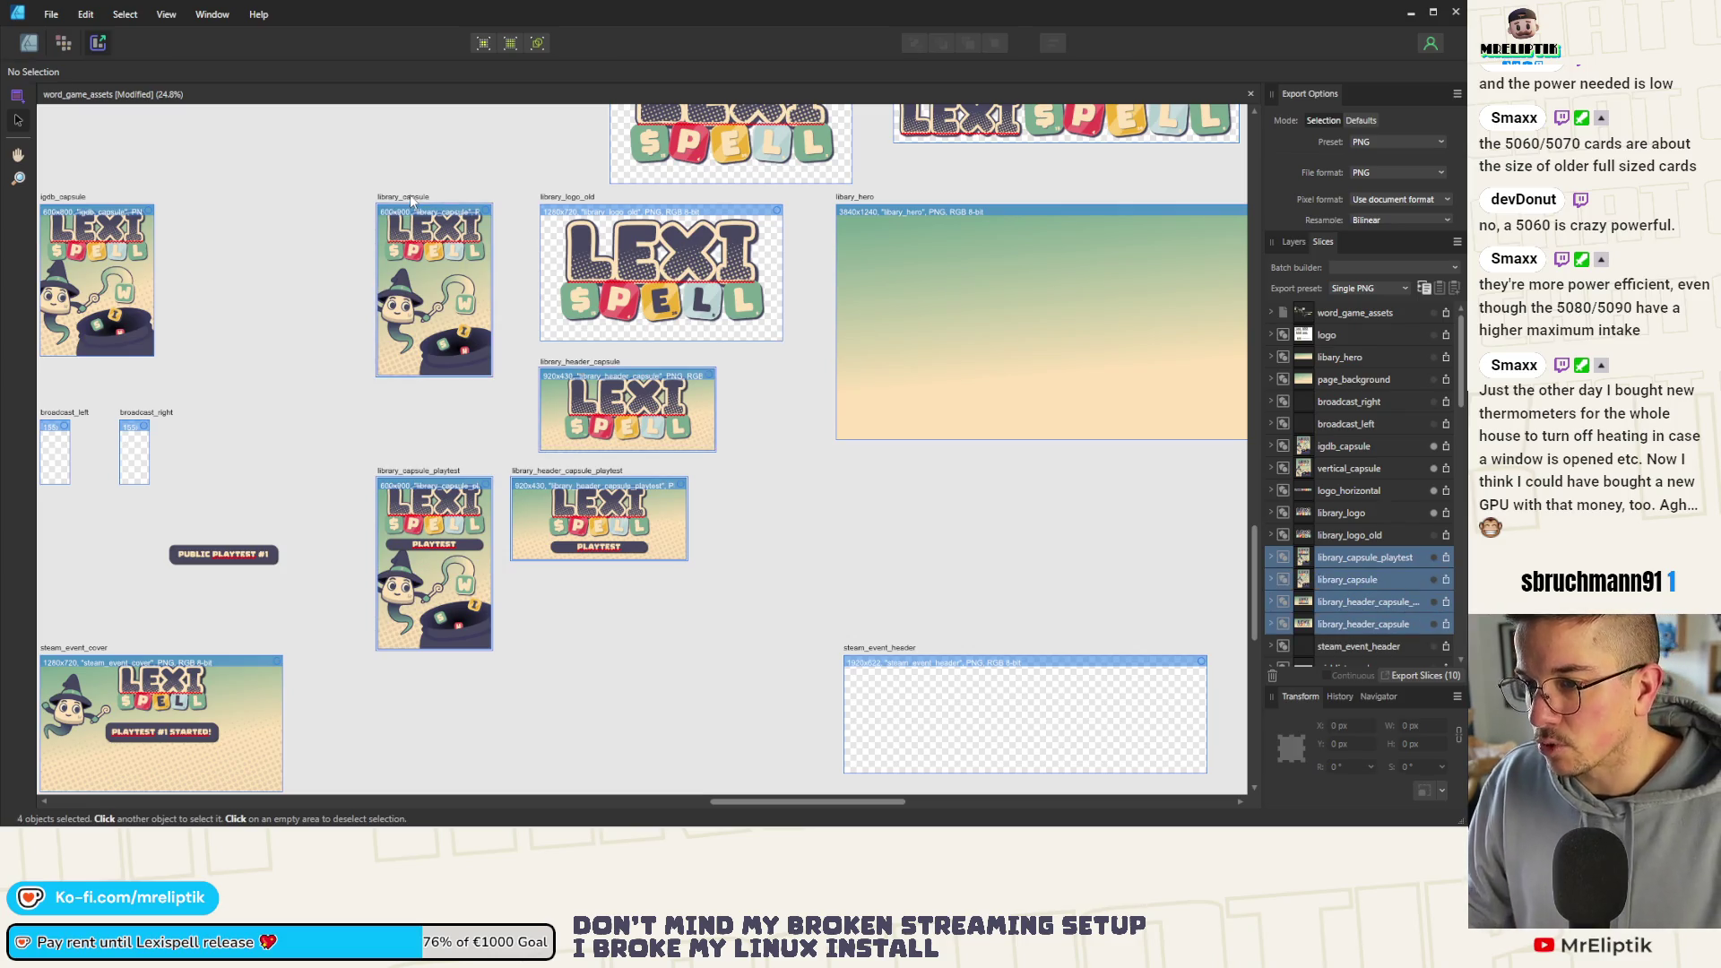
scroll(992, 560, down, 3)
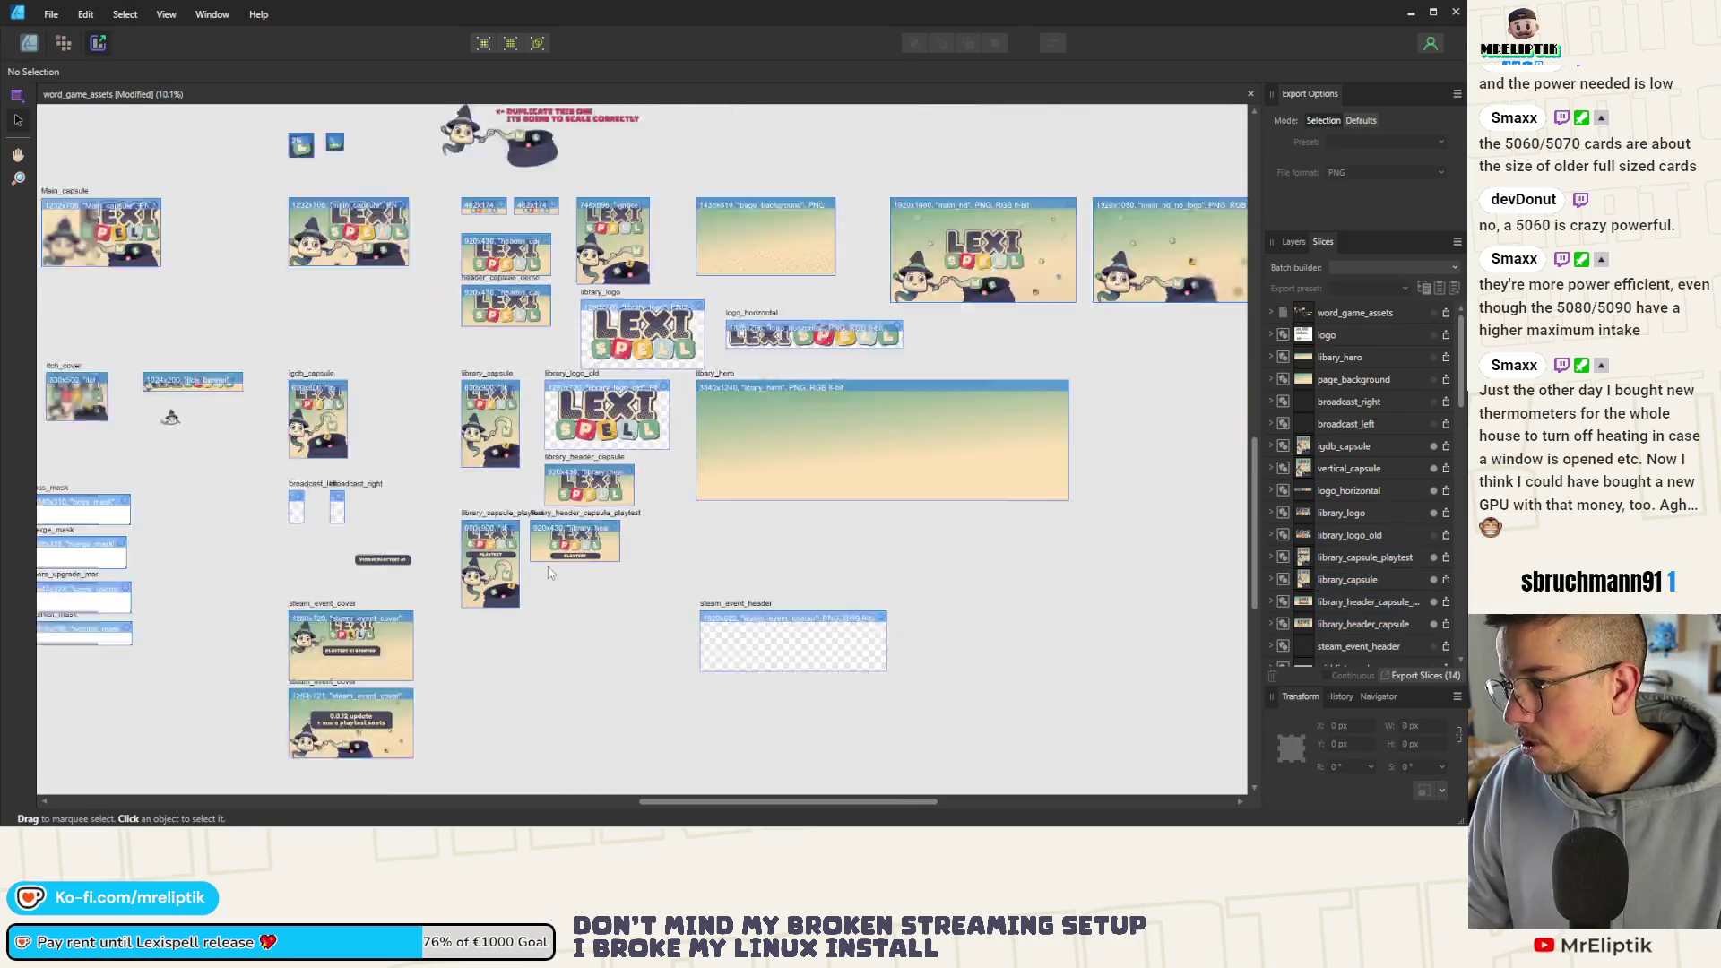
click(828, 250)
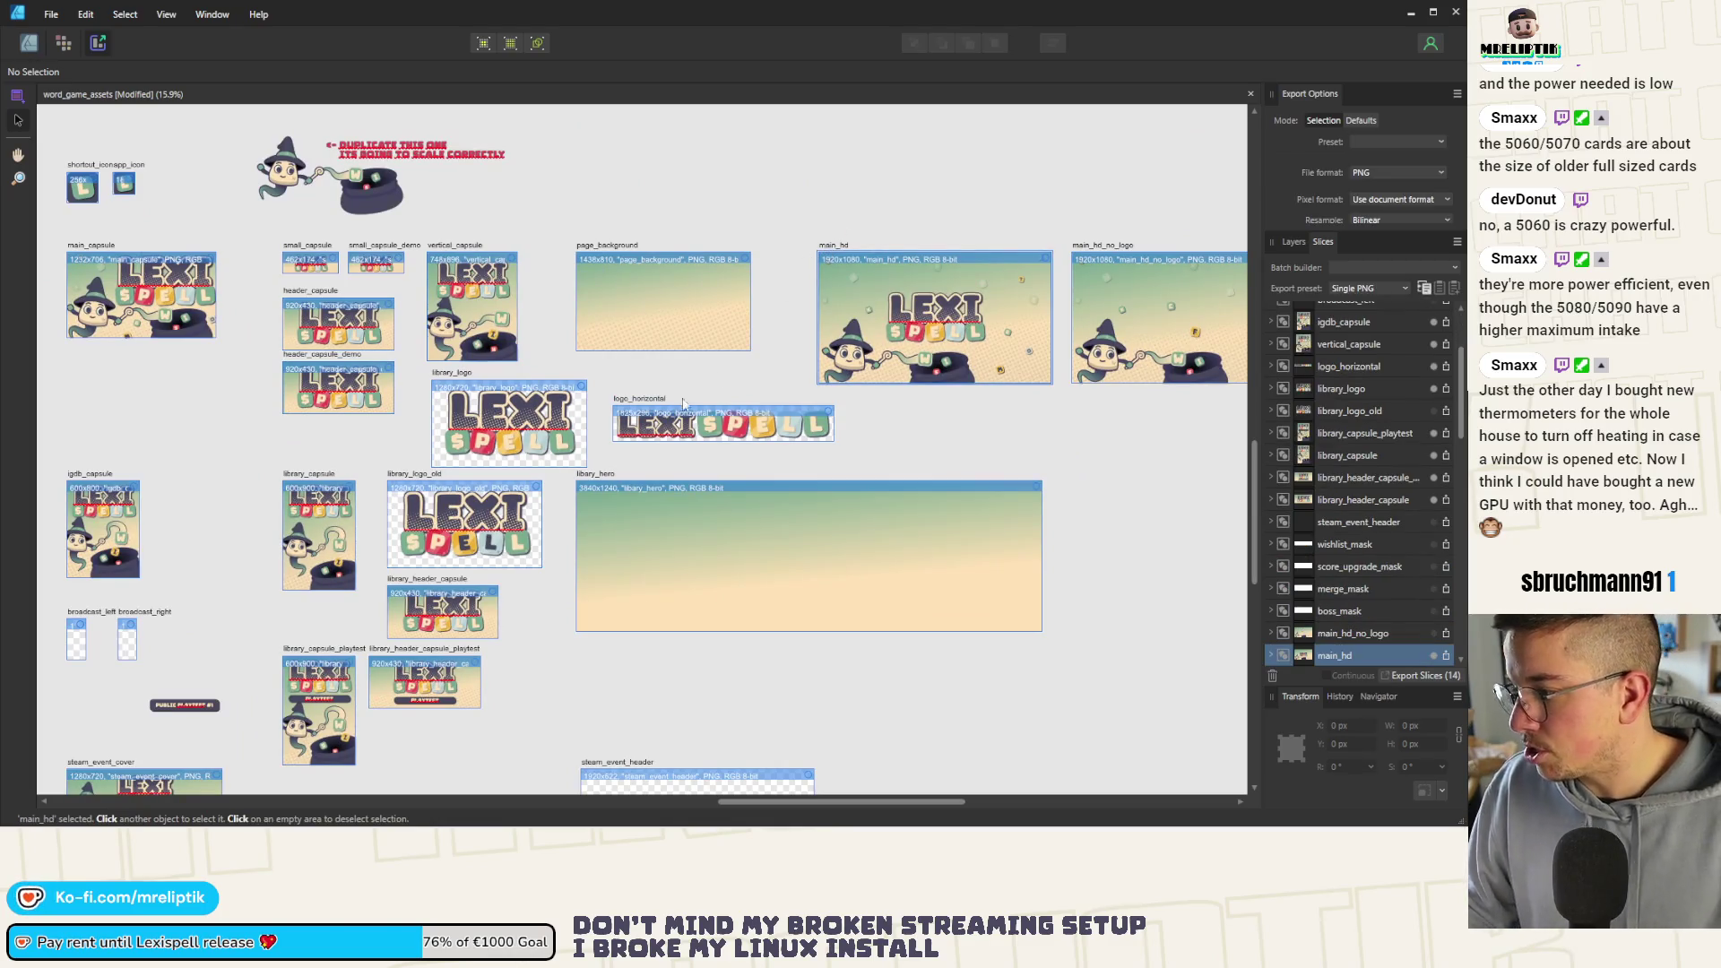
click(649, 415)
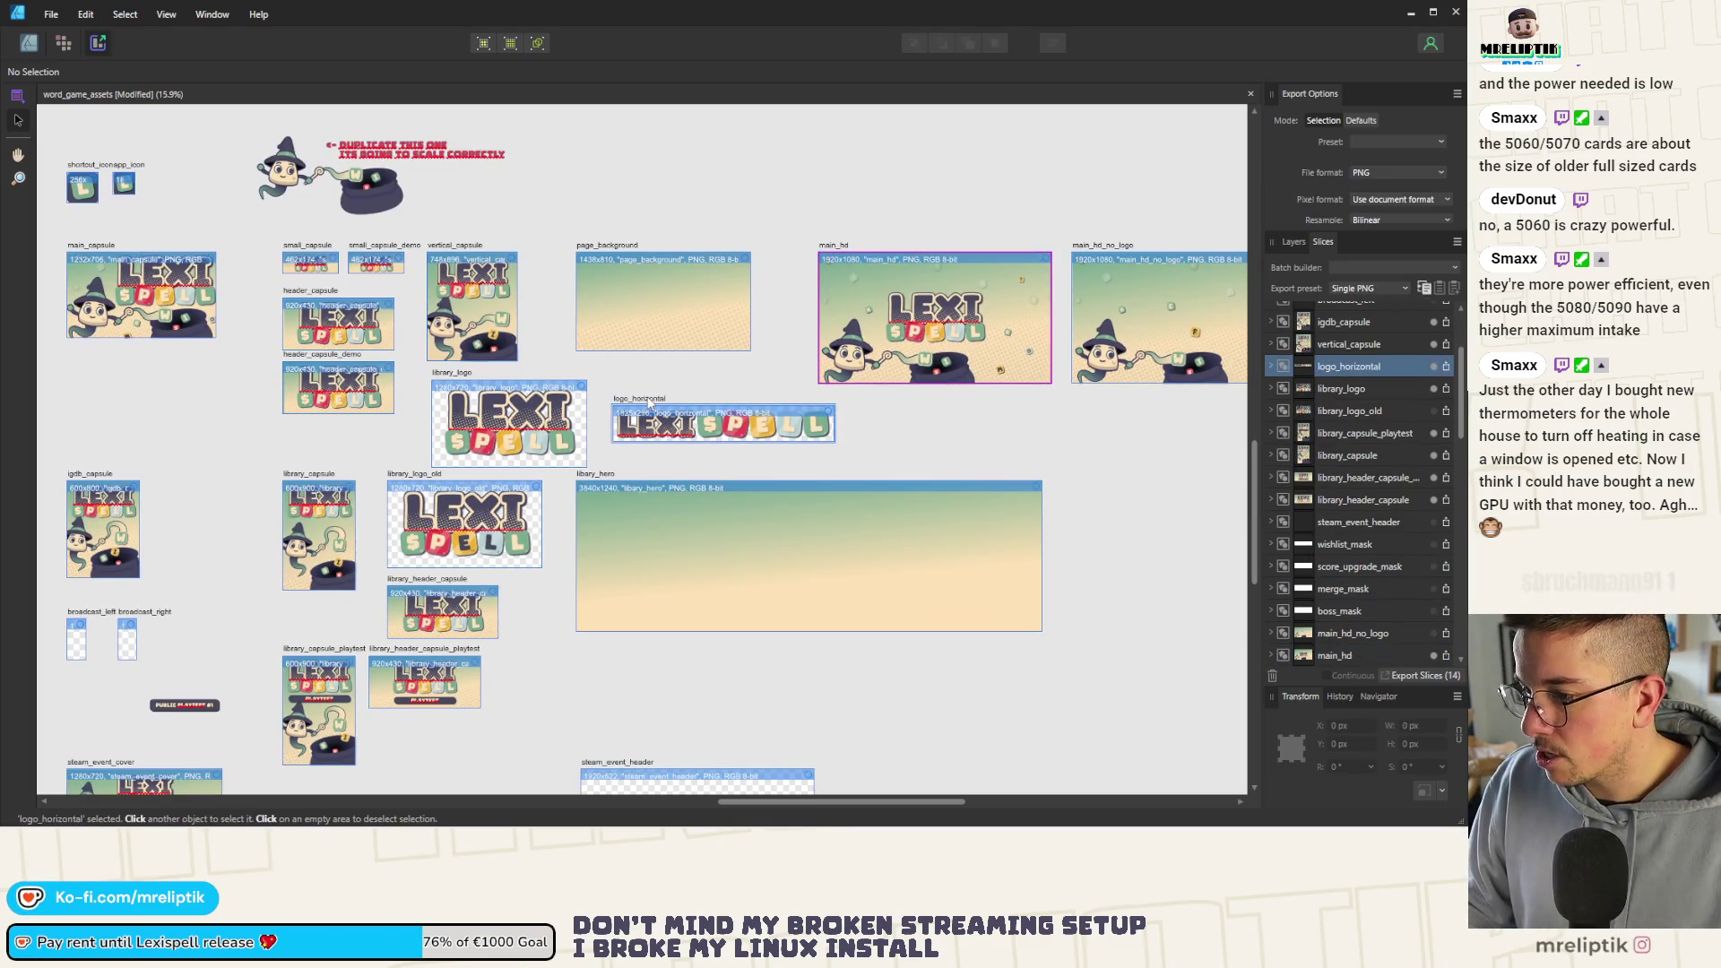
click(465, 373)
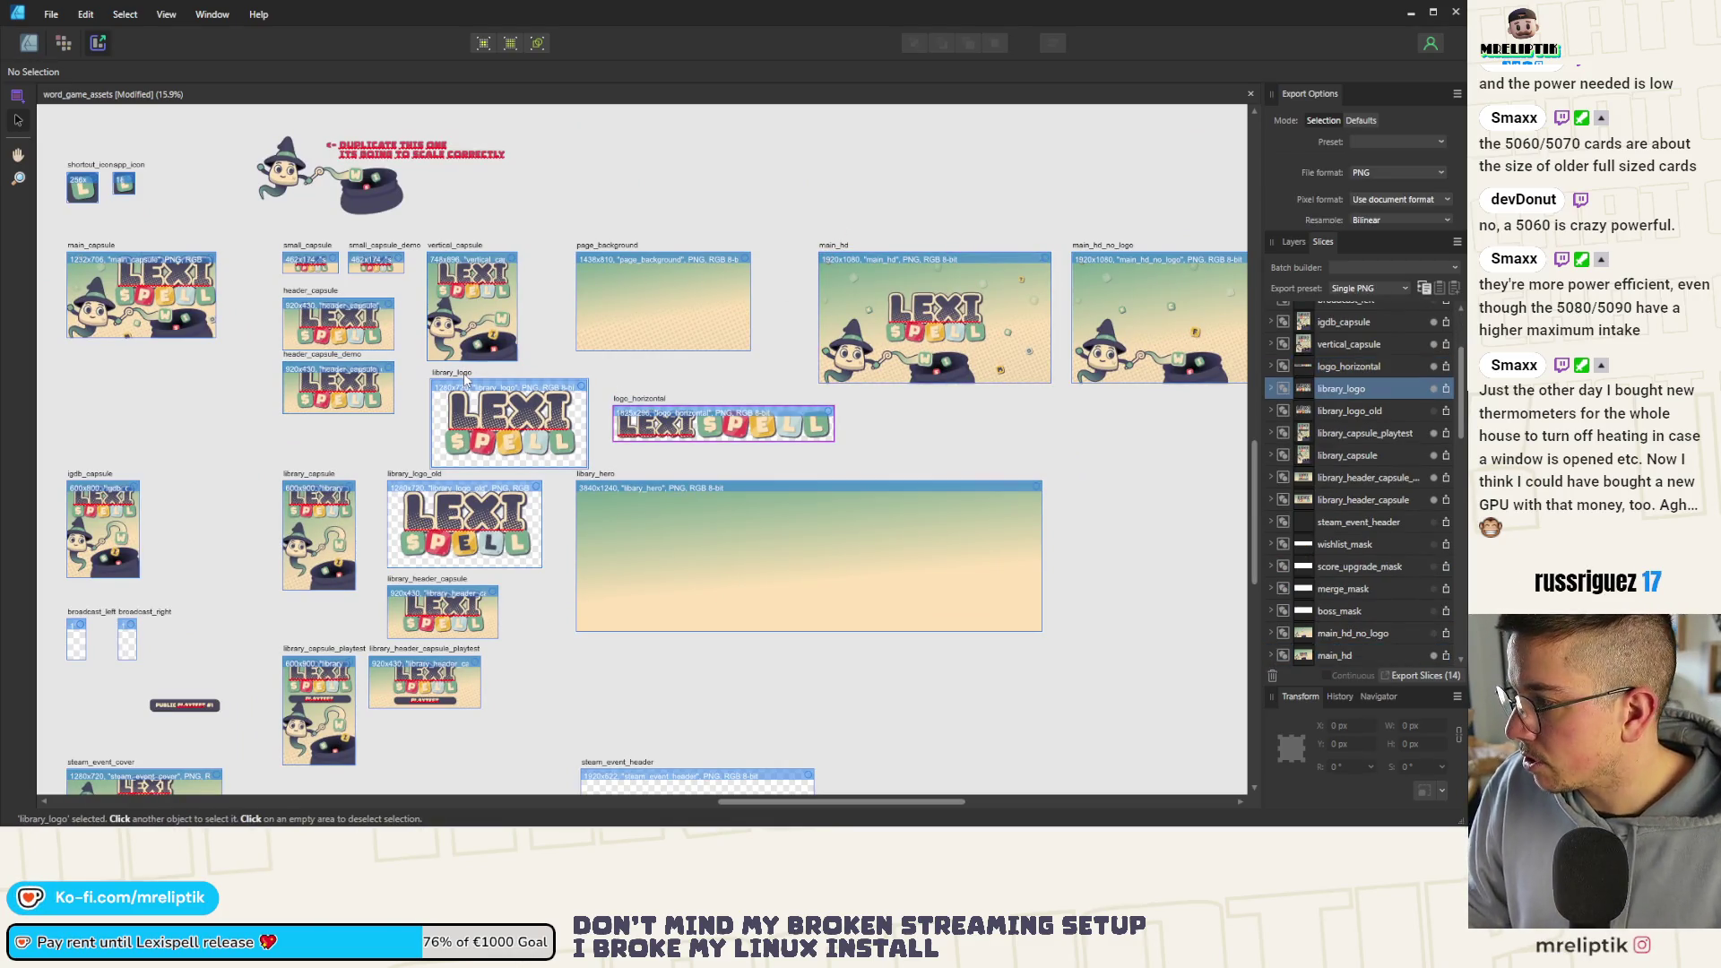
click(442, 249)
click(382, 245)
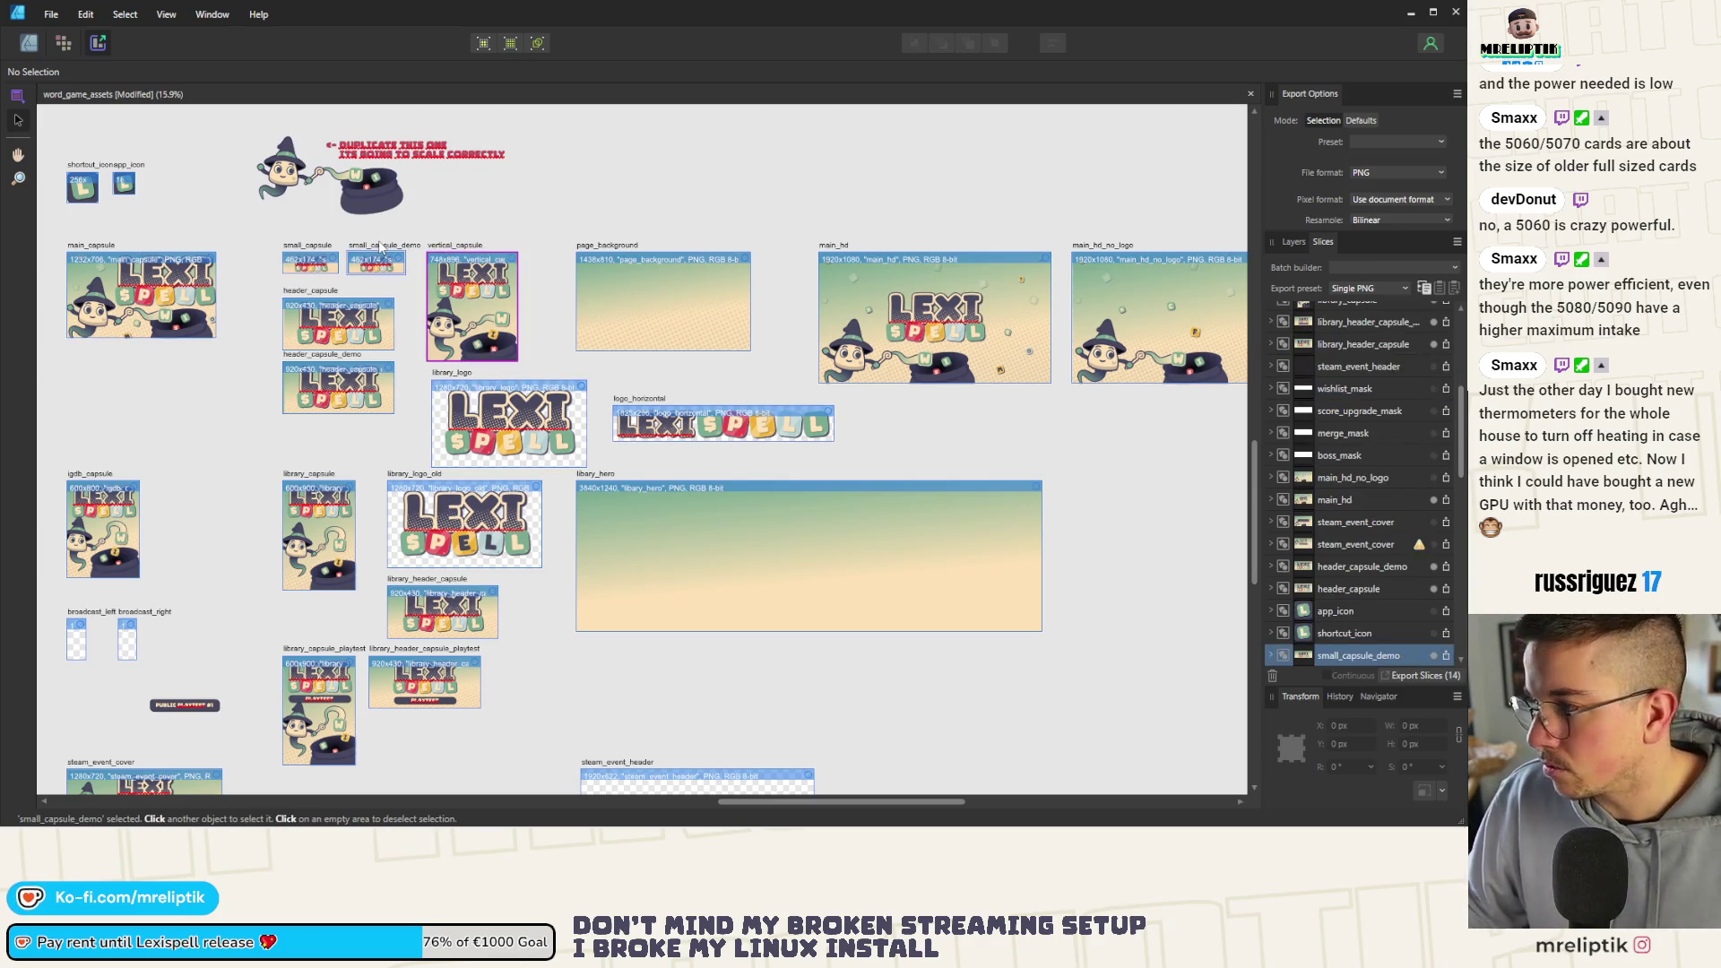
scroll(1345, 538, down, 3)
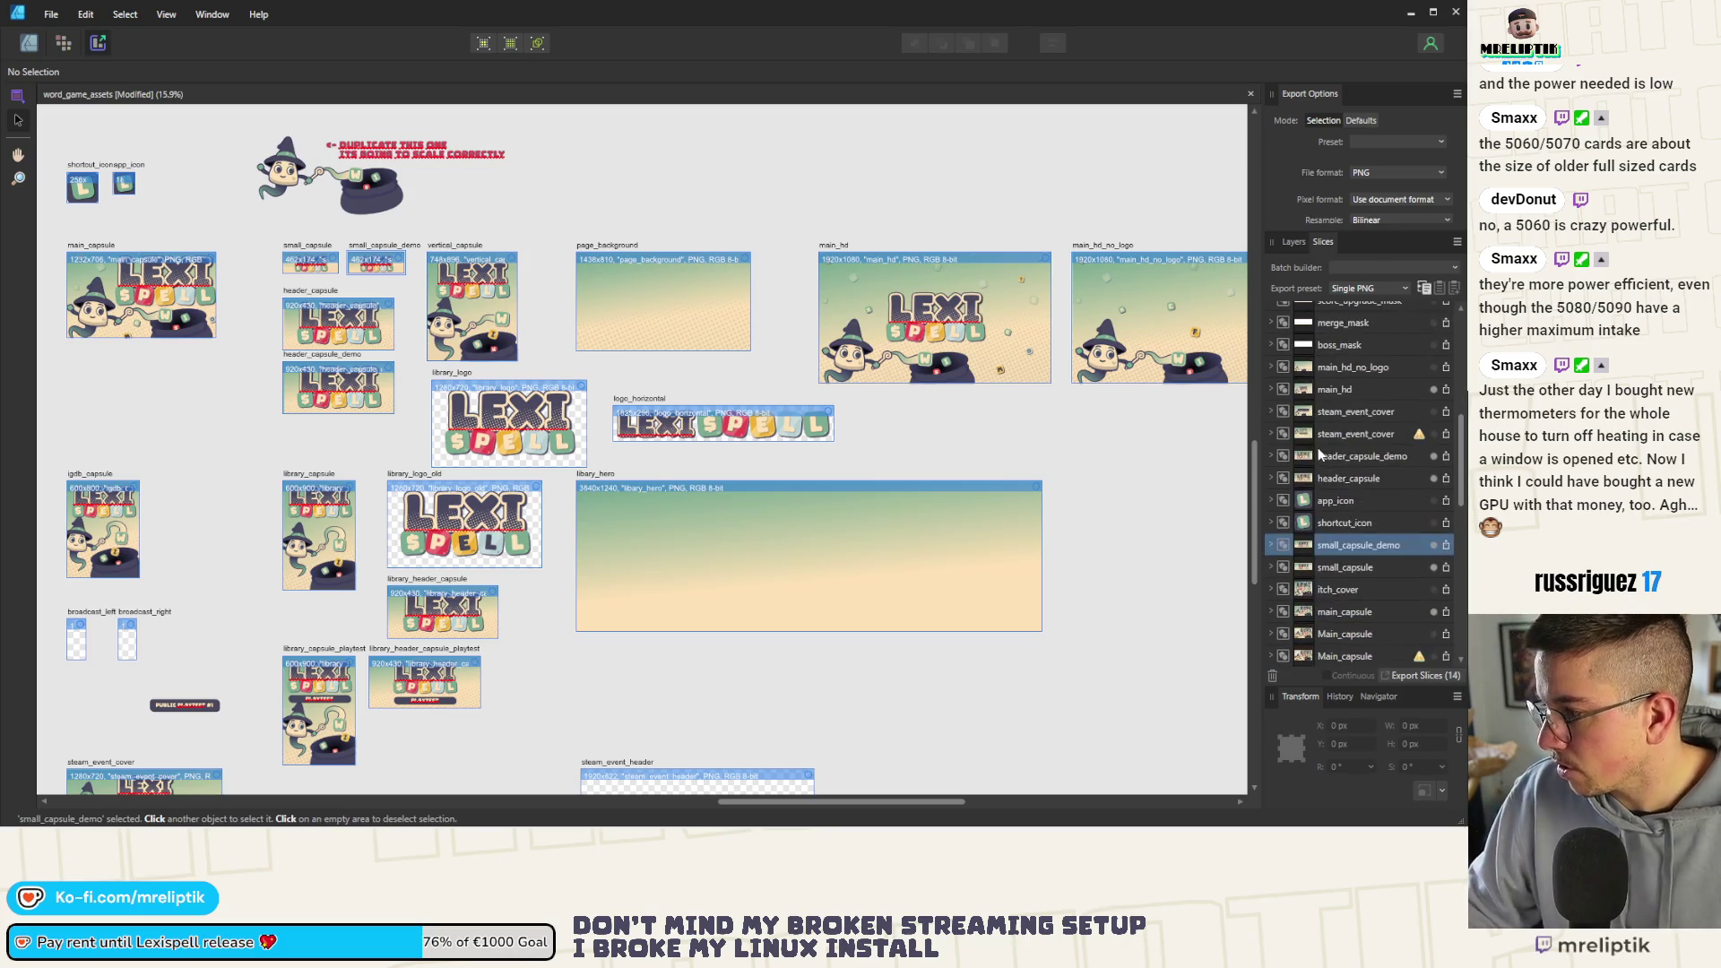
scroll(1345, 508, down, 2)
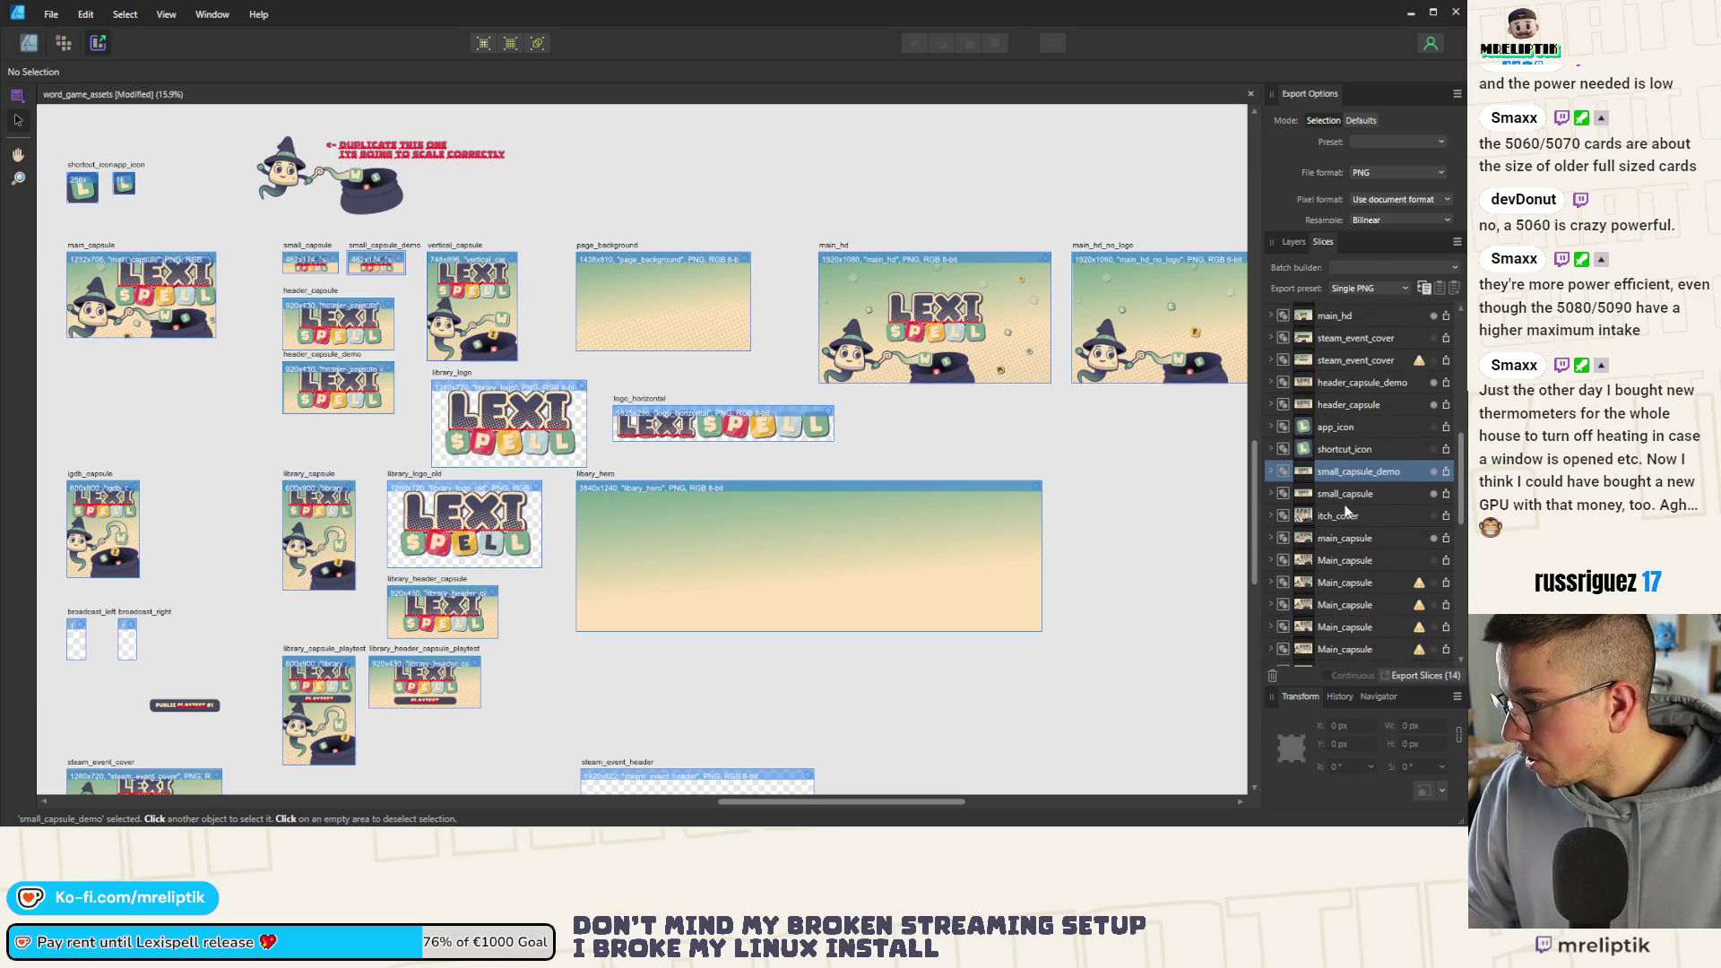
click(108, 246)
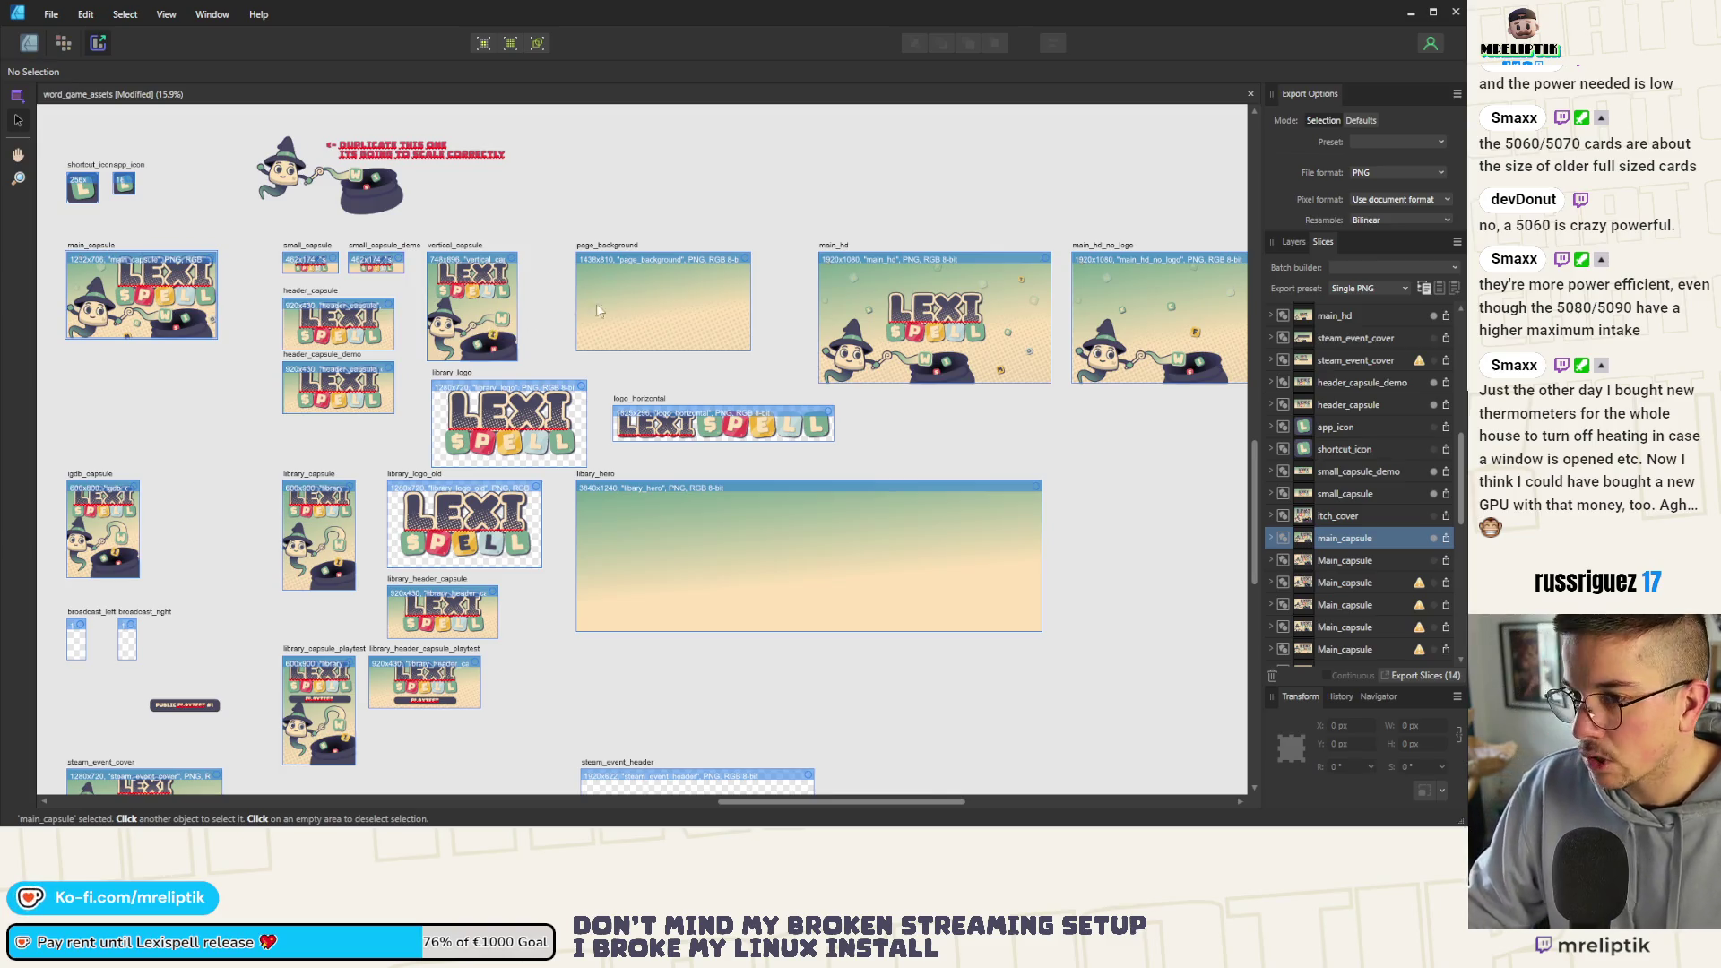
scroll(442, 330, down, 3)
scroll(442, 330, up, 4)
drag(340, 301, 495, 492)
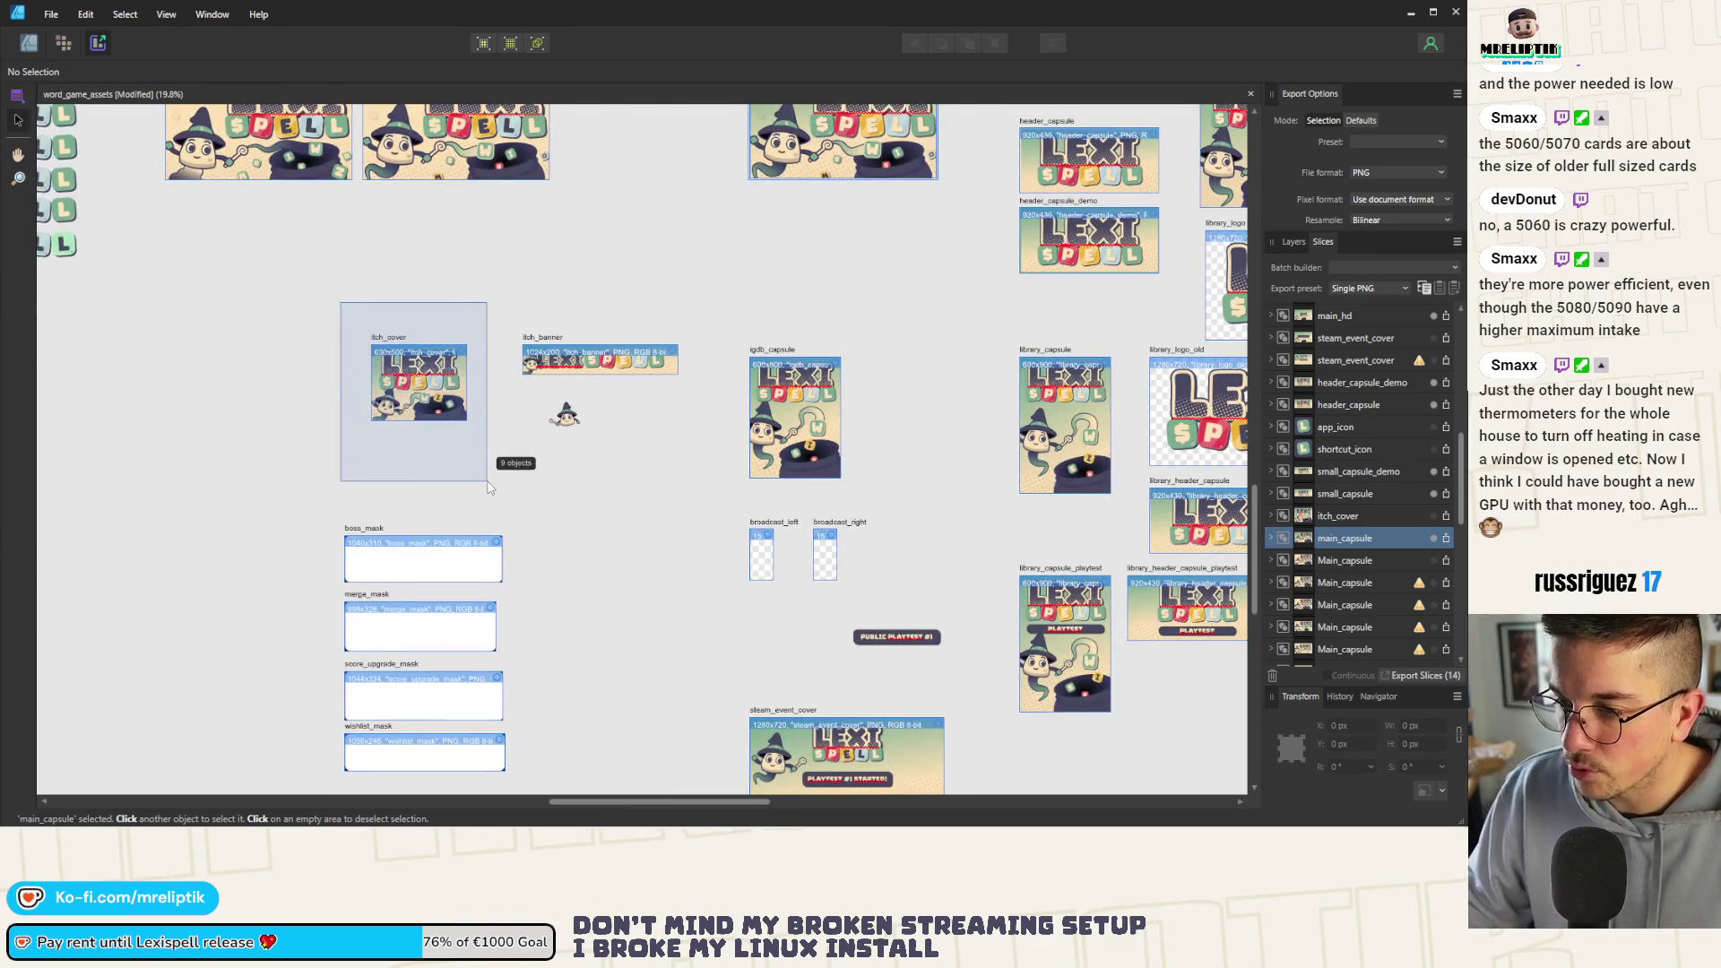
Save the itch_cover artboard on its own as itch_cover.png
click(417, 379)
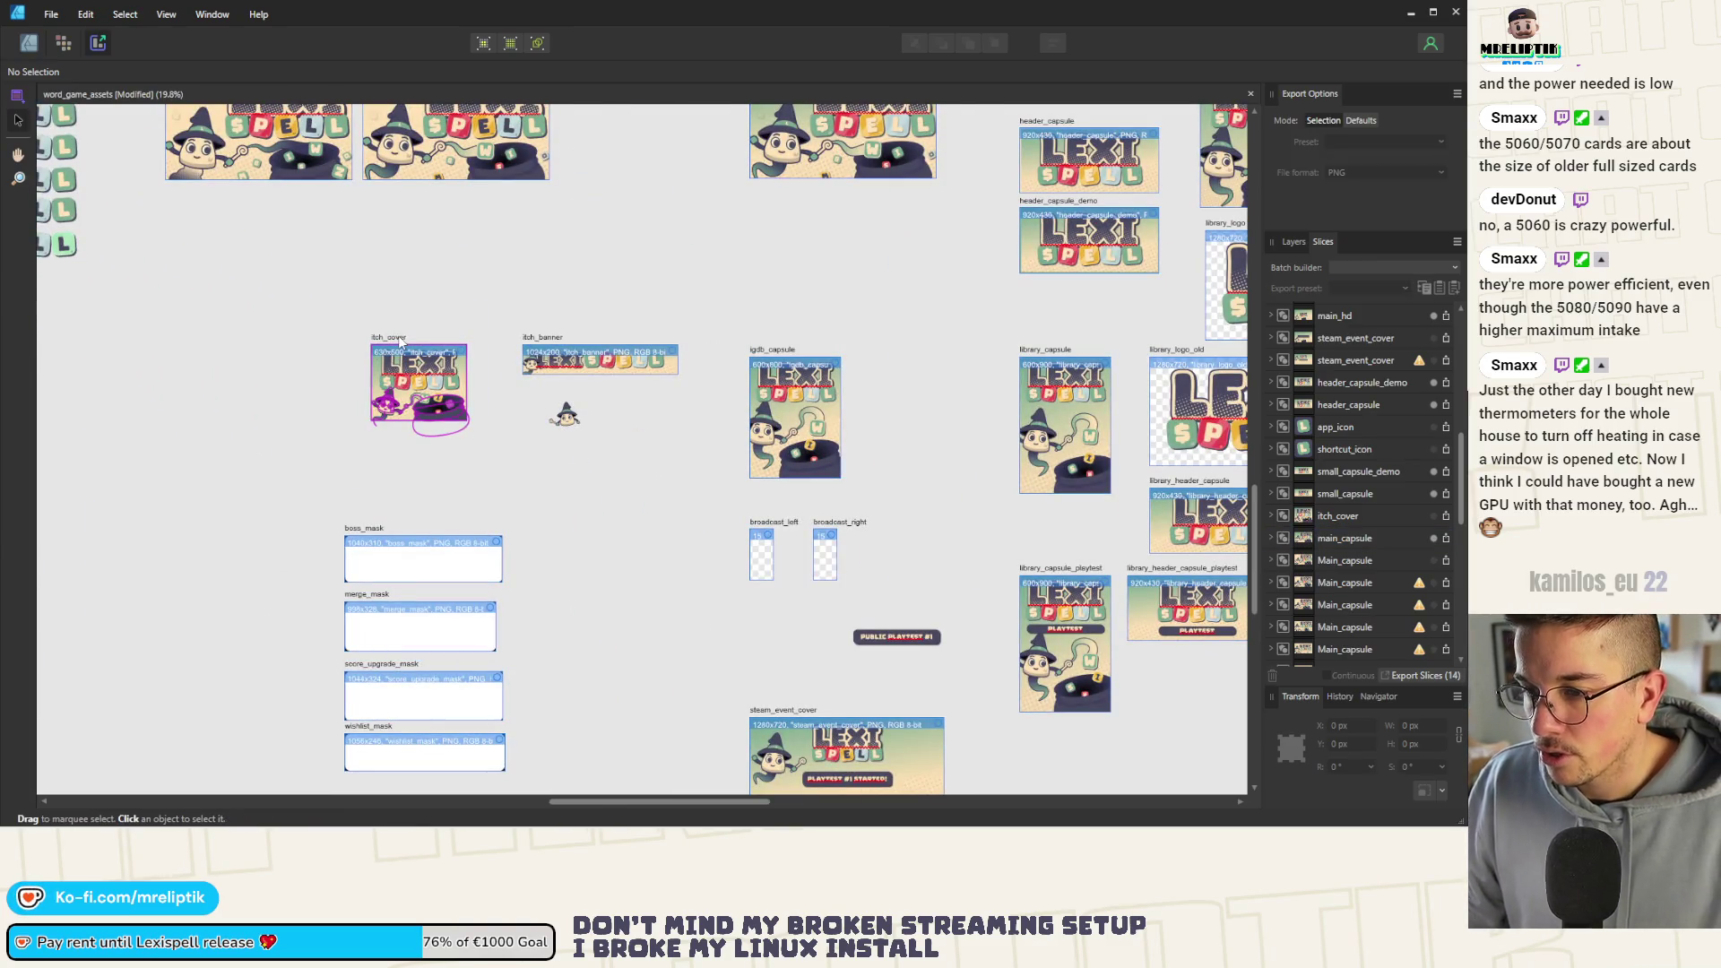
click(1447, 517)
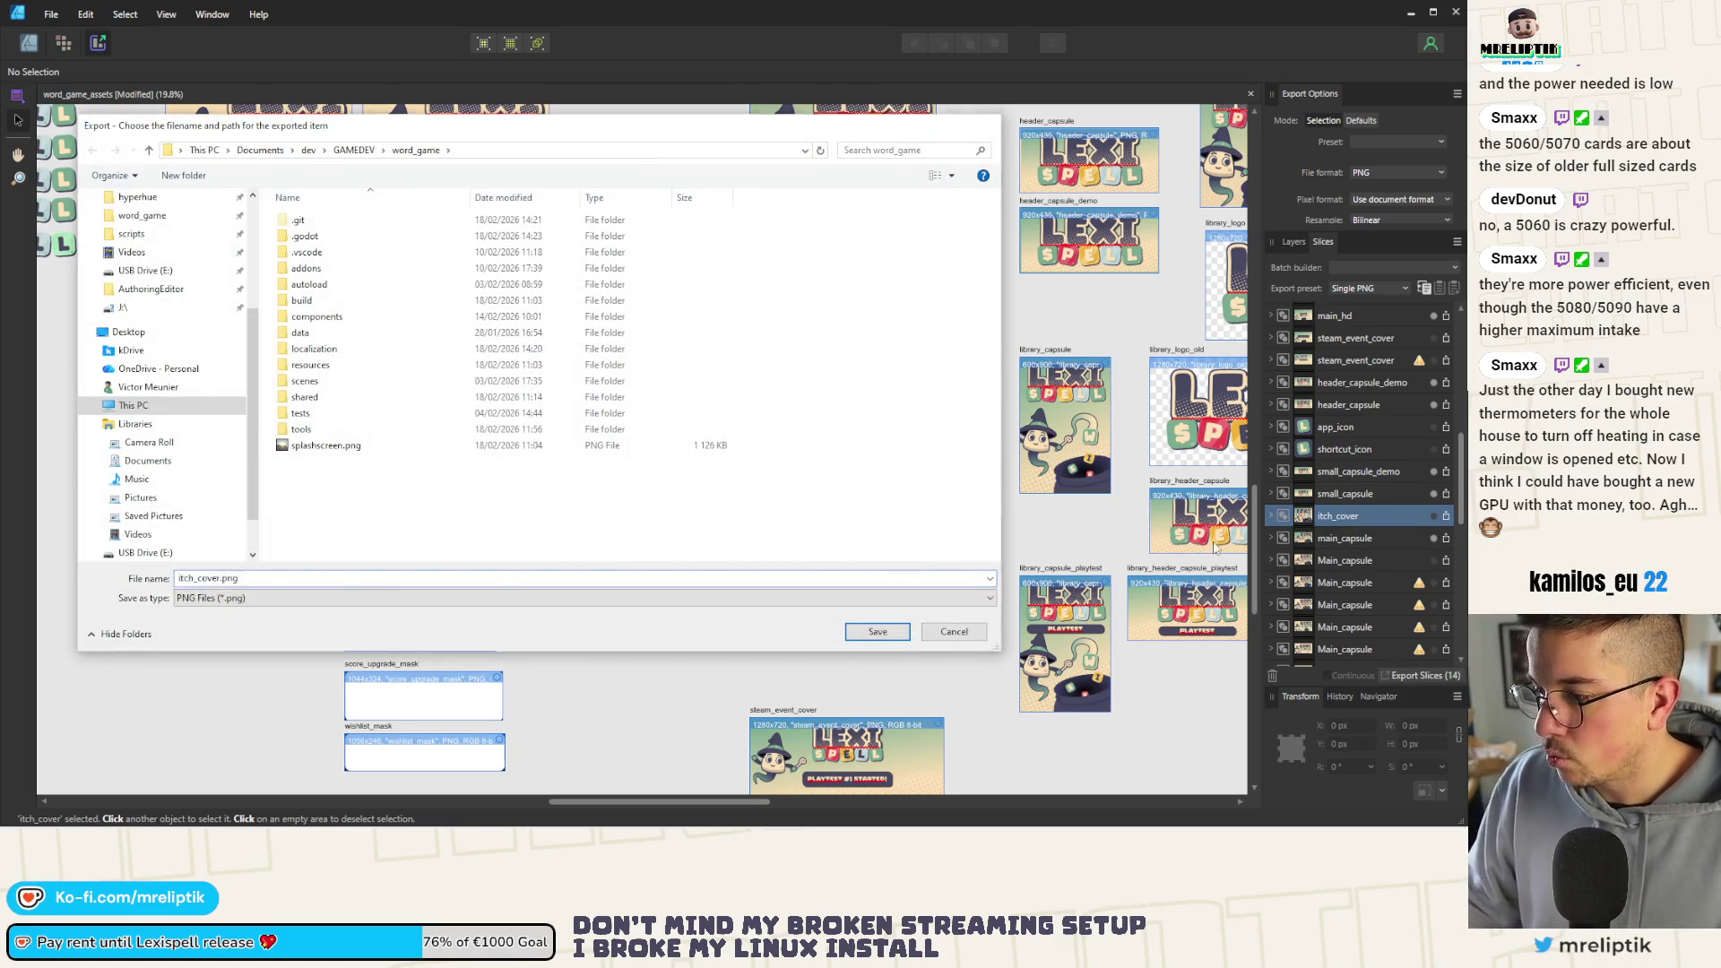
key(Return)
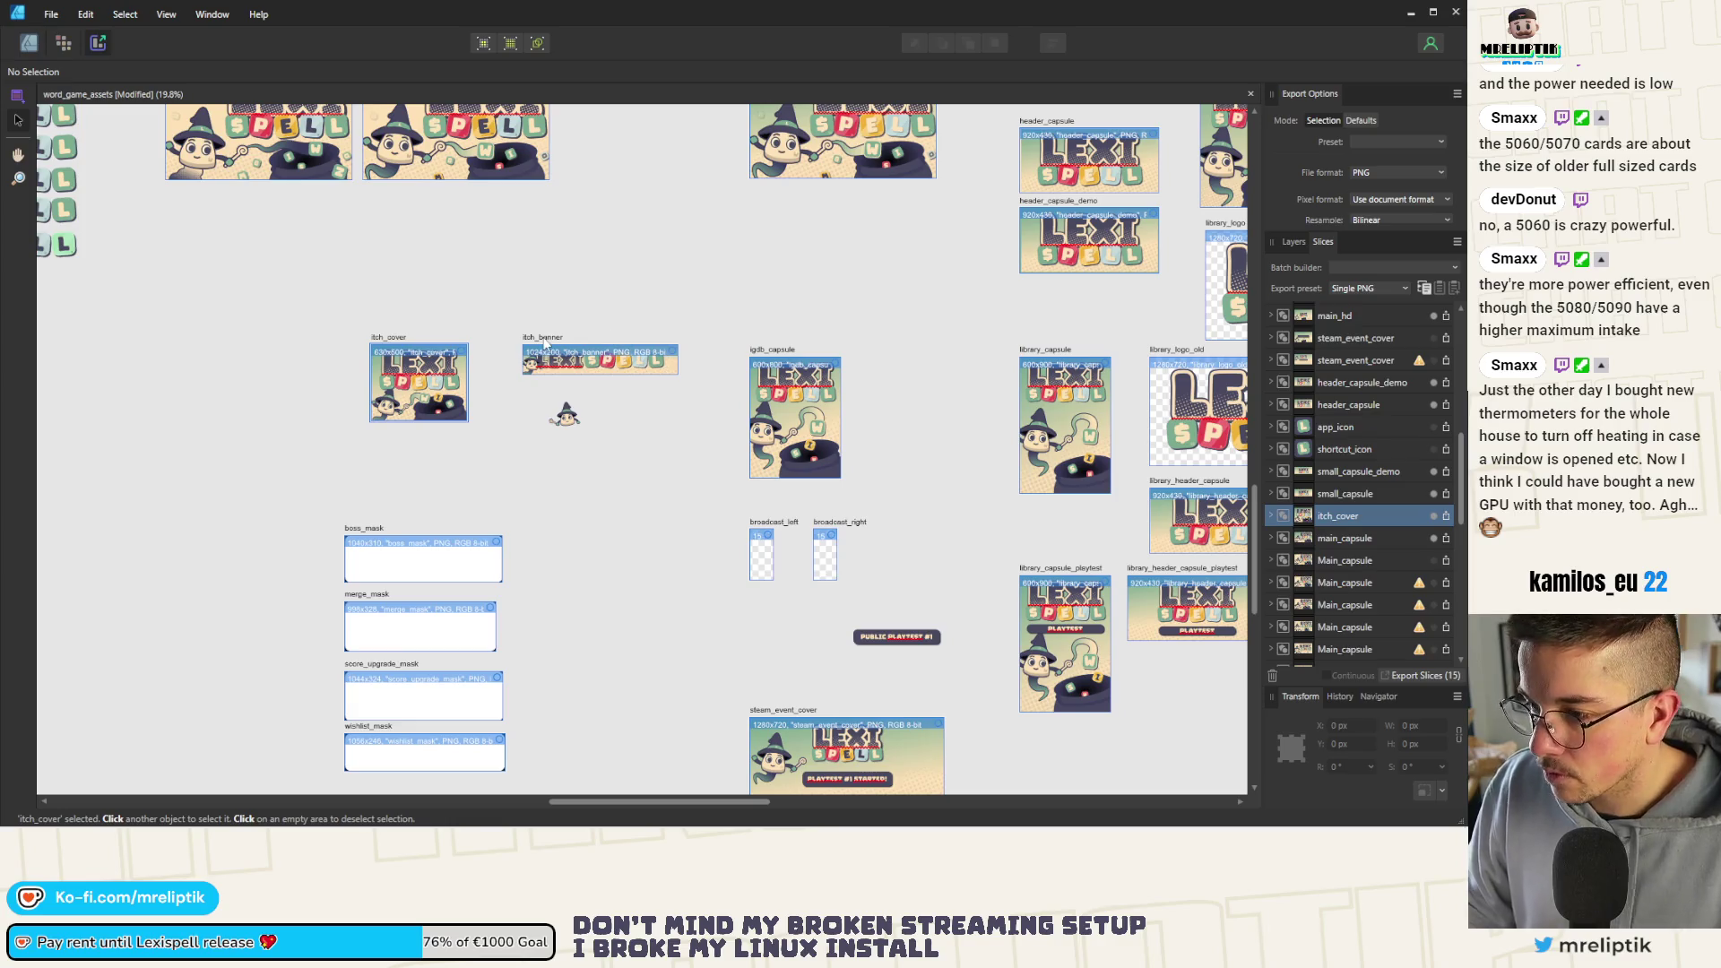
Add itch_banner to the slices and export all slices as PNGs to the kDrive folder
click(543, 347)
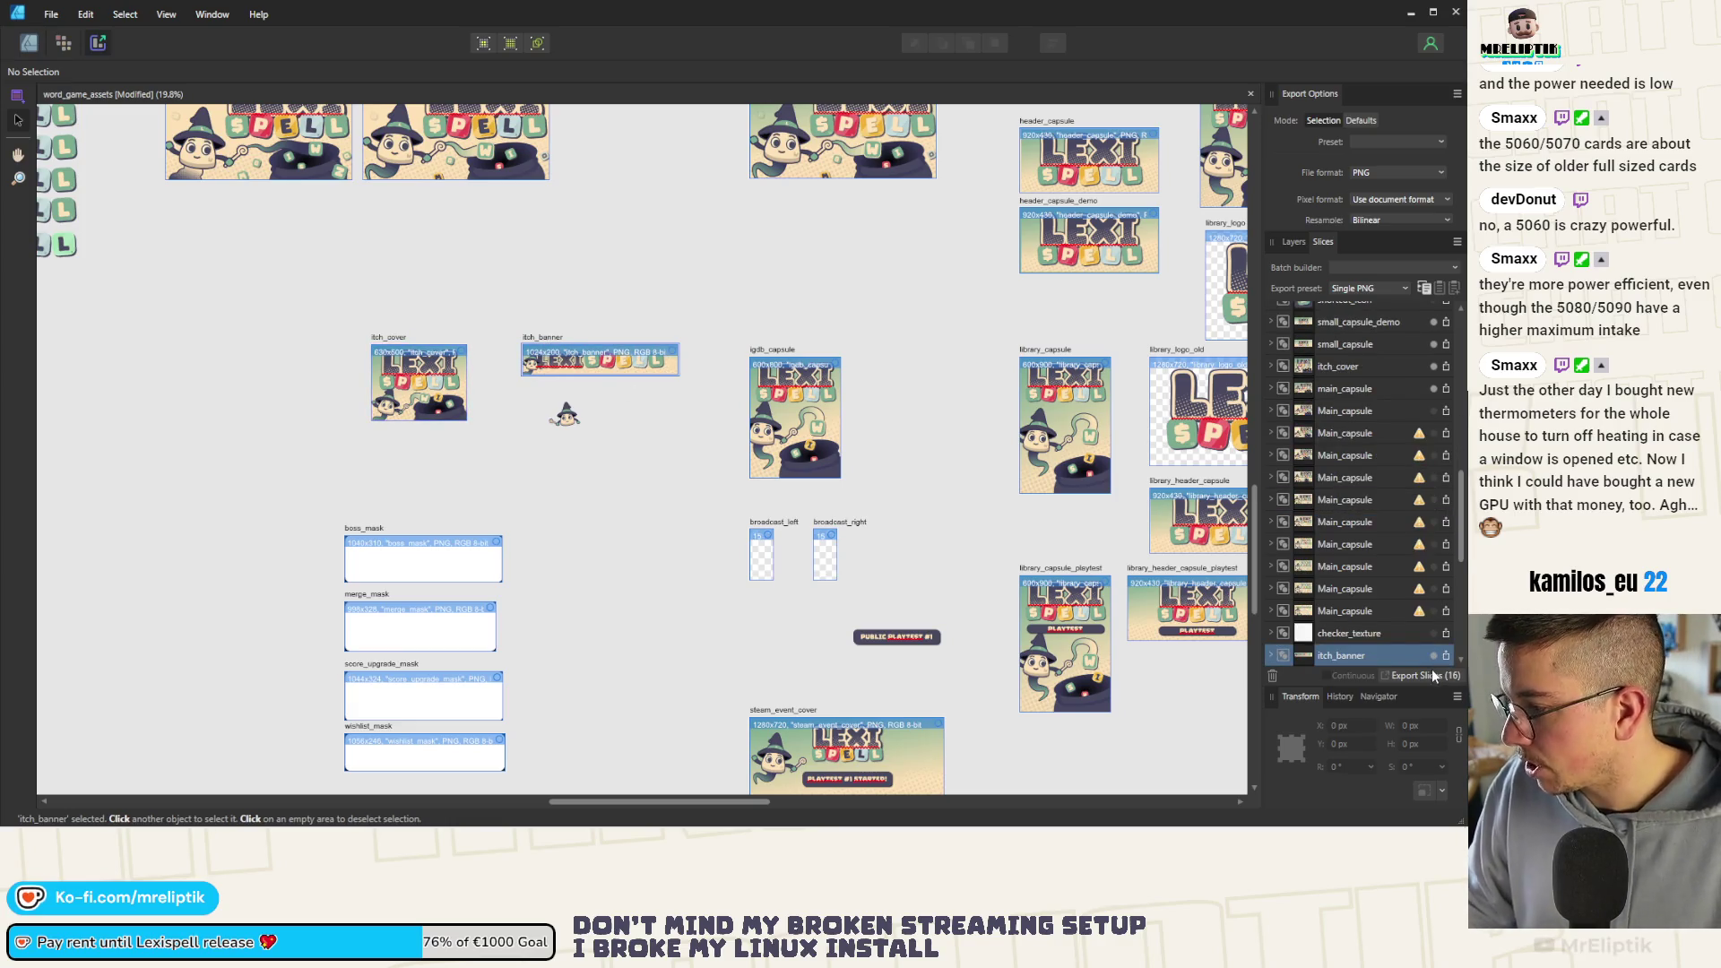
click(1434, 676)
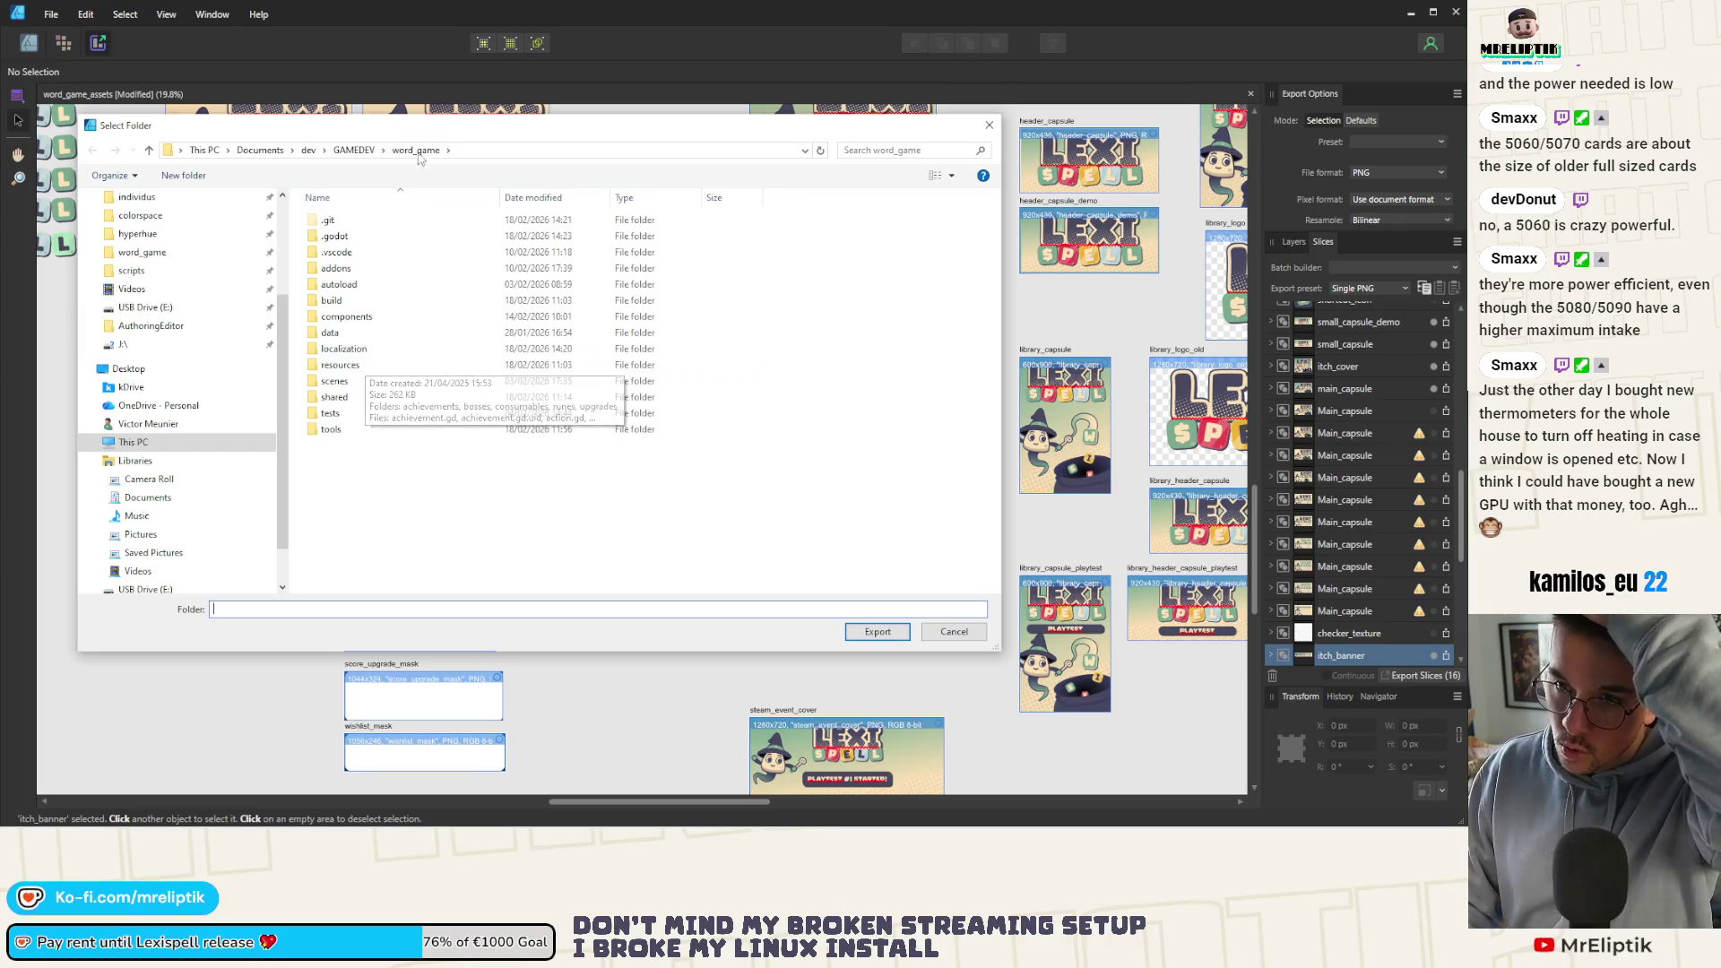
click(131, 386)
click(877, 632)
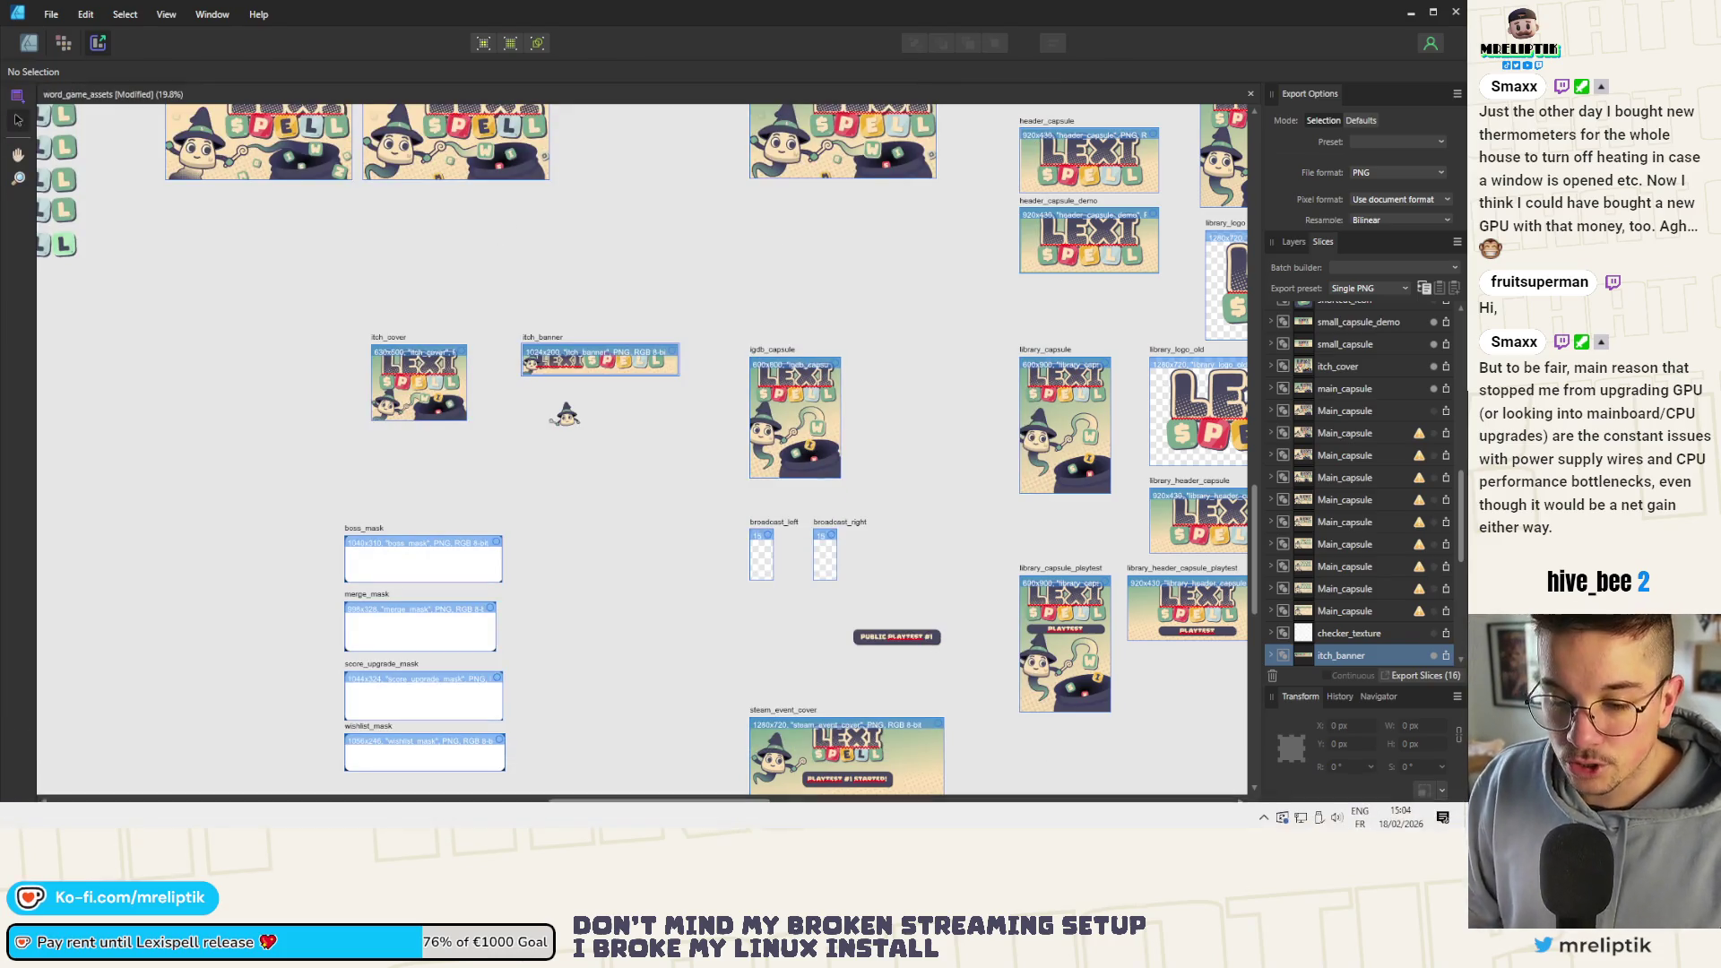
click(700, 814)
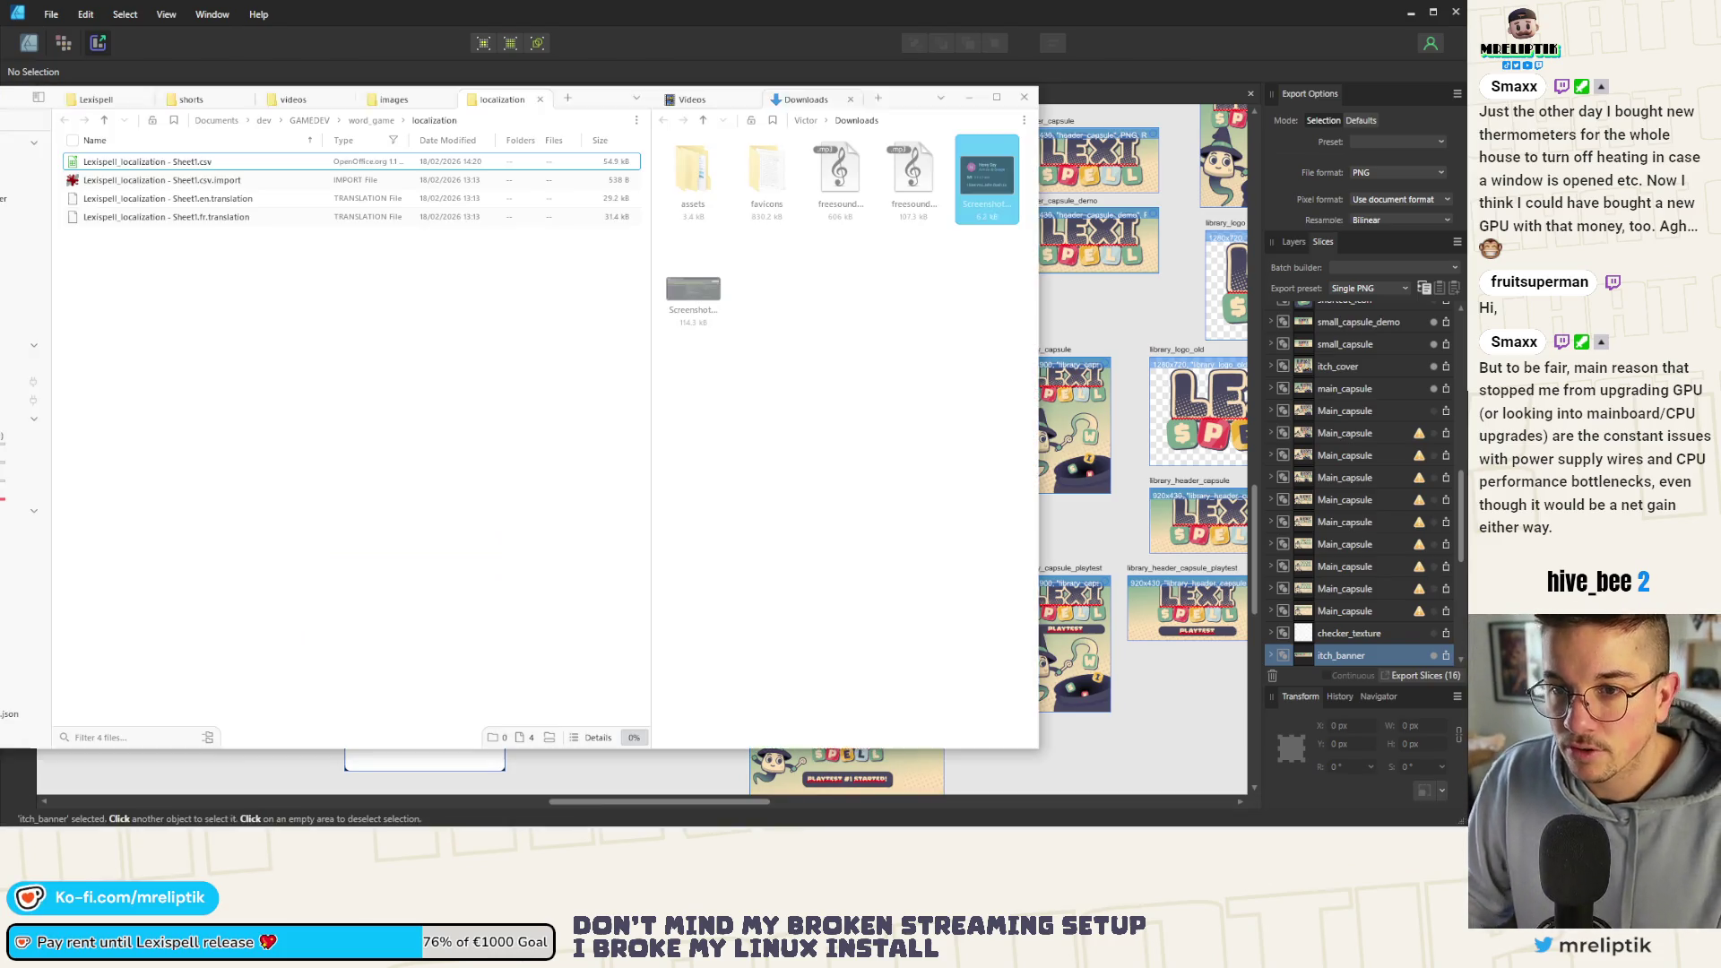
click(565, 100)
click(499, 126)
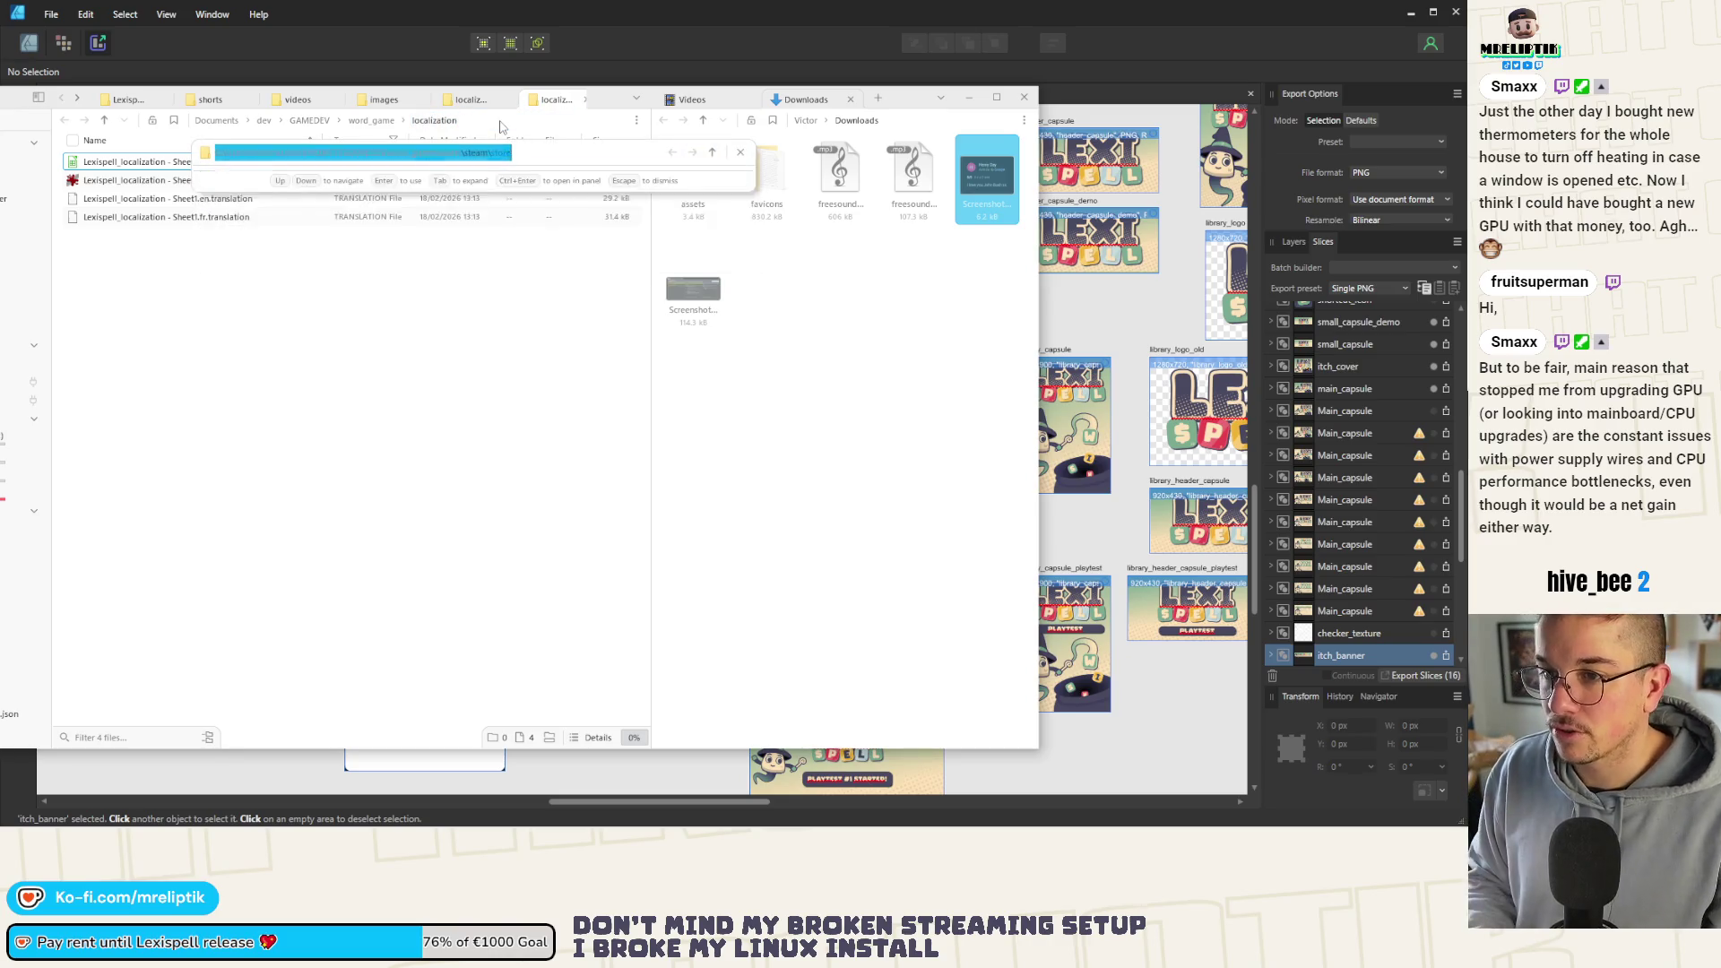
text(assets\steam\store)
key(Return)
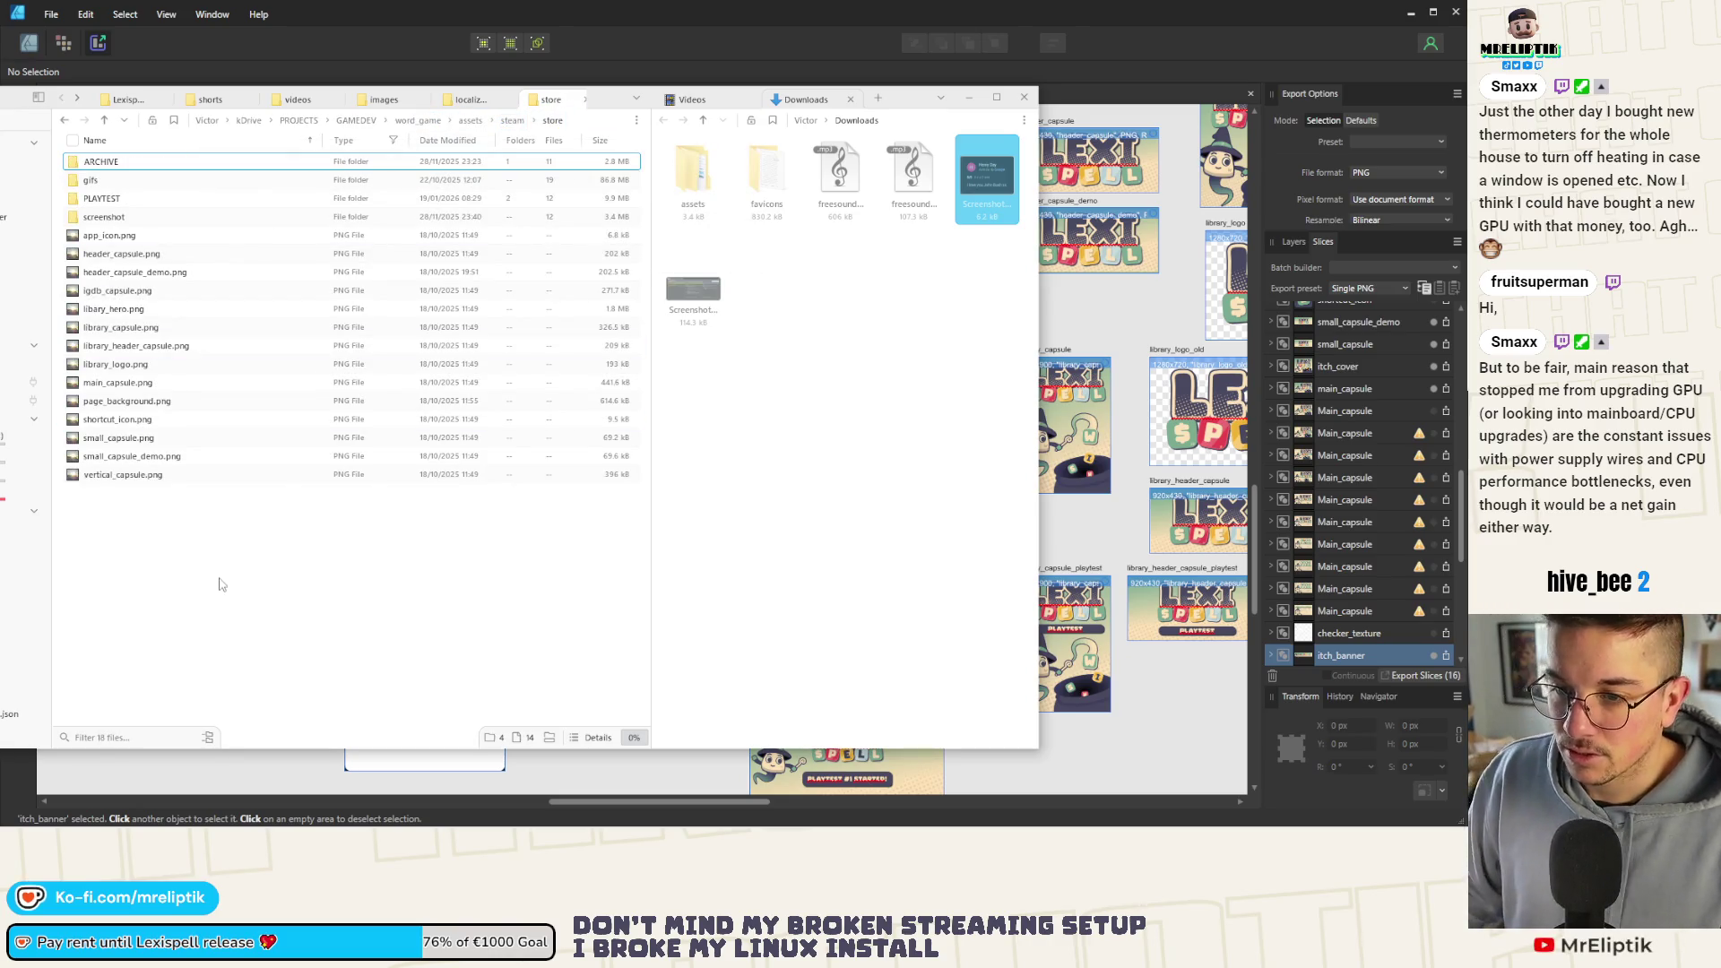
key(alt+Tab)
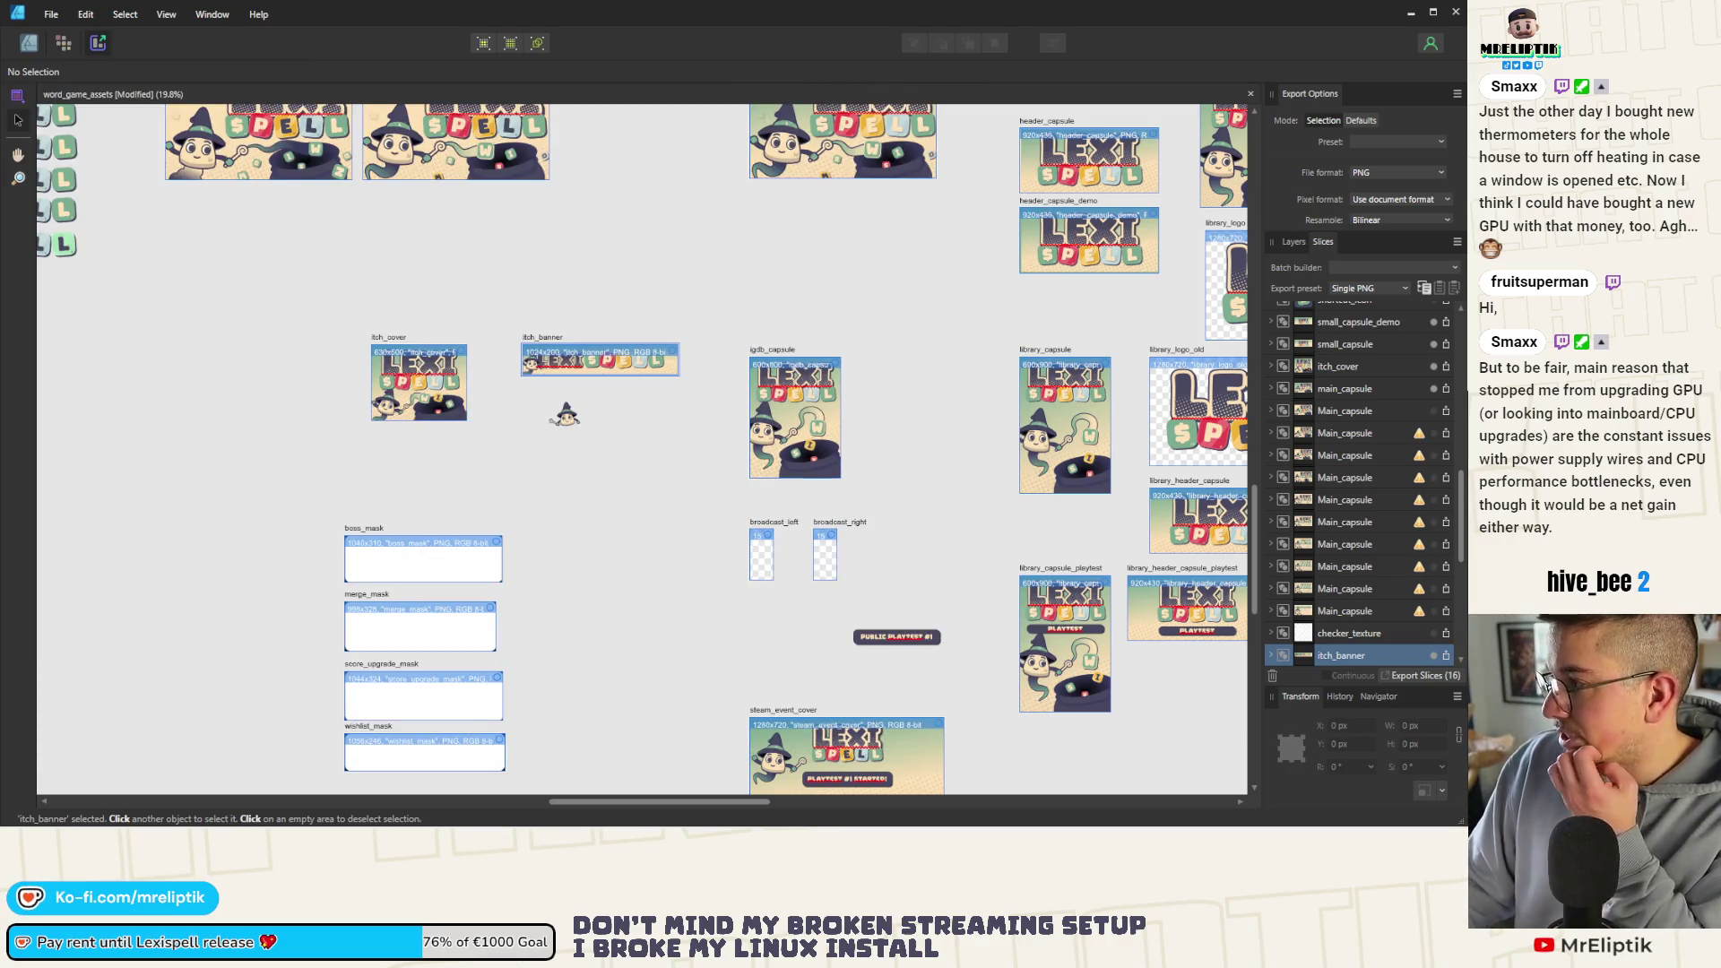
Re-export all slices, overwriting the existing PNGs, then head to the folder windows
click(1425, 675)
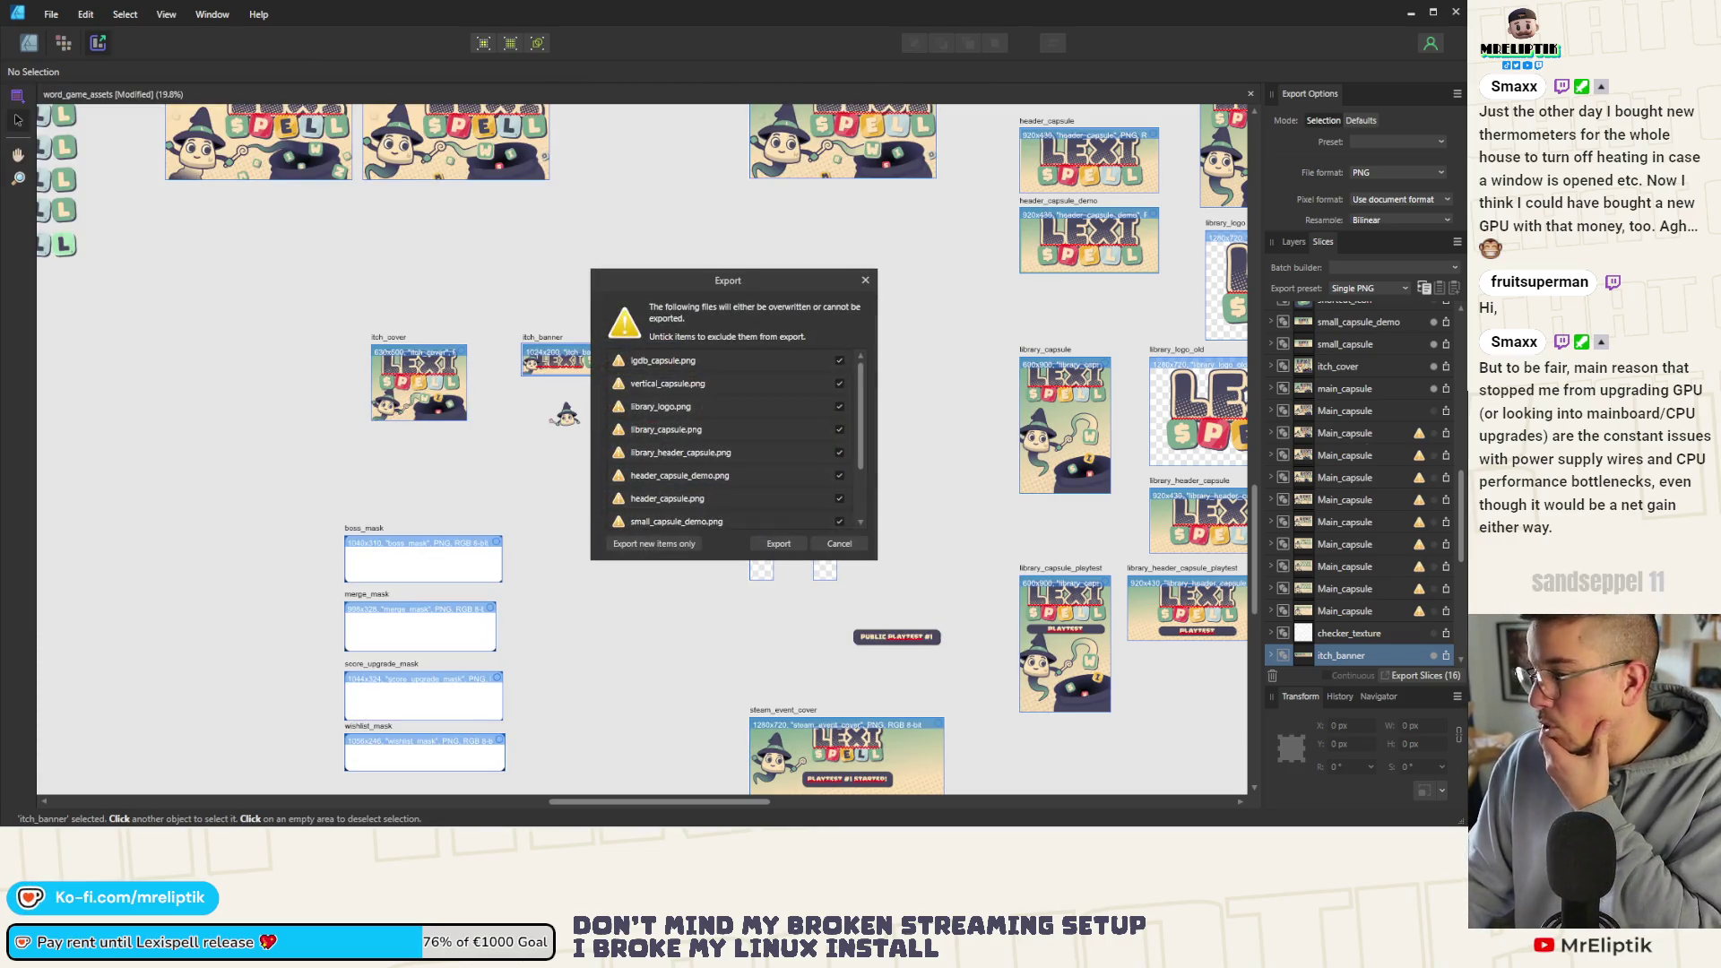
click(780, 543)
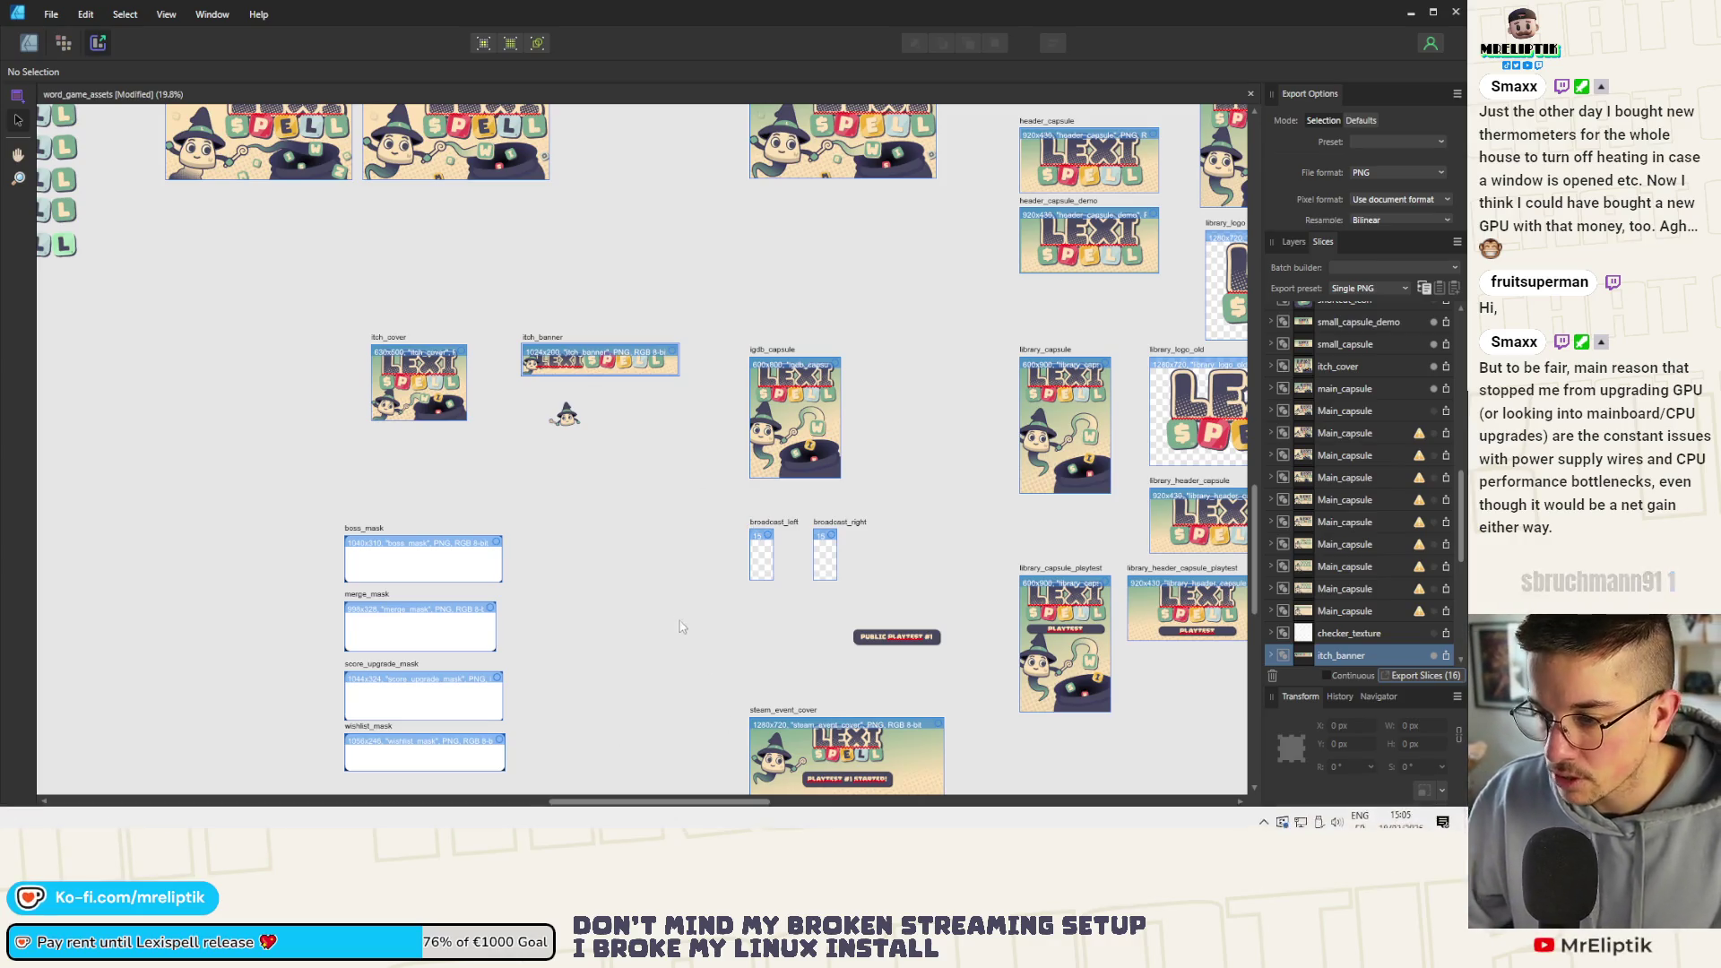
click(170, 409)
ctrl+scroll(169, 409, down, 3)
ctrl+scroll(426, 514, up, 3)
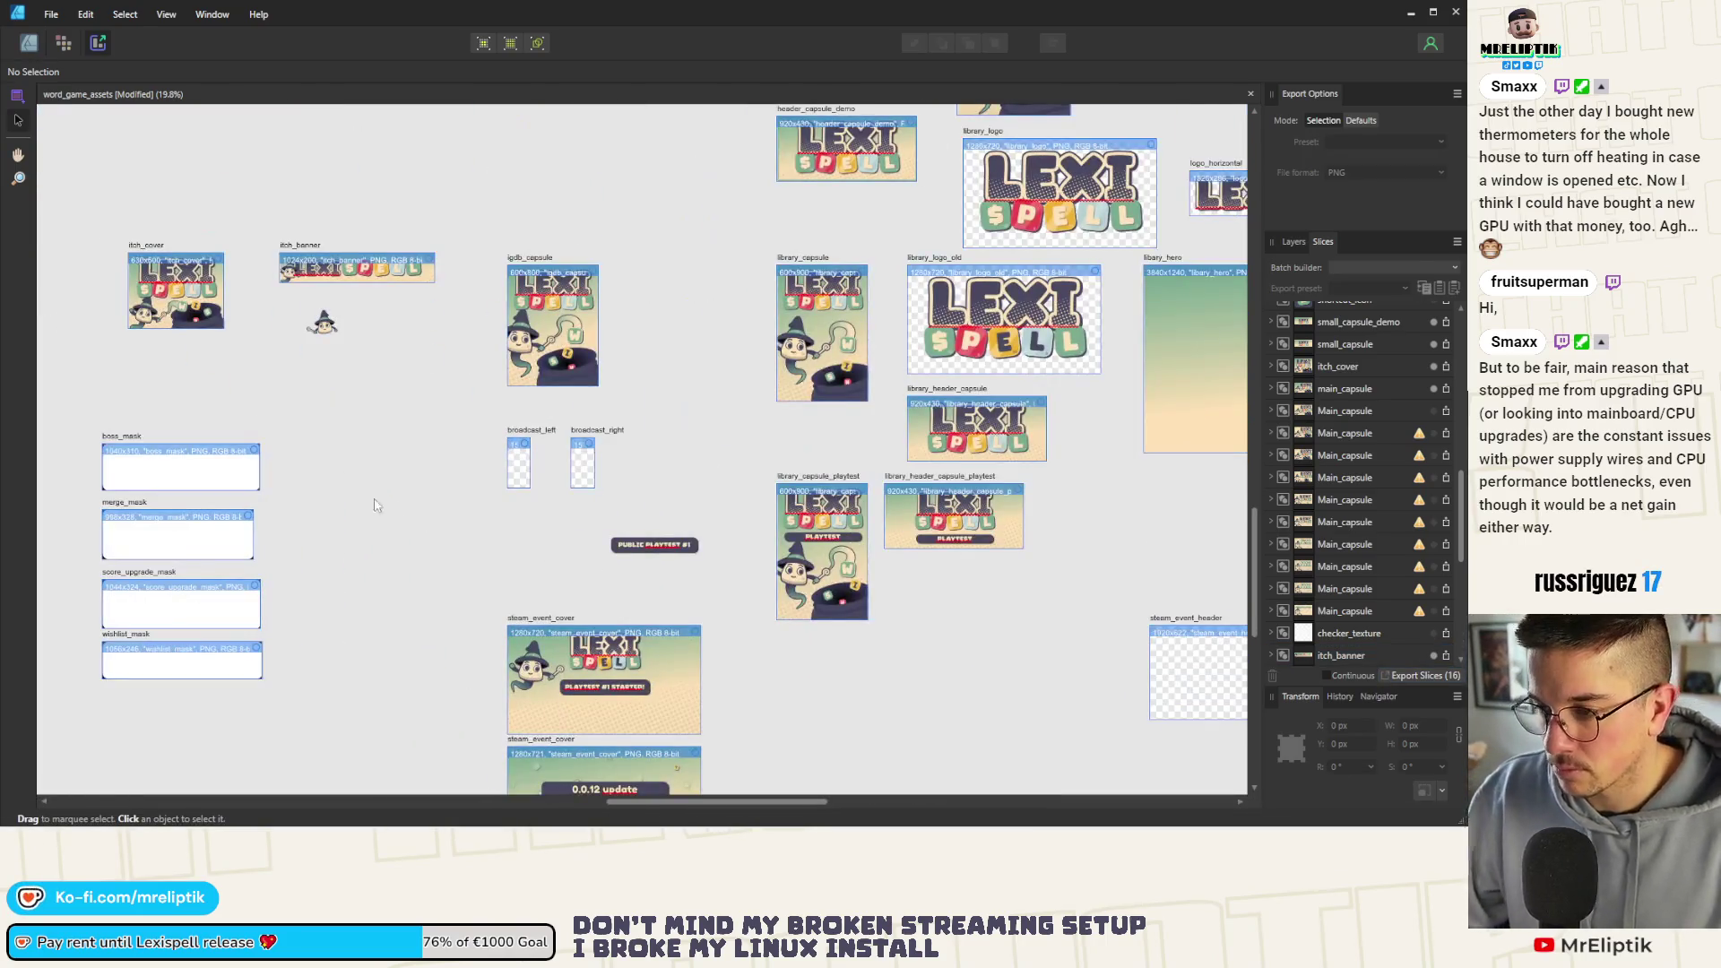
key(alt+Tab)
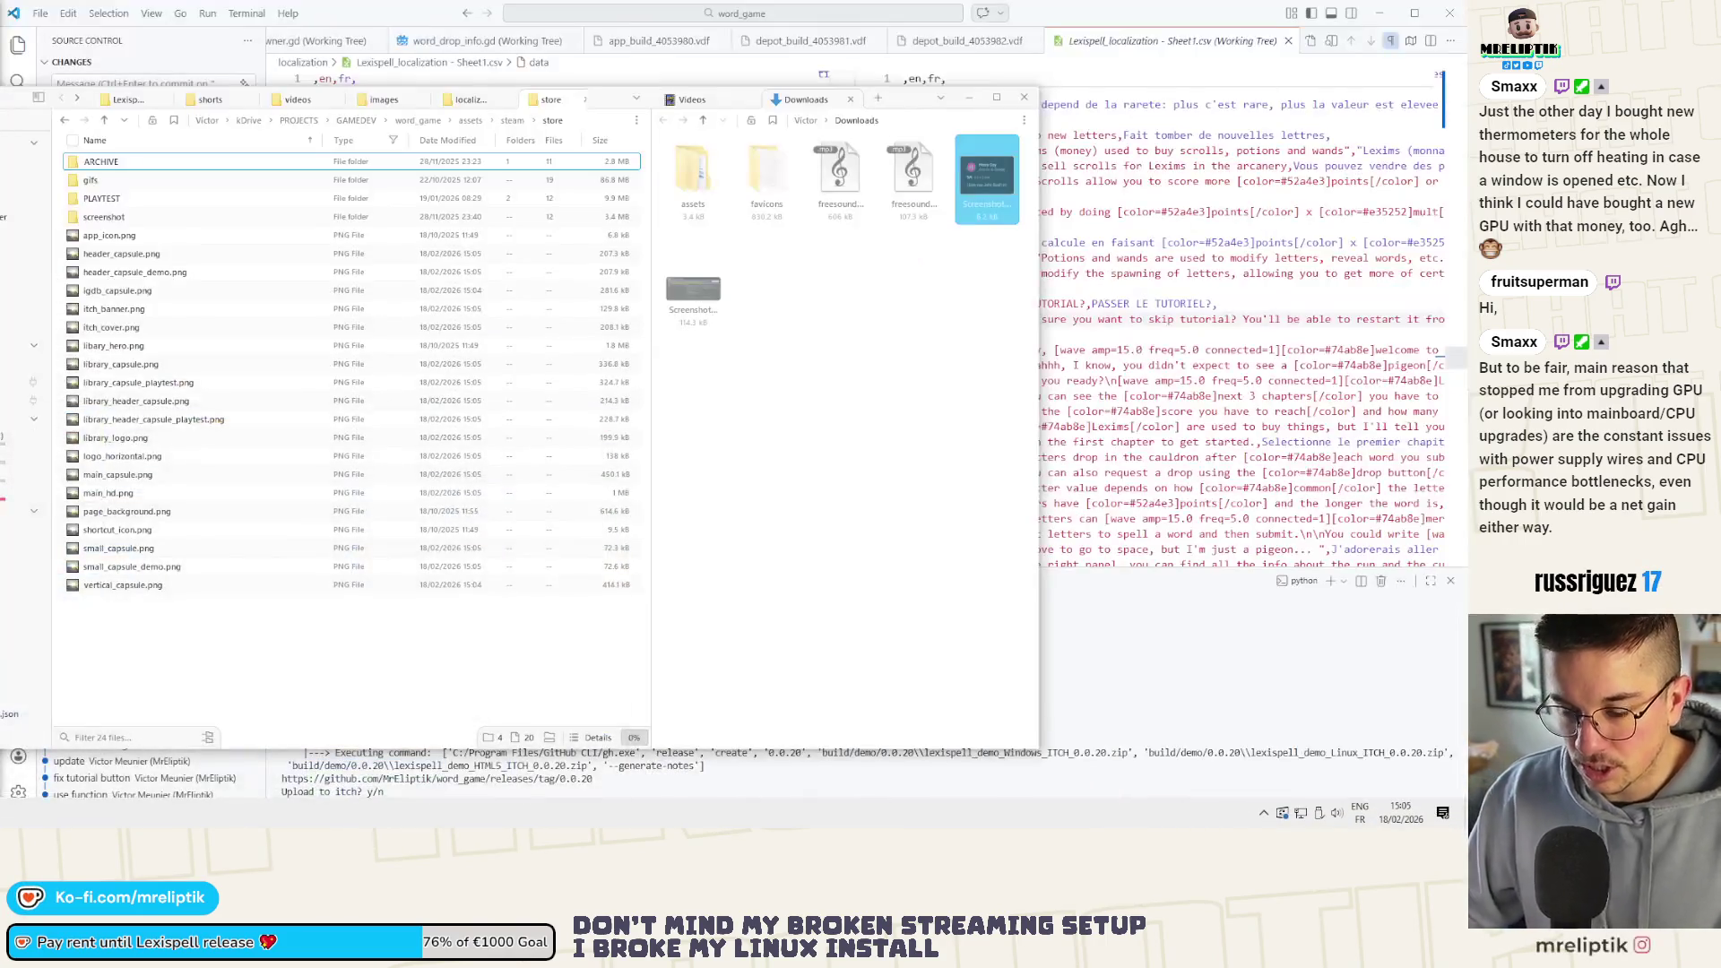
ctrl+scroll(165, 641, up, 2)
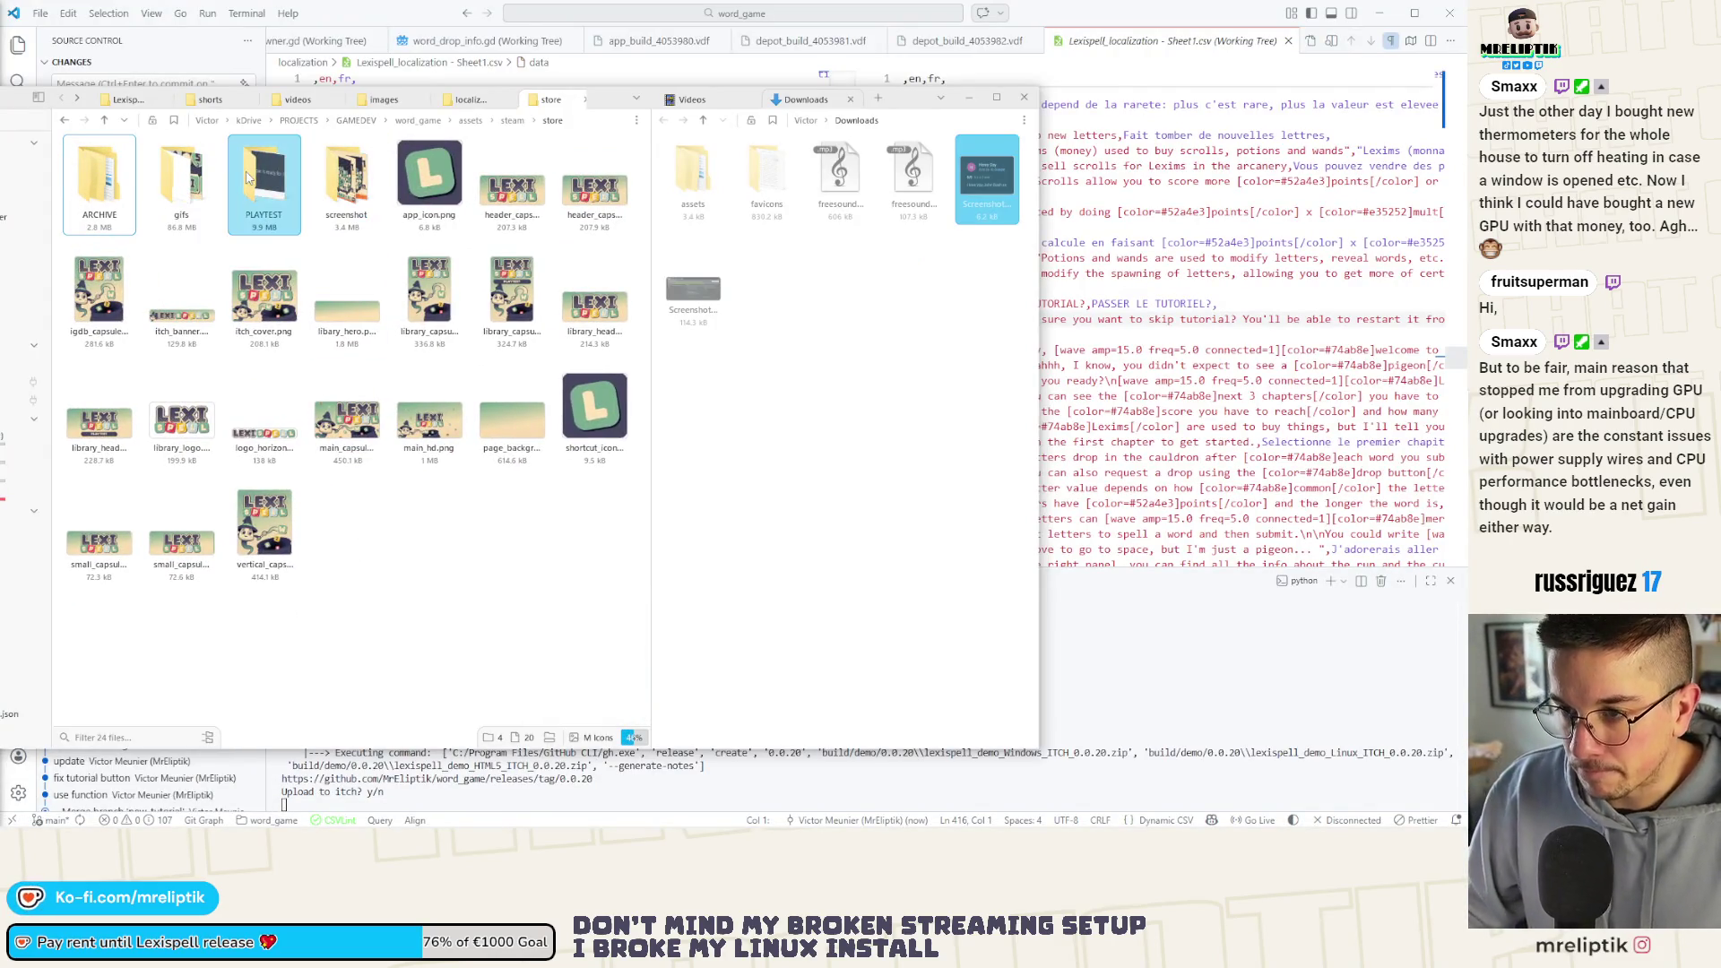
Navigate the second window from the steam/assets folders into the itch folder
click(511, 120)
drag(656, 119, 760, 102)
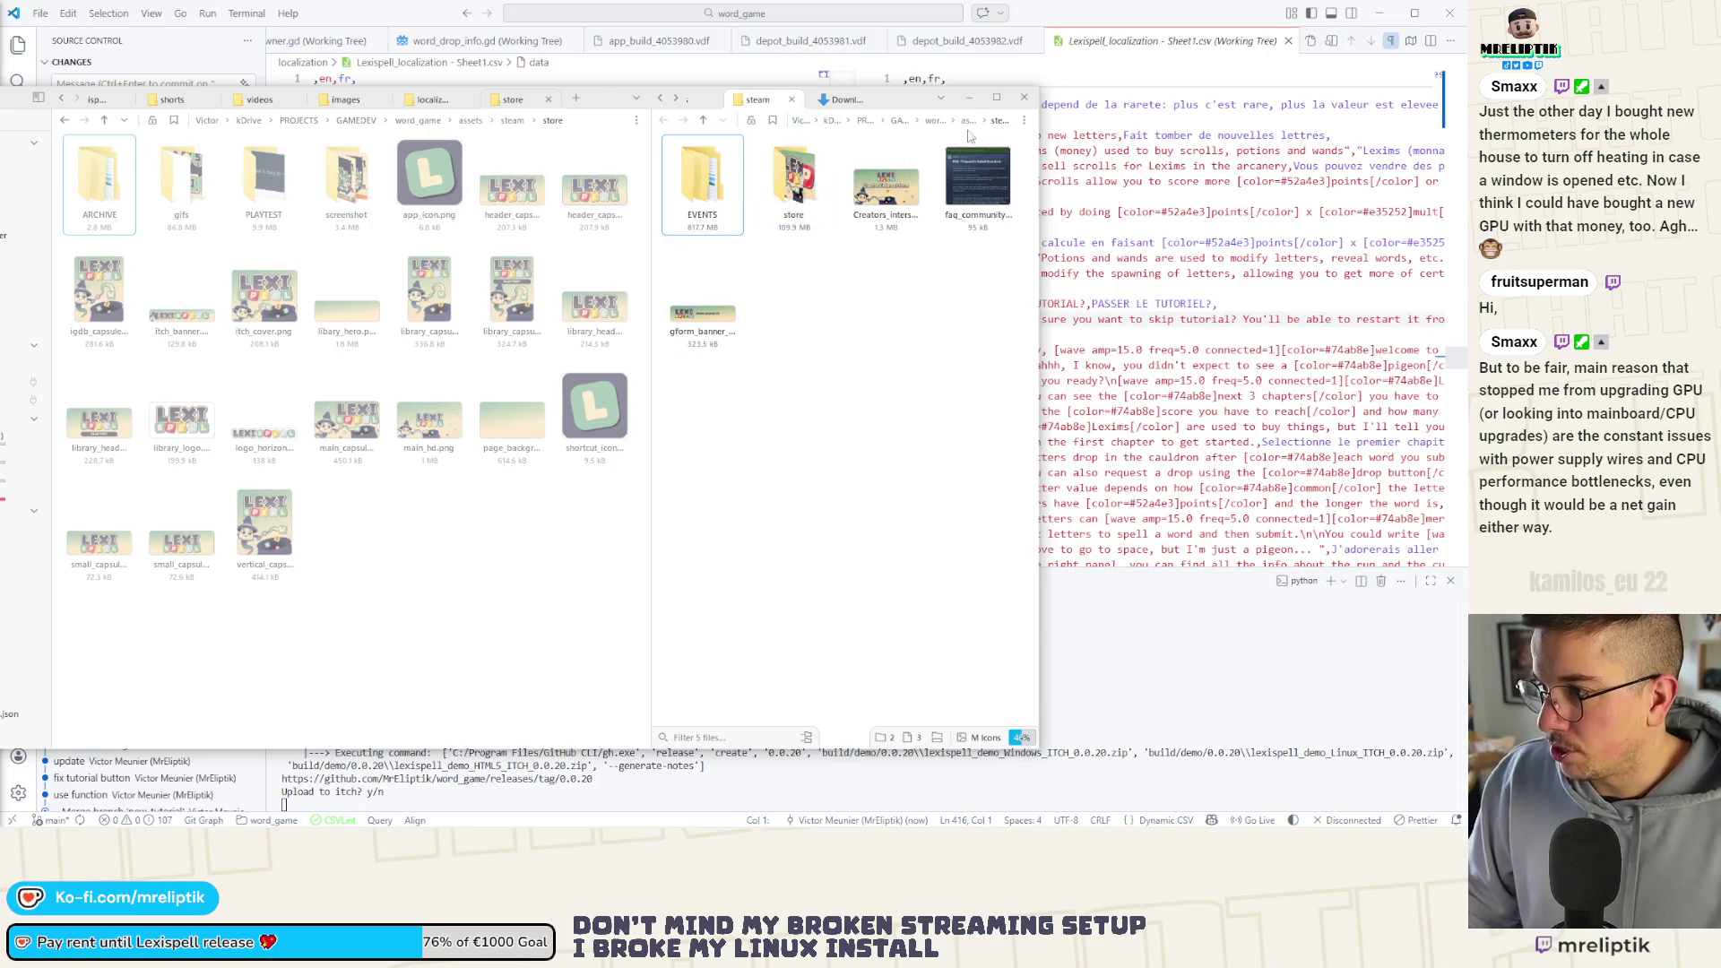
click(966, 120)
double_click(797, 188)
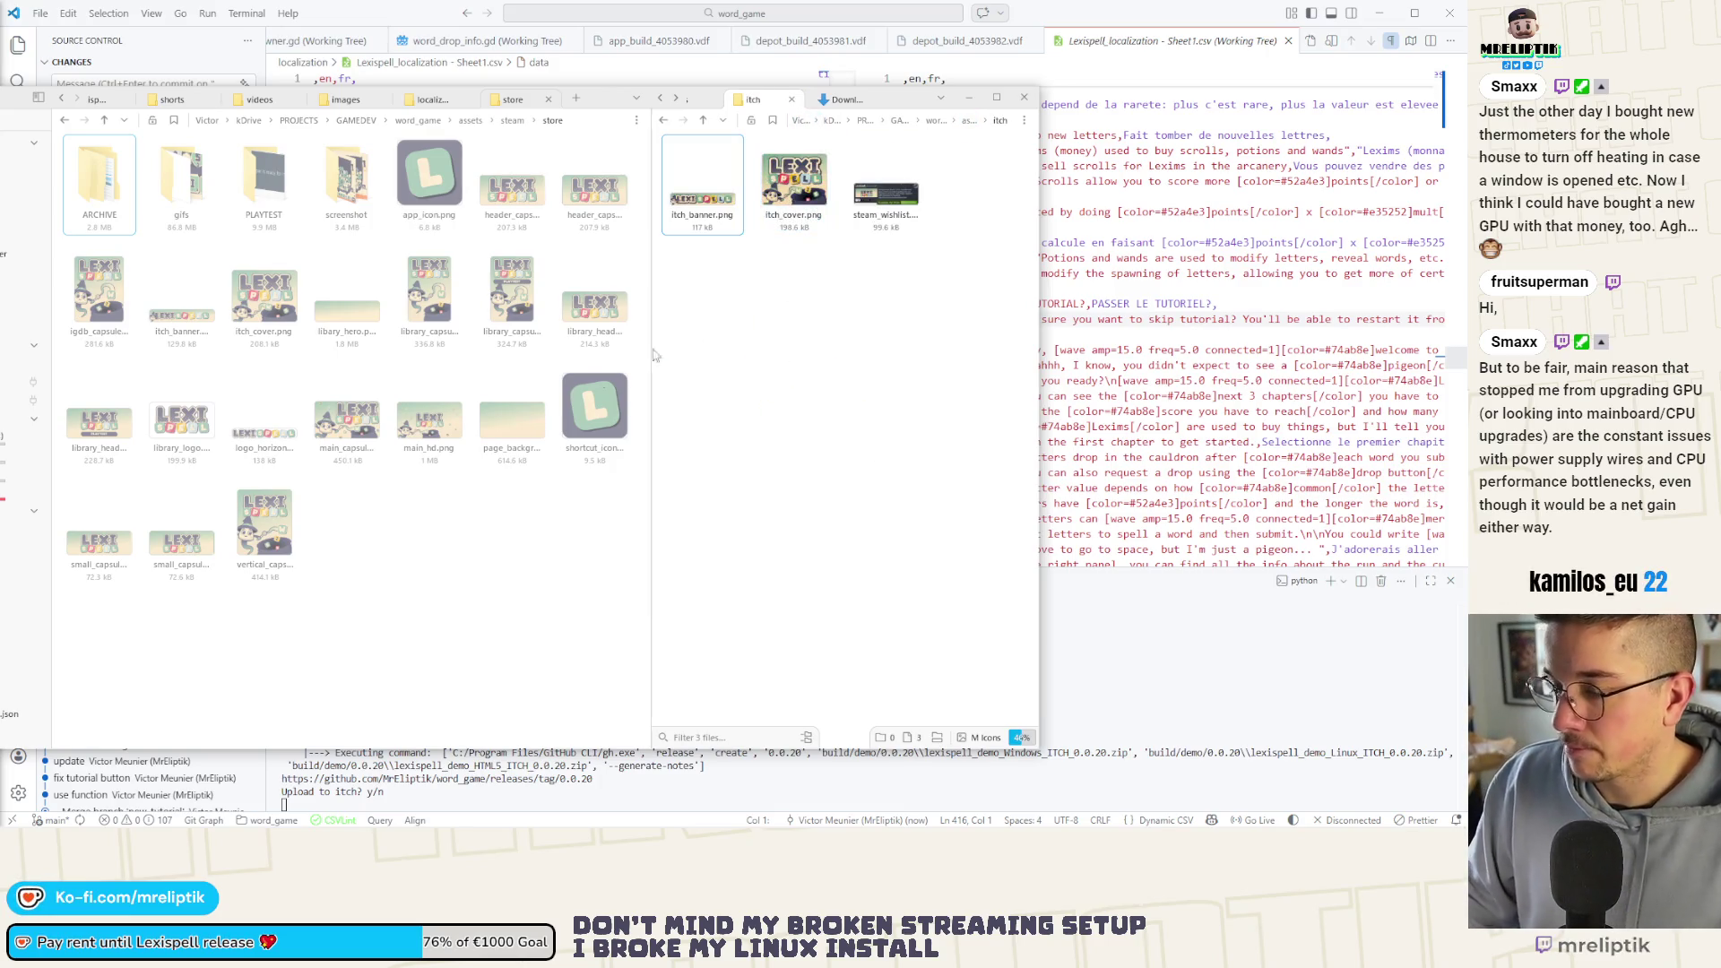
Move itch_cover.png and itch_banner.png into the itch folder, replacing the old copies
drag(797, 195, 403, 309)
drag(264, 298, 726, 411)
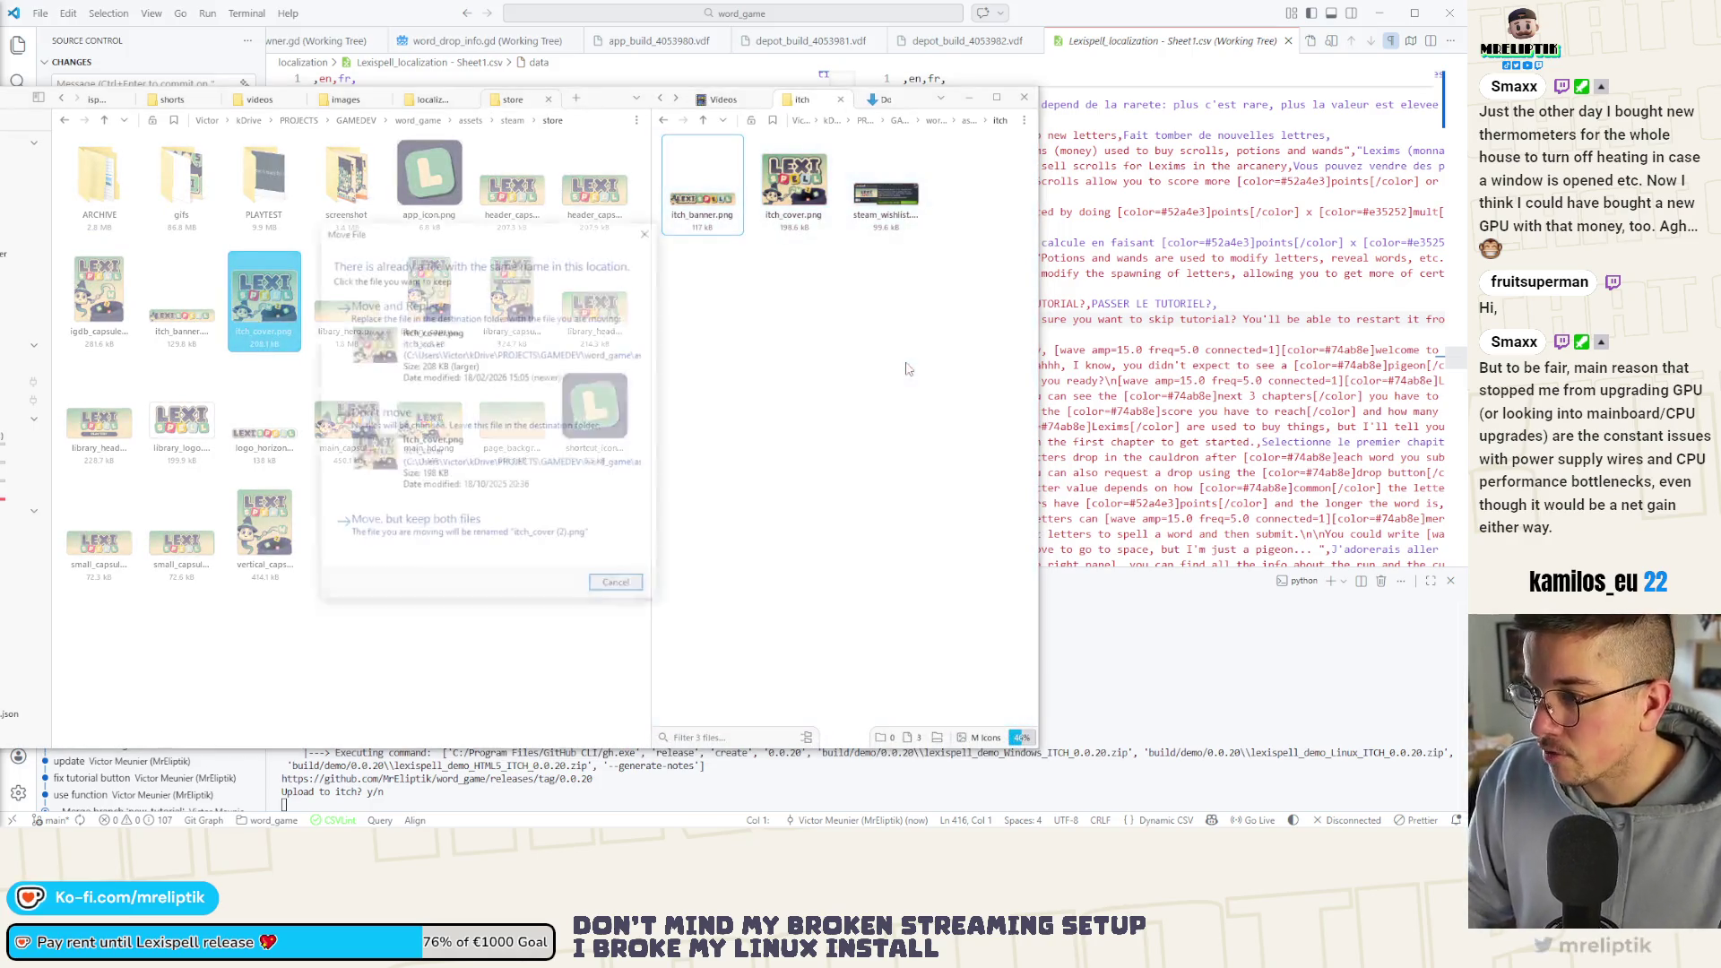
click(400, 390)
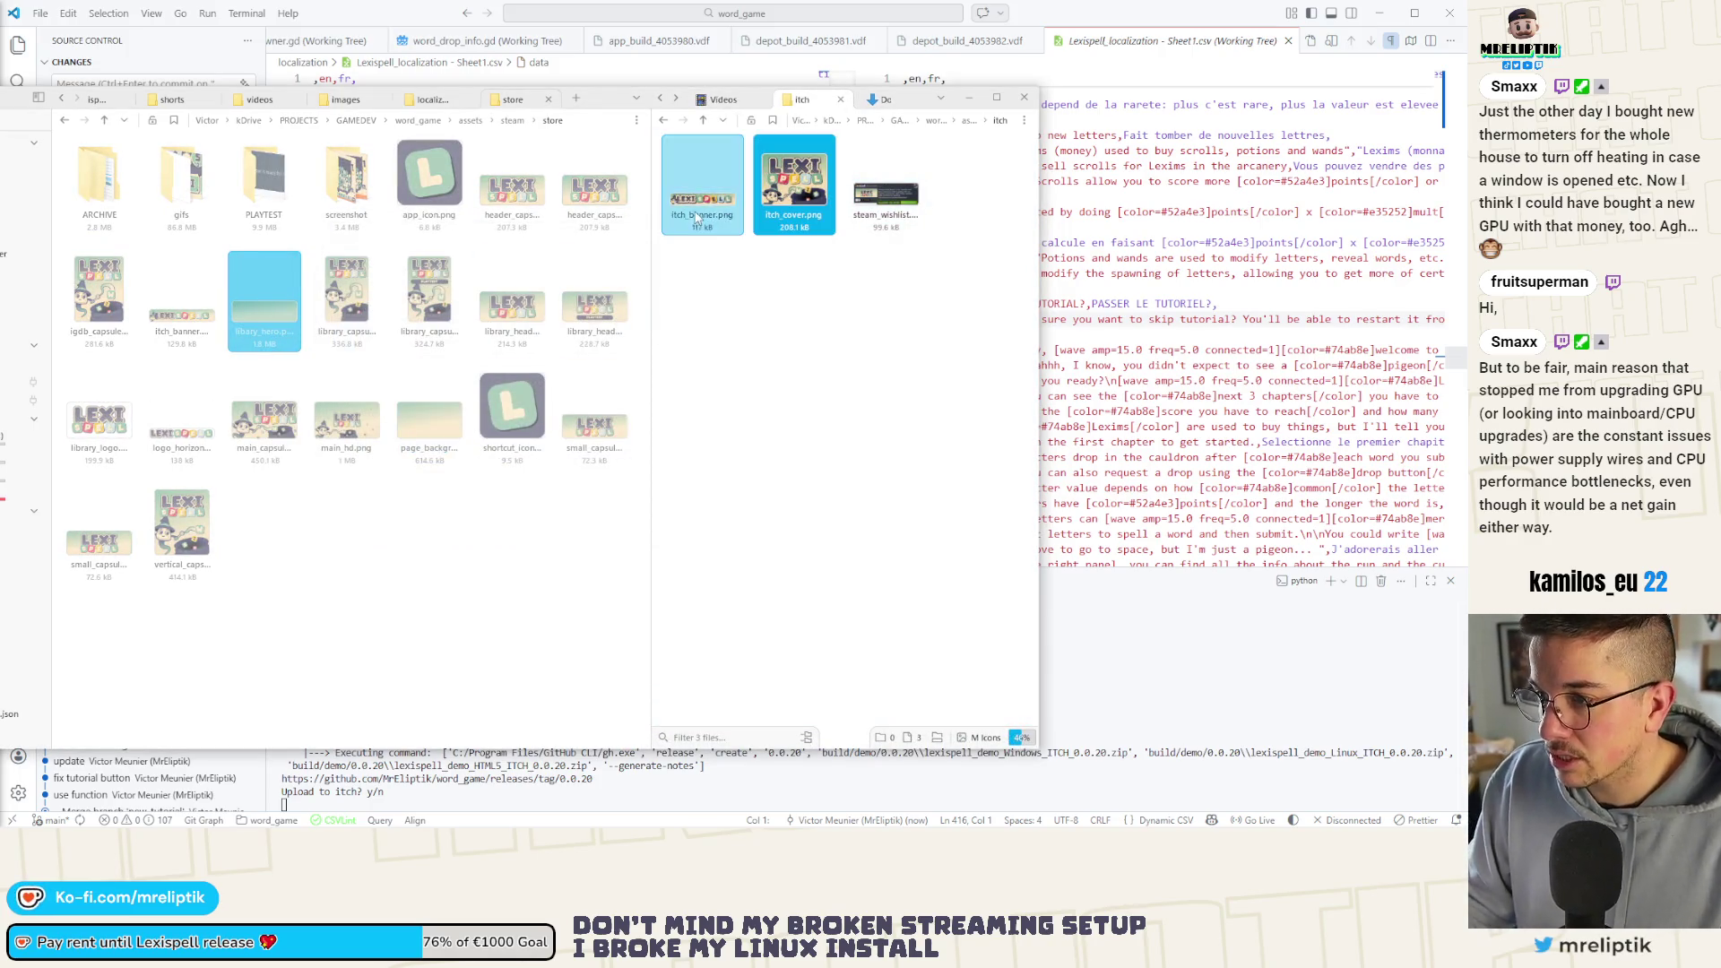
click(191, 333)
drag(185, 309, 727, 404)
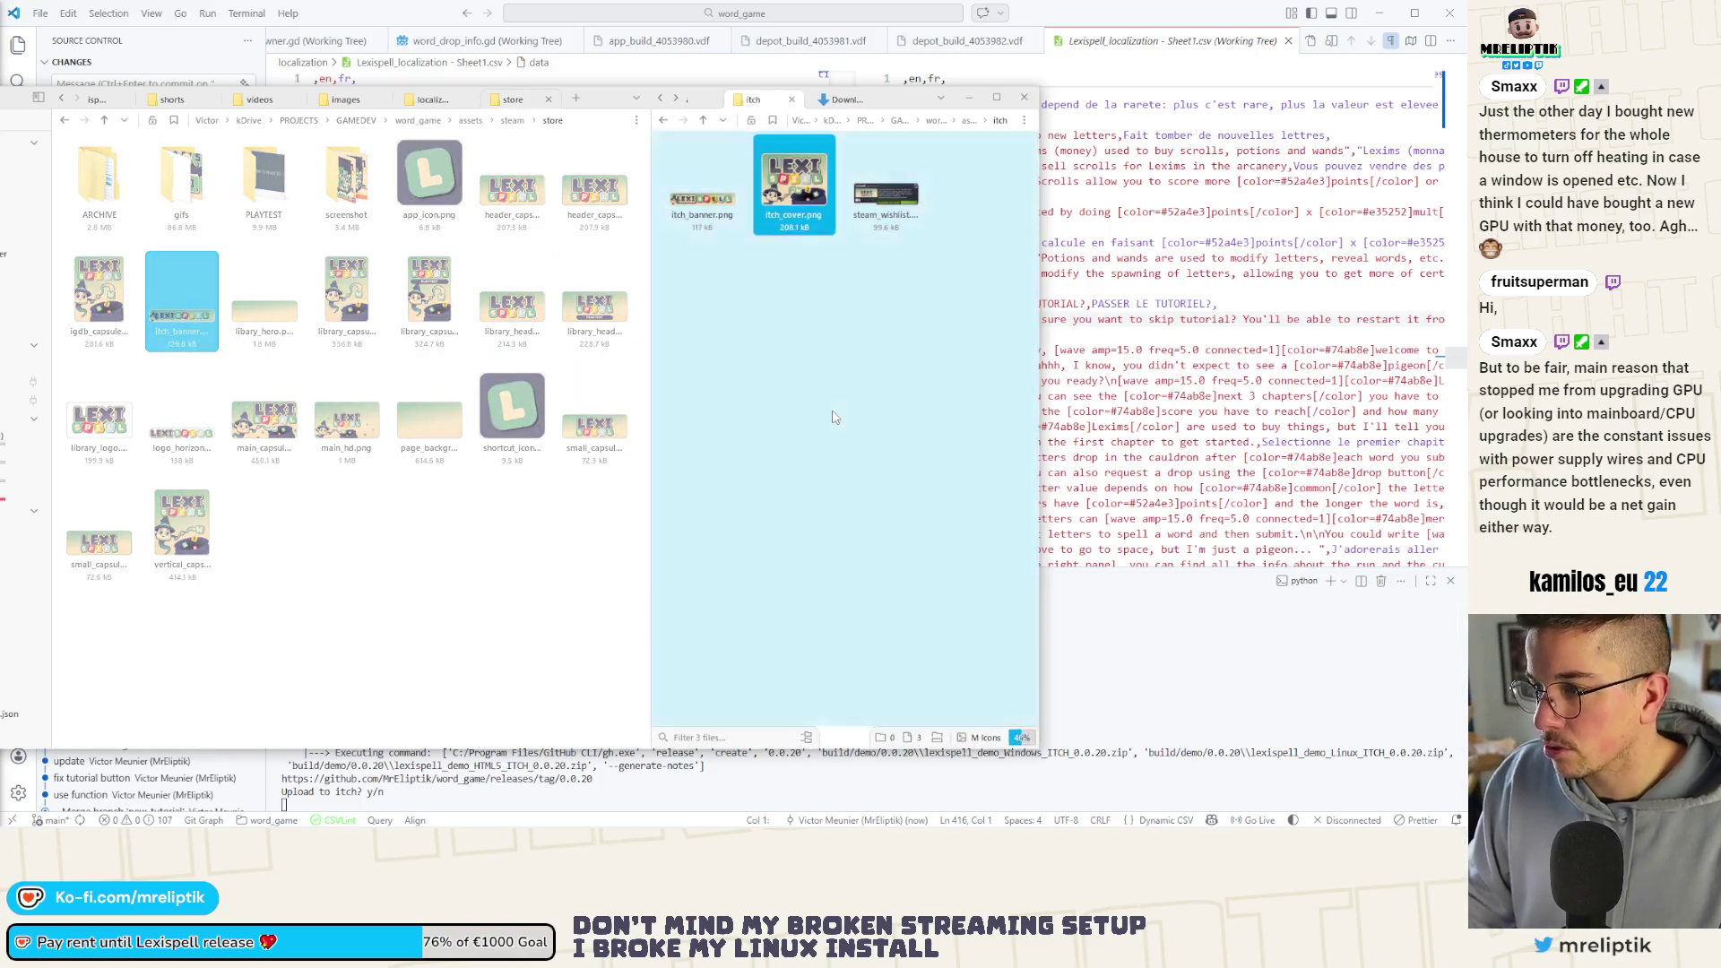
click(400, 390)
click(731, 355)
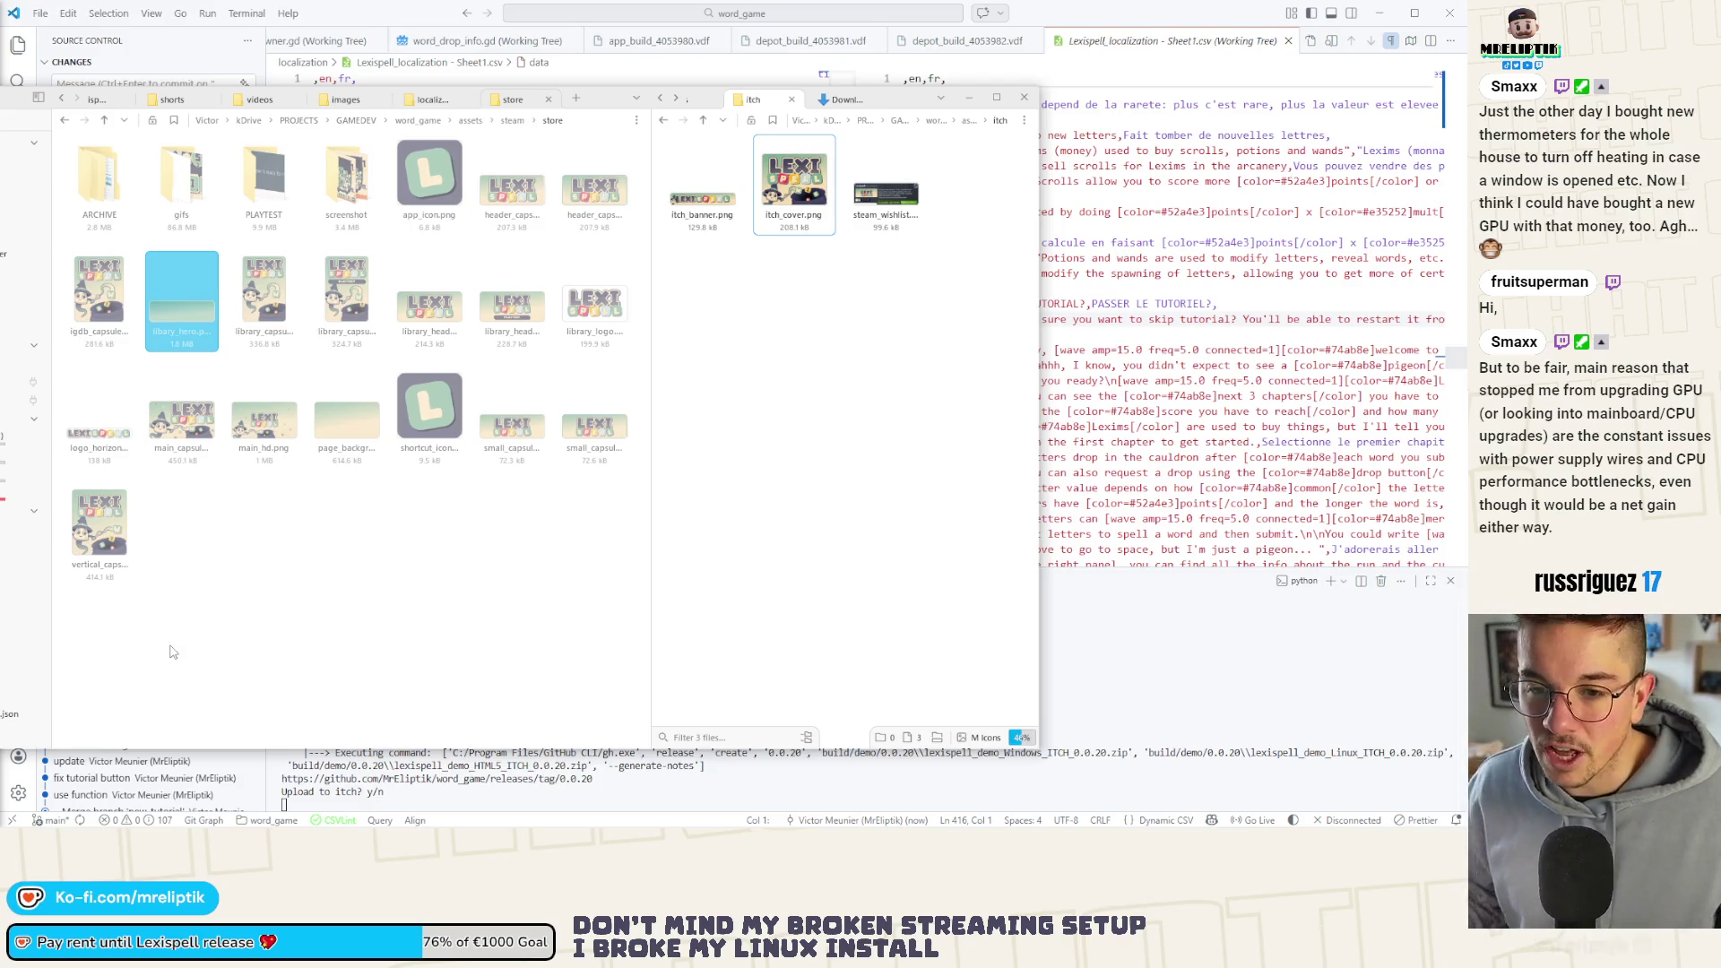
Put the folder window aside and bring the code editor forward, dismissing its popup
drag(704, 101, 754, 98)
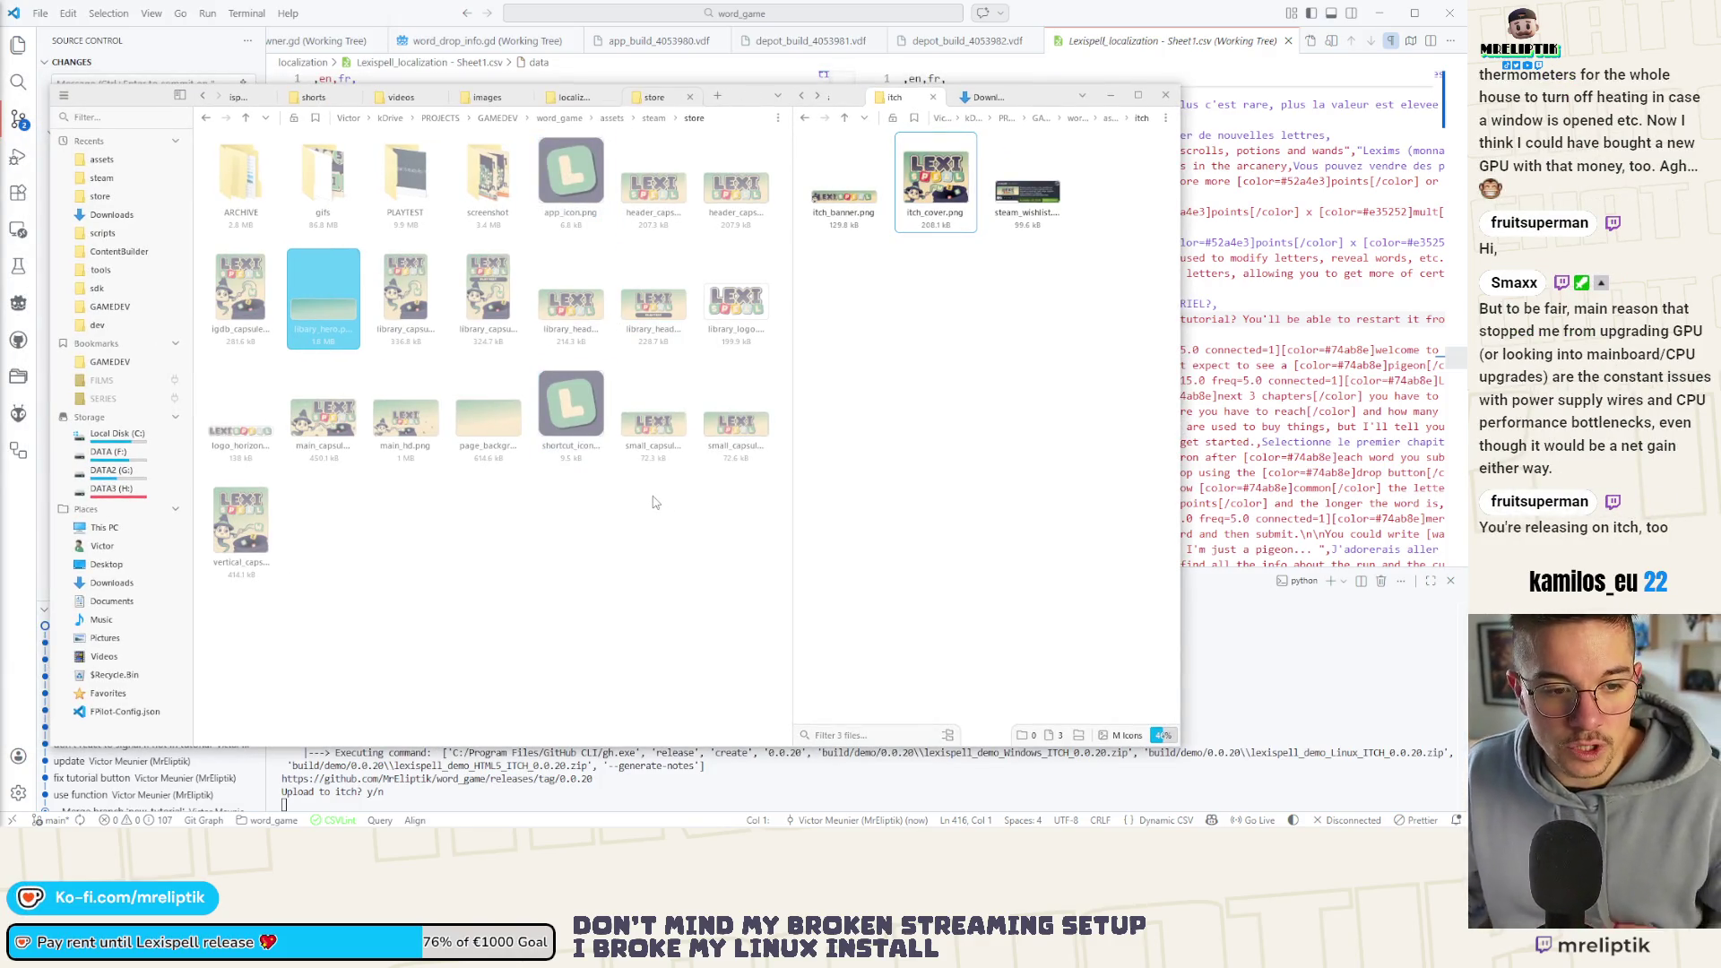
click(778, 78)
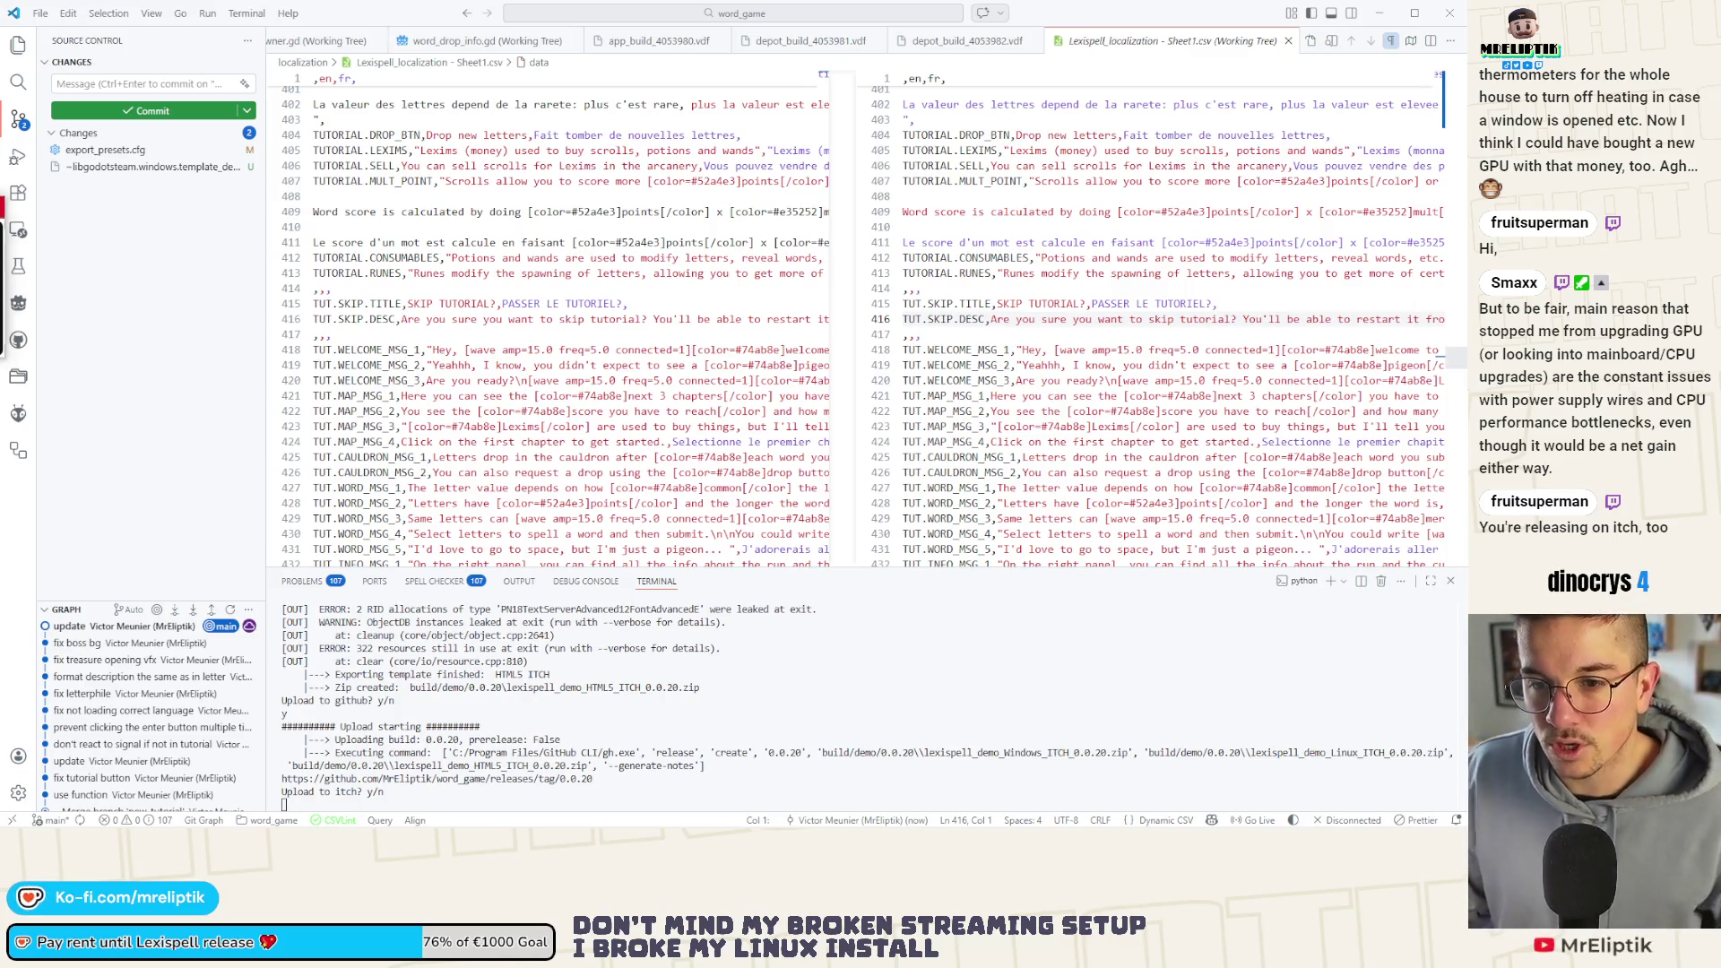
click(530, 415)
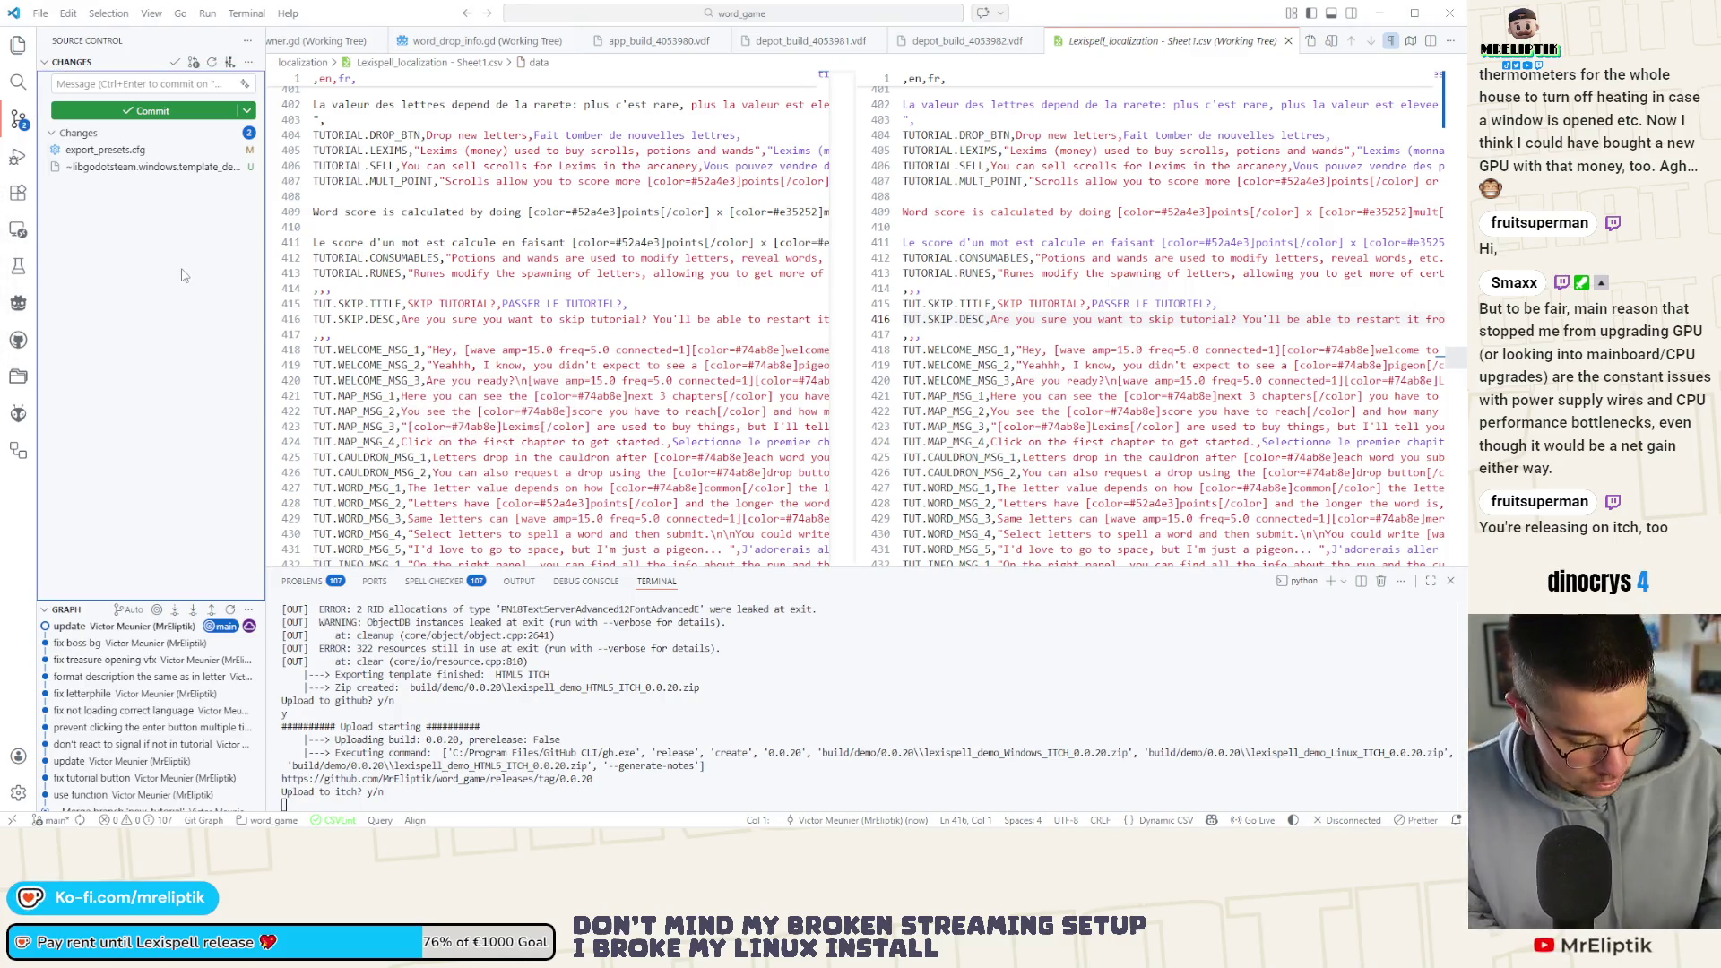
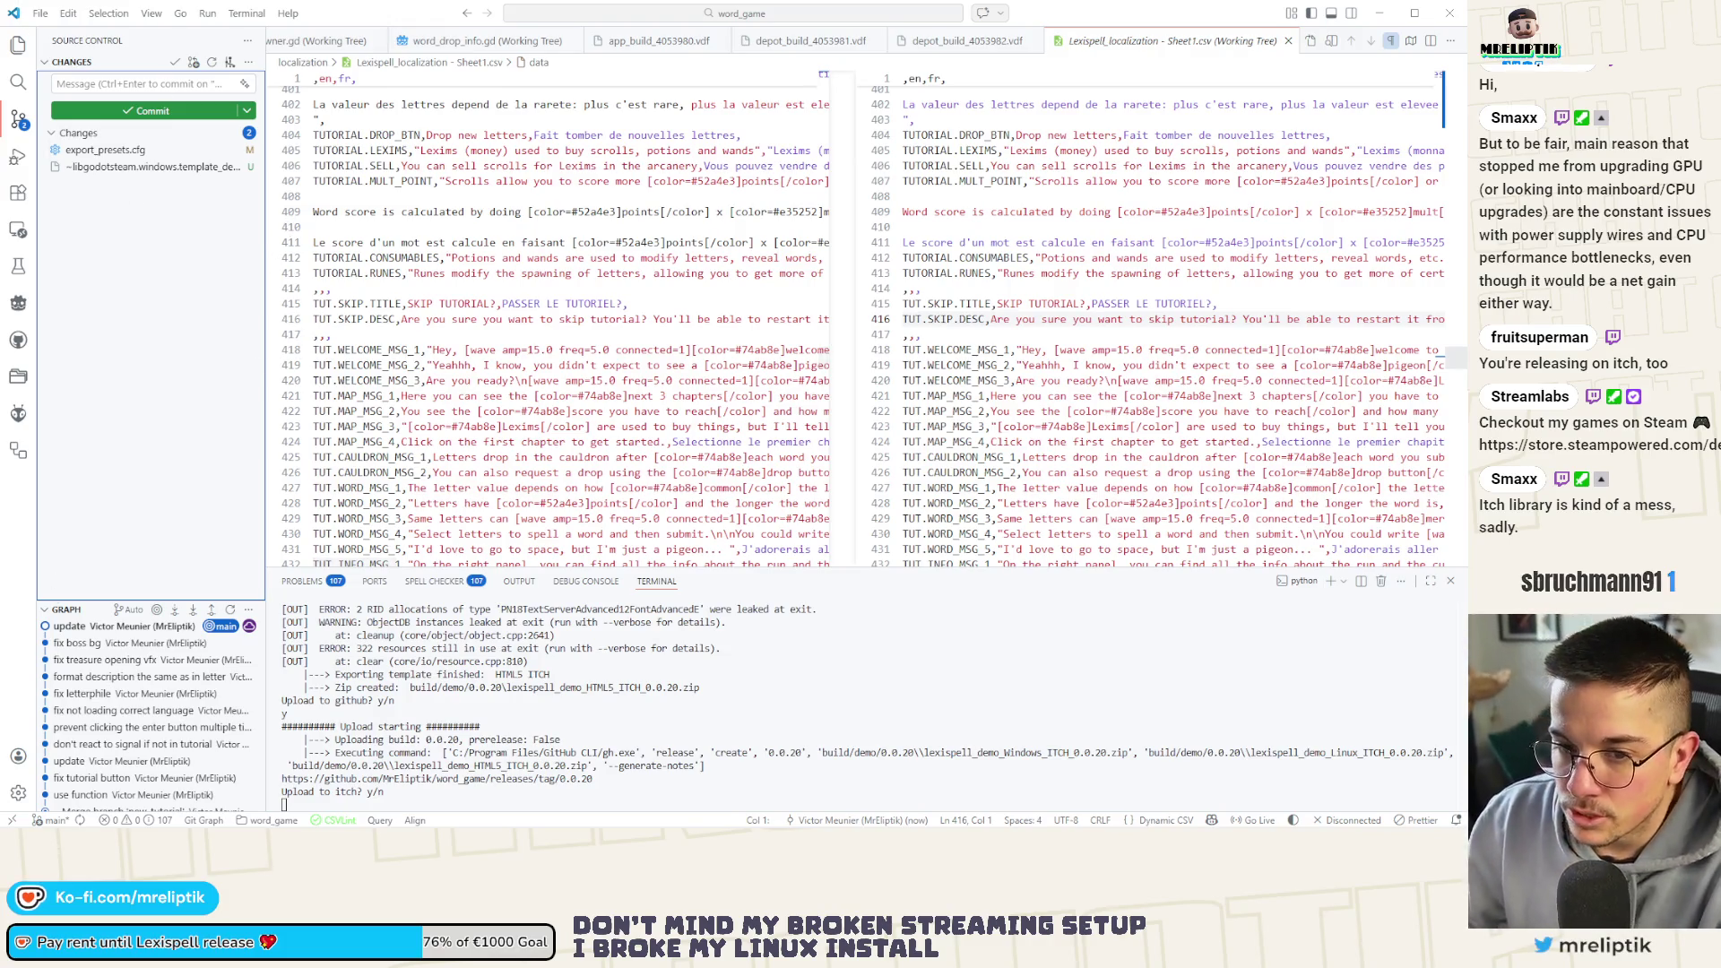
Switch from VS Code through the Lexispell asset document to the itch.io game page
key(alt+Tab)
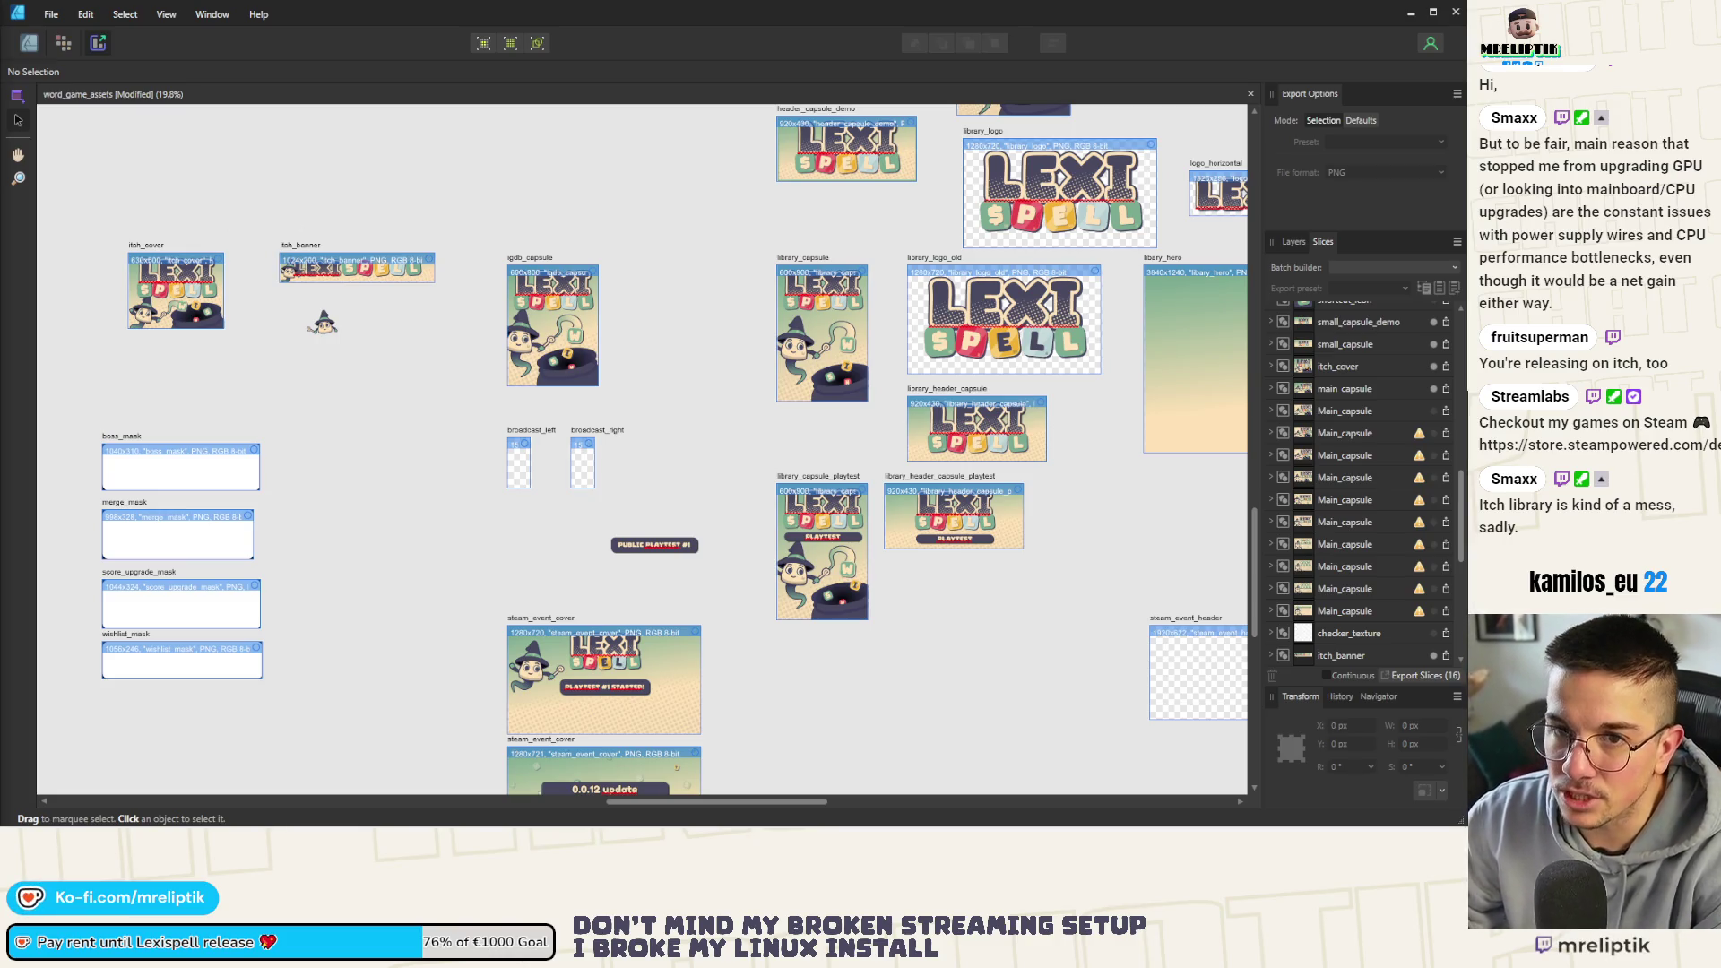
key(alt+Tab)
Replace the Lexispell cover image with the new artwork from the assets/itch folder
double_click(448, 57)
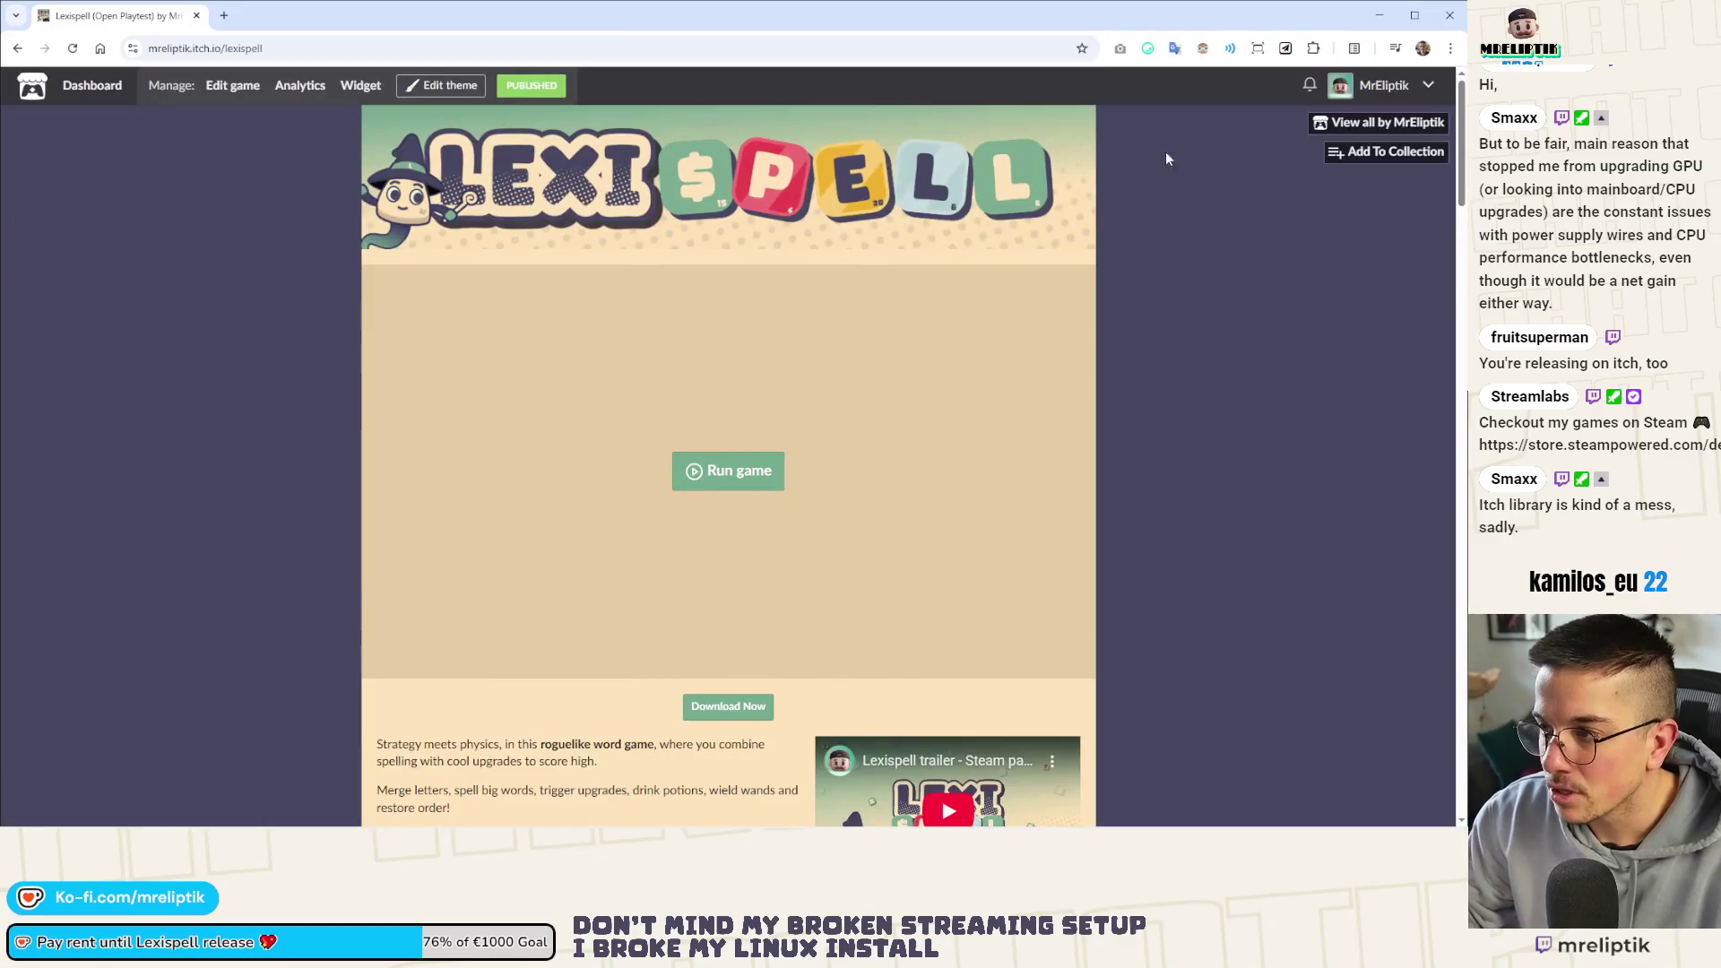
click(525, 86)
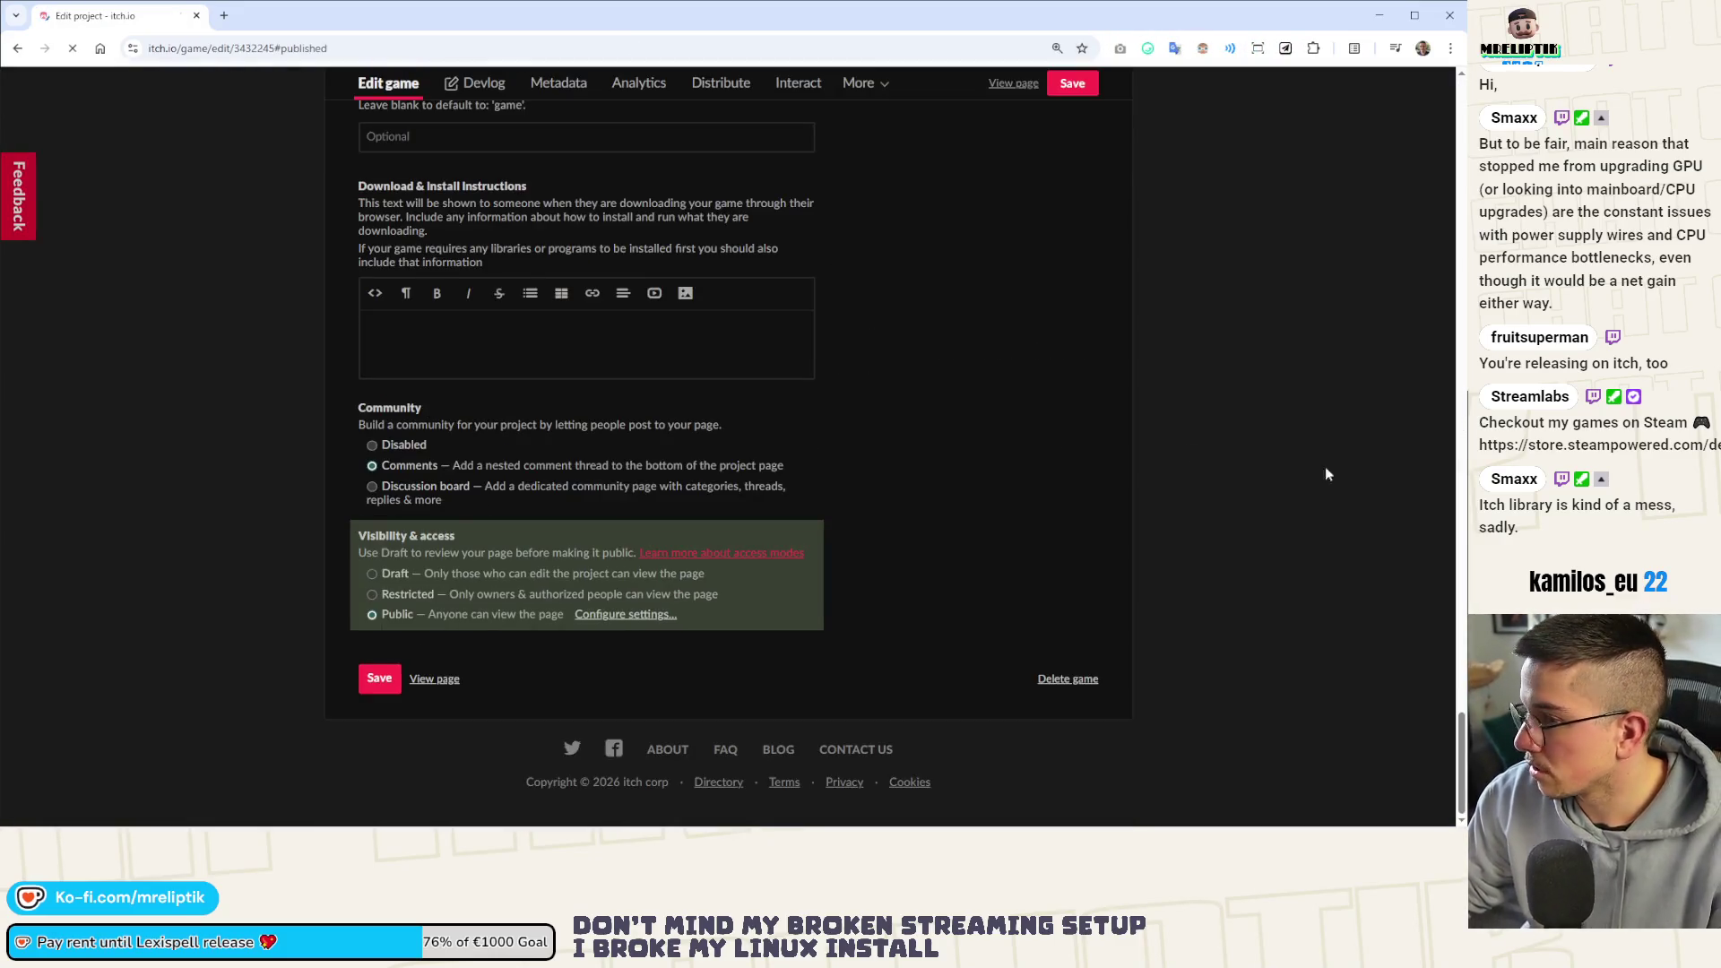
scroll(638, 508, up, 3)
scroll(638, 509, up, 5)
scroll(625, 511, up, 5)
scroll(612, 512, up, 5)
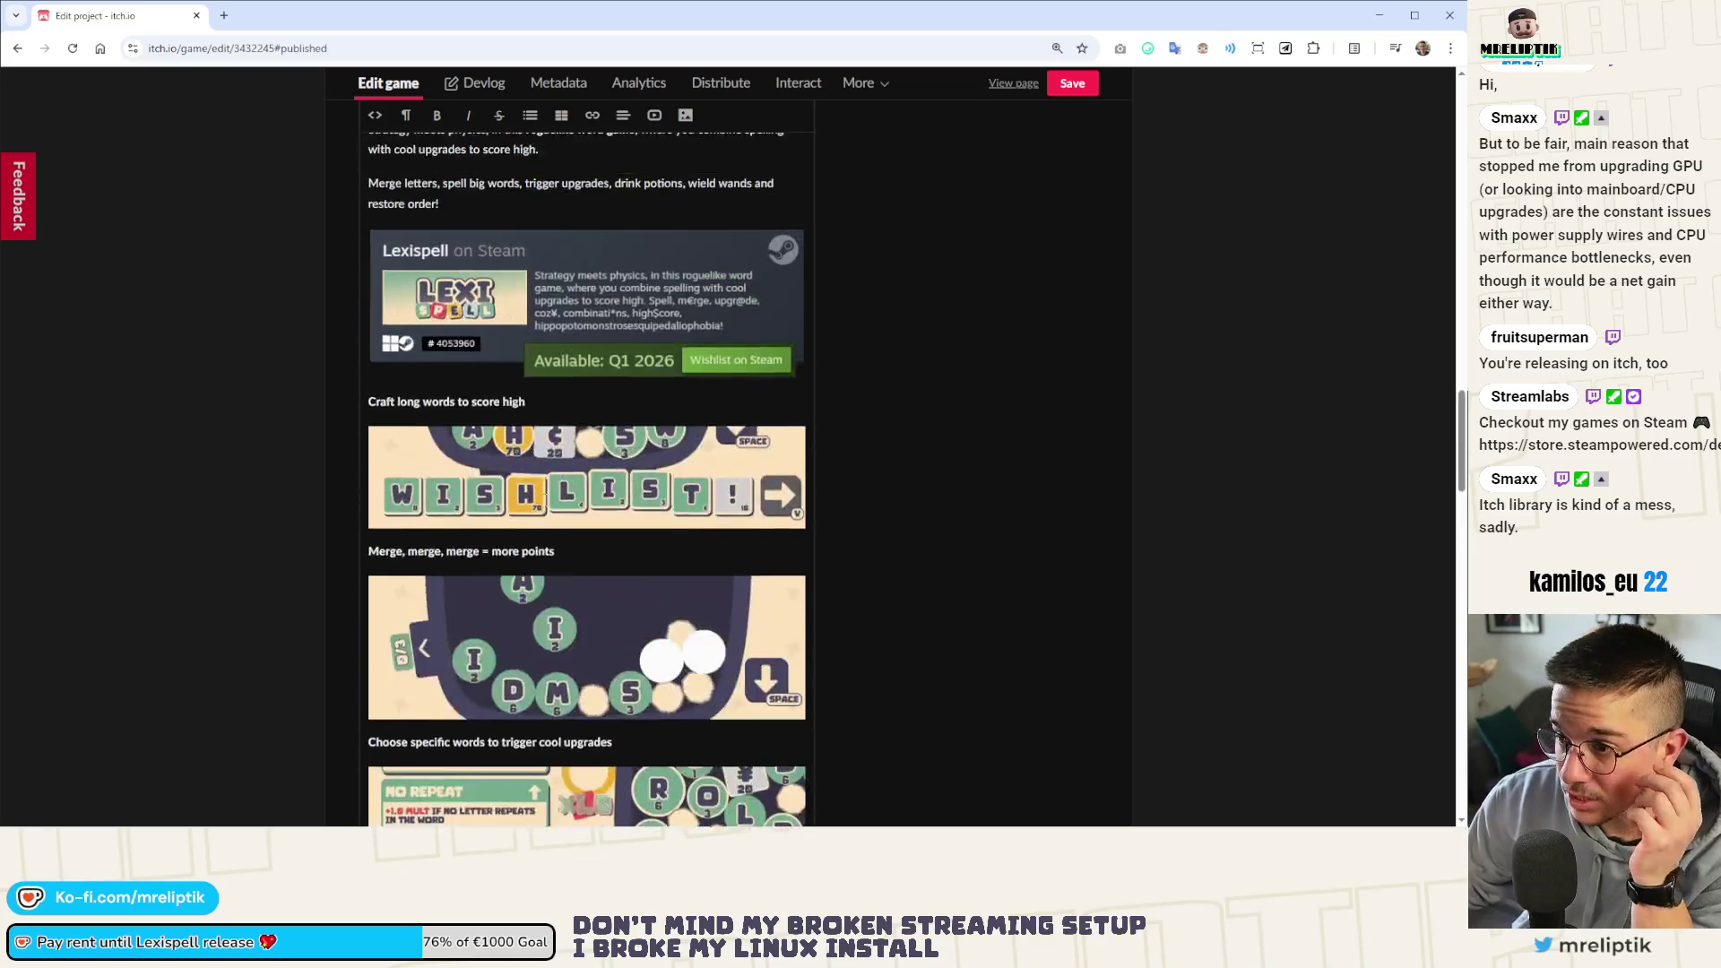
scroll(588, 516, up, 5)
scroll(588, 517, up, 10)
scroll(629, 512, up, 10)
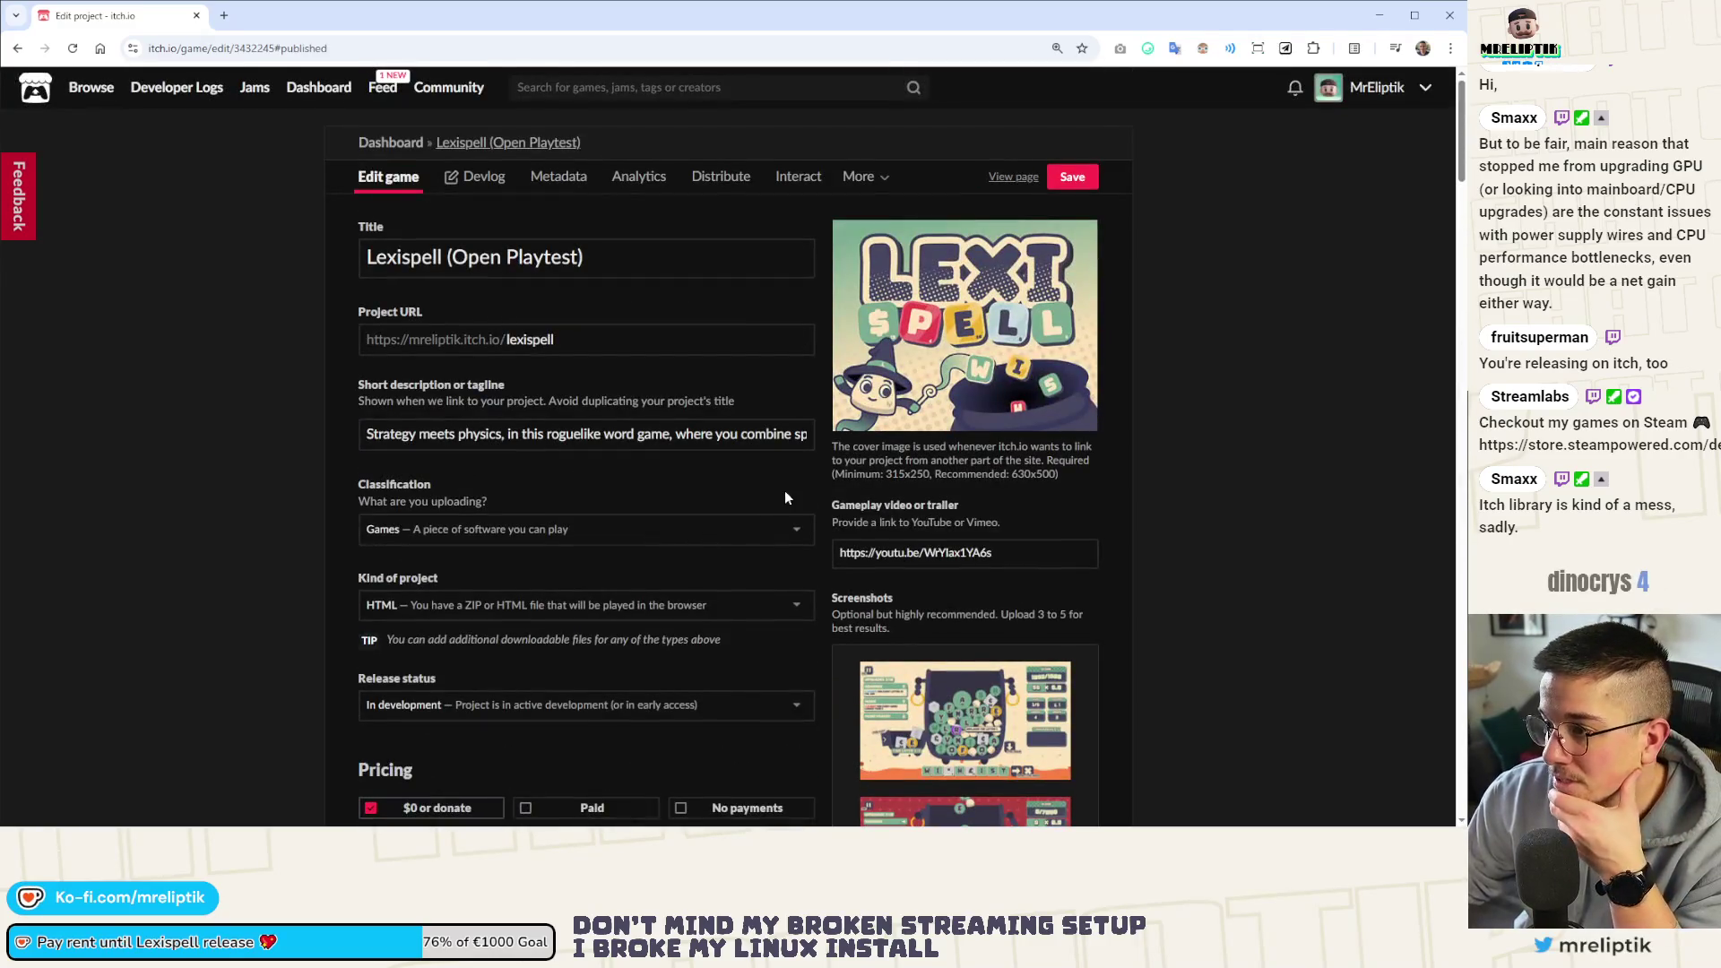
click(963, 322)
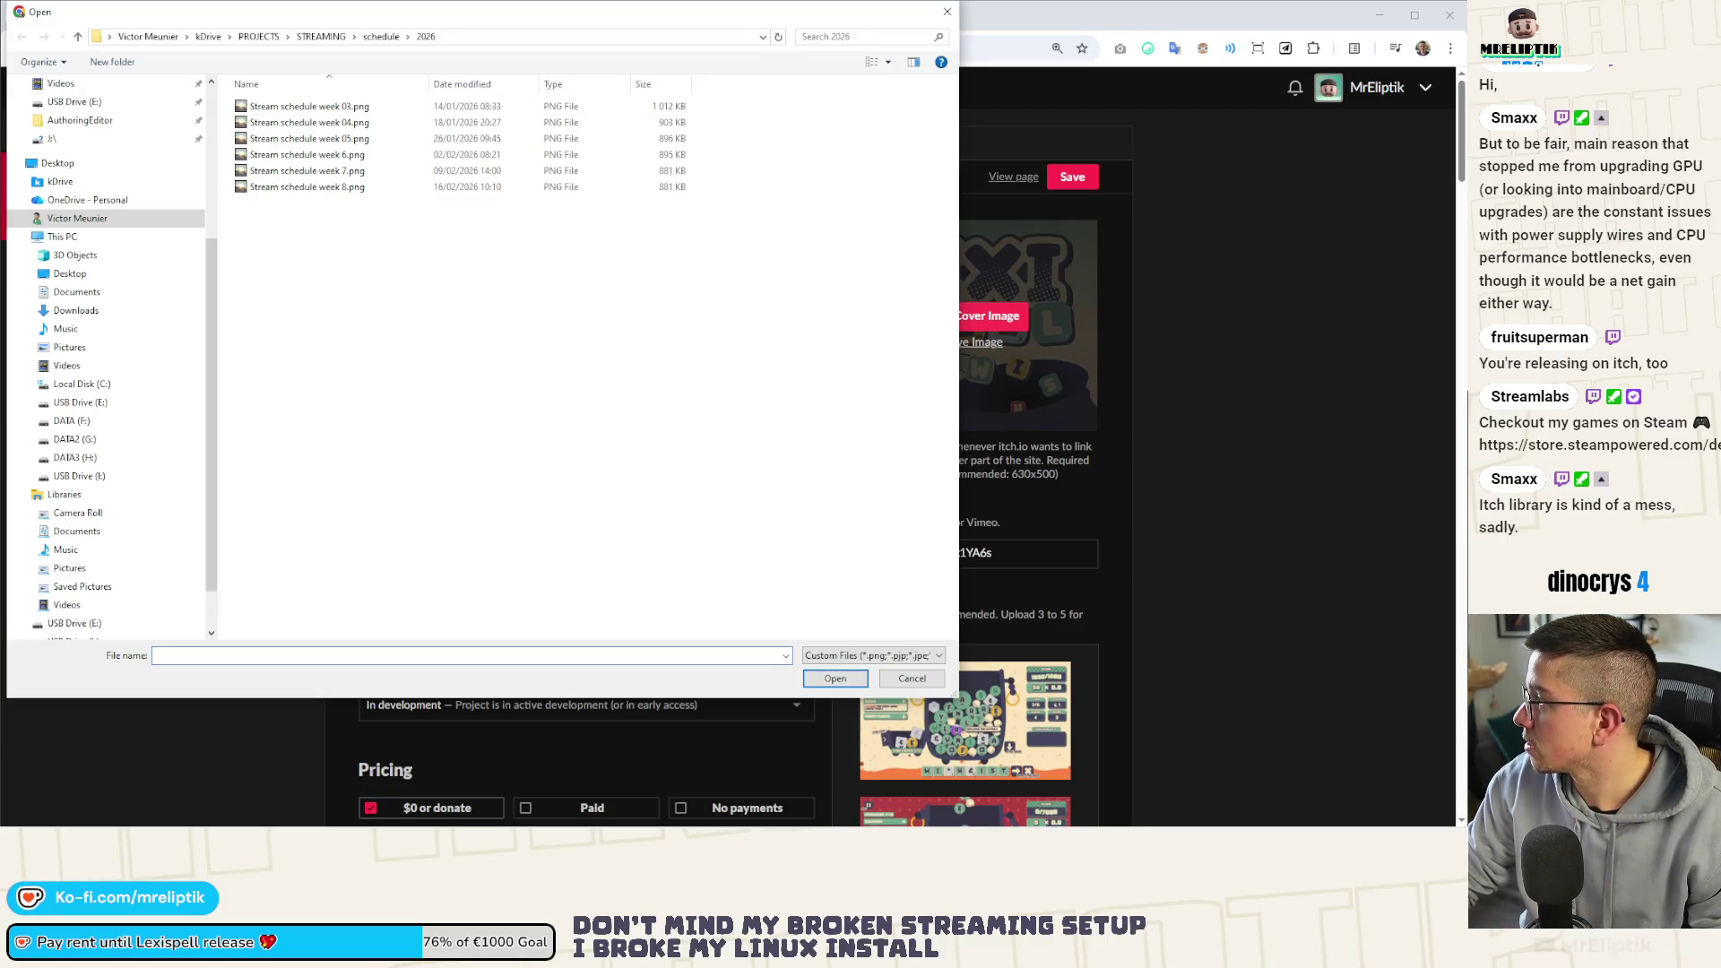
click(565, 37)
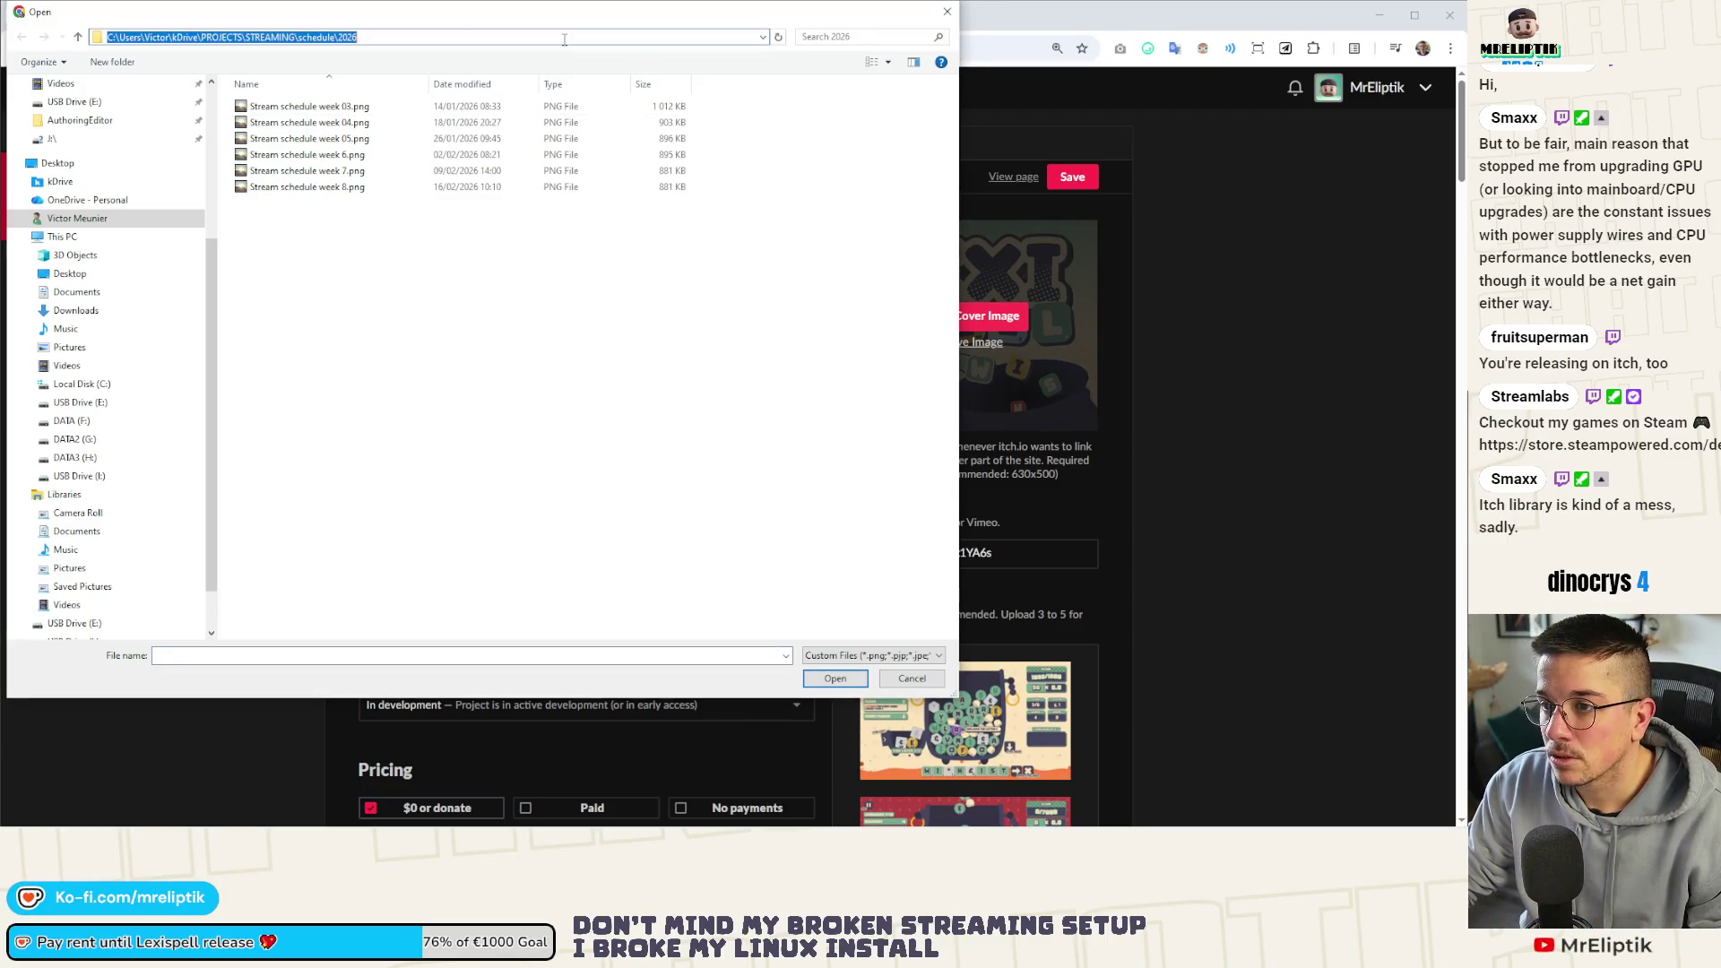
key(ctrl+v)
key(Return)
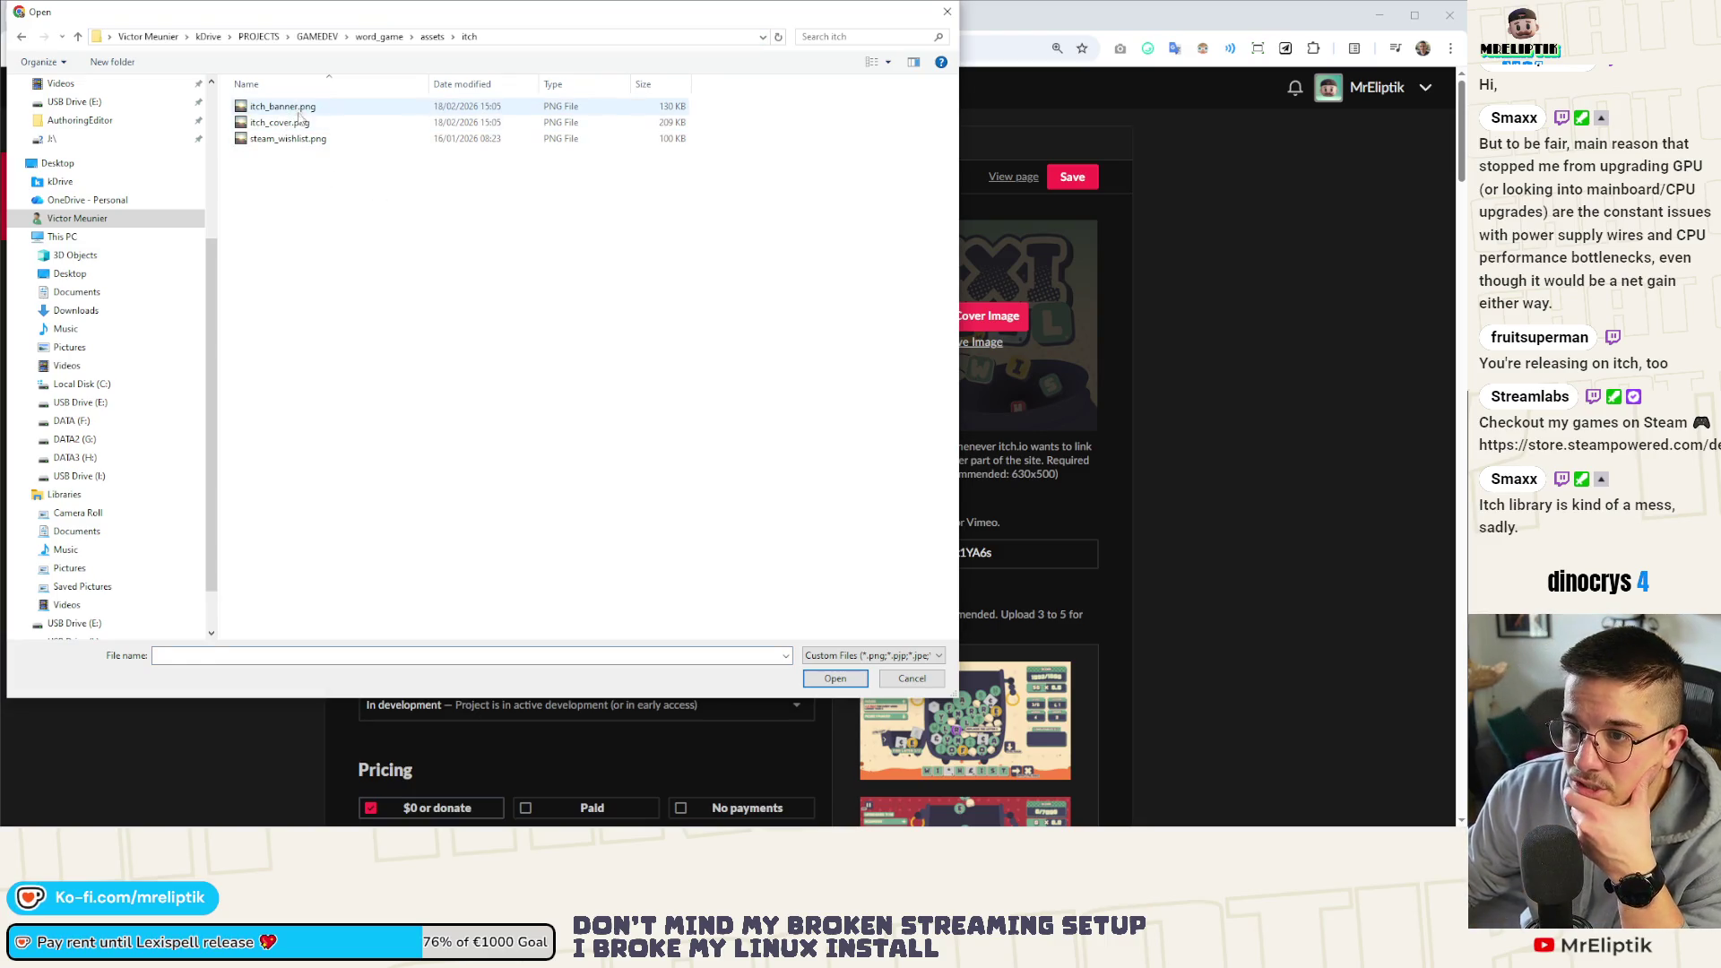
double_click(297, 121)
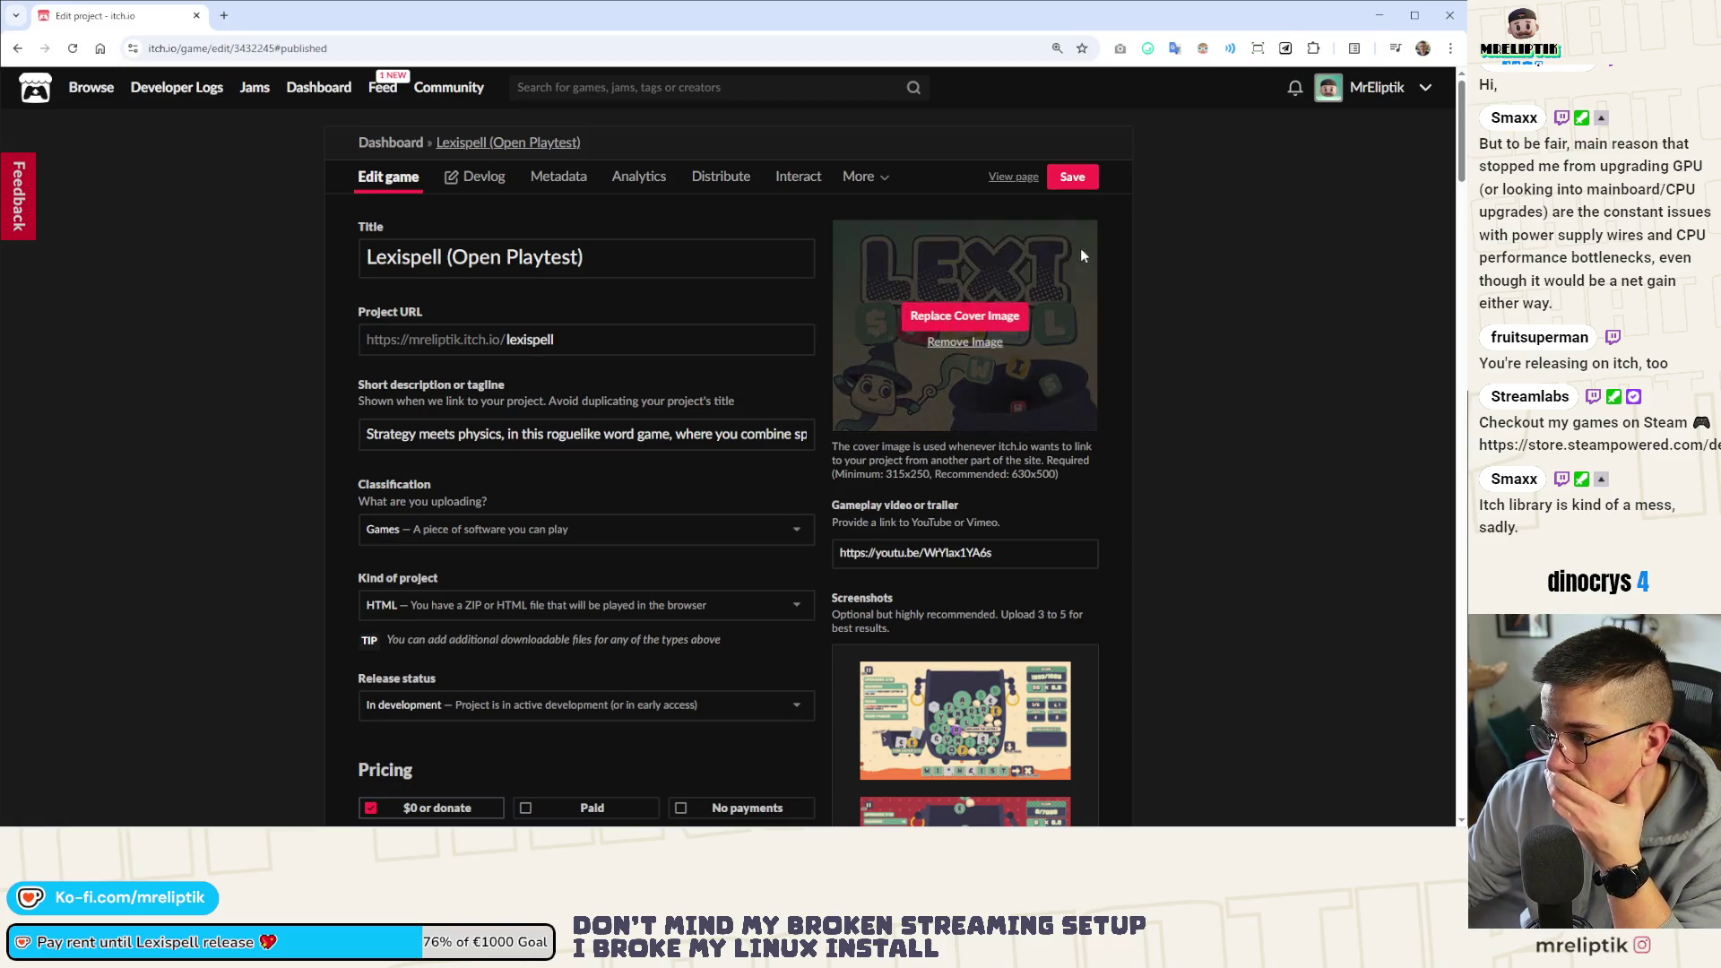
Bring up the public Lexispell game page in a new tab
click(1016, 179)
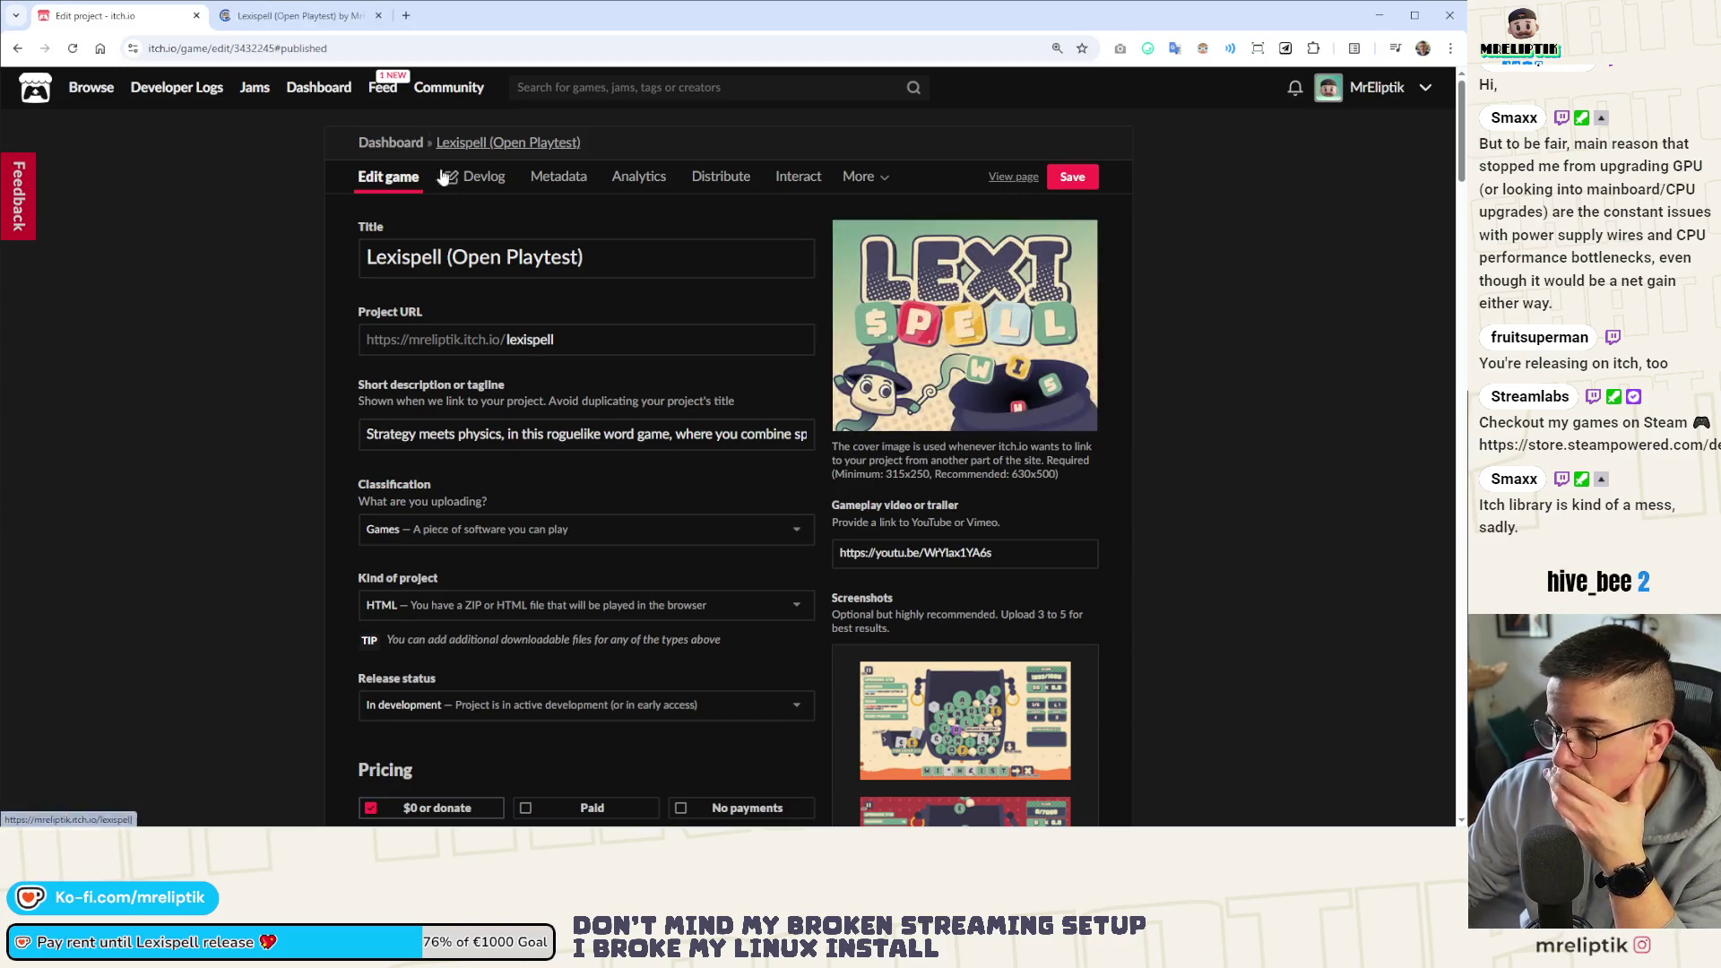
key(ctrl+Tab)
Swap the page banner for a newly uploaded image and save the theme
click(443, 85)
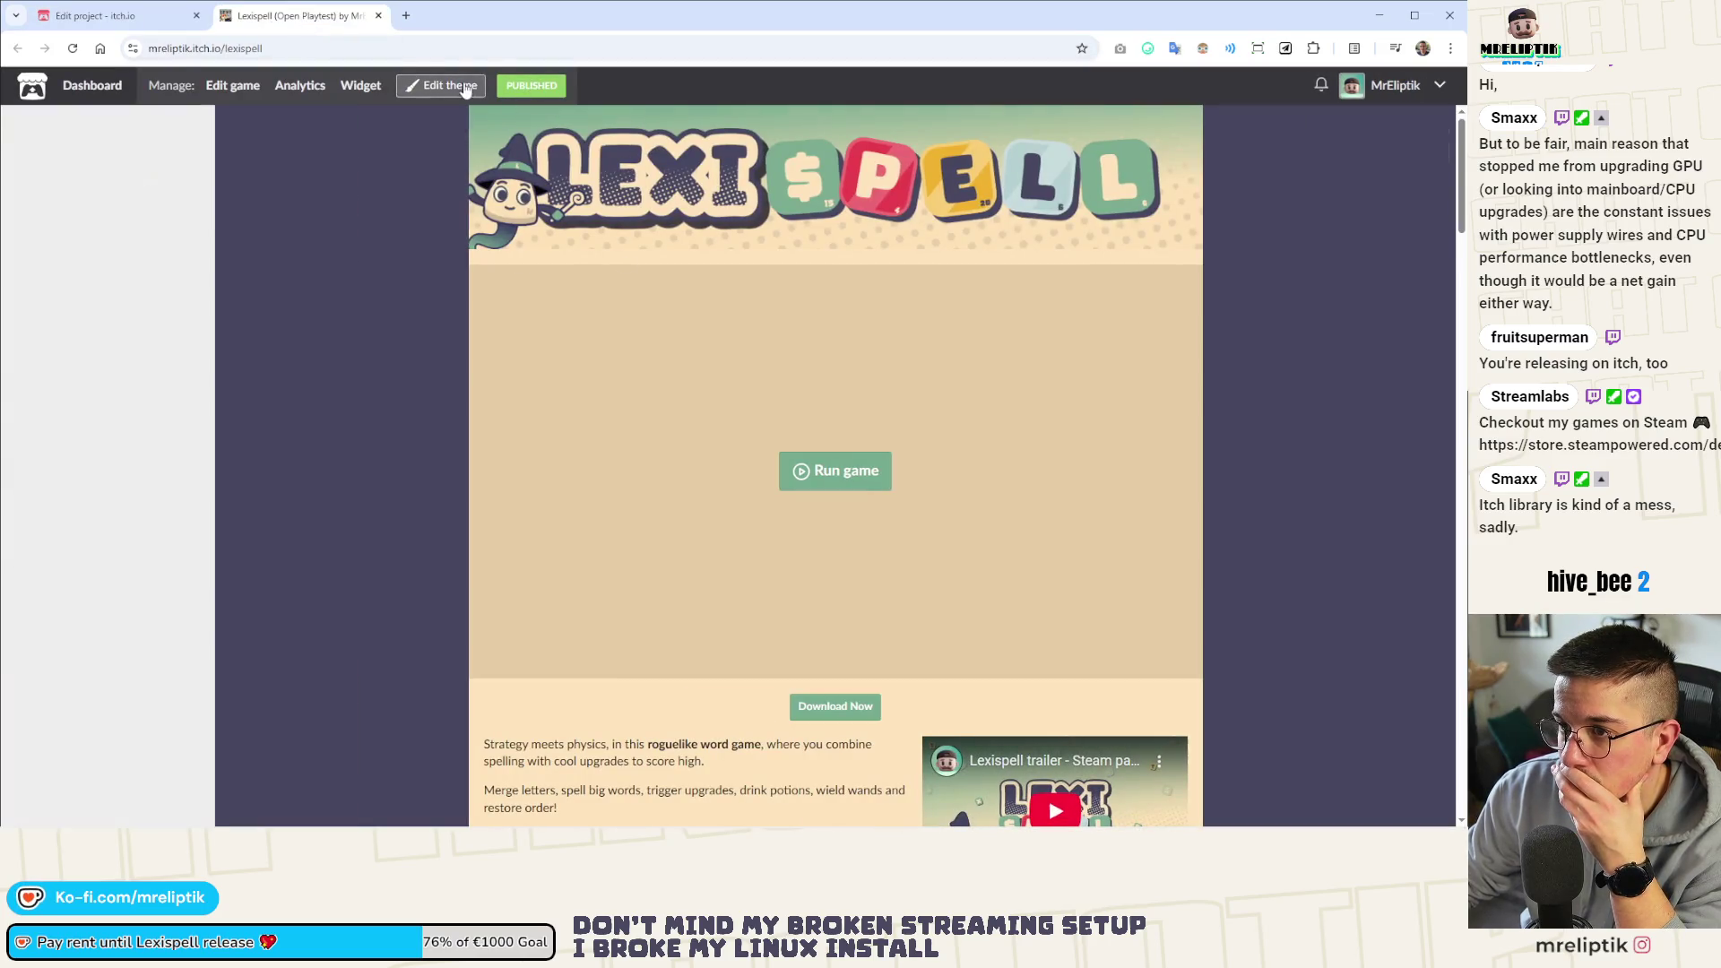
click(111, 537)
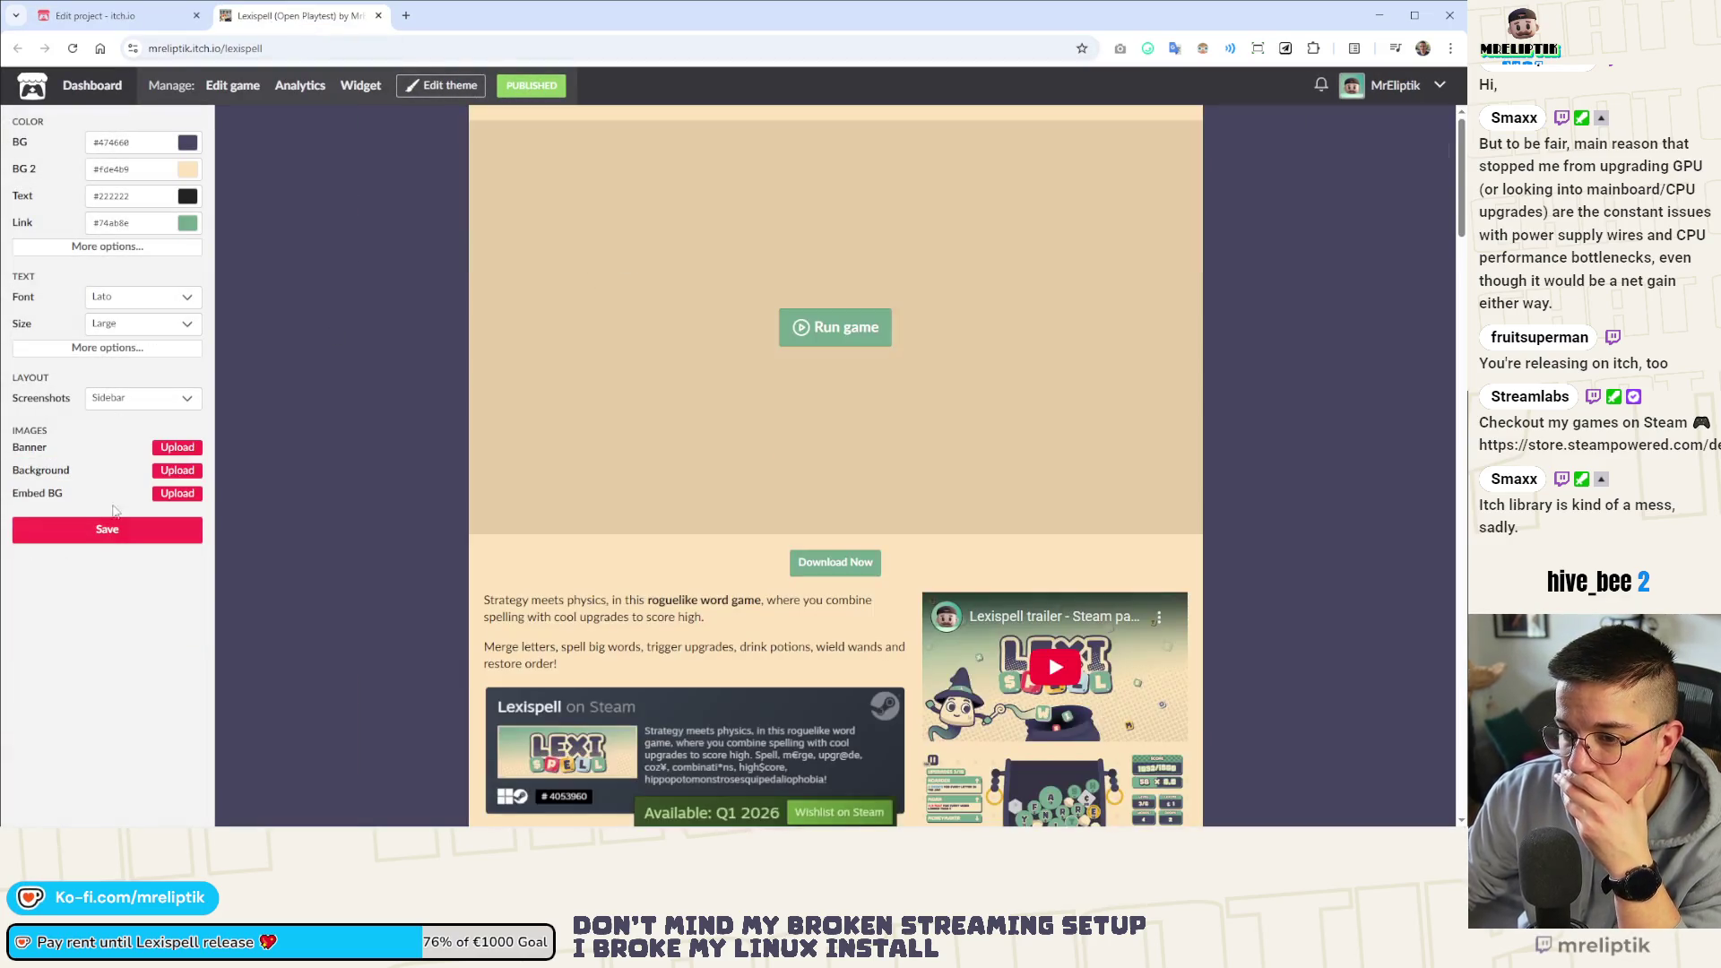
click(176, 440)
double_click(282, 106)
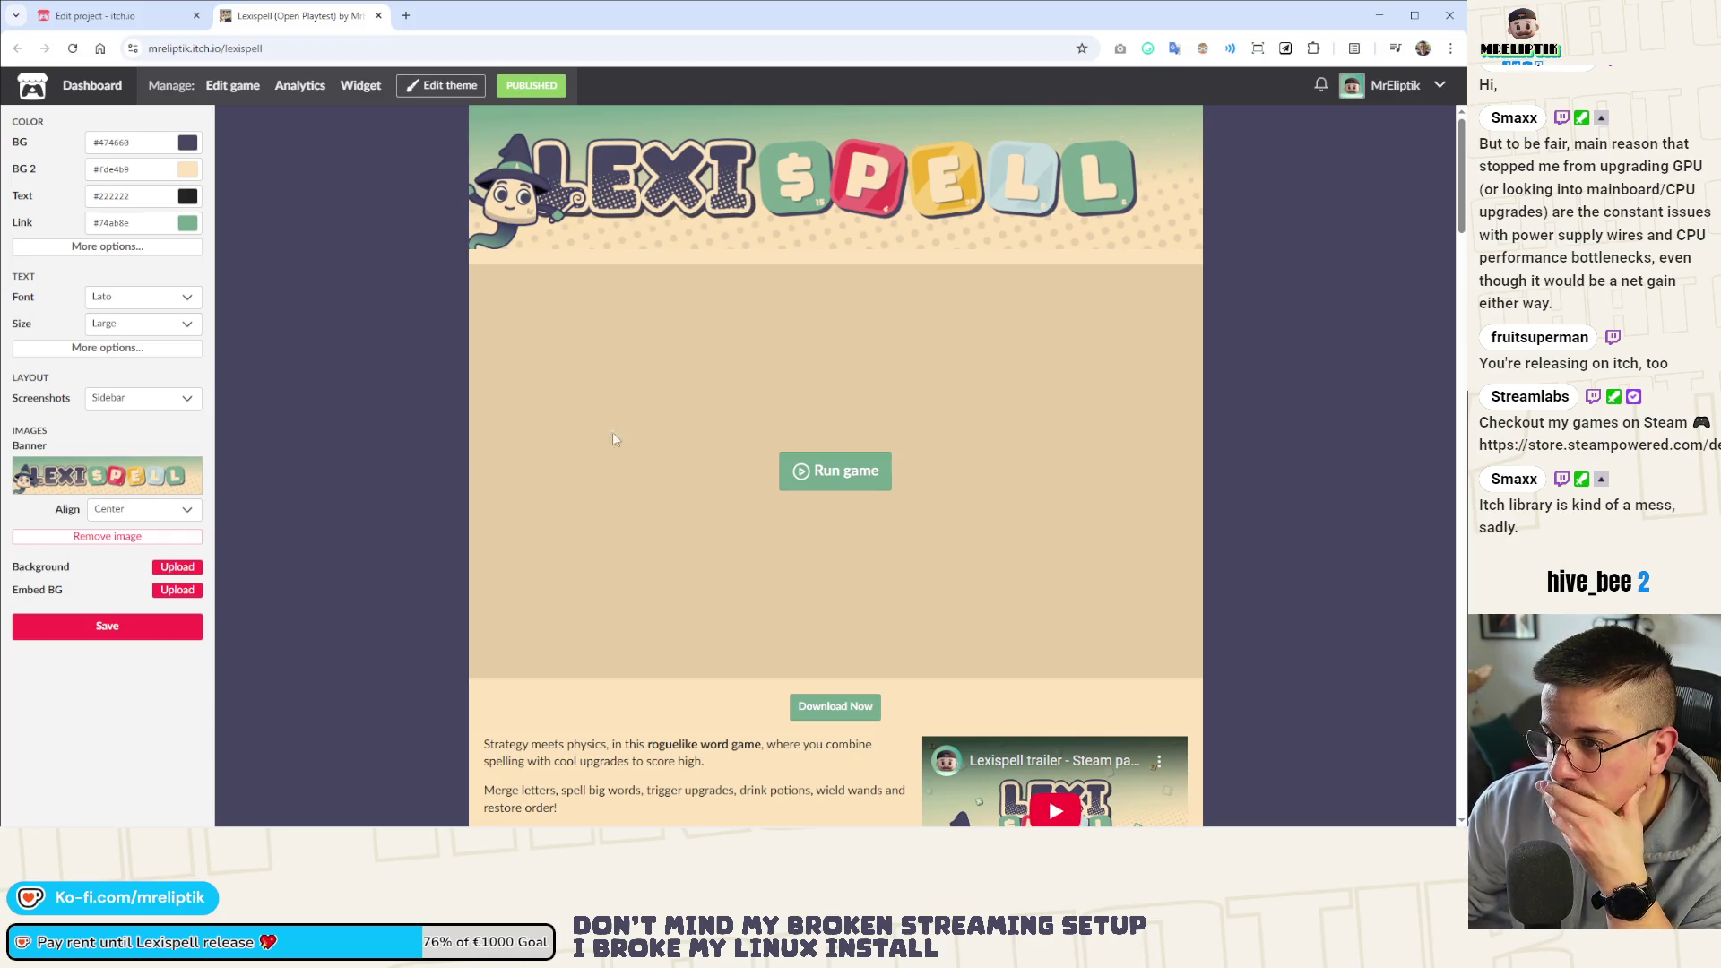
click(148, 628)
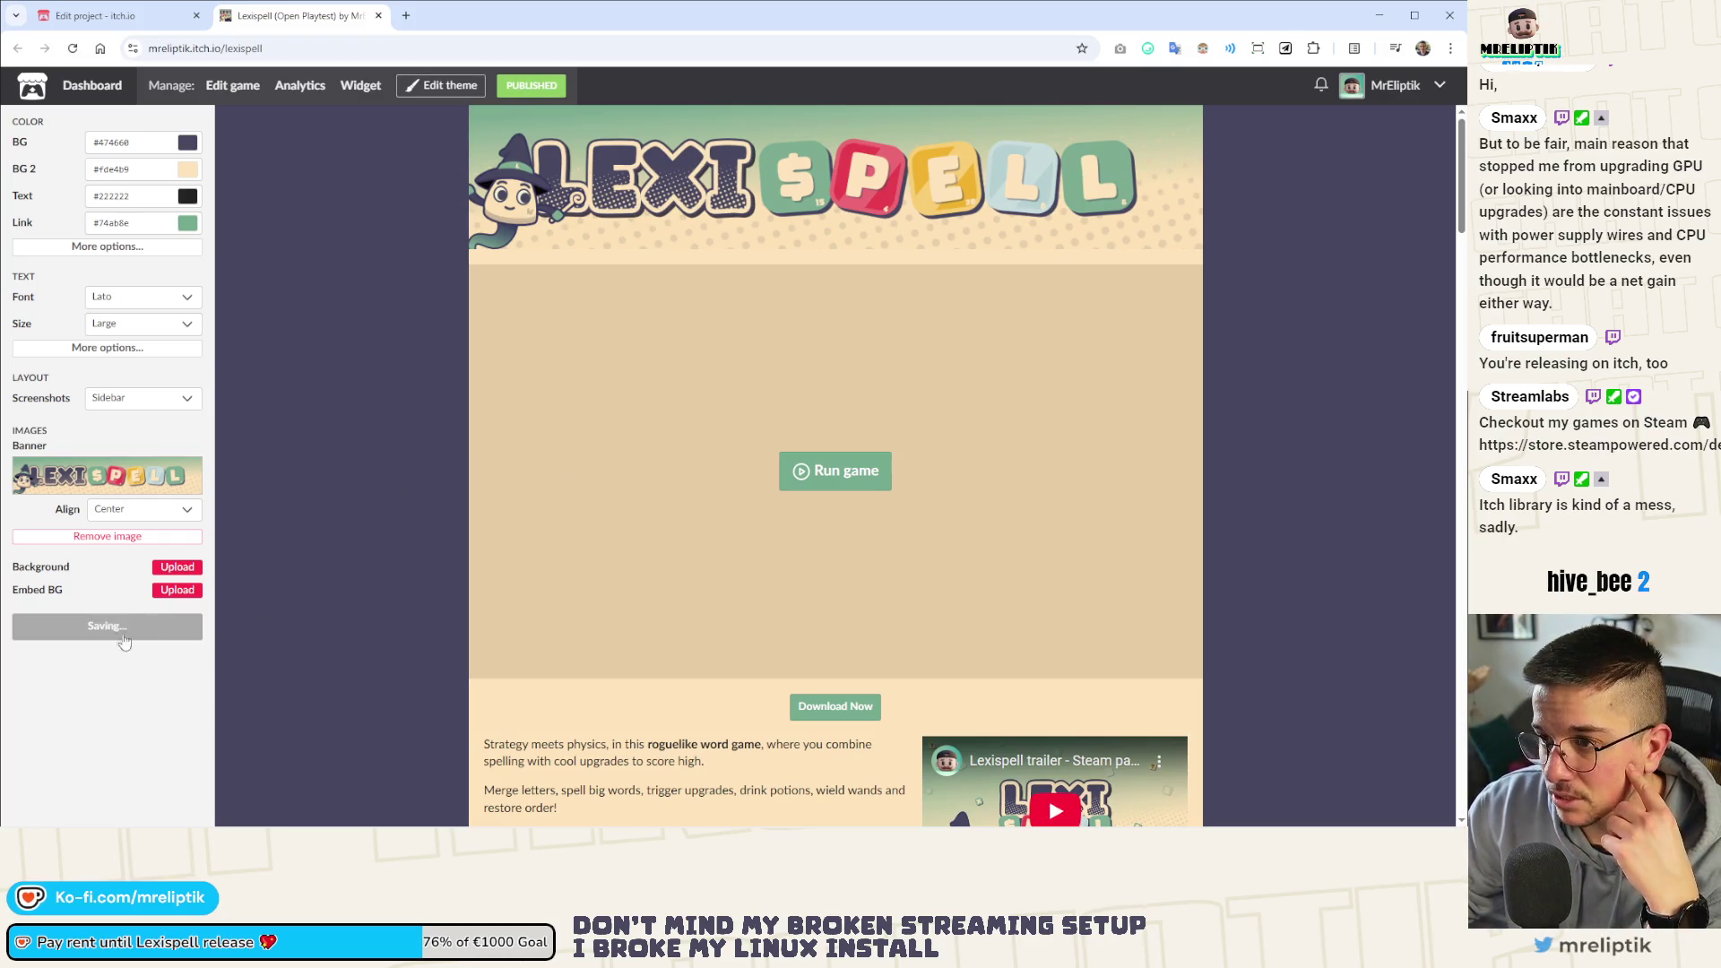
Return to the project edit form and minimize the browser to reveal Affinity Designer
click(148, 14)
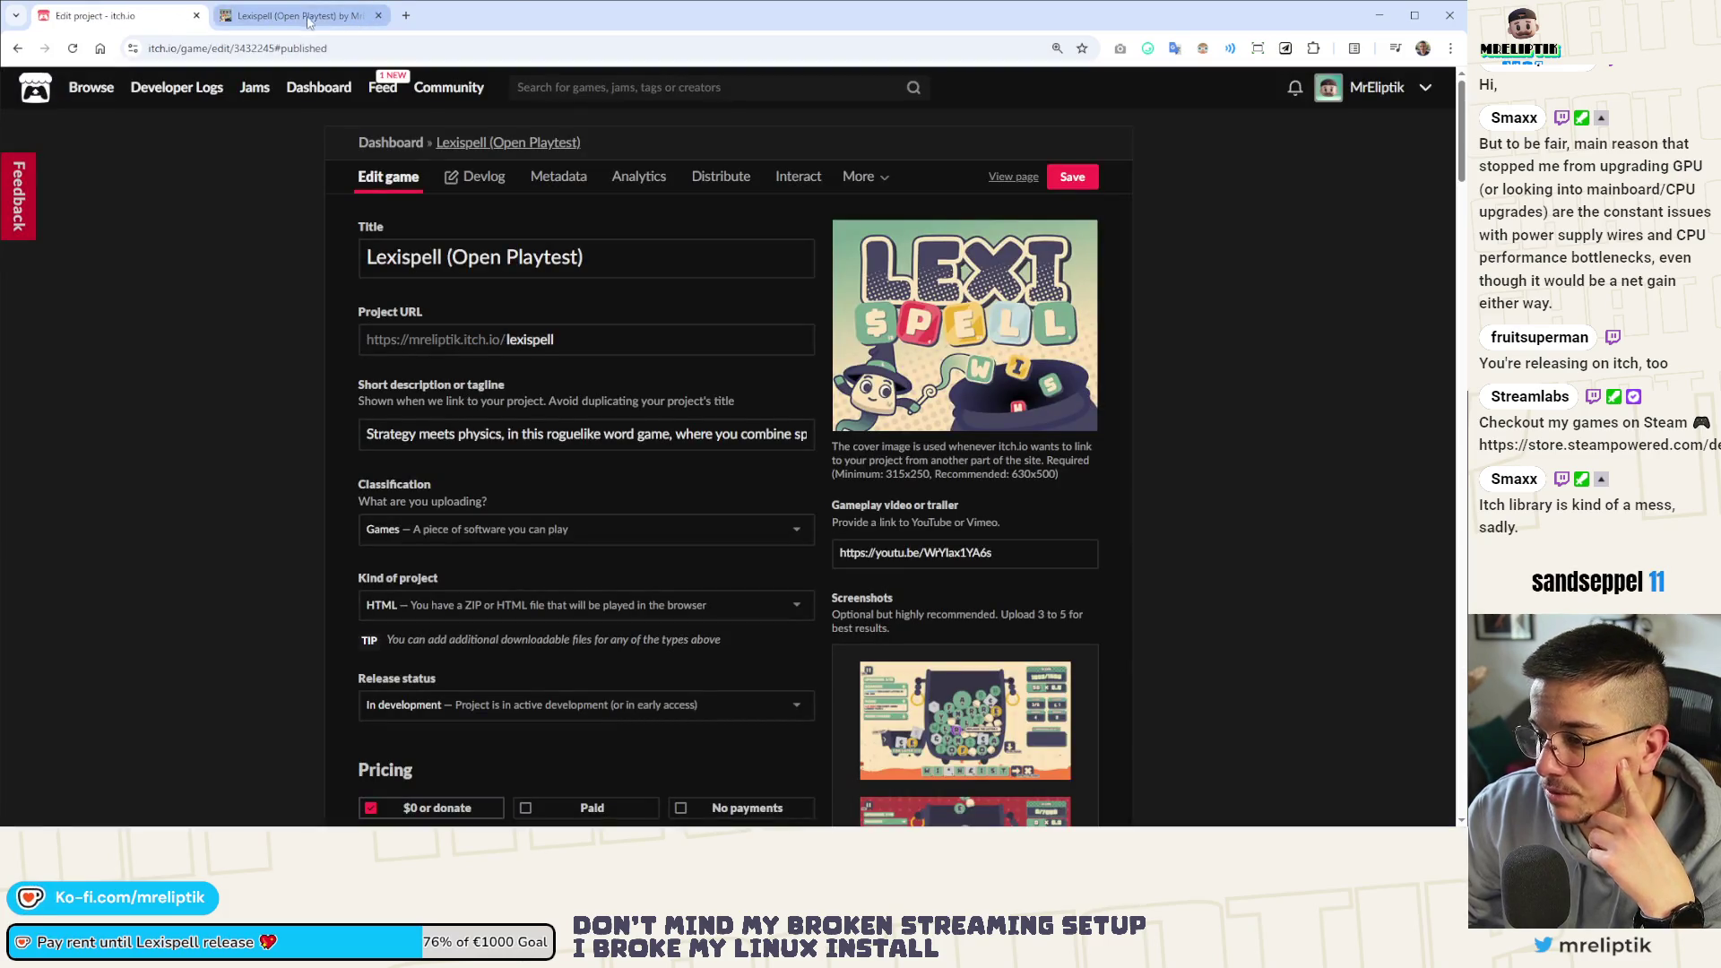
scroll(629, 722, down, 4)
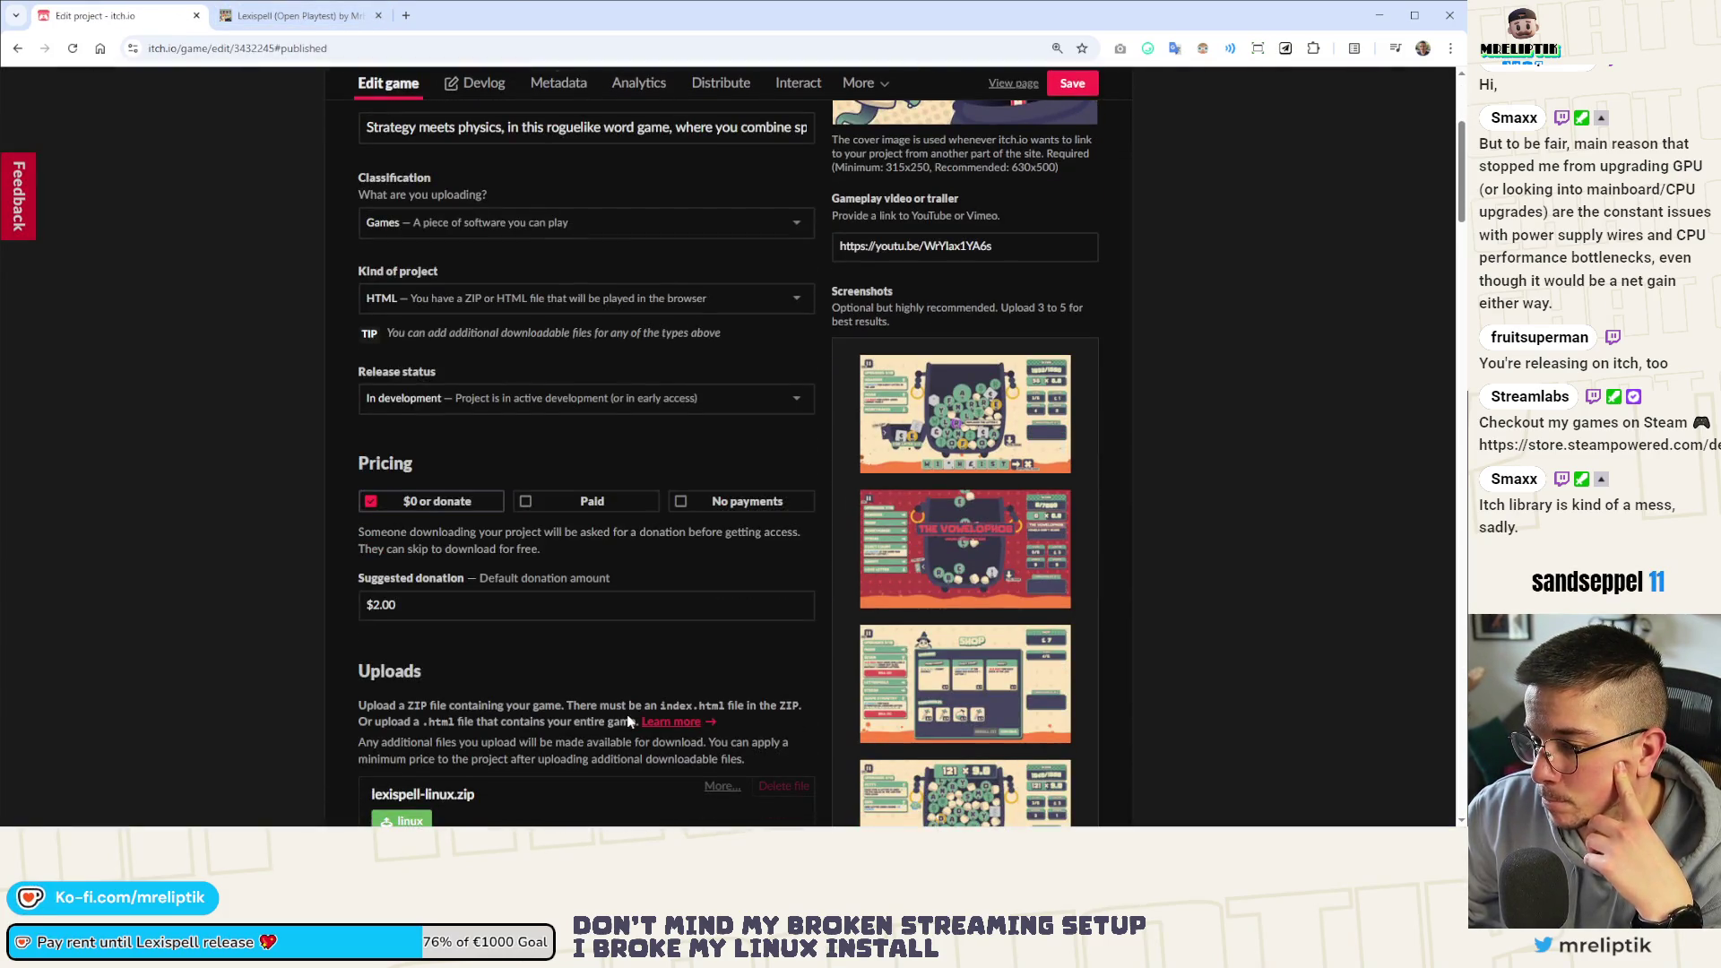
scroll(640, 695, up, 4)
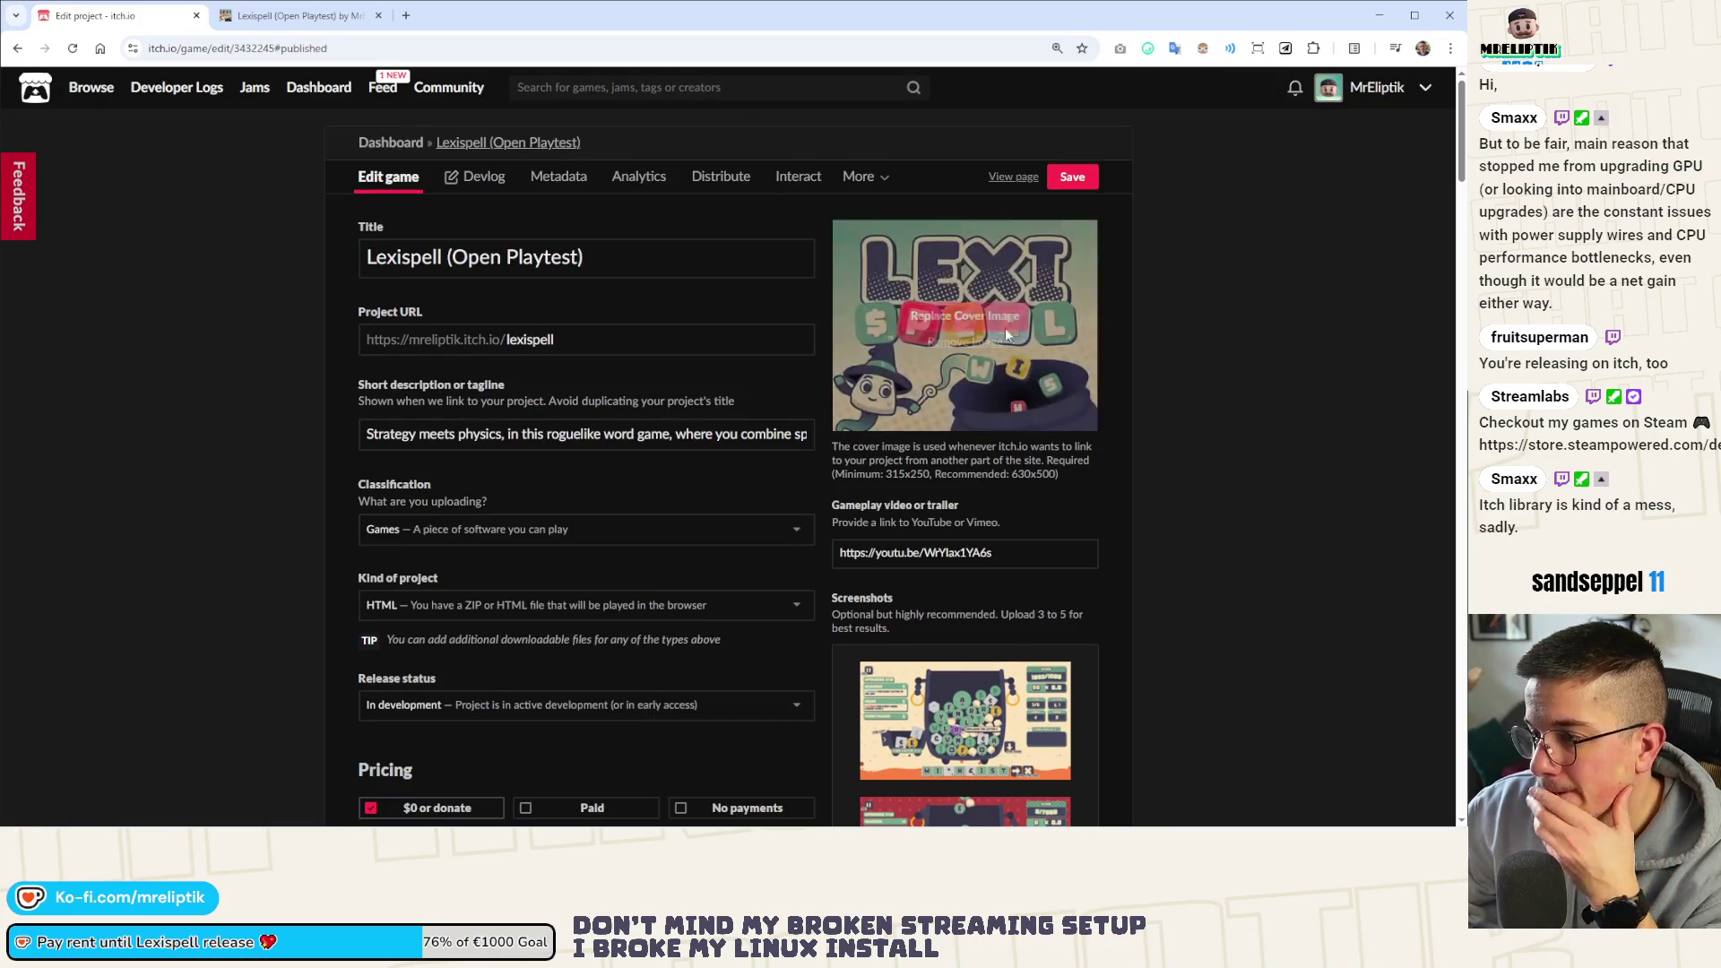
click(1377, 14)
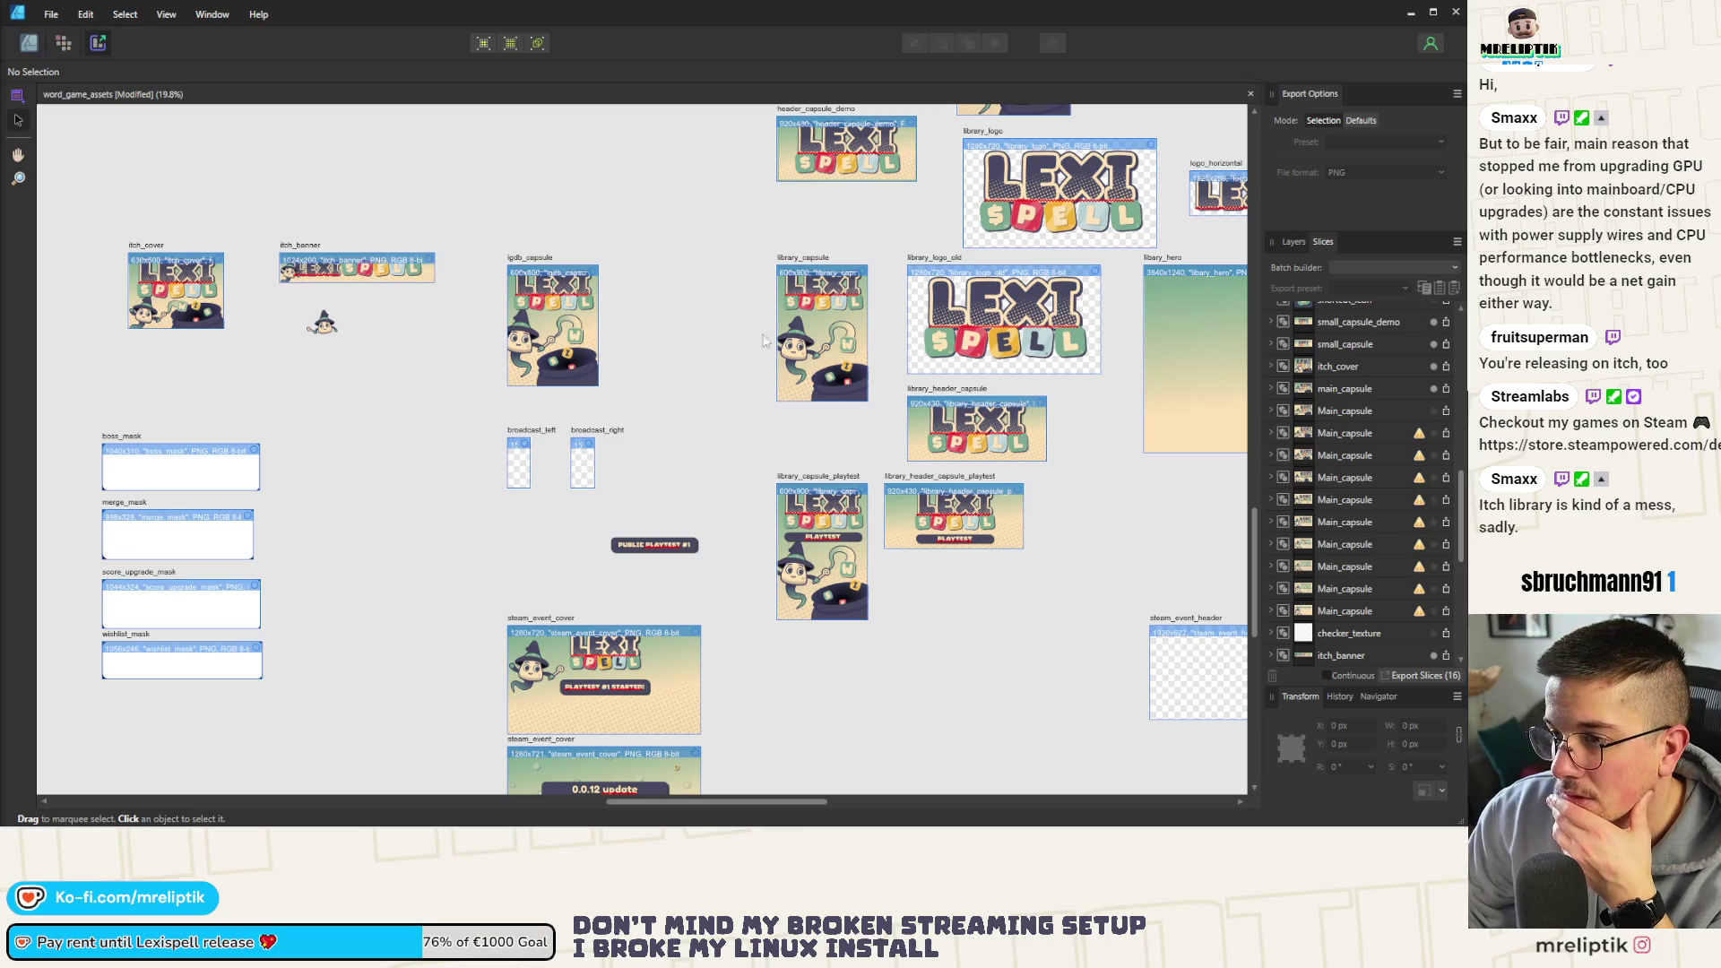
Leave the asset document and bring the release-progress screenshot window into view
click(1409, 12)
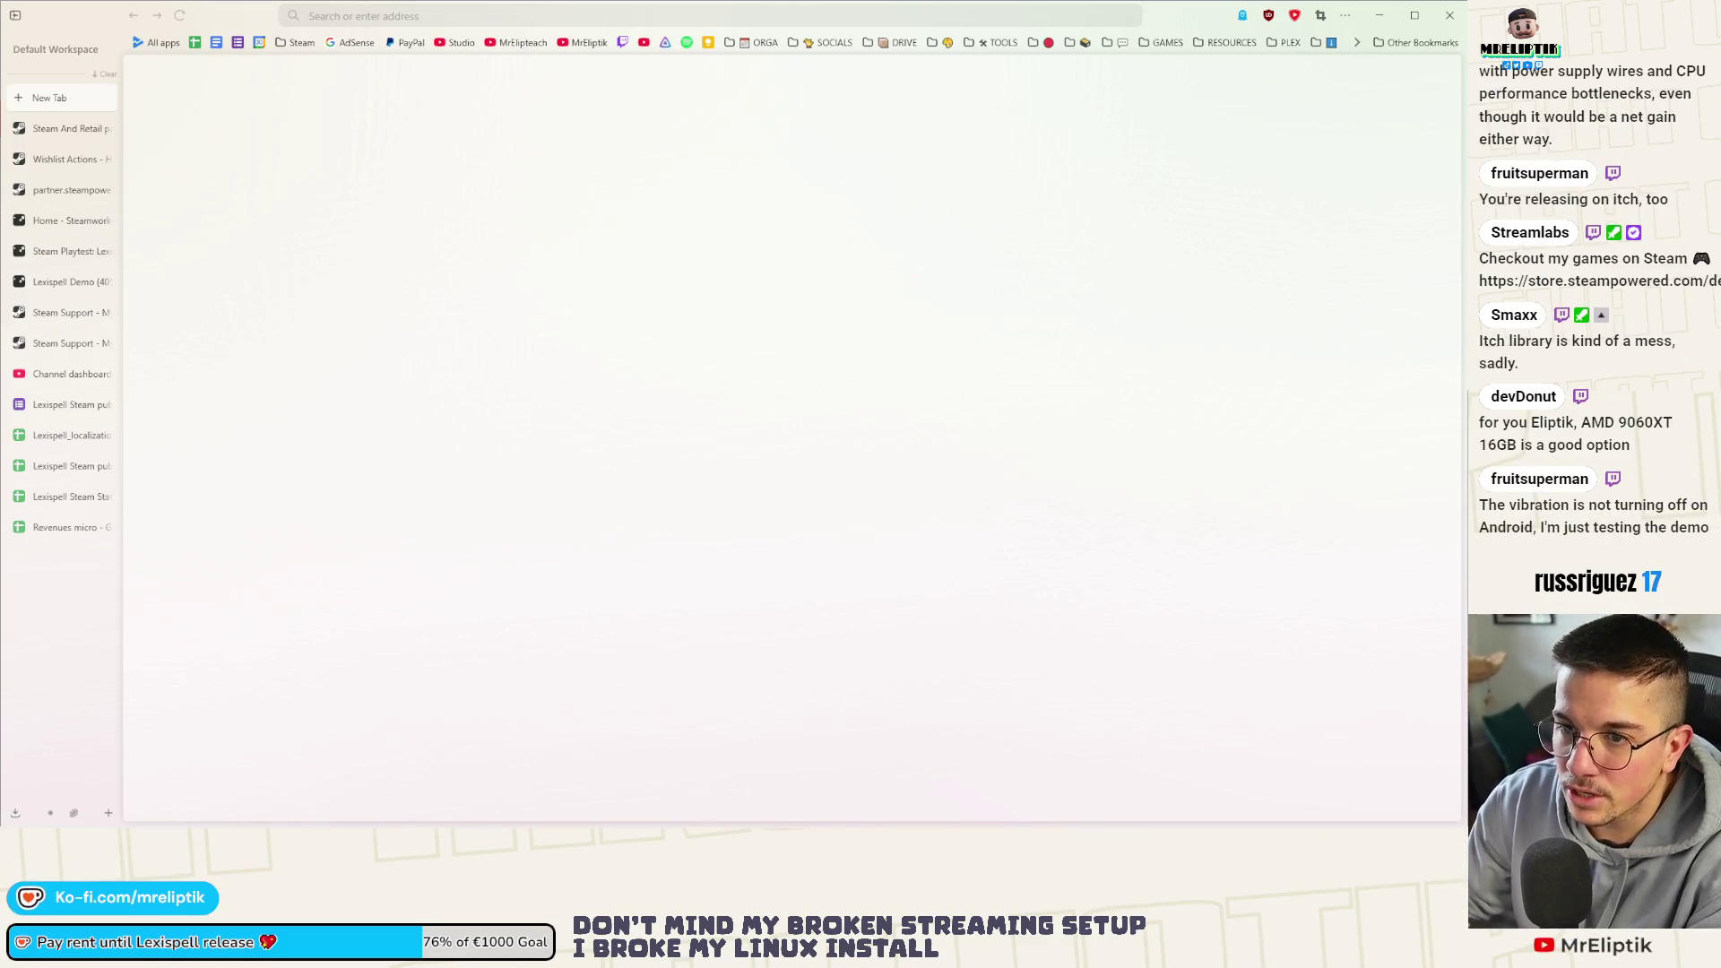
drag(519, 197, 702, 160)
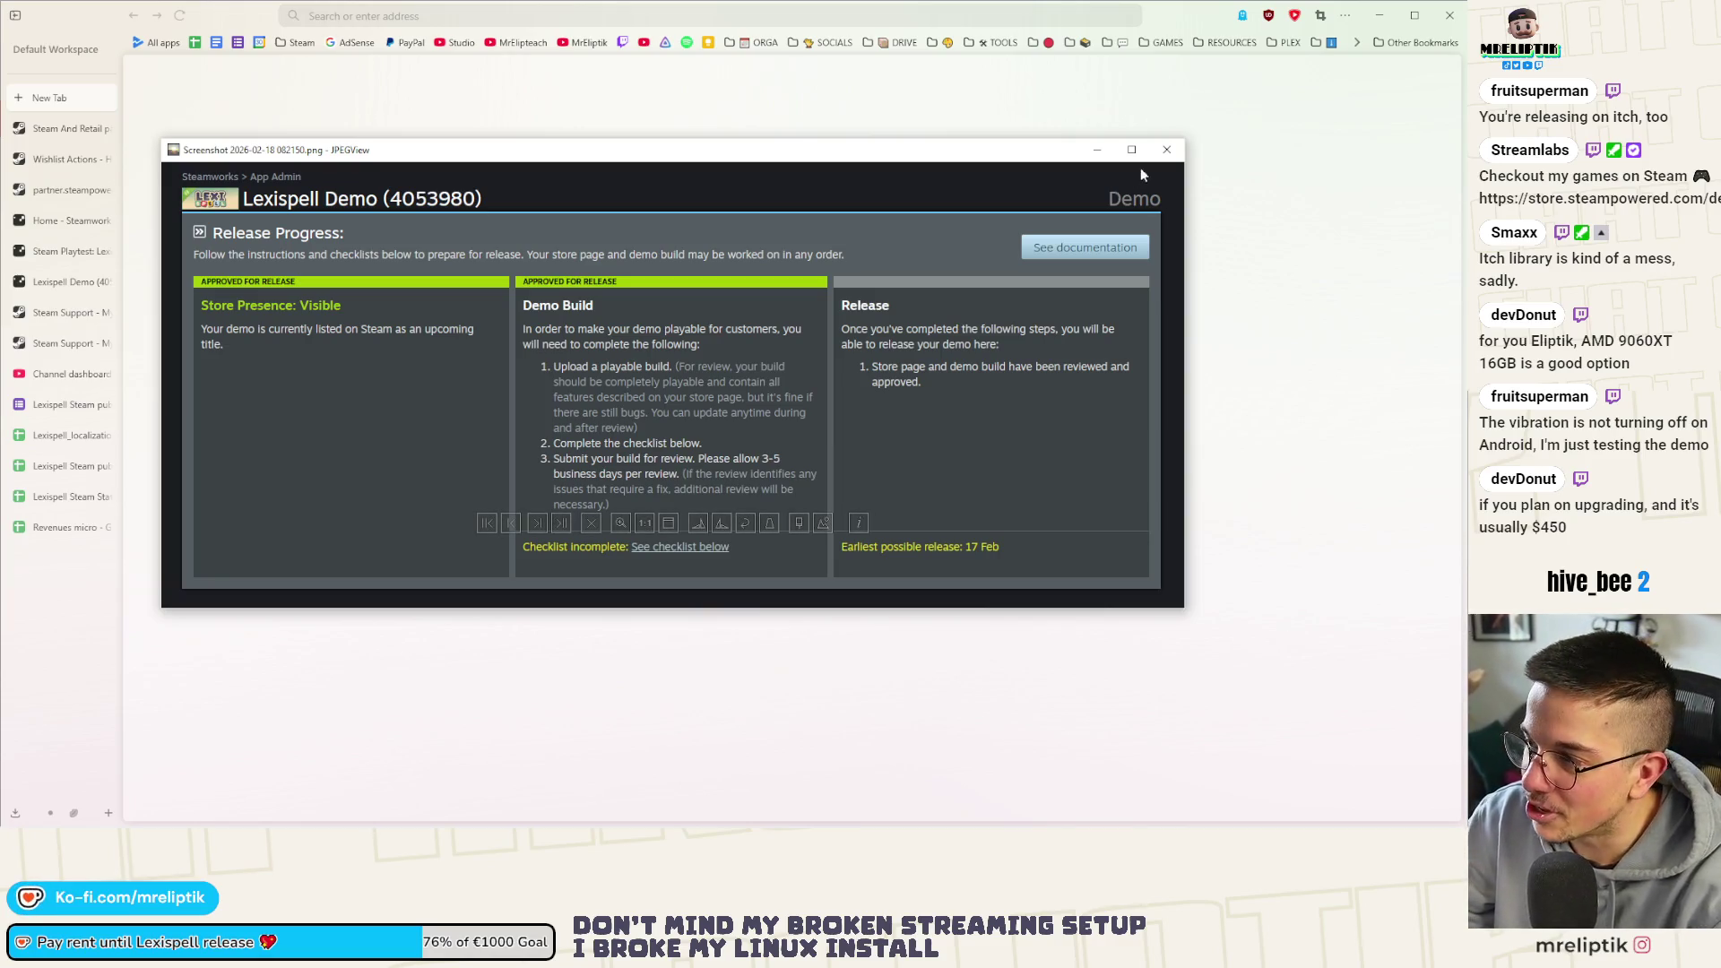
Close the screenshot viewer and go to the Lexispell Demo app page in Steamworks
click(1167, 150)
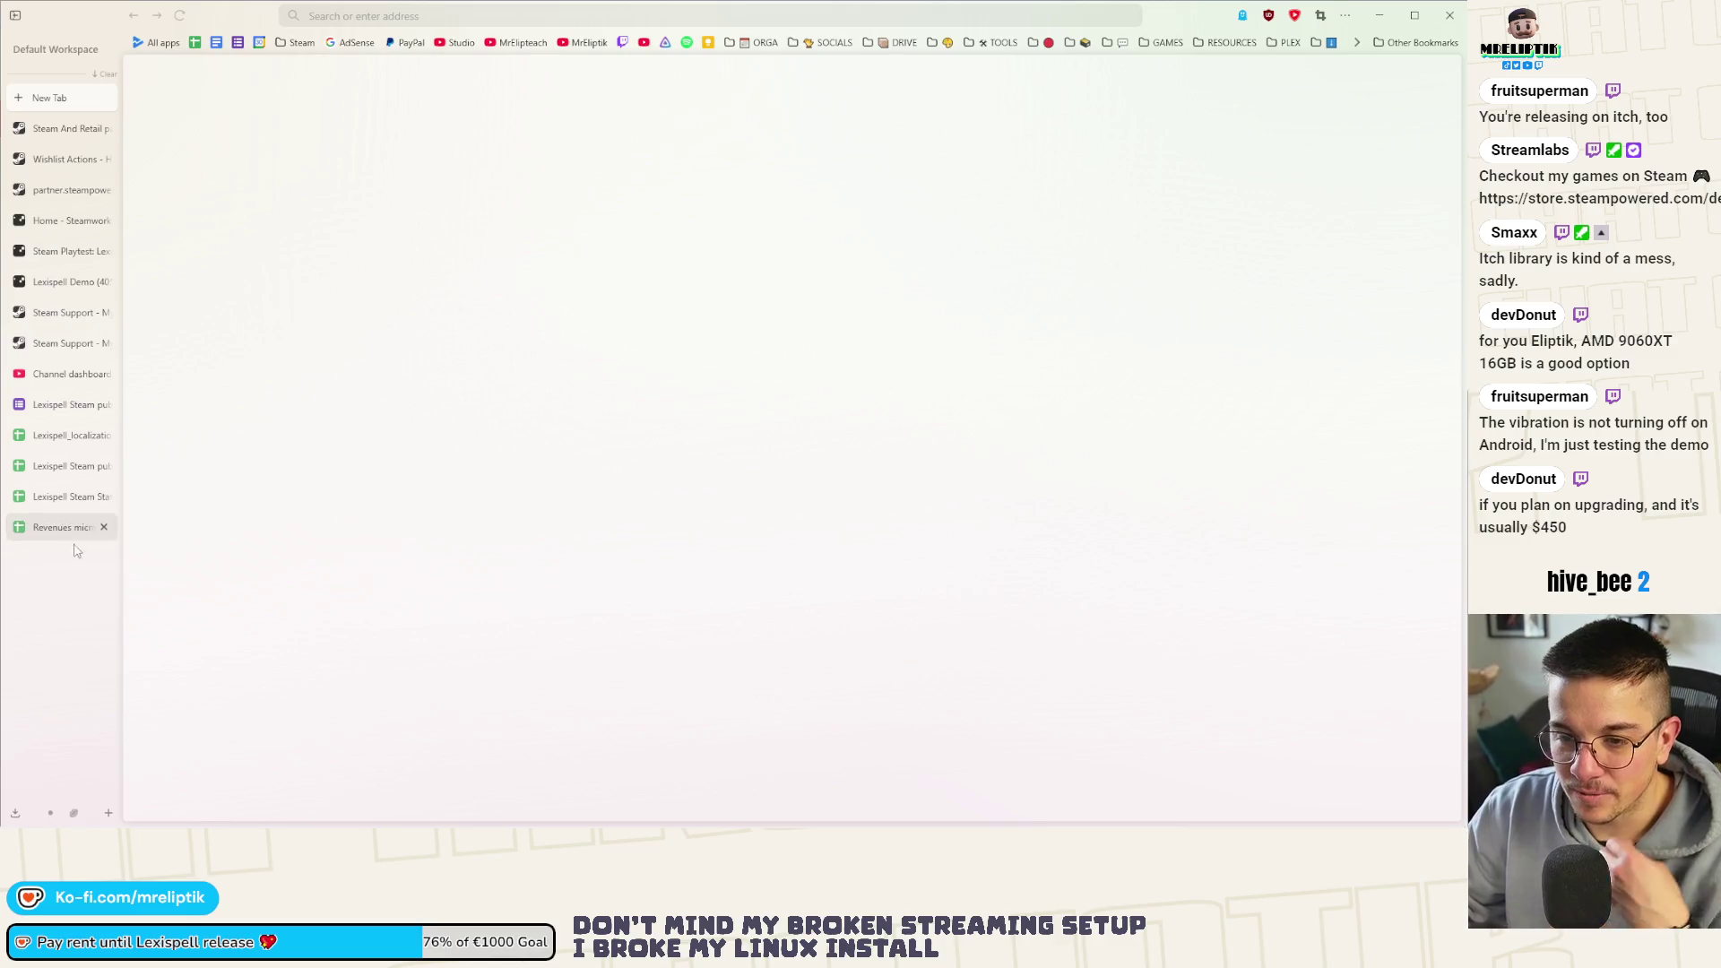
click(42, 279)
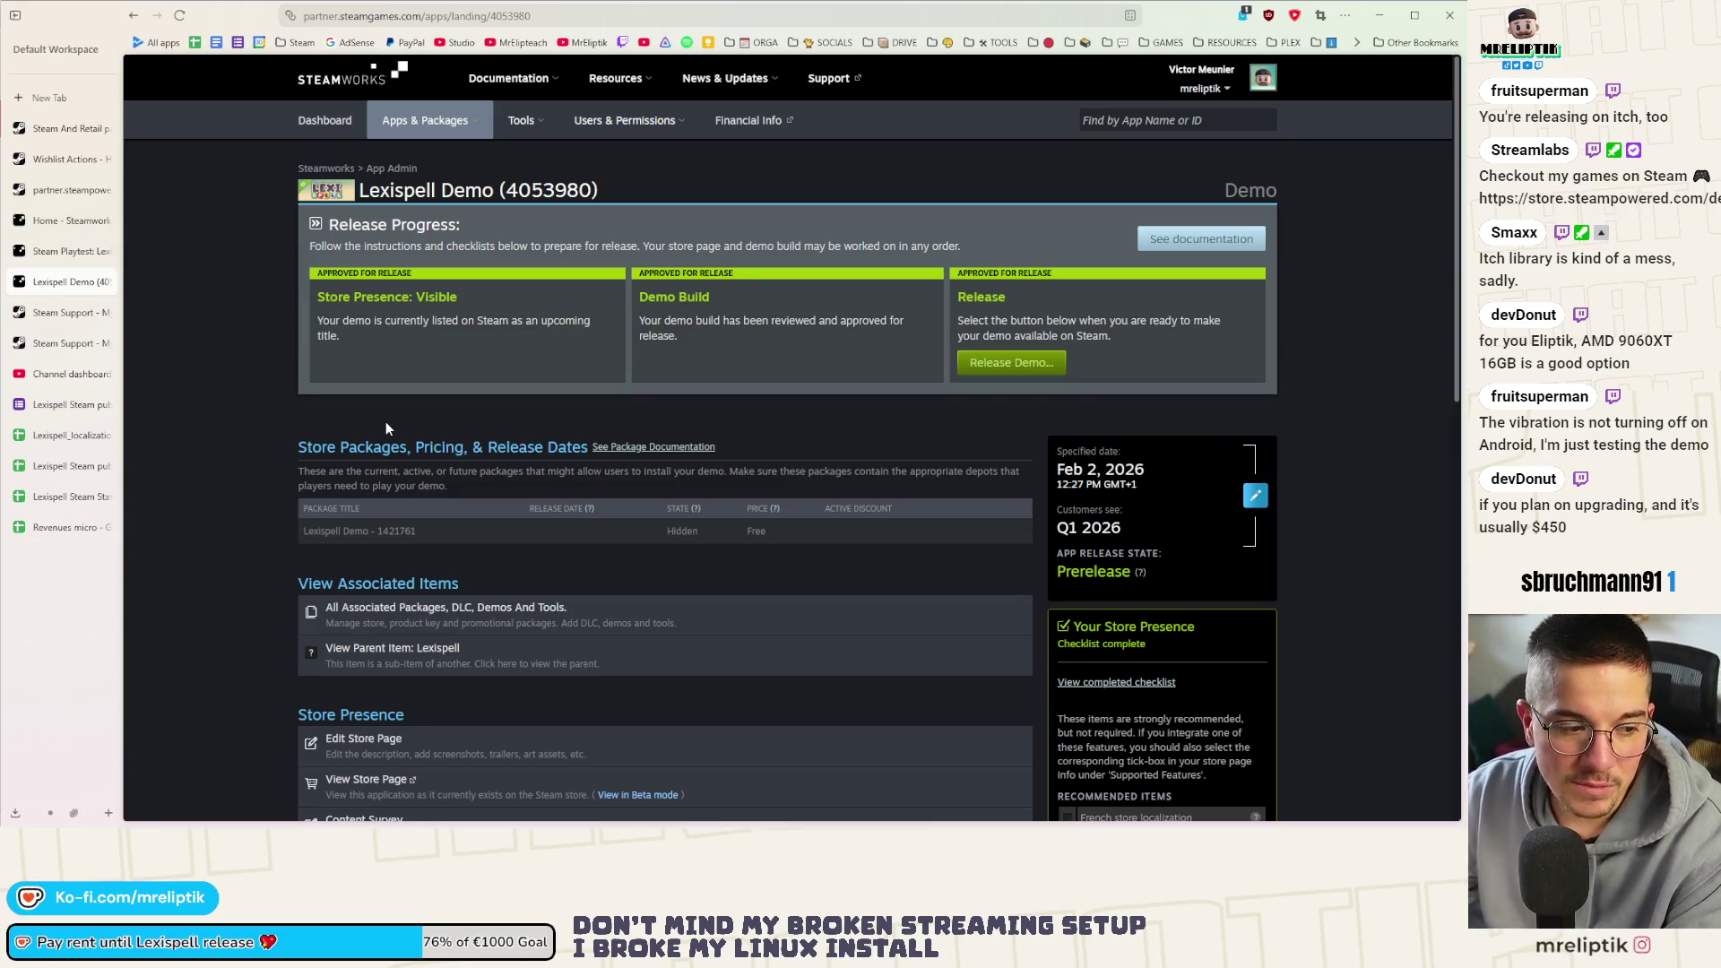
scroll(423, 425, down, 3)
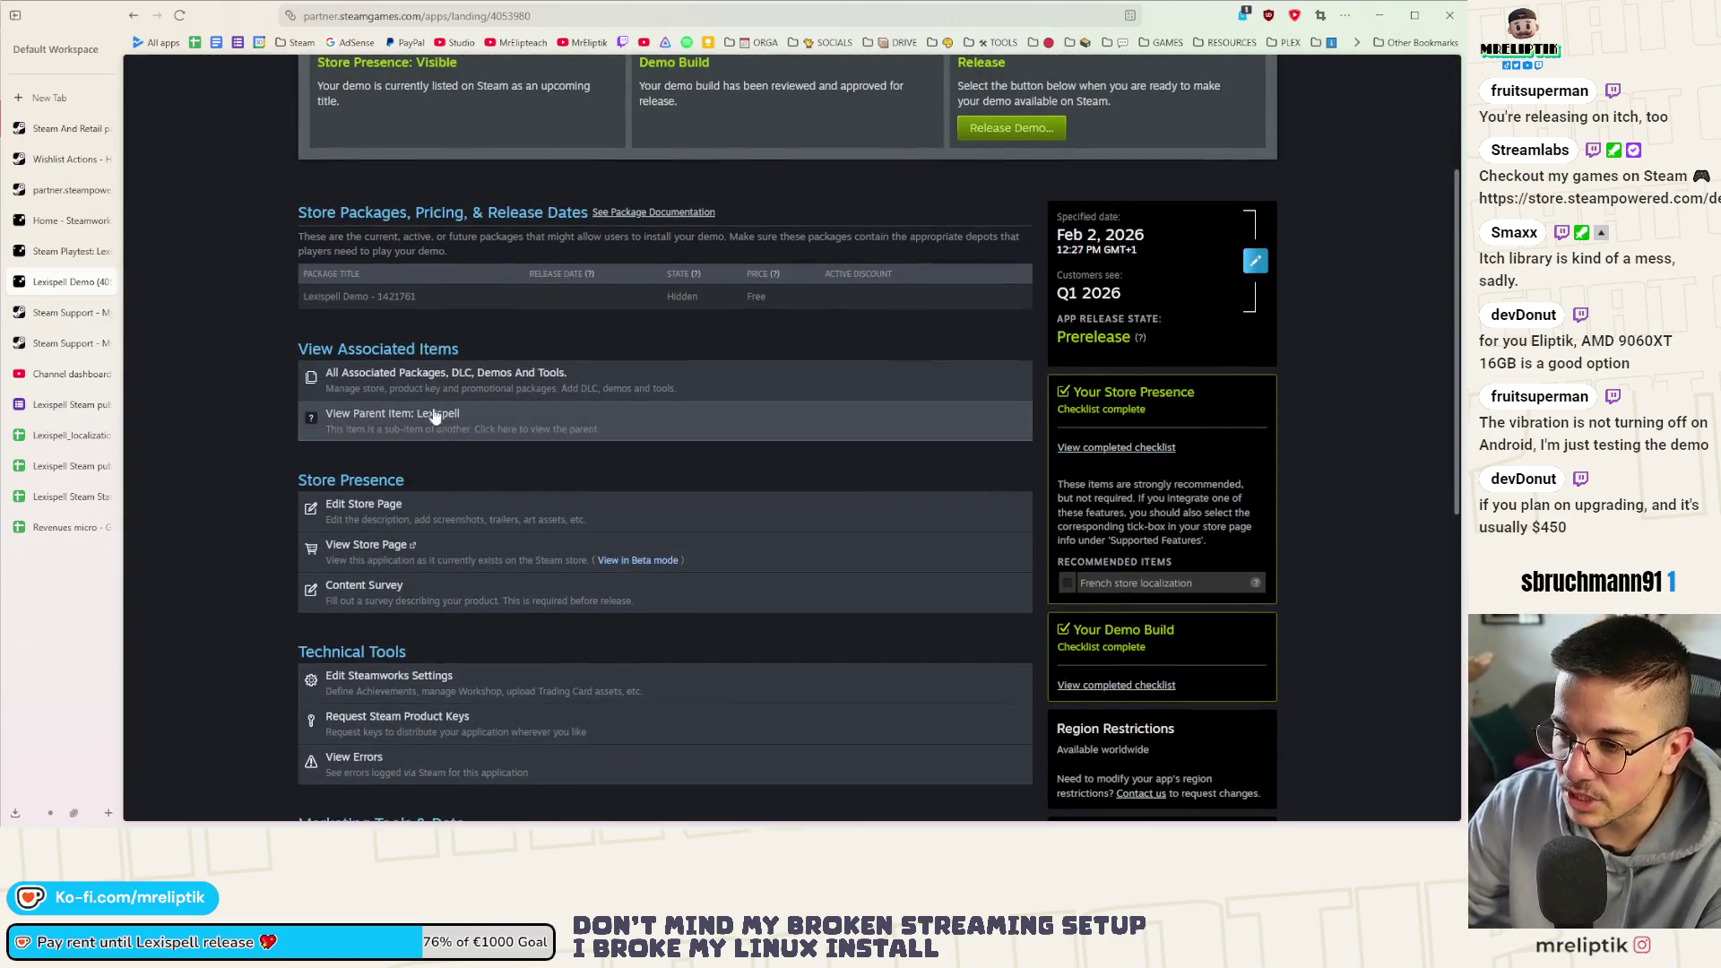
Open the demo's Edit Store Page in a new tab and switch to it
middle_click(322, 506)
key(ctrl+Tab)
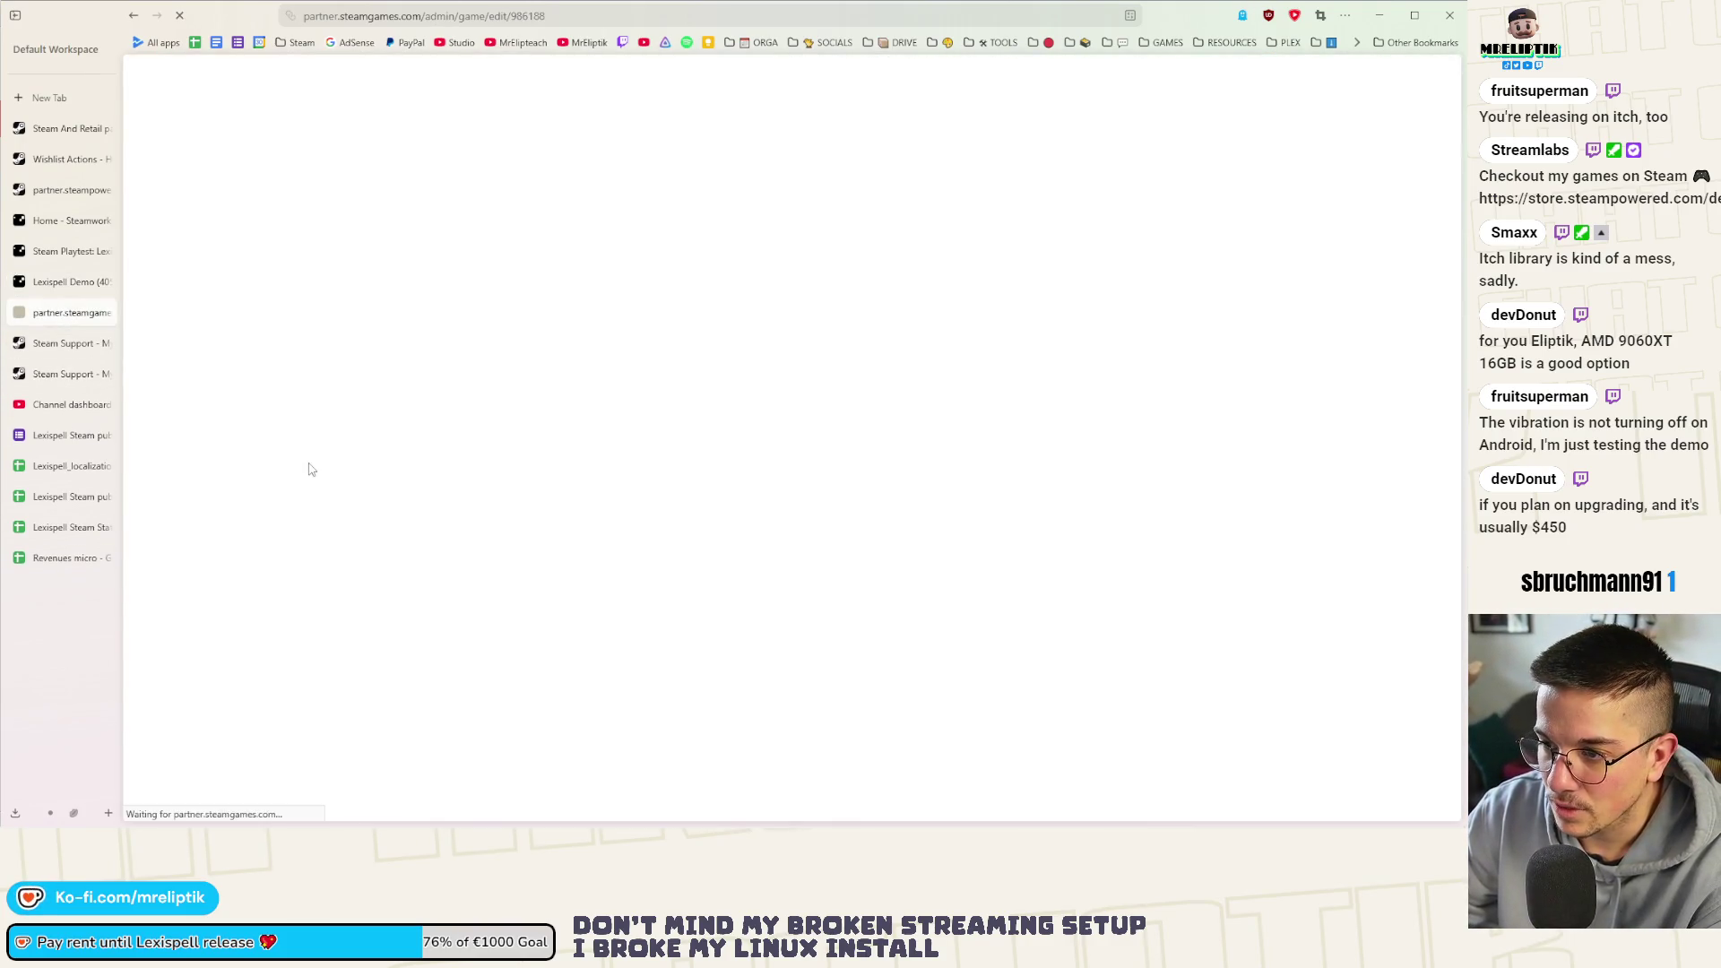
scroll(458, 472, down, 2)
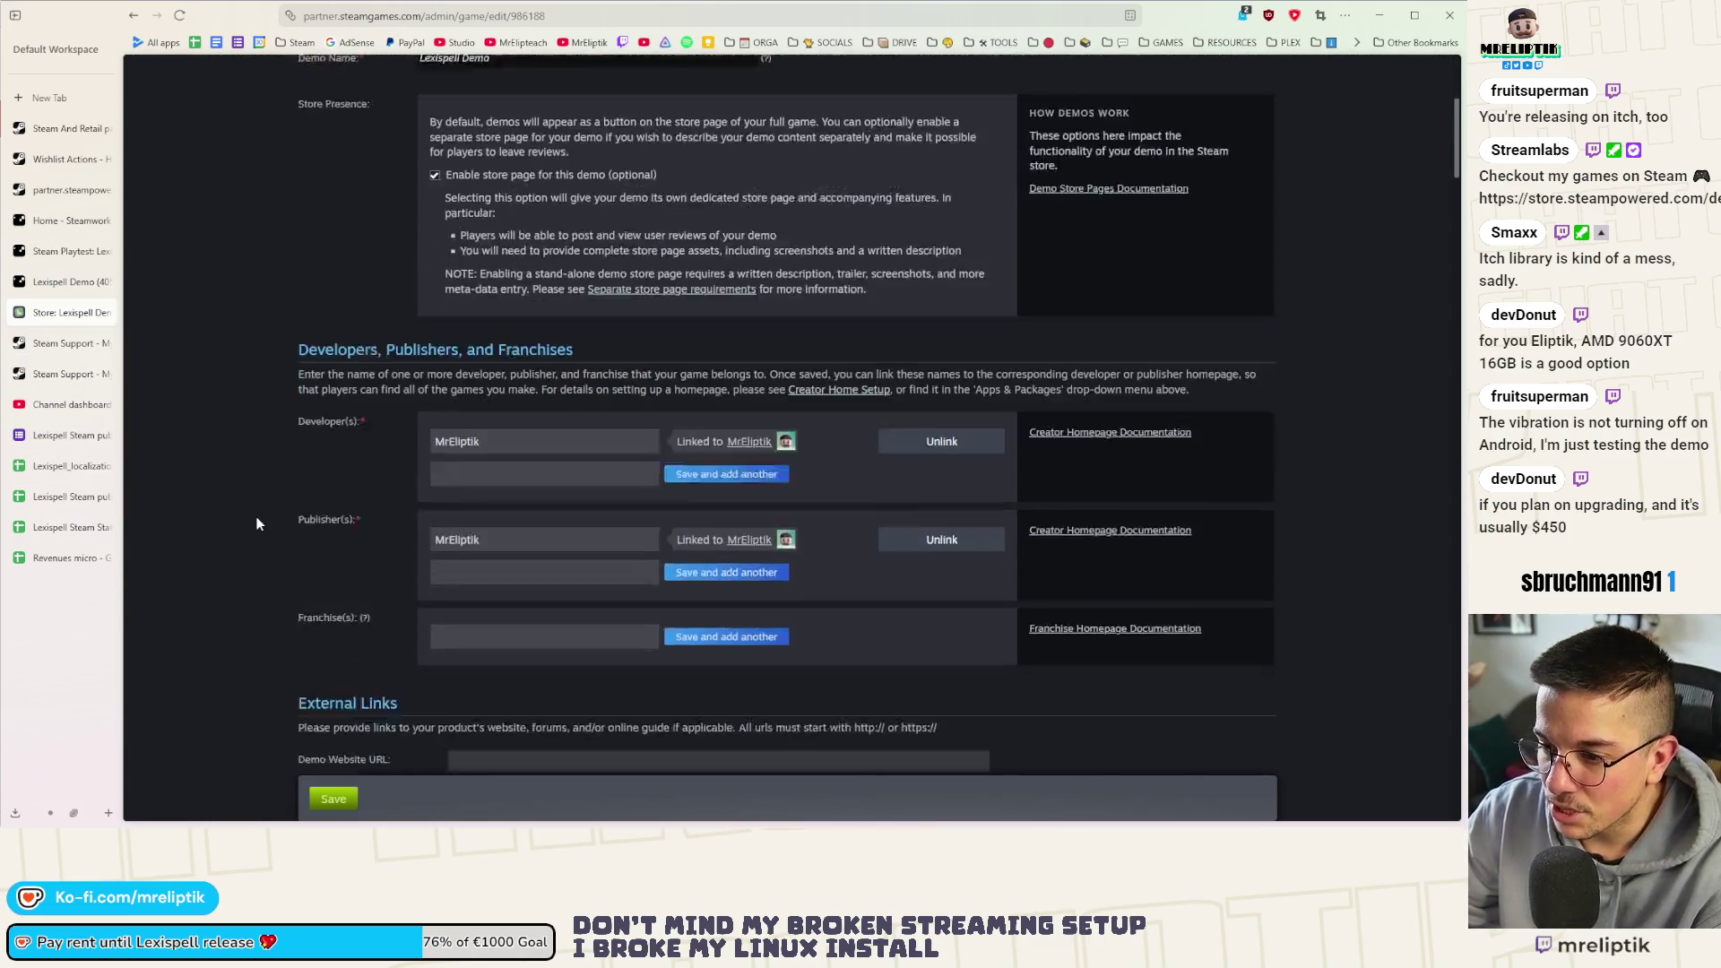
scroll(431, 464, down, 3)
scroll(358, 450, up, 5)
Show the Demo Description section of the store page editor
click(415, 260)
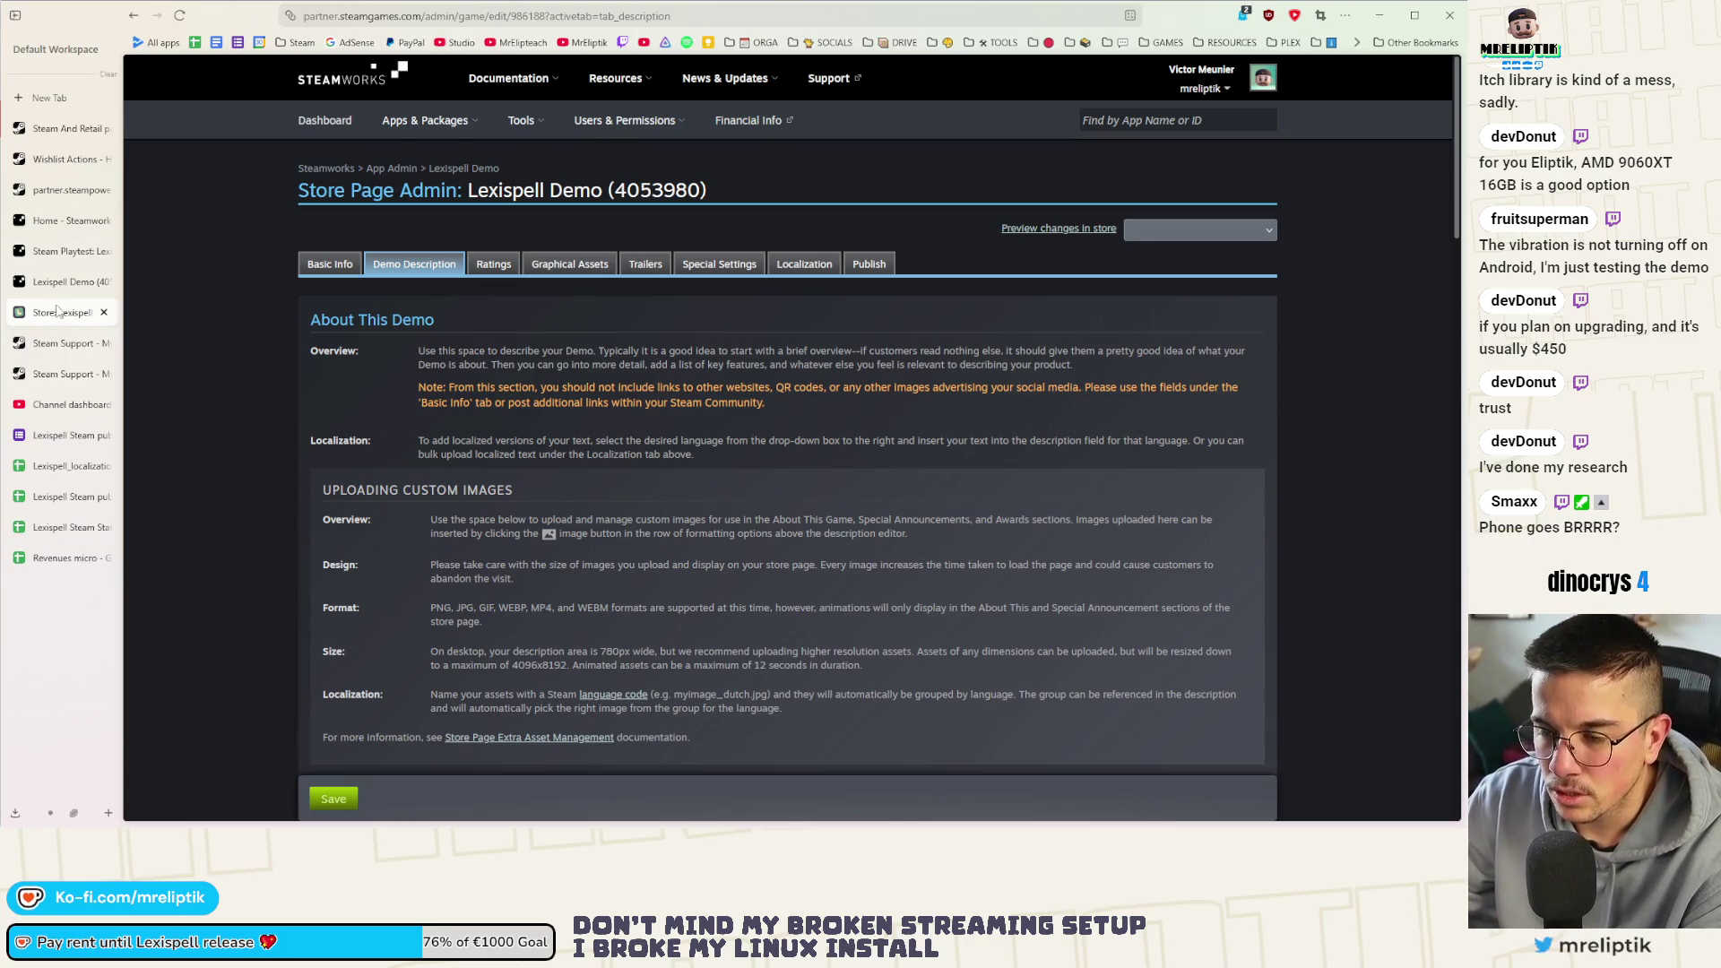
scroll(251, 455, down, 1)
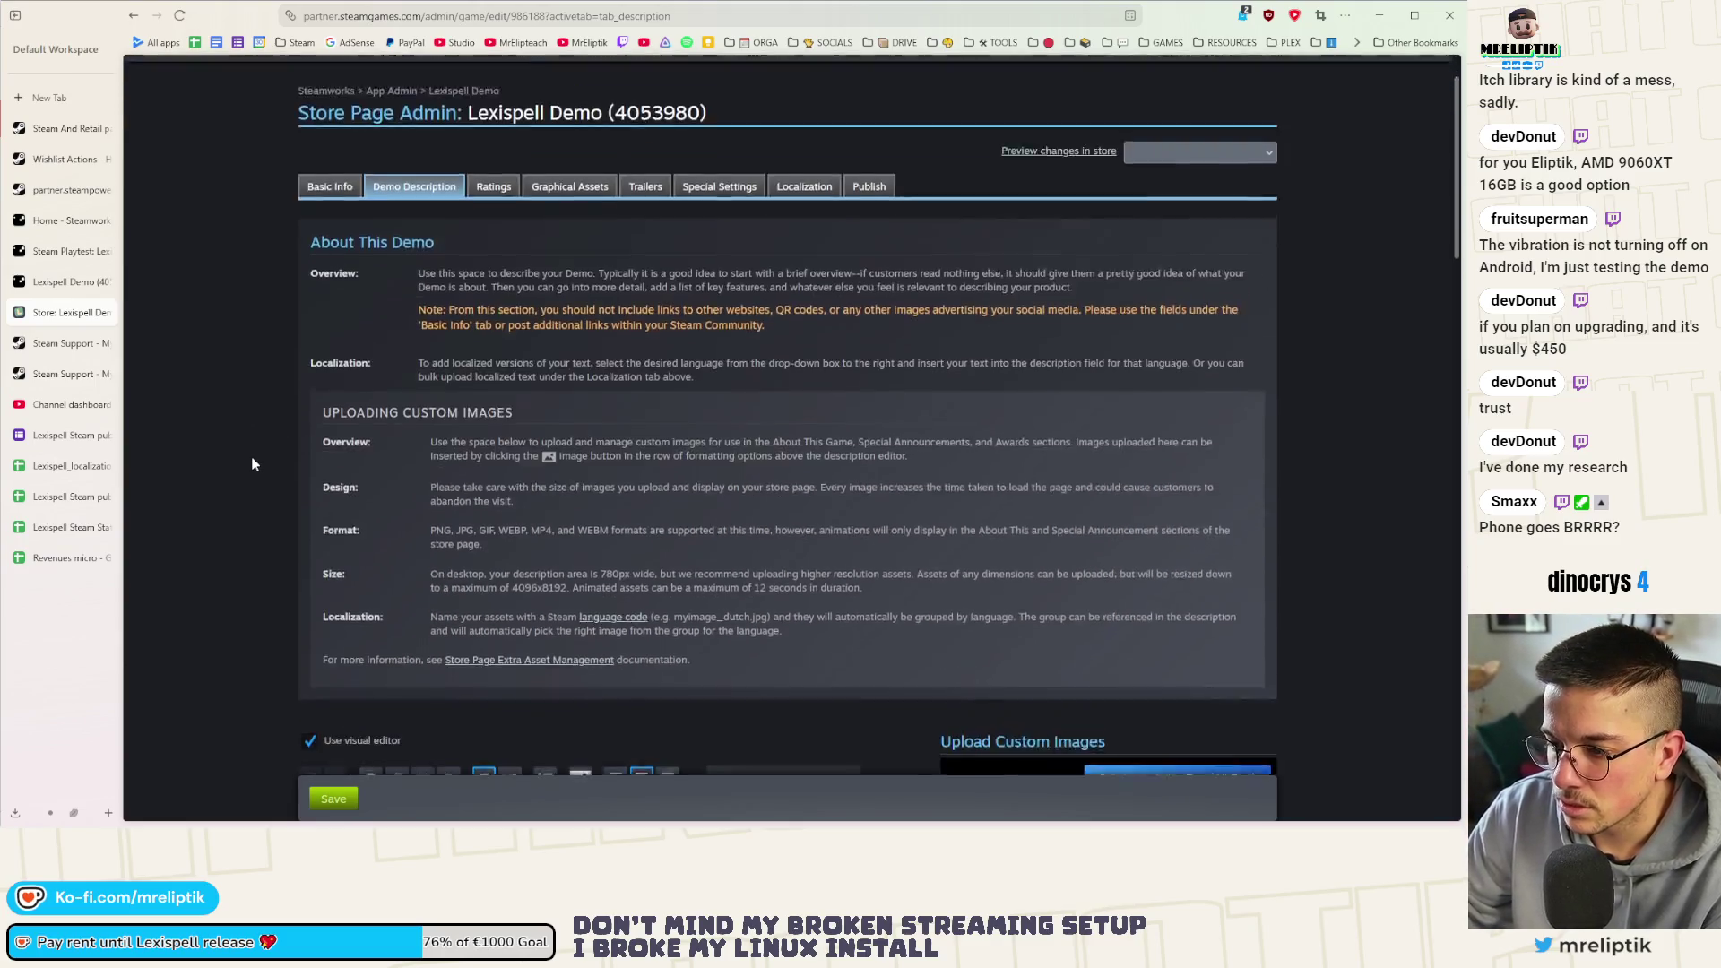
scroll(252, 456, down, 1)
scroll(251, 459, down, 3)
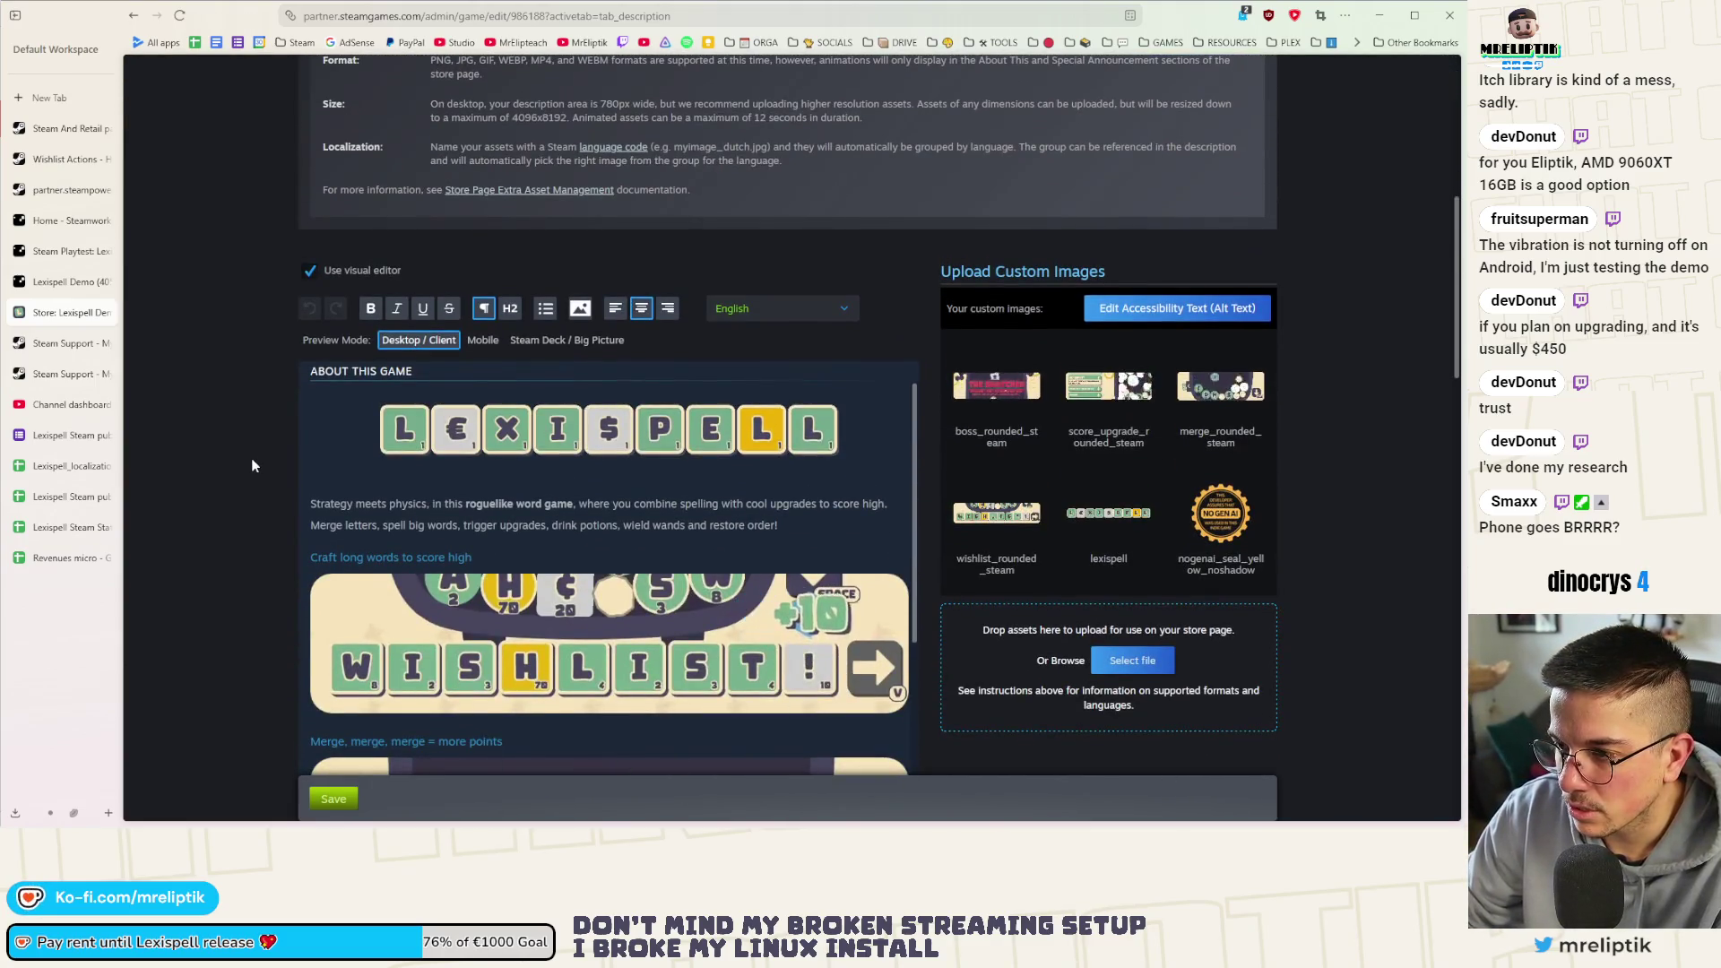
scroll(251, 459, down, 4)
scroll(252, 464, down, 4)
scroll(251, 464, up, 4)
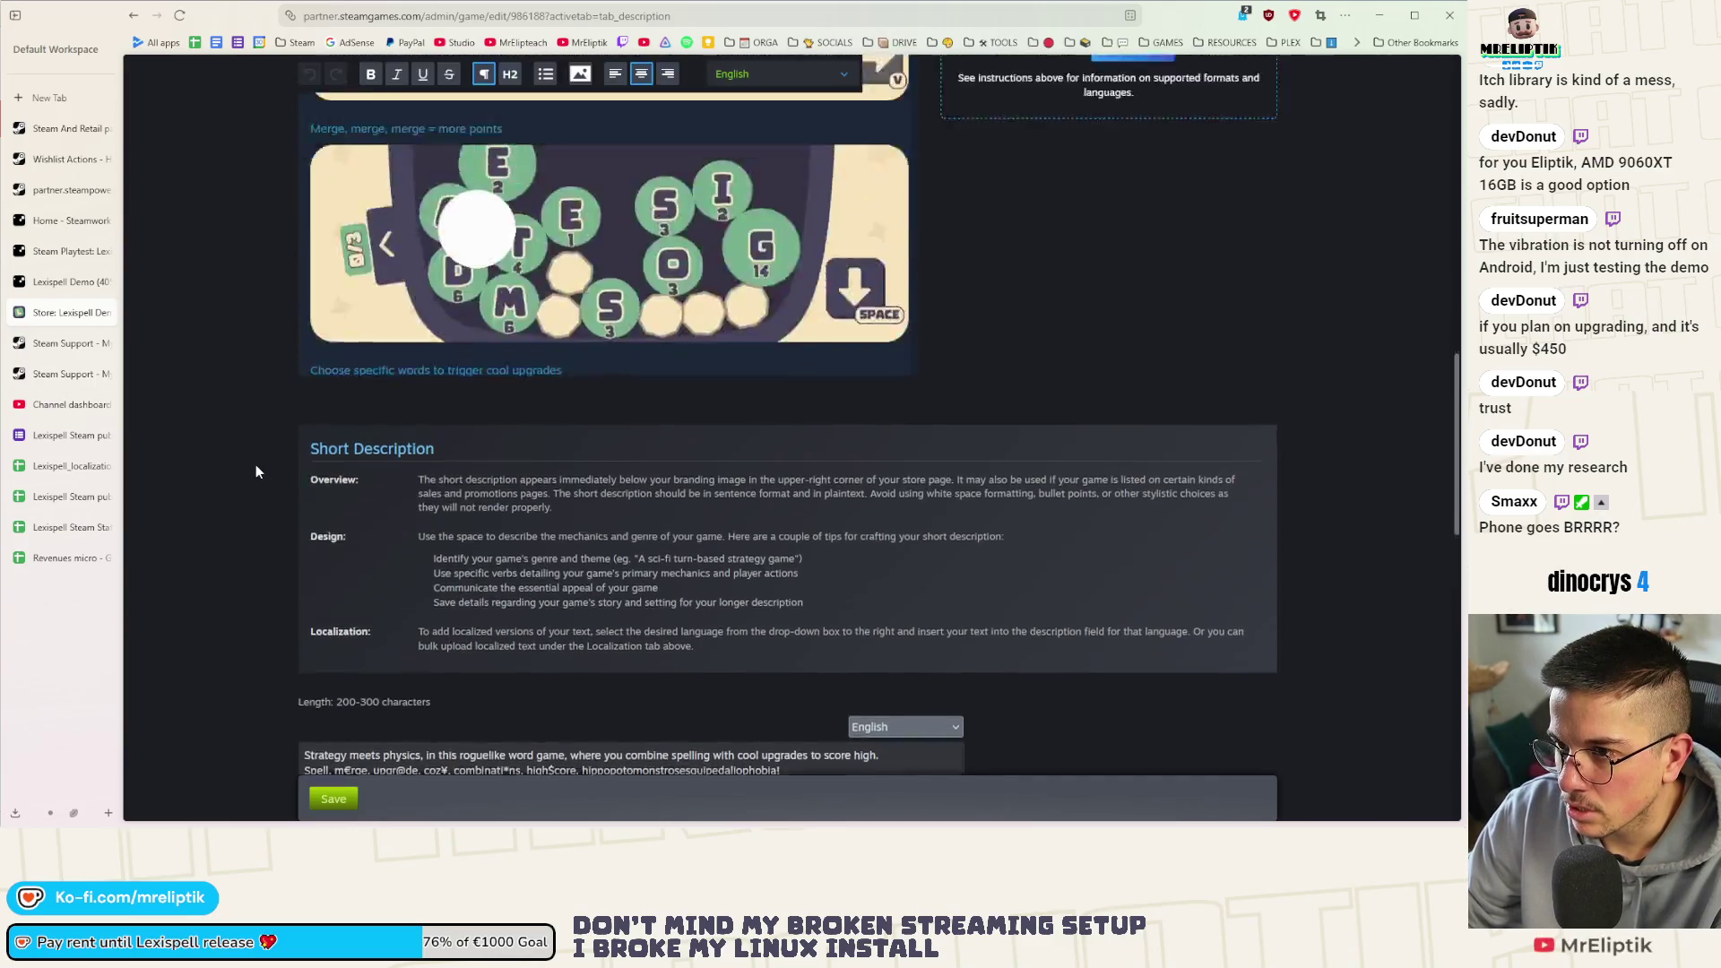
scroll(256, 464, up, 4)
scroll(263, 463, up, 3)
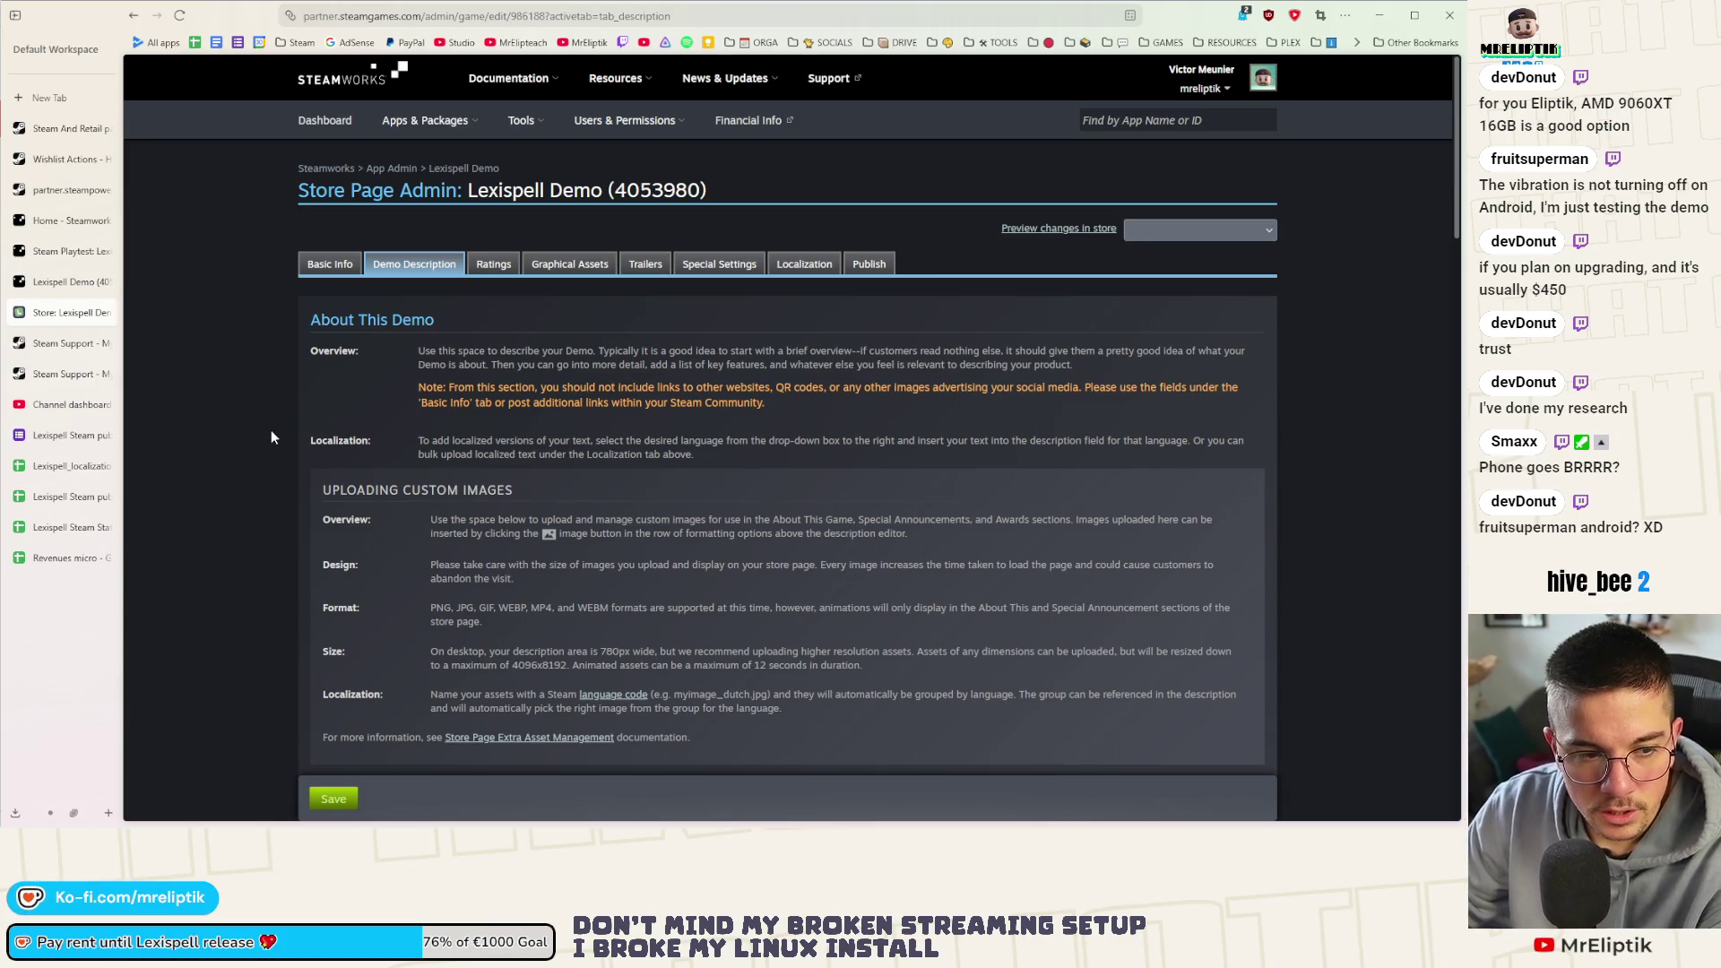
scroll(270, 429, down, 5)
scroll(270, 444, down, 5)
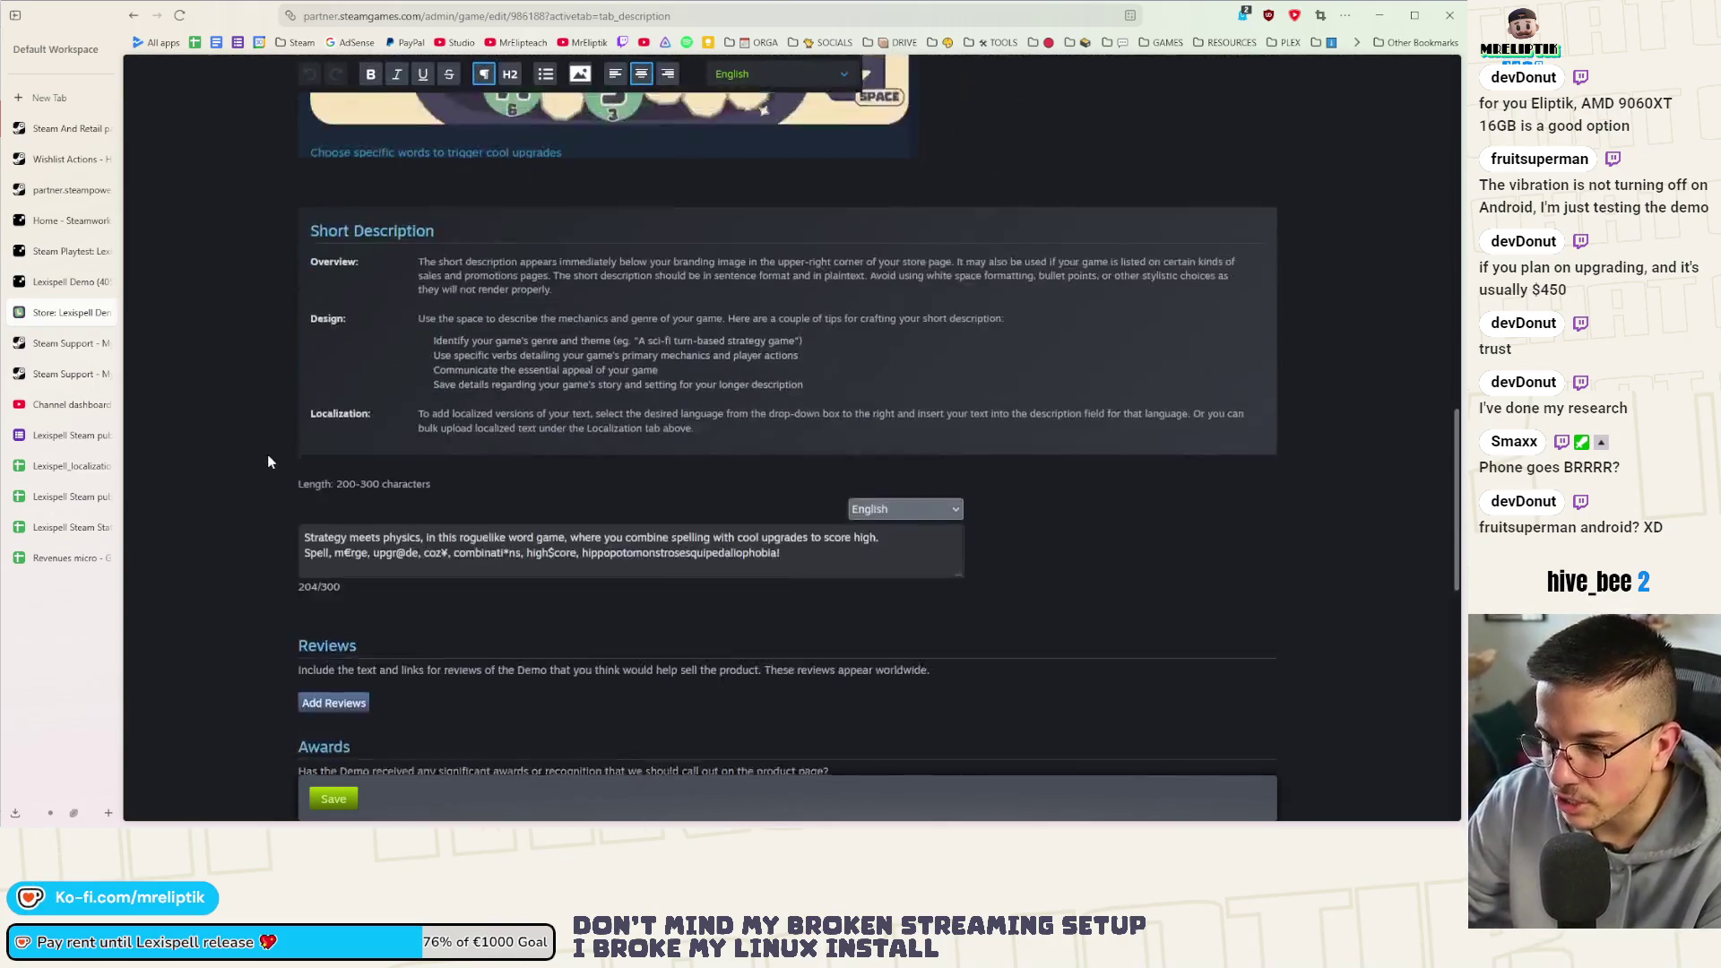
scroll(268, 456, down, 5)
scroll(270, 455, down, 5)
scroll(256, 457, up, 10)
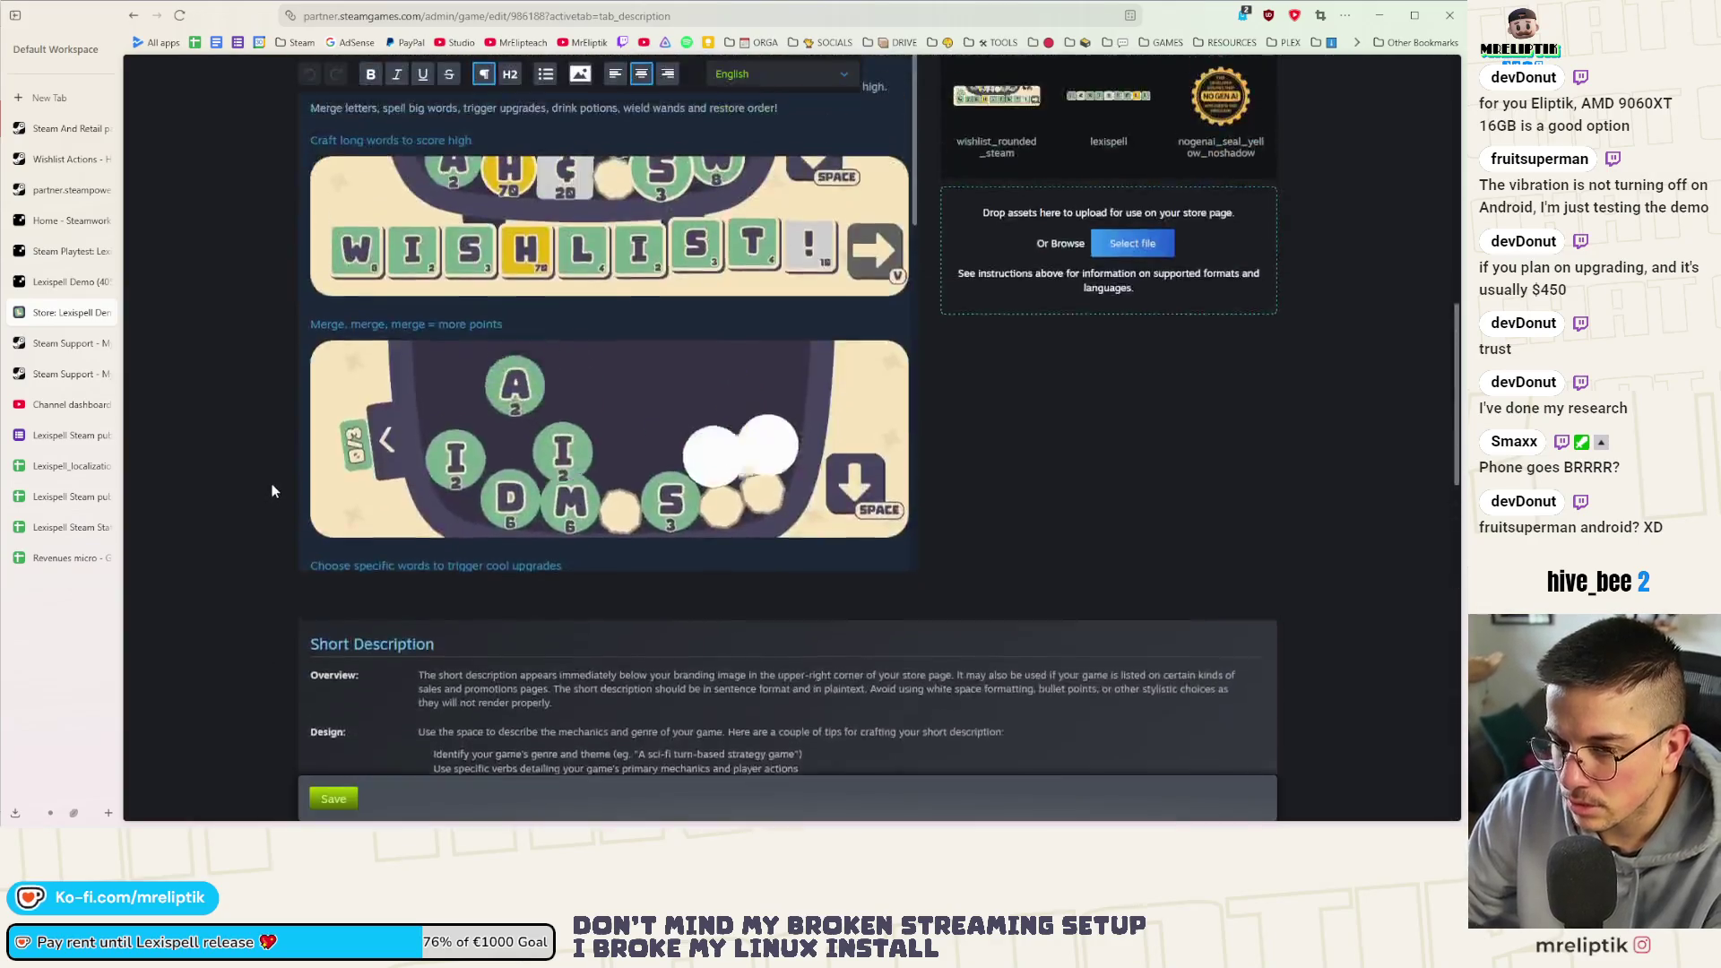
scroll(272, 478, up, 10)
scroll(272, 478, up, 1)
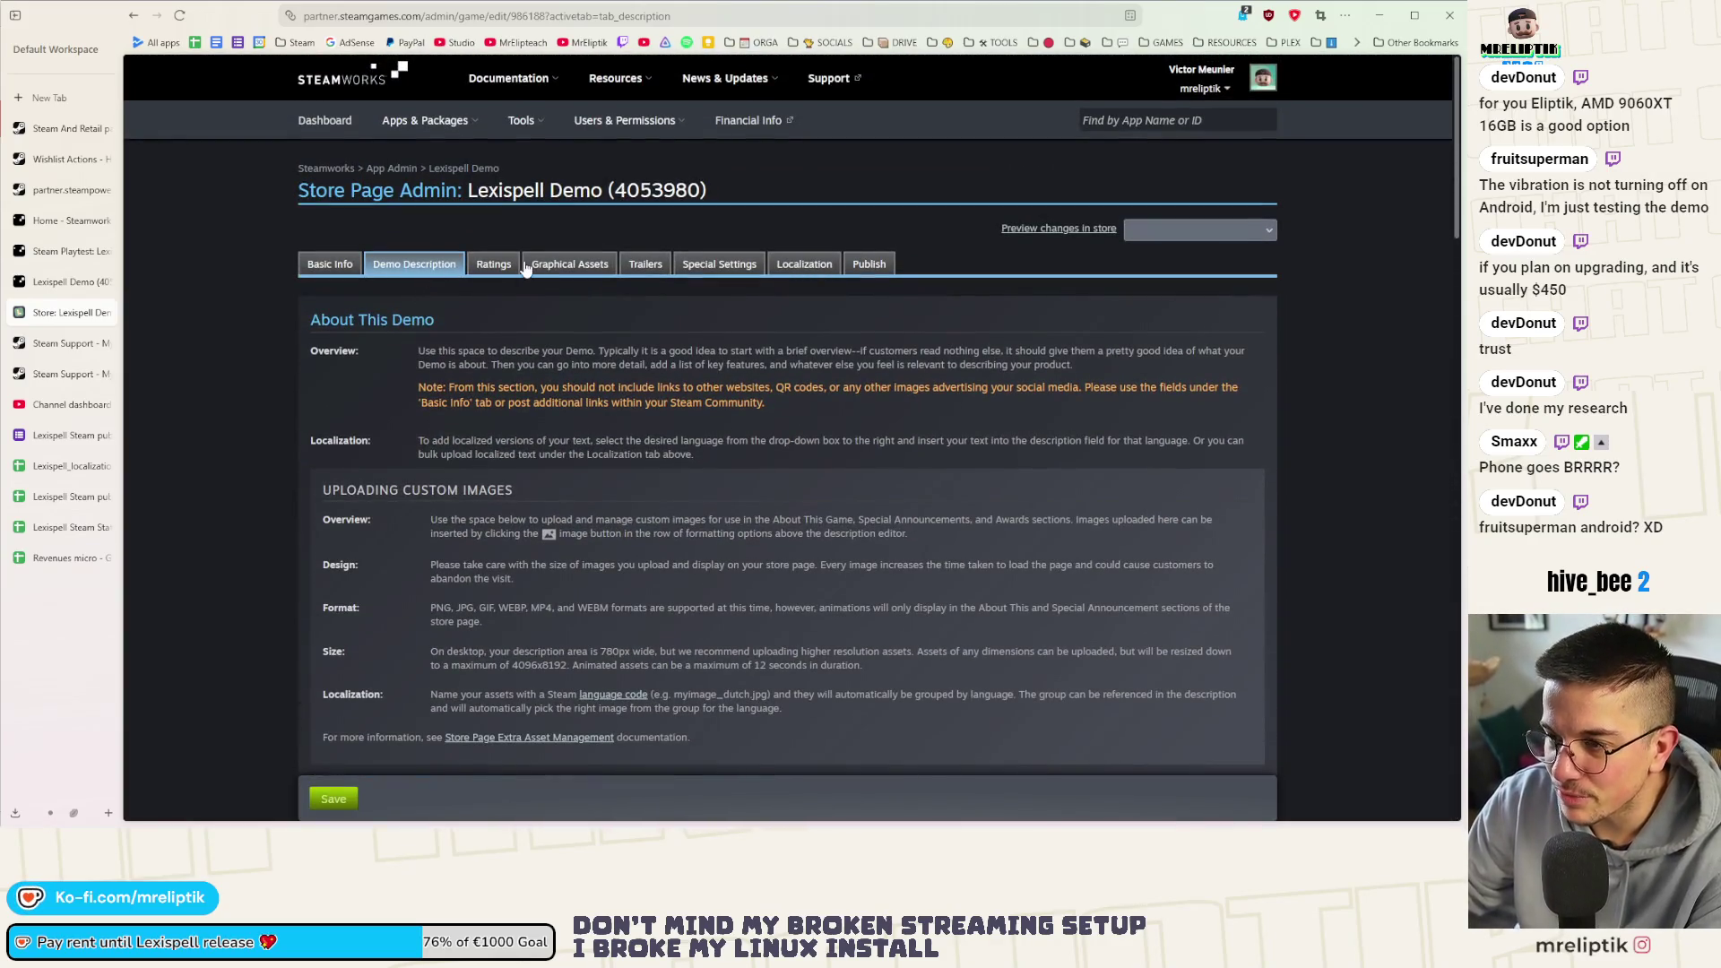
click(579, 266)
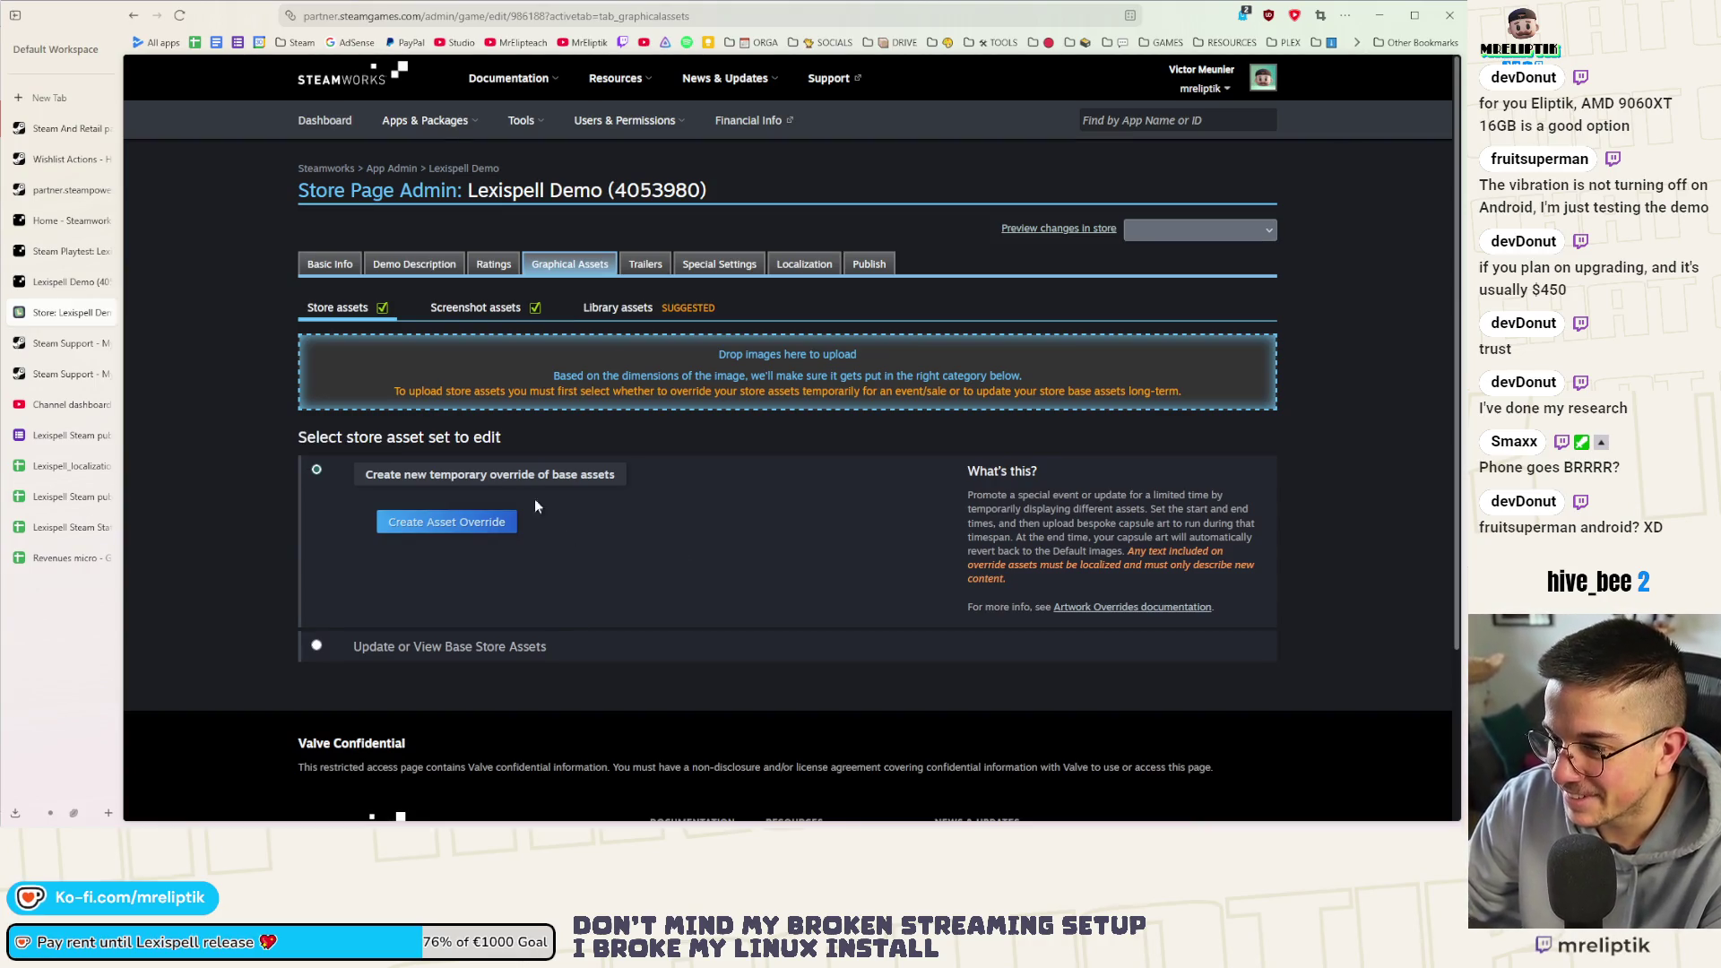
Browse the store and screenshot assets, creating and deleting a temporary asset override
click(343, 307)
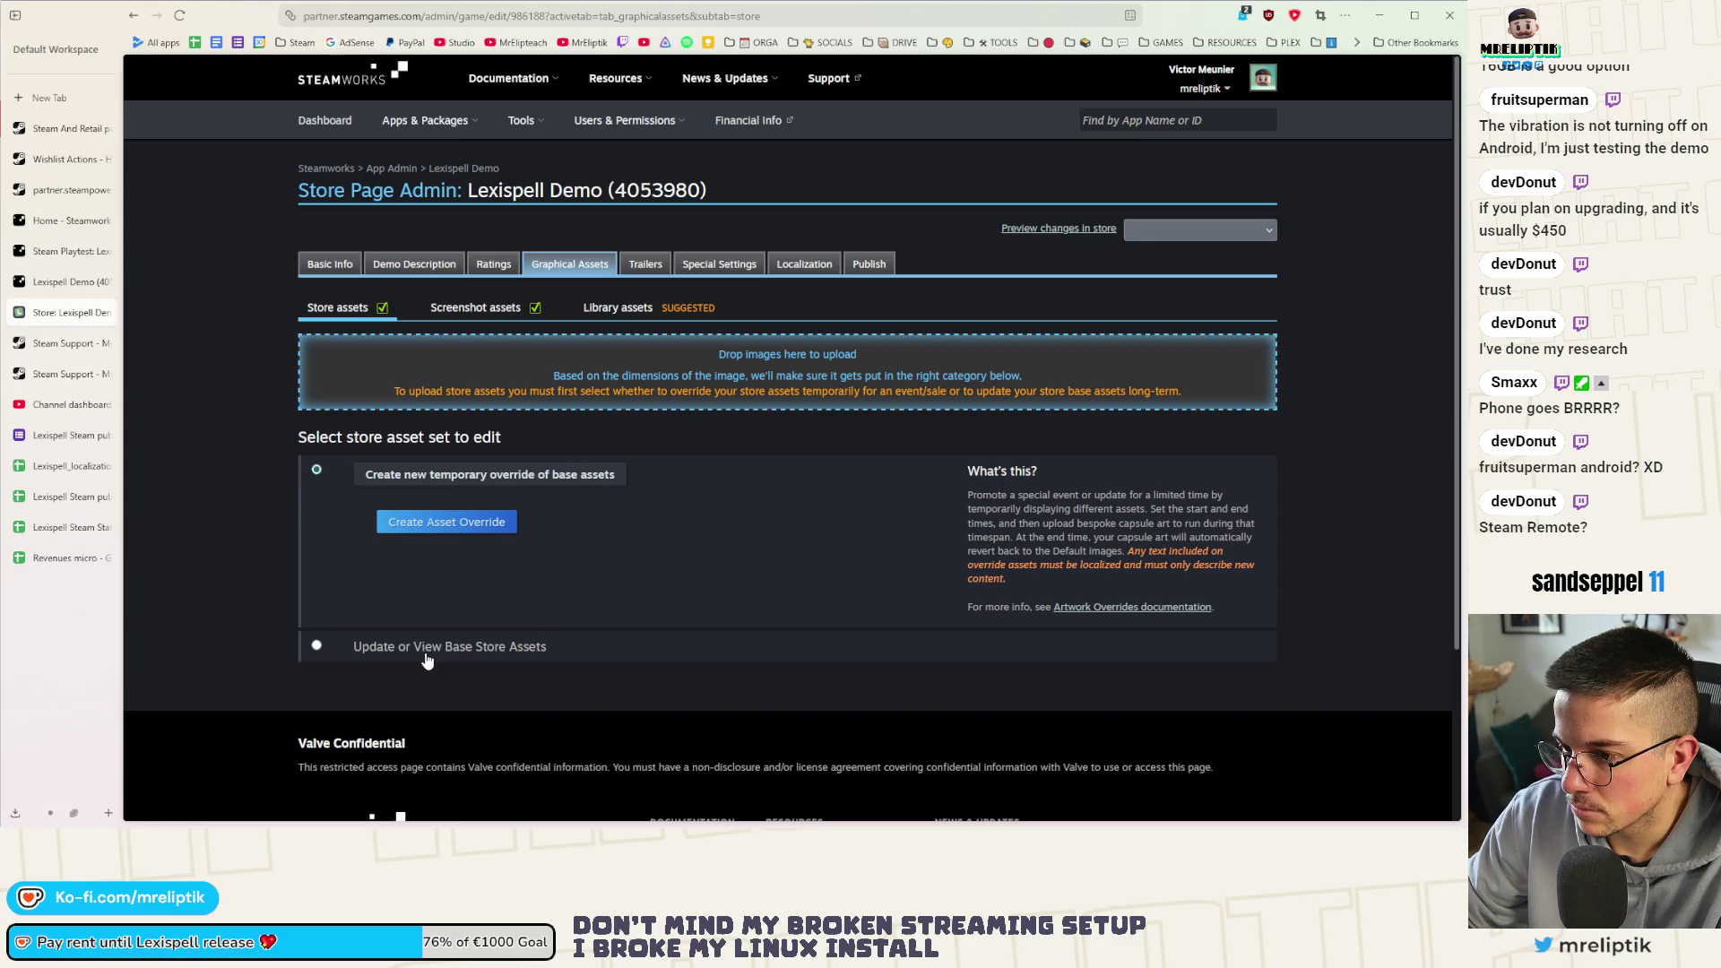
click(452, 308)
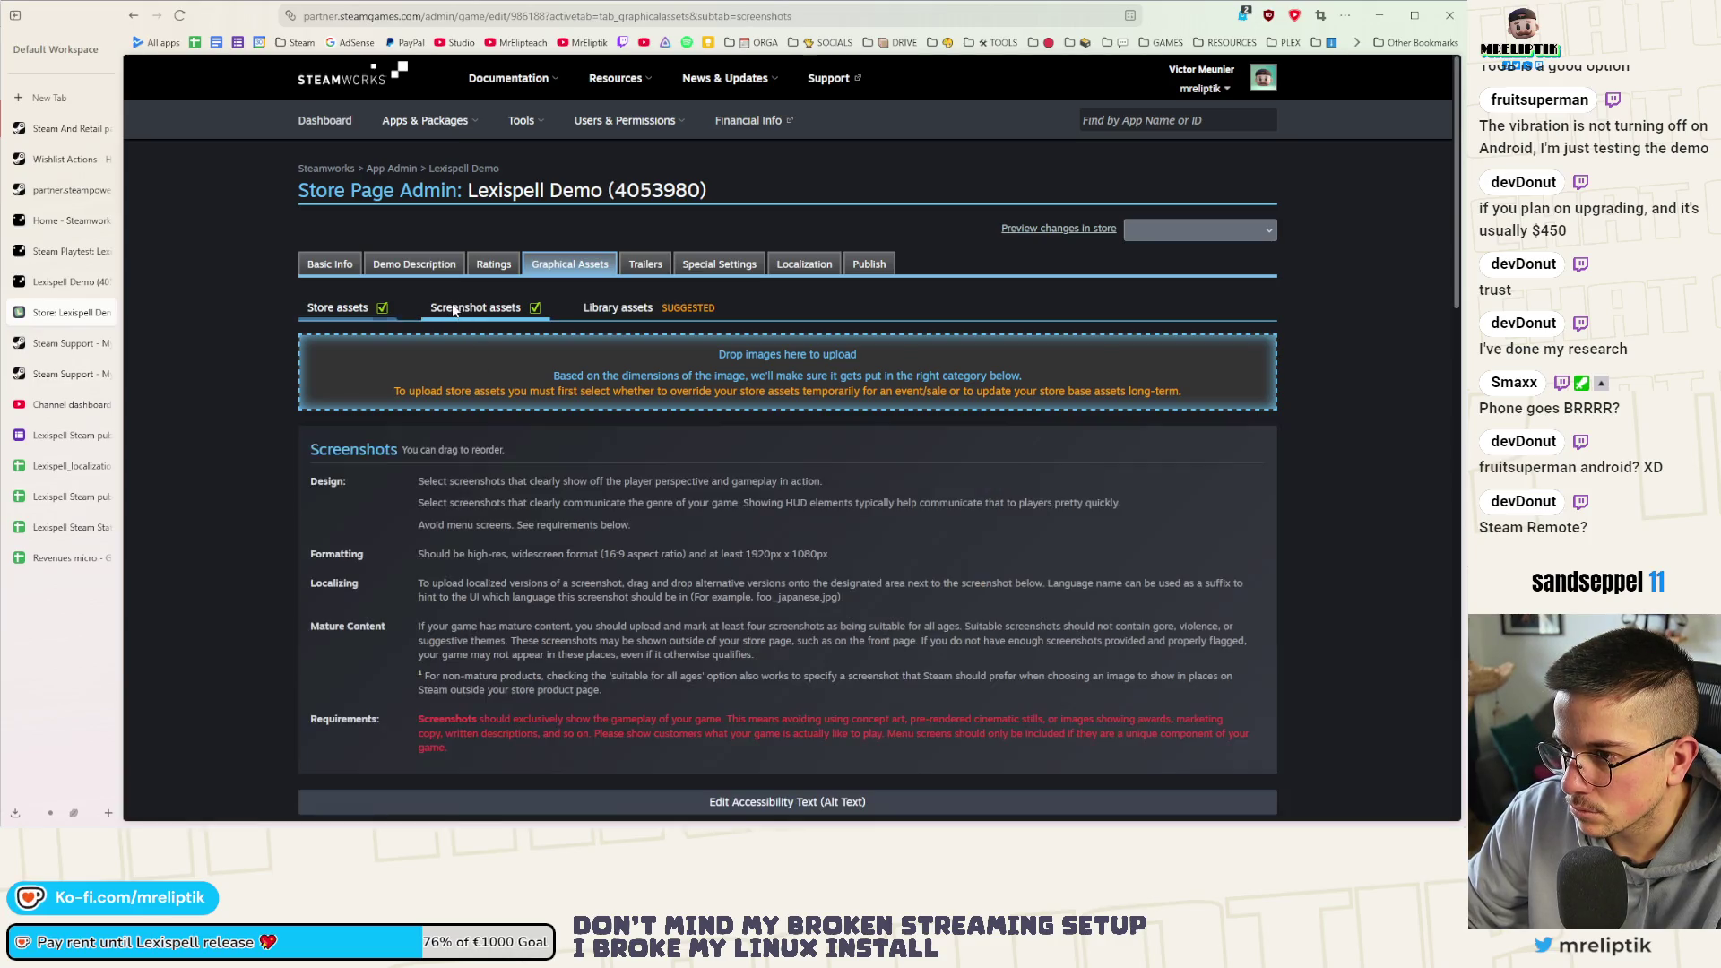
click(334, 309)
click(442, 524)
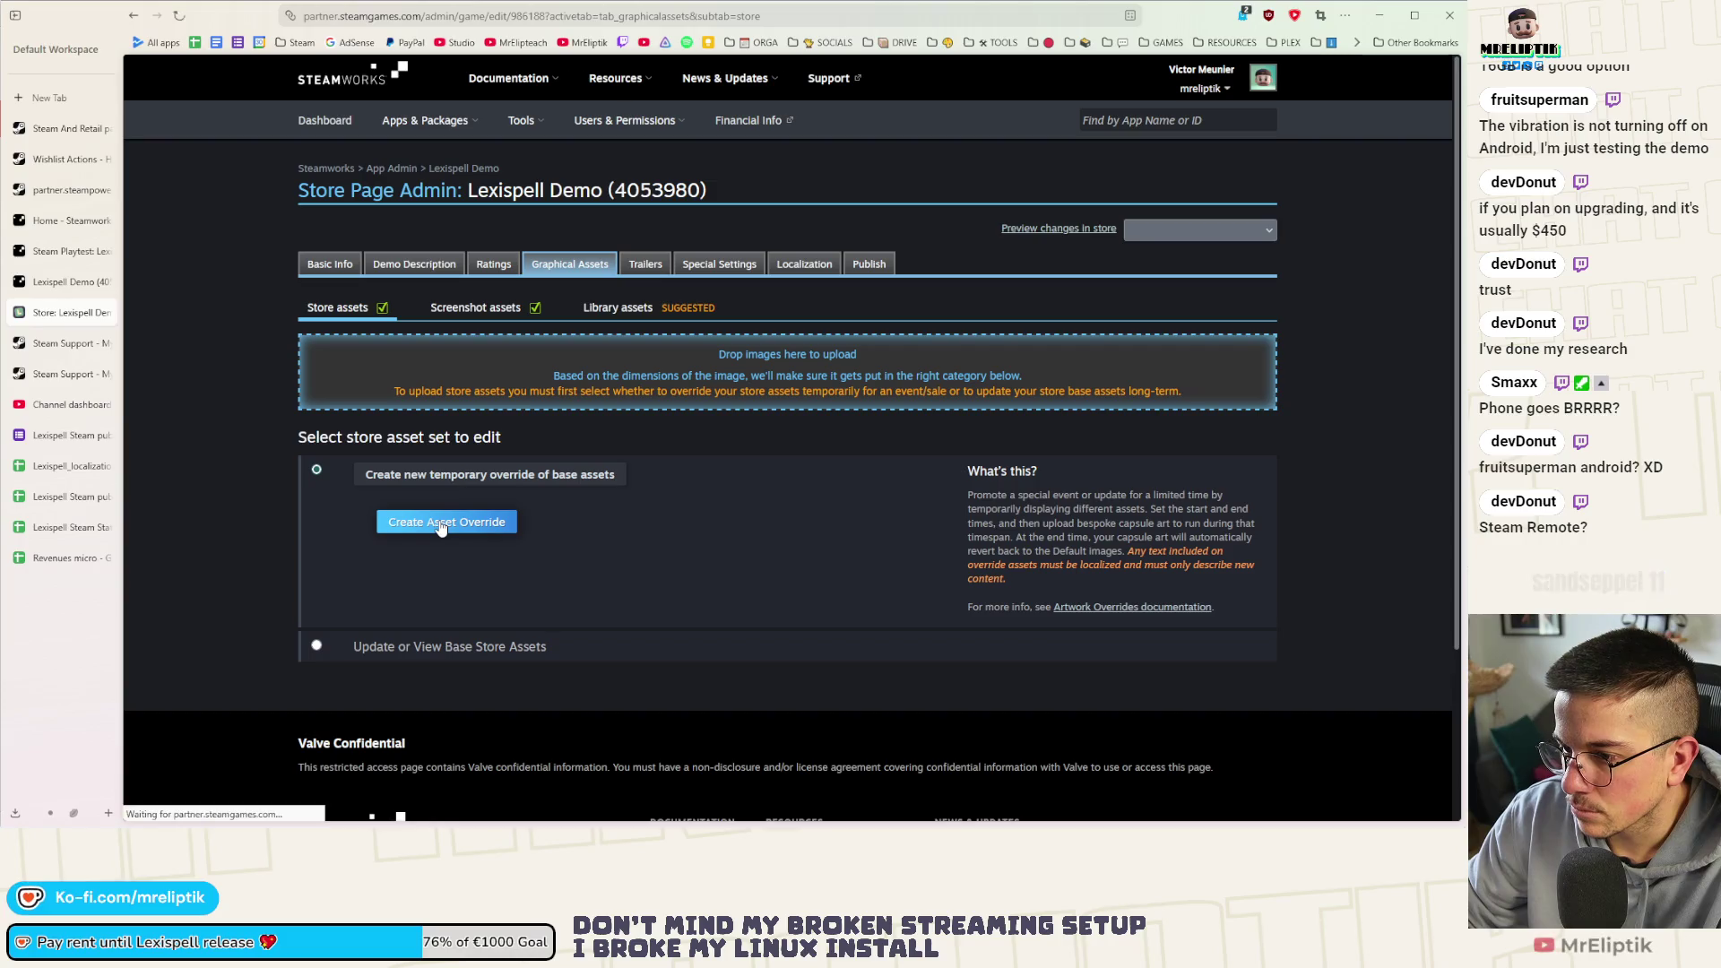
click(1268, 539)
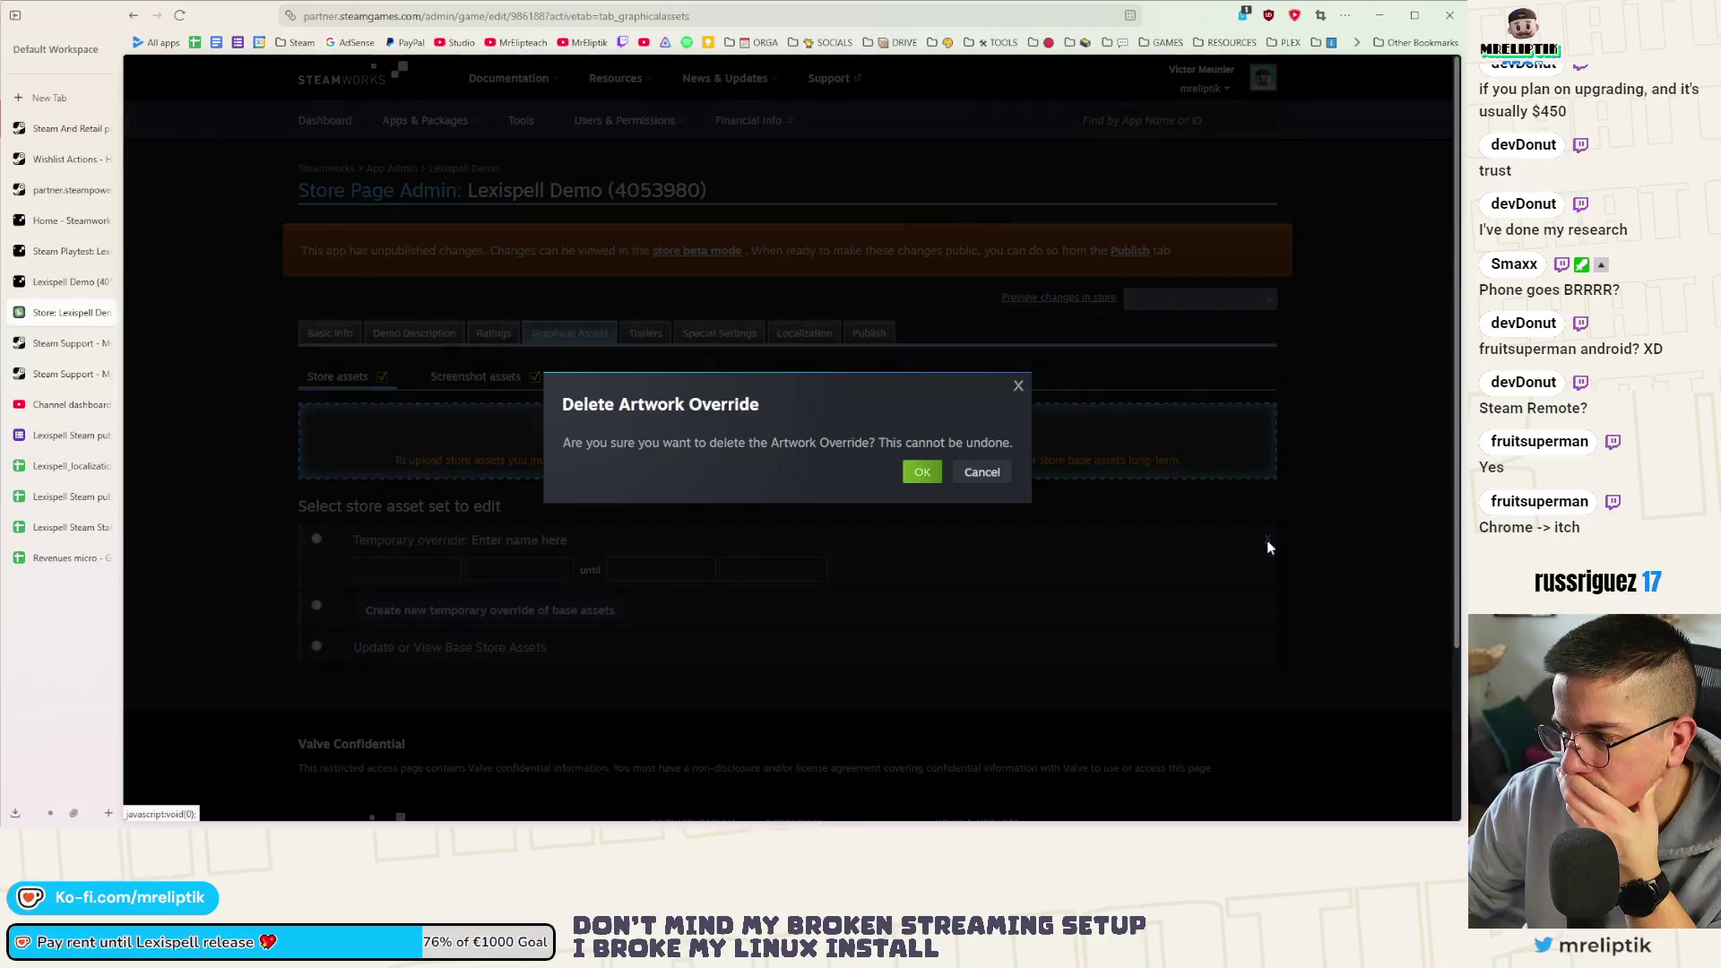
click(919, 469)
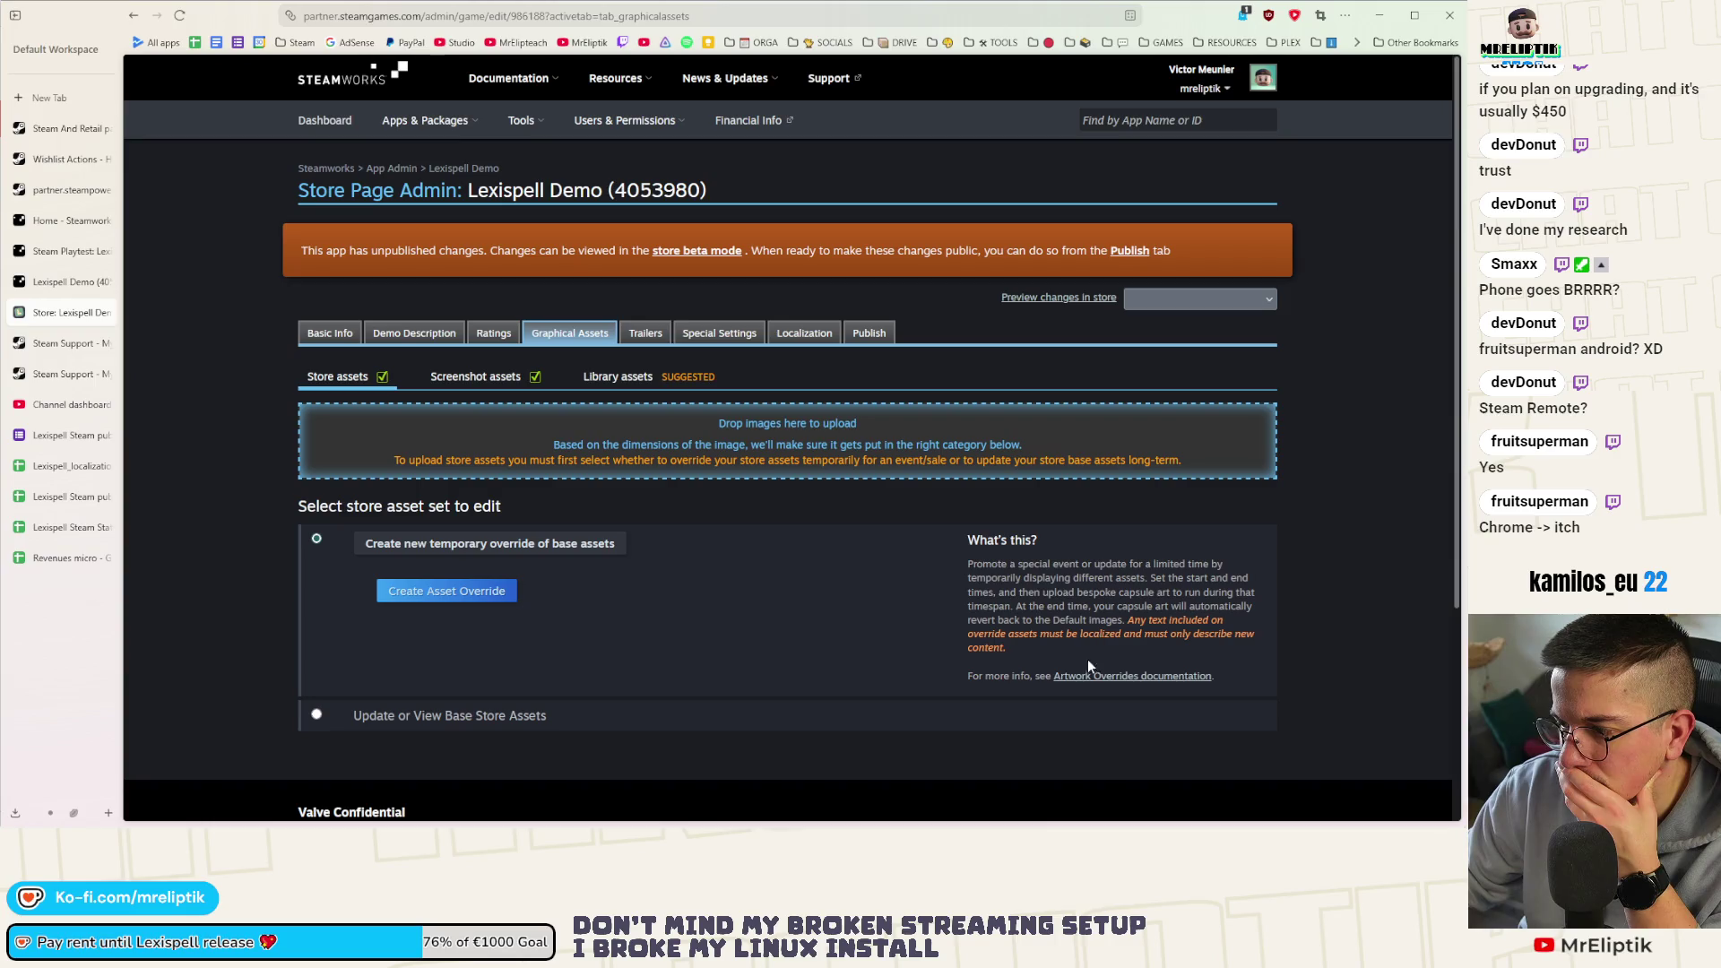
Recheck the screenshot and store assets, then show the Library assets guidelines
click(458, 379)
click(329, 380)
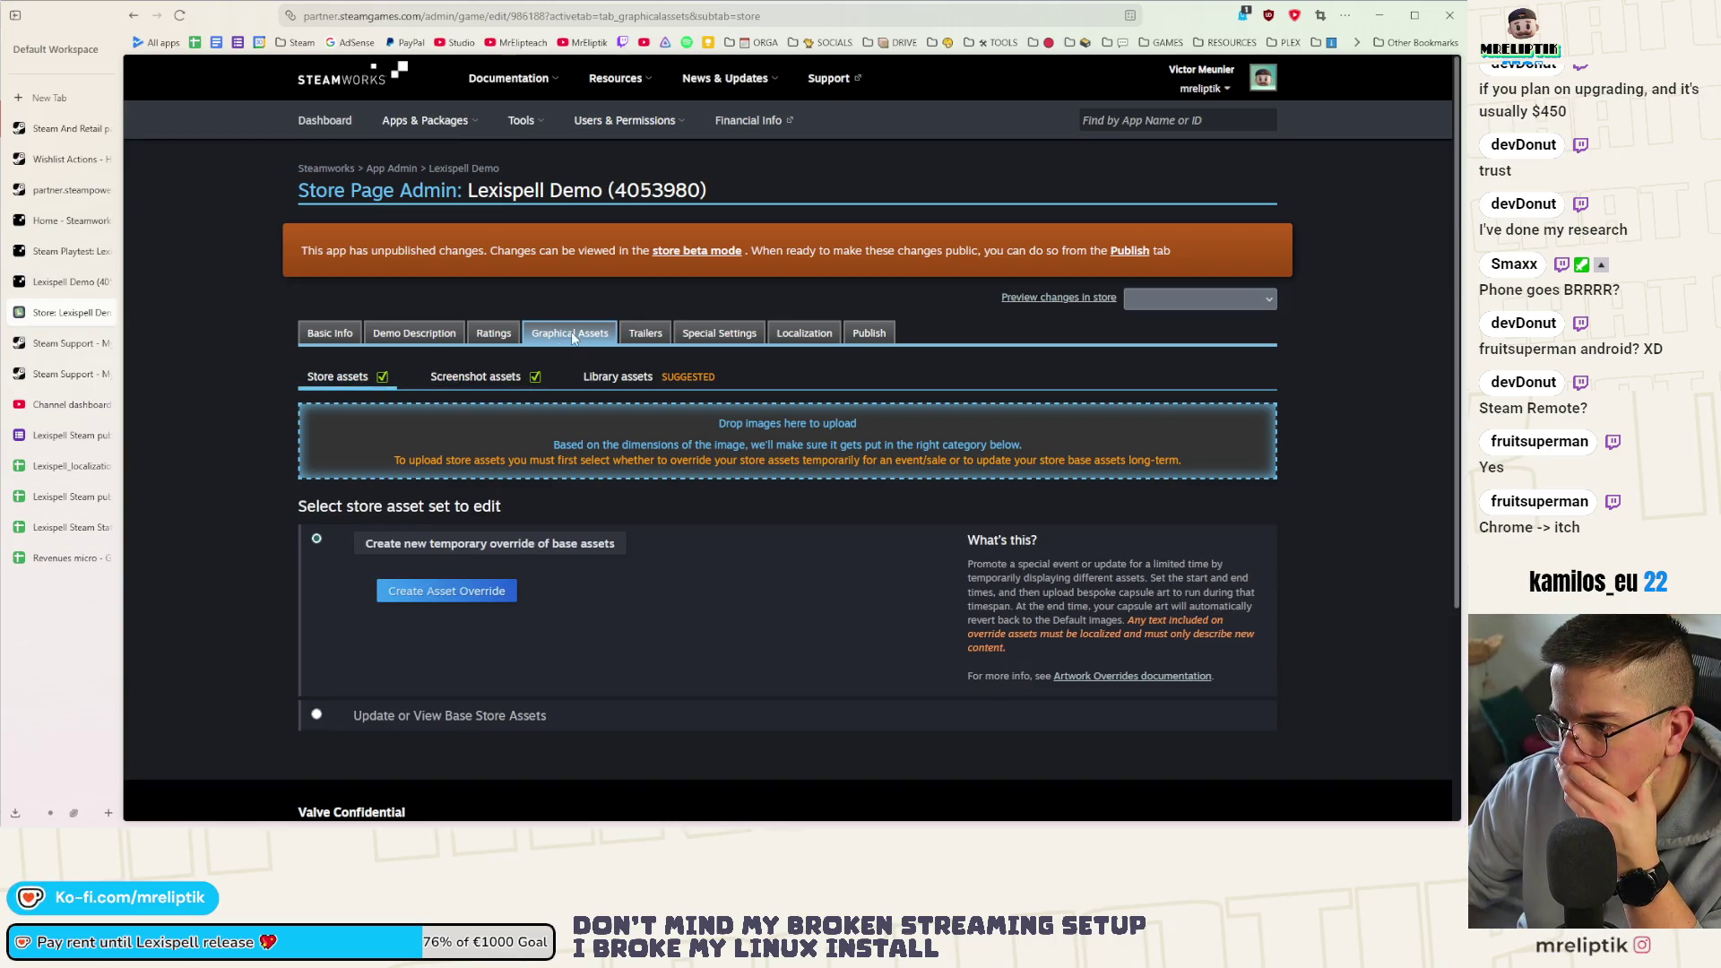
scroll(559, 368, down, 3)
scroll(558, 365, up, 3)
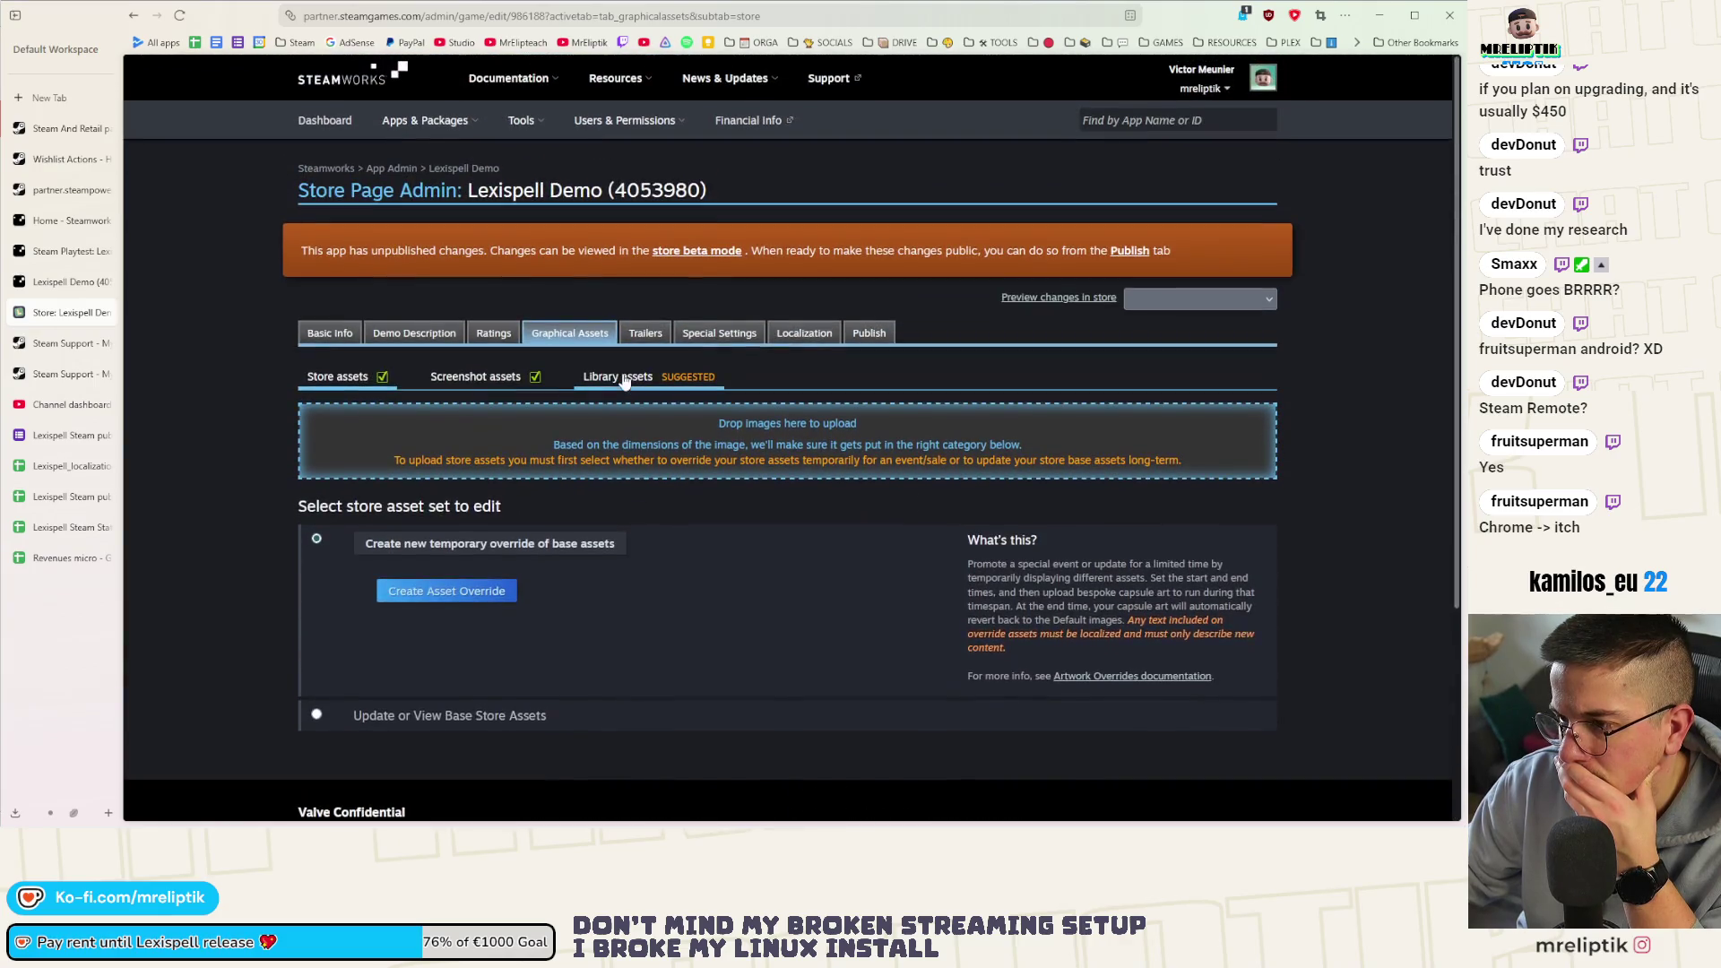
click(620, 378)
scroll(622, 380, down, 2)
scroll(619, 379, down, 2)
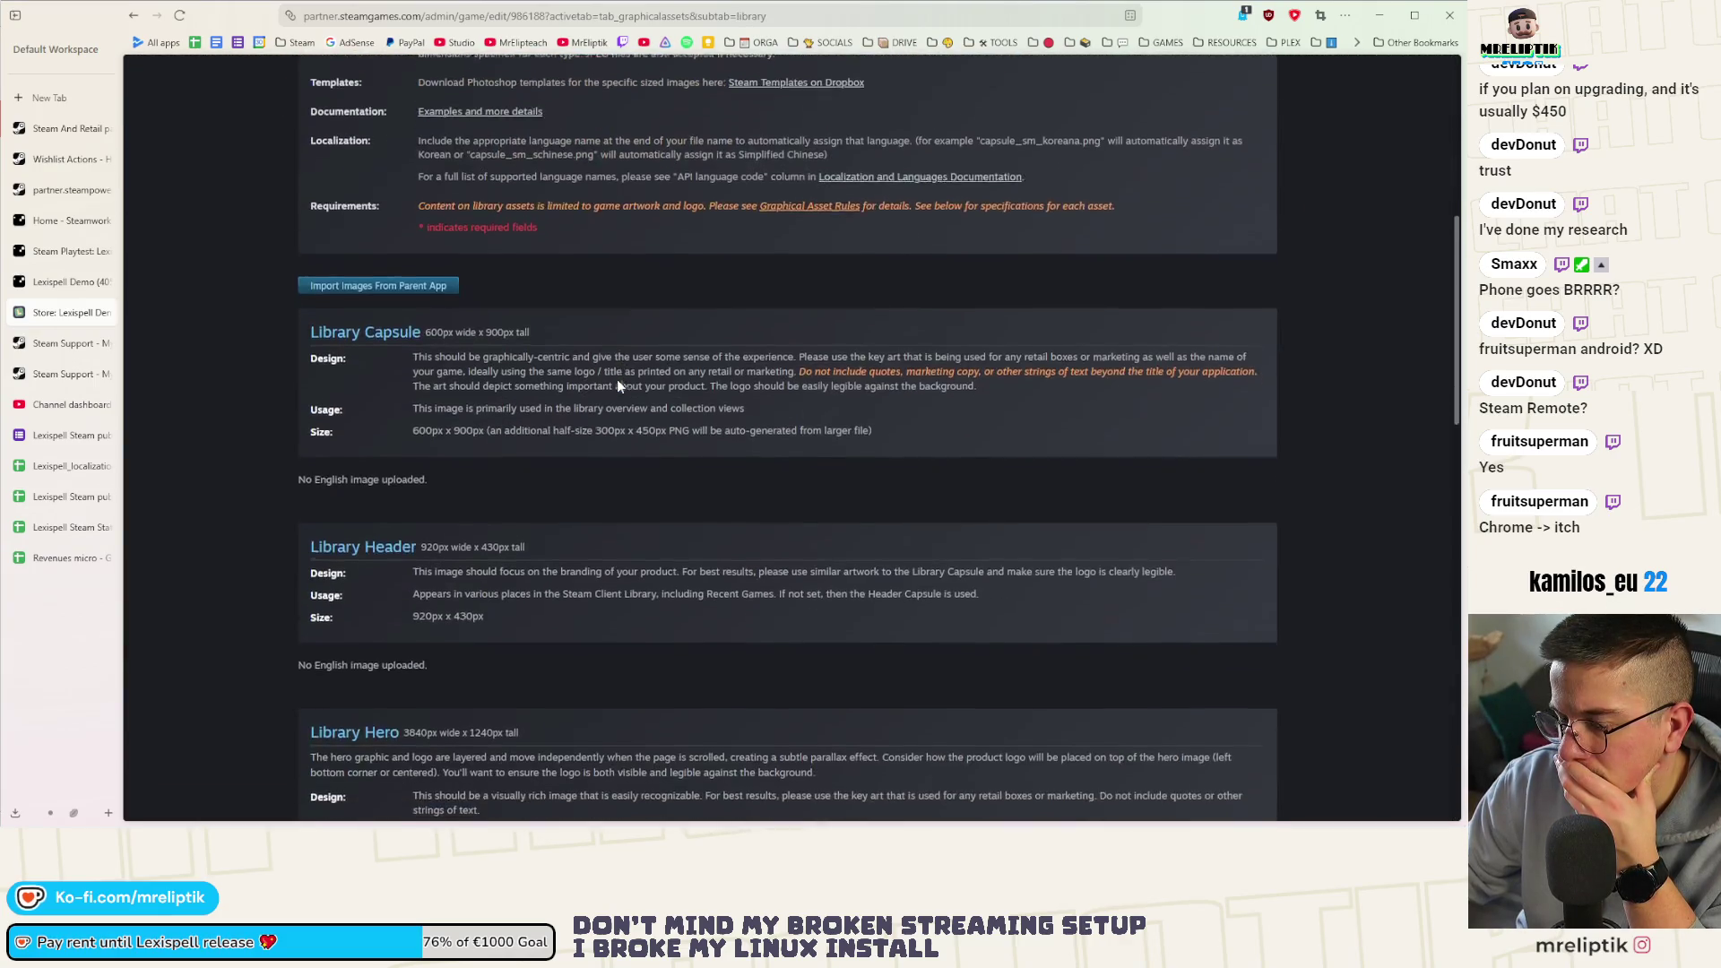
scroll(618, 381, down, 2)
scroll(616, 379, up, 2)
scroll(612, 382, up, 3)
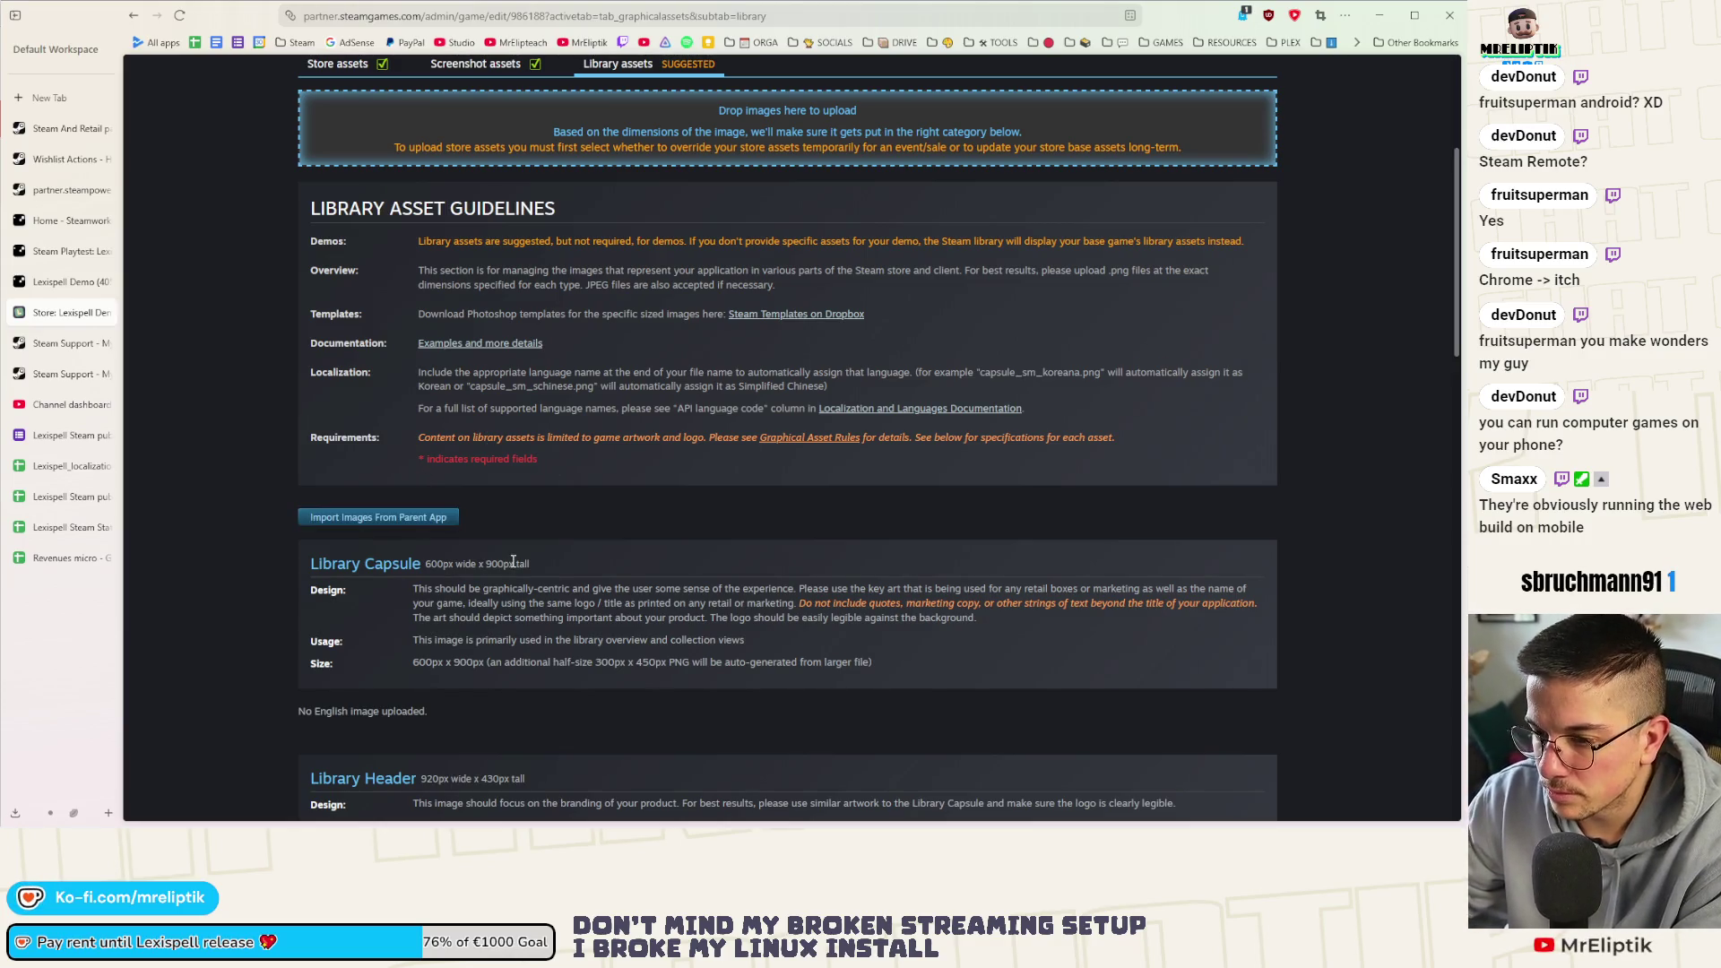
scroll(423, 478, up, 3)
Create a temporary store asset override with internal name DEMO and save it
click(458, 376)
click(338, 377)
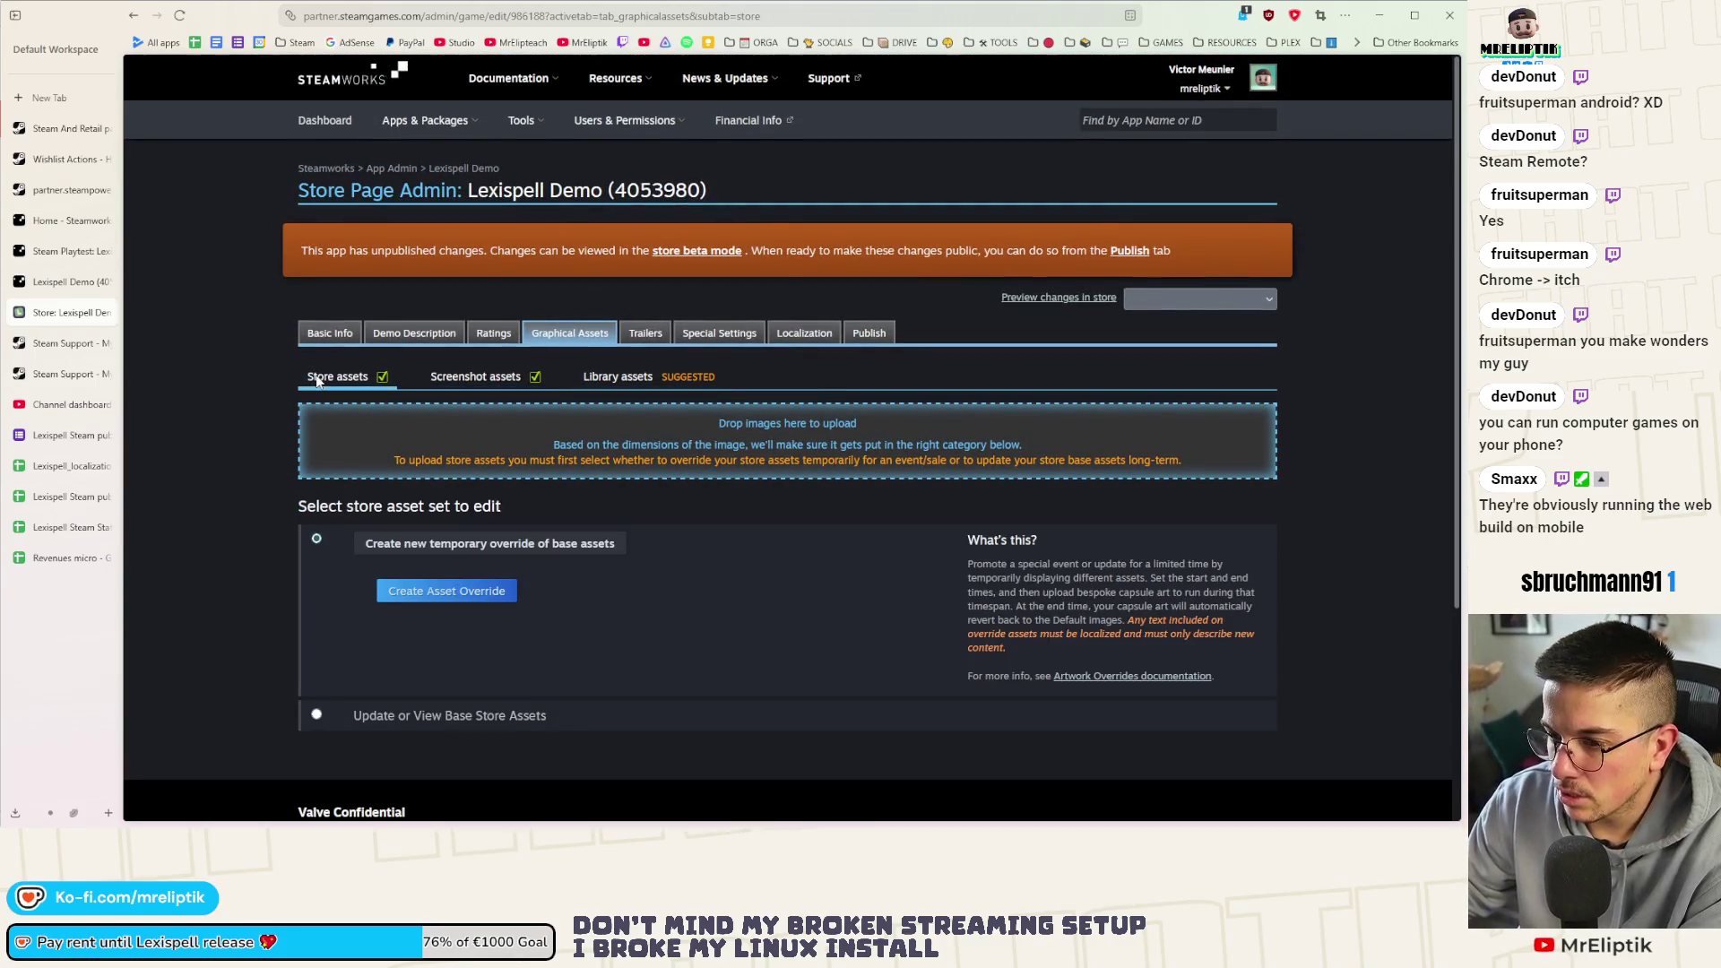
scroll(517, 430, down, 3)
scroll(504, 390, up, 1)
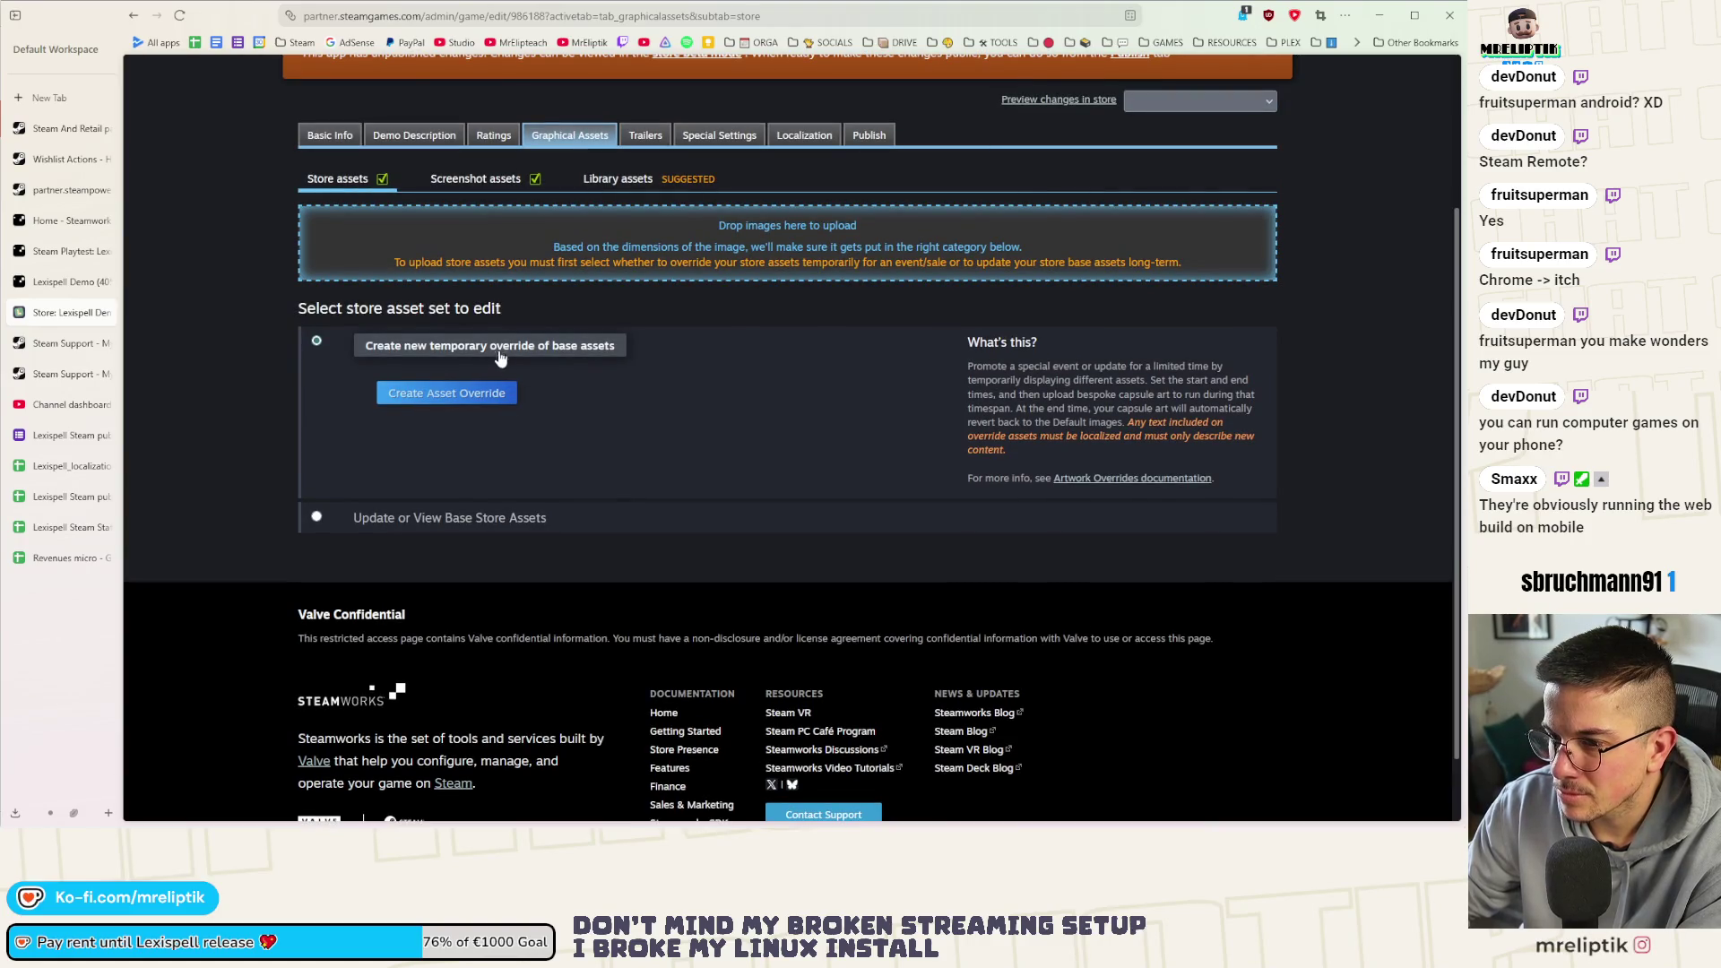
click(471, 398)
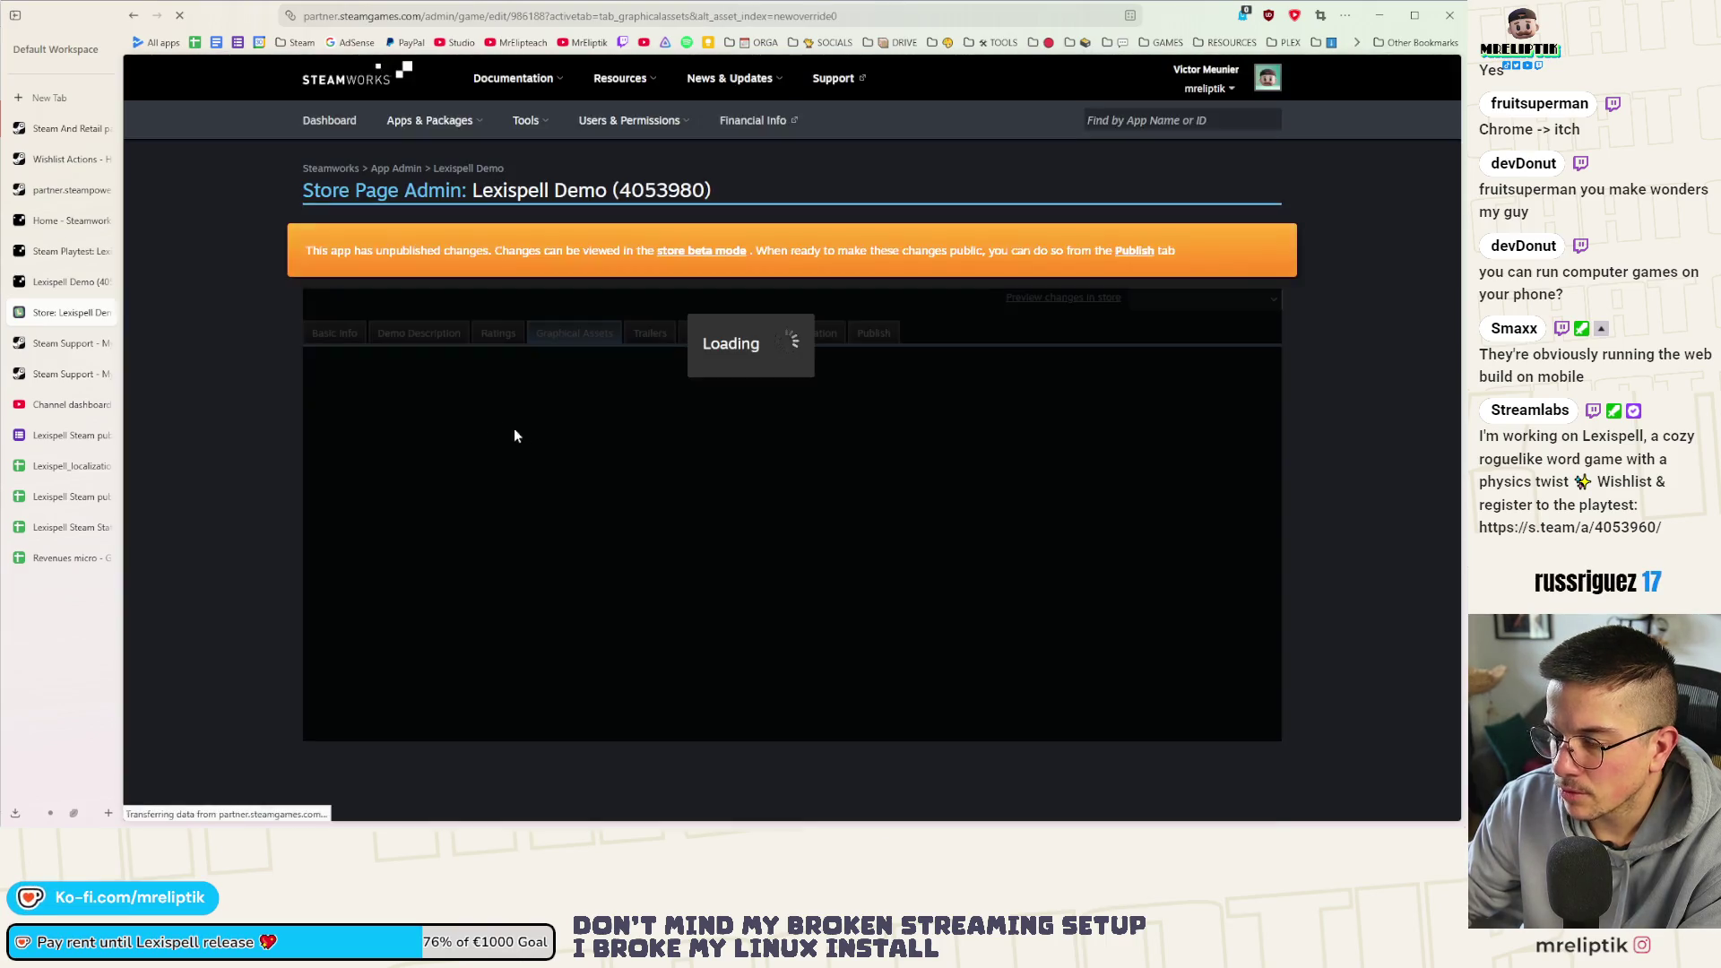
scroll(570, 520, down, 1)
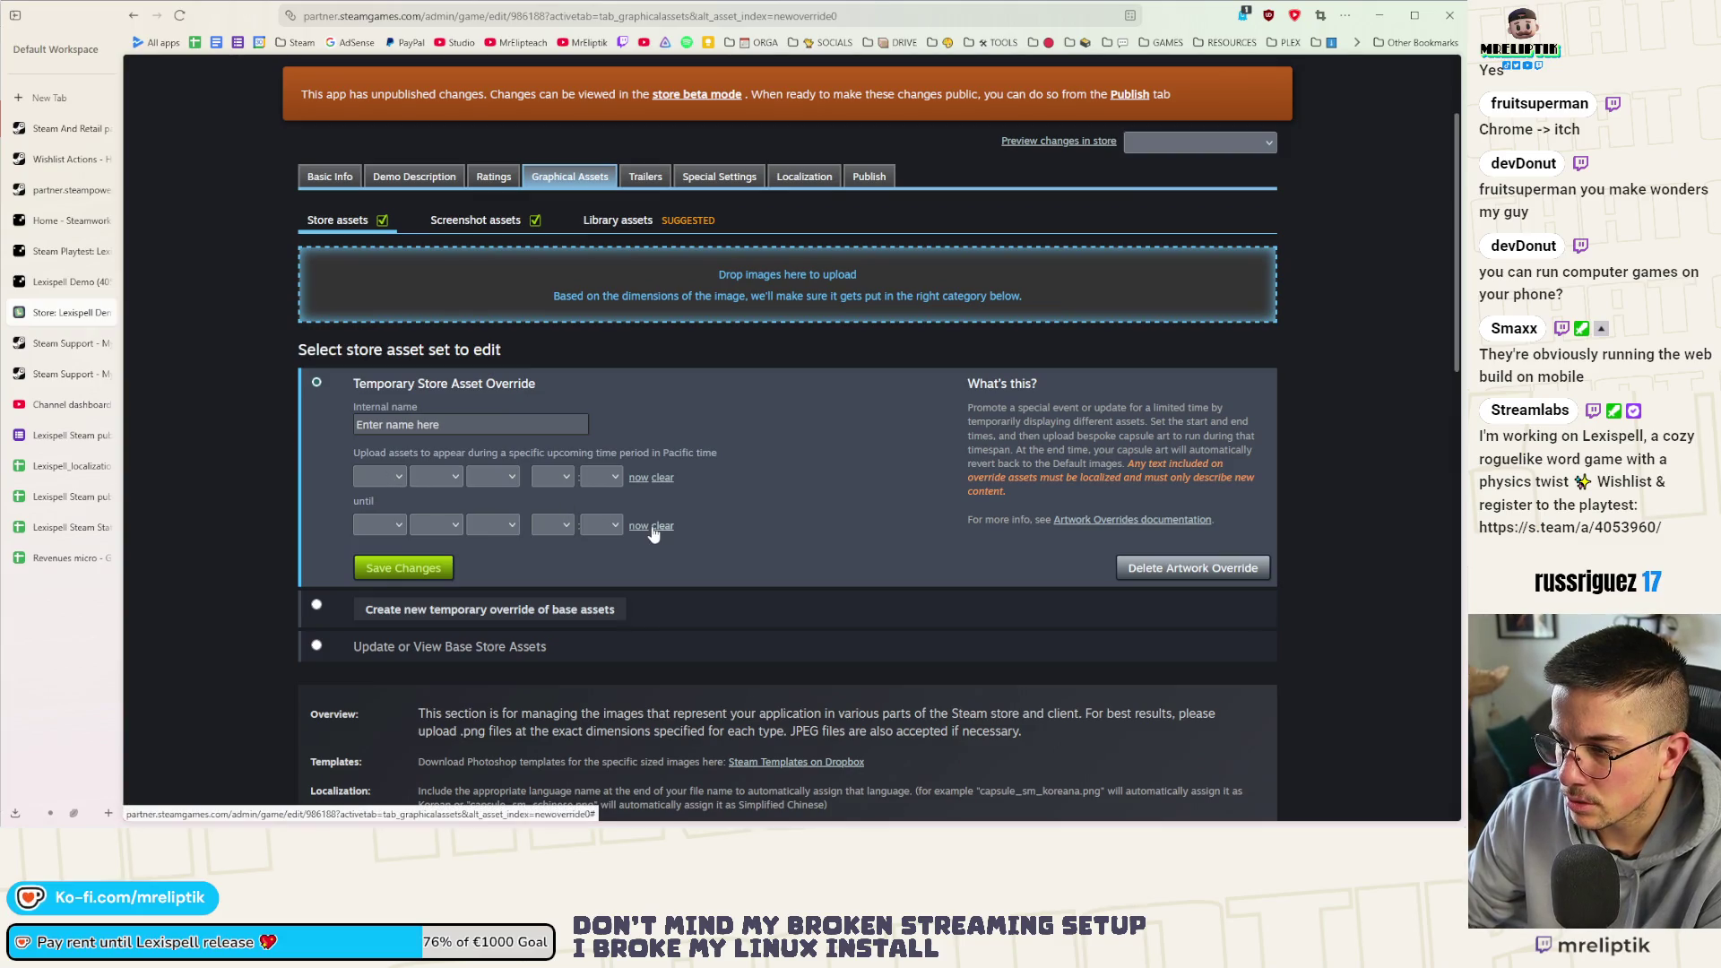
scroll(952, 417, down, 1)
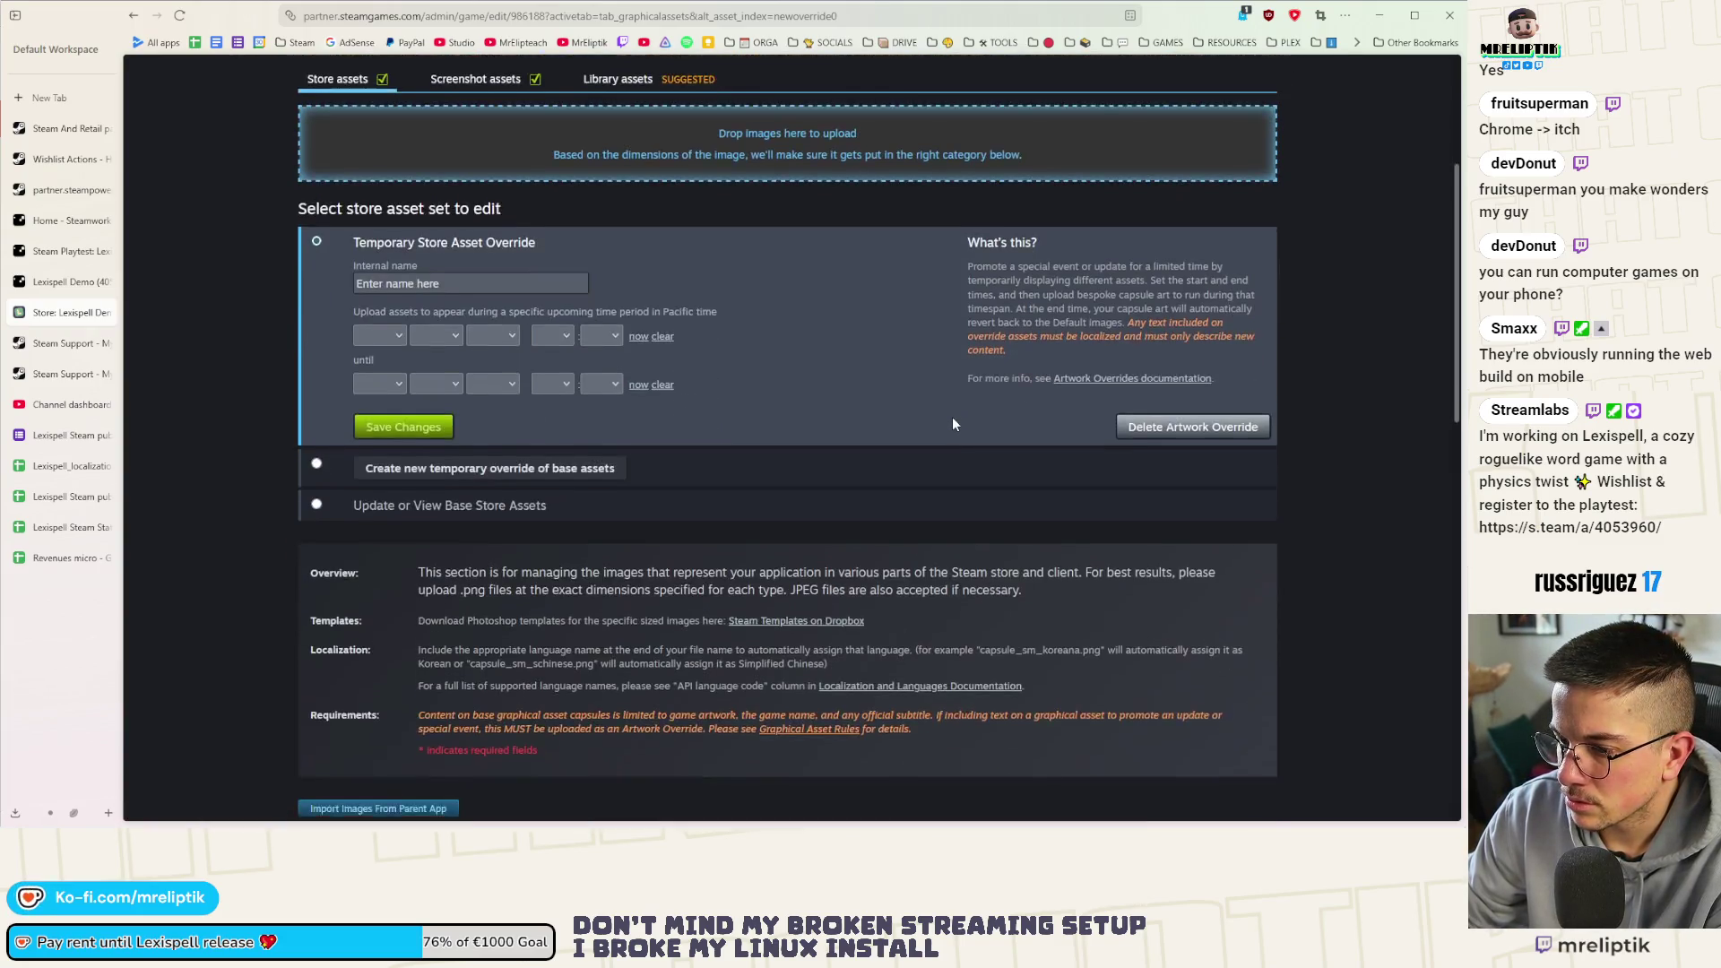
scroll(953, 425, down, 2)
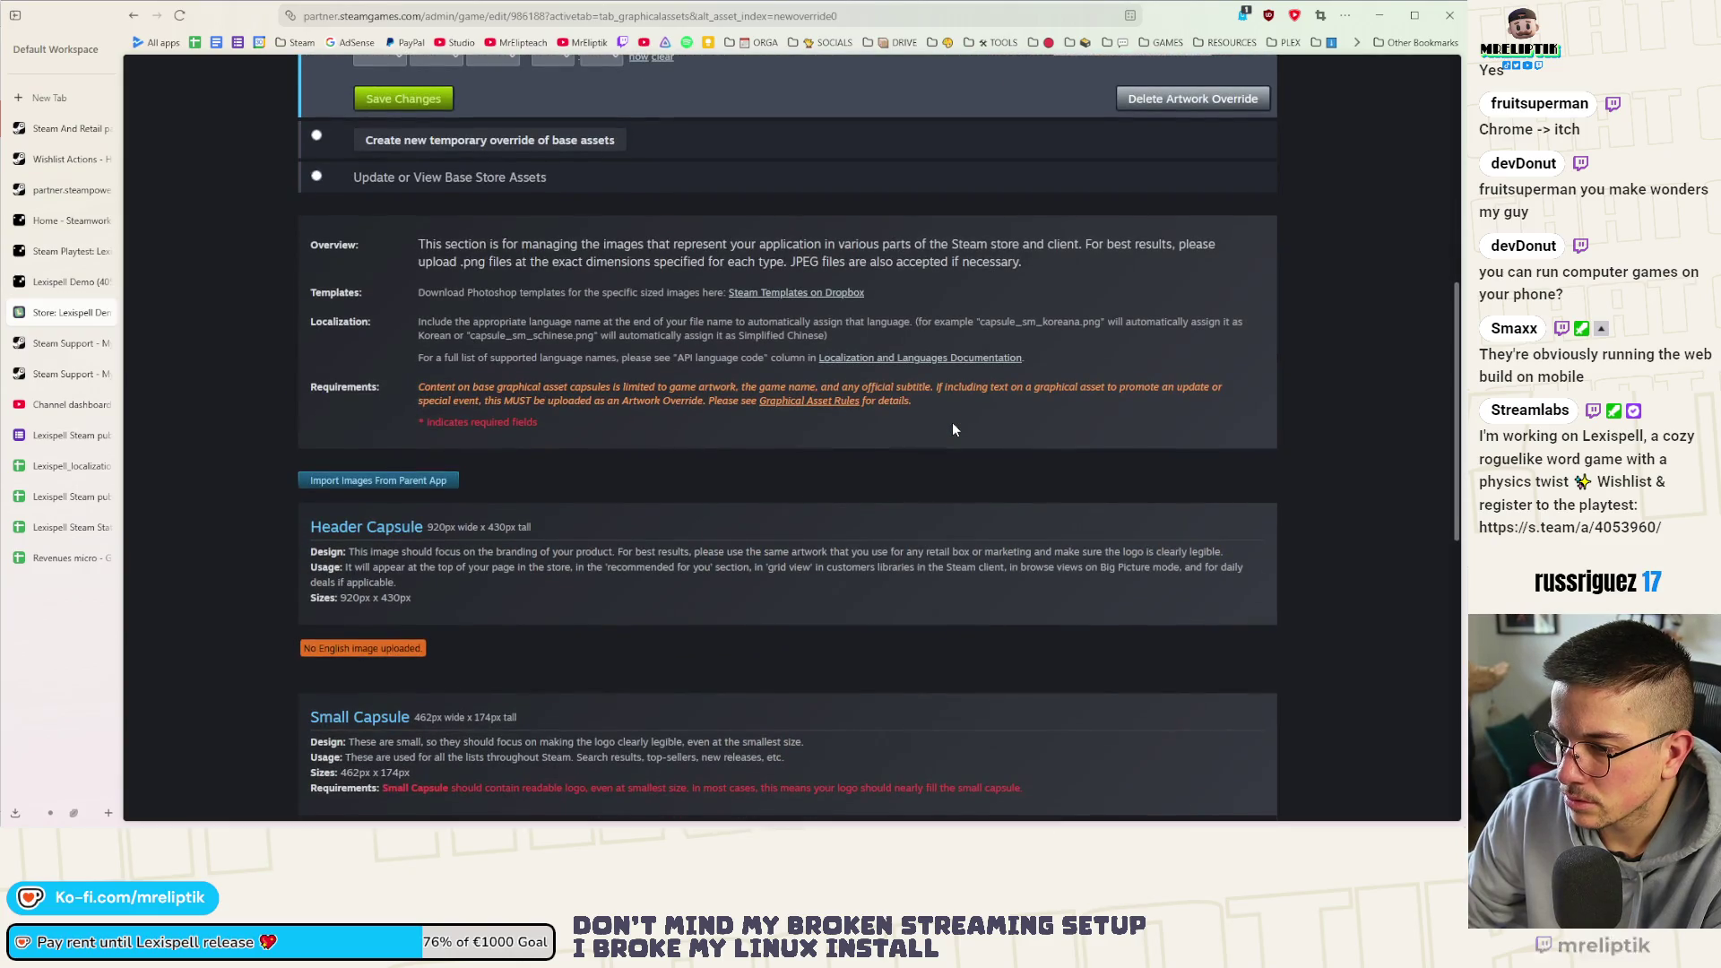
scroll(953, 426, down, 2)
scroll(779, 449, up, 6)
scroll(779, 443, up, 1)
scroll(779, 443, down, 1)
scroll(778, 443, up, 1)
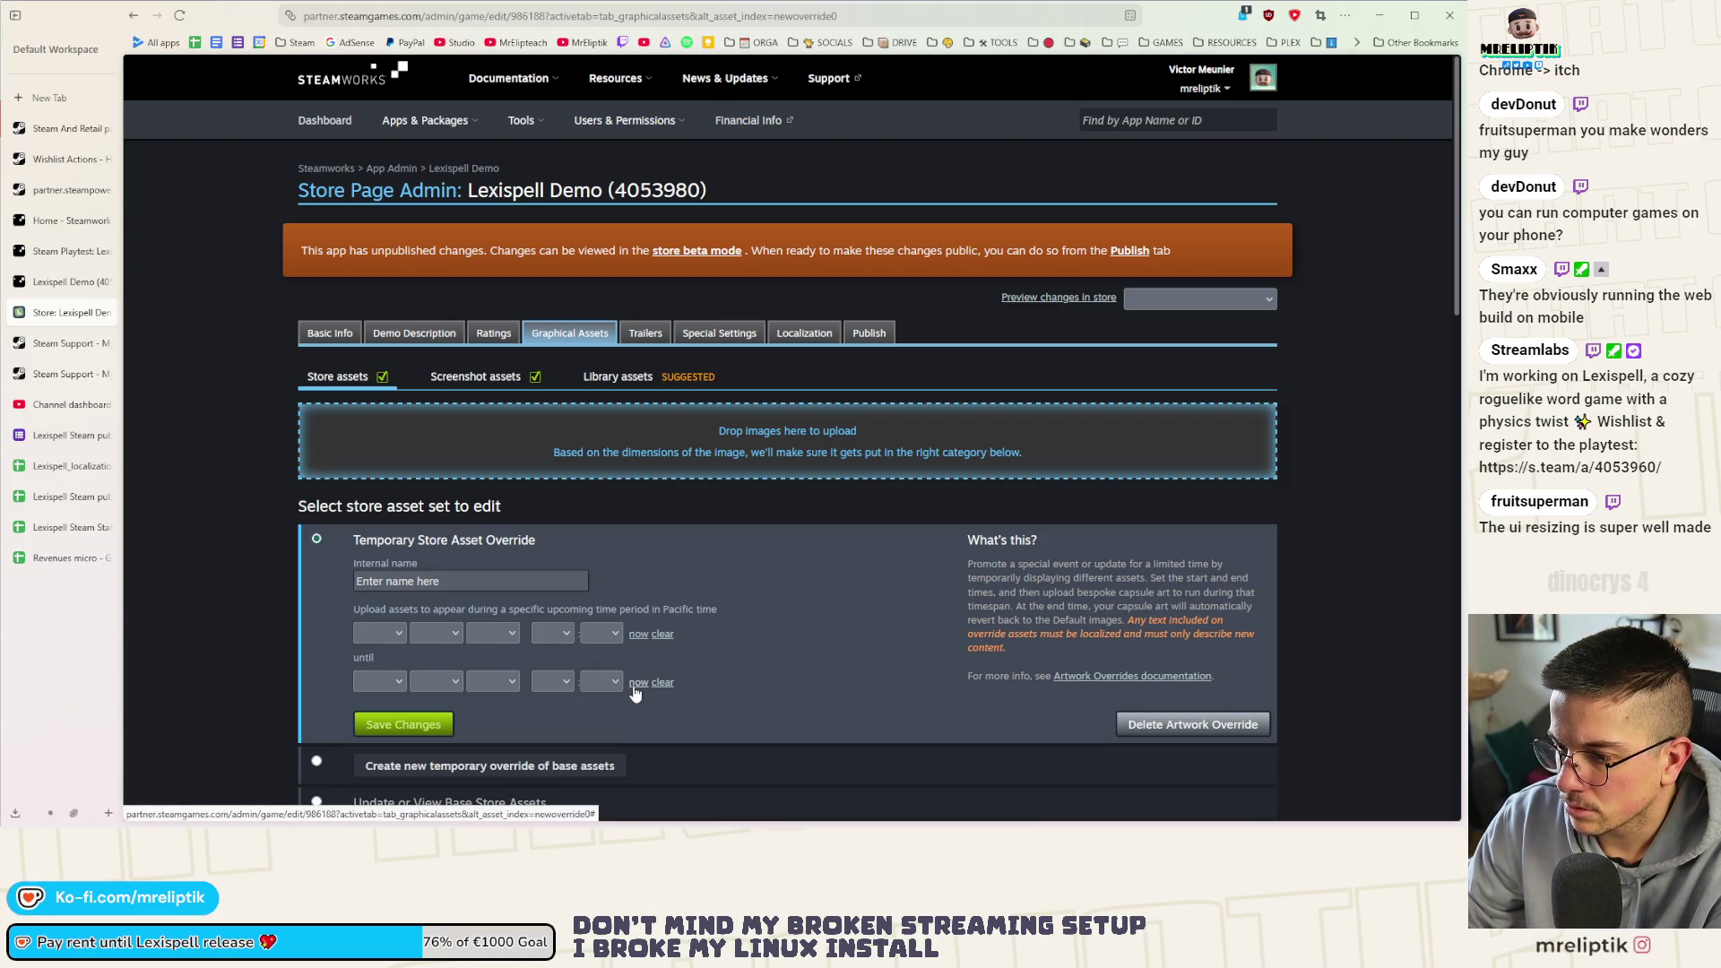
click(406, 732)
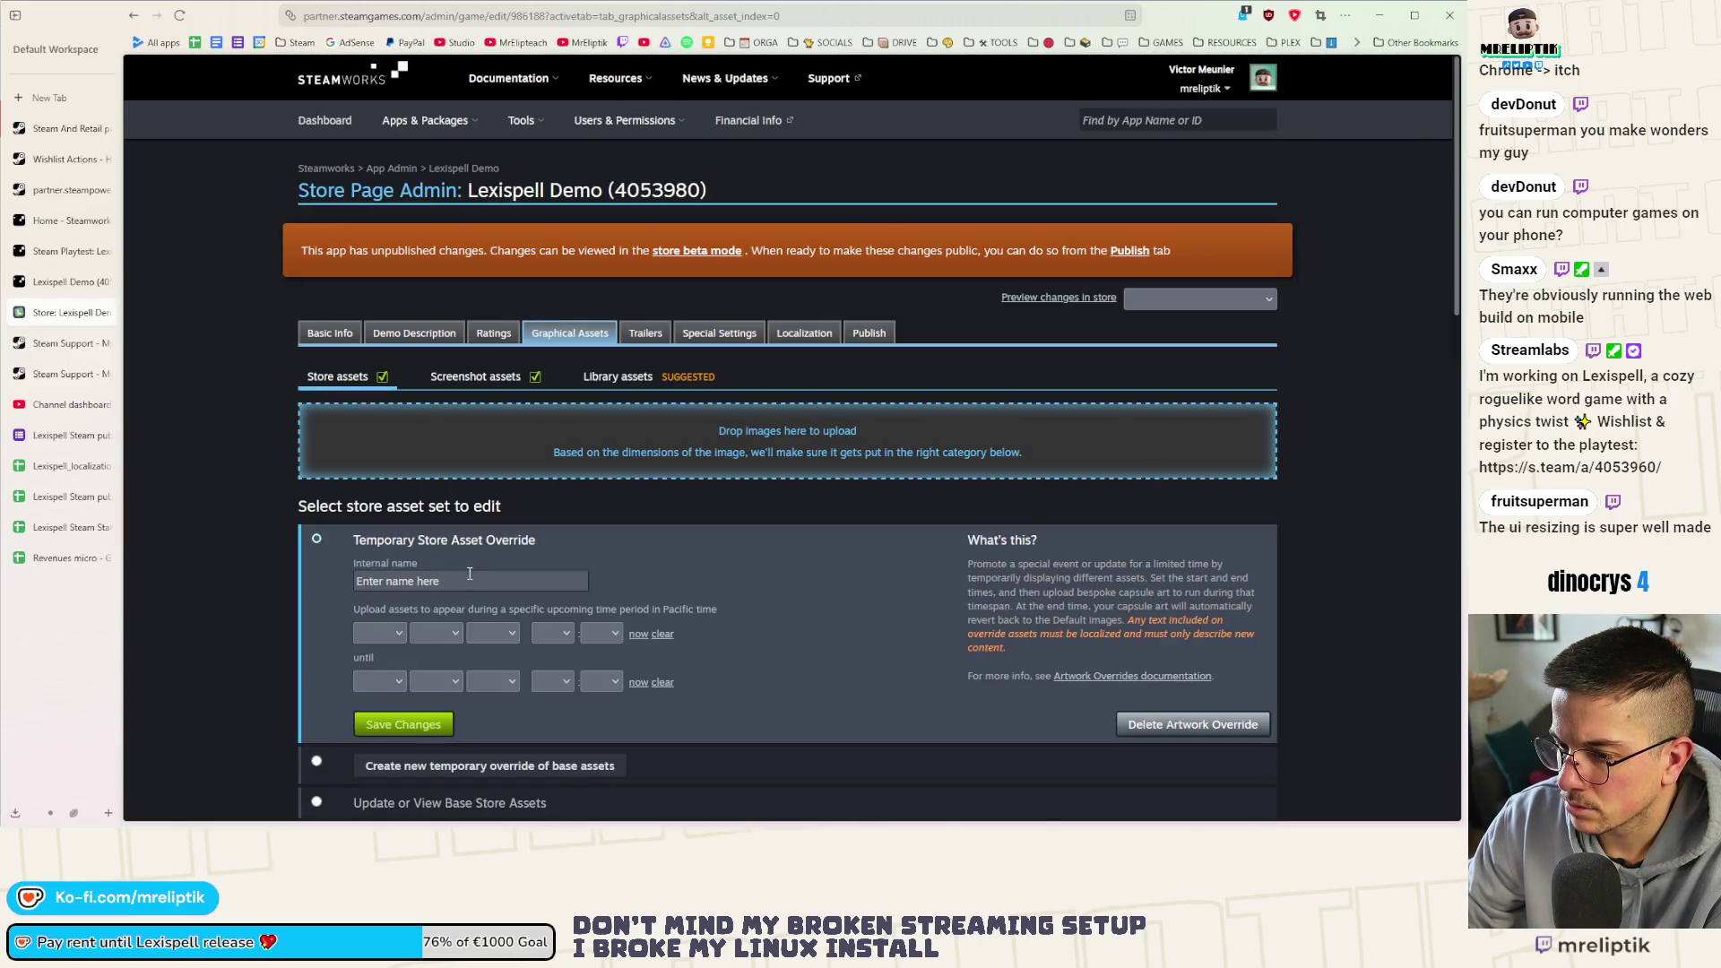
click(469, 575)
text(DEMO)
click(398, 725)
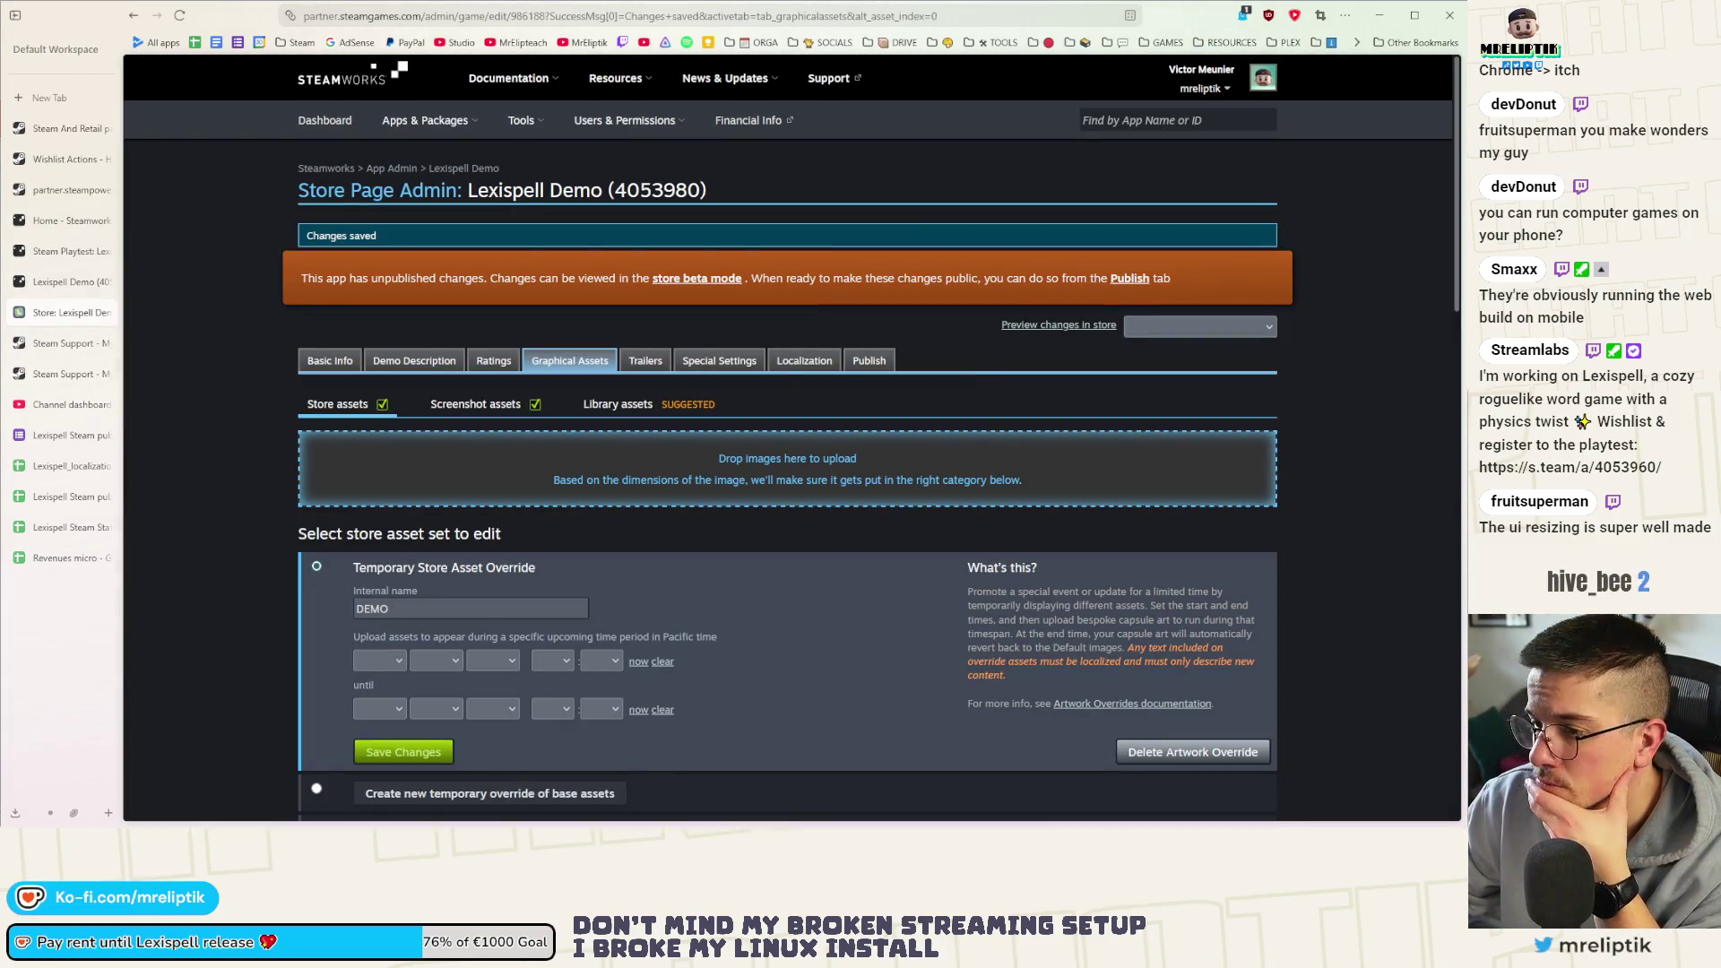
Upload header_capsule_demo.png, small_capsule_demo.png and main_capsule.png to the DEMO override
drag(684, 460, 662, 542)
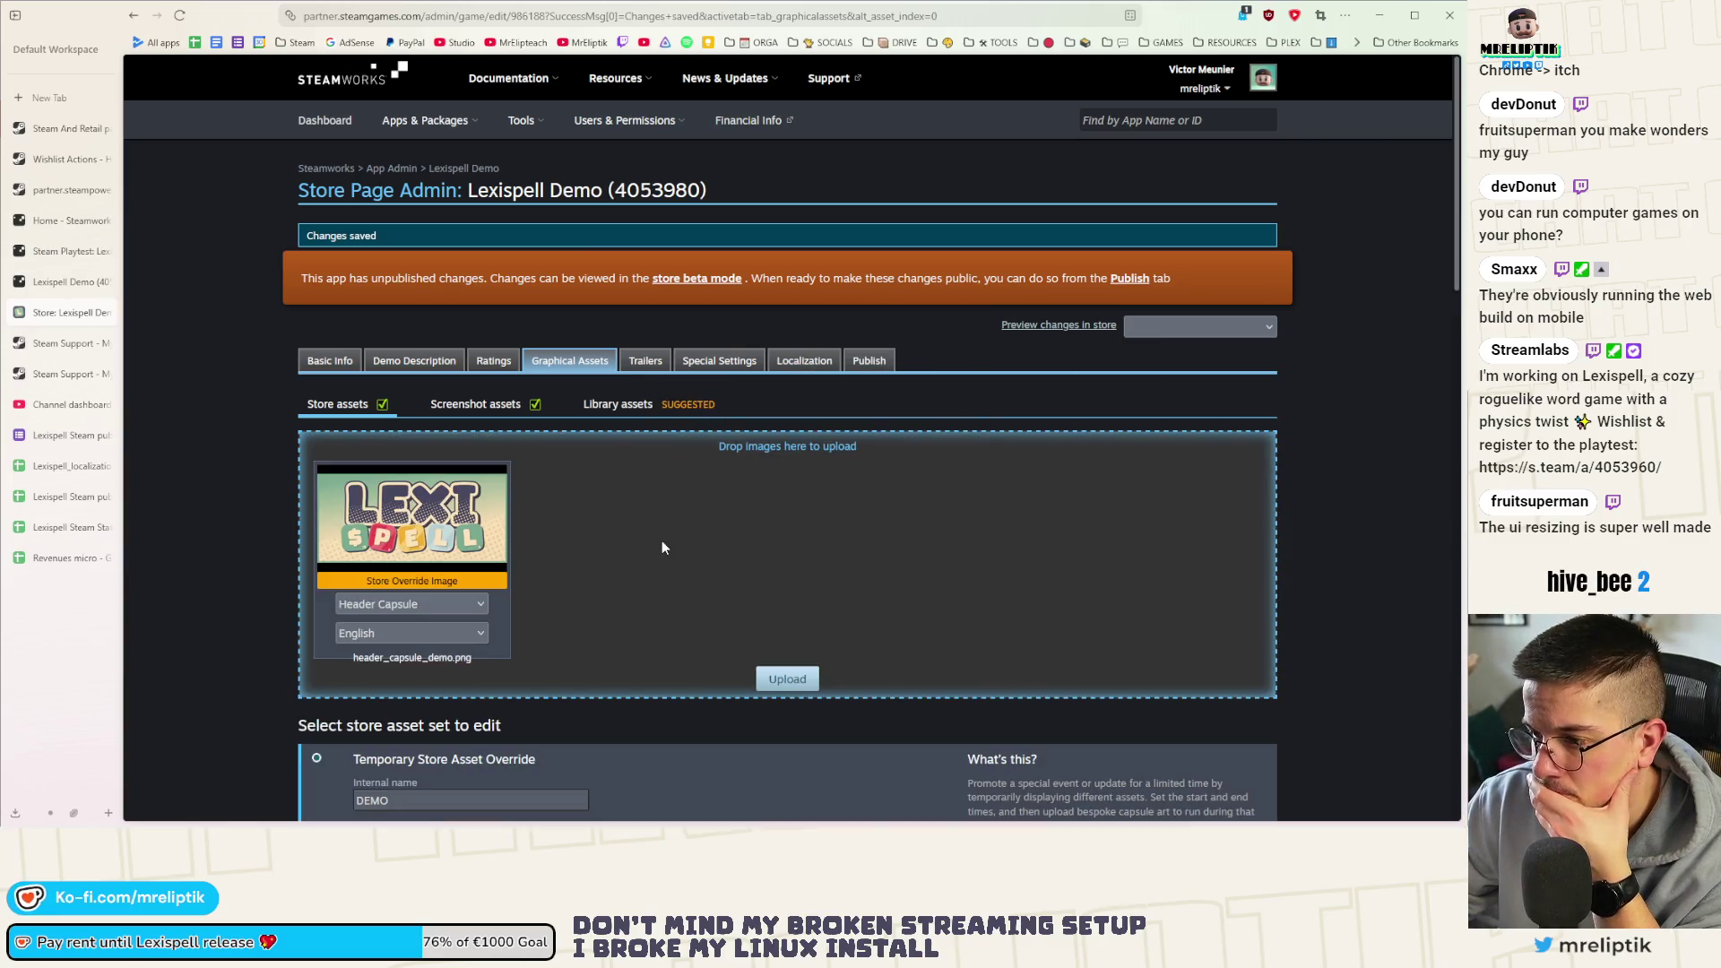
click(422, 604)
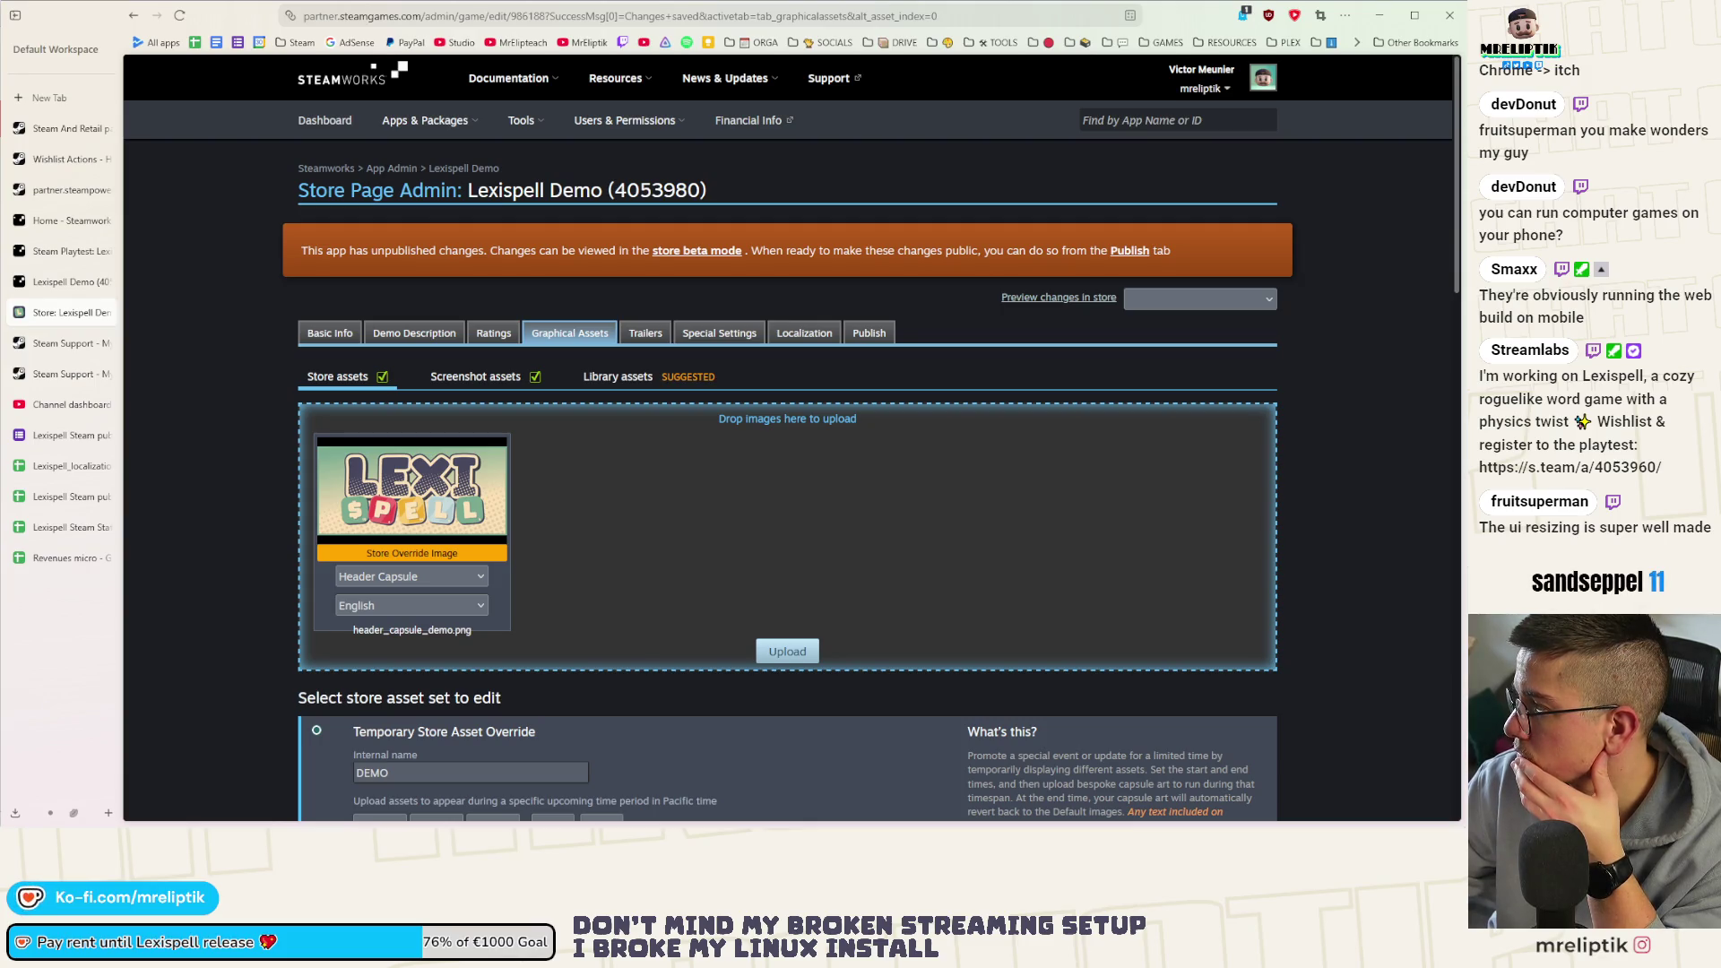
drag(1, 484, 705, 505)
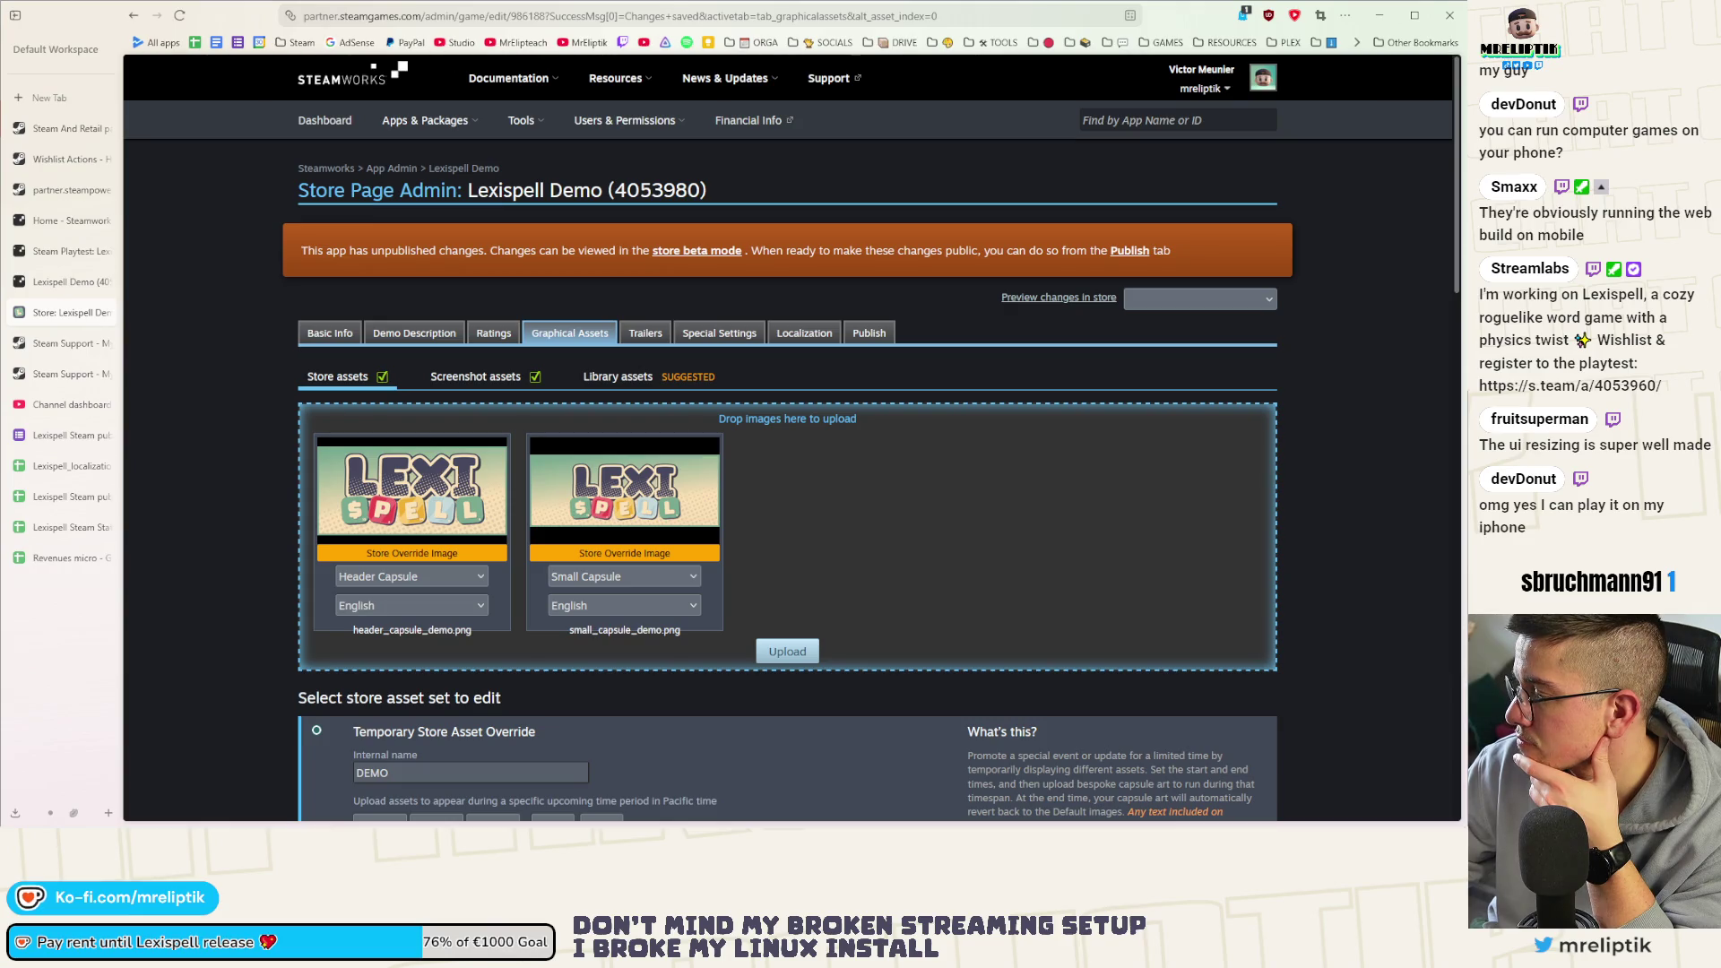
drag(1460, 538, 872, 523)
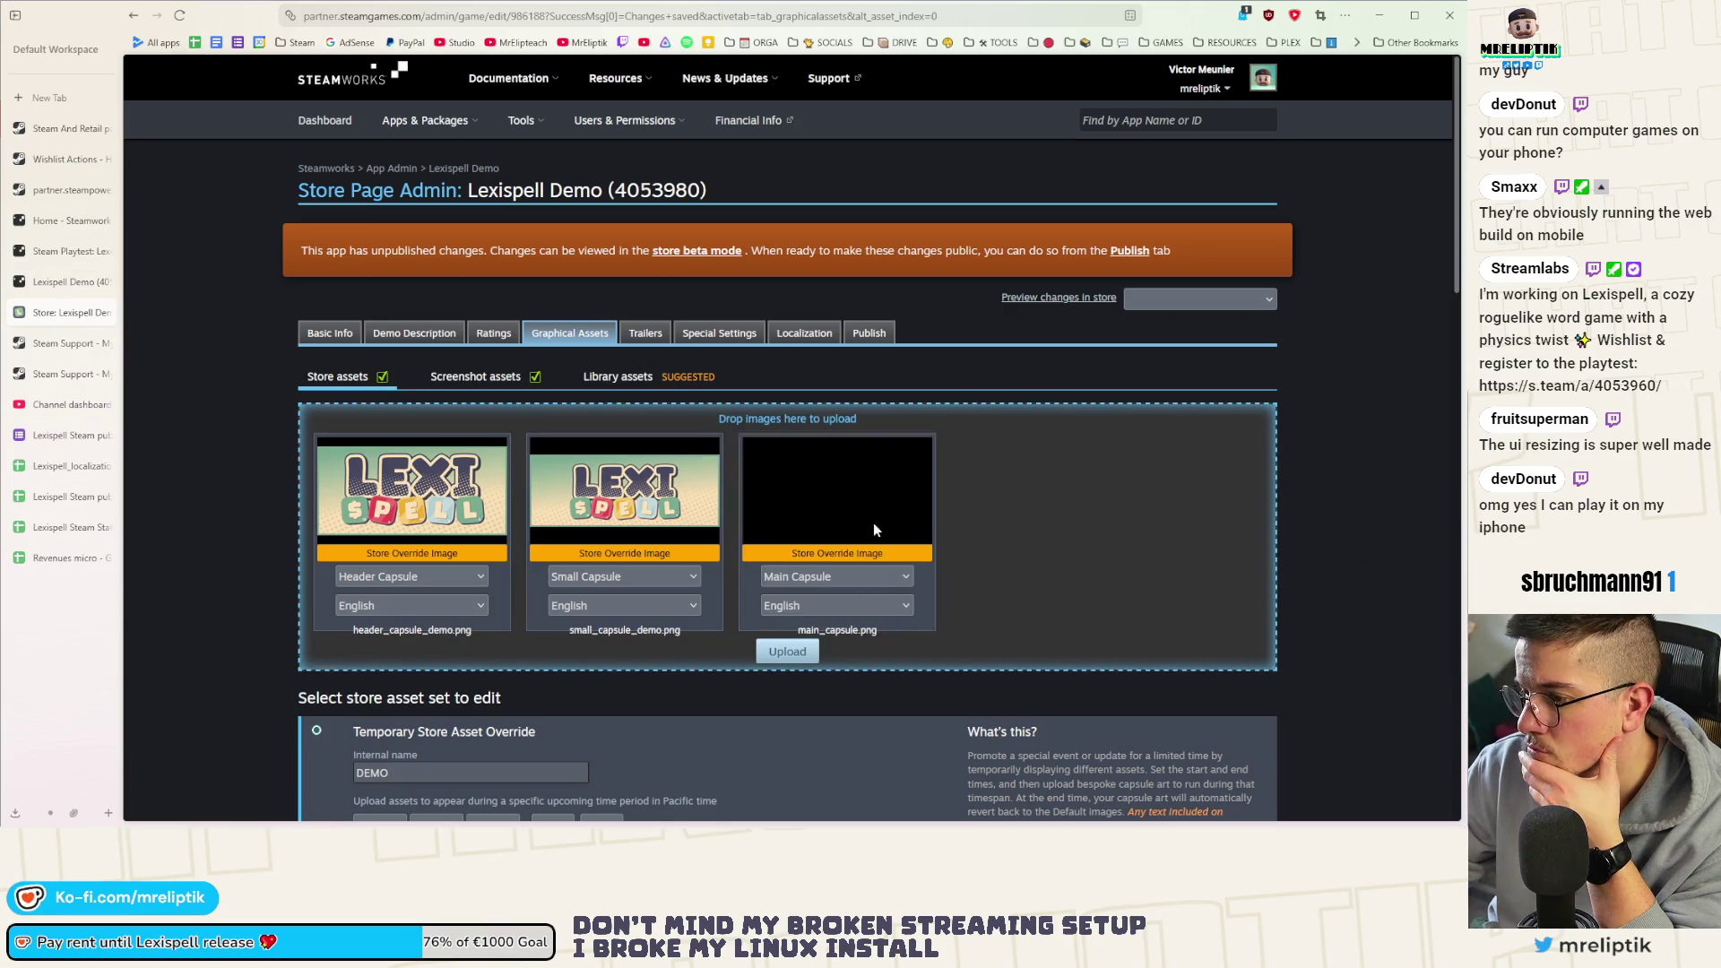
click(788, 655)
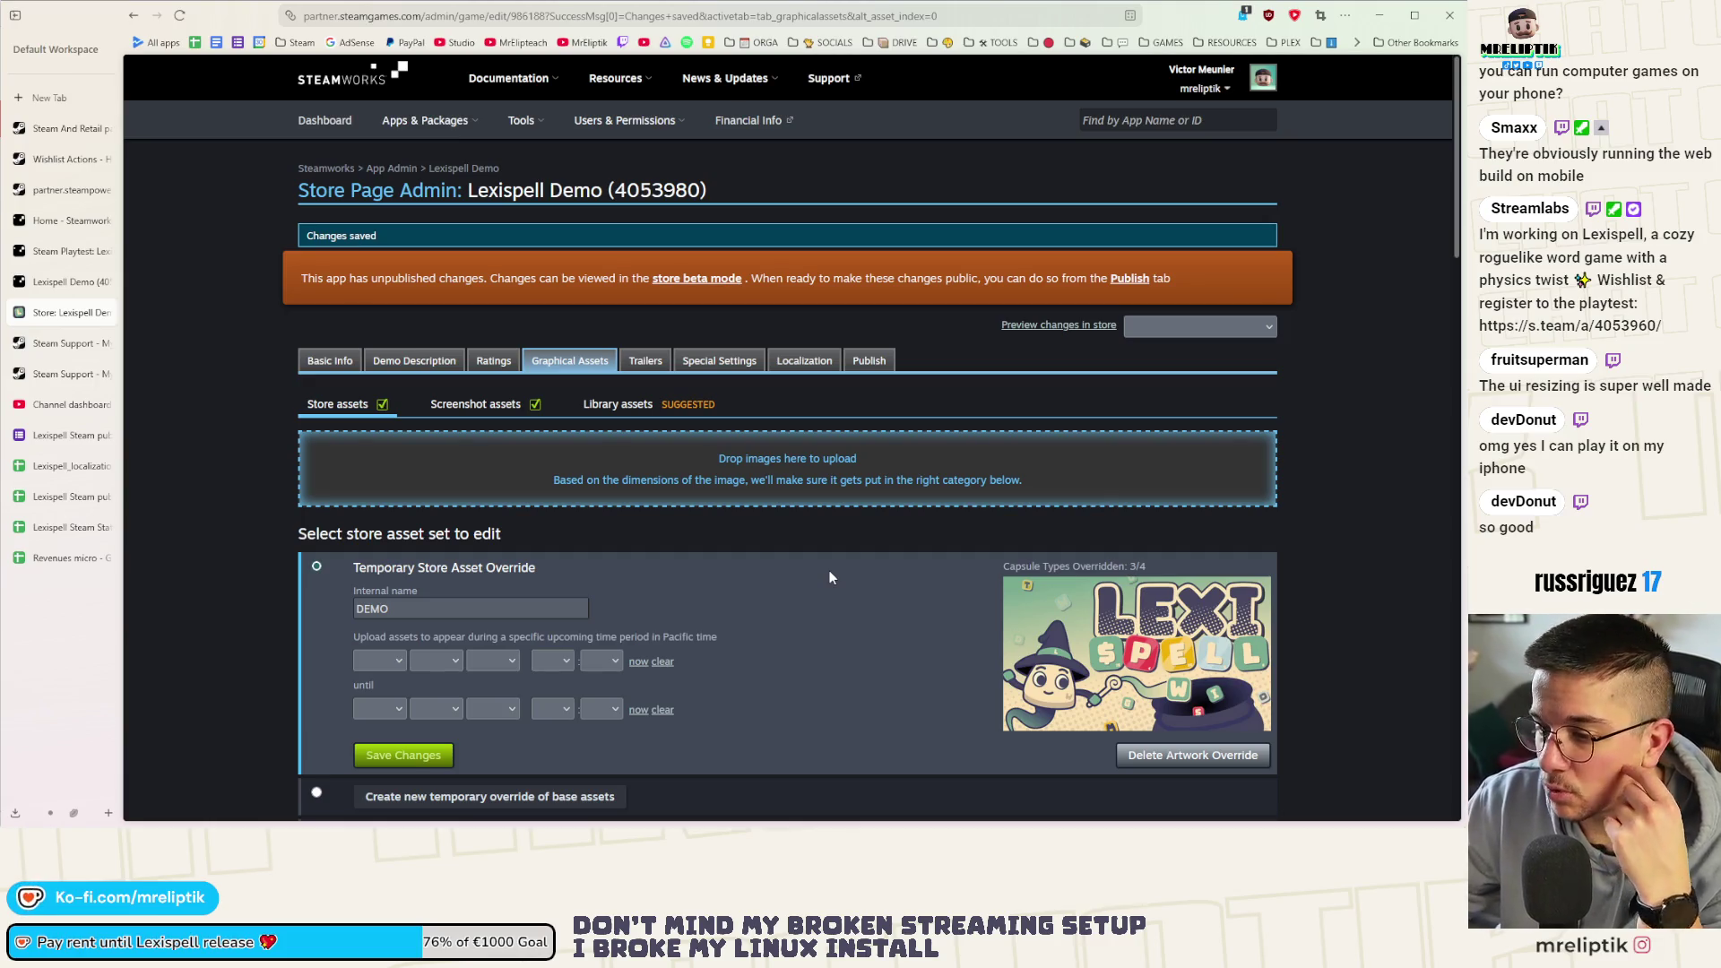
scroll(794, 565, down, 2)
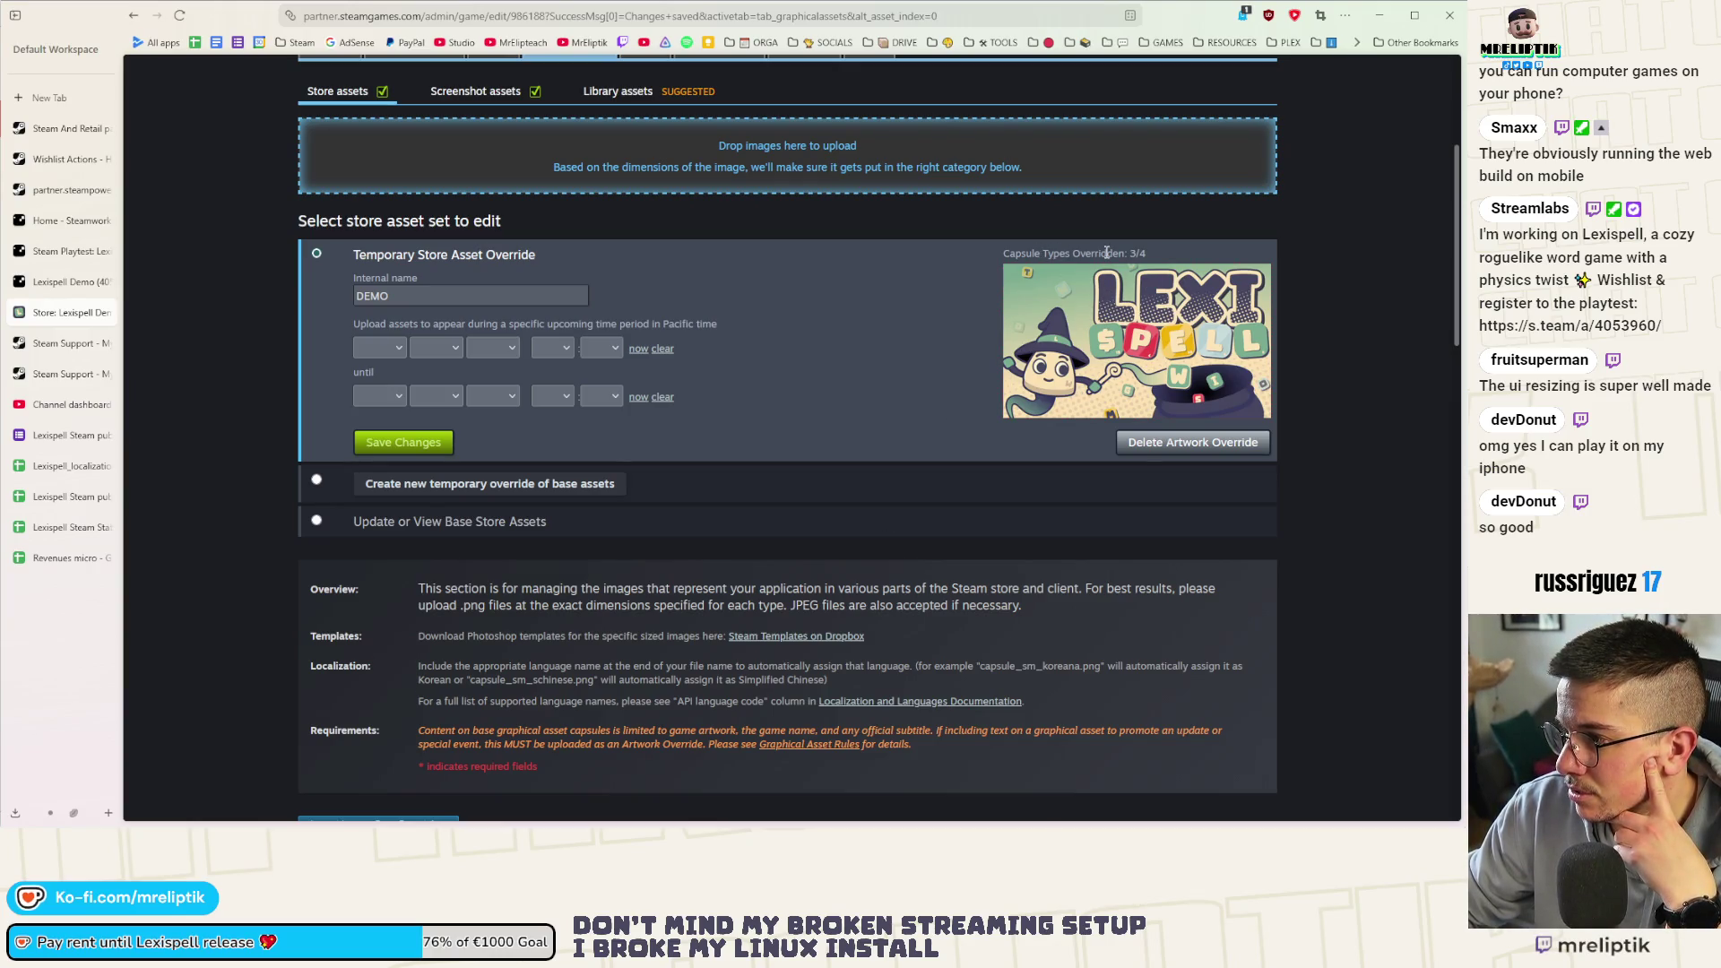
scroll(759, 448, down, 3)
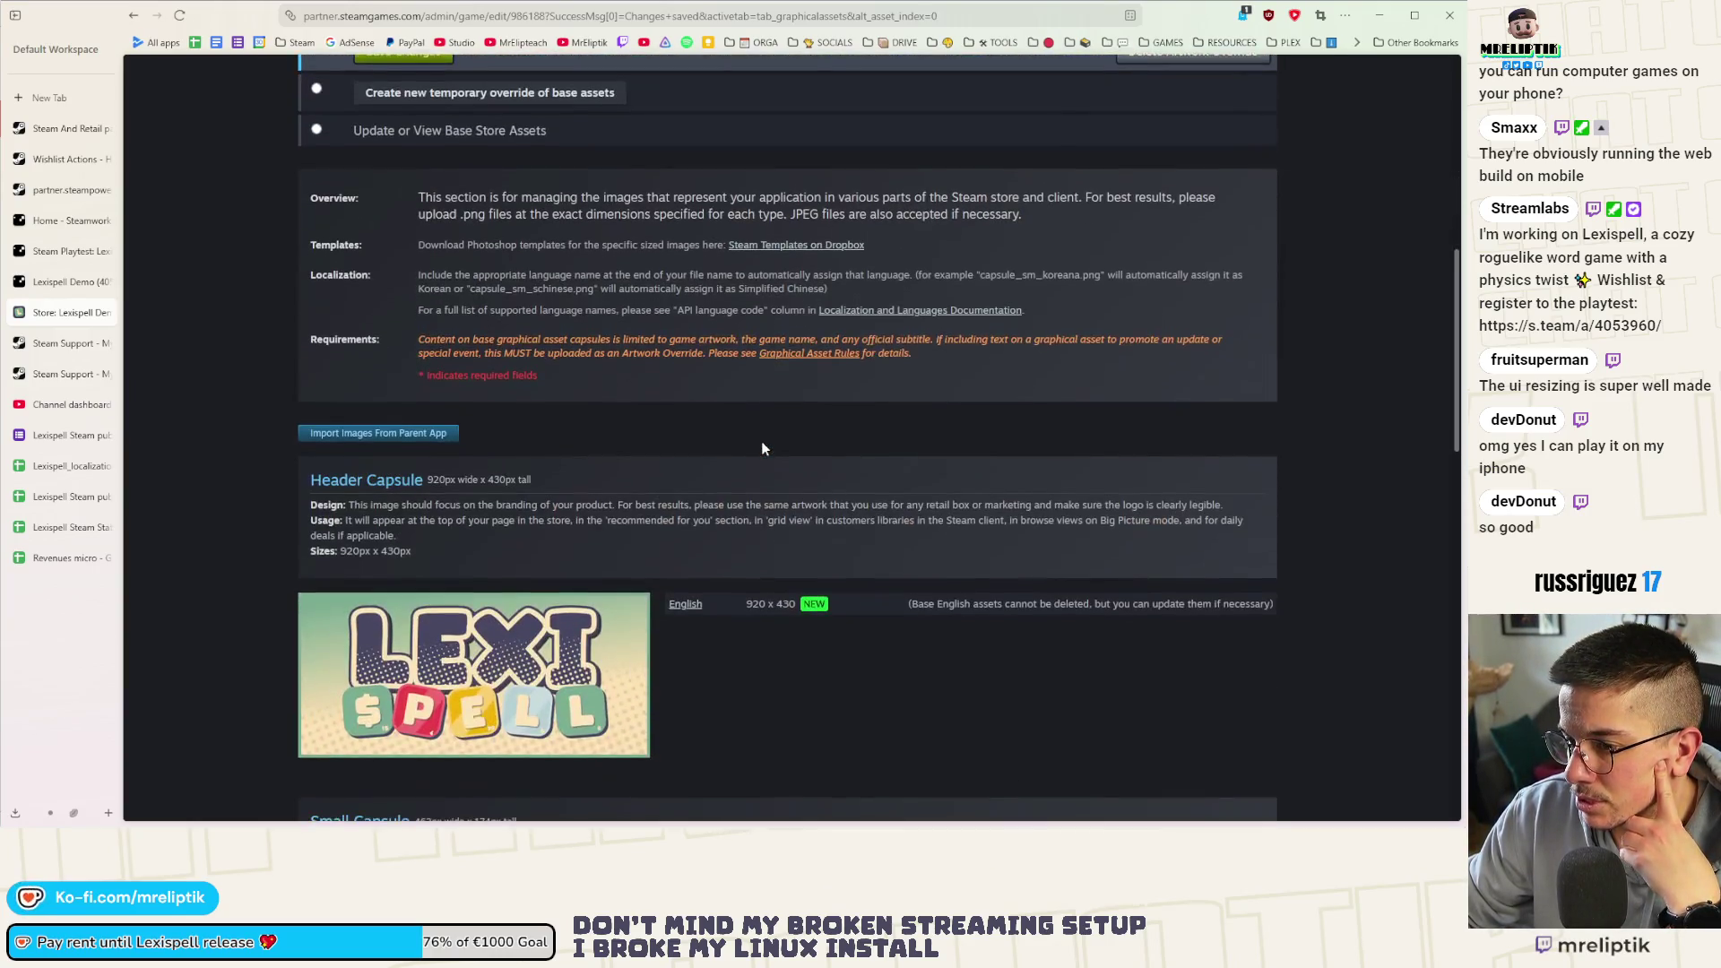
scroll(753, 447, down, 2)
scroll(744, 456, down, 2)
scroll(743, 454, down, 3)
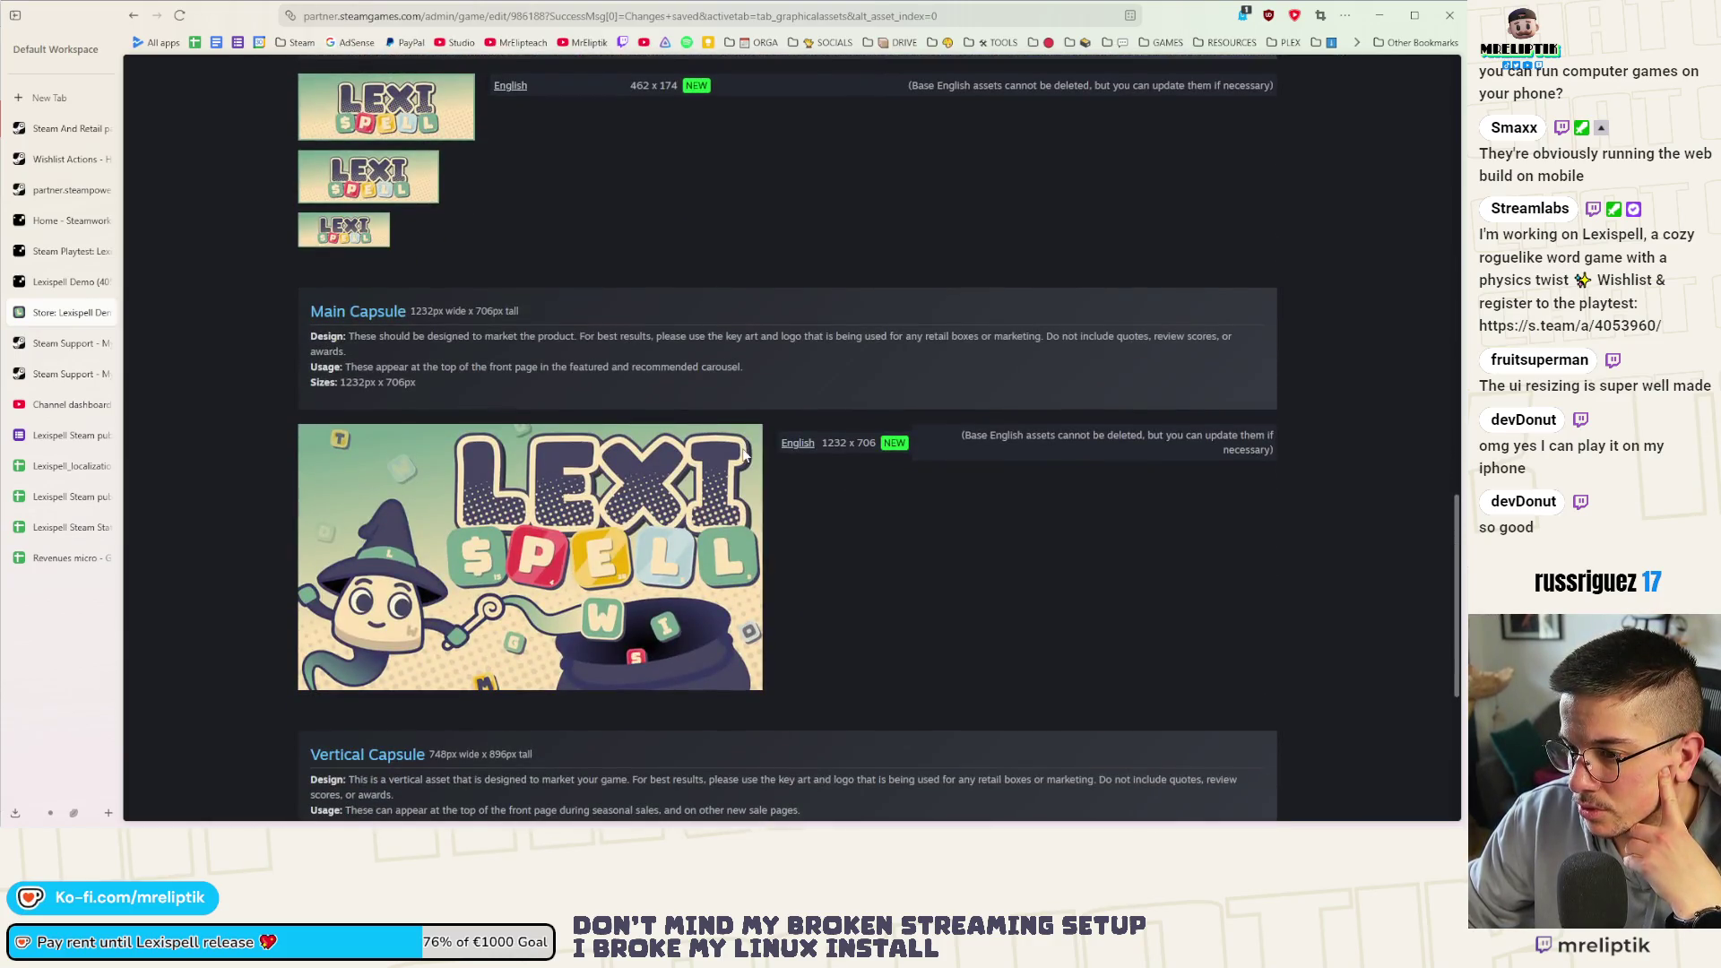
scroll(743, 454, down, 3)
scroll(743, 444, up, 4)
scroll(743, 444, down, 5)
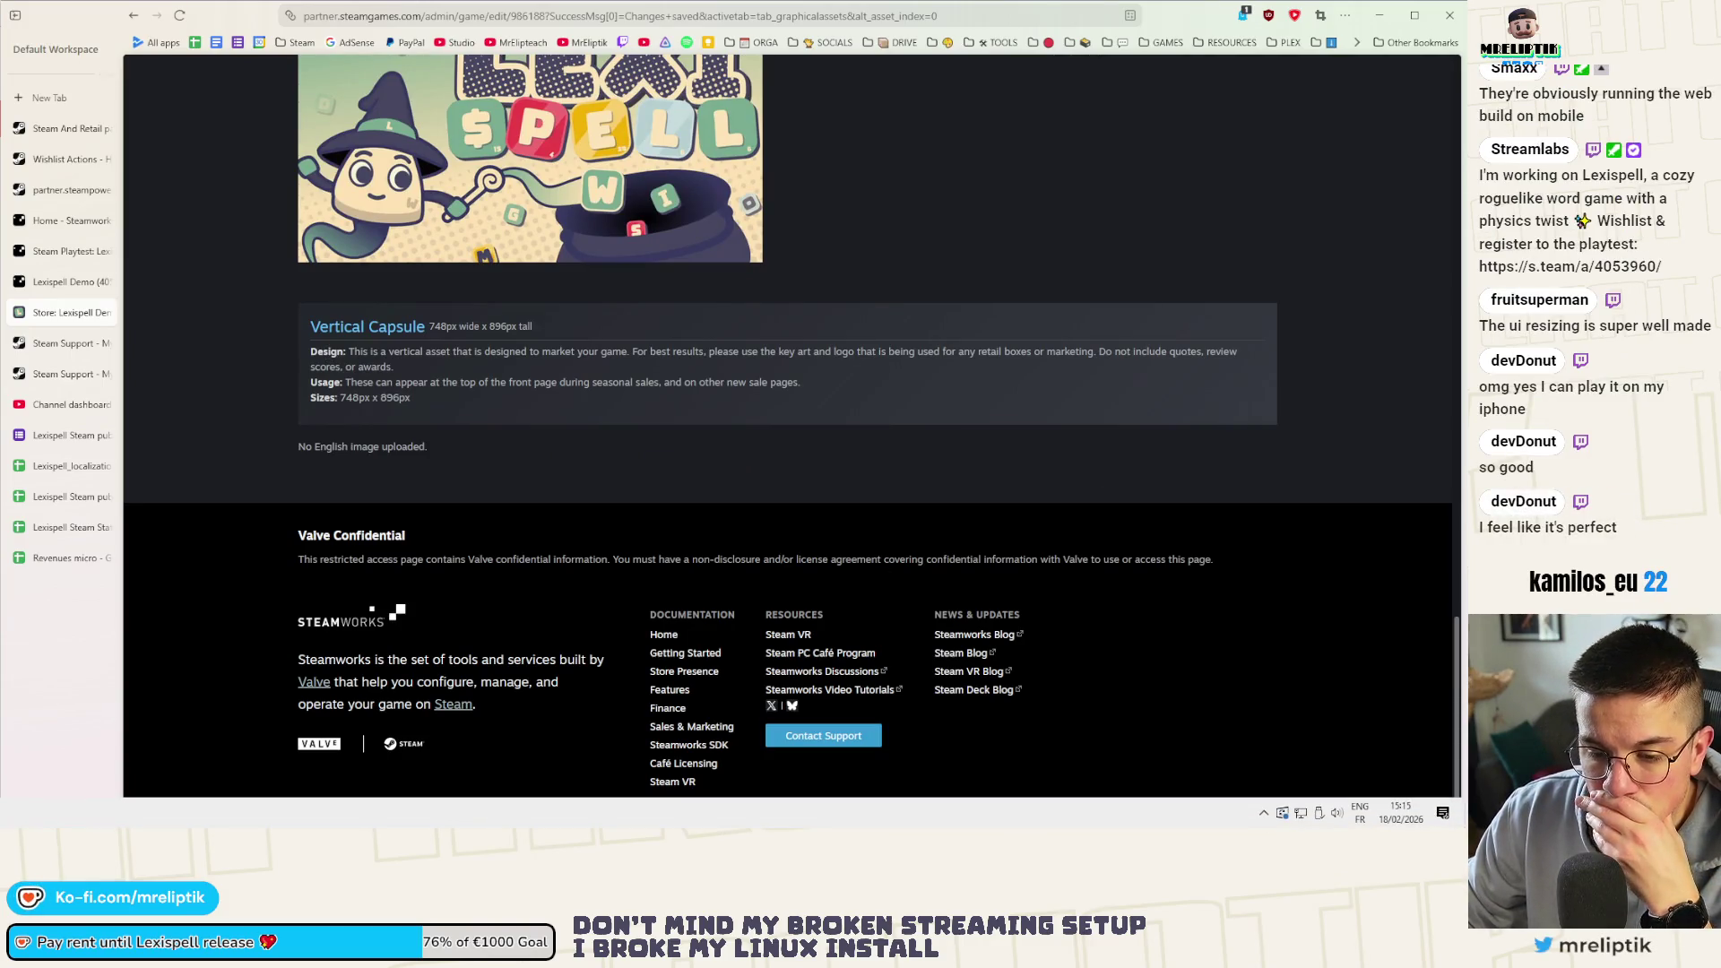
Duplicate the library_capsule artboard to its left and name the copy library_capsule_demo
key(alt+Tab)
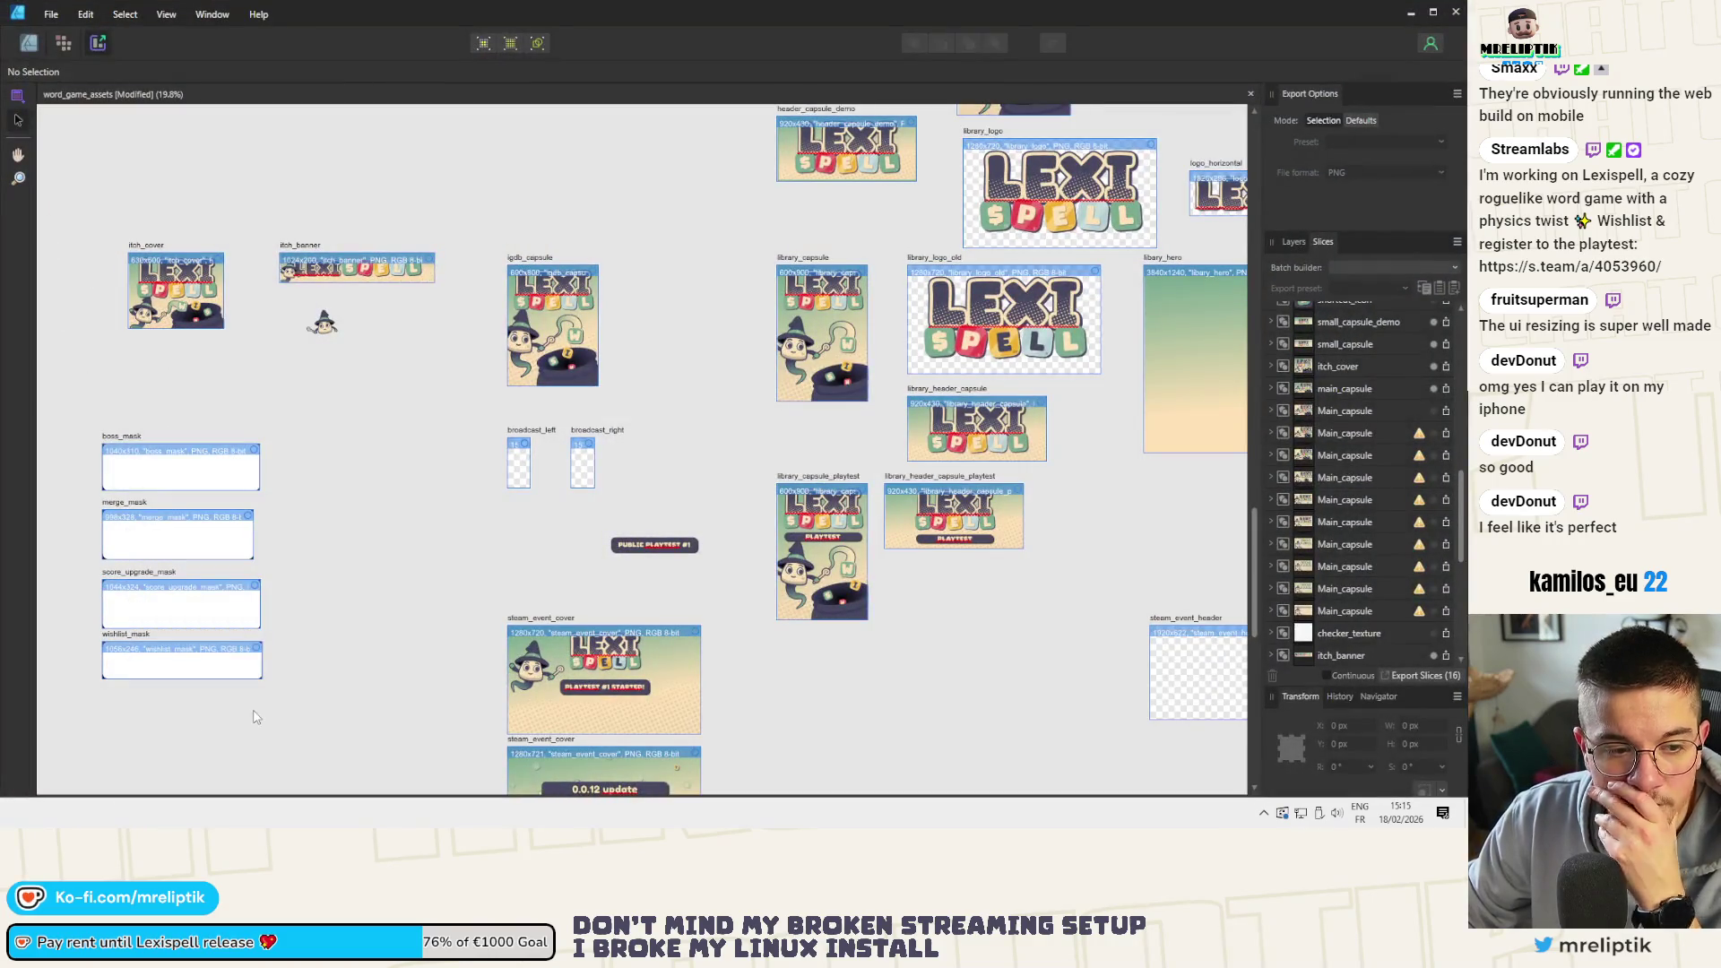
scroll(215, 347, down, 3)
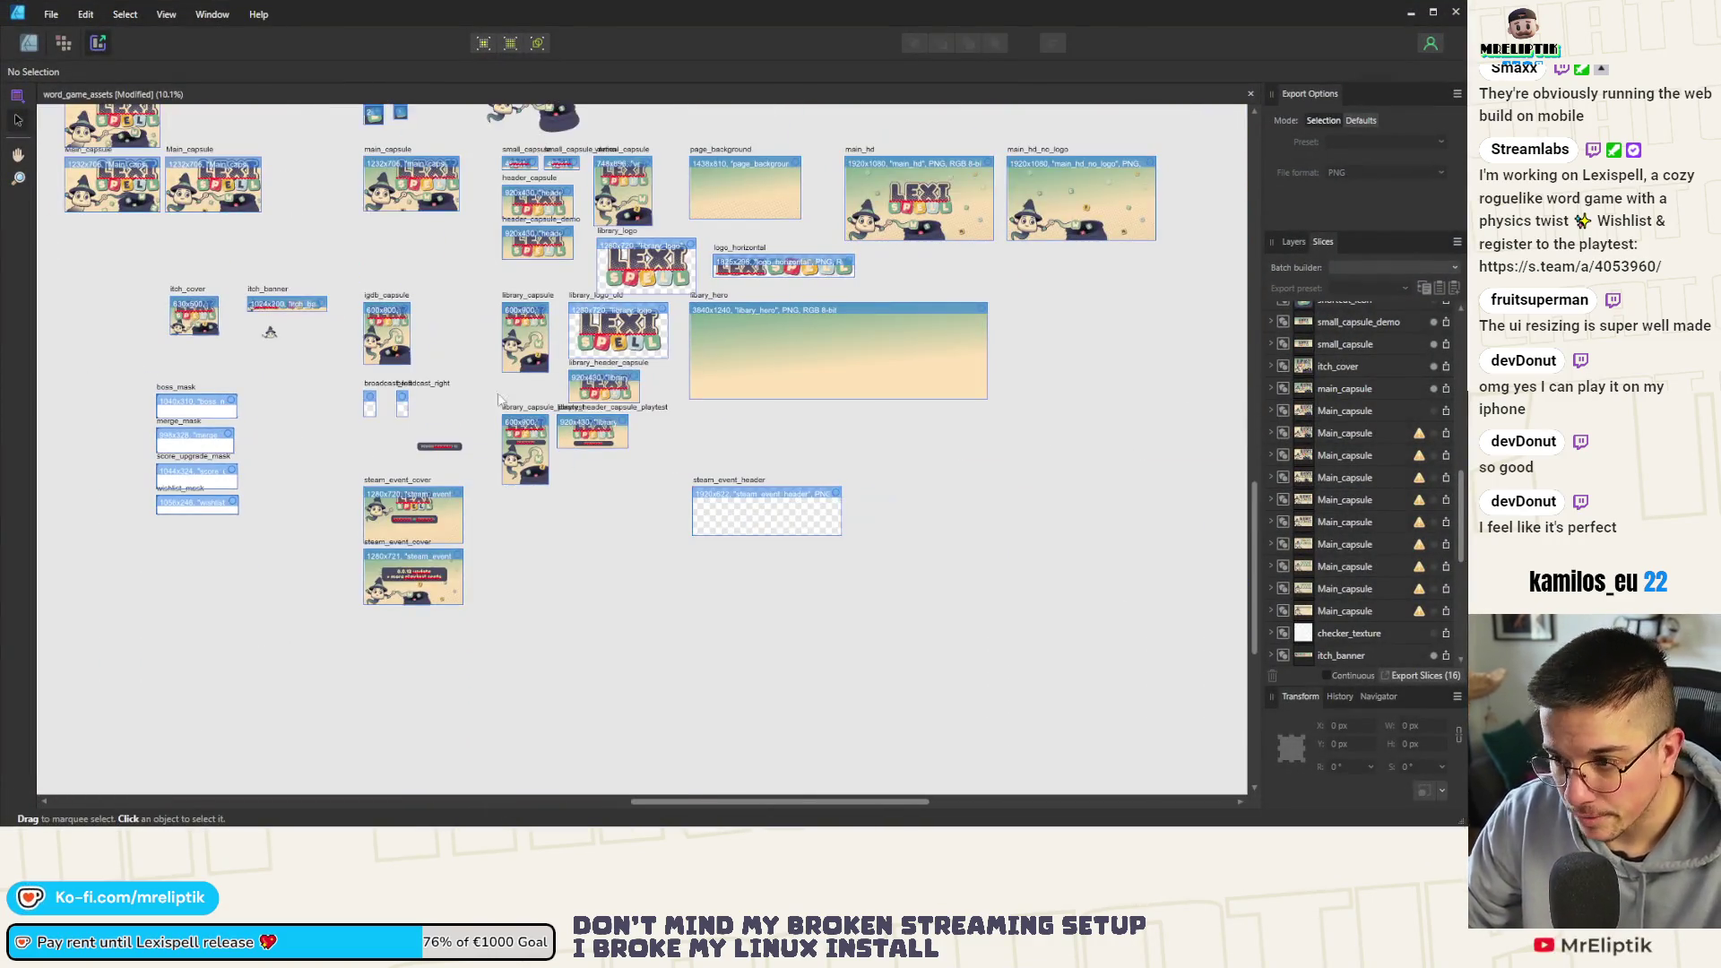
click(29, 42)
scroll(590, 408, up, 3)
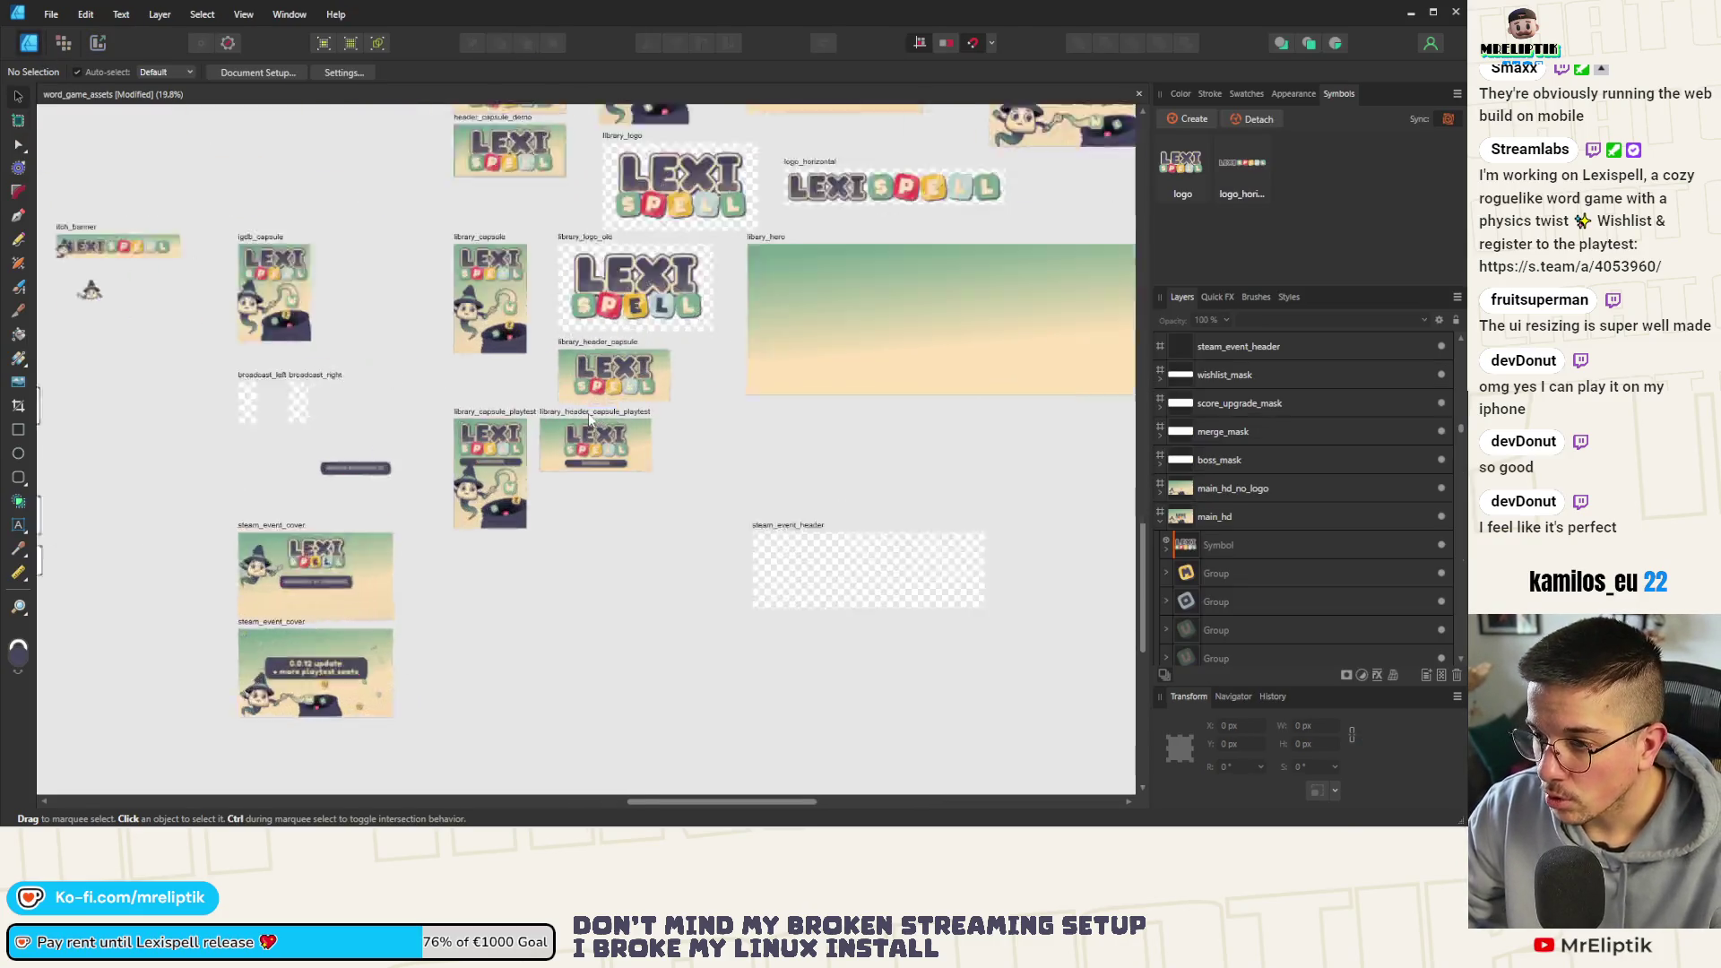
scroll(446, 464, down, 1)
scroll(511, 311, up, 3)
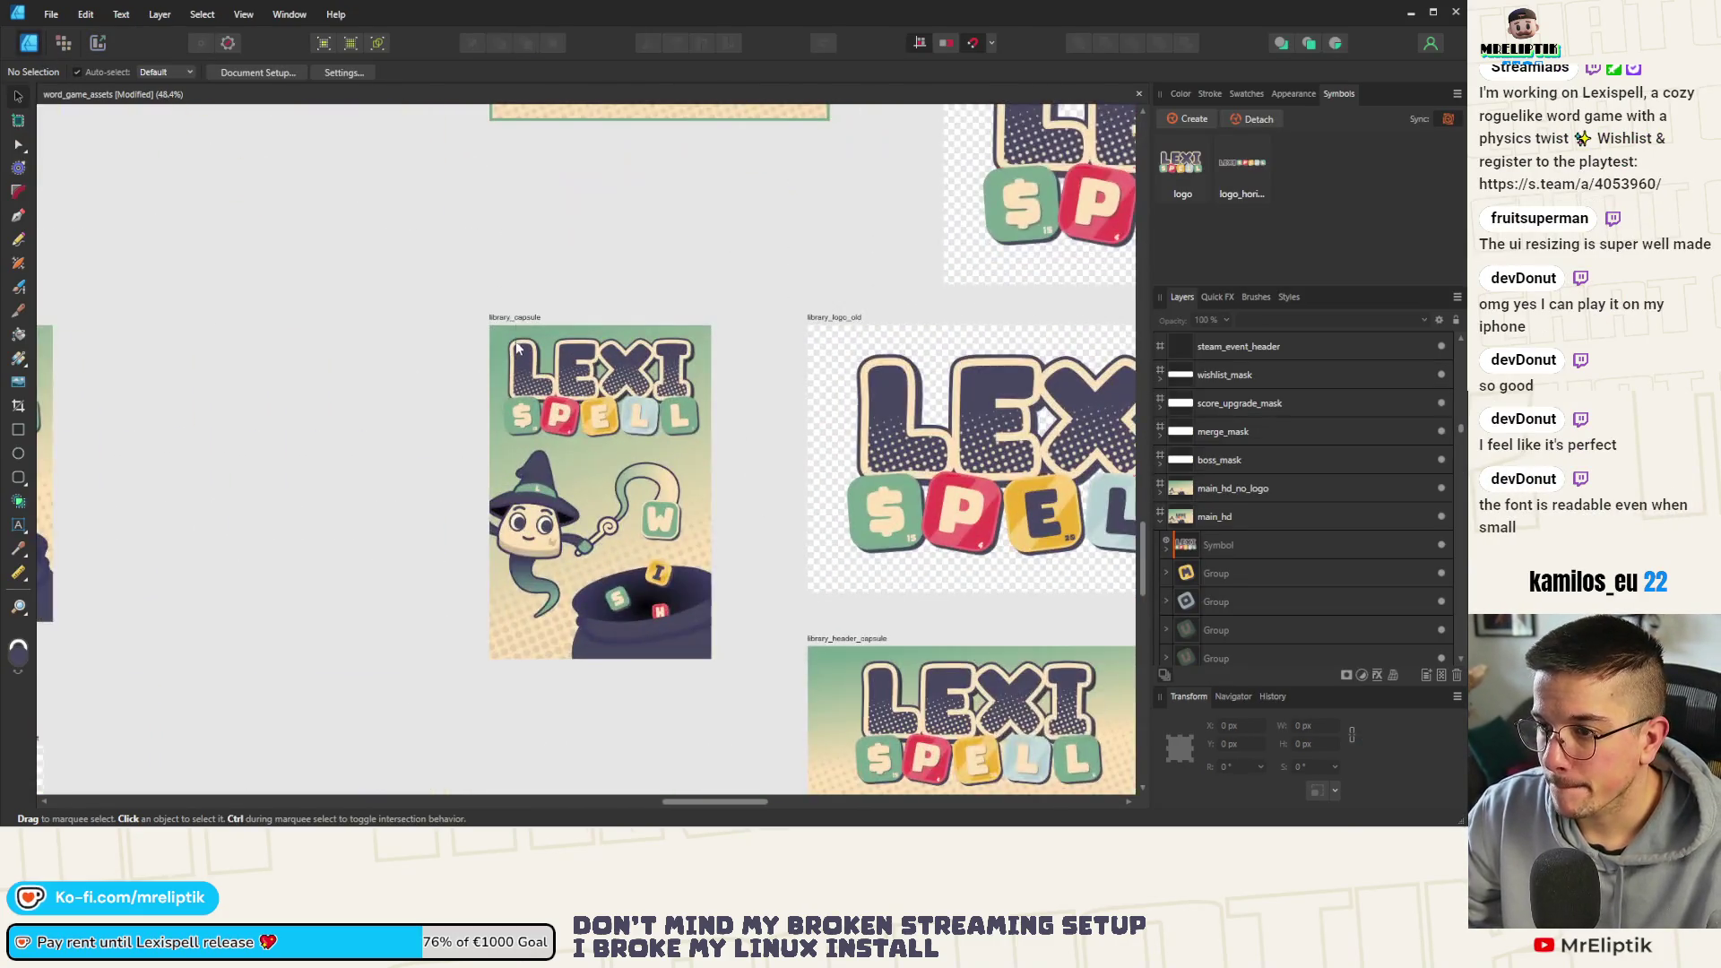
drag(512, 318, 287, 330)
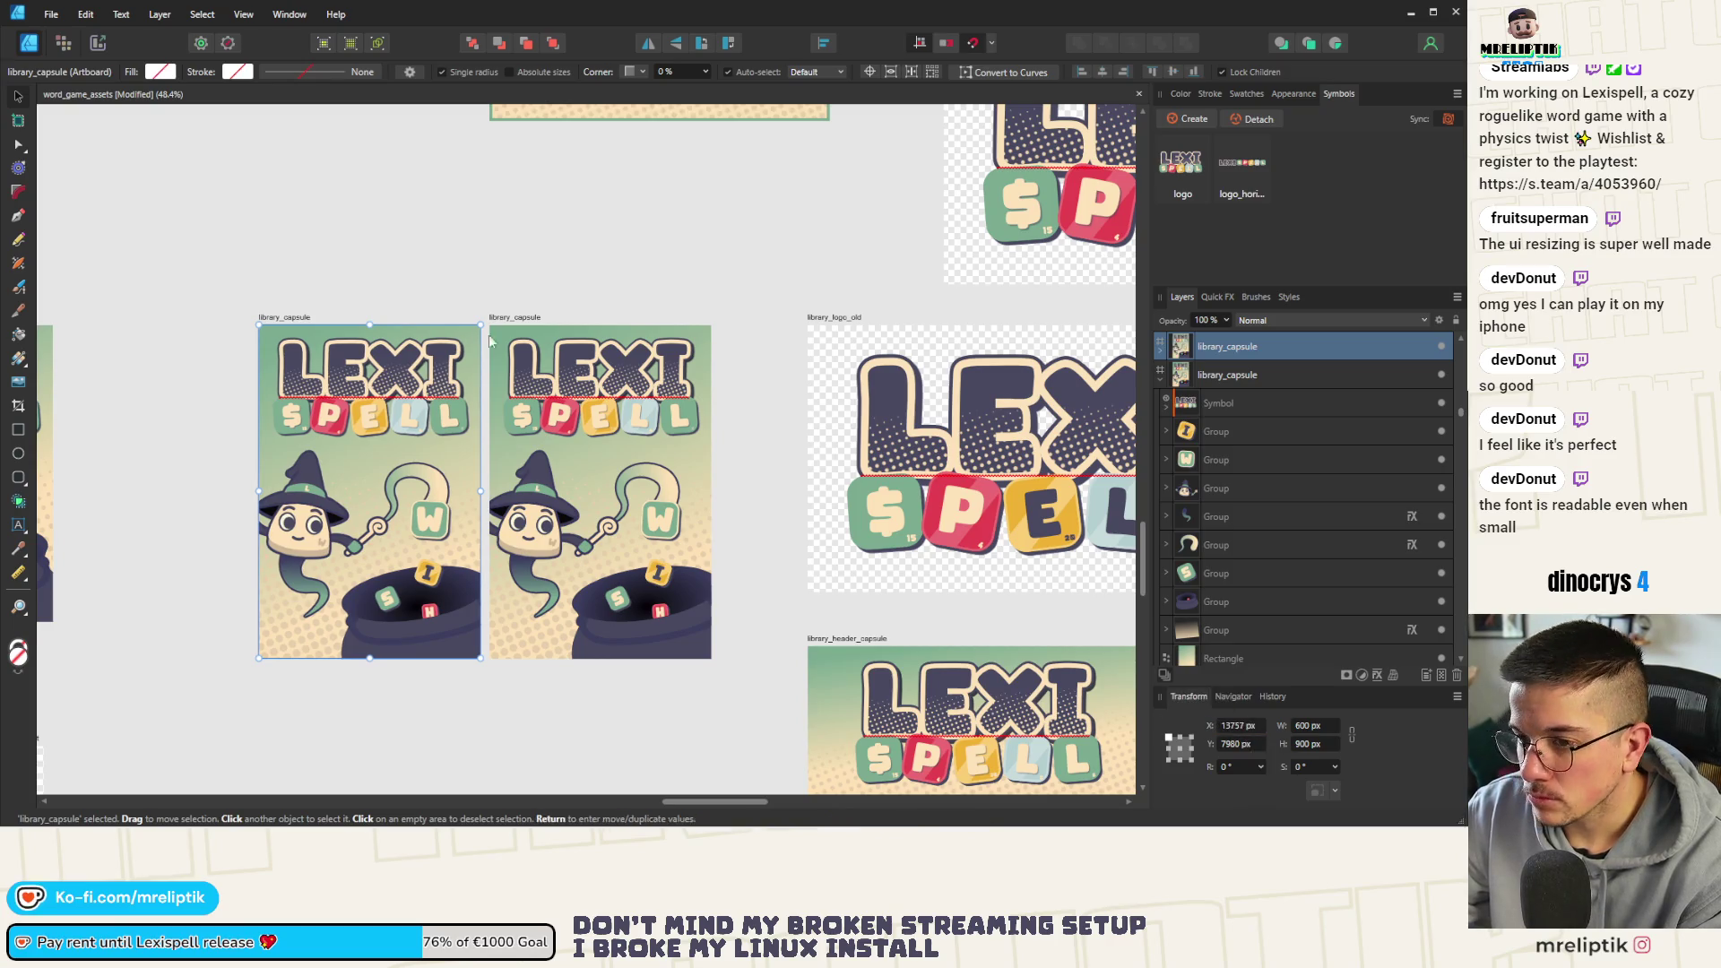
double_click(300, 317)
click(756, 404)
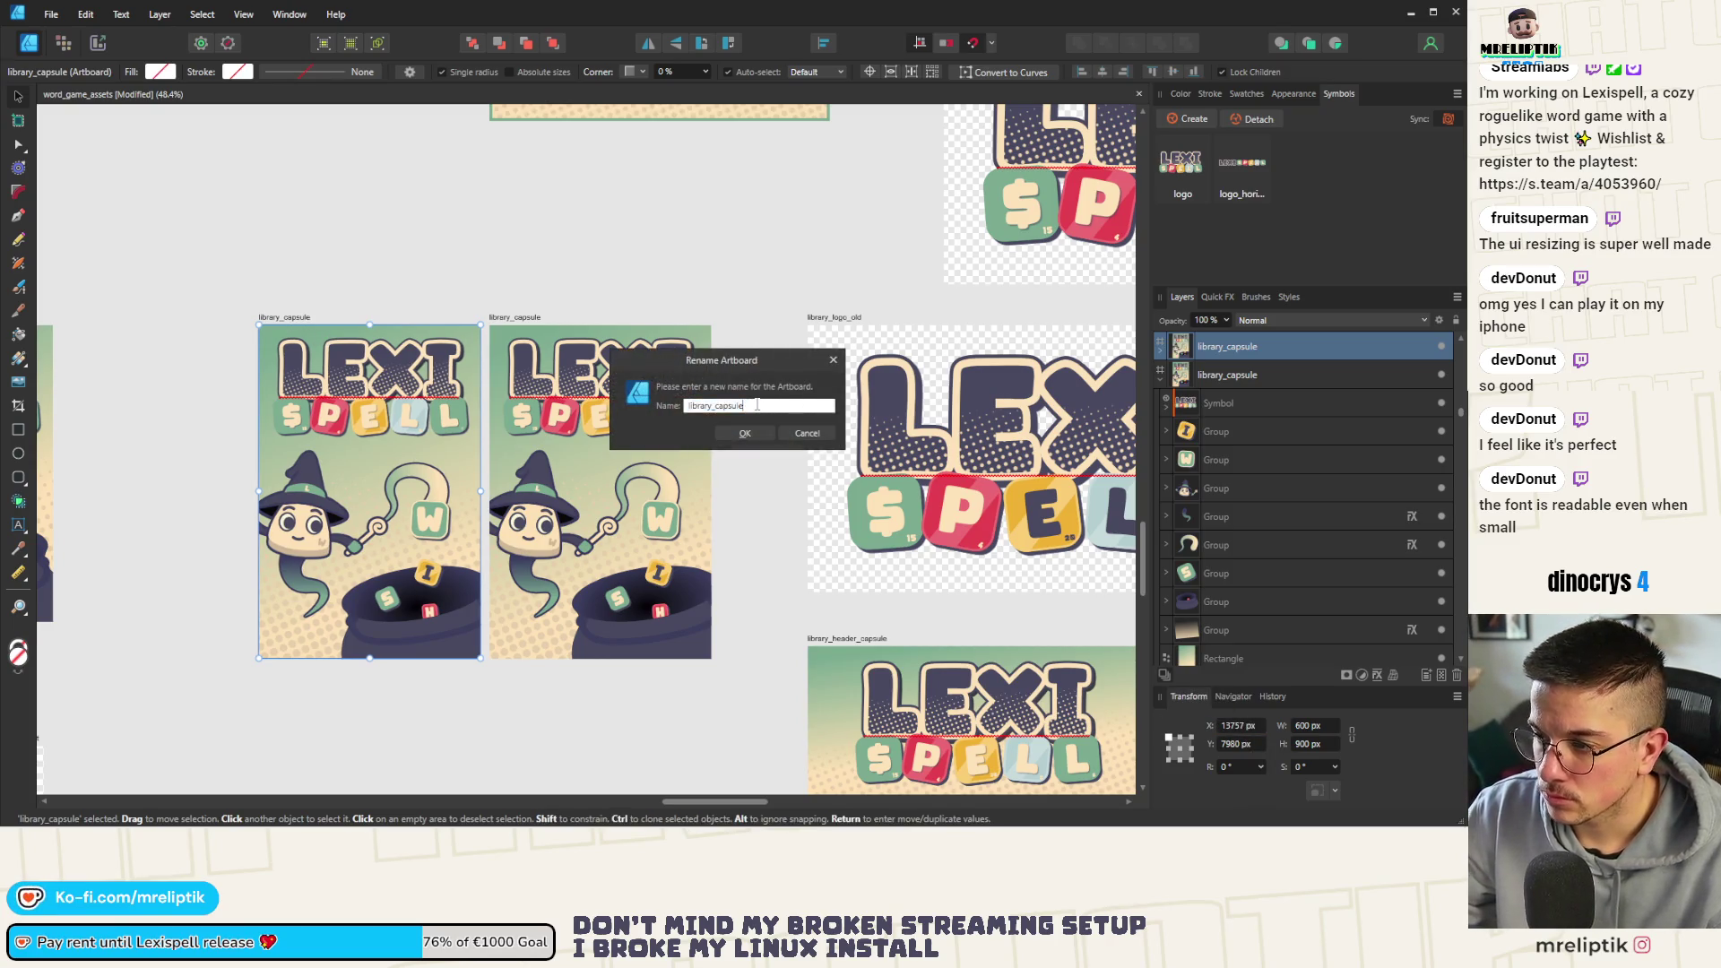
text(o)
key(Return)
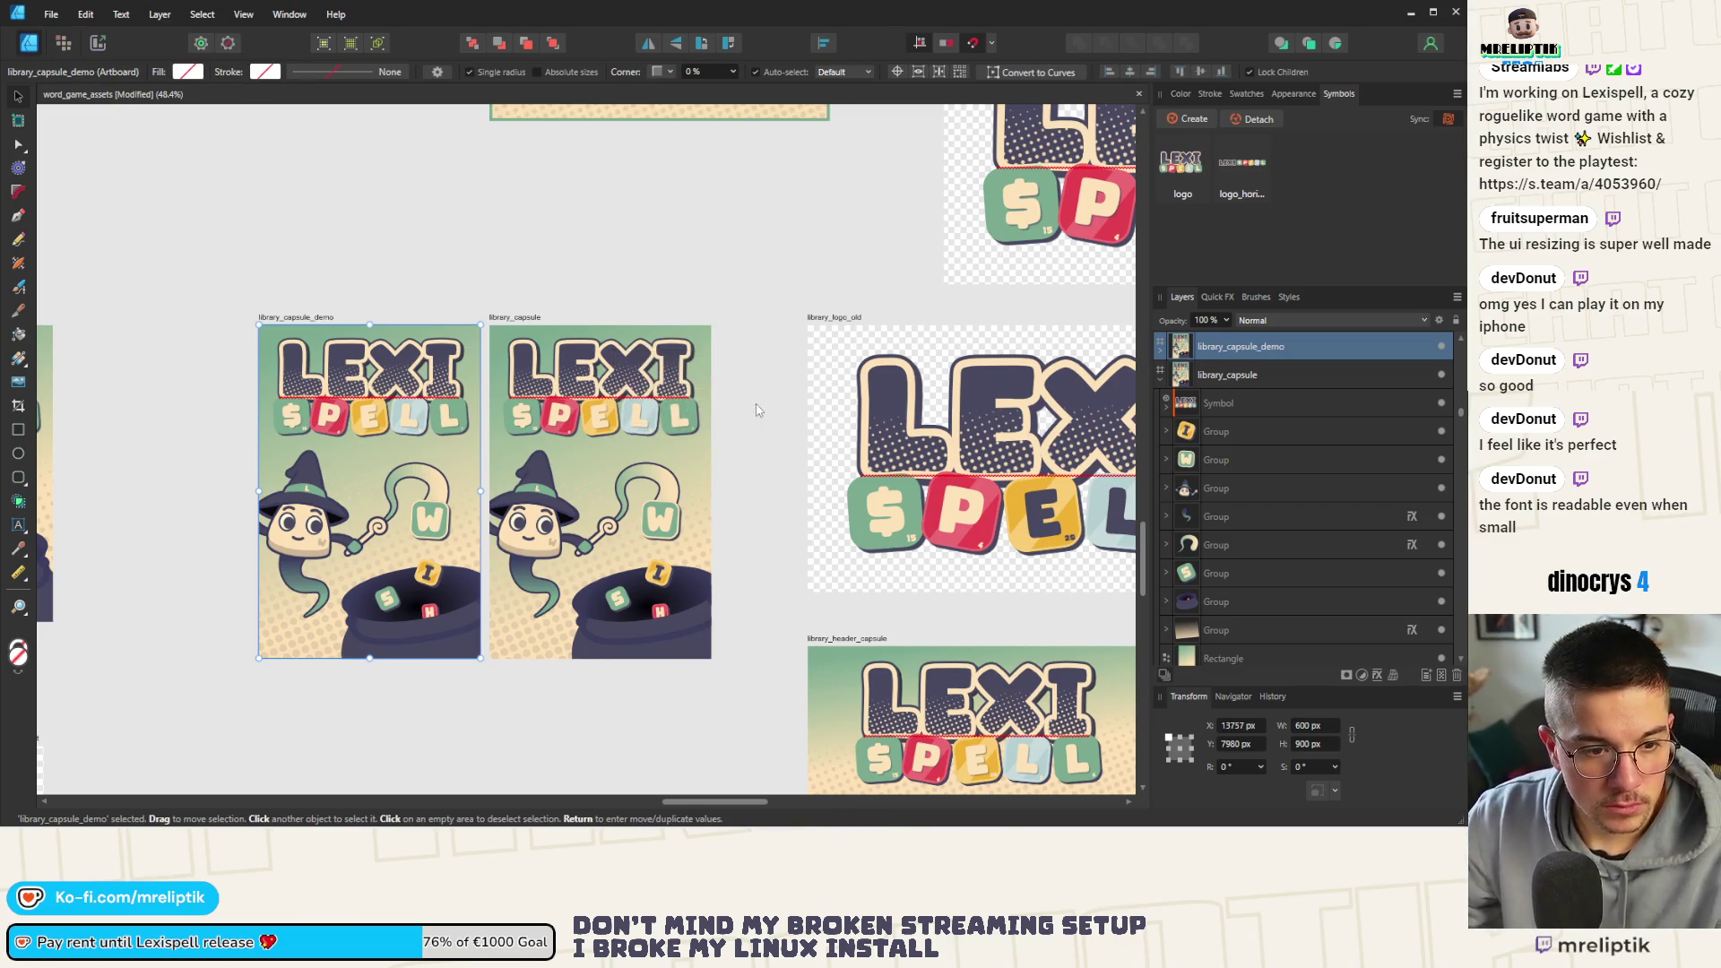
scroll(768, 472, down, 3)
scroll(769, 472, down, 2)
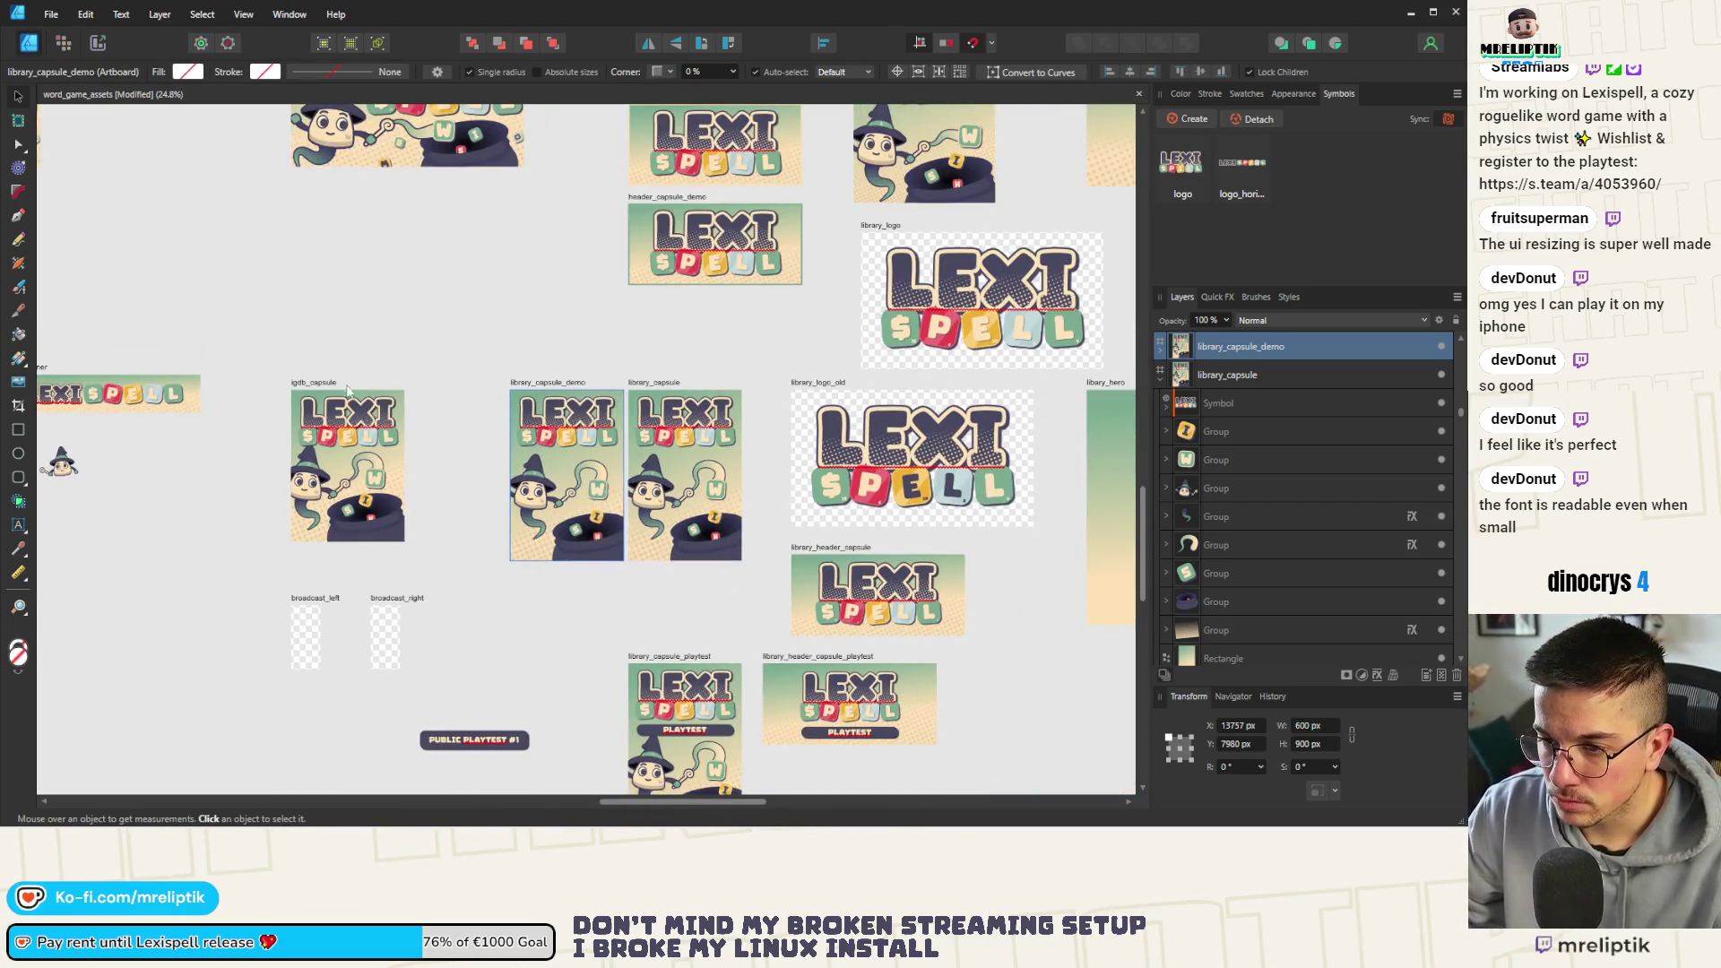
scroll(523, 353, down, 2)
scroll(546, 334, up, 2)
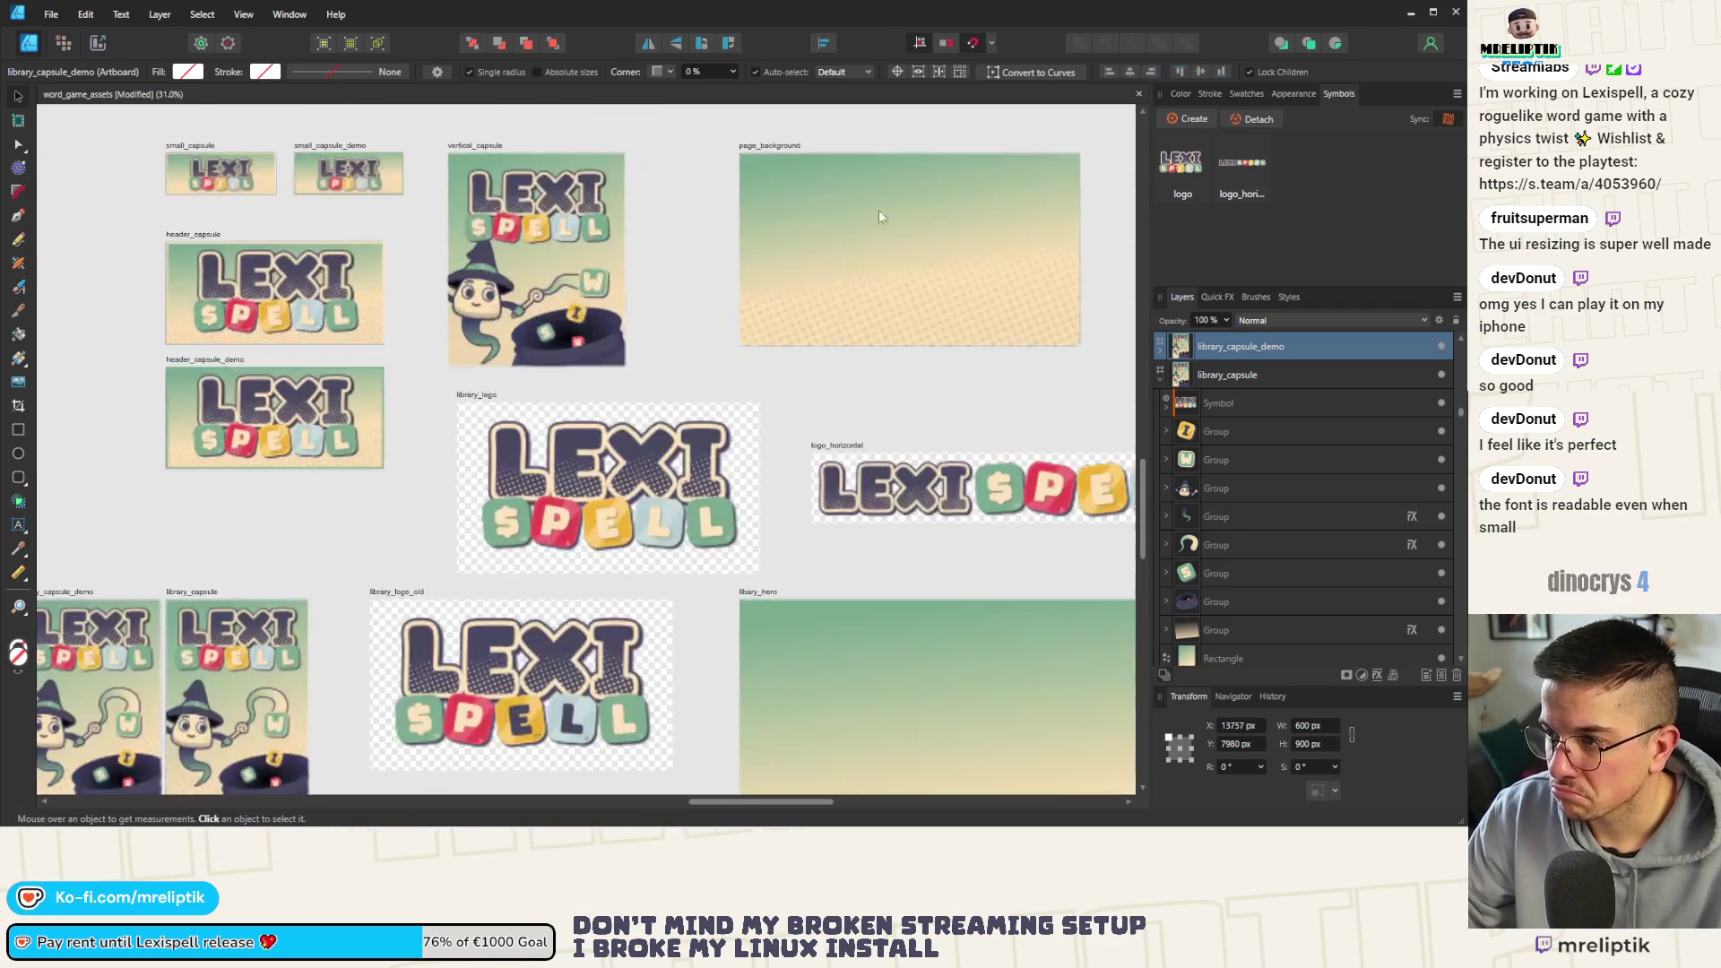
scroll(580, 280, down, 3)
Move page_background beside library_hero and duplicate vertical_capsule as vertical_capsule_demo
click(572, 307)
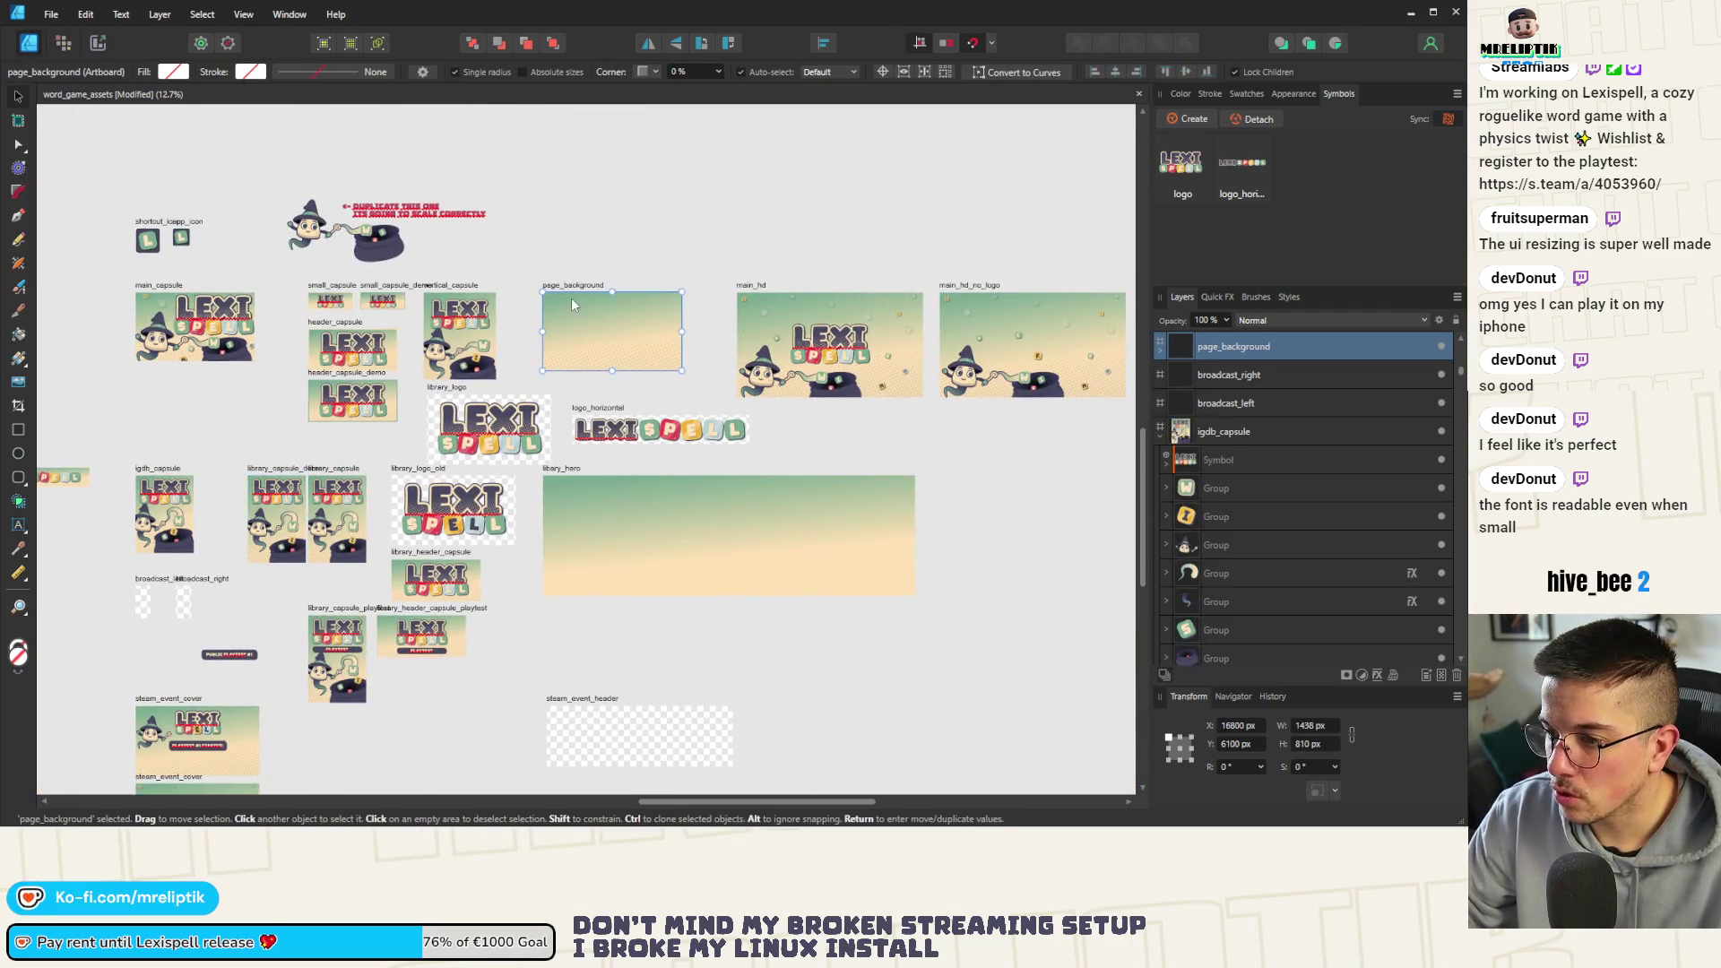
drag(582, 284, 970, 470)
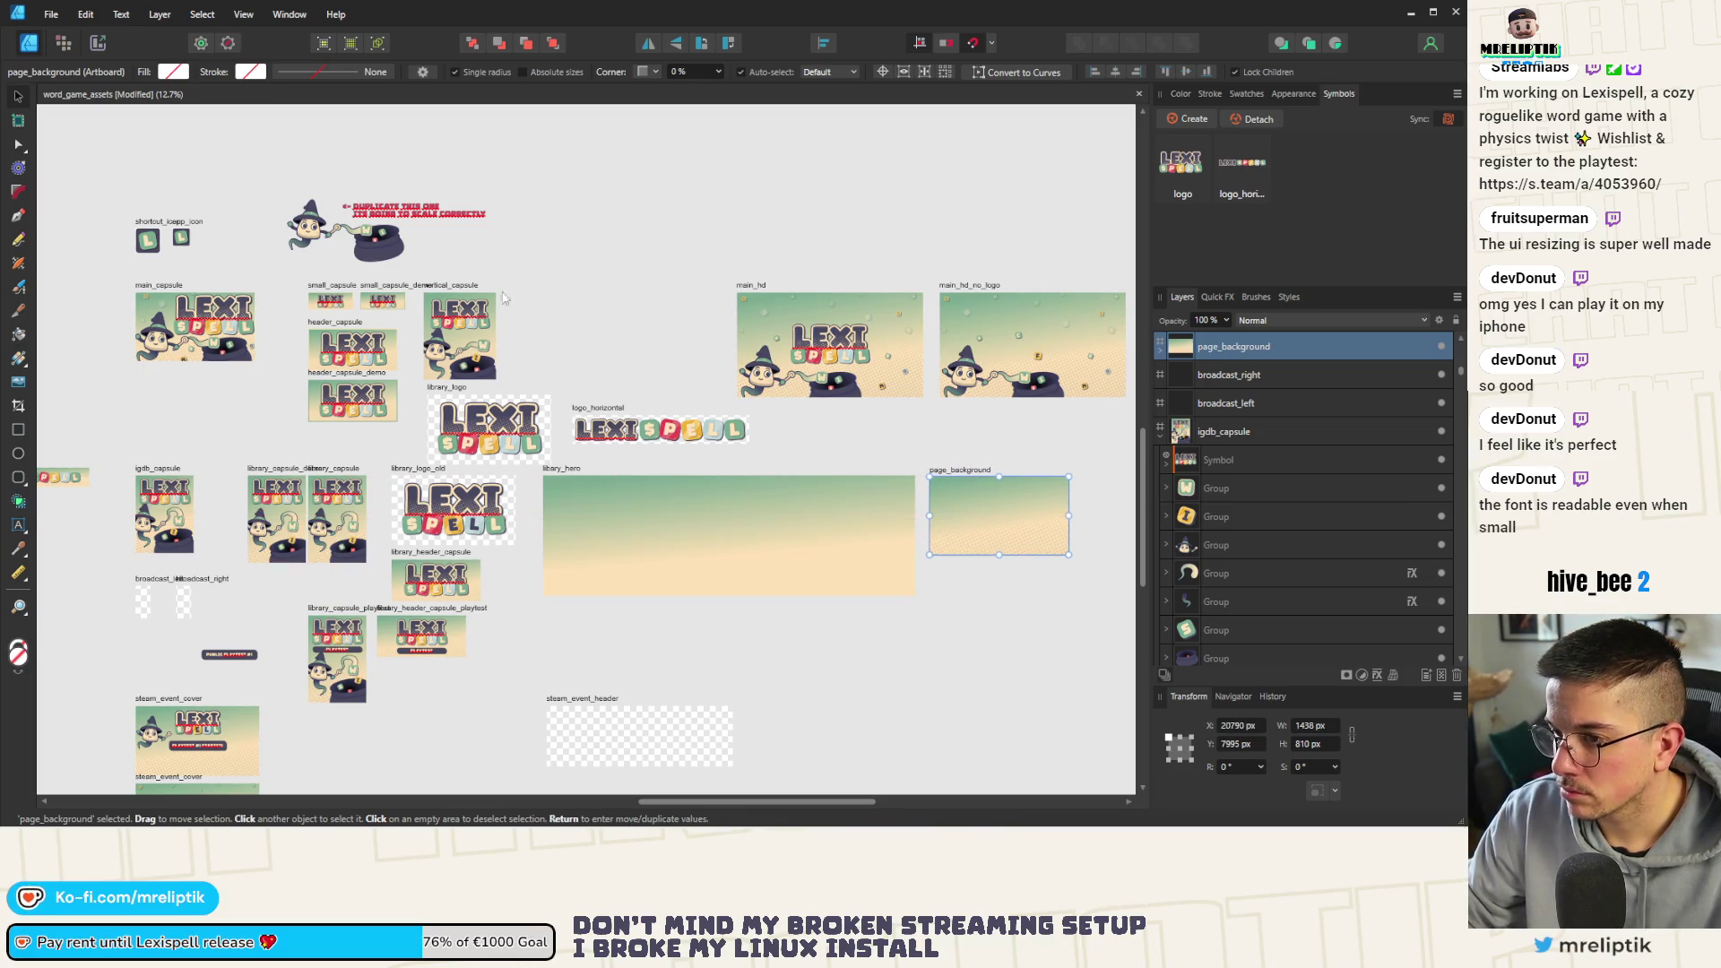
scroll(448, 285, up, 3)
click(453, 291)
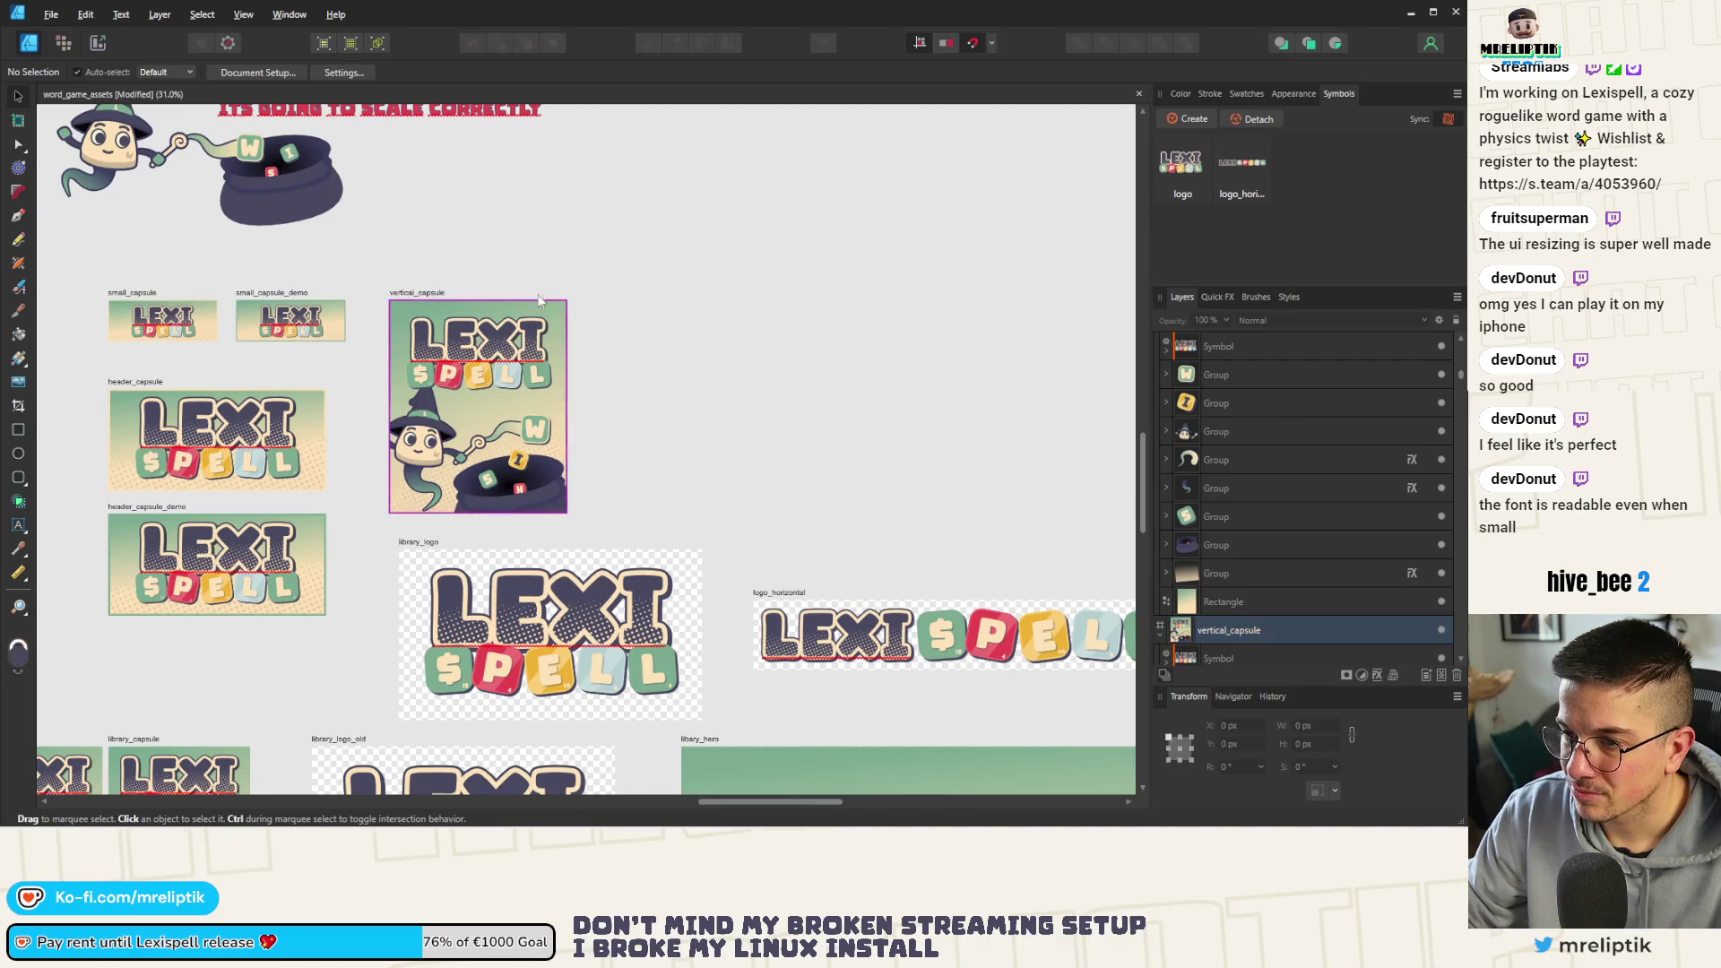
drag(484, 404, 674, 403)
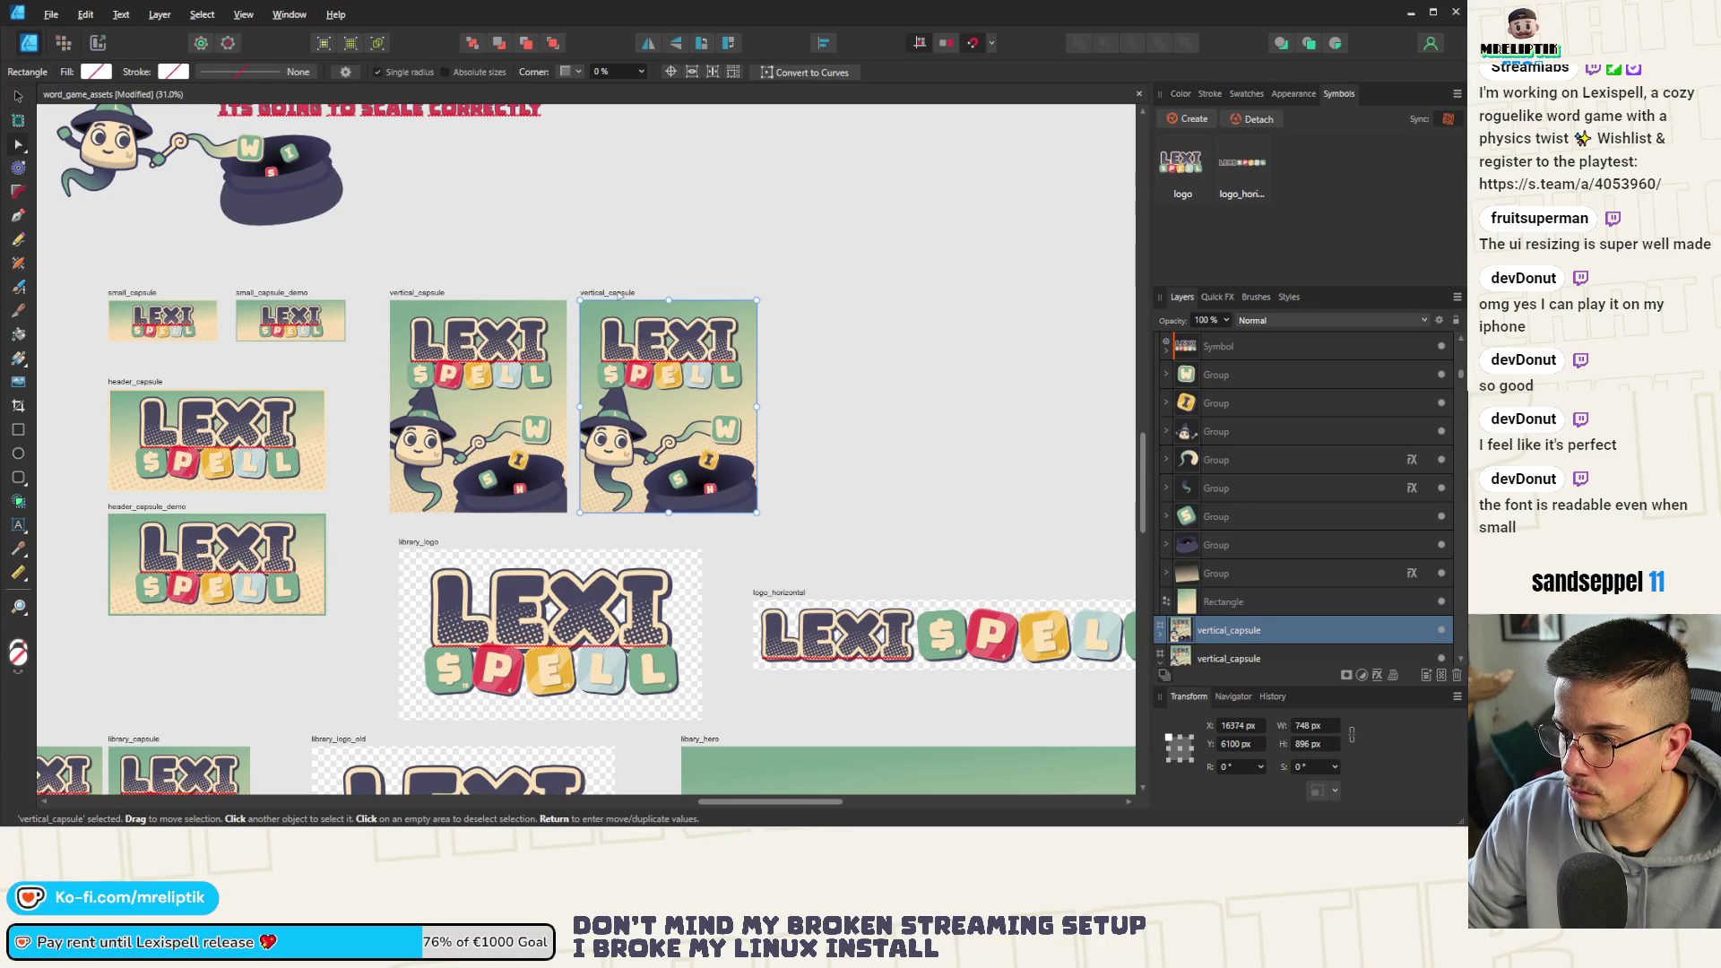
scroll(634, 331, up, 2)
double_click(1240, 631)
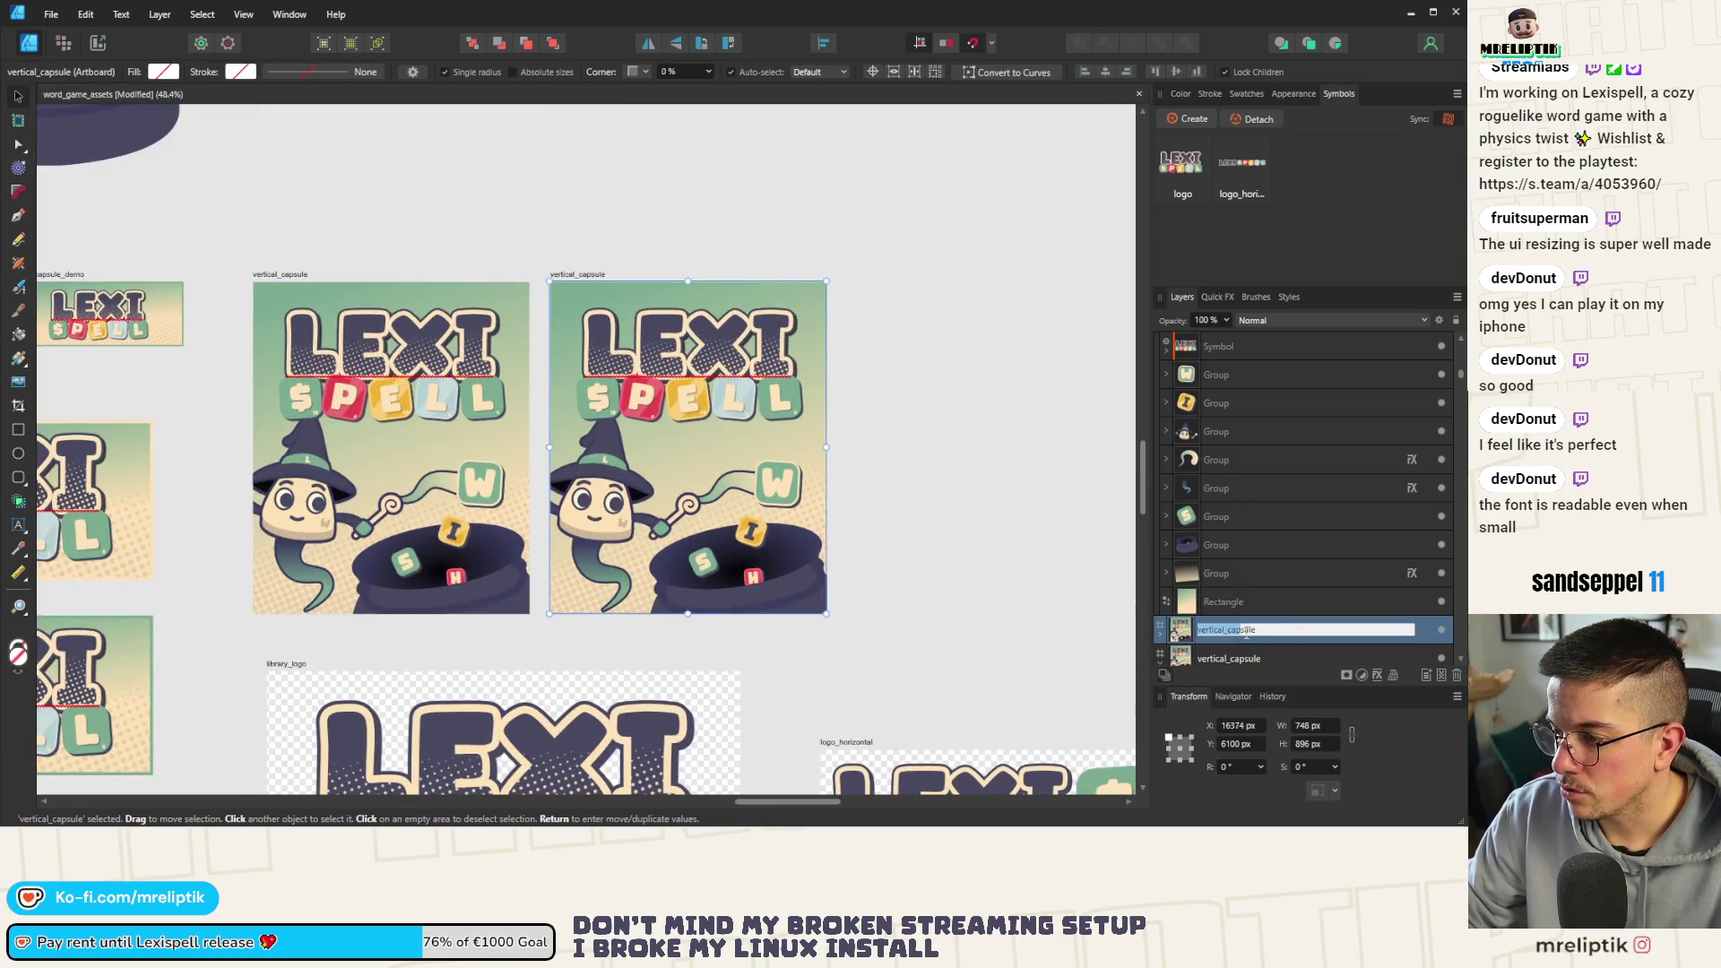
text(_demo)
key(Return)
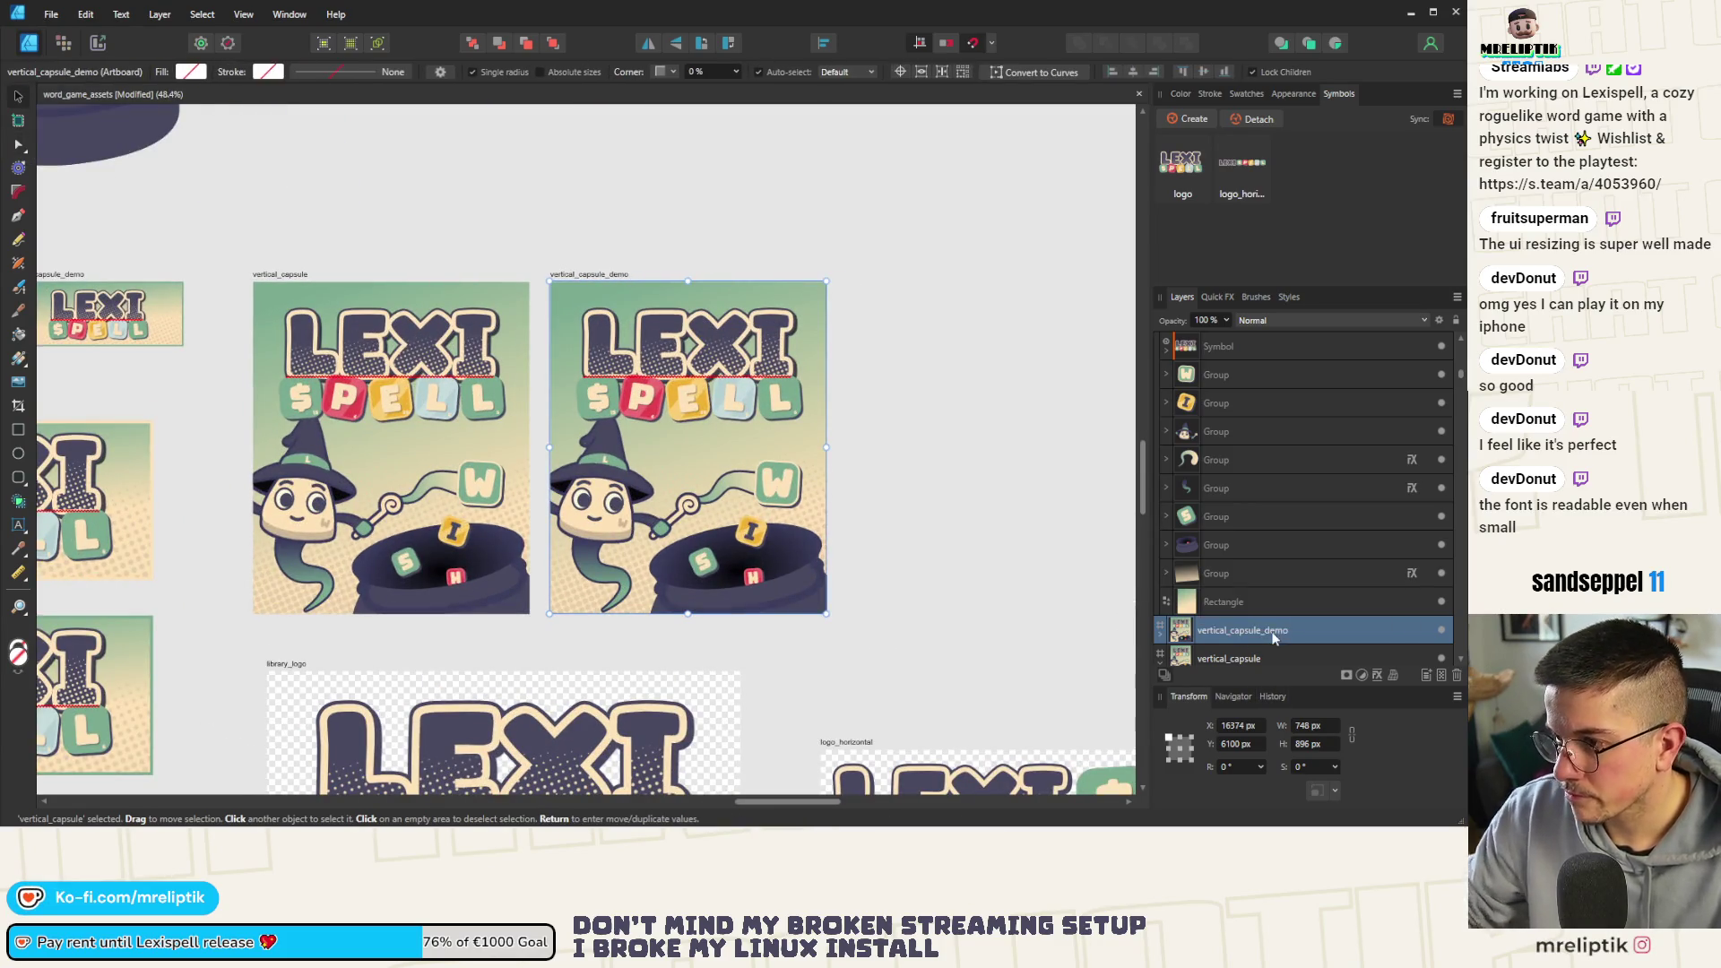
scroll(644, 438, down, 4)
scroll(430, 709, up, 3)
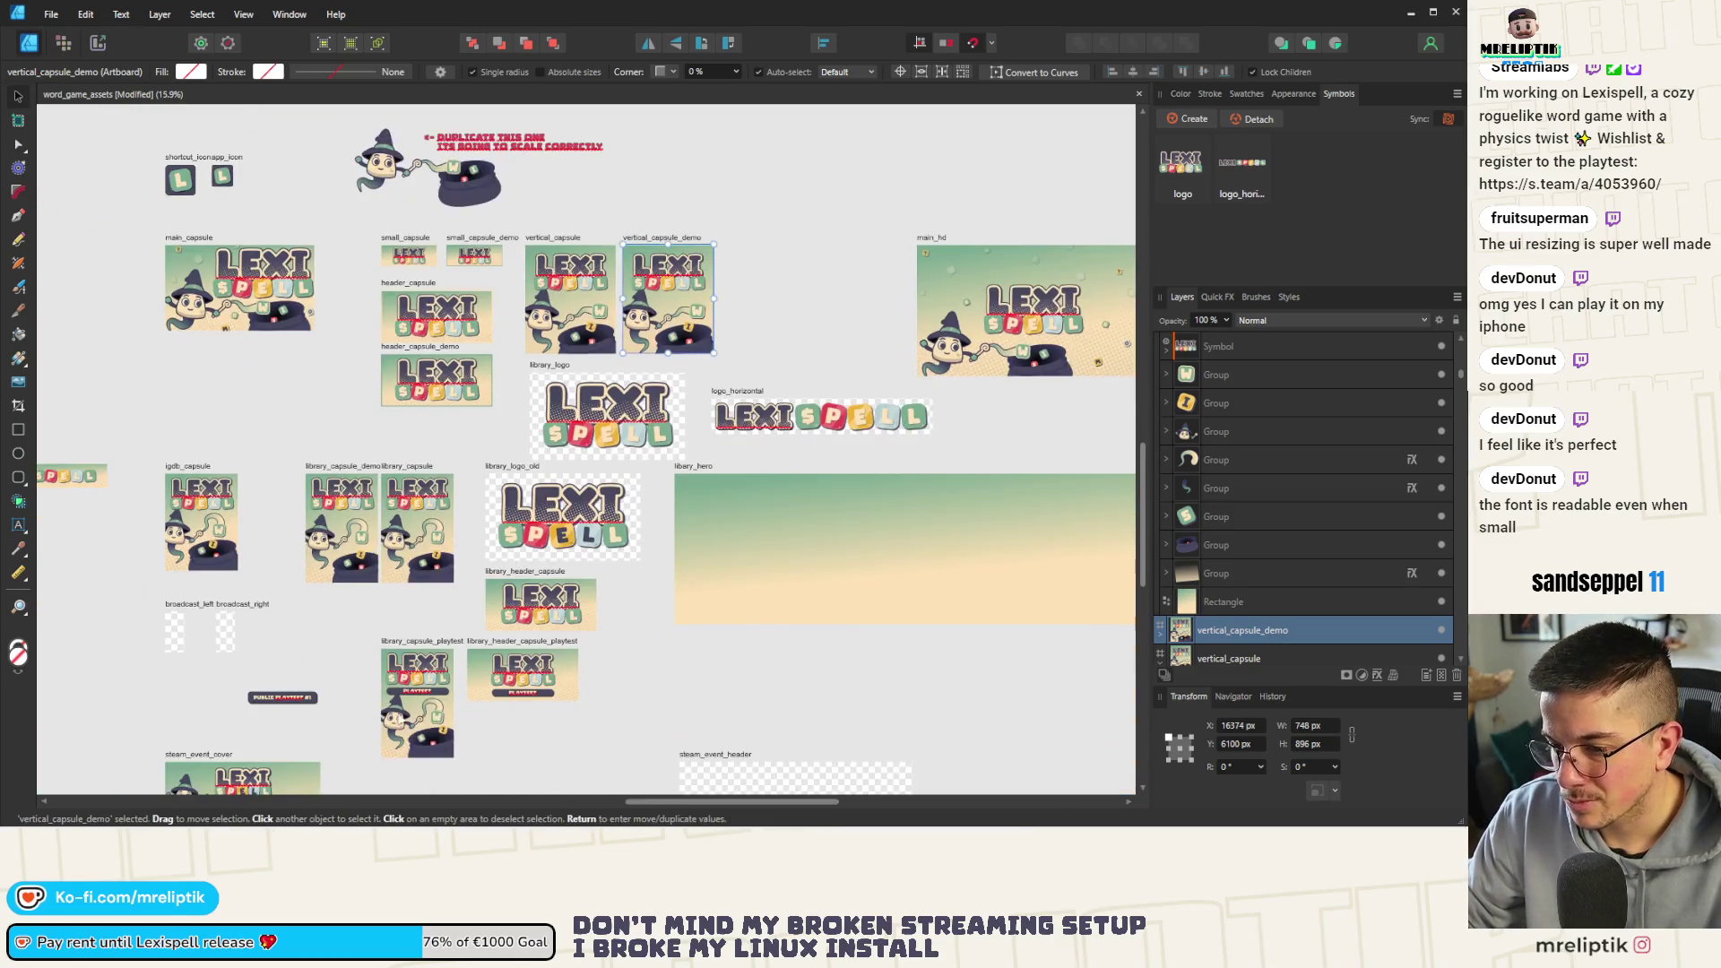
click(459, 652)
scroll(408, 659, down, 2)
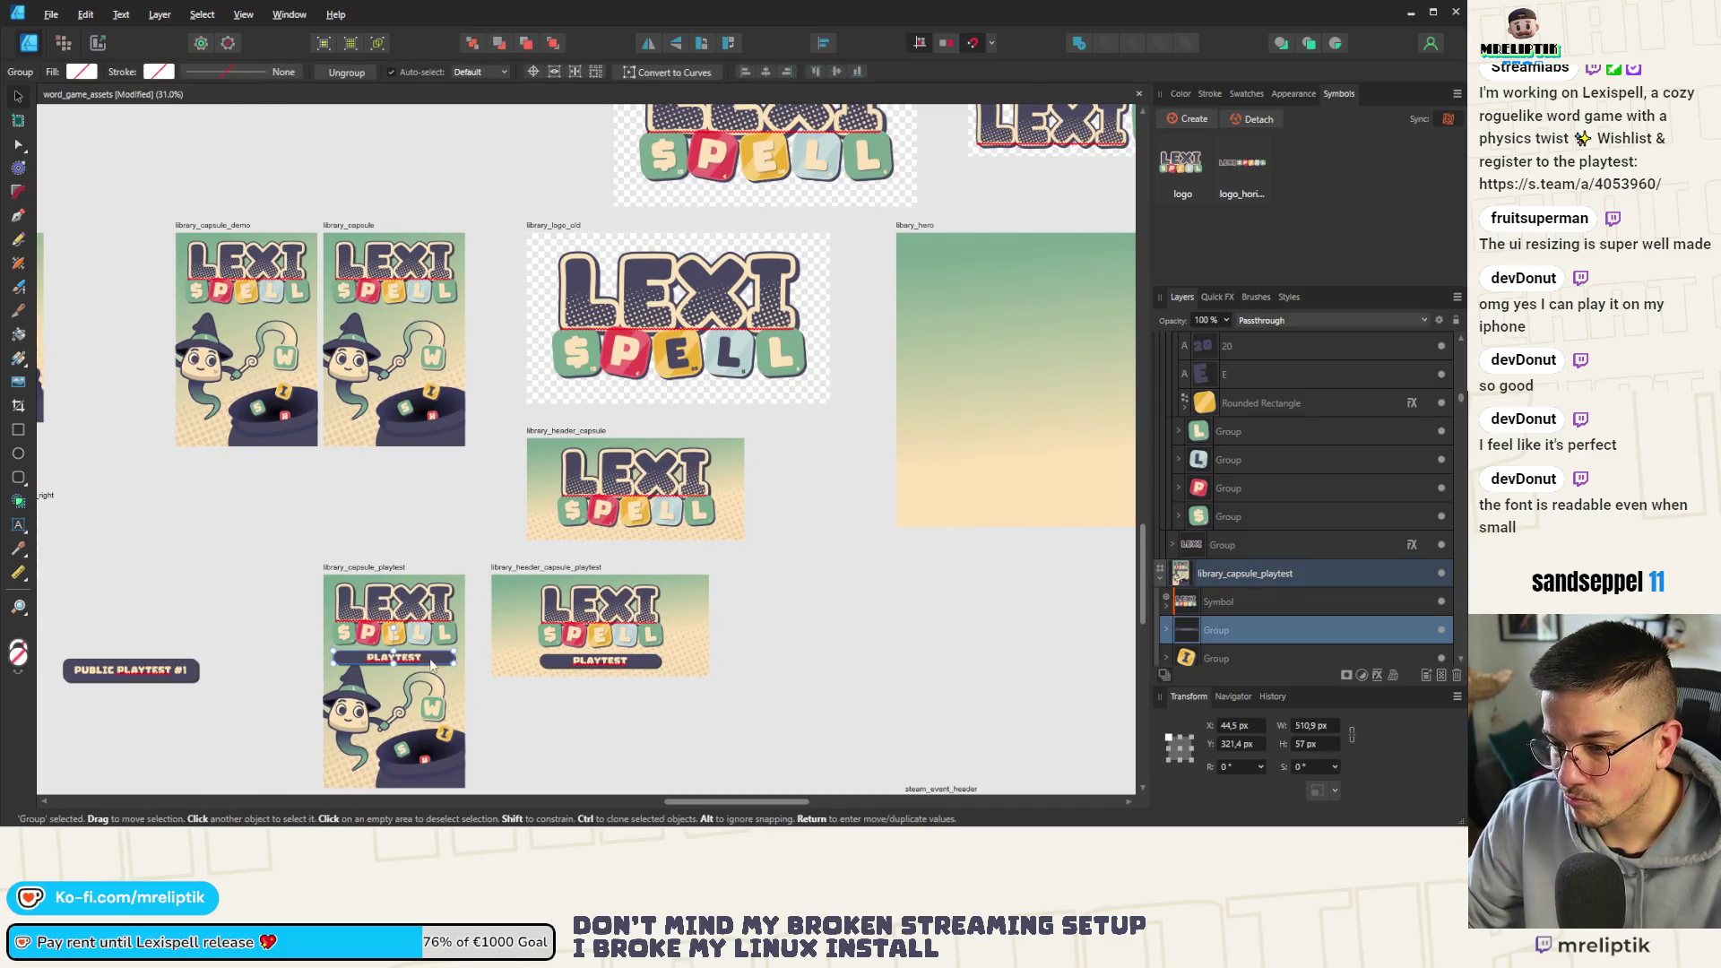
Clone the PLAYTEST banner into empty canvas and draw a new artboard, Artboard2, around it
drag(410, 657, 162, 535)
scroll(544, 573, down, 3)
scroll(443, 552, up, 3)
scroll(471, 558, down, 2)
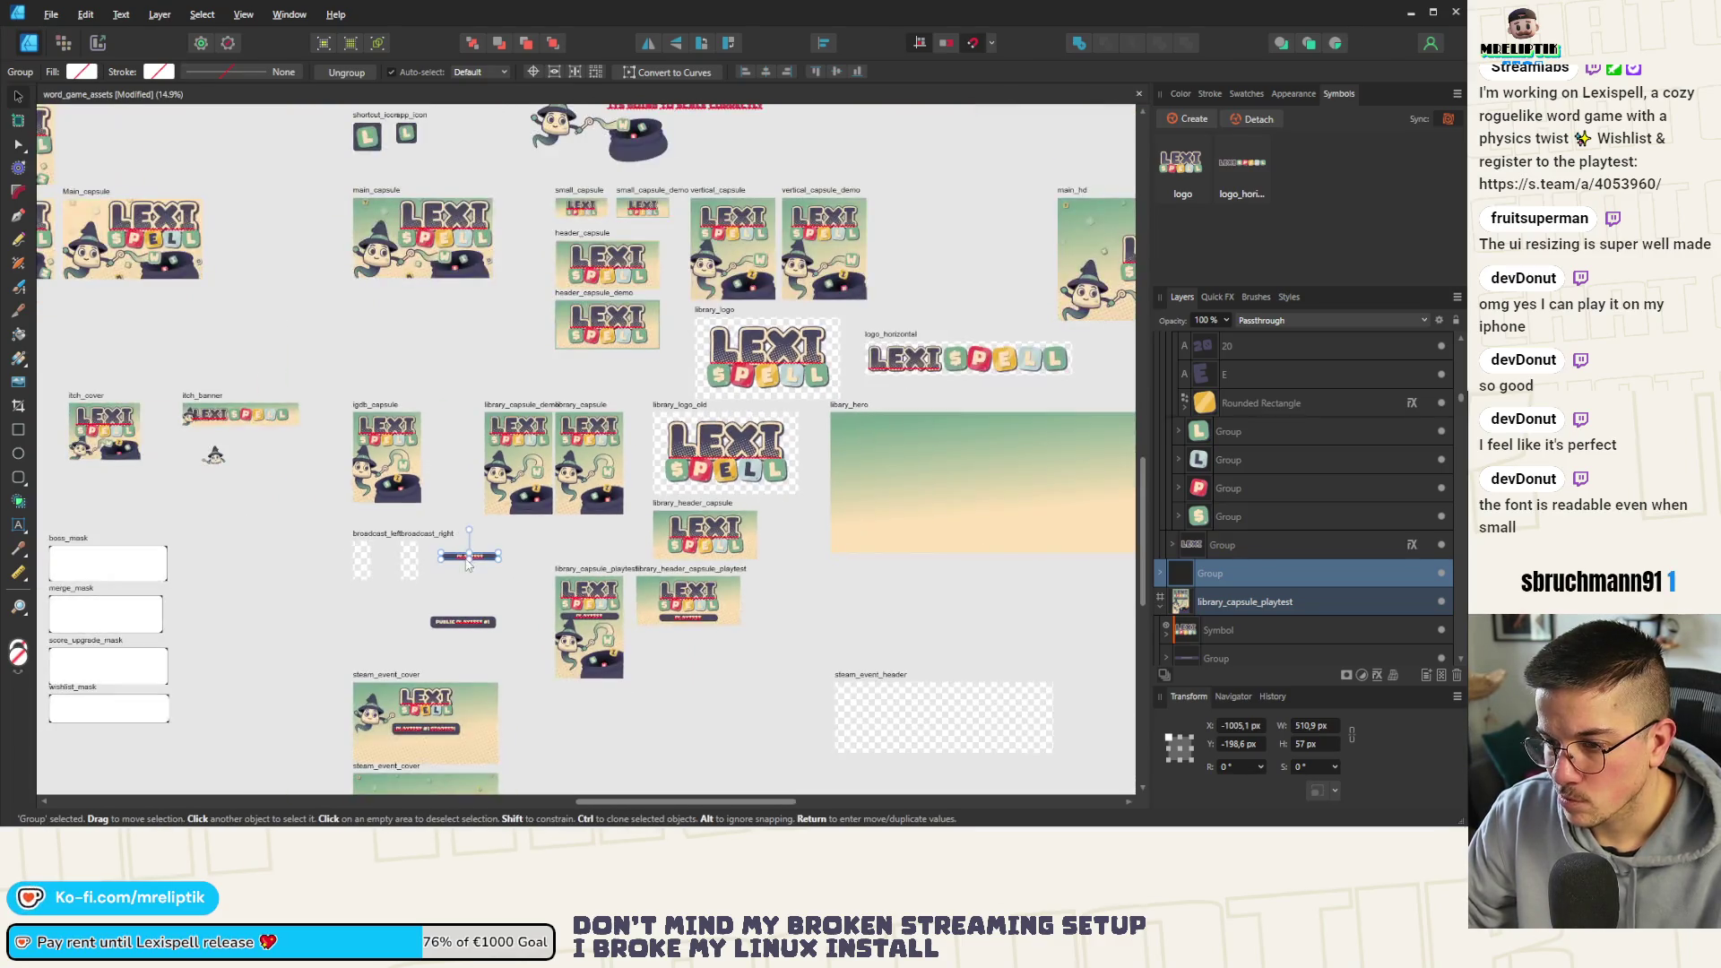
scroll(471, 565, up, 3)
scroll(473, 554, down, 2)
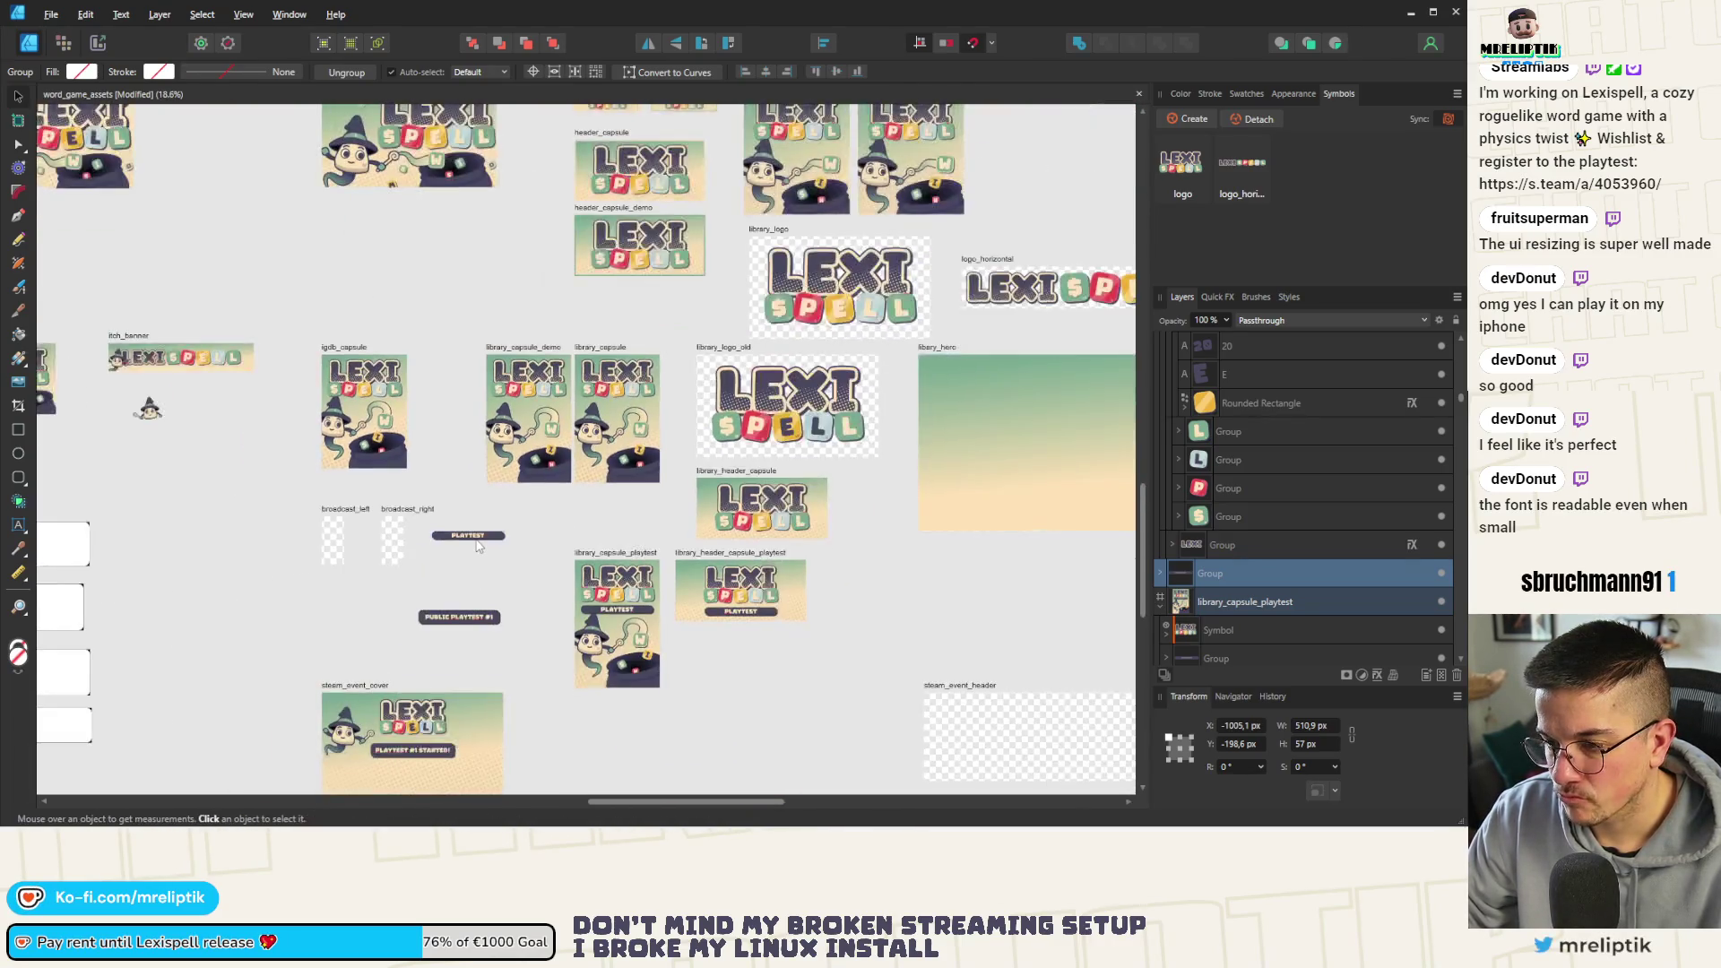
drag(492, 541, 310, 324)
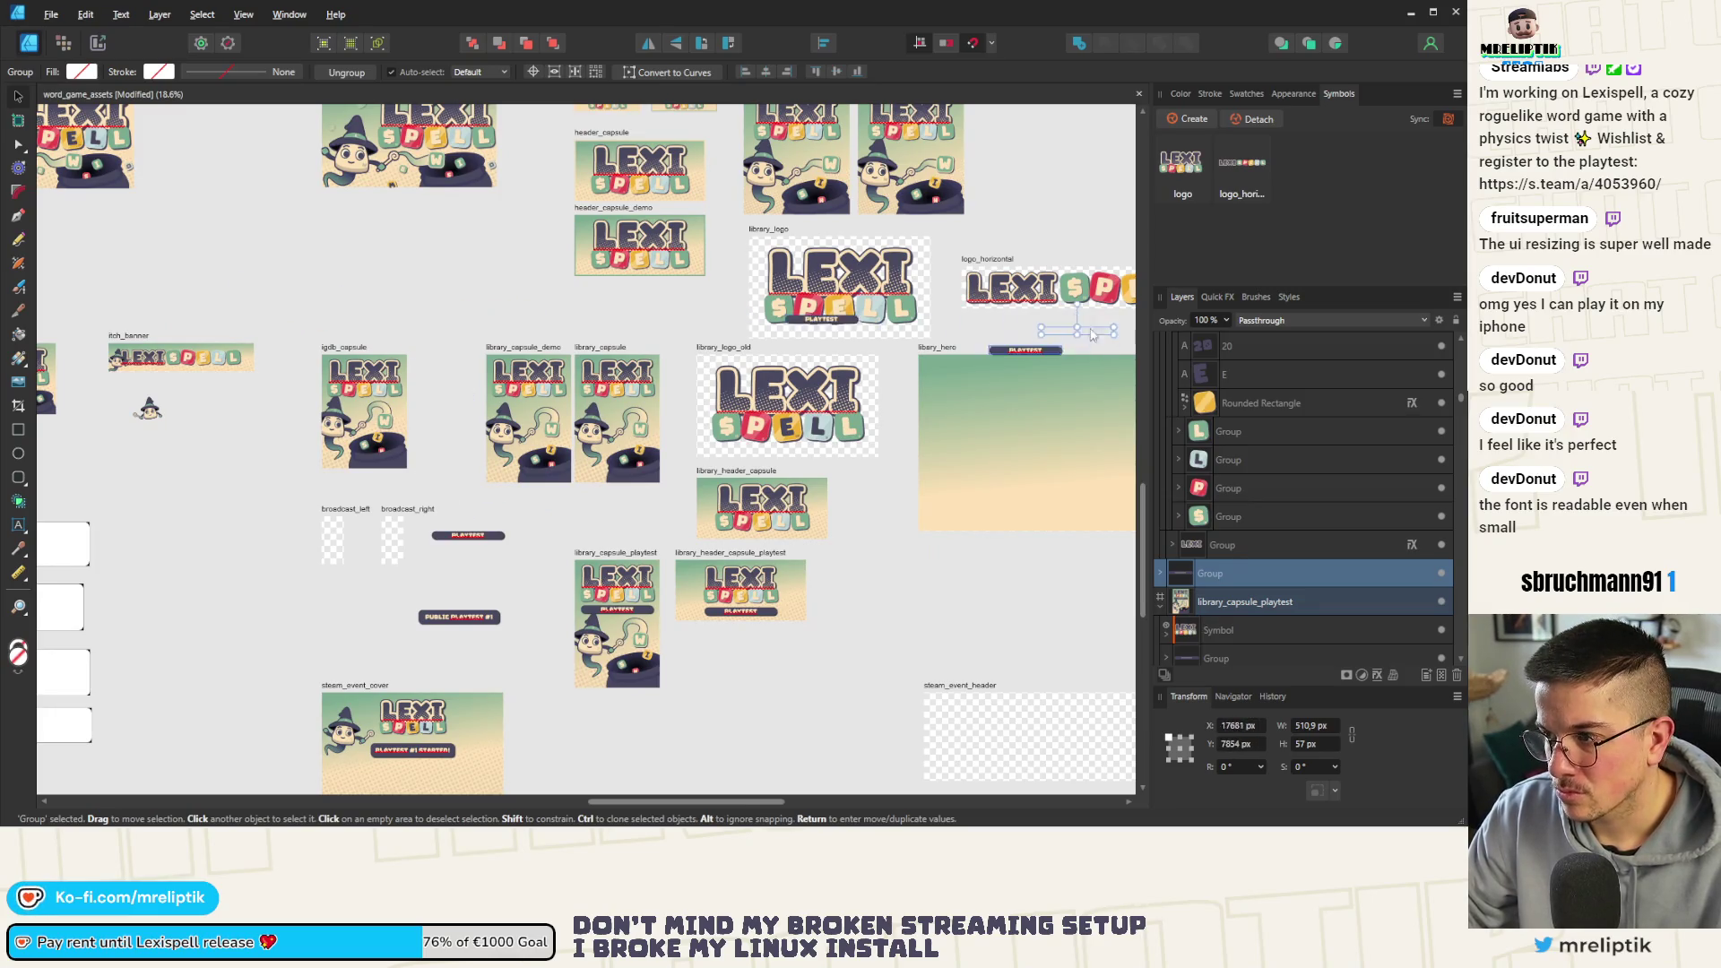
mouse_move(310, 324)
mouse_down()
mouse_move(276, 302)
mouse_move(179, 484)
mouse_up()
scroll(179, 487, up, 3)
scroll(205, 491, up, 2)
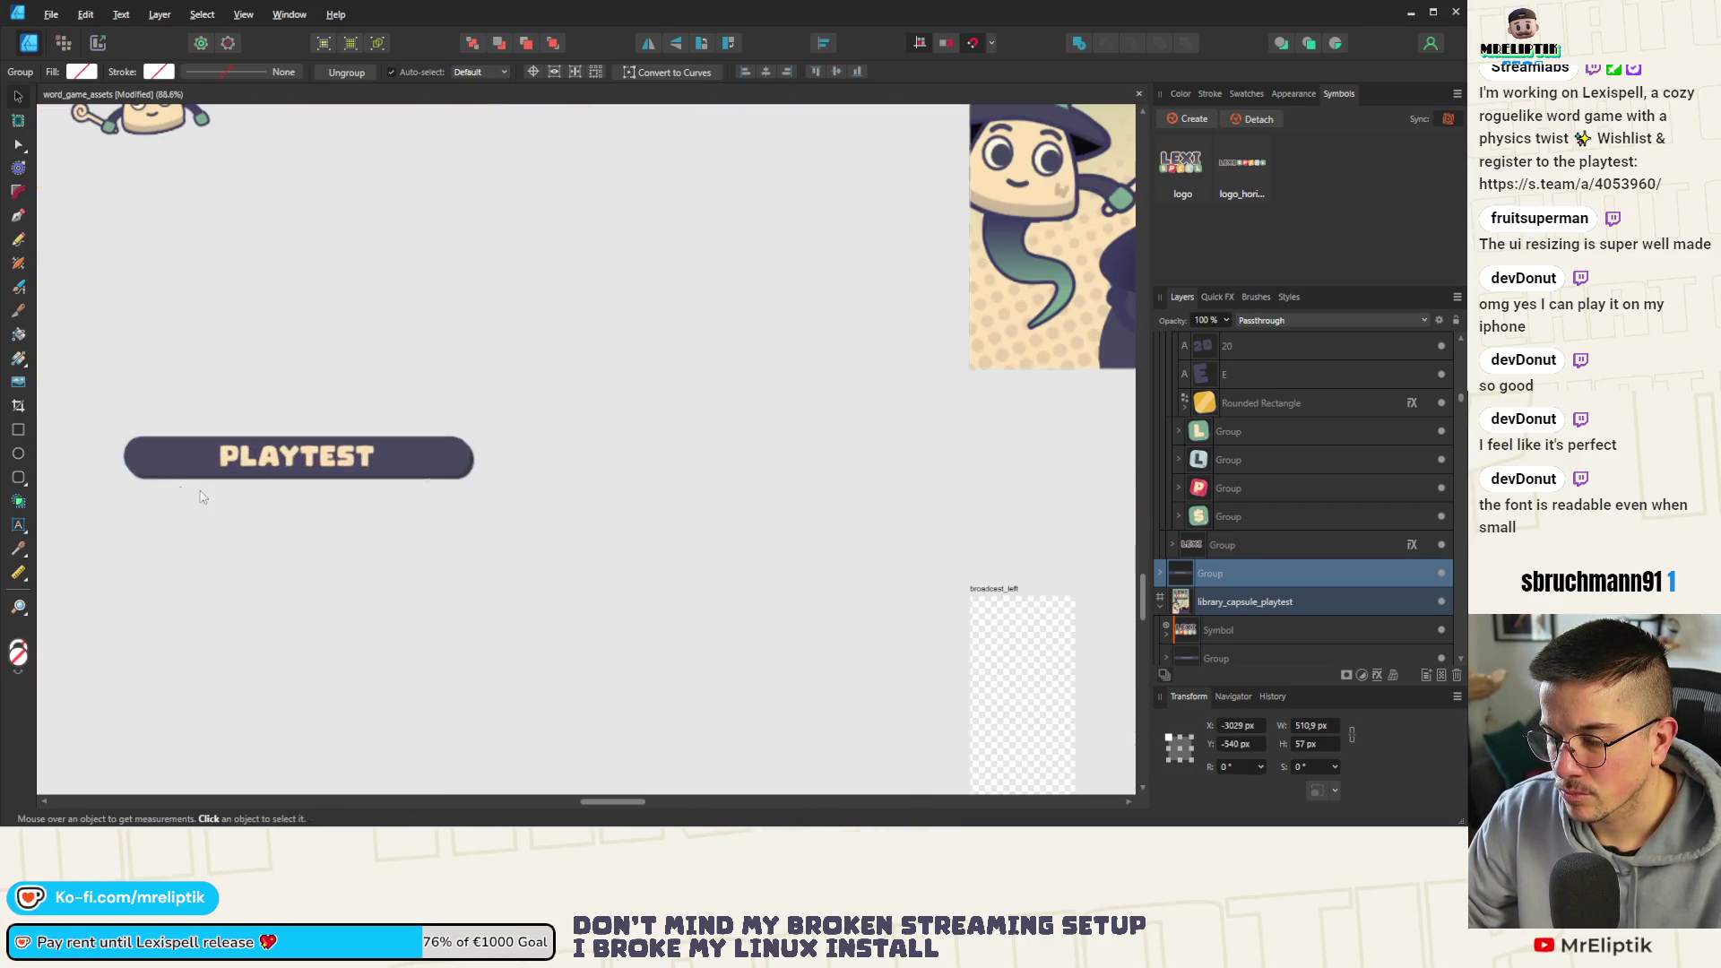
scroll(525, 512, down, 2)
click(17, 124)
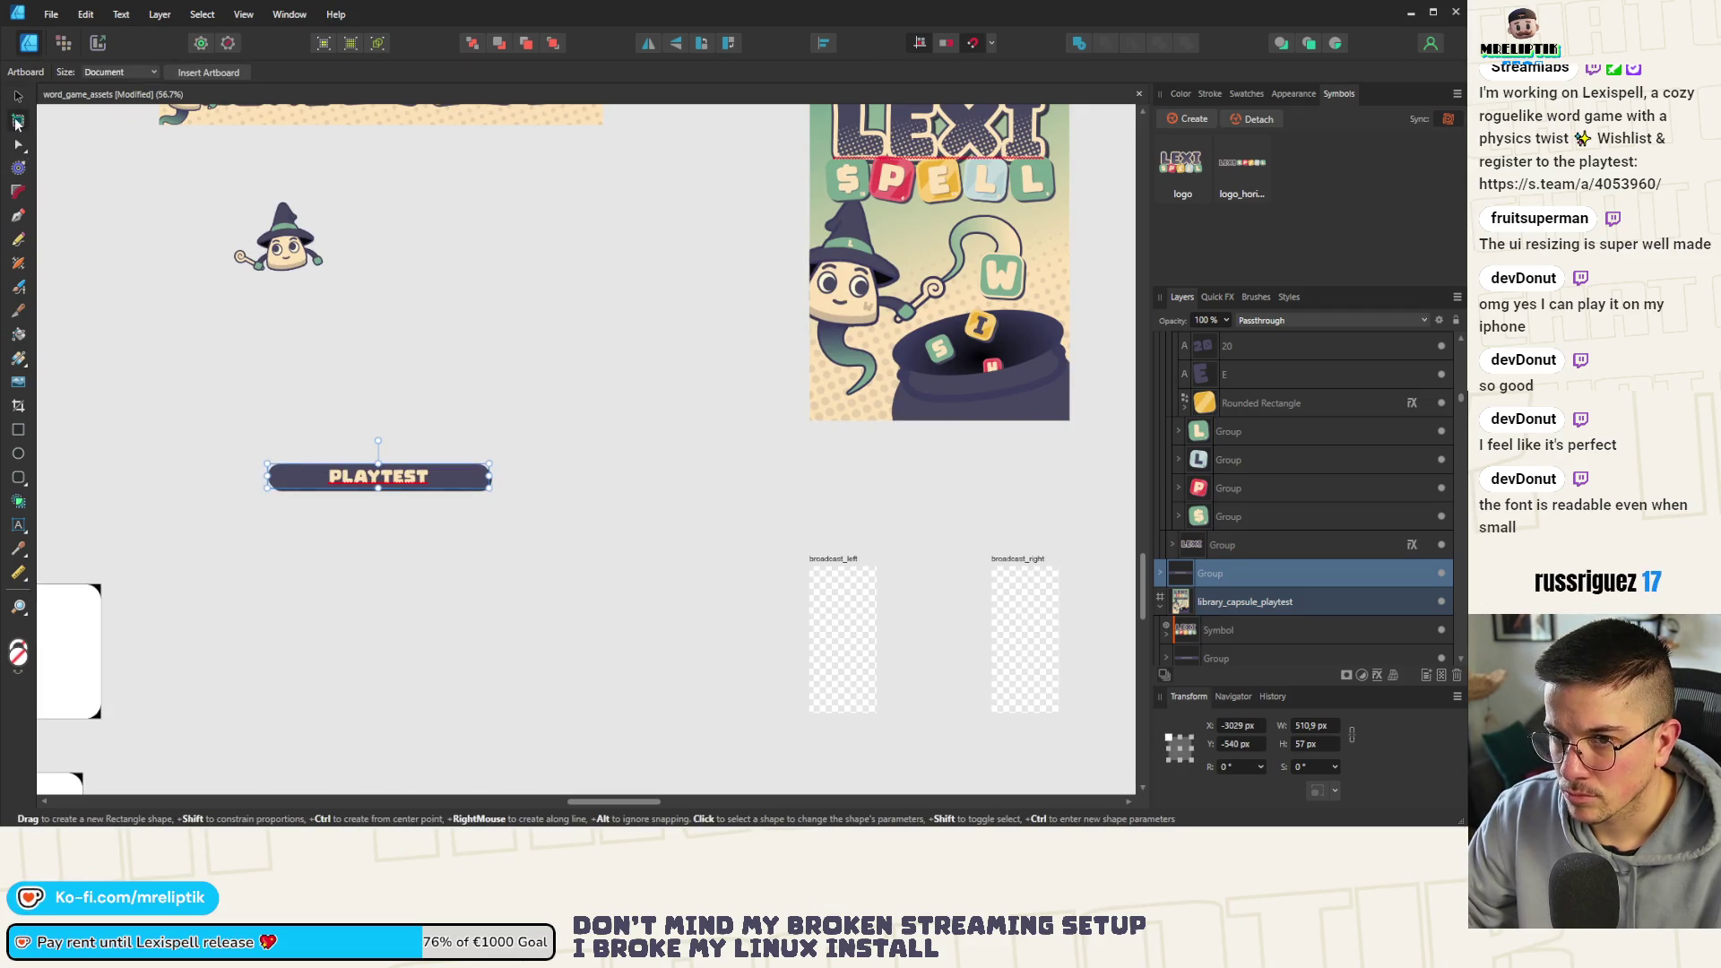
drag(256, 446, 520, 507)
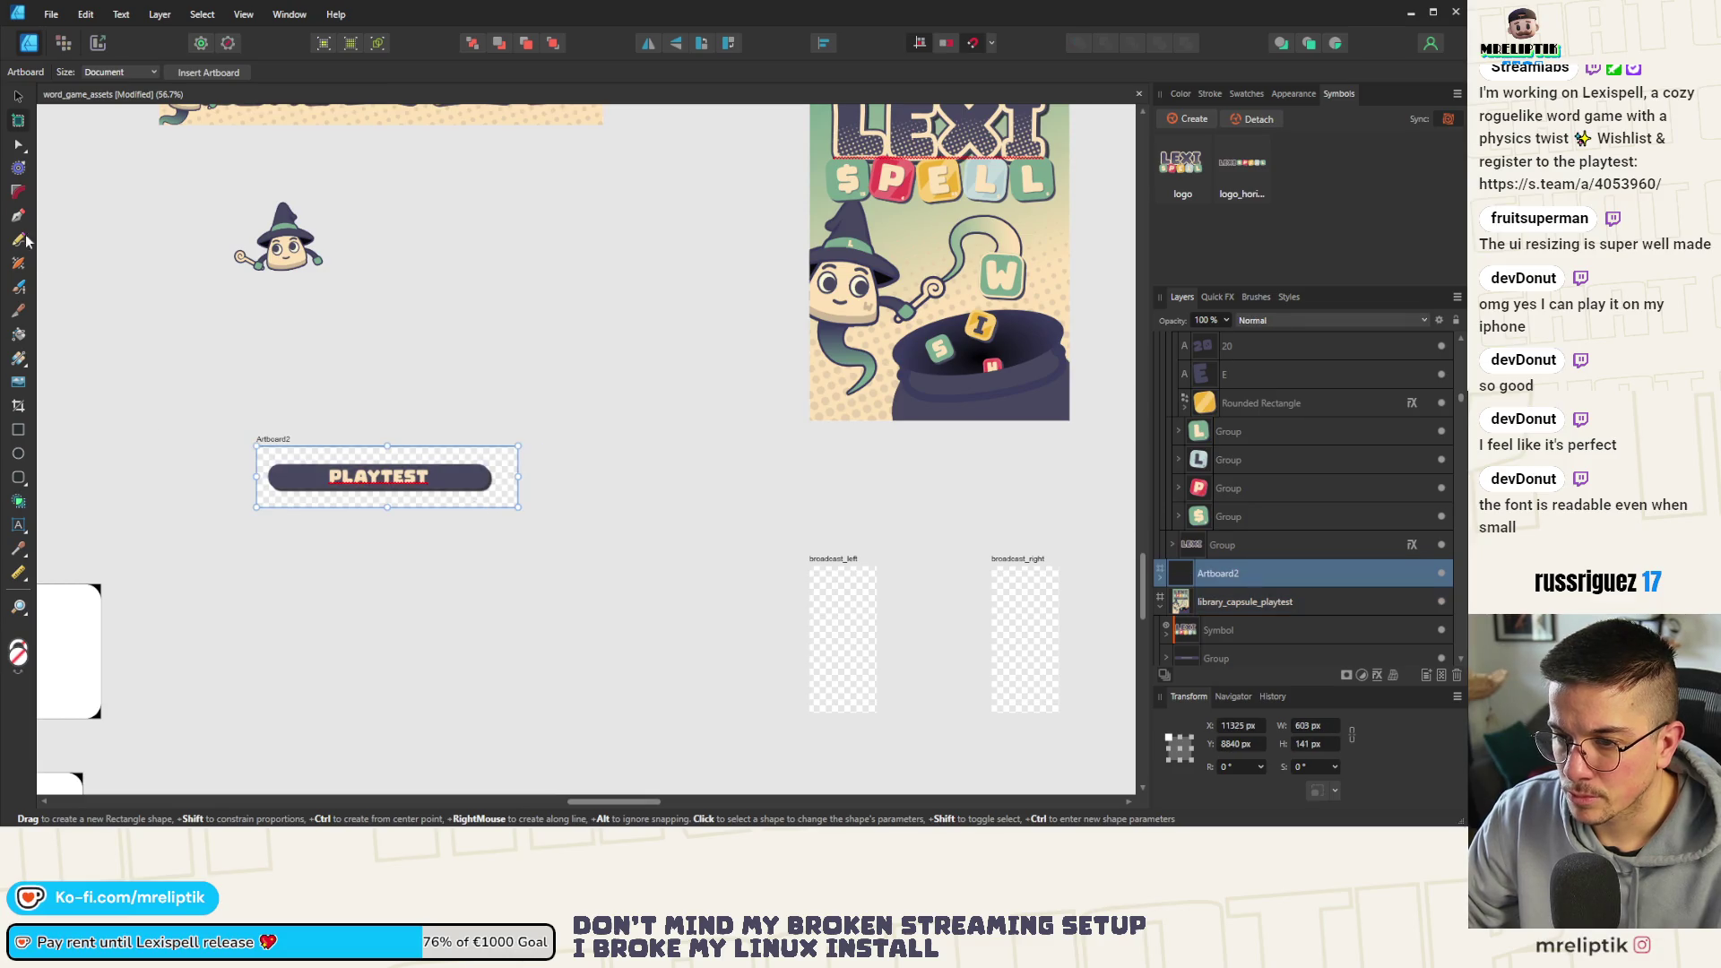
Place the banner 5 px from the artboard top and shrink Artboard2 to about 525 by 76 px
click(19, 98)
scroll(173, 323, up, 2)
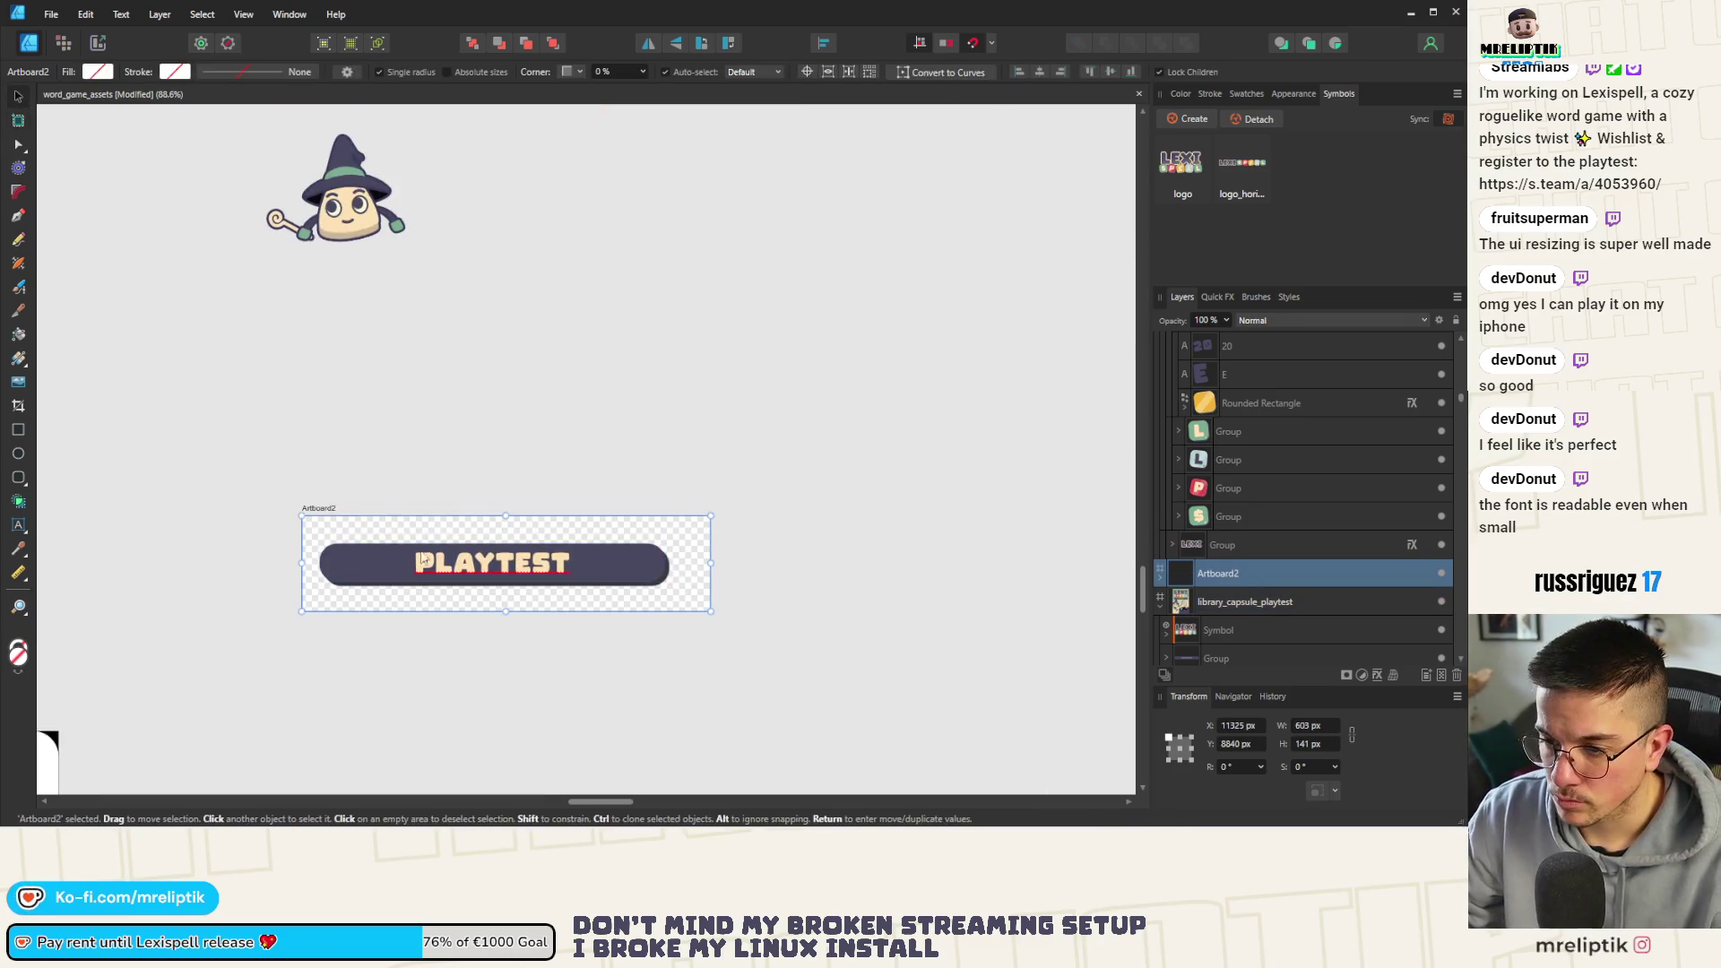
click(355, 567)
scroll(329, 547, up, 2)
scroll(315, 532, up, 2)
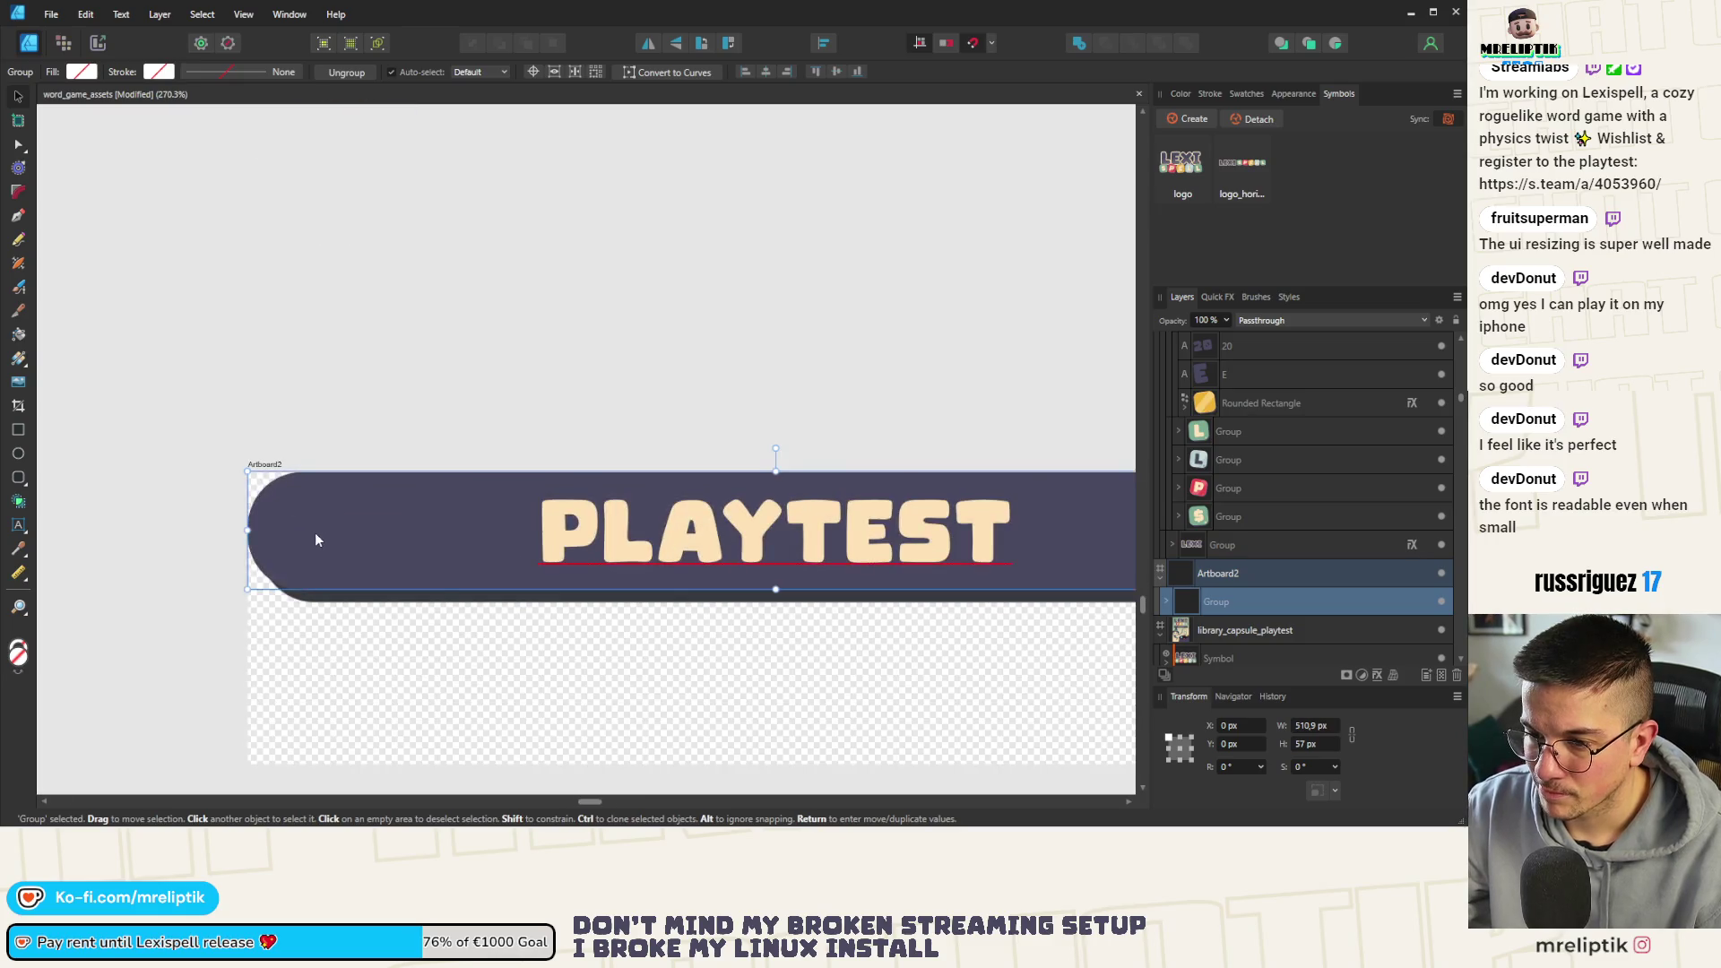
scroll(324, 544, up, 1)
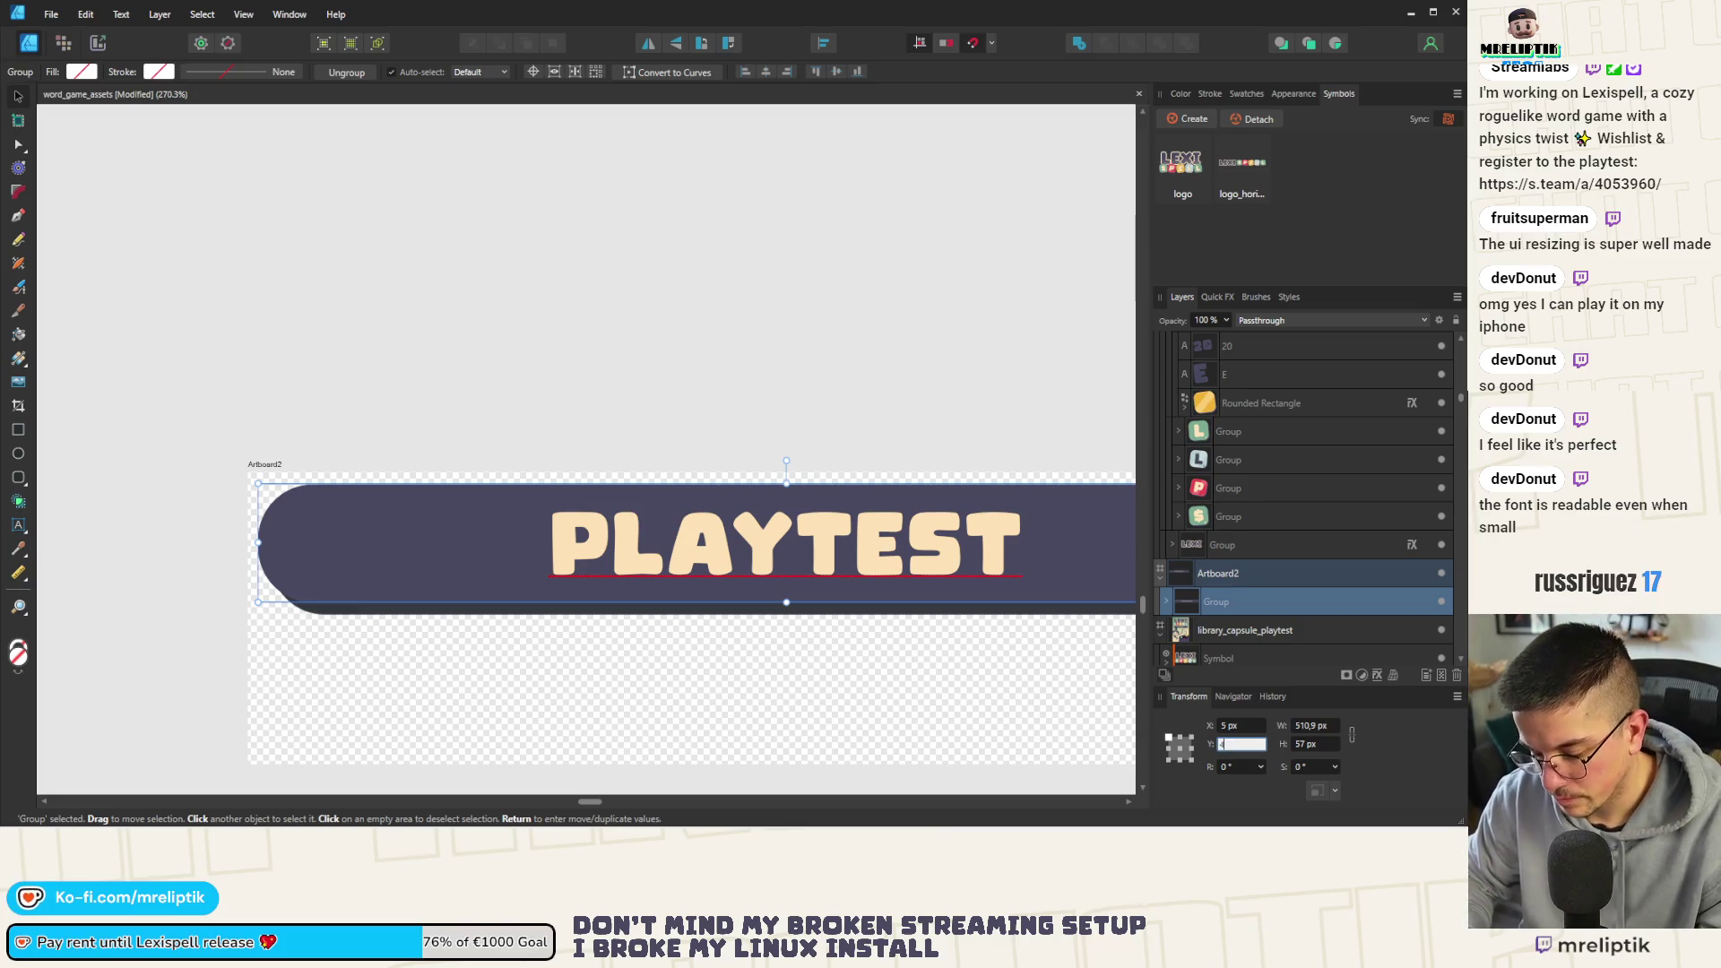
text(5)
key(Return)
click(268, 466)
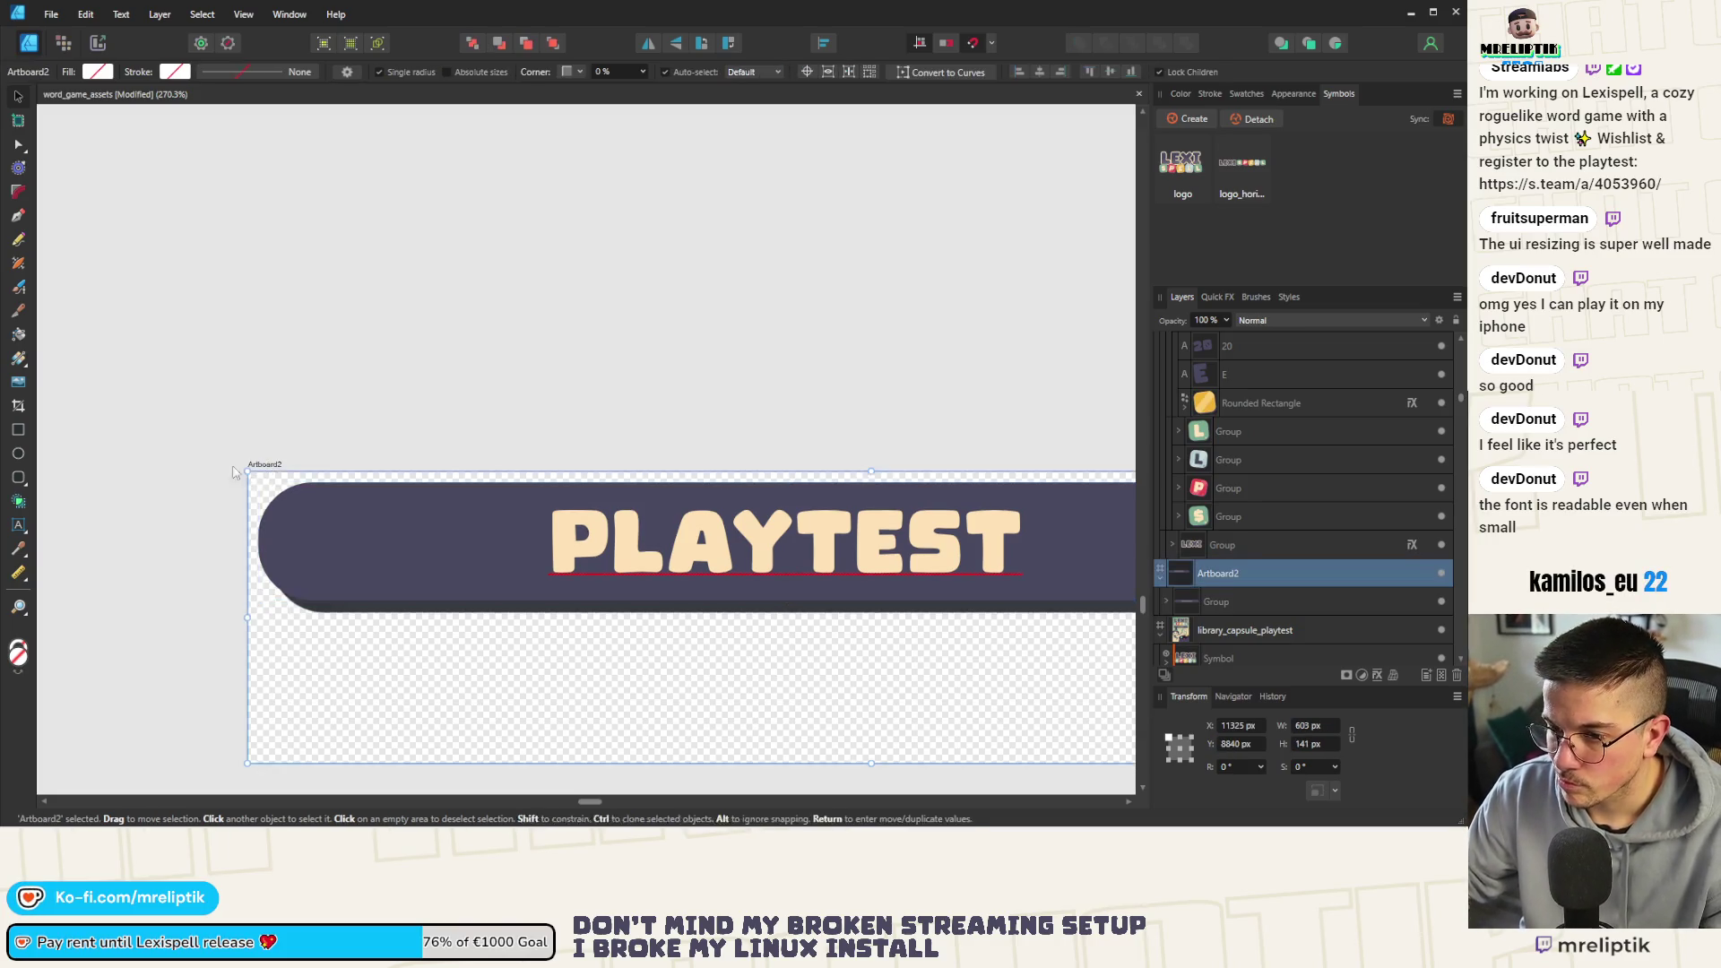
scroll(270, 466, down, 2)
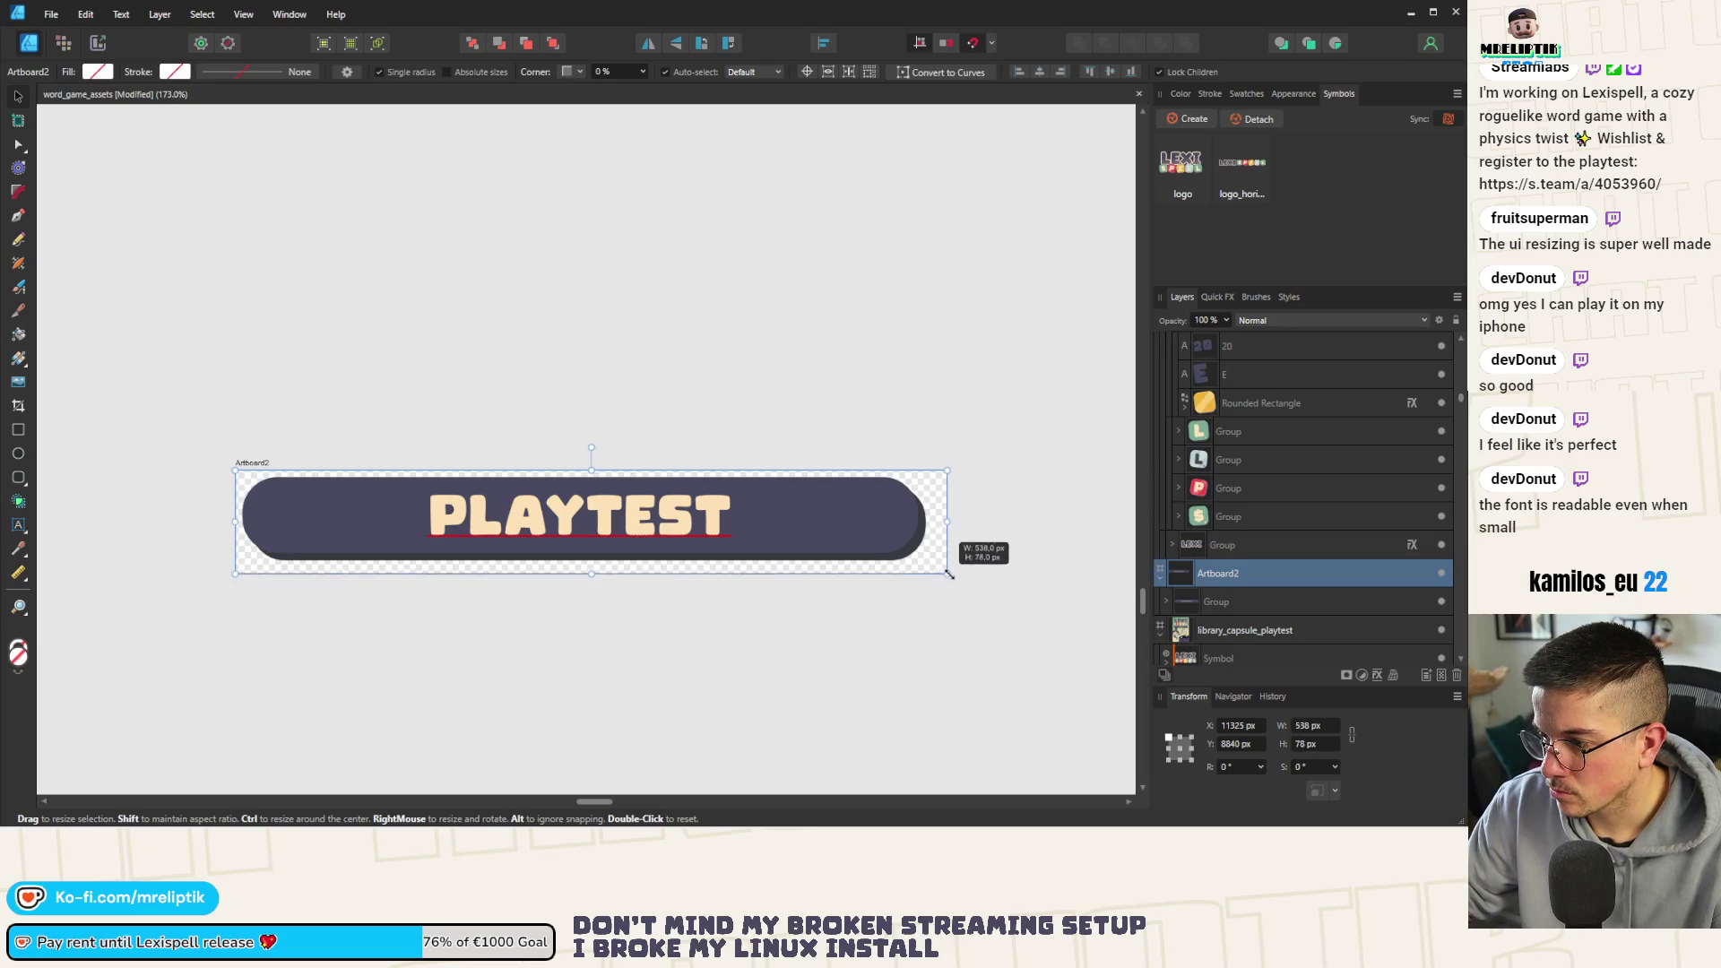
drag(981, 613, 932, 572)
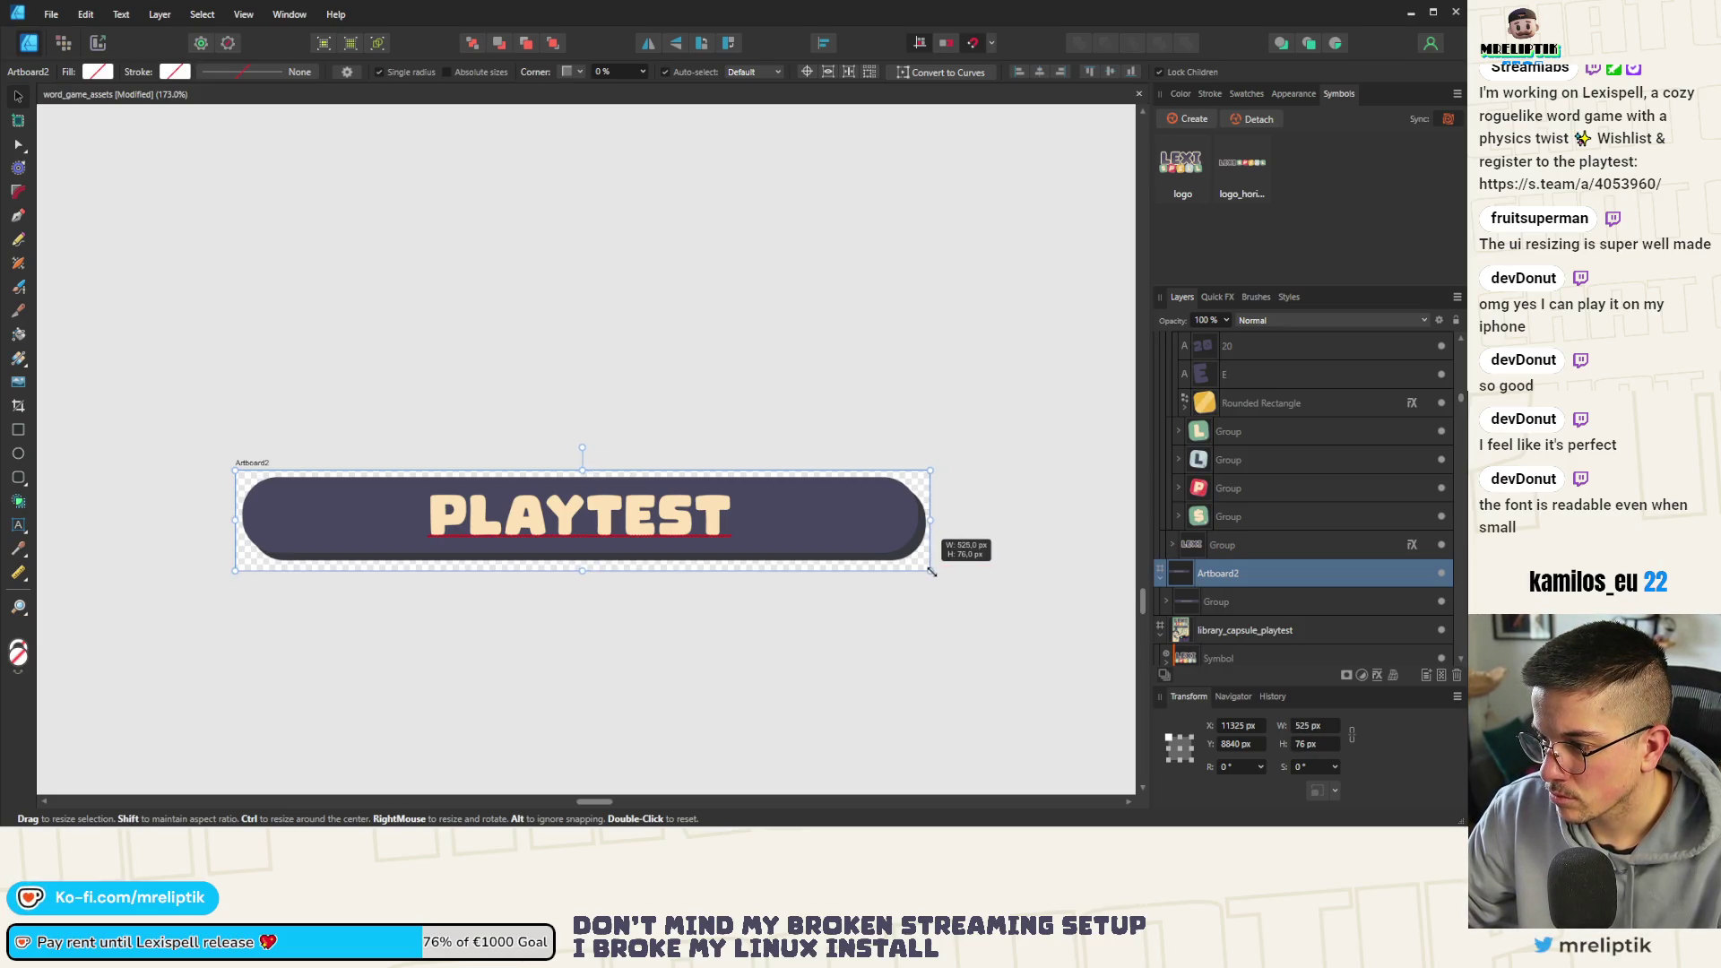
Centre the banner horizontally and vertically in the artboard and rename it playtest
click(684, 535)
click(766, 72)
click(835, 72)
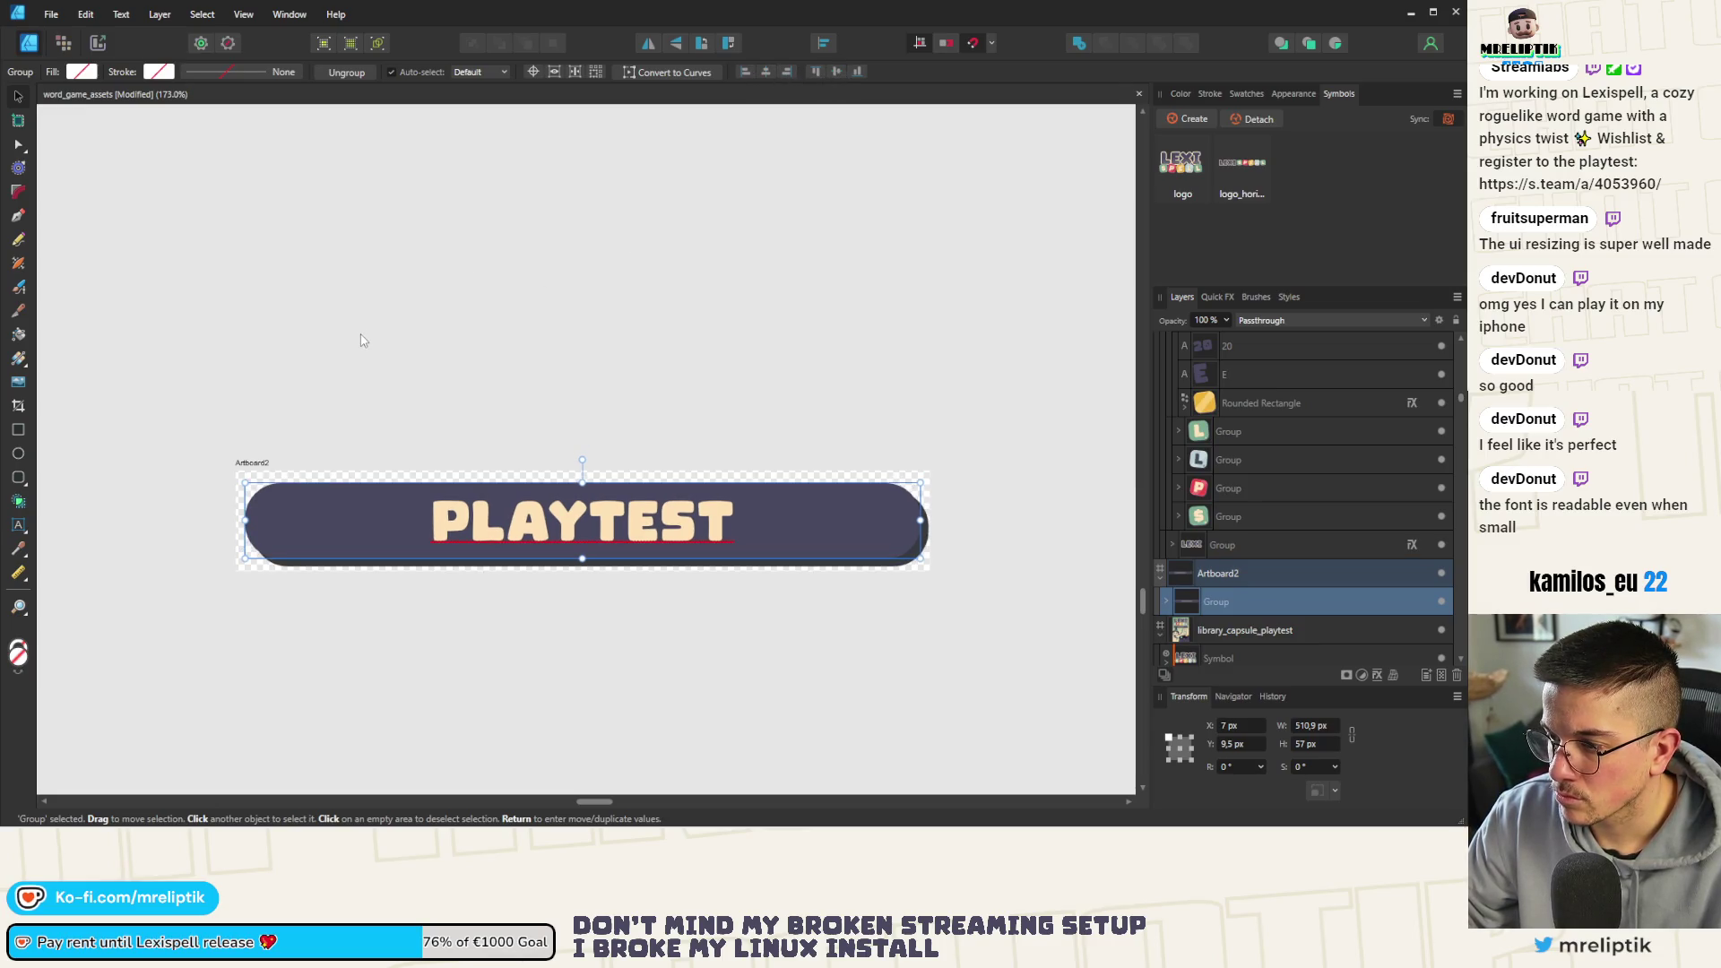
double_click(251, 464)
text(playtest)
key(Return)
scroll(354, 410, down, 3)
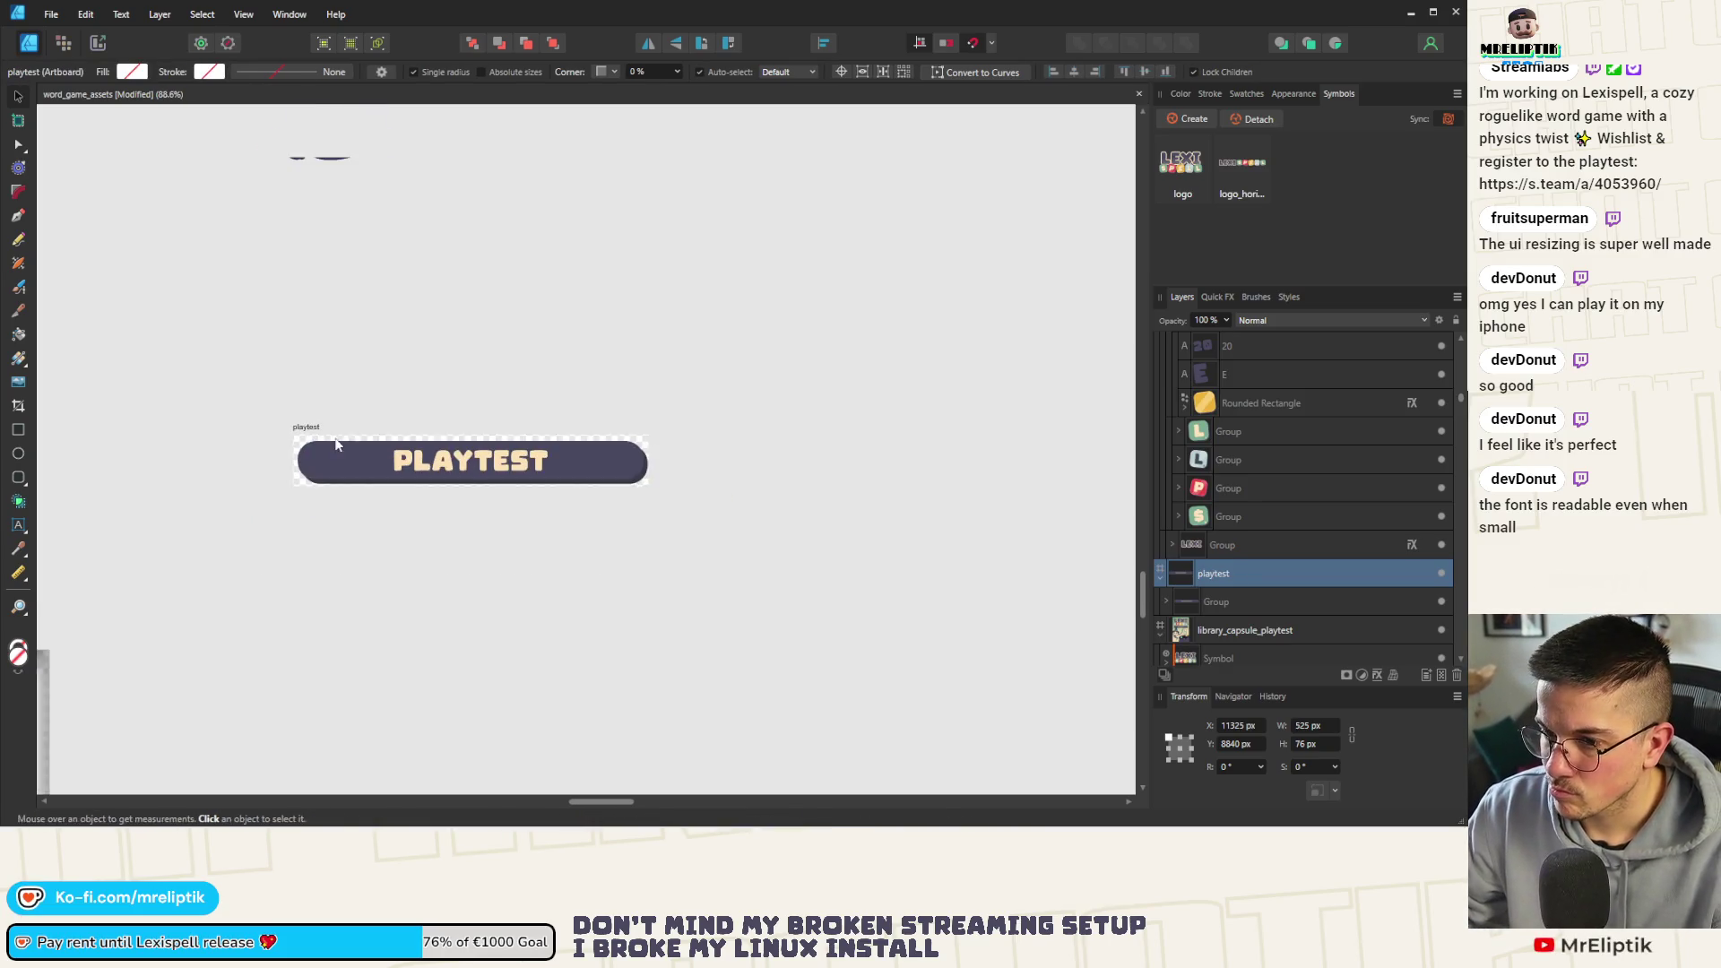
Save PLAYTEST as a symbol and place a copied artboard below at Y 8931 px
click(301, 428)
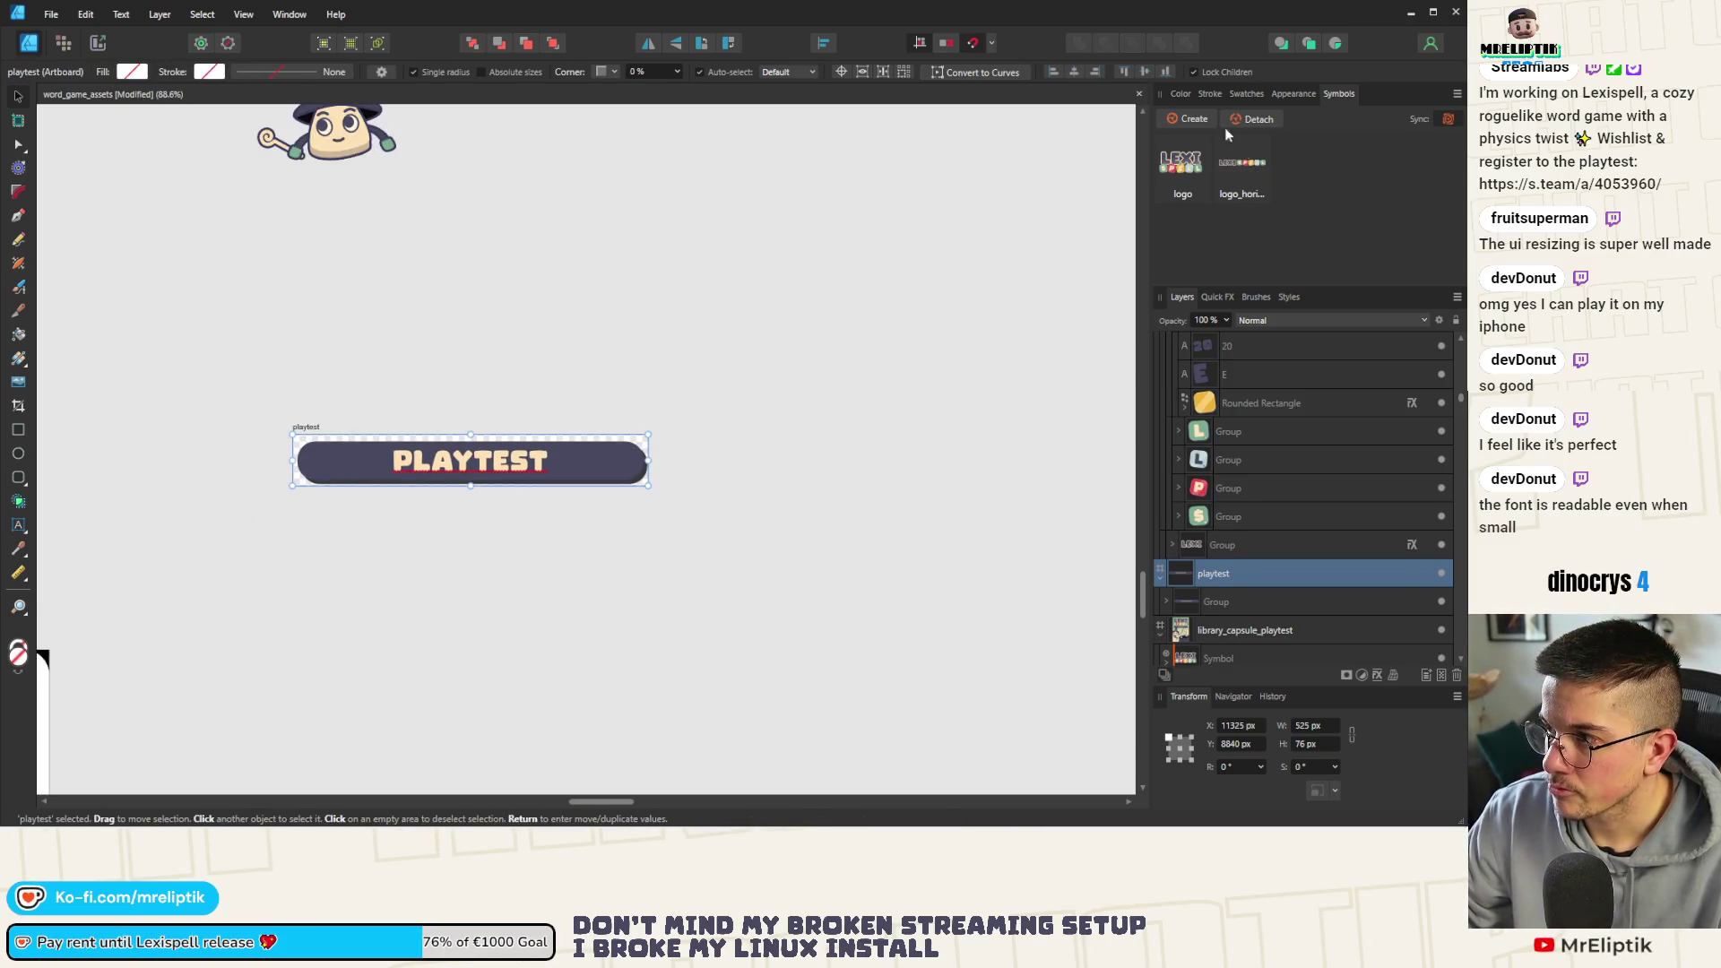
drag(1302, 169, 323, 493)
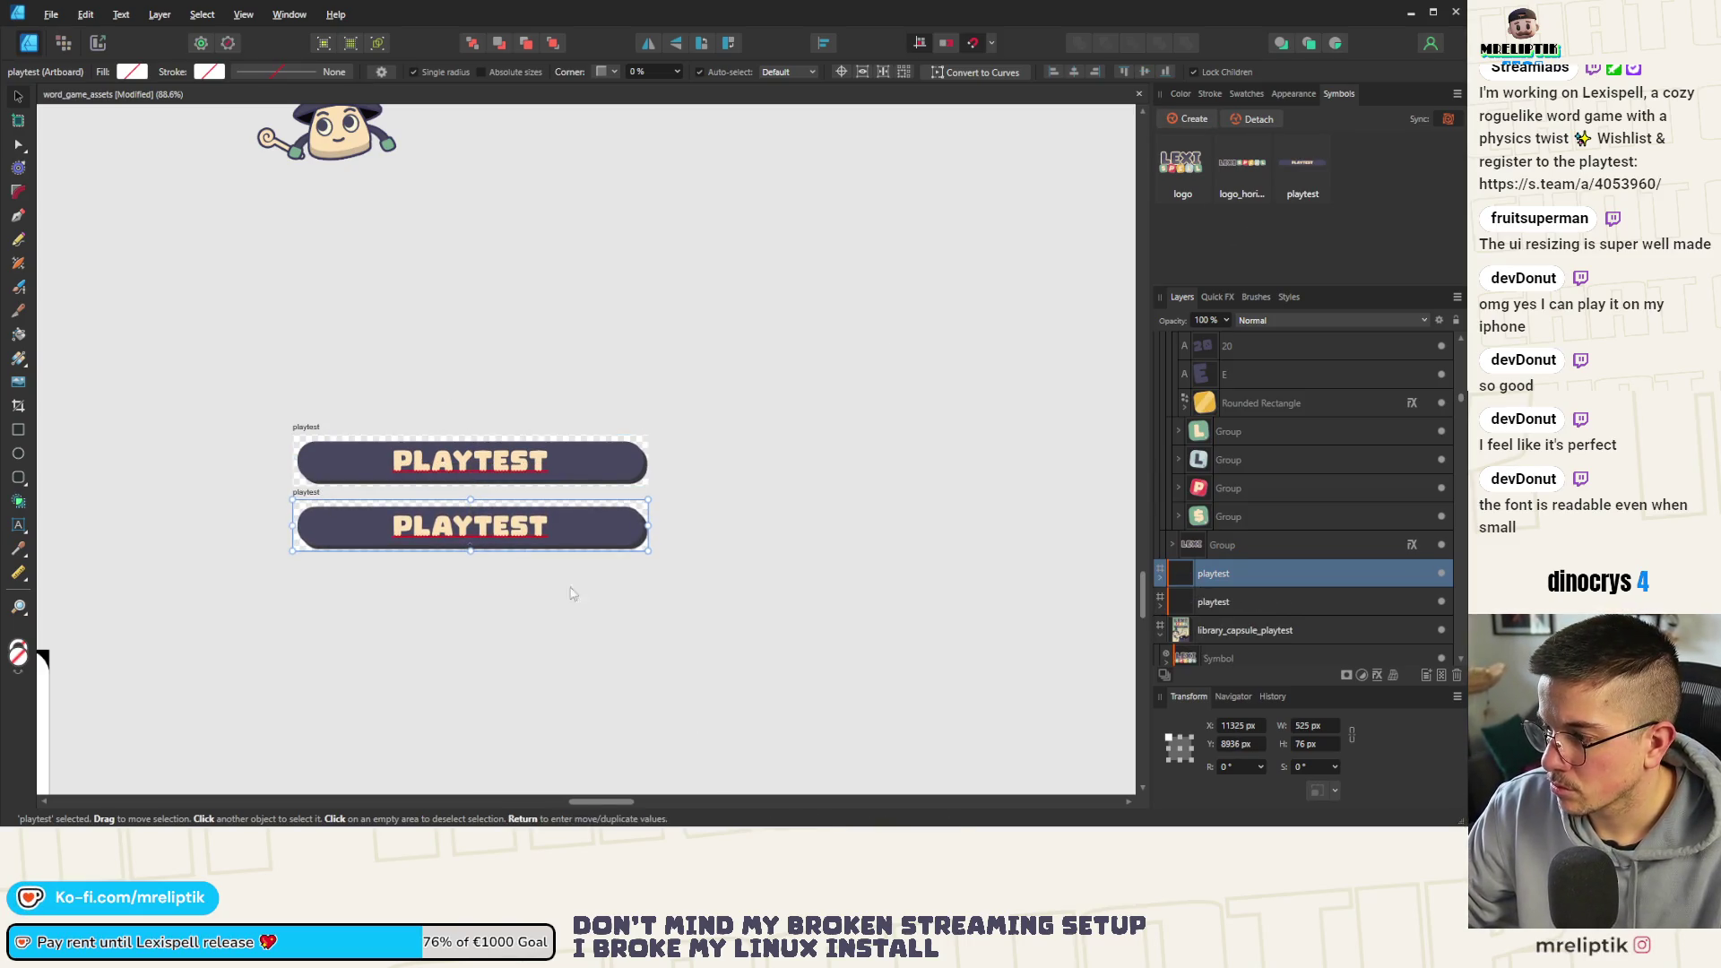
mouse_move(310, 508)
mouse_down()
mouse_move(306, 430)
mouse_move(306, 494)
mouse_up()
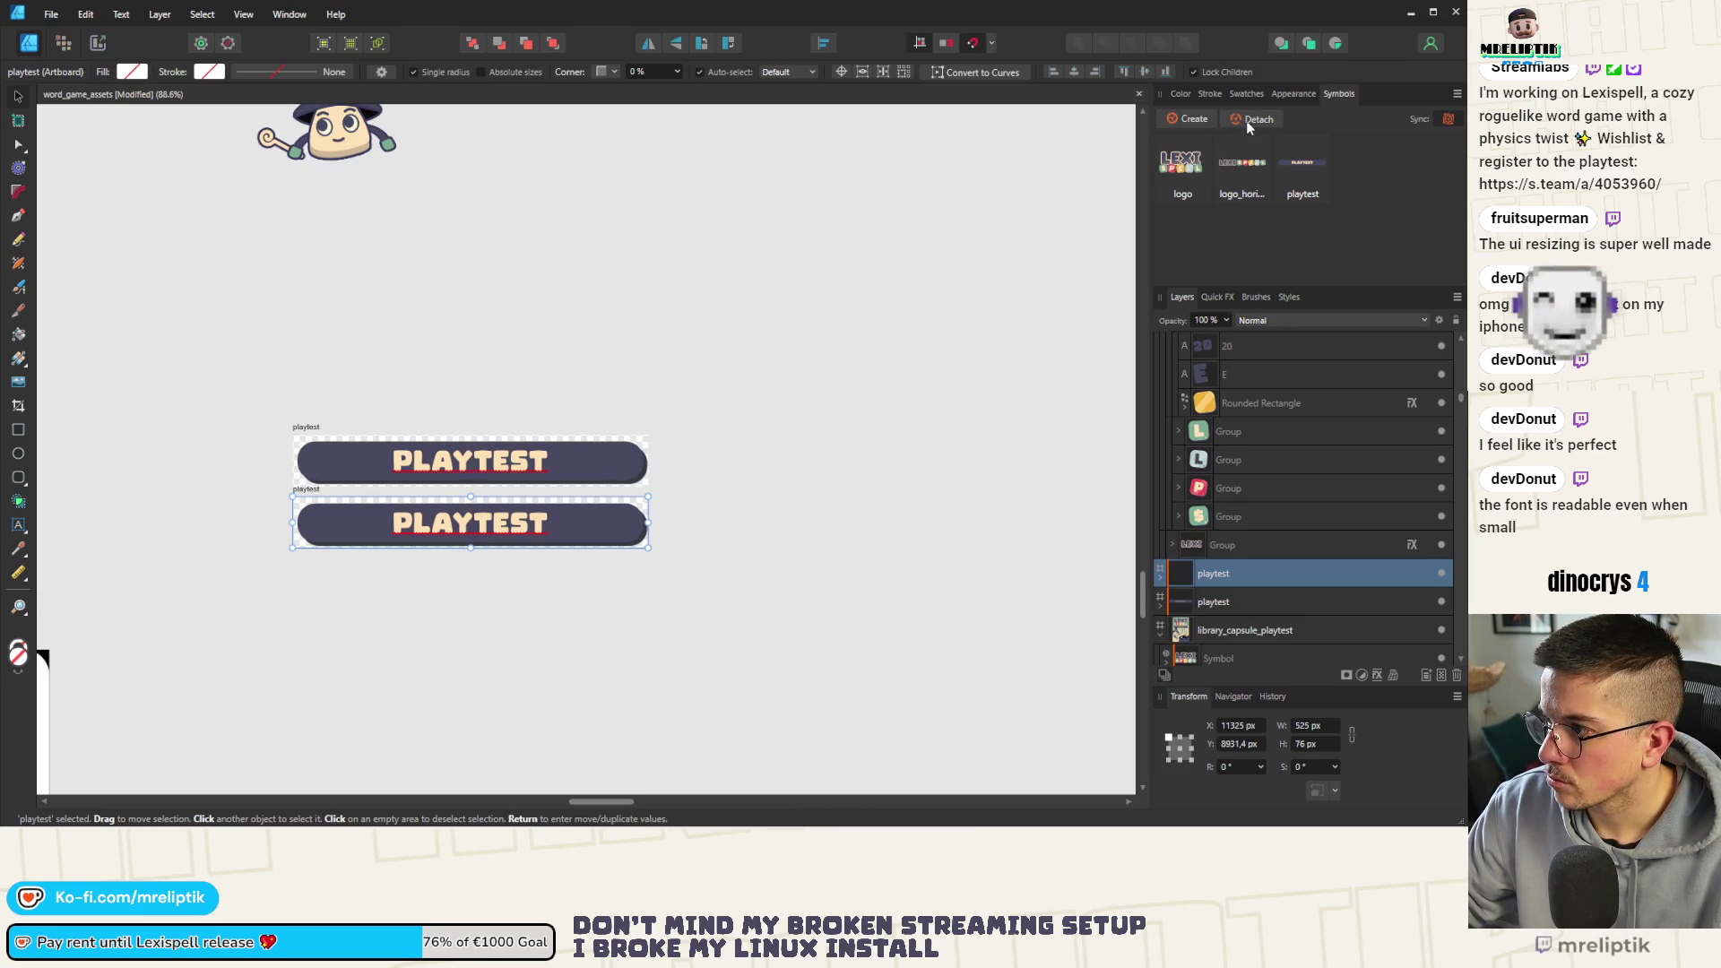
click(1239, 746)
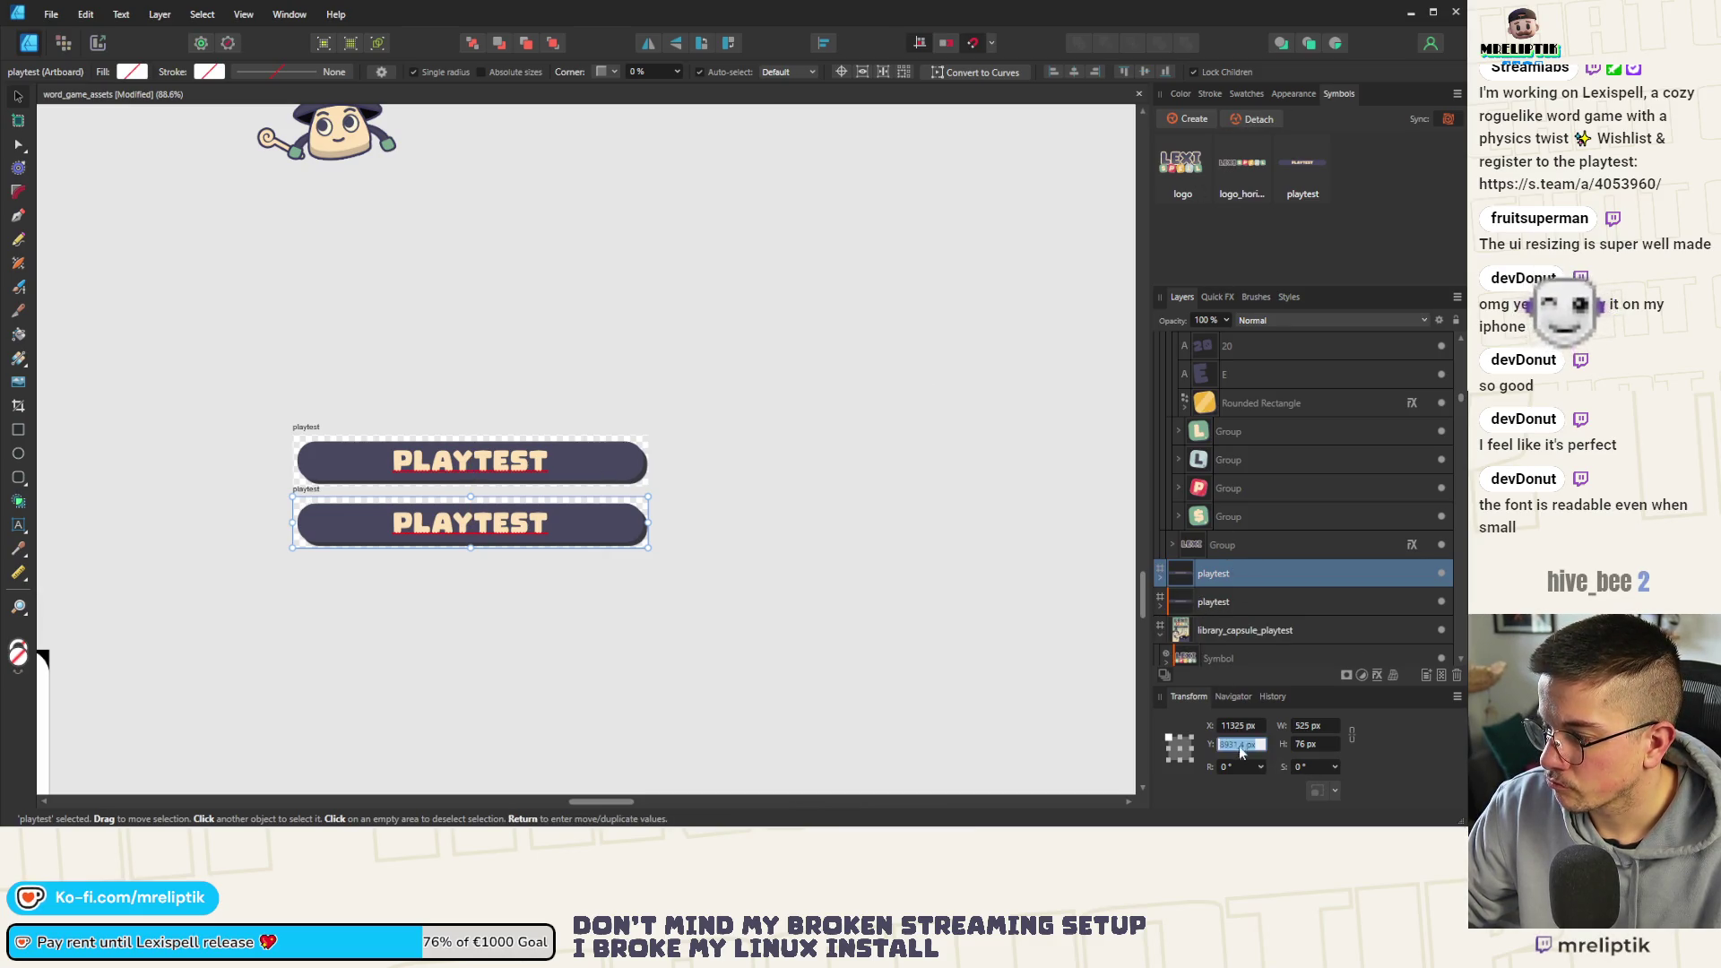
text(8931)
key(Return)
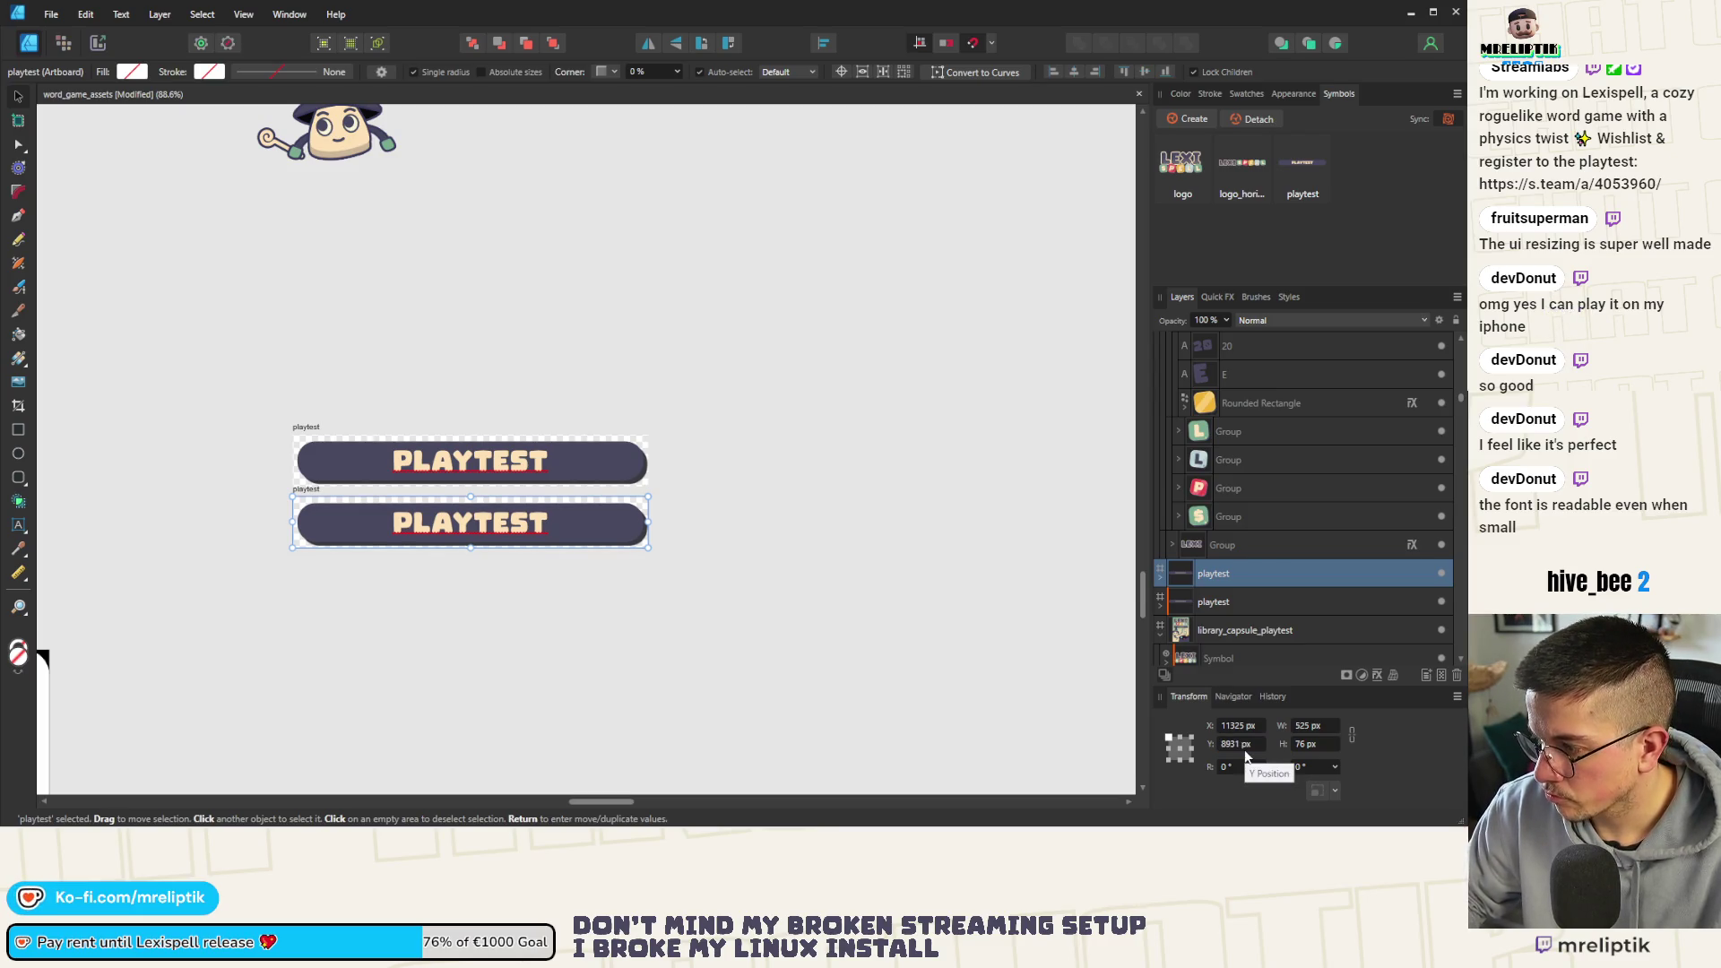
scroll(261, 513, up, 5)
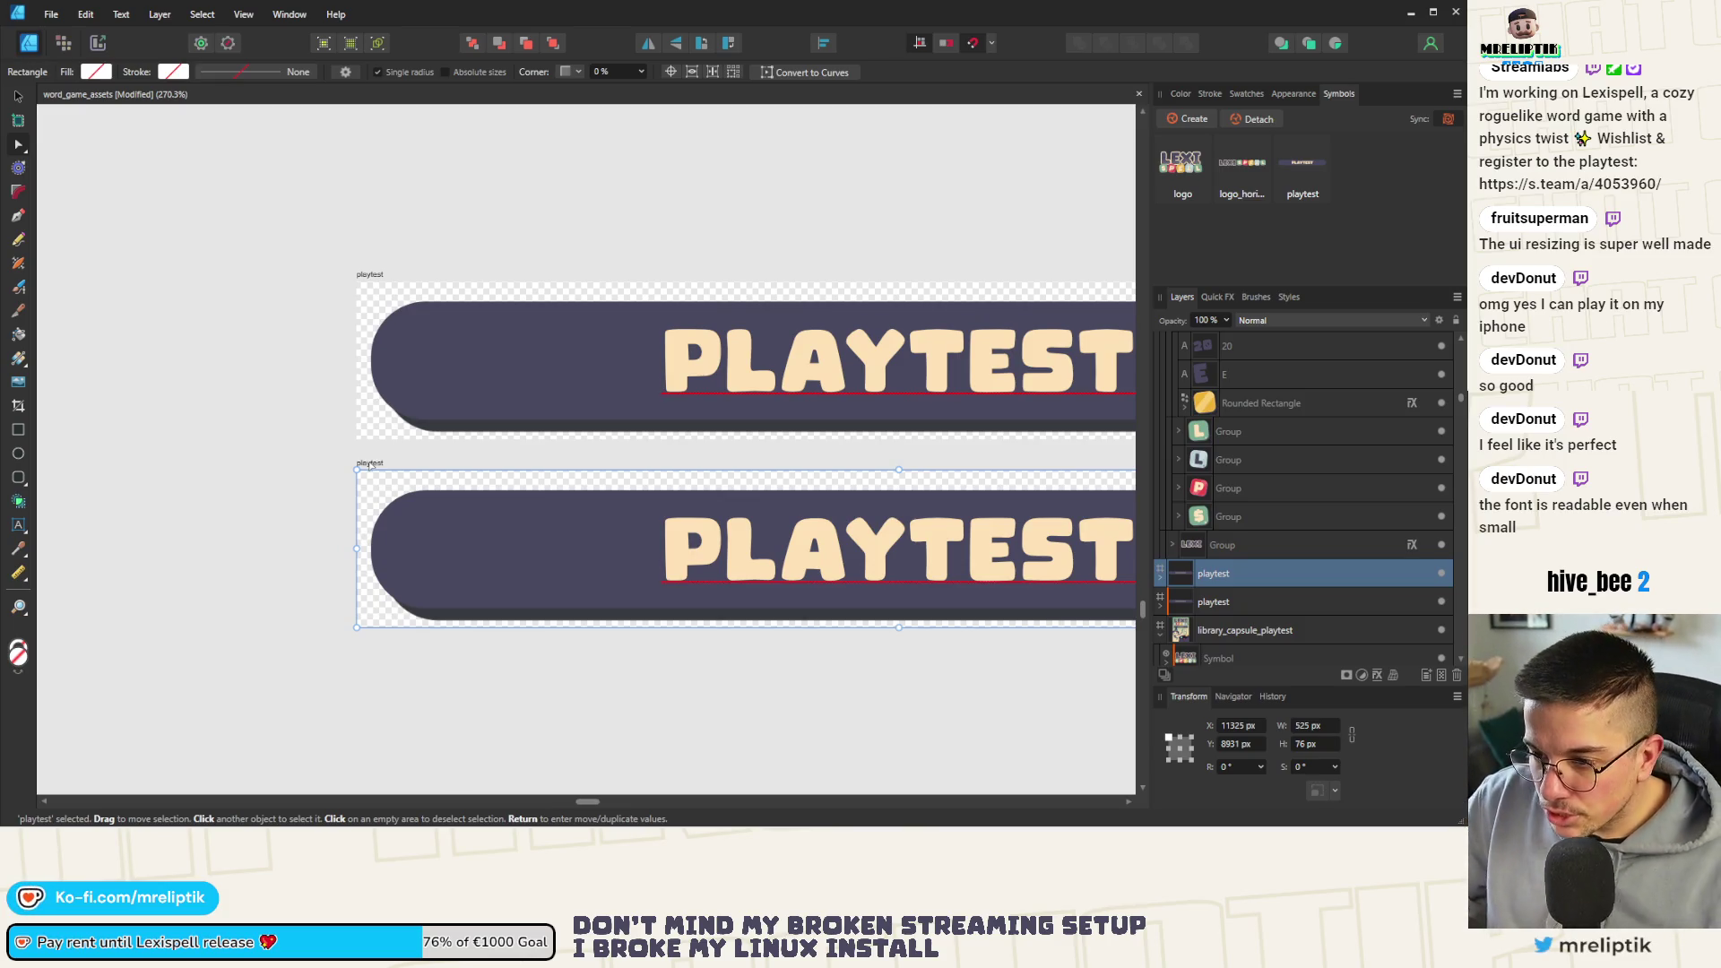
Select the lower copied artboard ready for renaming
click(382, 467)
drag(382, 467, 494, 447)
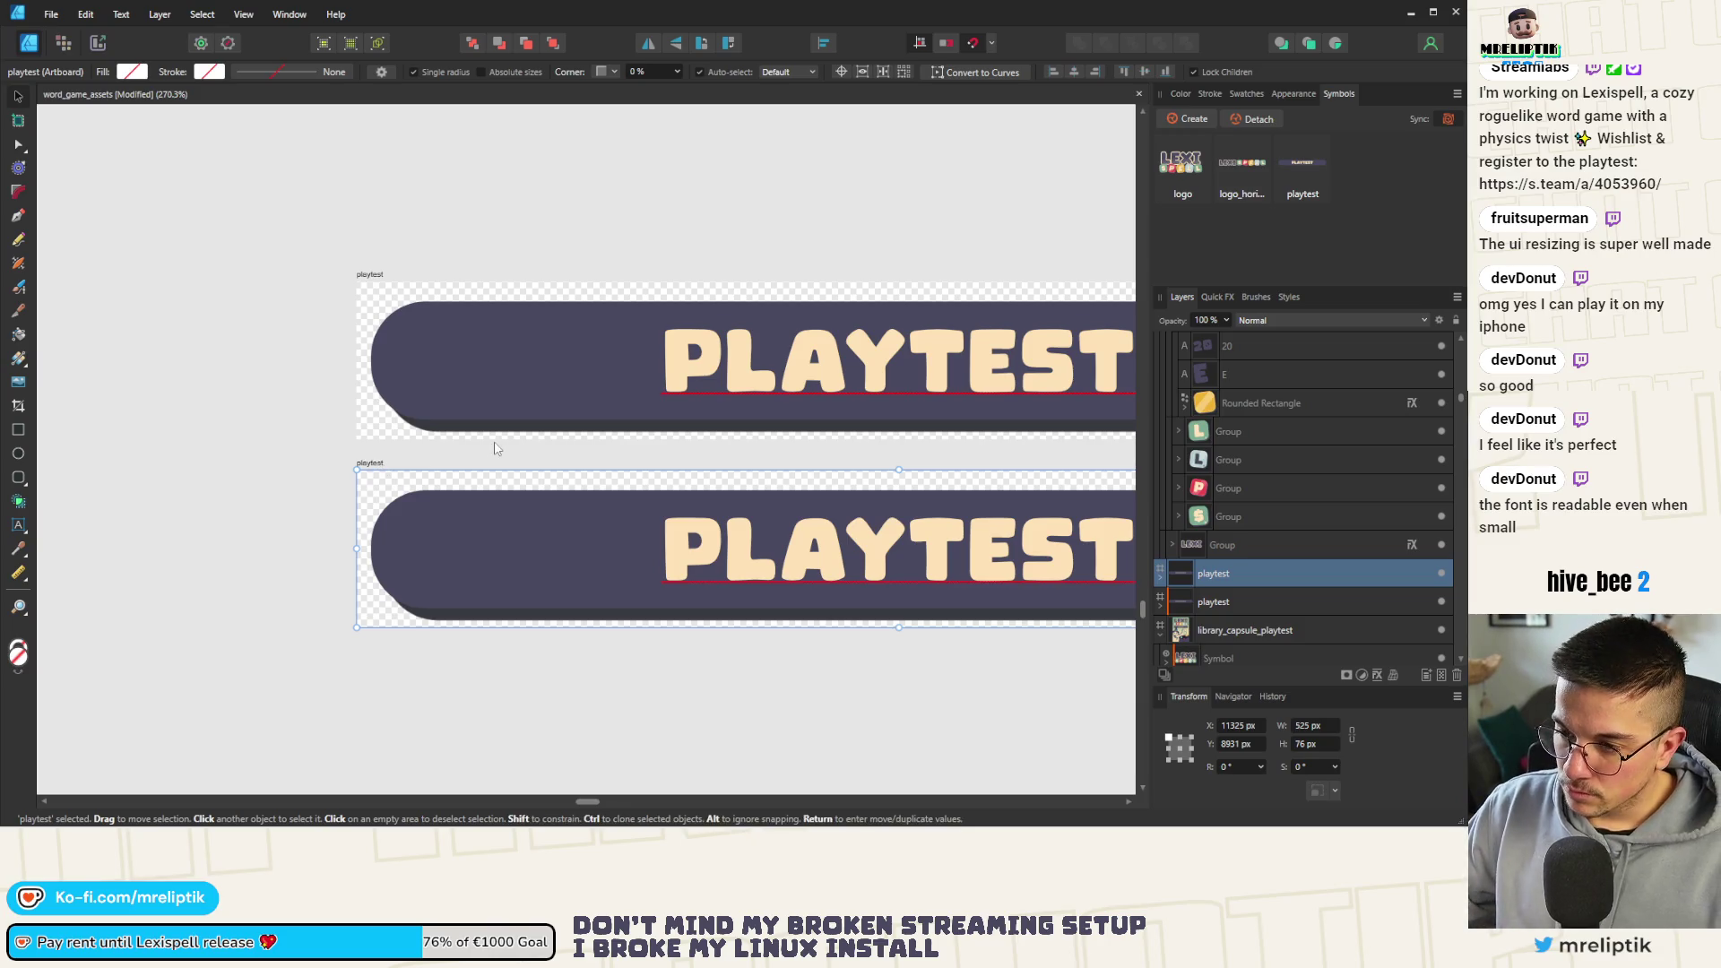
click(367, 472)
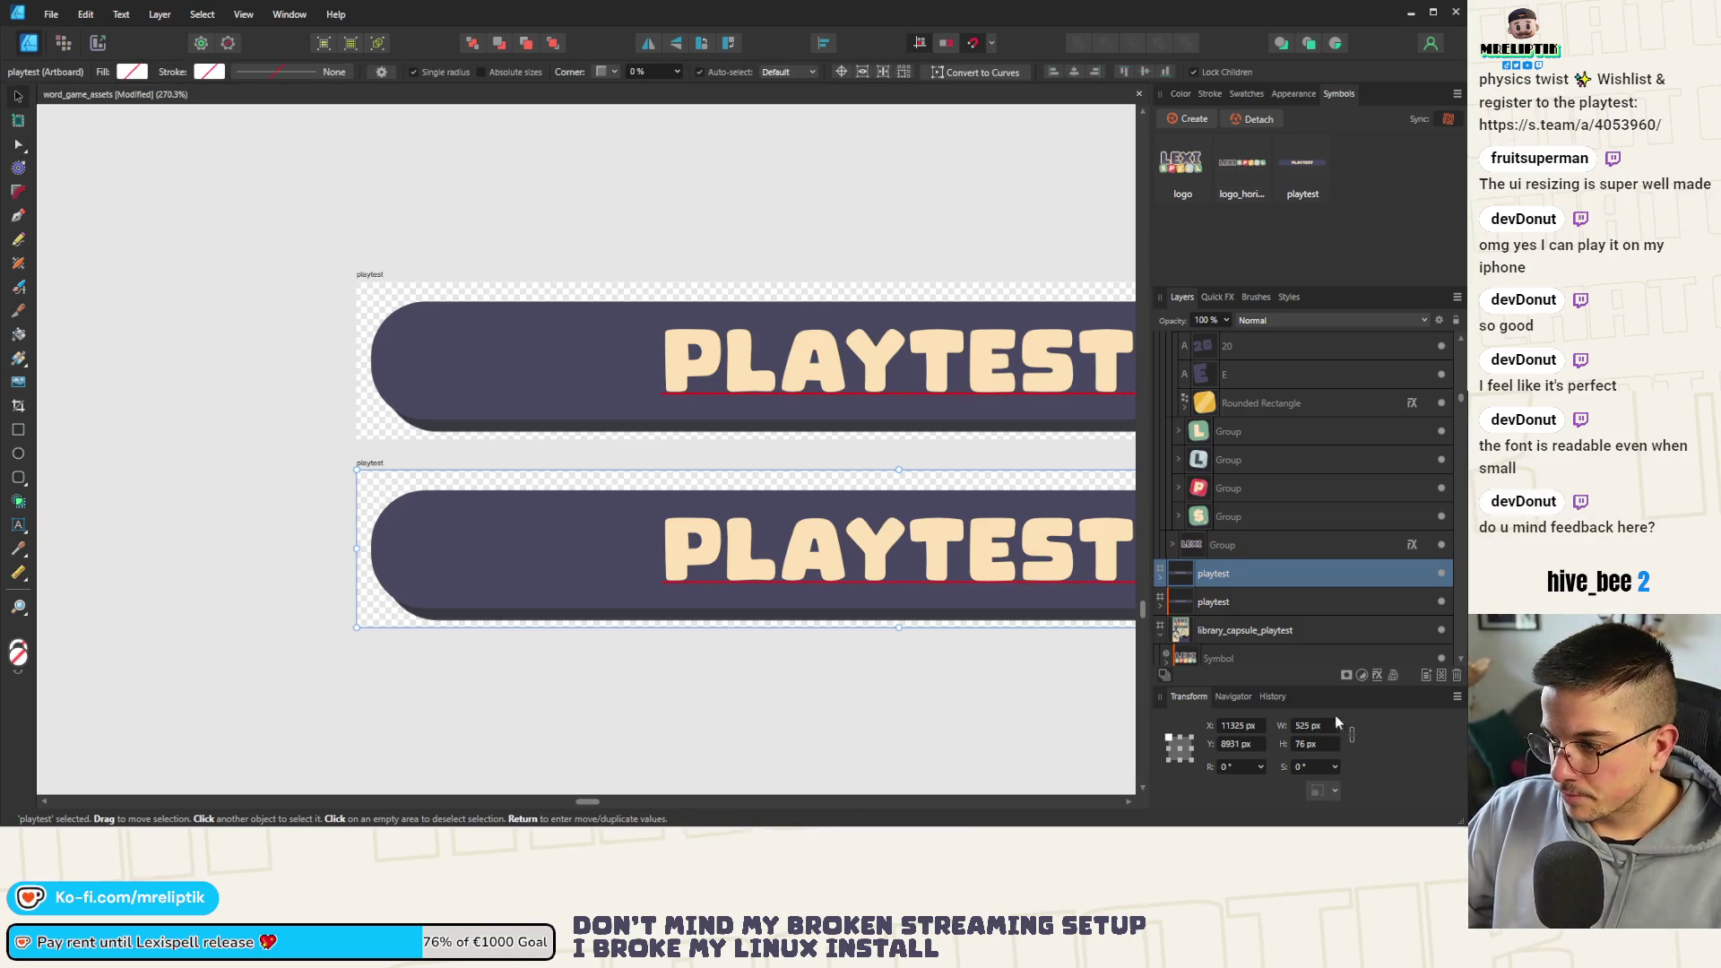
text(demo)
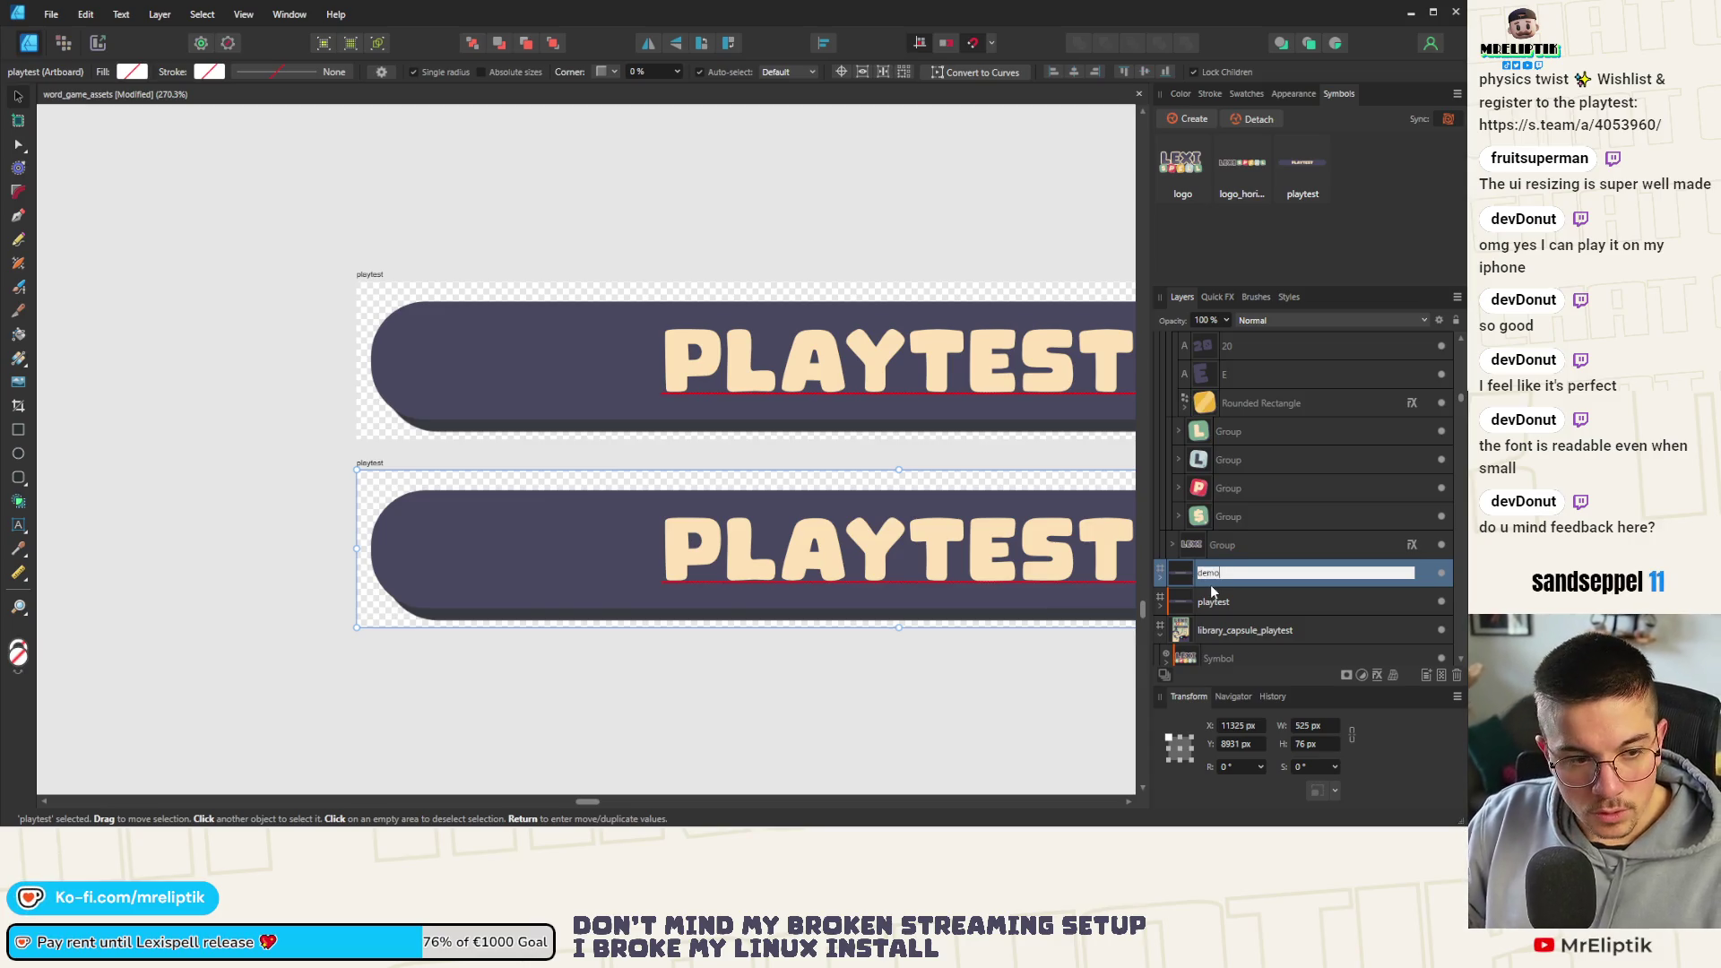
Rename the copy demo, sample the banner green onto its group, then undo the group fill
key(Return)
scroll(700, 557, down, 4)
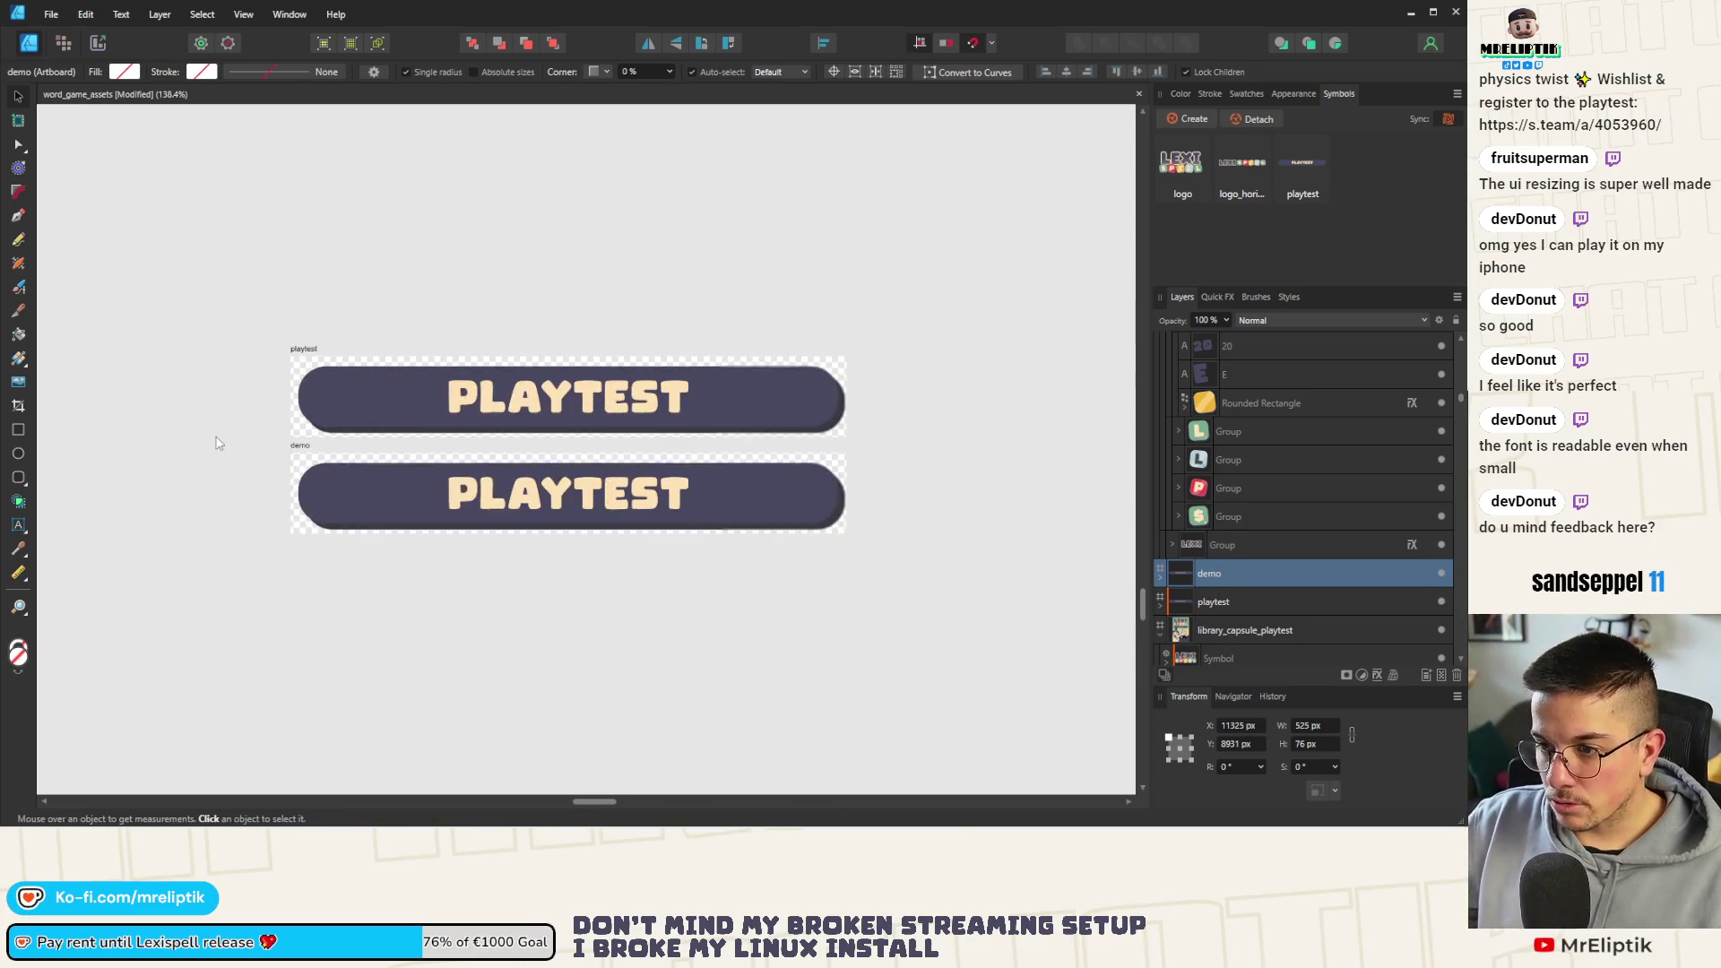
scroll(607, 511, up, 2)
scroll(542, 492, up, 2)
scroll(652, 497, down, 1)
click(736, 472)
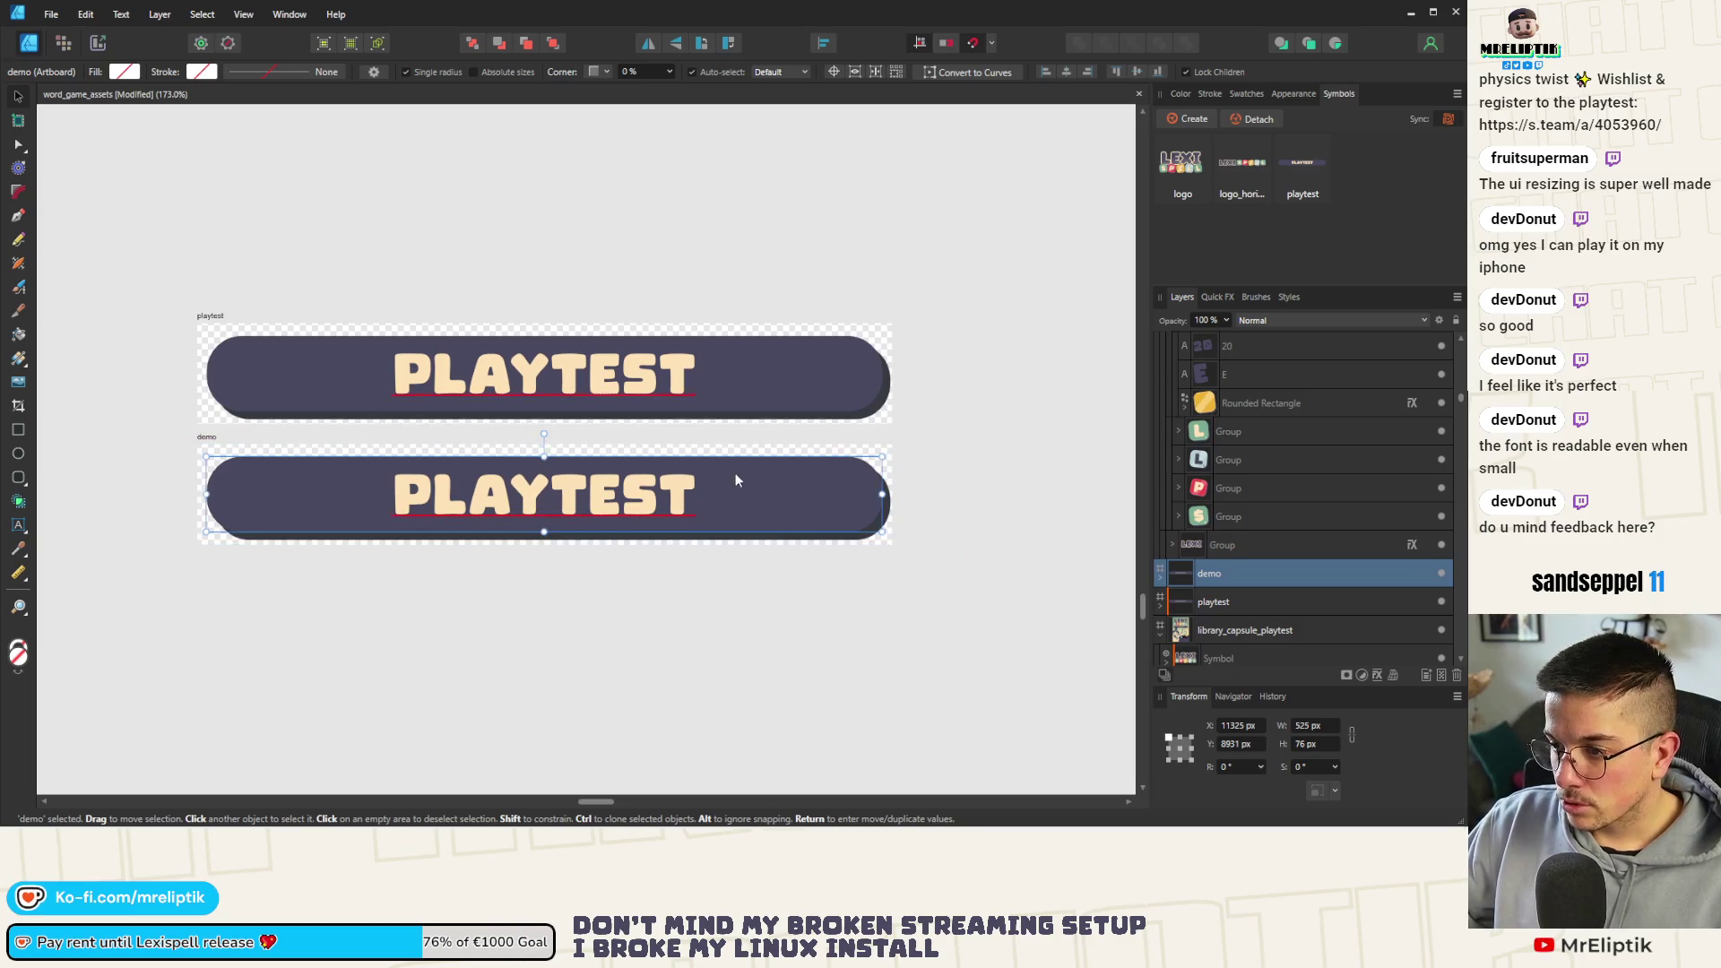
scroll(762, 430, down, 6)
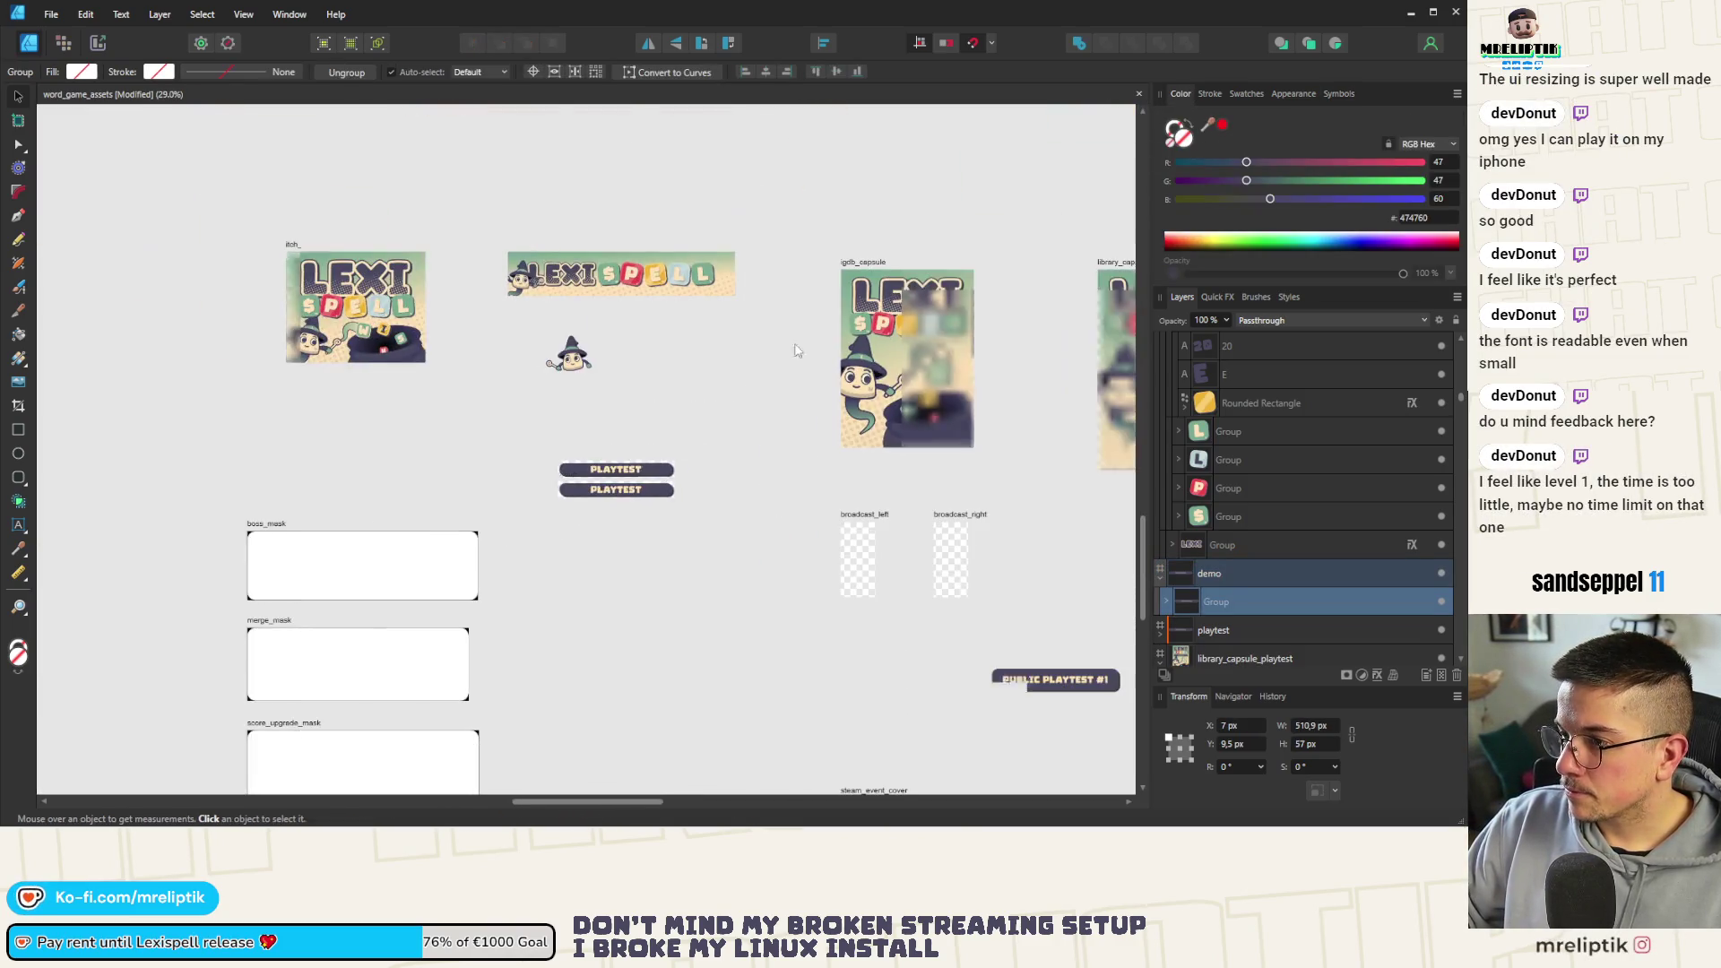
drag(1221, 125, 707, 277)
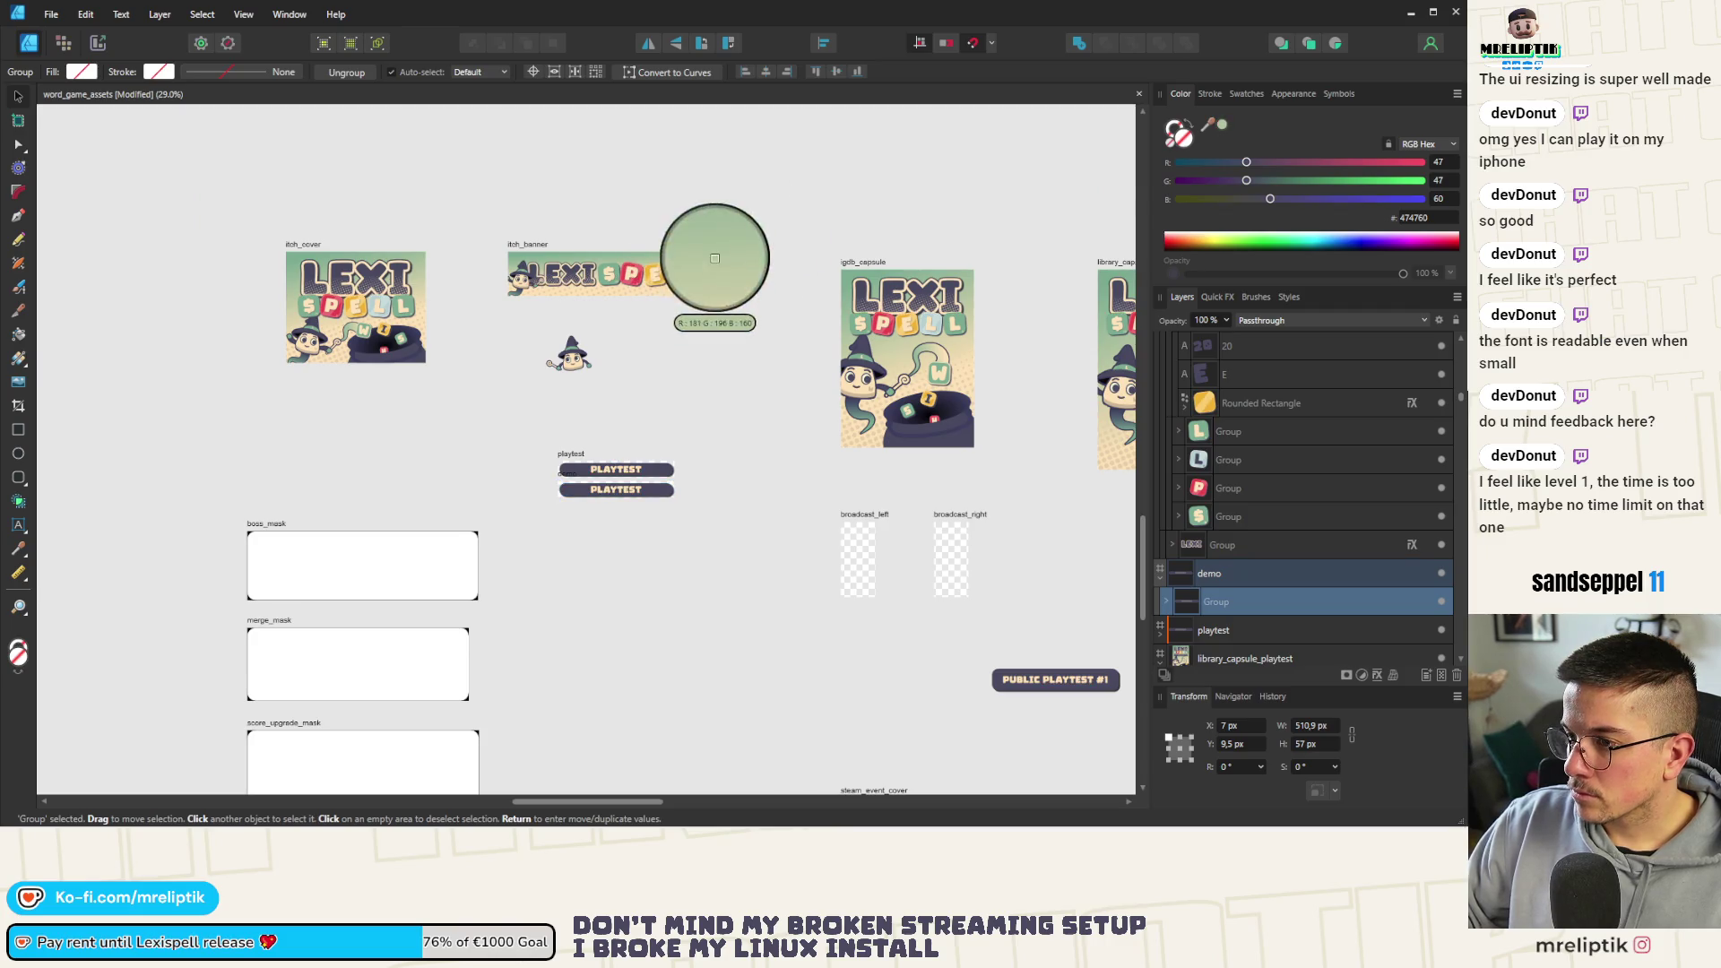
scroll(622, 484, up, 3)
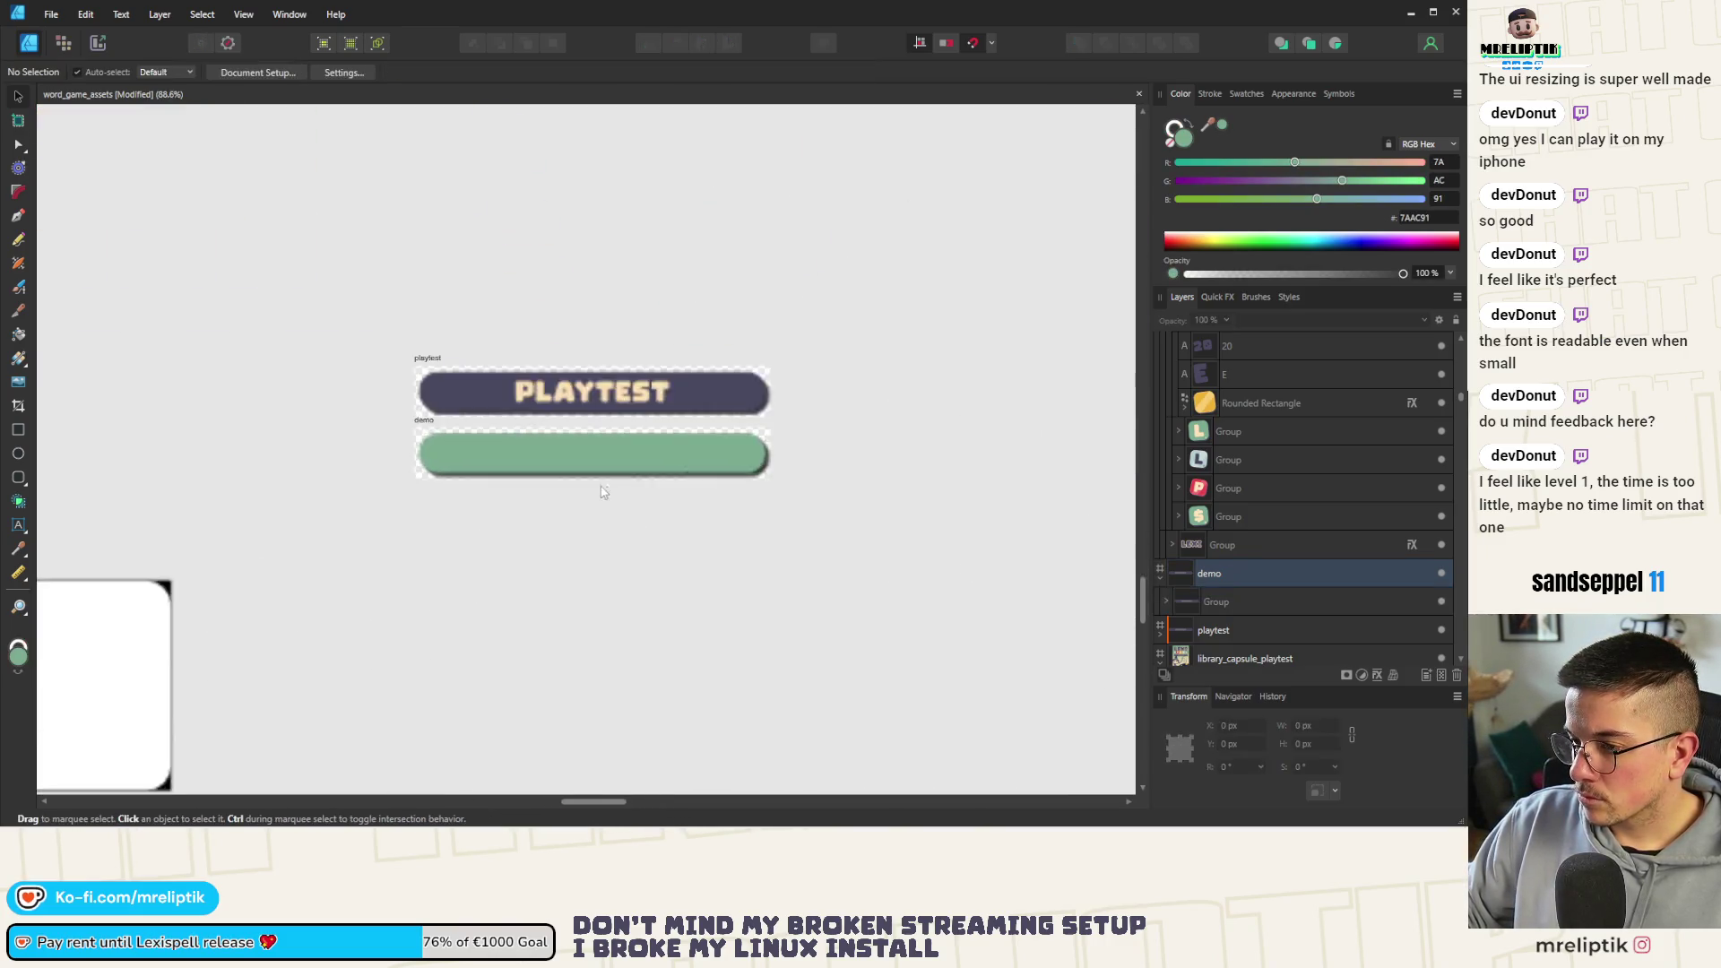
scroll(621, 484, up, 3)
click(1166, 602)
click(1245, 630)
key(ctrl+z)
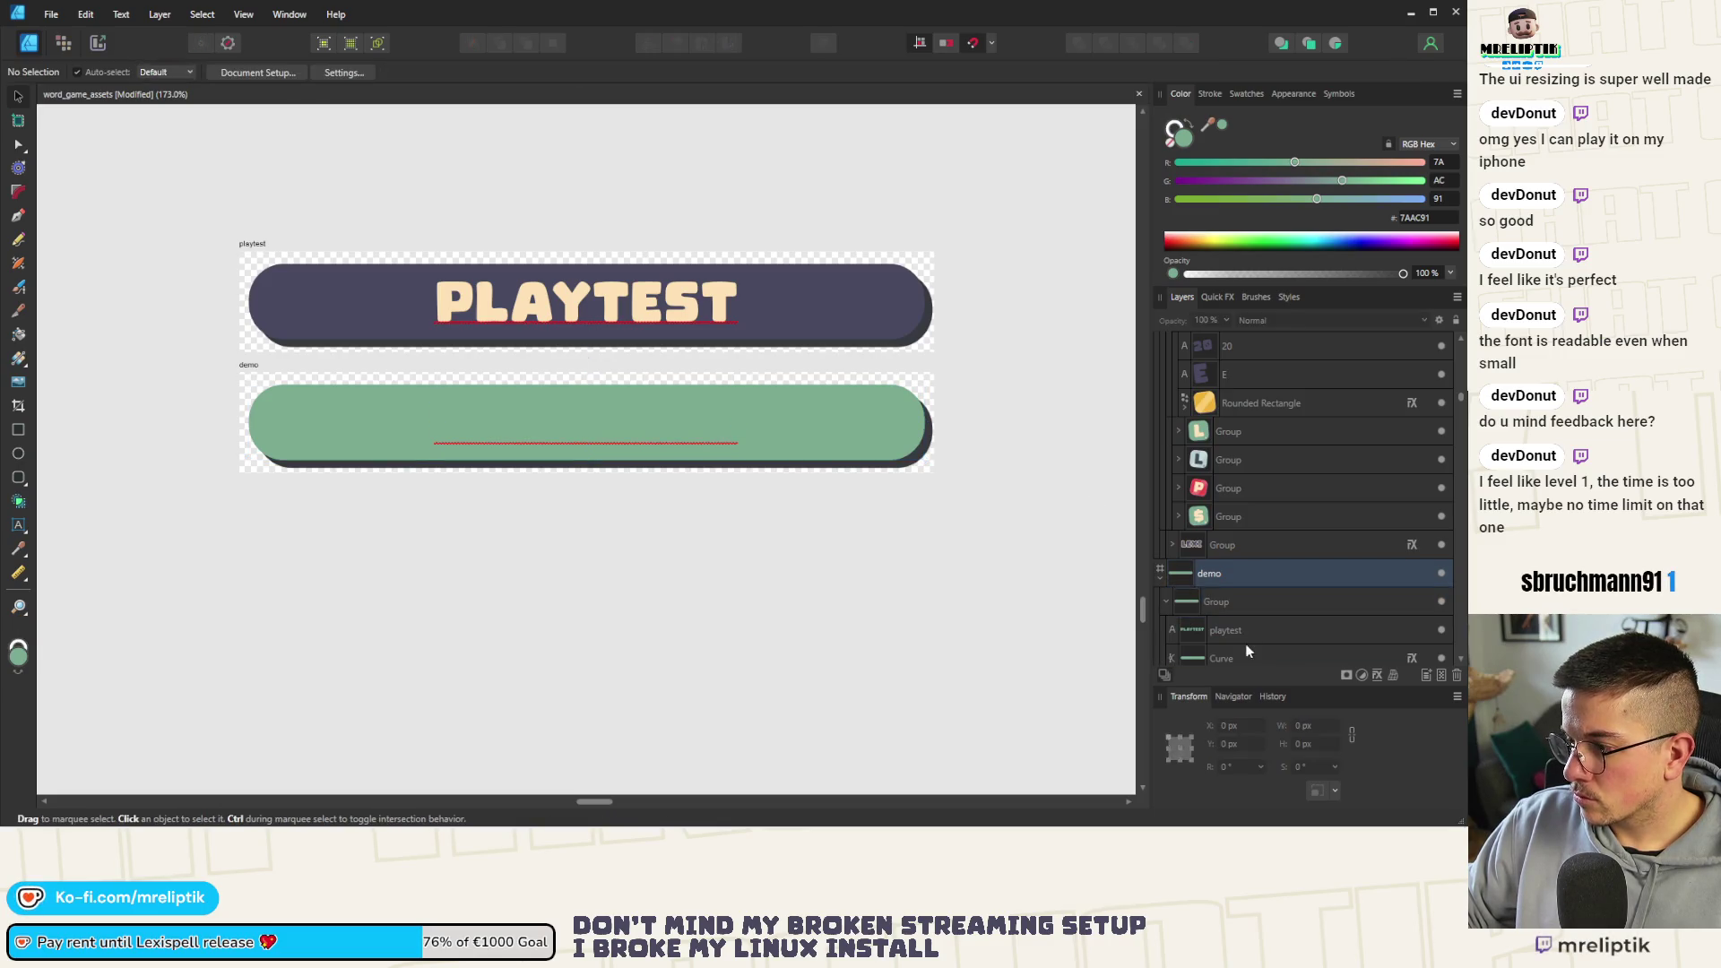
key(ctrl+z)
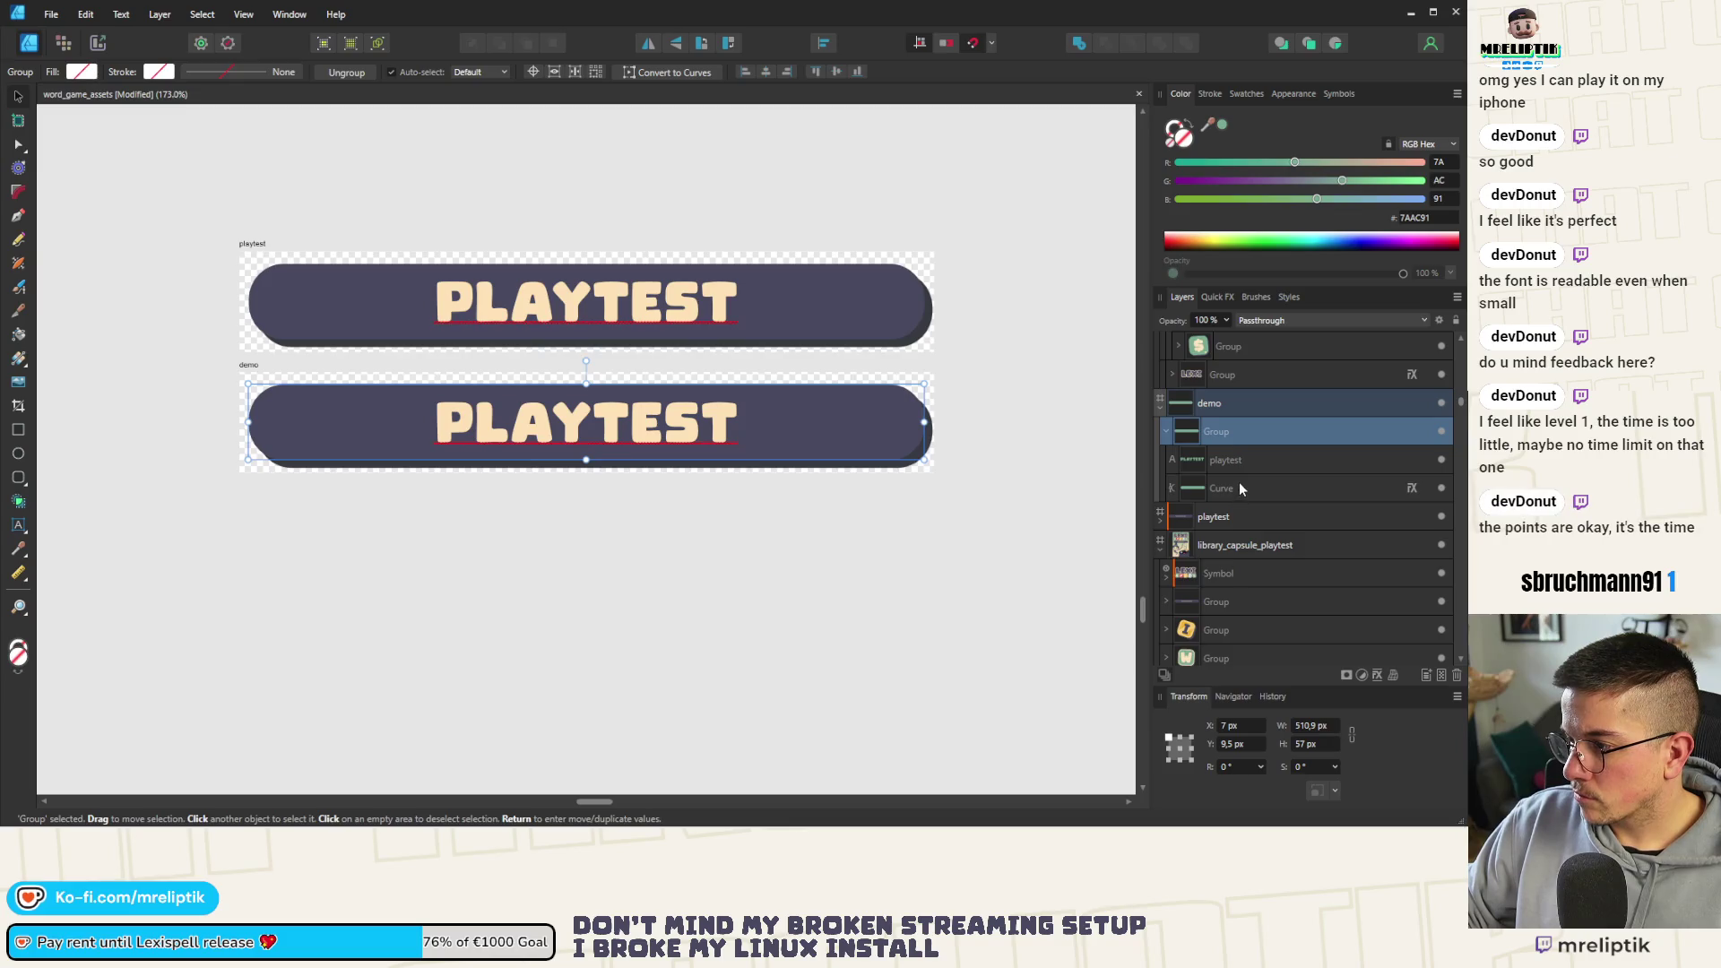
Fill only the button's background shape with the sampled green
click(1238, 488)
scroll(634, 630, down, 2)
scroll(633, 629, down, 3)
click(1222, 125)
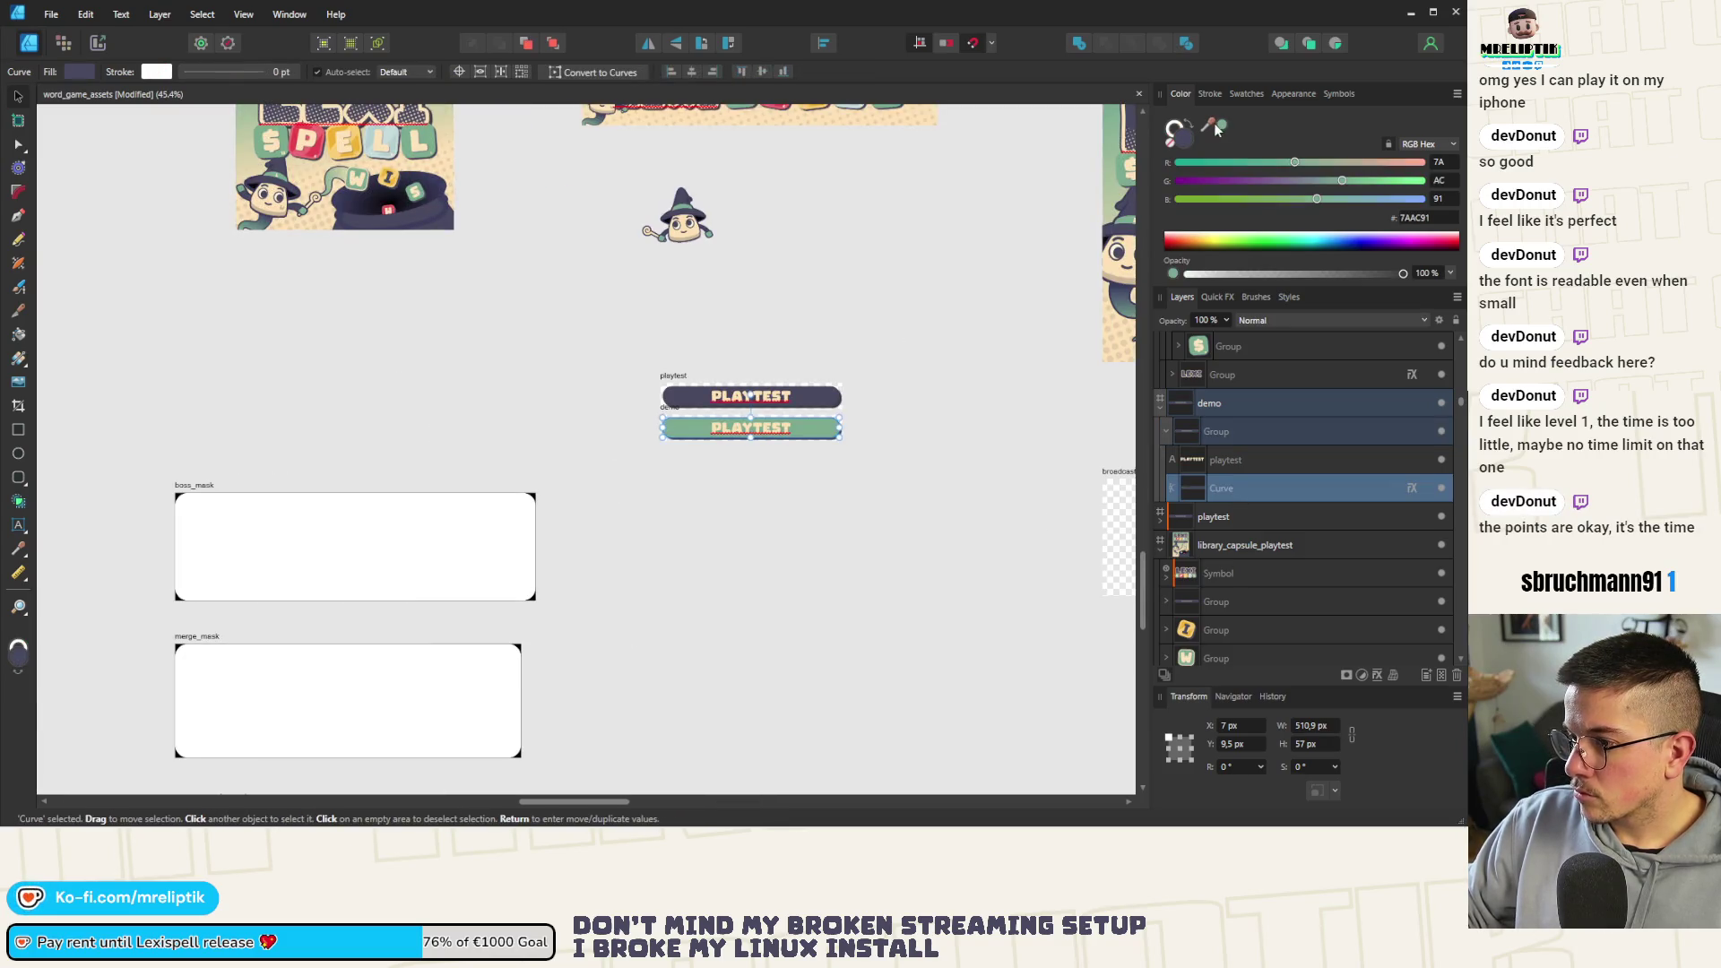
scroll(682, 336, down, 2)
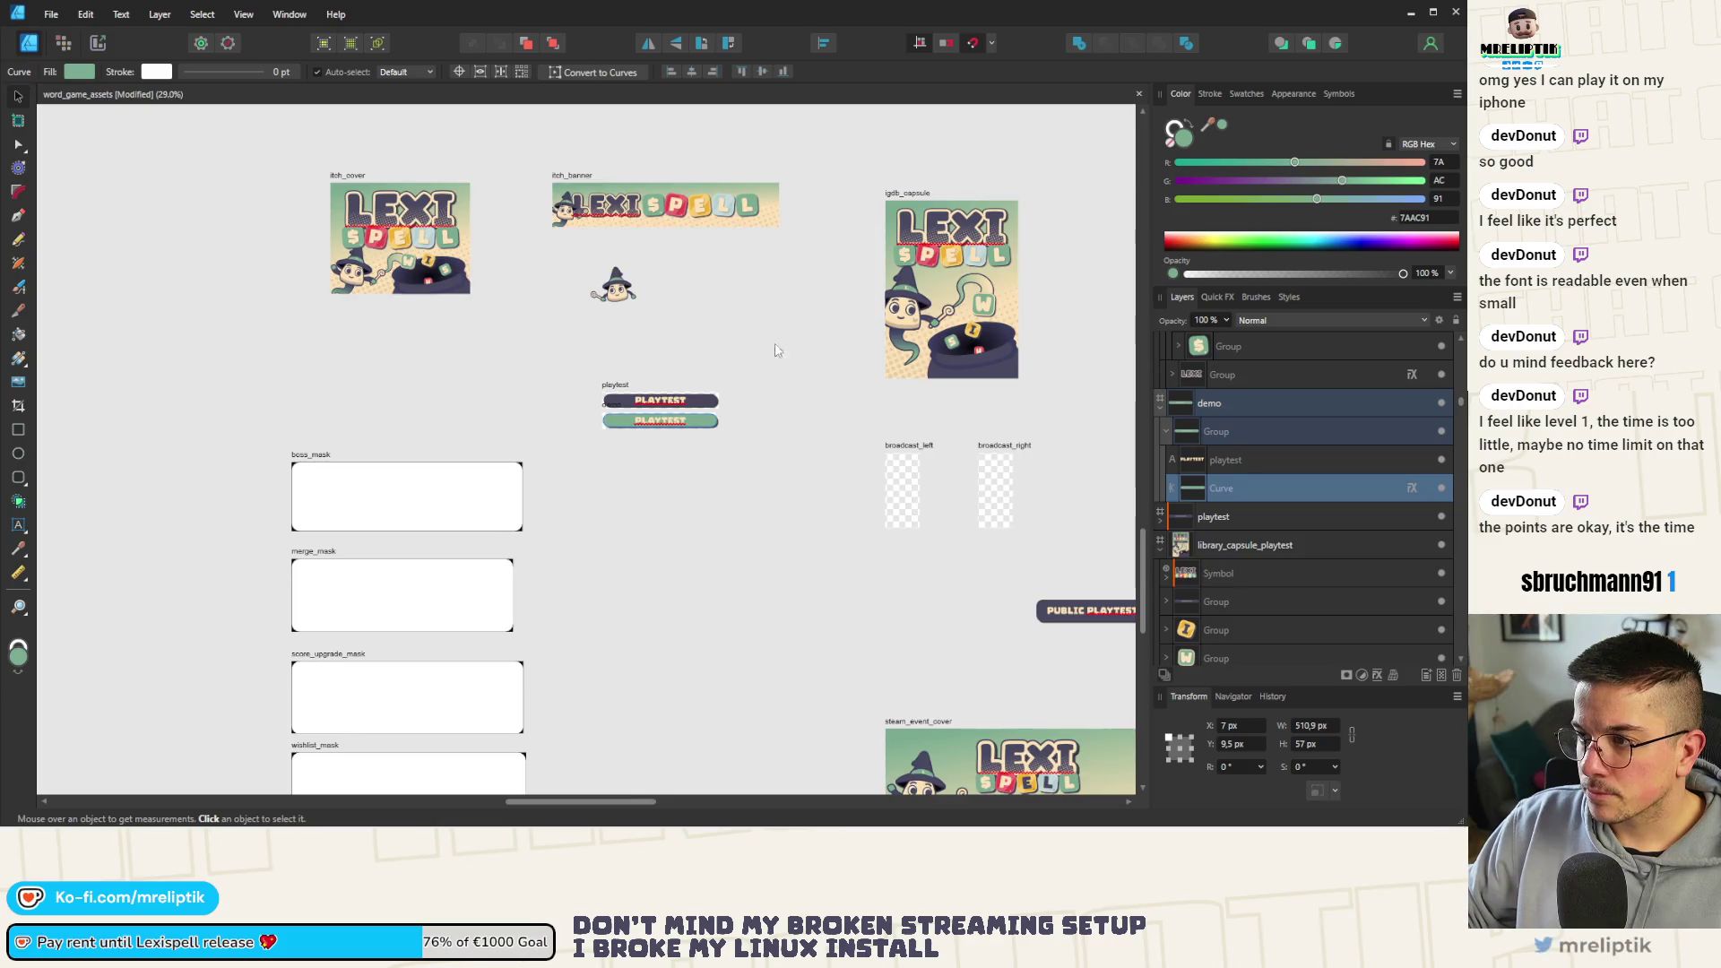
scroll(680, 334, down, 3)
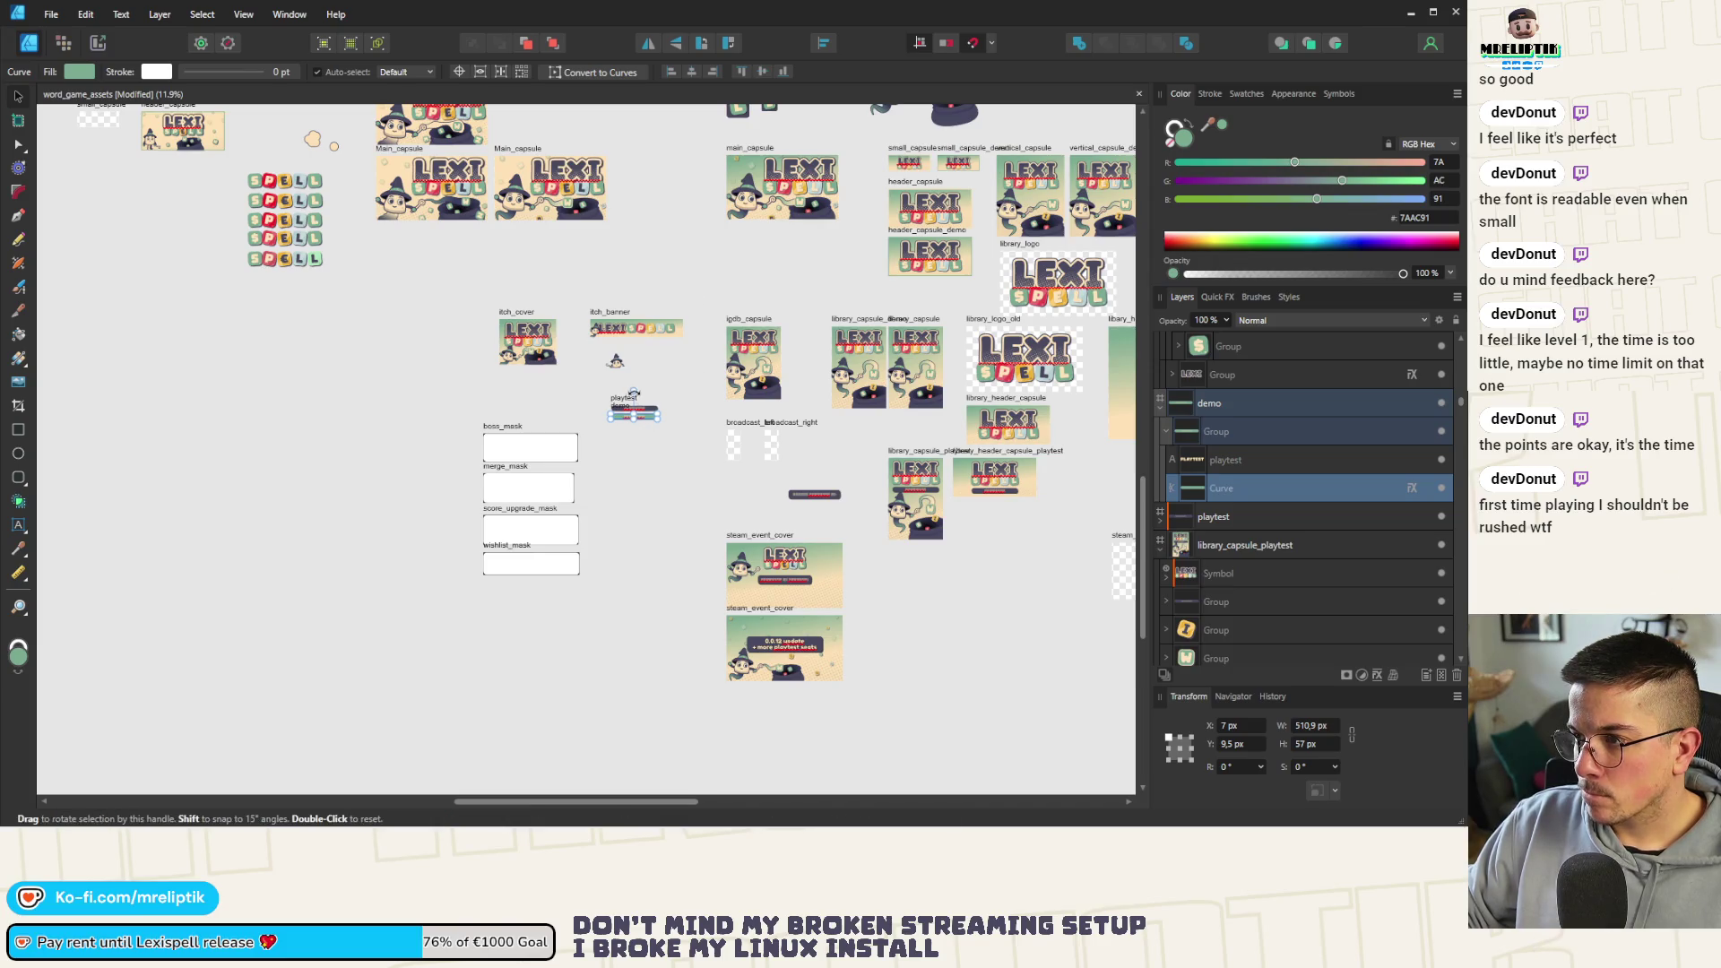
scroll(643, 431, up, 6)
scroll(649, 451, up, 4)
click(650, 452)
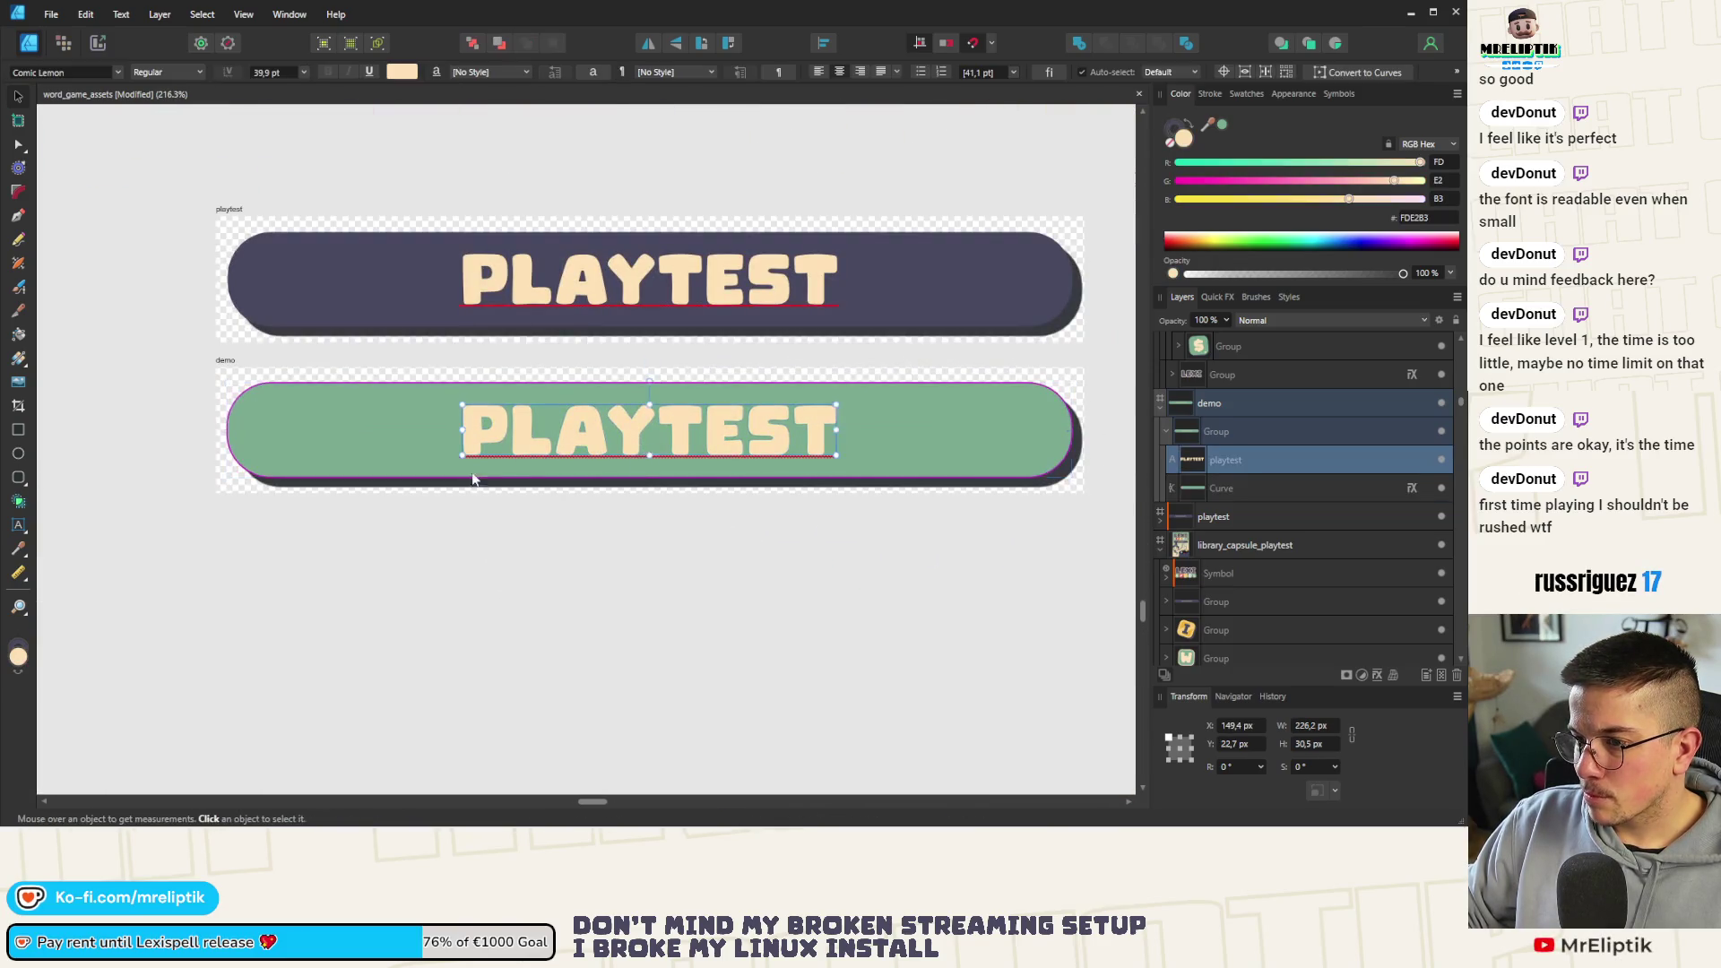
Change the button wording to DEMO, try a navy text colour and undo it
double_click(1229, 466)
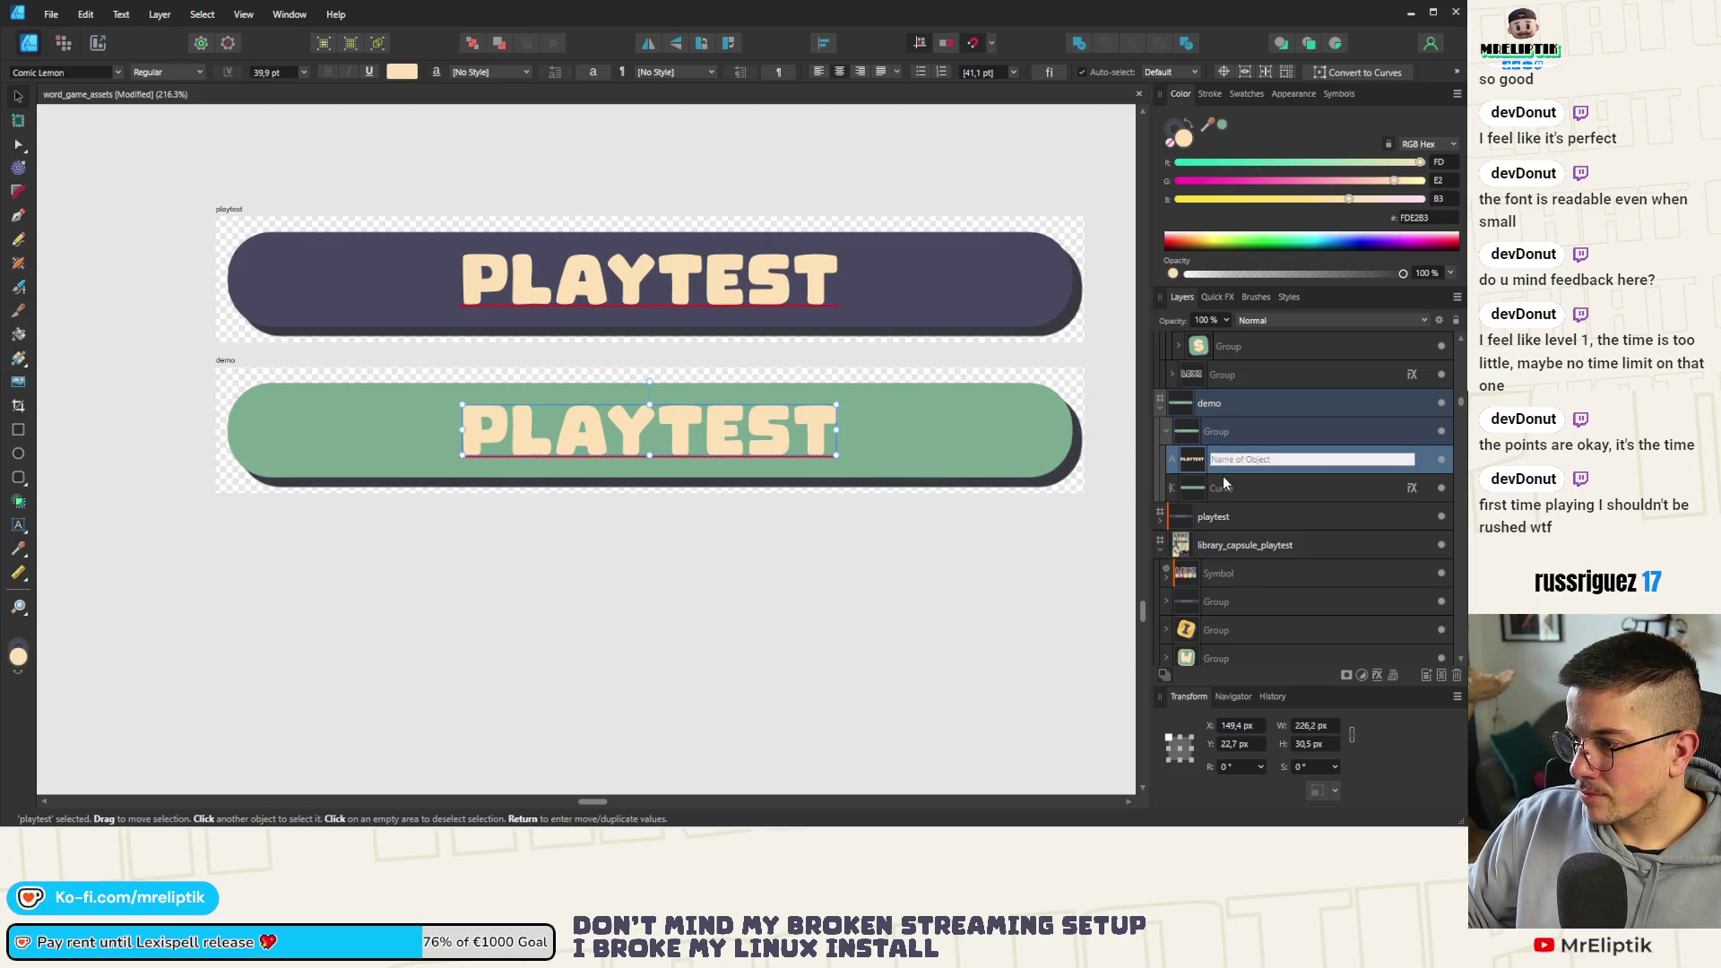
double_click(666, 461)
text(DEMO)
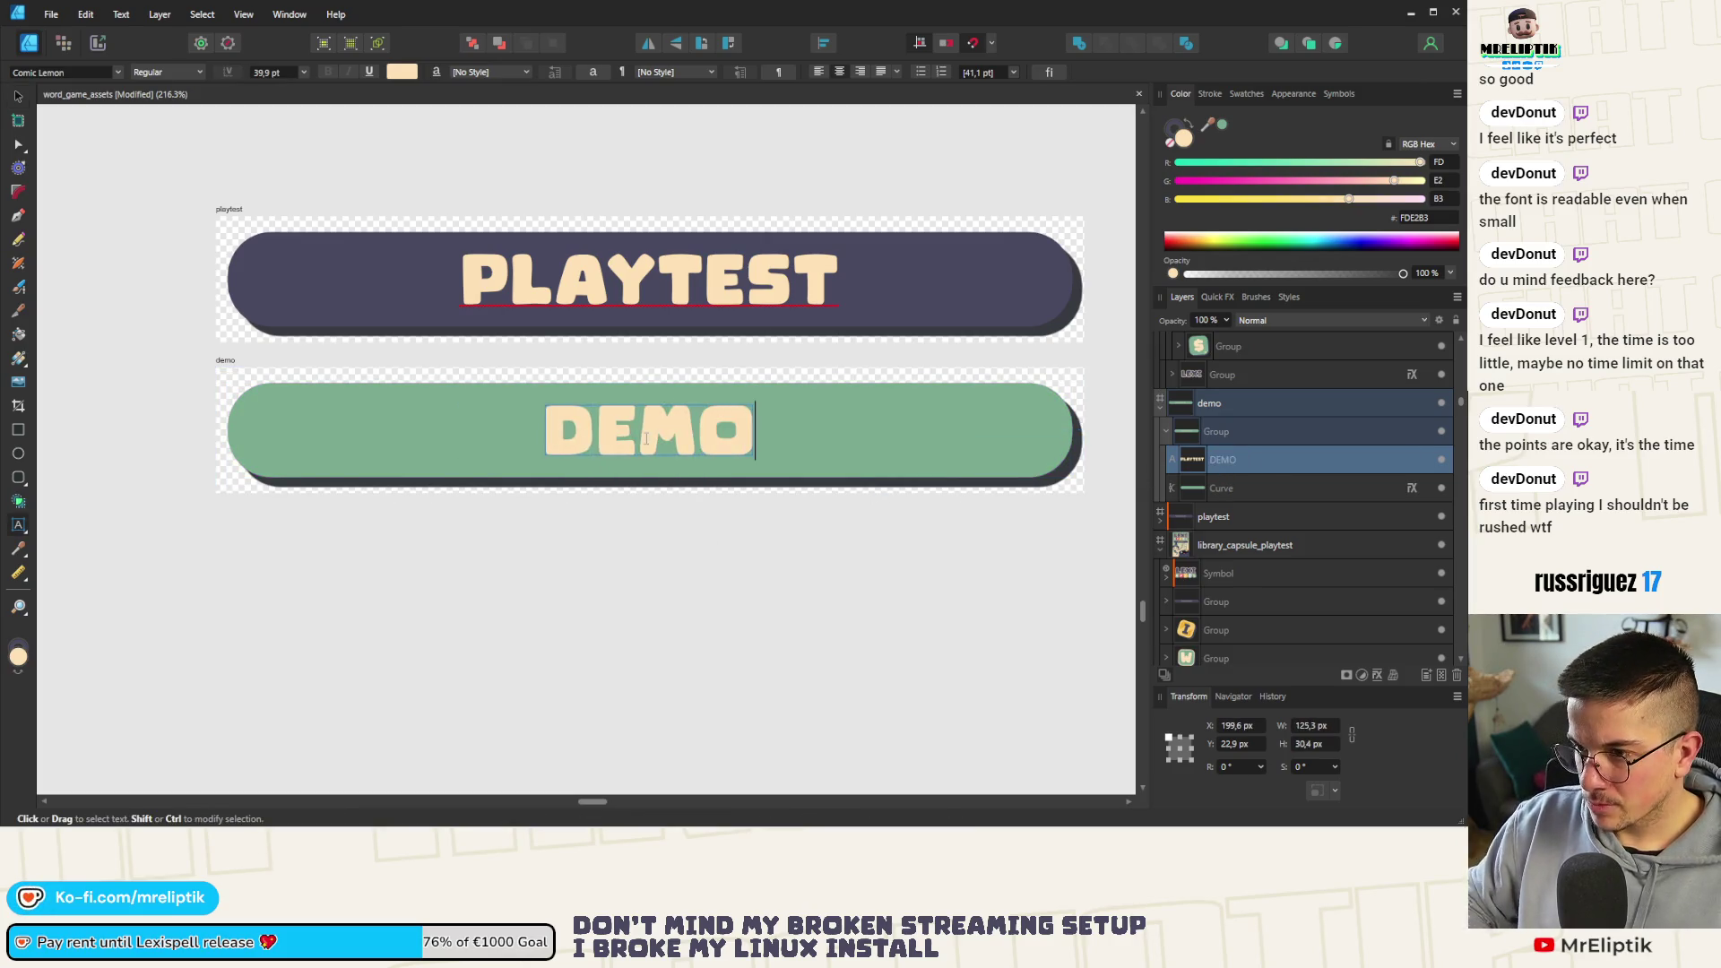
key(Escape)
scroll(336, 472, down, 4)
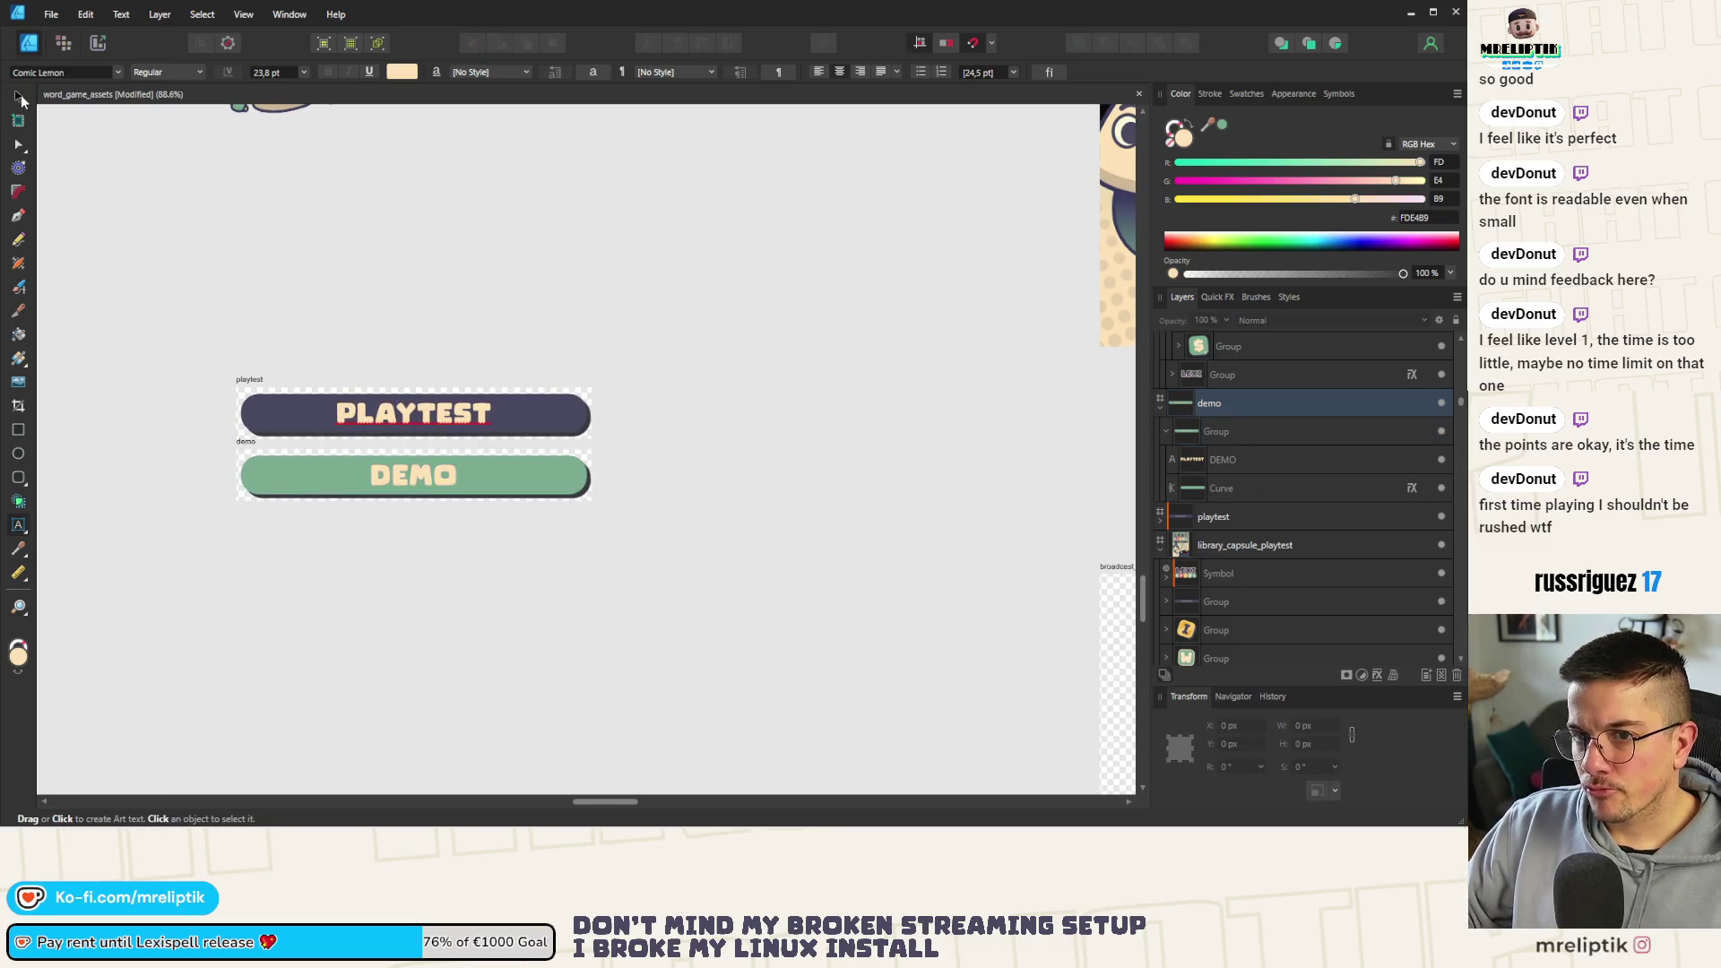
click(403, 471)
scroll(364, 478, up, 3)
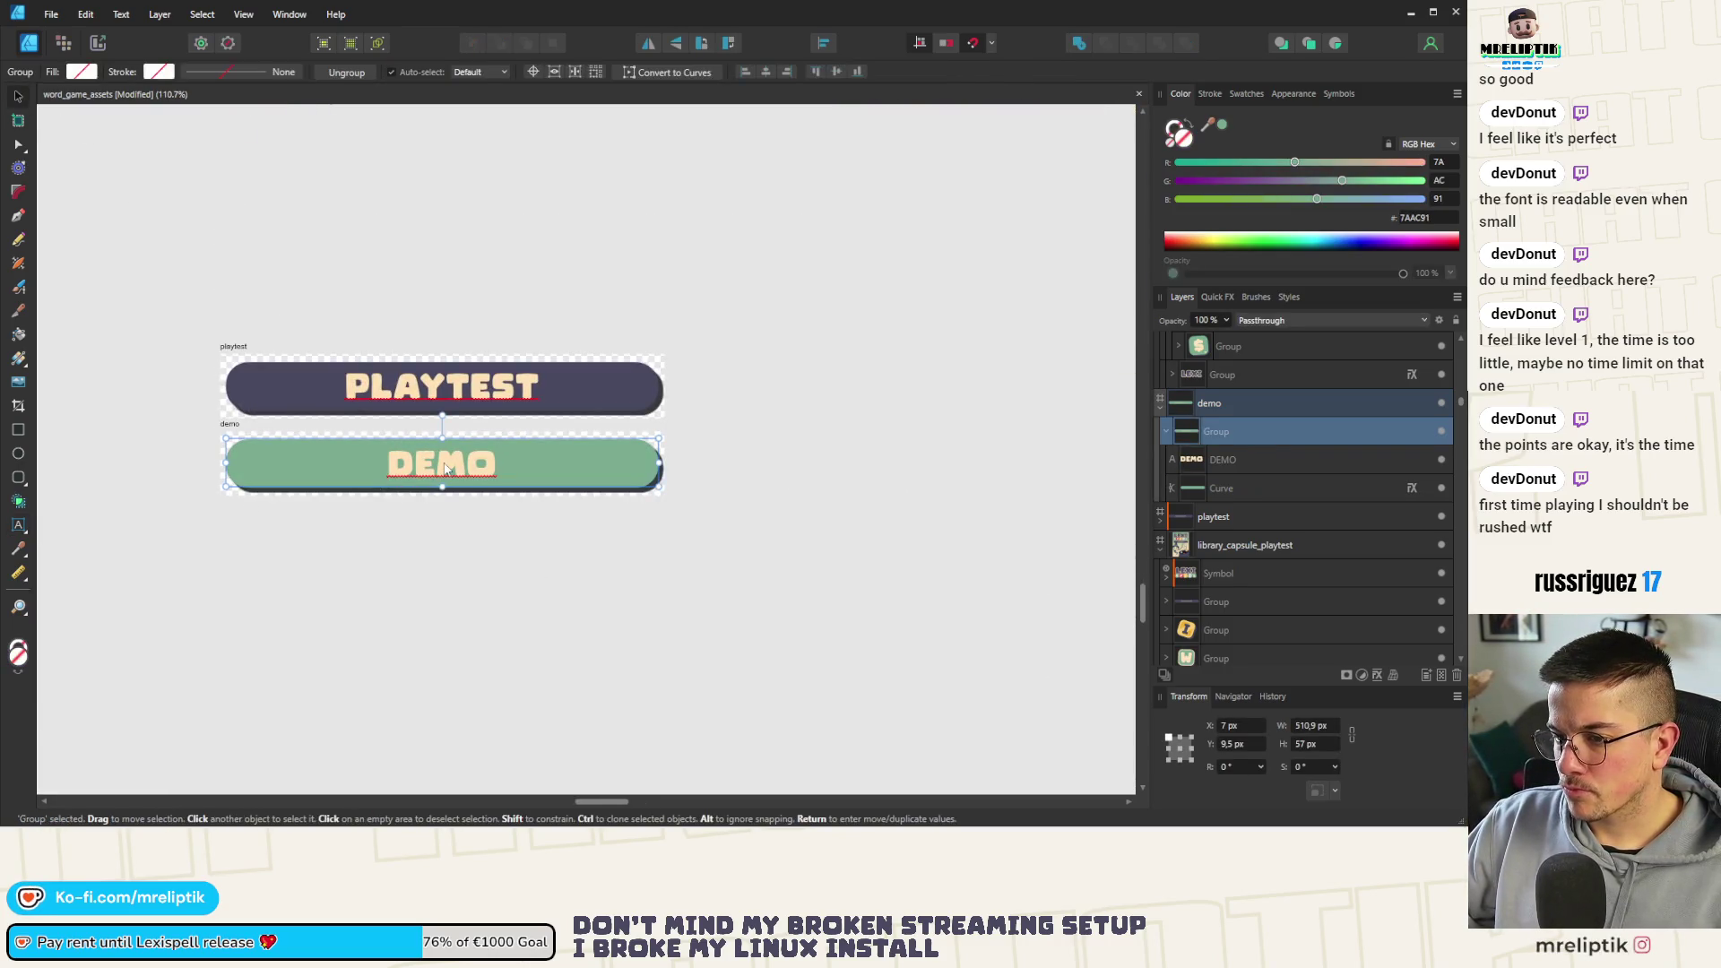
drag(1213, 122, 633, 390)
click(525, 429)
key(ctrl+z)
key(ctrl+z)
scroll(464, 475, up, 3)
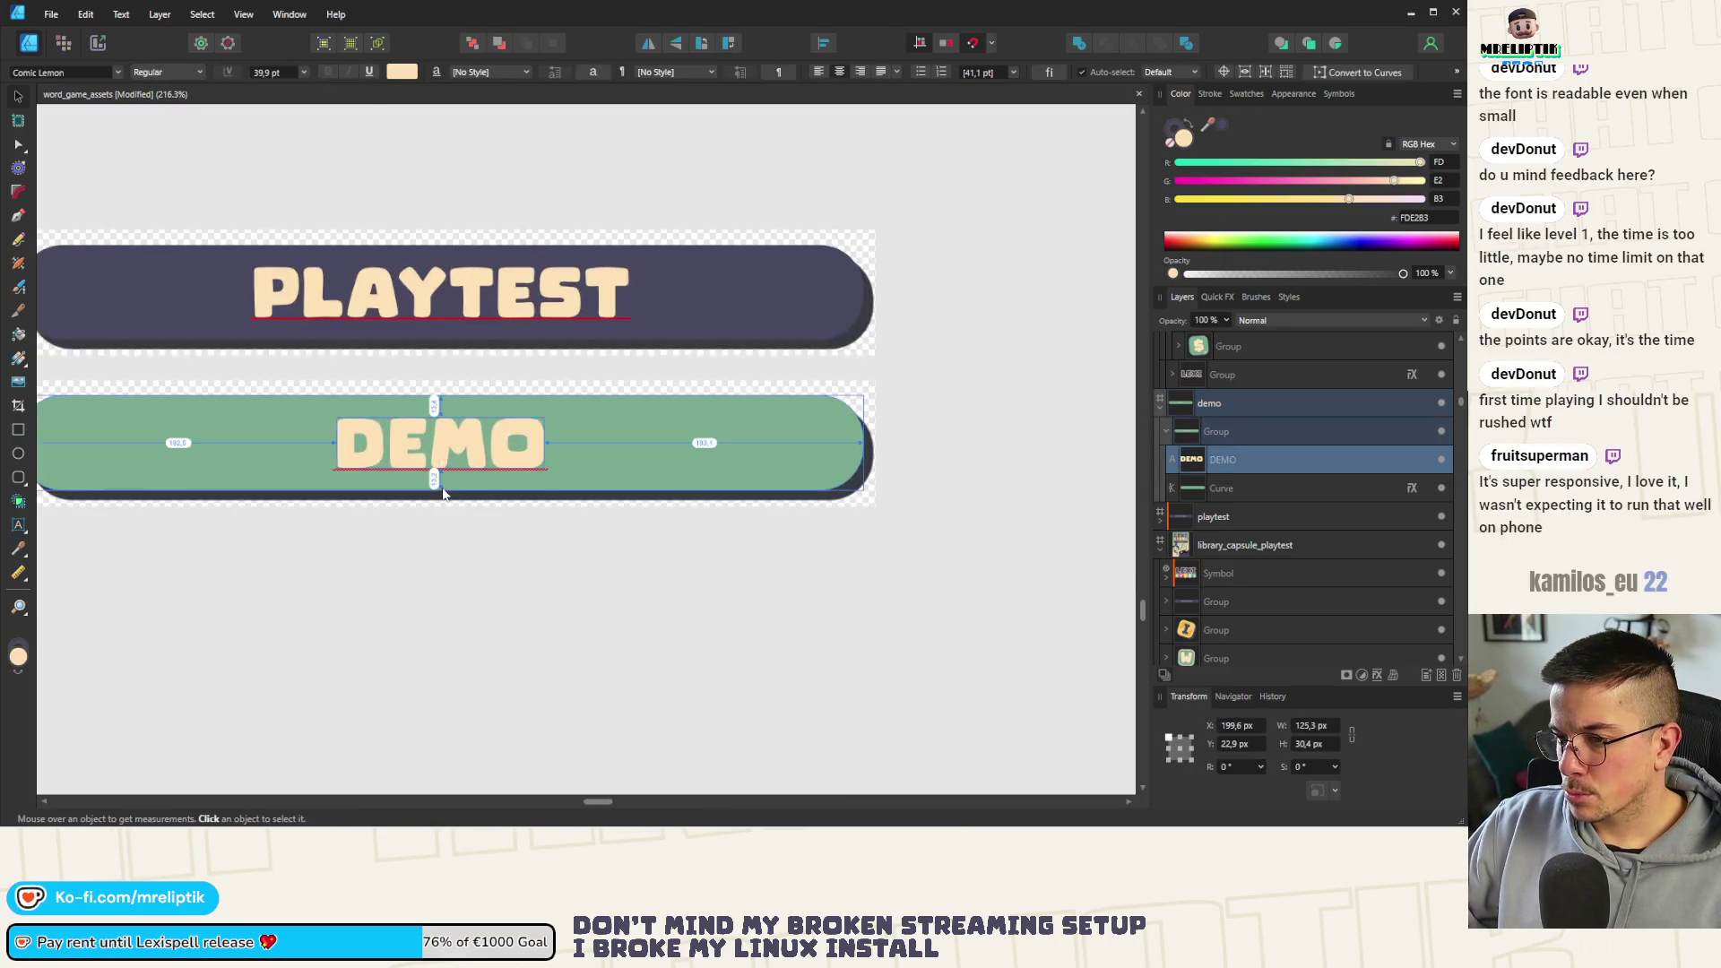
scroll(464, 475, up, 4)
Enable an outer shadow on the DEMO text in Quick FX
click(463, 475)
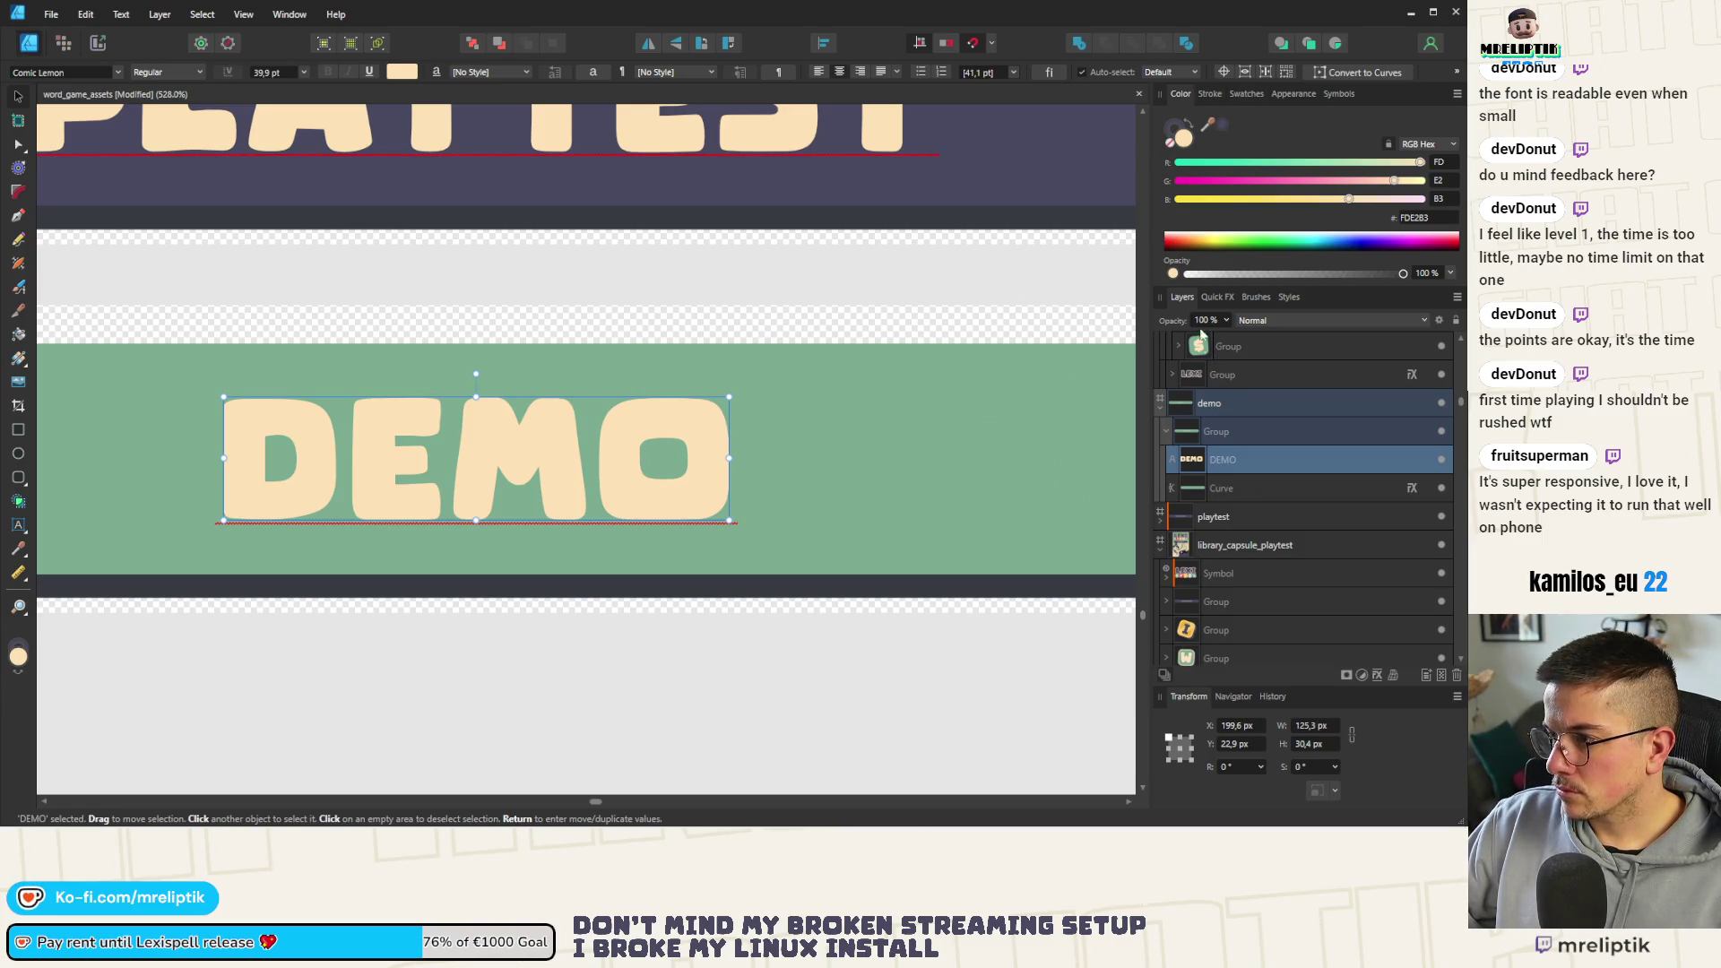
click(1218, 296)
click(1178, 555)
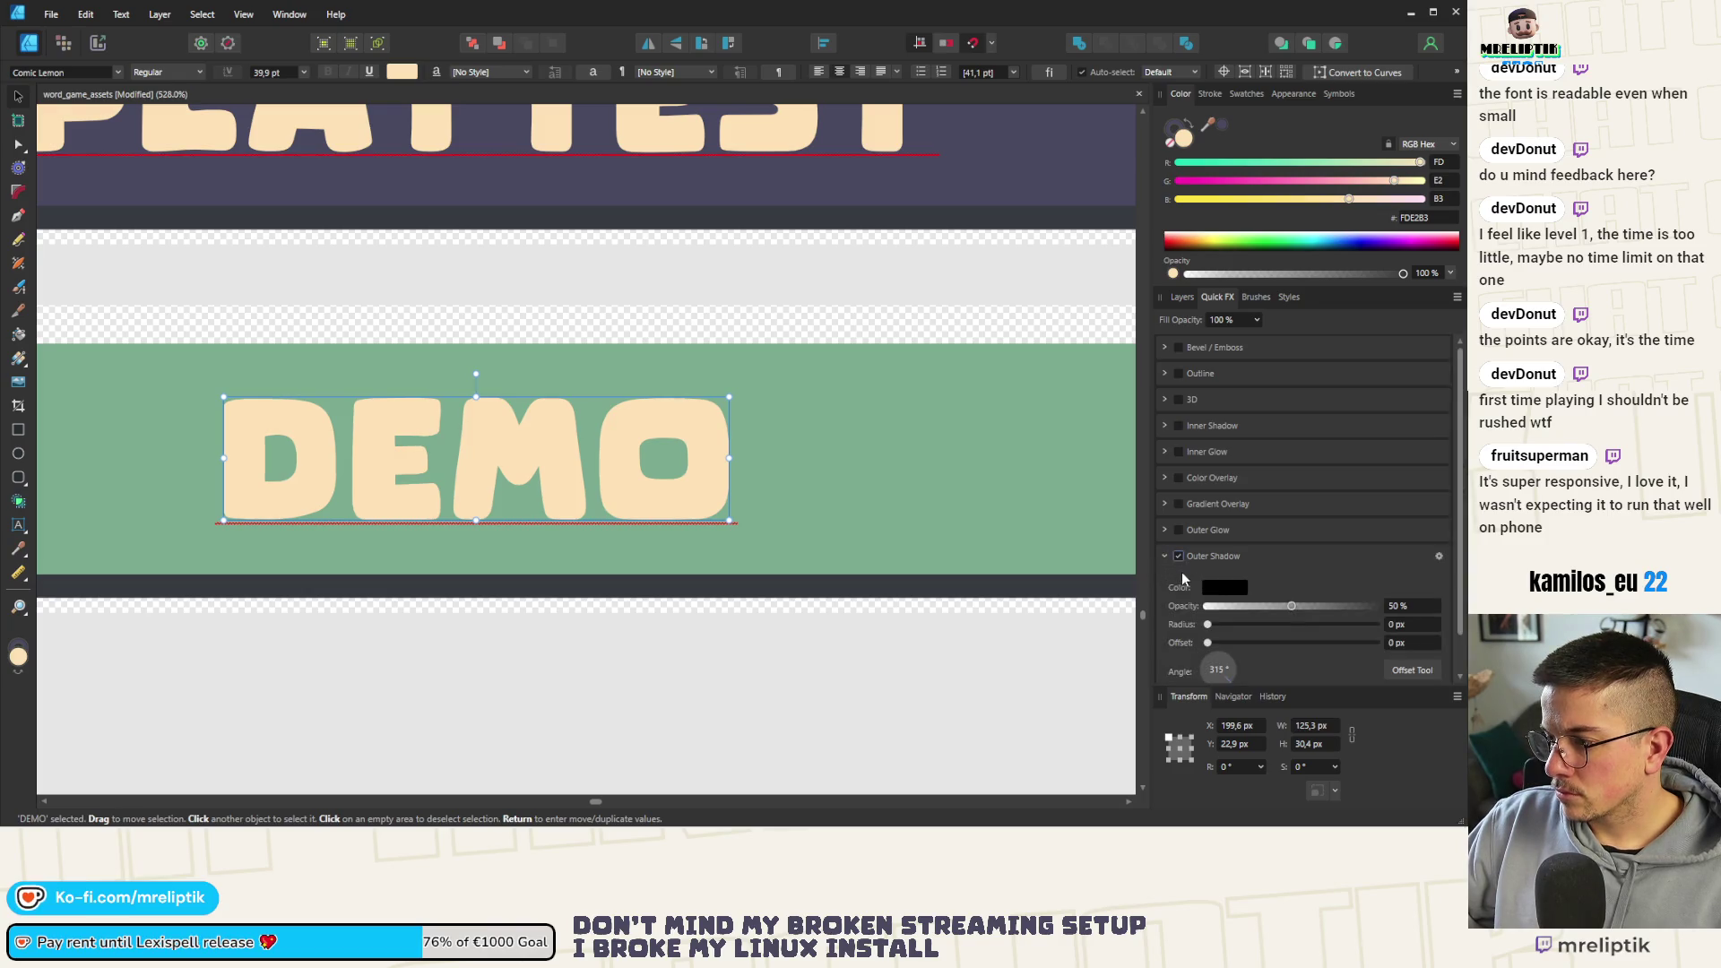
Give the shadow a sampled dark colour, 1.9 px offset and about 75% opacity
click(1224, 586)
drag(1294, 614, 1054, 203)
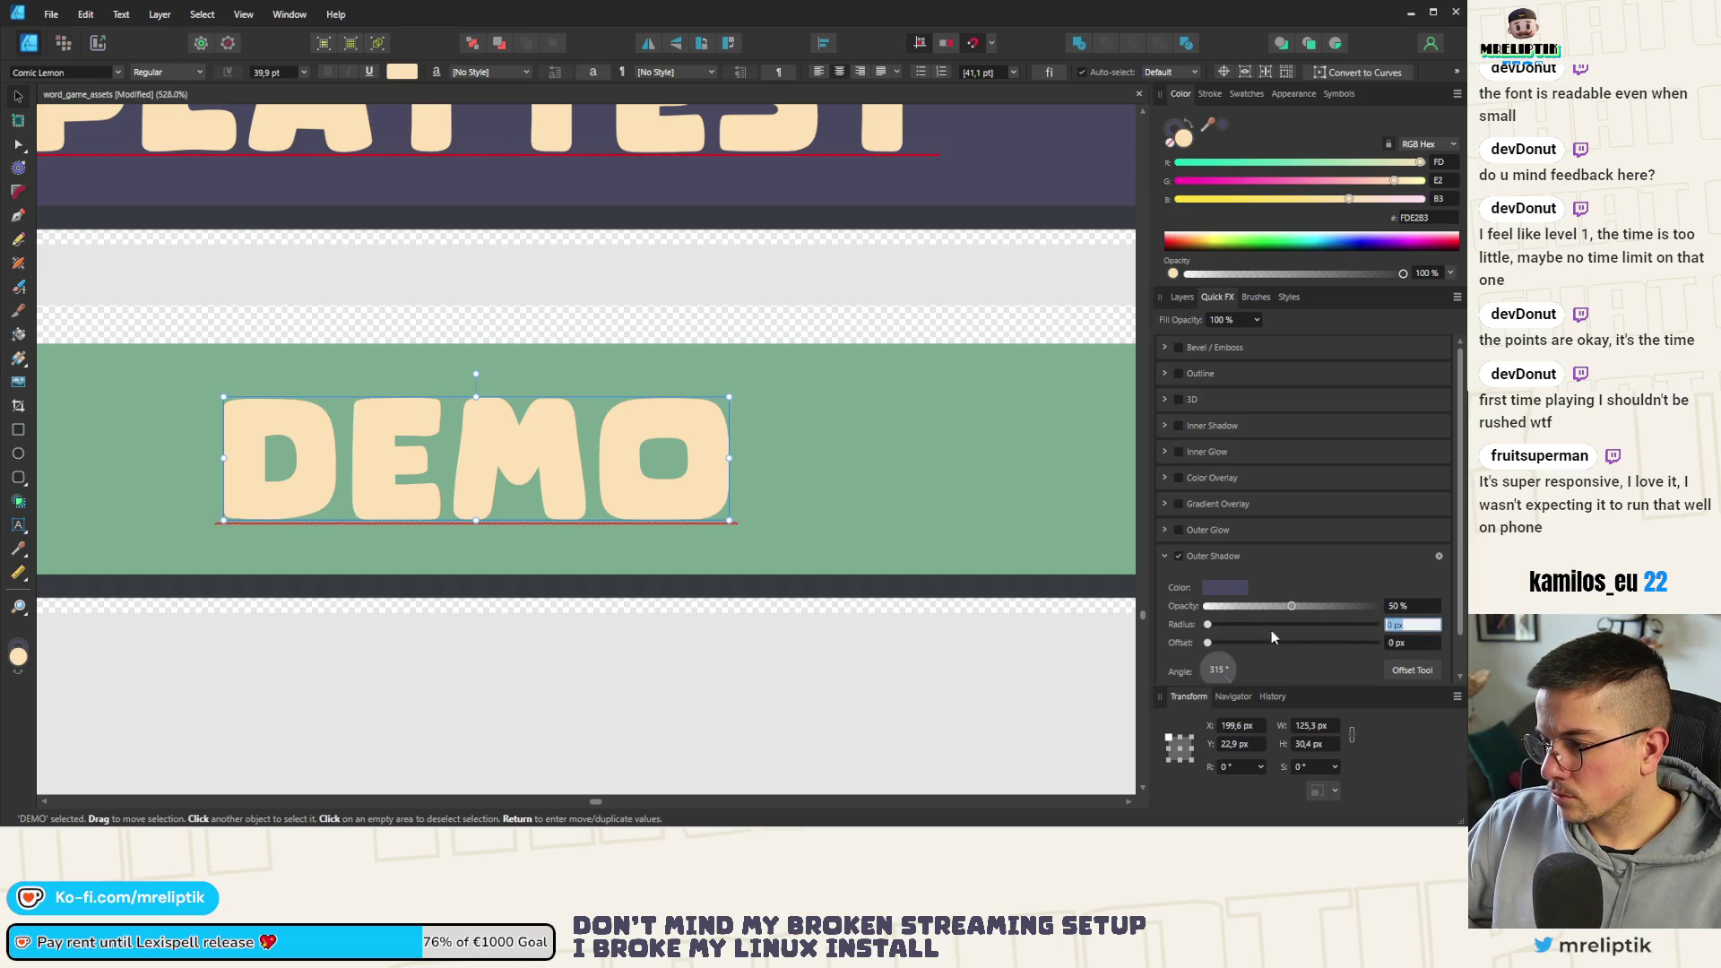
drag(1215, 644, 1249, 646)
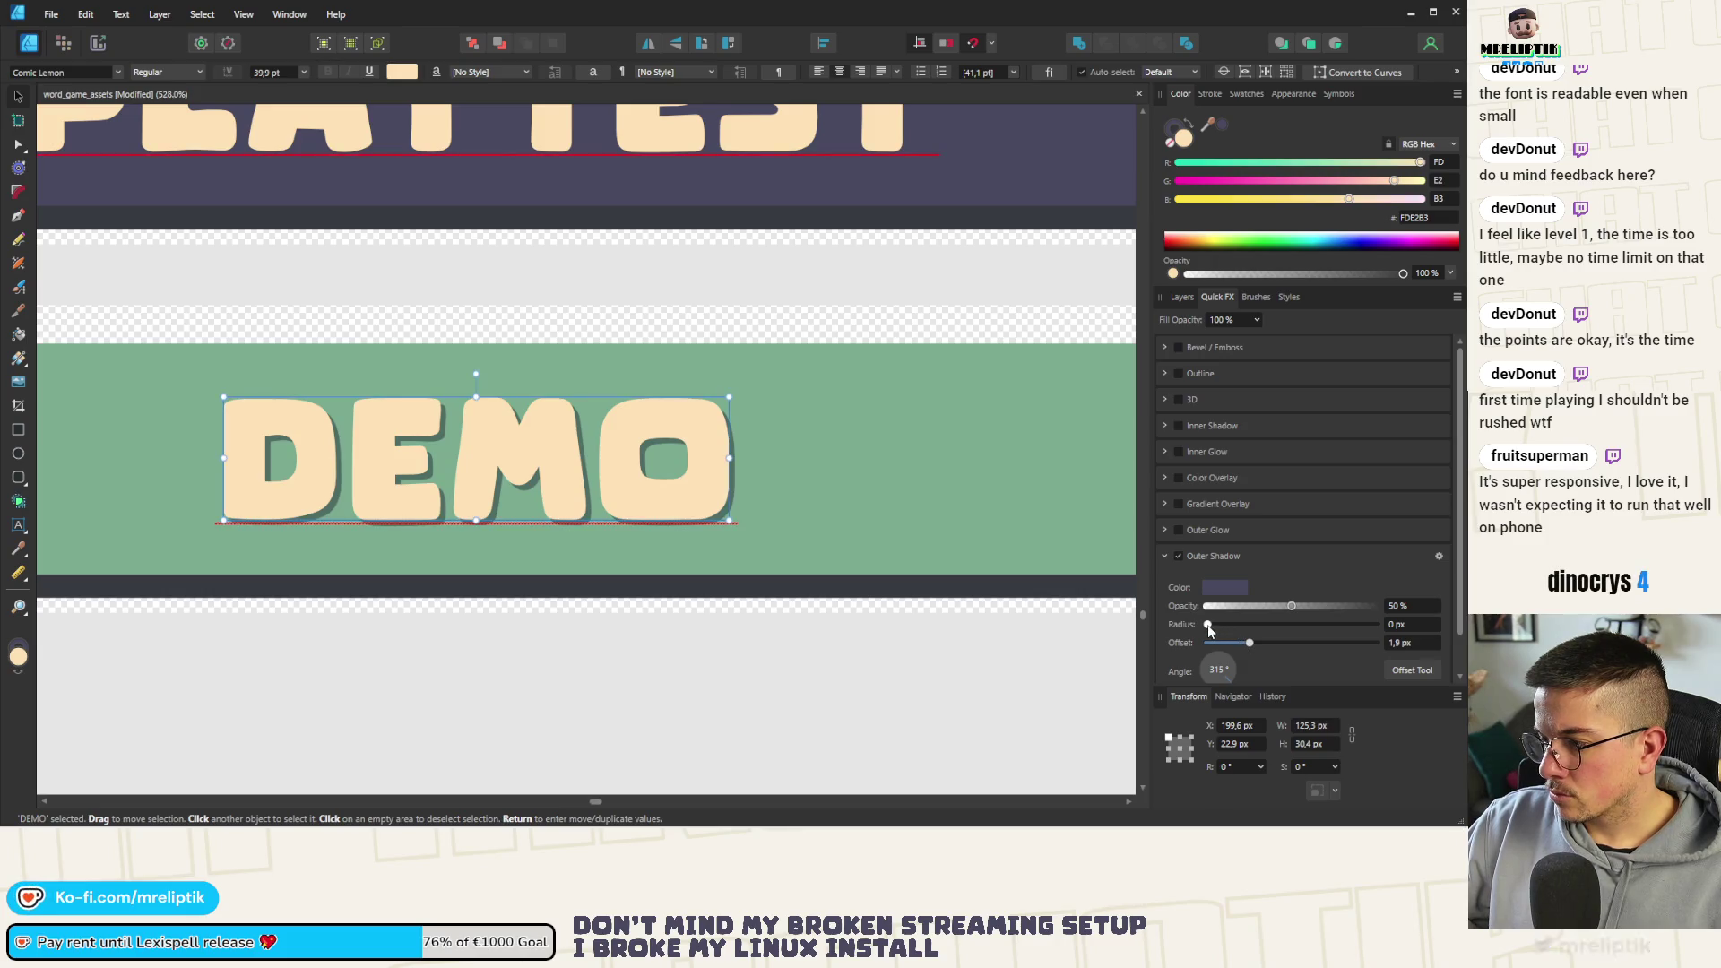
drag(1332, 608, 1307, 611)
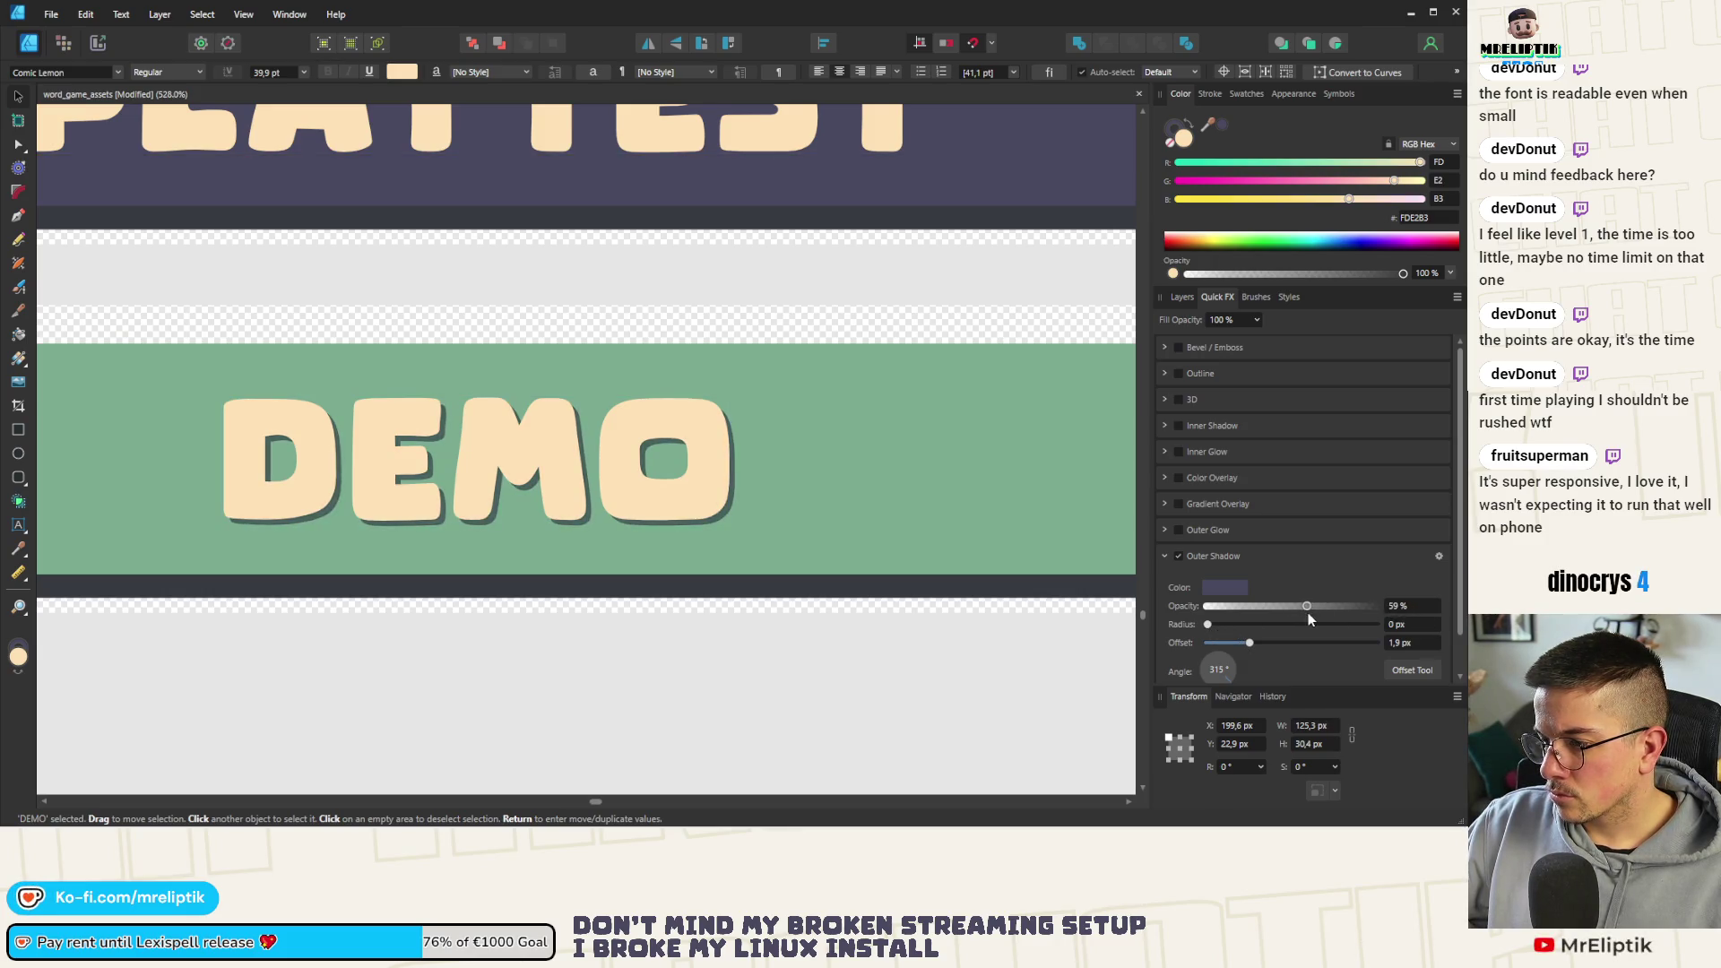
click(1227, 586)
drag(1311, 606, 1346, 608)
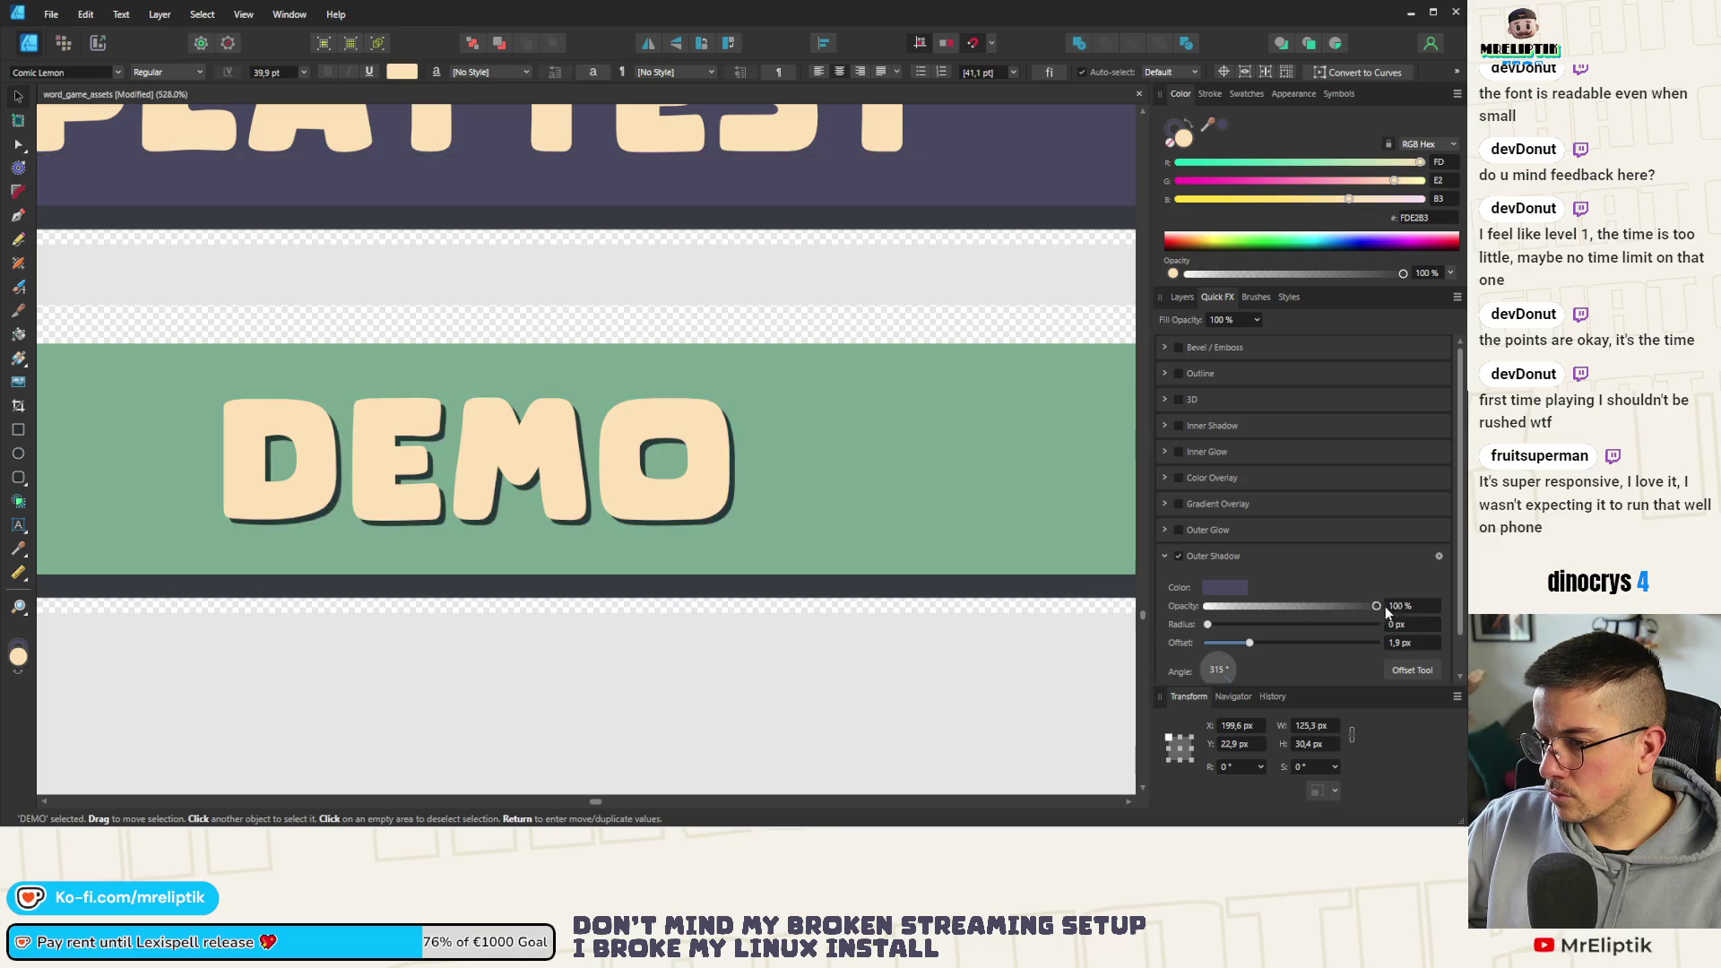
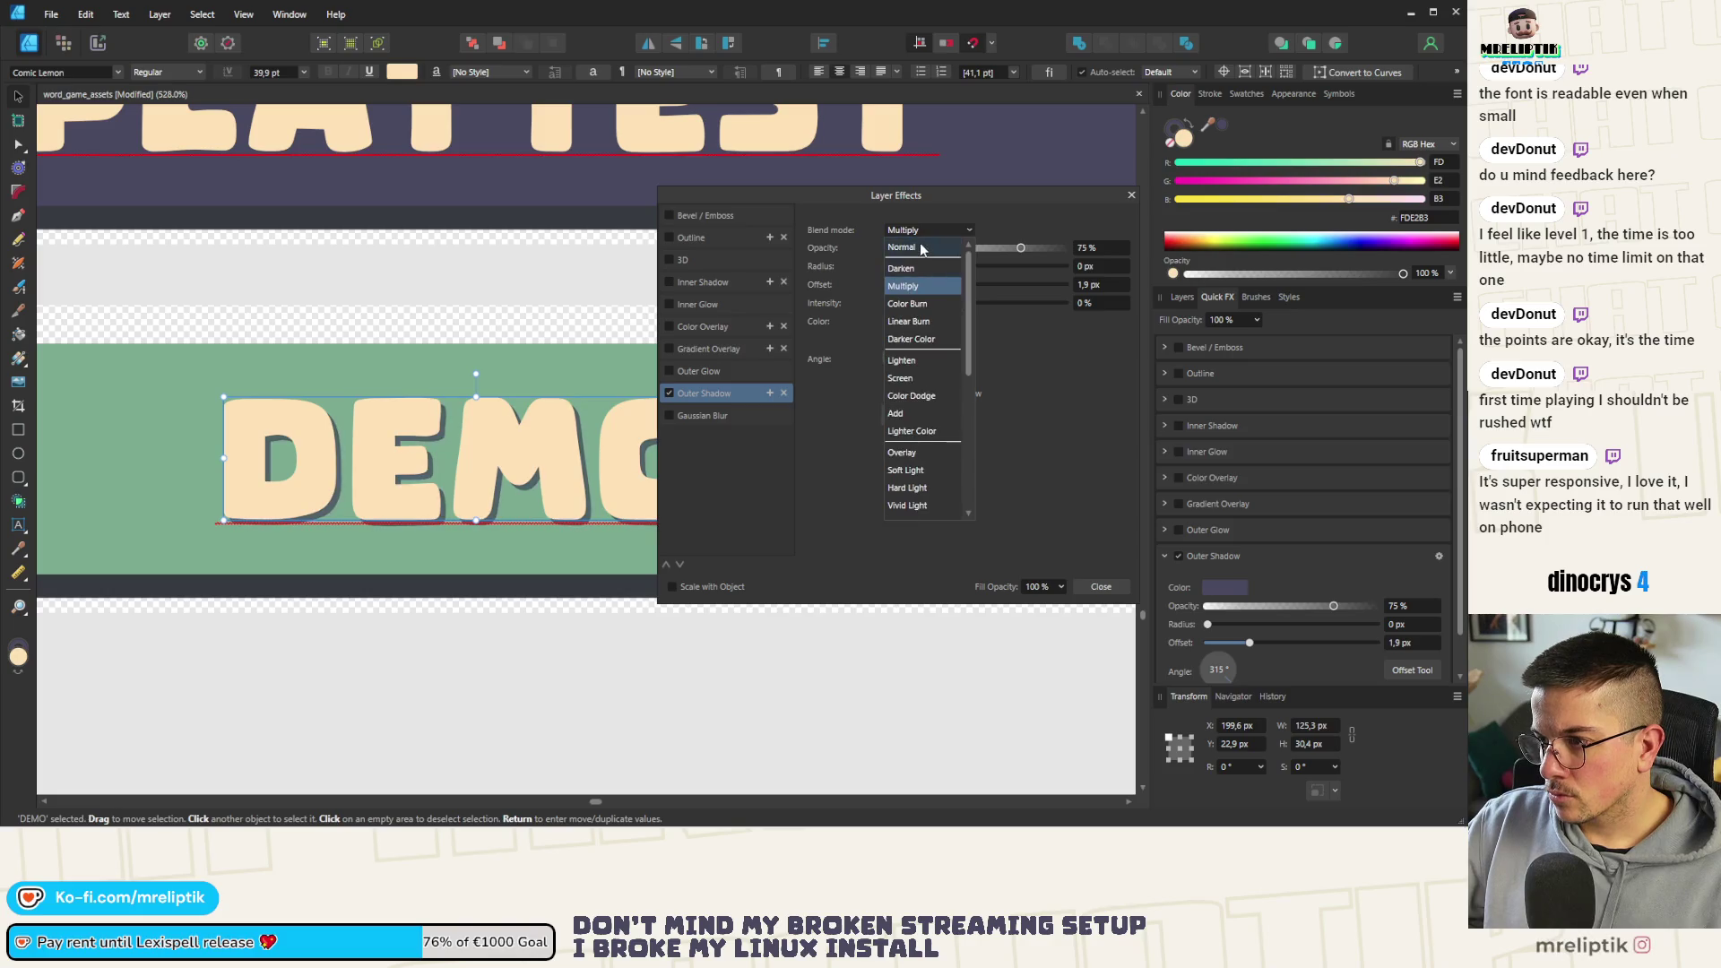
Set the DEMO shadow's blend mode back to Normal in Layer Effects
click(914, 238)
click(1099, 586)
scroll(384, 548, down, 3)
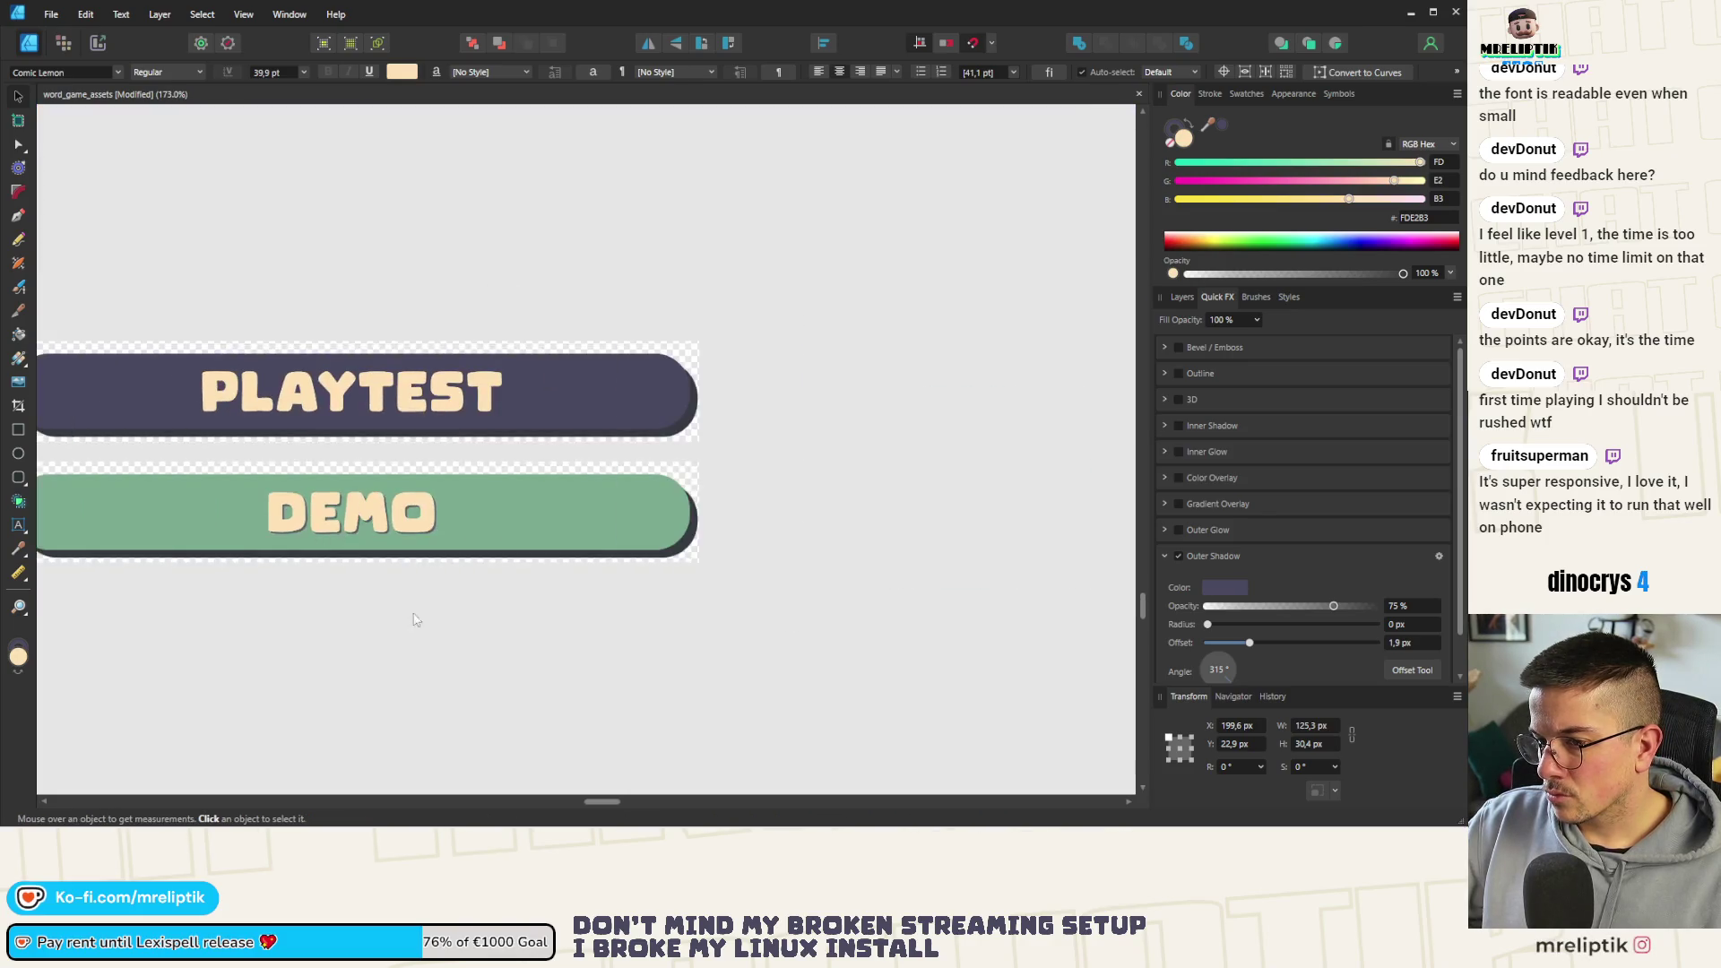
click(384, 547)
scroll(382, 534, up, 3)
click(383, 533)
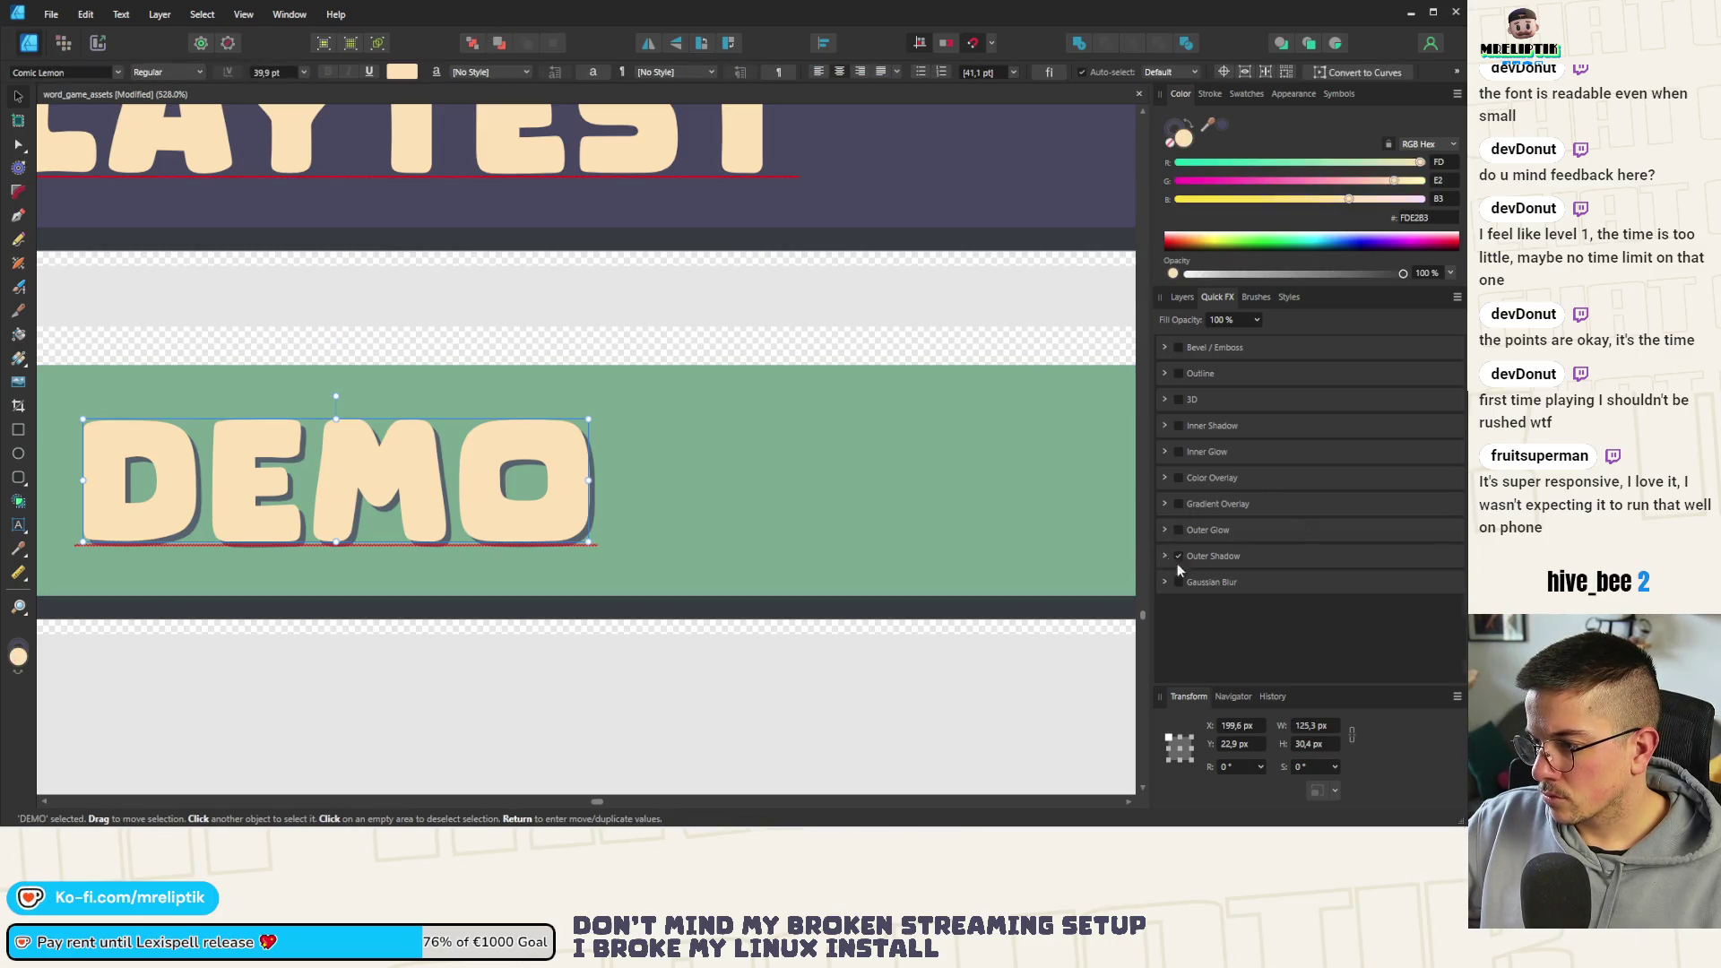
Push the DEMO lettering's outer shadow offset out slightly and raise its opacity to 91%
click(1292, 556)
drag(1245, 643, 1249, 643)
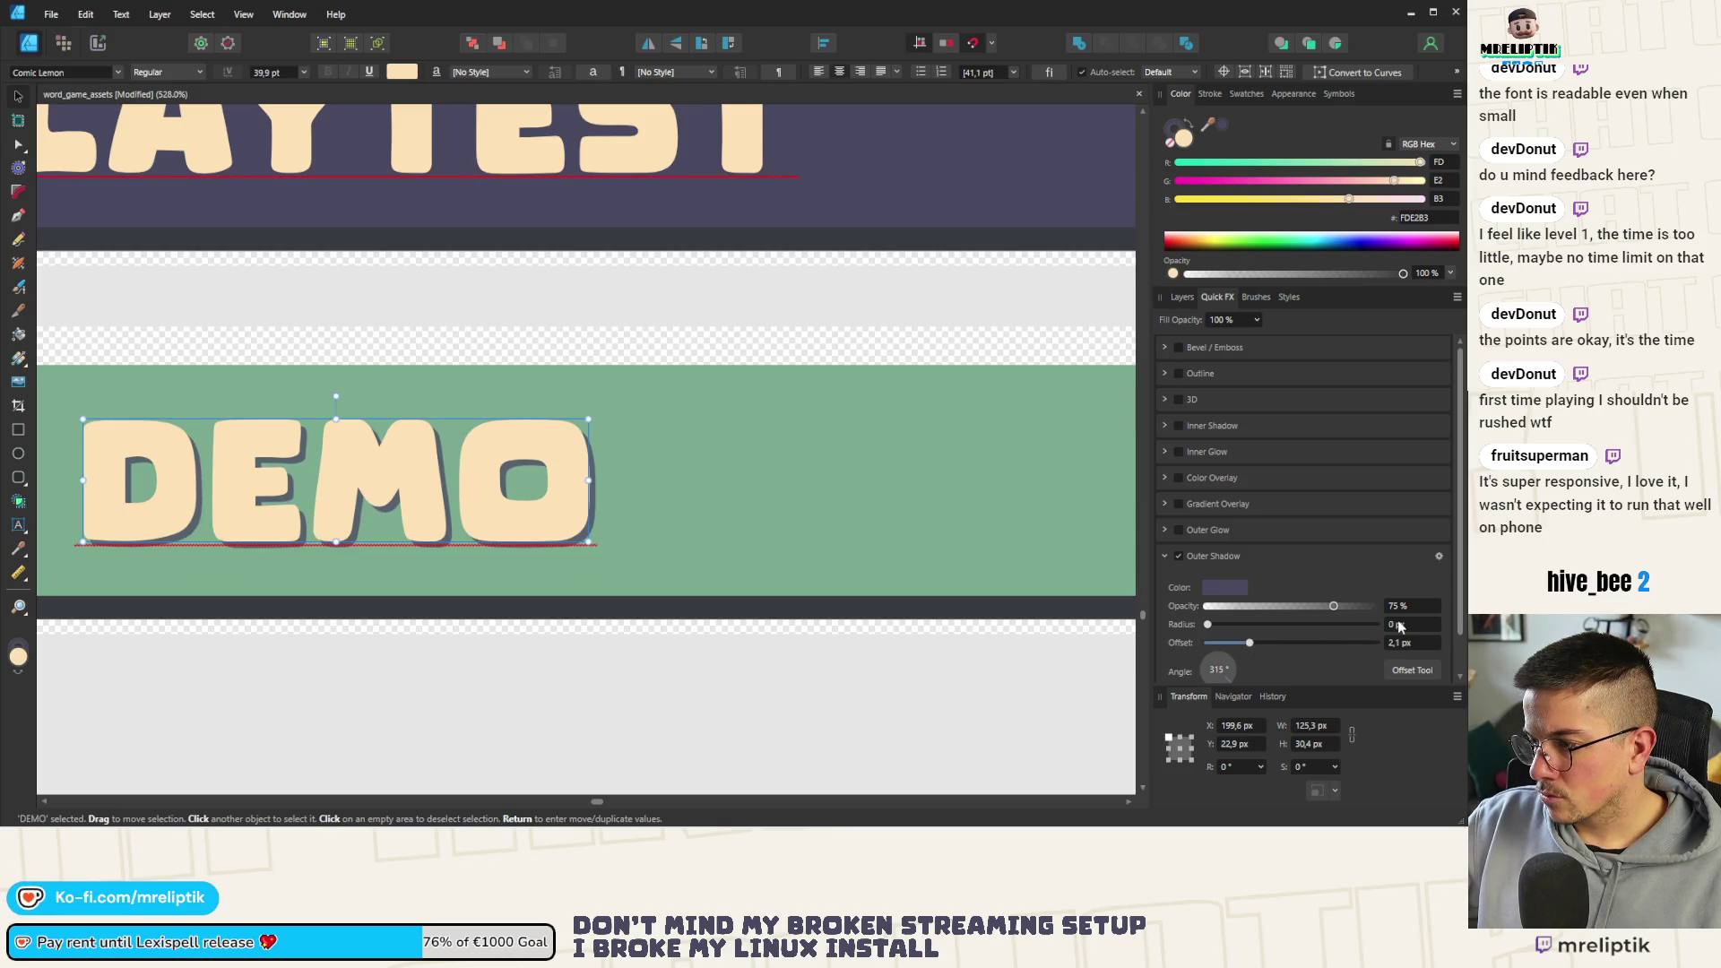
drag(1333, 609, 1363, 608)
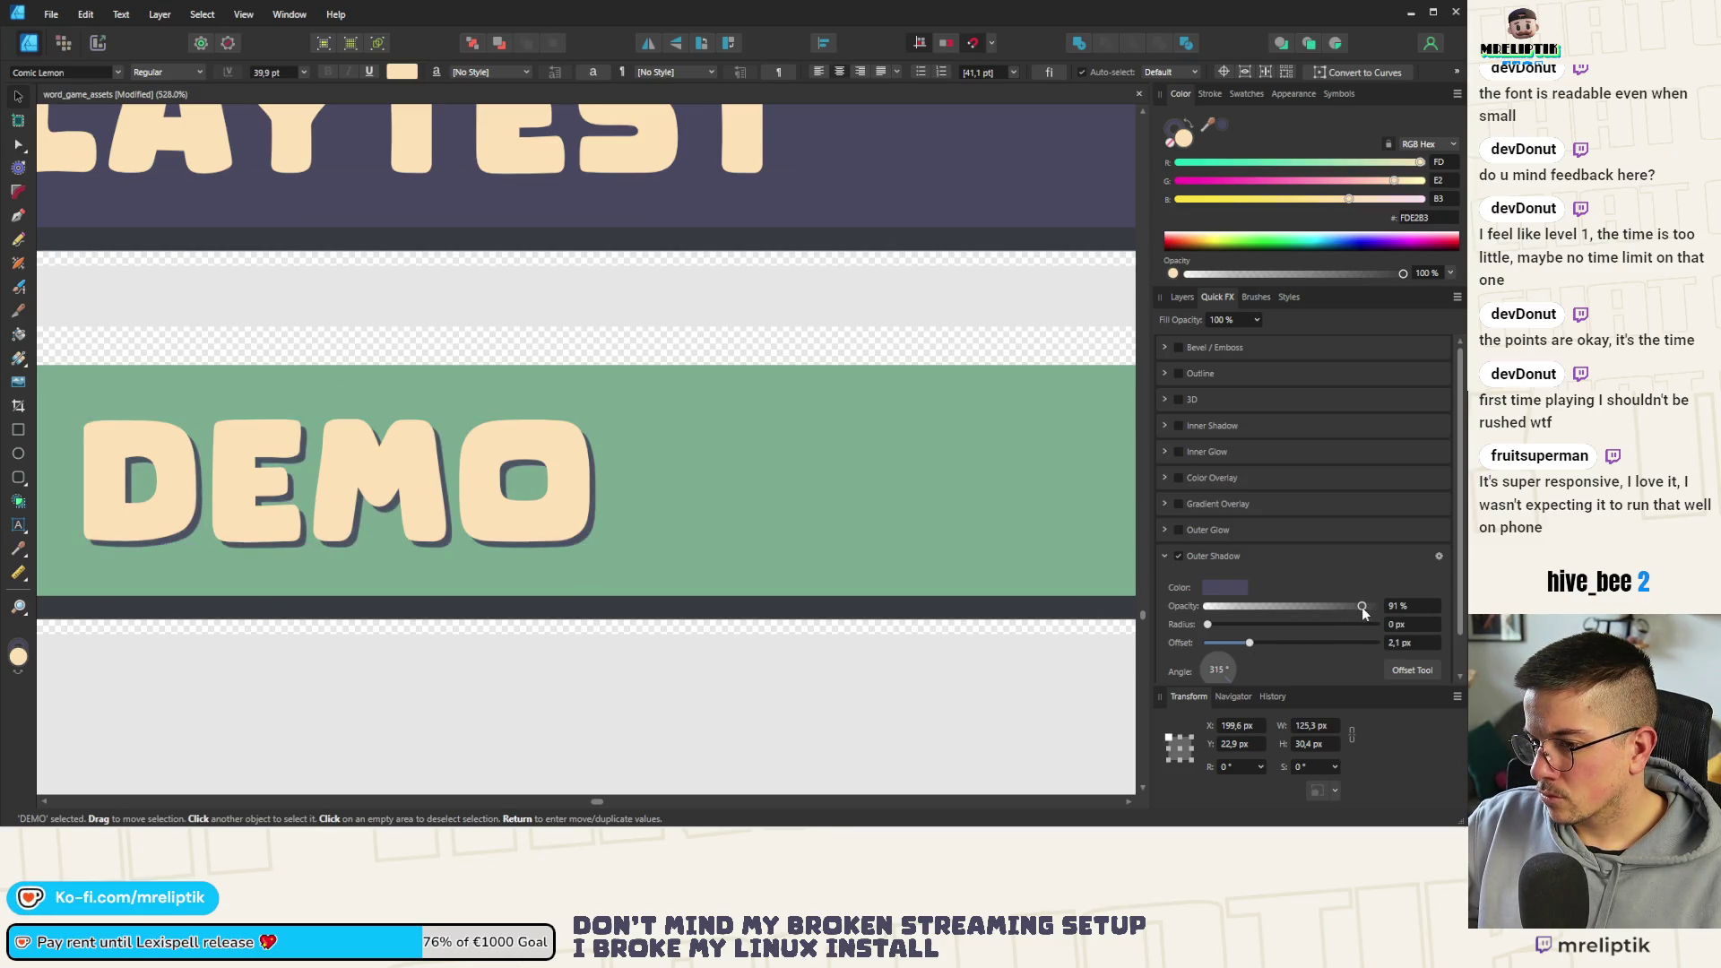
scroll(536, 507, down, 4)
click(378, 615)
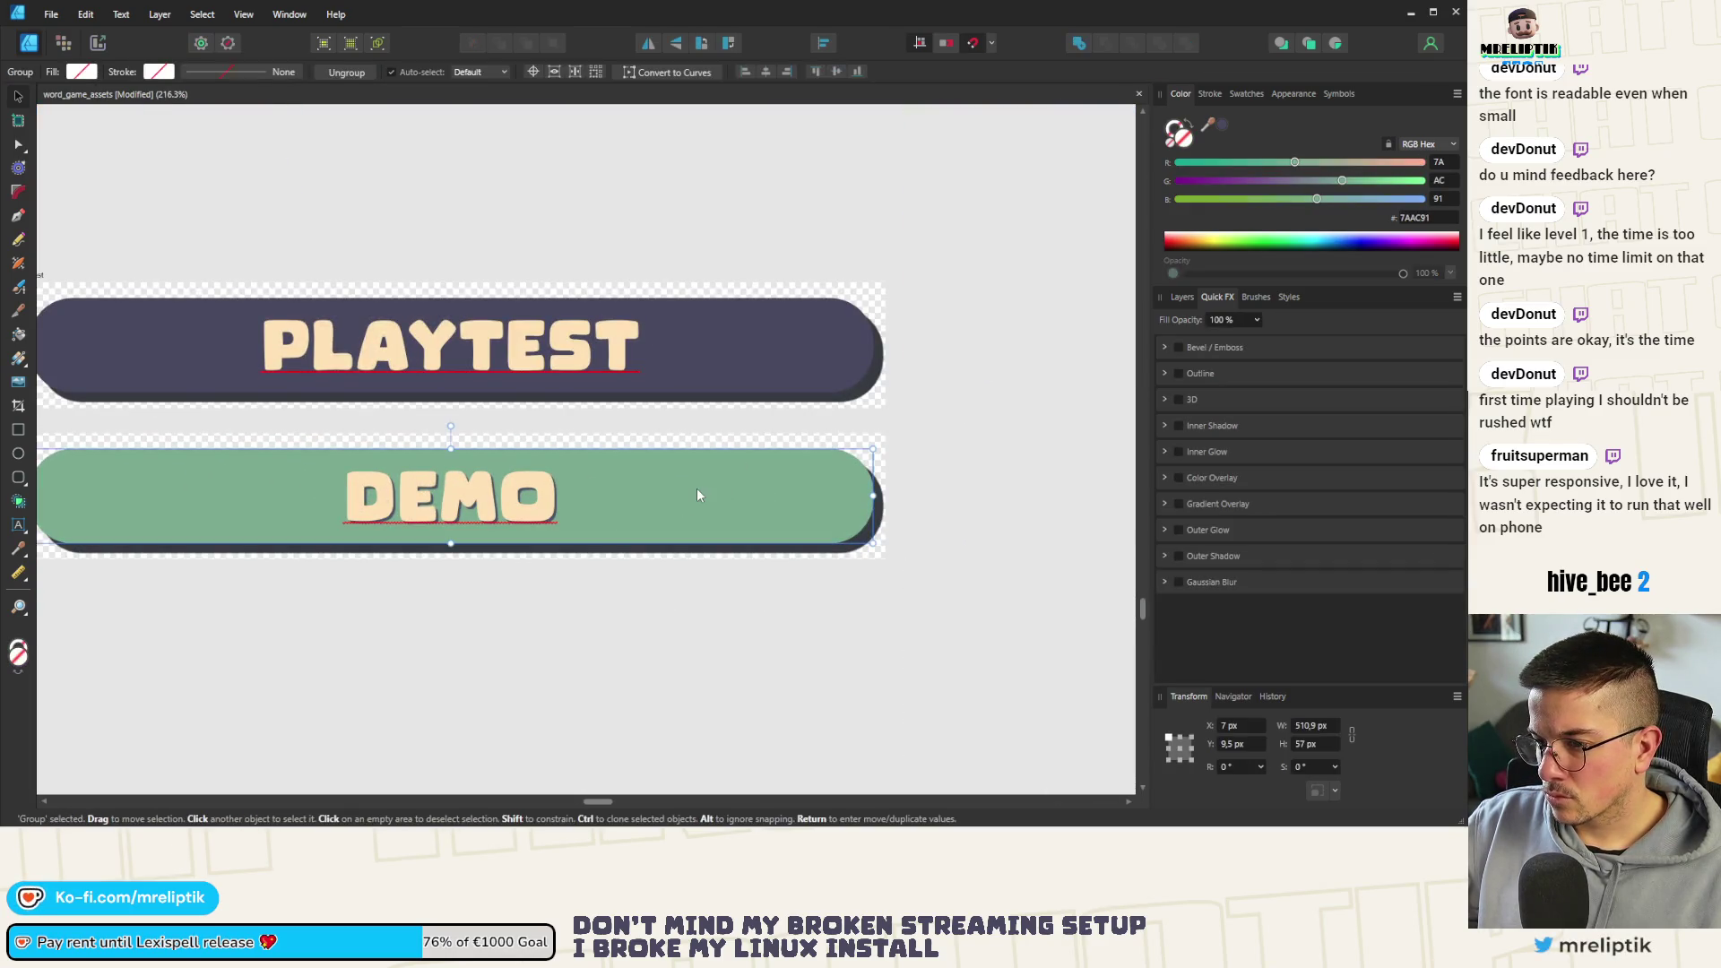
click(667, 488)
scroll(667, 488, down, 3)
click(445, 573)
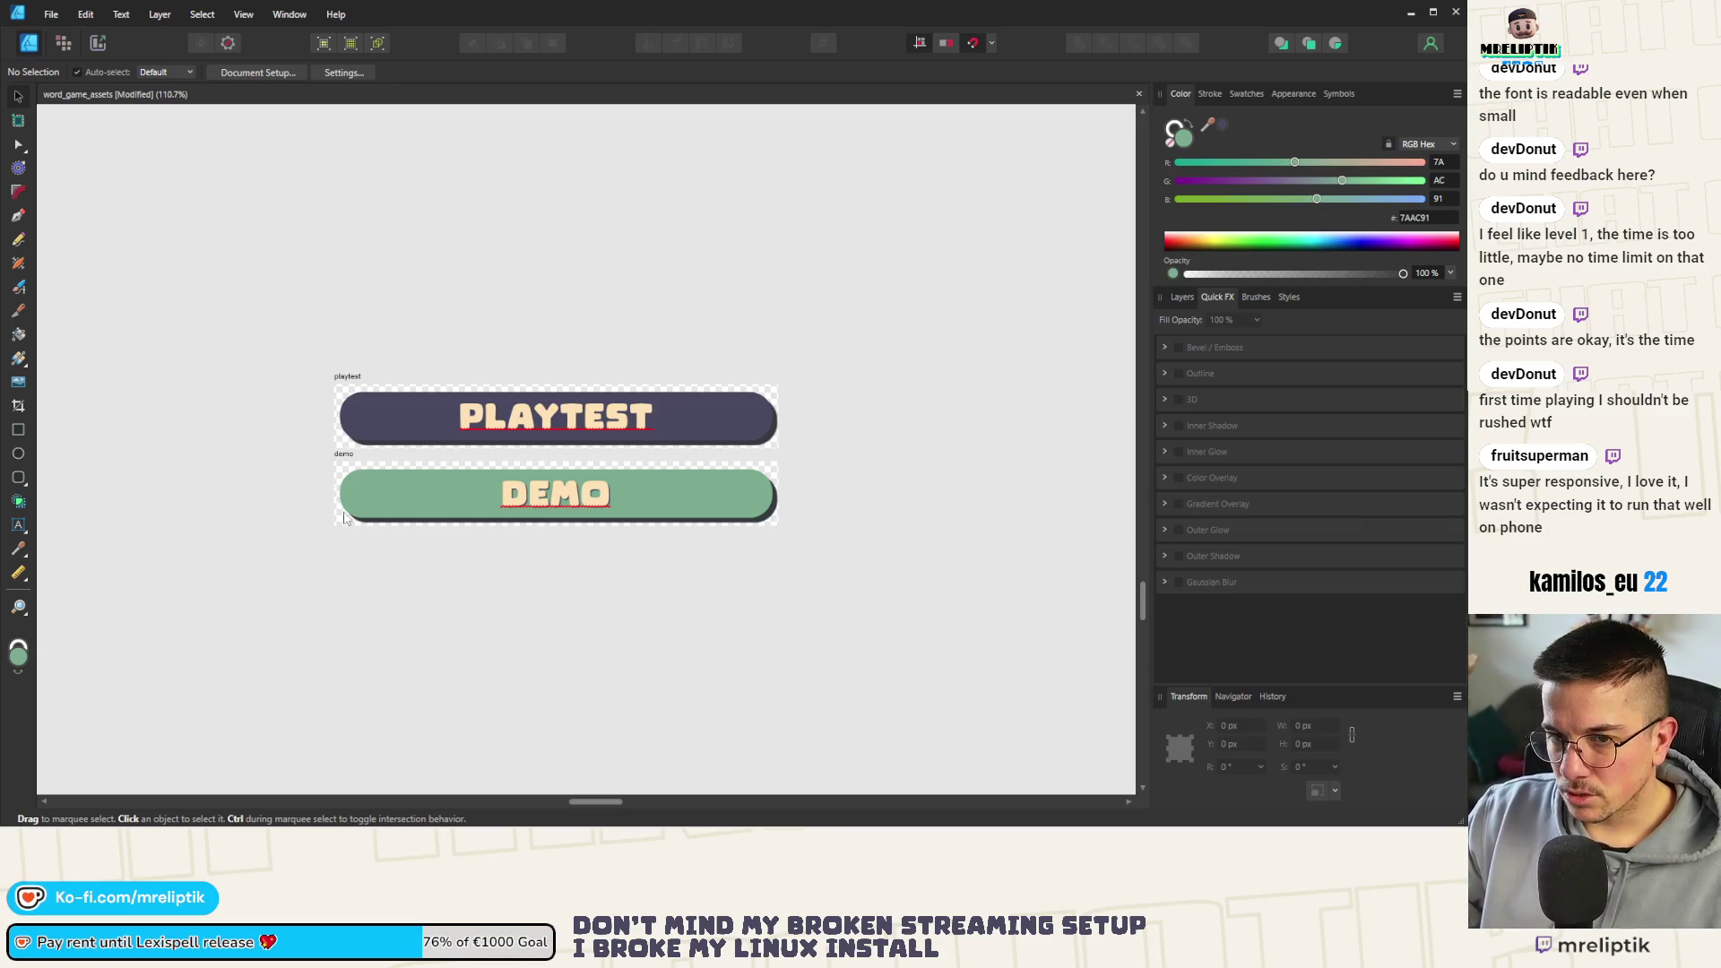
scroll(352, 482, down, 5)
scroll(308, 470, up, 4)
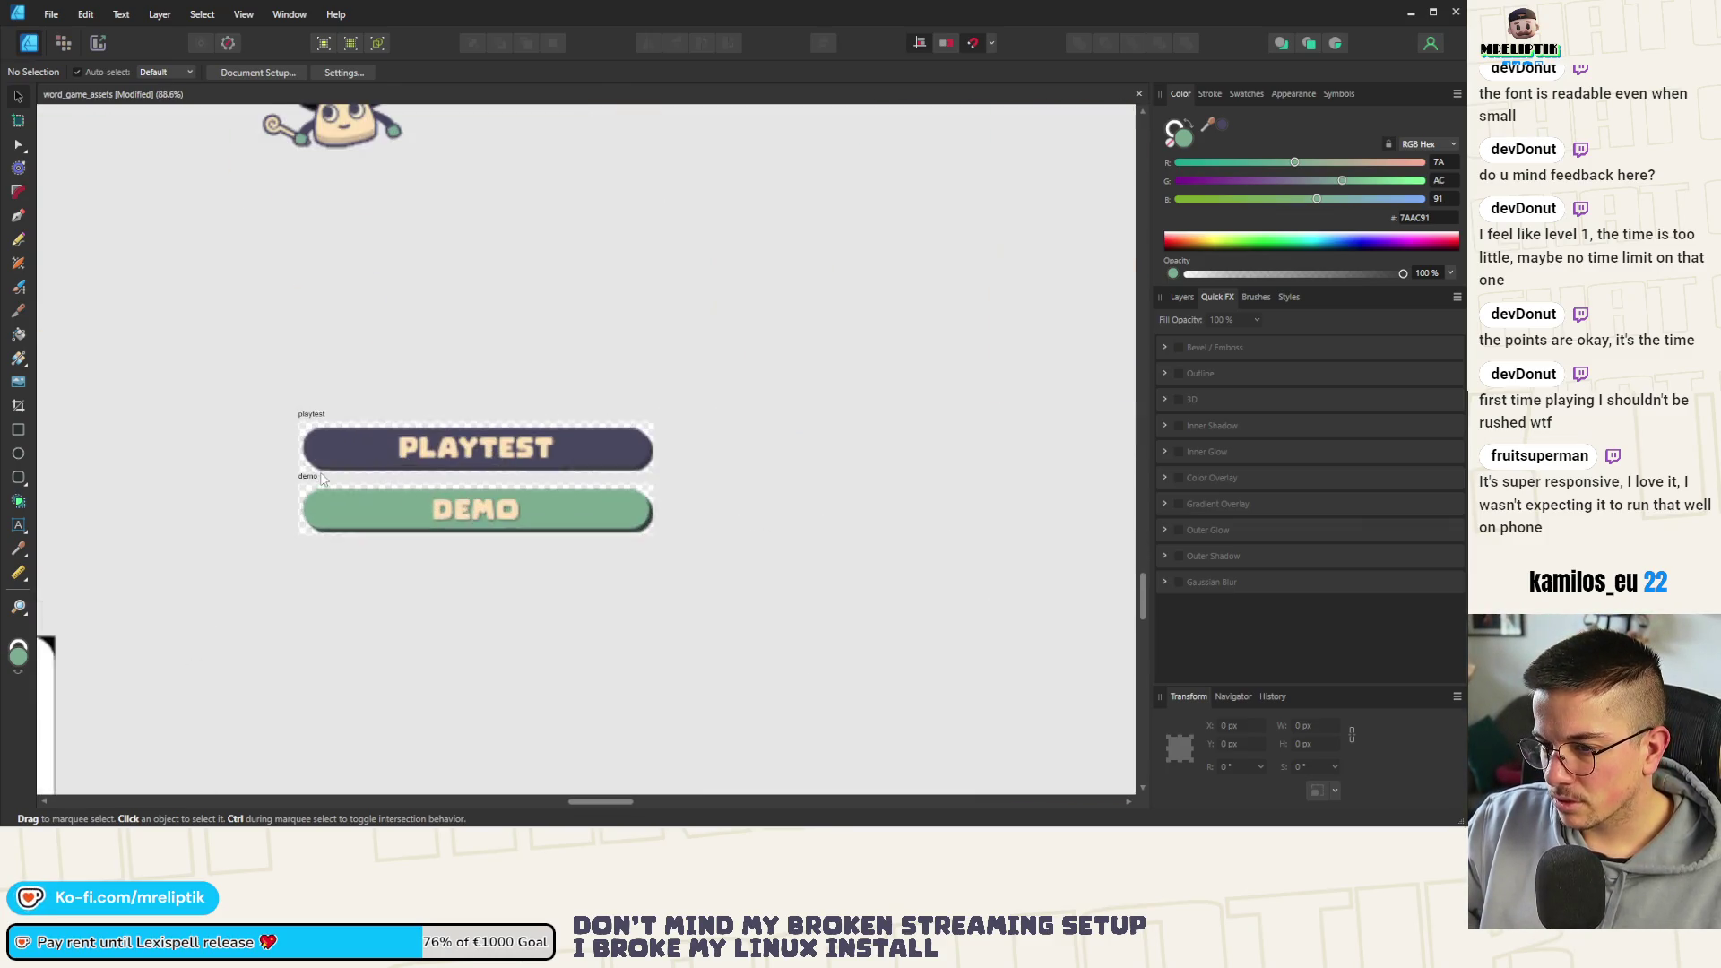
click(308, 474)
Make the demo banner artboard a symbol, undoing a stray copy dropped on the capsule
click(1209, 94)
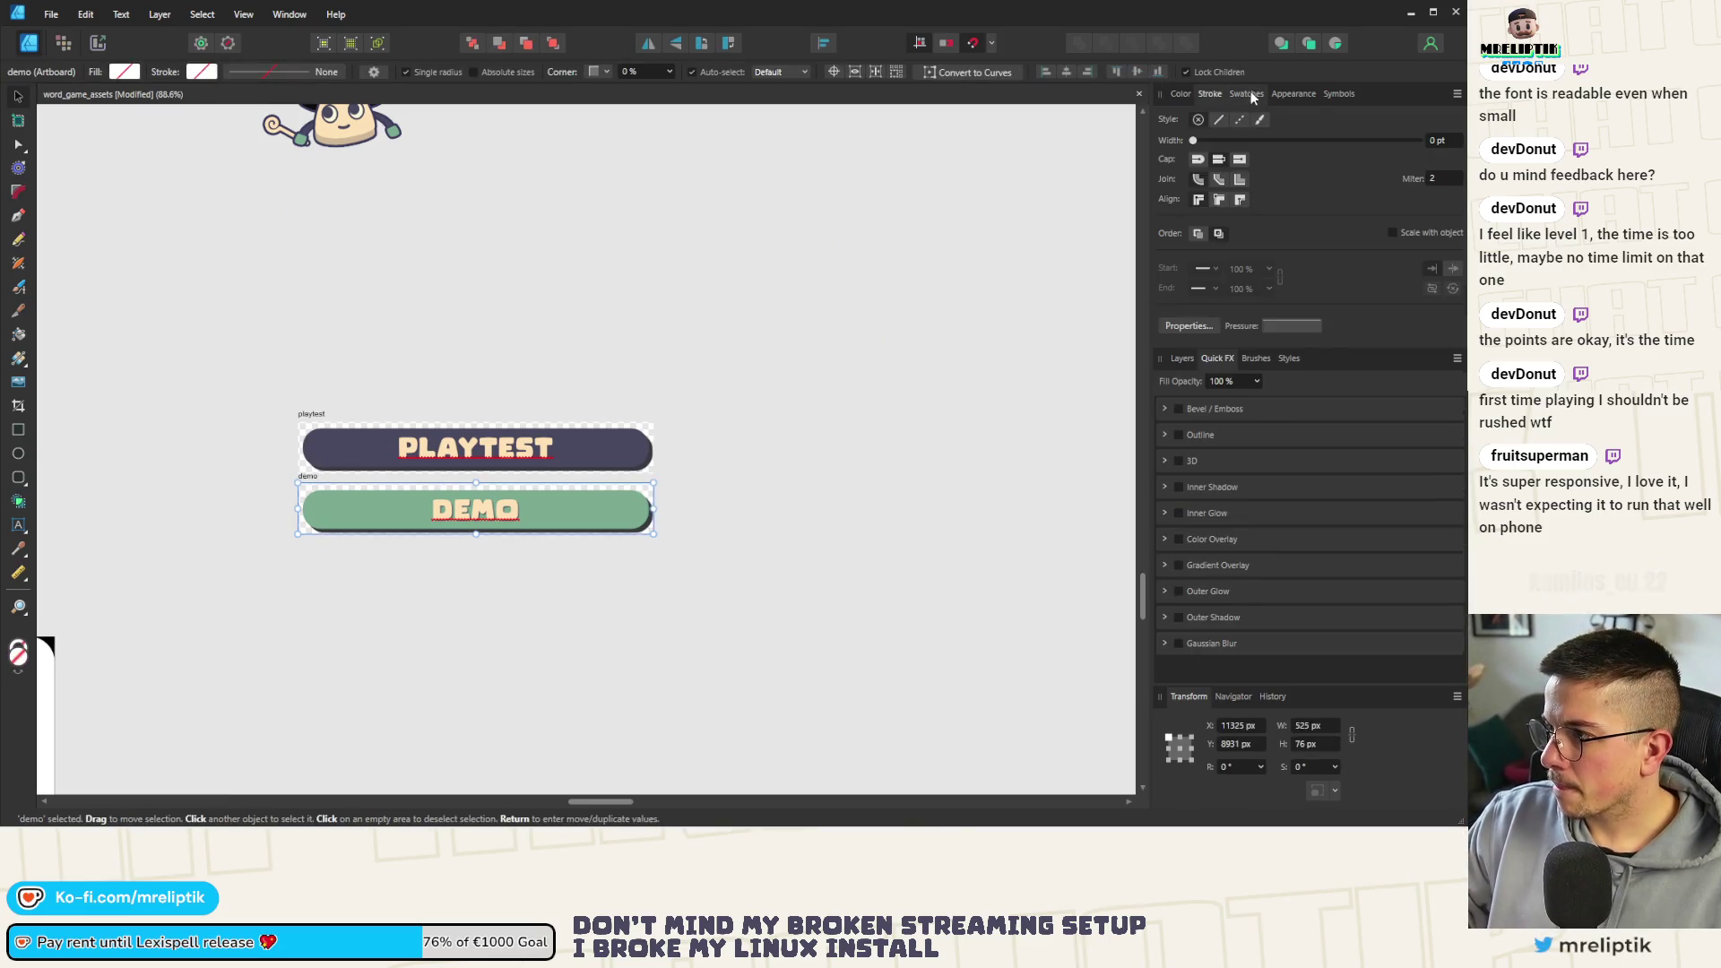
click(1338, 94)
click(1192, 121)
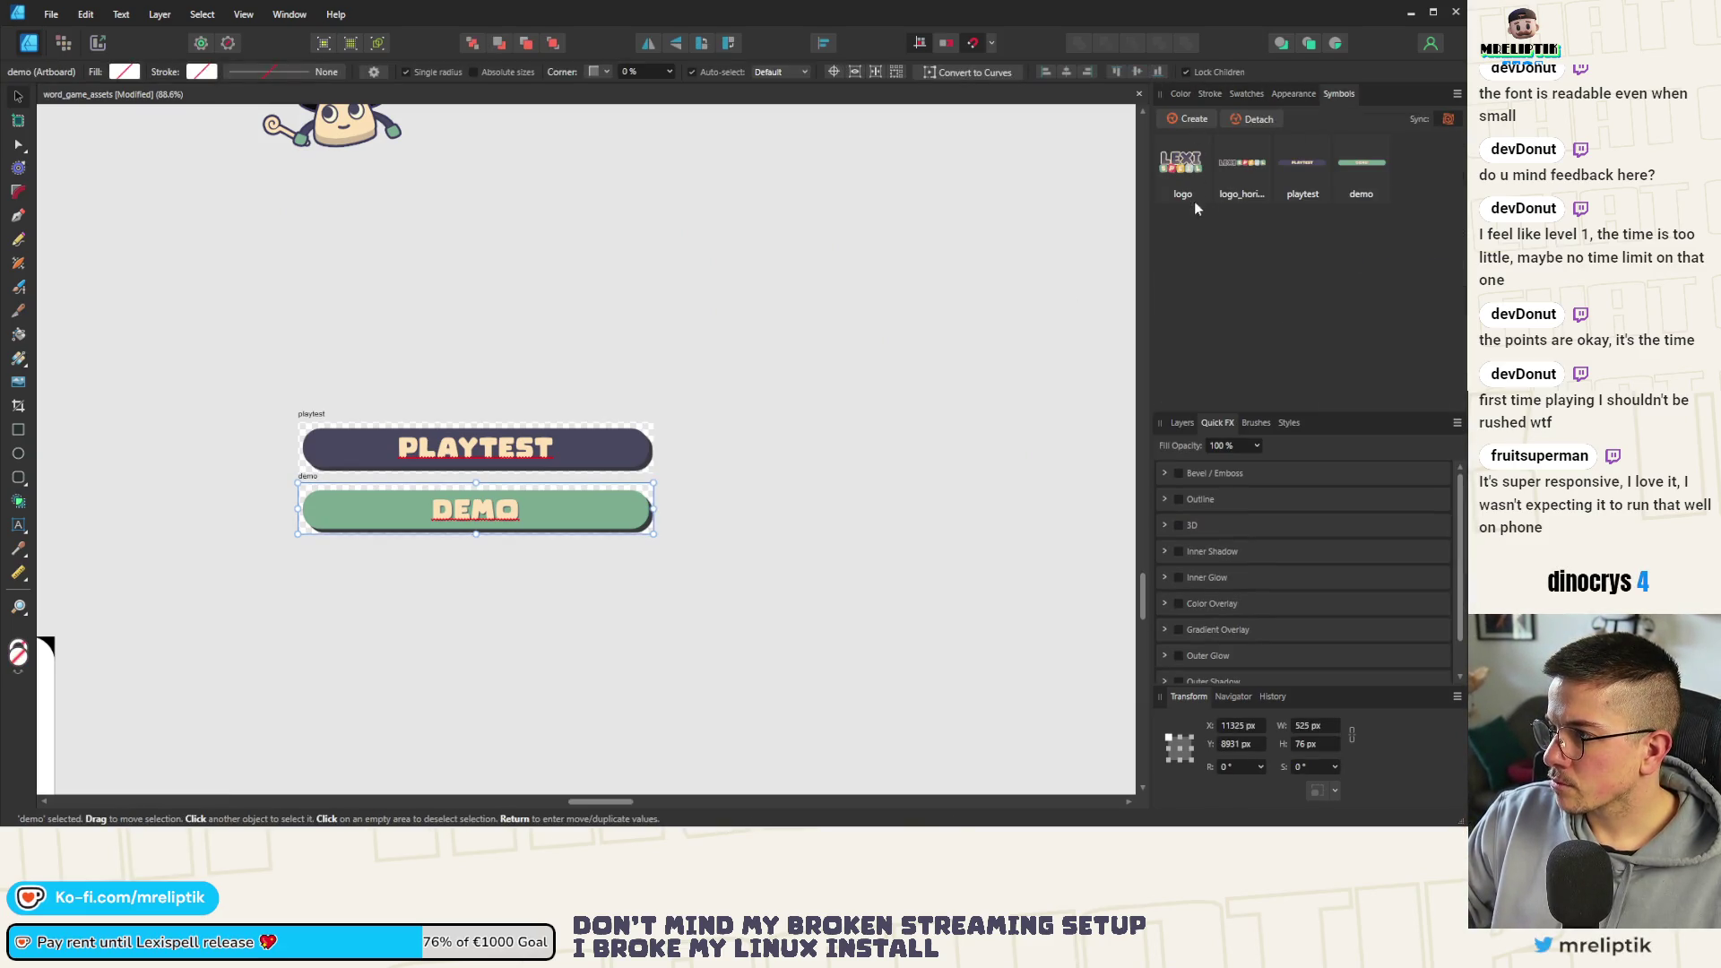
scroll(156, 450, down, 5)
scroll(158, 460, up, 2)
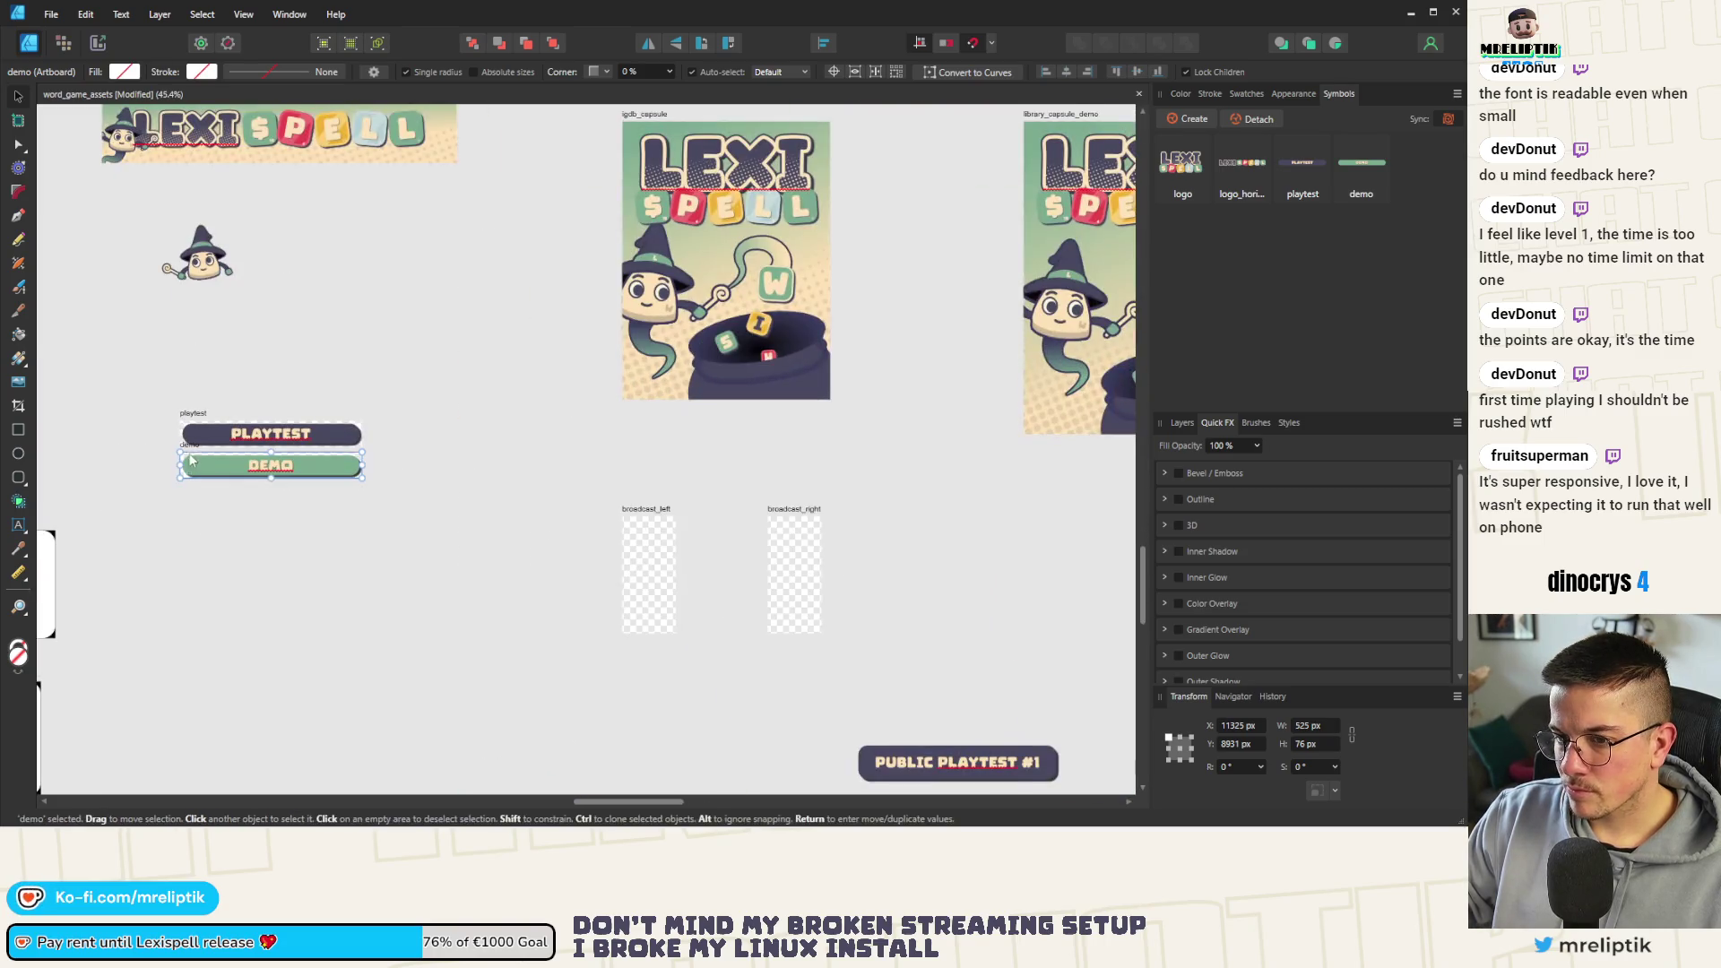
drag(215, 472, 659, 249)
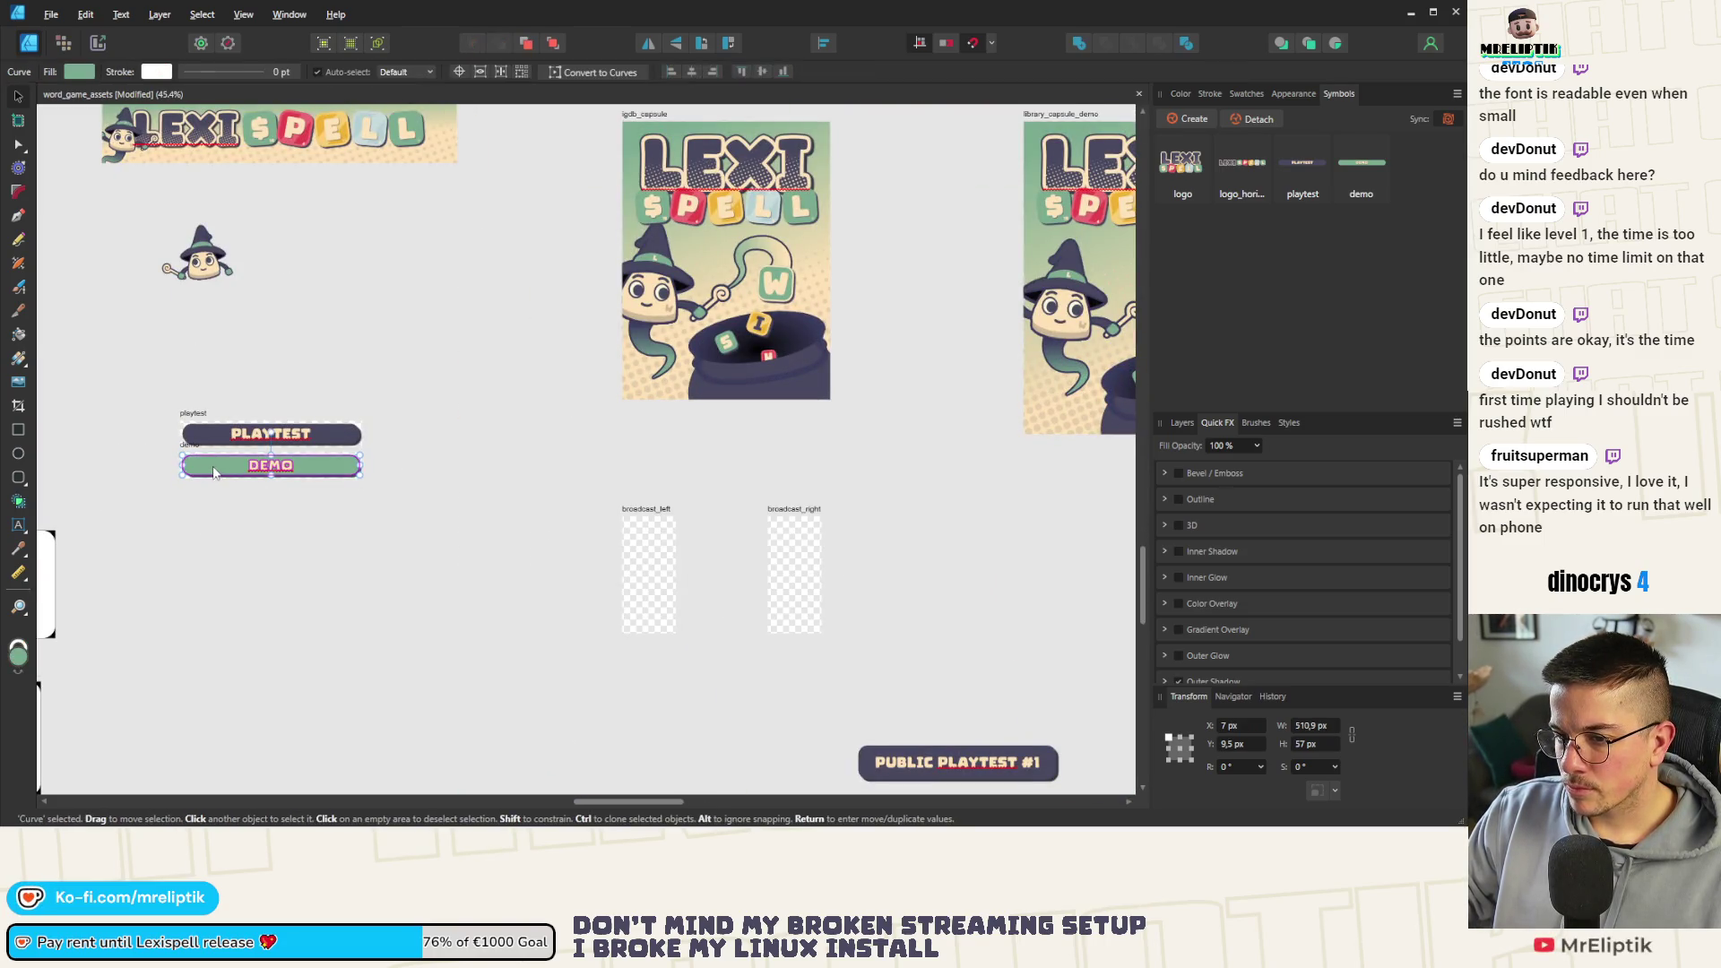
key(ctrl+z)
scroll(180, 467, up, 4)
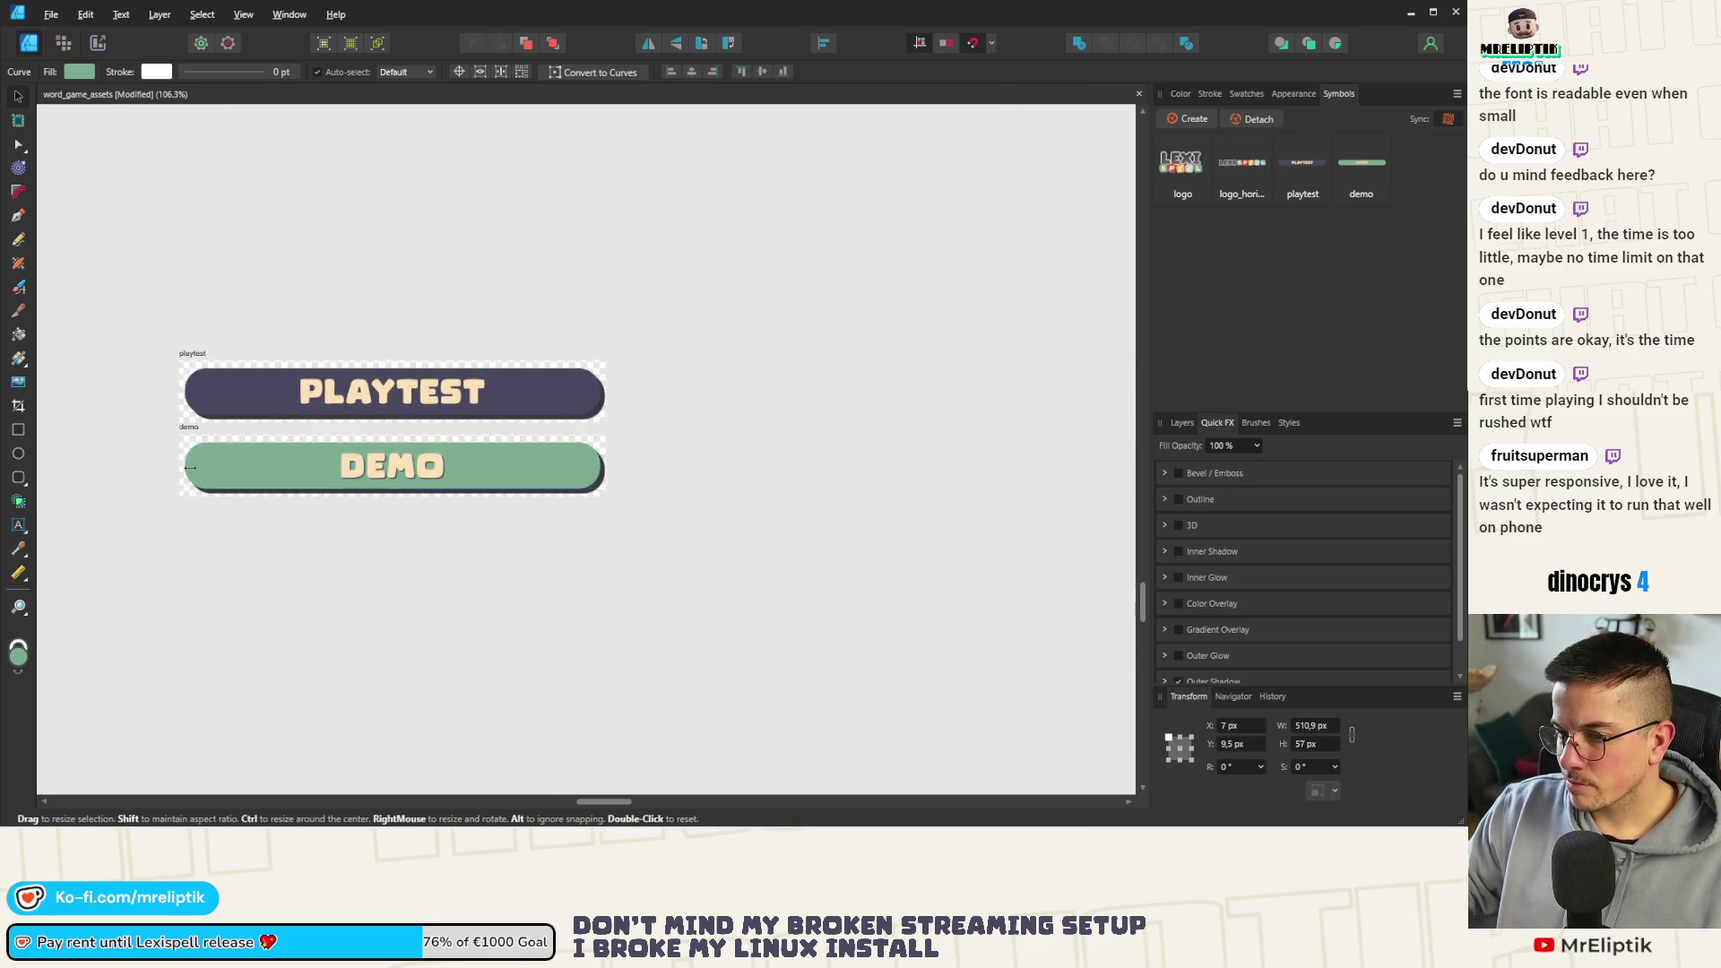
Duplicate the DEMO banner just below the original on the canvas
click(1363, 178)
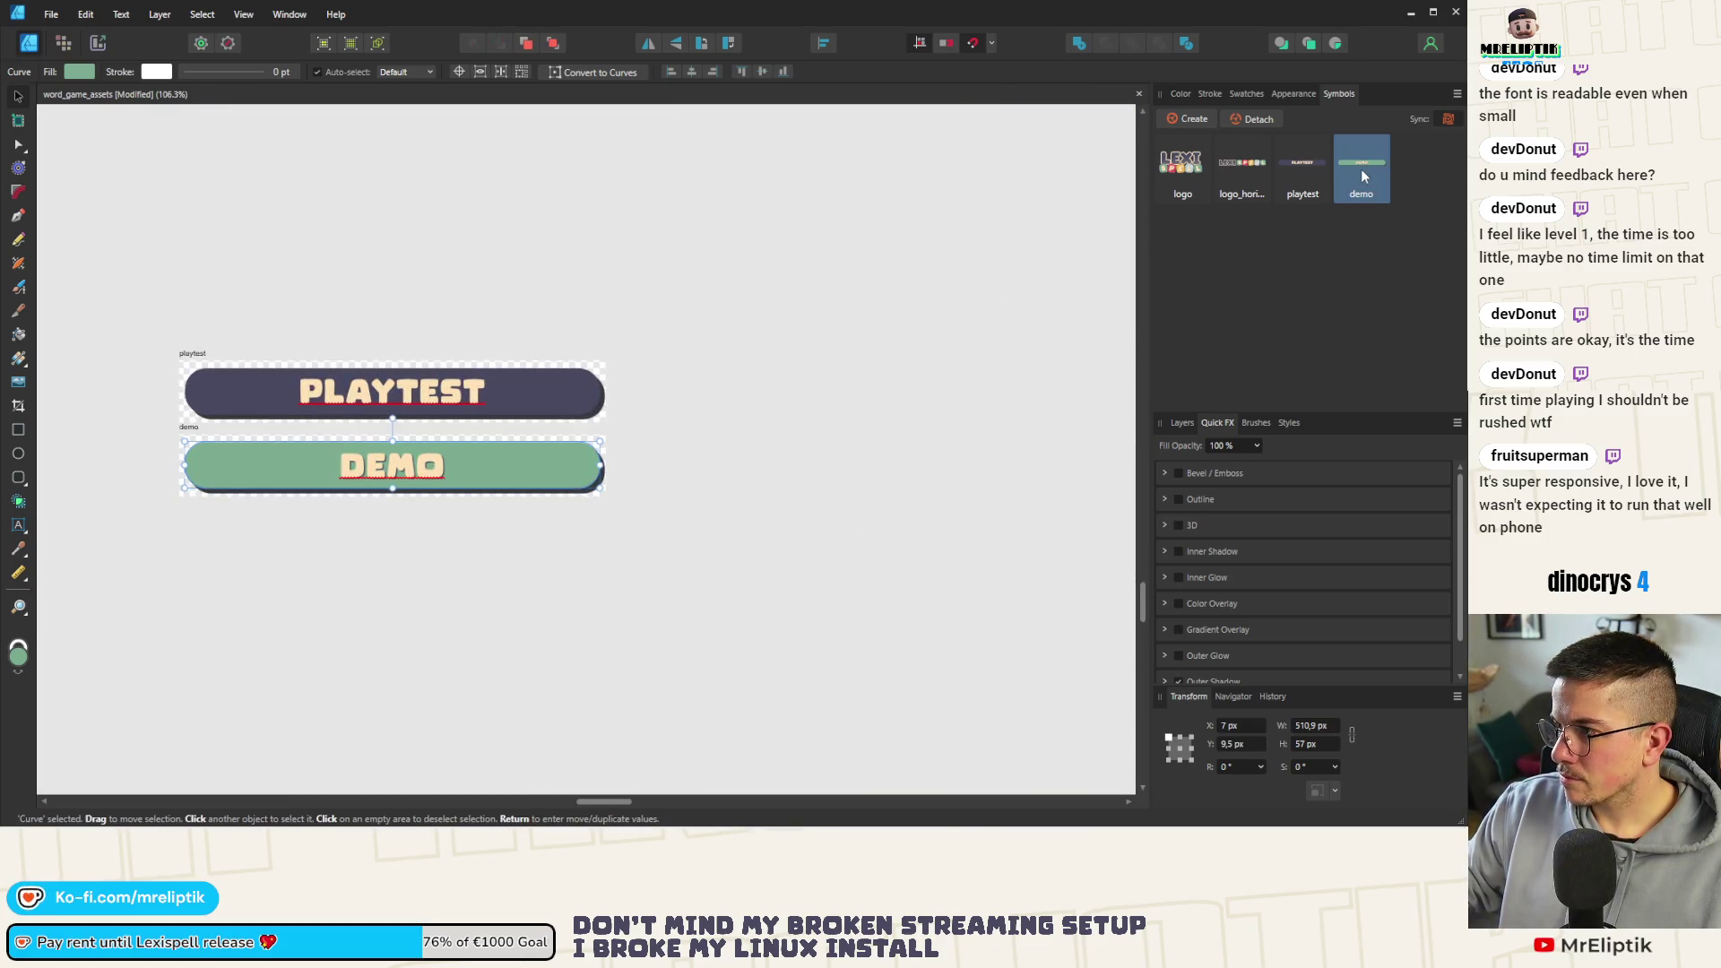
click(188, 429)
alt+drag(187, 428, 390, 588)
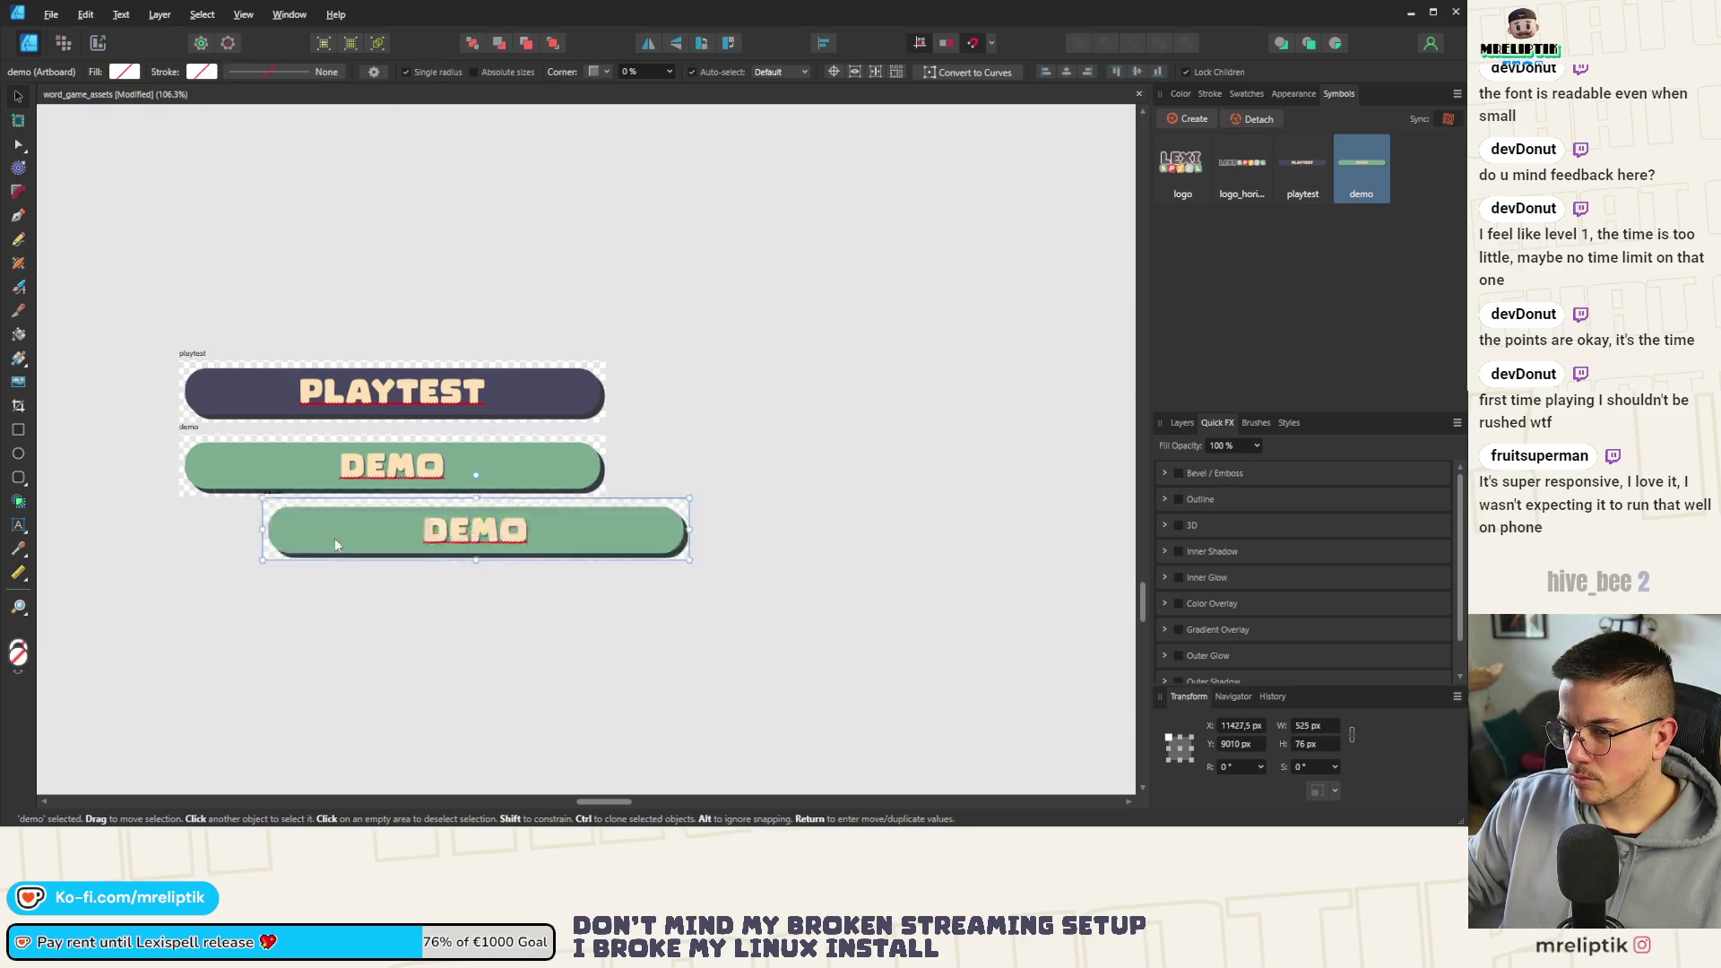
key(ctrl+z)
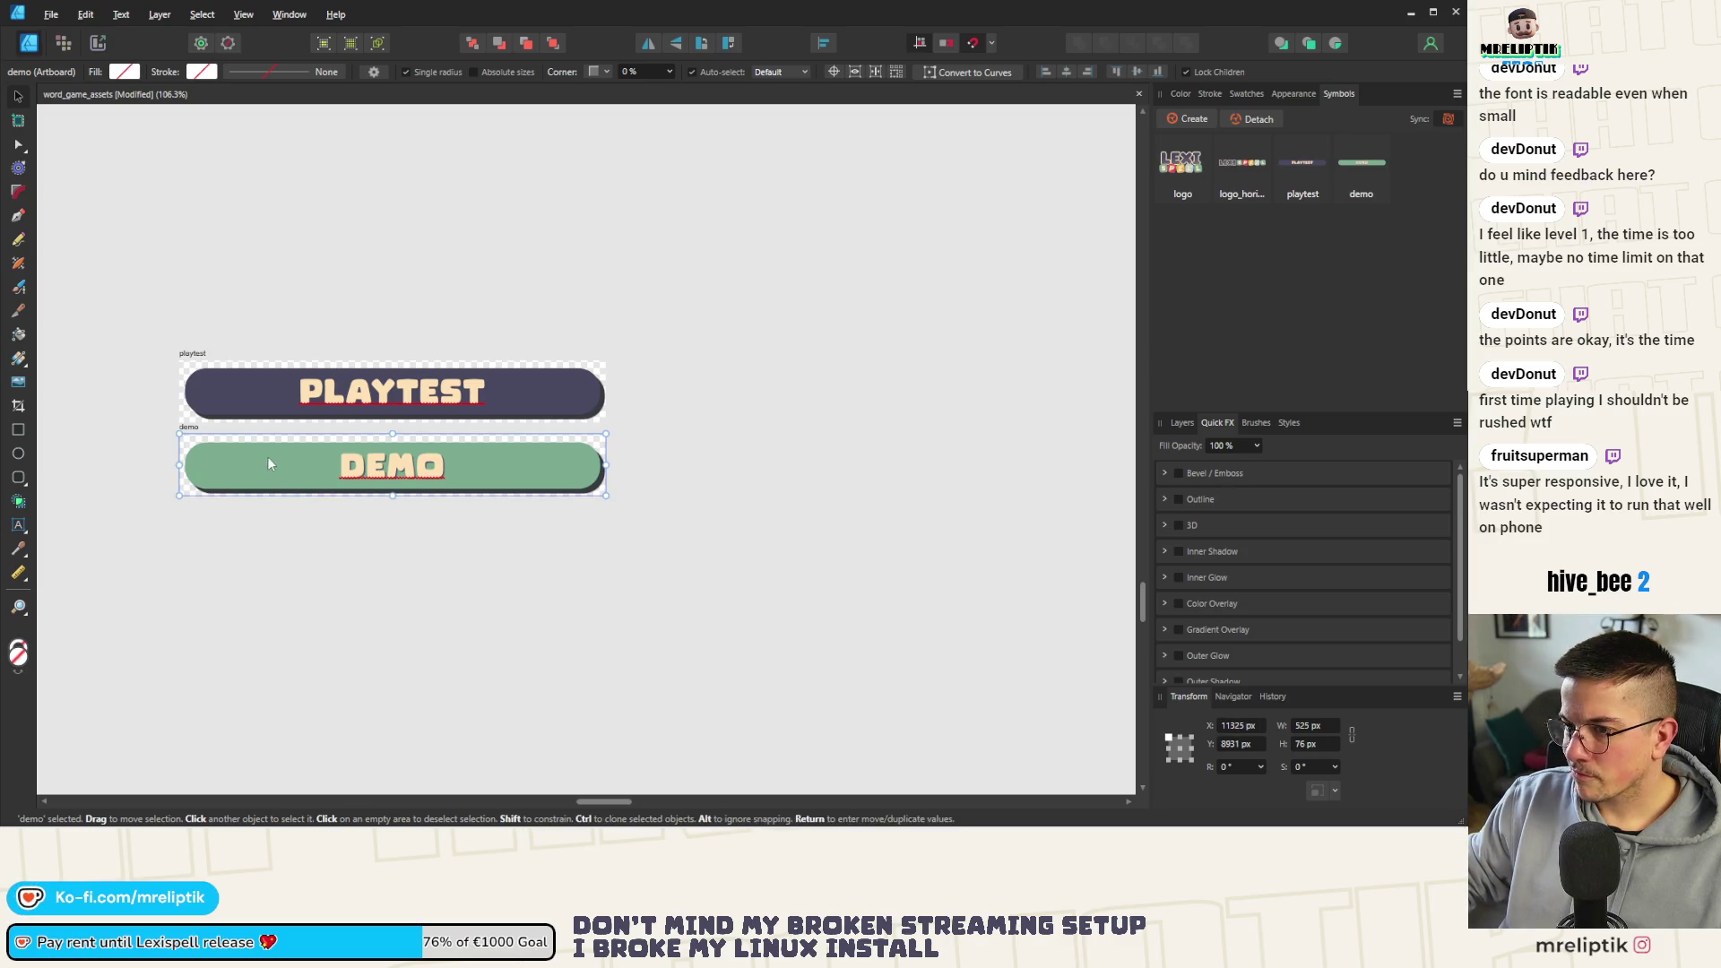
alt+drag(253, 468, 452, 606)
scroll(180, 541, down, 3)
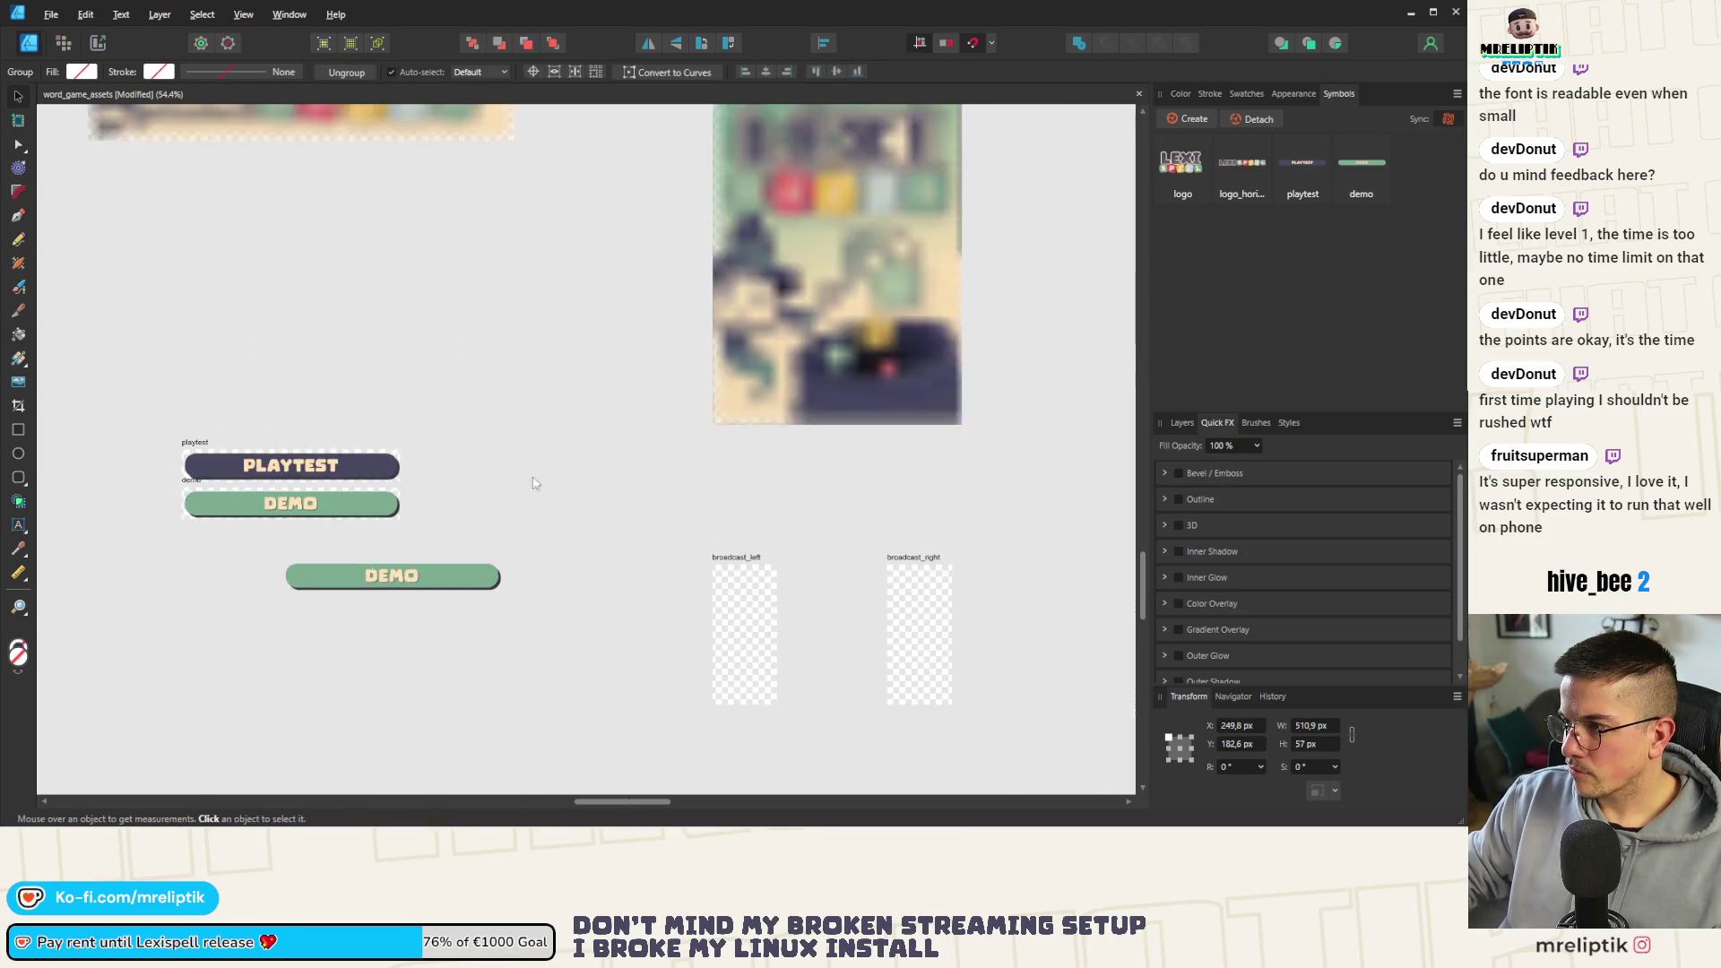
Delete the loose DEMO duplicate from below the artboards
click(1179, 93)
click(1181, 297)
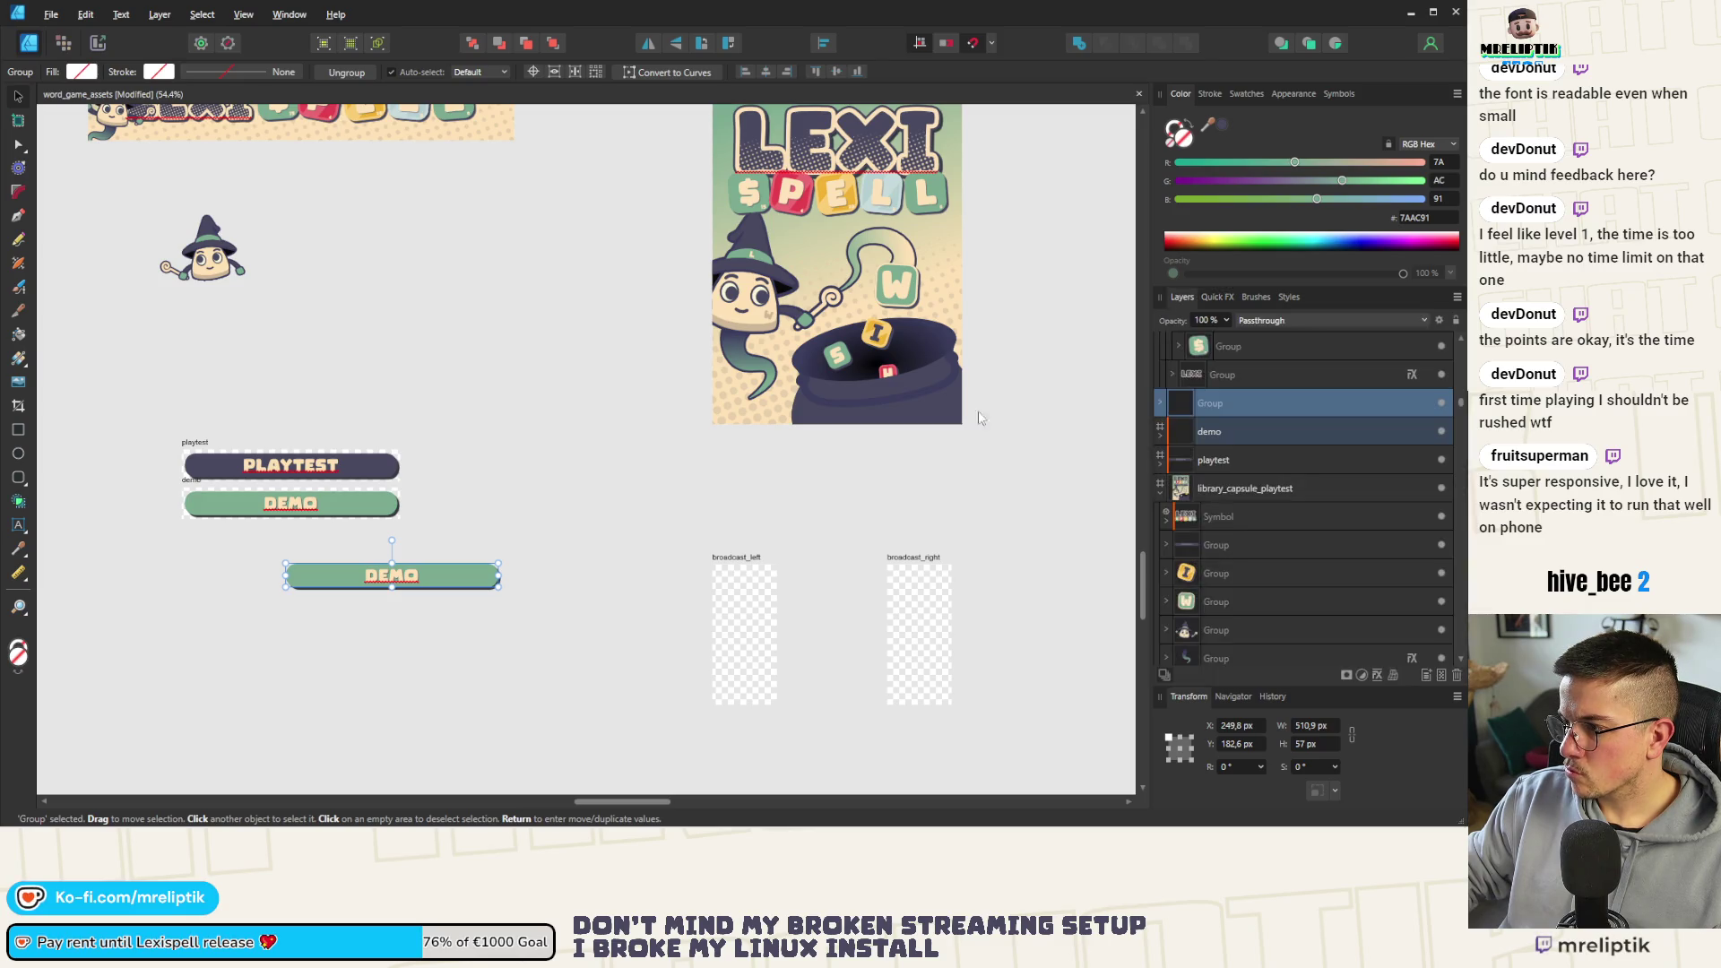
scroll(516, 529, down, 3)
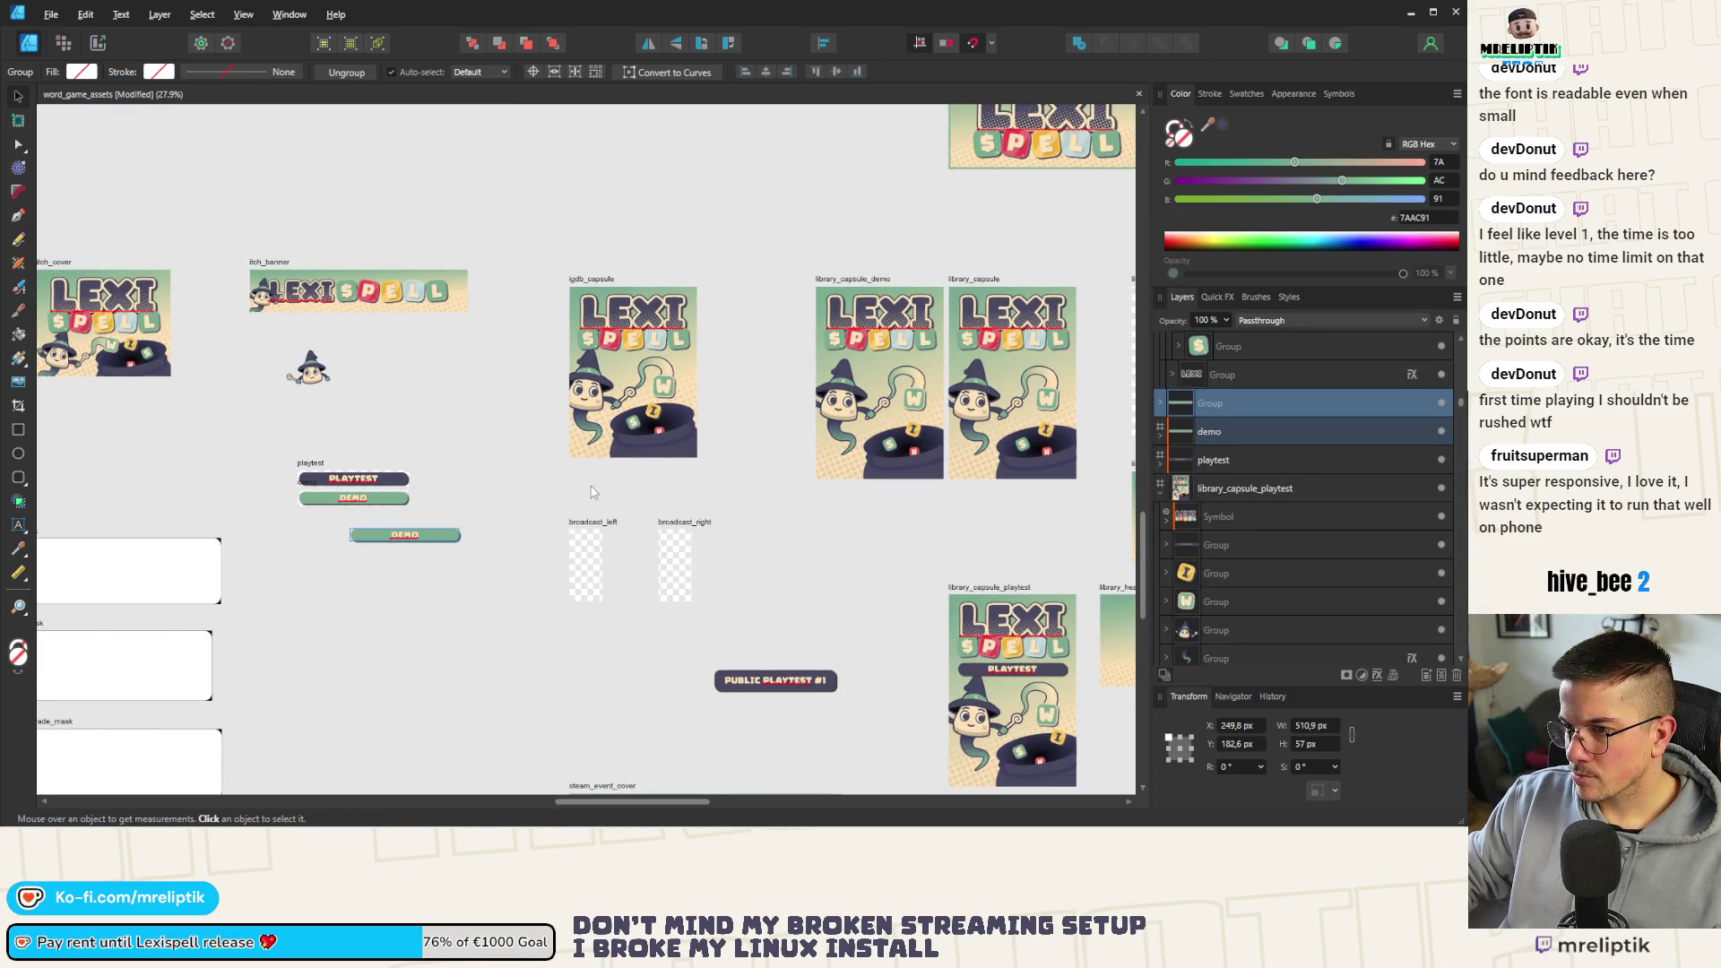
key(Delete)
scroll(347, 419, up, 1)
scroll(347, 419, right, 5)
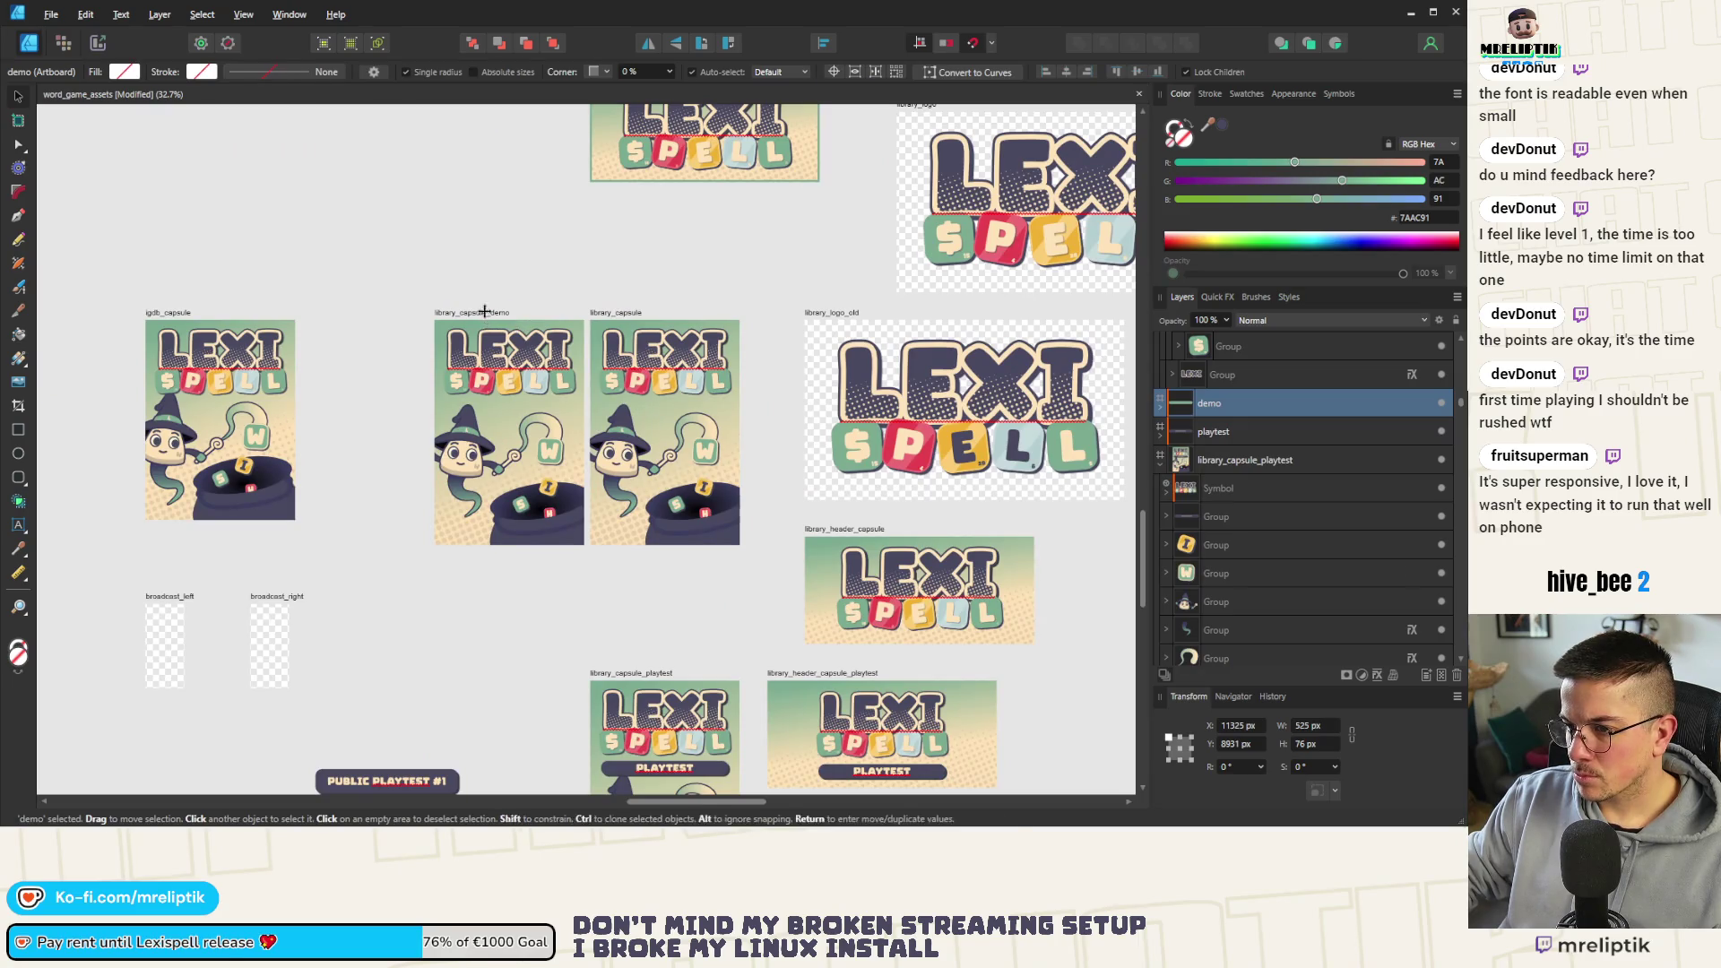
Move the DEMO banner on library_capsule_demo up beneath the SPELL letter tiles
click(508, 428)
scroll(471, 350, up, 4)
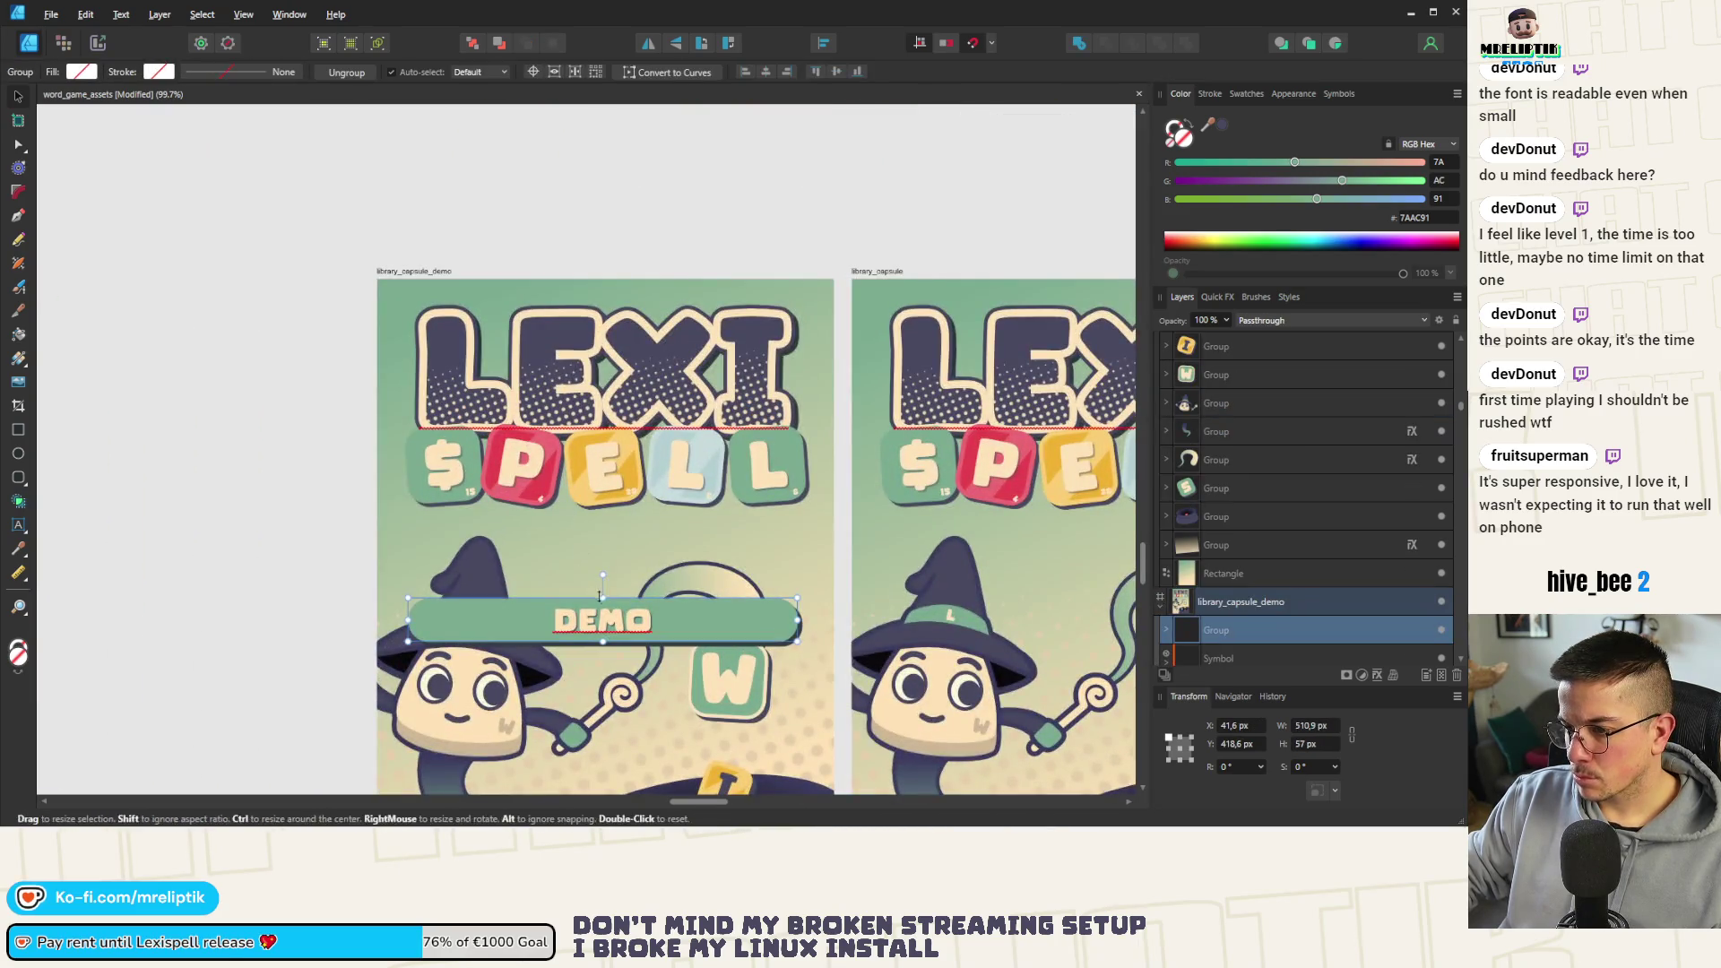
drag(601, 594, 600, 514)
scroll(368, 442, down, 4)
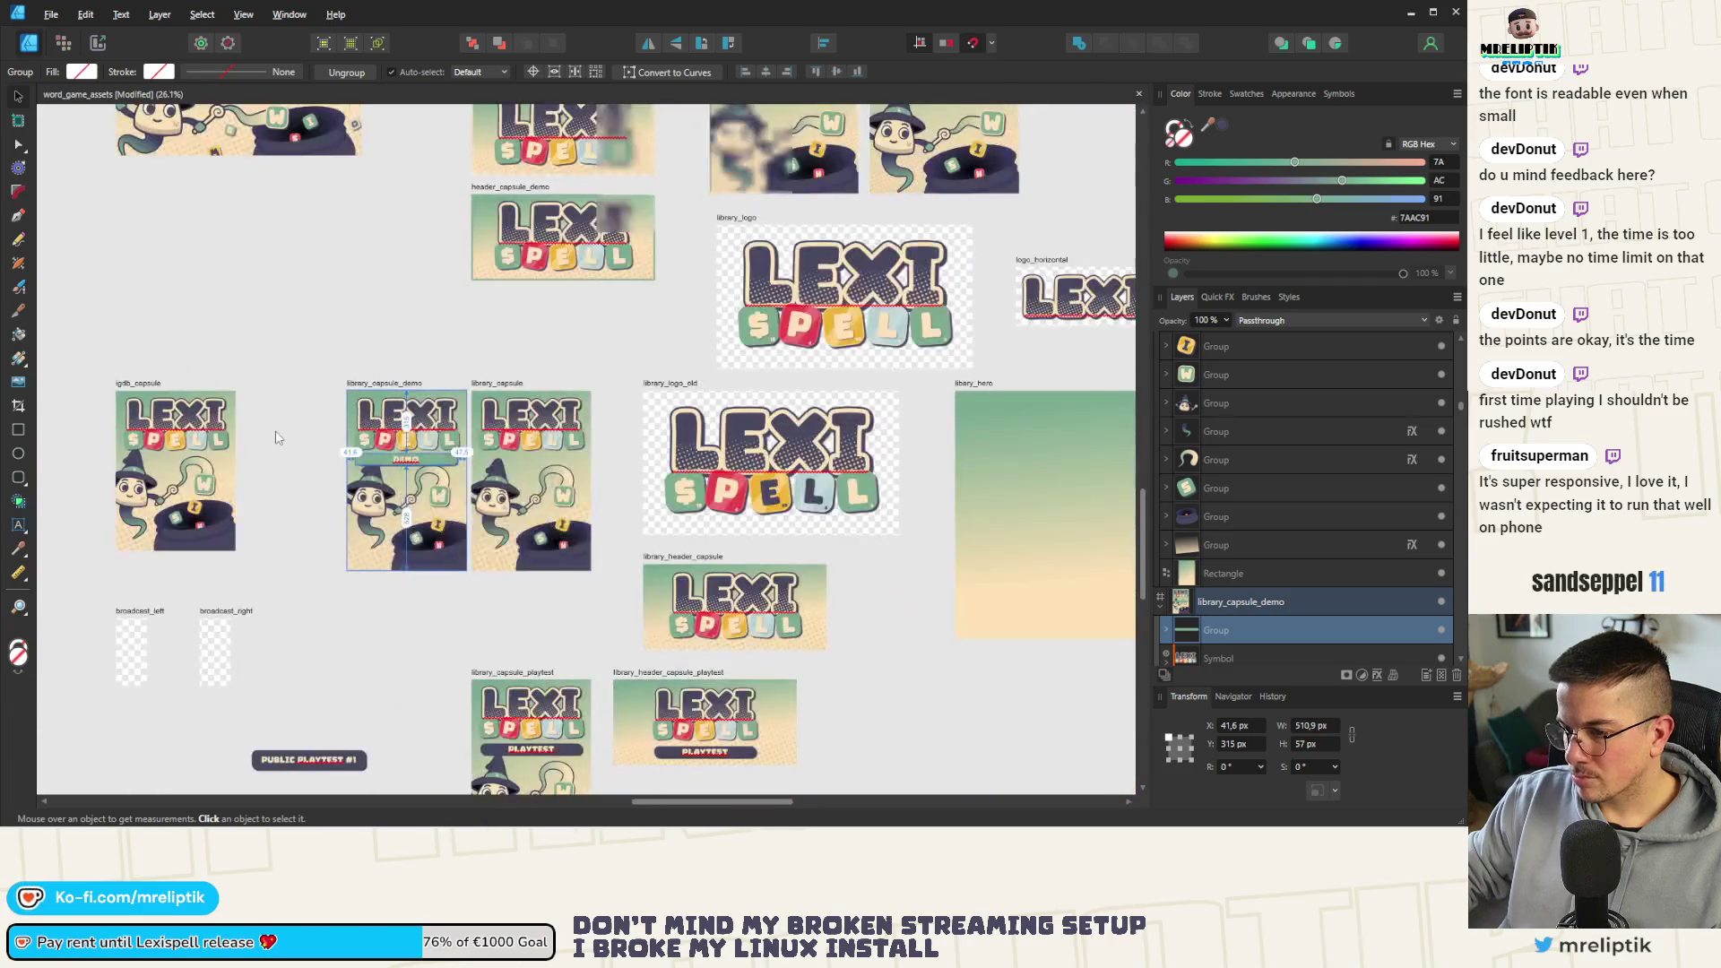
scroll(404, 606, down, 2)
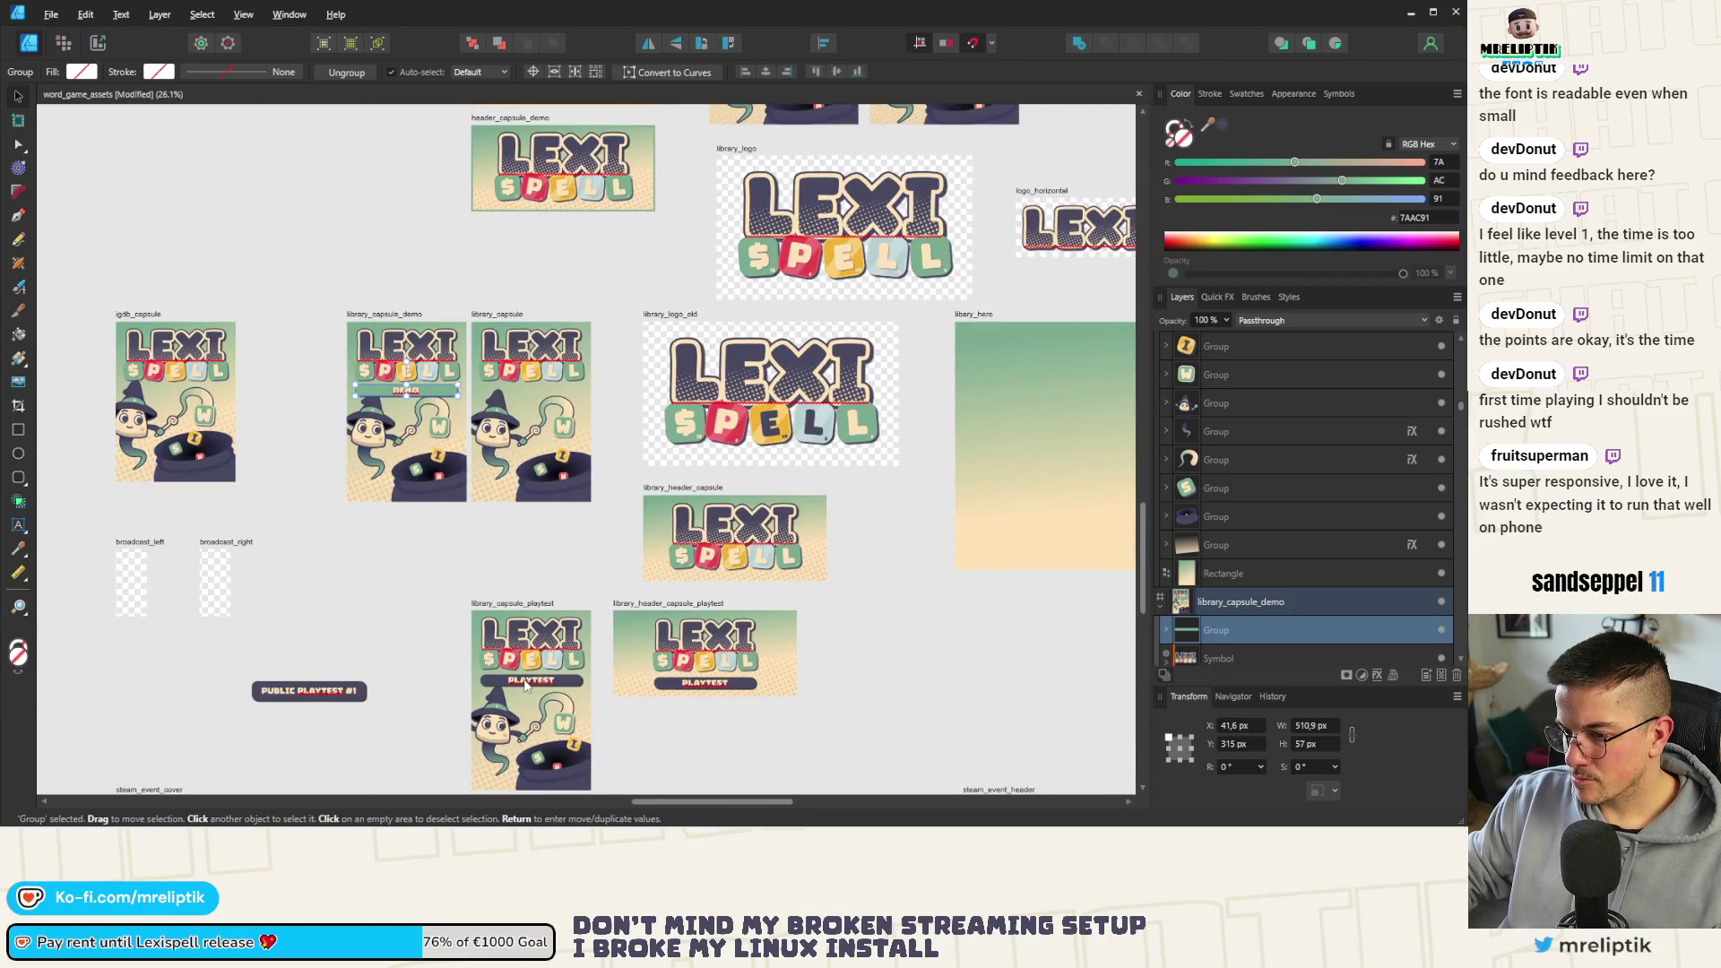
scroll(454, 429, up, 3)
scroll(403, 406, up, 1)
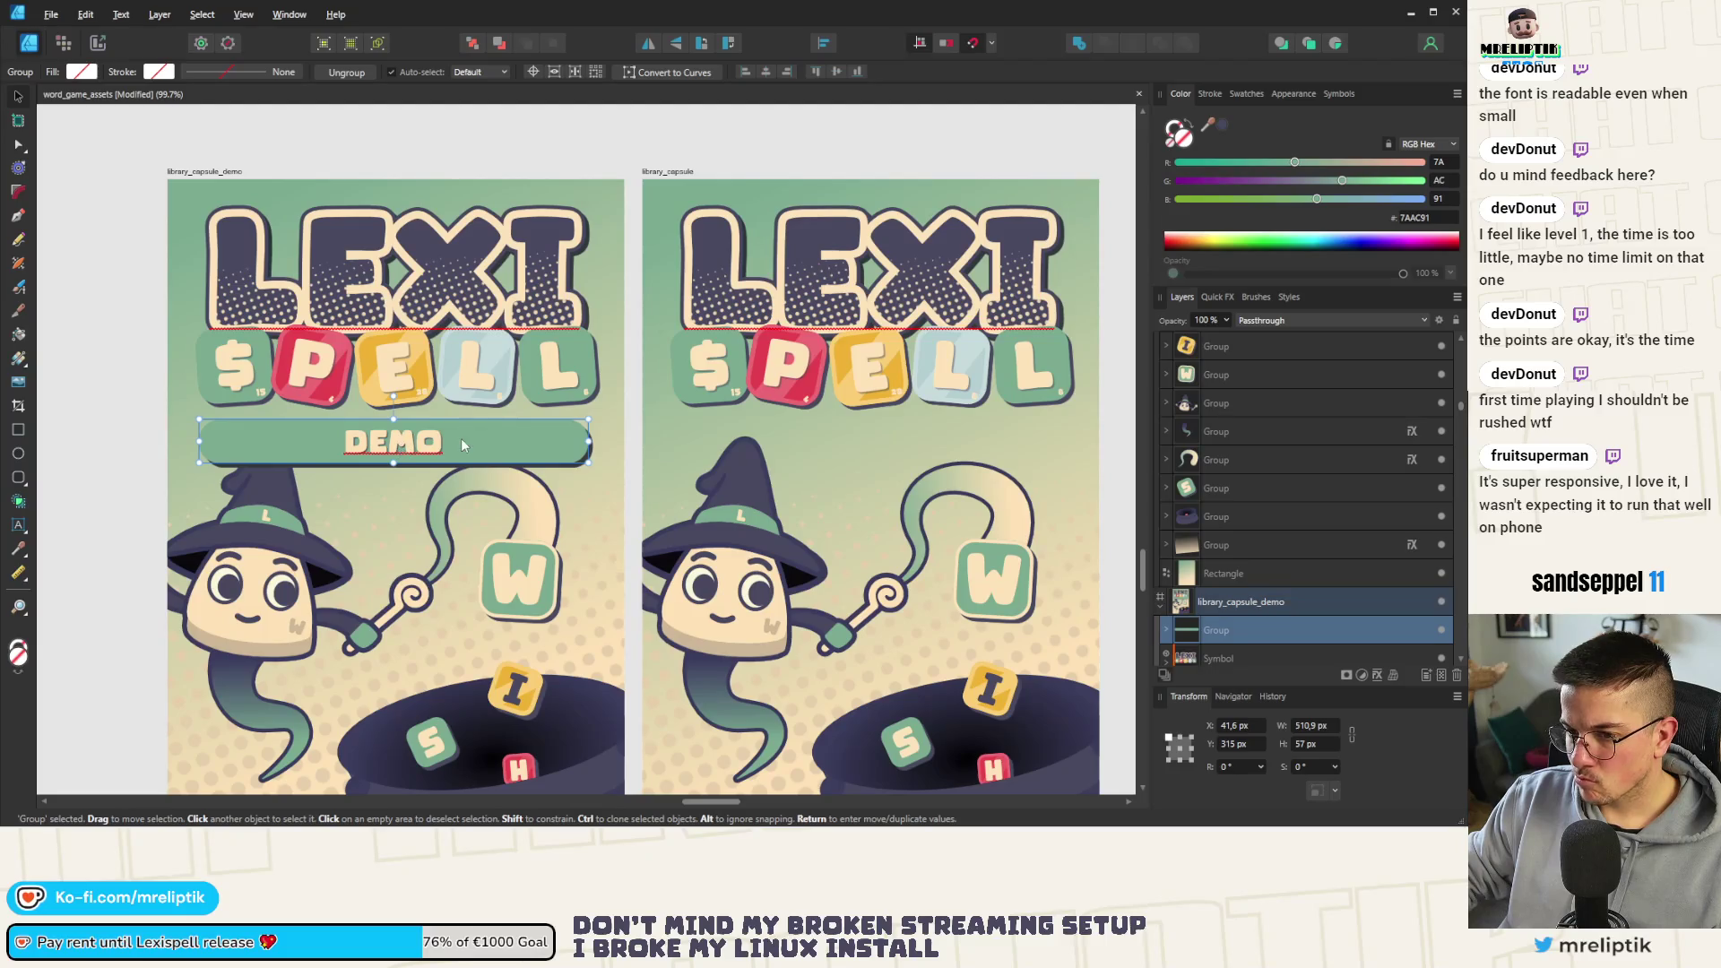
scroll(477, 437, down, 3)
scroll(404, 472, down, 2)
scroll(214, 548, up, 4)
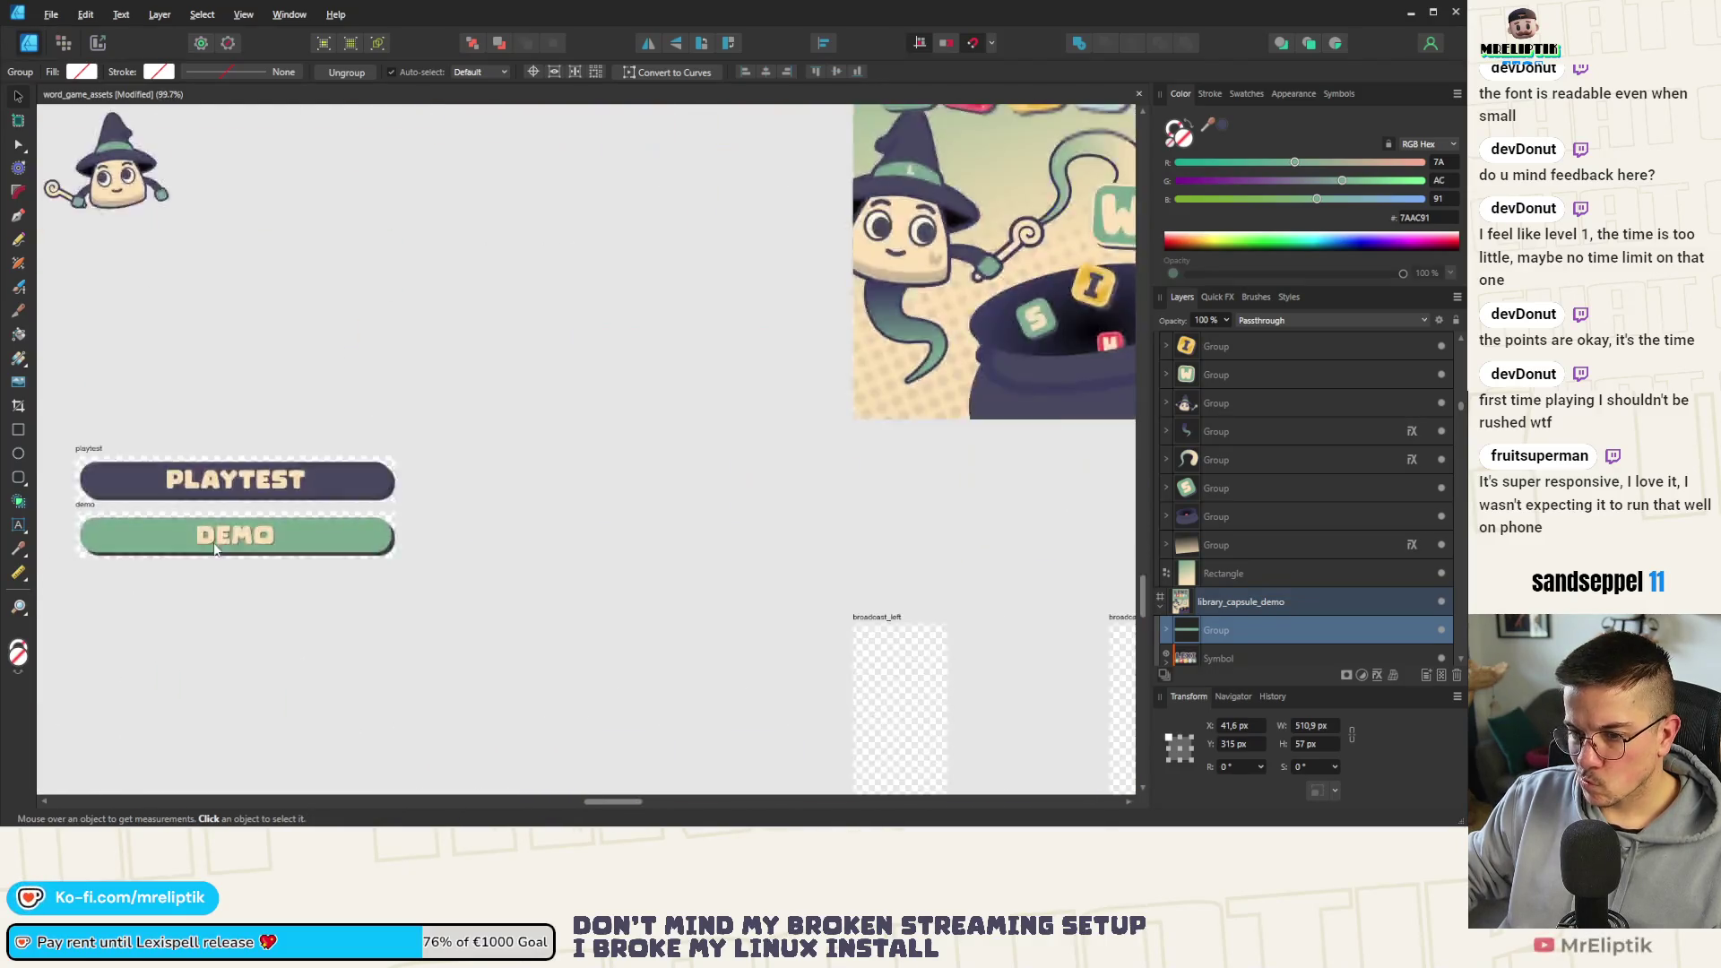
scroll(403, 548, up, 4)
scroll(637, 548, down, 1)
scroll(462, 566, up, 2)
scroll(549, 570, down, 1)
click(511, 558)
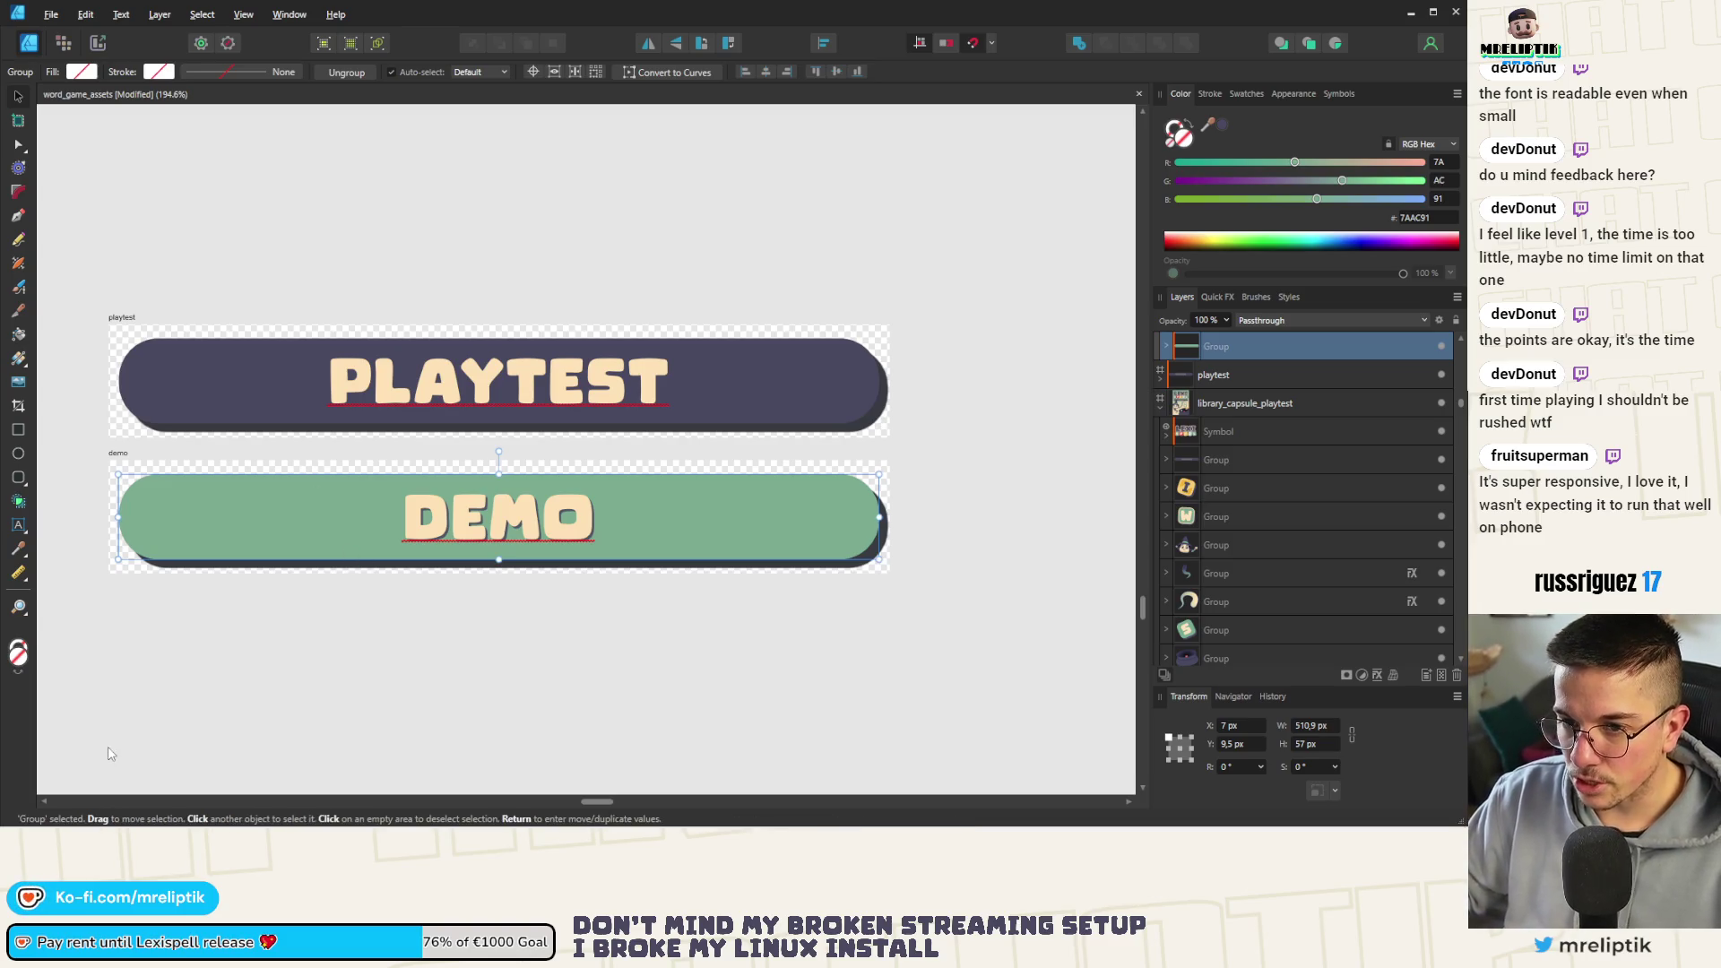
scroll(569, 615, down, 4)
scroll(551, 581, down, 4)
scroll(758, 397, up, 5)
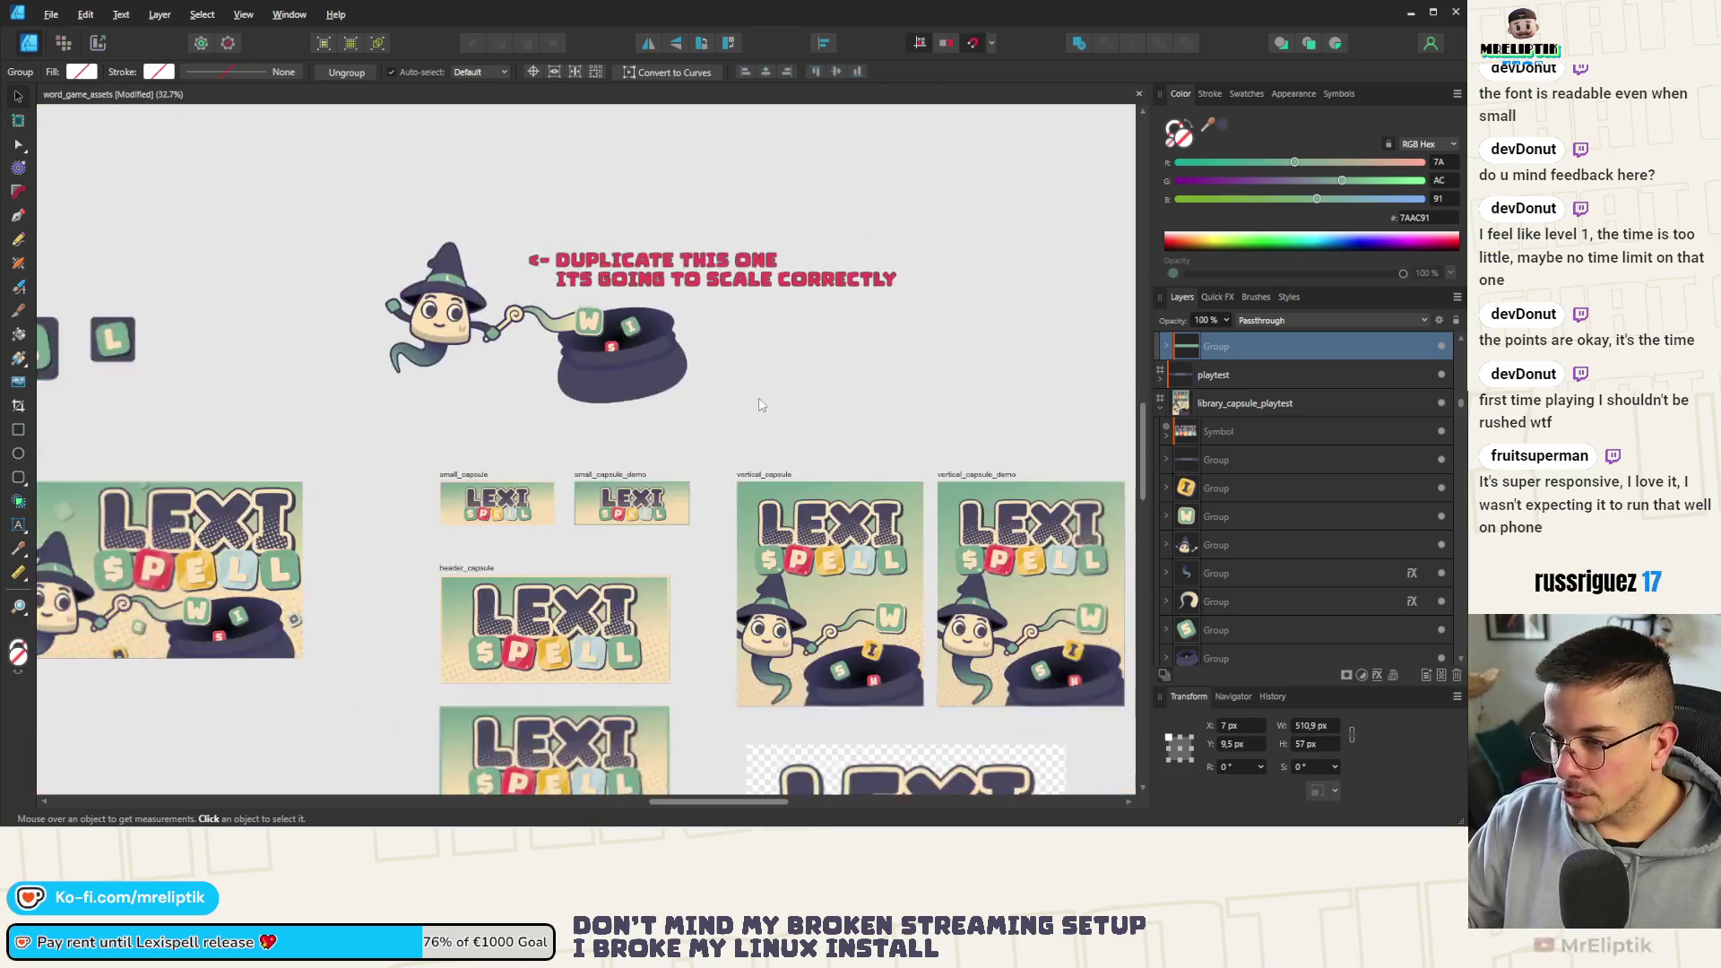
scroll(377, 462, down, 1)
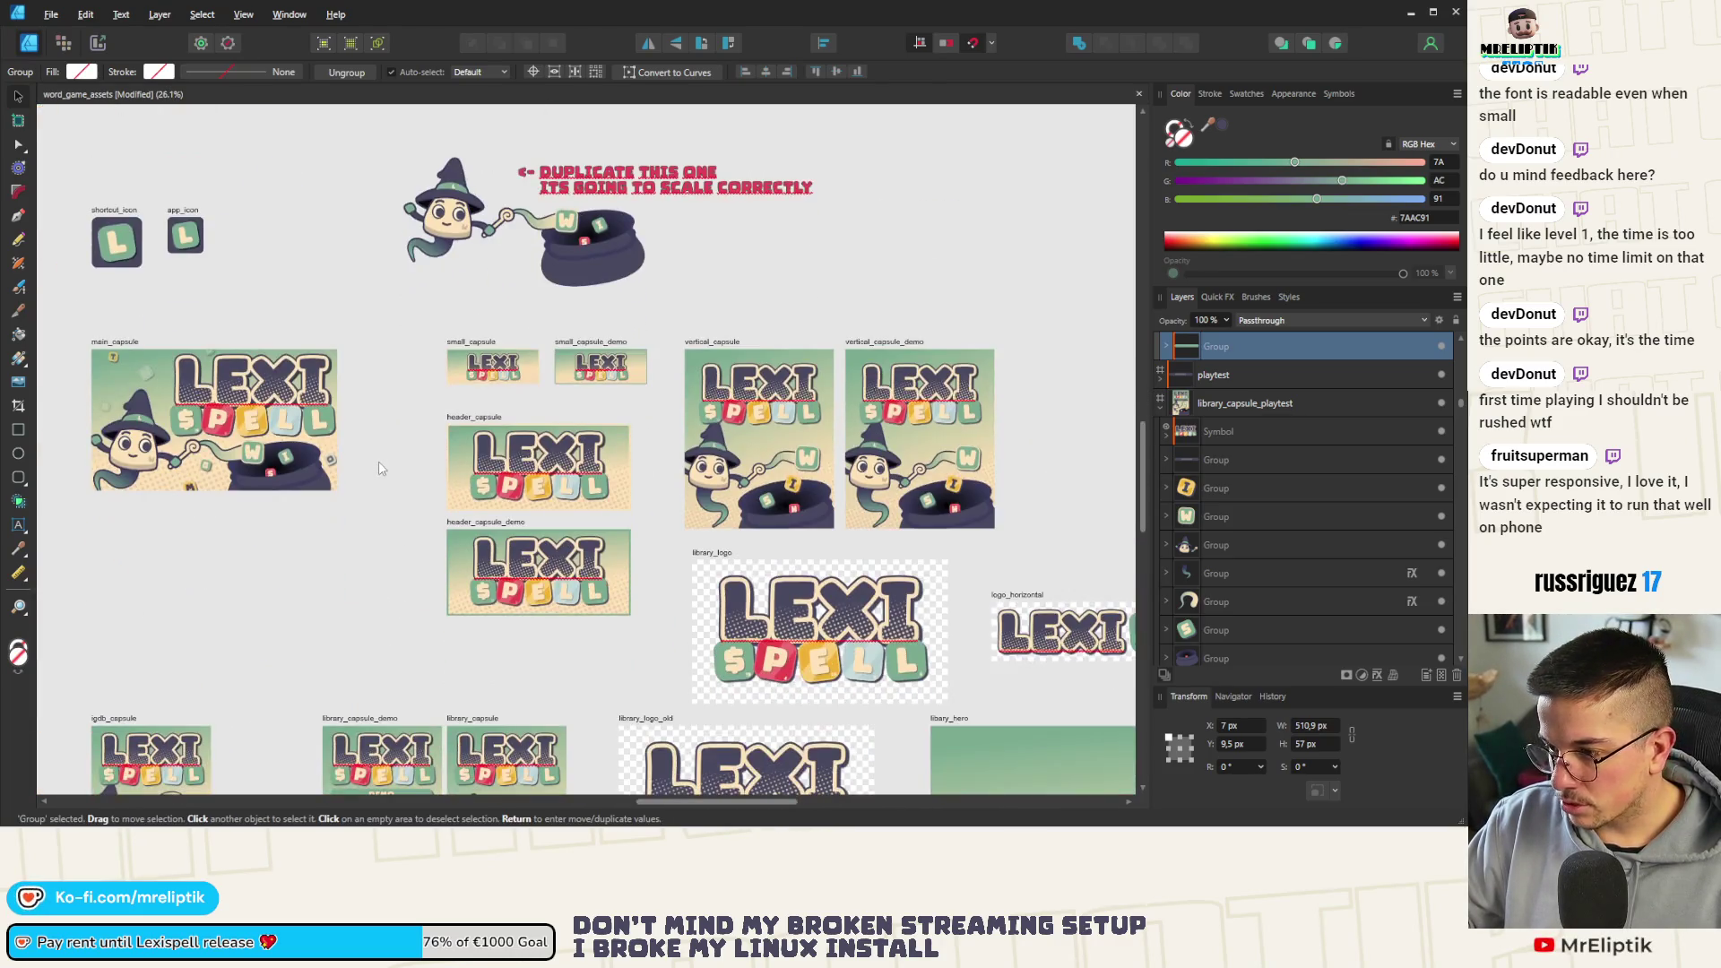
scroll(378, 461, down, 2)
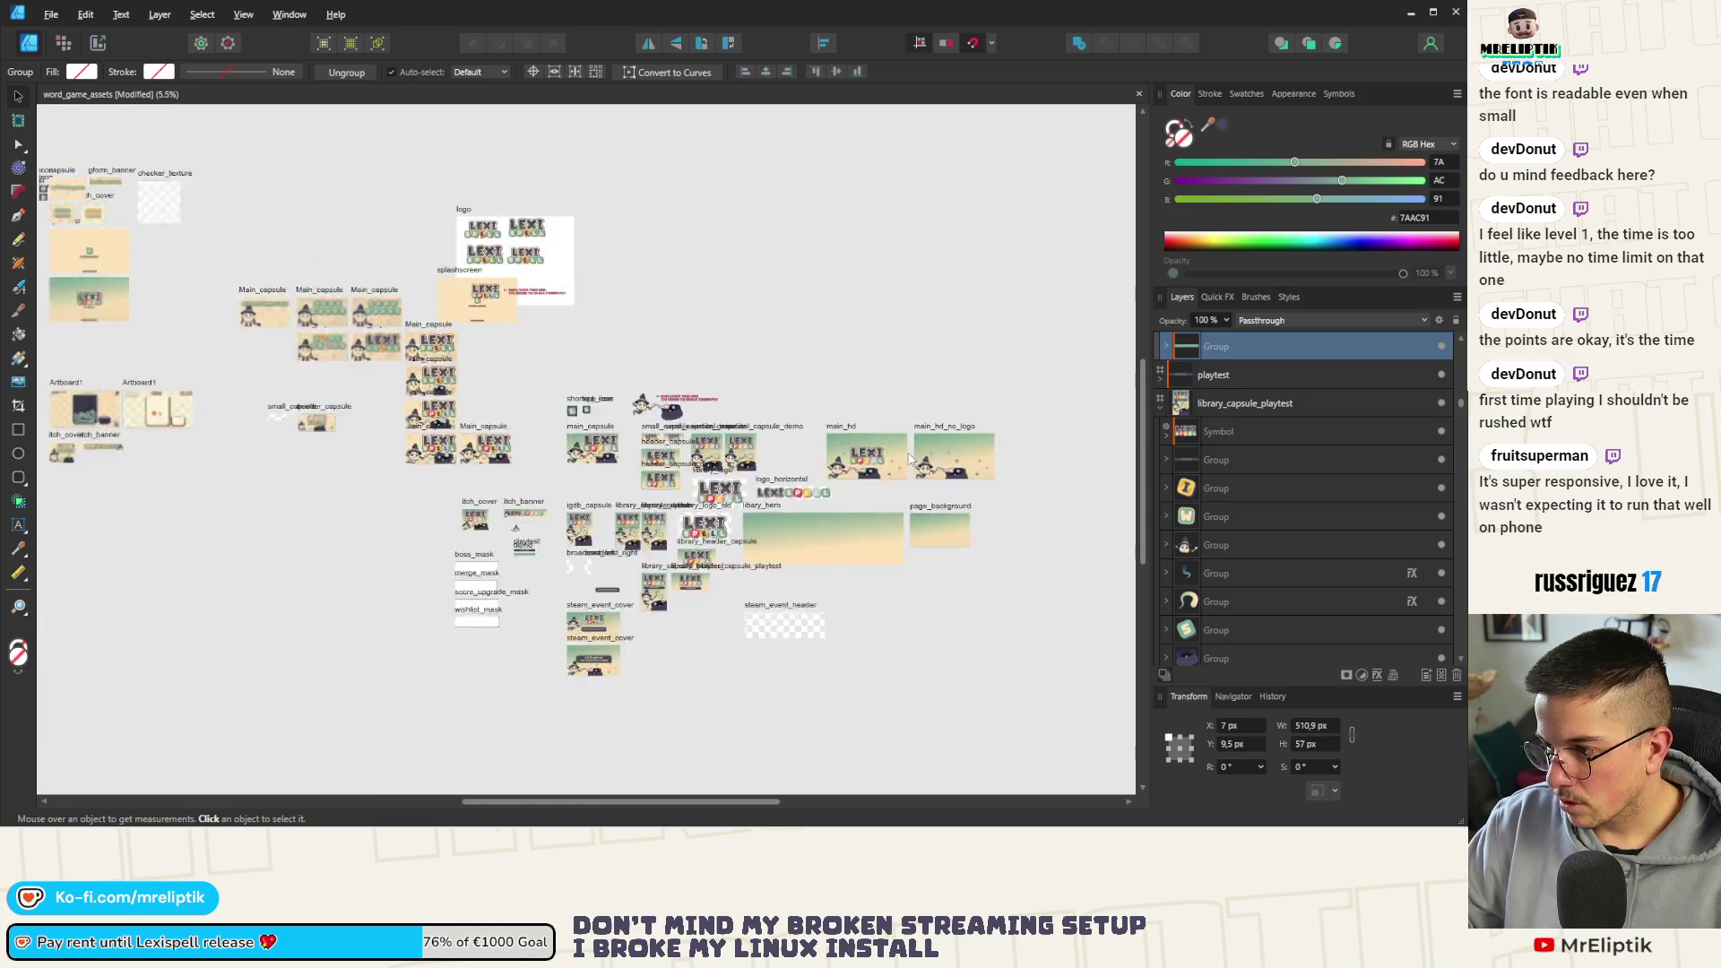
scroll(603, 524, up, 2)
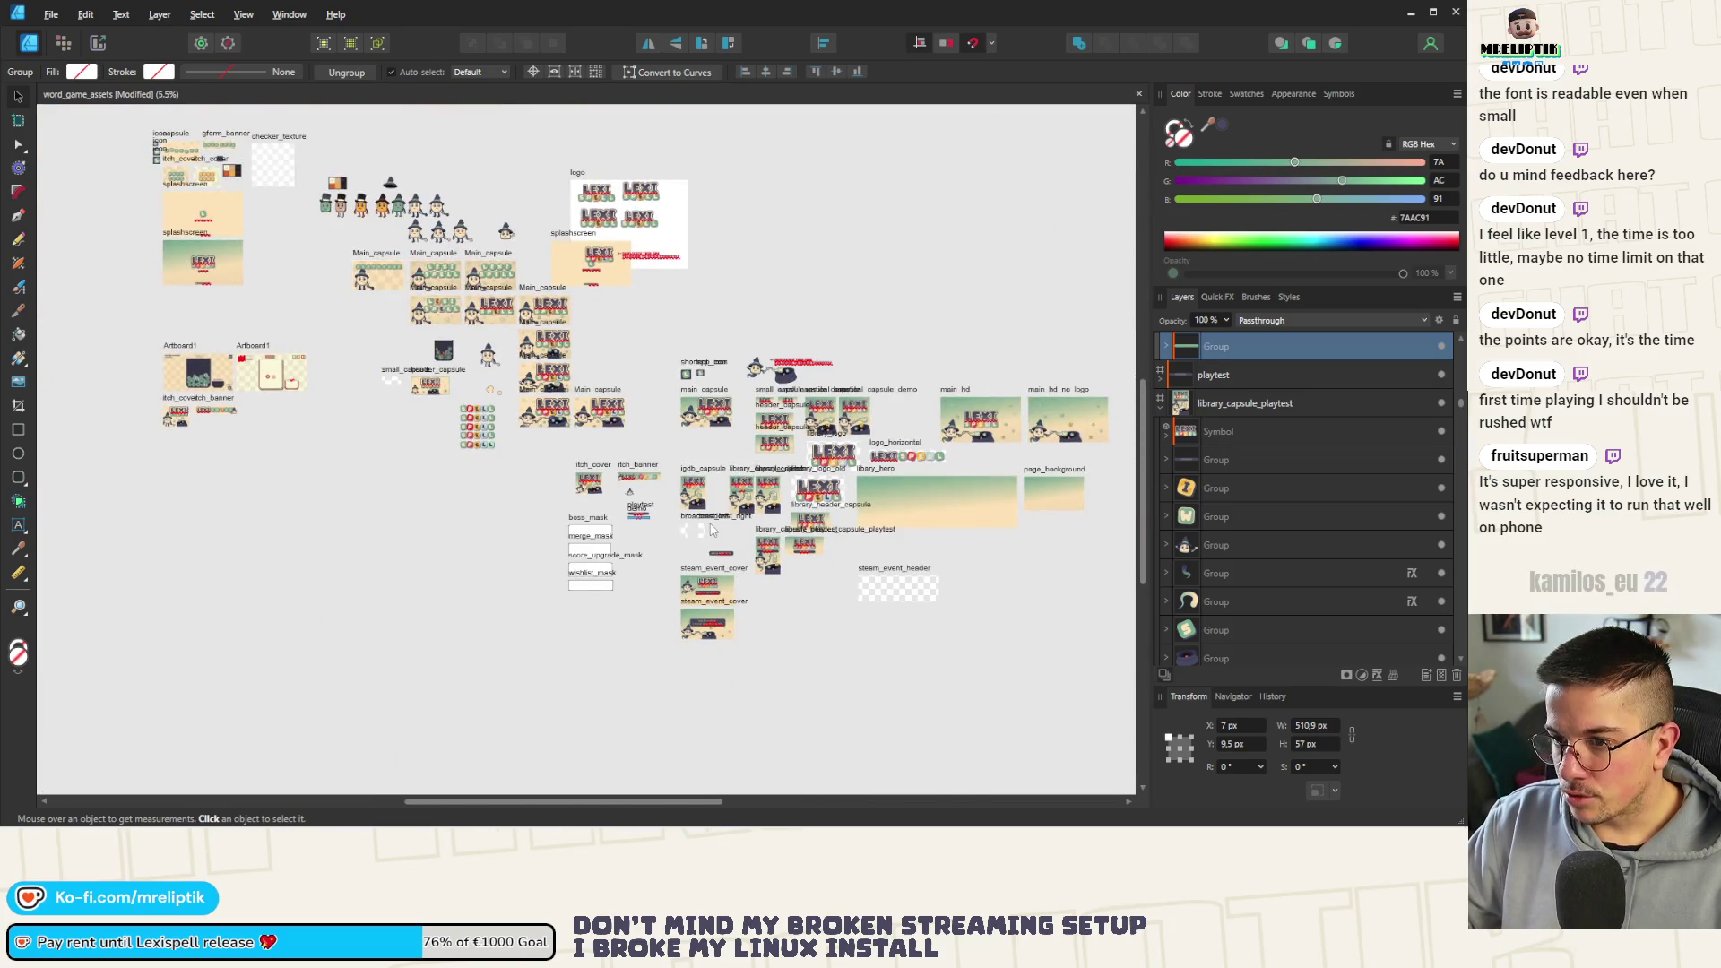
scroll(669, 477, up, 5)
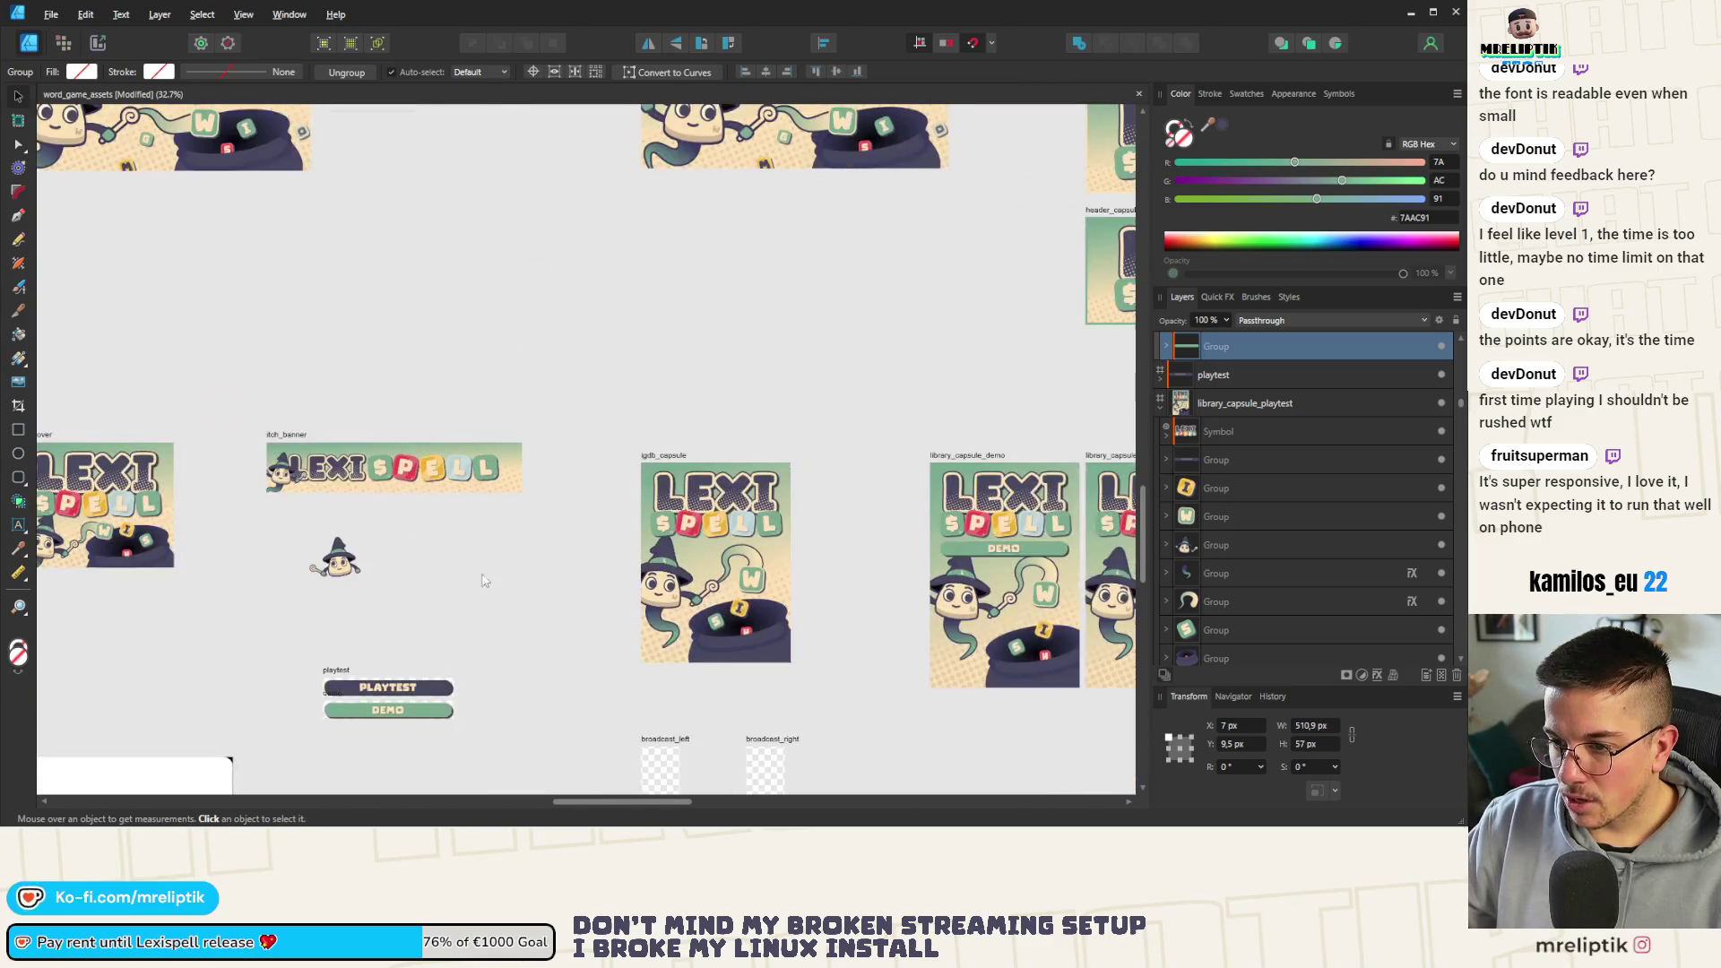
scroll(373, 621, up, 3)
scroll(374, 553, up, 2)
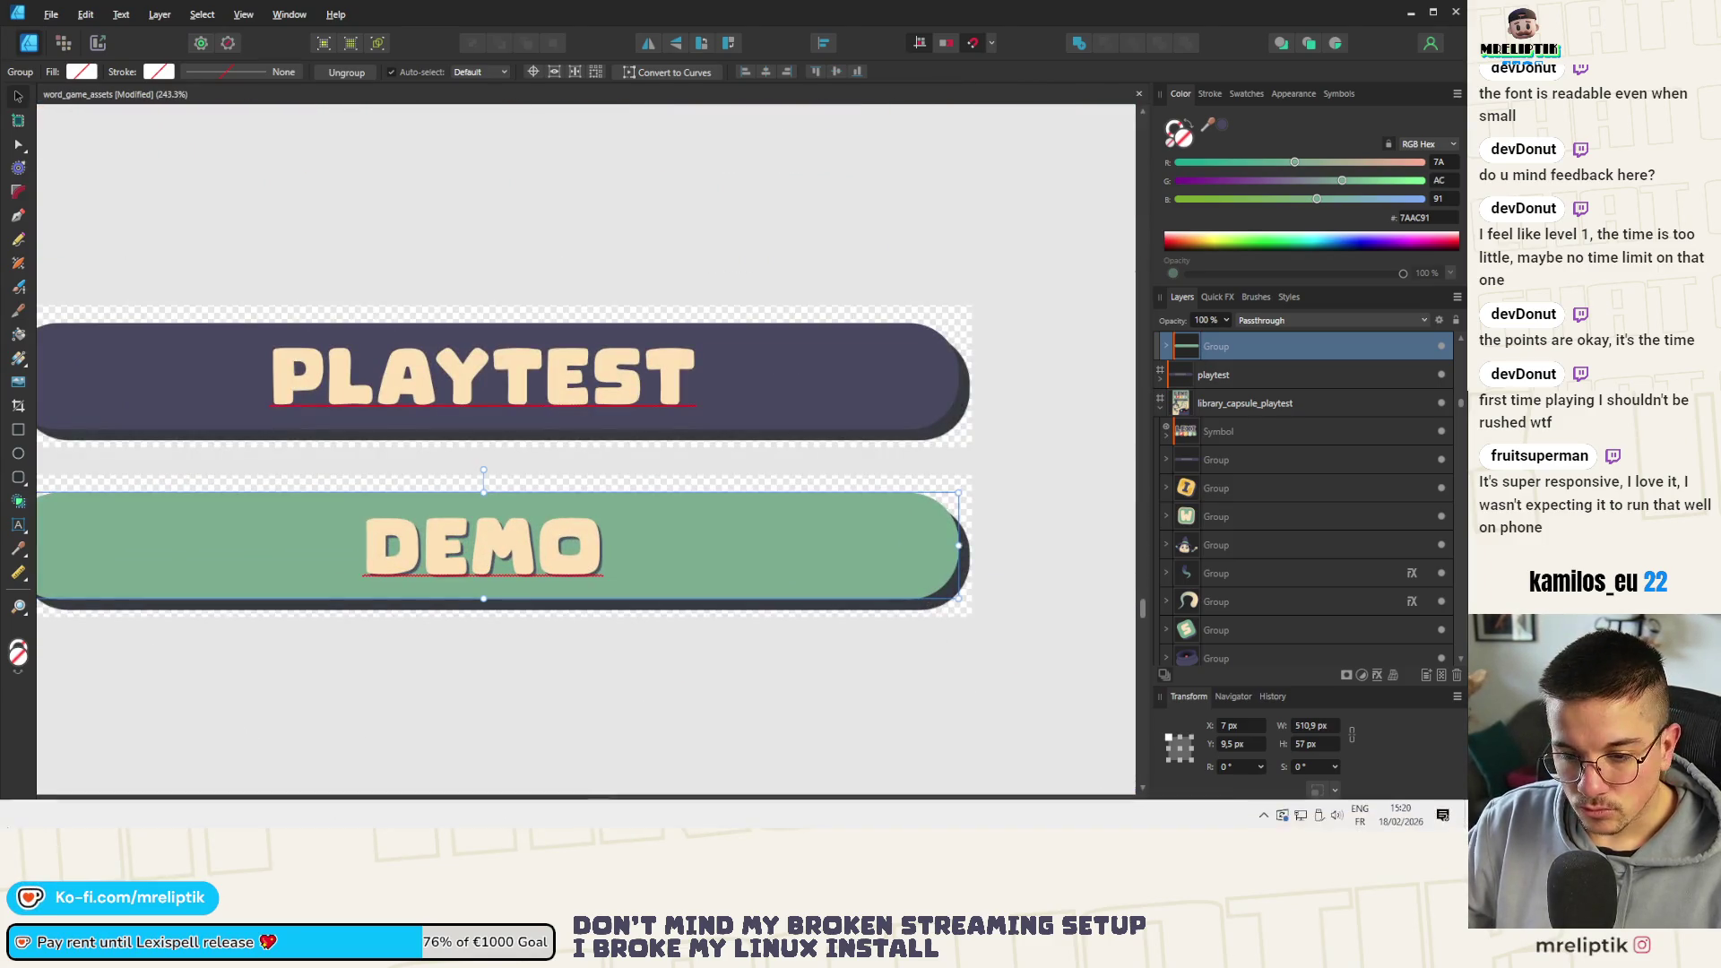
key(super)
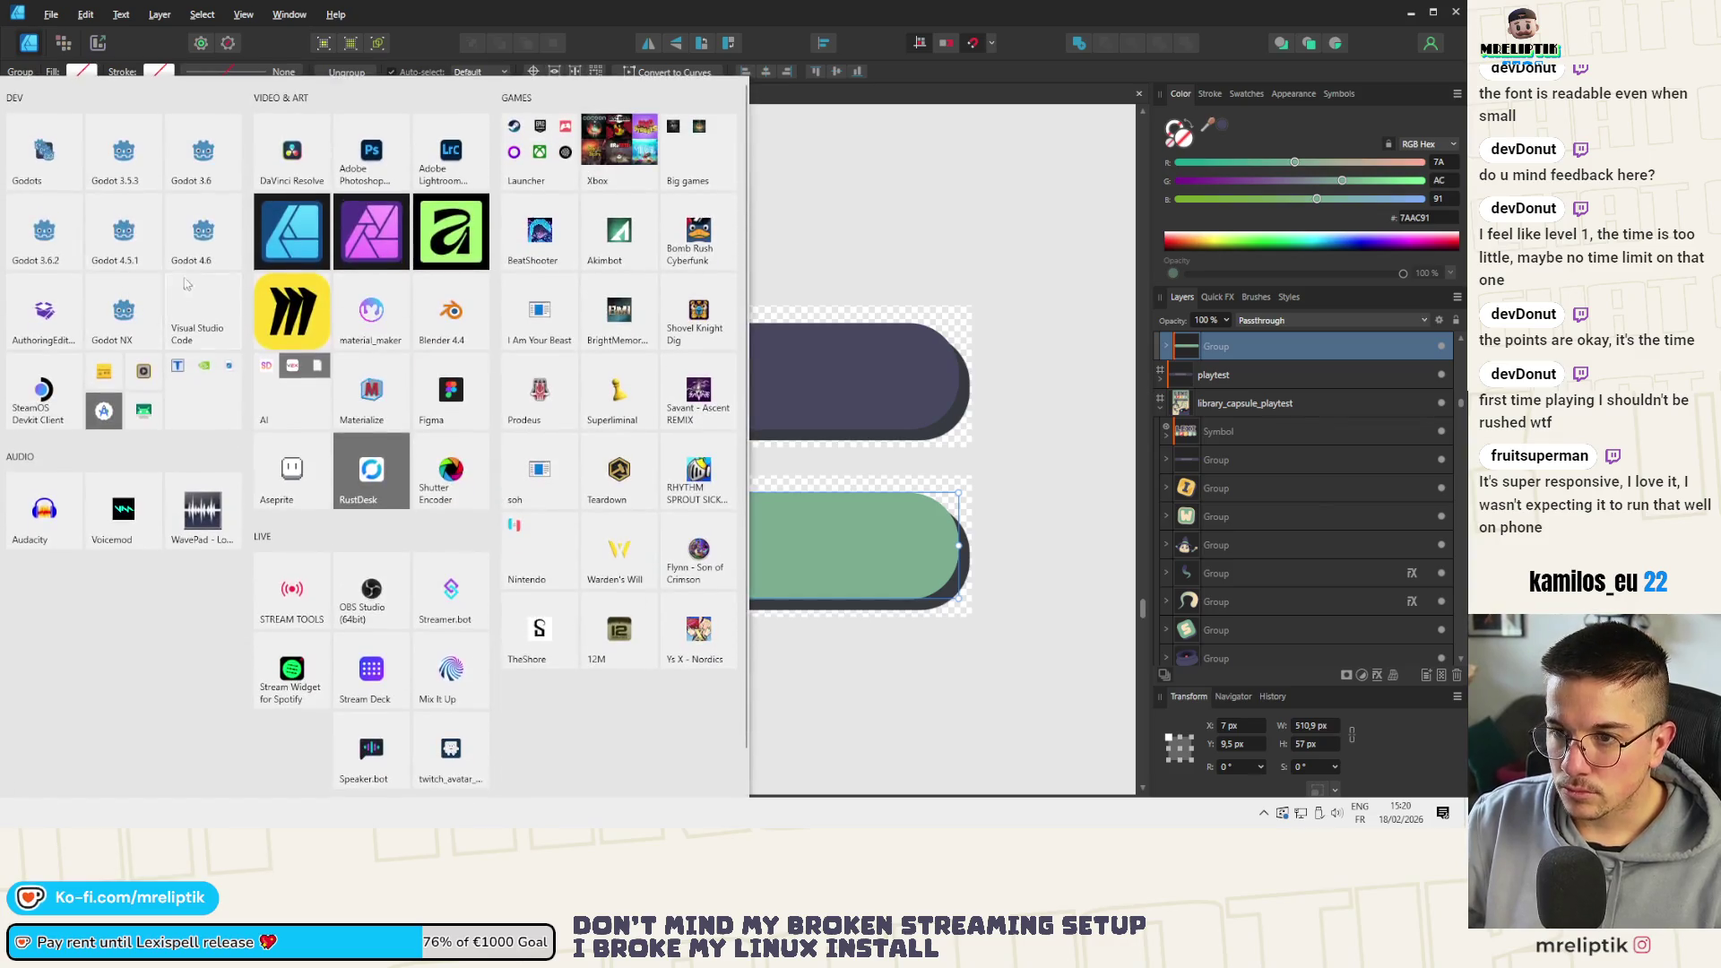
Launch Godot, open the Lexispell project, and return to the store-art document
click(204, 233)
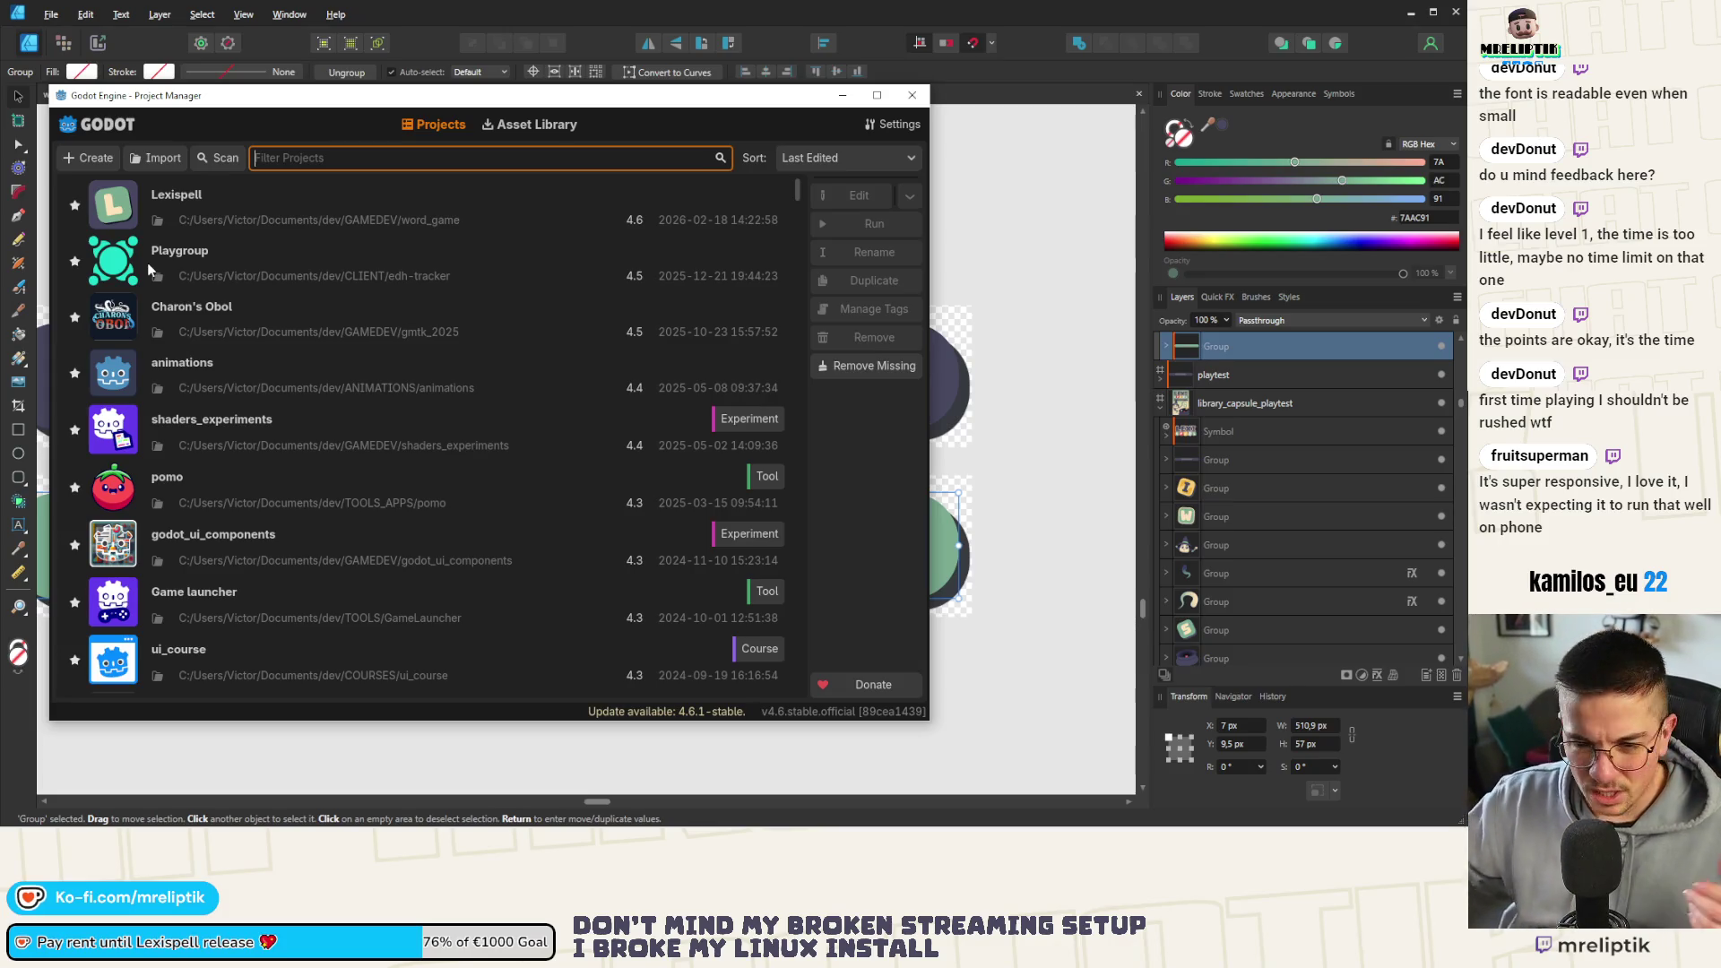
double_click(233, 217)
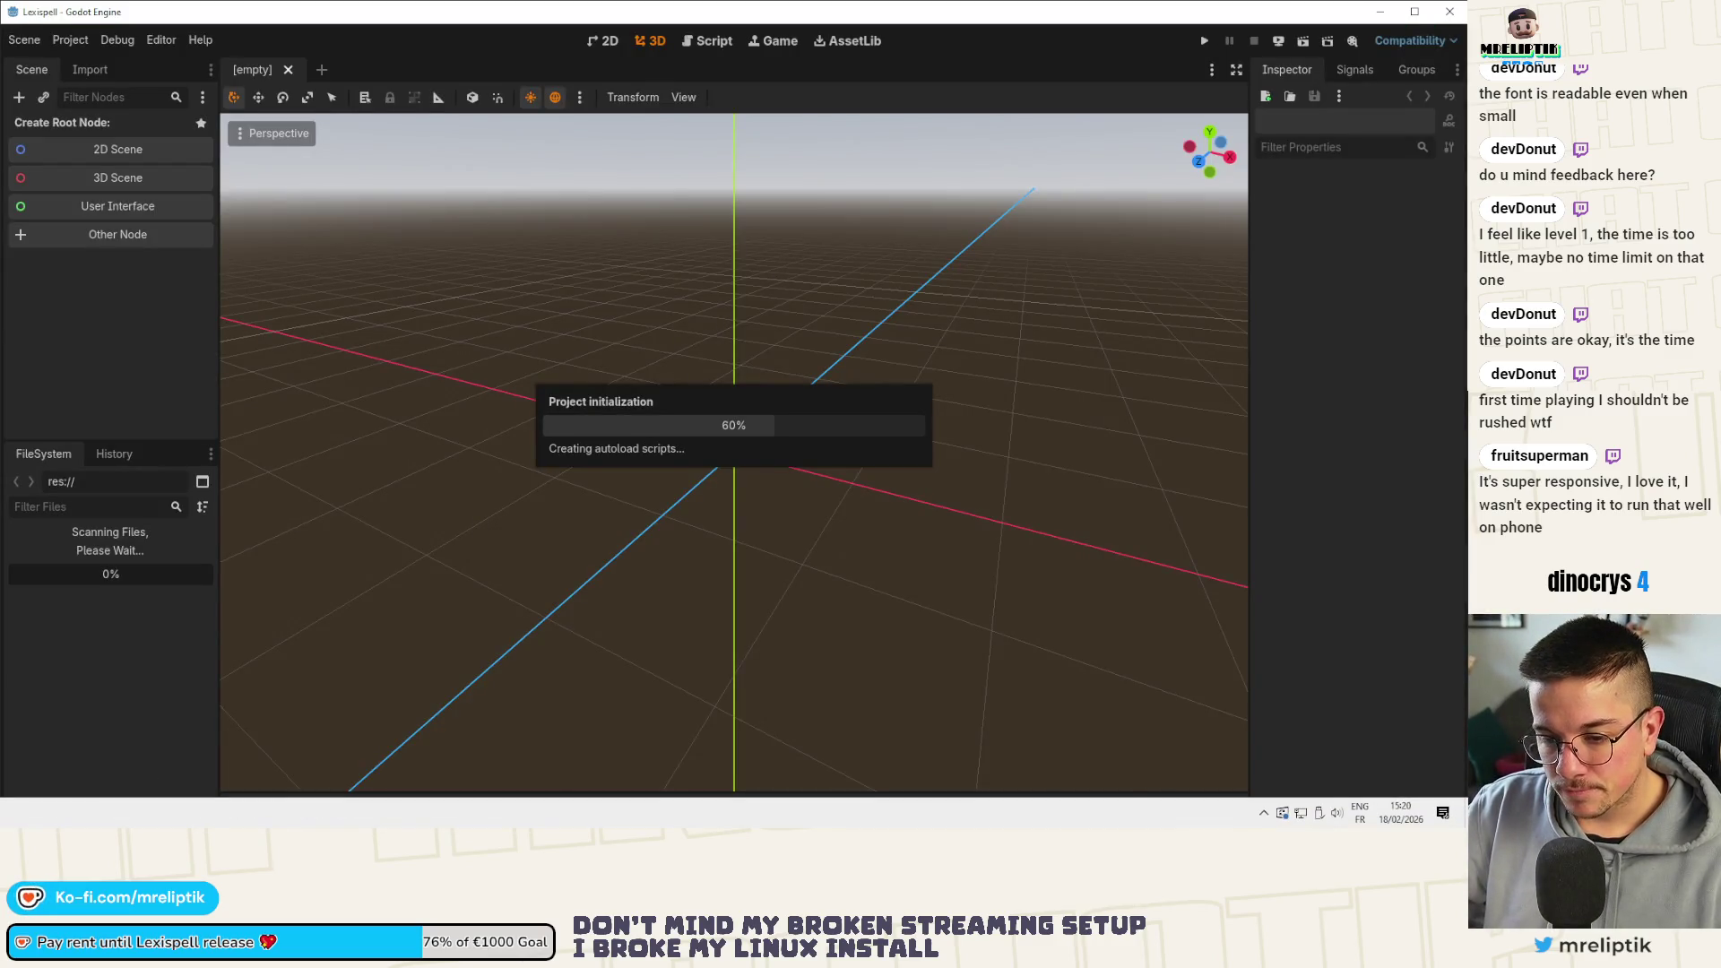
key(alt+Tab)
scroll(586, 451, down, 10)
scroll(585, 325, up, 5)
scroll(584, 324, up, 3)
scroll(828, 352, down, 2)
scroll(827, 353, down, 2)
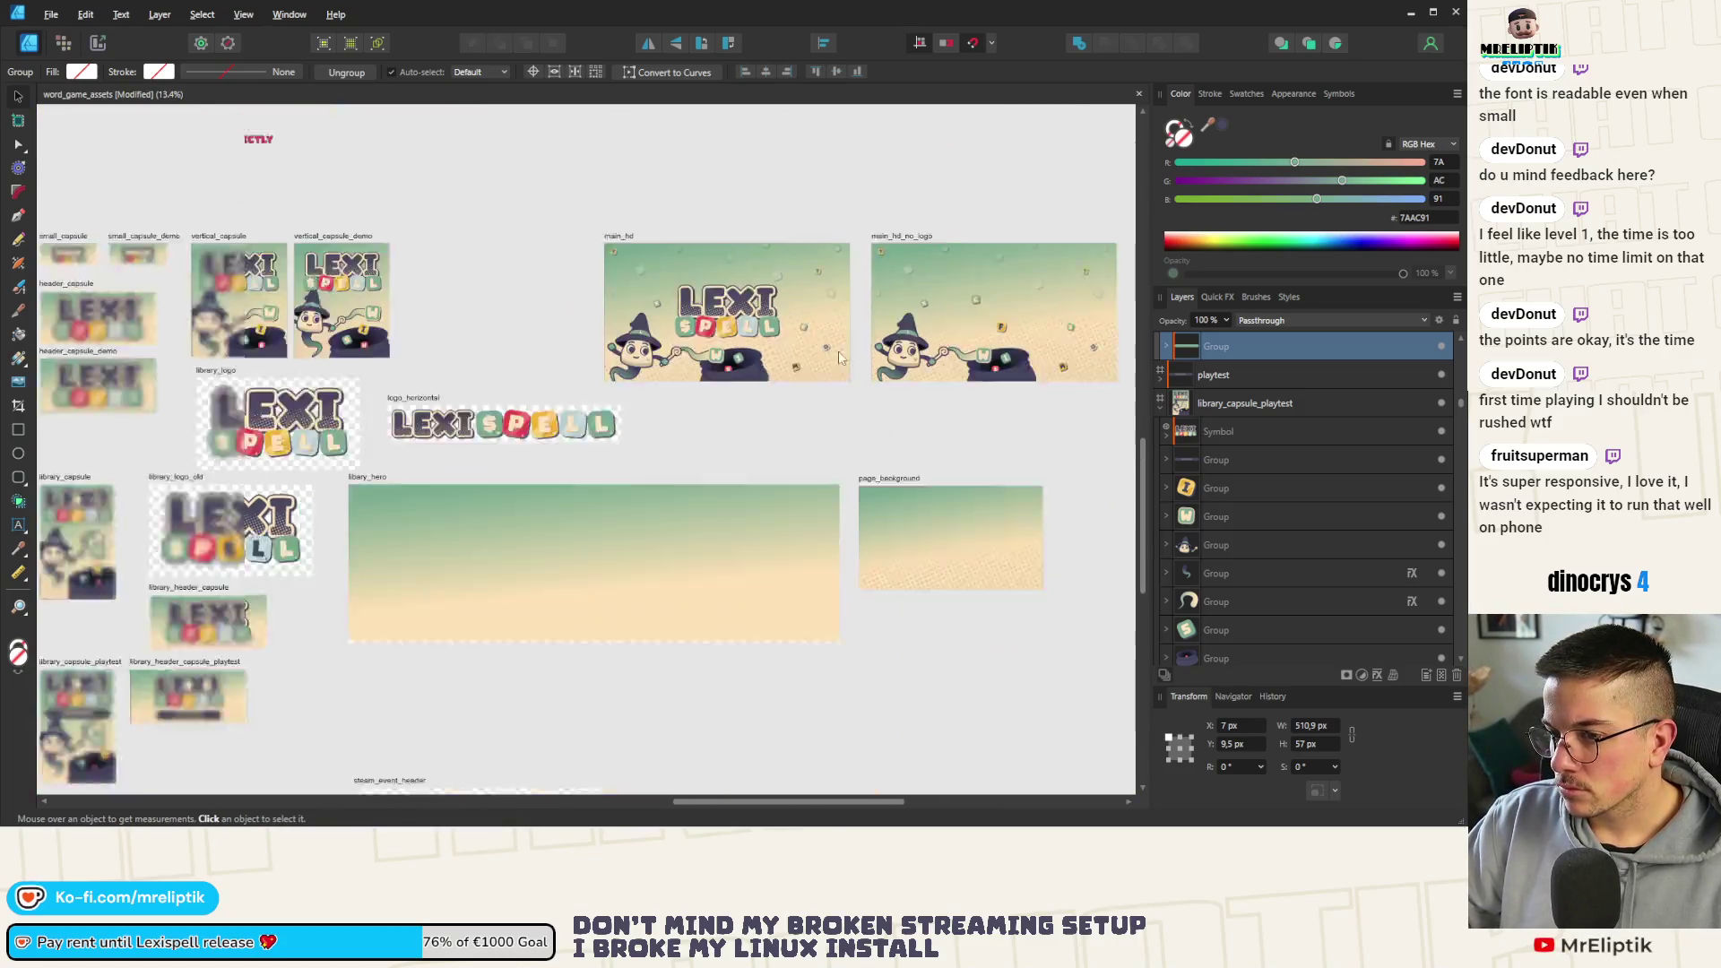
scroll(827, 353, down, 3)
scroll(828, 353, down, 3)
scroll(827, 352, down, 2)
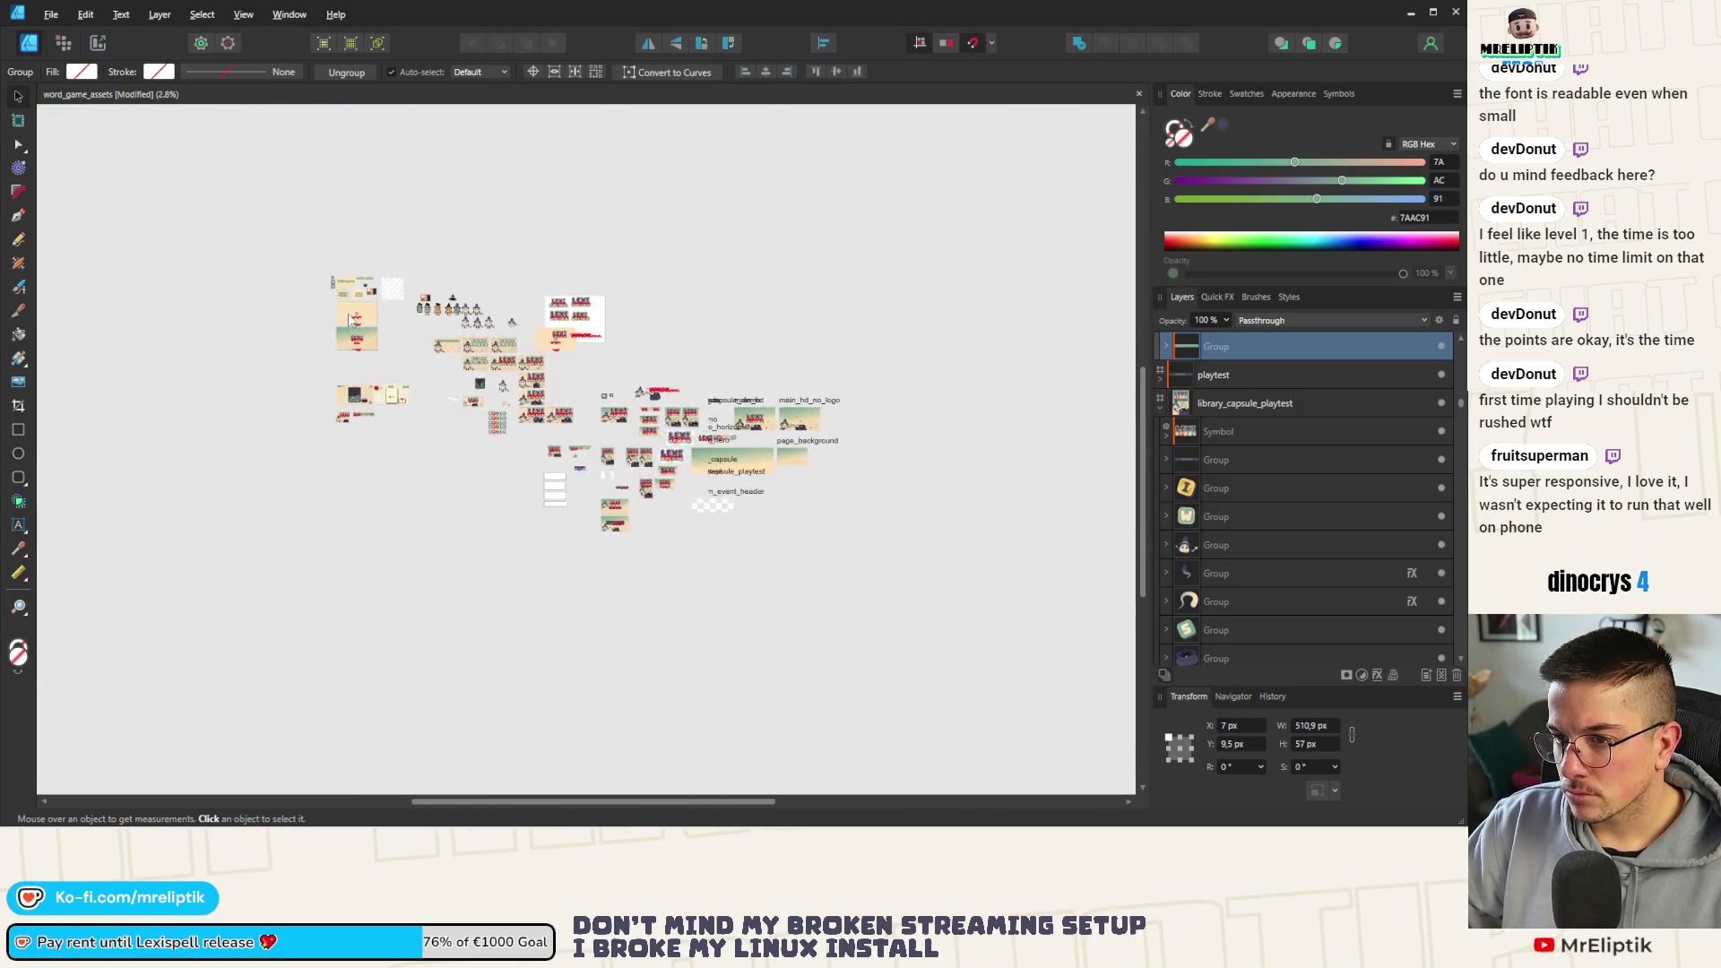
scroll(356, 330, up, 4)
Enlarge the Lexispell logo symbol on the splashscreen artboard to about 582 by 275 px
click(246, 441)
scroll(245, 442, down, 3)
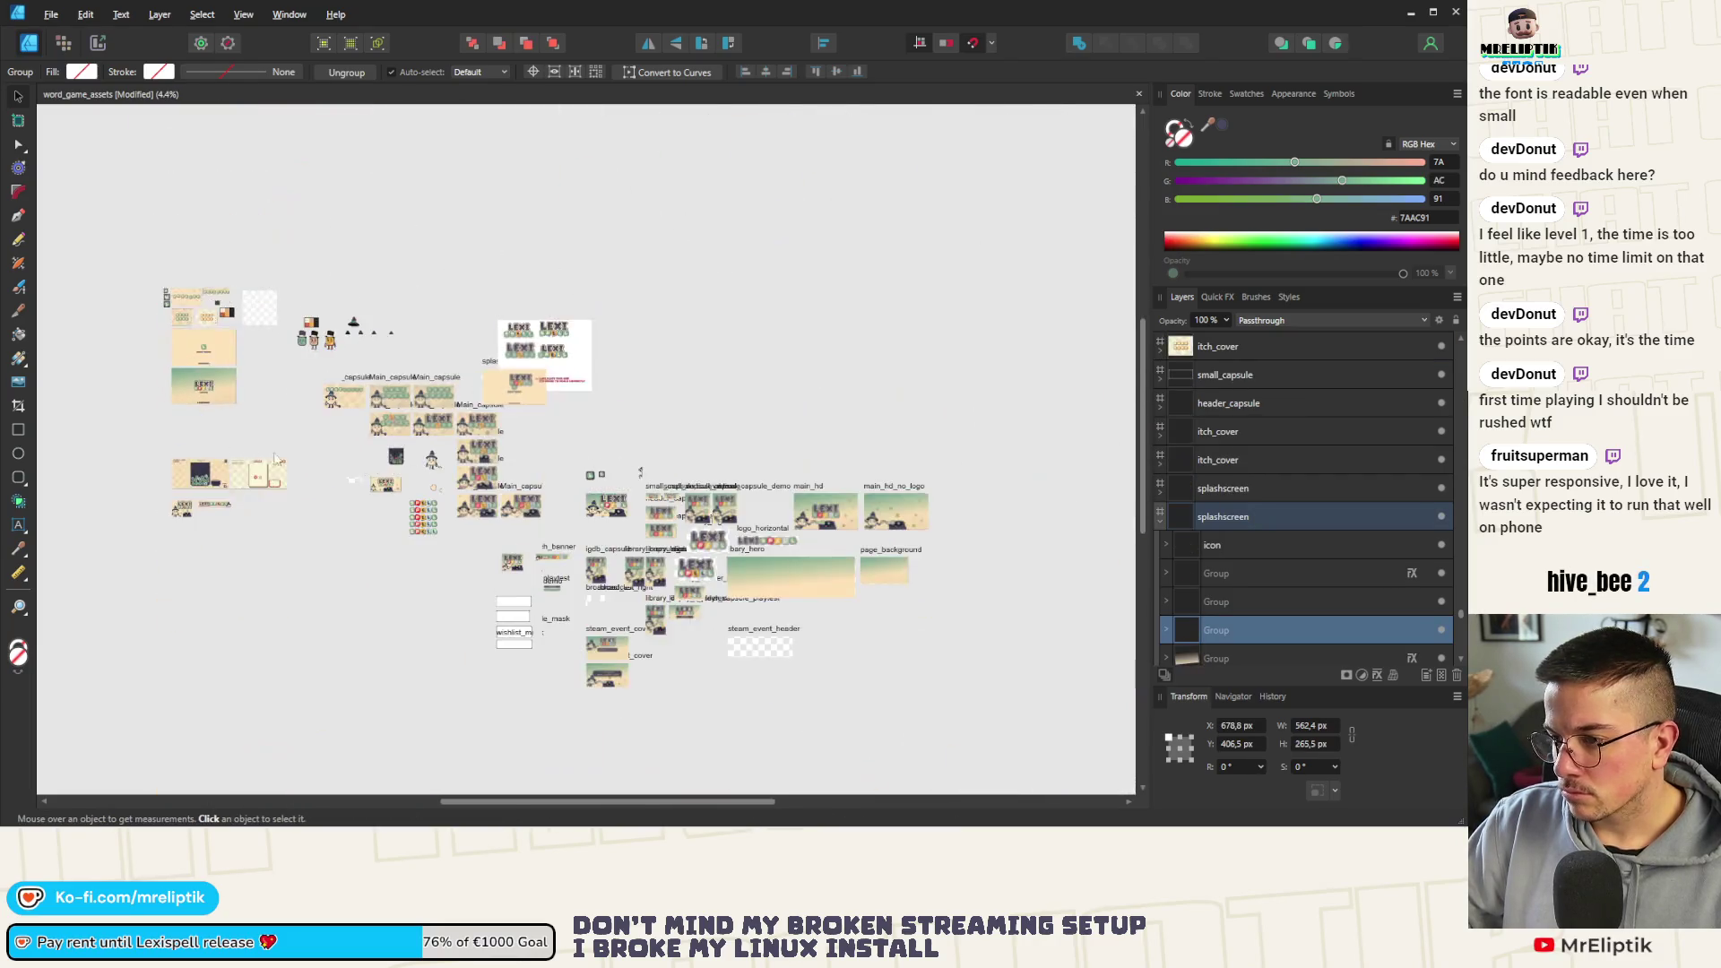
scroll(647, 515, up, 3)
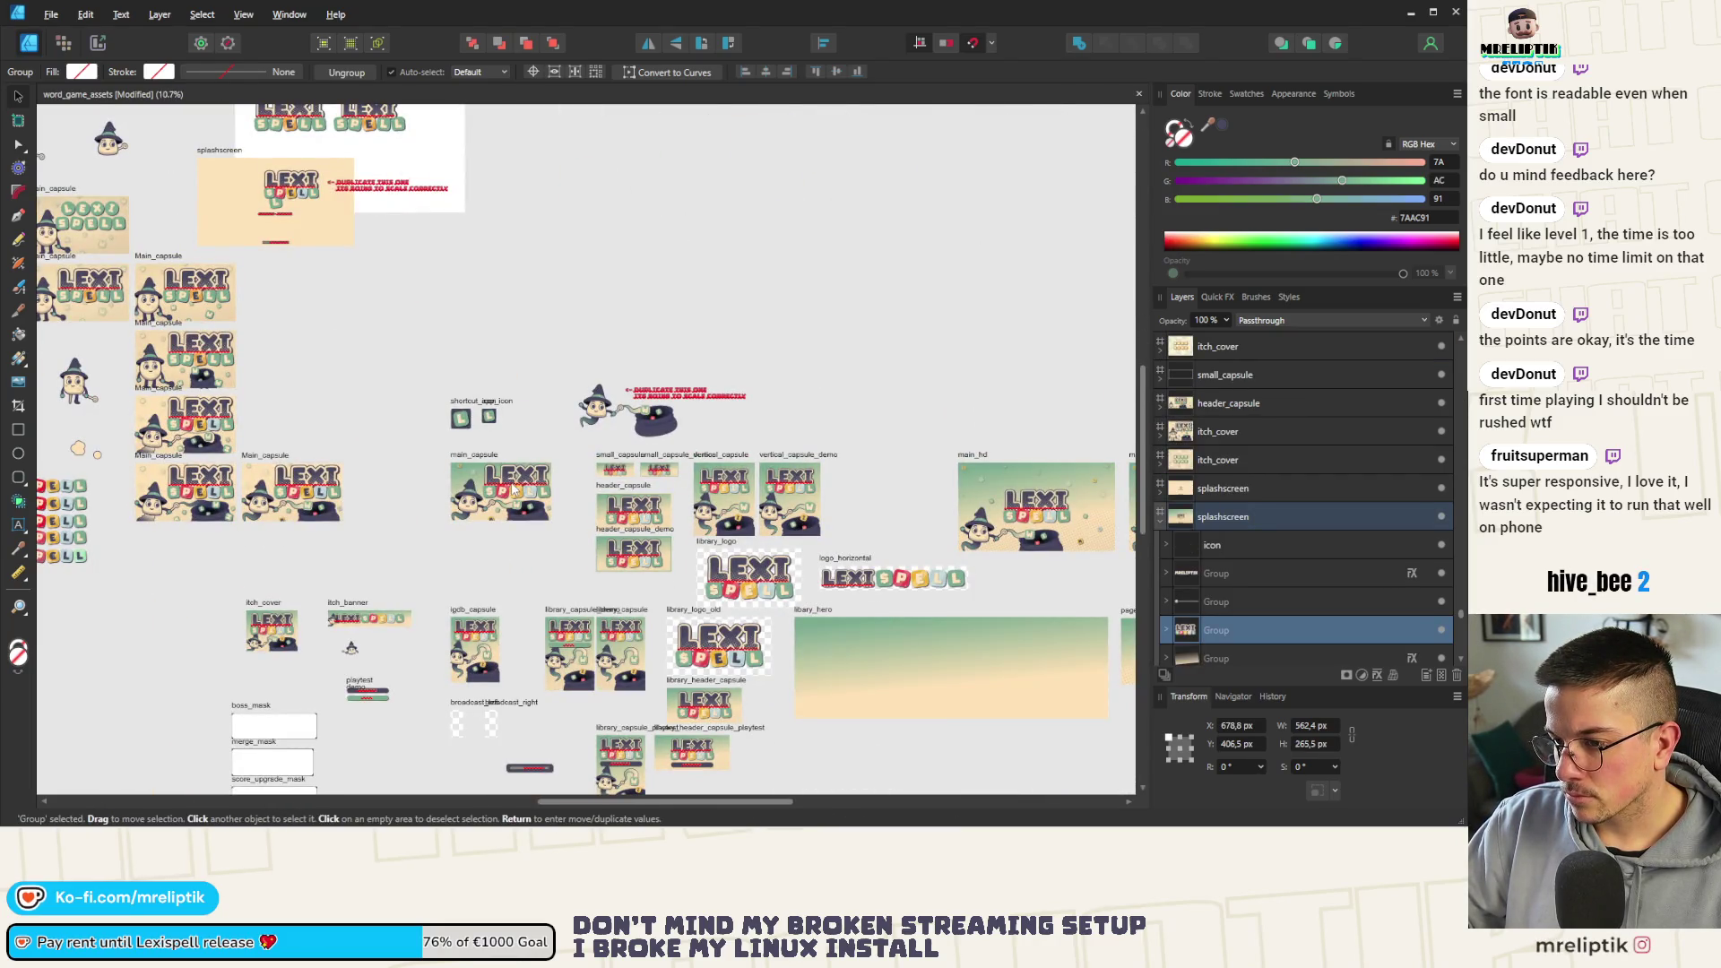
click(753, 565)
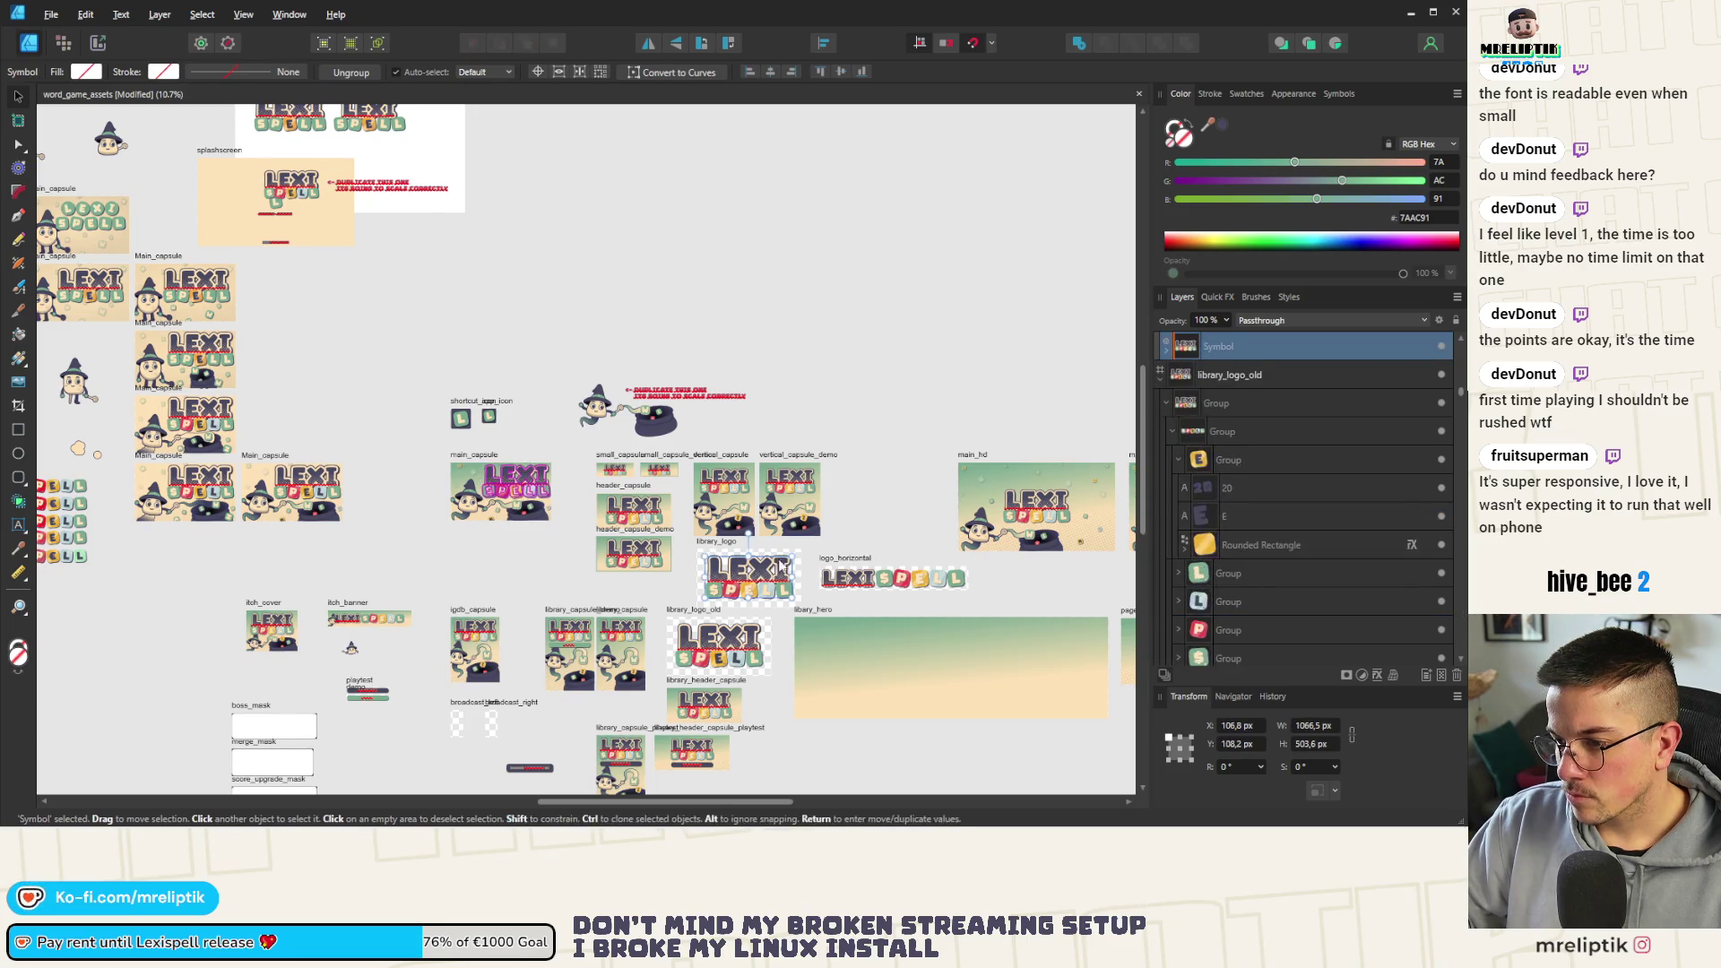
scroll(1016, 499, down, 3)
scroll(503, 389, up, 2)
scroll(592, 538, up, 2)
click(655, 592)
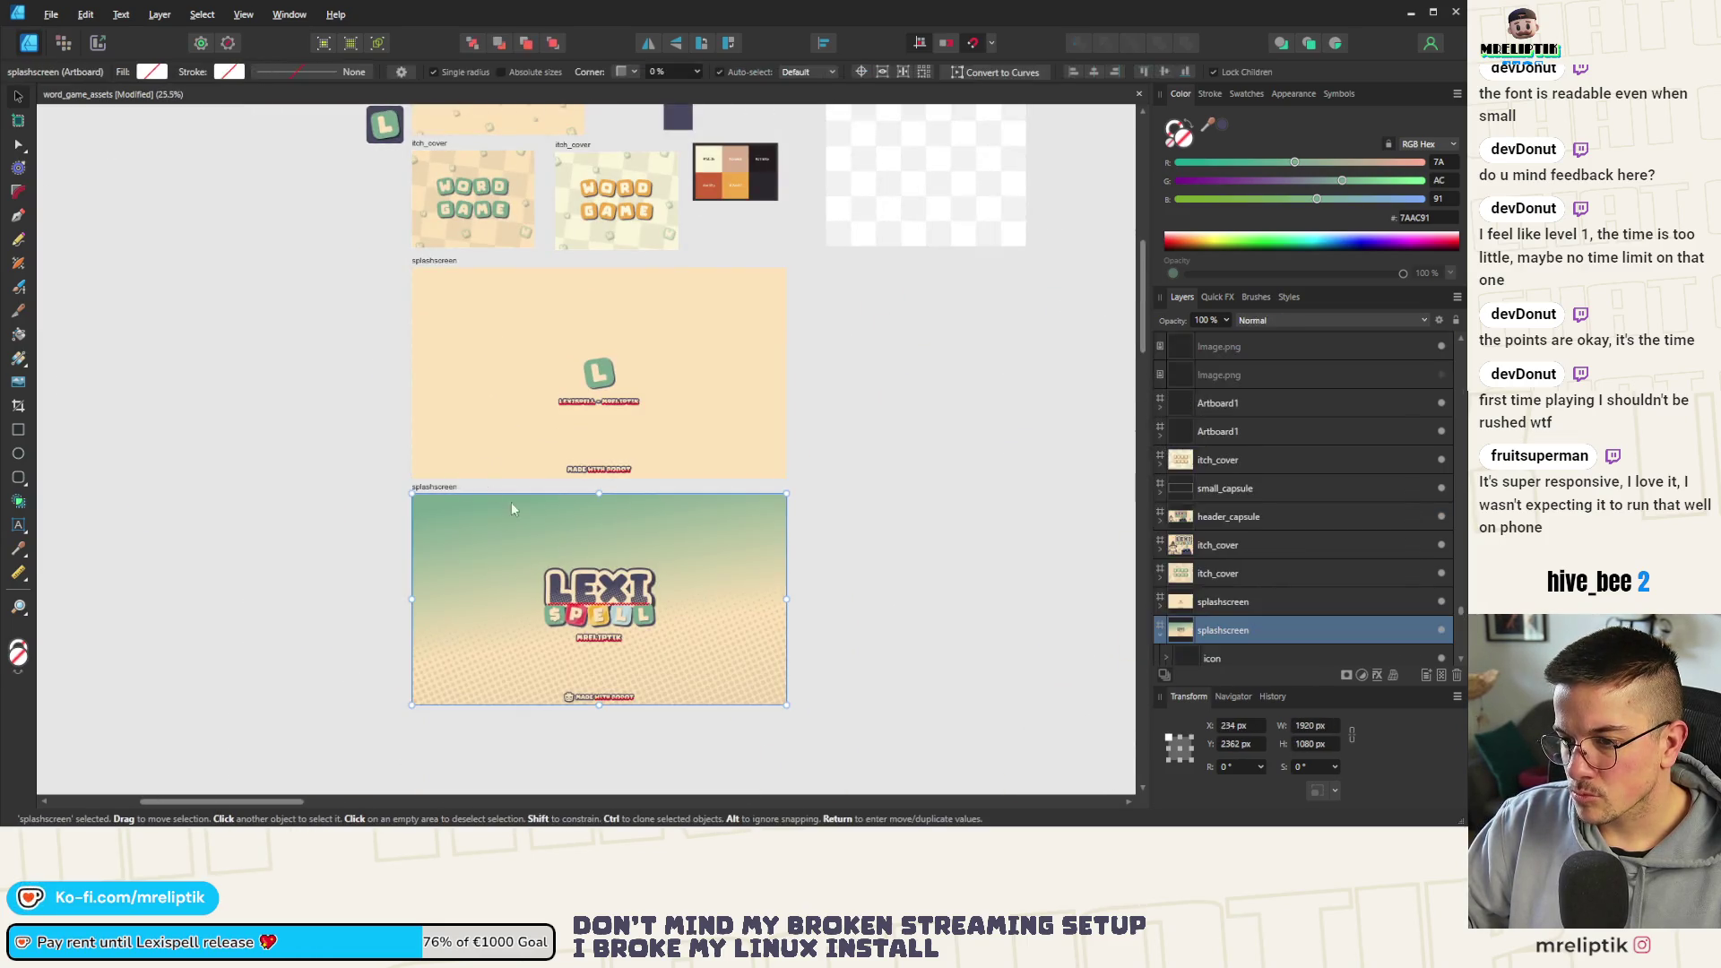
scroll(611, 551, up, 2)
key(ctrl+v)
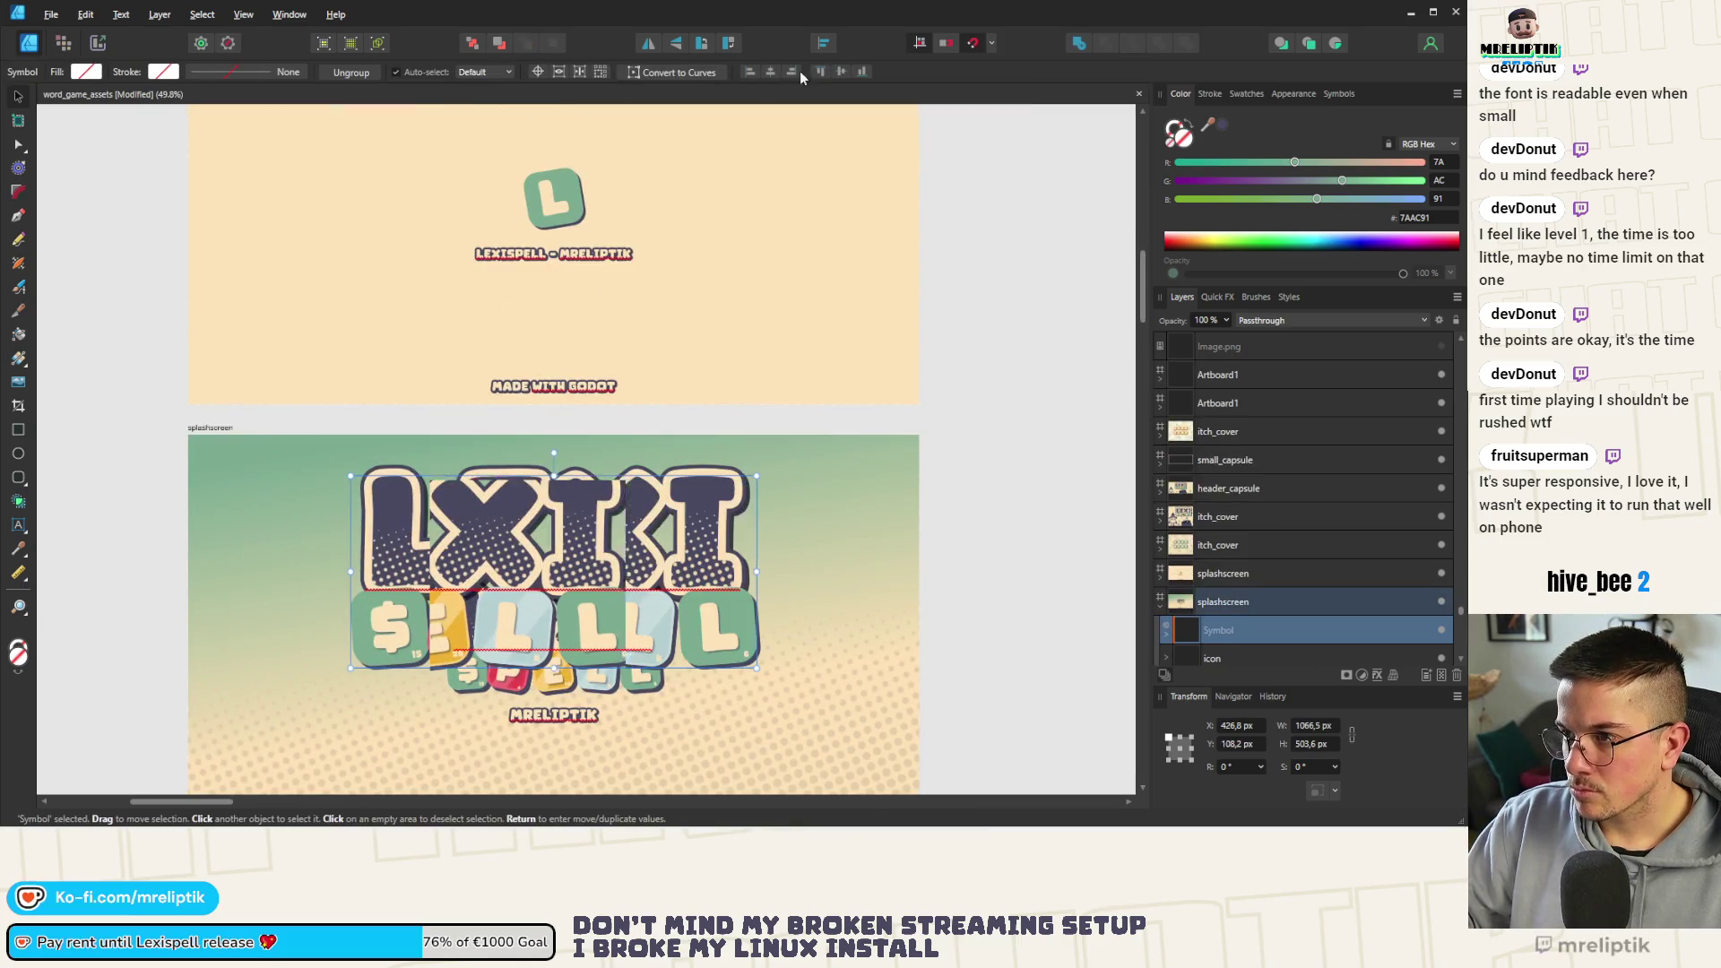
scroll(539, 405, down, 2)
scroll(538, 404, up, 4)
drag(842, 276, 693, 403)
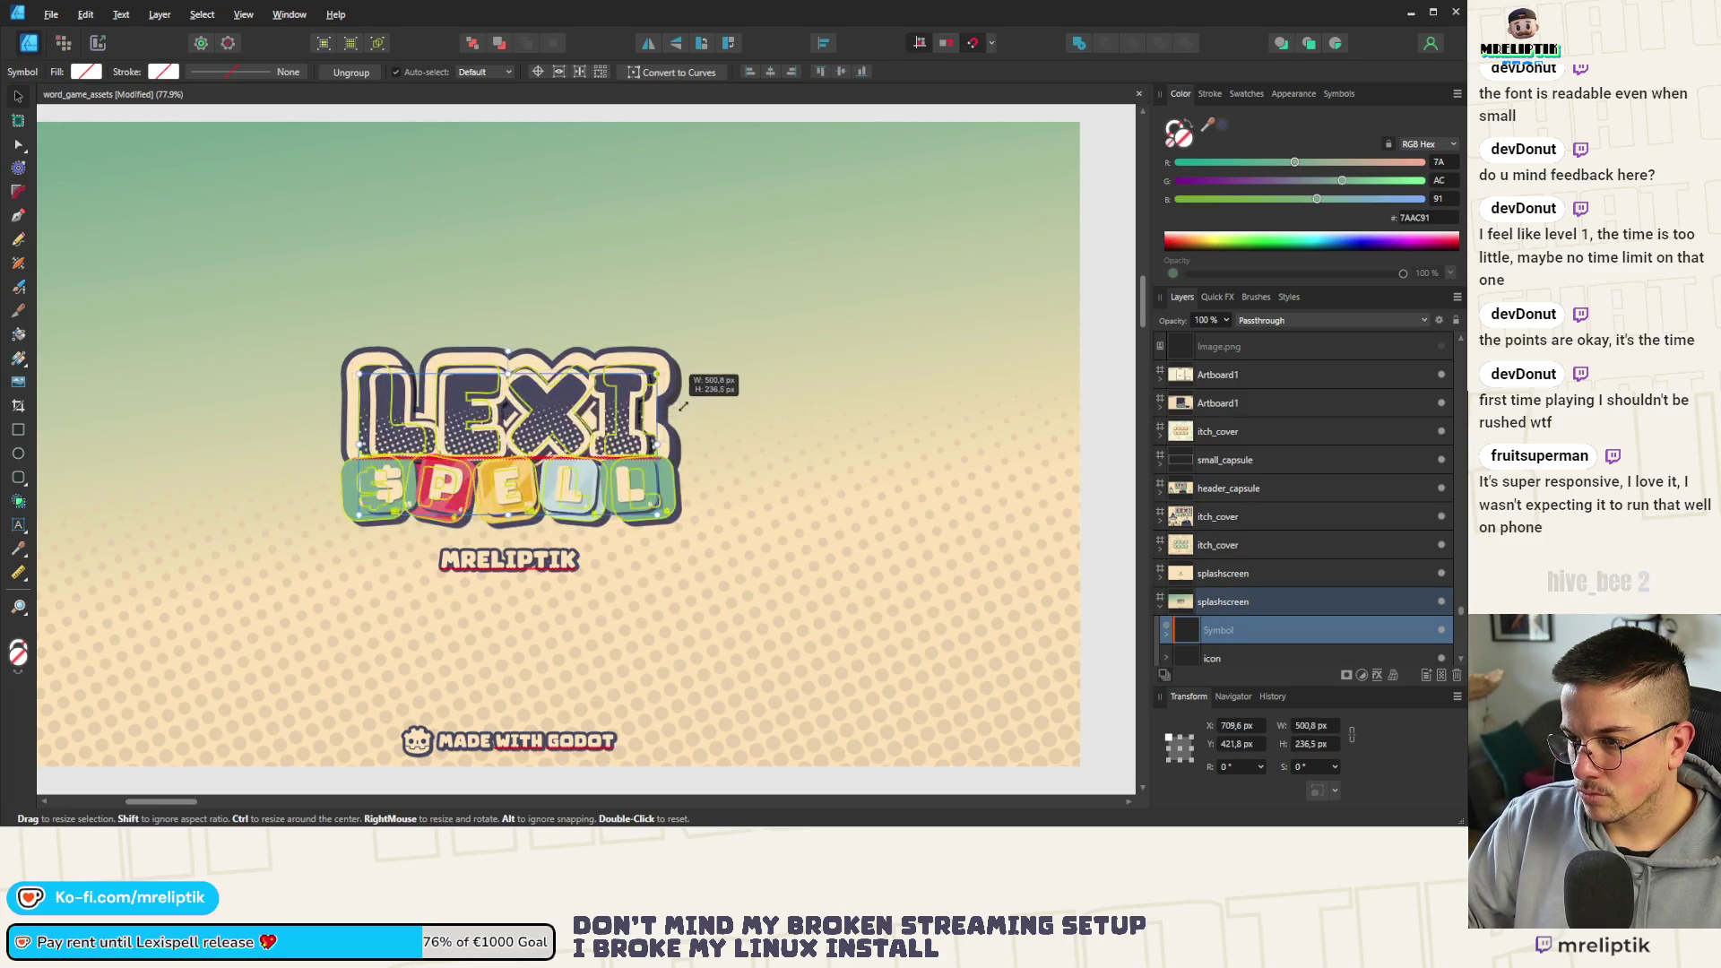
drag(692, 405, 700, 411)
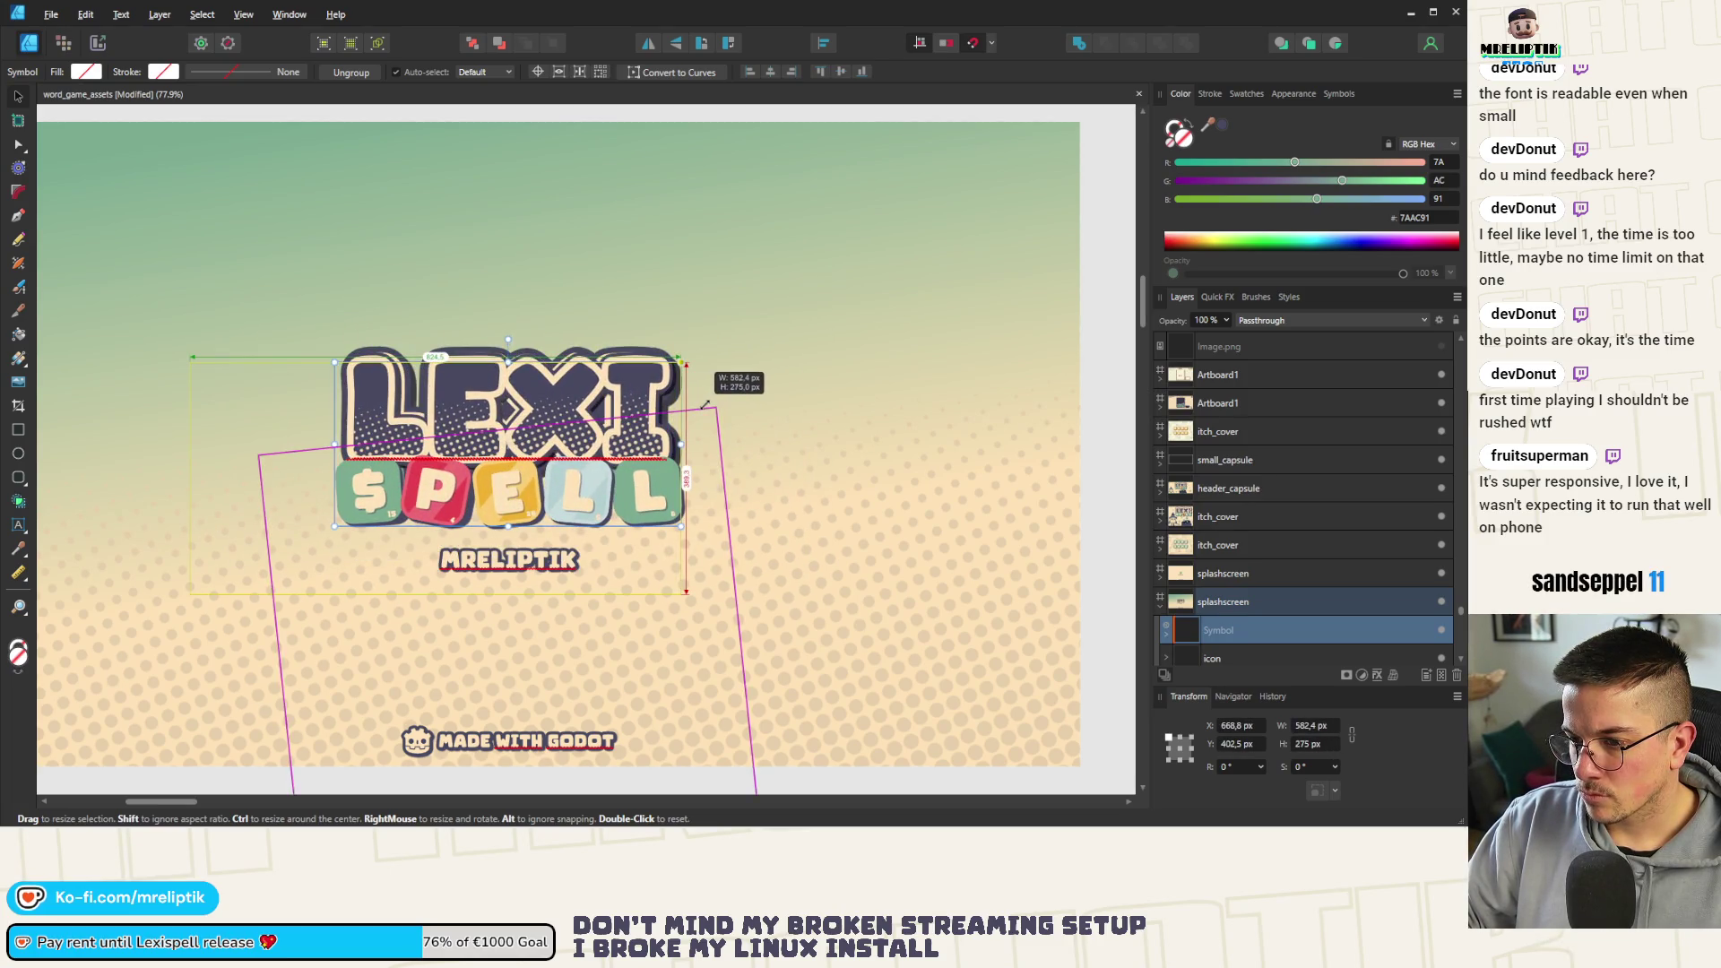
scroll(1235, 578, down, 3)
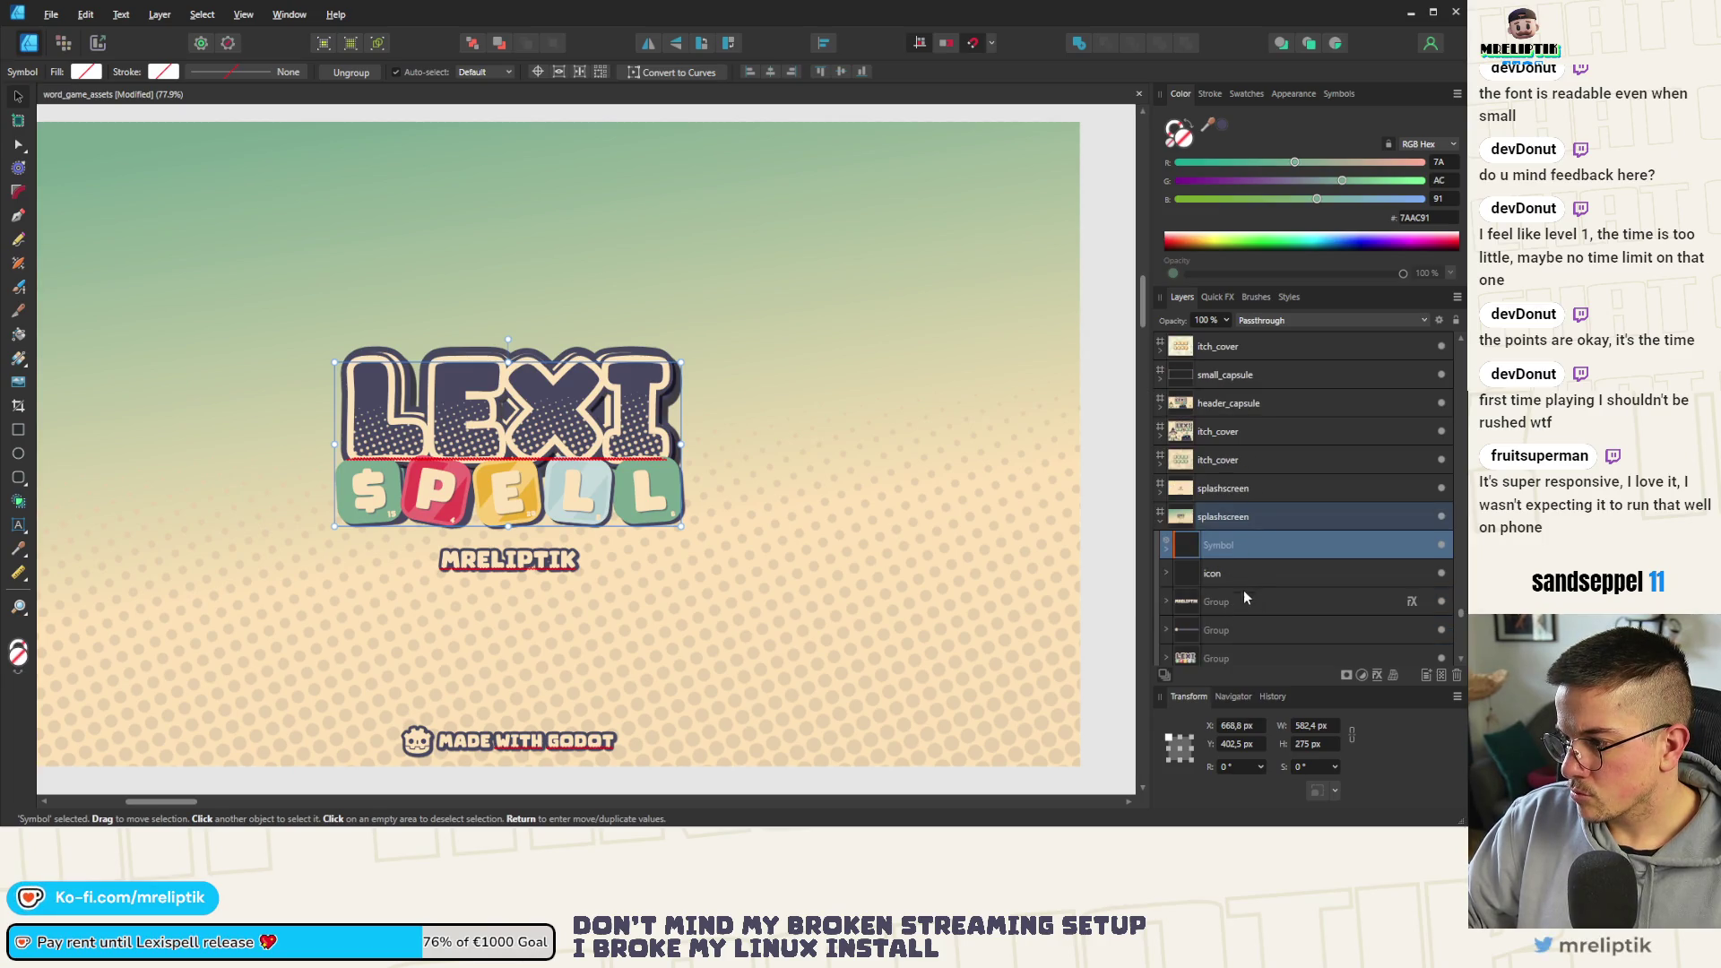
Export the splashscreen artboard
click(1210, 652)
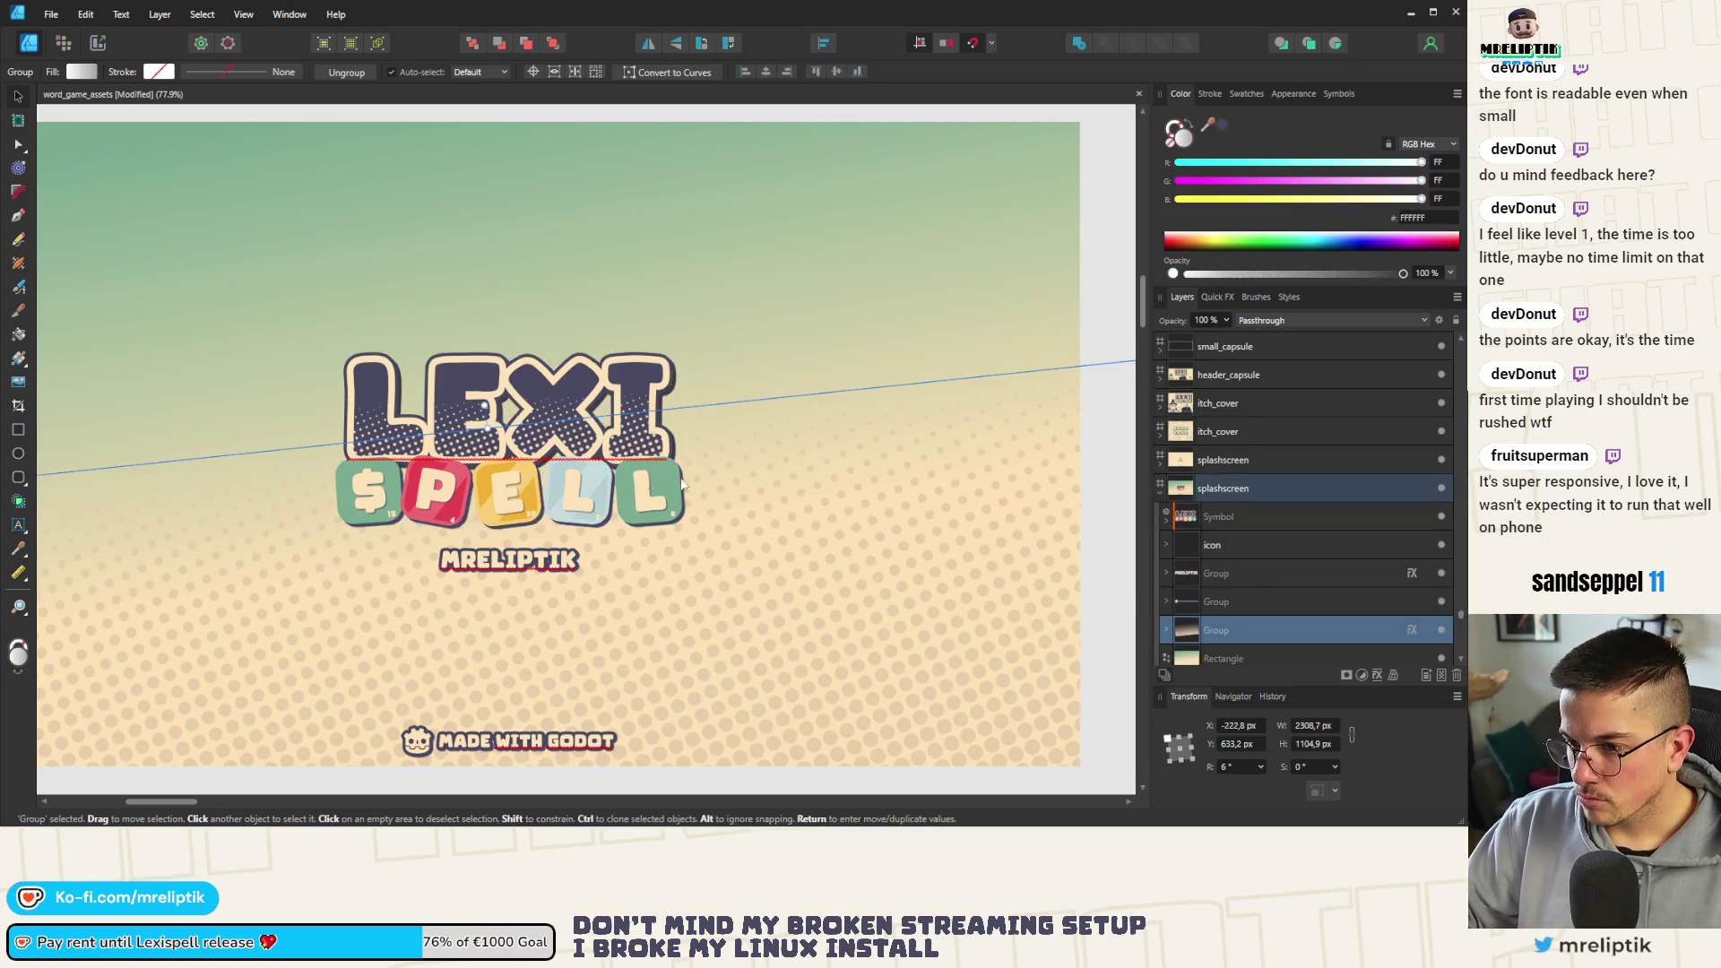
key(ctrl+minus)
click(345, 310)
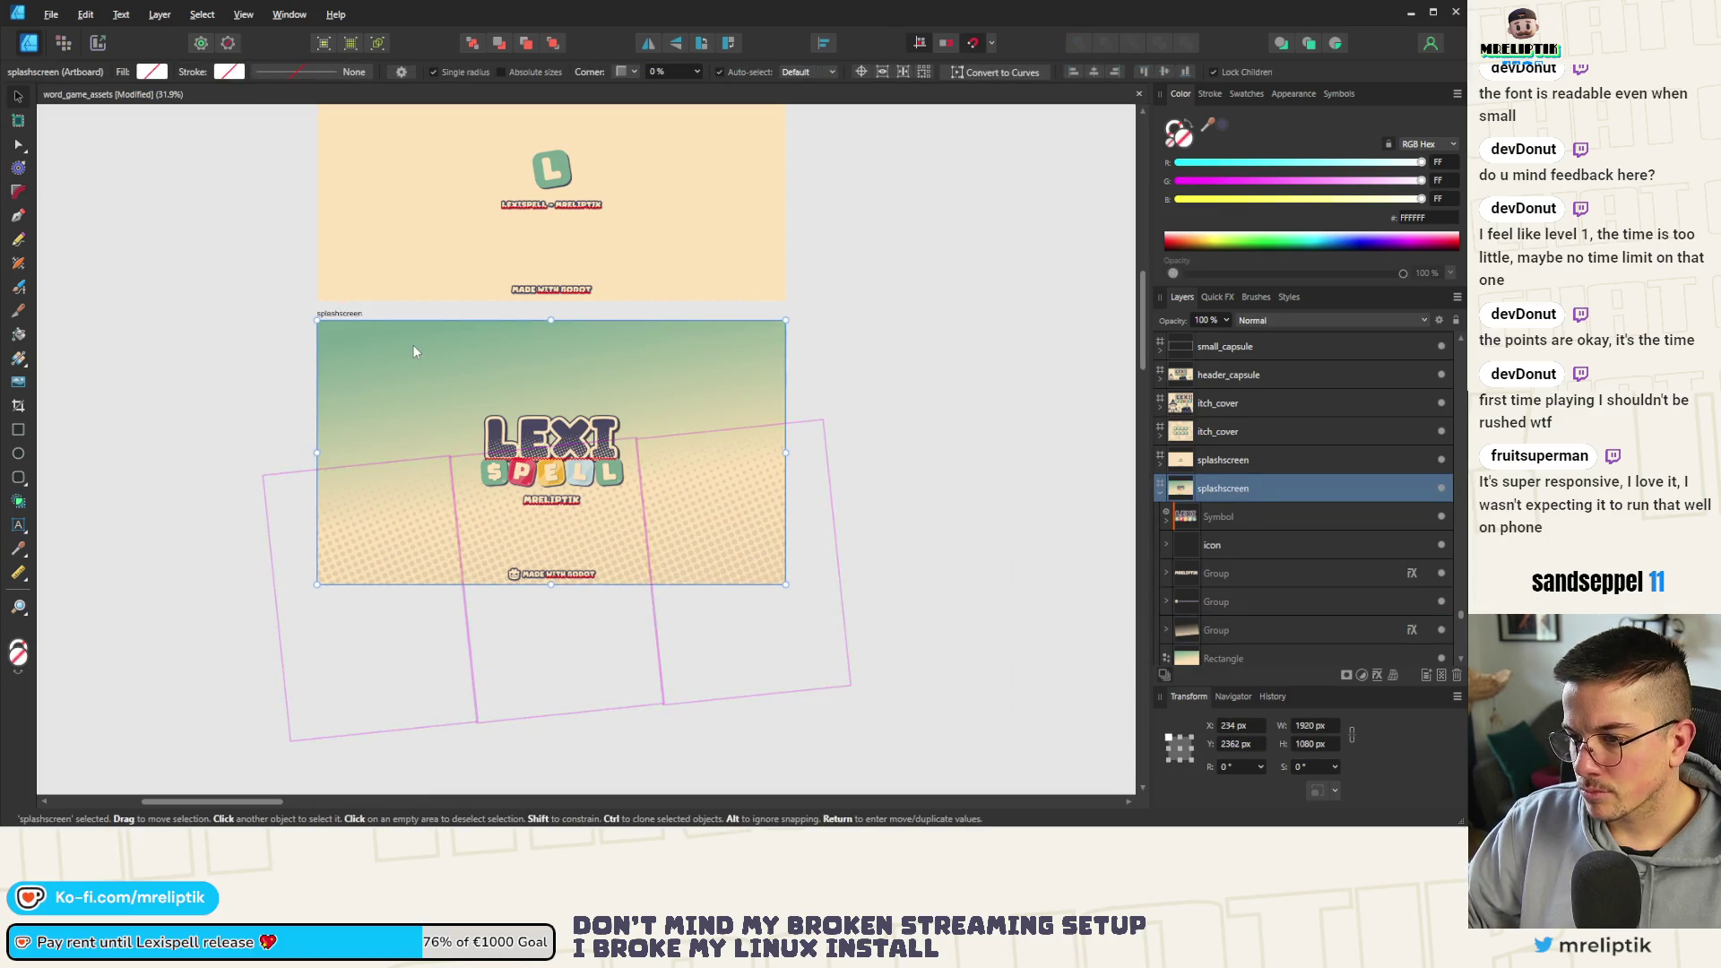
key(ctrl+alt+shift+s)
click(844, 680)
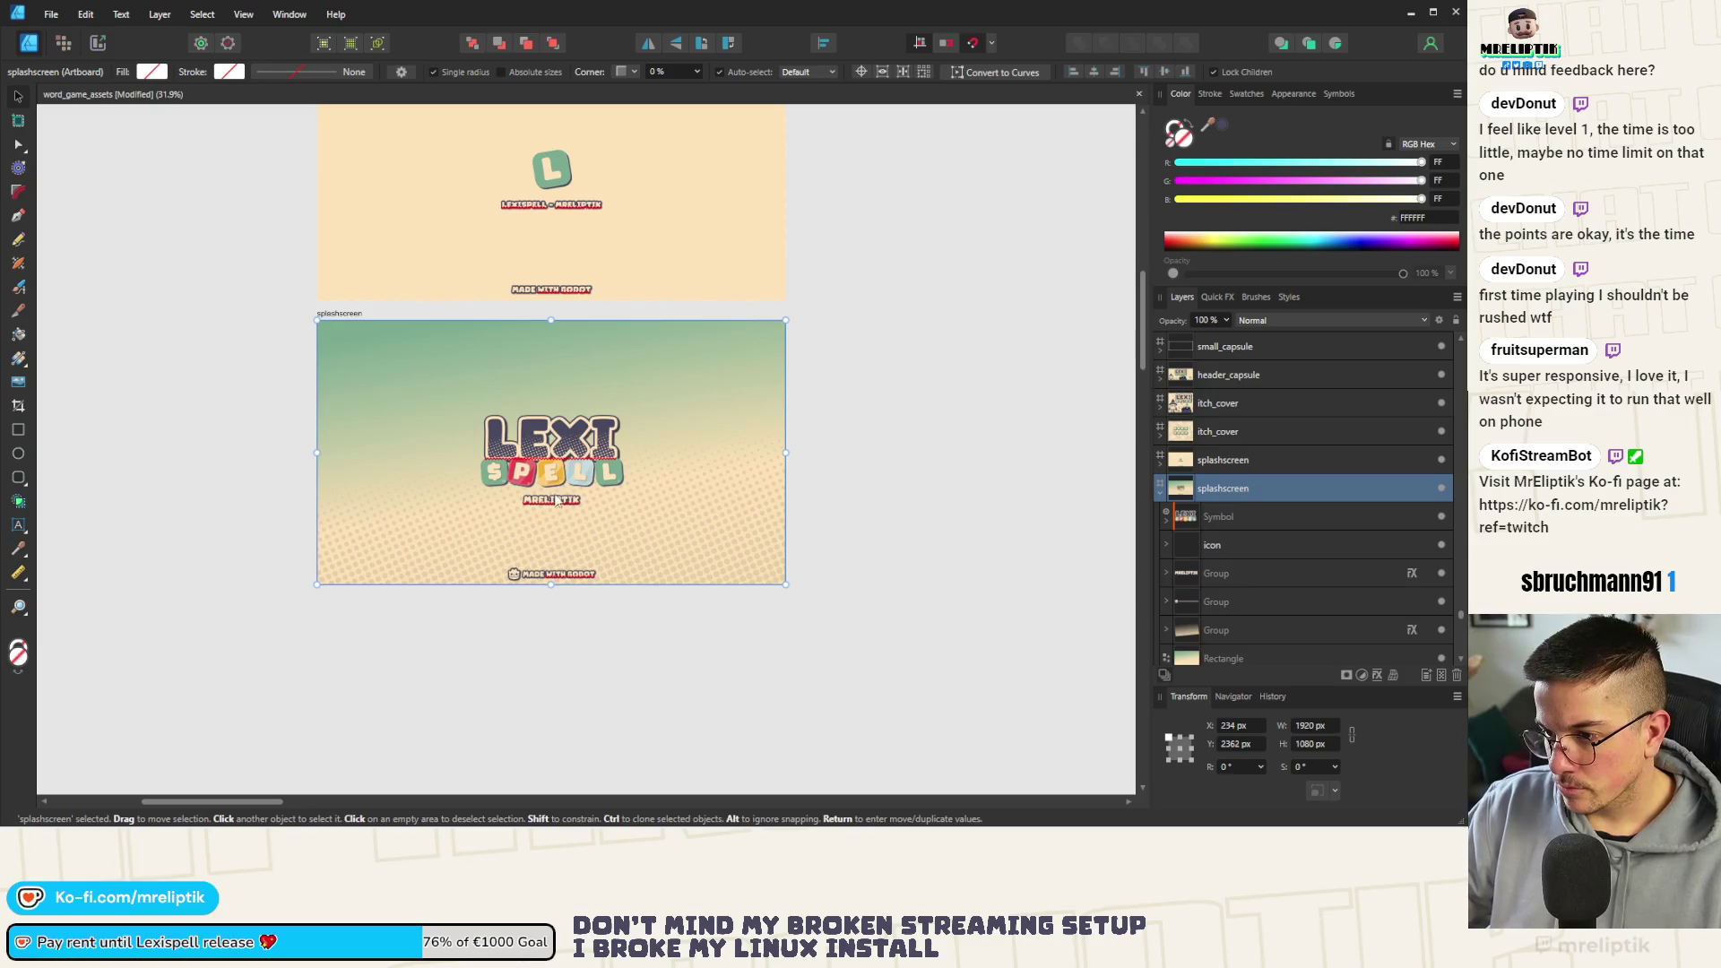
scroll(74, 433, down, 5)
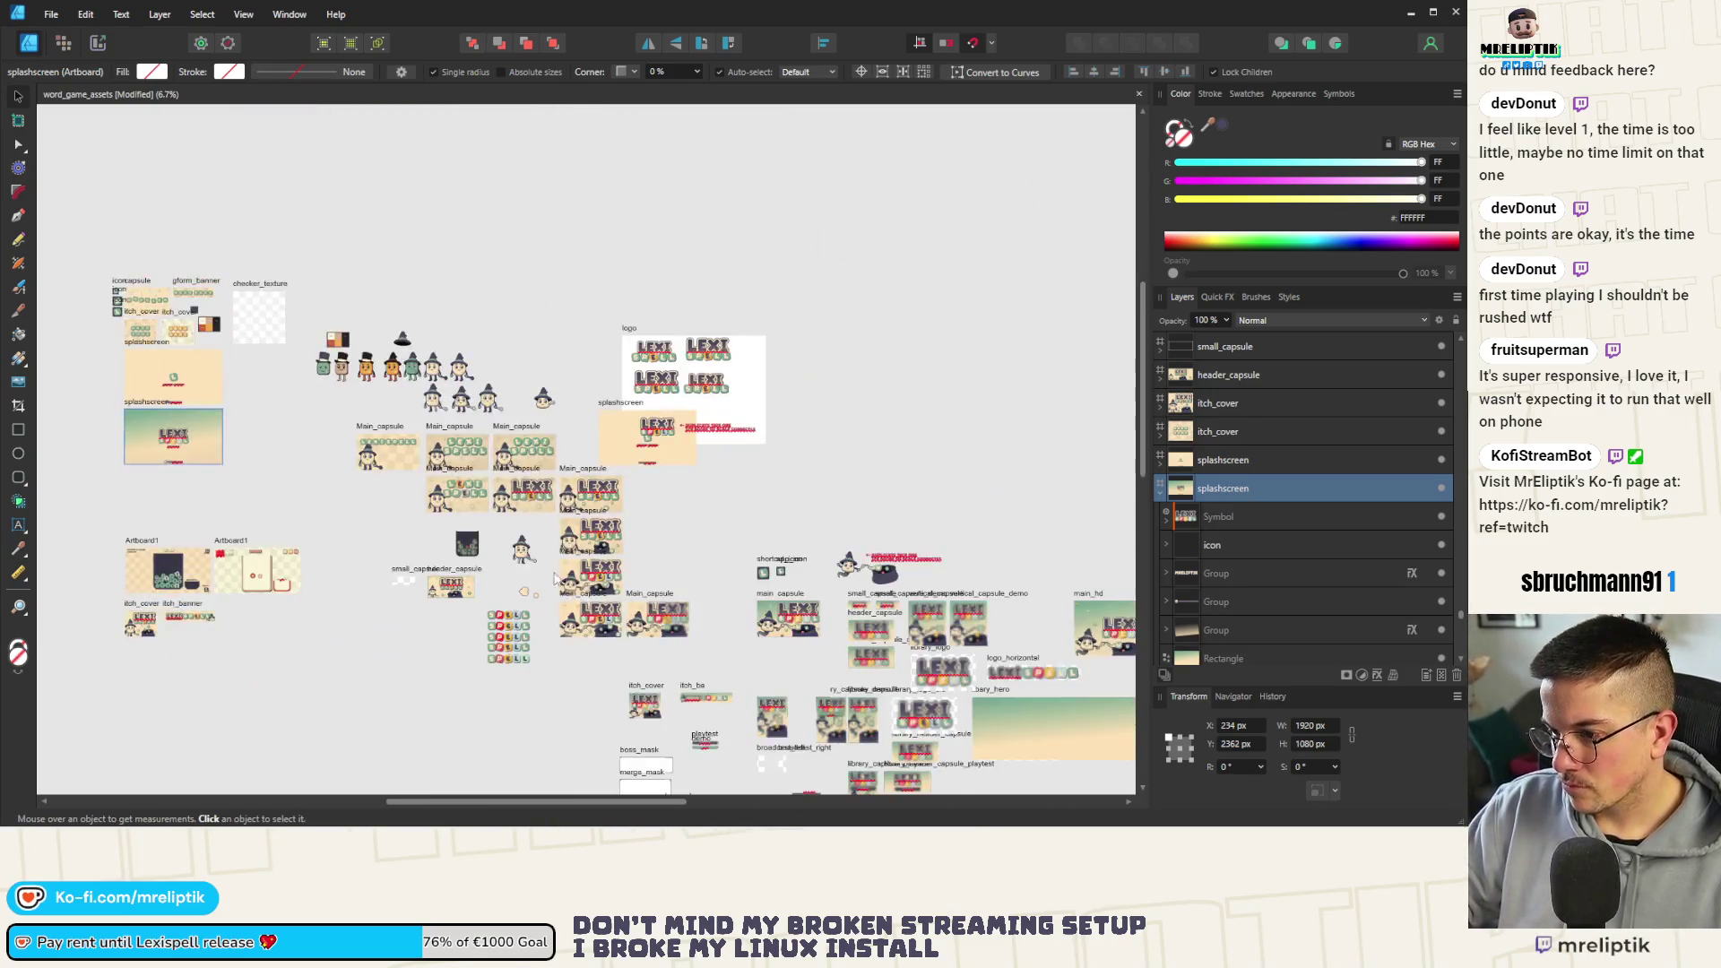
scroll(591, 603, up, 2)
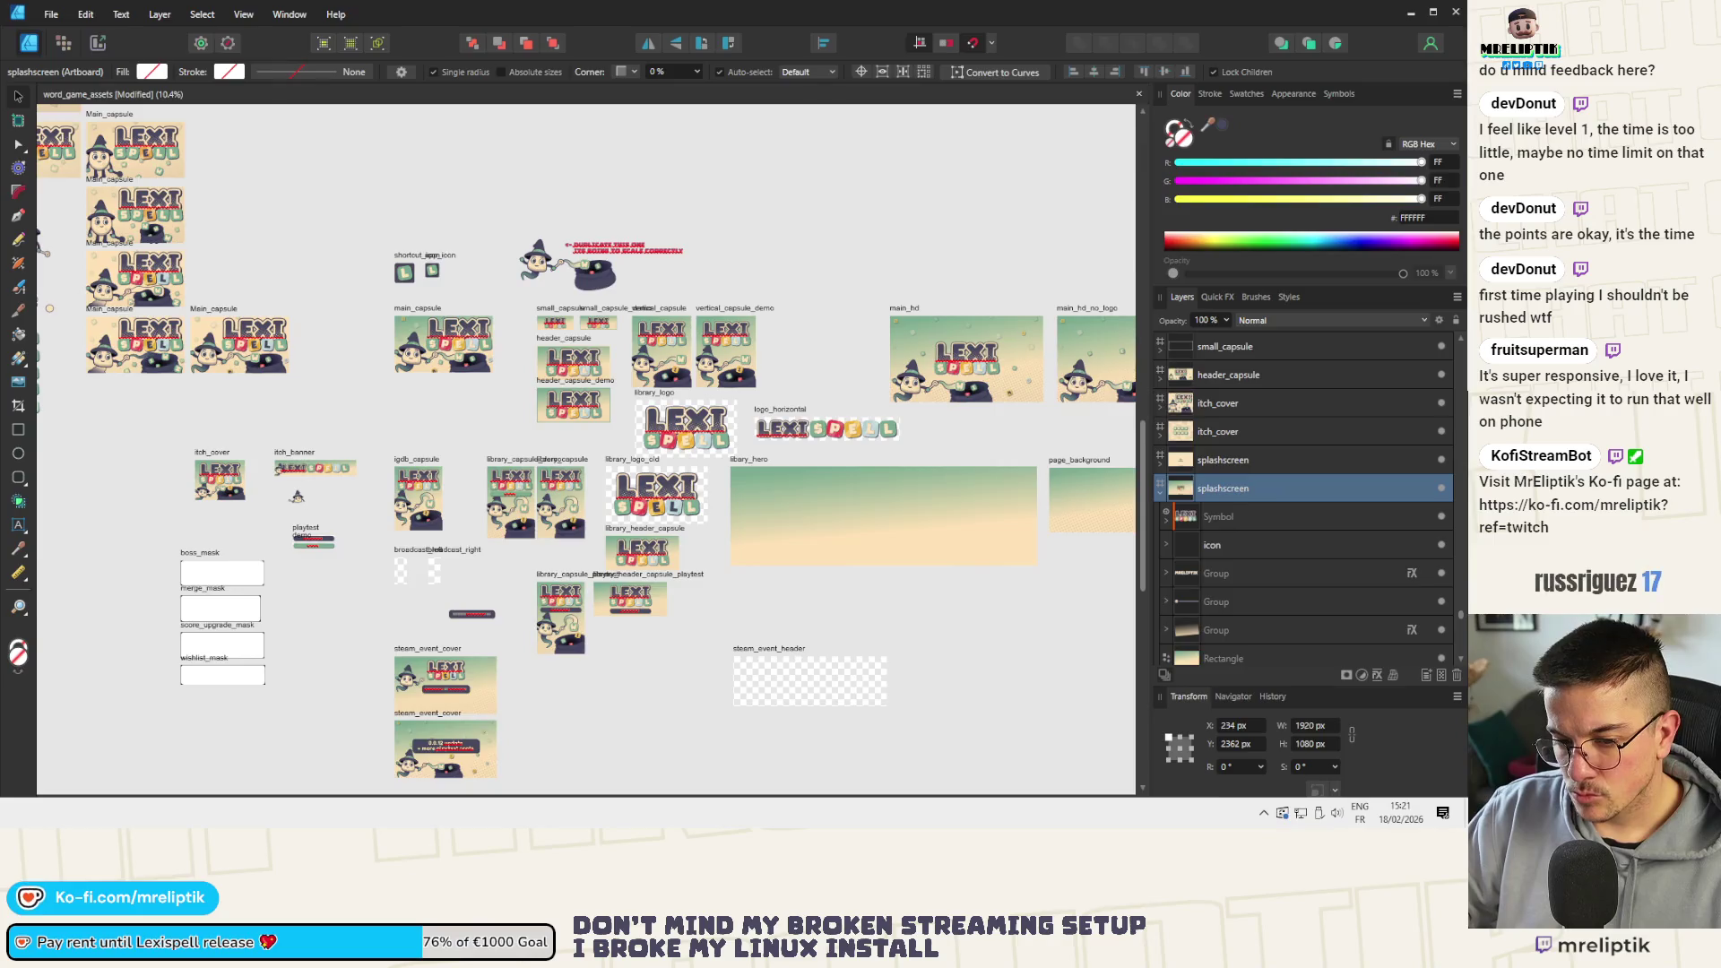
In Godot set the InteractiveTutorial Modulate to green 57826c and save the scene
key(alt+Tab)
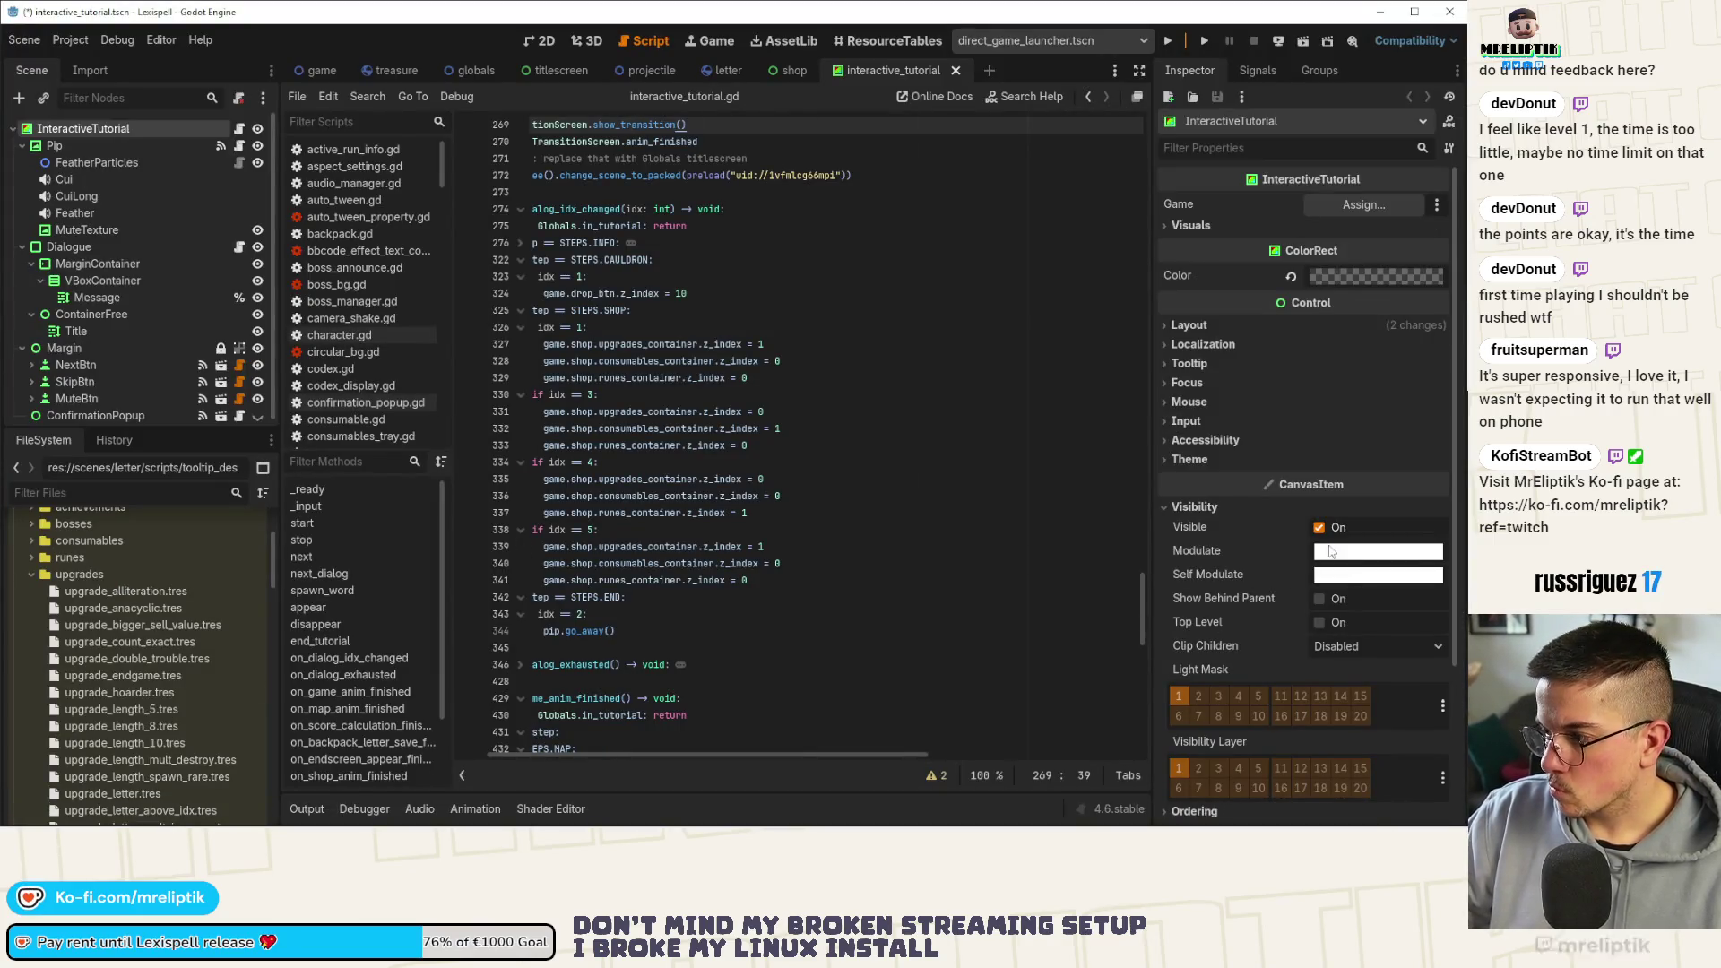
click(1328, 550)
click(1275, 515)
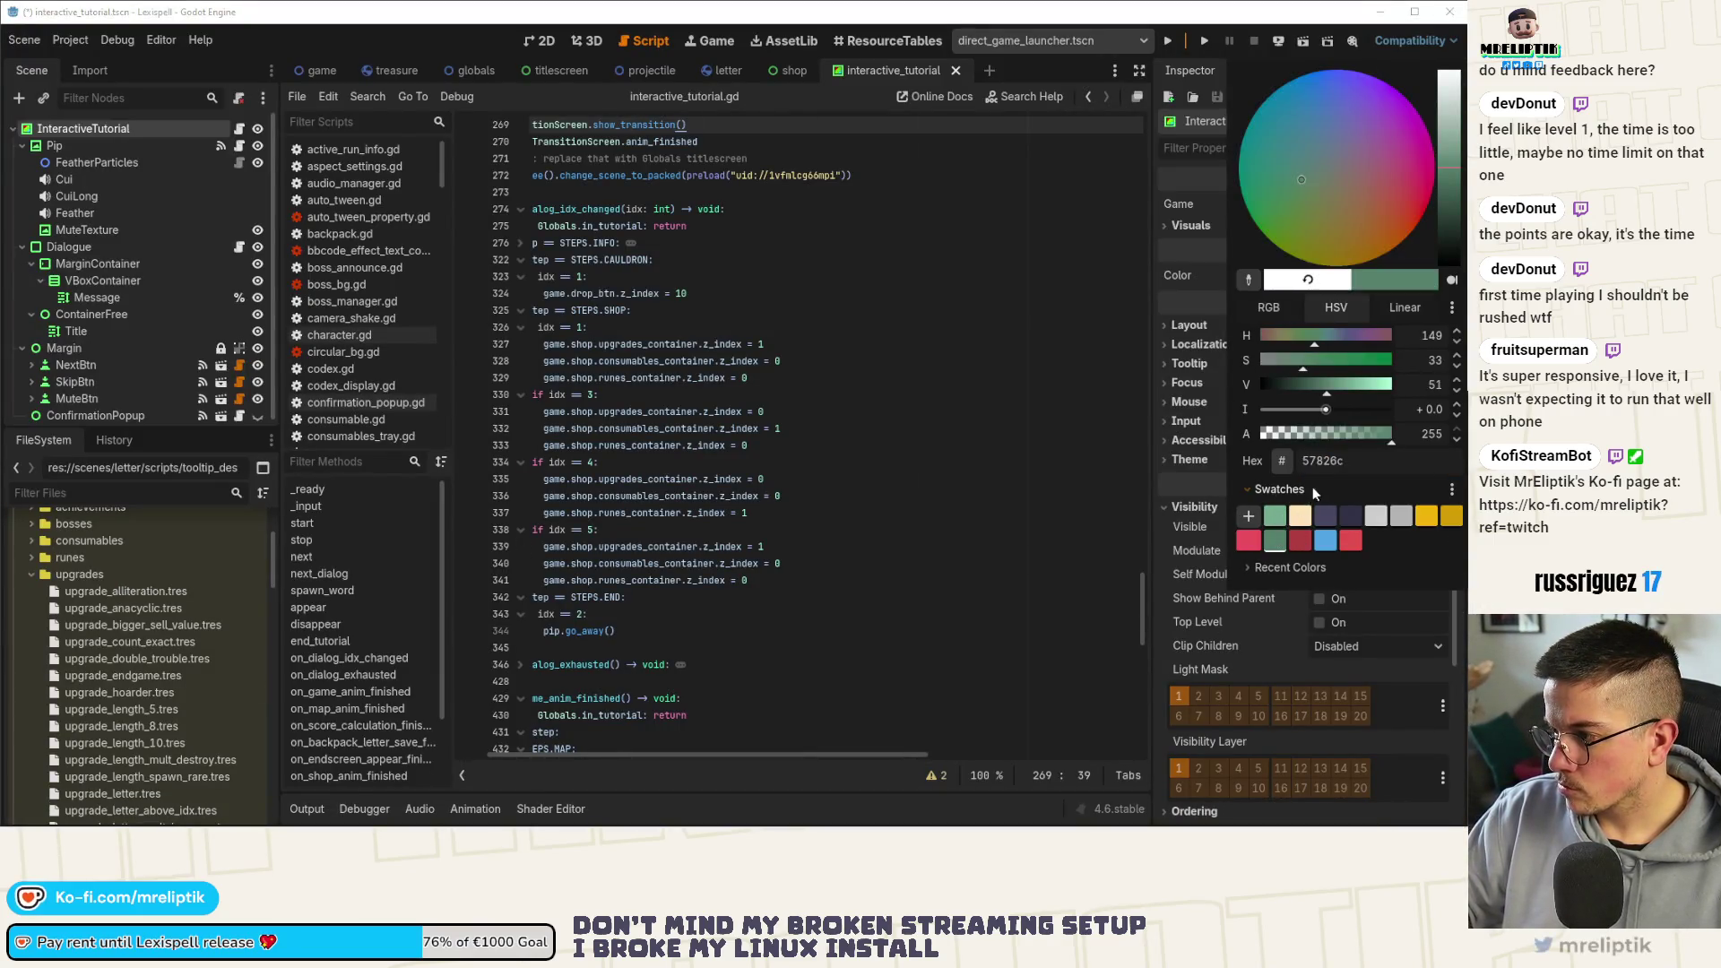
click(1175, 532)
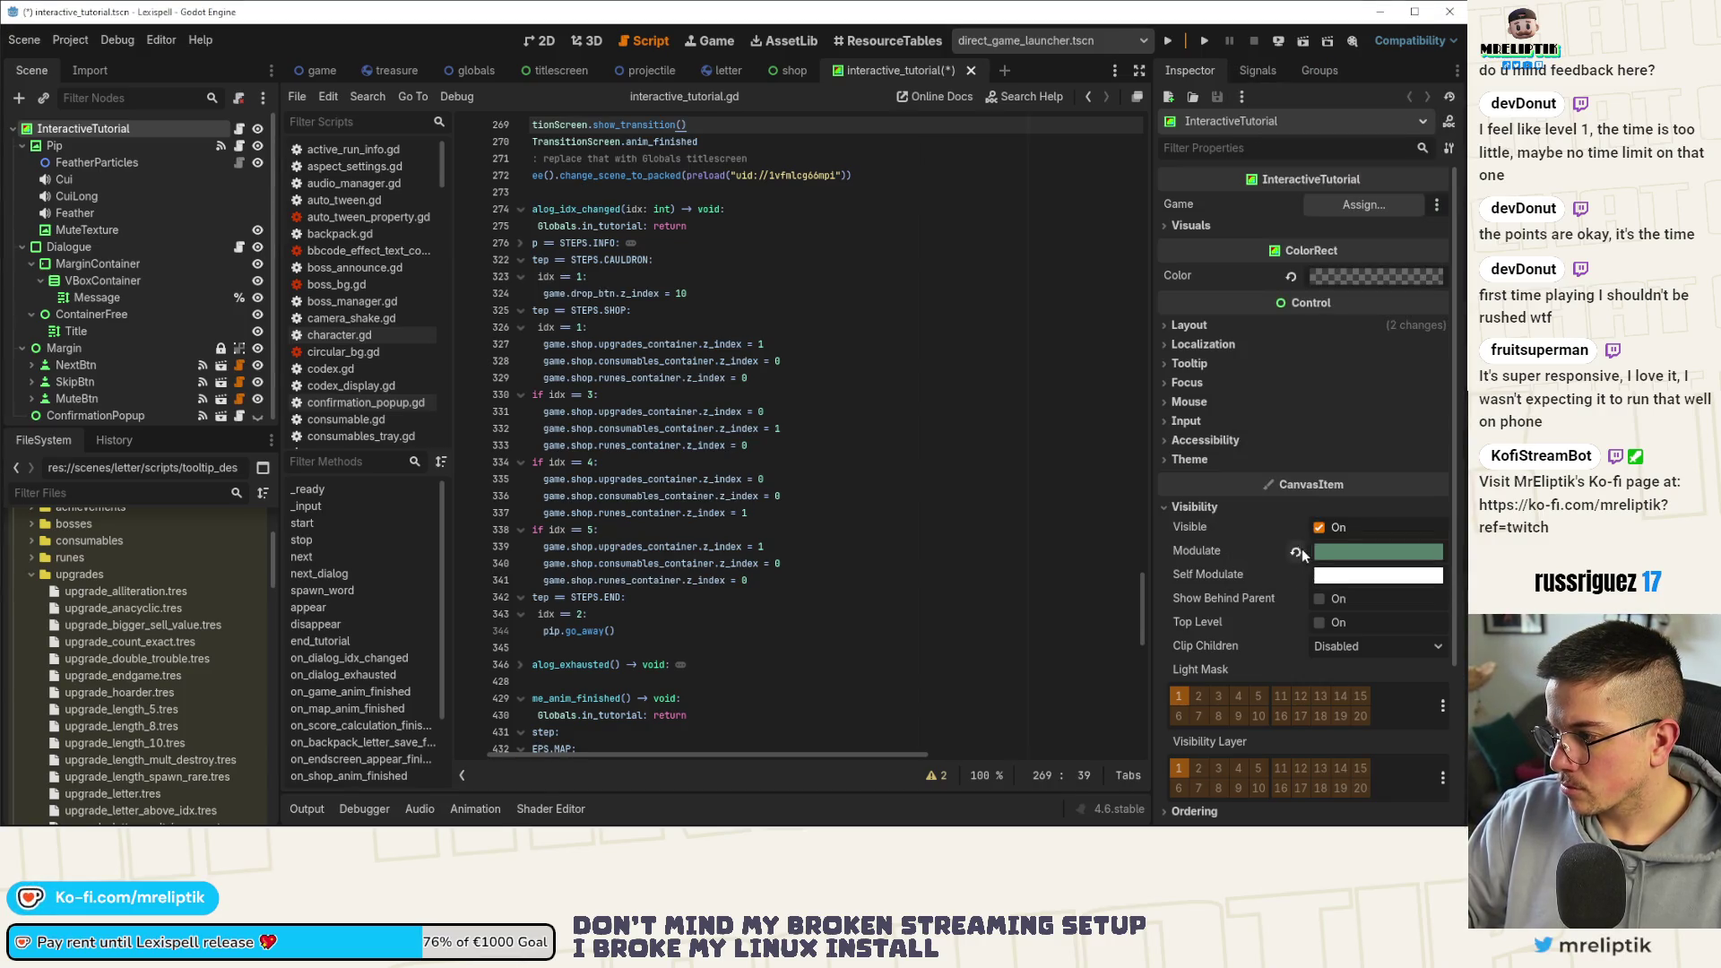
key(ctrl+s)
key(alt+Tab)
scroll(625, 606, up, 3)
scroll(624, 606, up, 4)
scroll(624, 607, up, 4)
Inspect the outer shadow settings on the DEMO banner's background curve
click(445, 492)
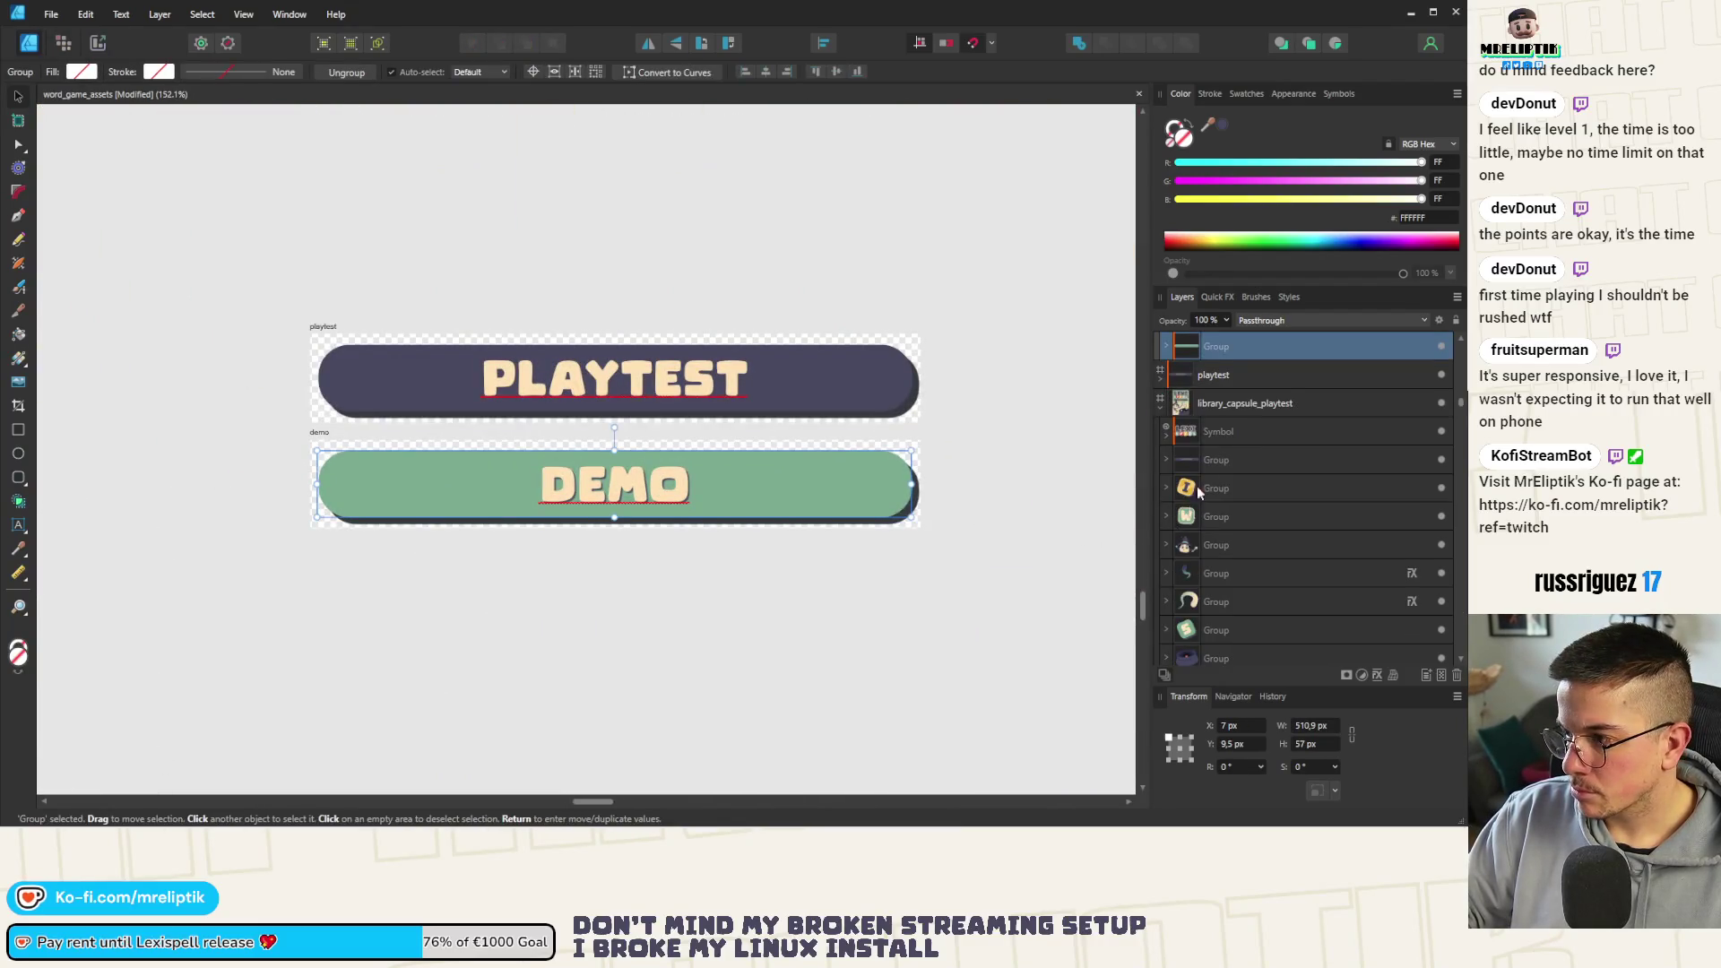
click(1169, 349)
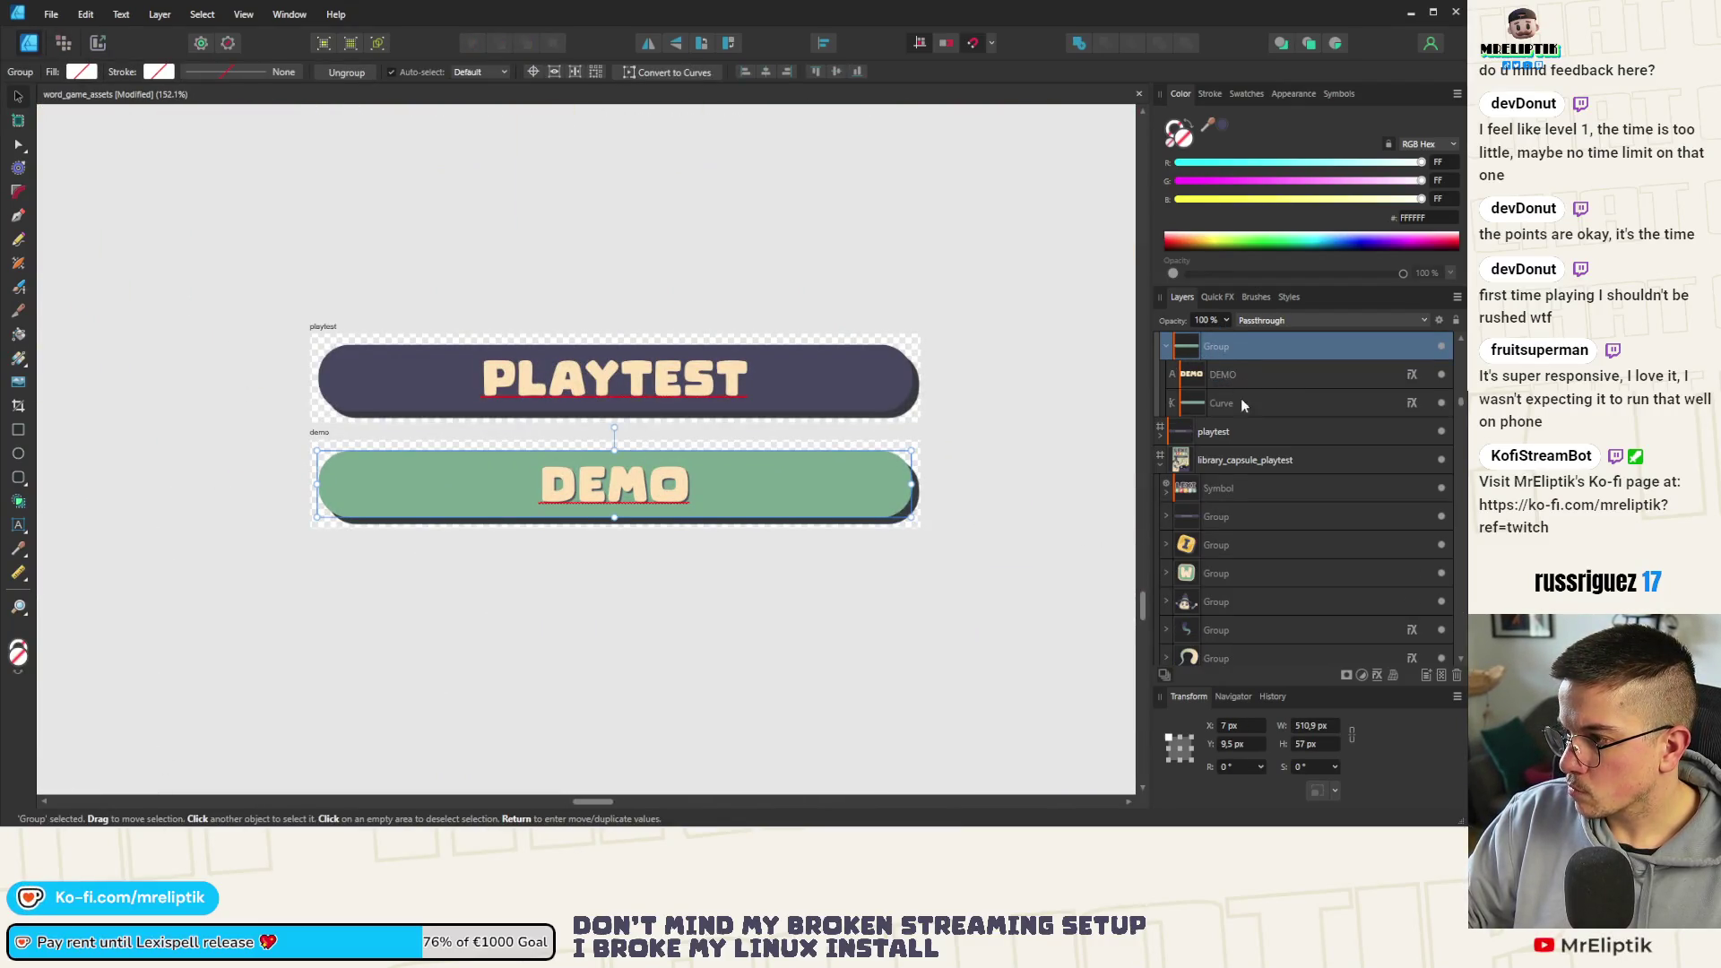
click(1242, 401)
click(1222, 296)
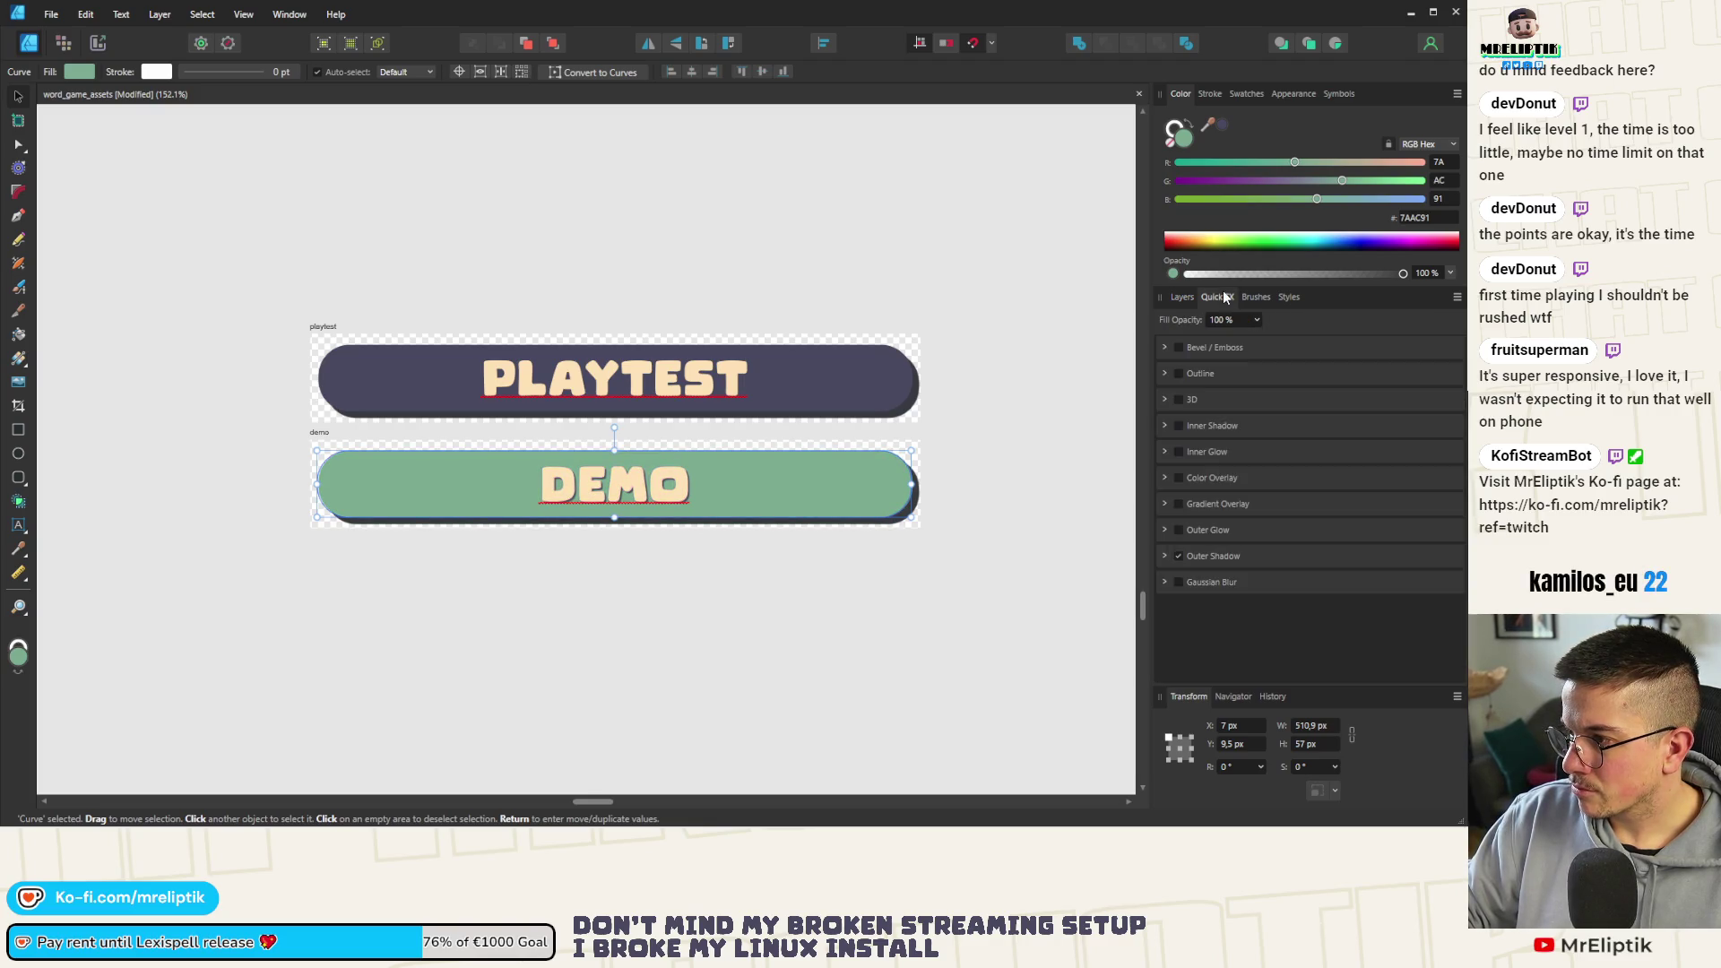
click(1165, 556)
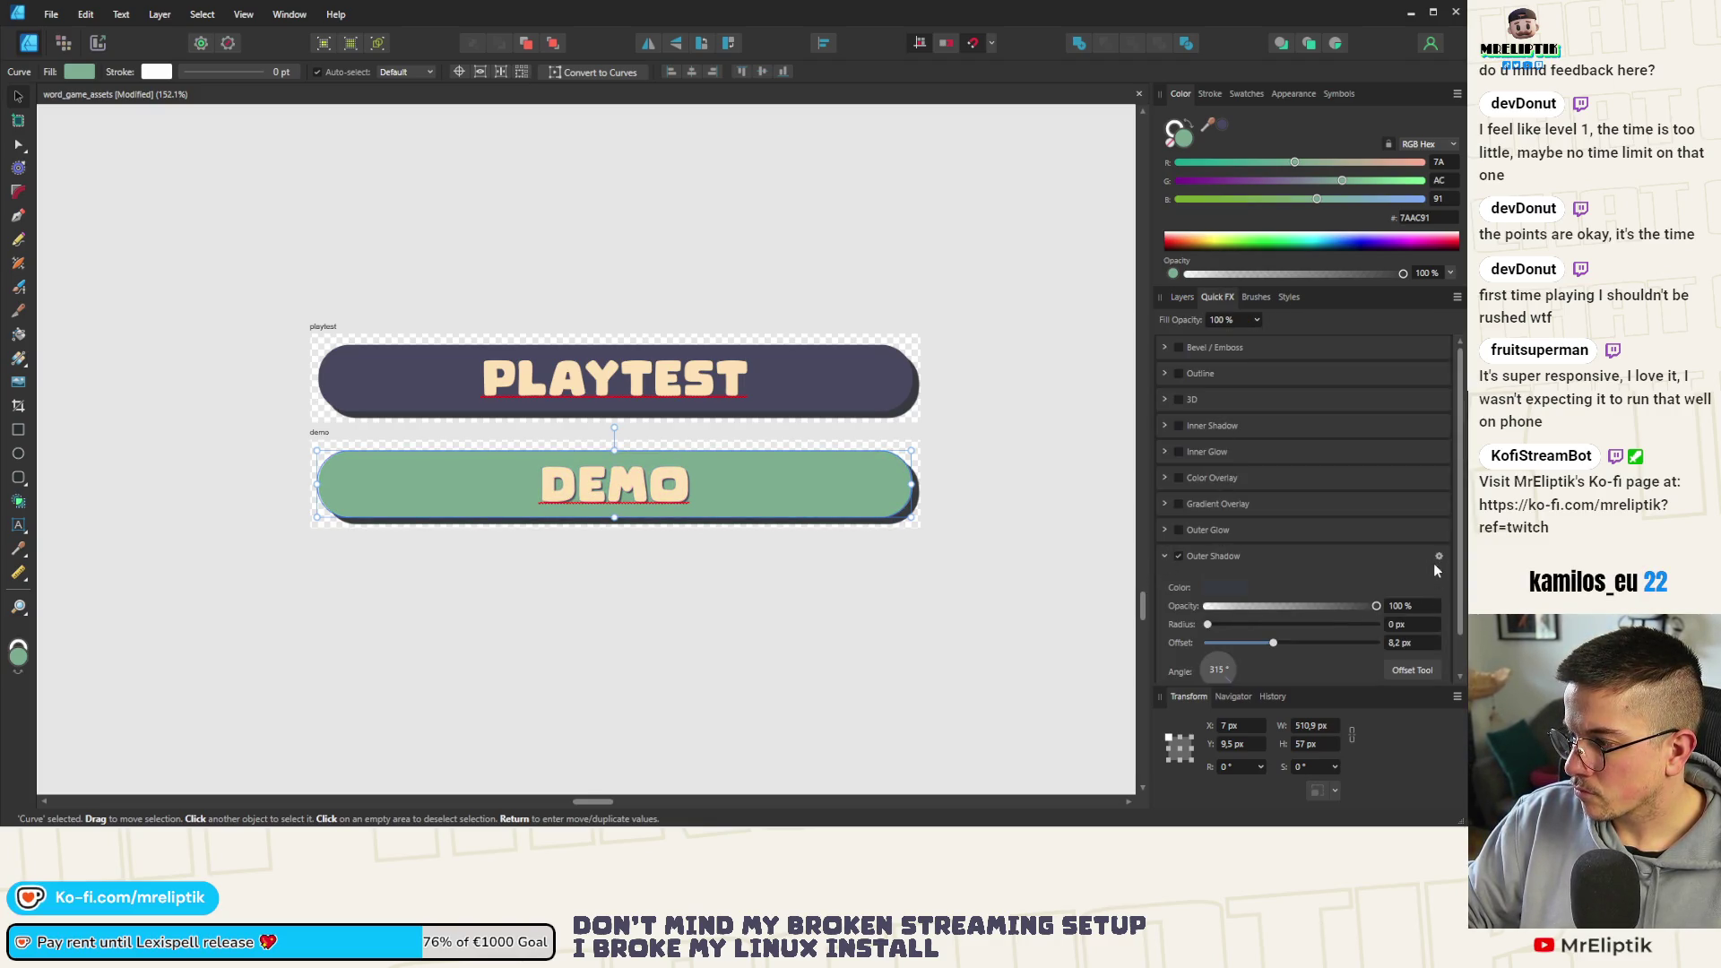
click(1439, 555)
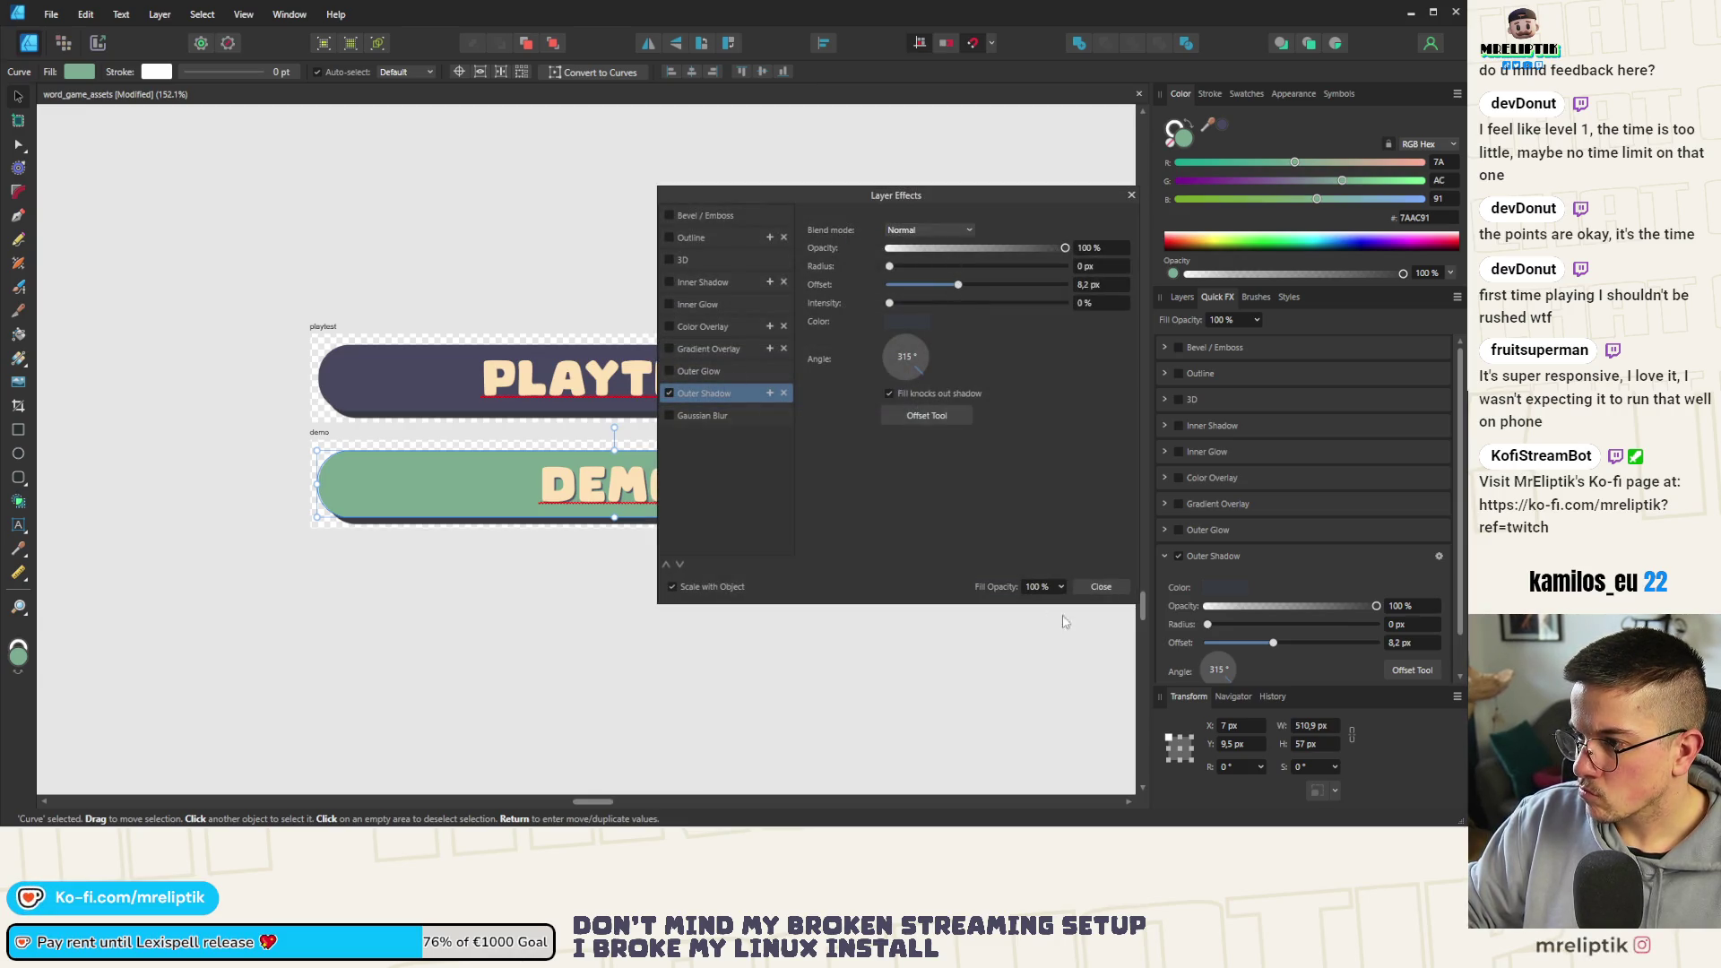
click(1100, 588)
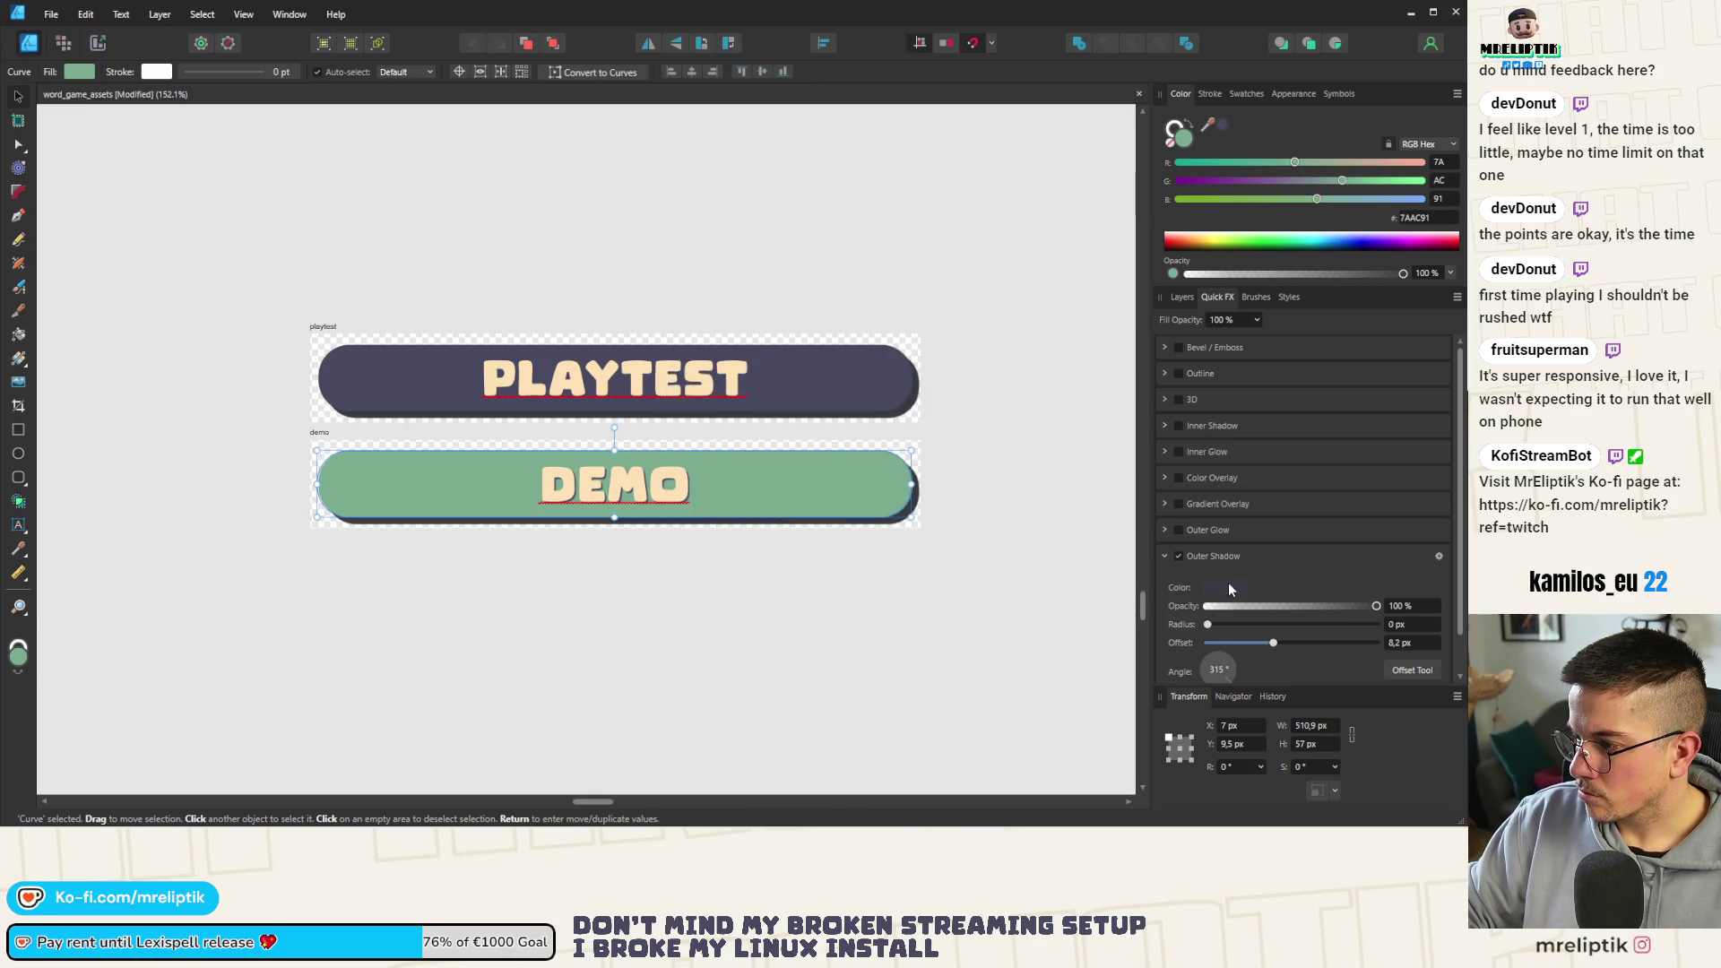
Recolour the DEMO banner's outer shadow with a new darker green hex value
click(1231, 587)
click(1251, 693)
text(57826C)
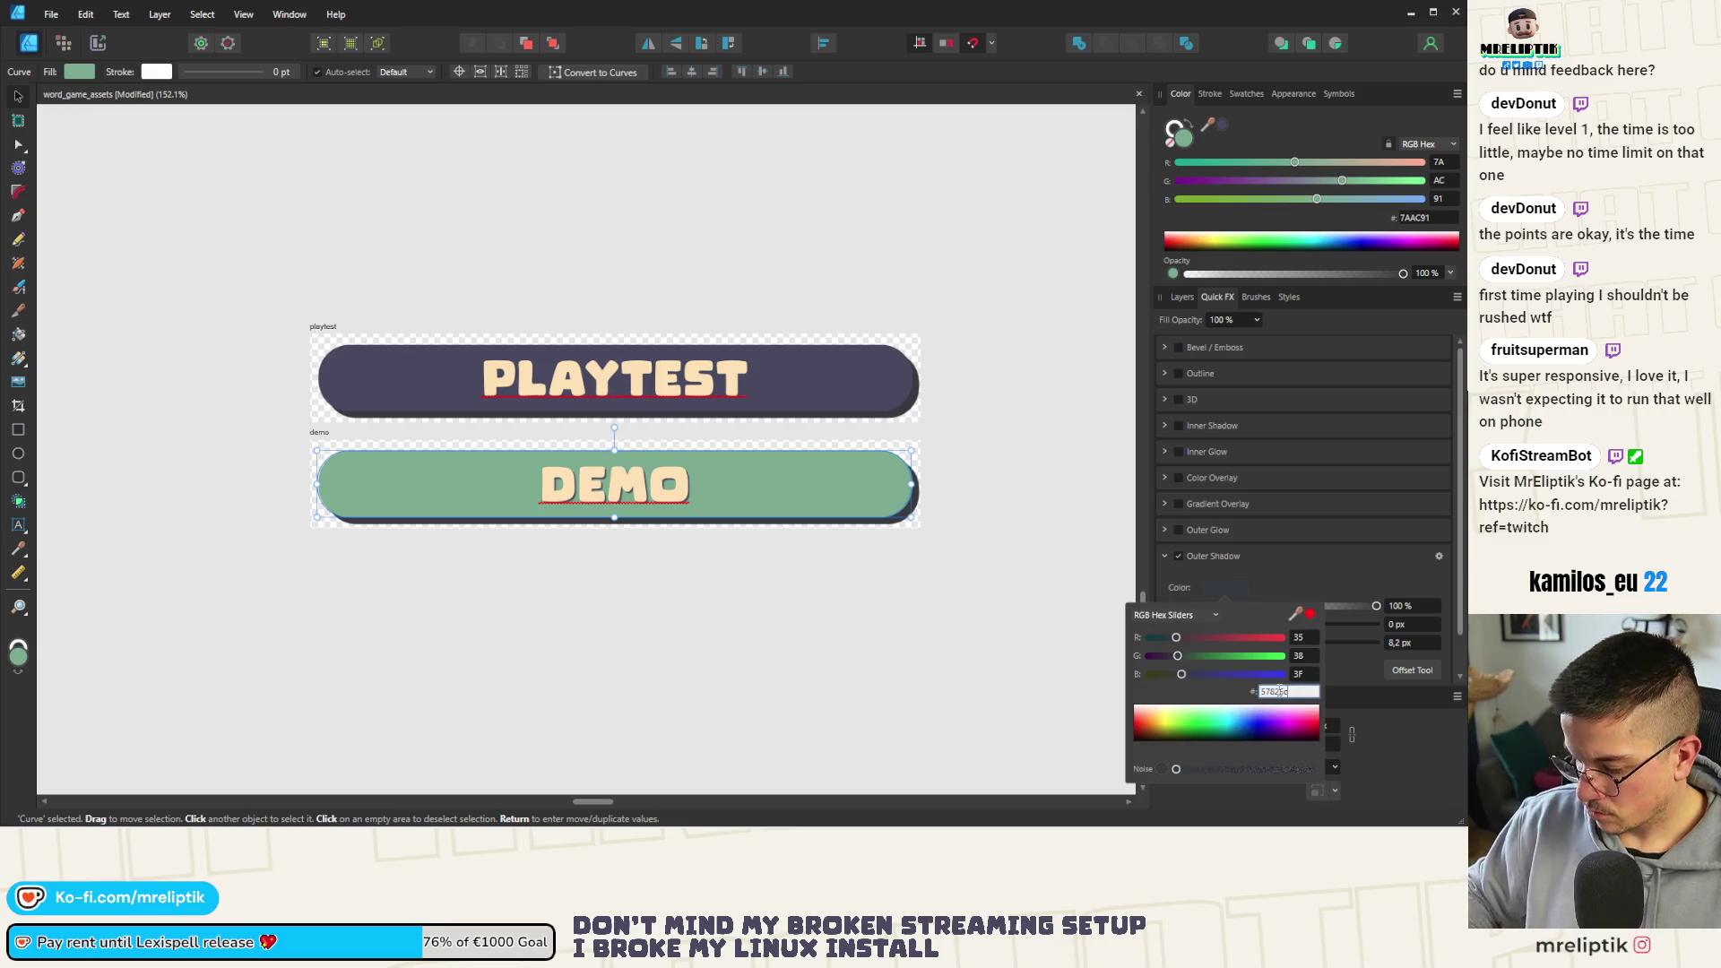
key(Return)
click(971, 643)
click(269, 480)
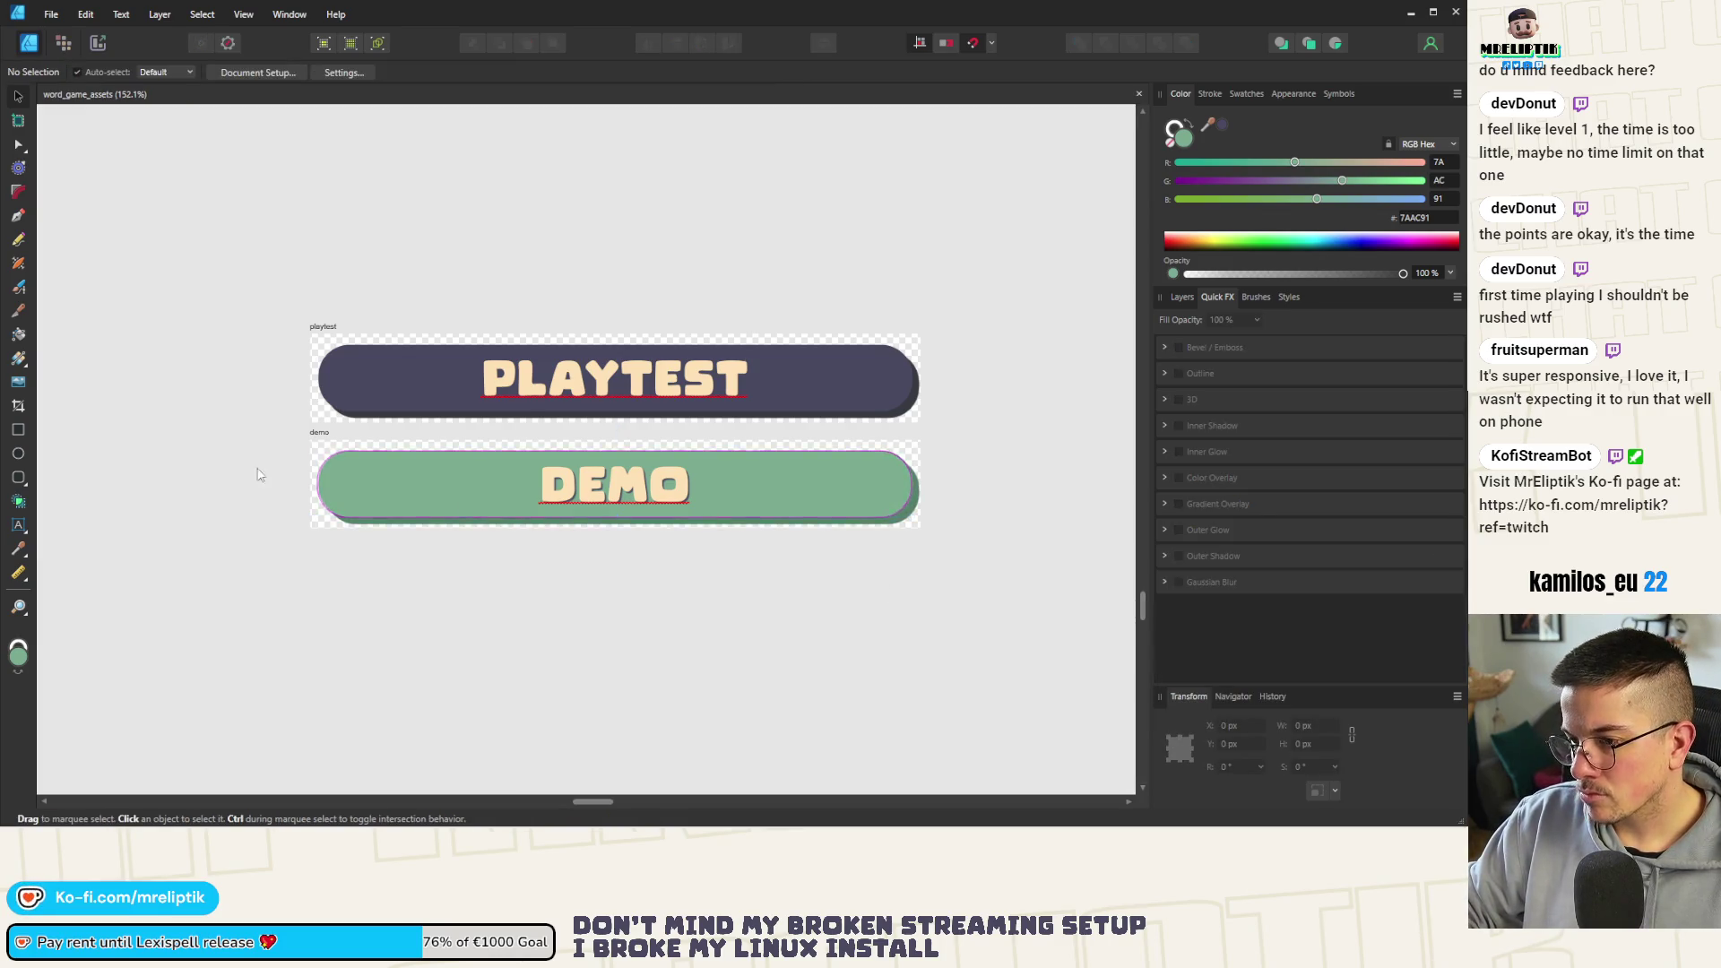
scroll(381, 467, down, 5)
scroll(381, 466, up, 4)
scroll(77, 376, down, 2)
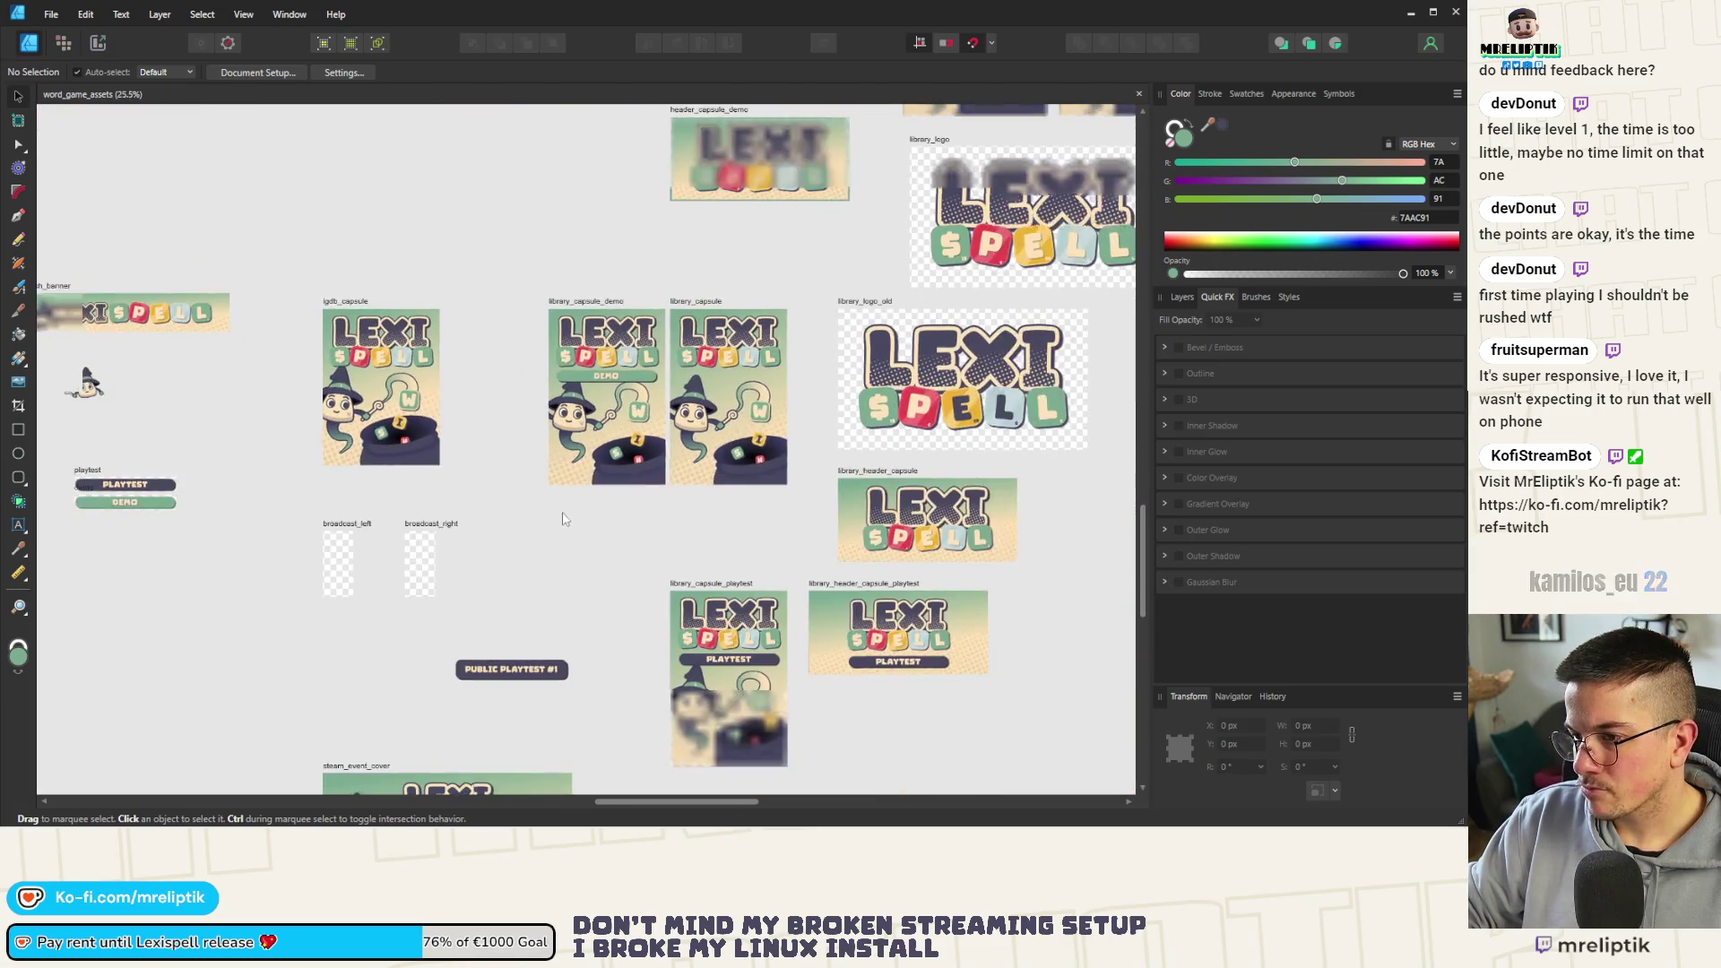
scroll(587, 392, up, 5)
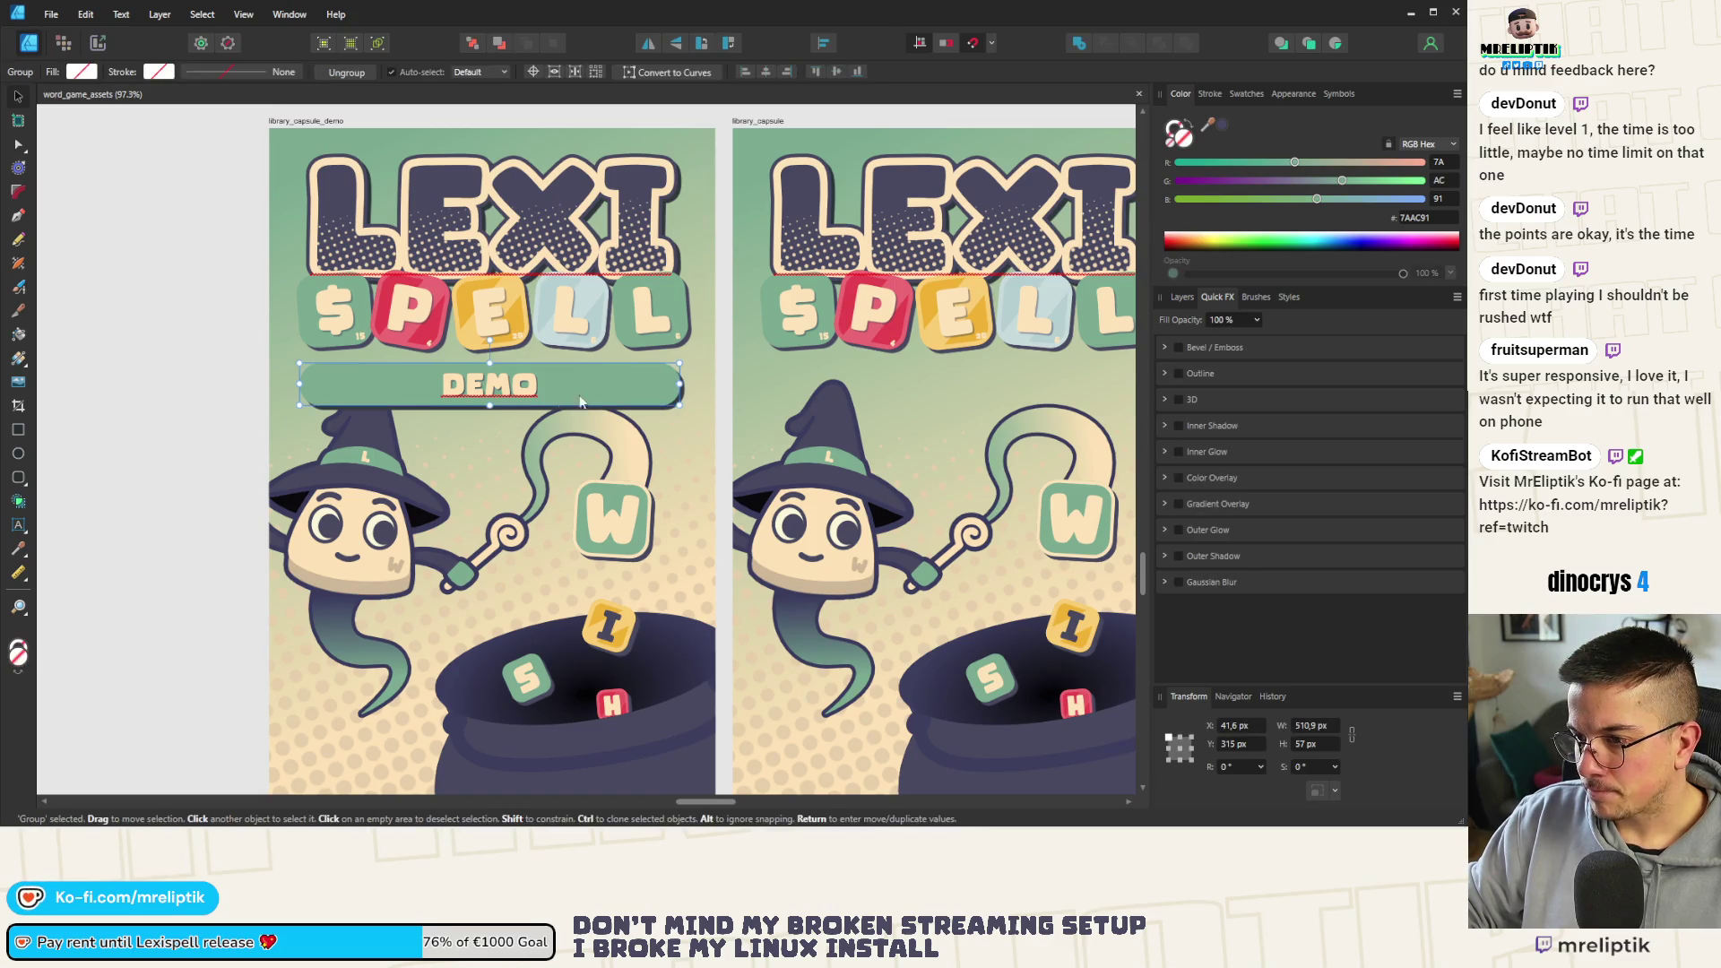
scroll(468, 519, down, 8)
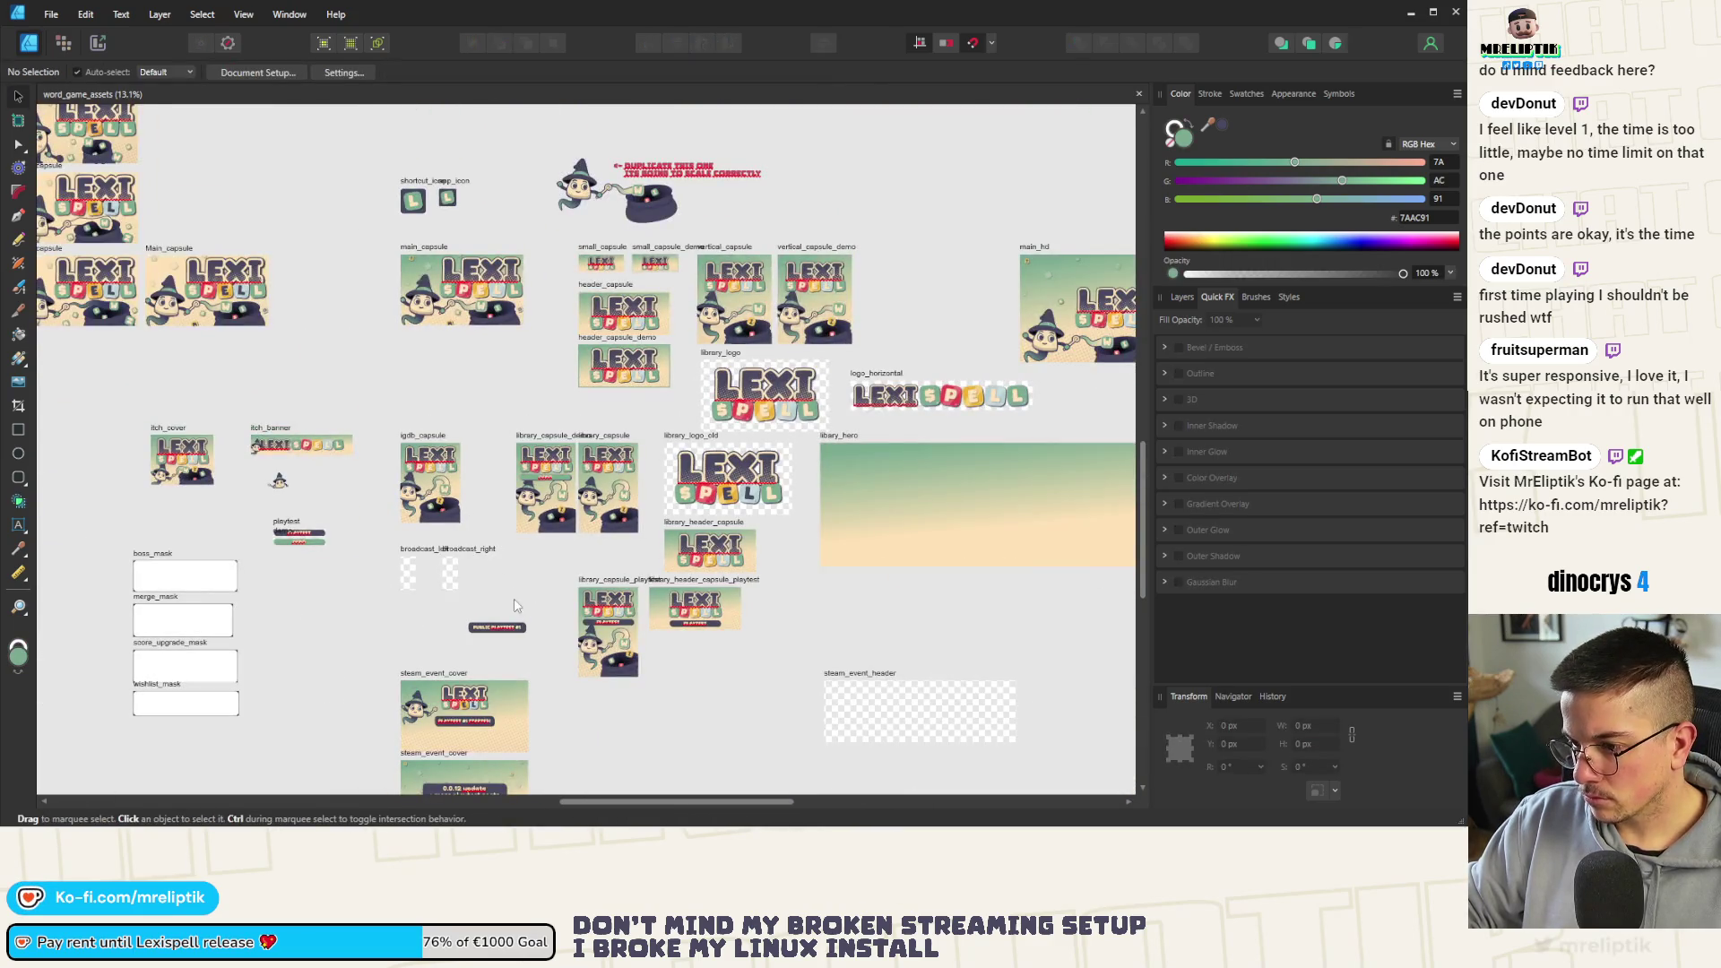
scroll(547, 654, up, 8)
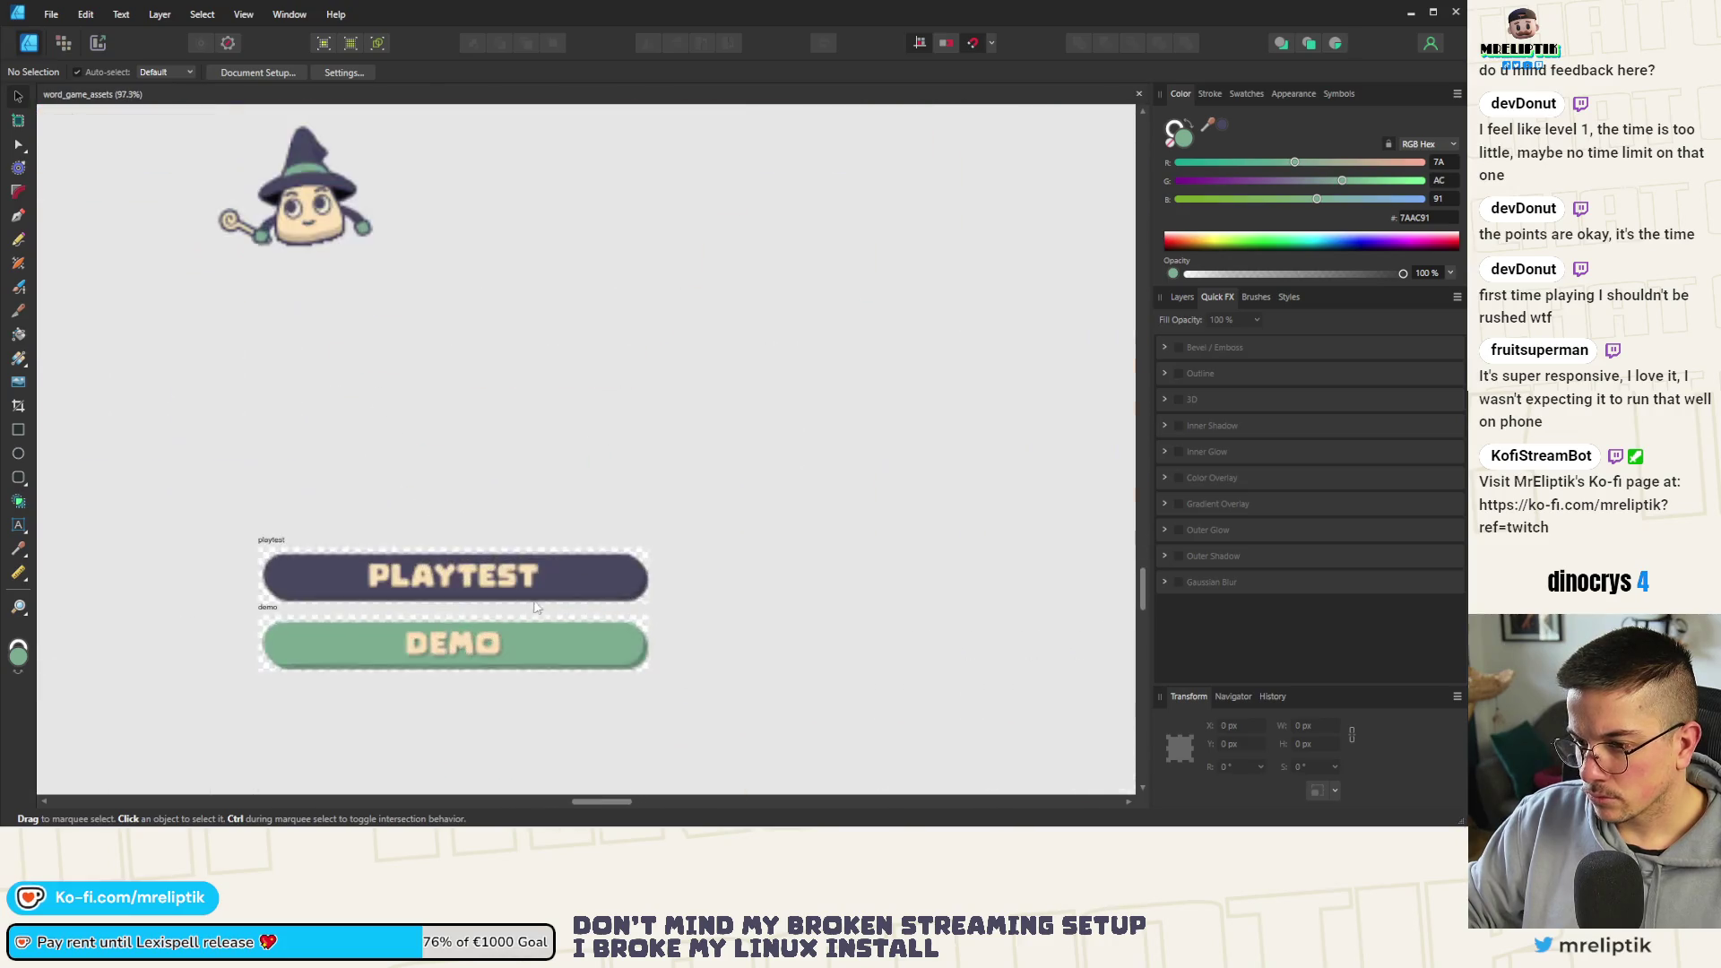
click(547, 654)
scroll(548, 654, up, 3)
Try a thick cream outline sampled from the DEMO text on the capsule shape, then leave it without one
click(1210, 93)
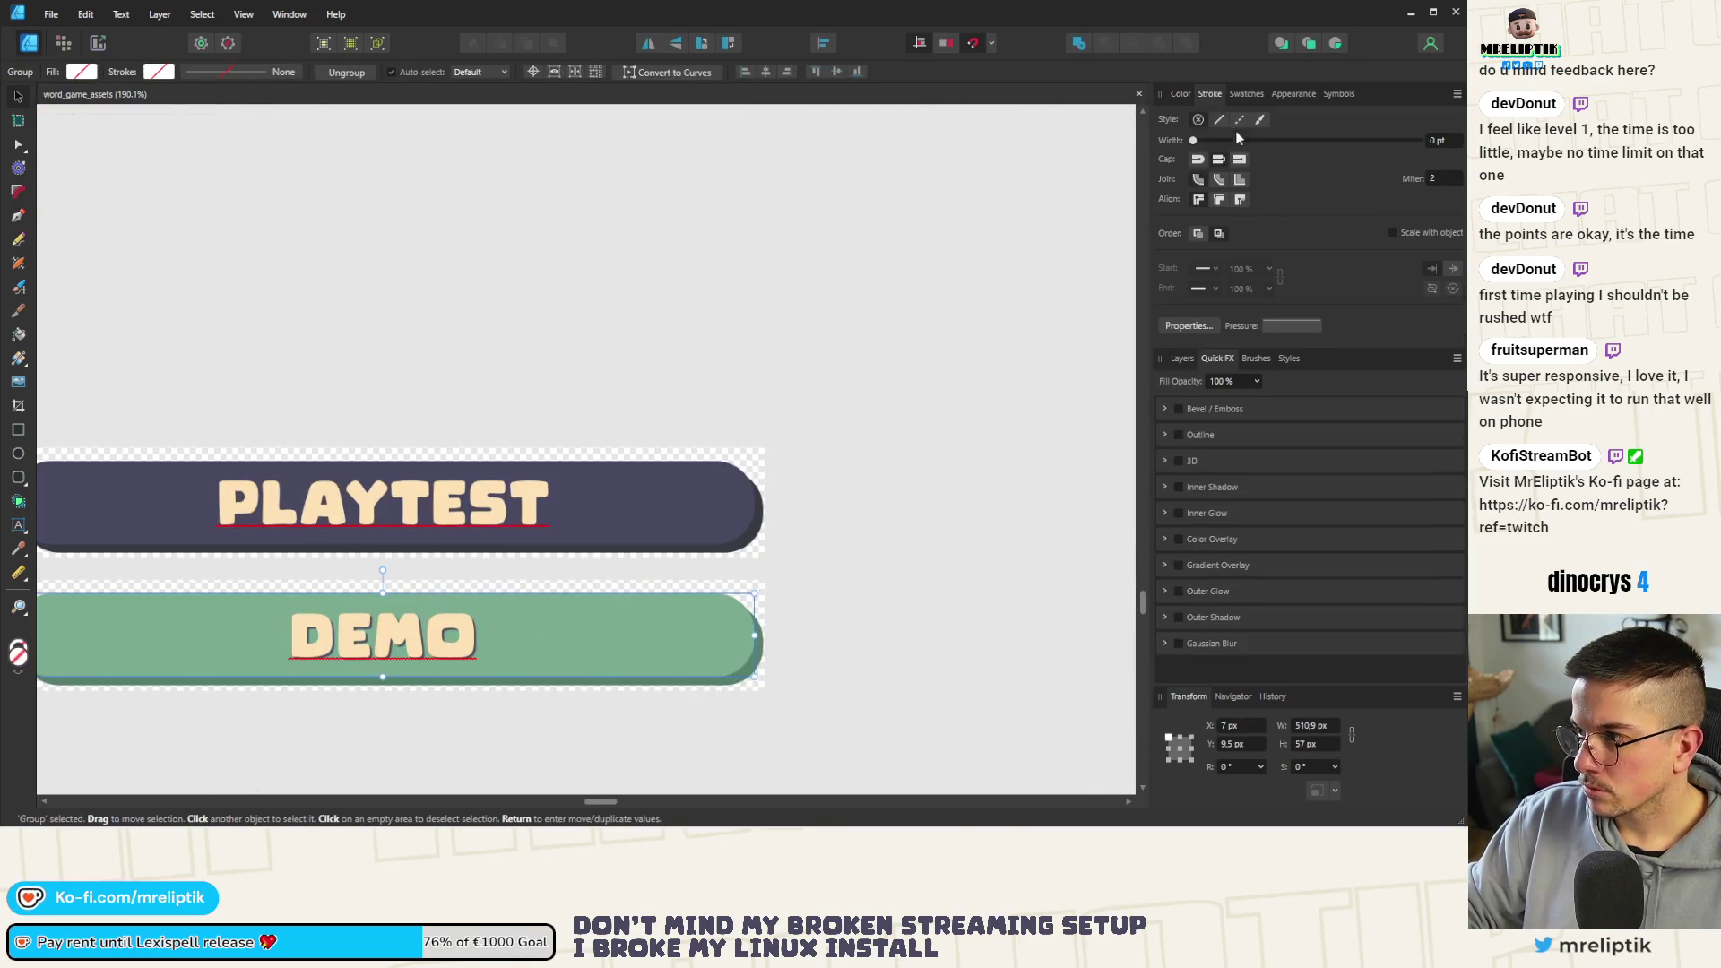
mouse_move(1192, 140)
mouse_down()
mouse_move(1251, 140)
mouse_move(1192, 140)
mouse_up()
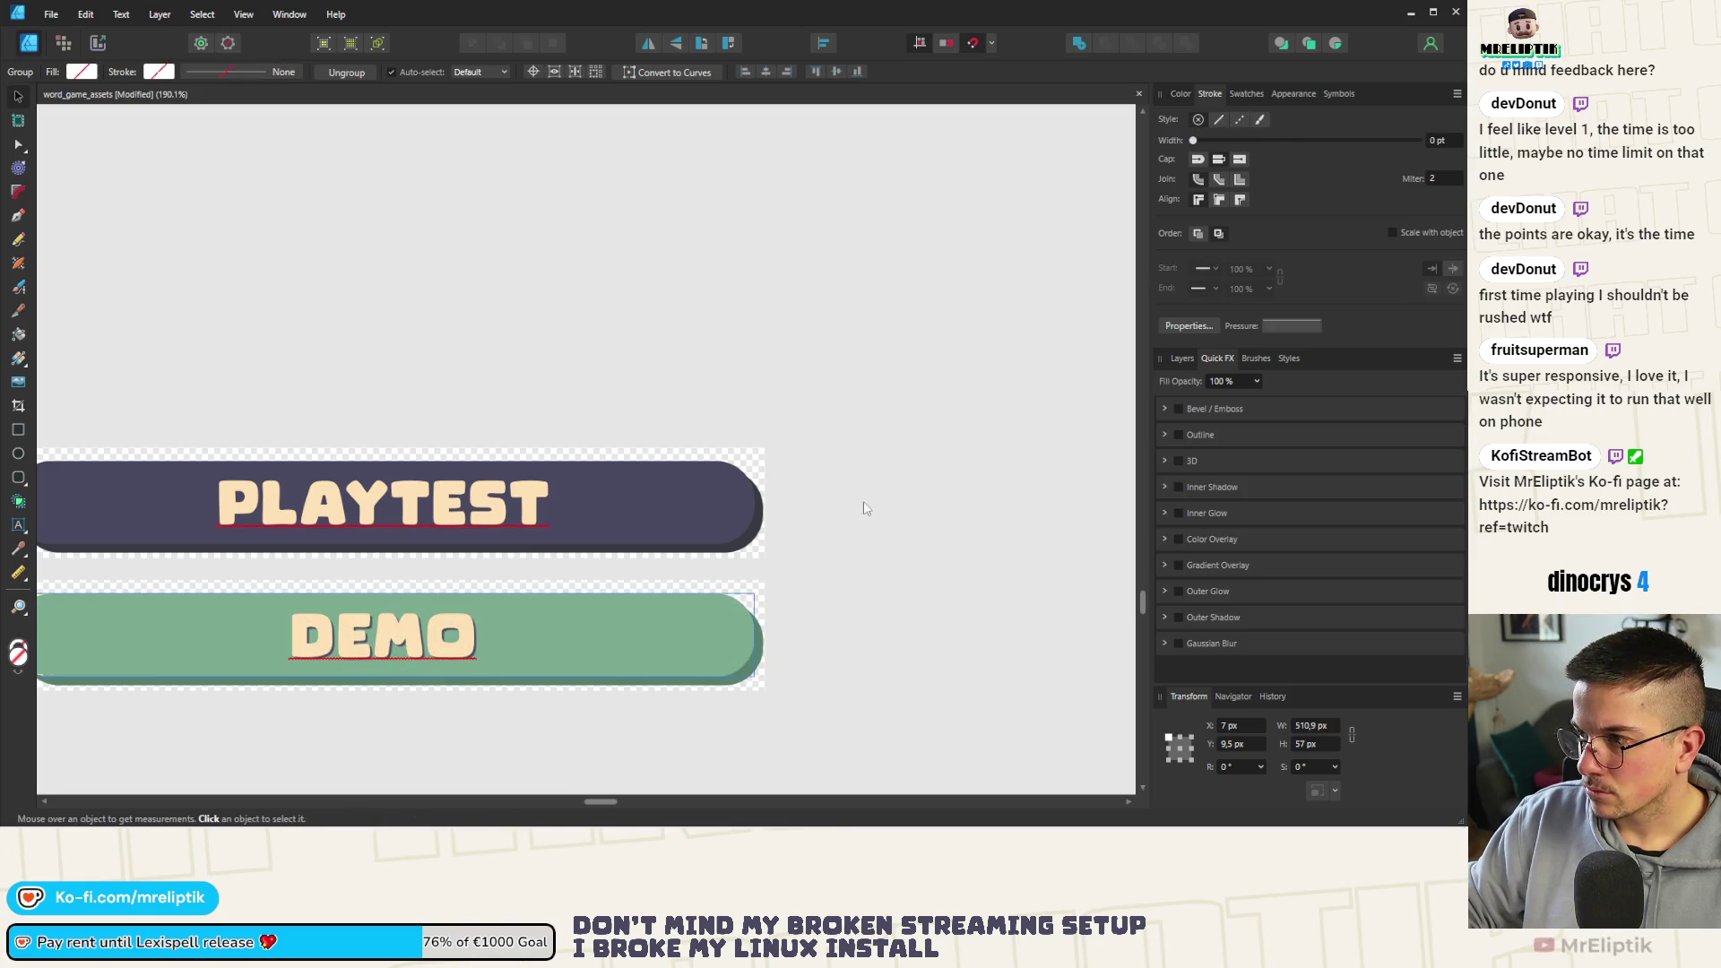
click(1182, 359)
click(1223, 463)
mouse_move(1192, 140)
mouse_down()
mouse_move(1267, 140)
mouse_move(1259, 158)
mouse_up()
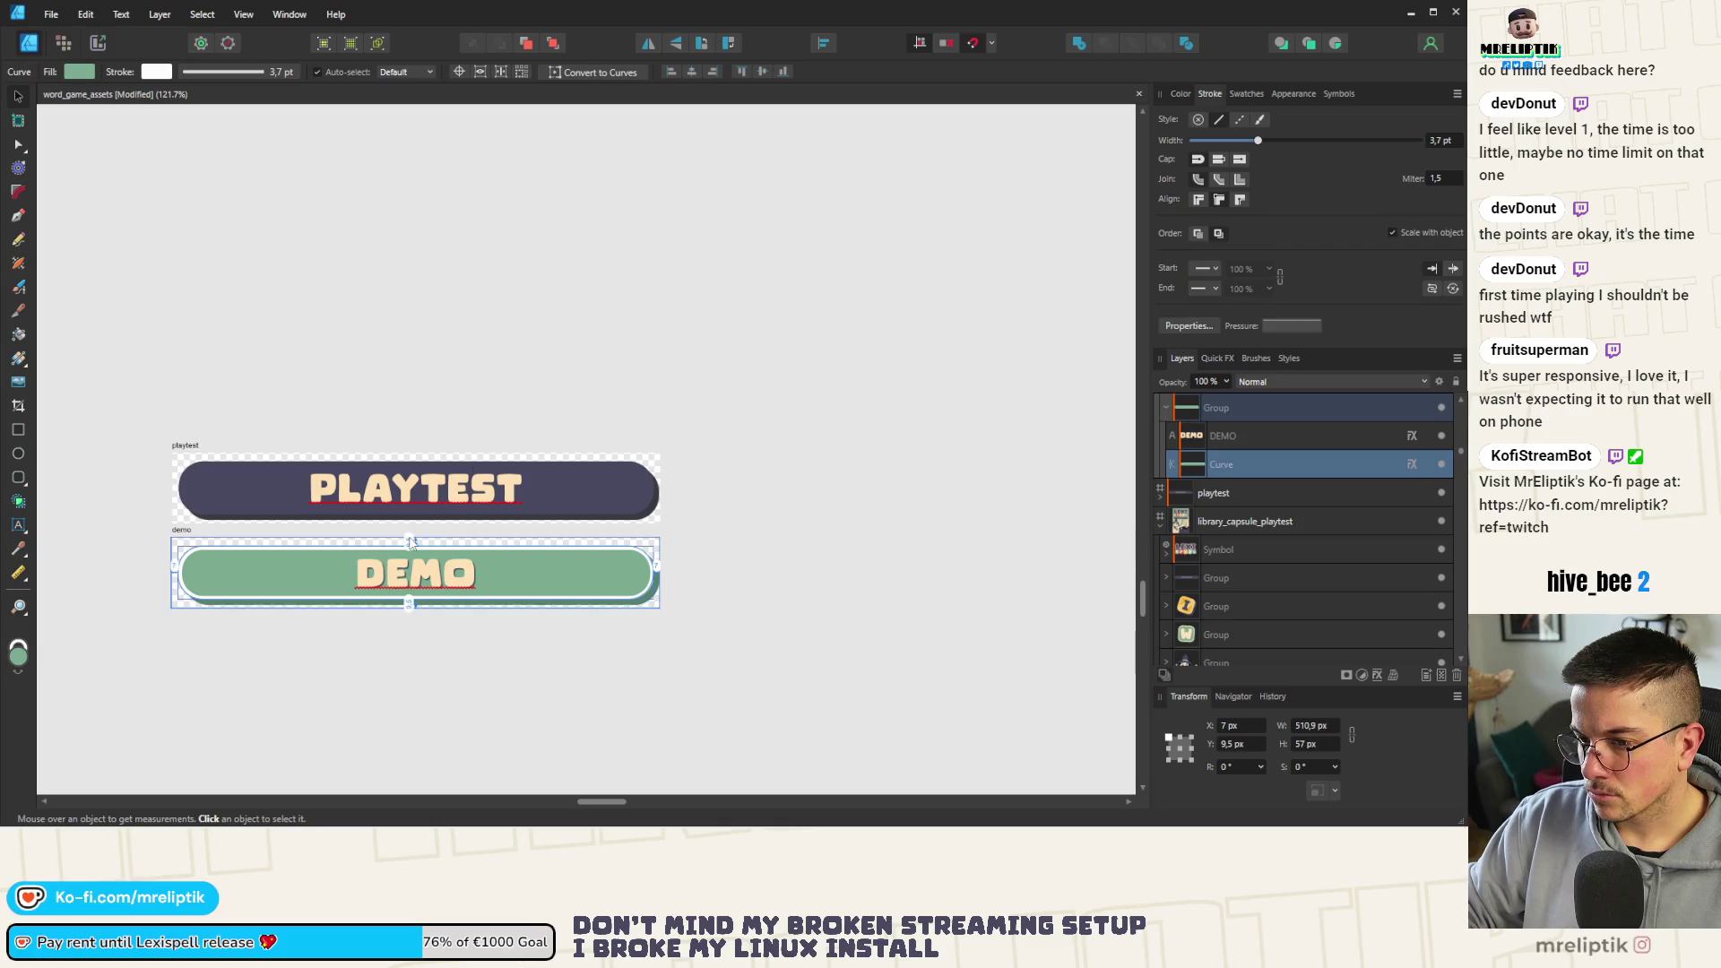
click(1180, 92)
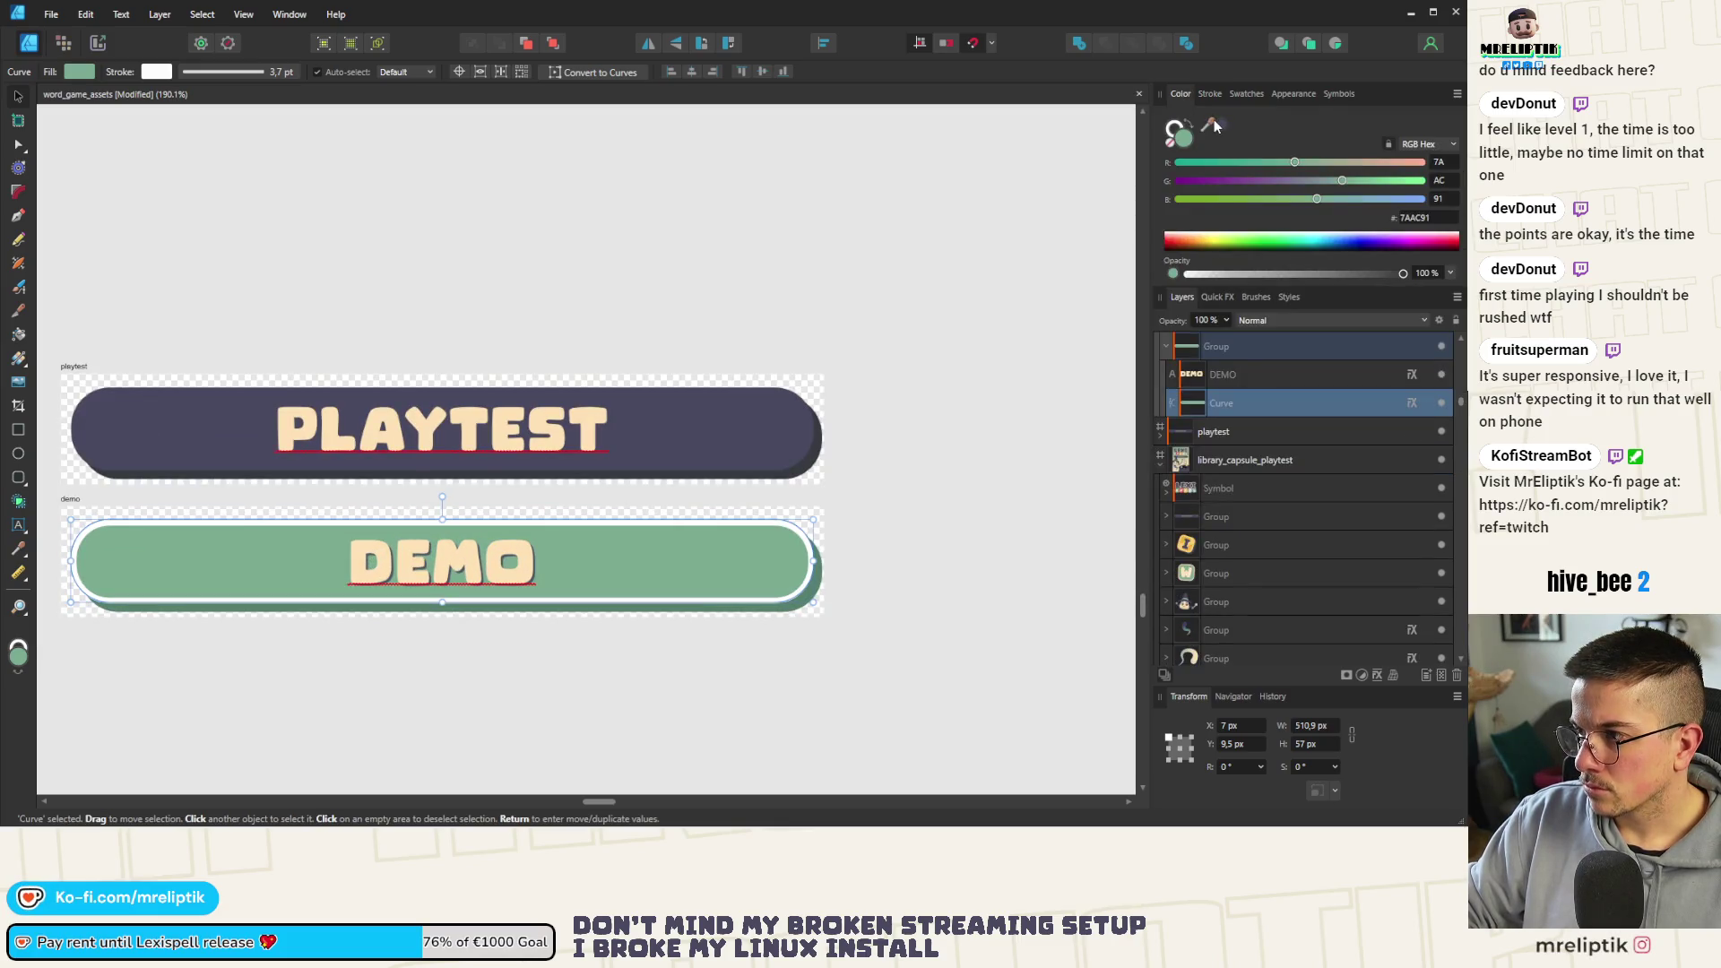
drag(1210, 126, 449, 572)
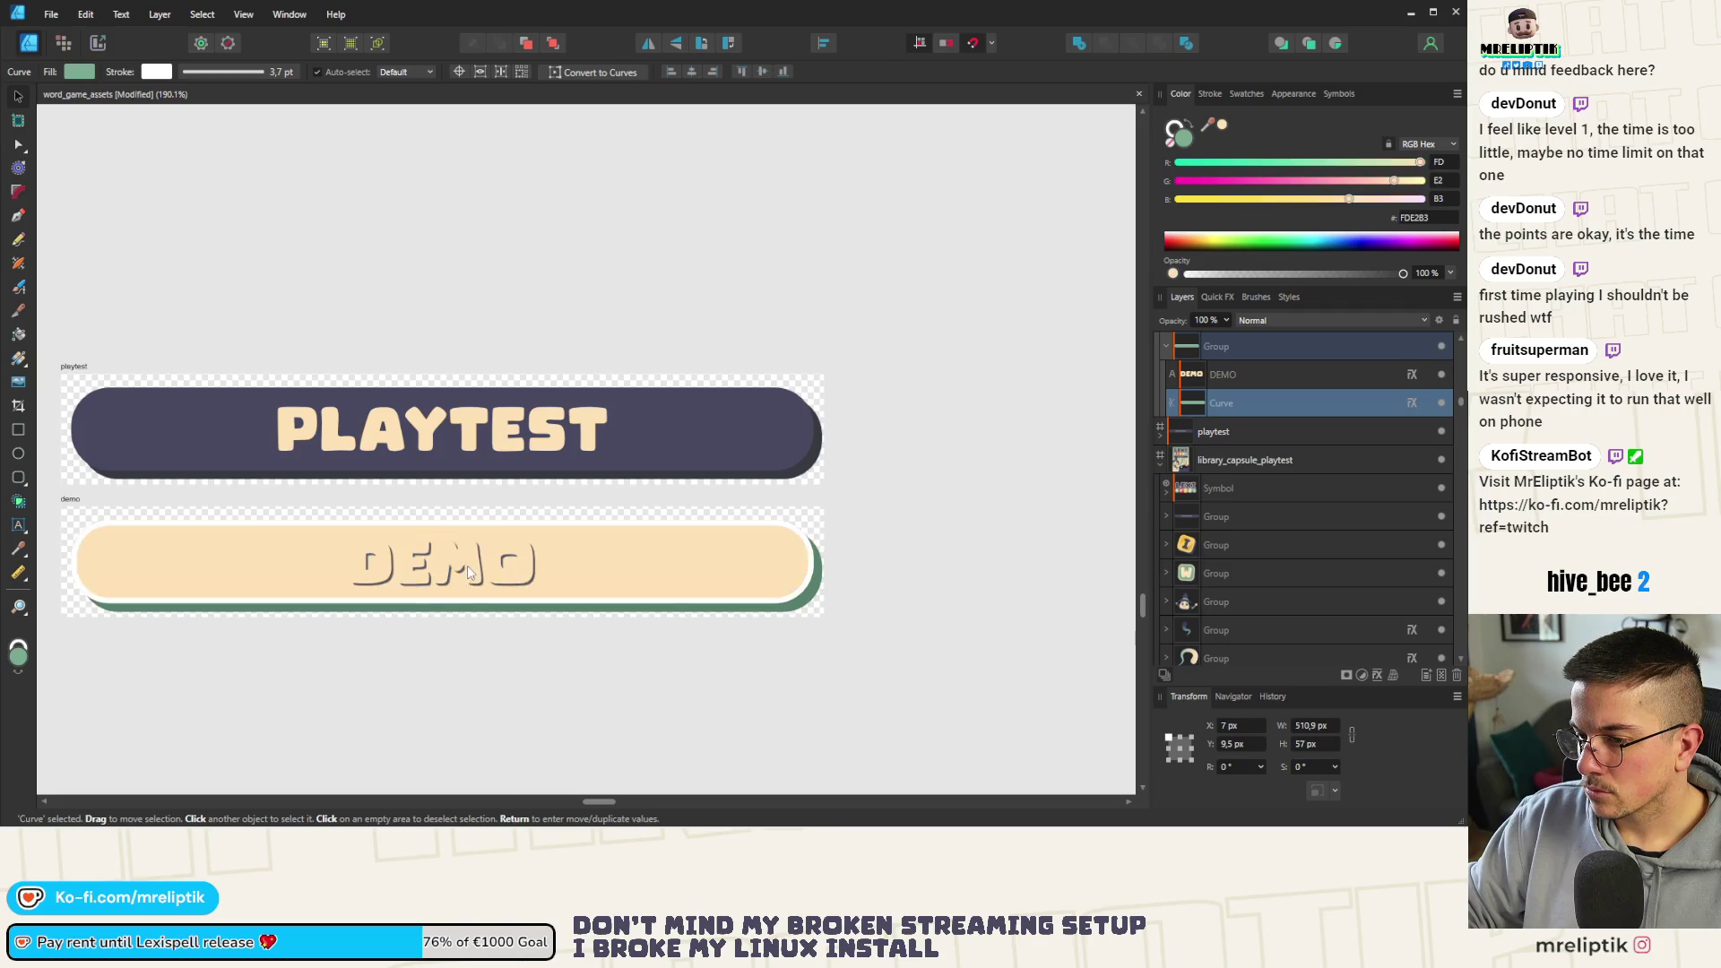
click(1185, 136)
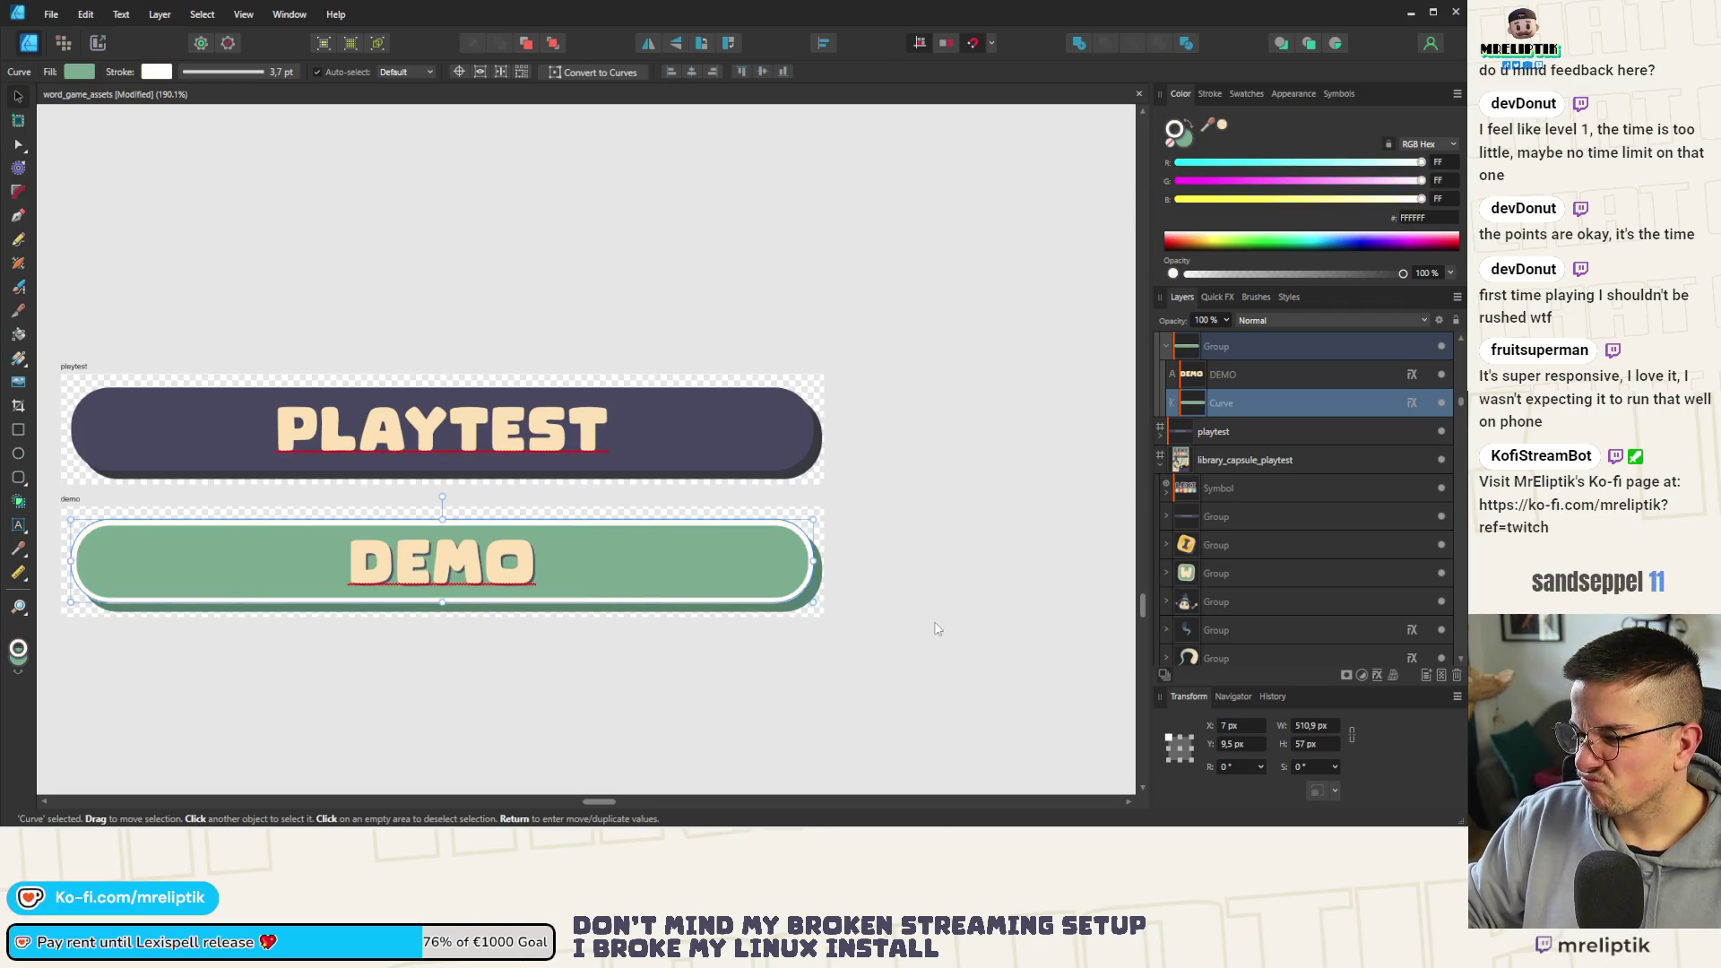
scroll(346, 581, down, 4)
key(ctrl+d)
scroll(347, 582, down, 2)
scroll(454, 525, up, 6)
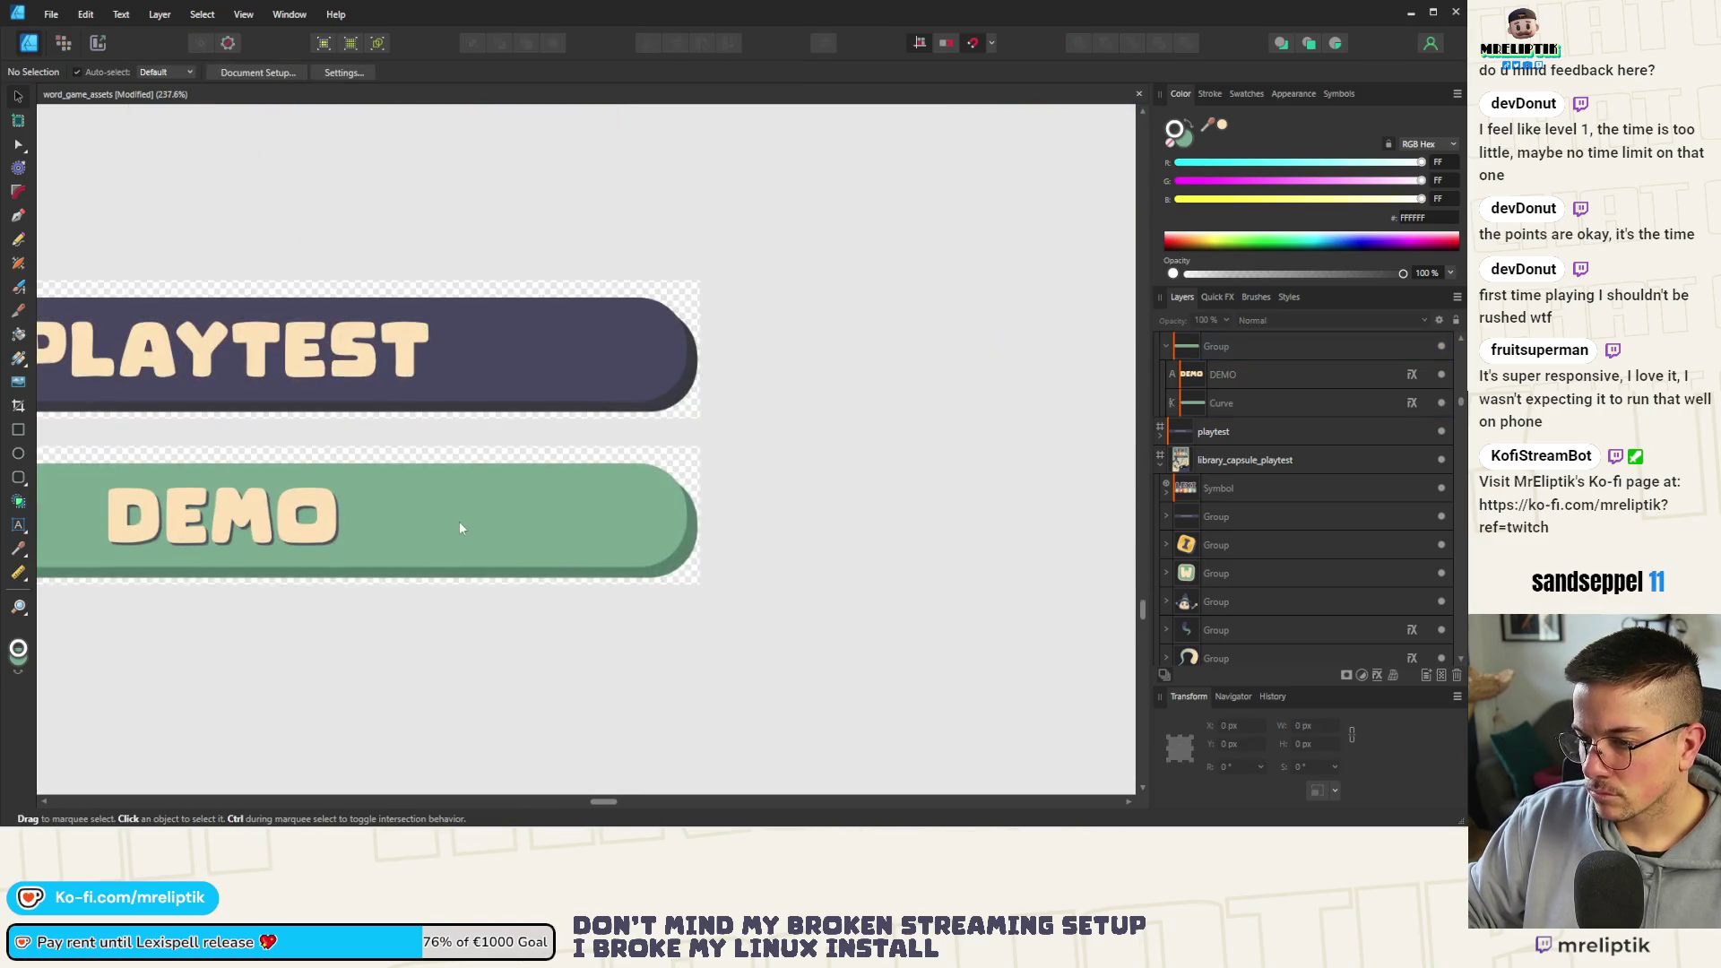
Reduce the DEMO capsule's outer shadow offset to about 6 px and zoom to the whole document
click(464, 514)
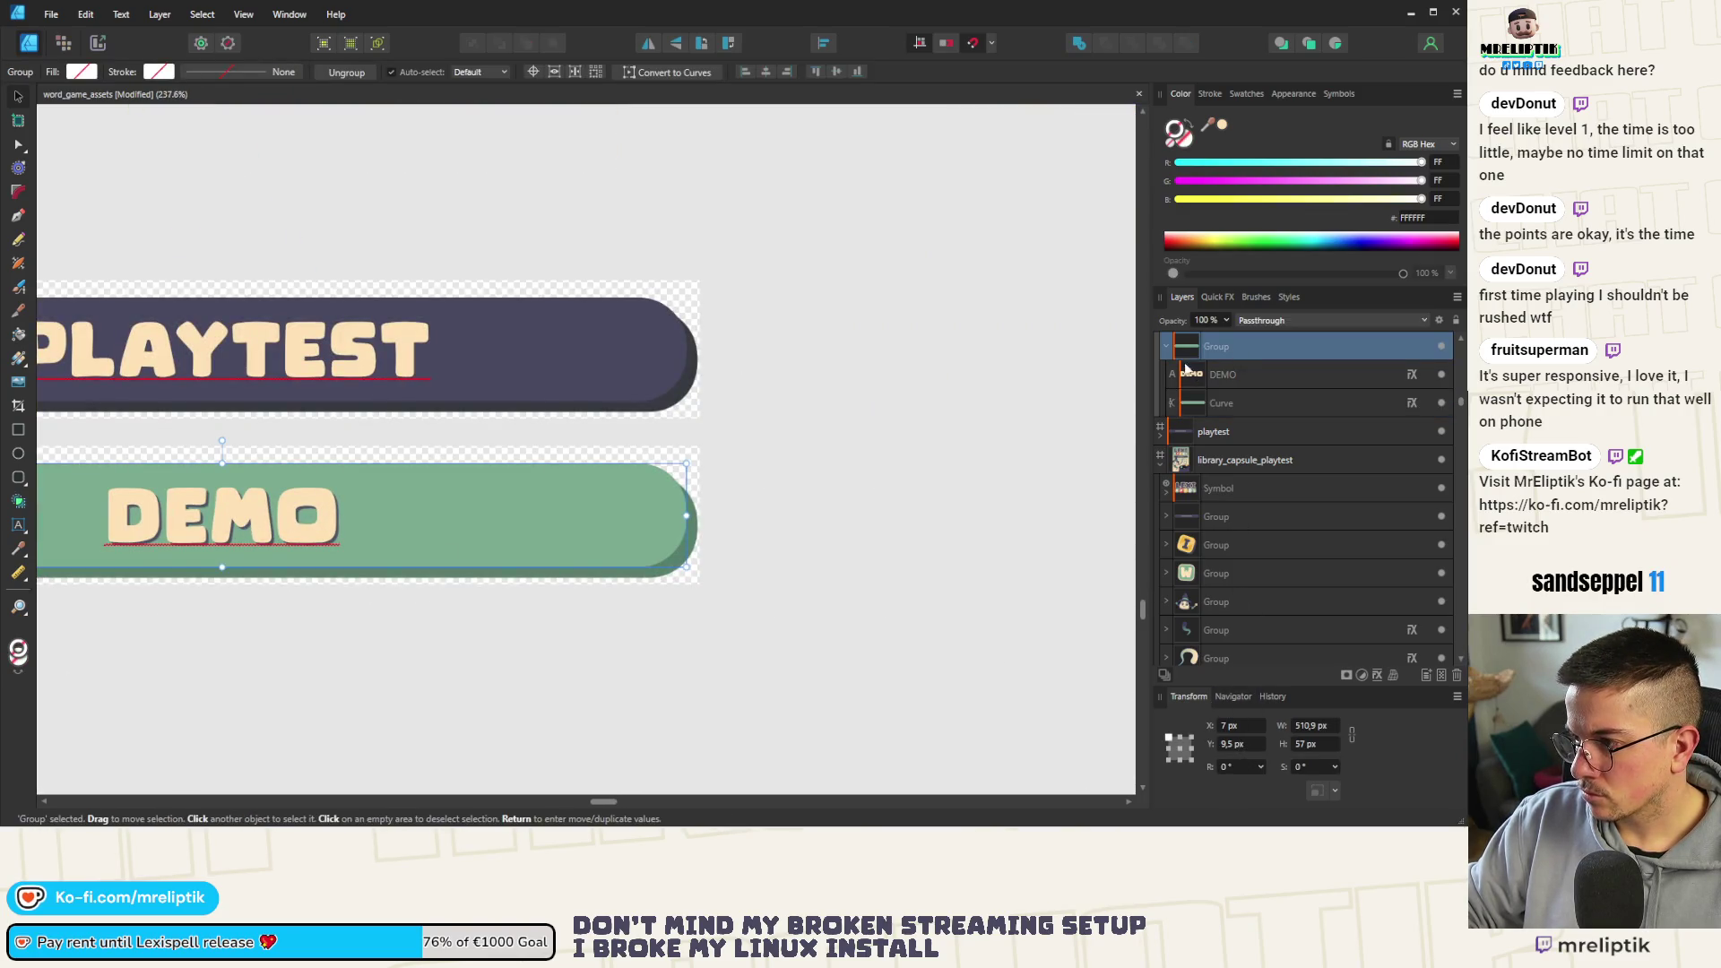
click(1218, 297)
click(1182, 296)
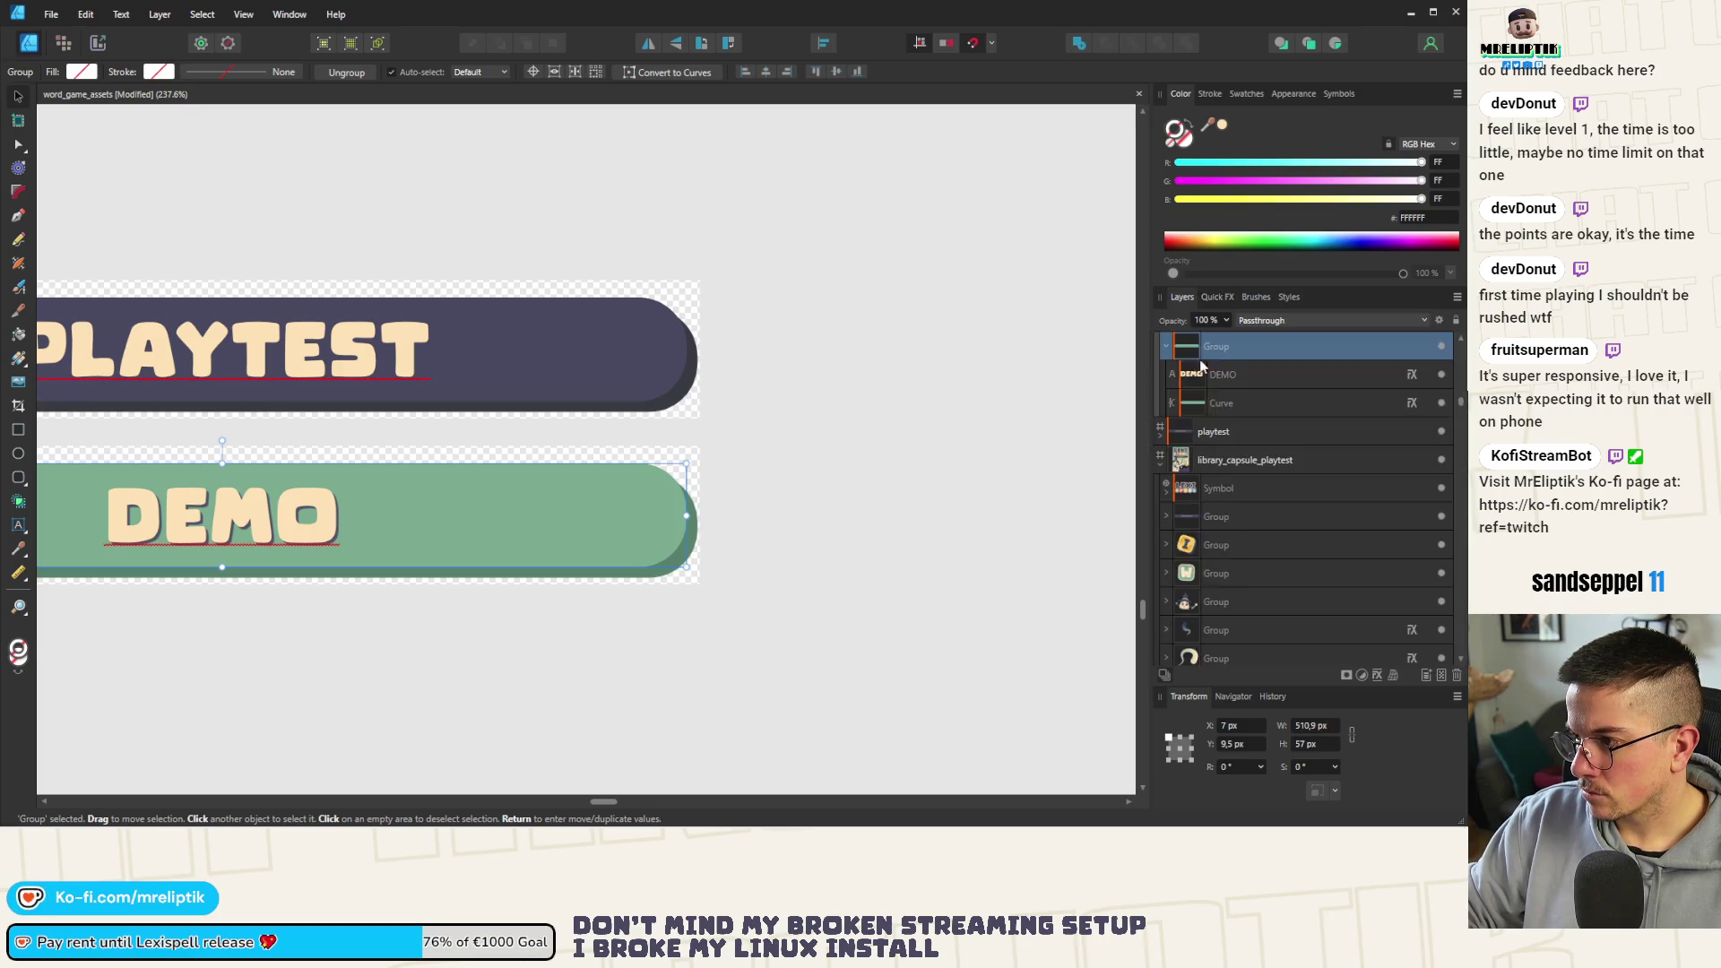
click(1232, 402)
click(1218, 298)
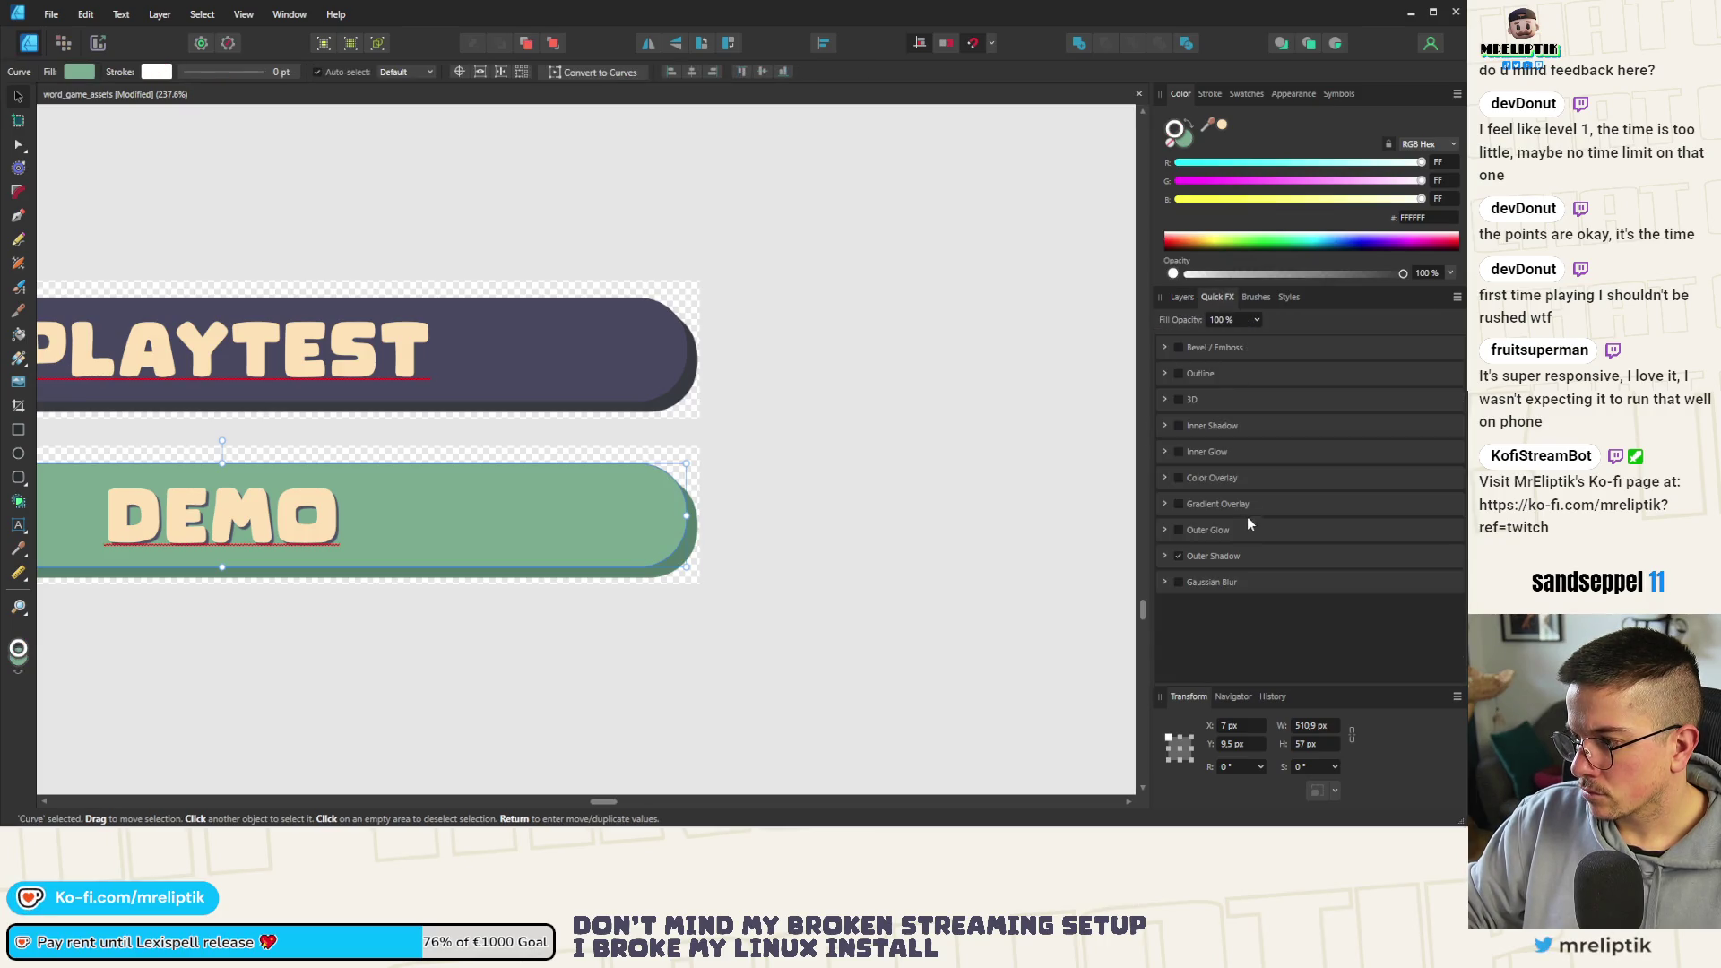
click(1165, 557)
drag(1271, 645, 1263, 646)
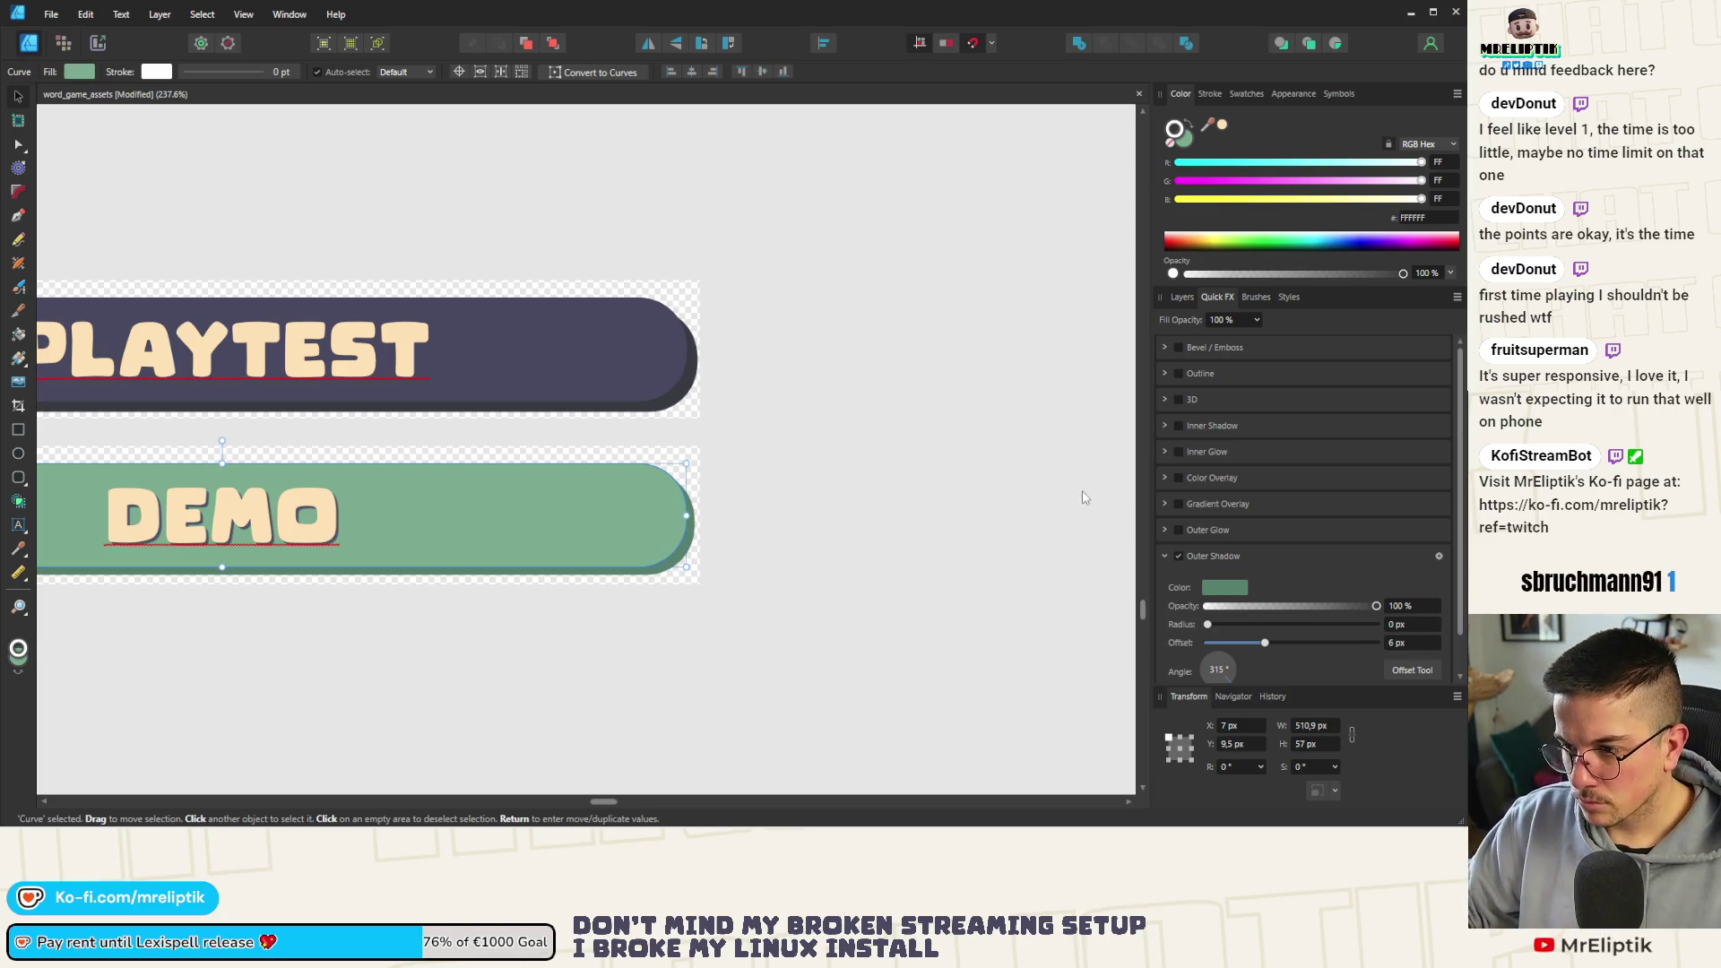
click(852, 422)
key(ctrl+0)
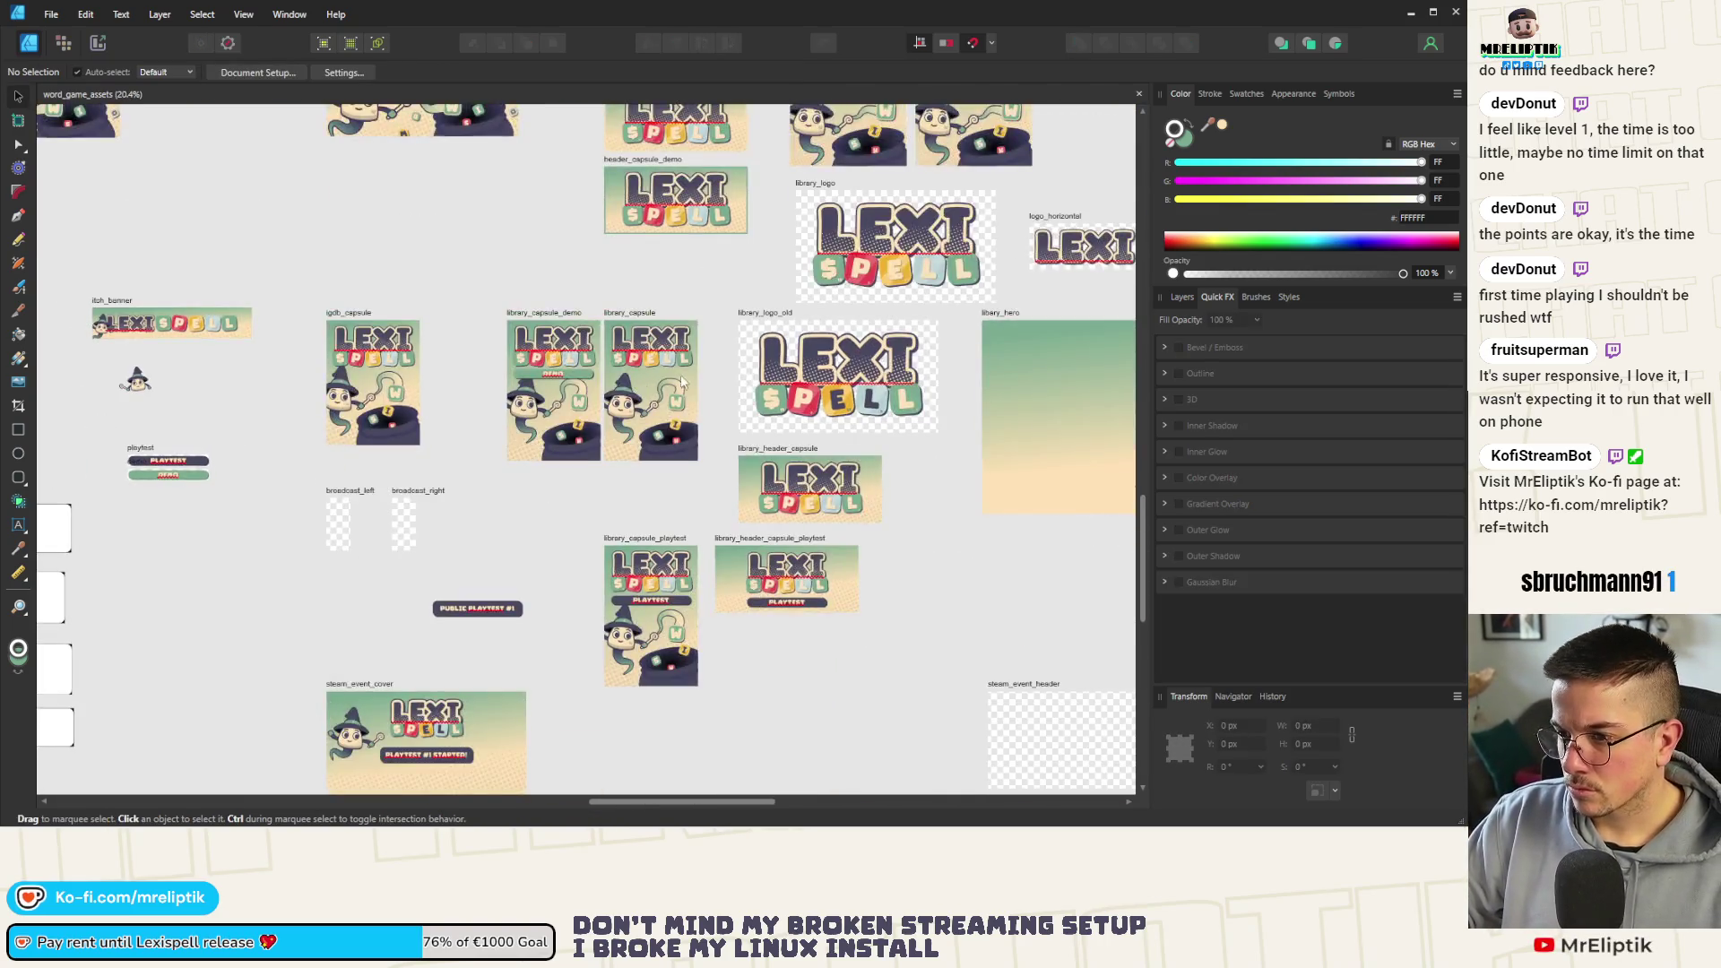
scroll(615, 372, up, 5)
Delete the old DEMO bar group from the library_capsule_demo artboard
click(440, 379)
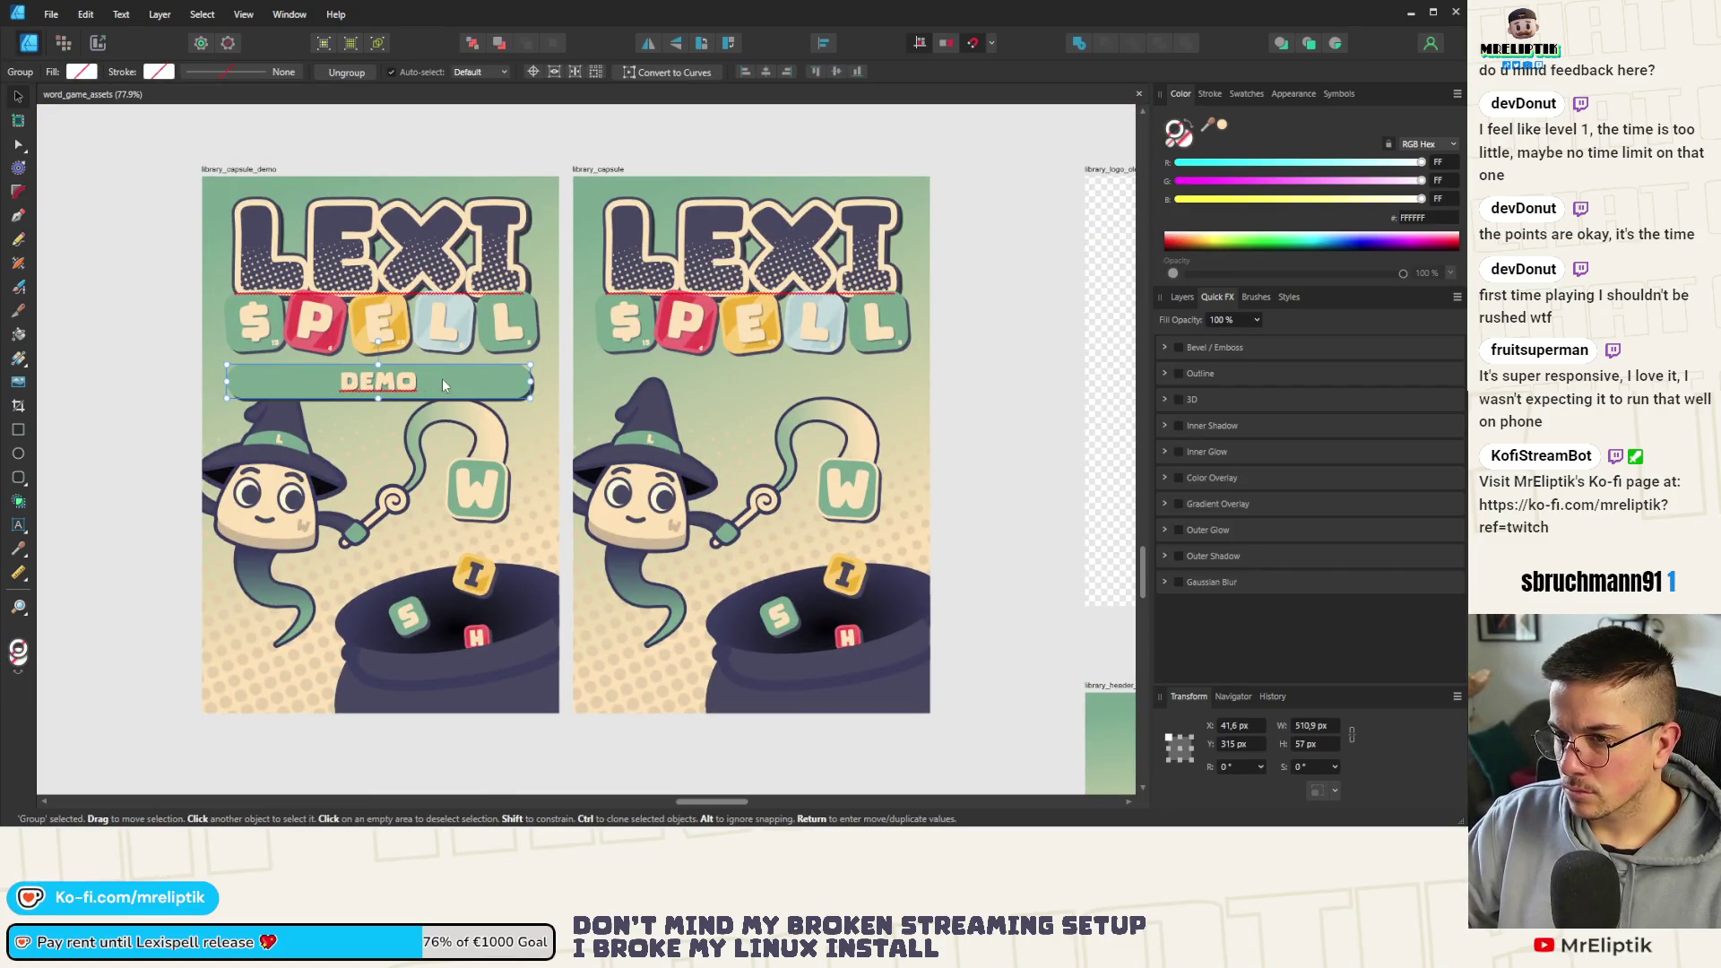
click(1182, 297)
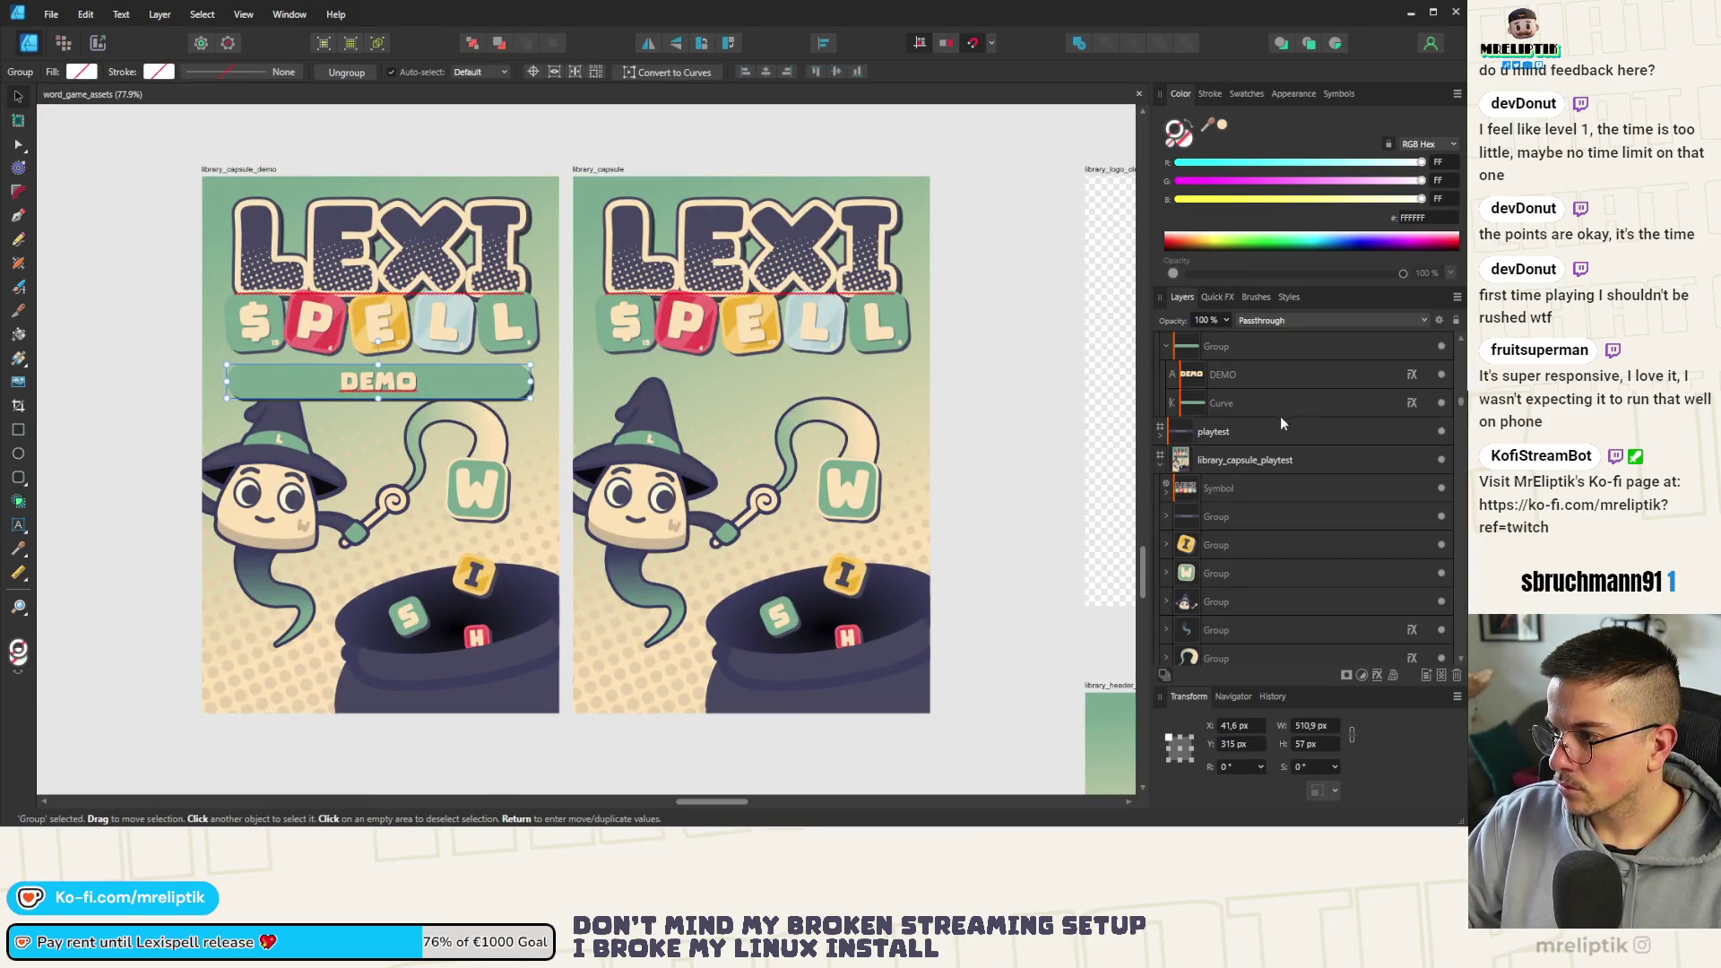
scroll(1228, 518, up, 5)
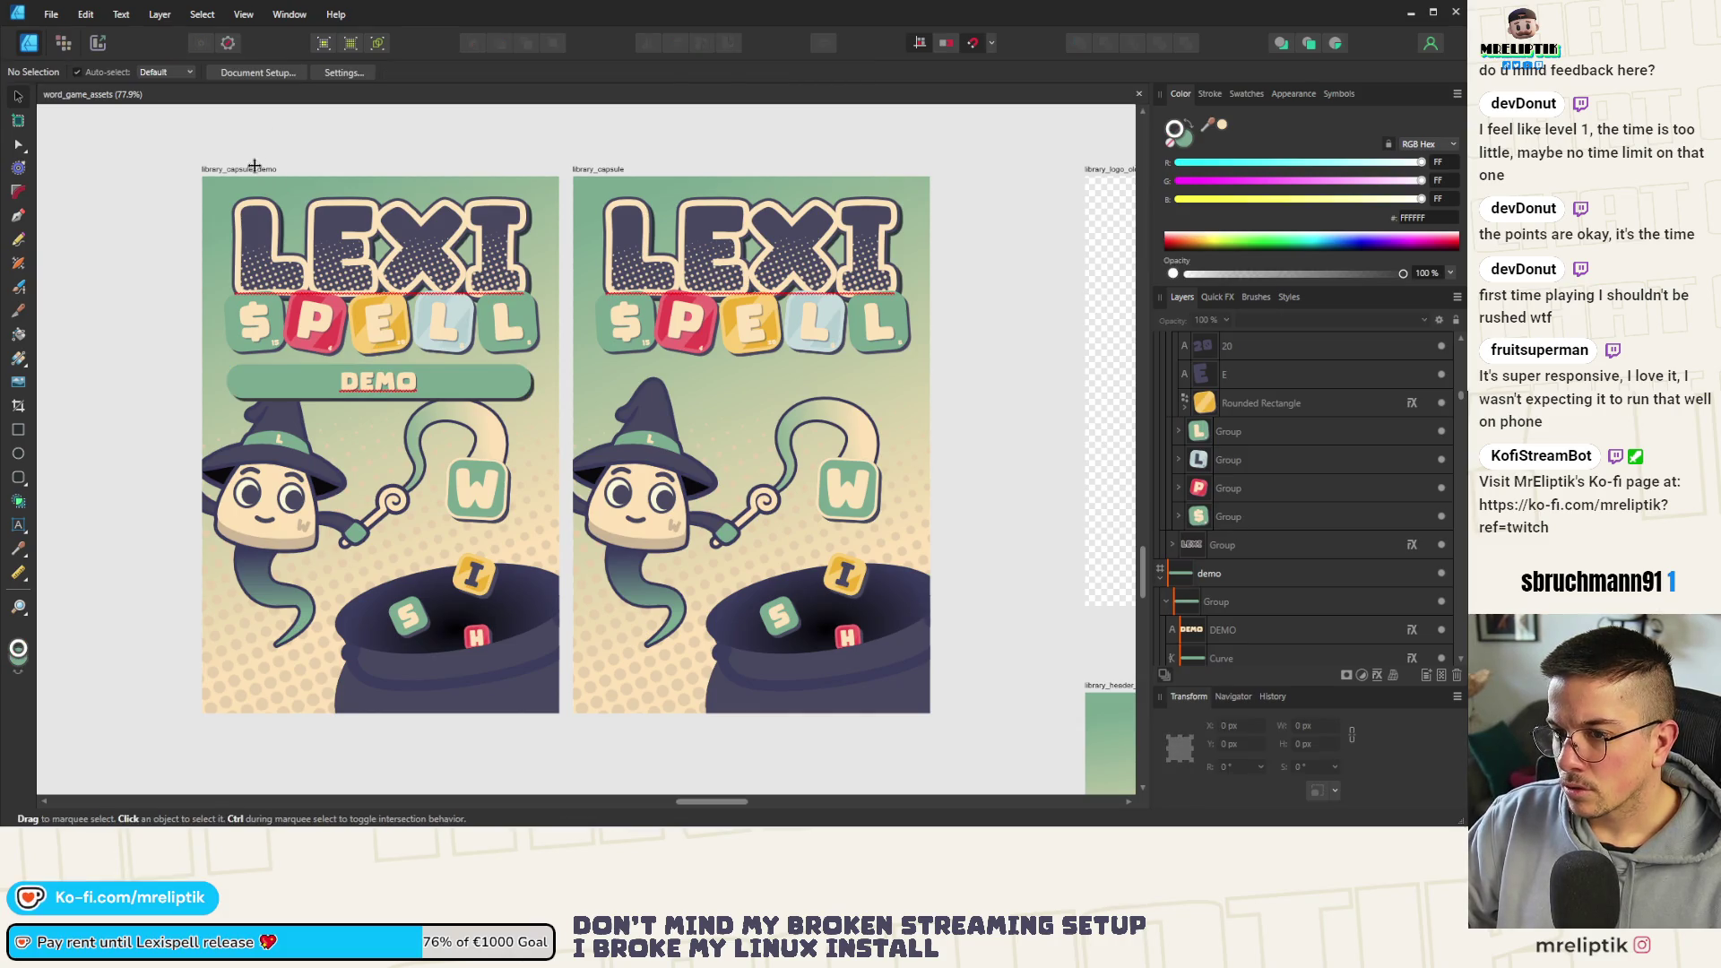
scroll(1166, 540, down, 5)
scroll(1166, 539, down, 2)
scroll(1210, 531, down, 3)
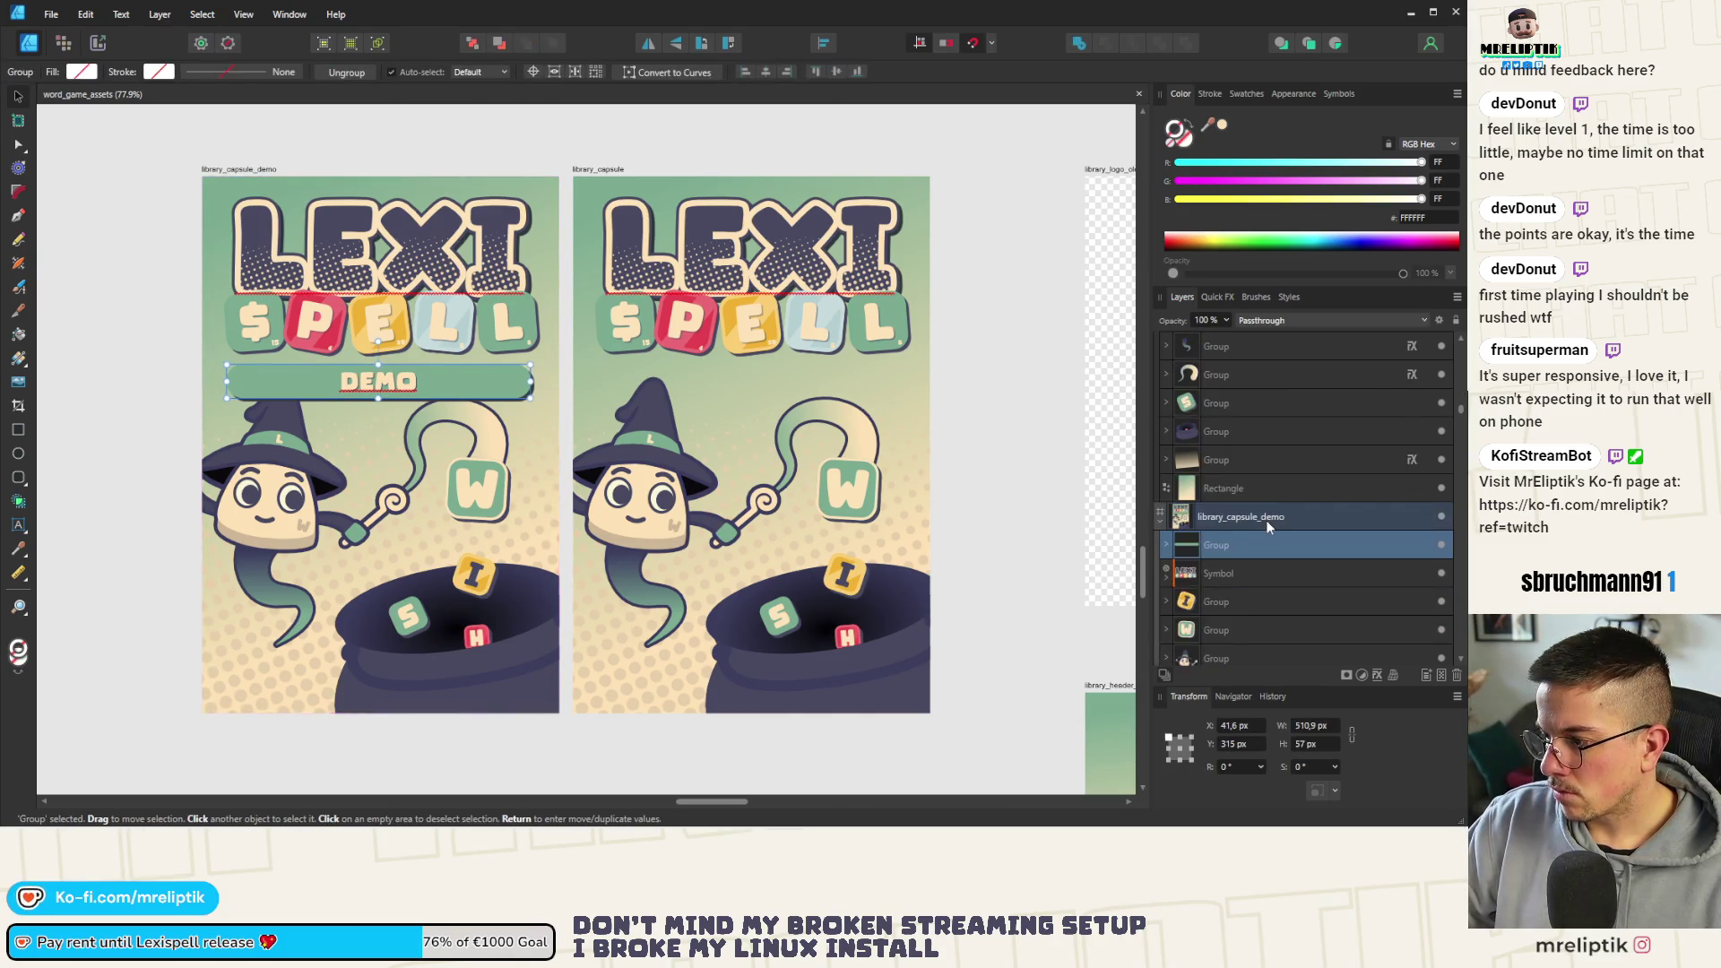
key(Delete)
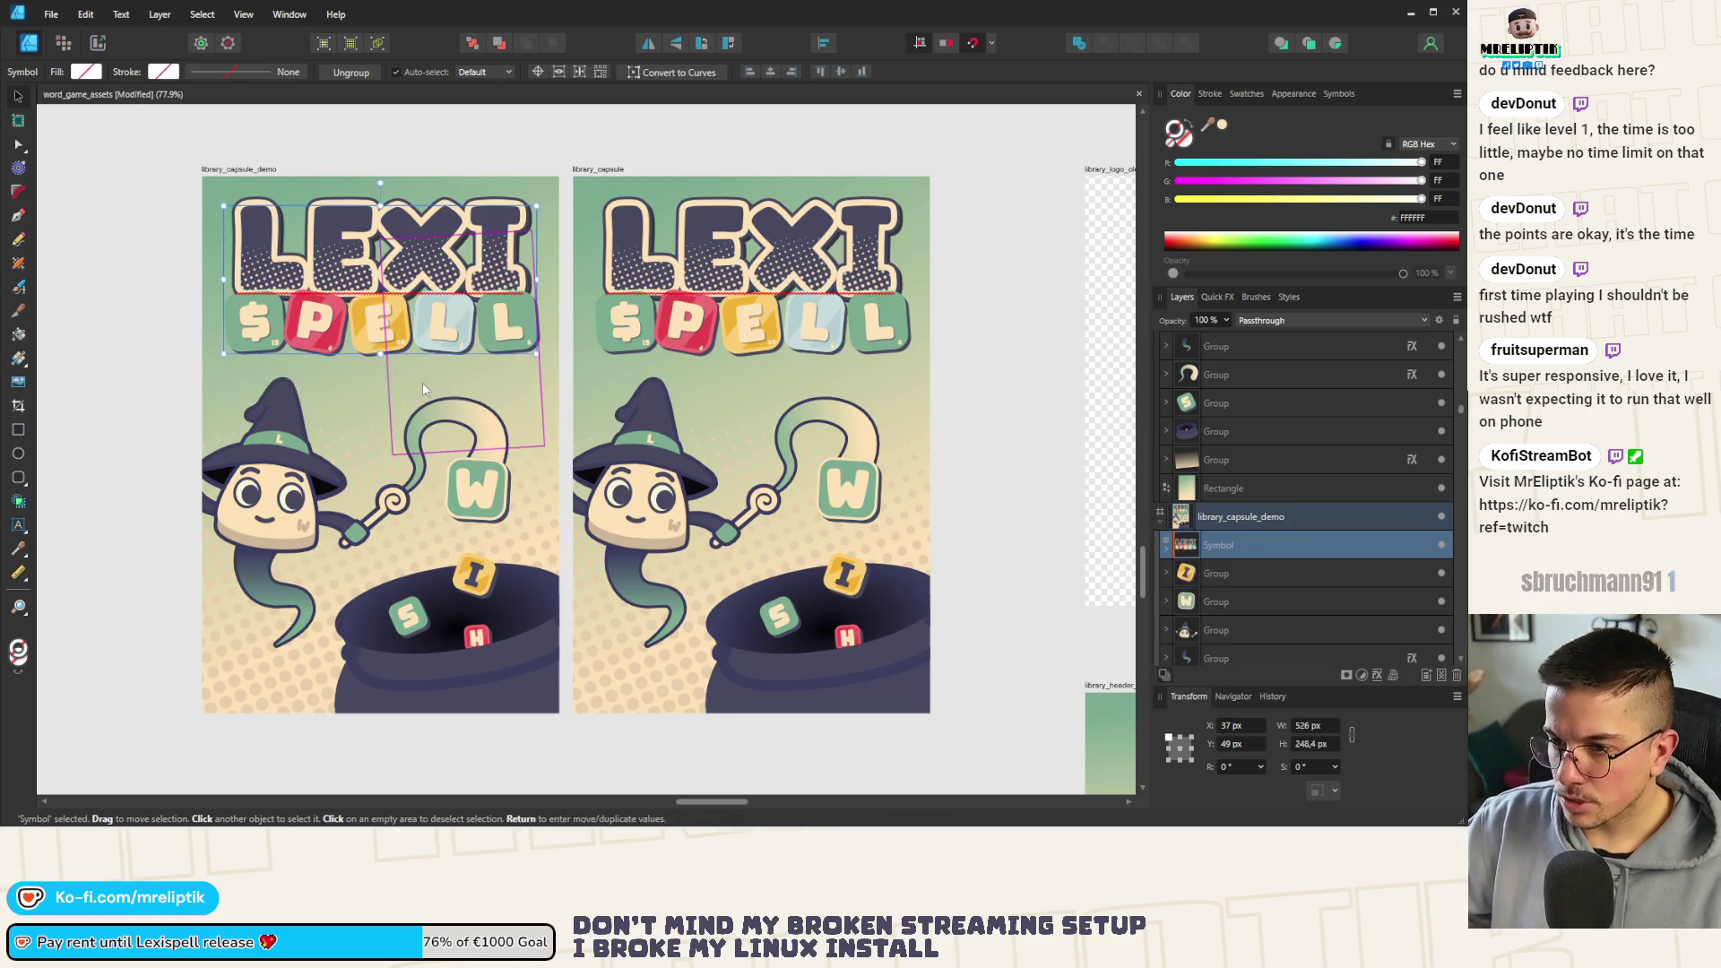
scroll(337, 501, down, 5)
scroll(337, 501, down, 2)
scroll(336, 501, up, 2)
scroll(336, 501, up, 2)
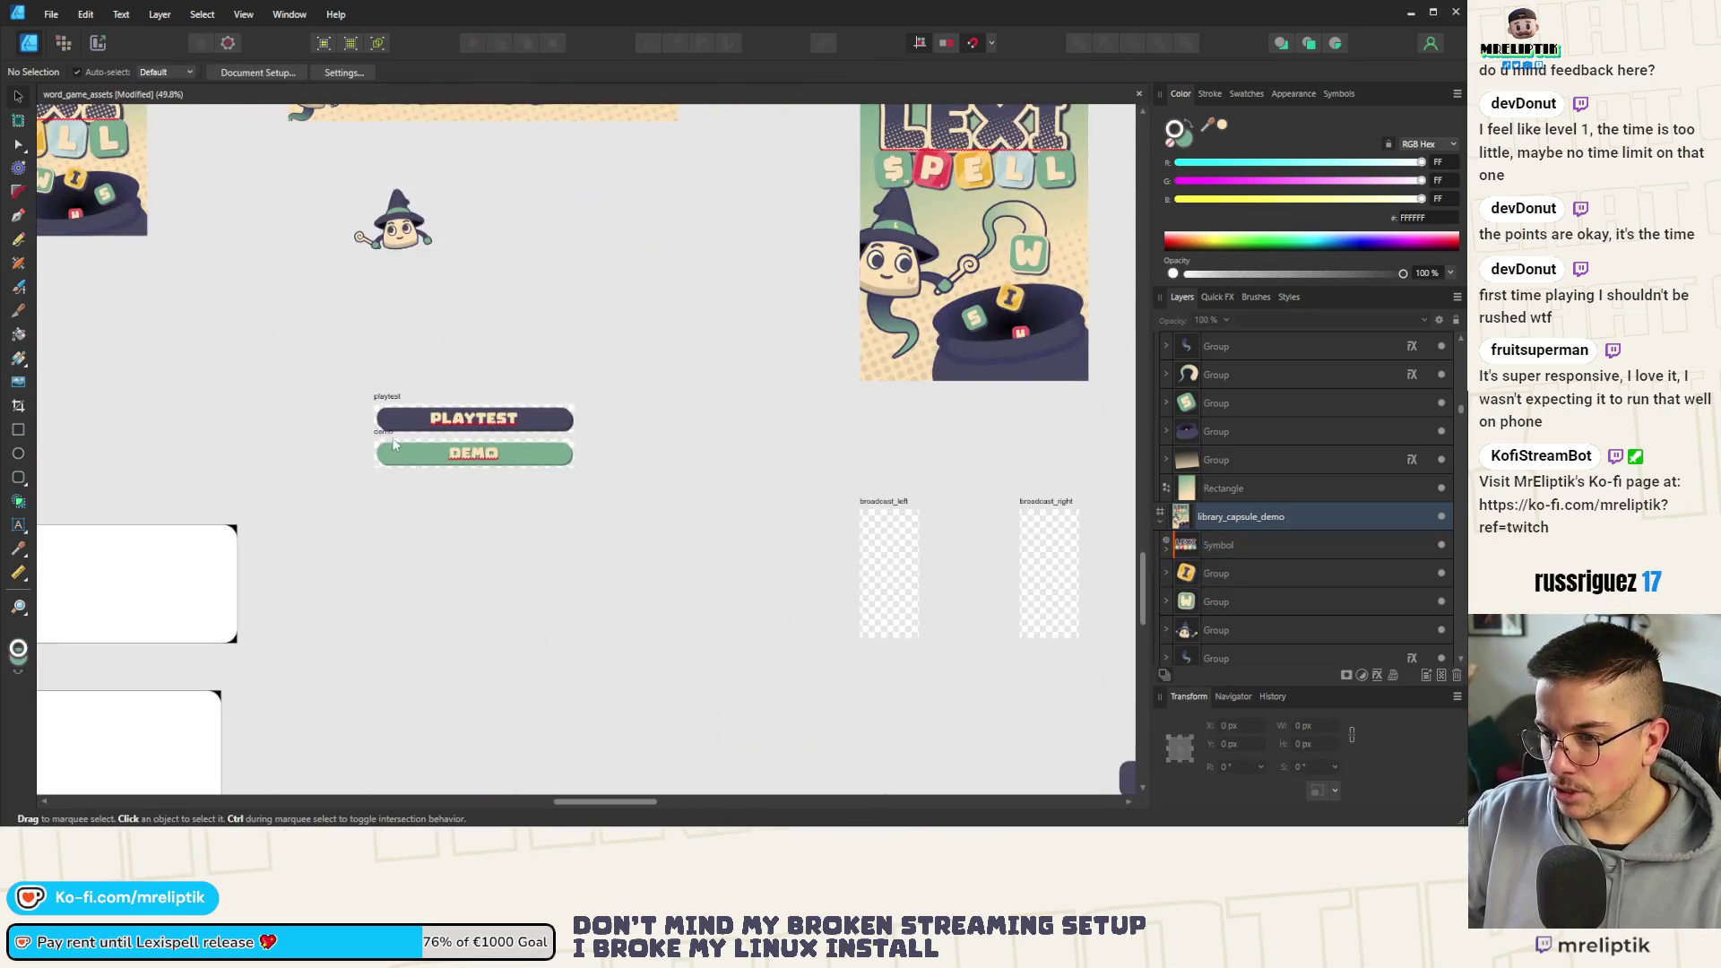
Show the Symbols panel with logo, playtest and demo, undoing a dropped demo copy
click(404, 454)
click(1295, 94)
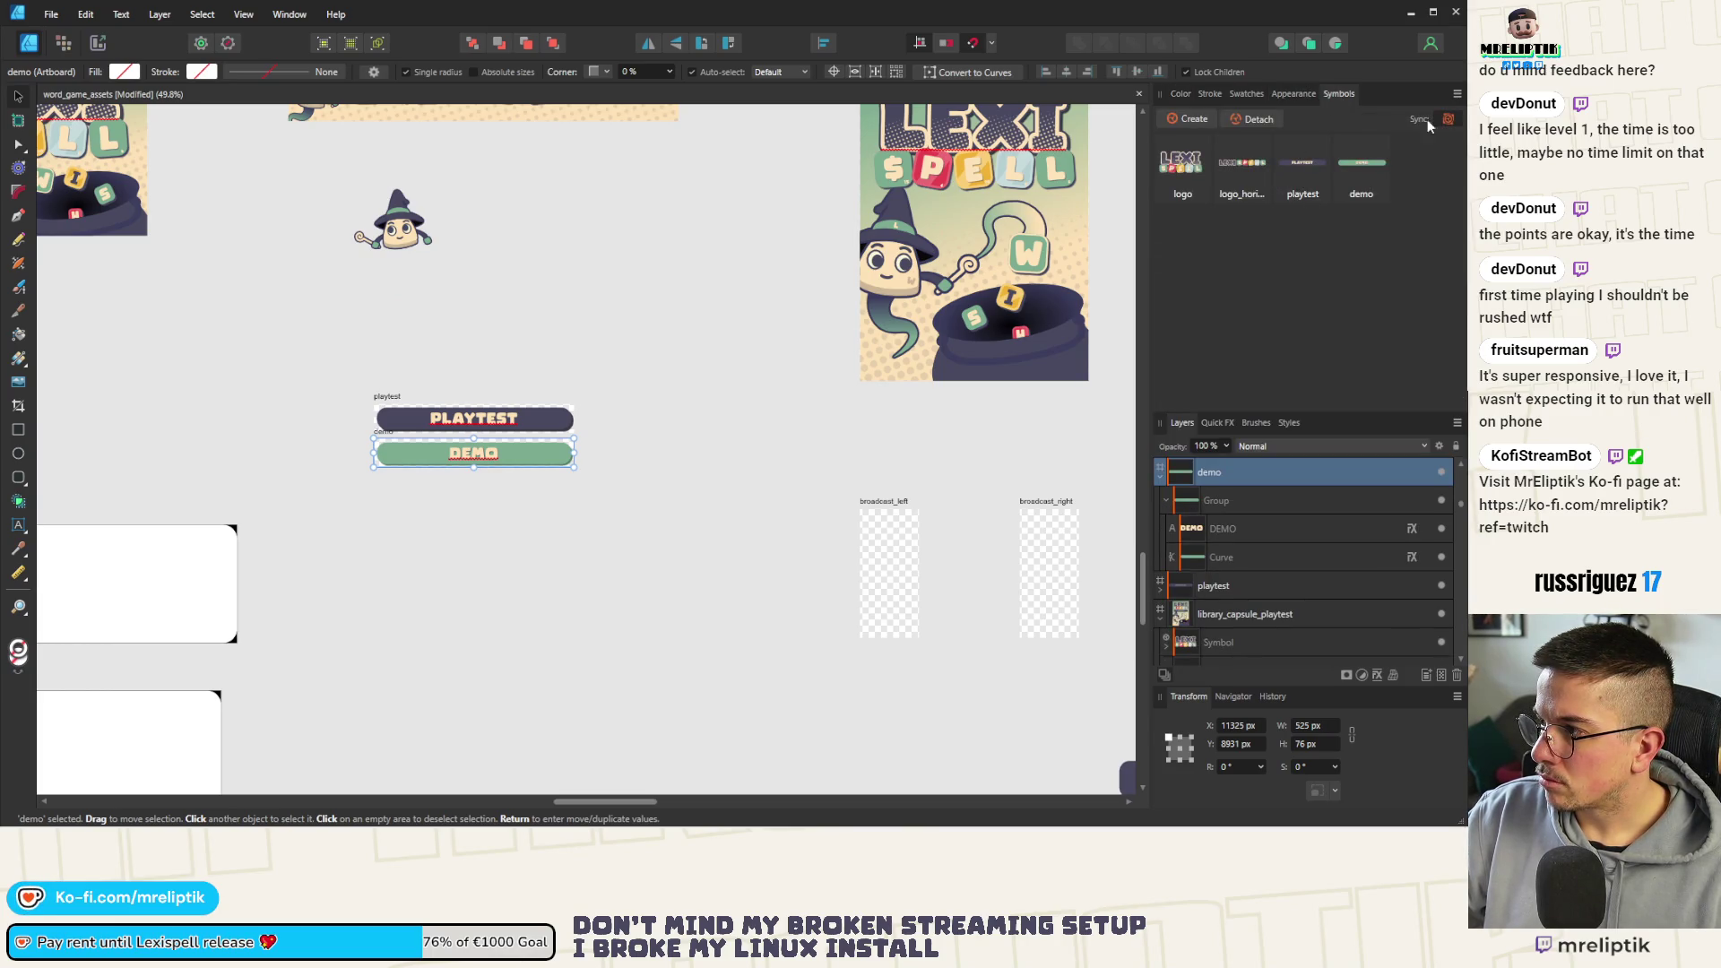
drag(1363, 174, 557, 589)
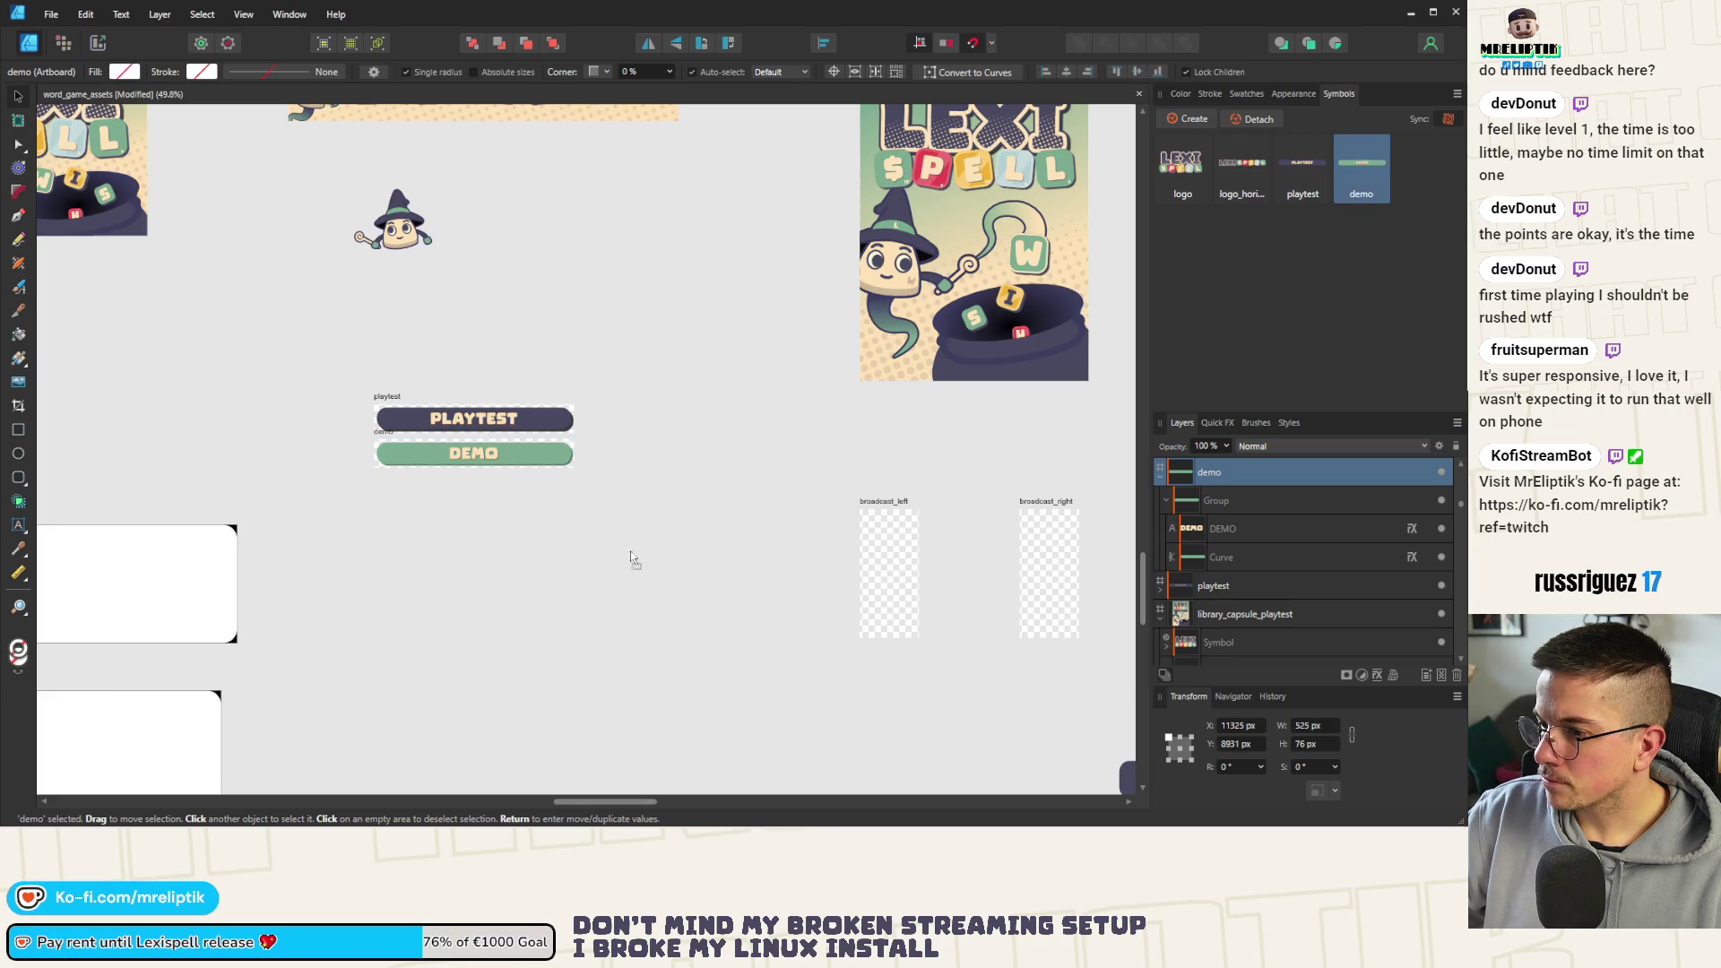
click(558, 605)
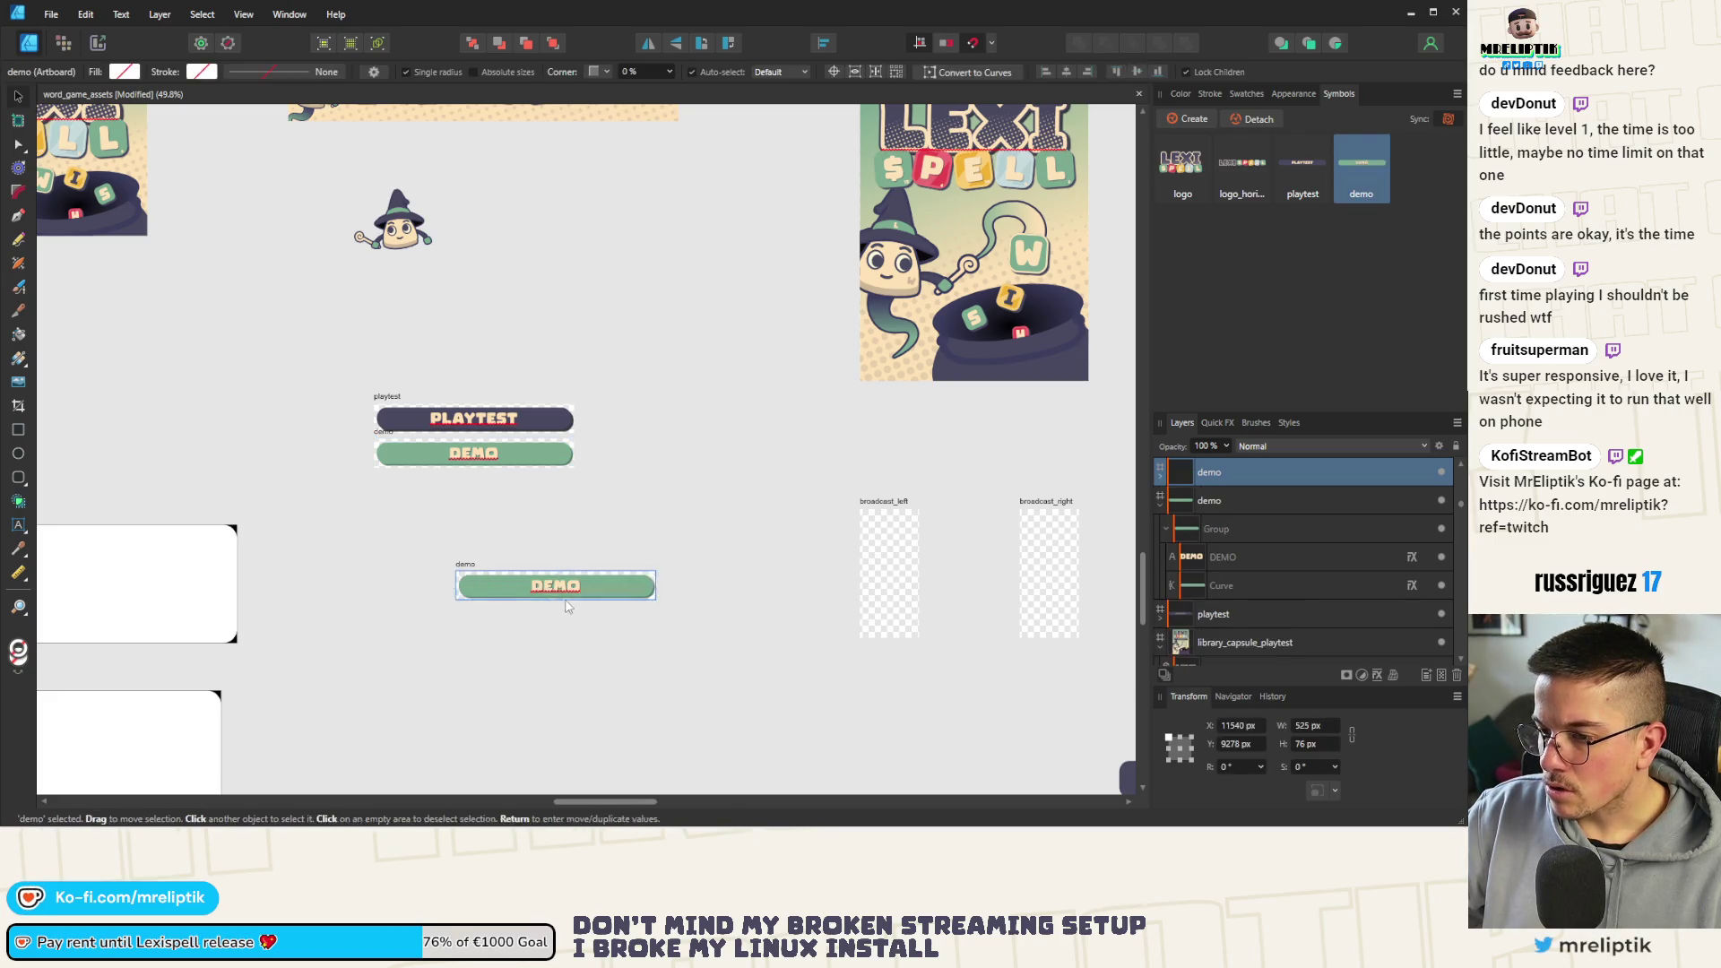
key(ctrl+z)
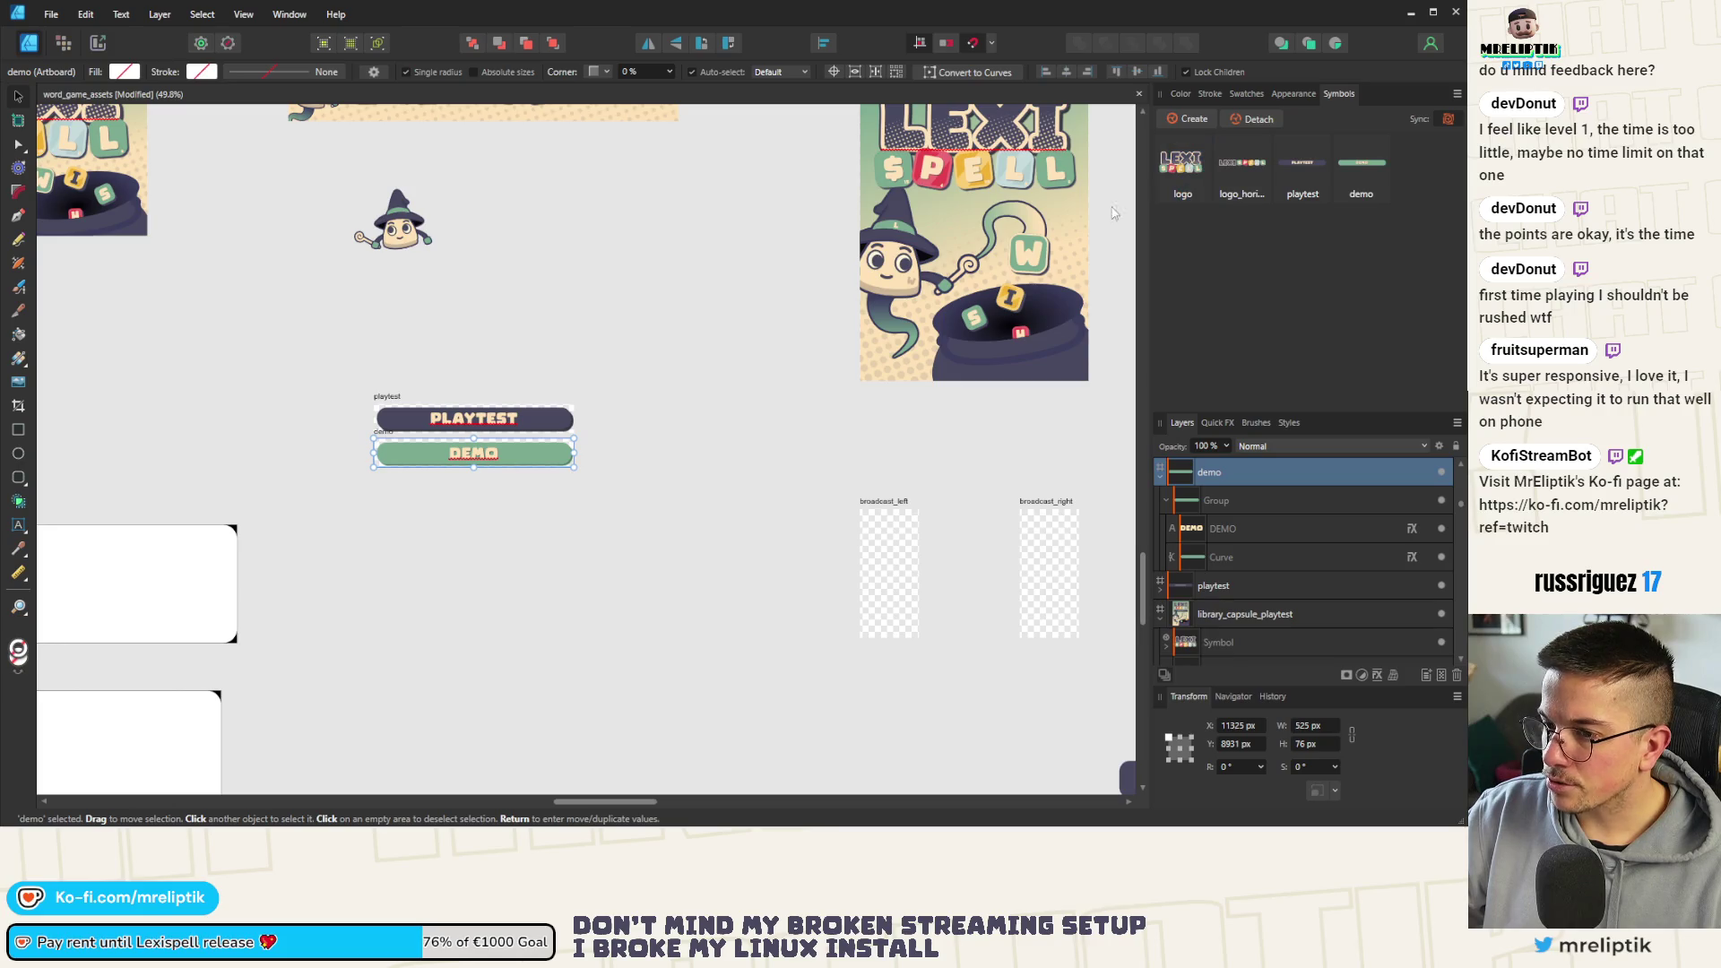
scroll(382, 455, up, 4)
Group the DEMO text with its capsule and delete the old demo and playtest symbols
double_click(381, 448)
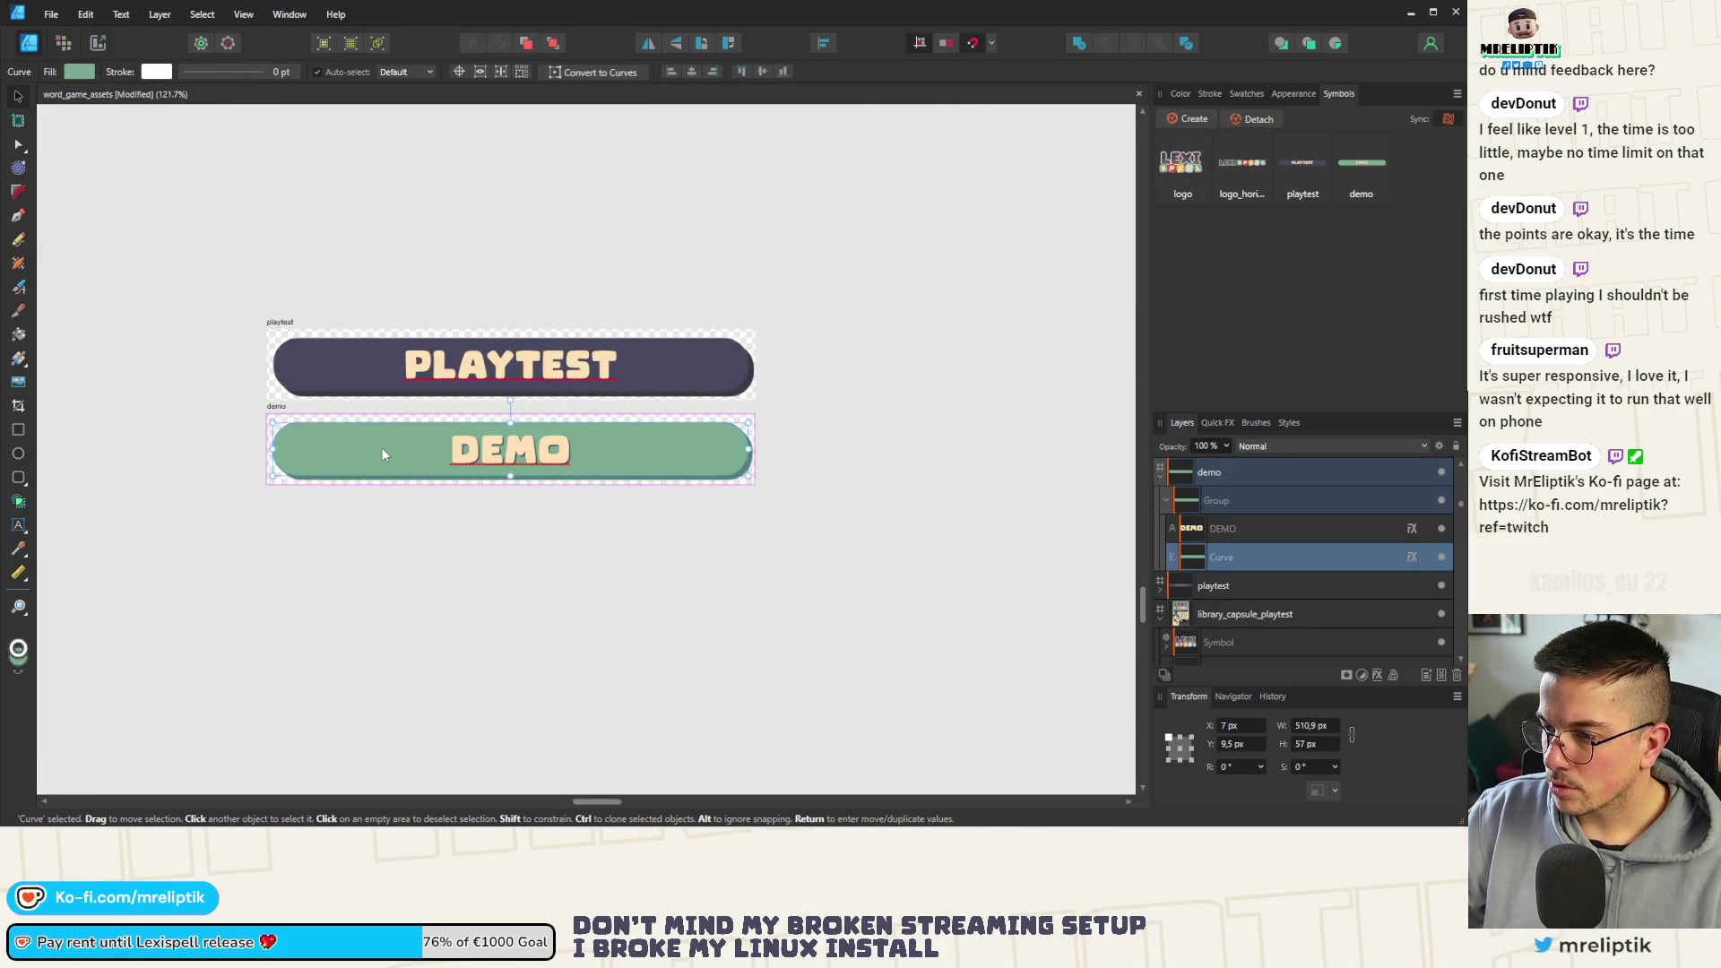
shift+click(495, 453)
key(ctrl+g)
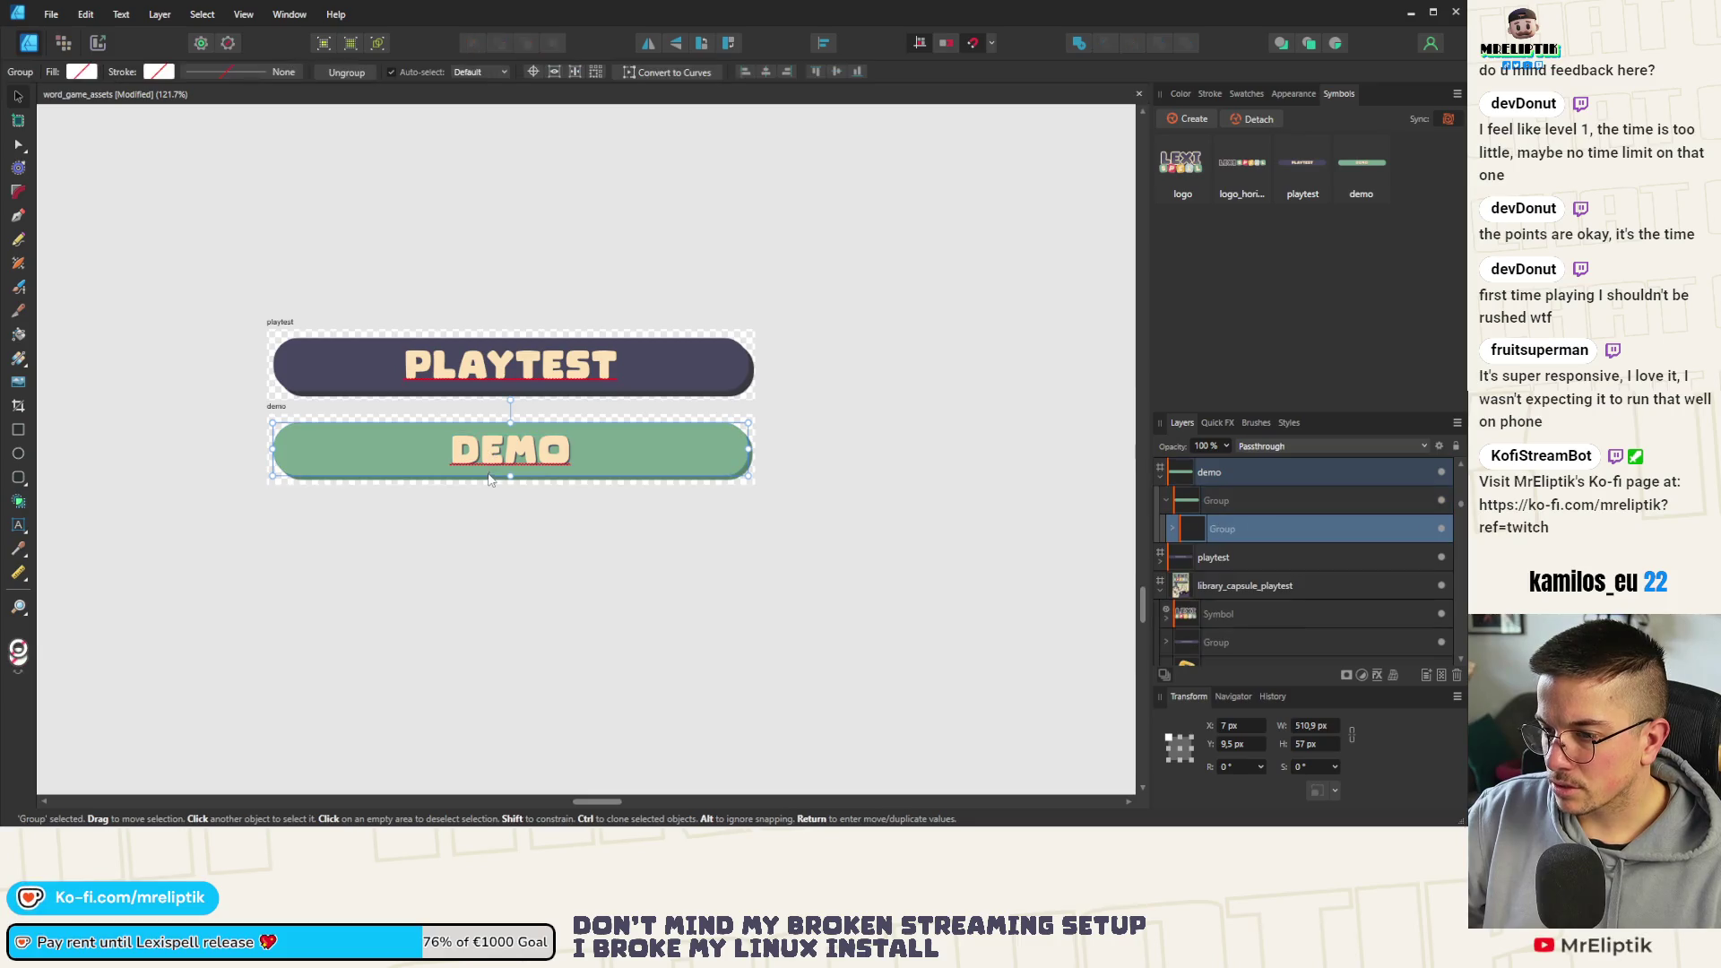
click(1347, 171)
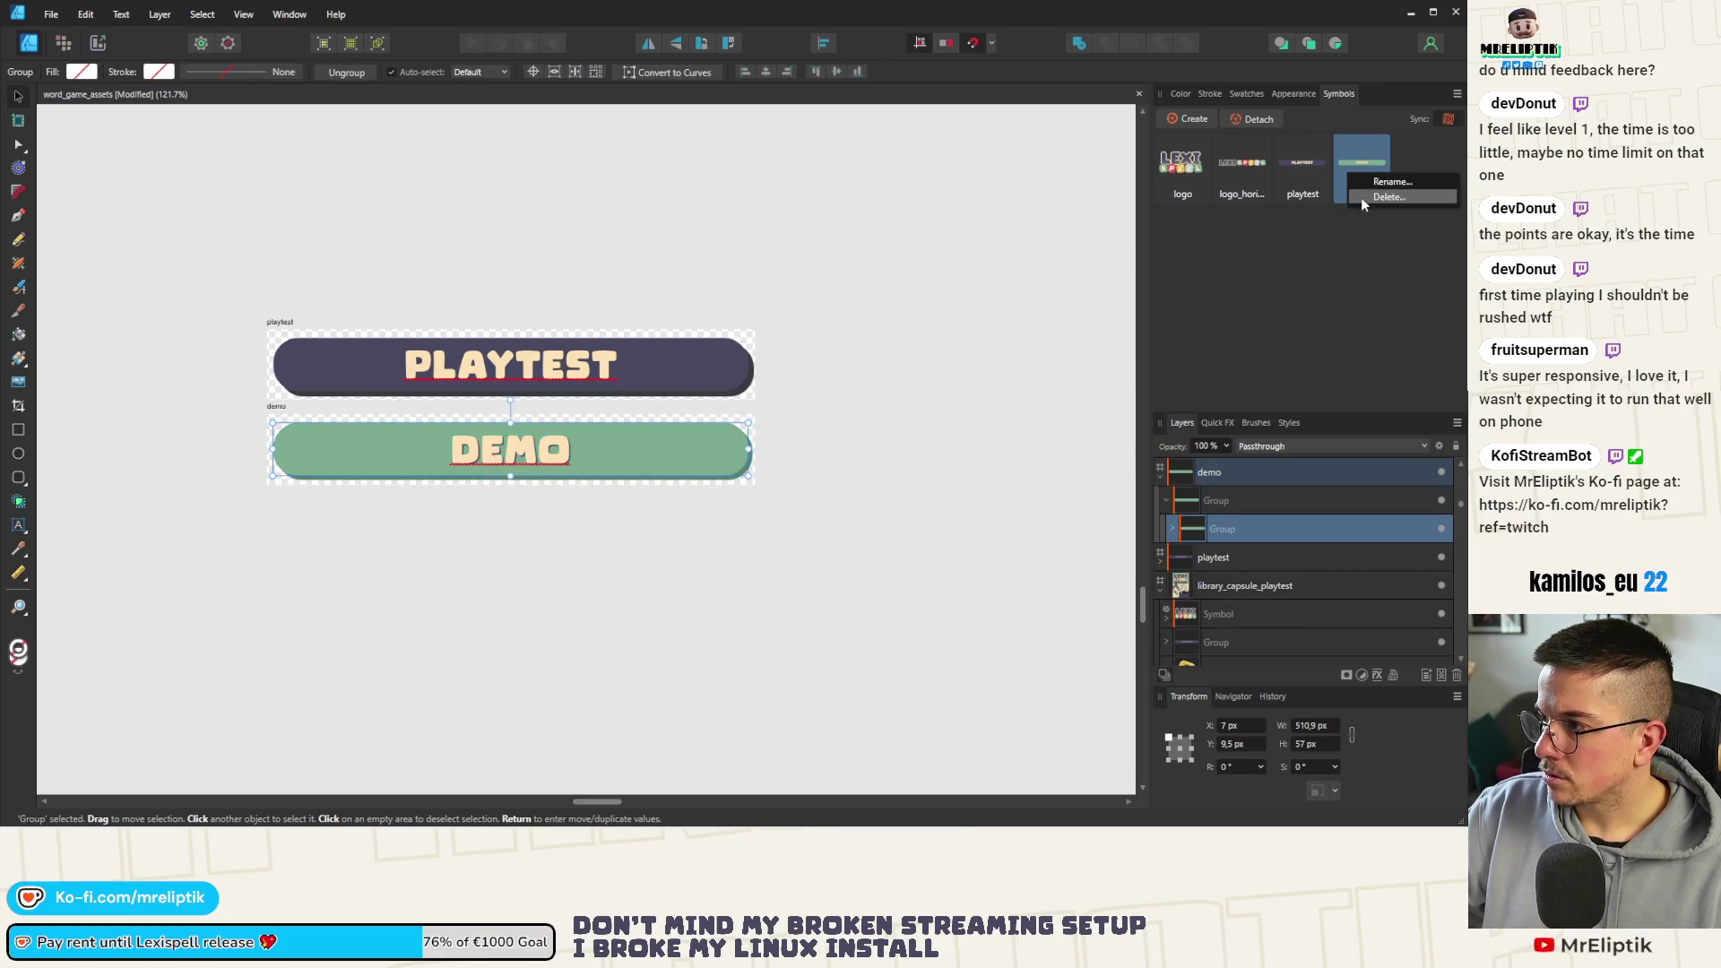
key(Delete)
click(718, 438)
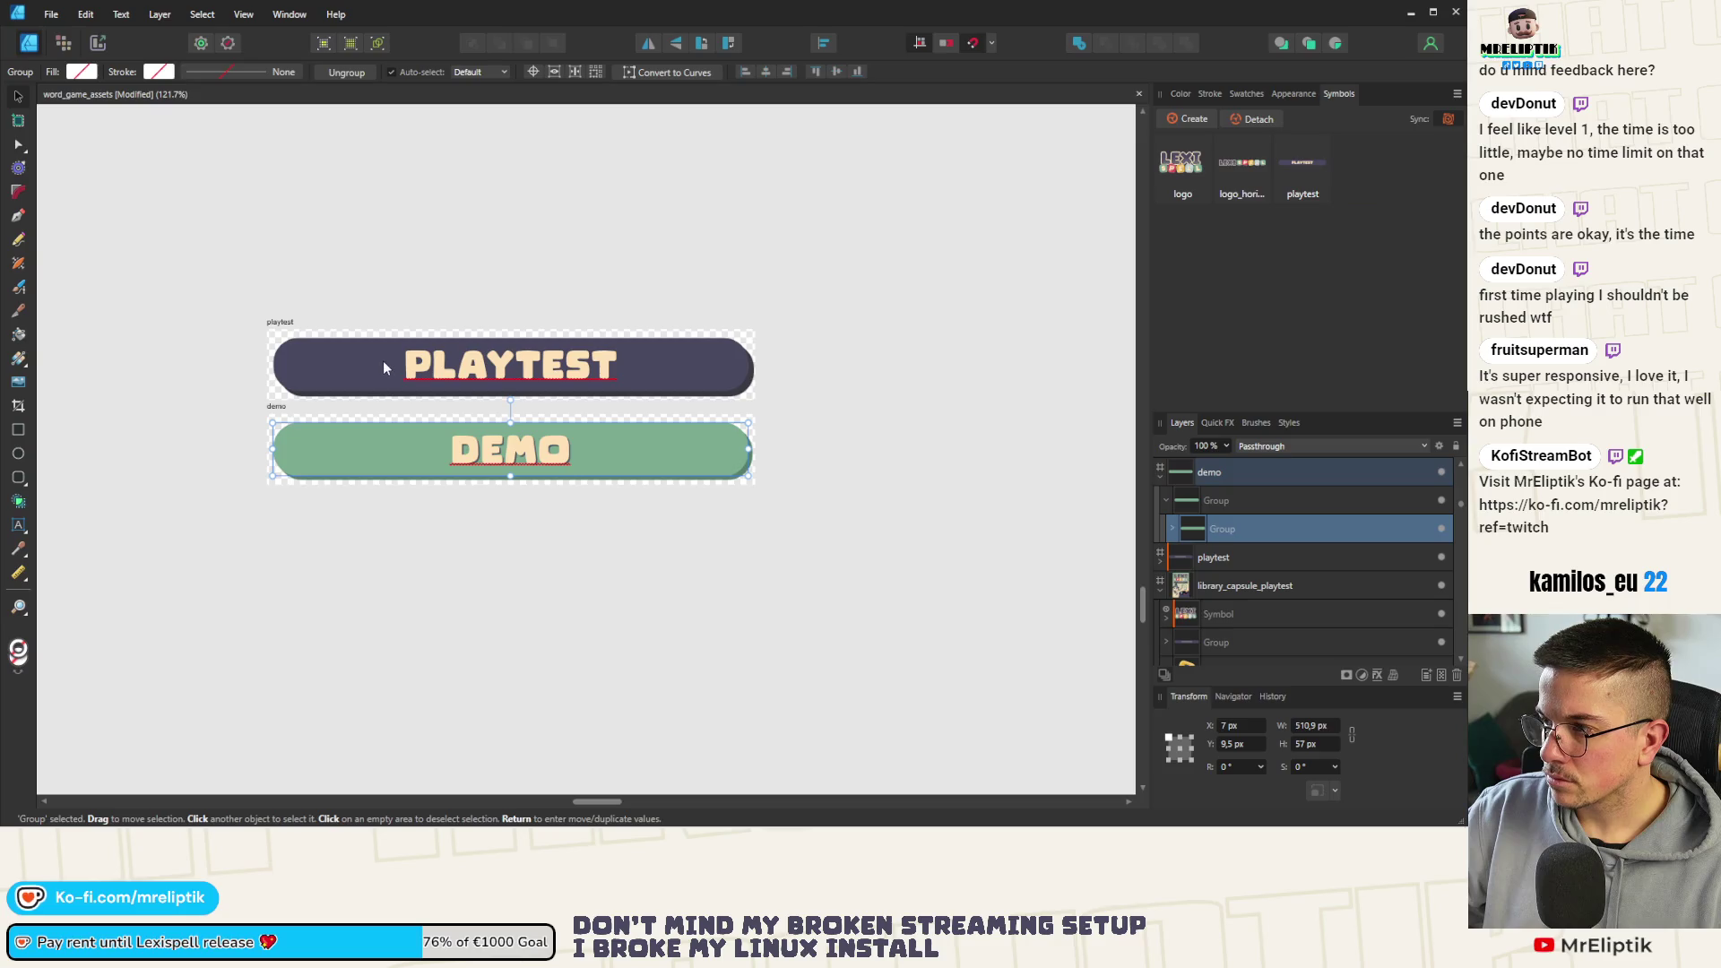
click(1303, 169)
key(Delete)
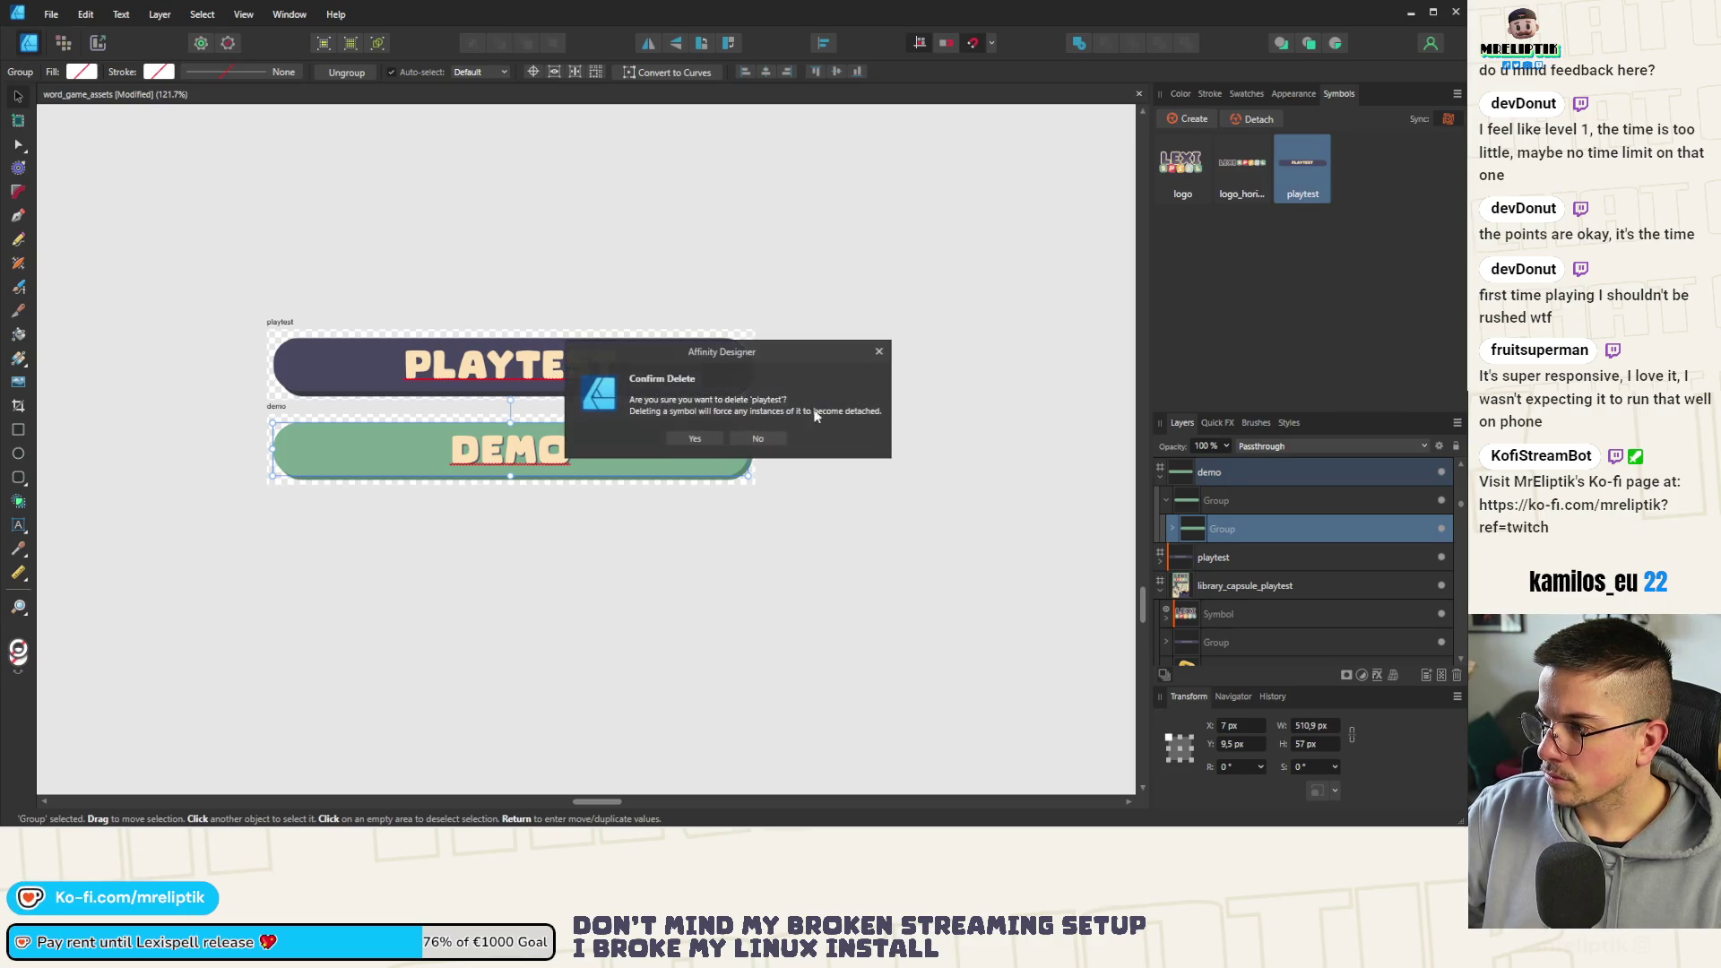
click(694, 440)
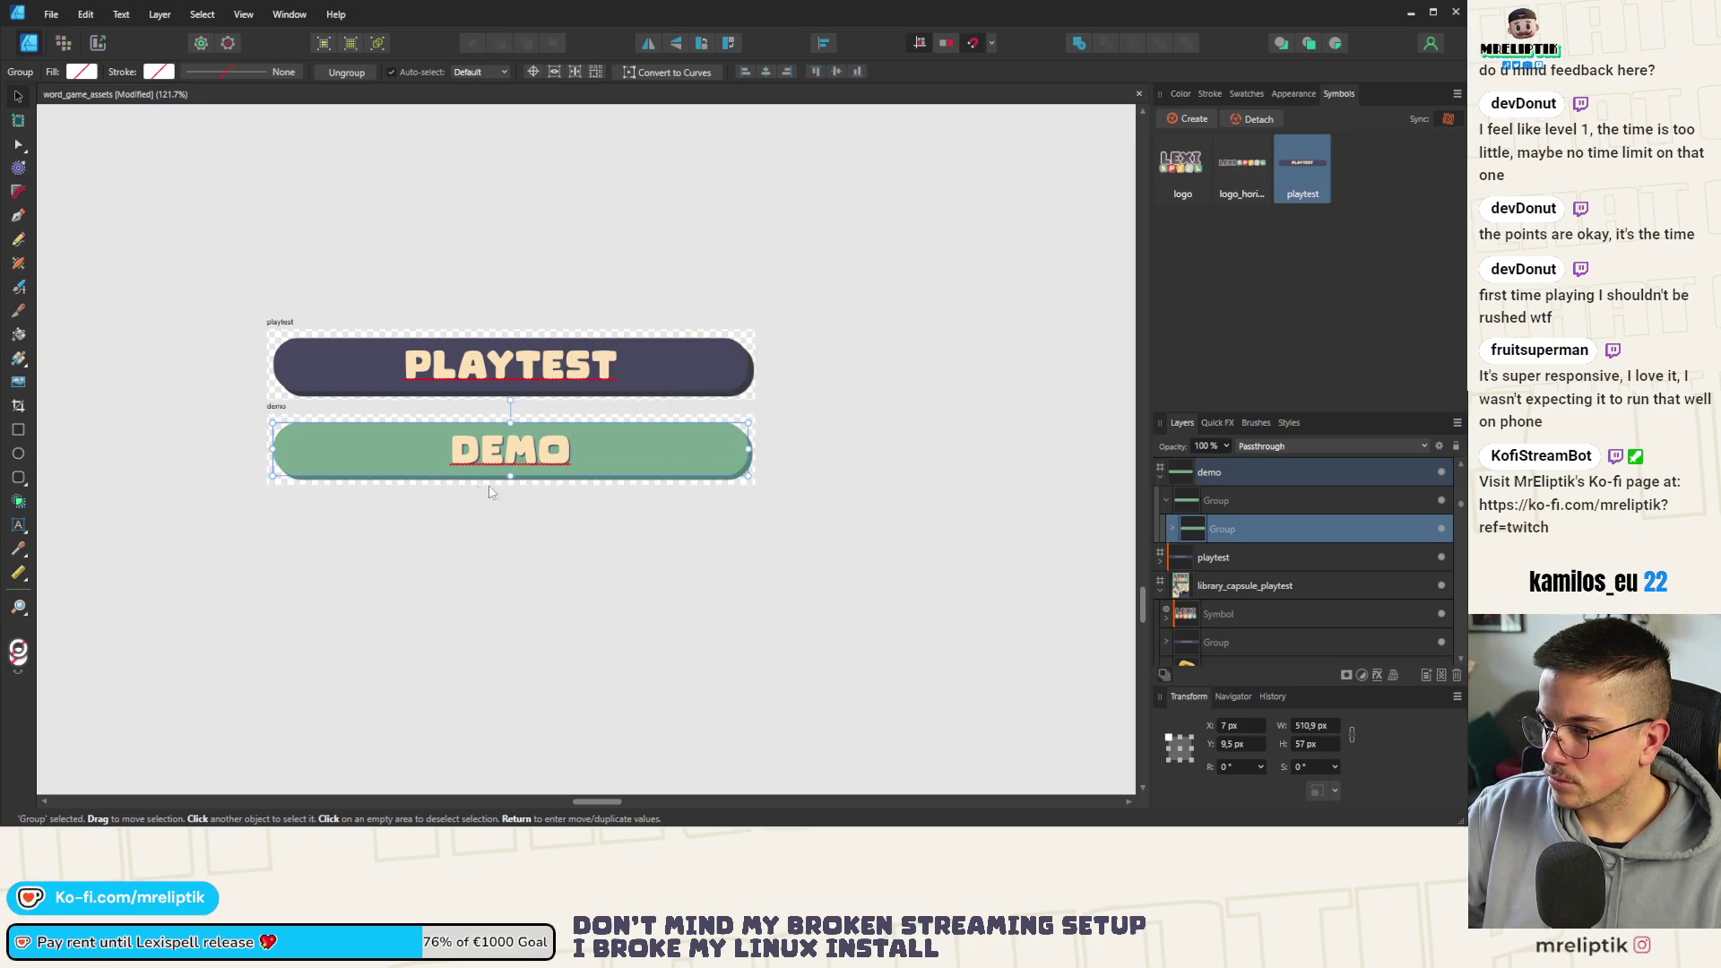
Create a new symbol from the DEMO banner group and rename it demo
right_click(321, 439)
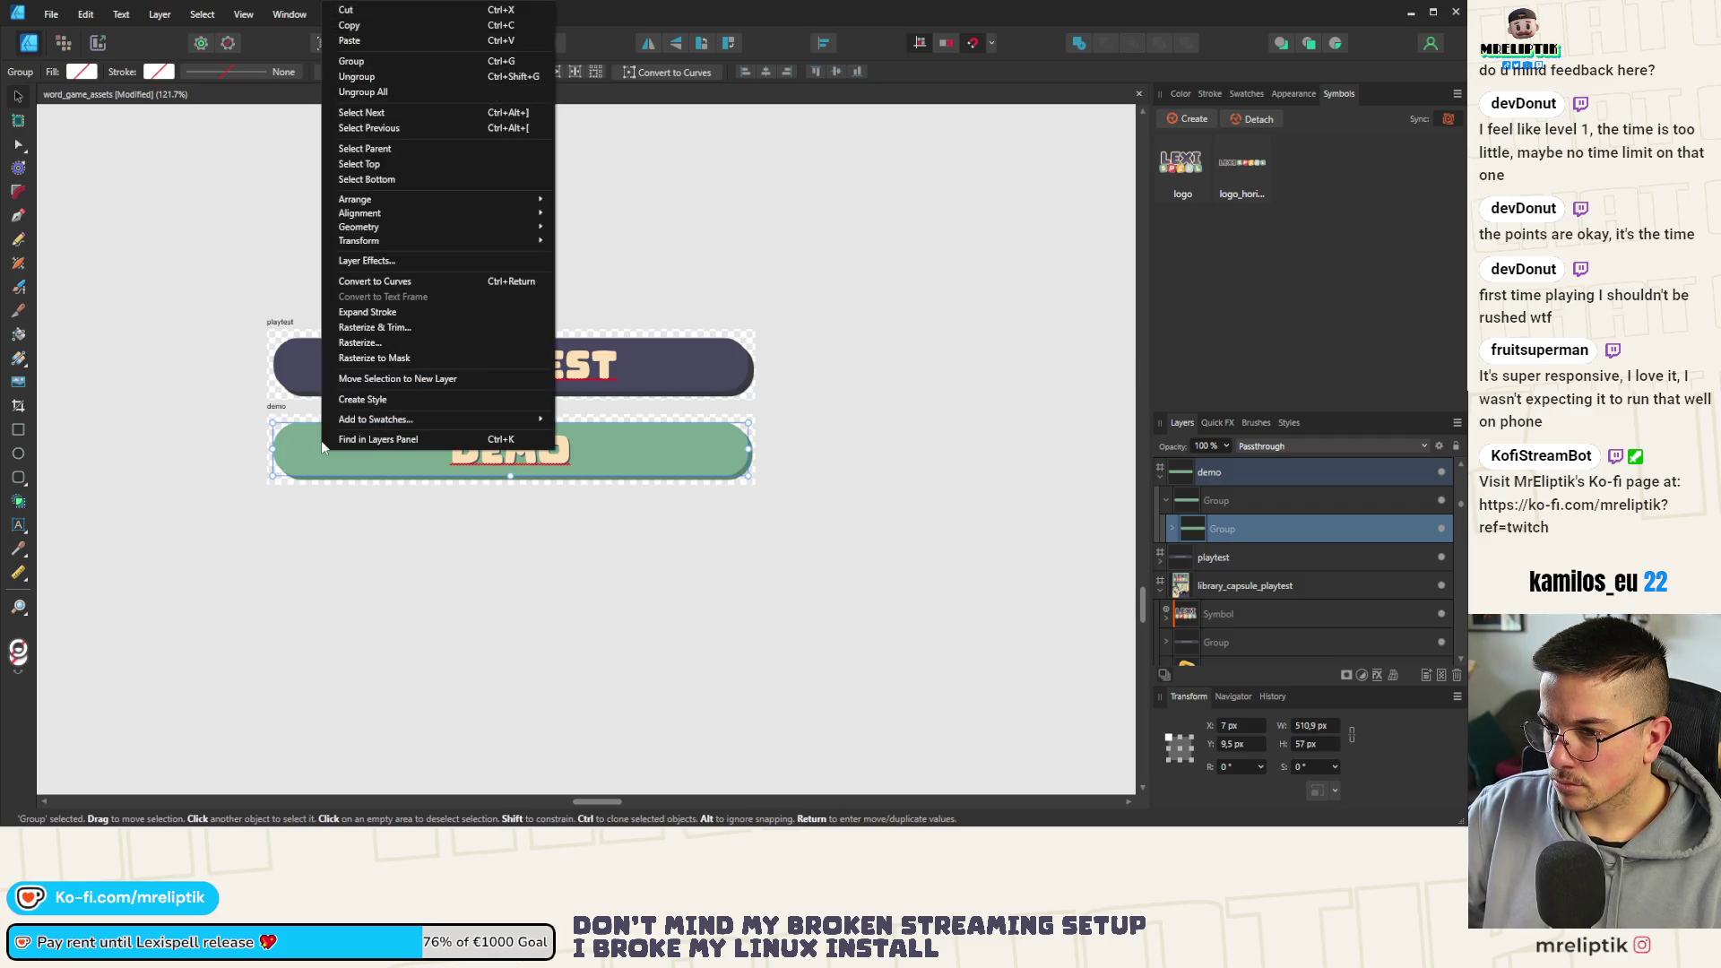
key(Escape)
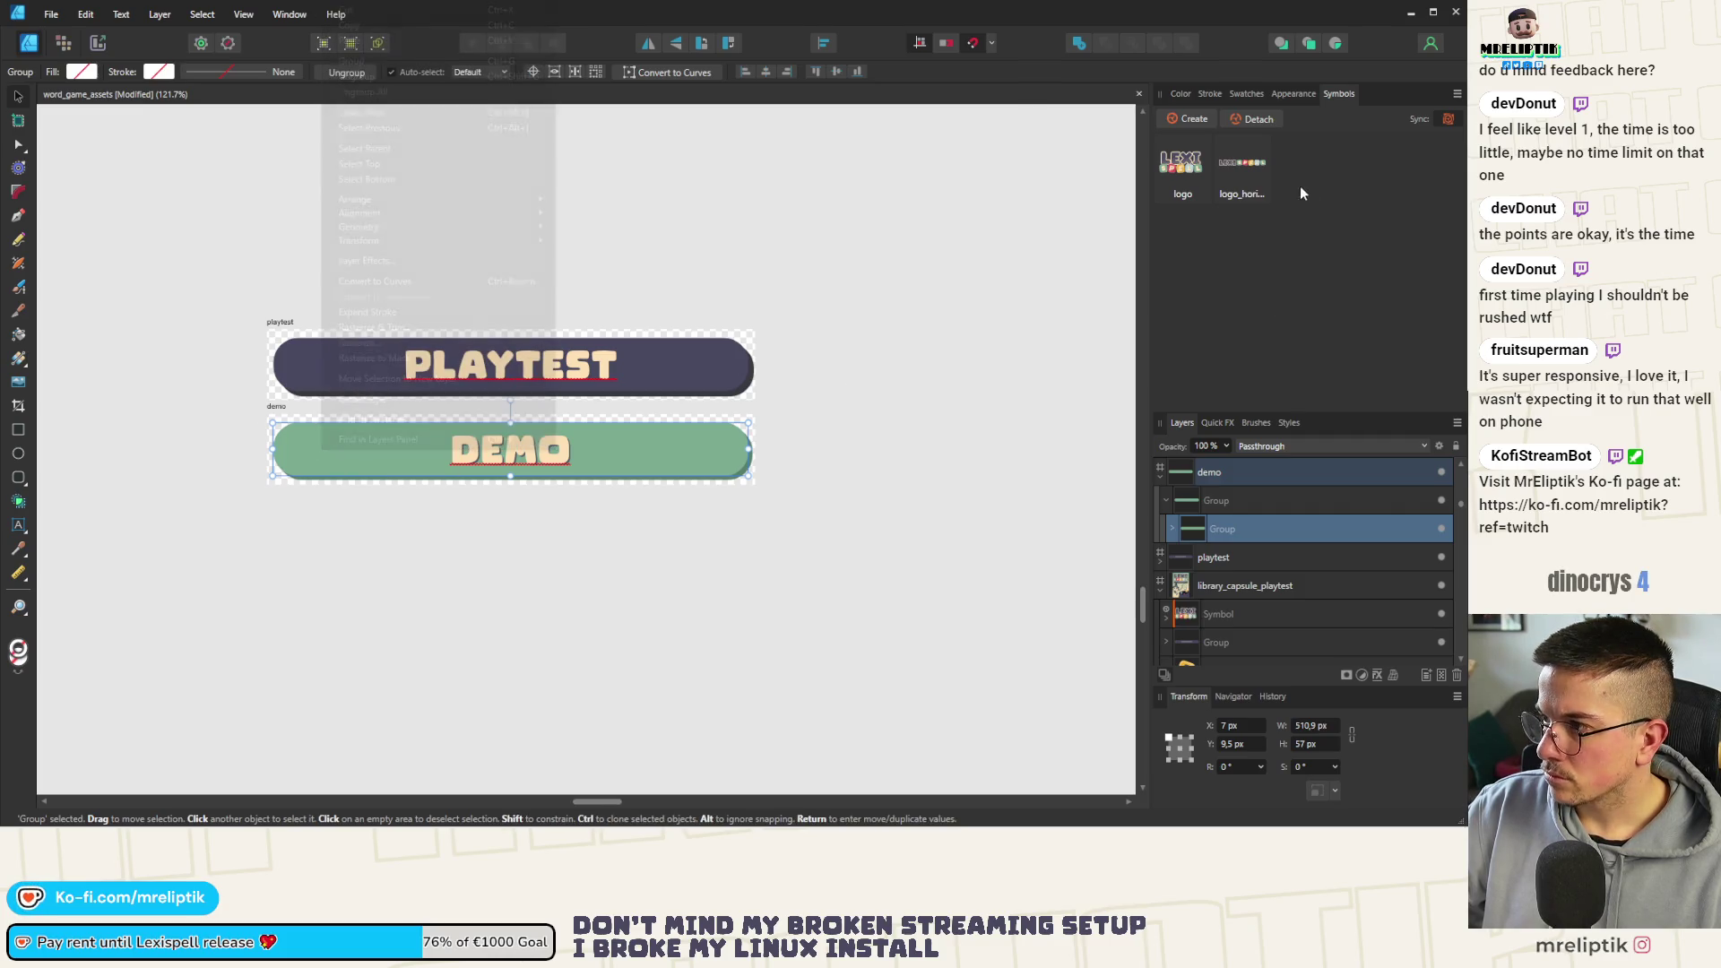
click(1180, 121)
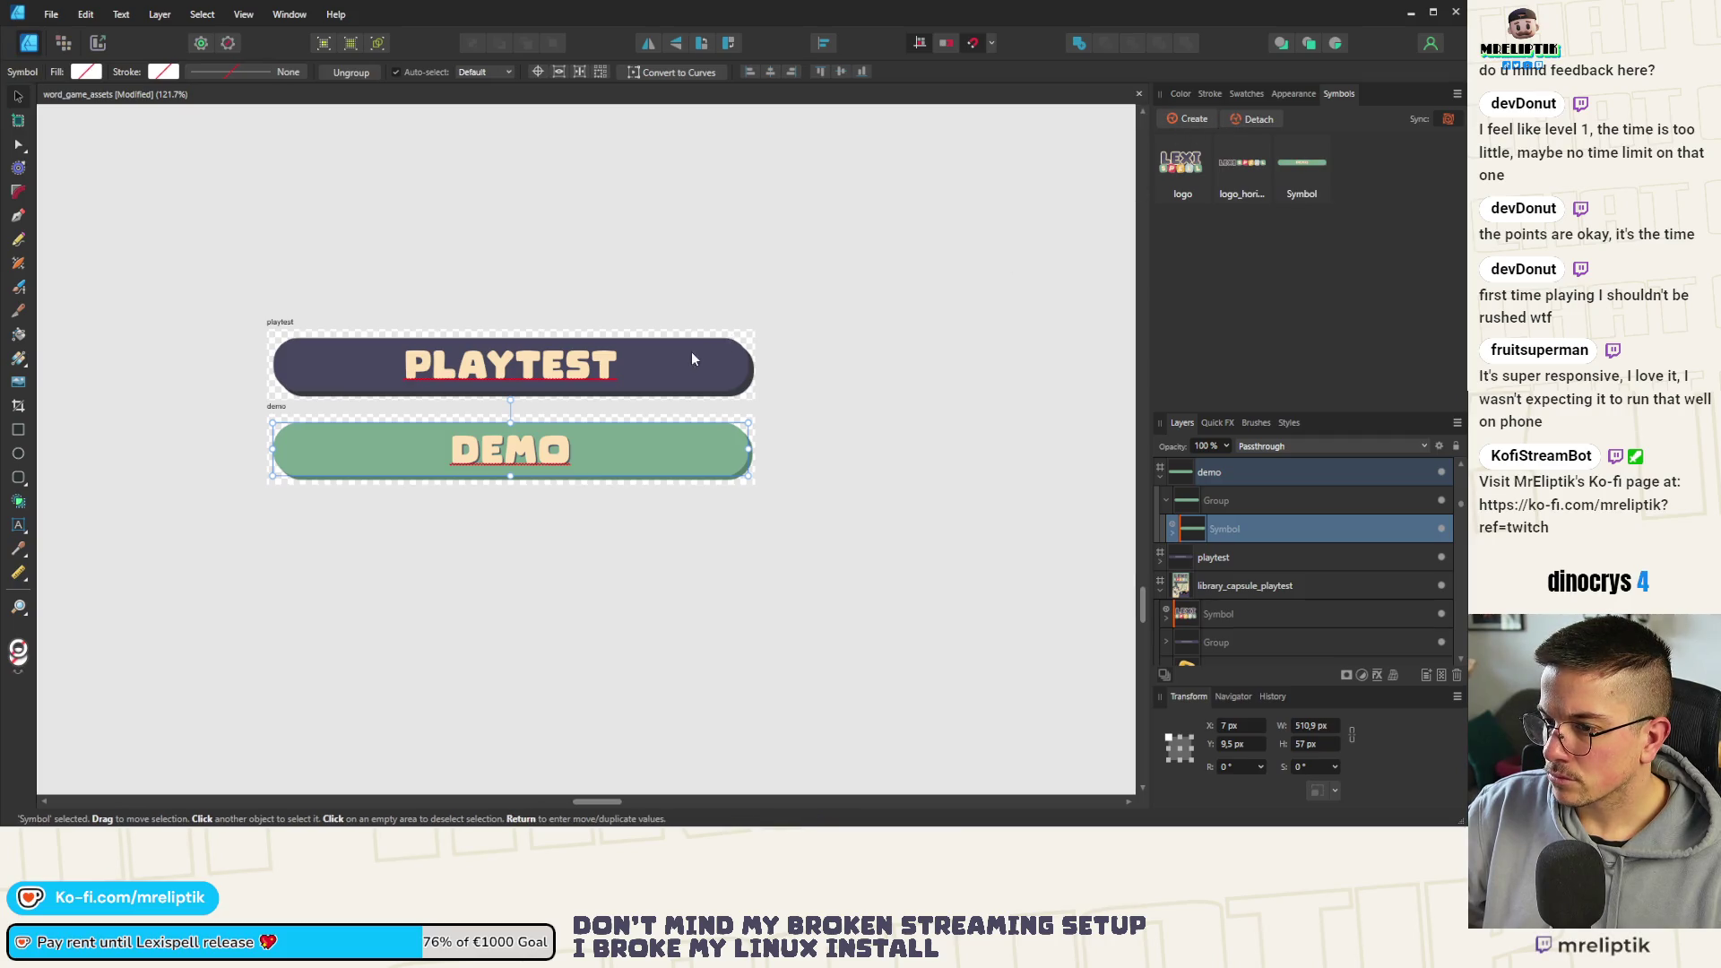
right_click(1299, 190)
click(1339, 209)
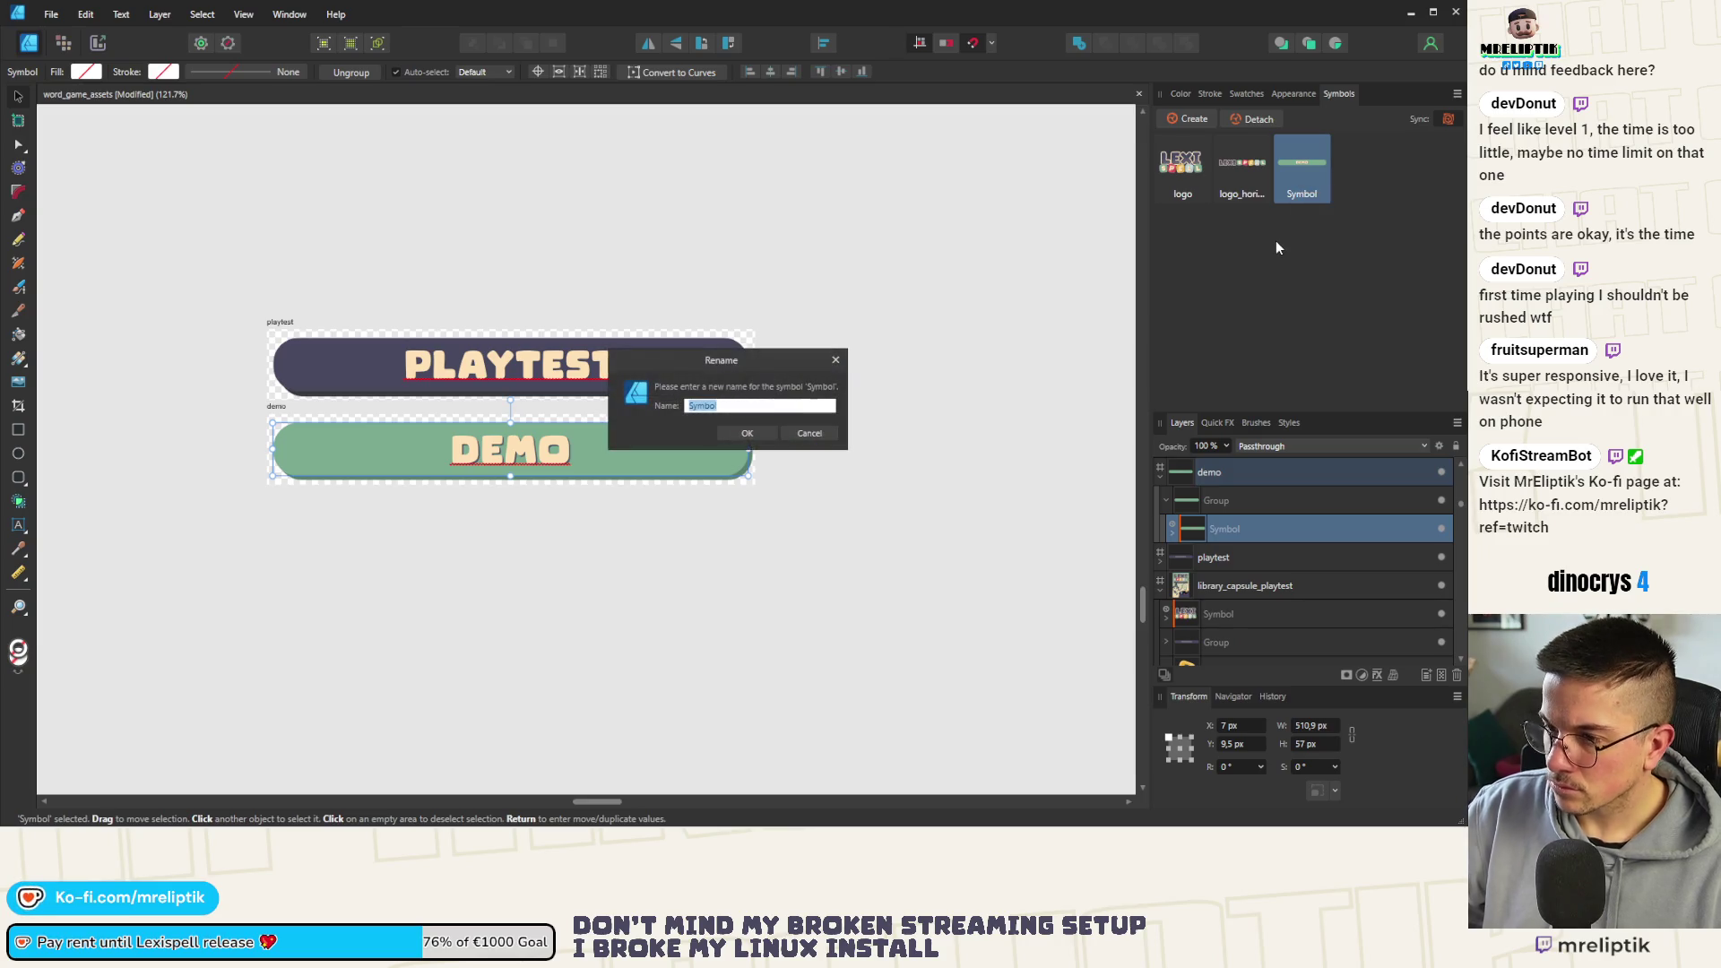
text(demo)
key(Return)
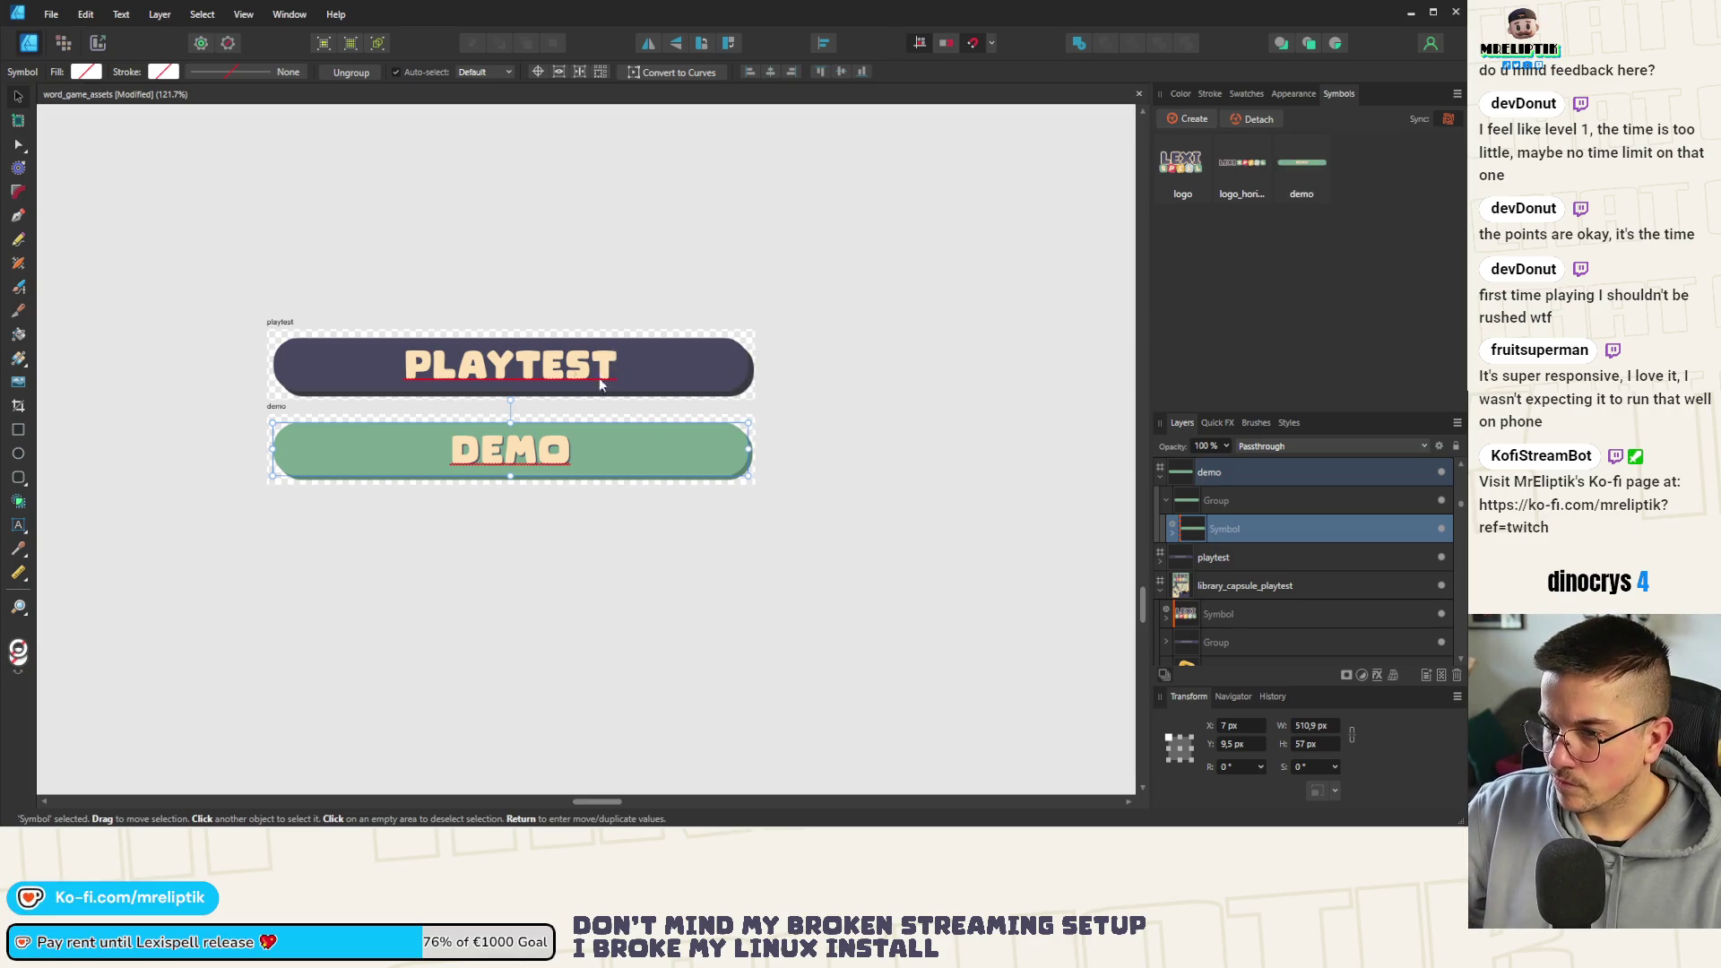
Create a symbol from the PLAYTEST banner group and rename it playtest
click(515, 351)
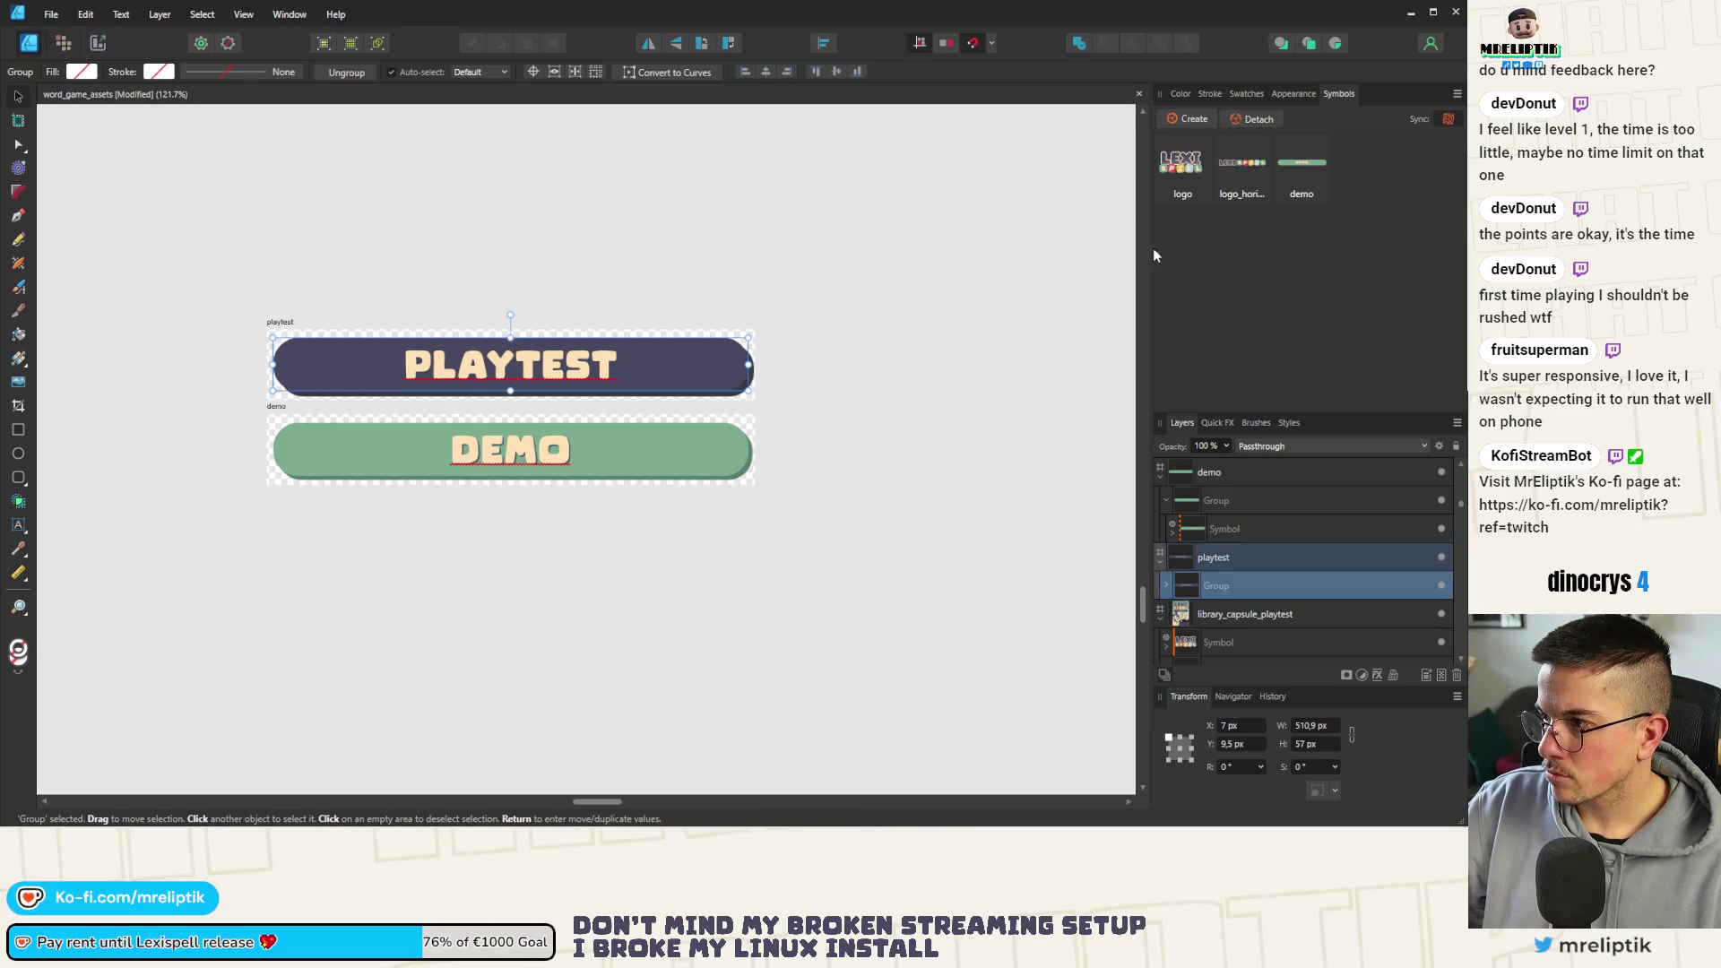
click(1192, 120)
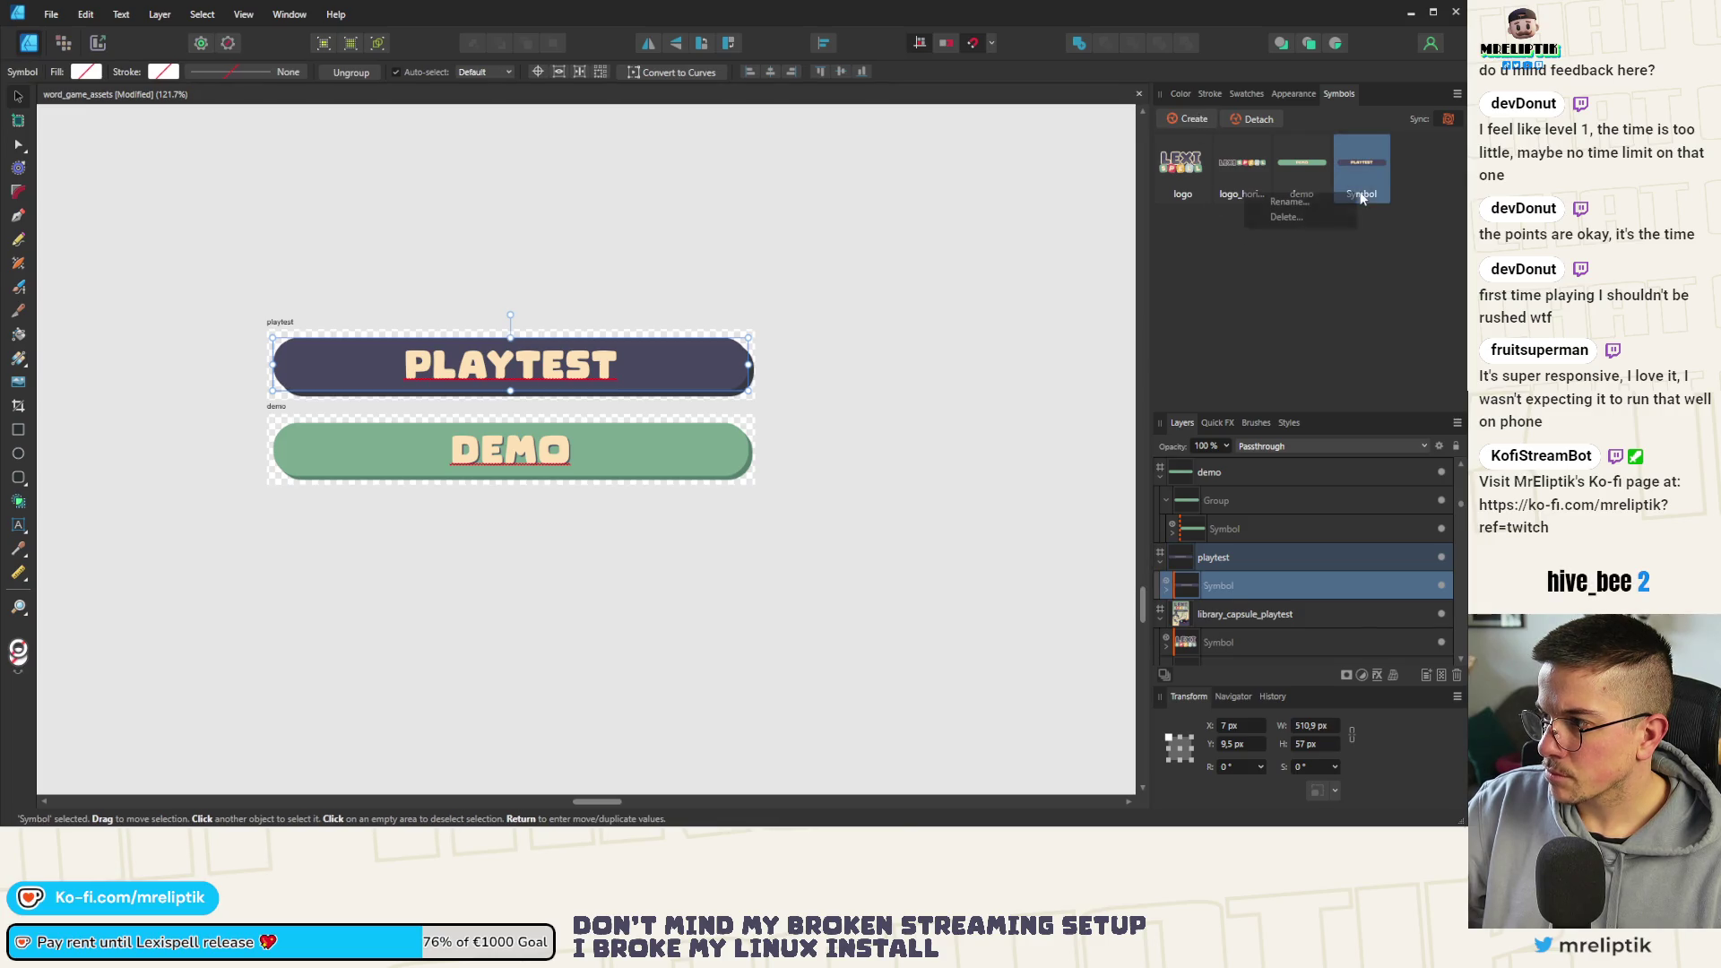
click(1322, 203)
text(playtest)
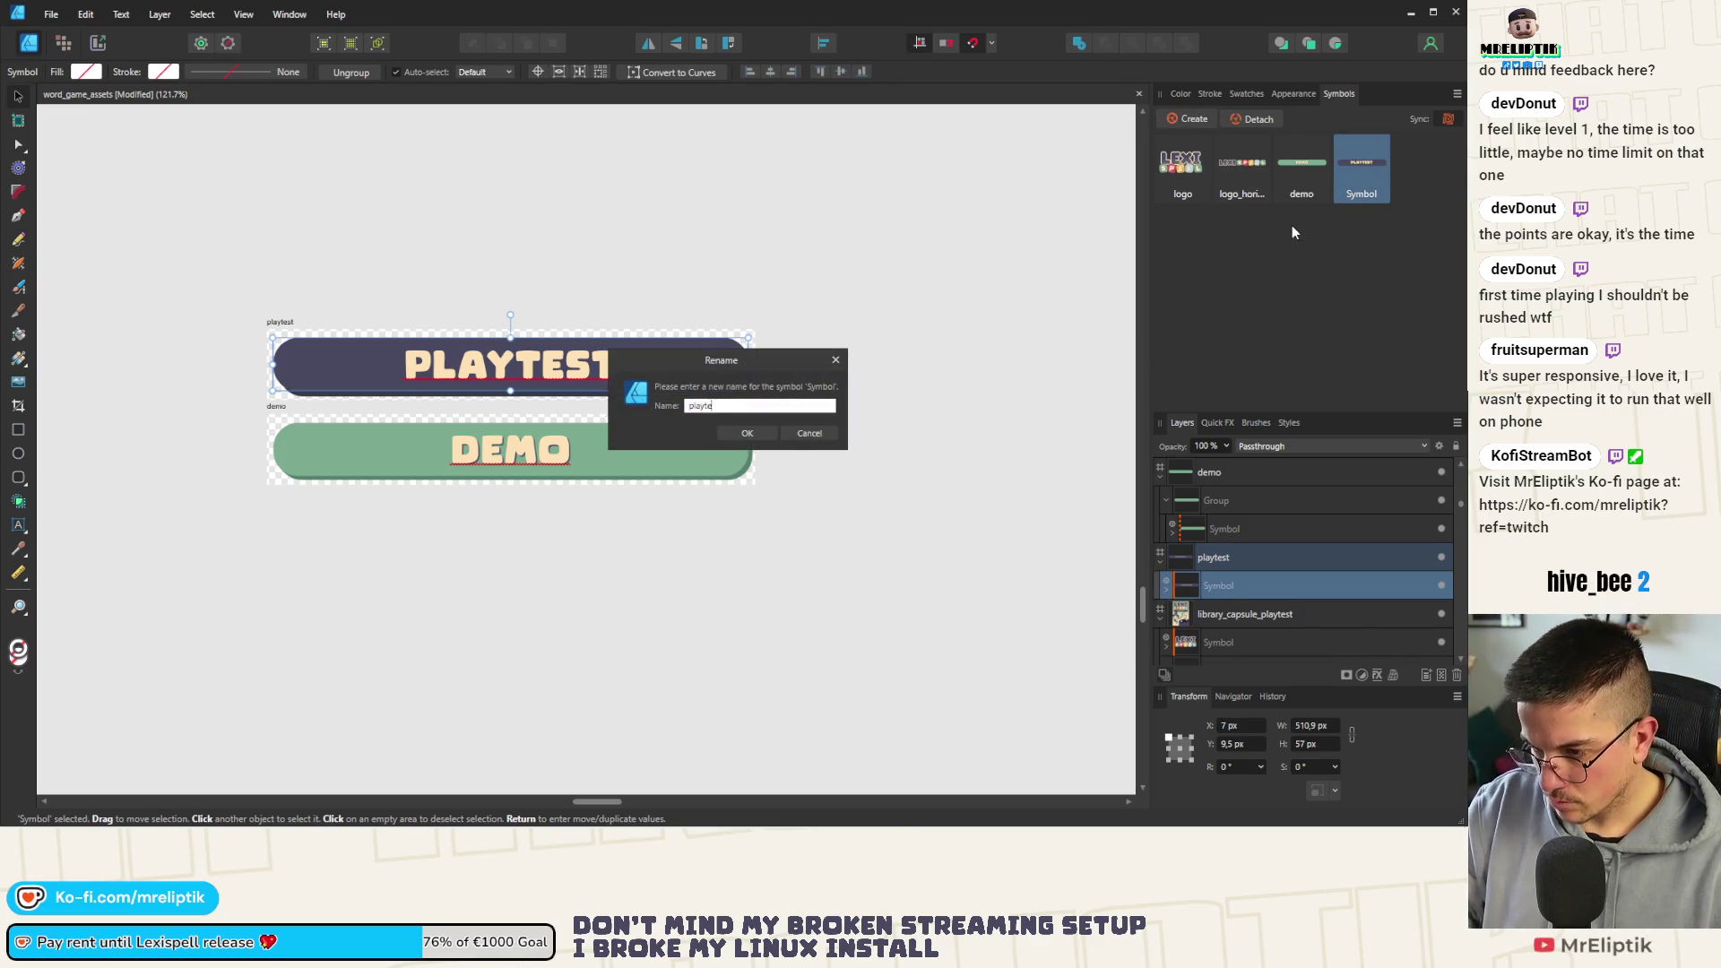
key(Return)
click(115, 508)
scroll(115, 509, down, 5)
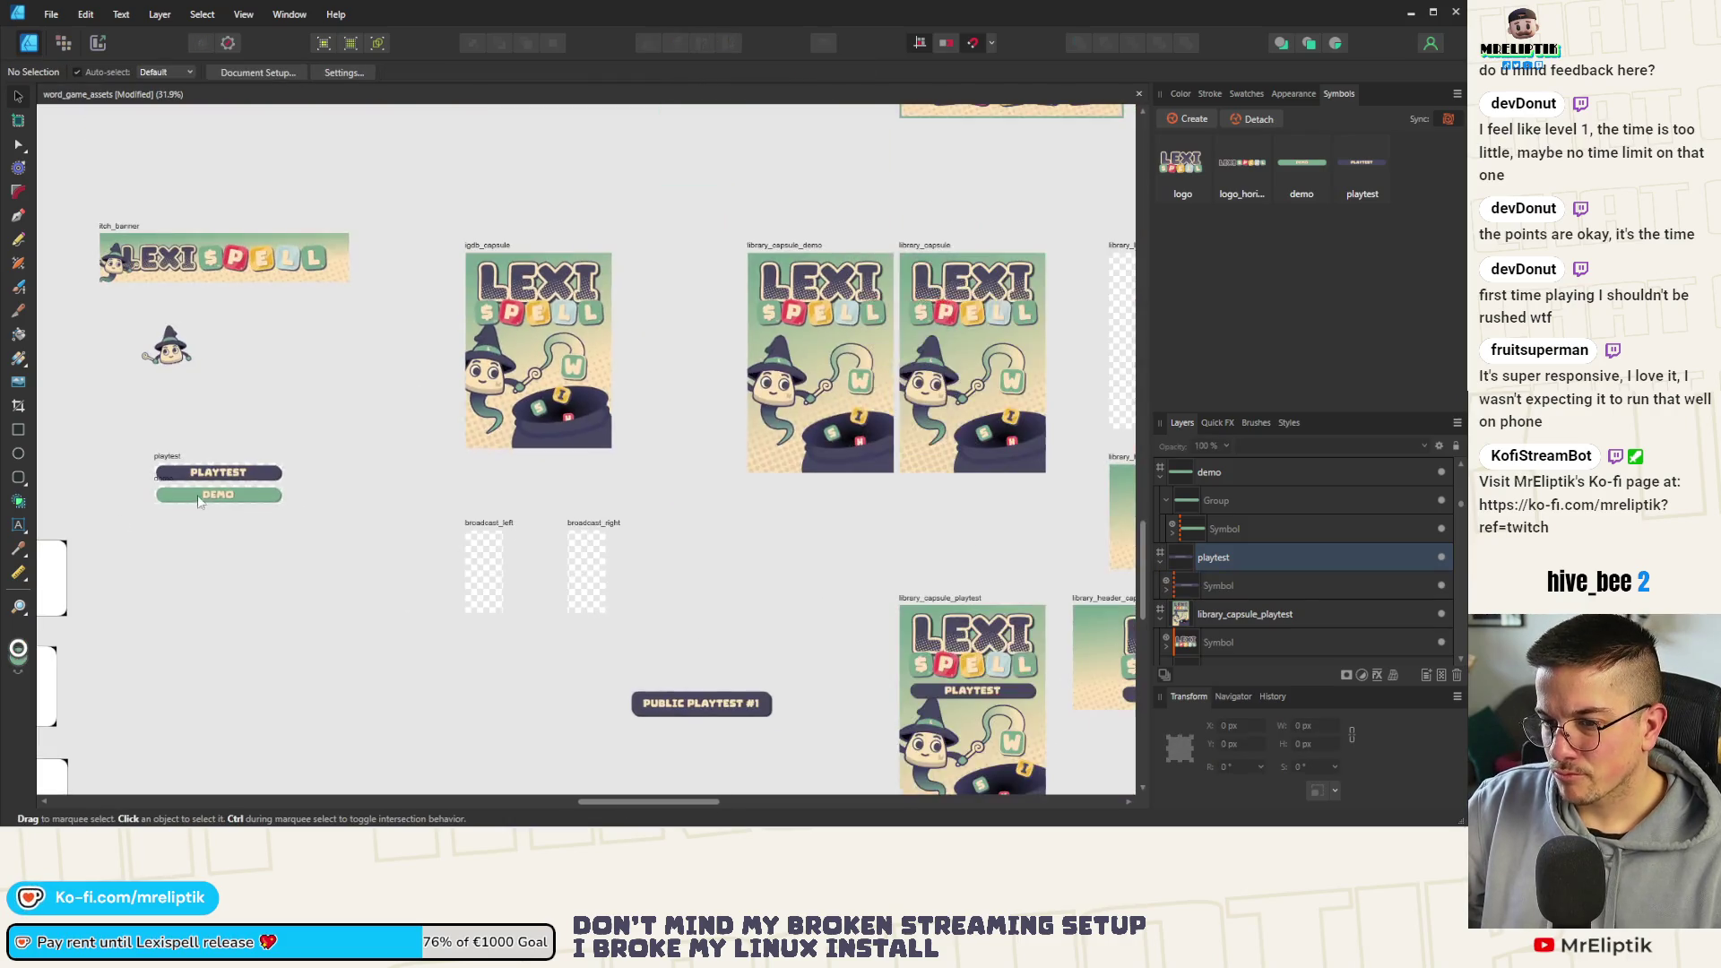
Duplicate the DEMO banner below the banners and move the copy into the playtest artboard
click(202, 495)
drag(201, 495, 315, 588)
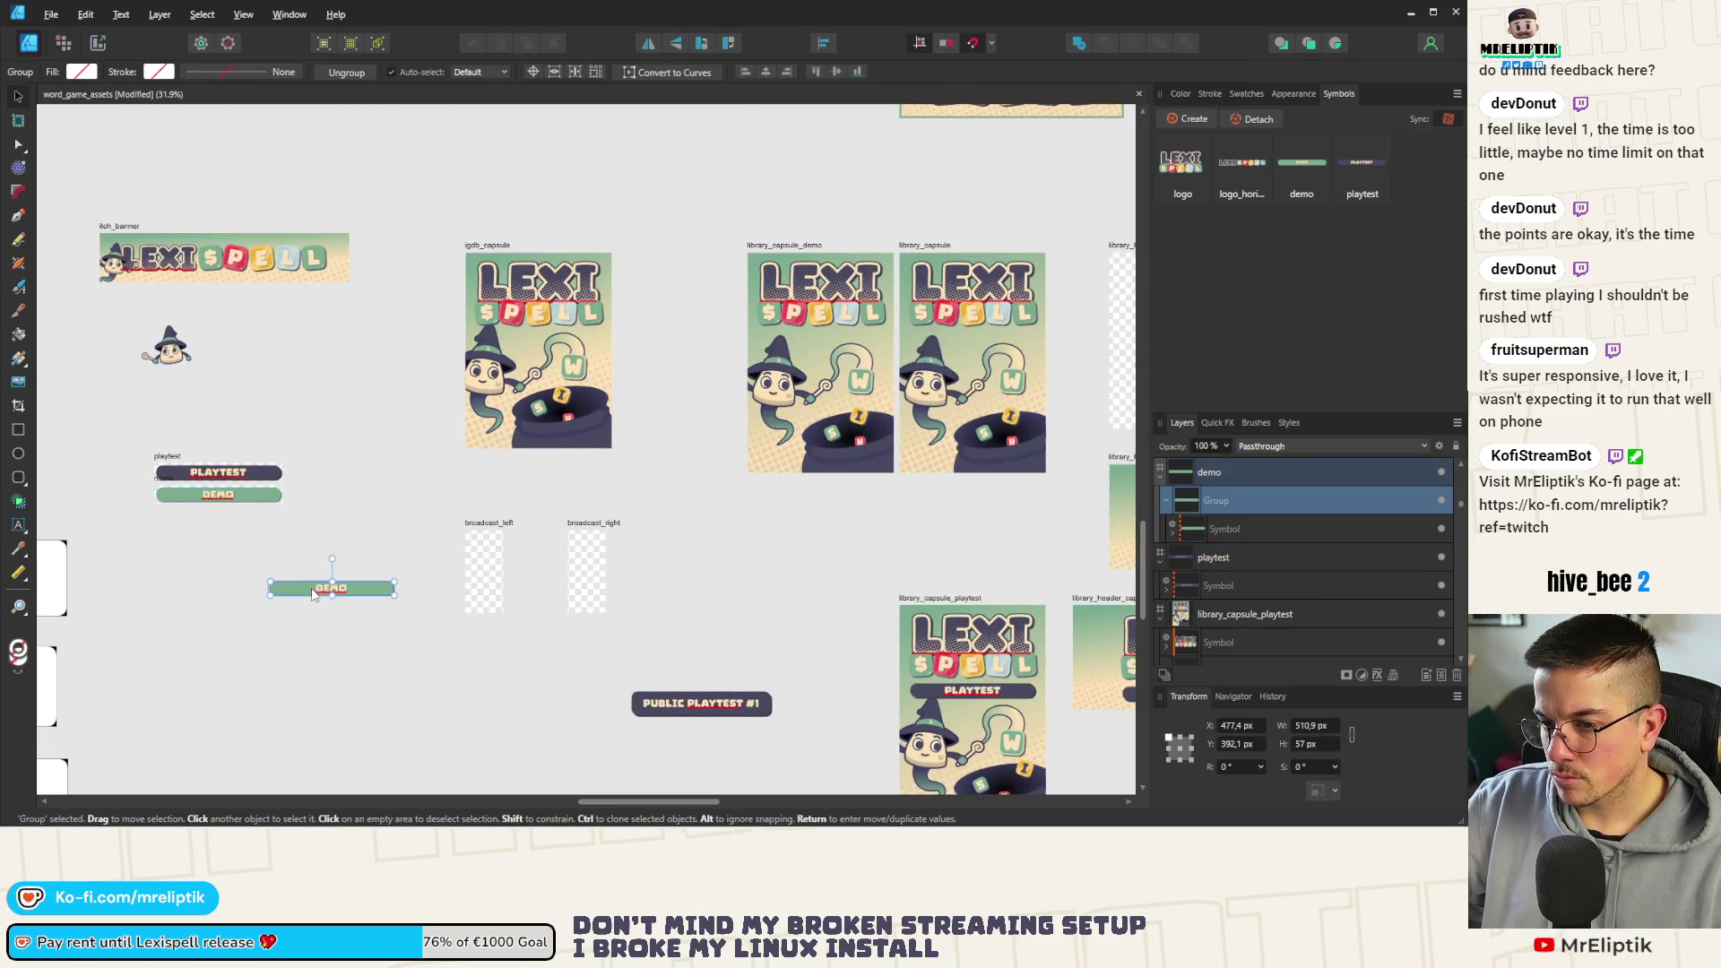
scroll(1250, 508, down, 3)
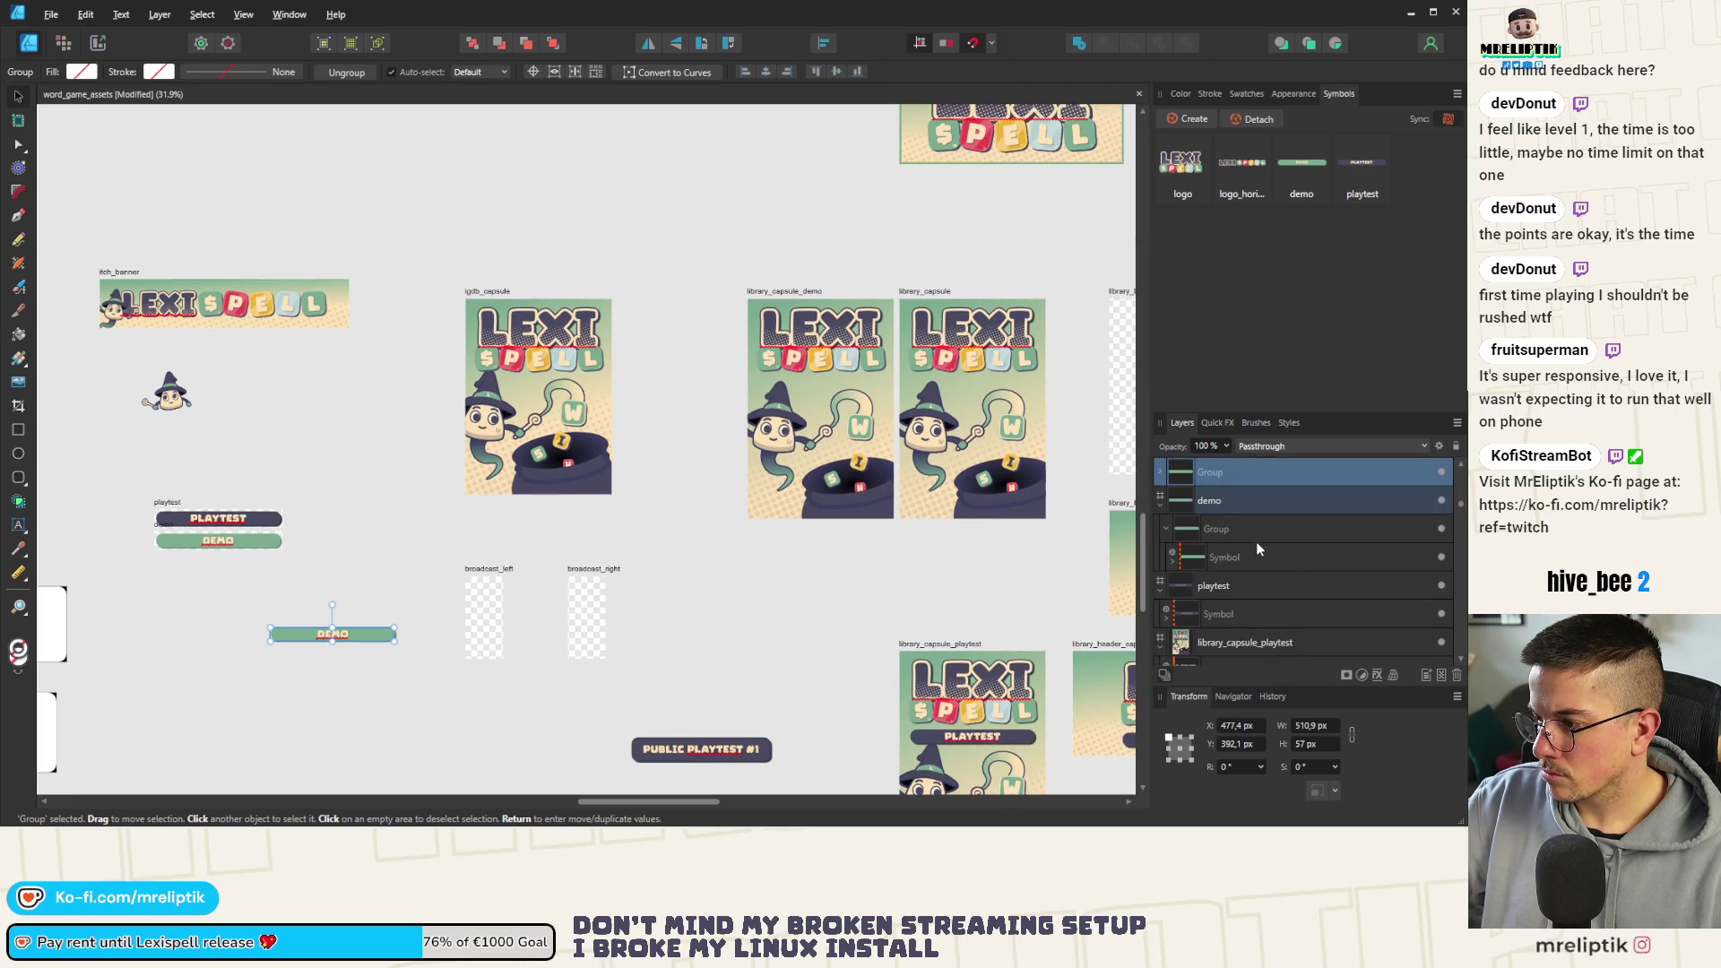
drag(1242, 554, 1257, 552)
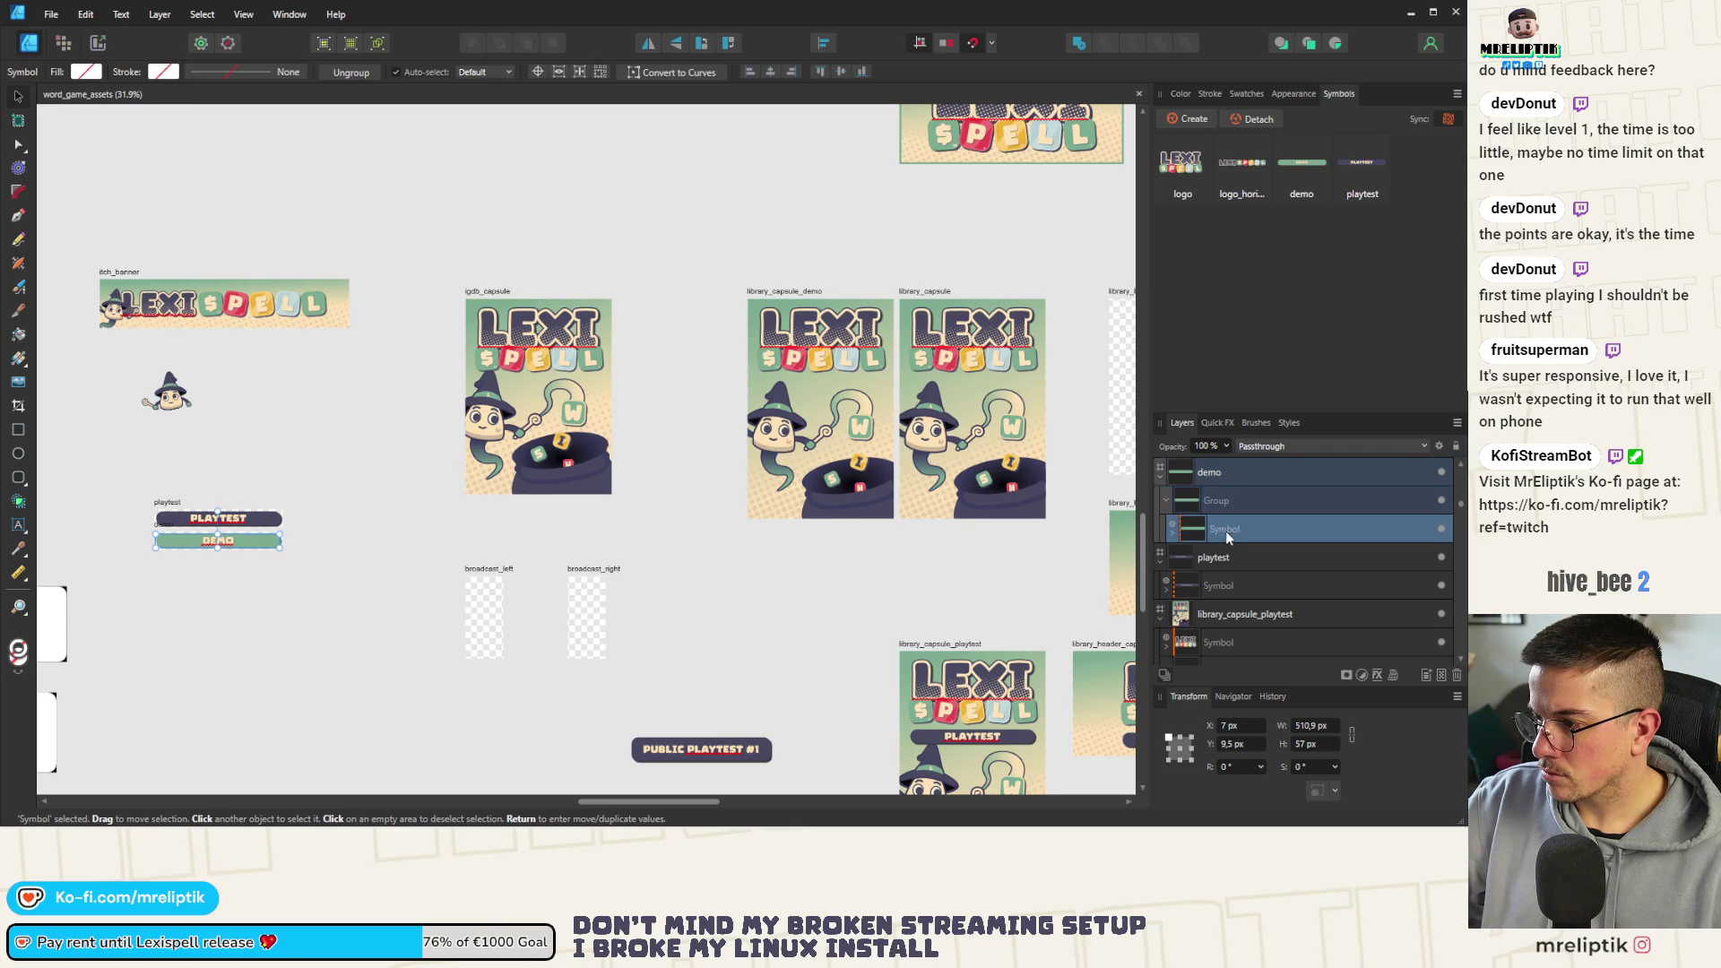
double_click(1235, 529)
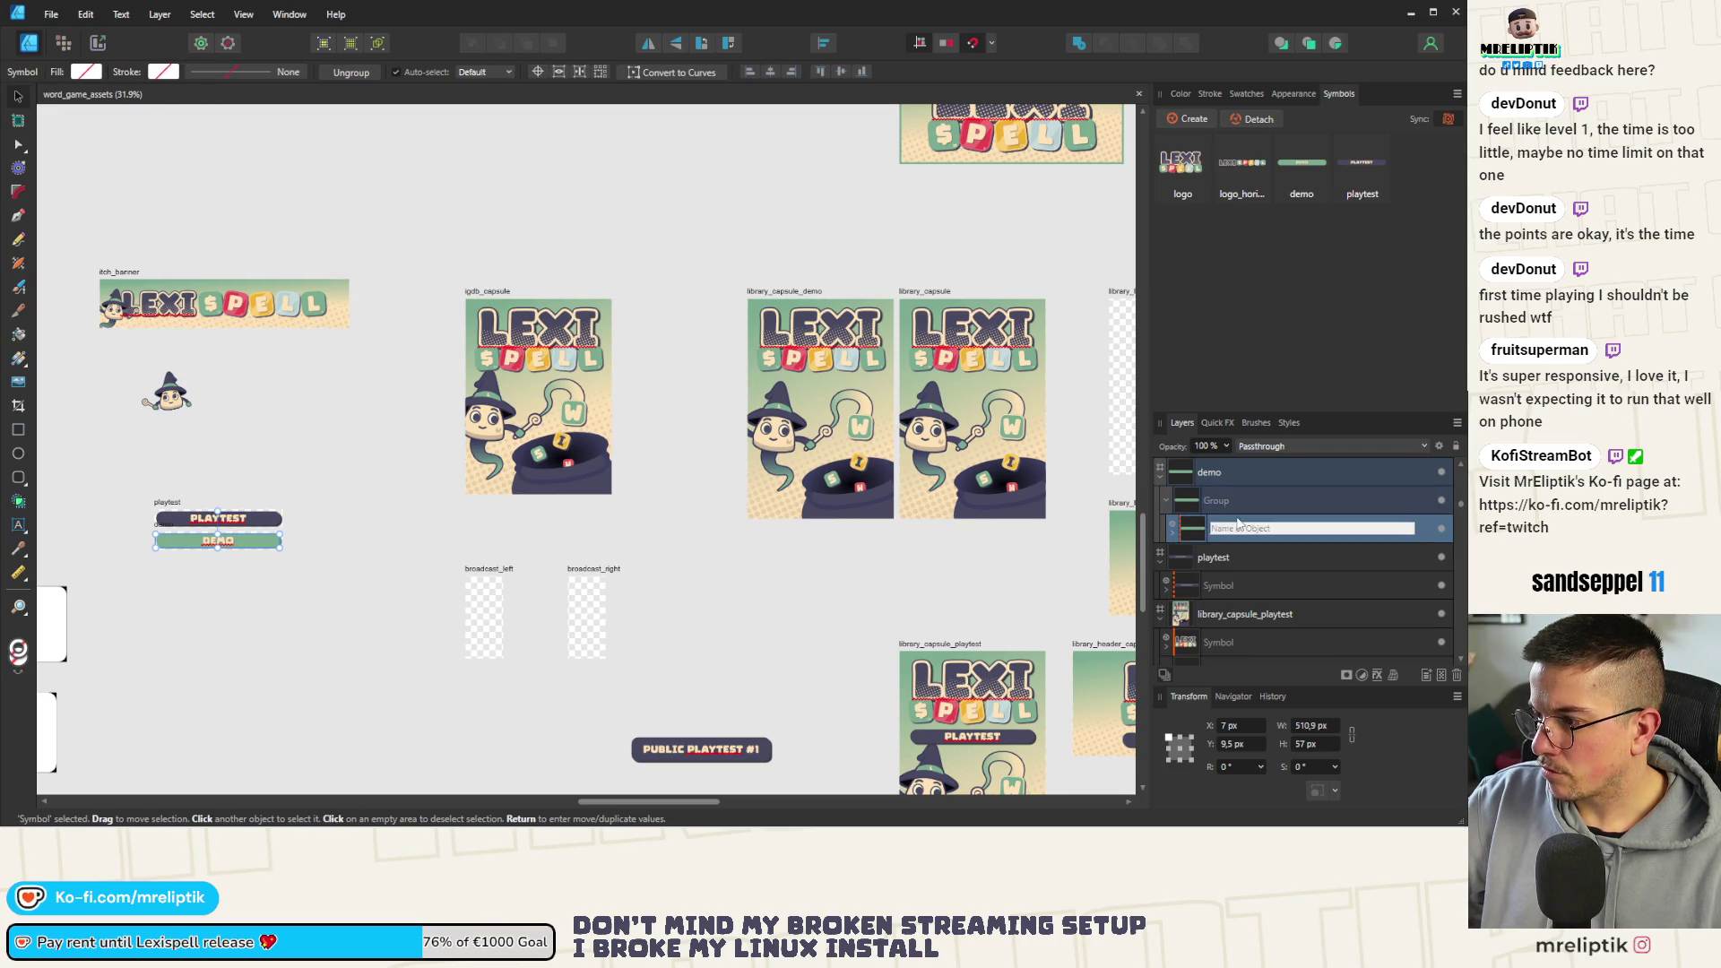
key(Escape)
Detach the DEMO banner from its symbol, then delete the old demo and playtest symbols
right_click(1305, 193)
click(1325, 211)
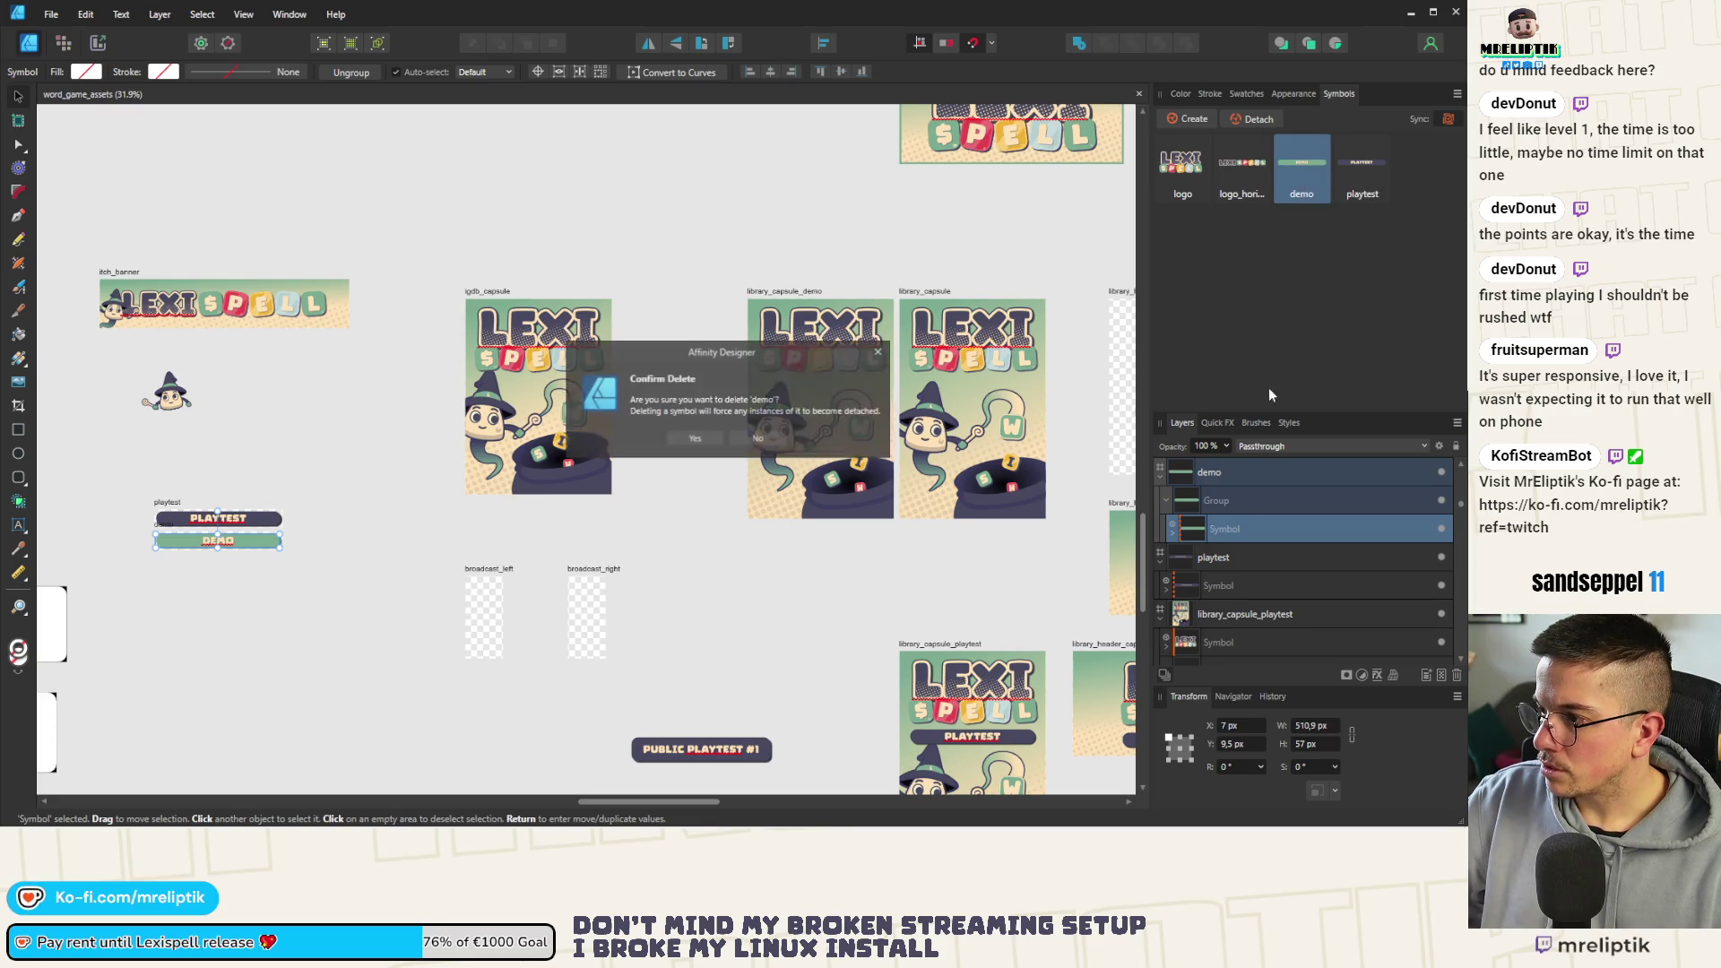
click(761, 440)
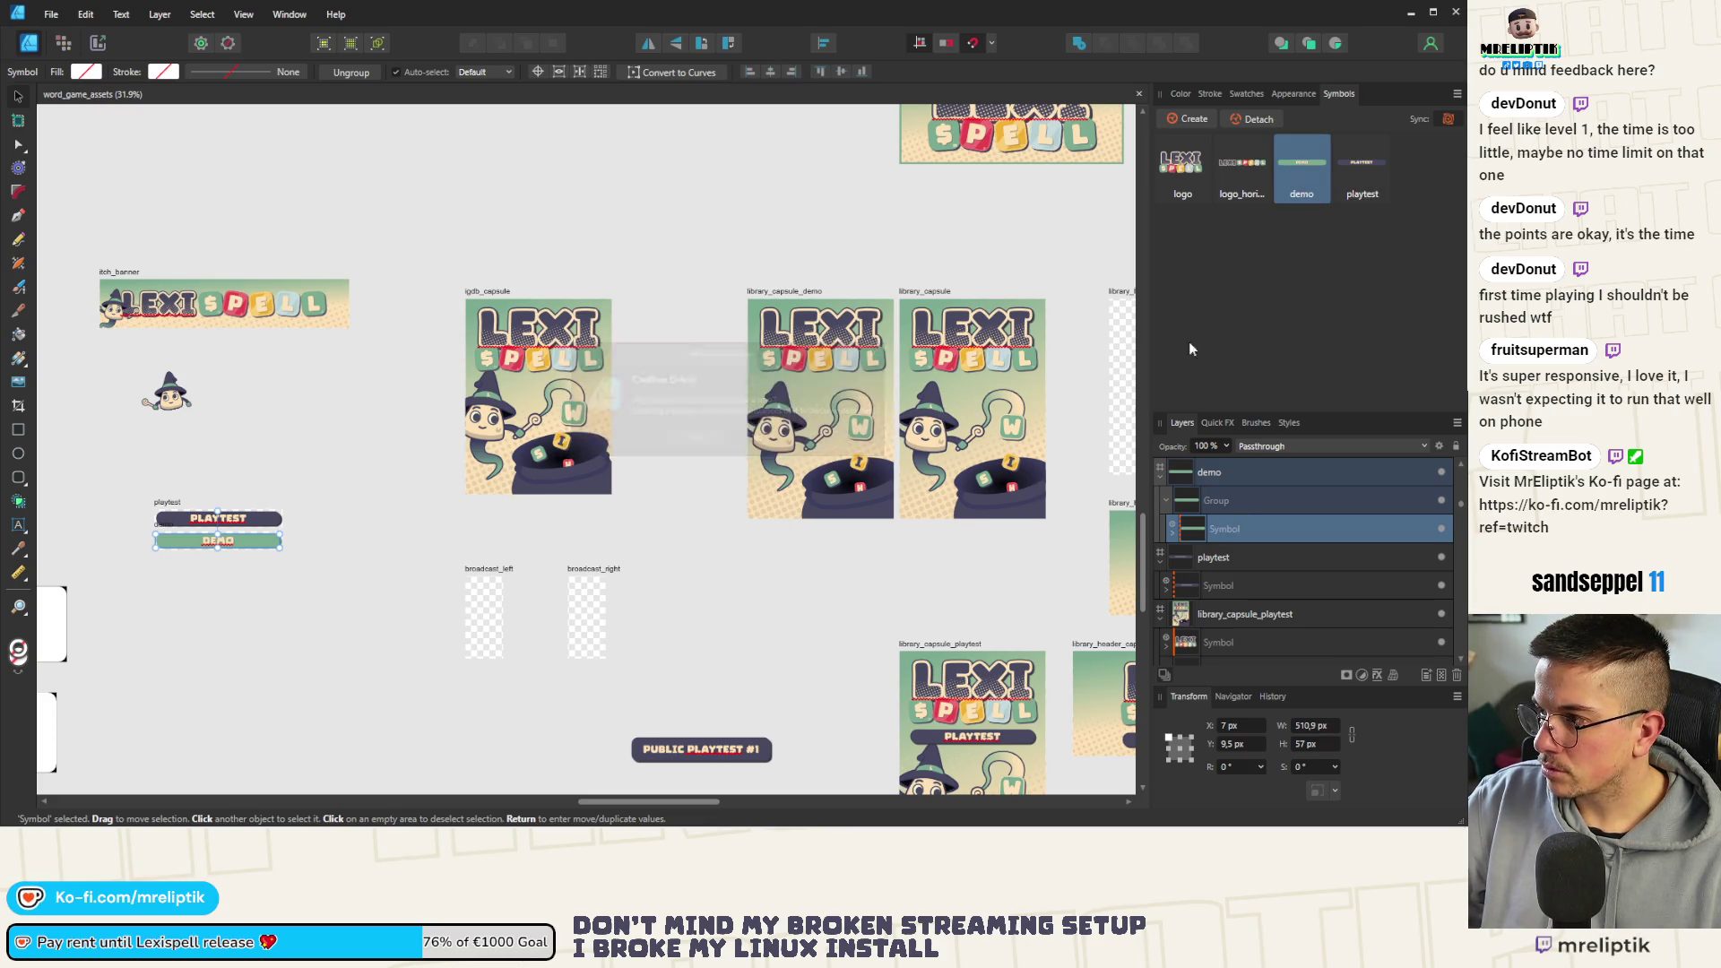
click(1258, 122)
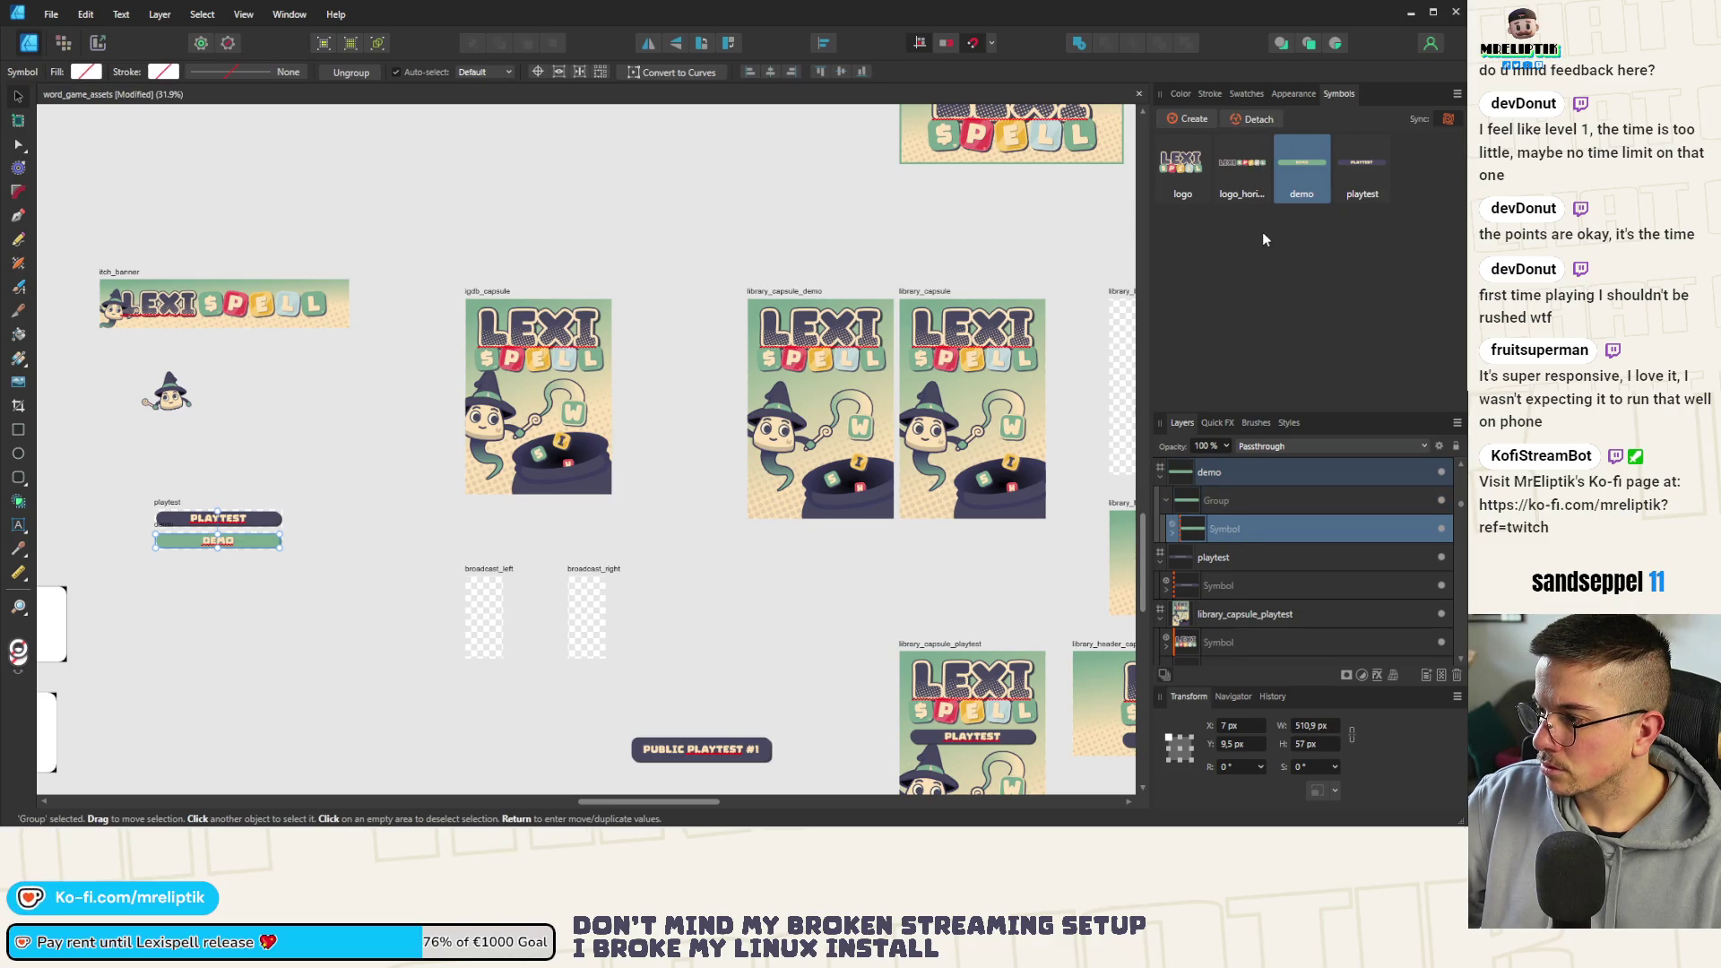
right_click(1302, 172)
click(1304, 185)
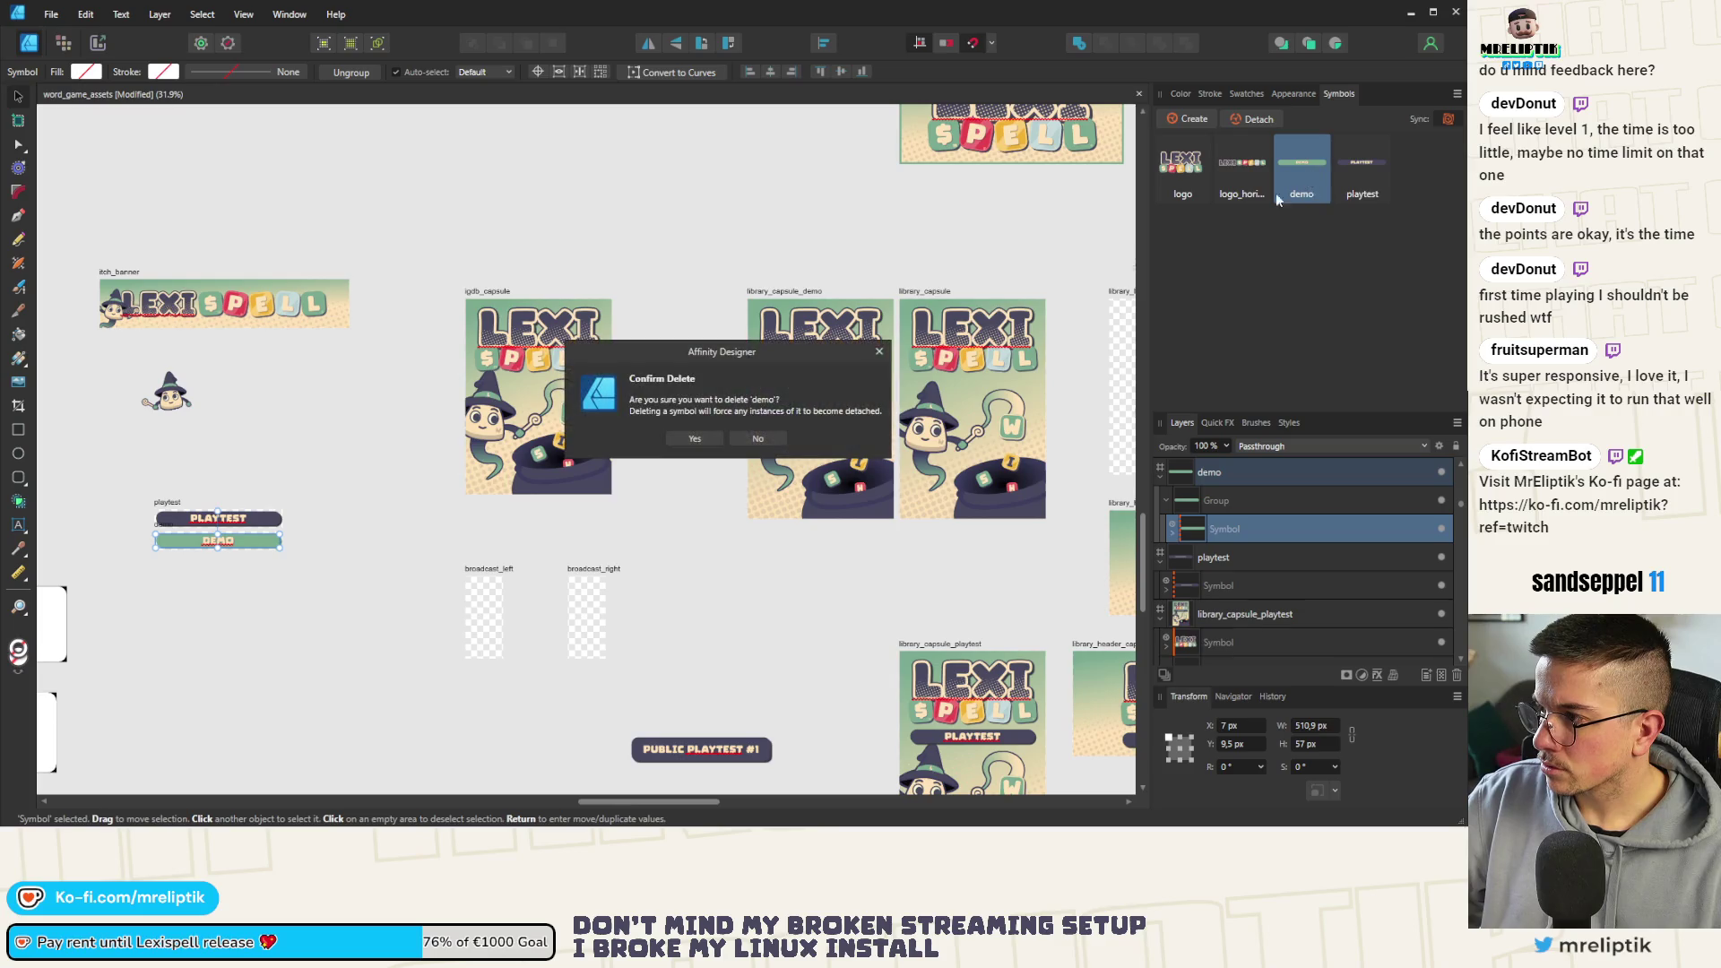
click(686, 442)
right_click(1309, 170)
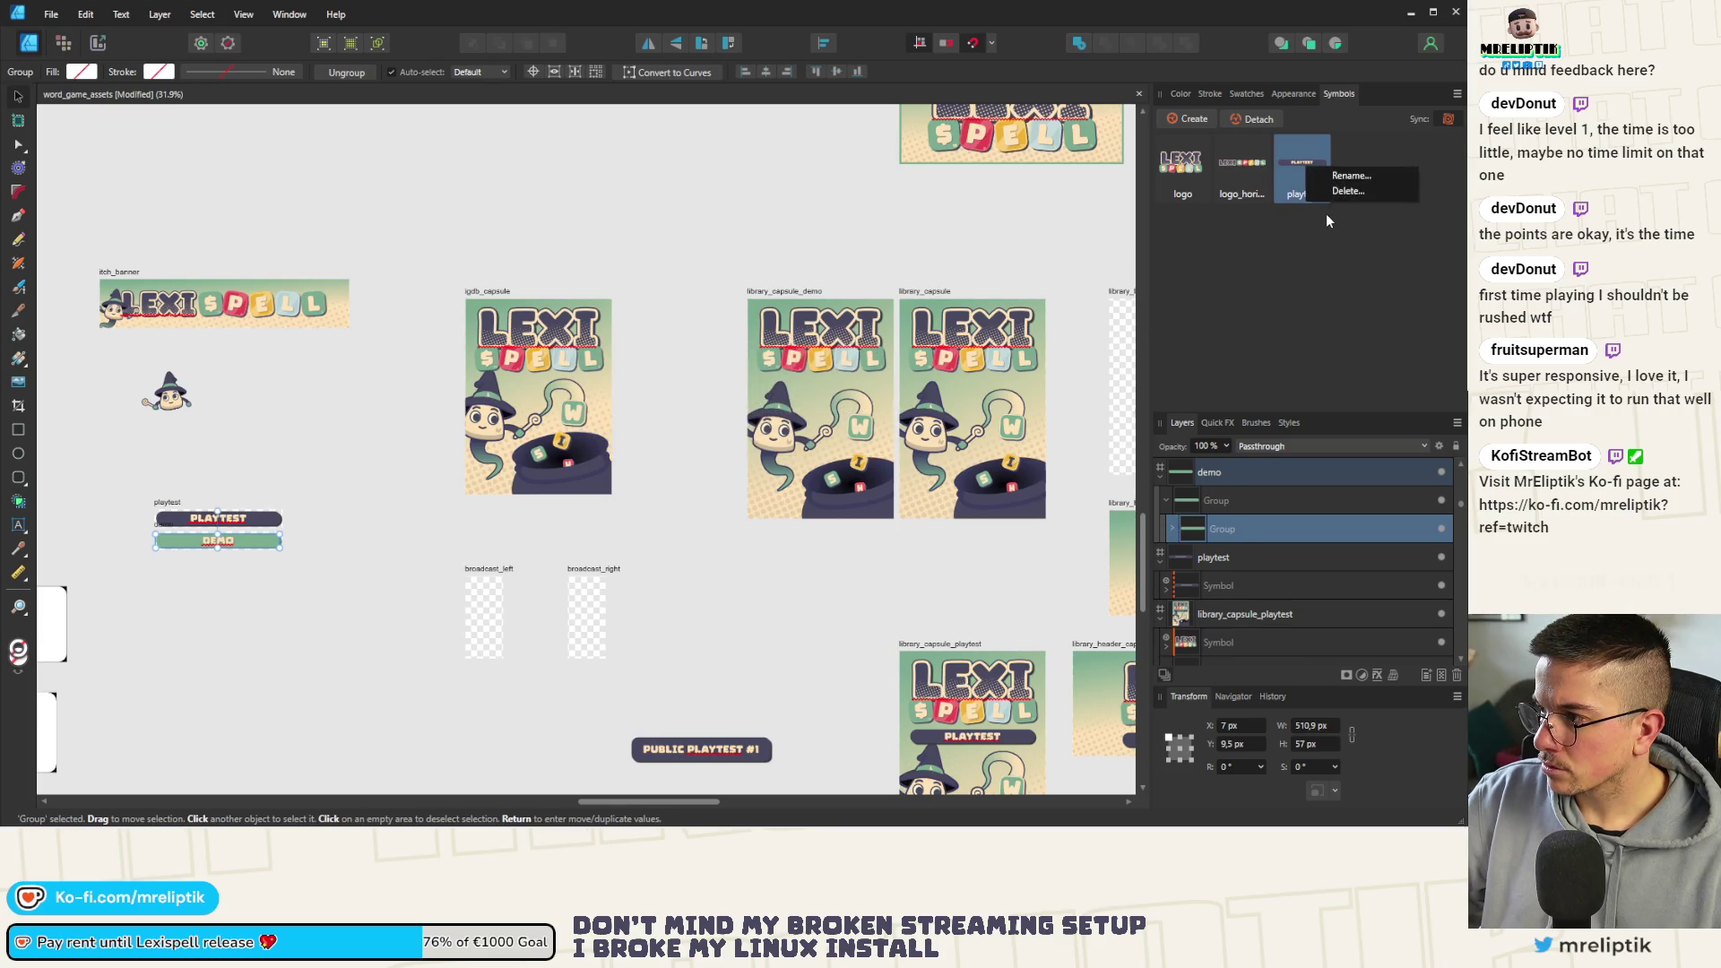
click(1338, 192)
click(695, 440)
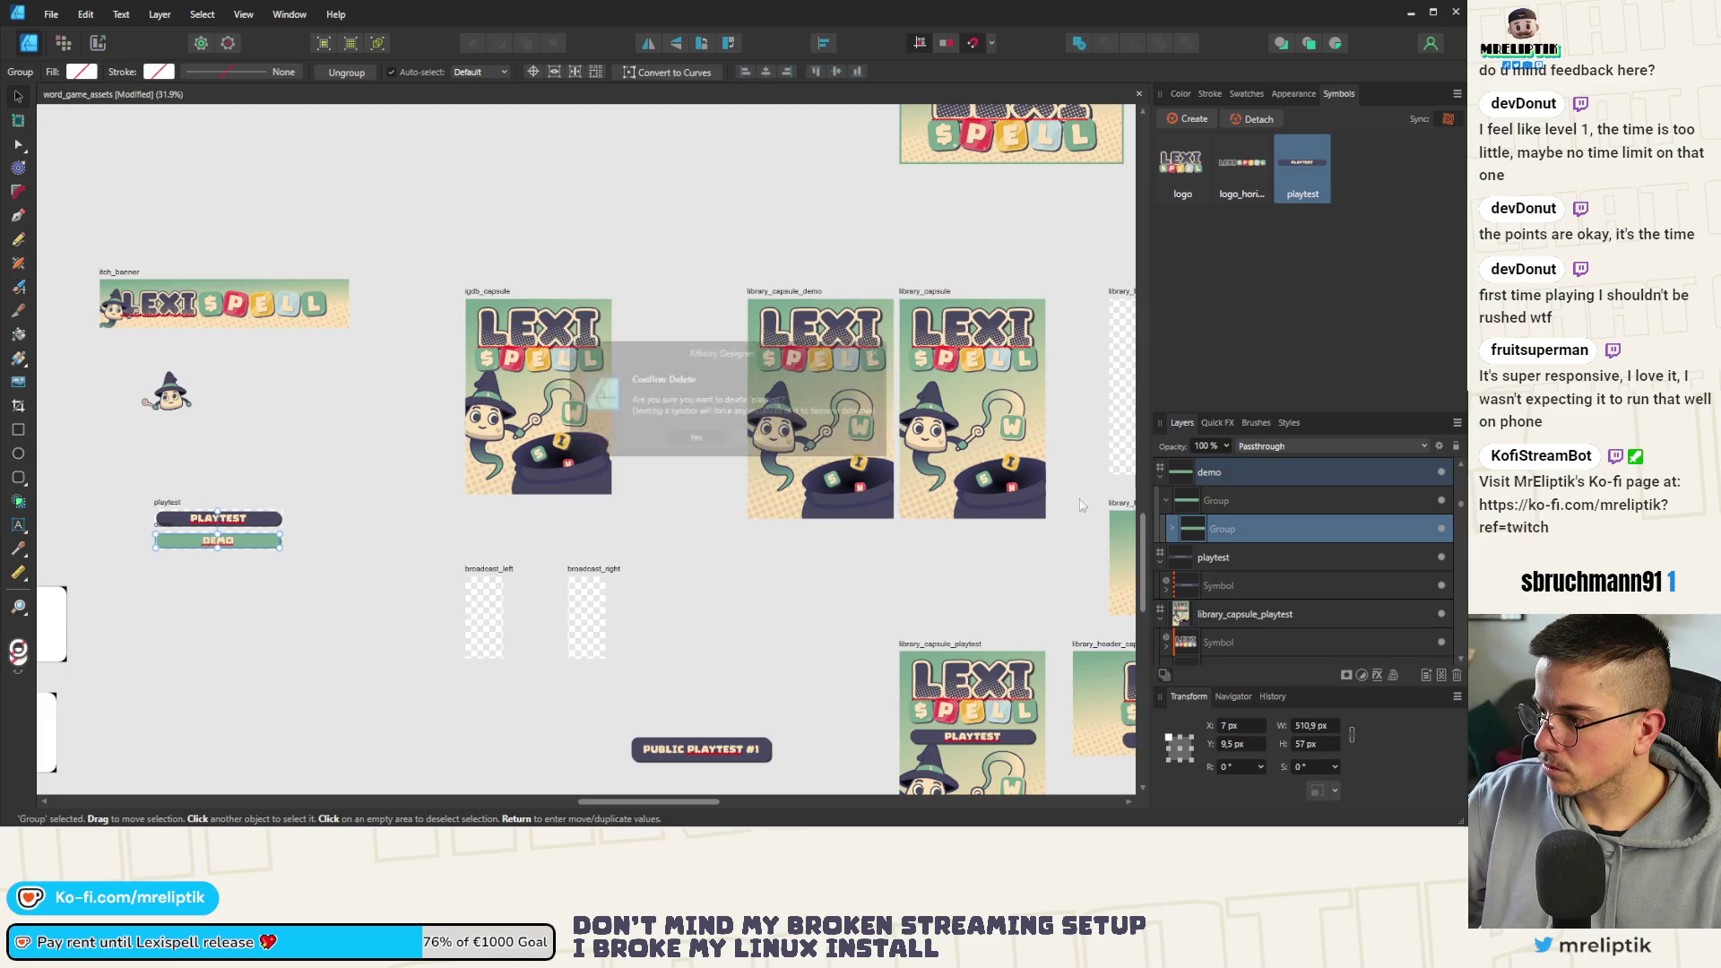
Make the DEMO banner group a new symbol and rename it with a longer name
click(1188, 120)
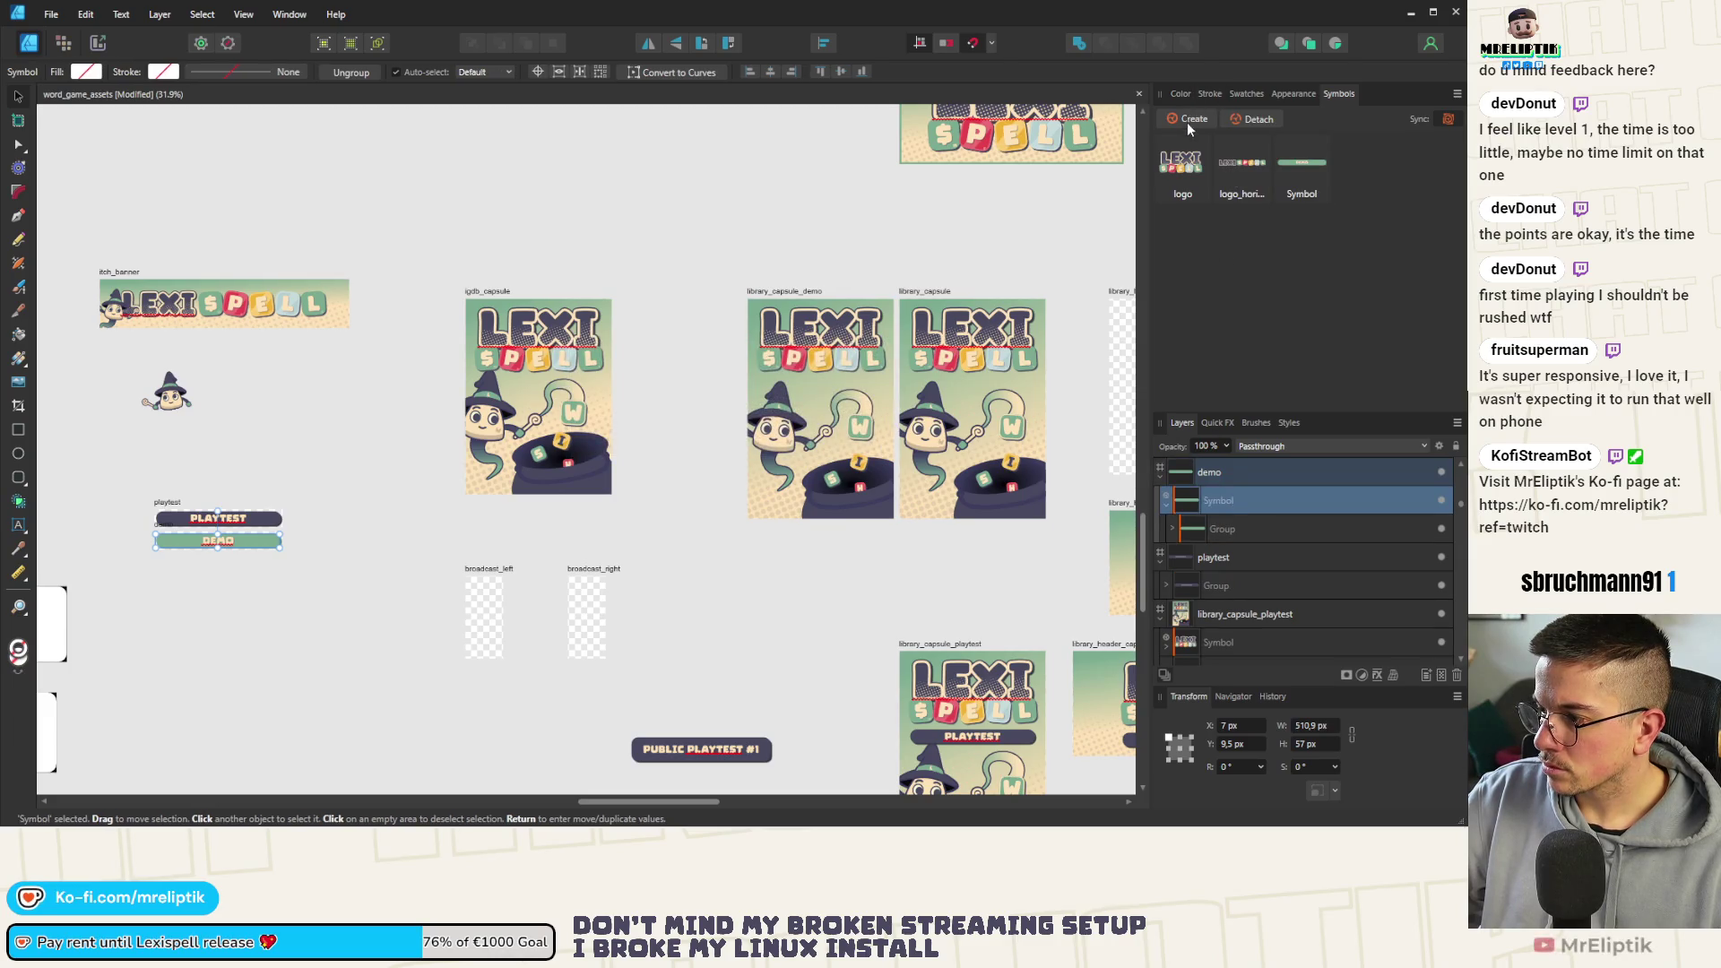
right_click(1304, 192)
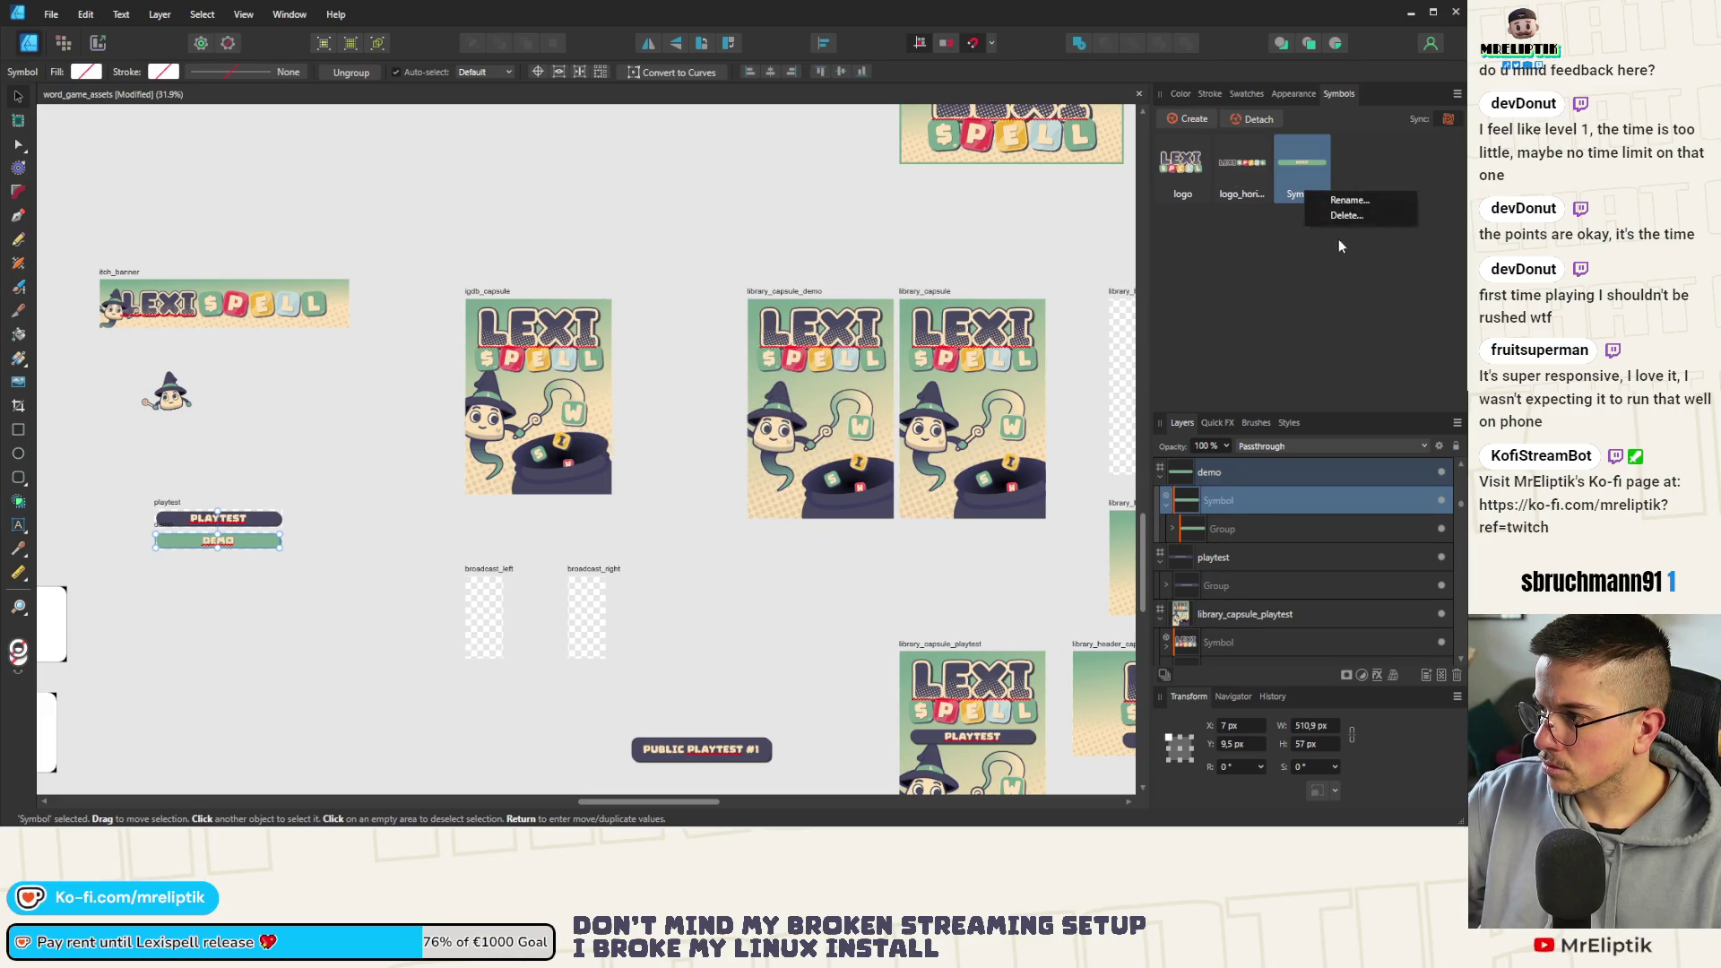
click(1341, 201)
text(demo_)
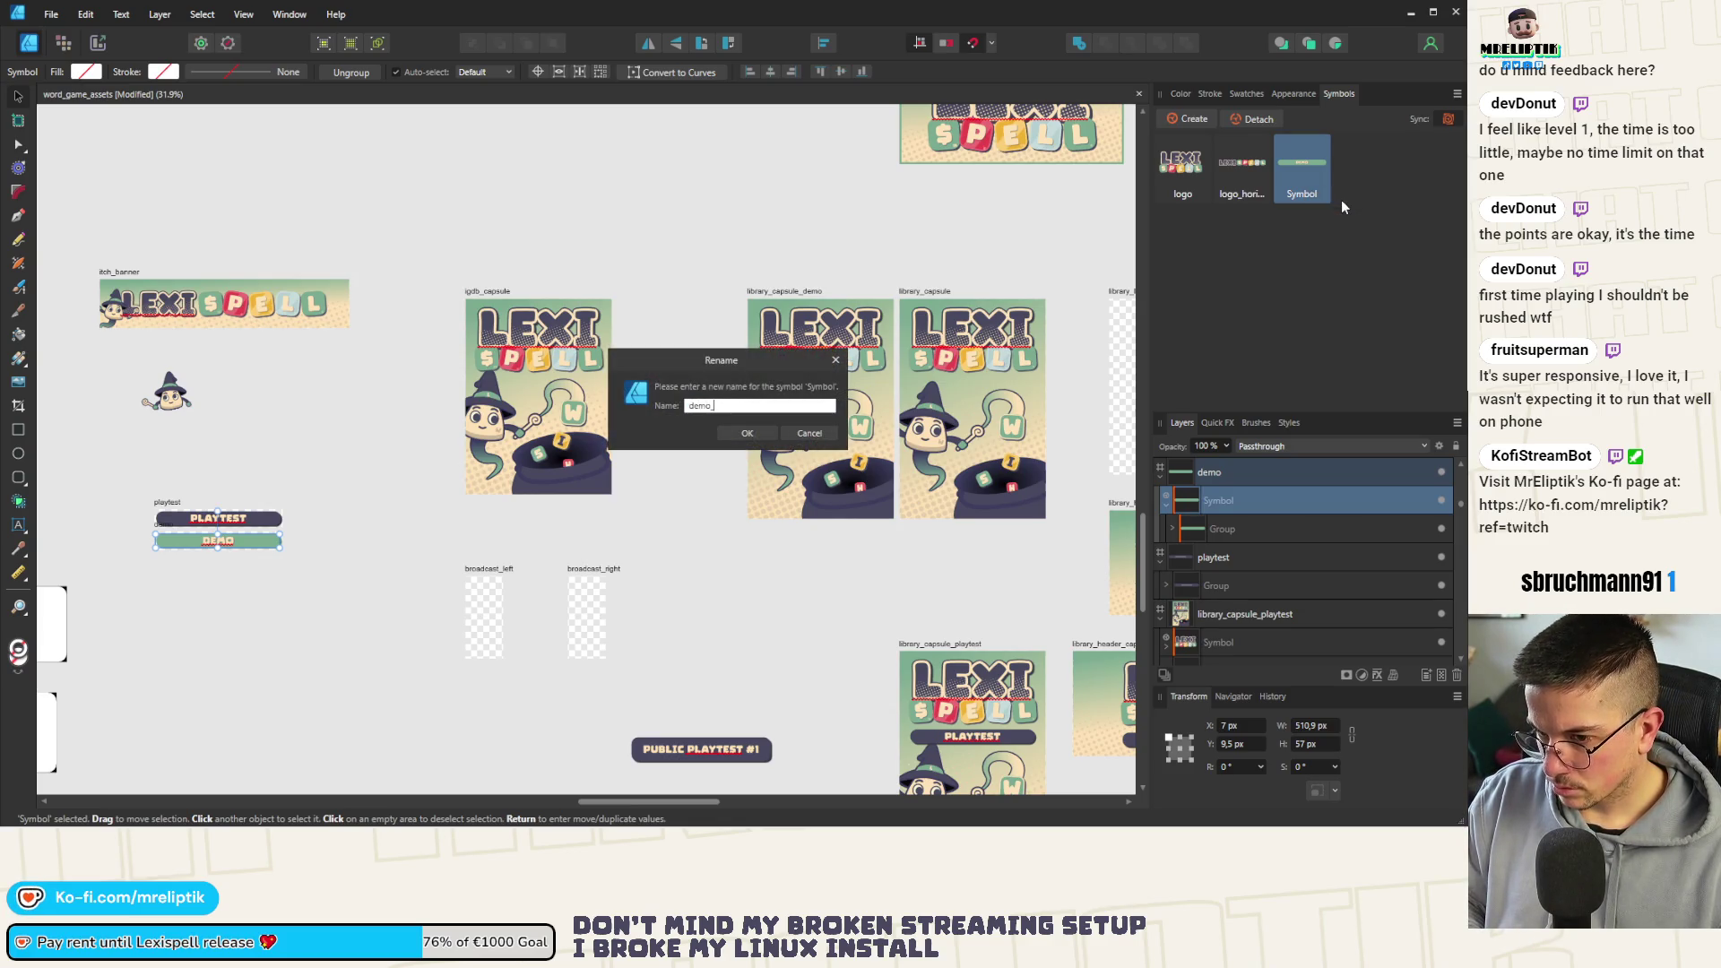
text(panel)
key(Return)
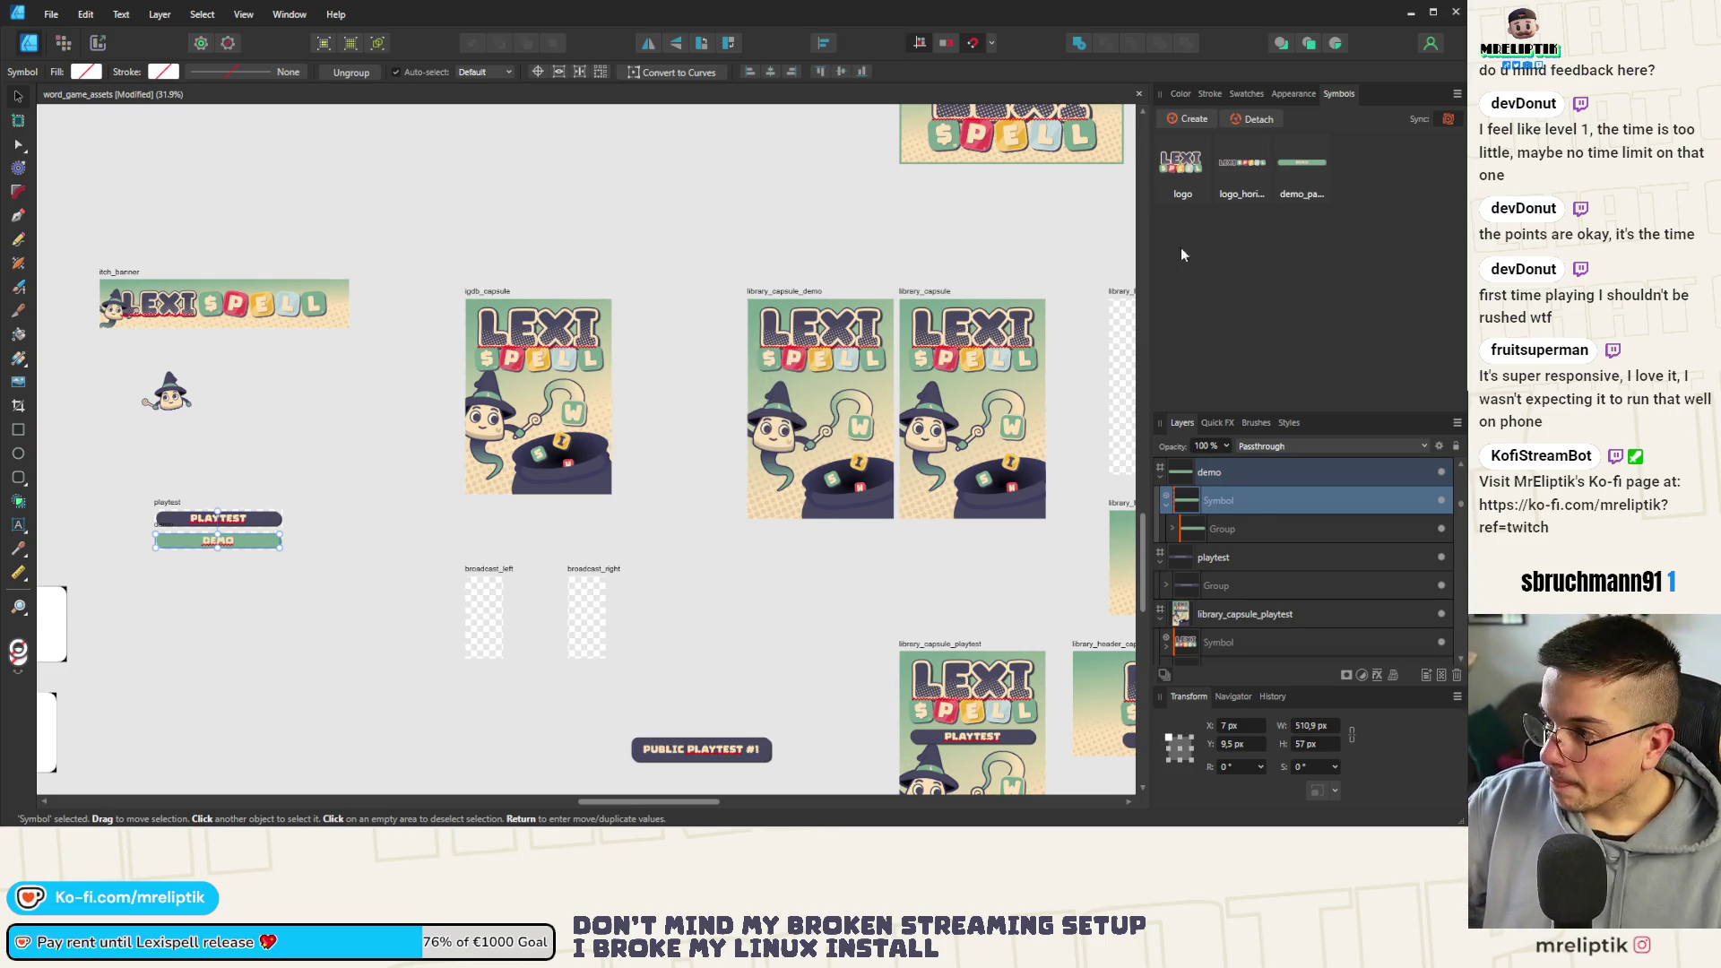
scroll(163, 531, up, 5)
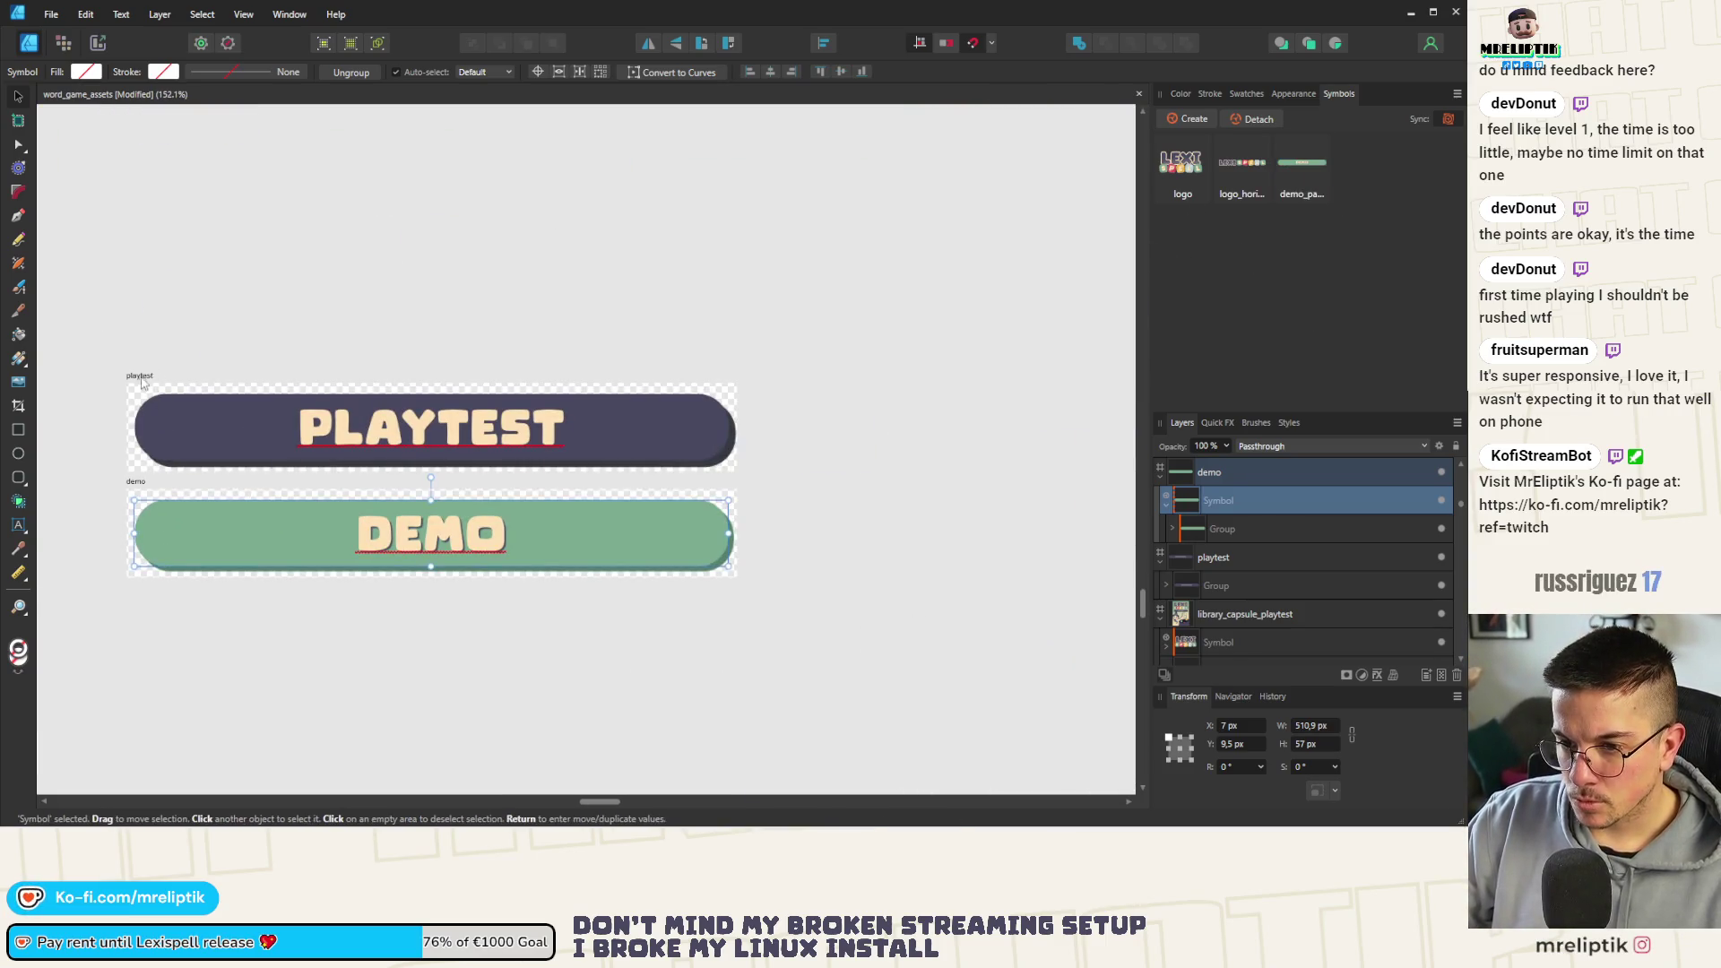
Make the PLAYTEST banner group on the playtest artboard a new symbol and rename it
click(1213, 557)
click(1234, 584)
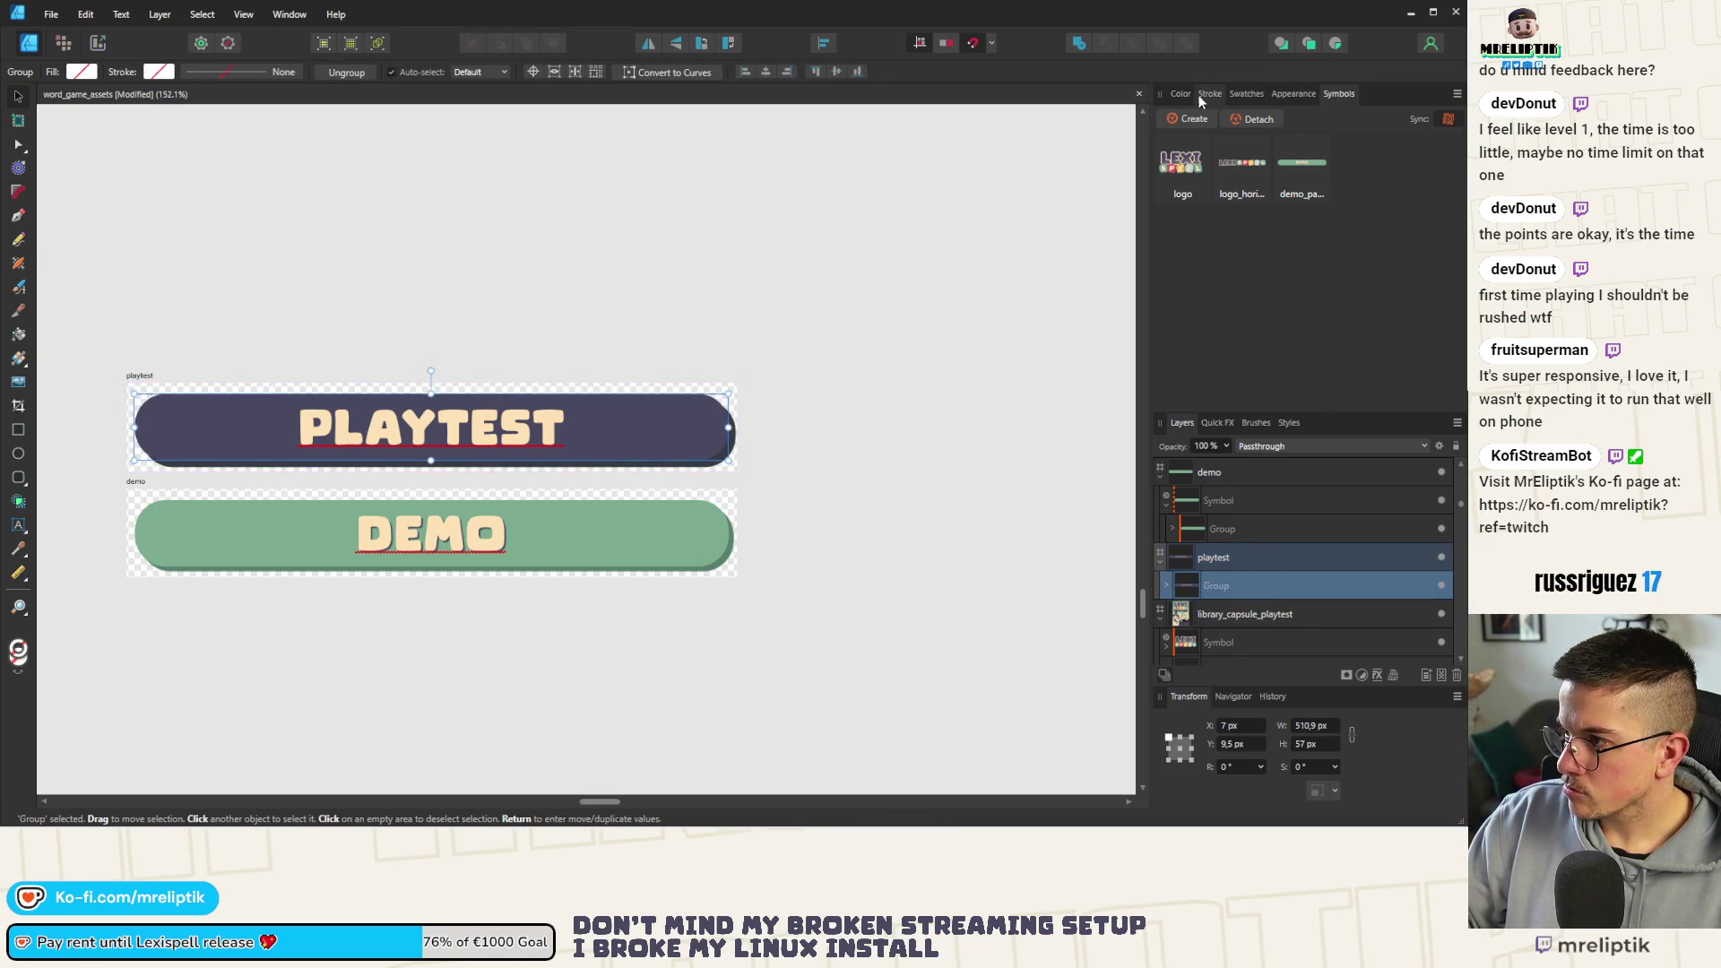
click(1173, 119)
right_click(1363, 195)
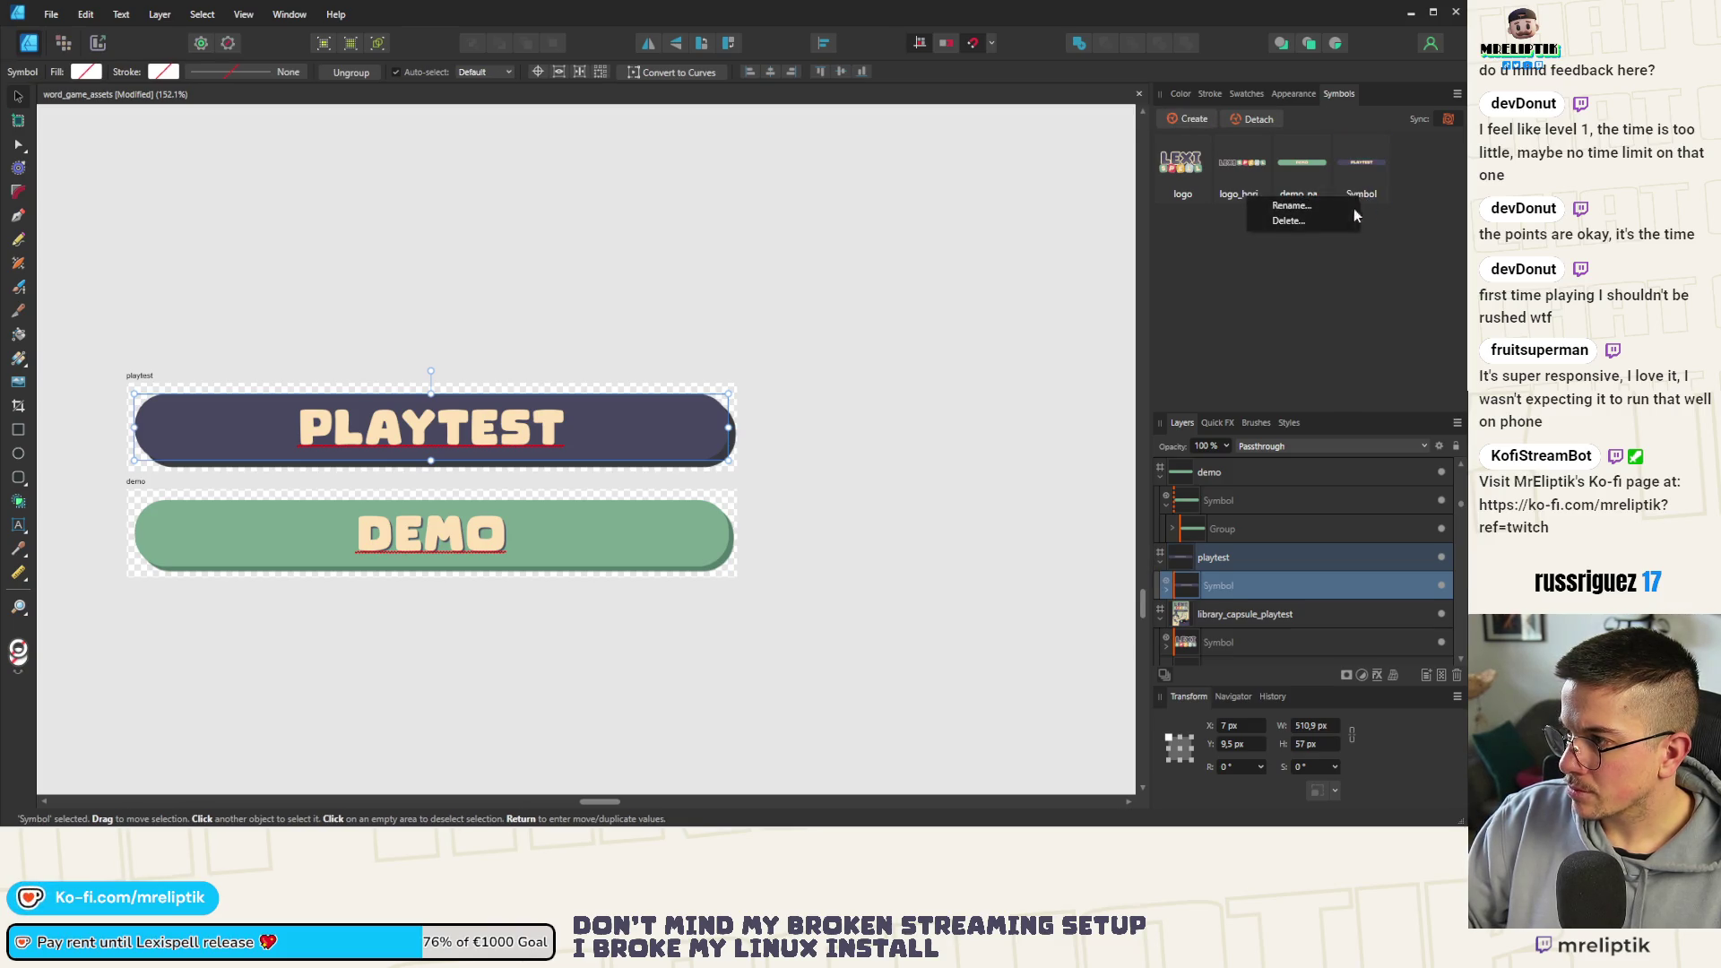
click(1298, 224)
text(pa)
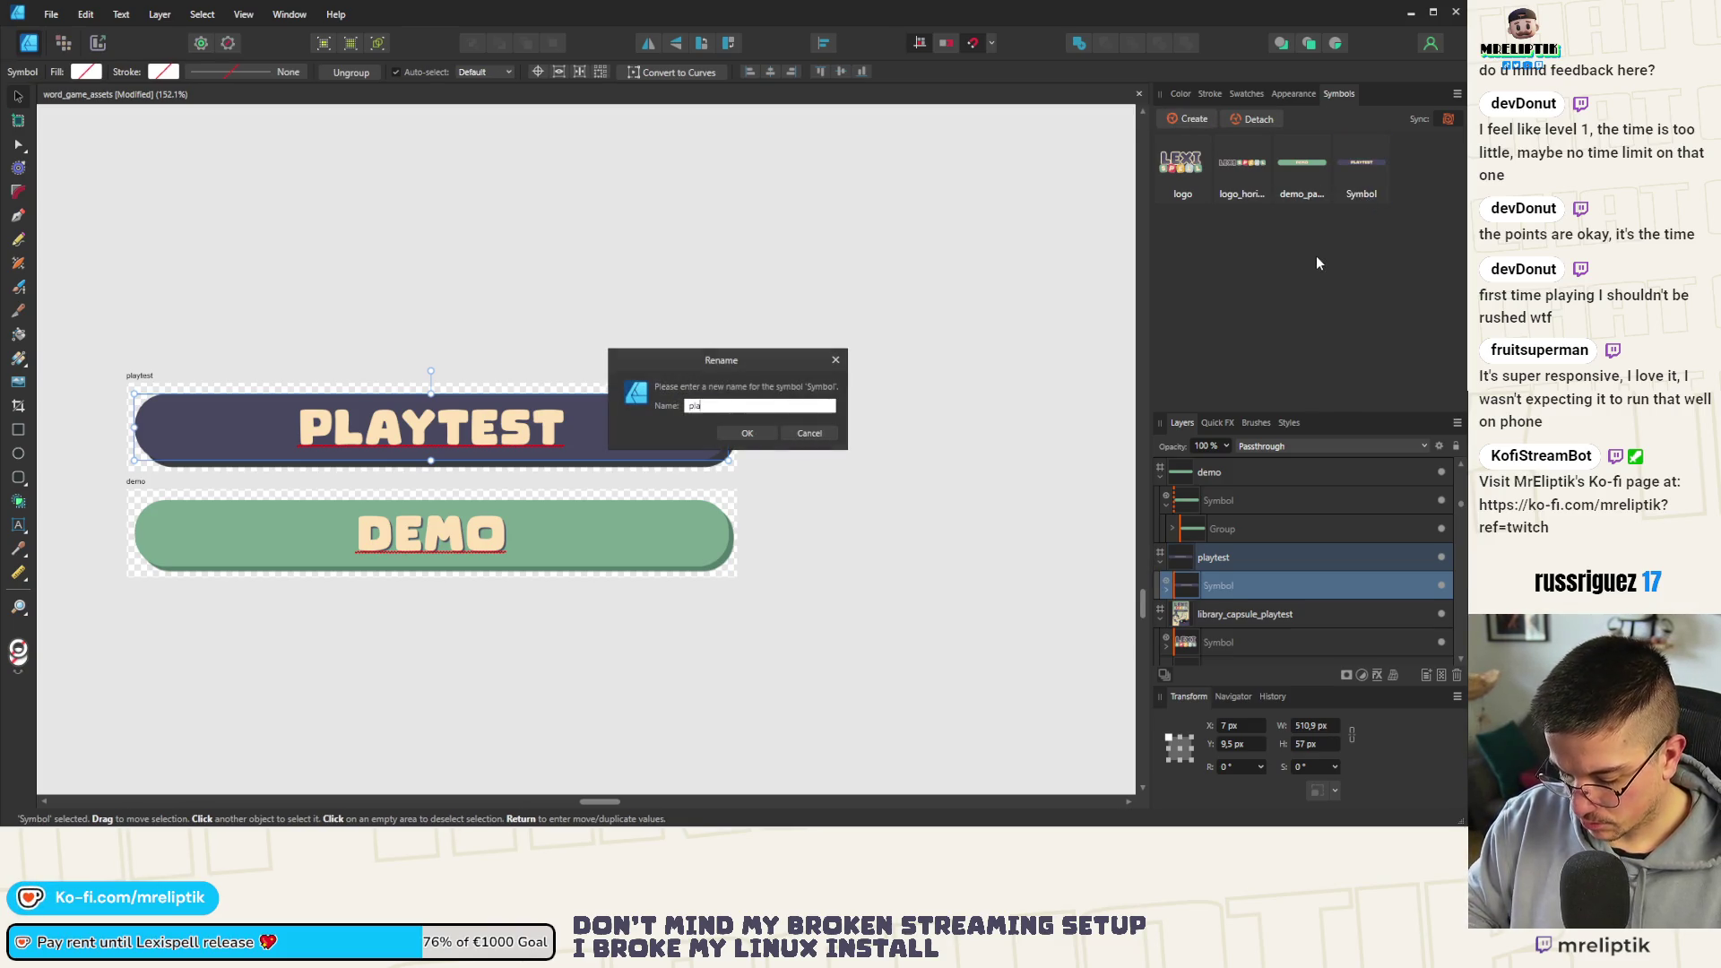
text(nel)
key(Return)
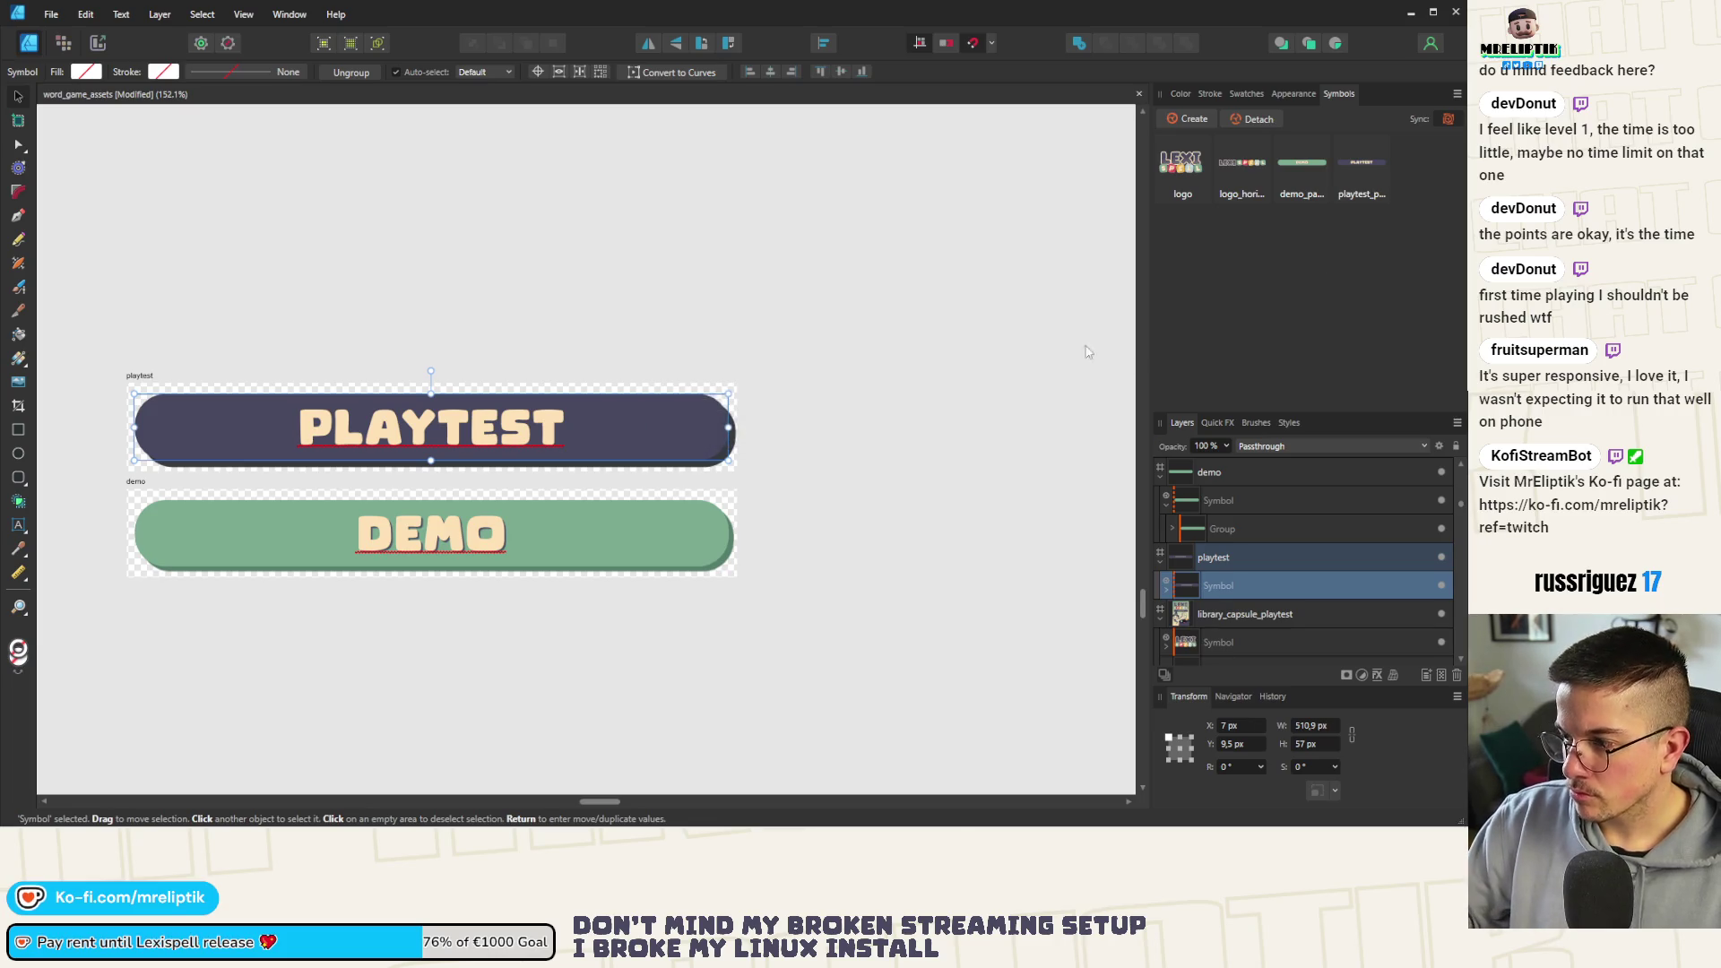
scroll(259, 405, down, 3)
click(473, 551)
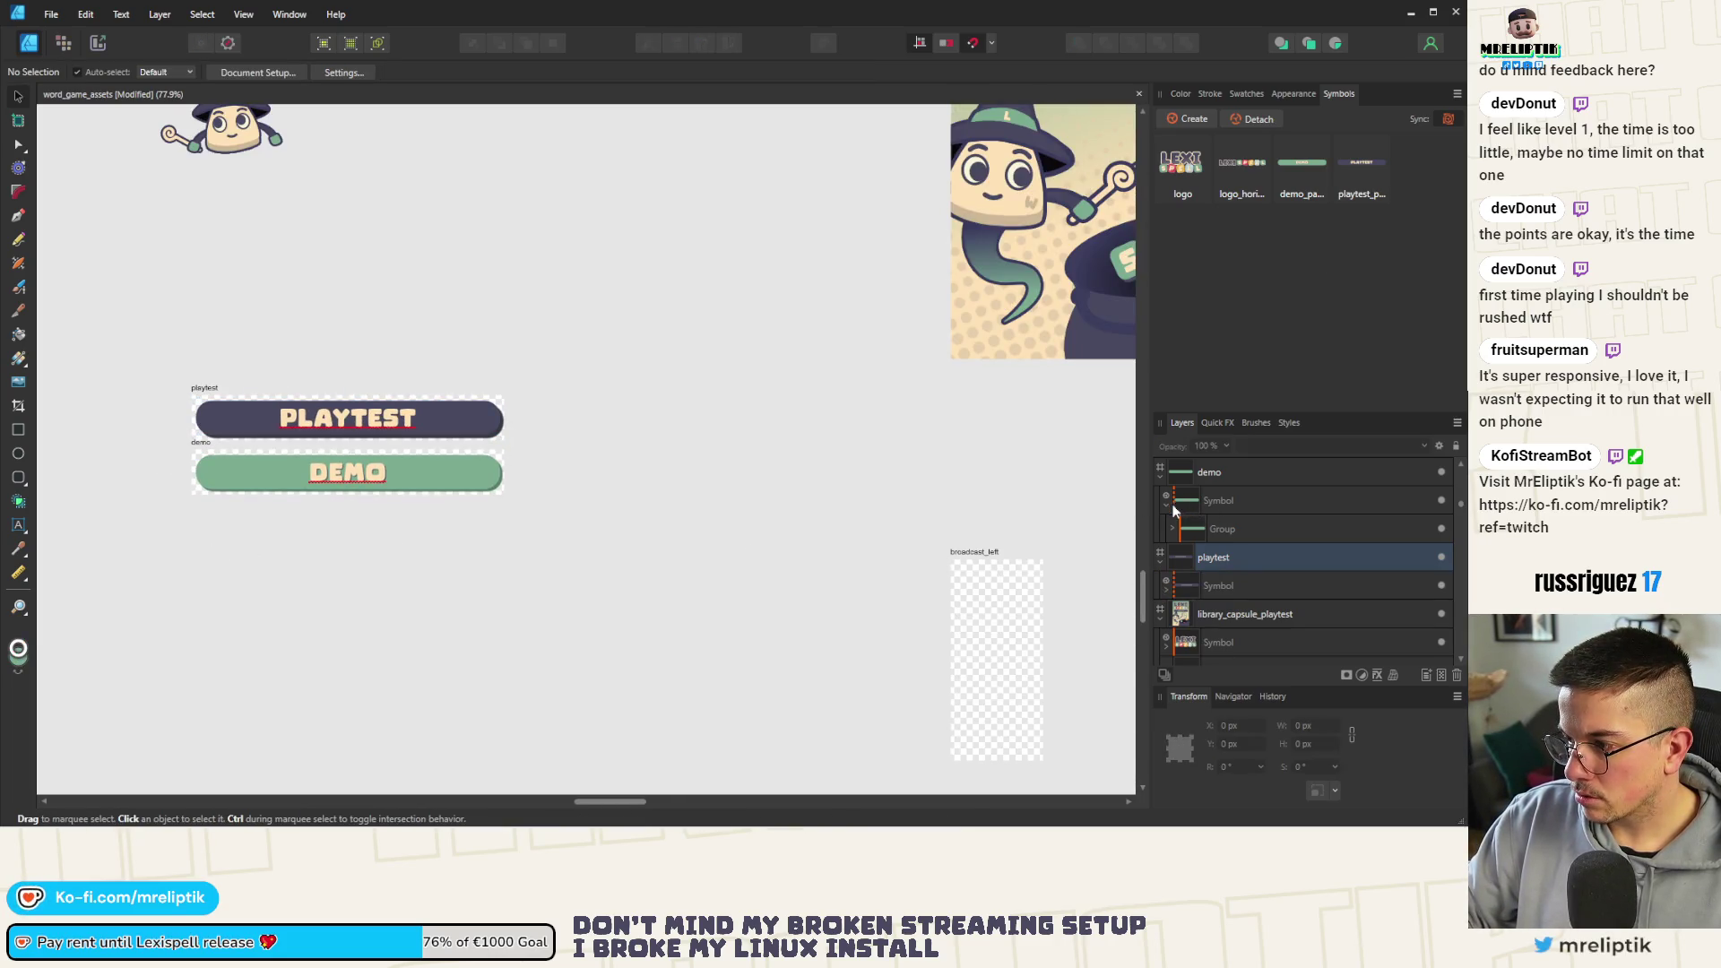
Copy the DEMO banner symbol onto the library_capsule_demo artboard, just beneath the SPELL tiles
click(332, 487)
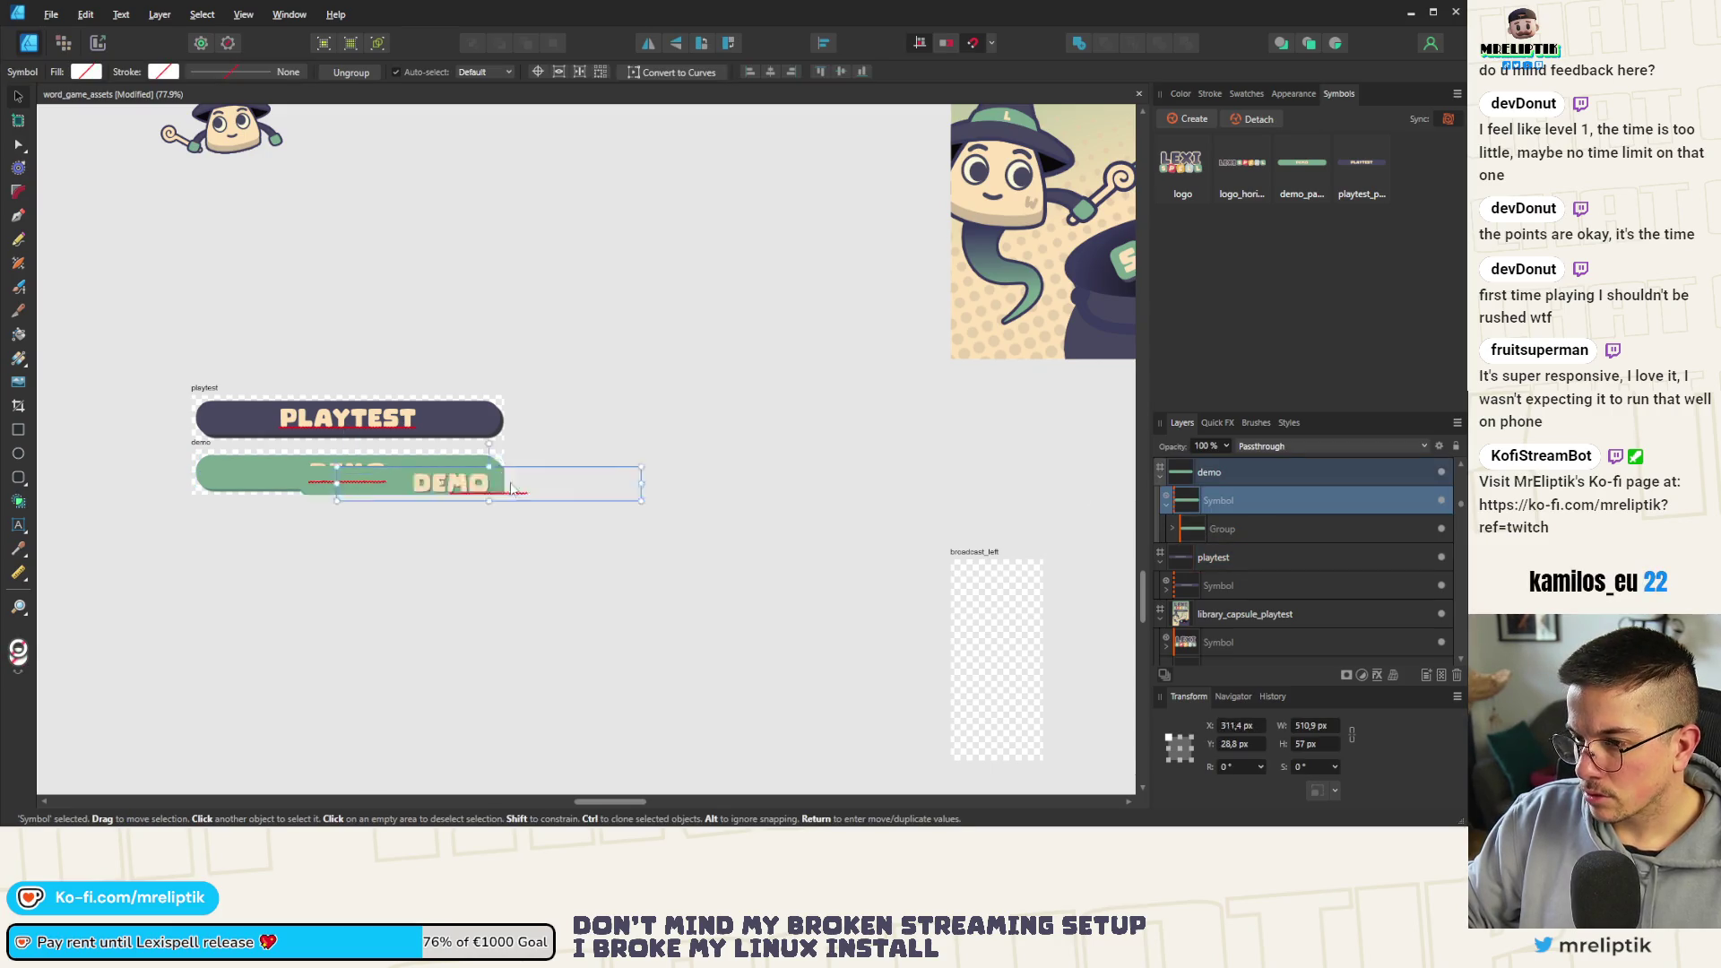
drag(332, 487, 637, 487)
scroll(602, 501, down, 4)
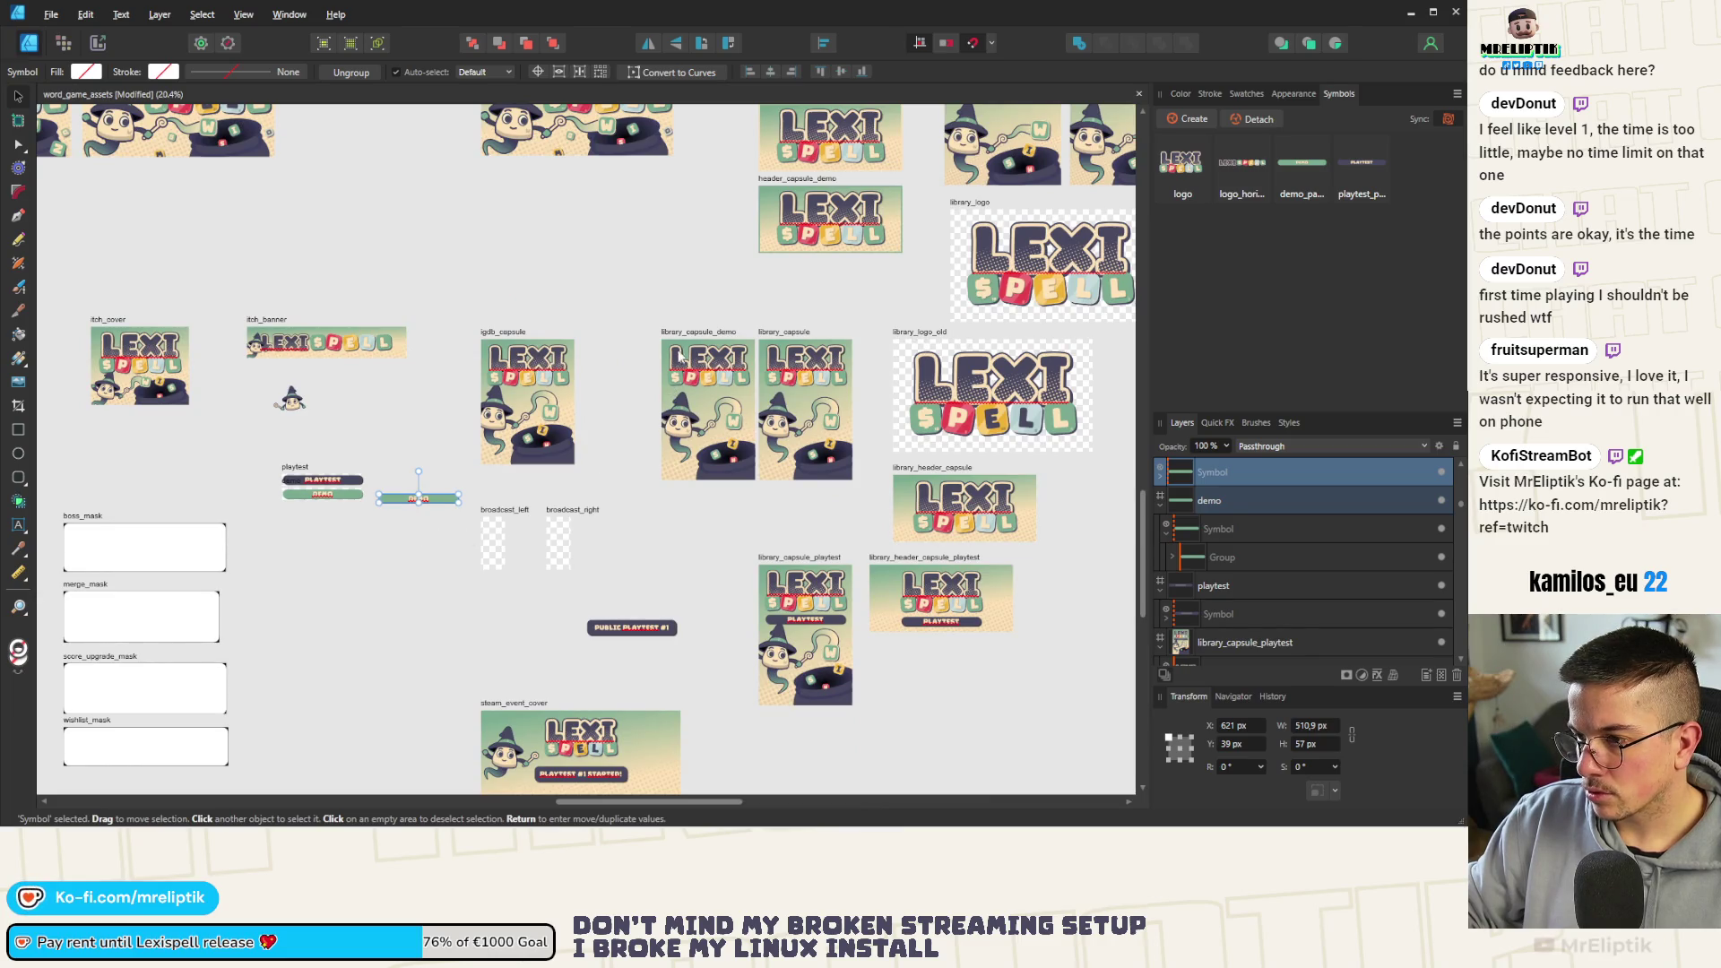
drag(419, 497, 707, 411)
scroll(708, 410, up, 3)
drag(670, 492, 671, 437)
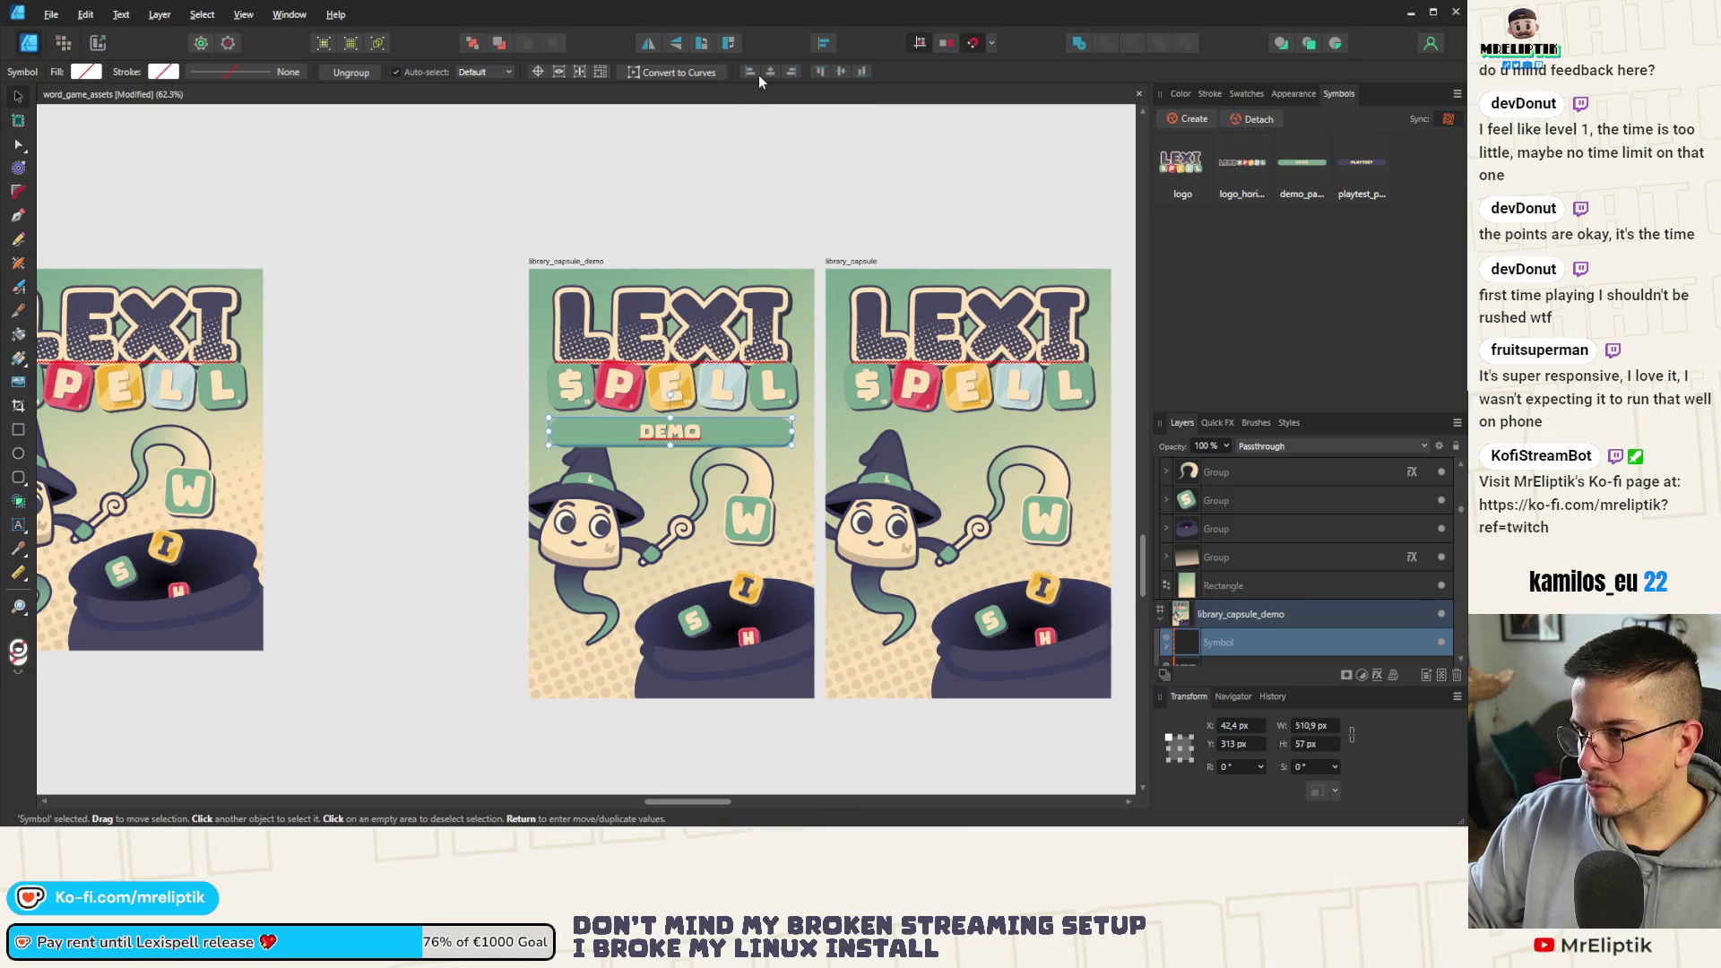
scroll(678, 386, up, 2)
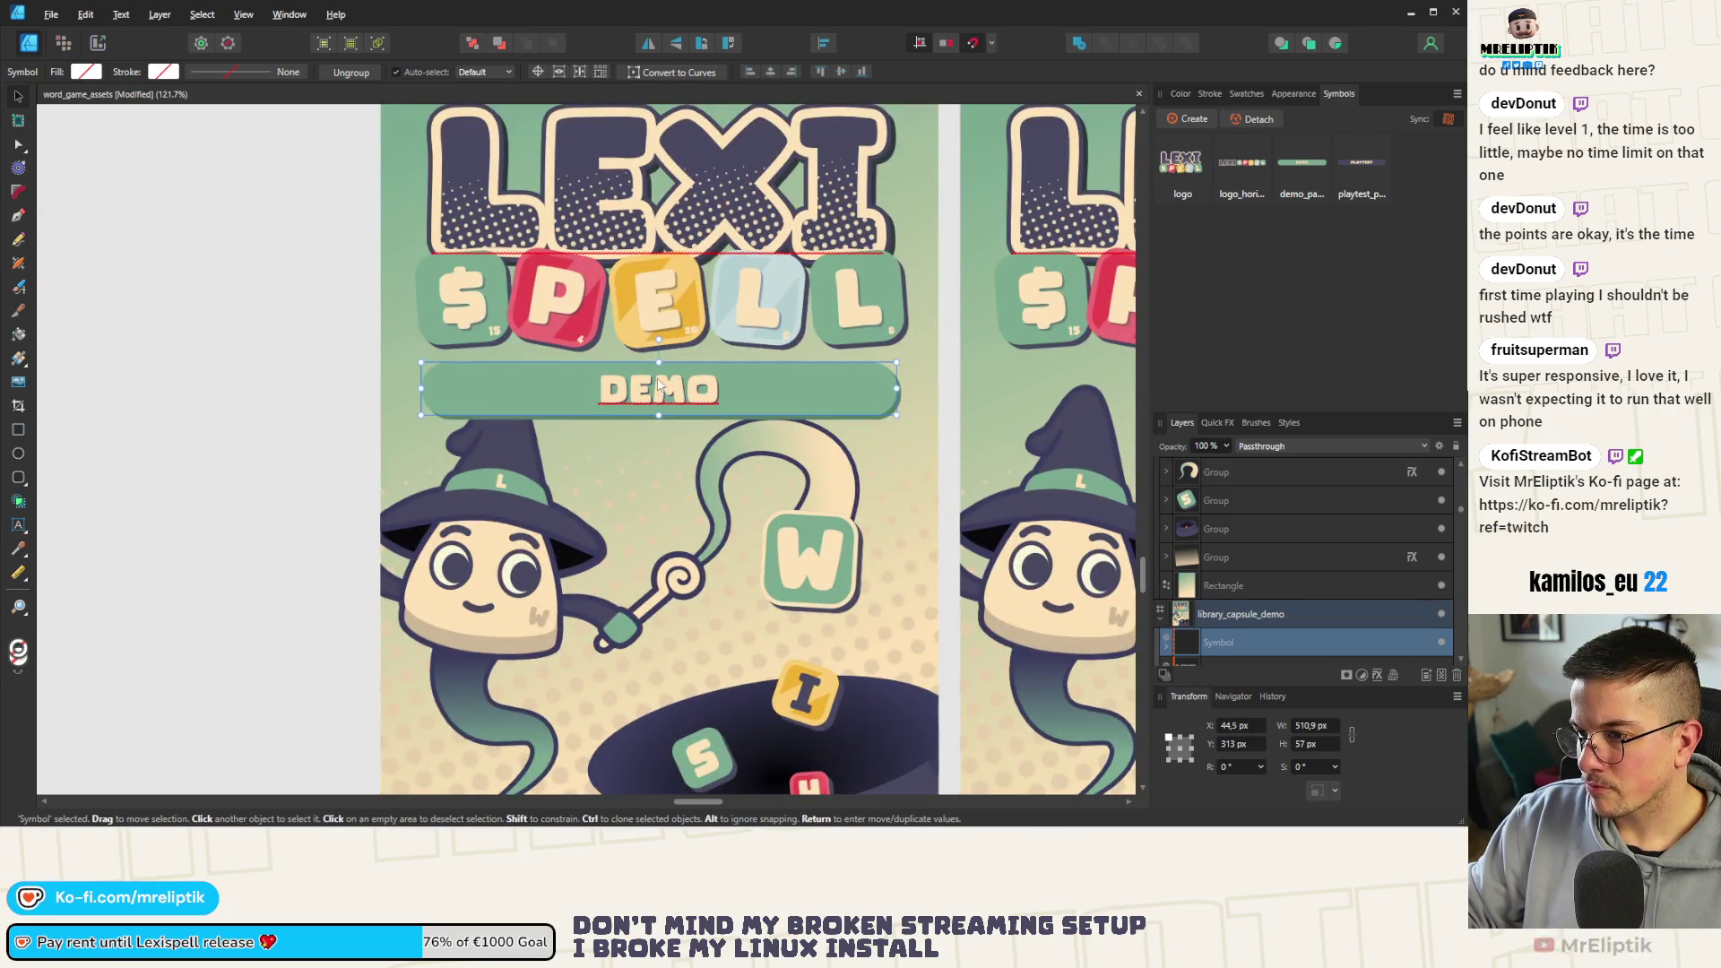
scroll(660, 387, down, 2)
scroll(660, 387, down, 2)
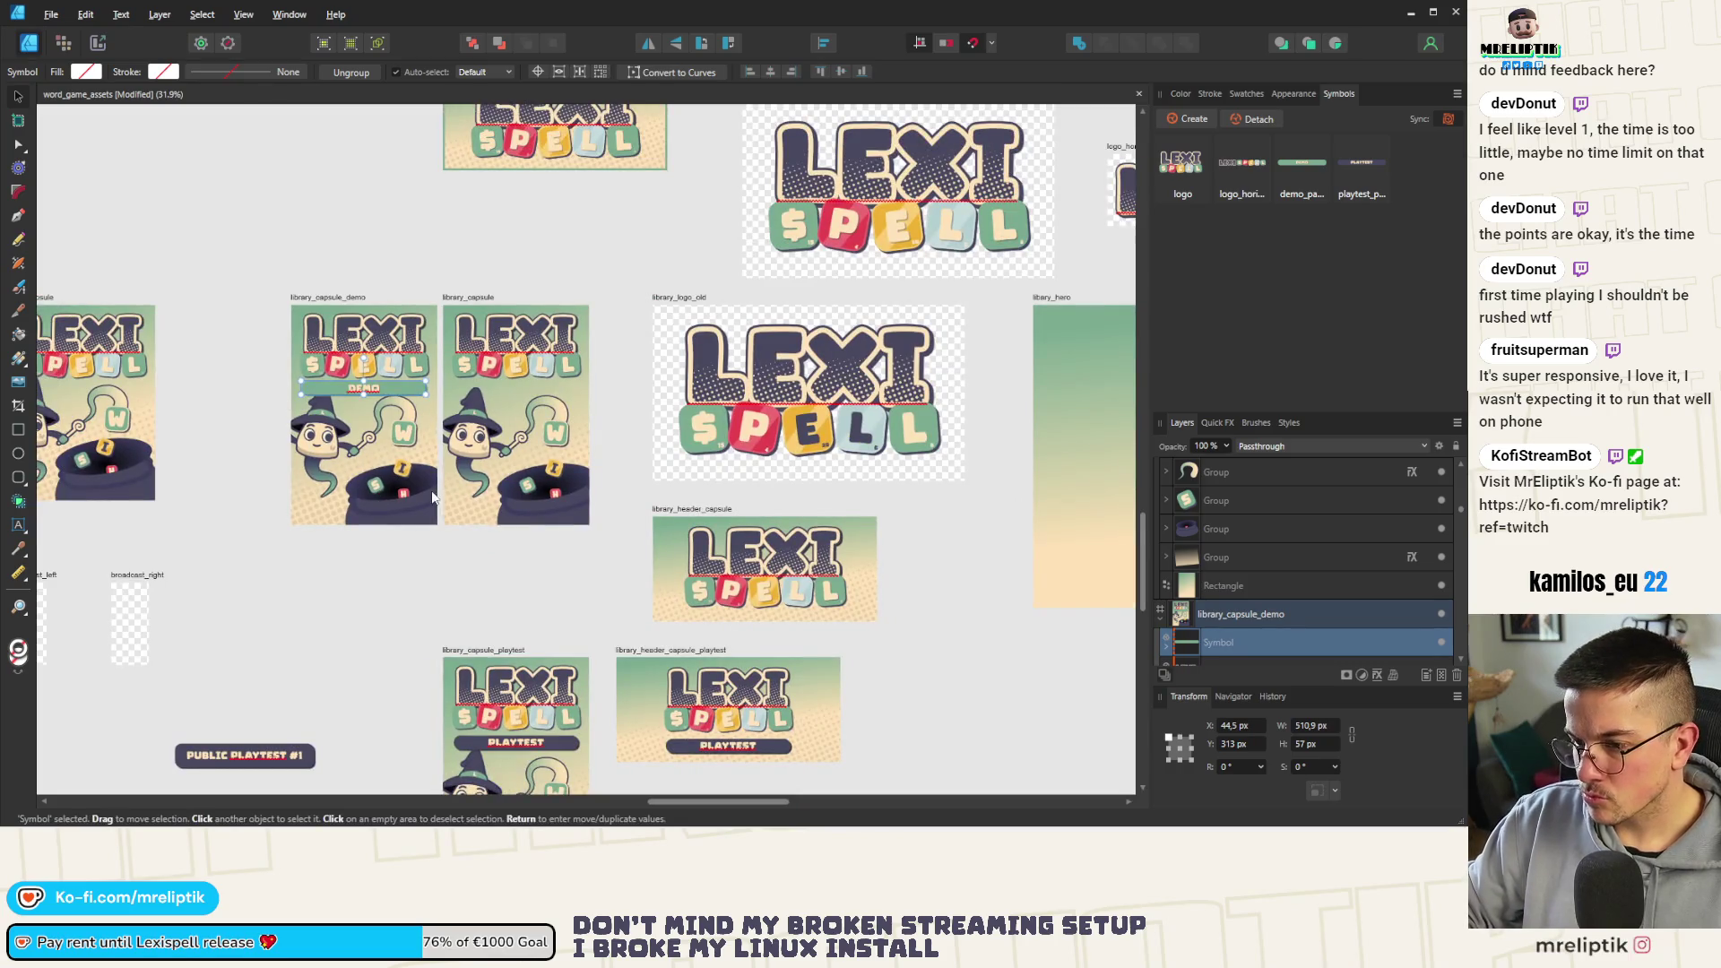
scroll(516, 437, down, 2)
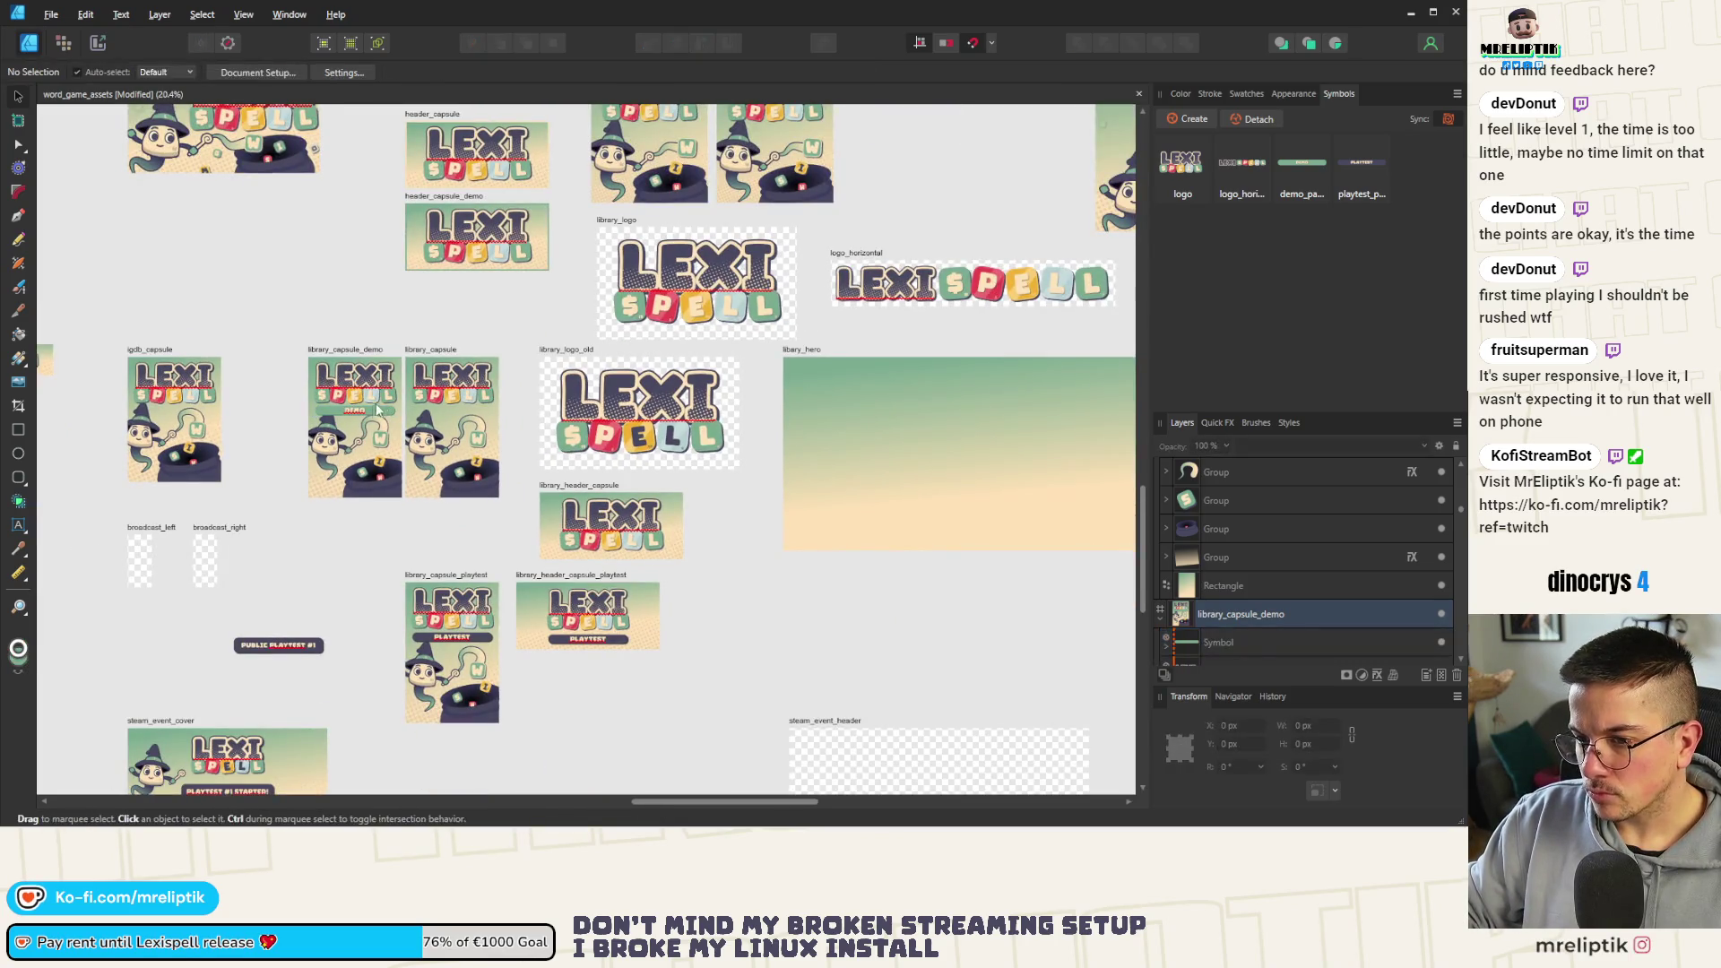
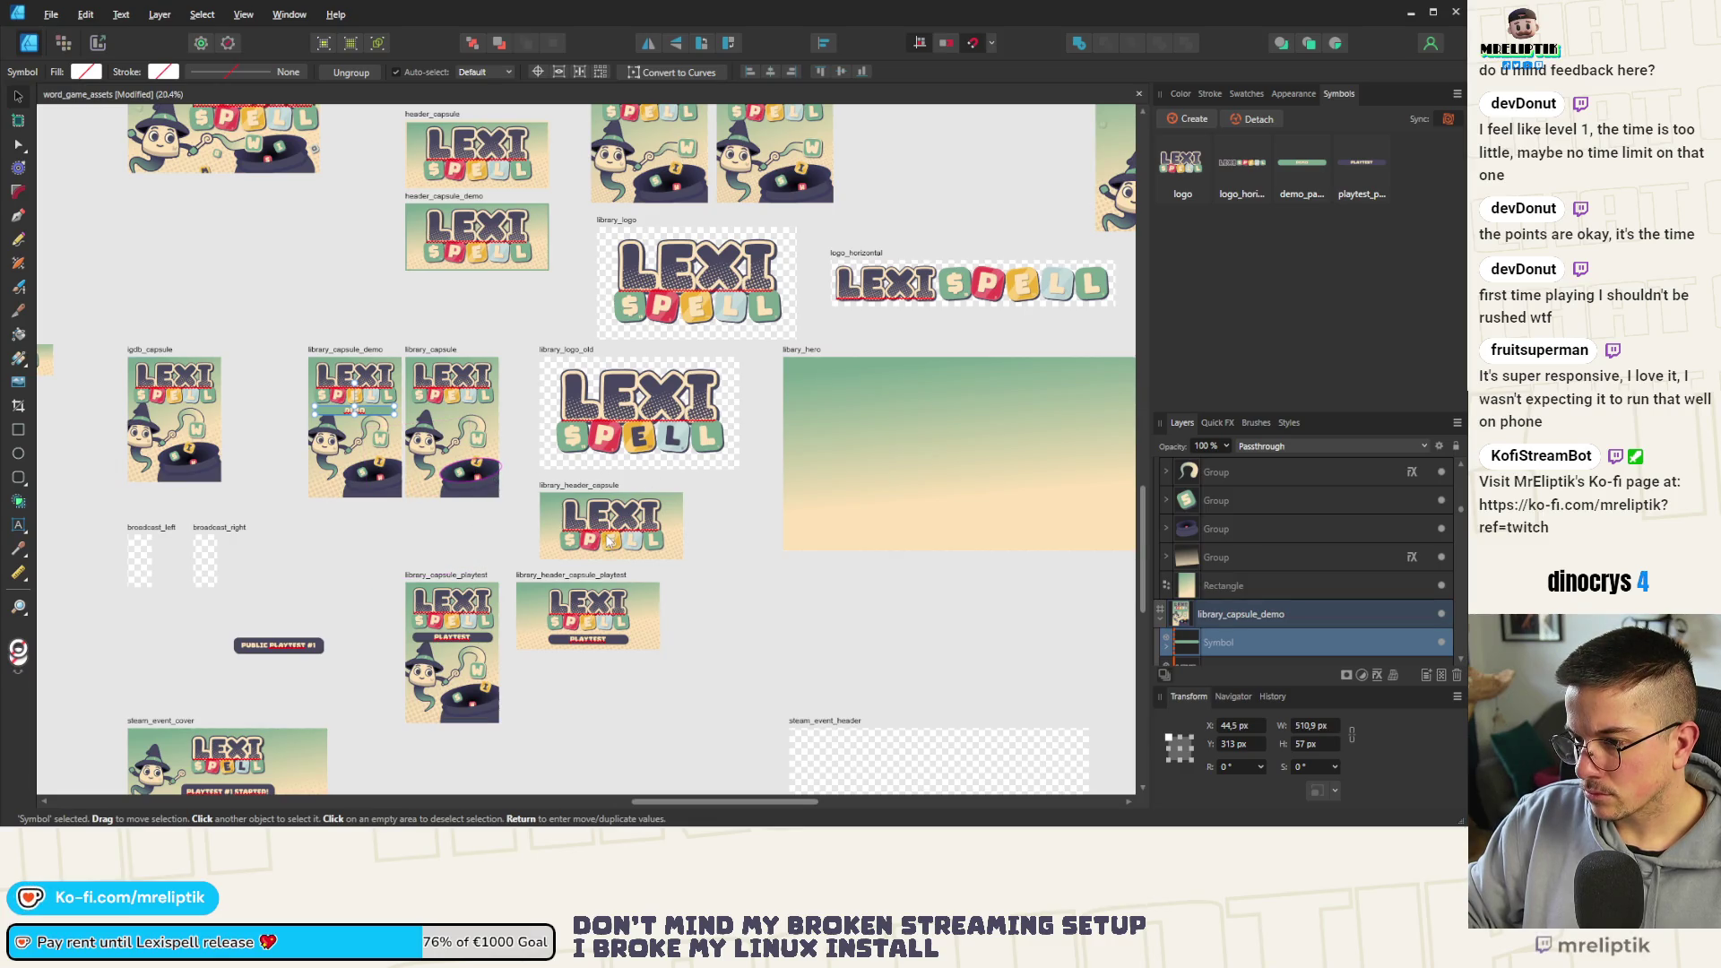
scroll(567, 538, down, 2)
scroll(544, 487, up, 2)
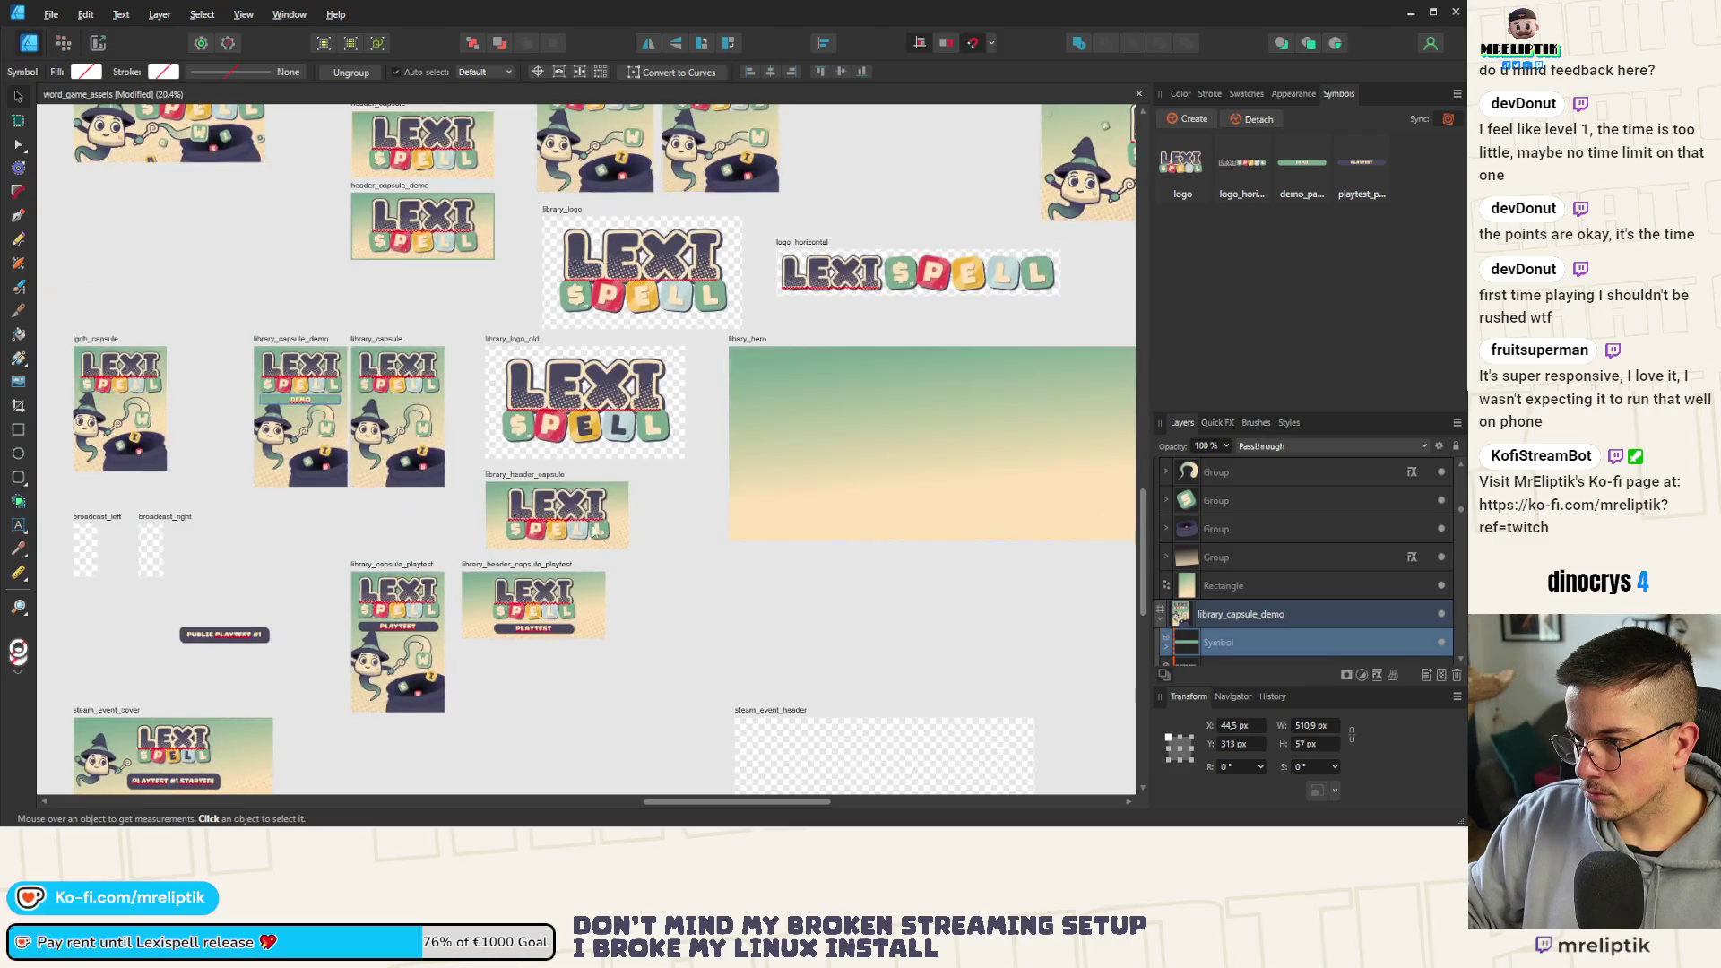
Move the playtest library capsule and playtest header artboards up beneath their main versions
click(389, 571)
scroll(389, 573, up, 2)
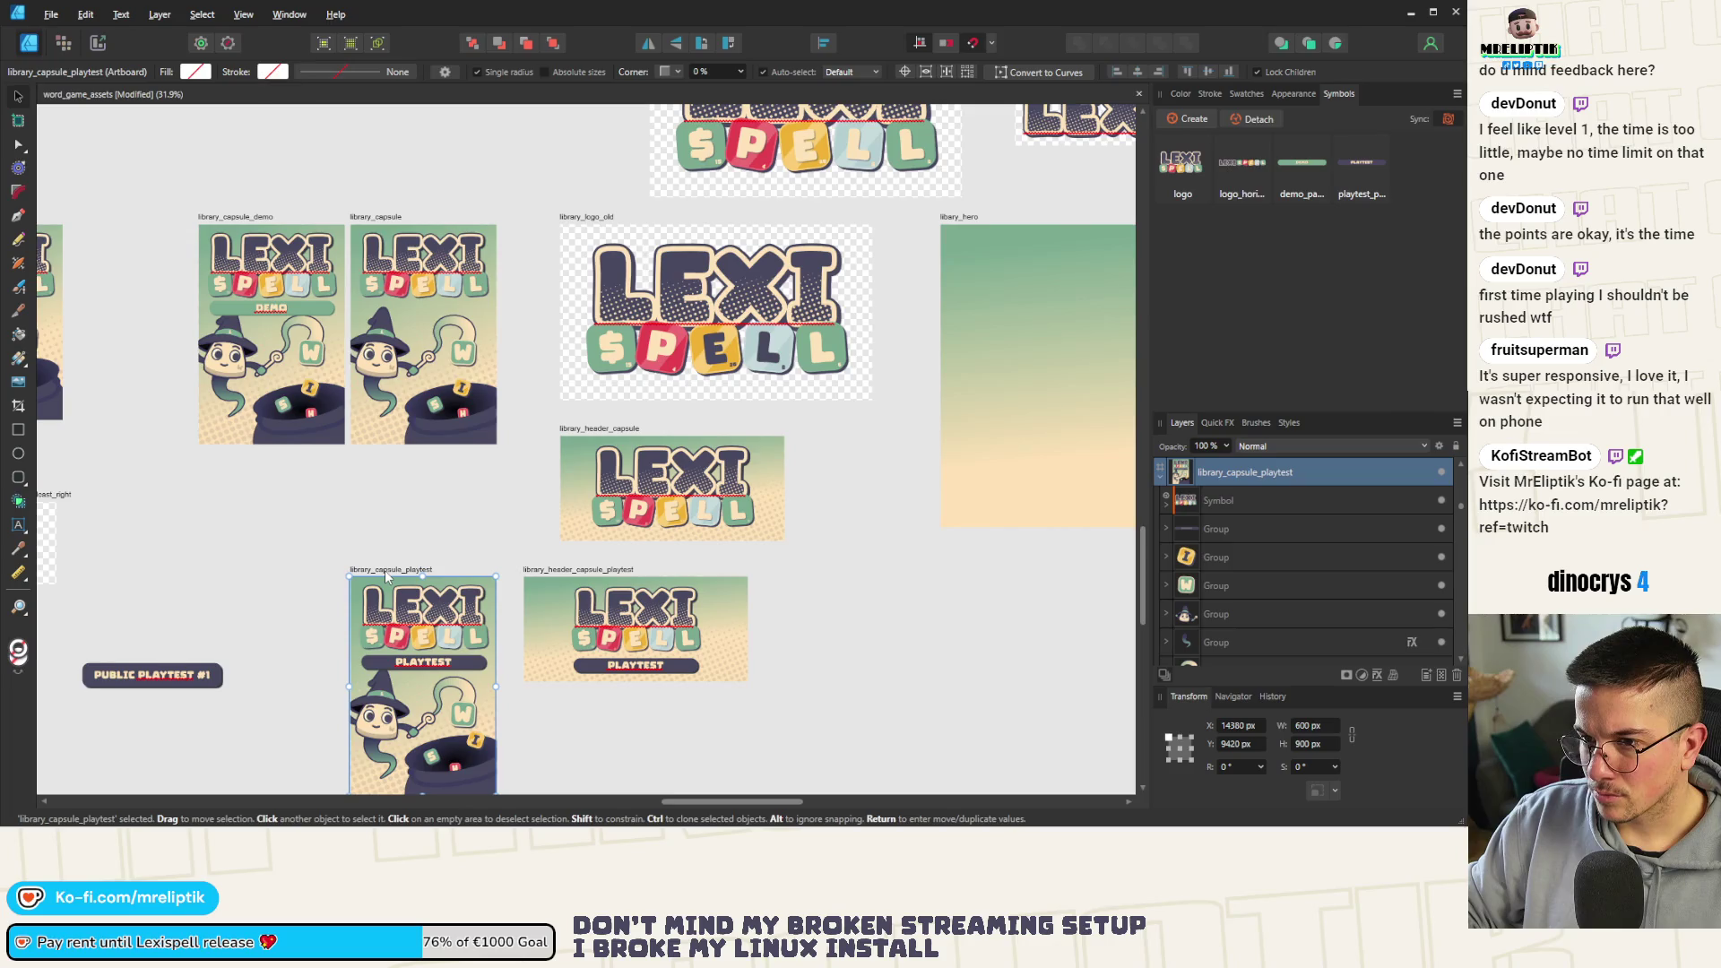
drag(387, 572, 383, 459)
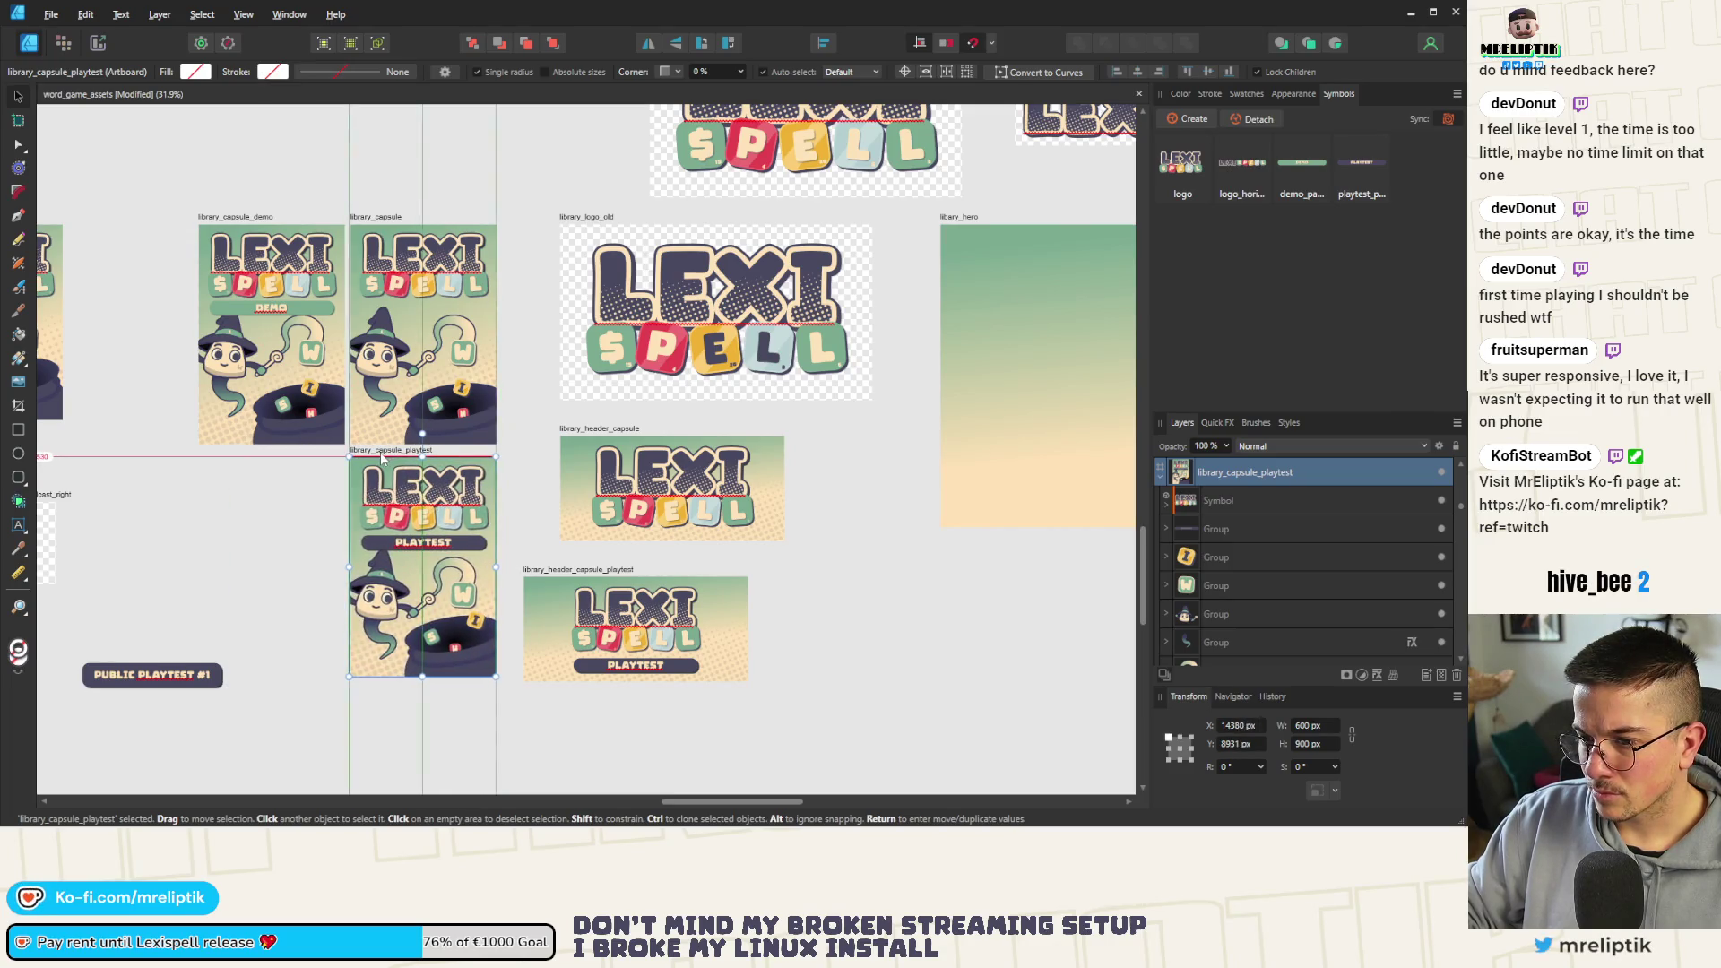
mouse_move(588, 569)
mouse_down()
mouse_move(626, 545)
mouse_move(609, 553)
mouse_up()
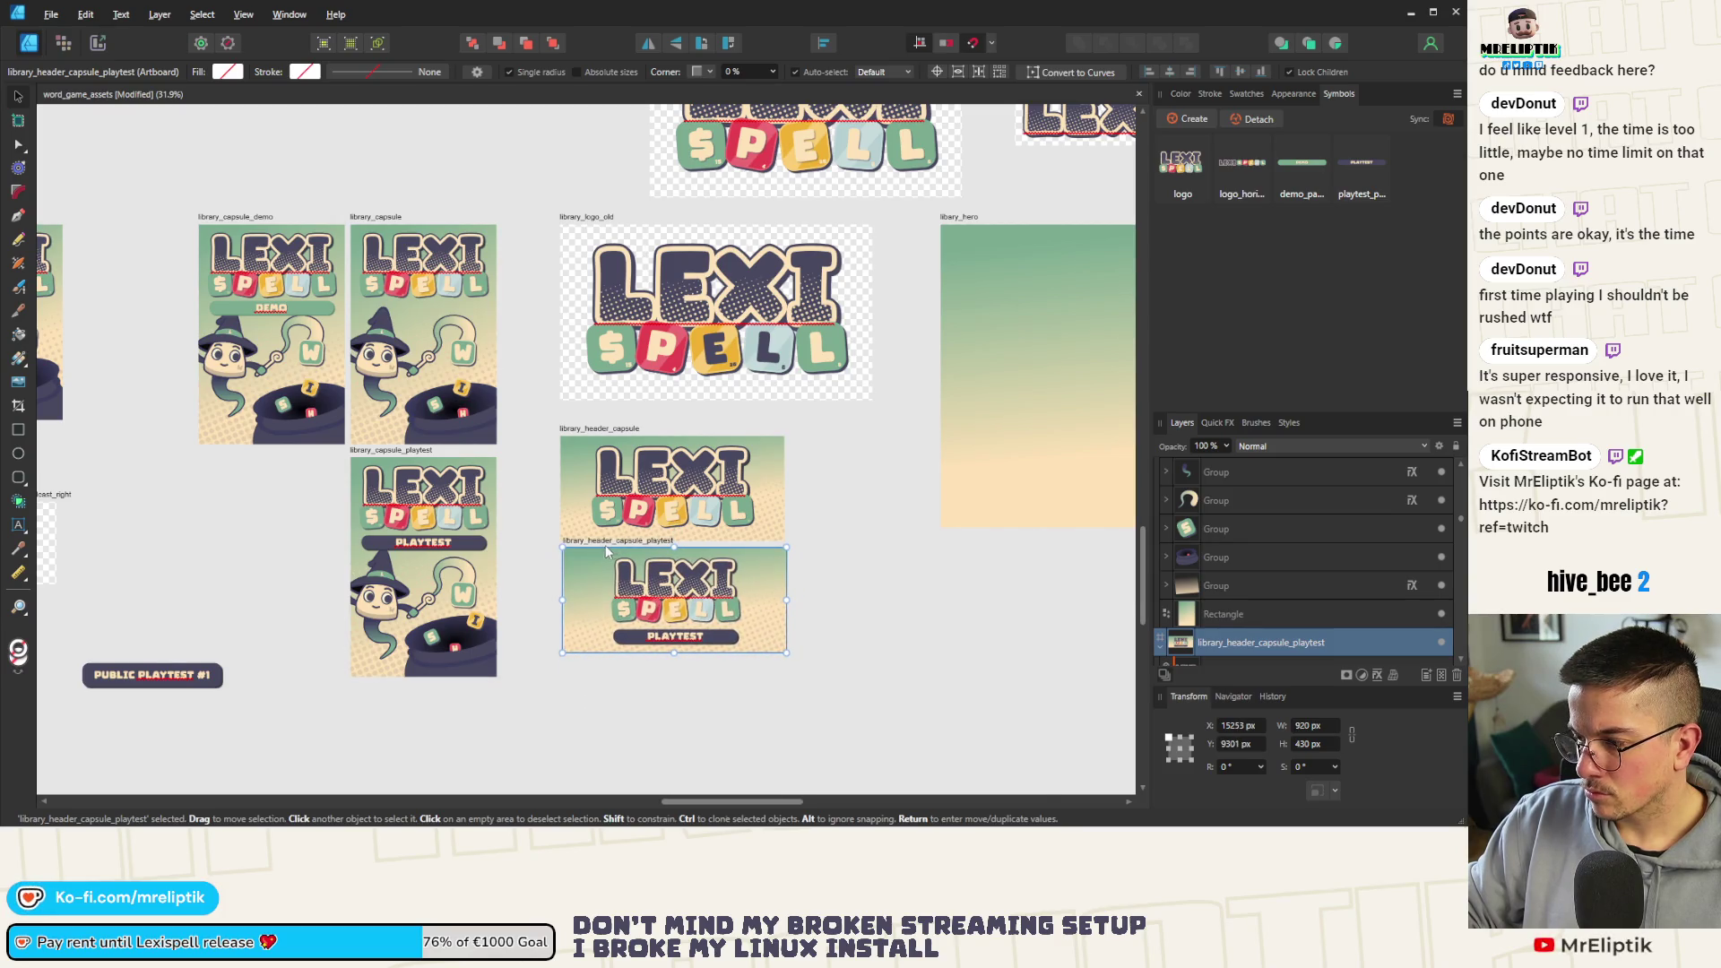
Set the playtest header artboard's X position to 15240 to match library_header_capsule
click(578, 431)
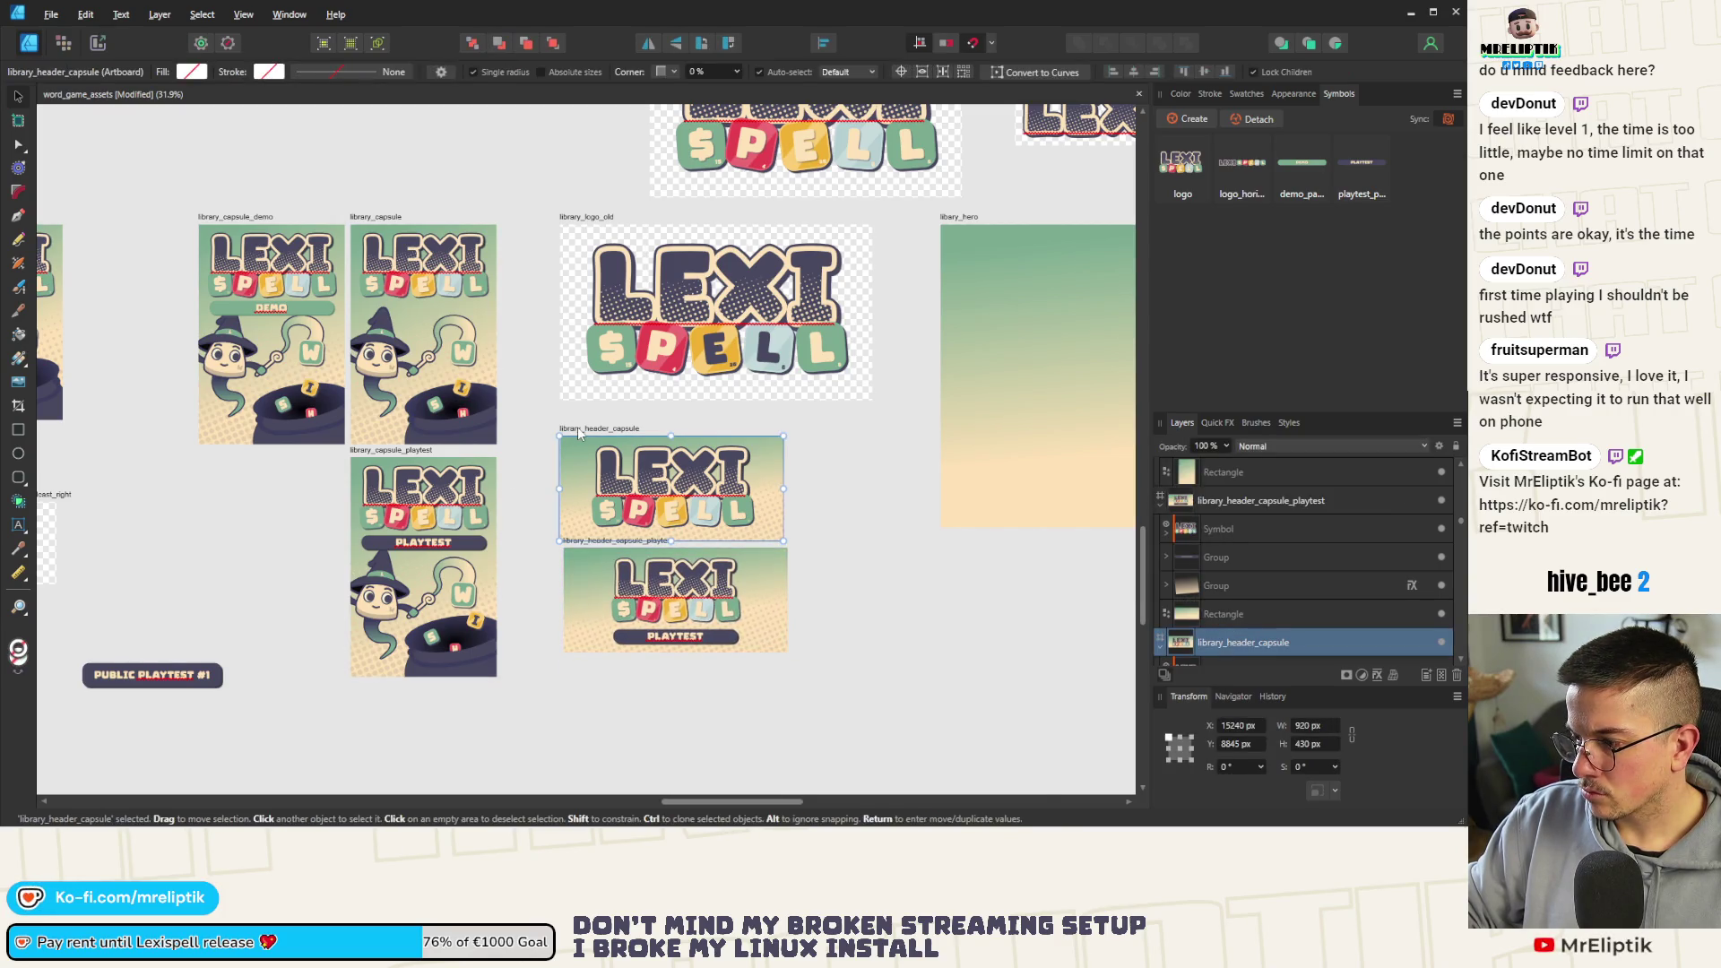
click(600, 546)
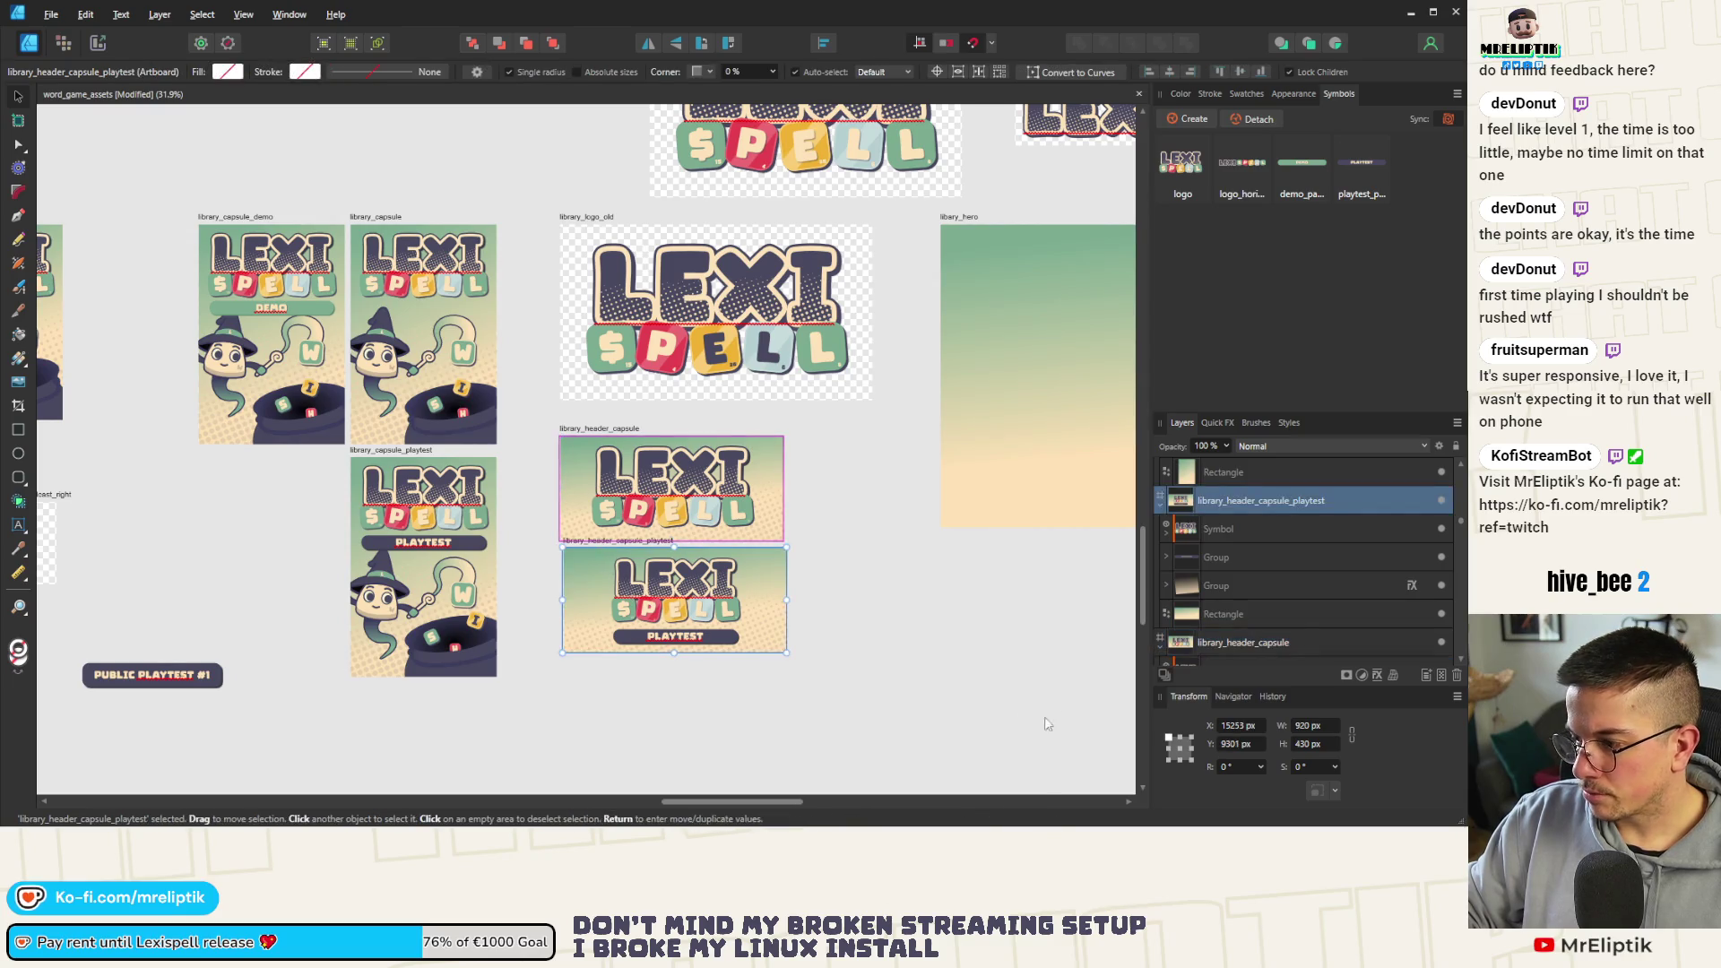
text(15240)
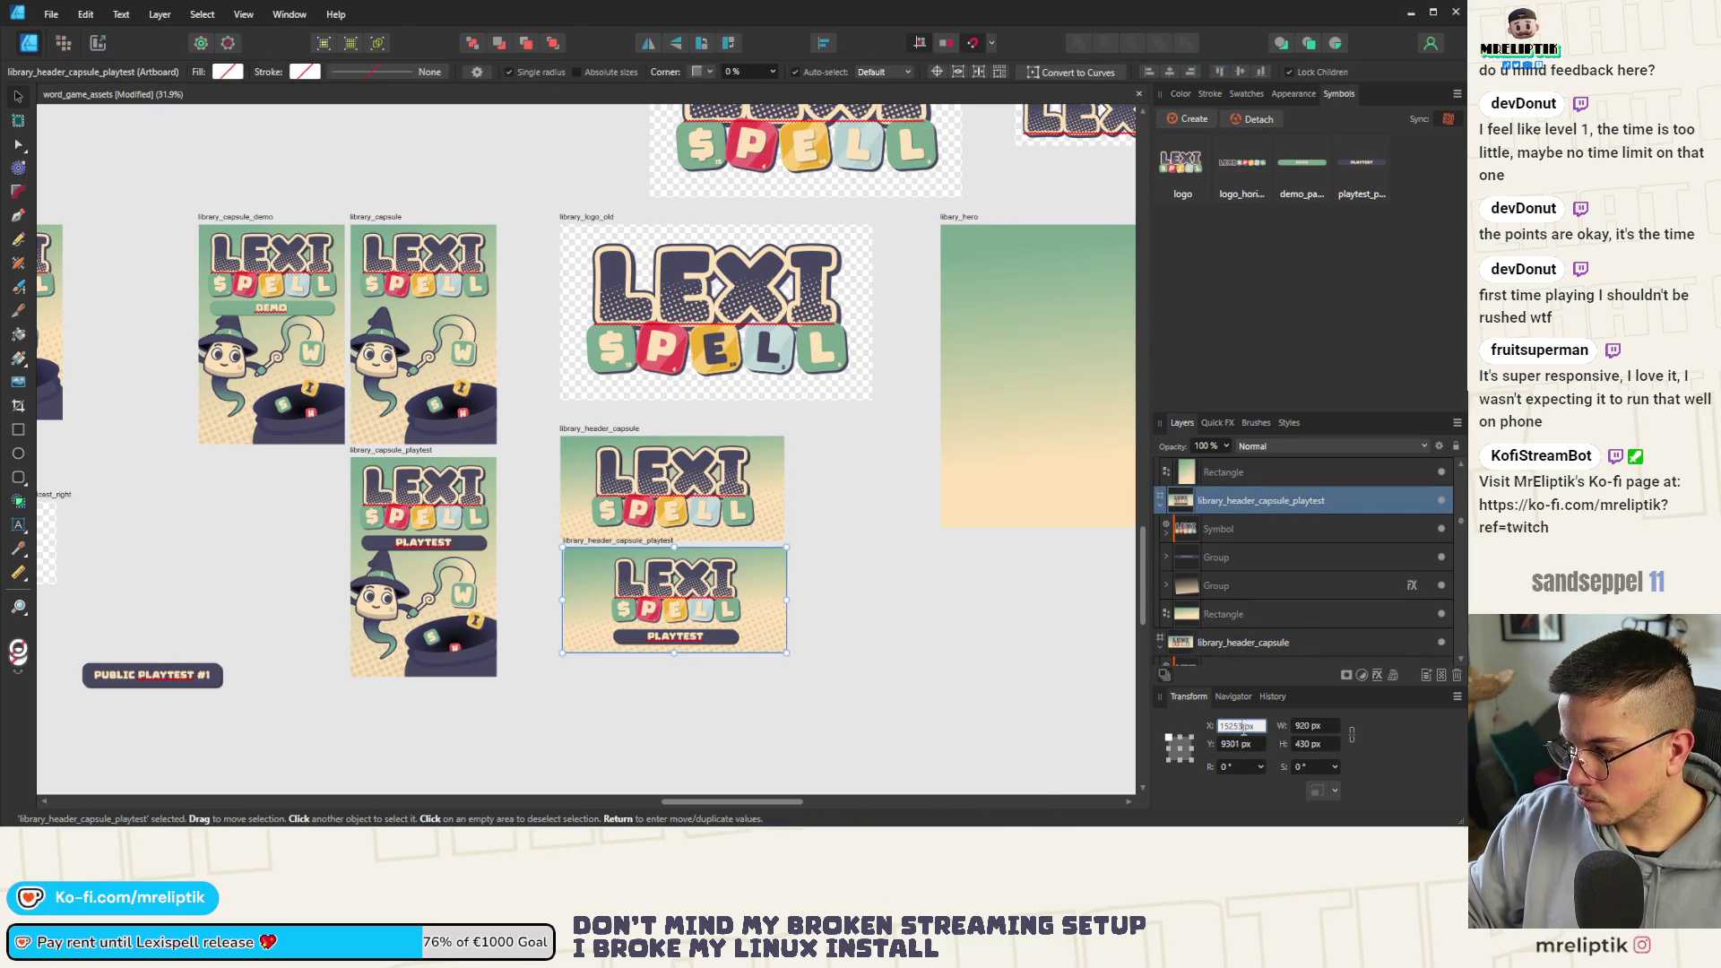
key(Return)
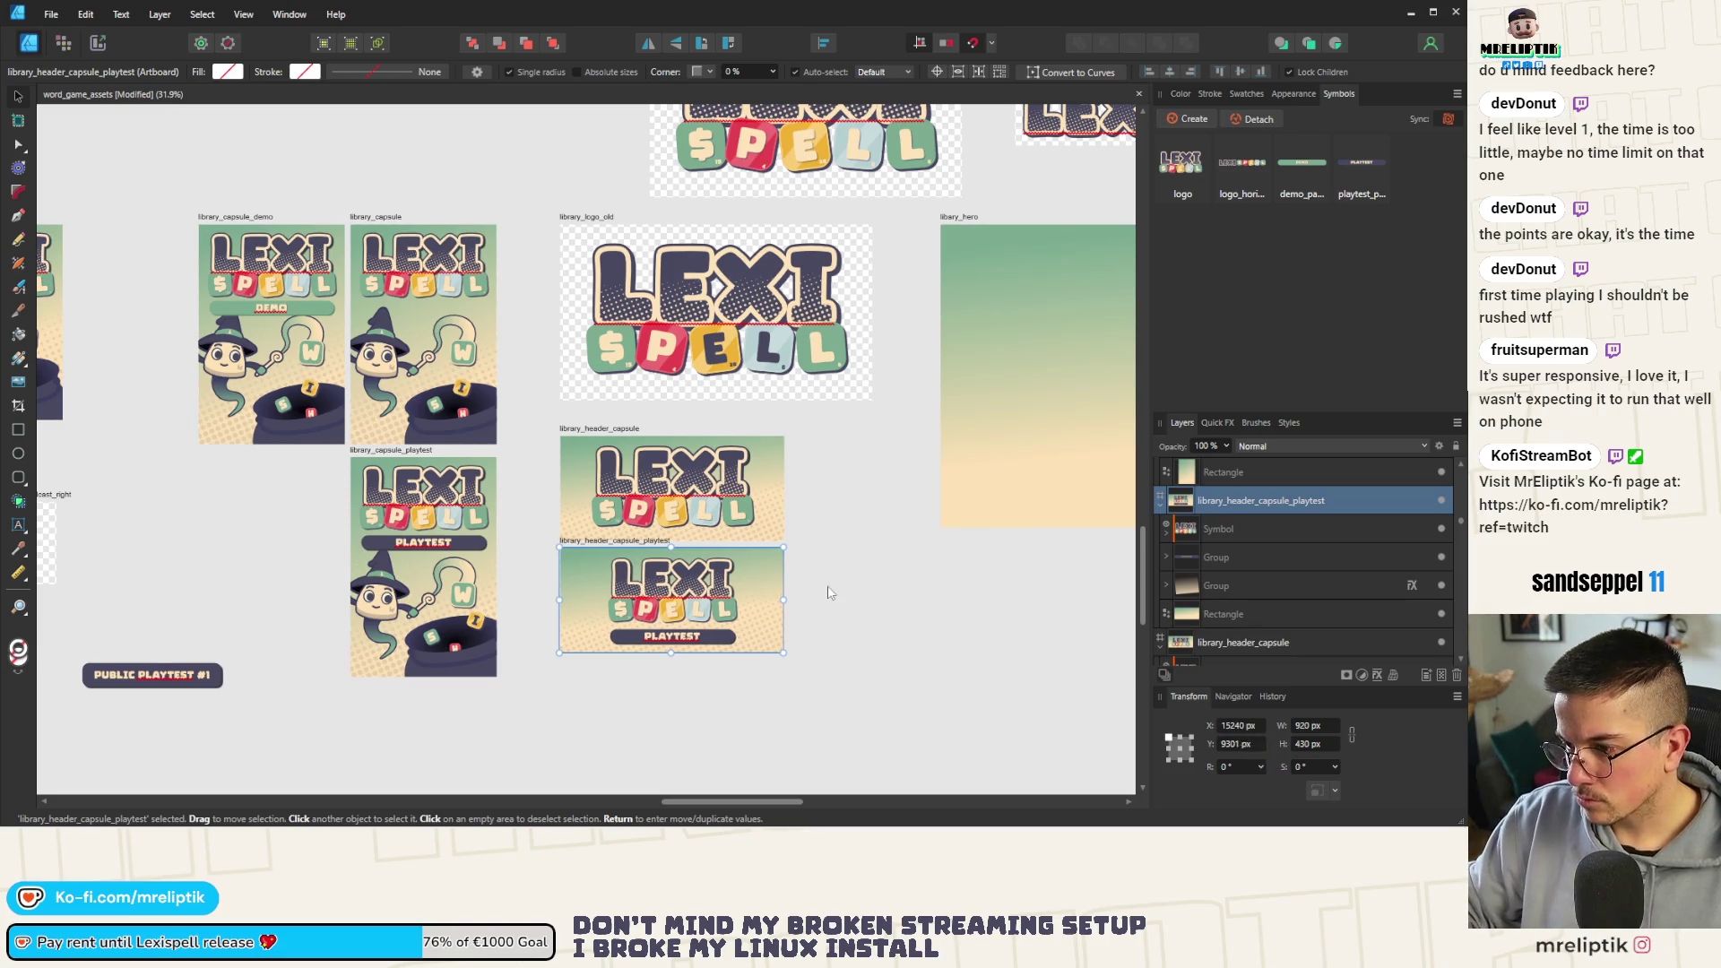
click(592, 428)
scroll(592, 425, down, 3)
scroll(578, 434, down, 1)
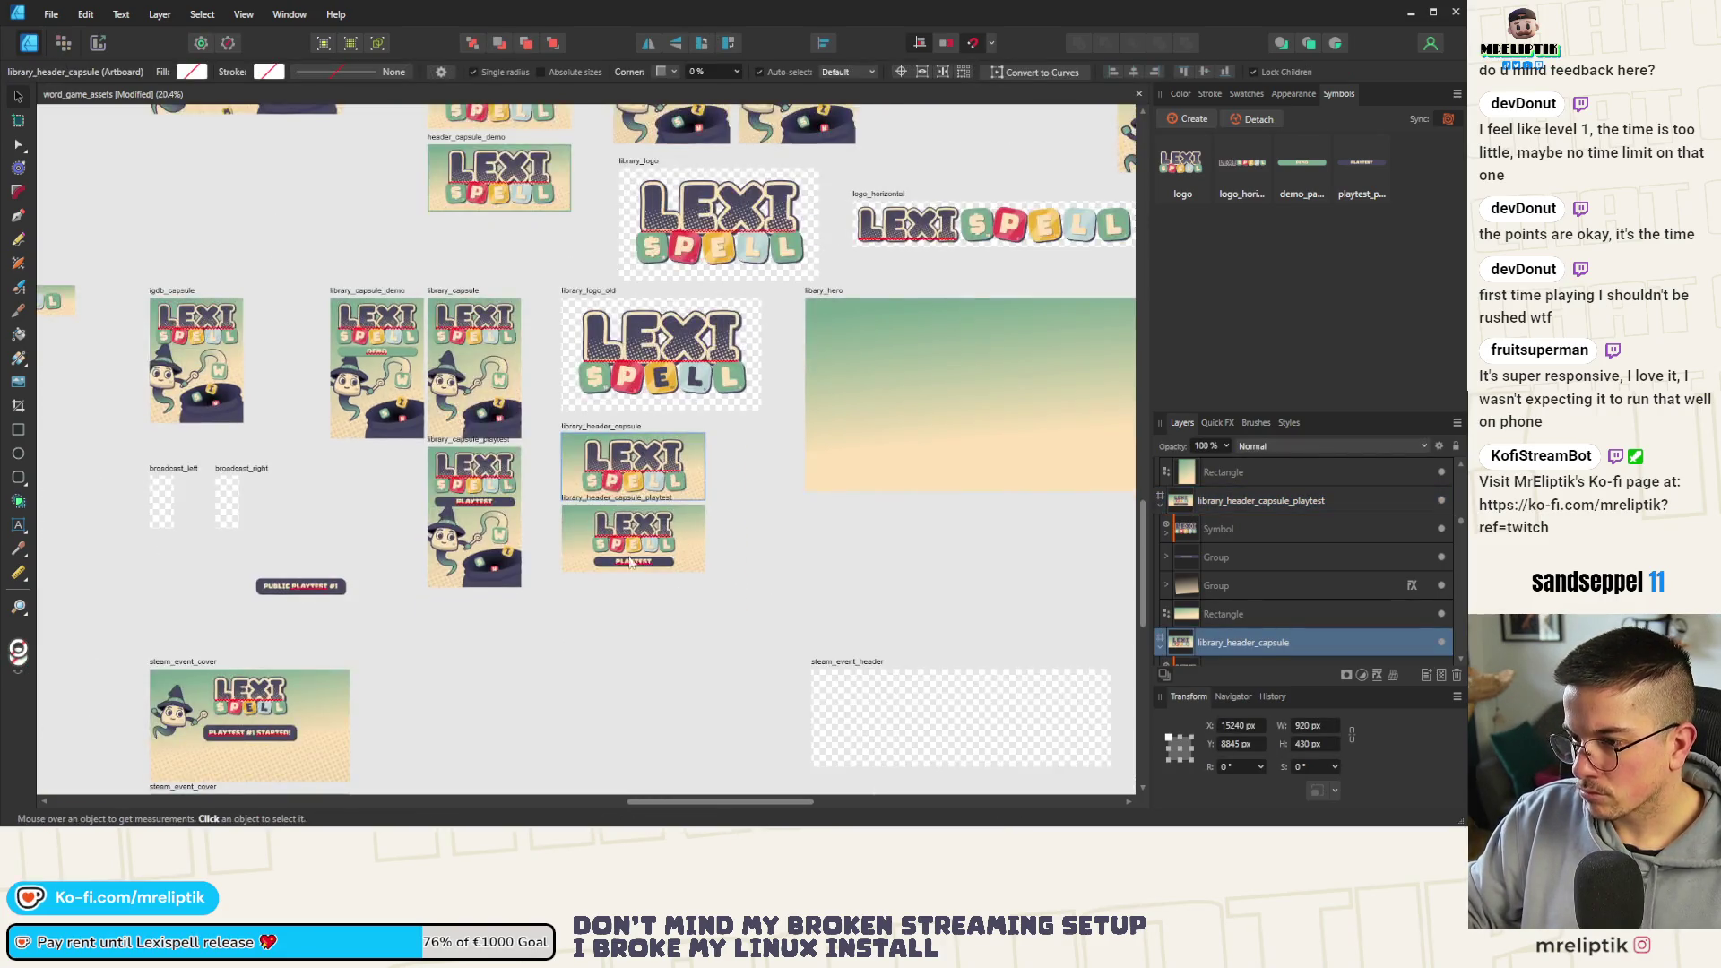
scroll(566, 441, down, 2)
scroll(549, 453, up, 6)
scroll(551, 454, up, 2)
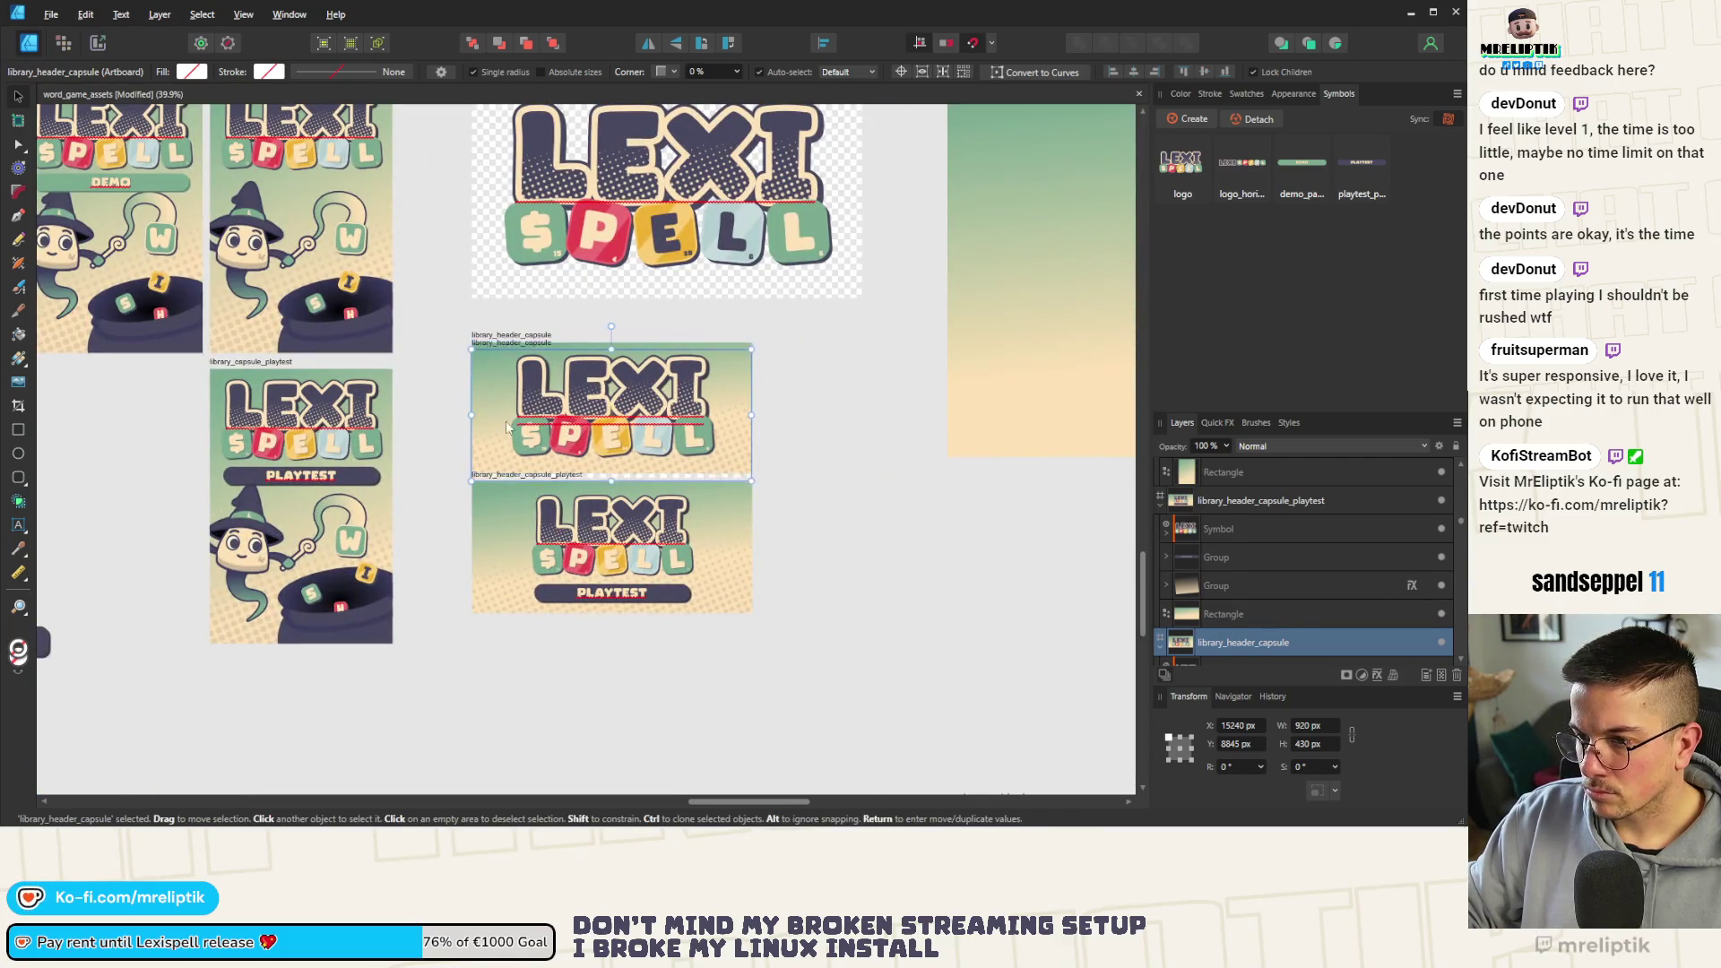
Duplicate library_header_capsule below the playtest header and rename it library_header_capsule_demo
drag(517, 339, 518, 626)
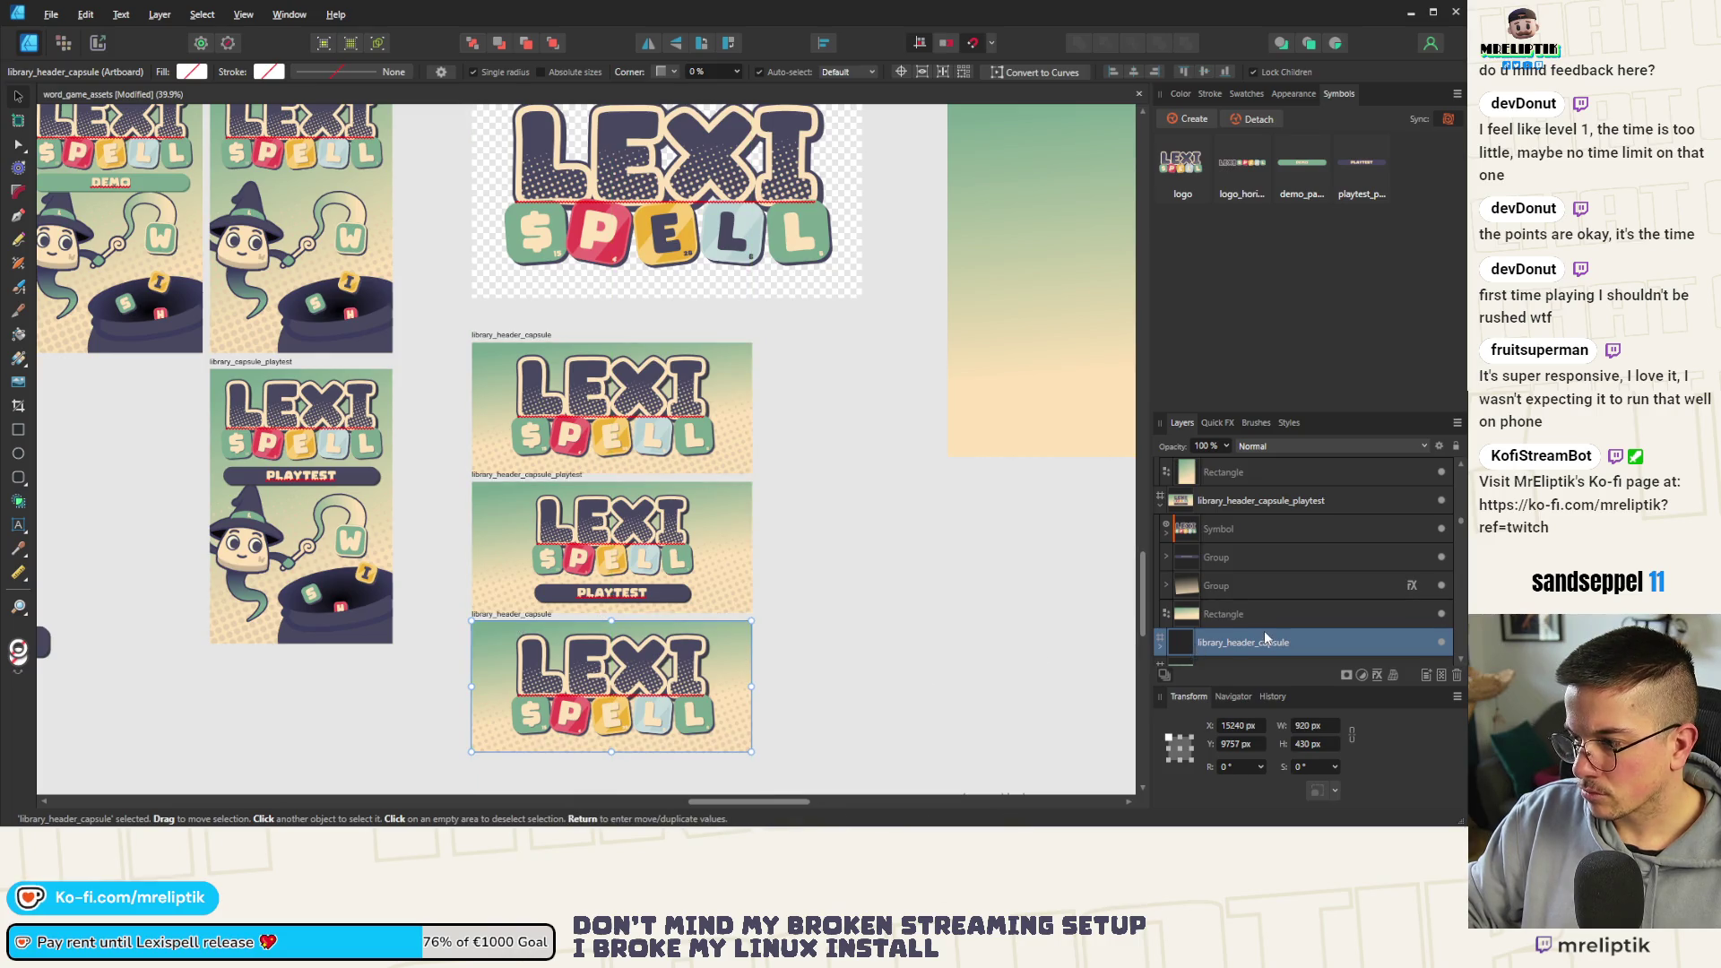
double_click(1302, 641)
text(_demo)
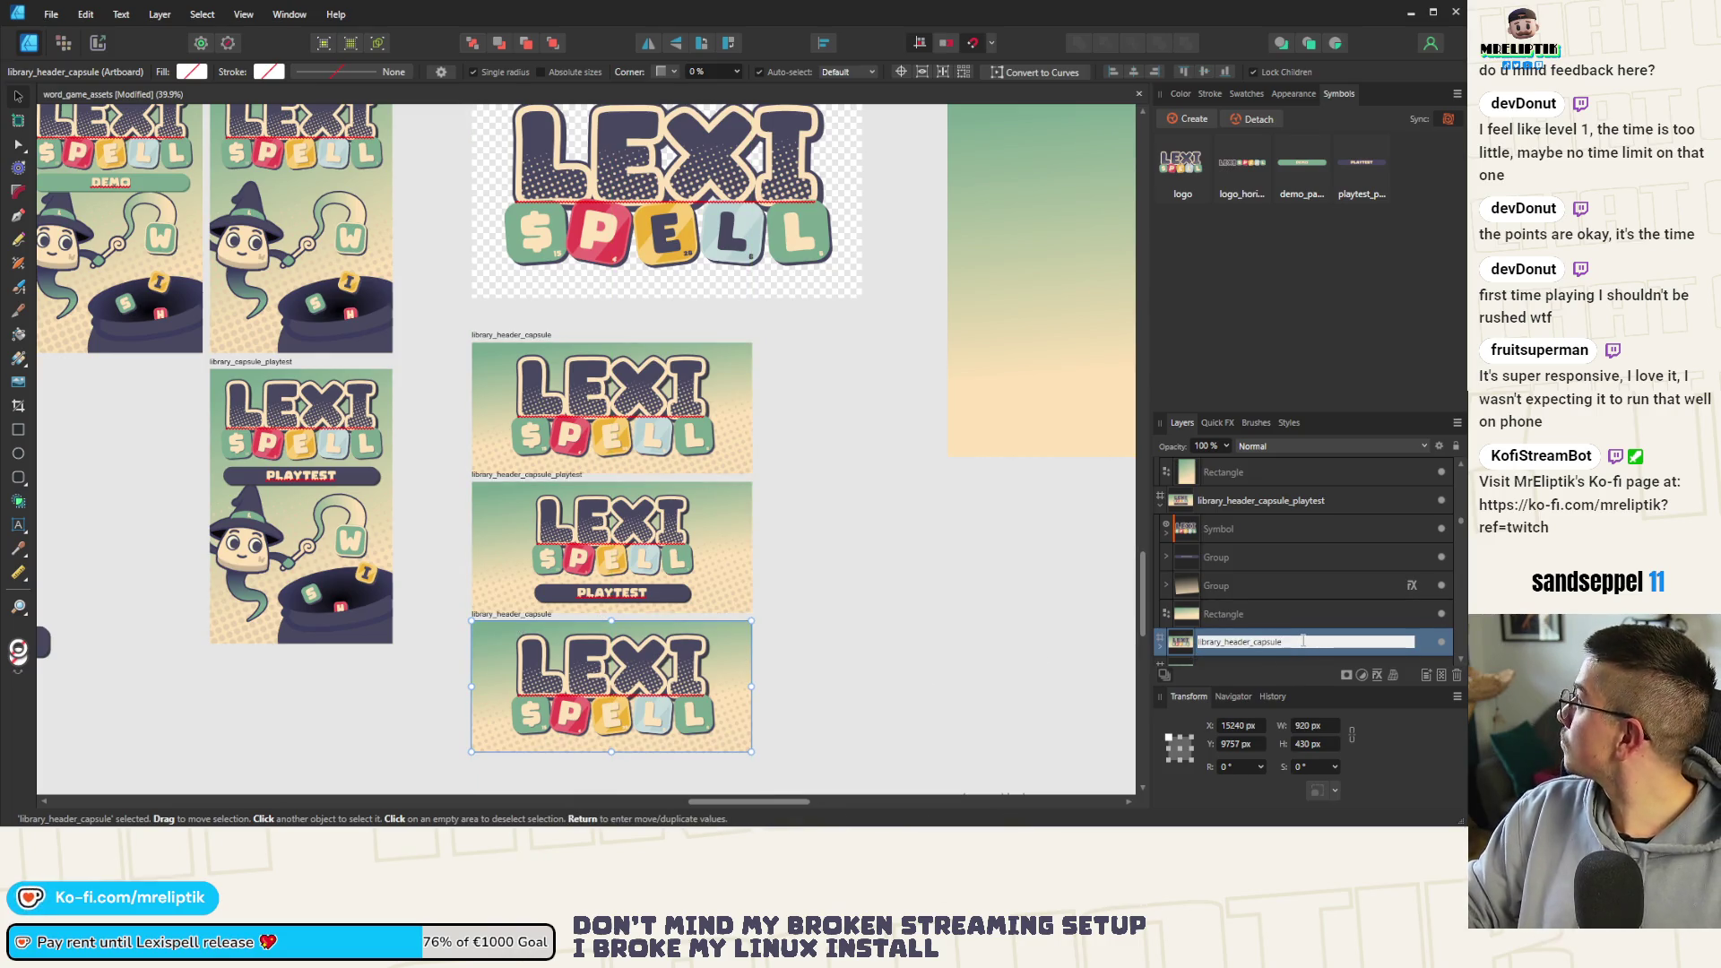
key(Return)
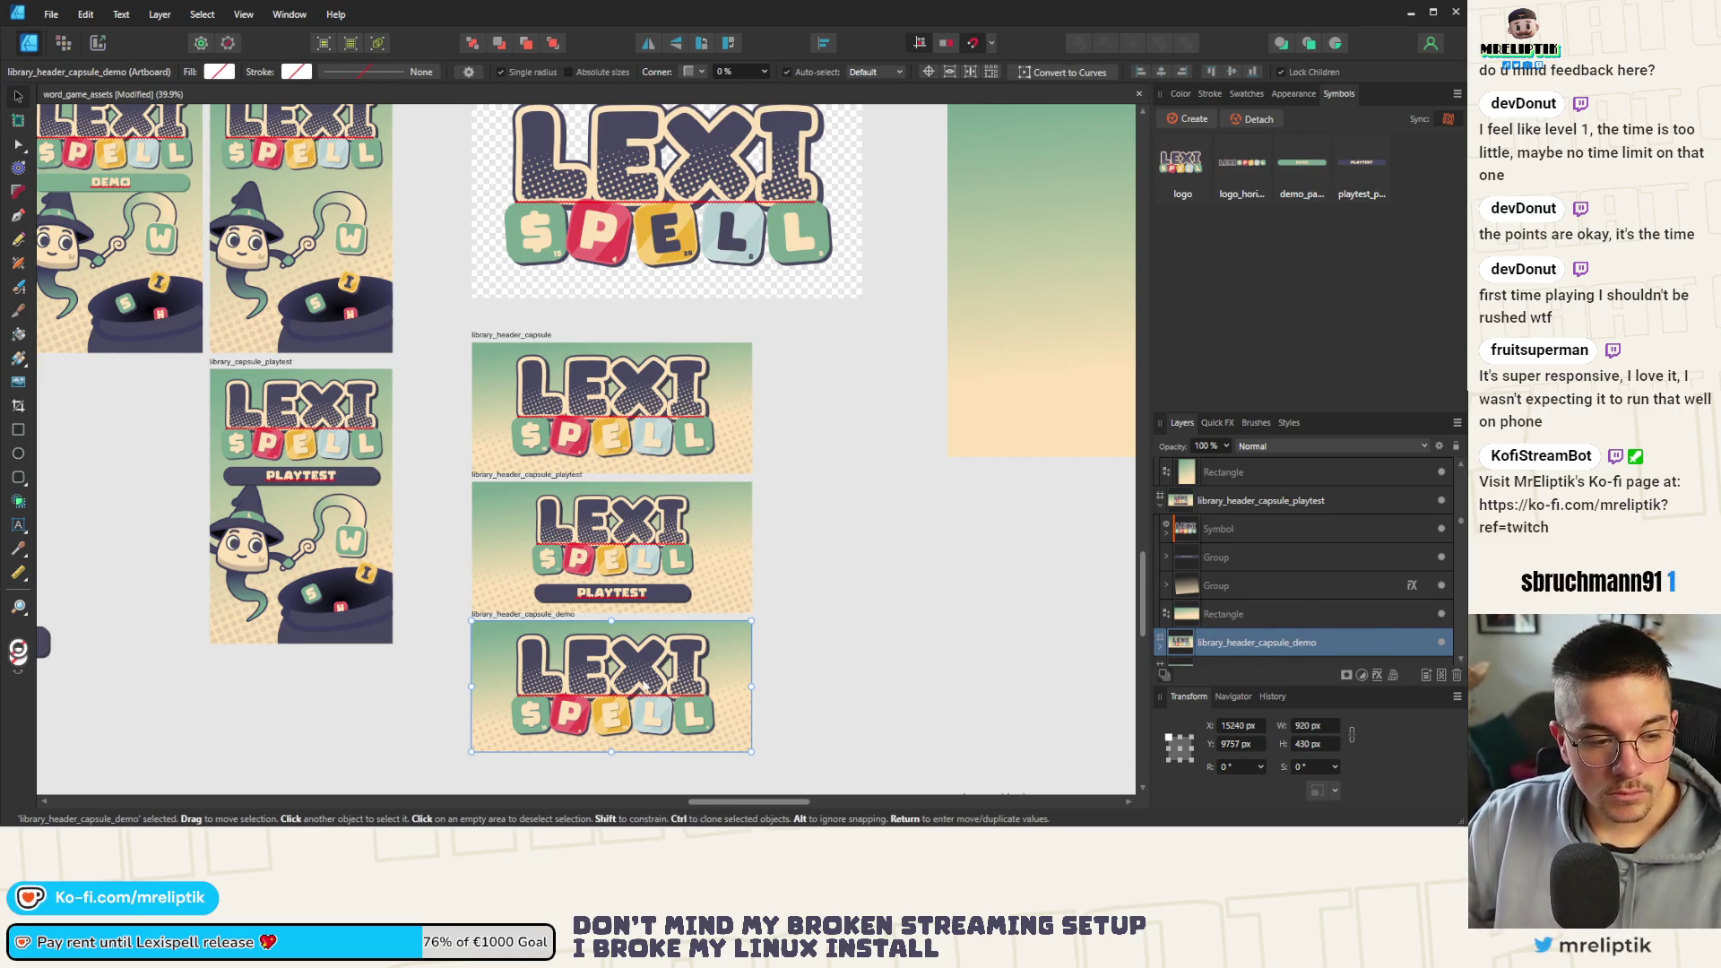
scroll(427, 480, down, 2)
scroll(576, 601, up, 2)
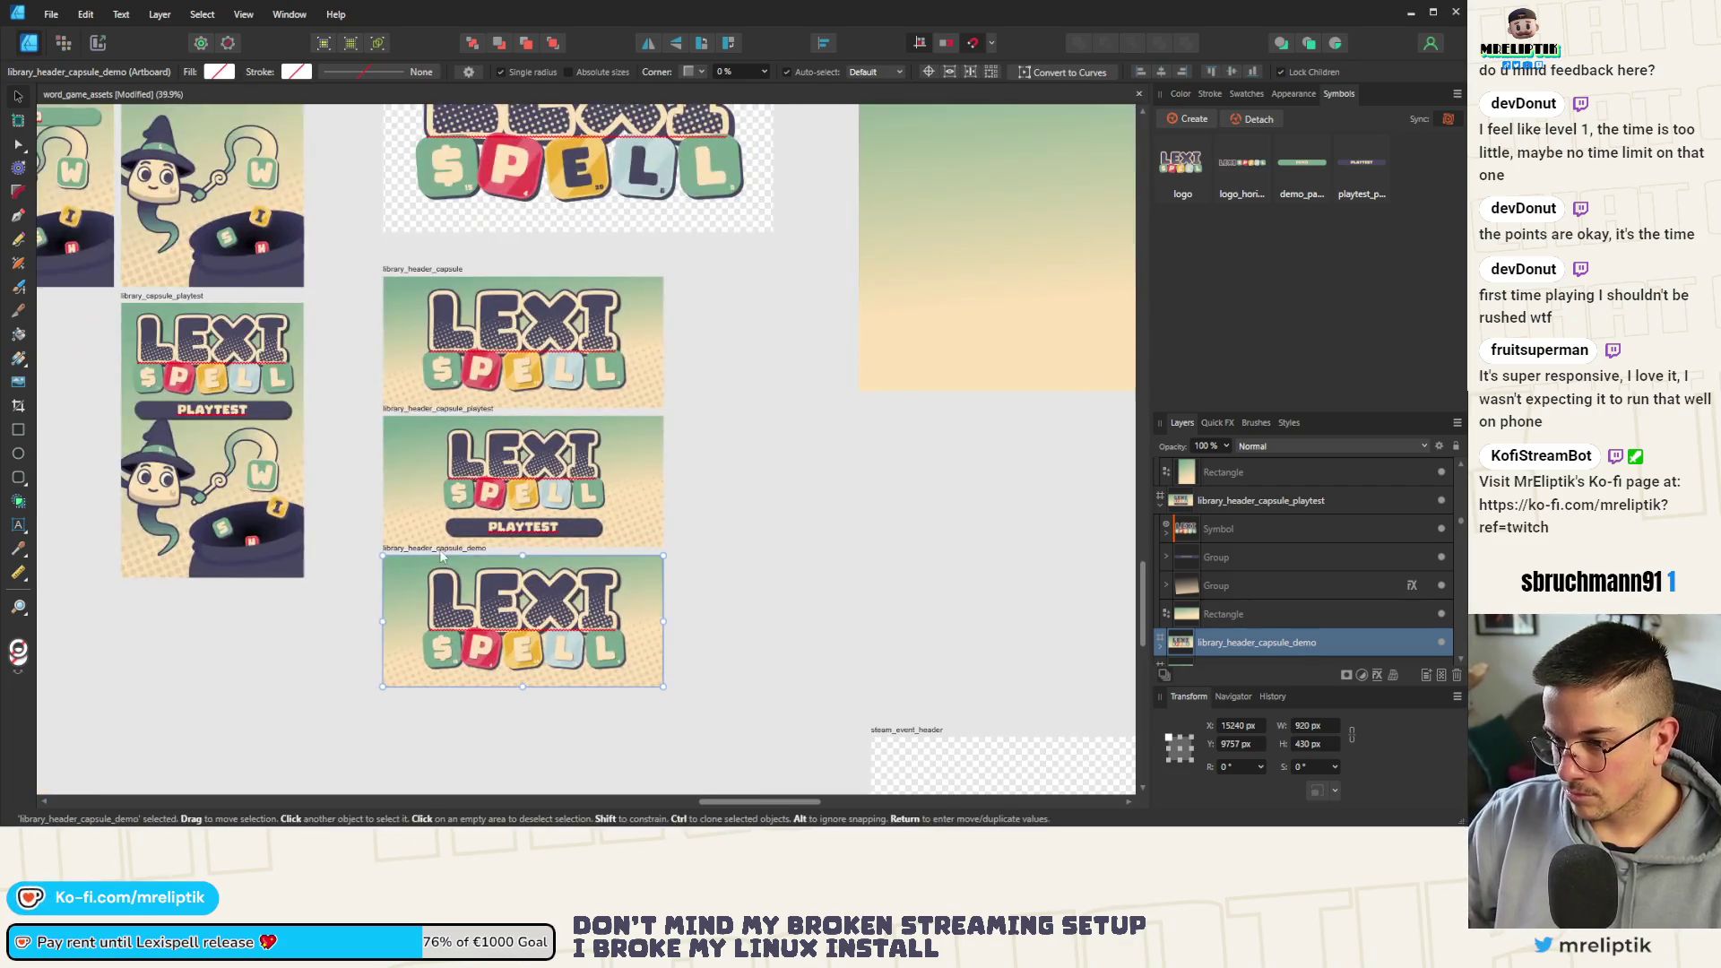
Centre the DEMO label beneath the logo in the demo header artboard
click(475, 659)
drag(480, 658, 531, 669)
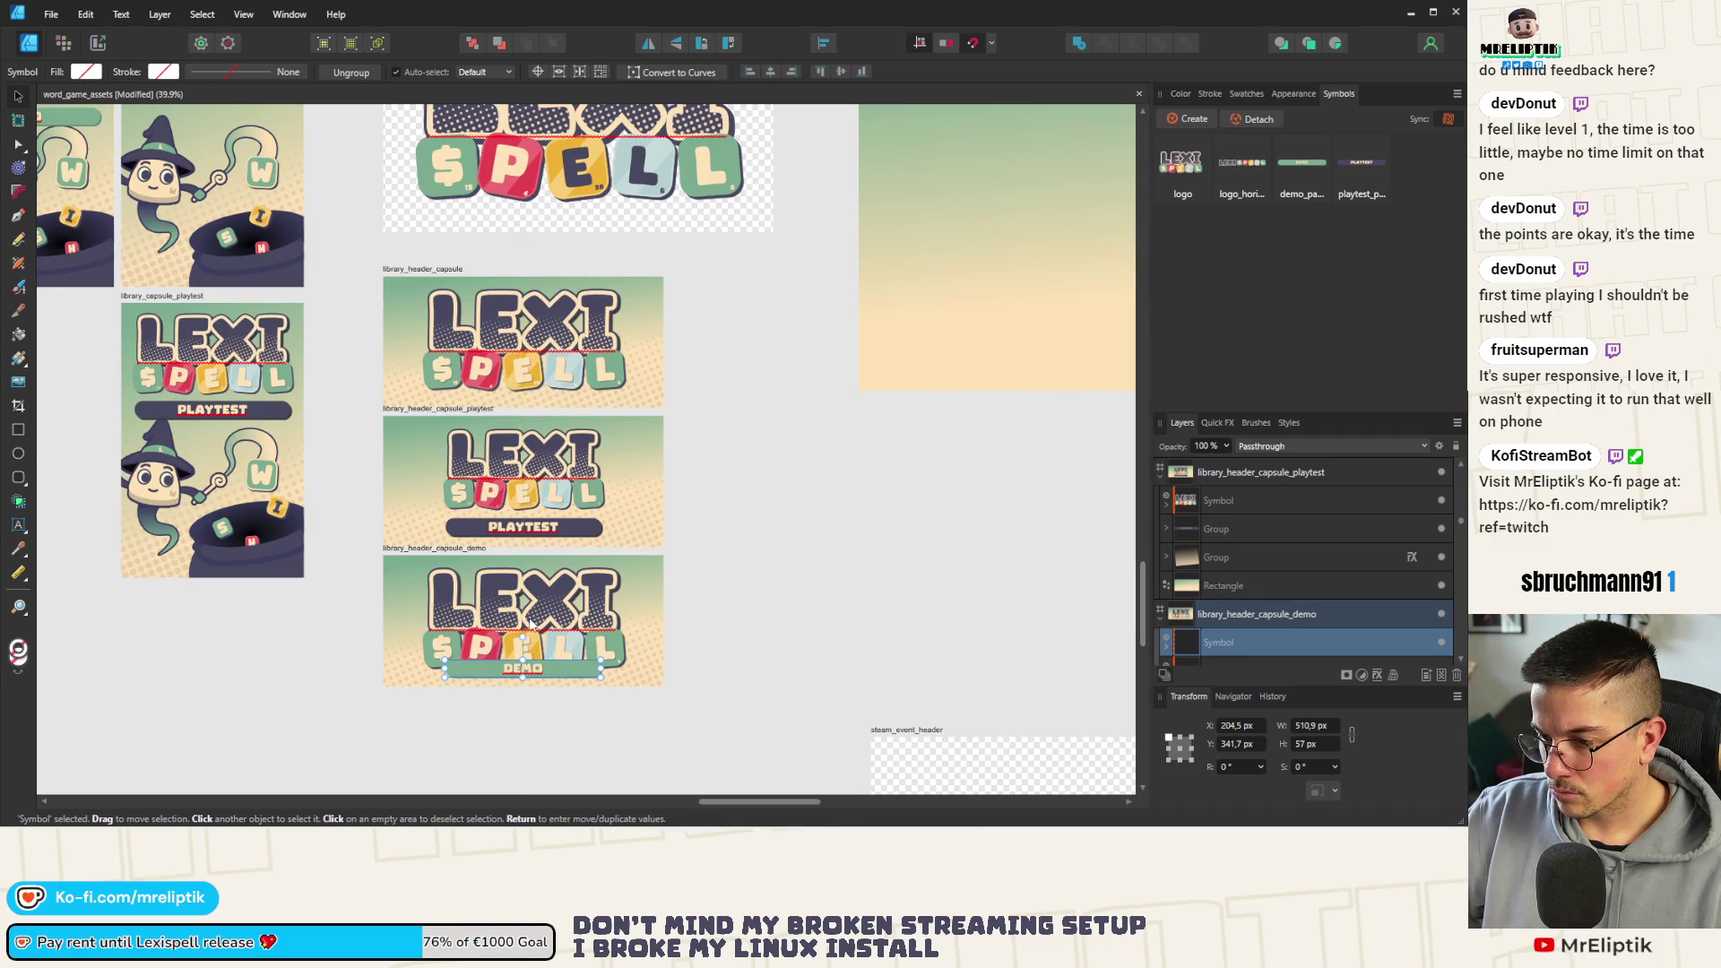
Copy the demo header's LEXI SPELL logo into the playtest header artboard
click(525, 599)
scroll(525, 592, up, 1)
key(ctrl+c)
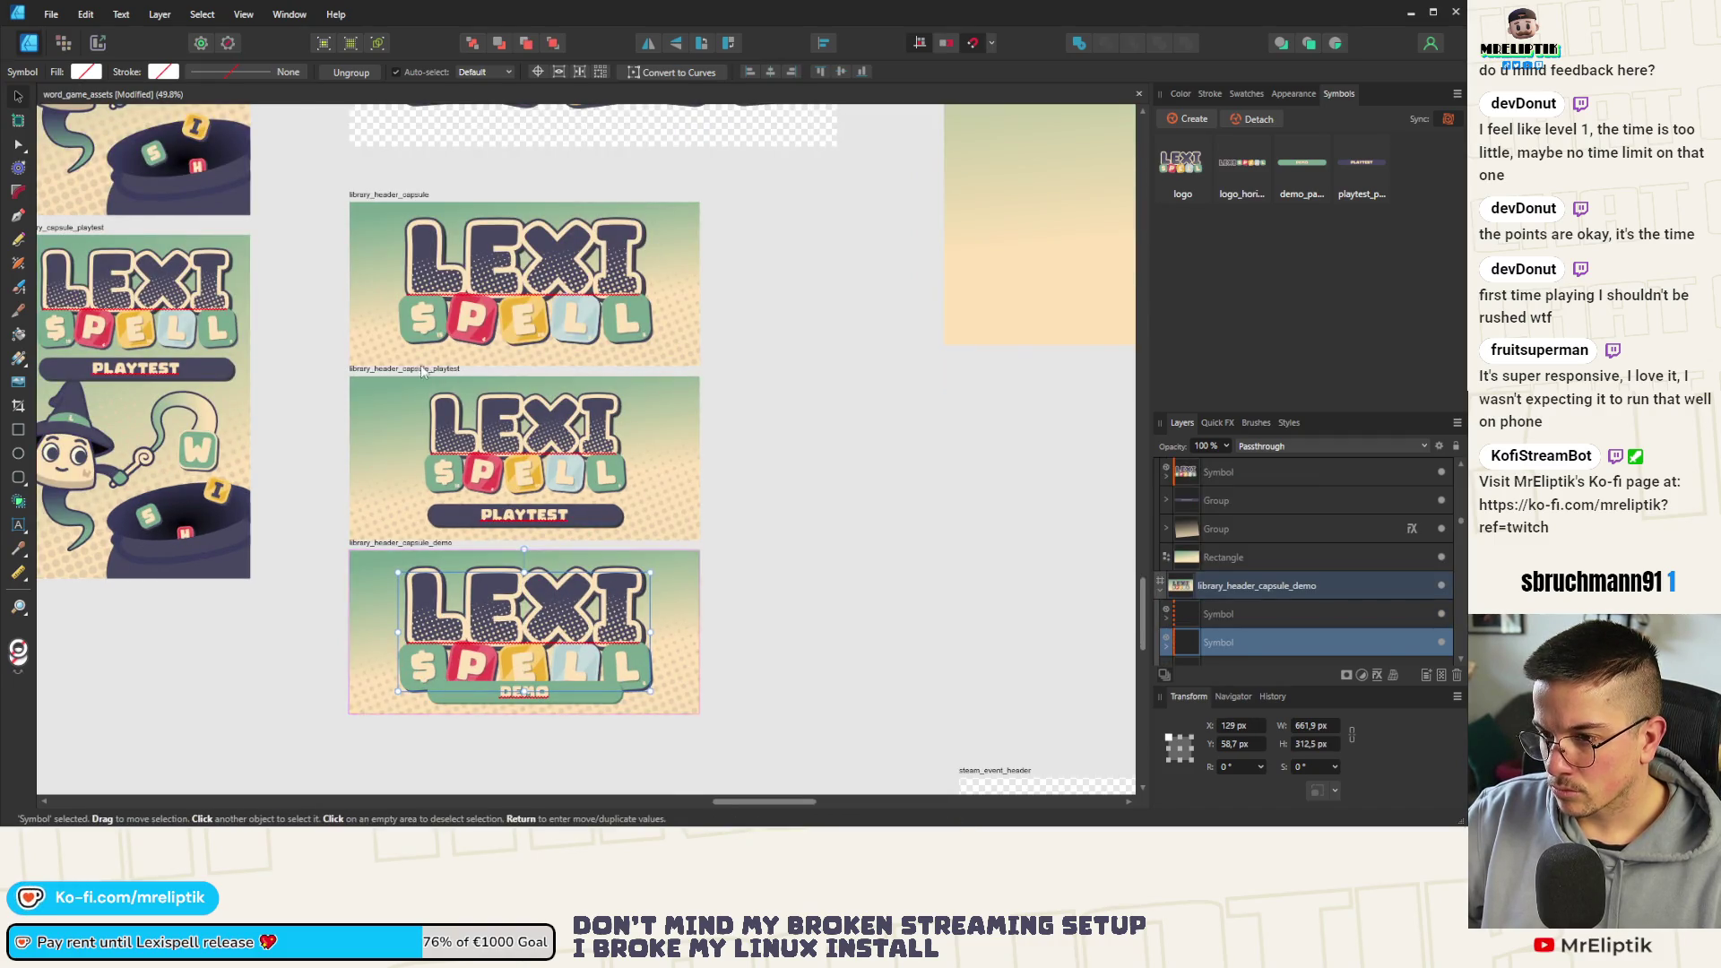
click(422, 372)
key(ctrl+v)
scroll(512, 391, up, 1)
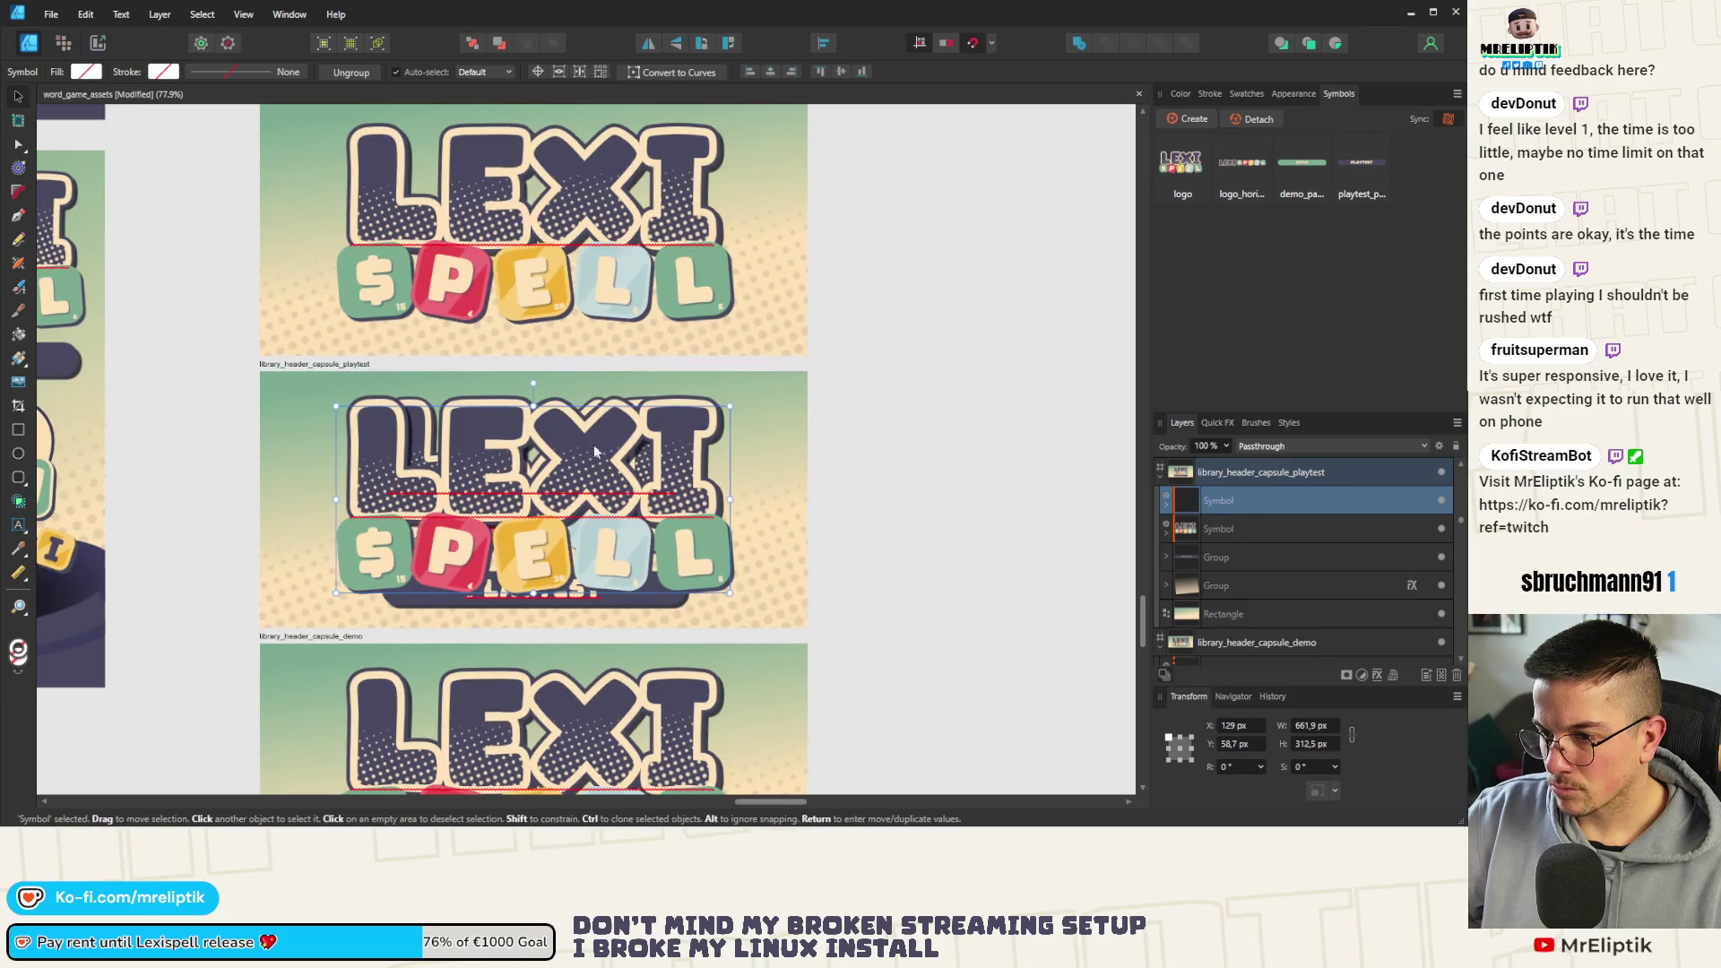
Shrink and centre the pasted logo so the PLAYTEST banner shows beneath it
drag(766, 385, 698, 420)
drag(625, 470, 620, 454)
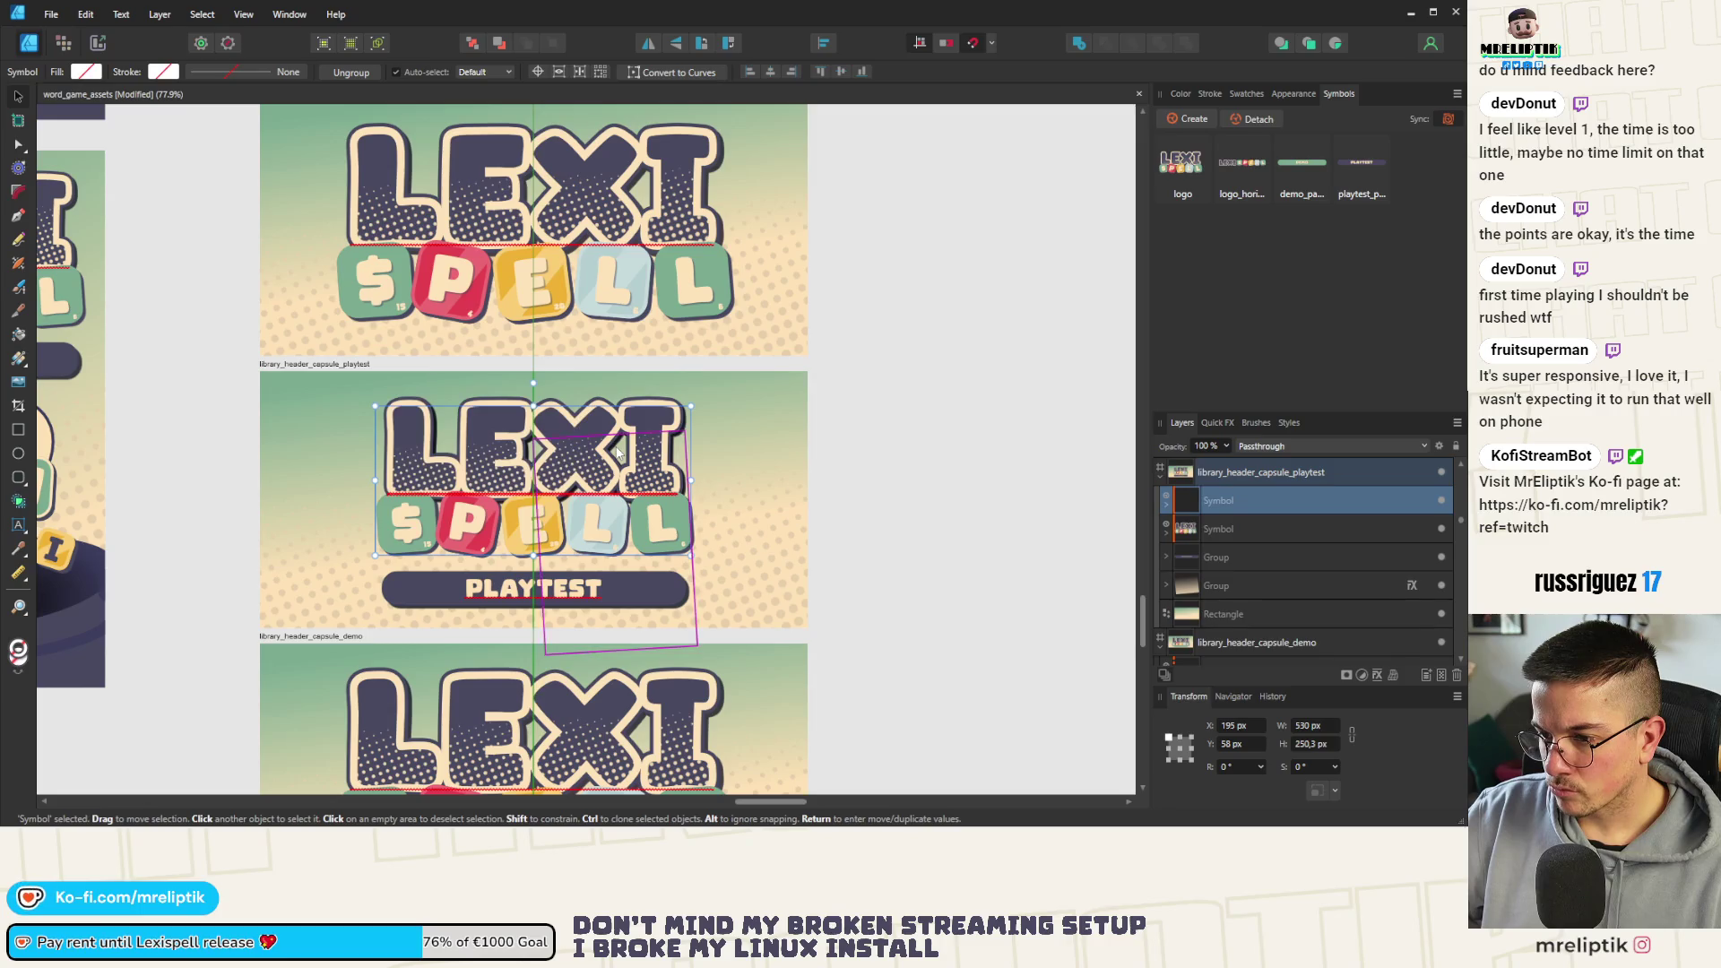
scroll(476, 393, down, 2)
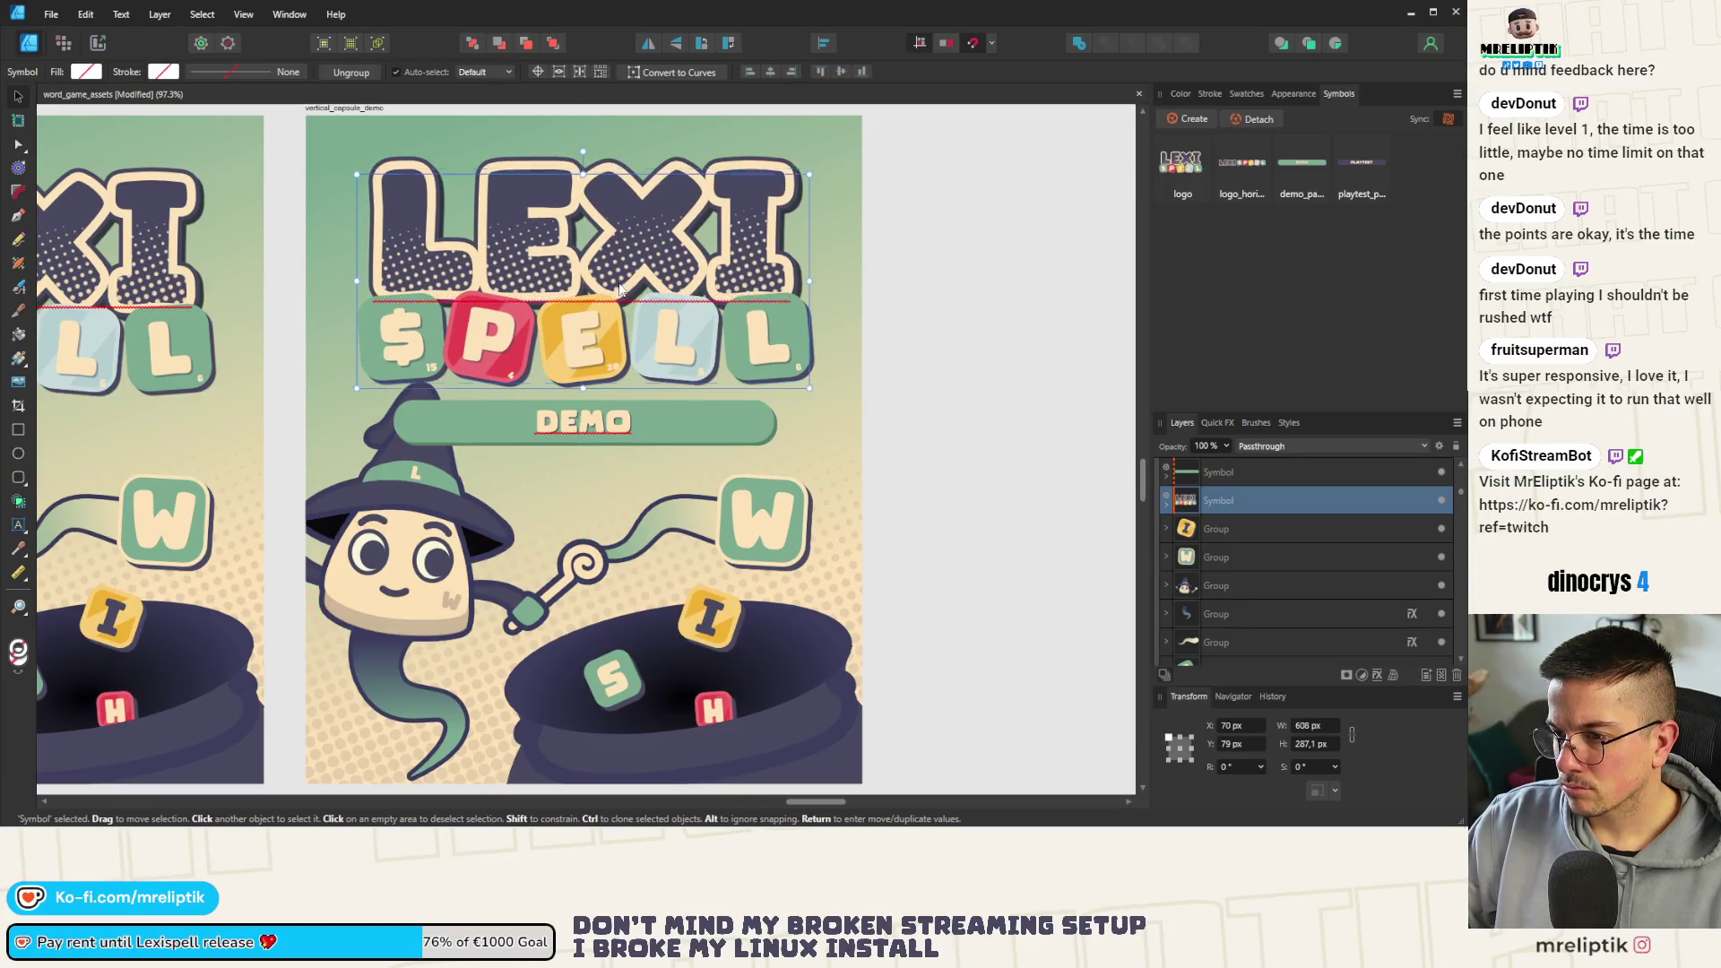
scroll(621, 288, down, 4)
key(ctrl+d)
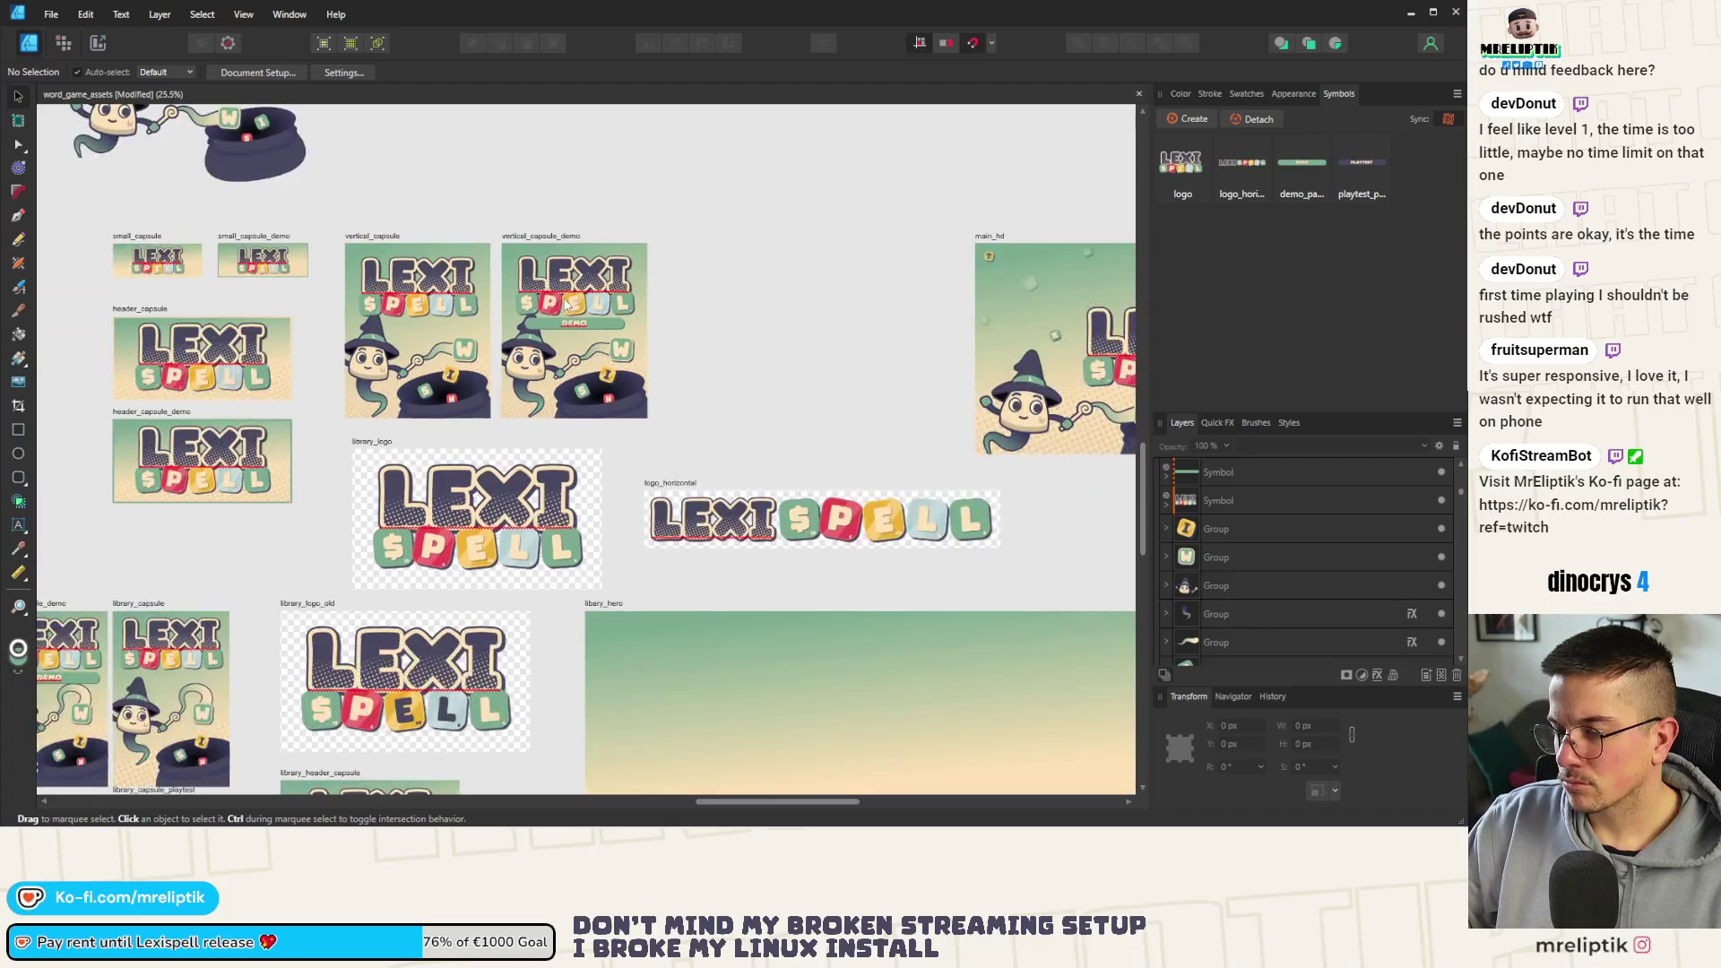
scroll(545, 319, down, 2)
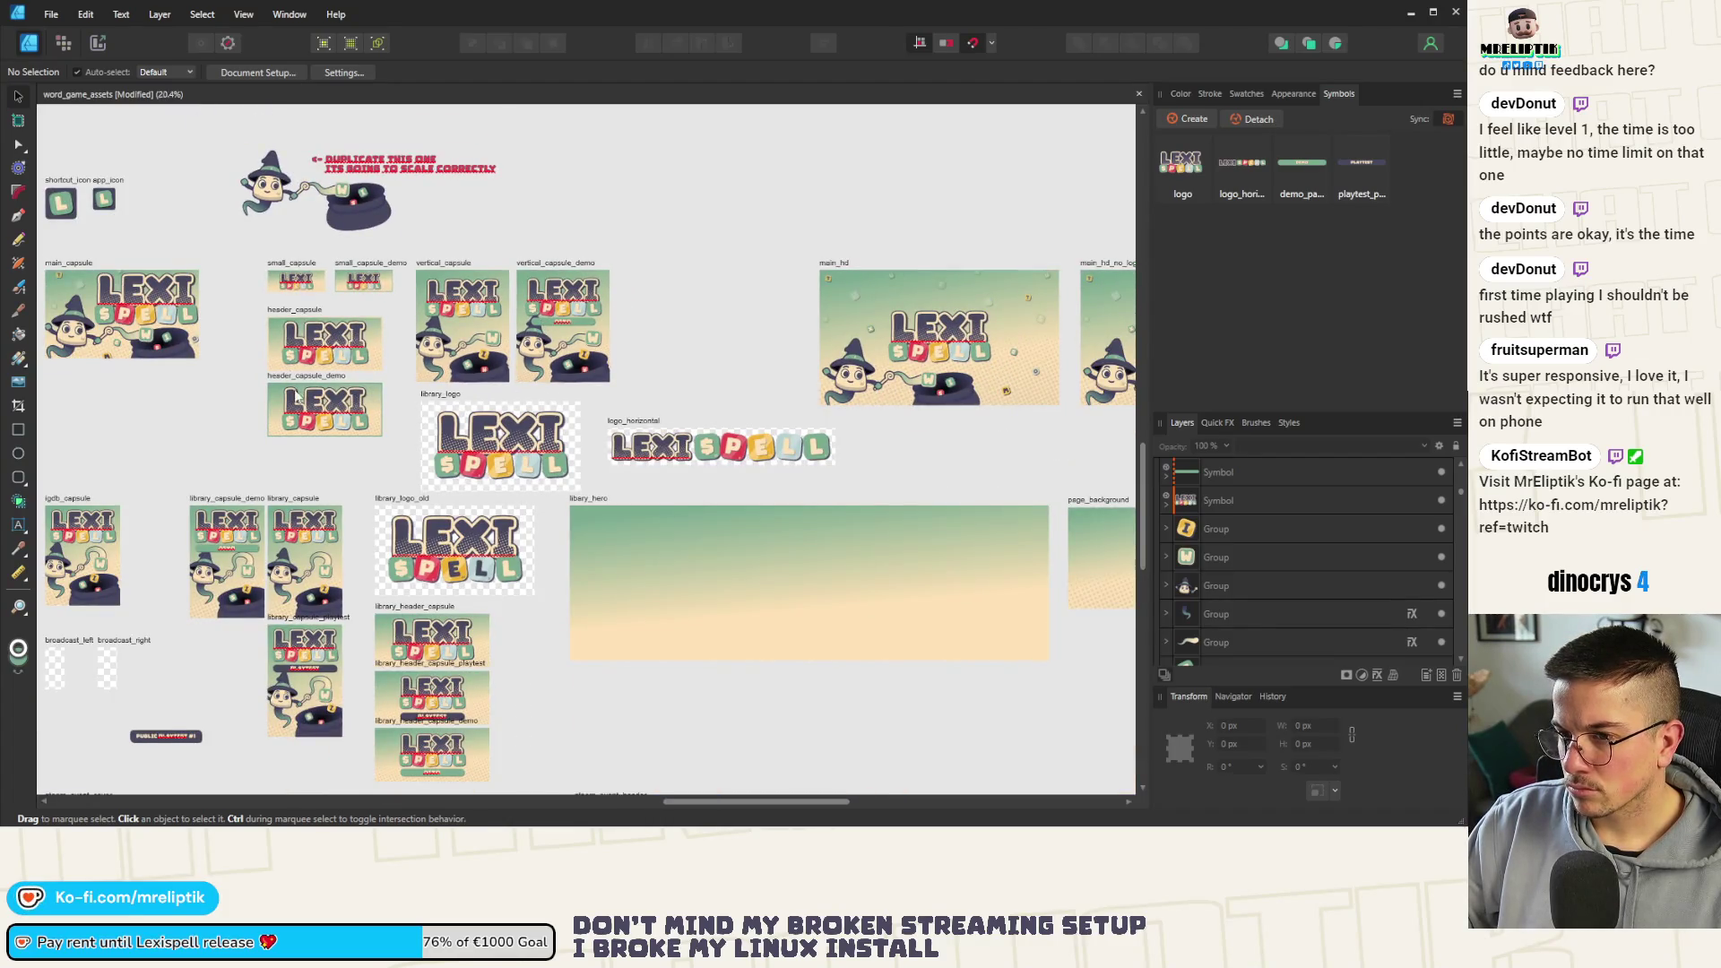
scroll(296, 383, up, 2)
scroll(544, 366, down, 3)
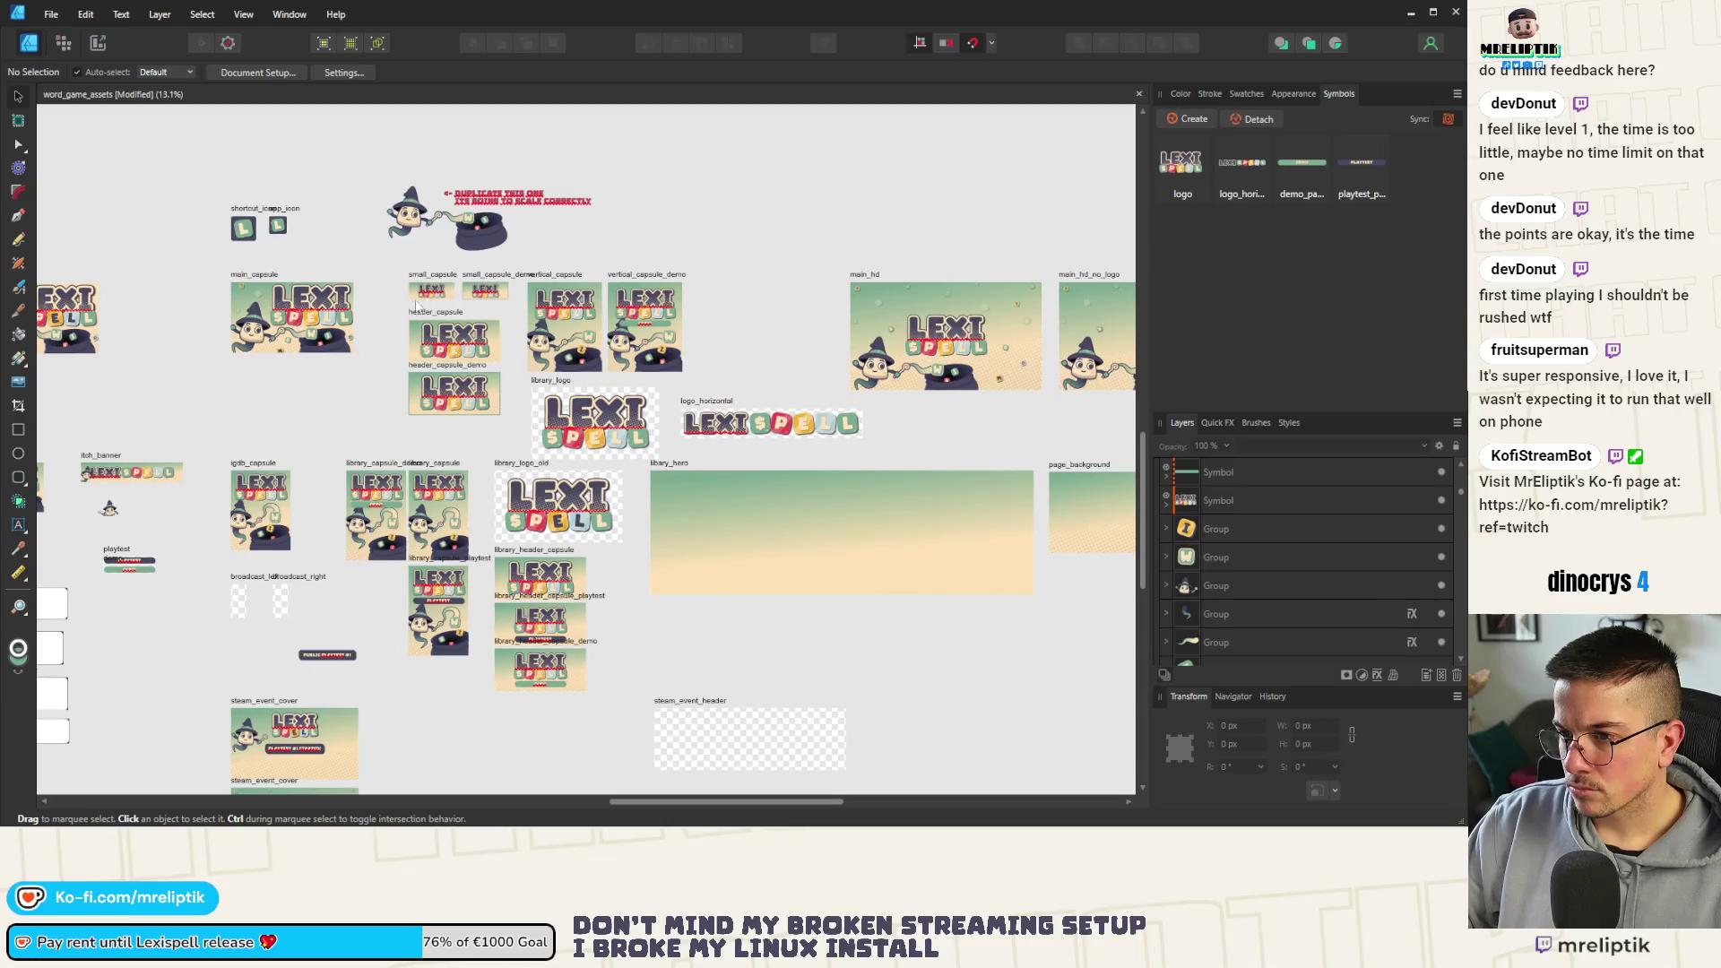
scroll(471, 279, up, 3)
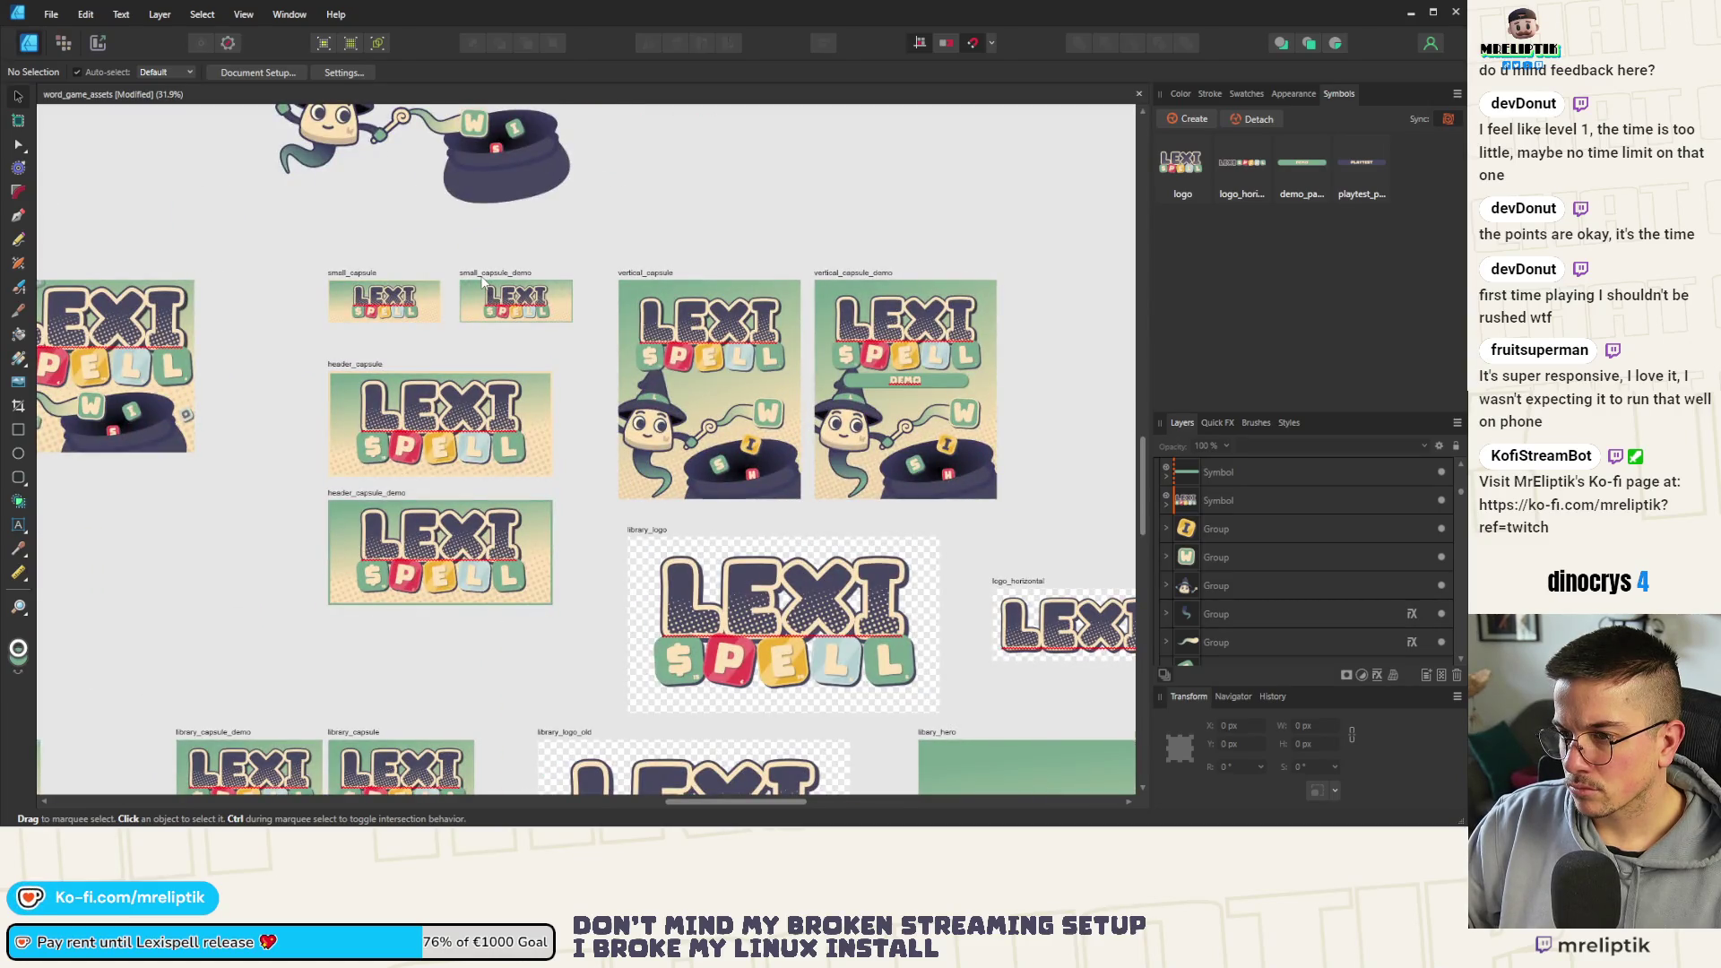
scroll(481, 279, up, 2)
scroll(503, 278, down, 3)
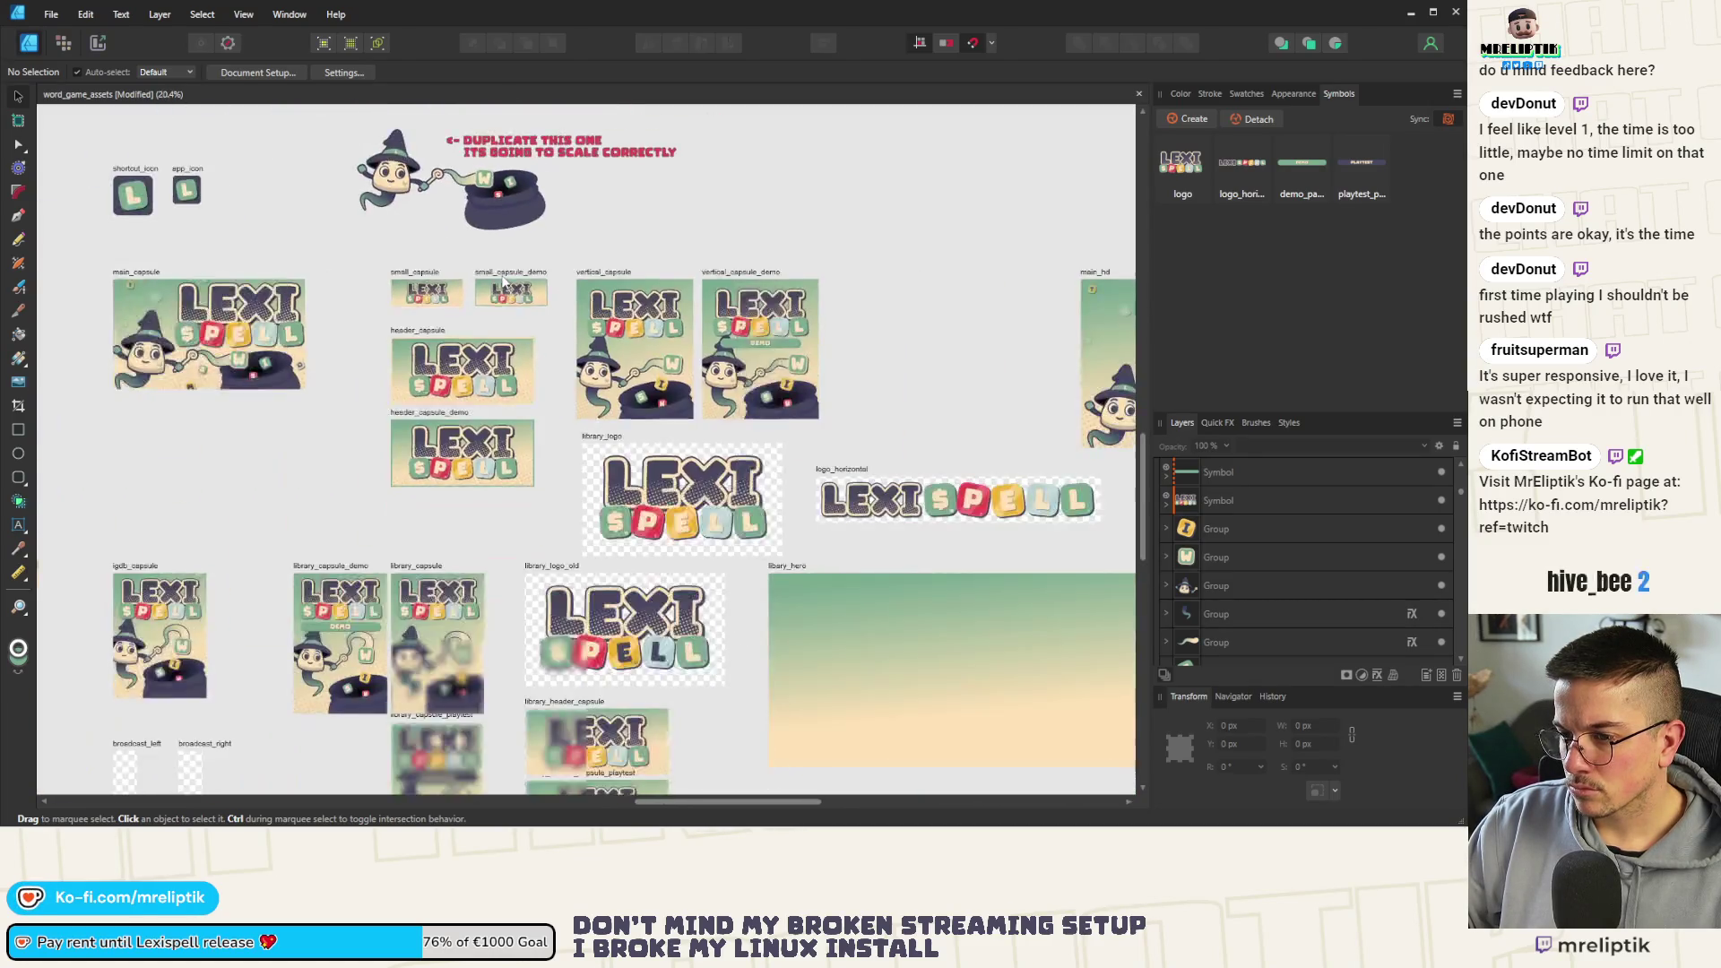
scroll(501, 279, down, 2)
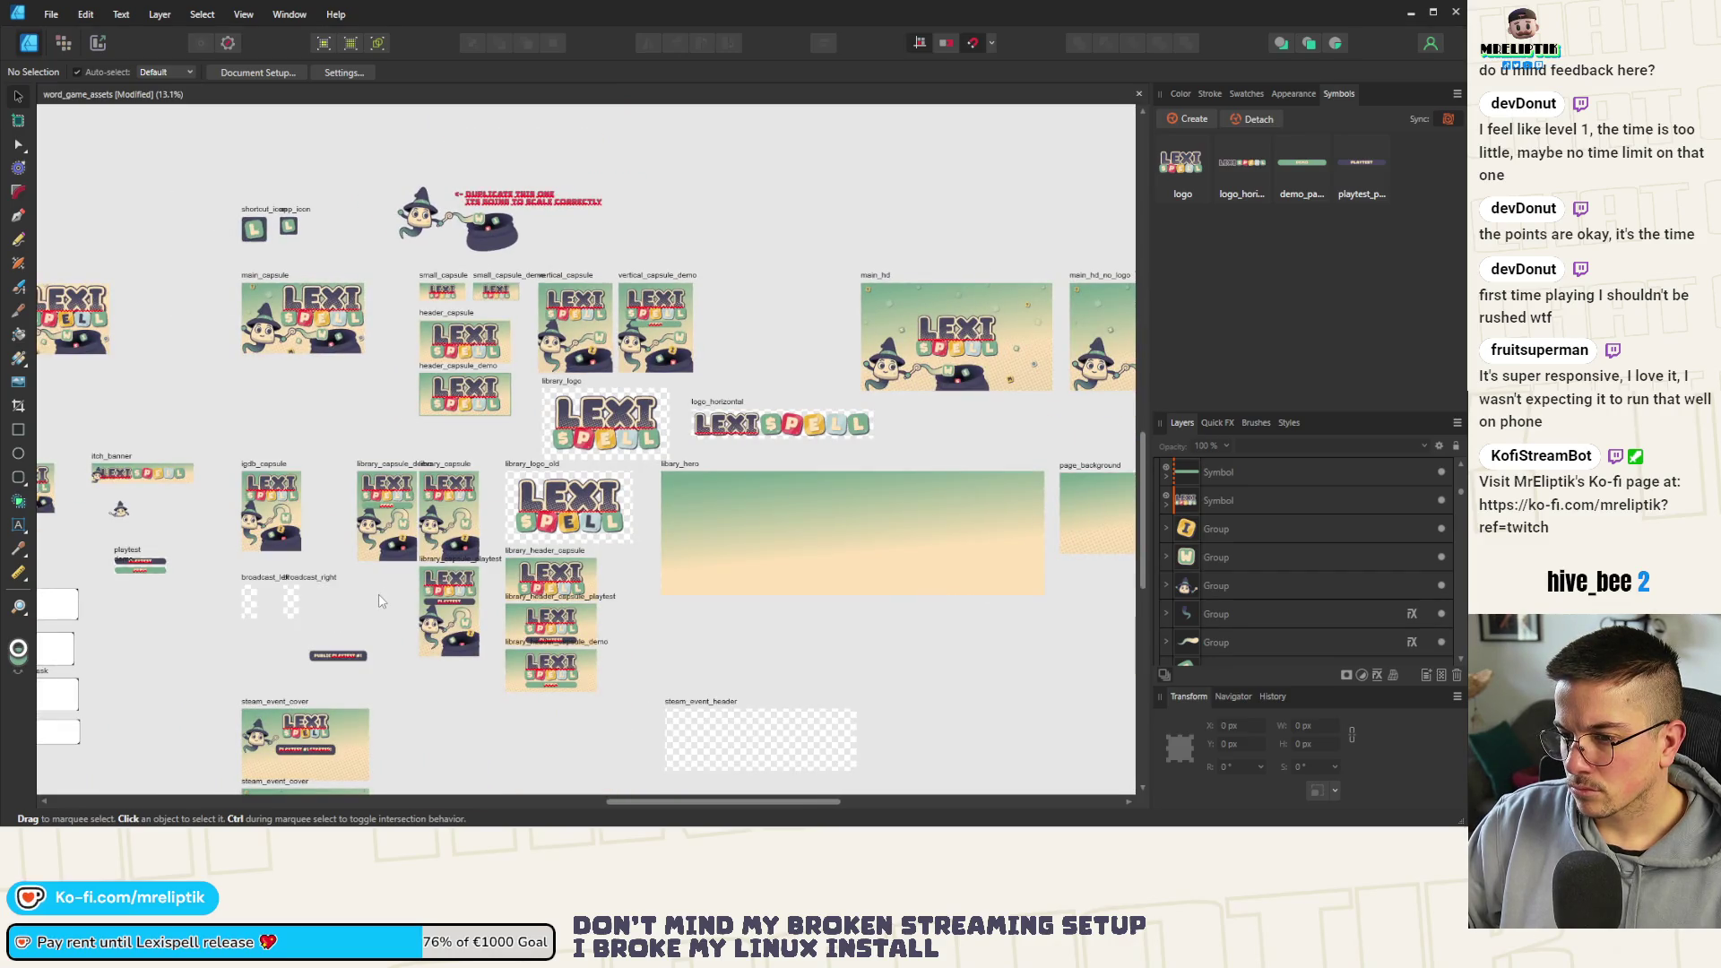
scroll(379, 592, down, 1)
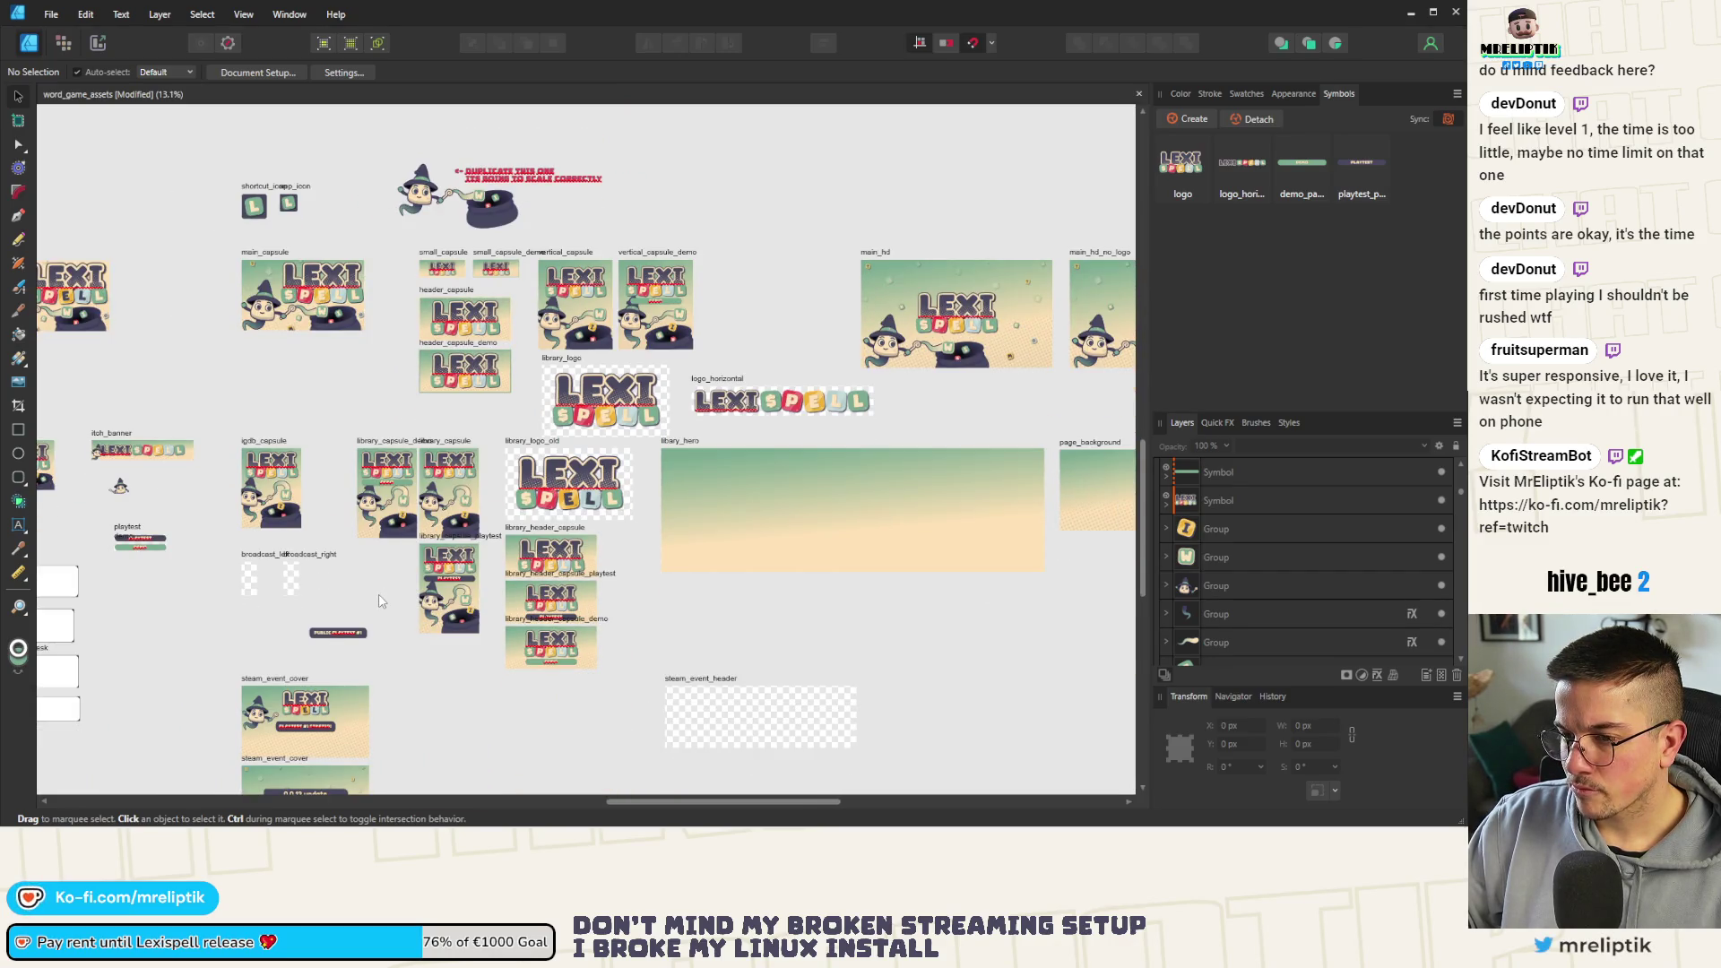
scroll(378, 594, up, 2)
scroll(354, 481, down, 1)
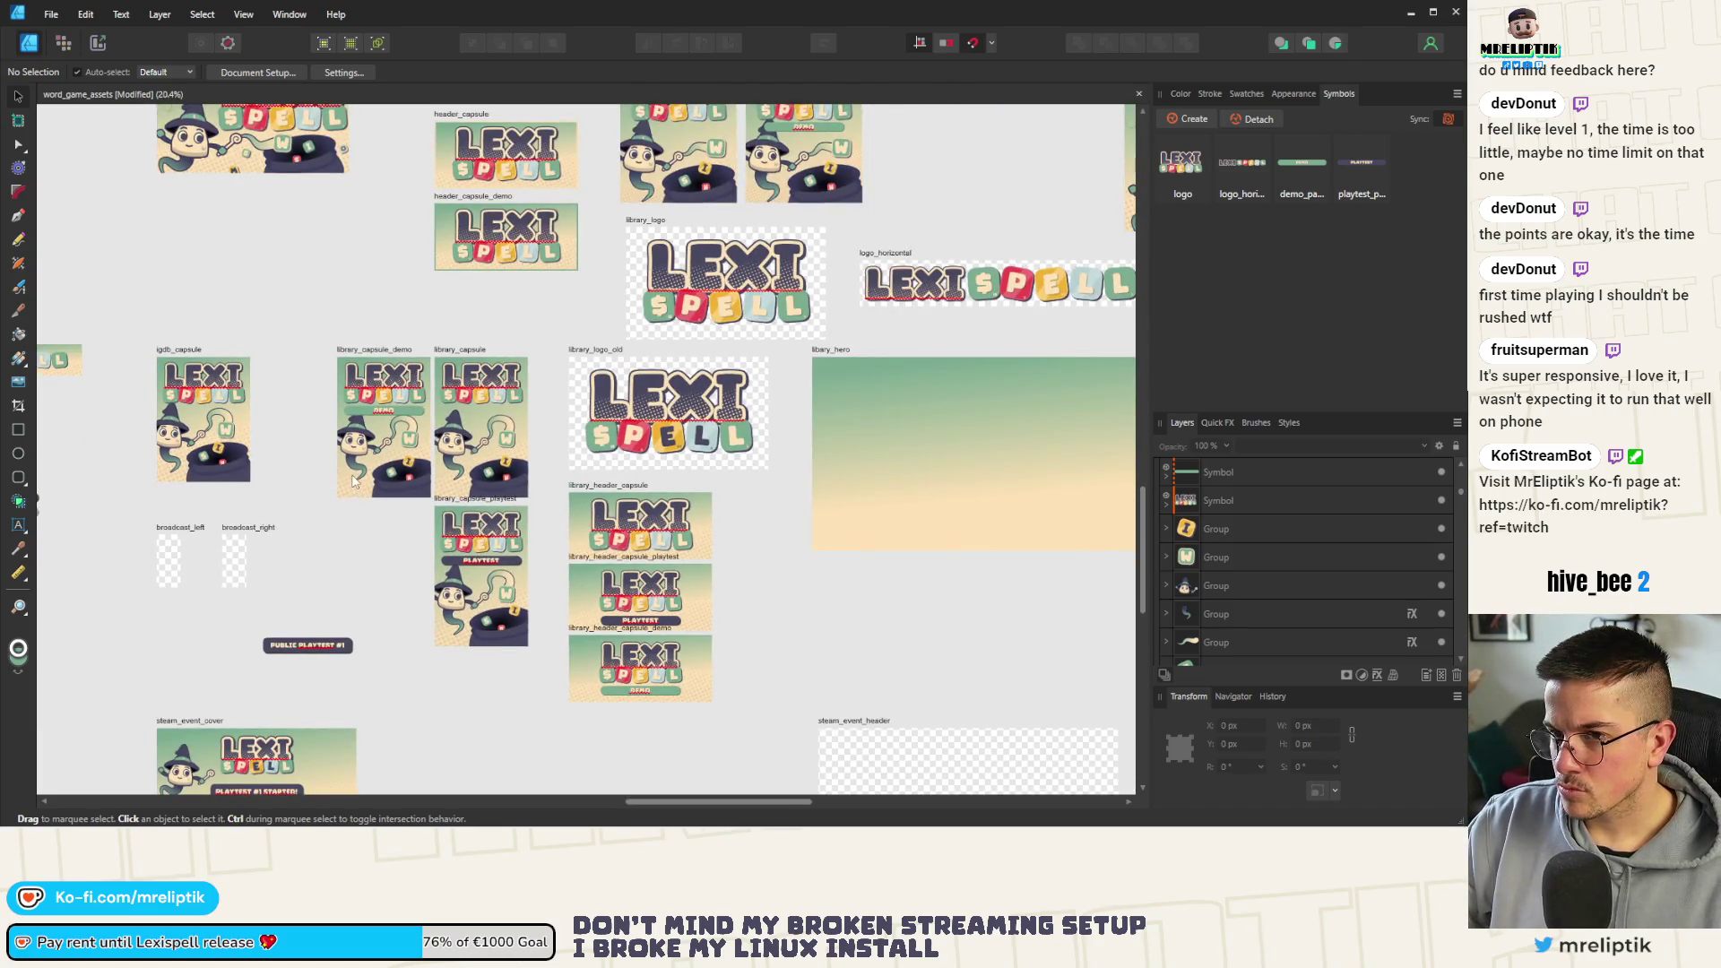
Switch to the Export Persona showing slices over every artboard
click(97, 44)
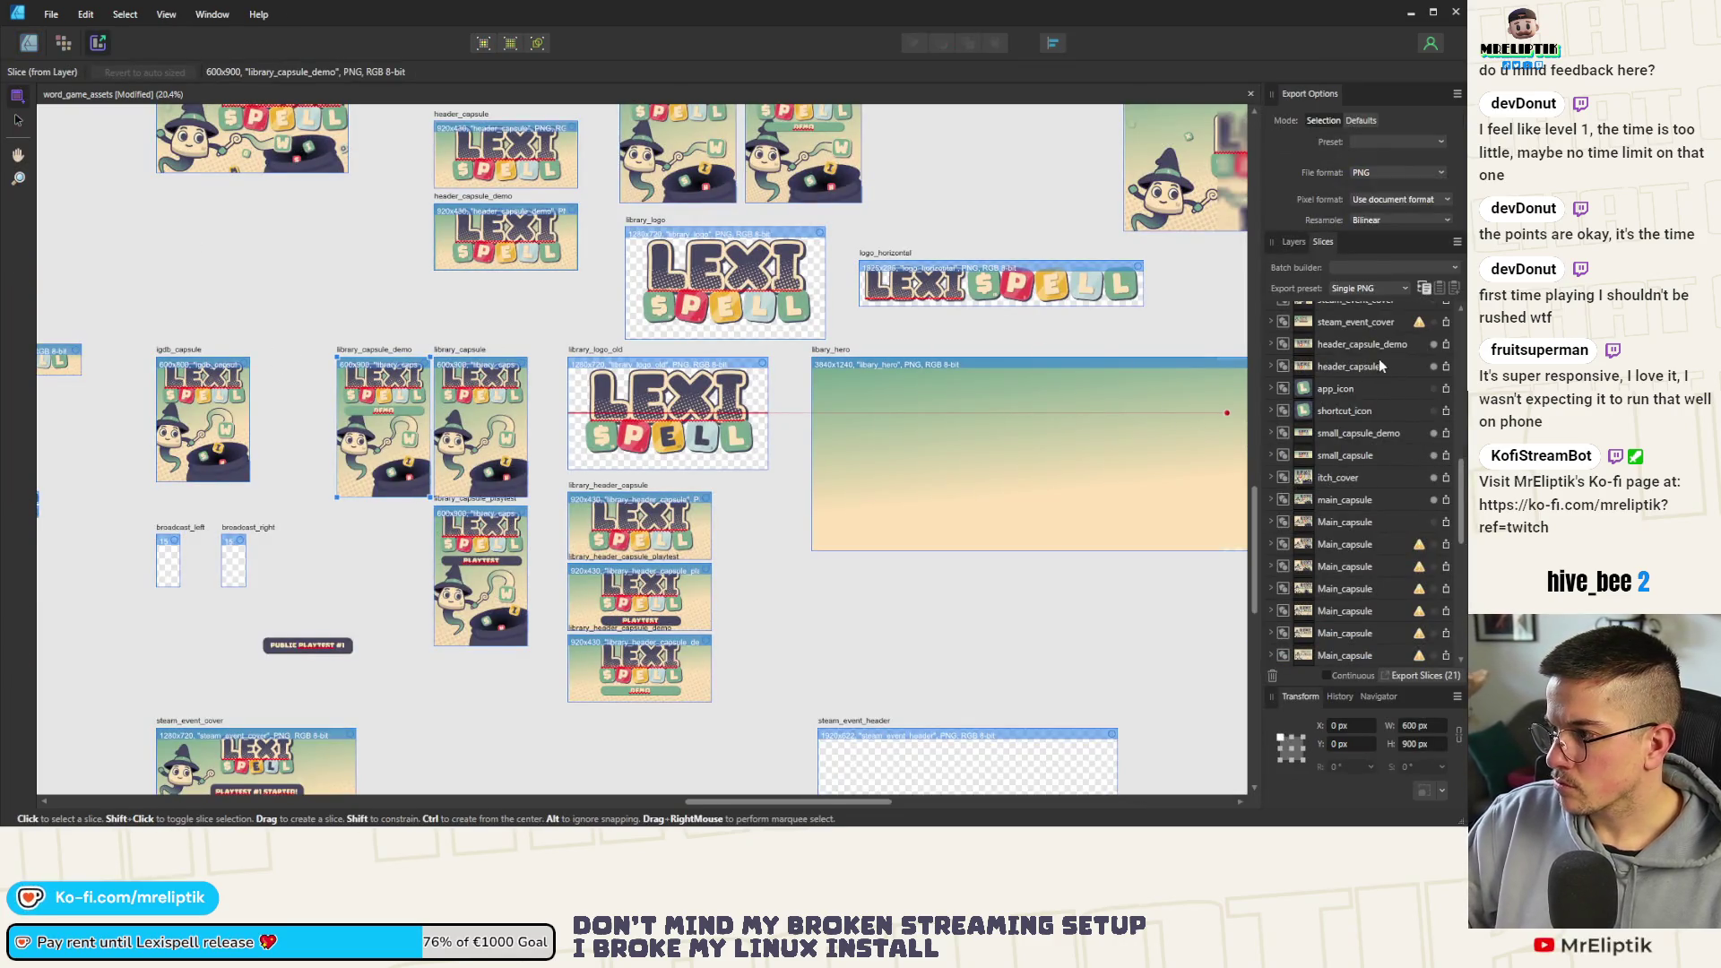
Clear the slice selection and mark library_capsule_demo for export
key(ctrl+a)
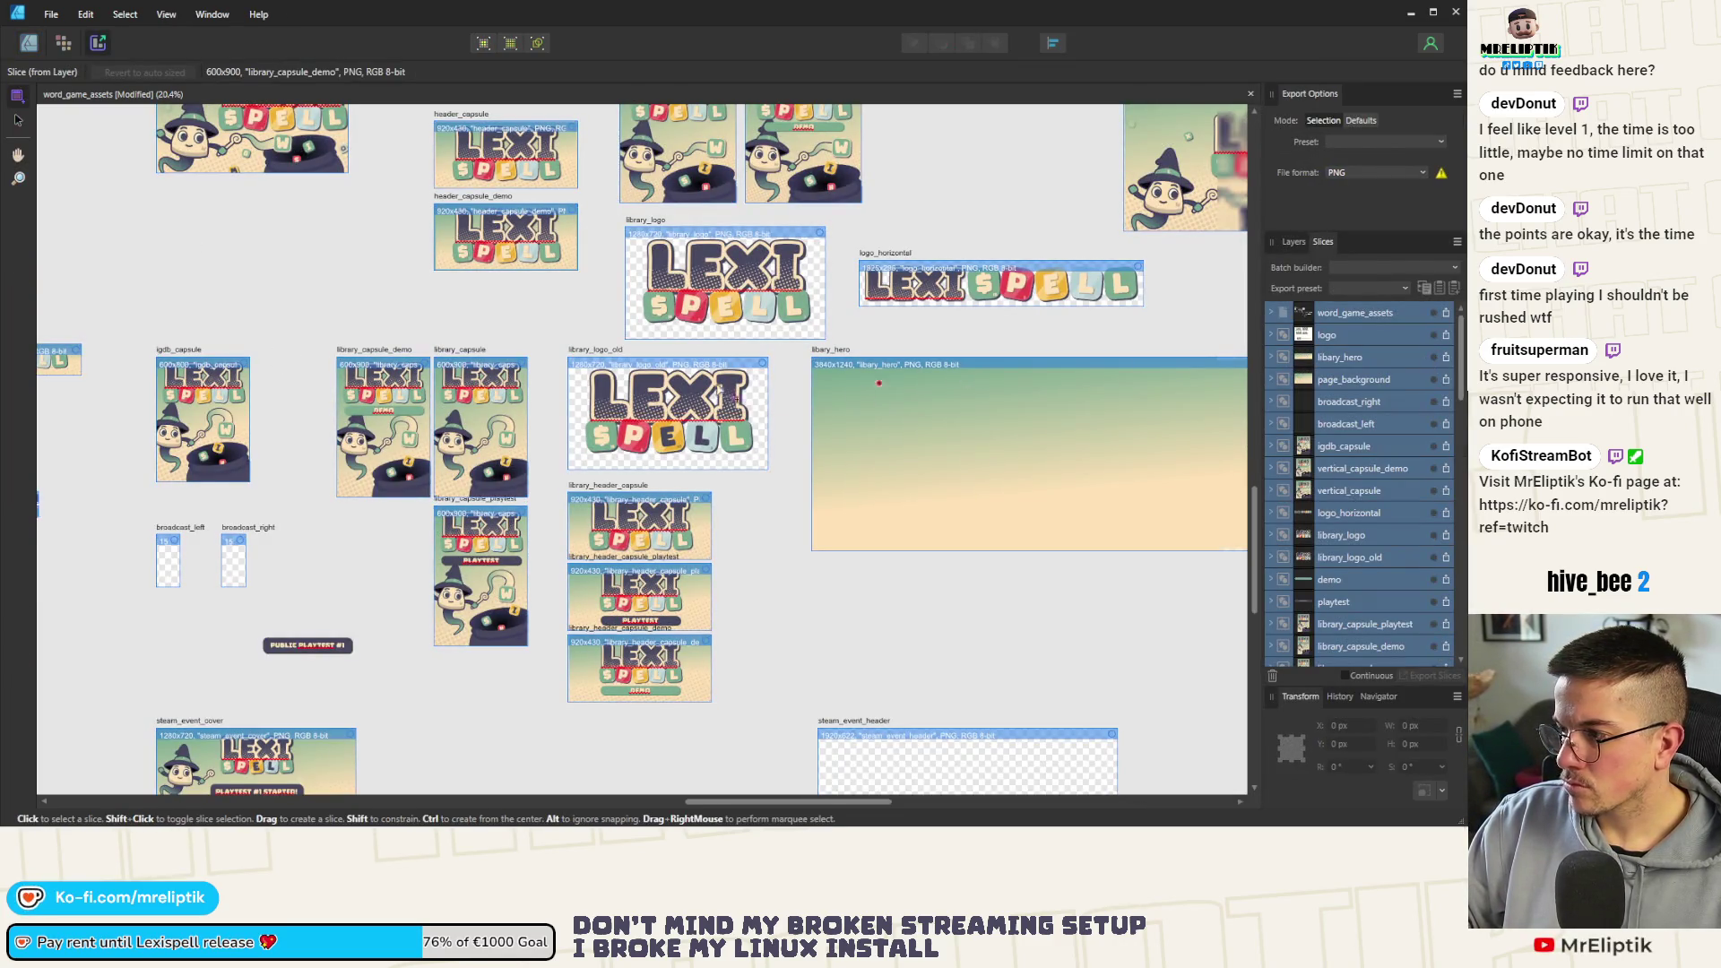
click(77, 123)
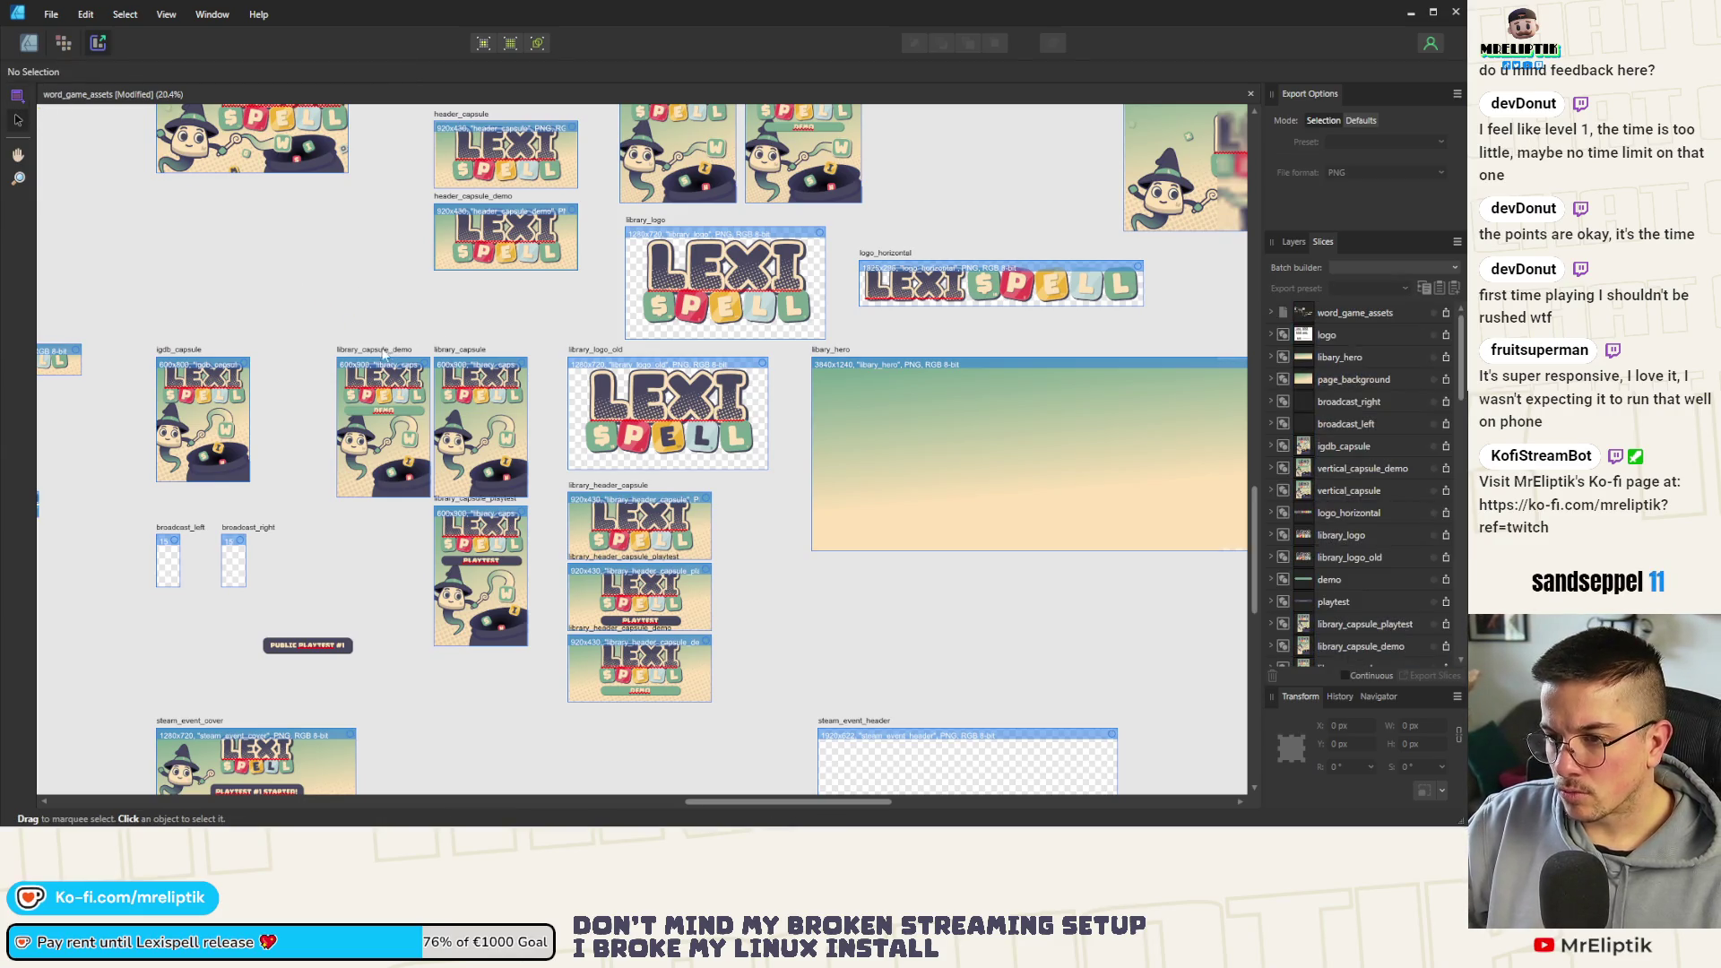
click(1385, 645)
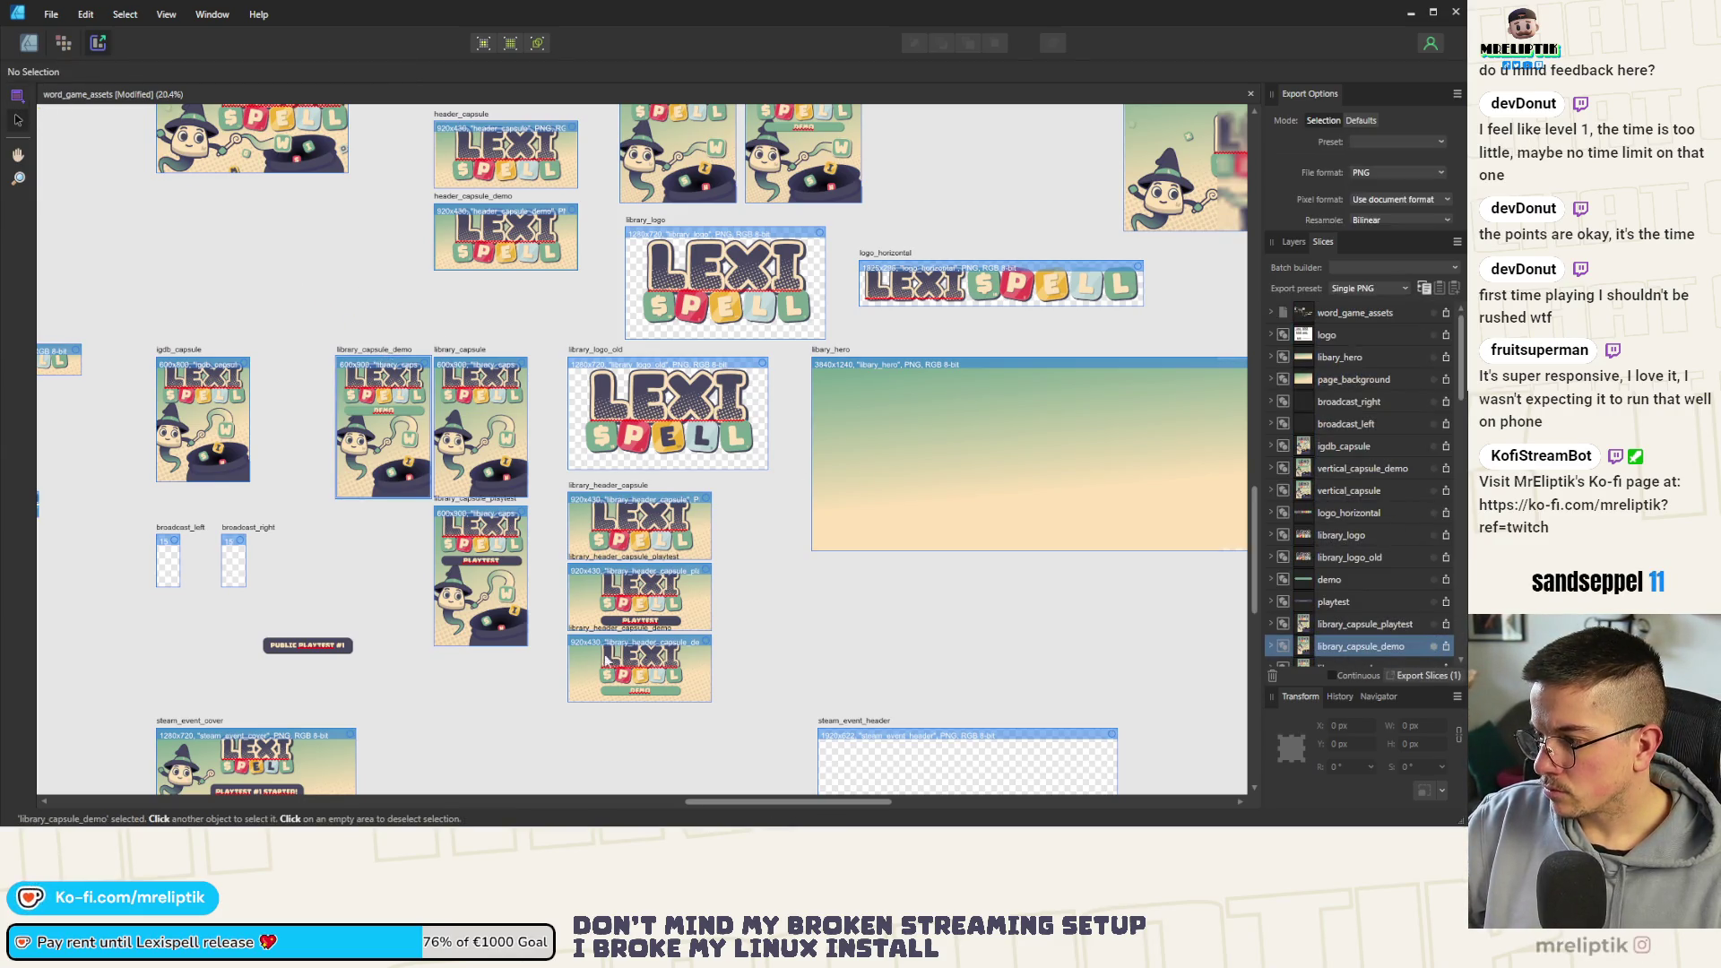
scroll(709, 643, up, 2)
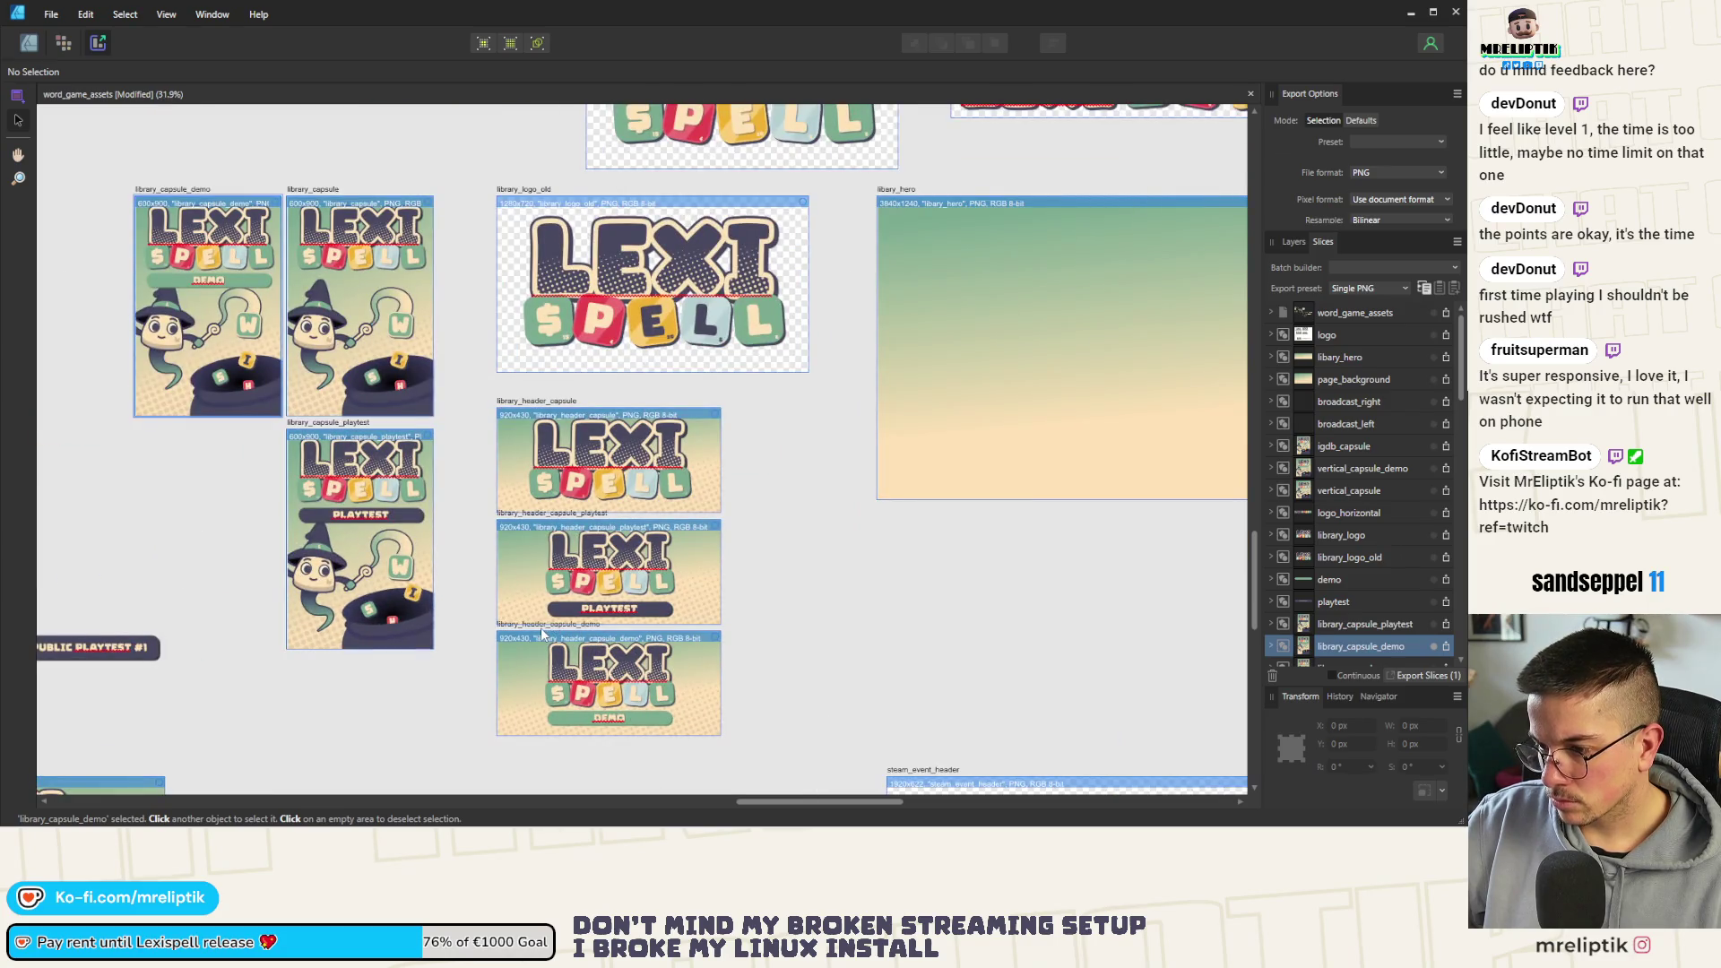
key(Escape)
scroll(543, 632, up, 4)
Mark library_header_capsule_demo and vertical_capsule_demo for export, then switch to Steamworks
click(513, 620)
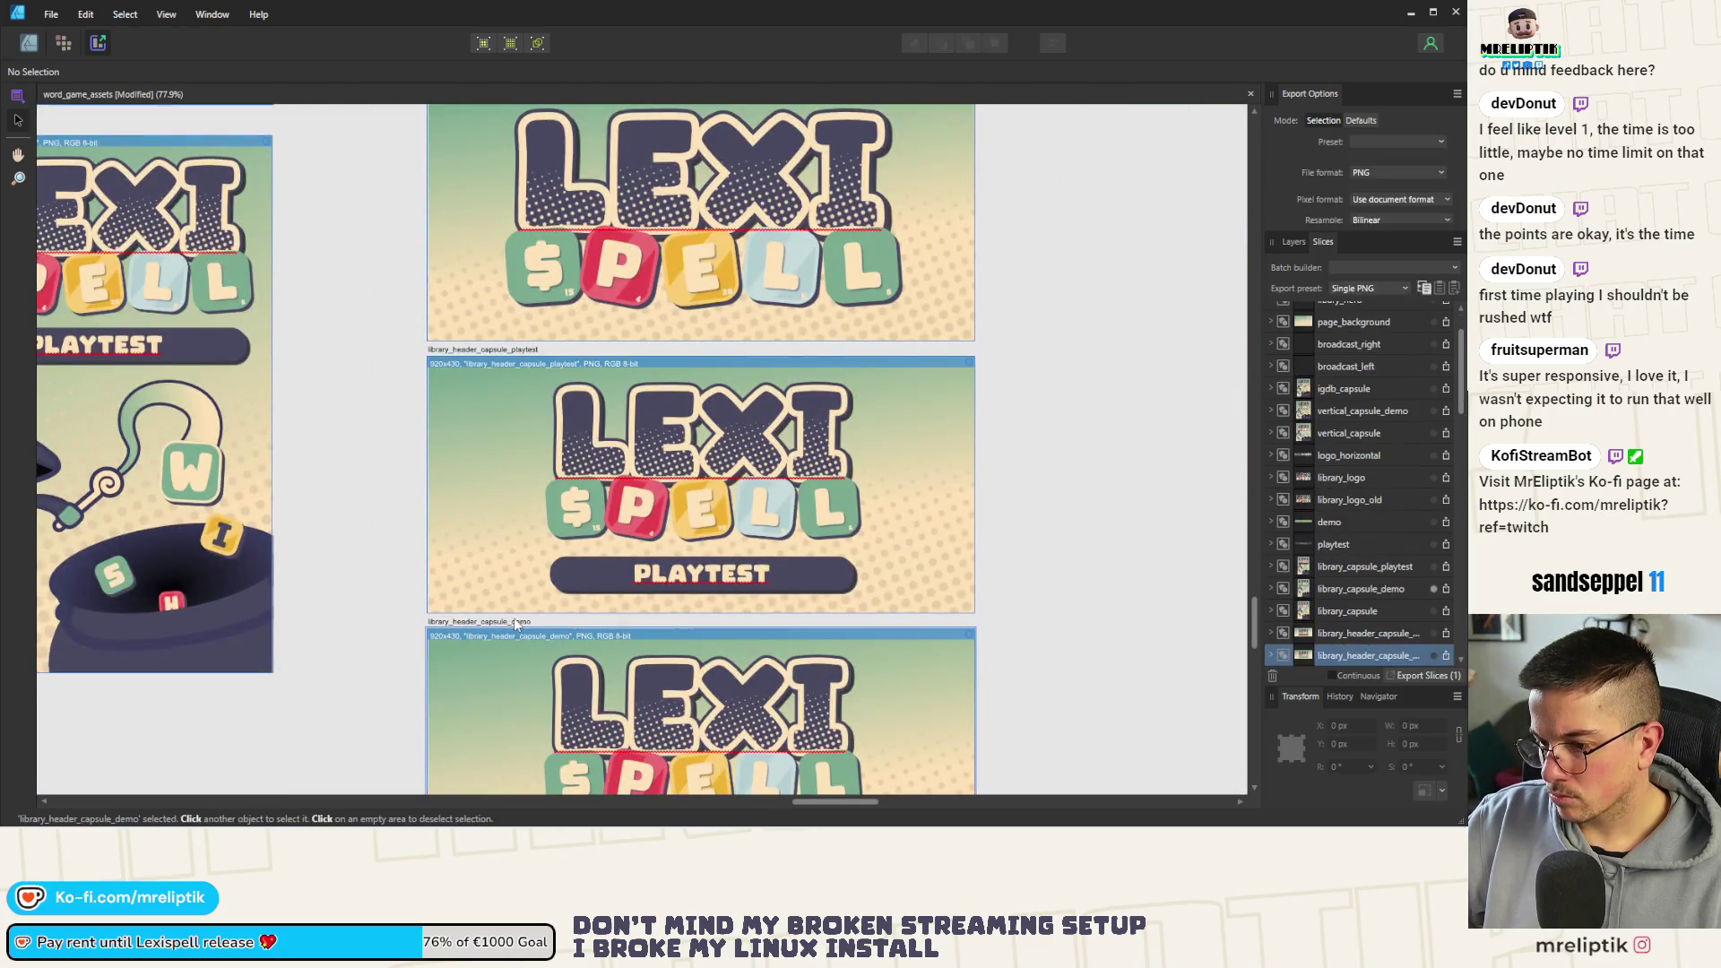
click(1434, 656)
scroll(451, 418, down, 2)
scroll(450, 419, down, 4)
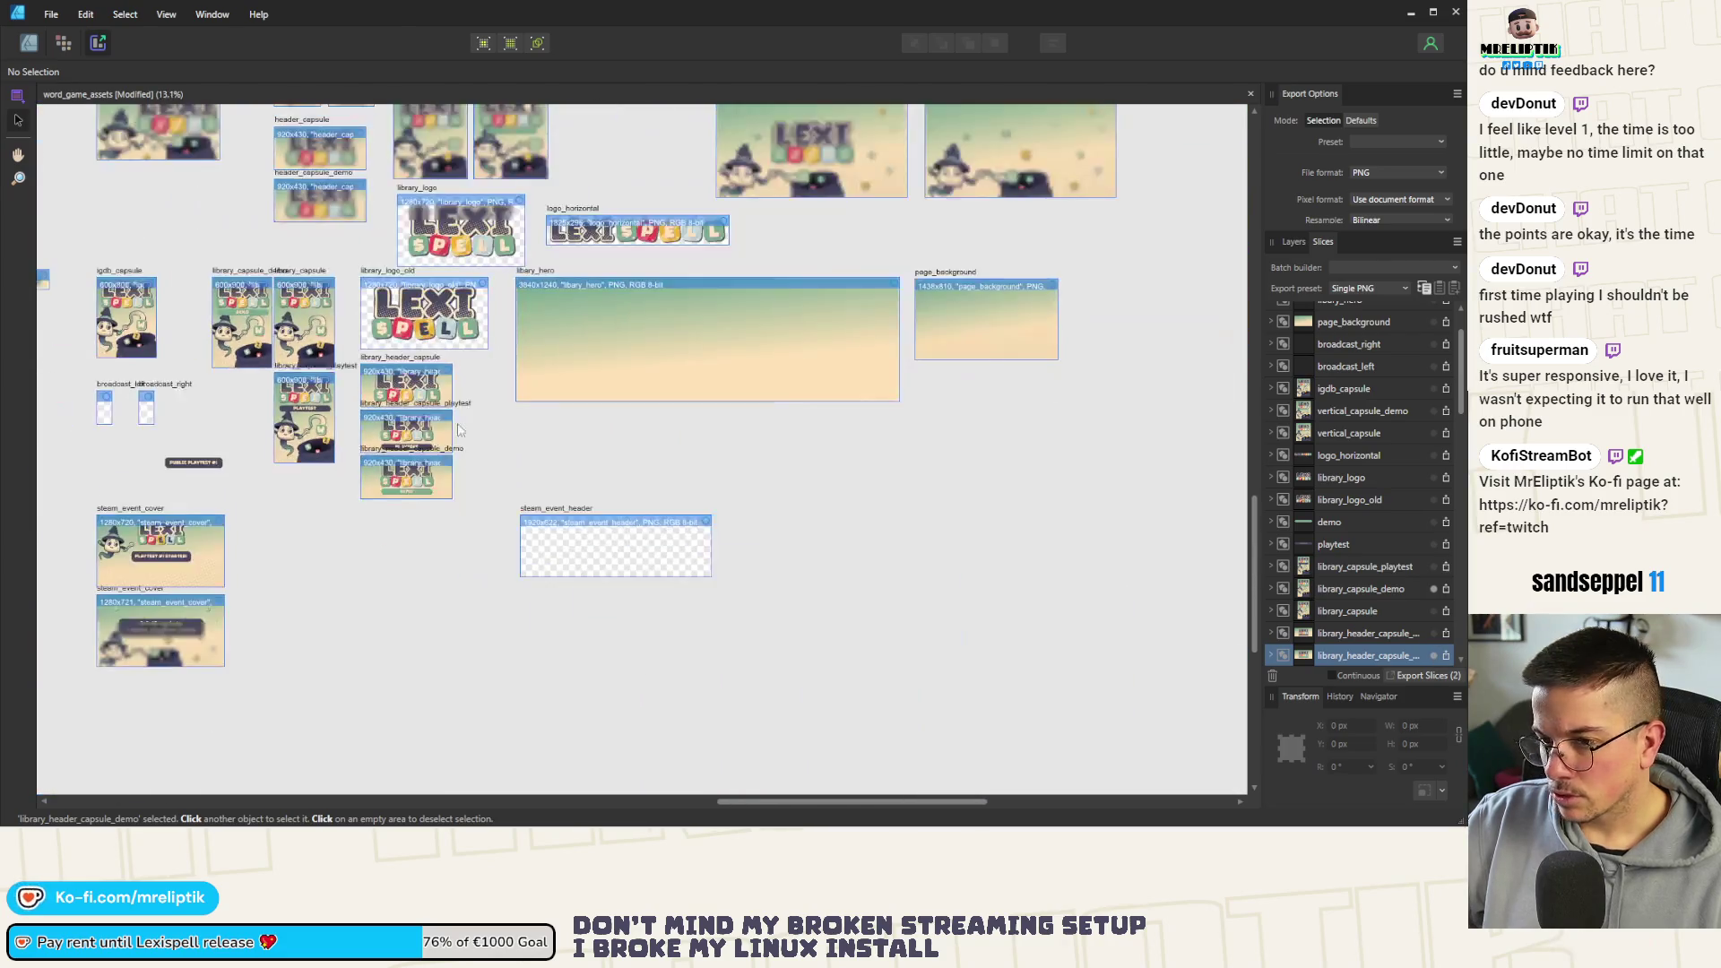
scroll(396, 421, up, 2)
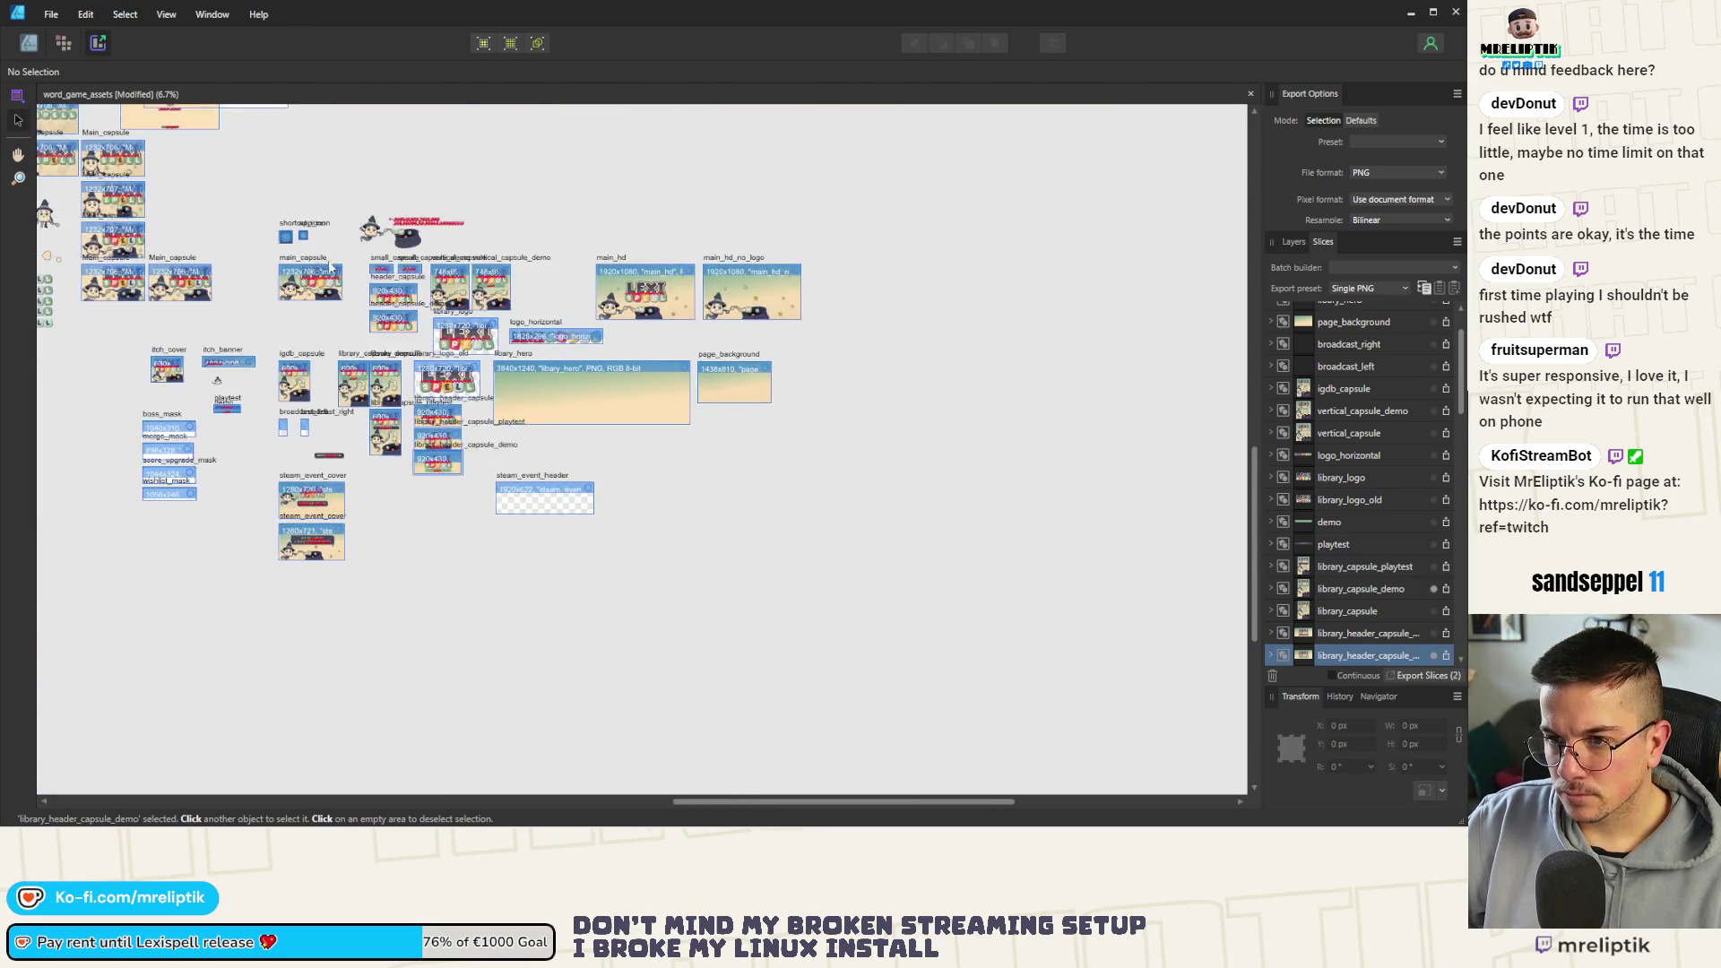
scroll(98, 480, left, 2)
scroll(605, 344, up, 2)
scroll(605, 343, up, 1)
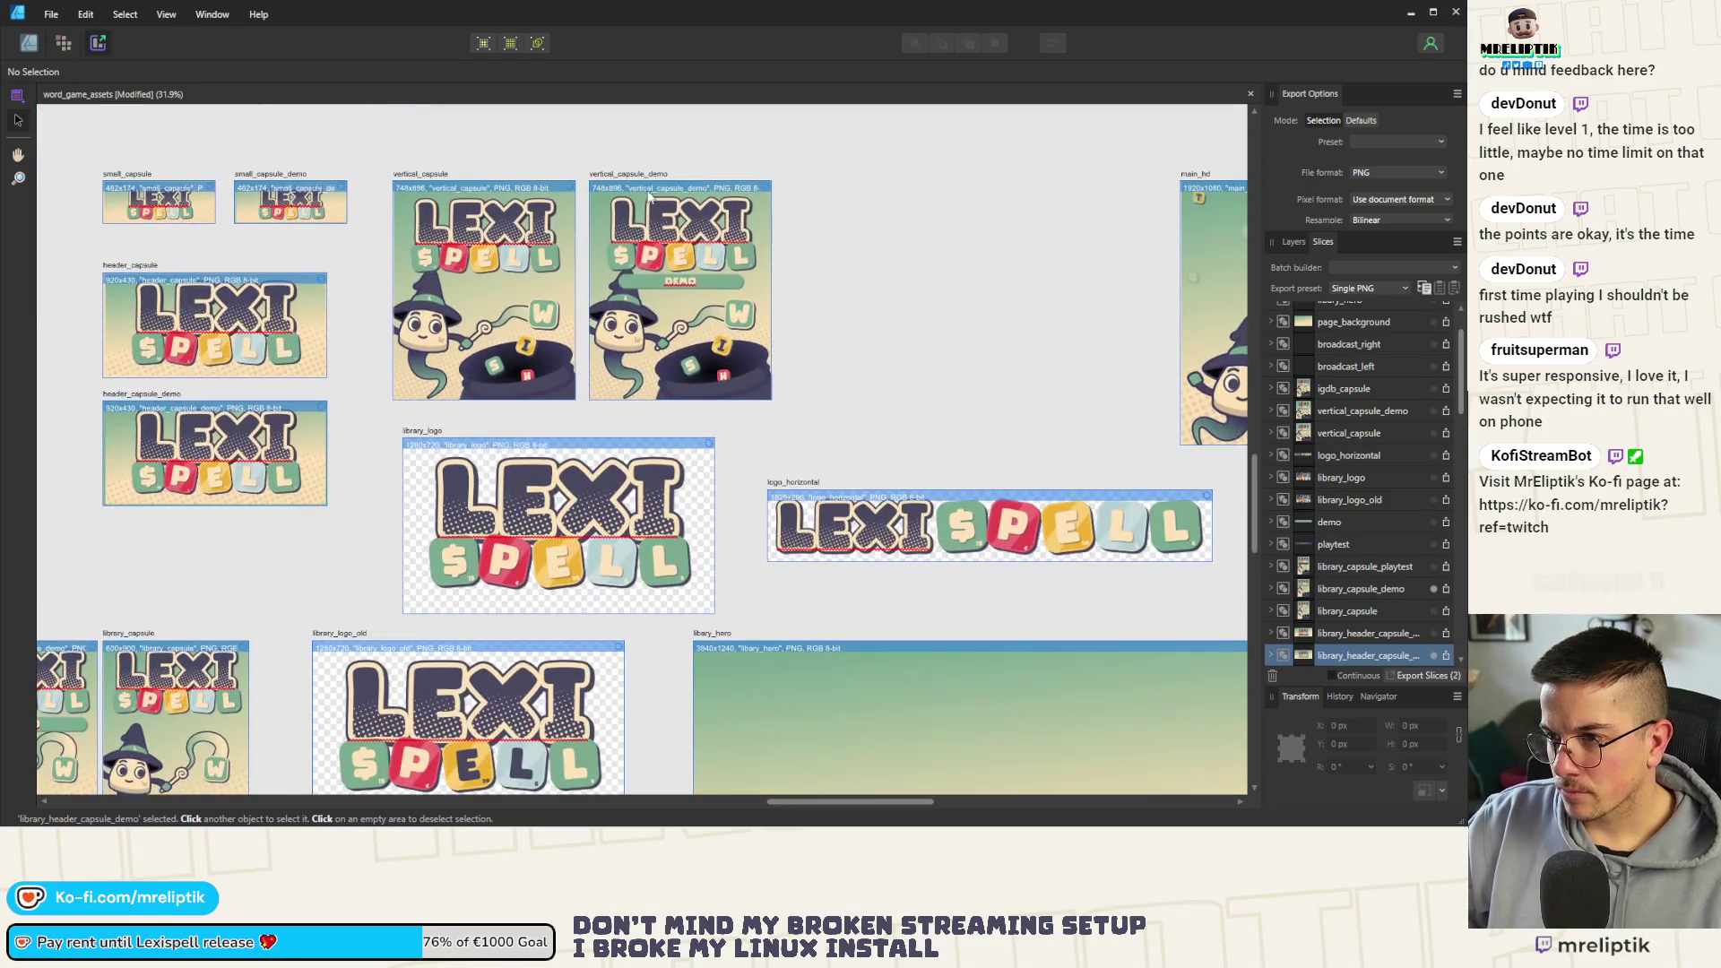
click(678, 309)
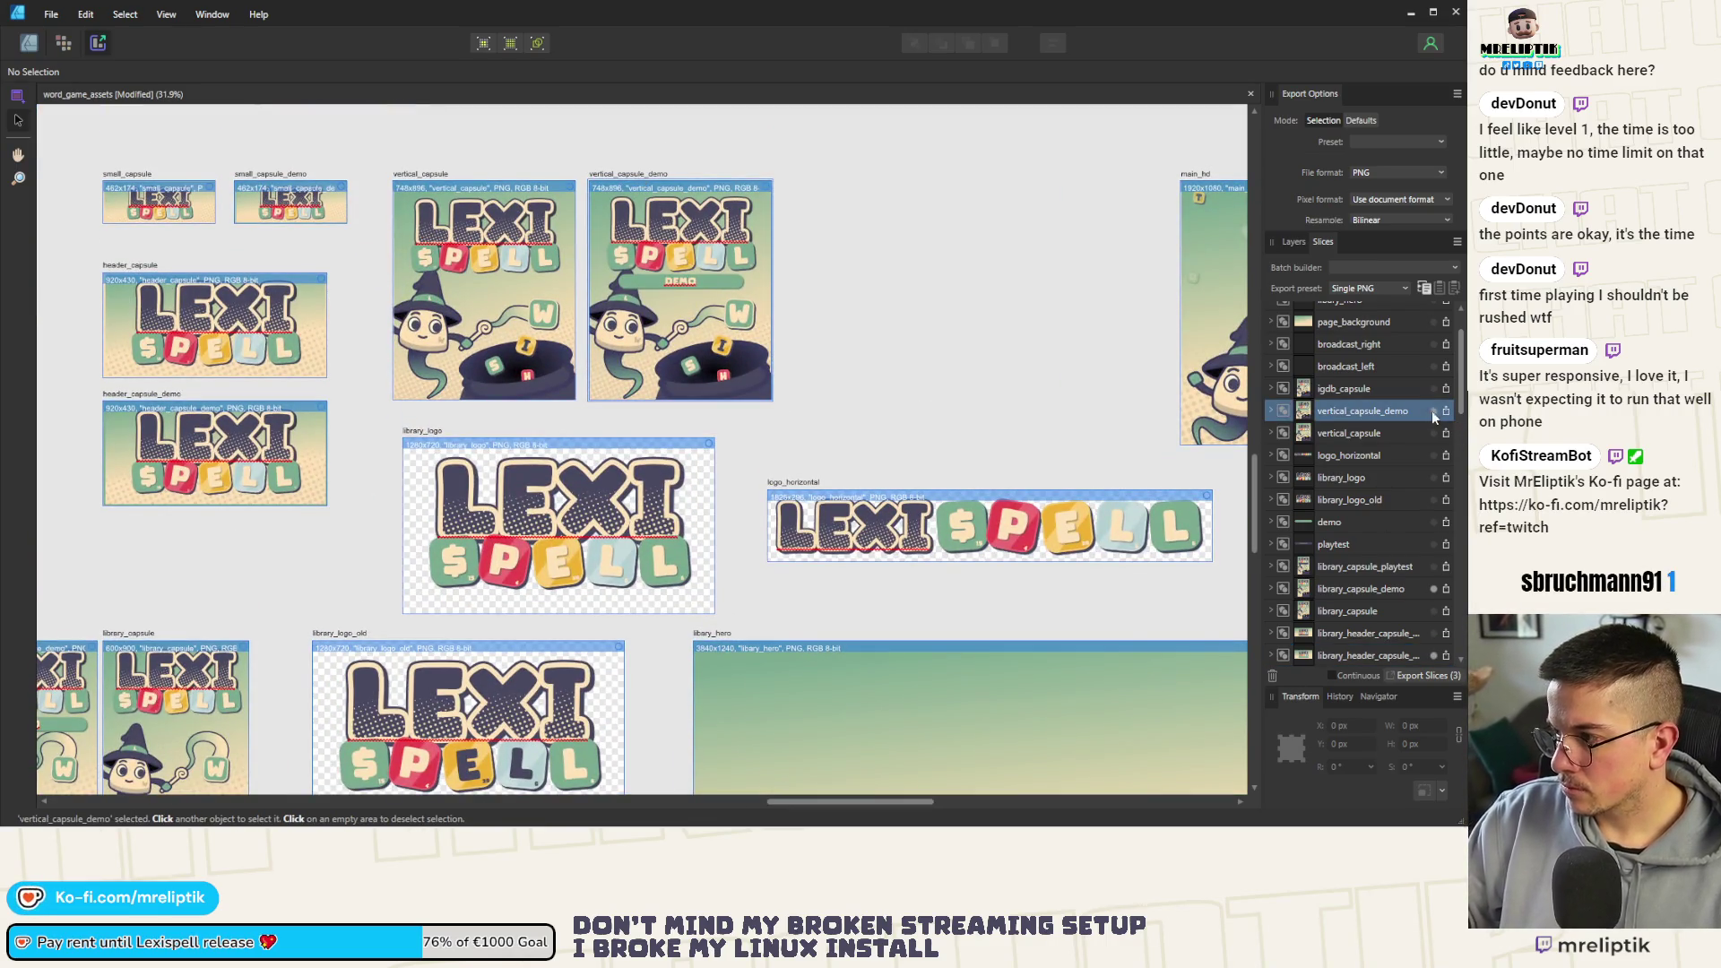
scroll(698, 398, down, 2)
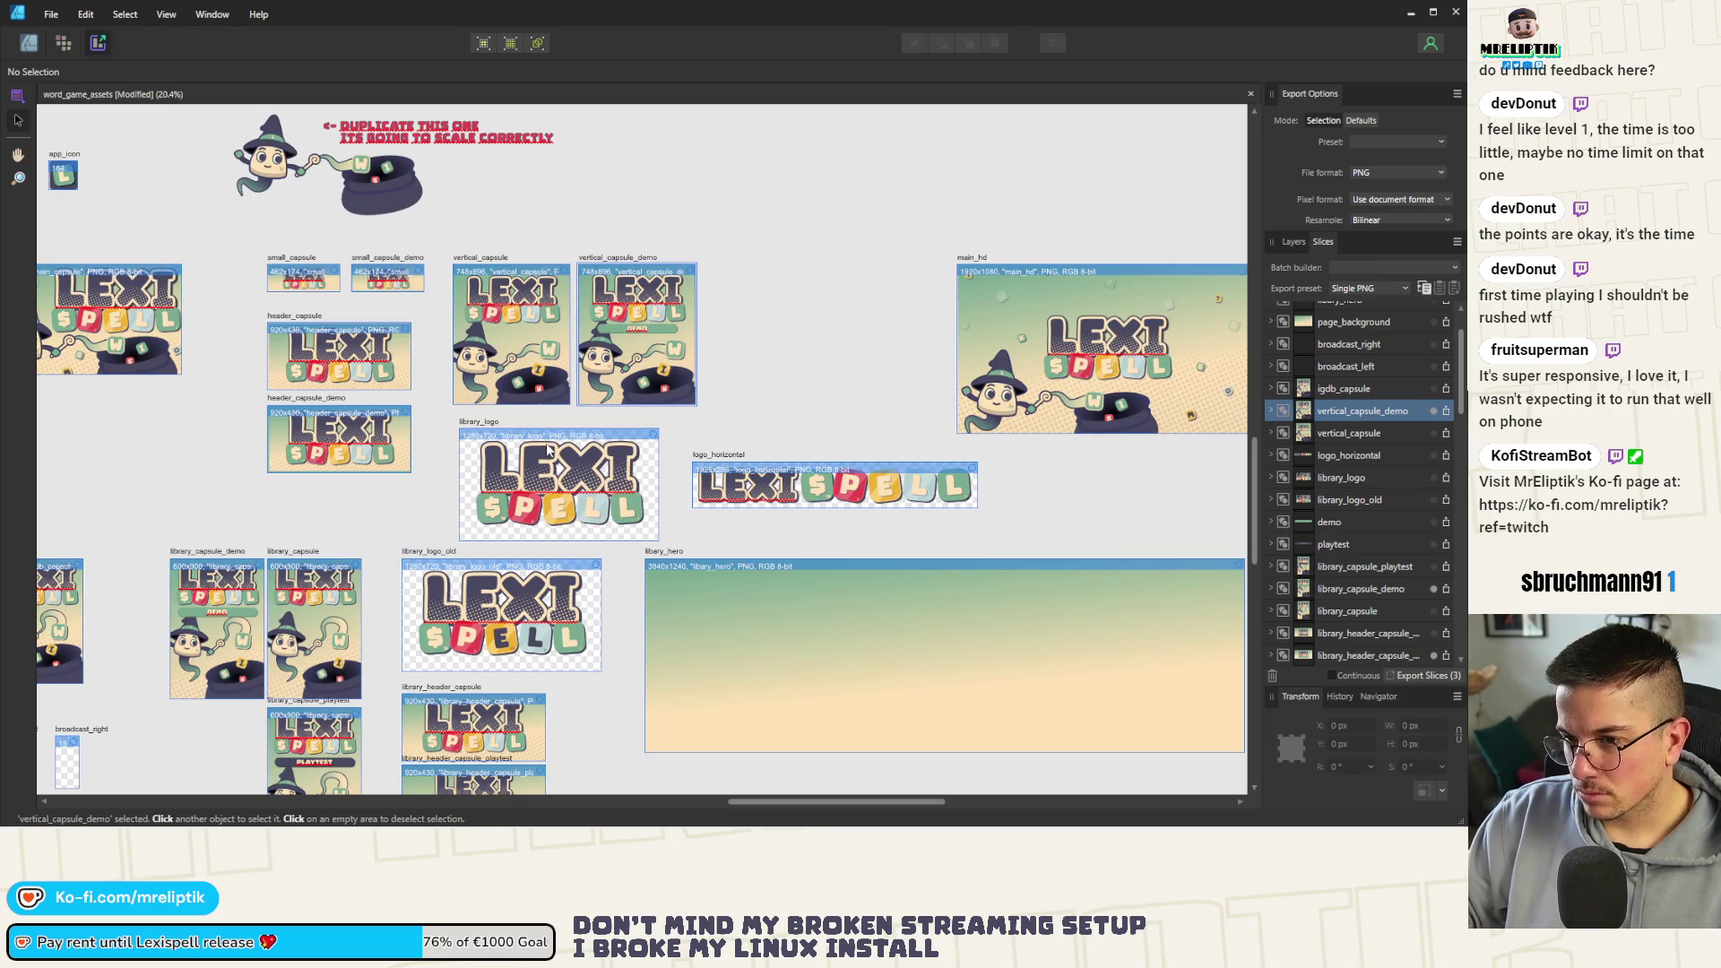
scroll(497, 469, up, 2)
scroll(498, 469, down, 2)
scroll(498, 469, down, 2)
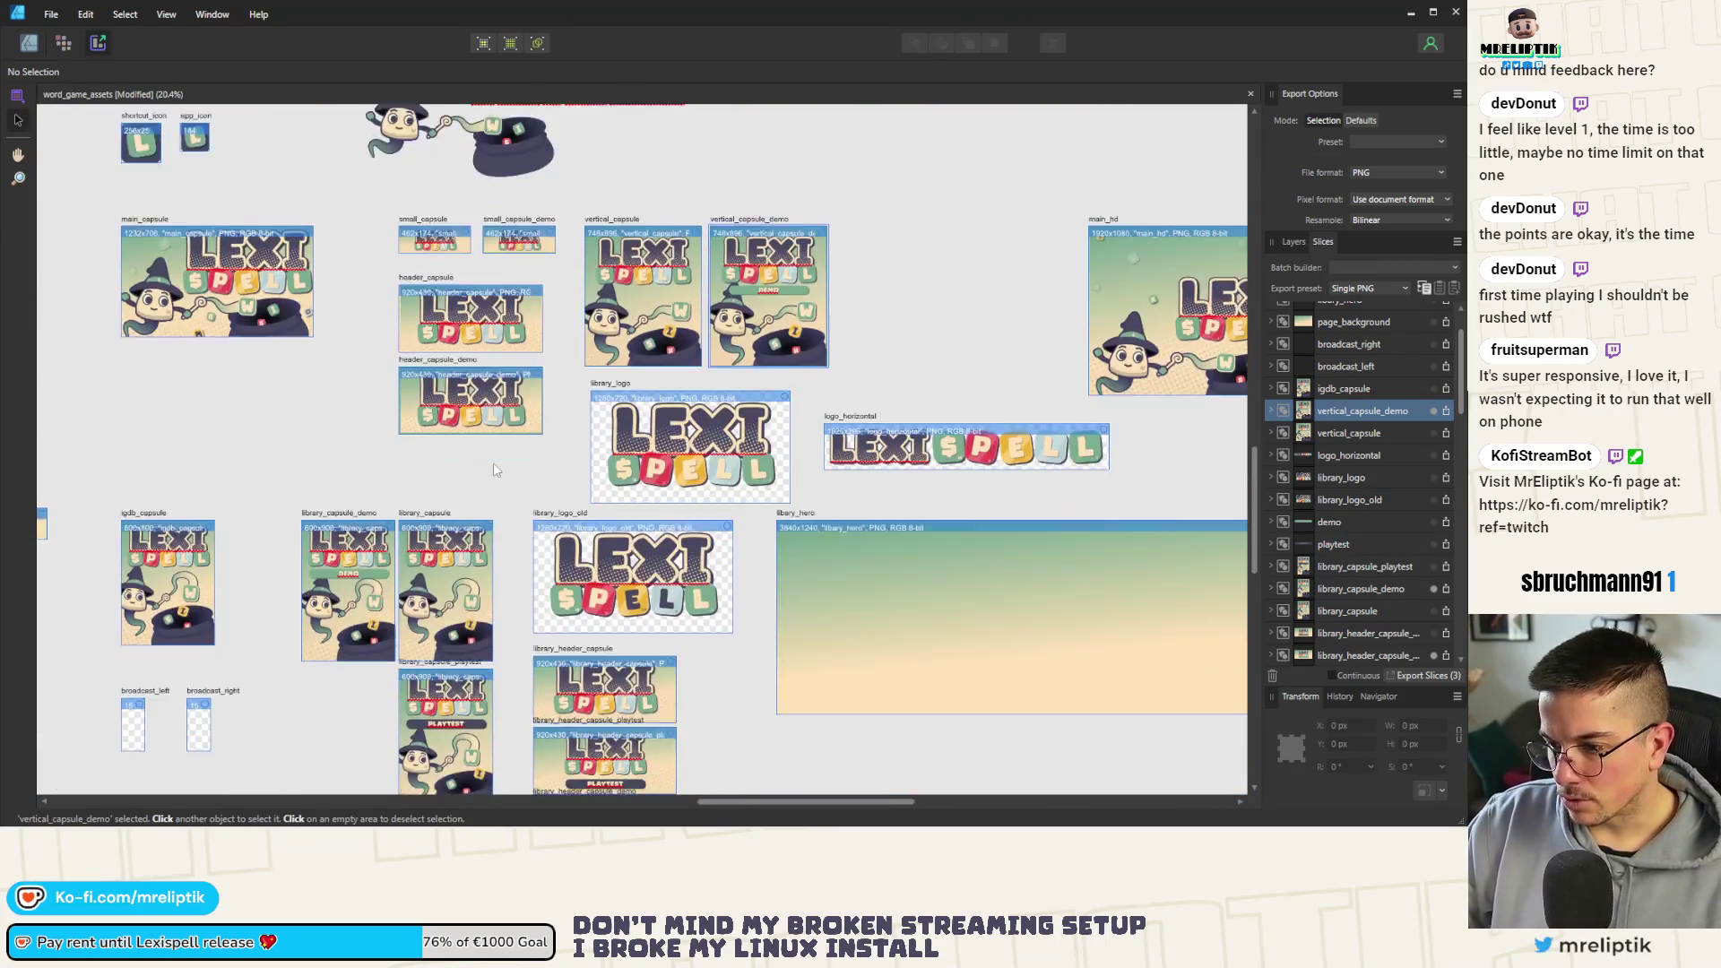
scroll(498, 469, down, 1)
scroll(280, 465, down, 2)
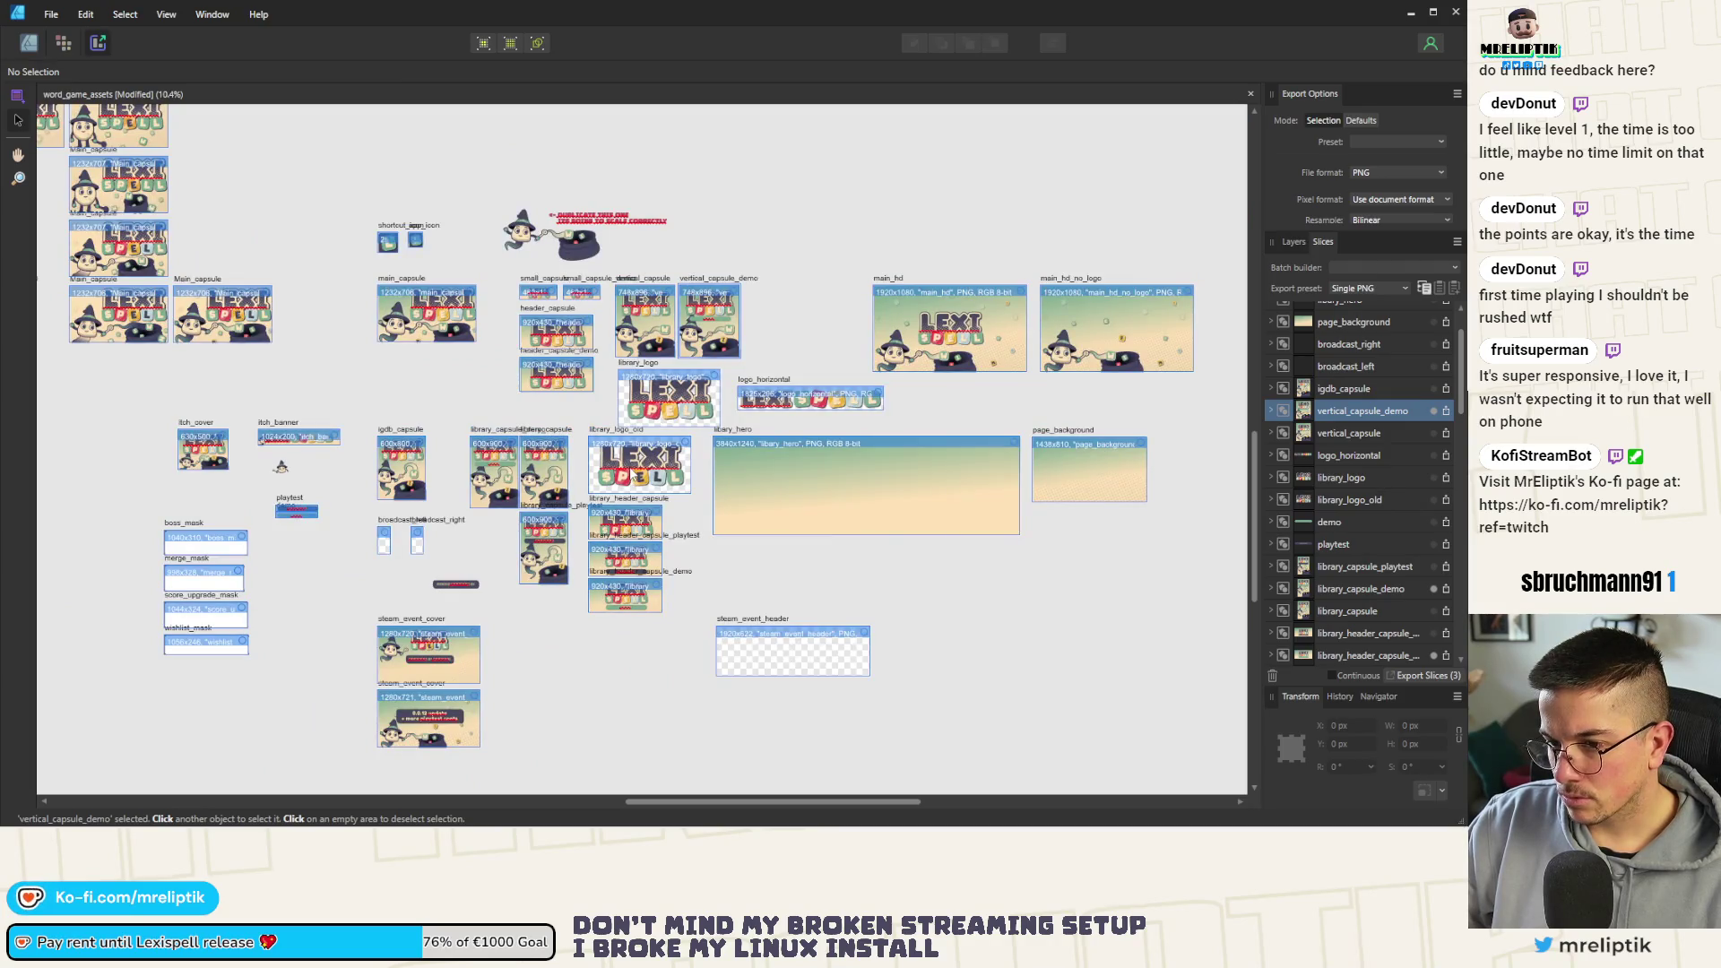
scroll(154, 451, up, 5)
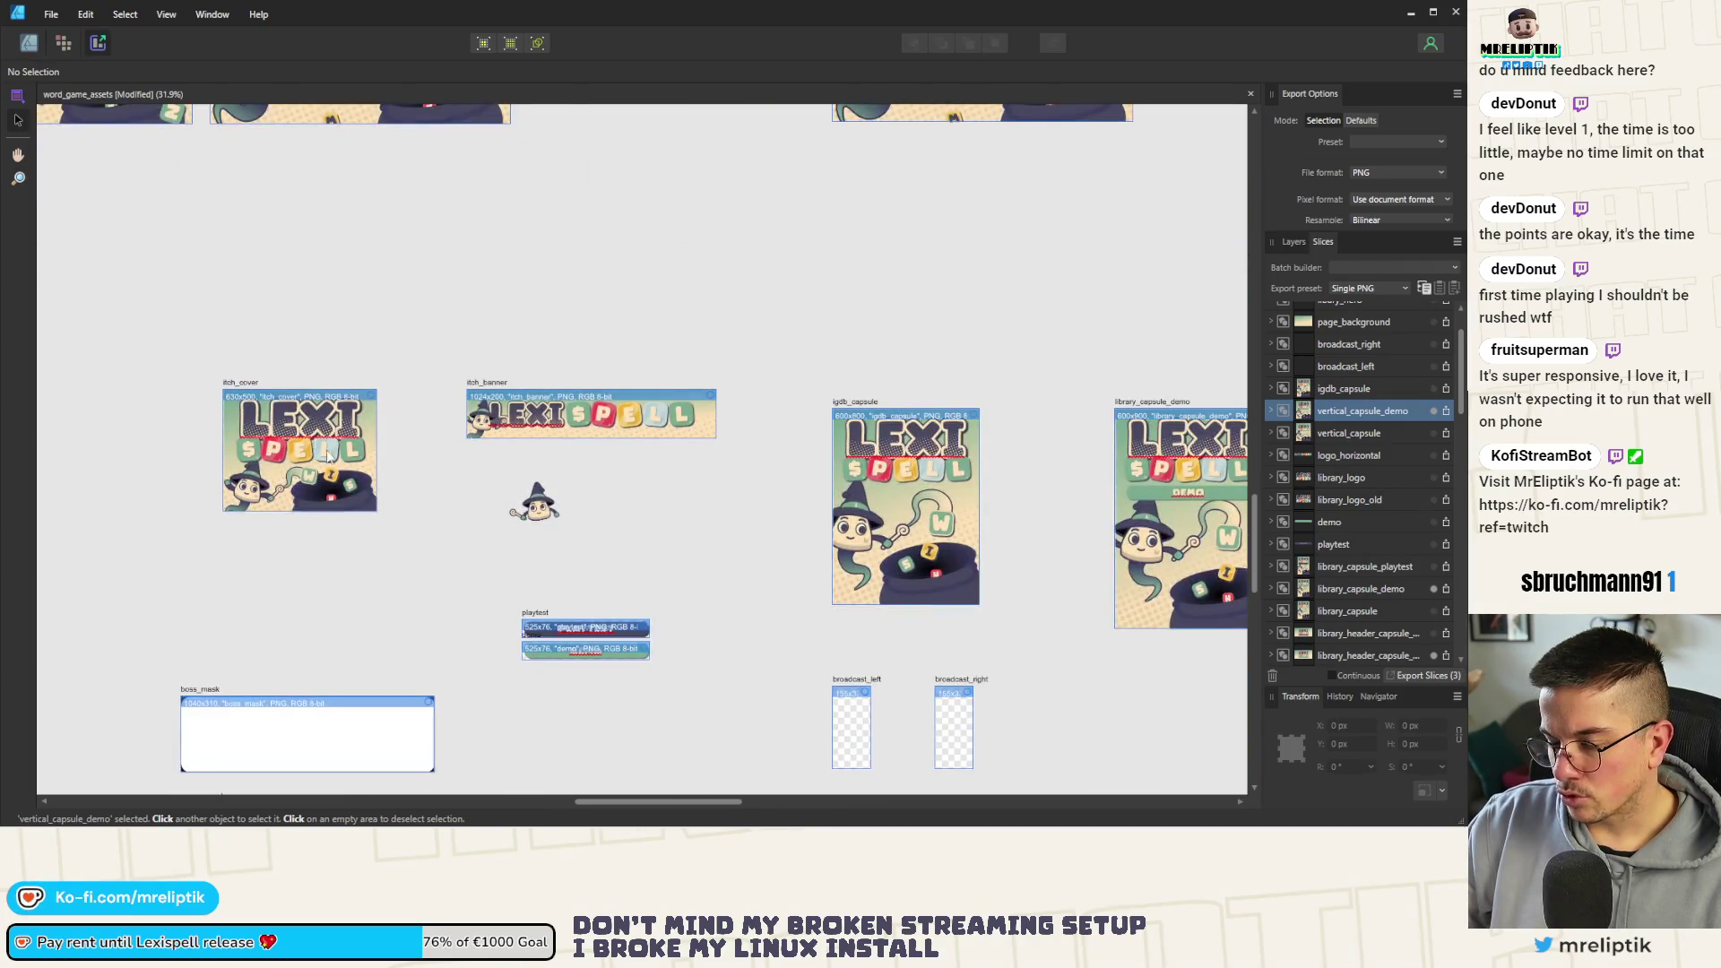
scroll(807, 512, down, 3)
scroll(808, 512, up, 2)
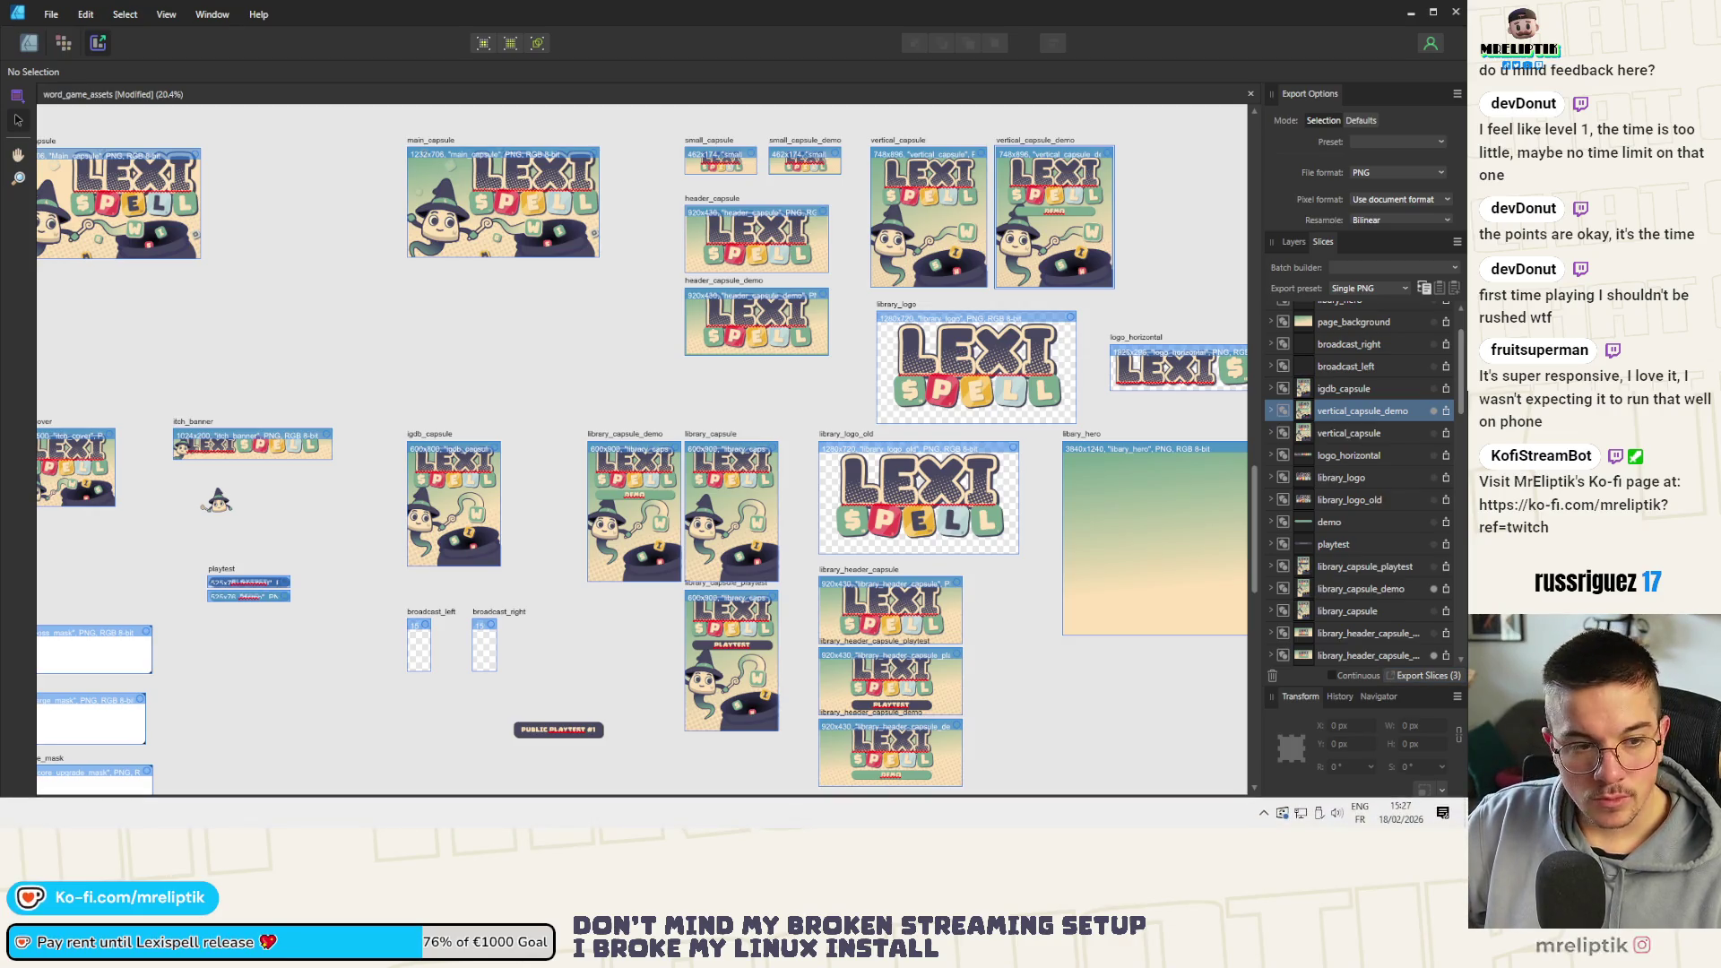
key(ctrl+d)
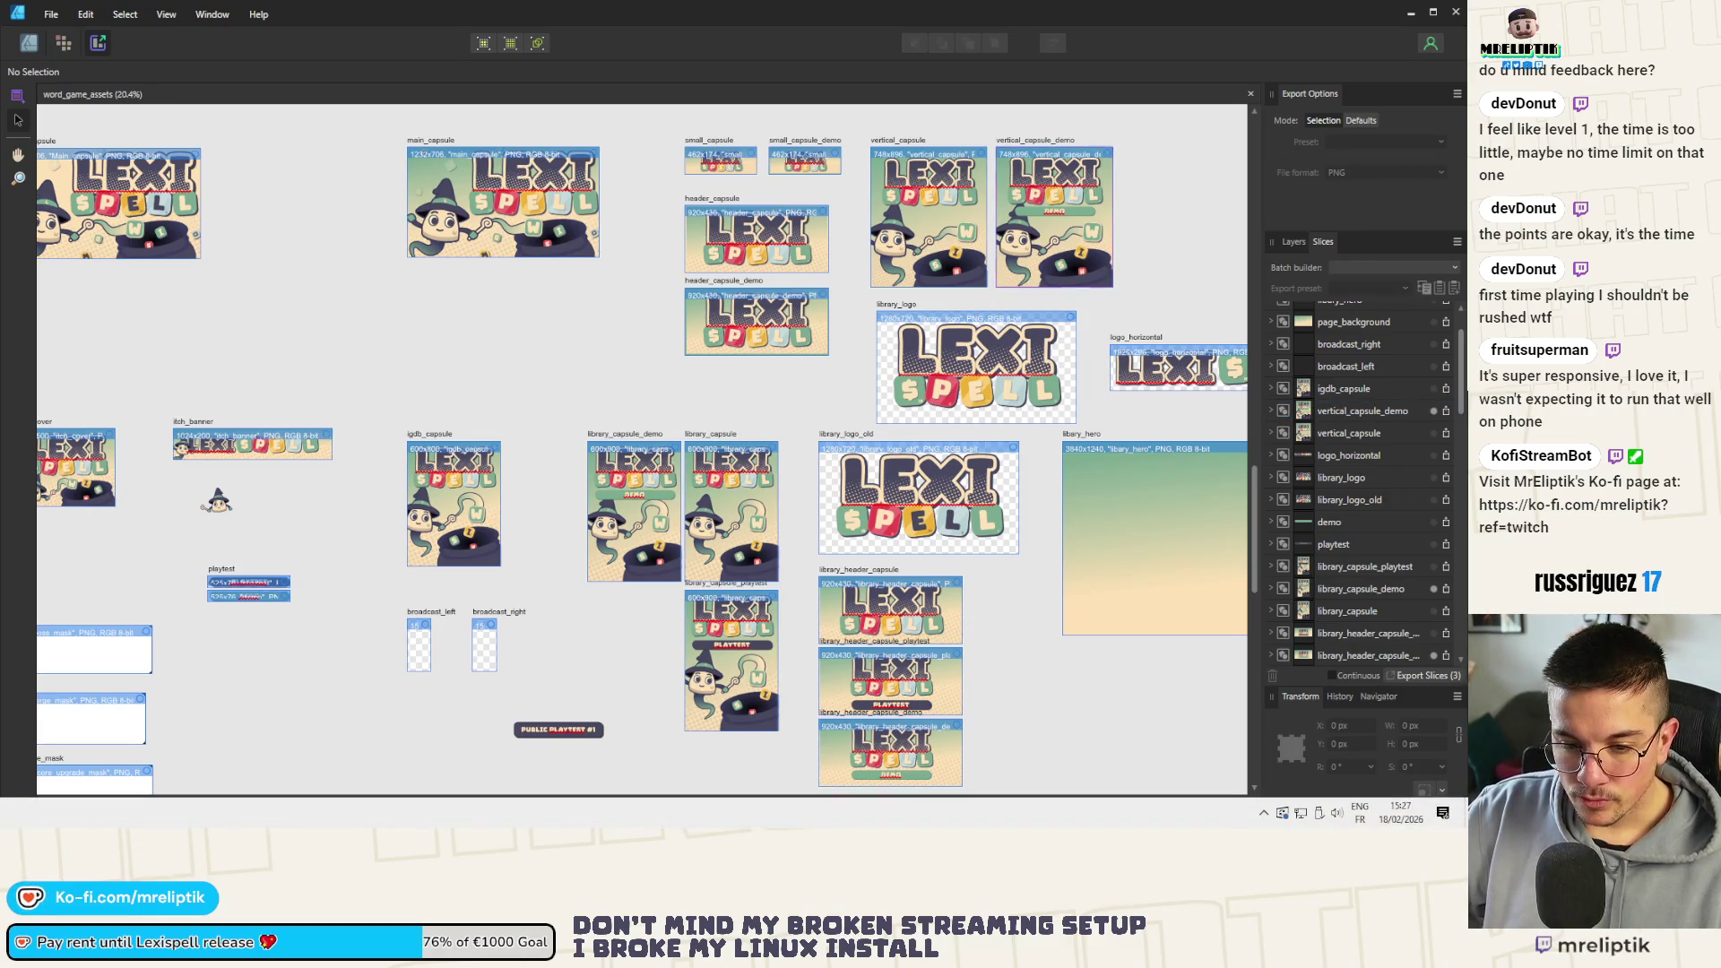
key(alt+Tab)
scroll(341, 515, up, 3)
scroll(591, 538, up, 5)
scroll(604, 537, up, 1)
scroll(604, 536, up, 4)
scroll(631, 563, up, 2)
scroll(630, 563, up, 1)
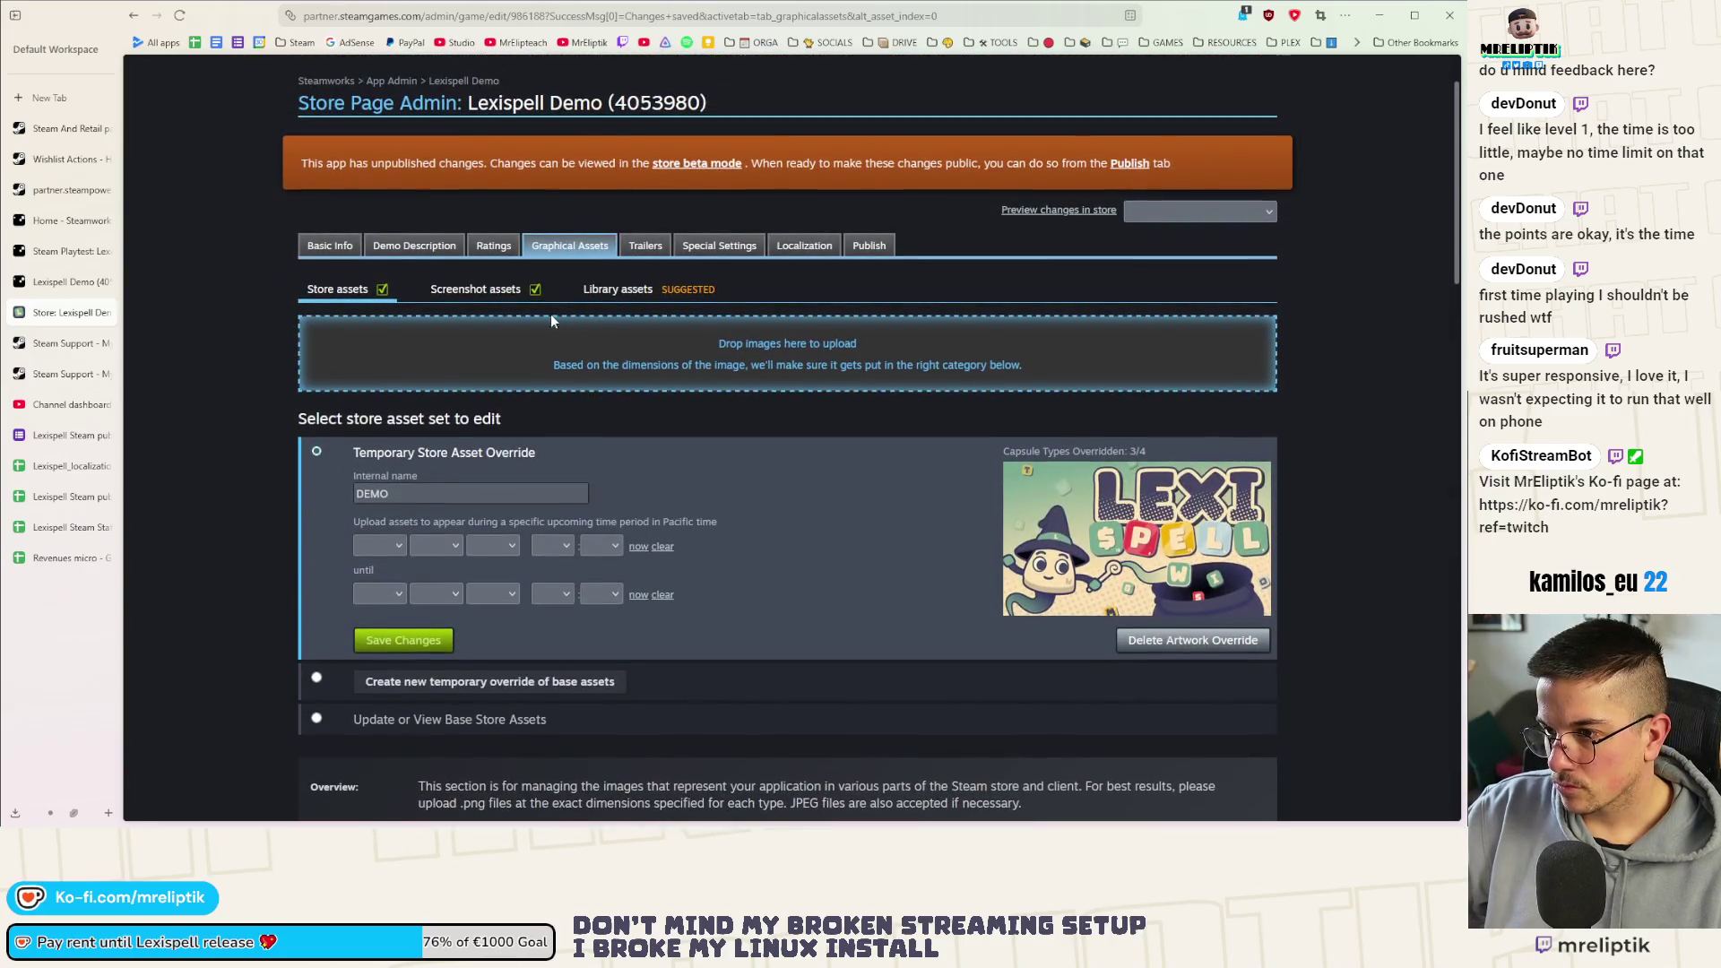
Add library_capsule_demo and library_header_capsule_demo PNGs to the demo's Library assets drop zone
click(604, 292)
scroll(1236, 552, down, 1)
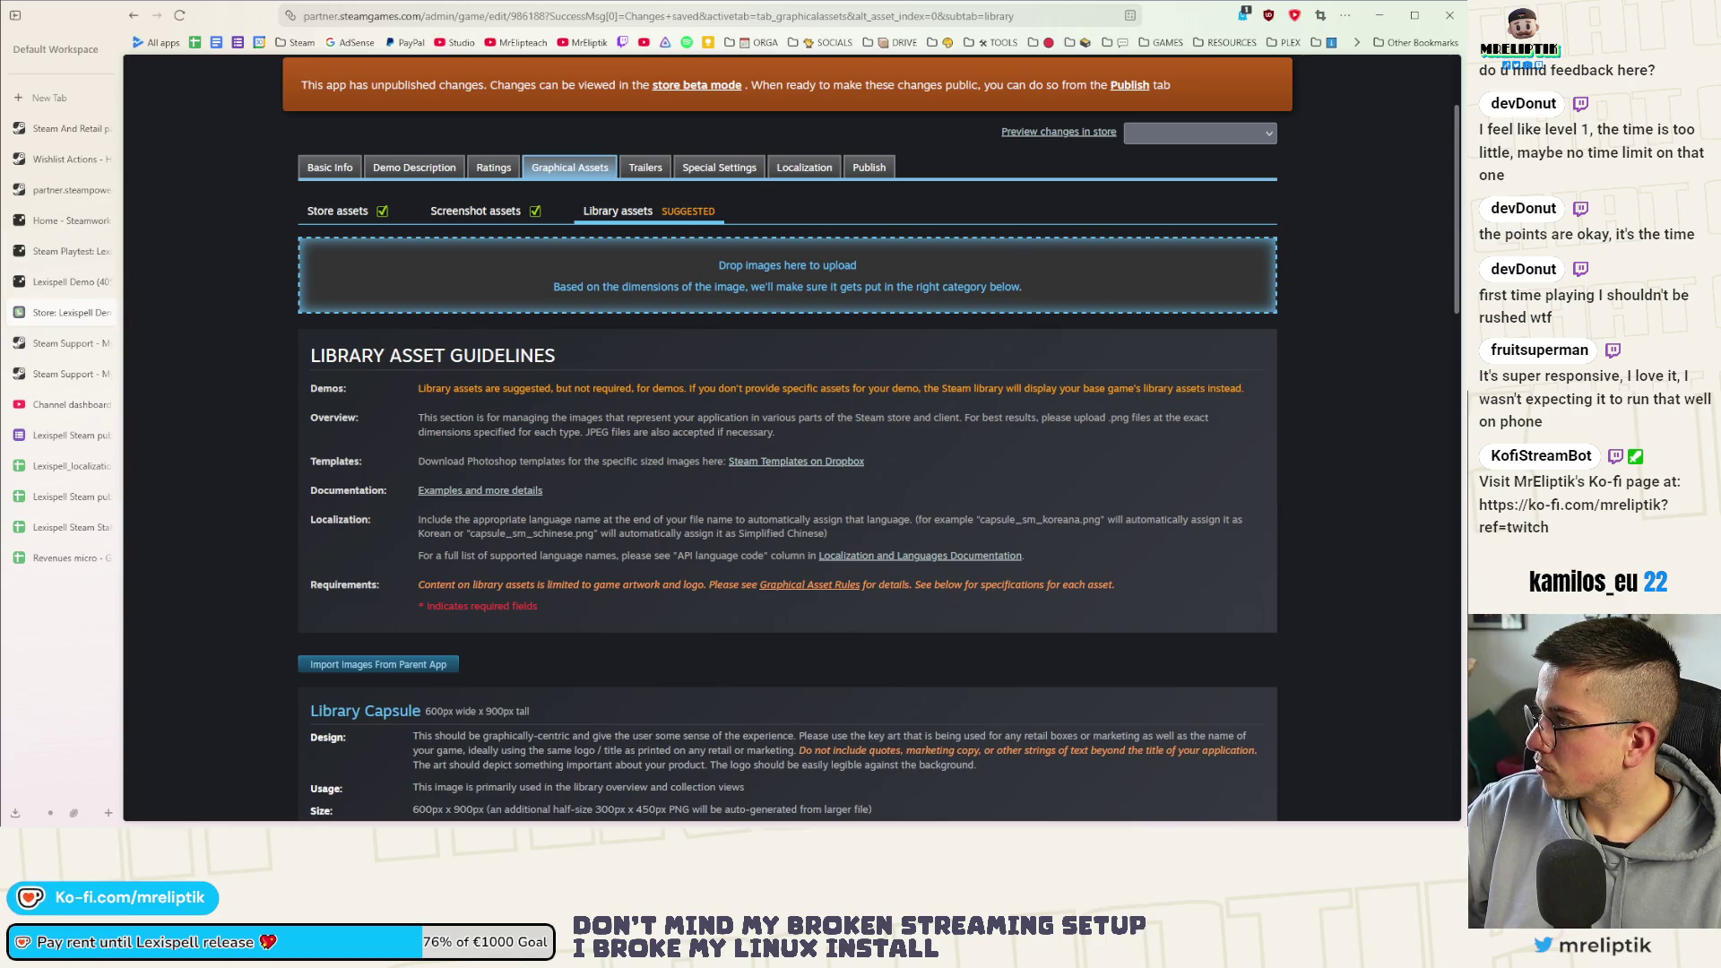
drag(688, 262, 686, 262)
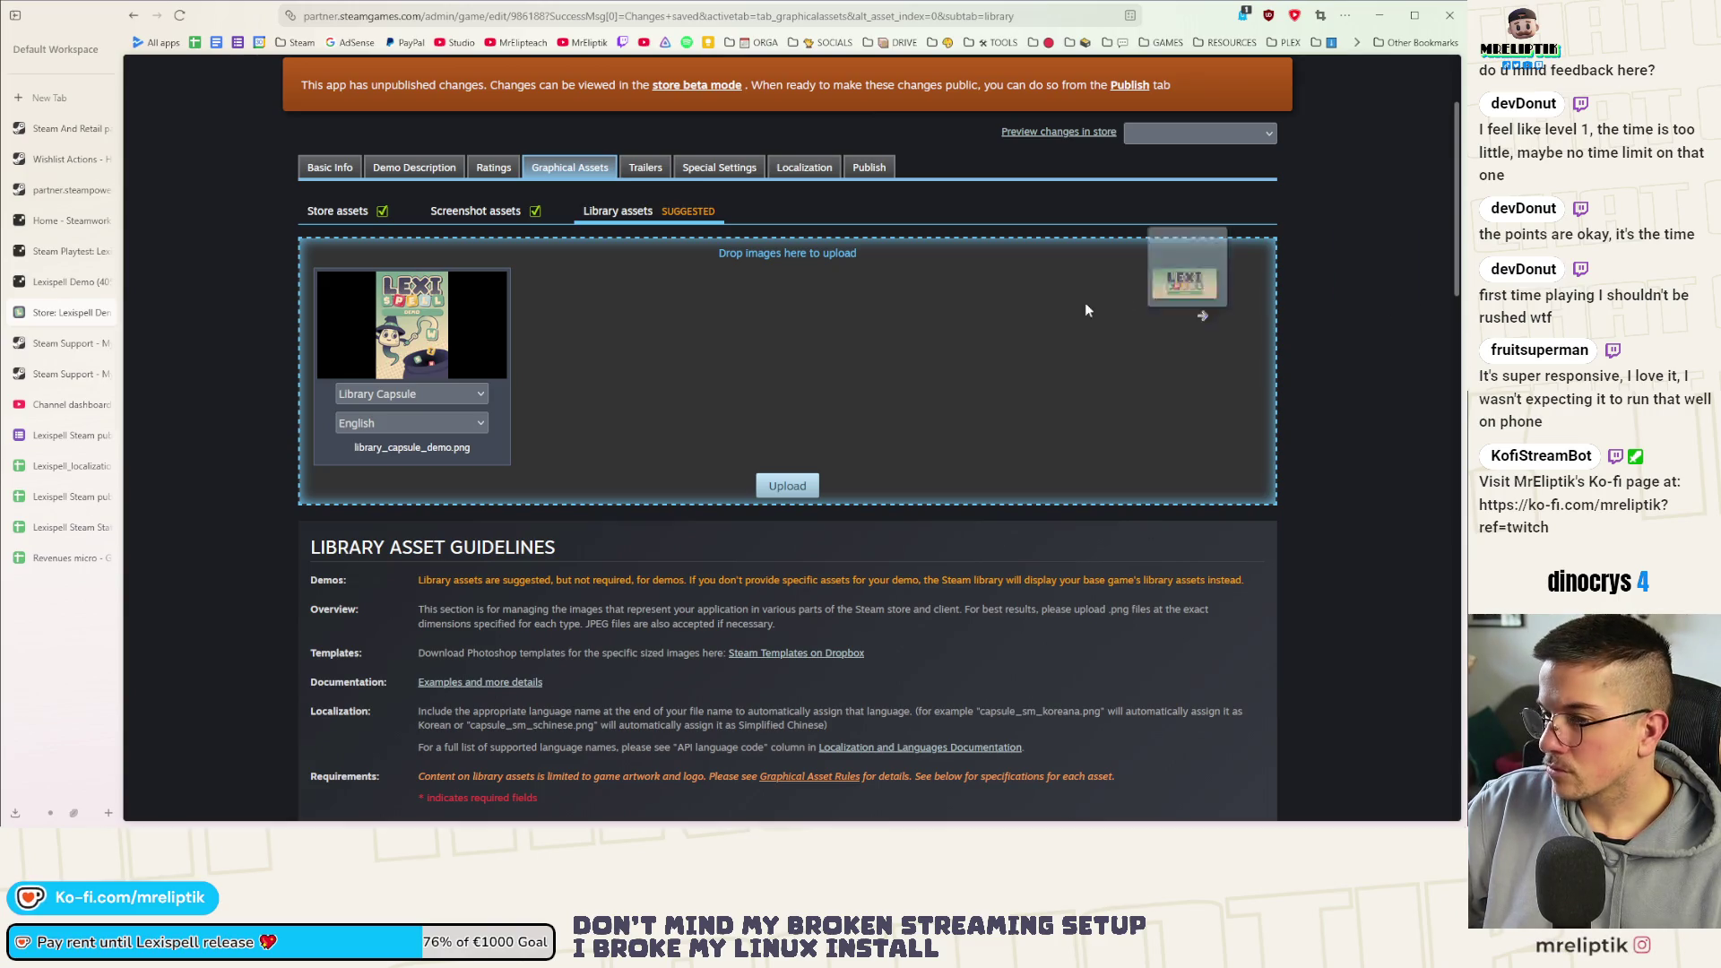
drag(1184, 270, 830, 253)
click(824, 248)
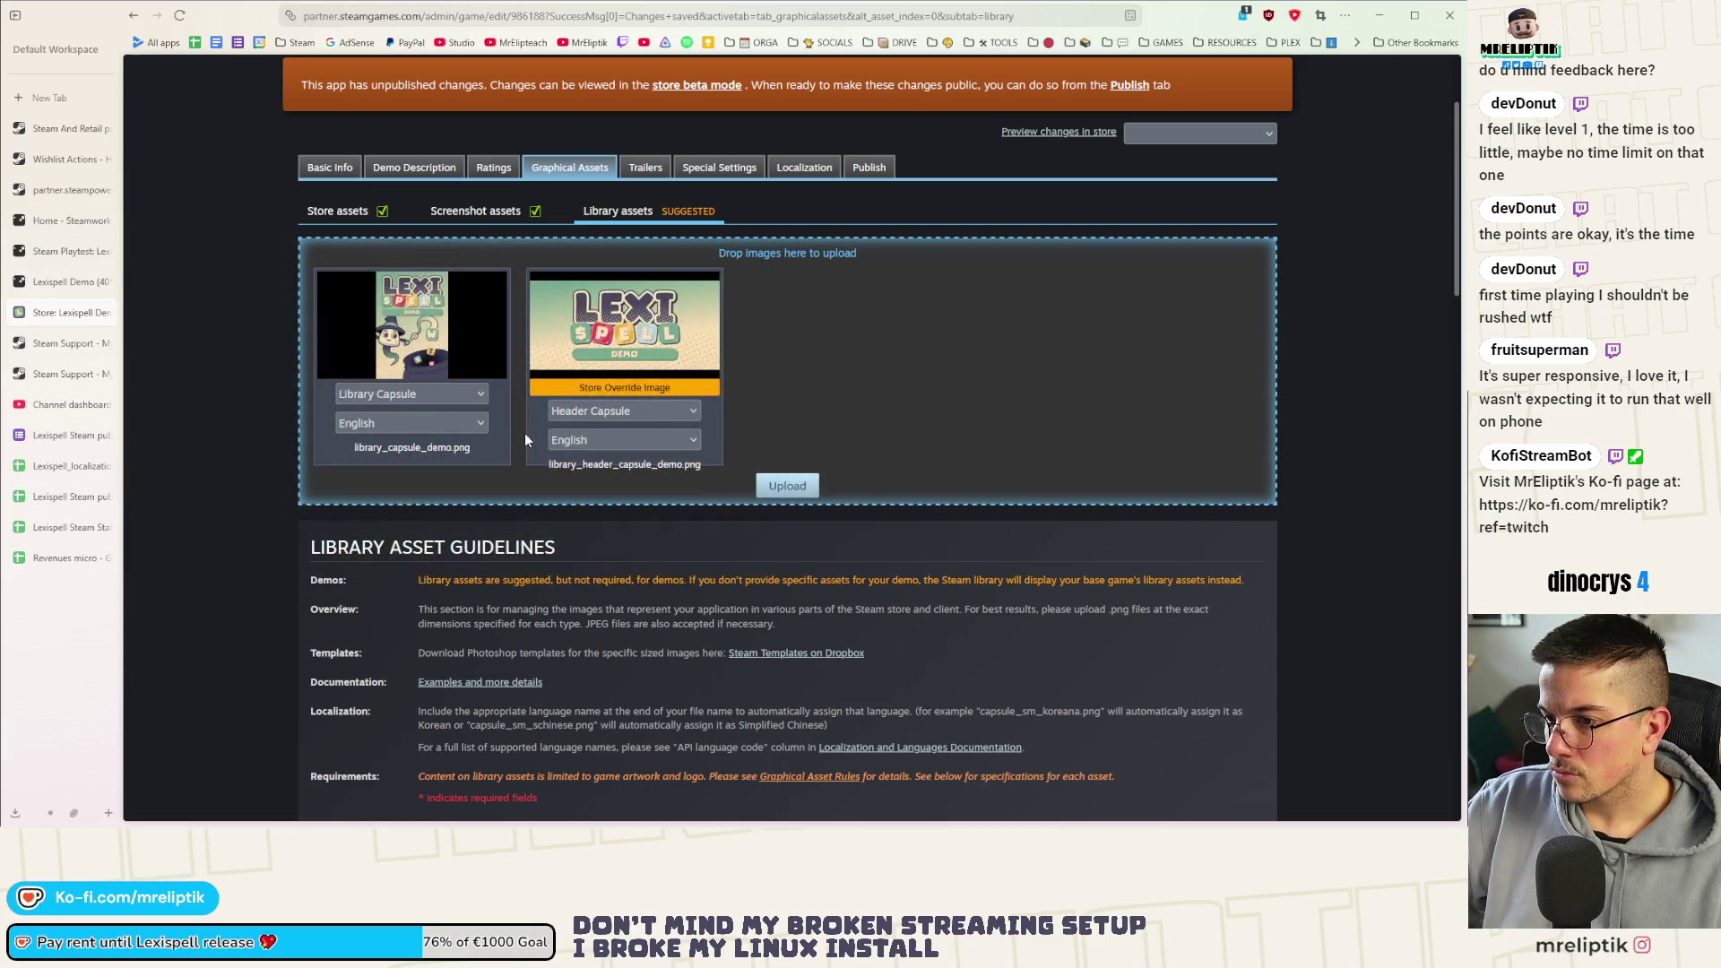
Assign the second image as Library Header and upload both library images
click(612, 415)
click(606, 453)
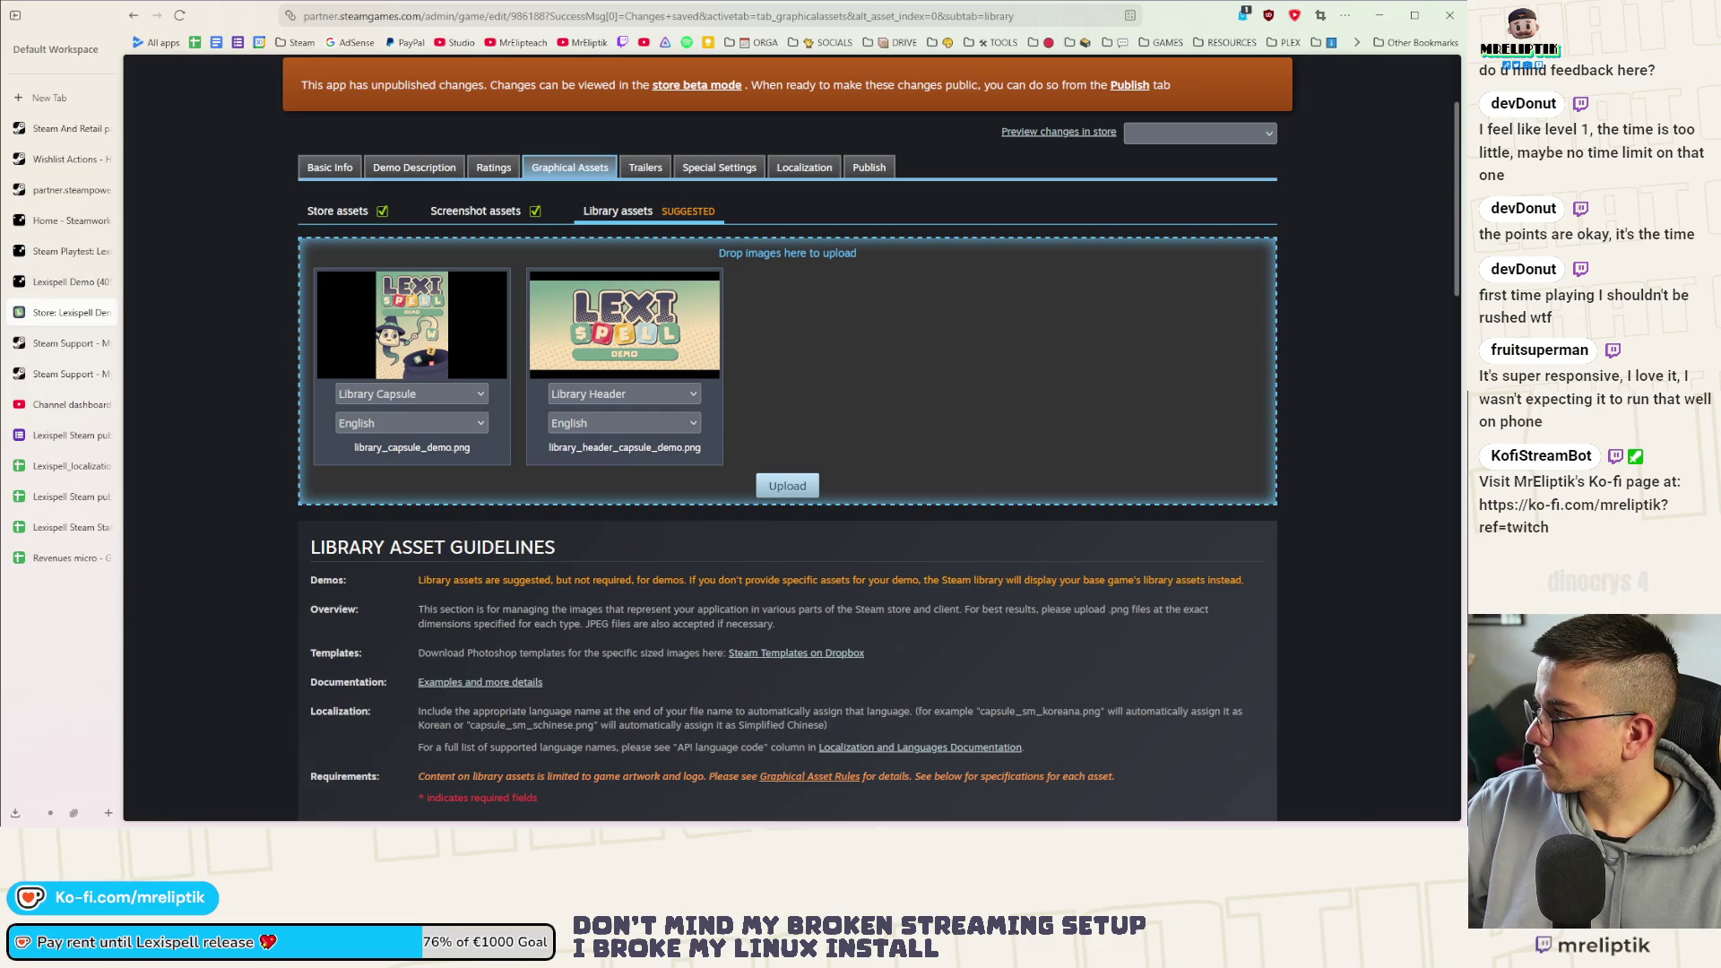
scroll(797, 511, down, 2)
scroll(796, 511, down, 2)
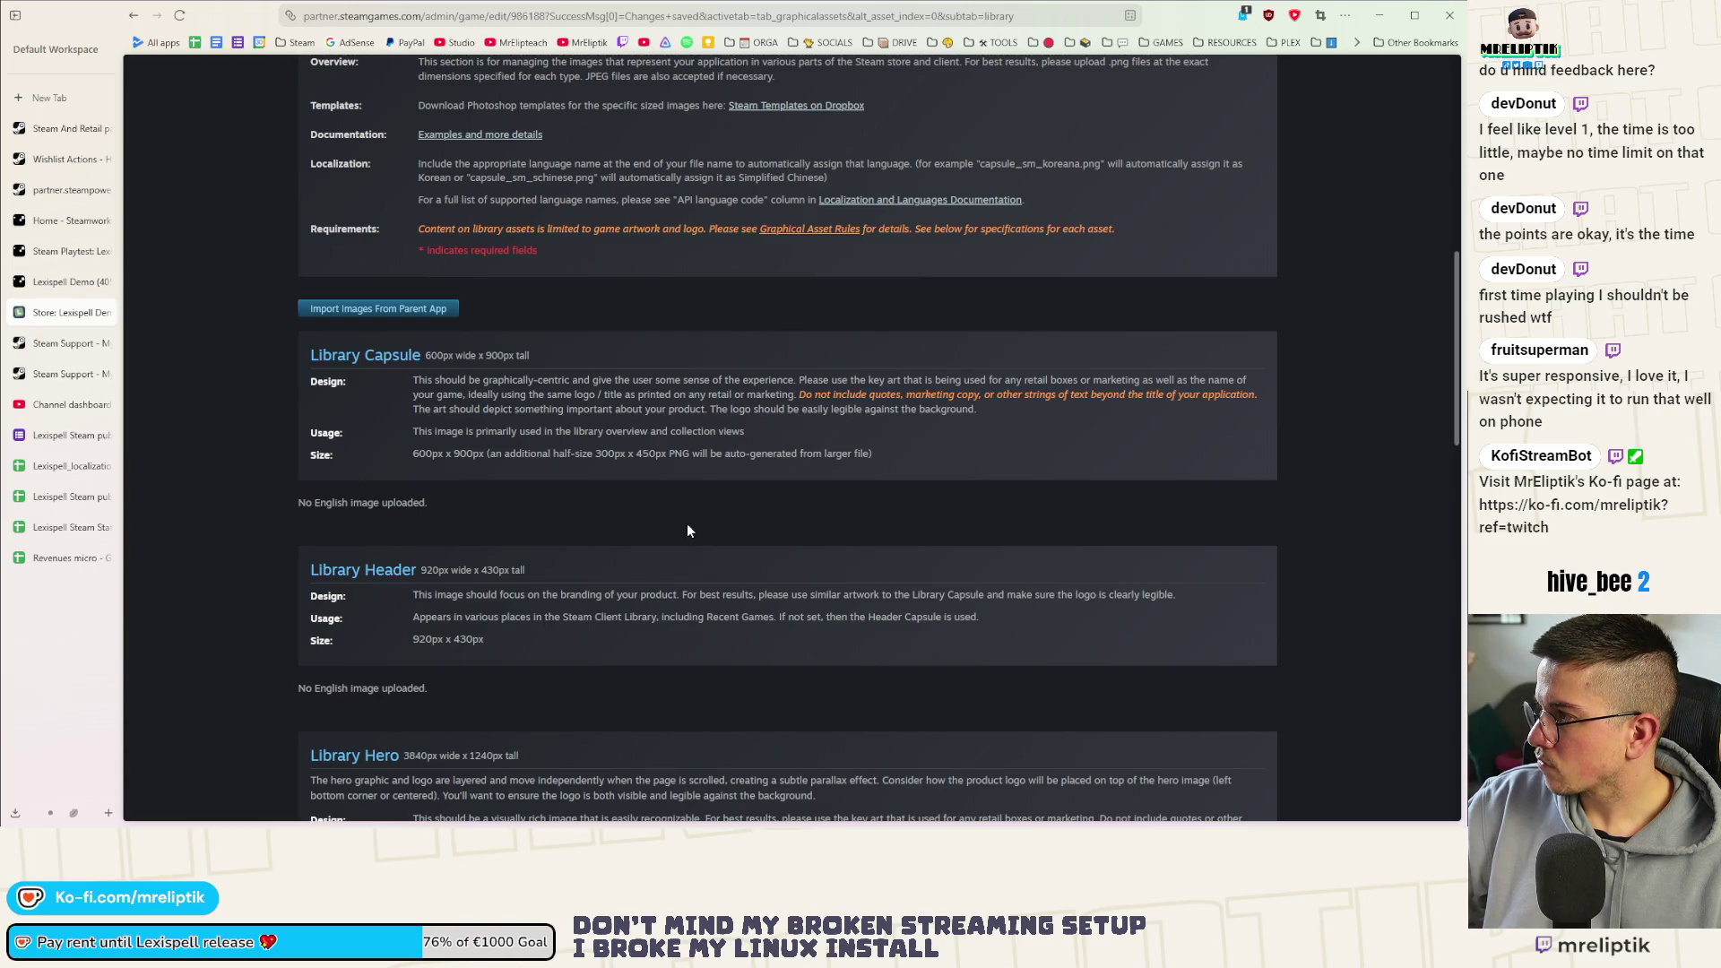
scroll(687, 523, up, 2)
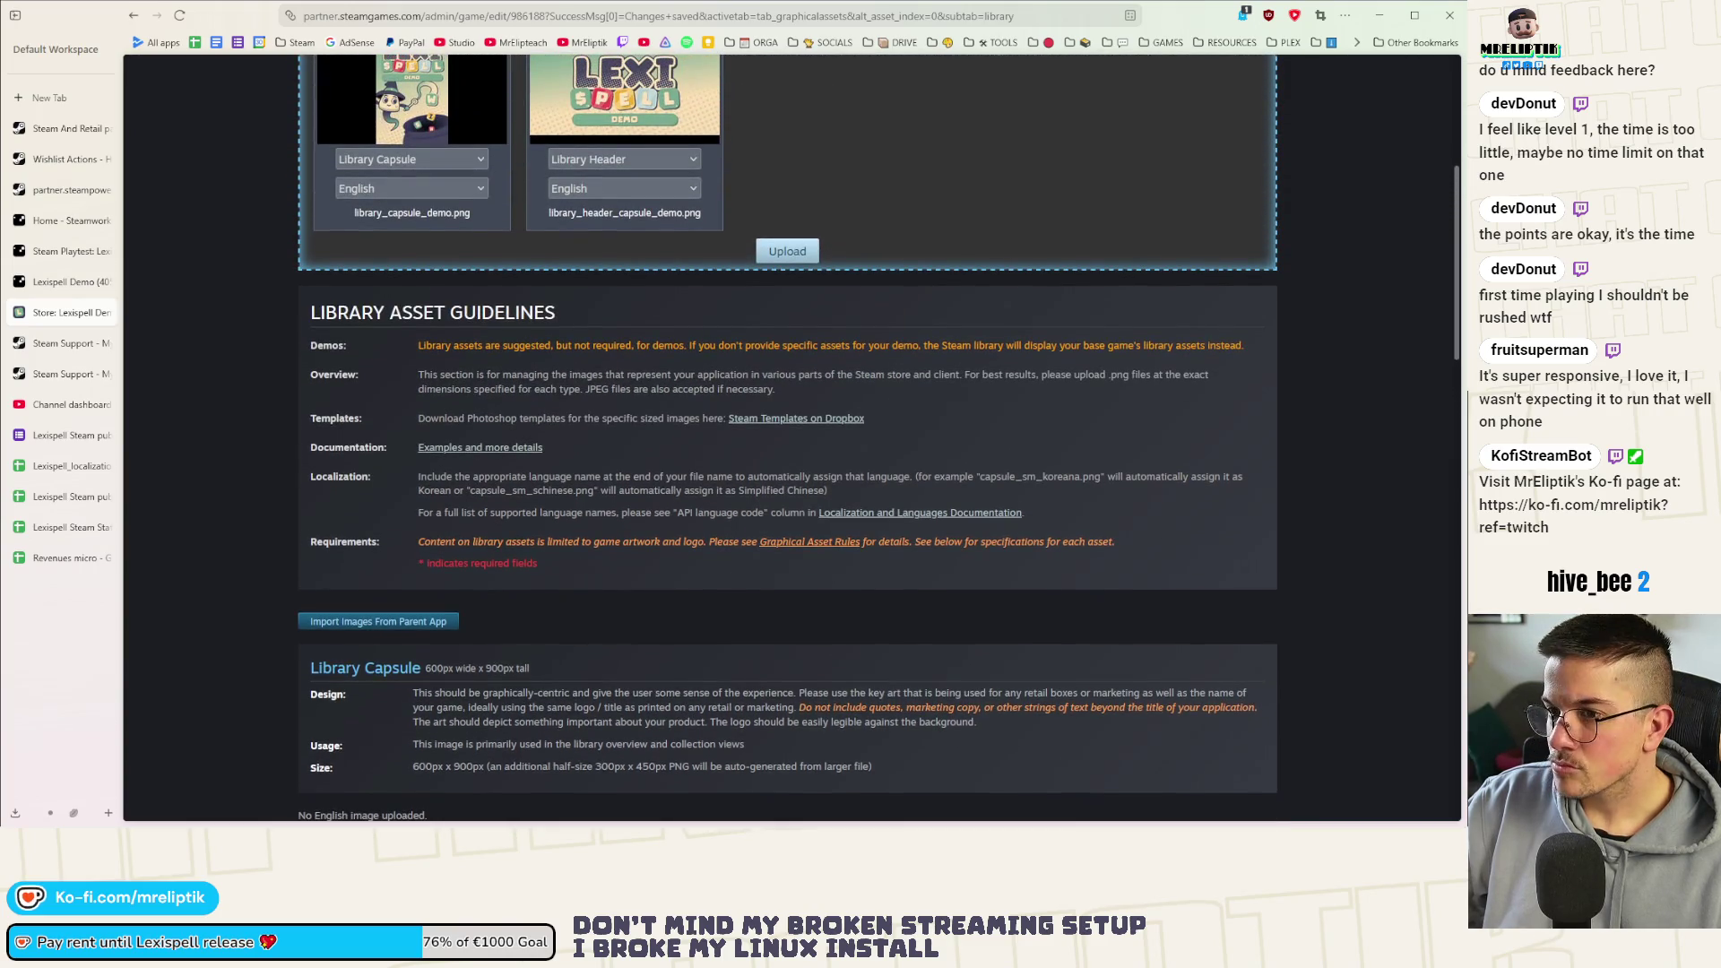
scroll(579, 665, down, 2)
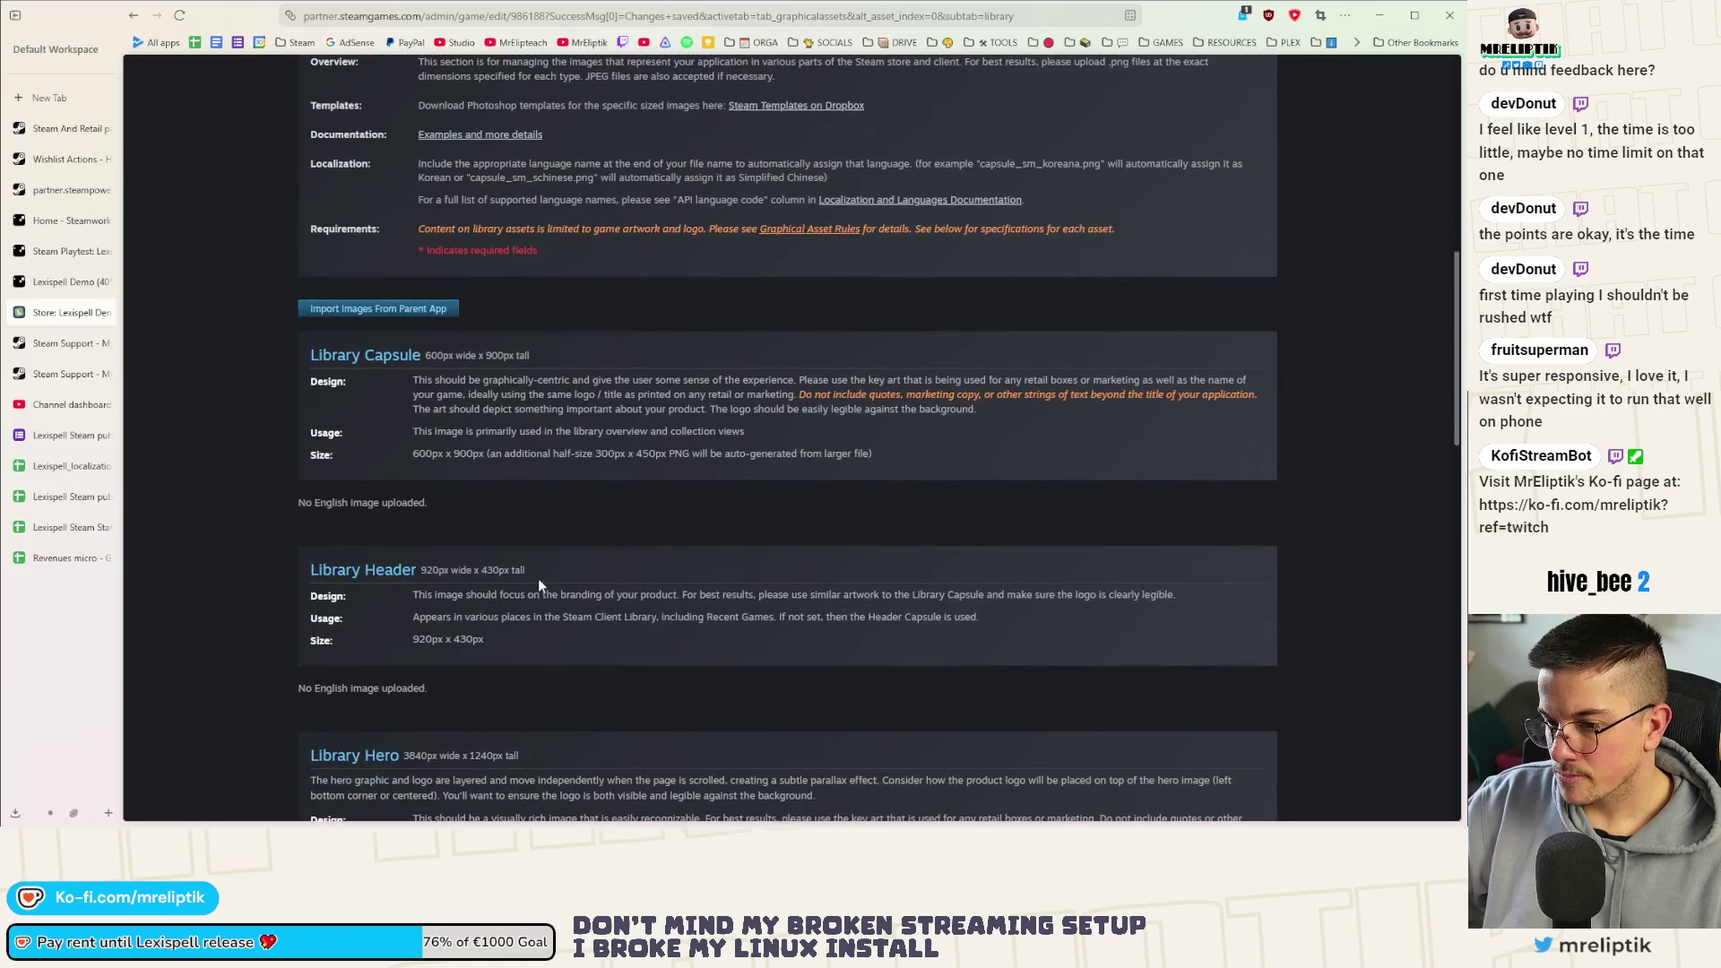
scroll(544, 610, up, 2)
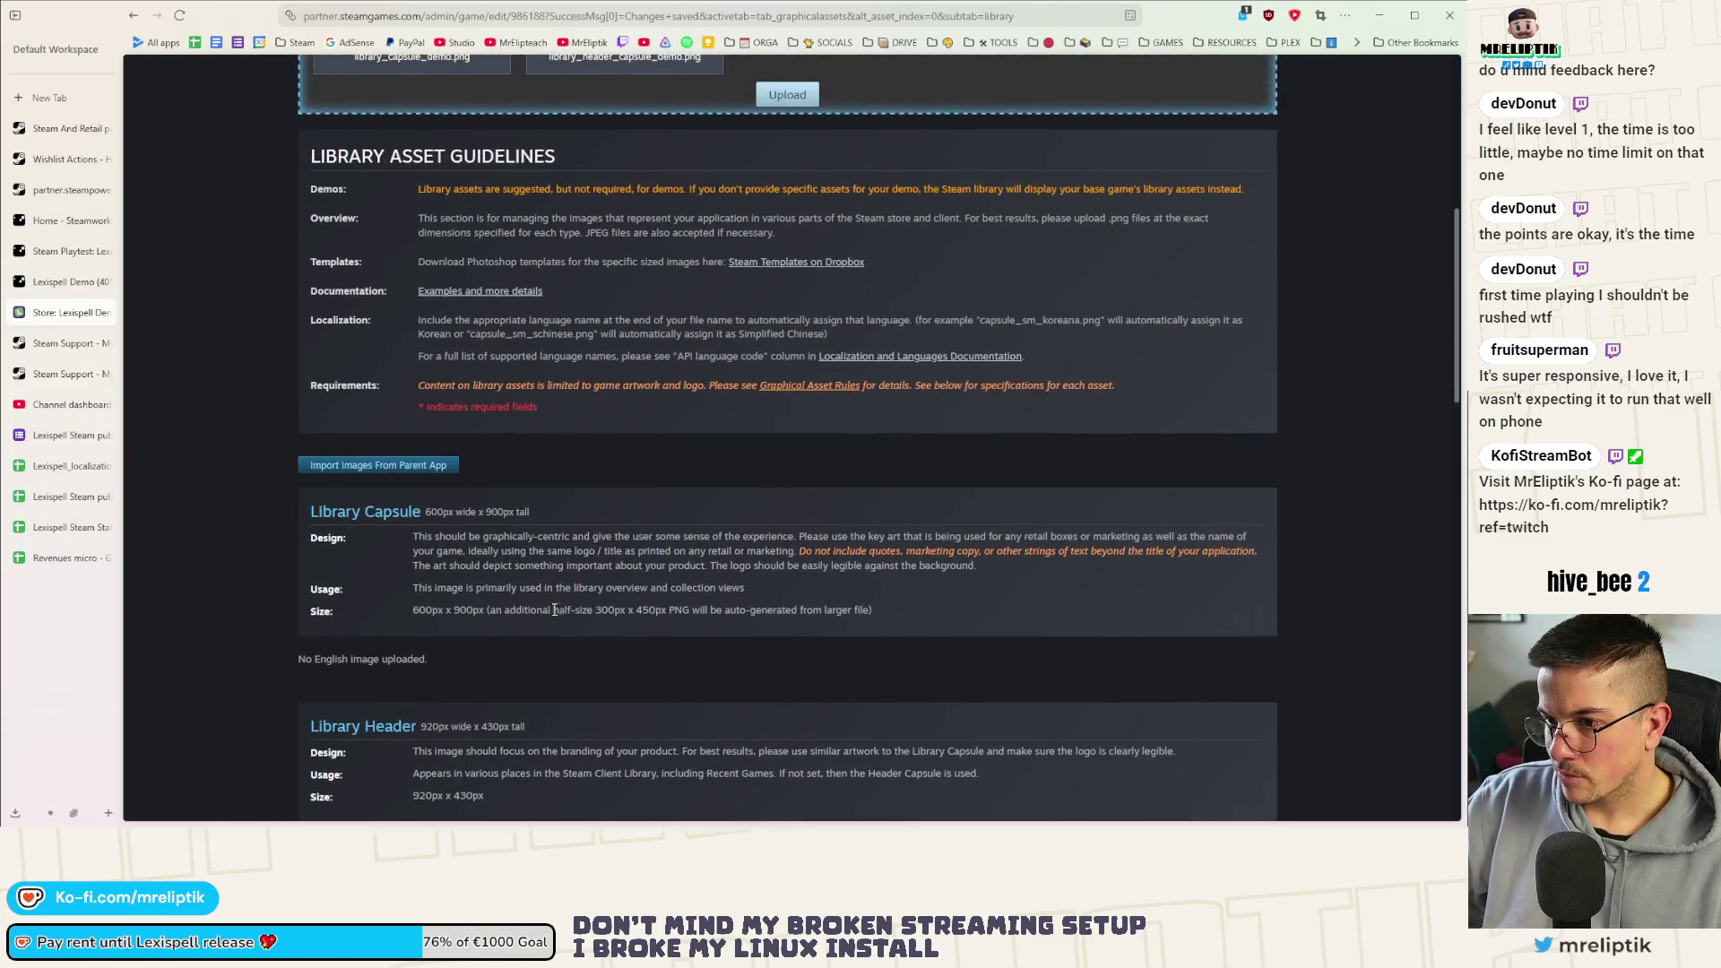
scroll(672, 608, up, 3)
click(787, 636)
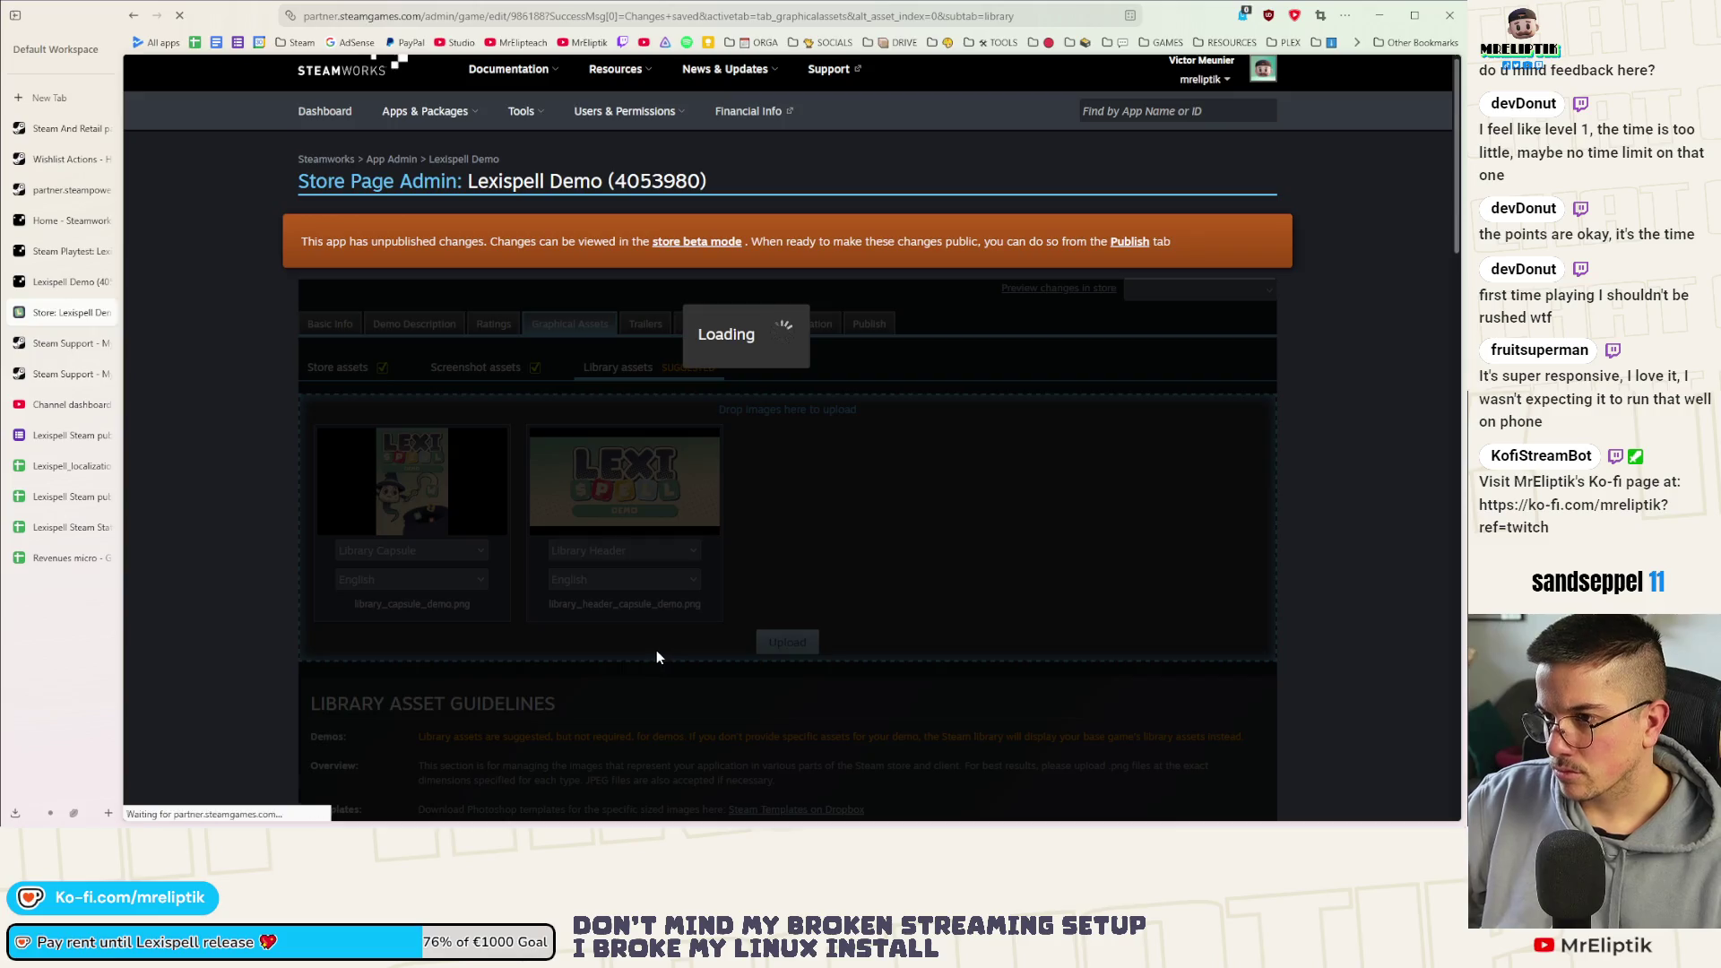
scroll(646, 631, down, 3)
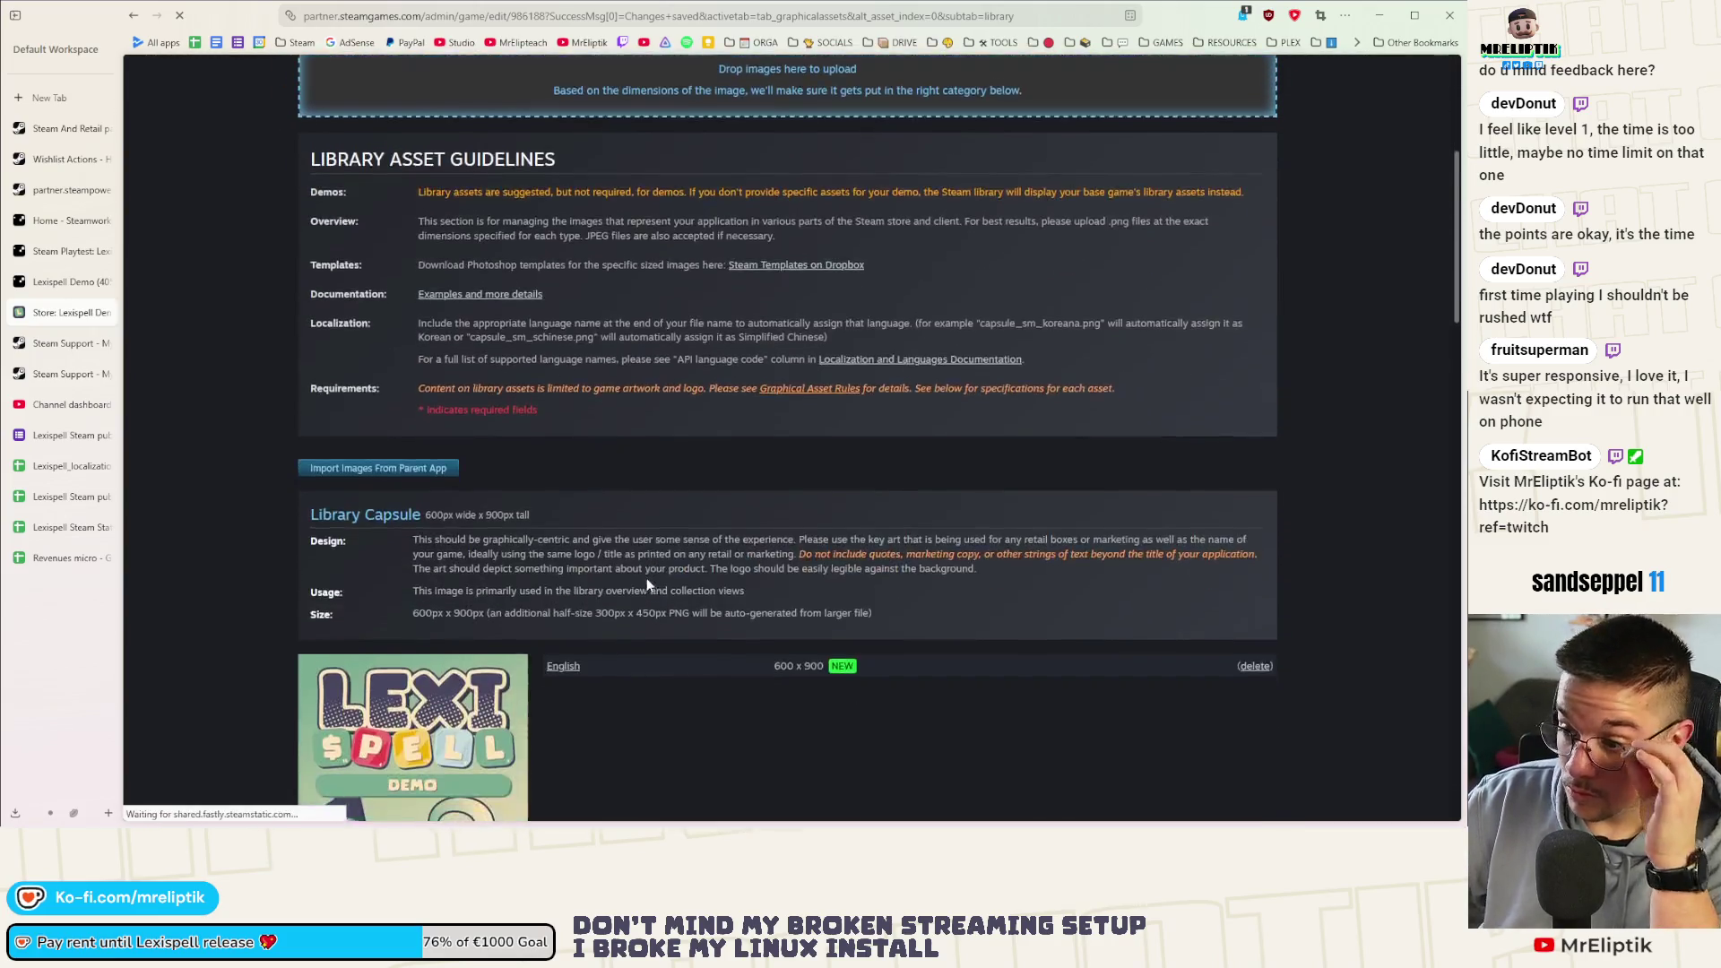
scroll(649, 580, down, 2)
scroll(685, 567, down, 2)
scroll(693, 470, down, 2)
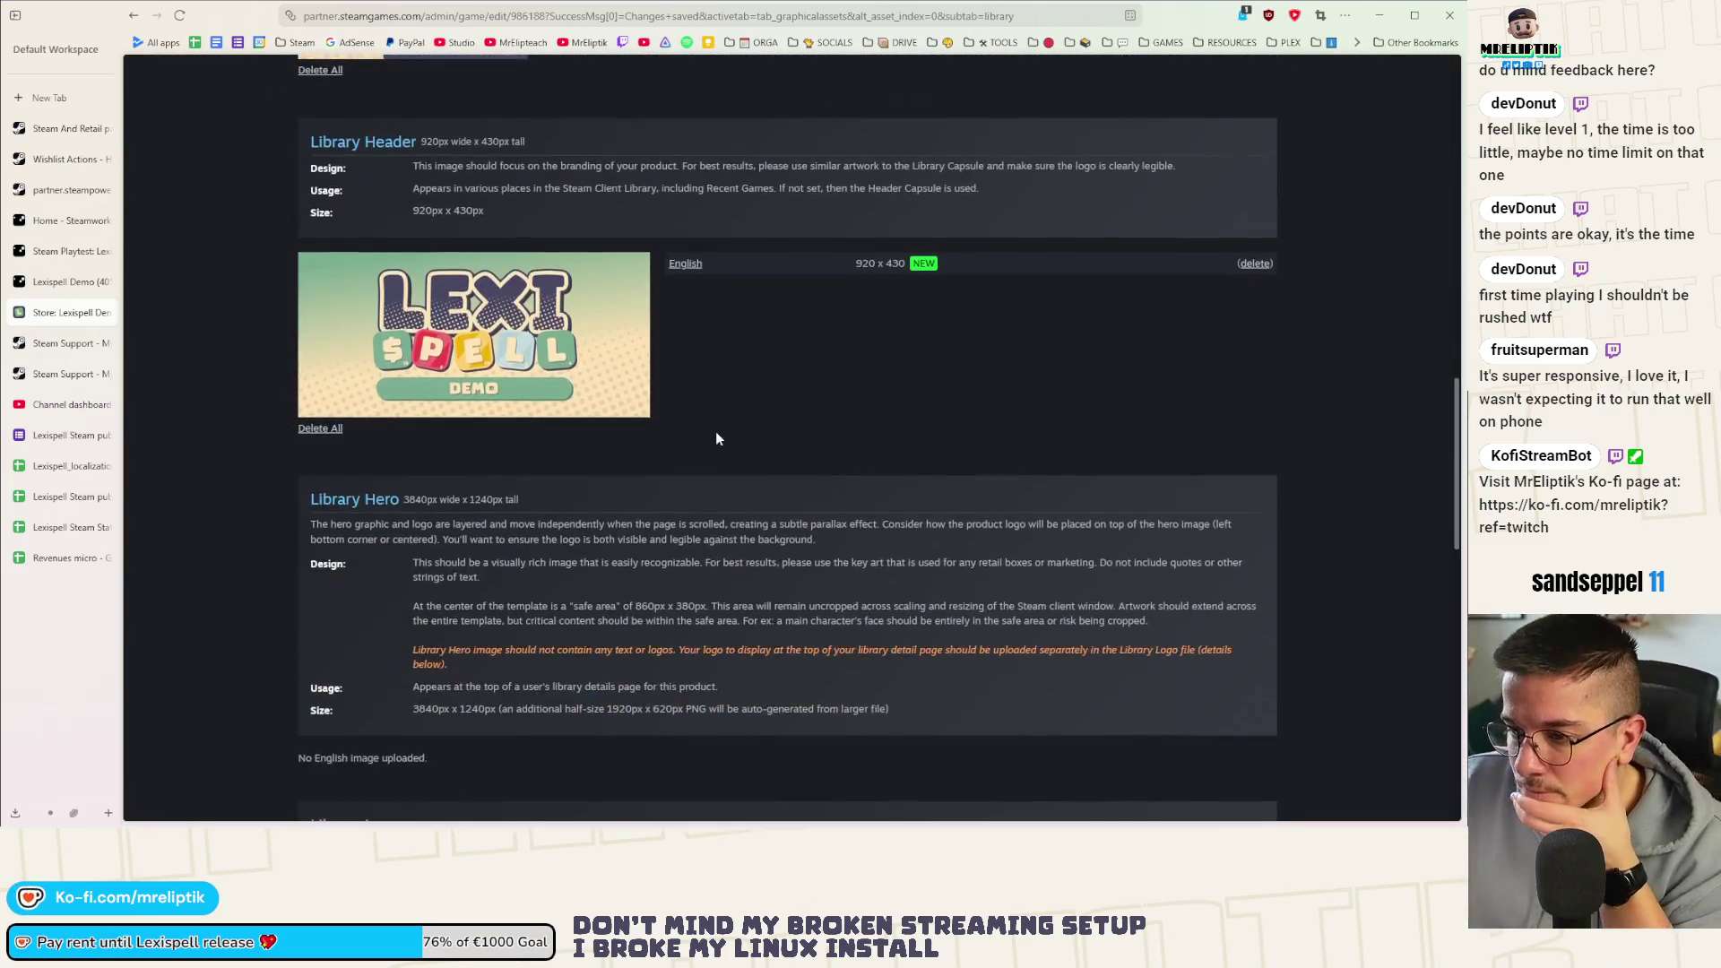
scroll(715, 432, down, 4)
scroll(691, 411, up, 1)
scroll(677, 418, up, 2)
scroll(659, 420, up, 3)
scroll(652, 423, up, 4)
scroll(662, 478, up, 5)
scroll(827, 505, up, 1)
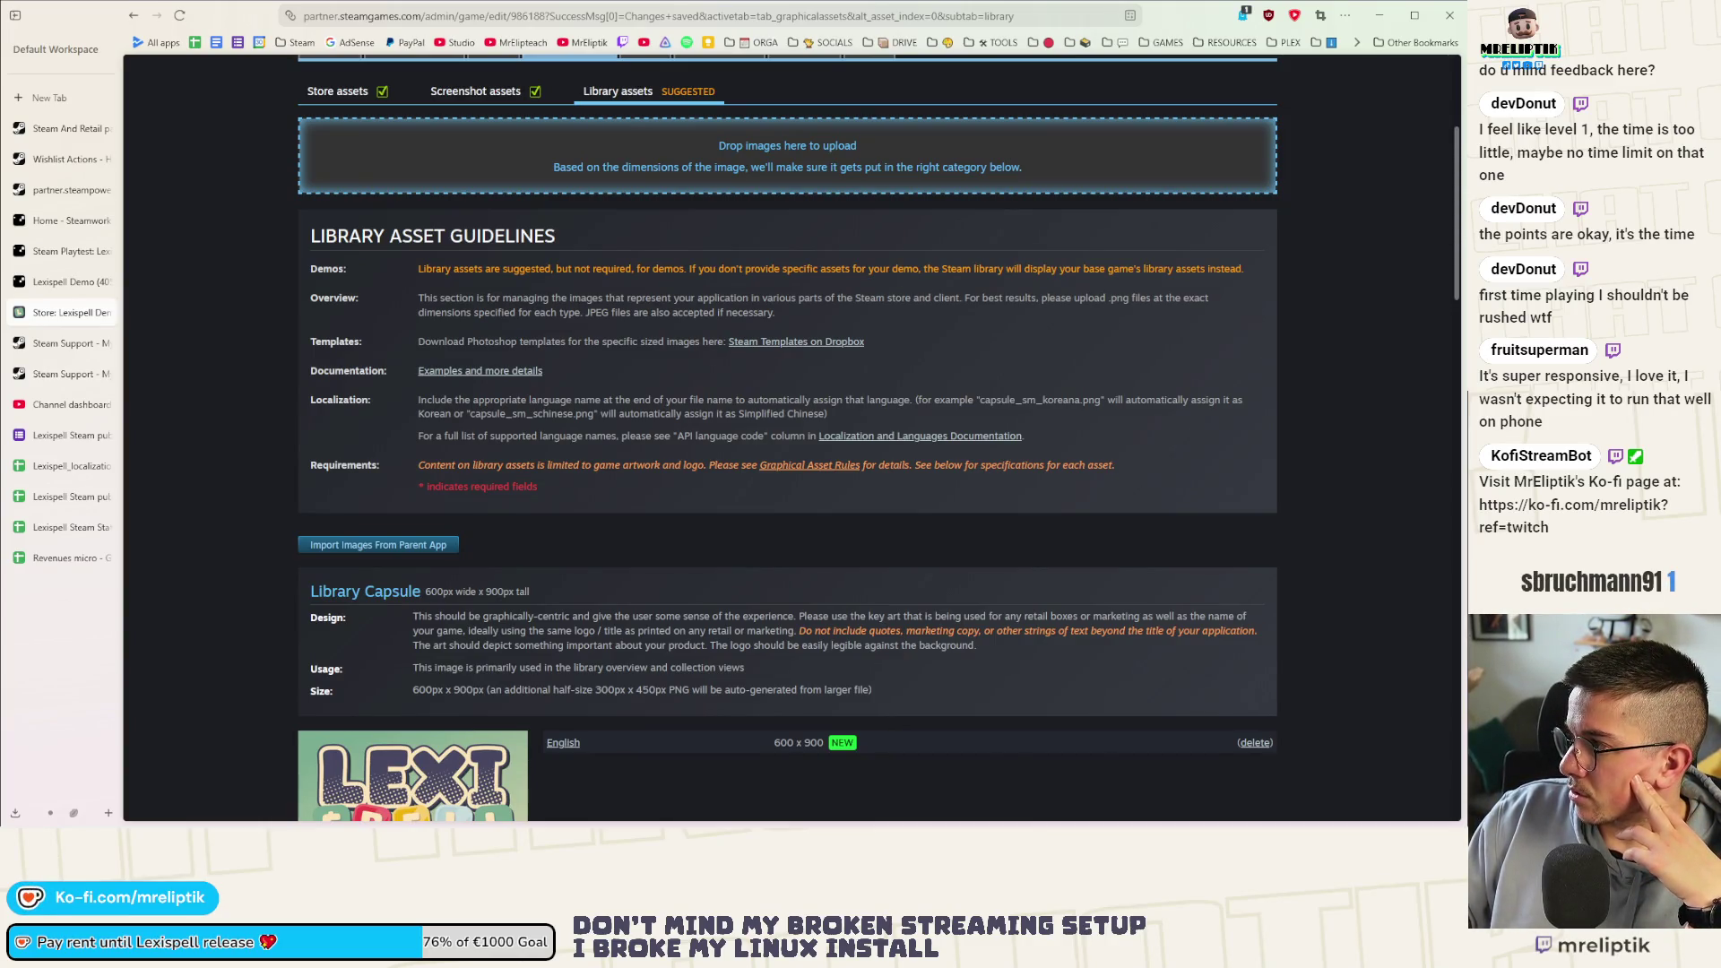
Upload library_hero.png and library_logo.png as the demo's Library Hero and logo
drag(1074, 222, 611, 251)
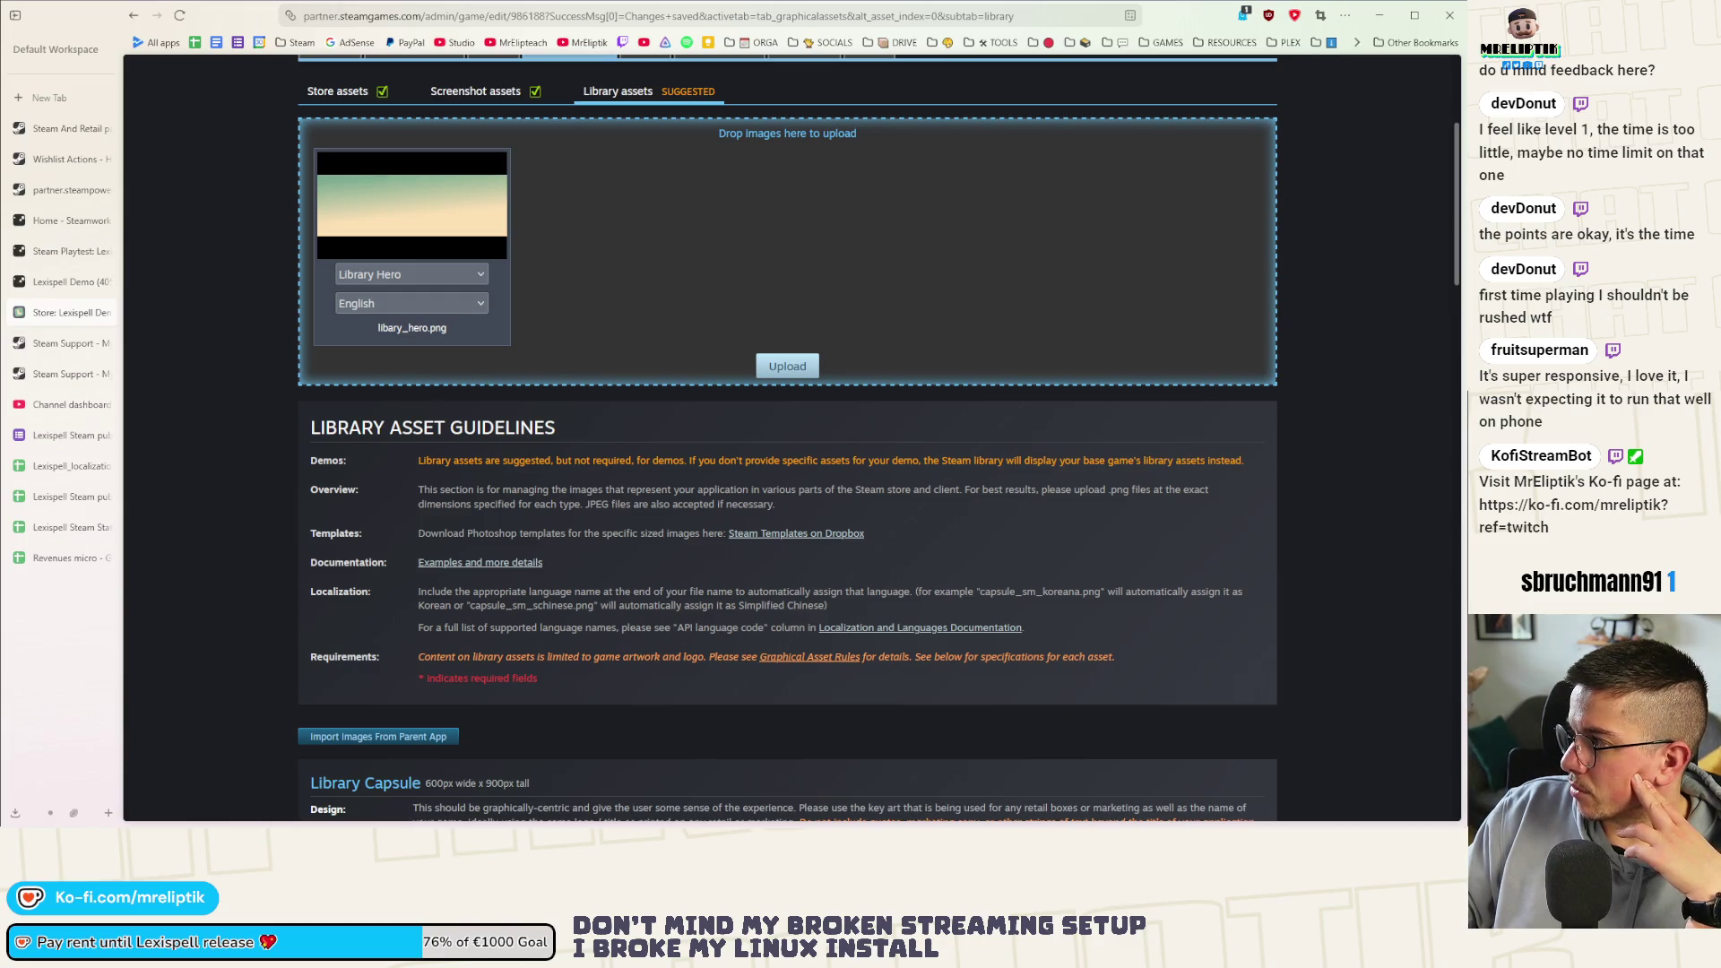
drag(942, 243, 722, 307)
click(787, 366)
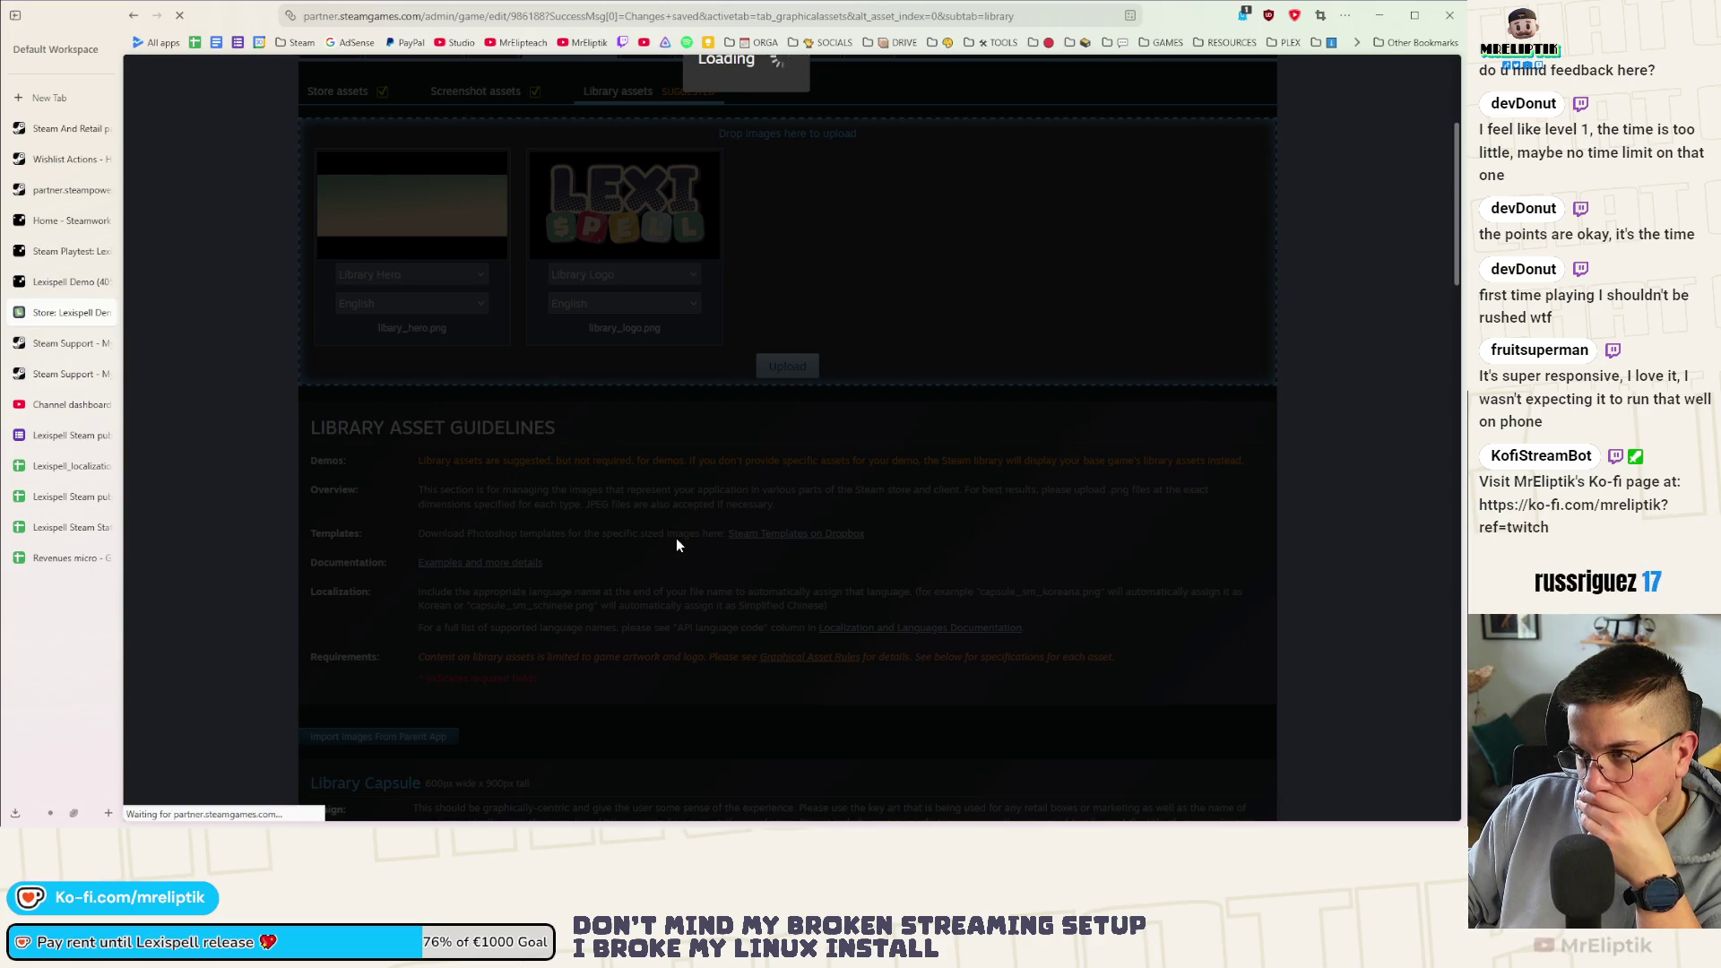
scroll(677, 543, down, 5)
scroll(676, 546, down, 5)
scroll(676, 546, down, 5)
scroll(676, 548, down, 3)
scroll(743, 512, down, 2)
scroll(722, 541, down, 2)
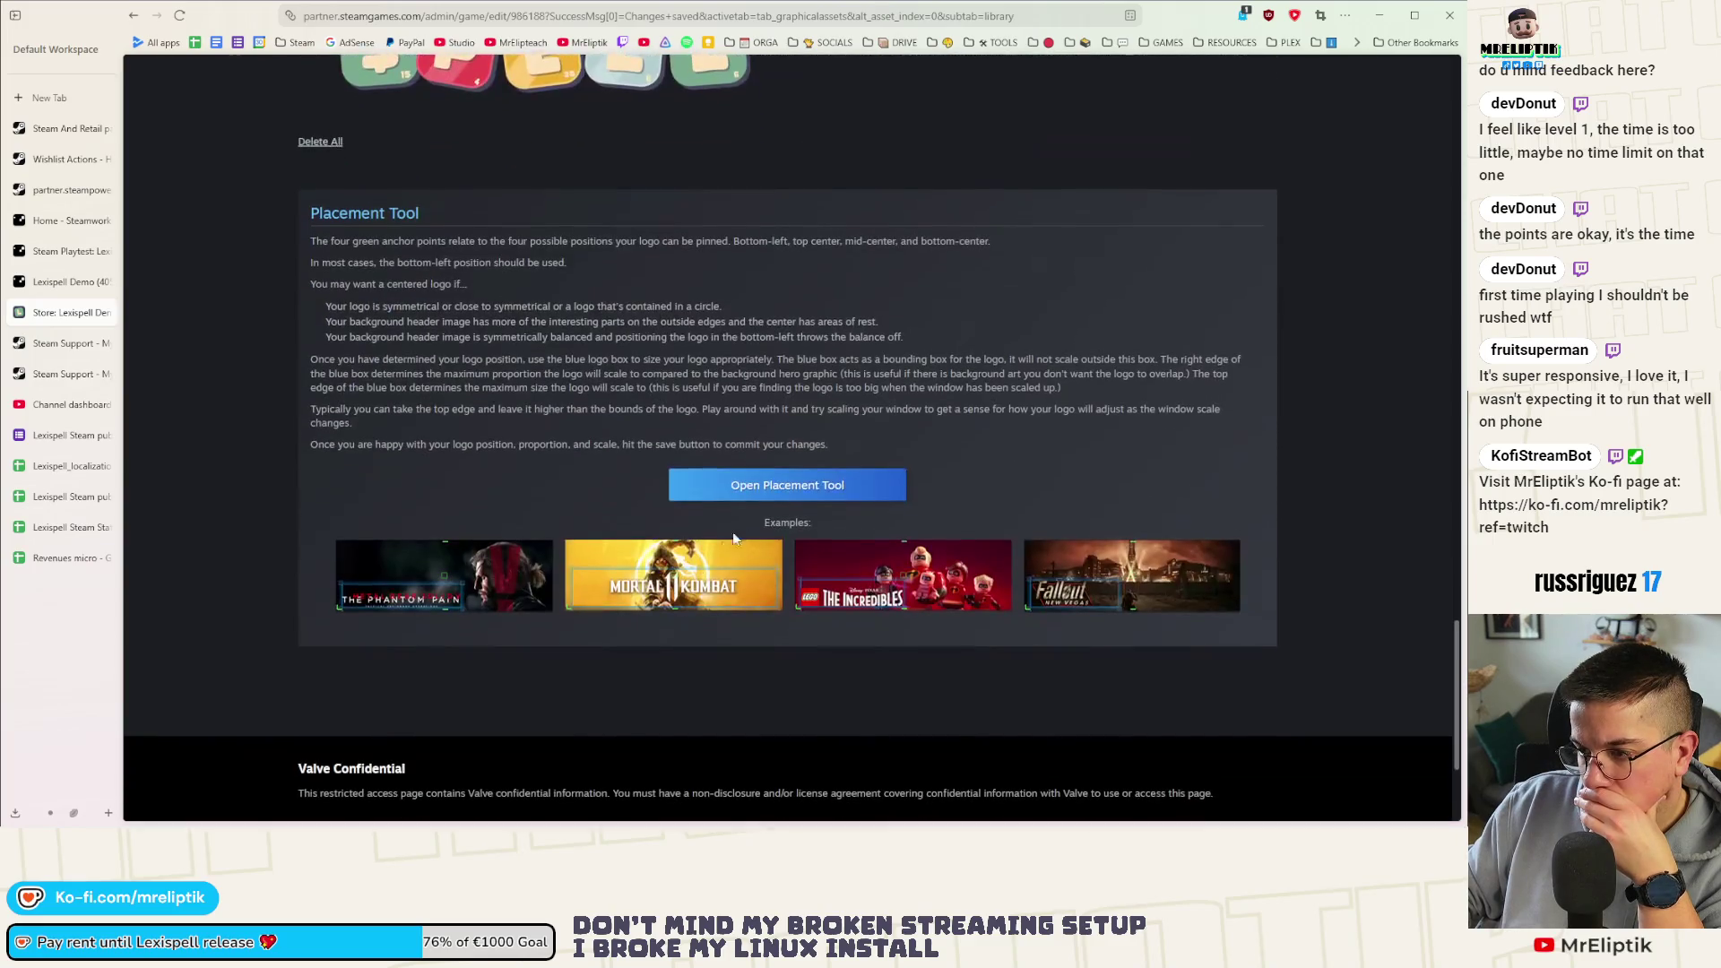
click(781, 493)
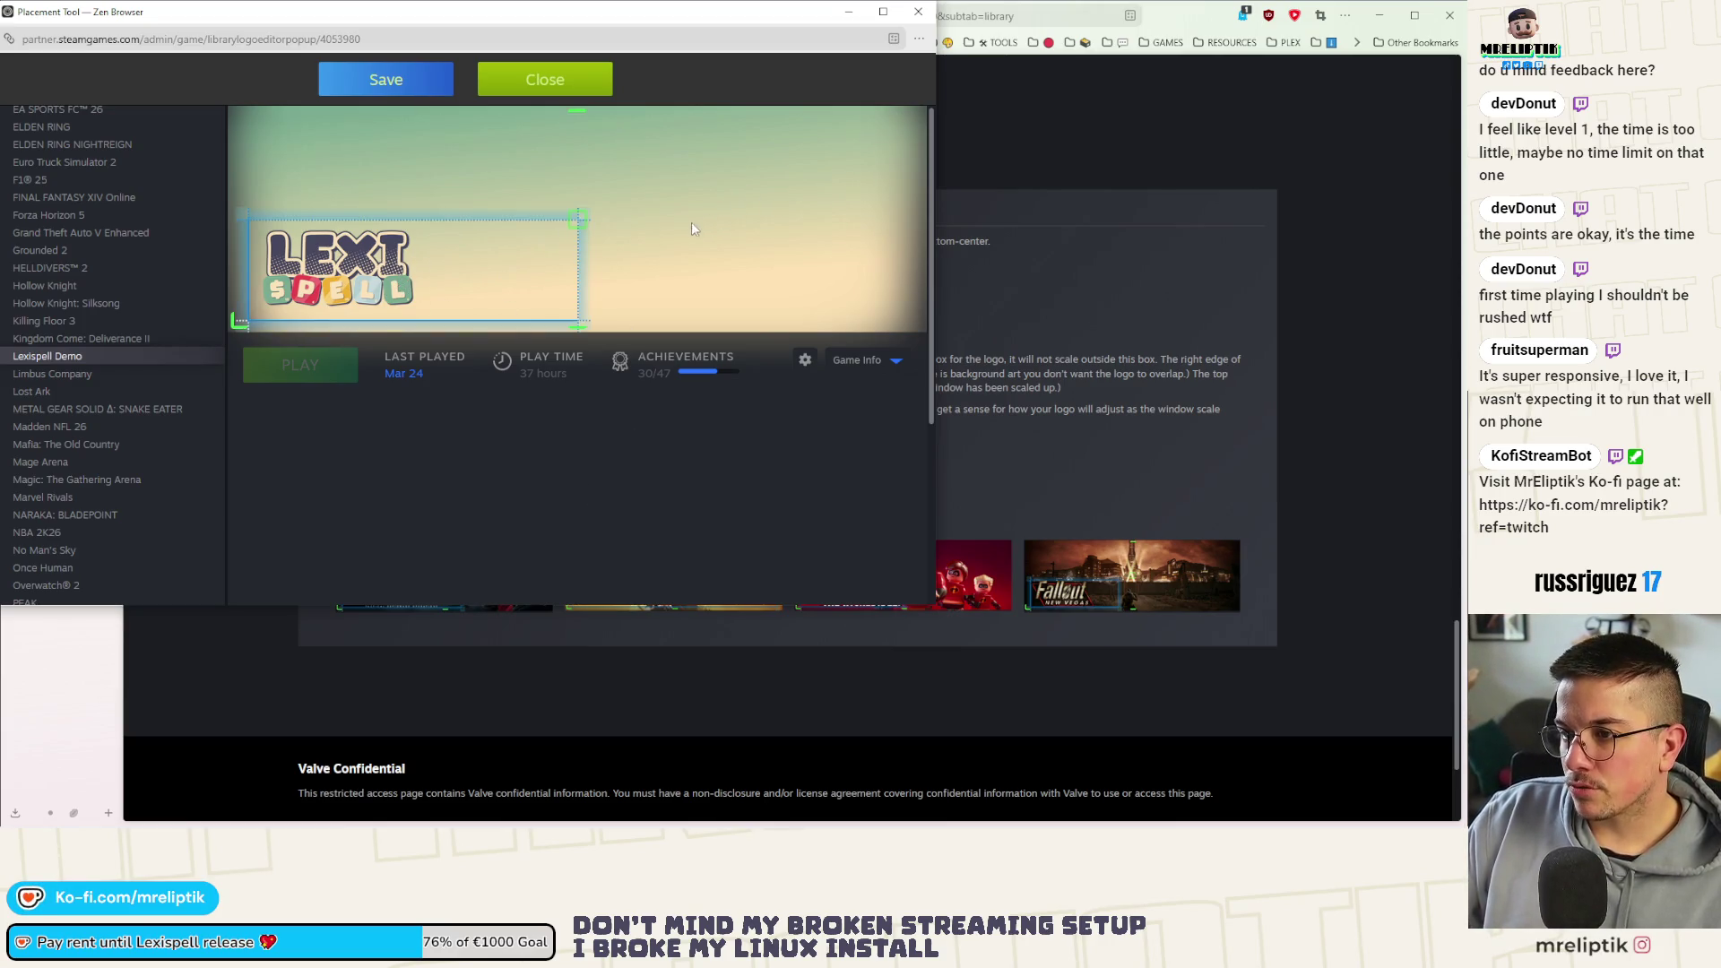
Enlarge and centre the logo over the library hero art and save the placement
drag(580, 218, 666, 192)
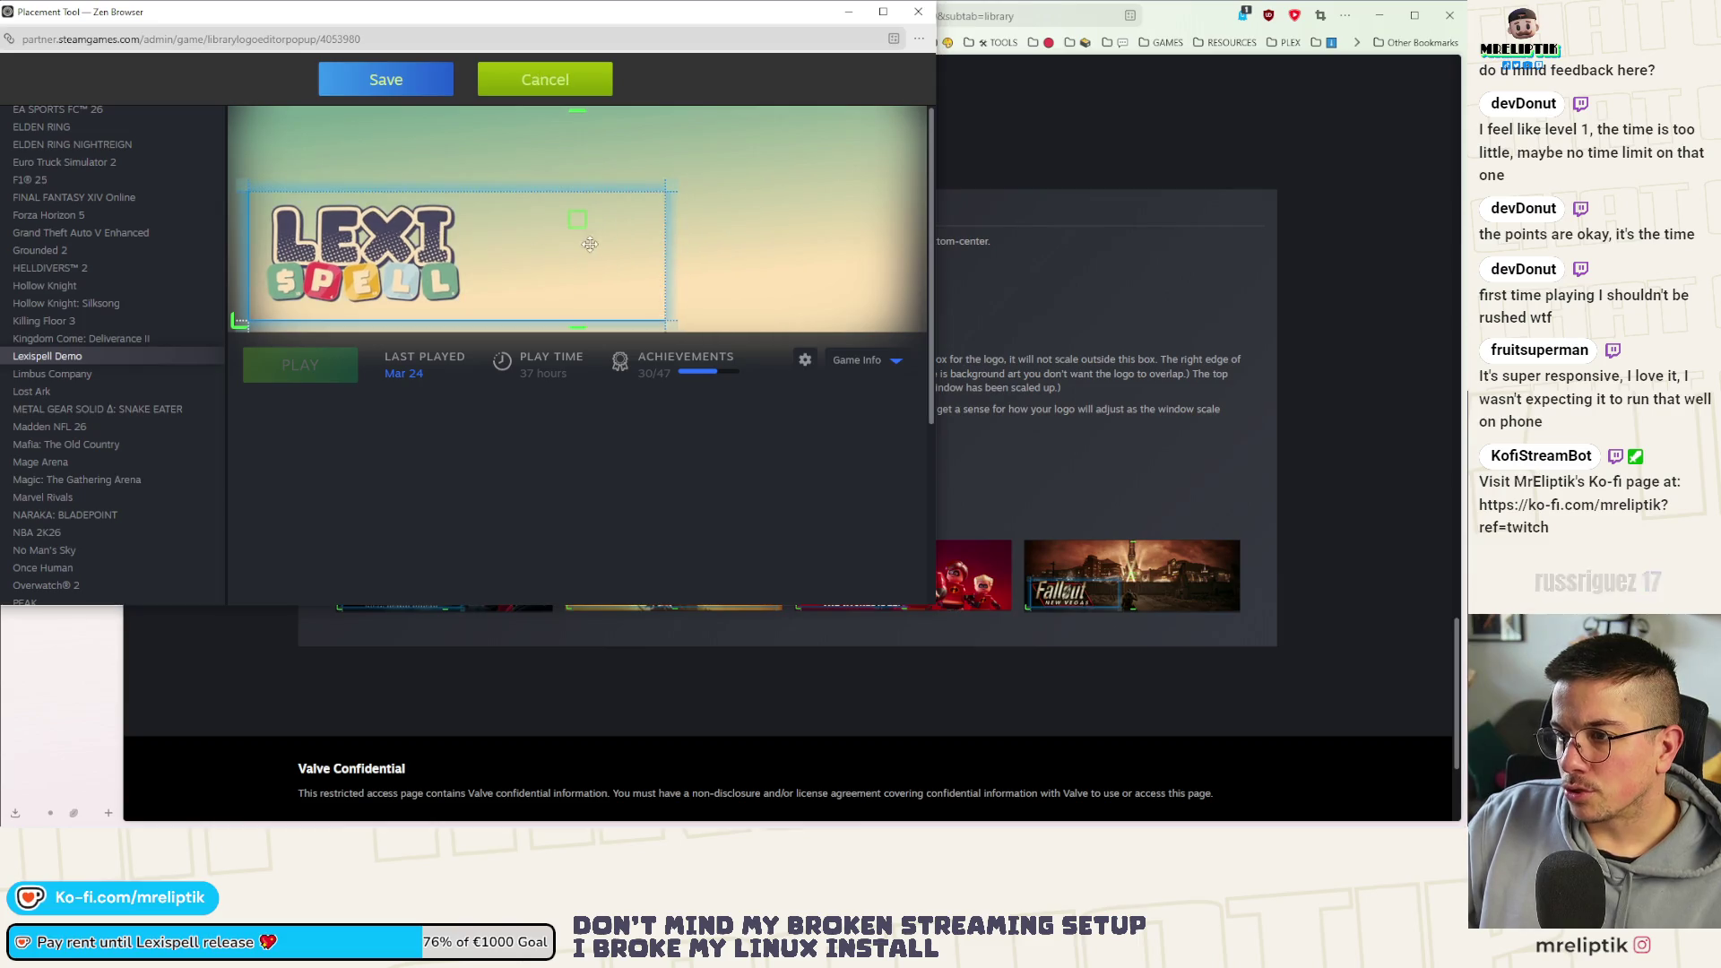
mouse_move(576, 221)
mouse_down()
mouse_move(789, 162)
mouse_move(738, 173)
mouse_up()
click(400, 78)
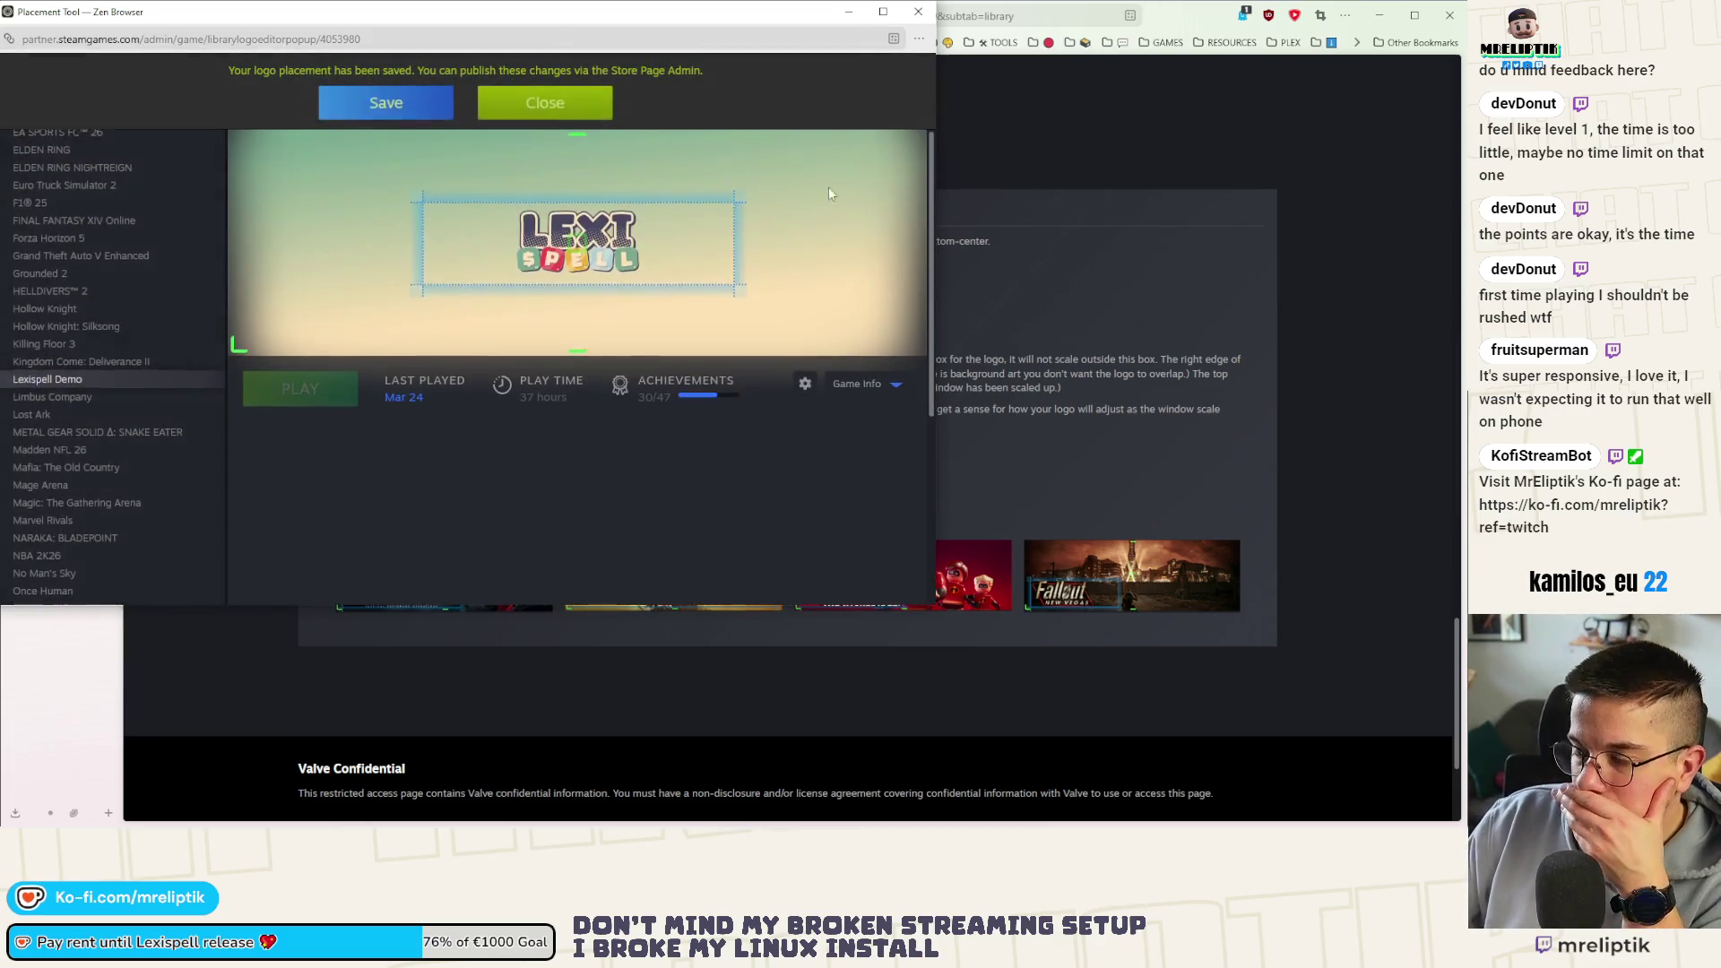
click(545, 103)
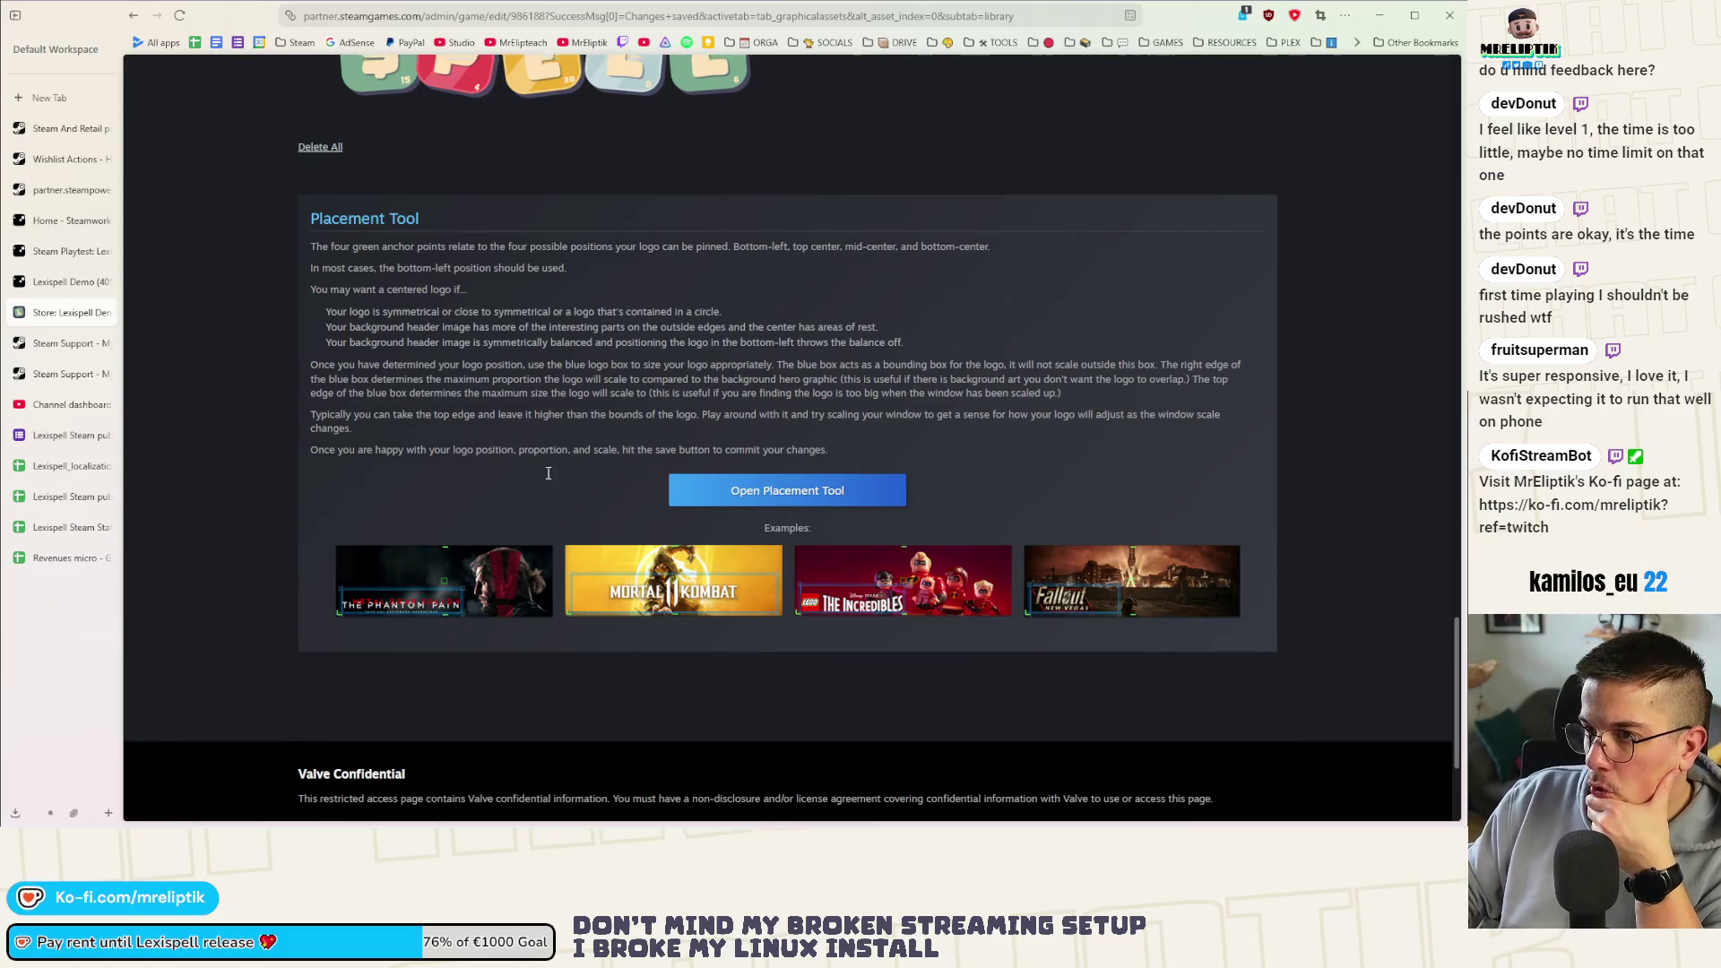
scroll(550, 473, up, 5)
scroll(549, 470, up, 5)
scroll(524, 444, up, 5)
scroll(497, 409, up, 5)
Review the Store and Library assets, then publish the demo's saved changes to public
click(338, 376)
scroll(421, 449, down, 3)
scroll(286, 521, down, 3)
scroll(285, 521, down, 3)
scroll(288, 519, down, 3)
scroll(288, 525, up, 3)
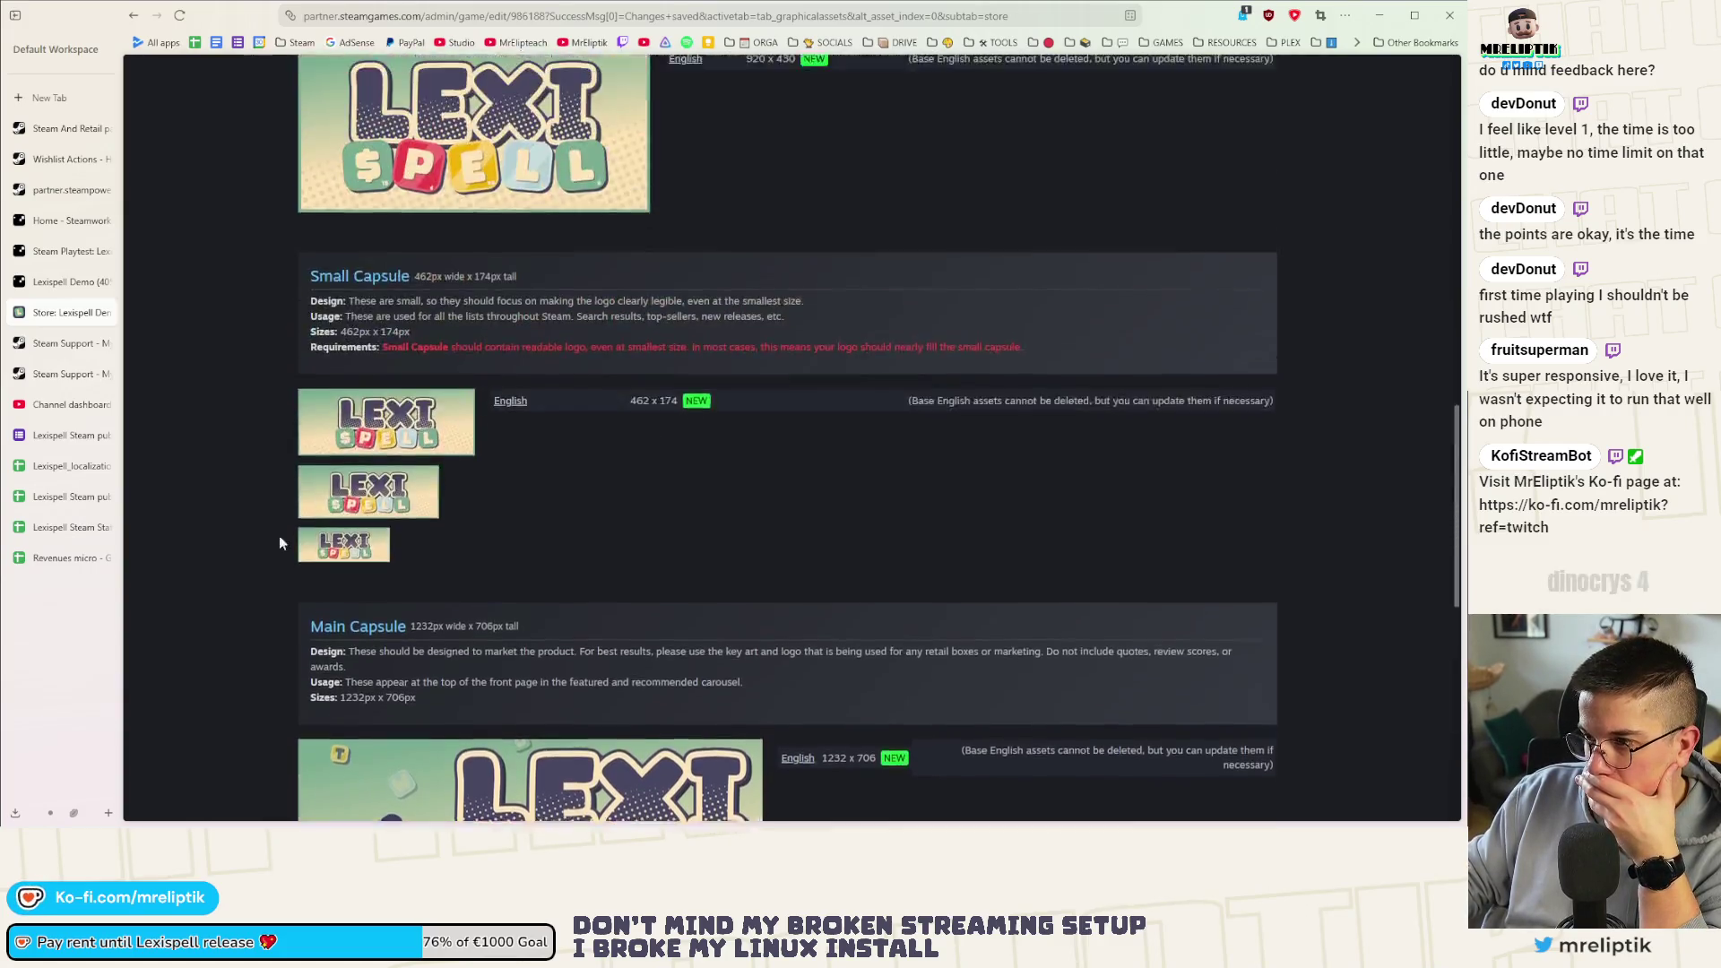
scroll(310, 544, up, 10)
scroll(341, 535, up, 3)
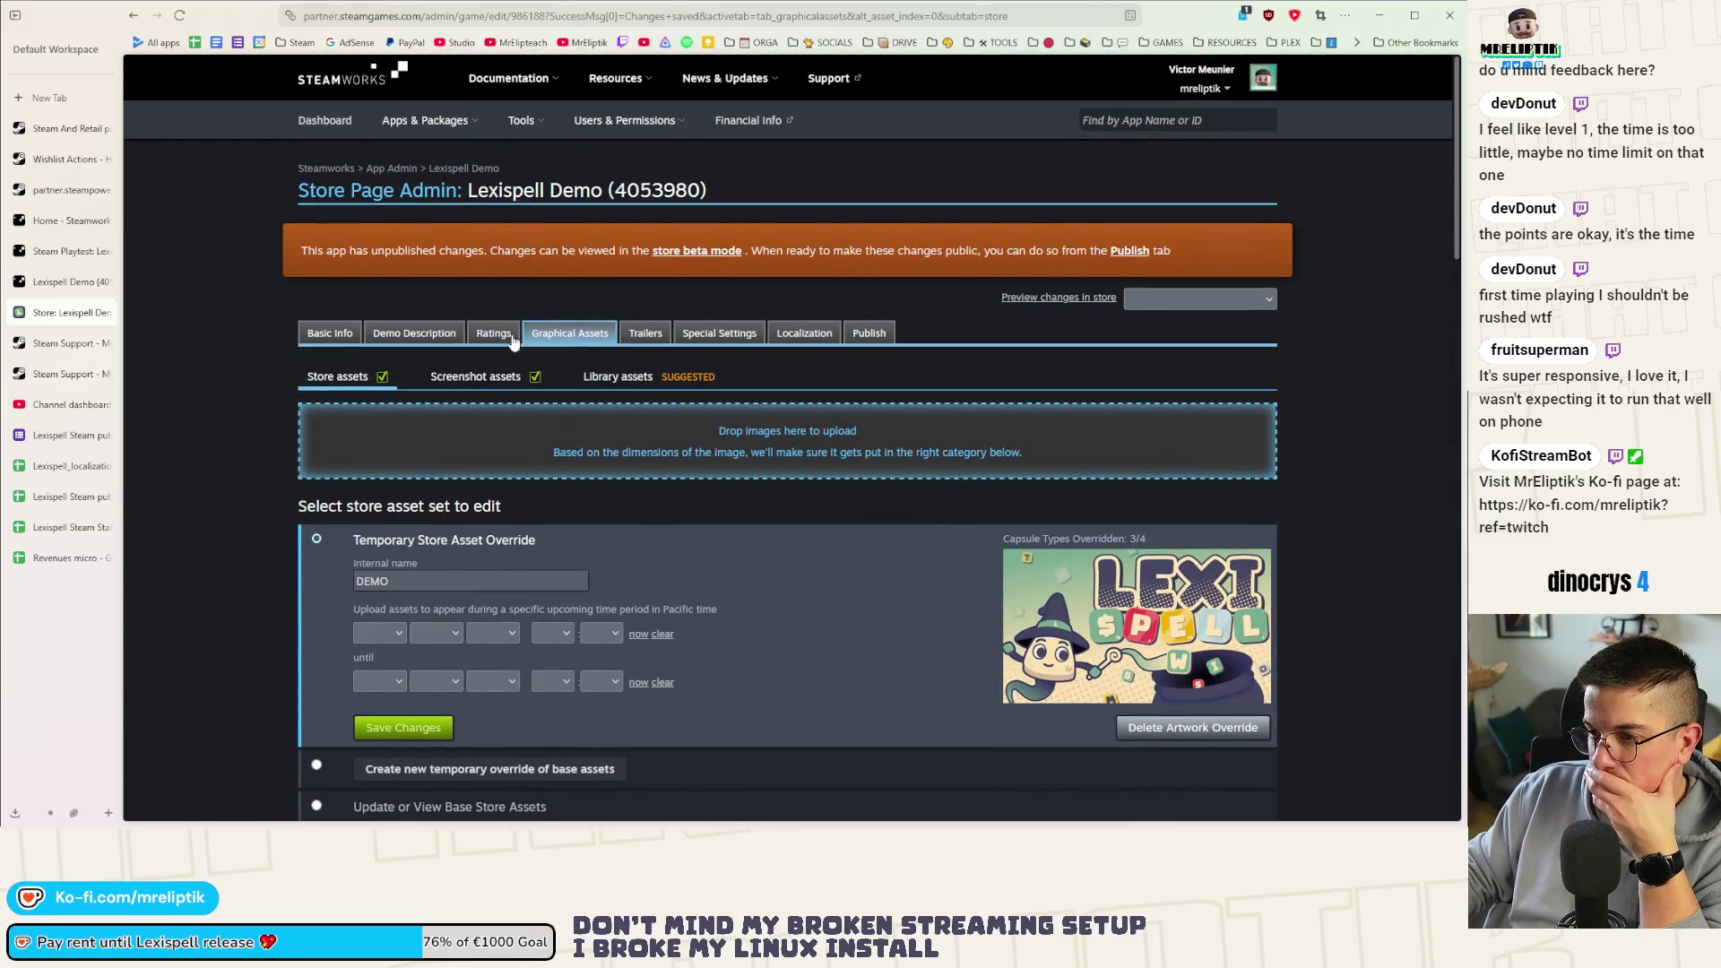
click(621, 378)
scroll(300, 478, down, 5)
scroll(300, 478, down, 5)
scroll(293, 471, down, 5)
scroll(269, 465, down, 2)
scroll(264, 465, up, 2)
scroll(363, 515, up, 7)
scroll(364, 516, up, 8)
scroll(794, 494, up, 2)
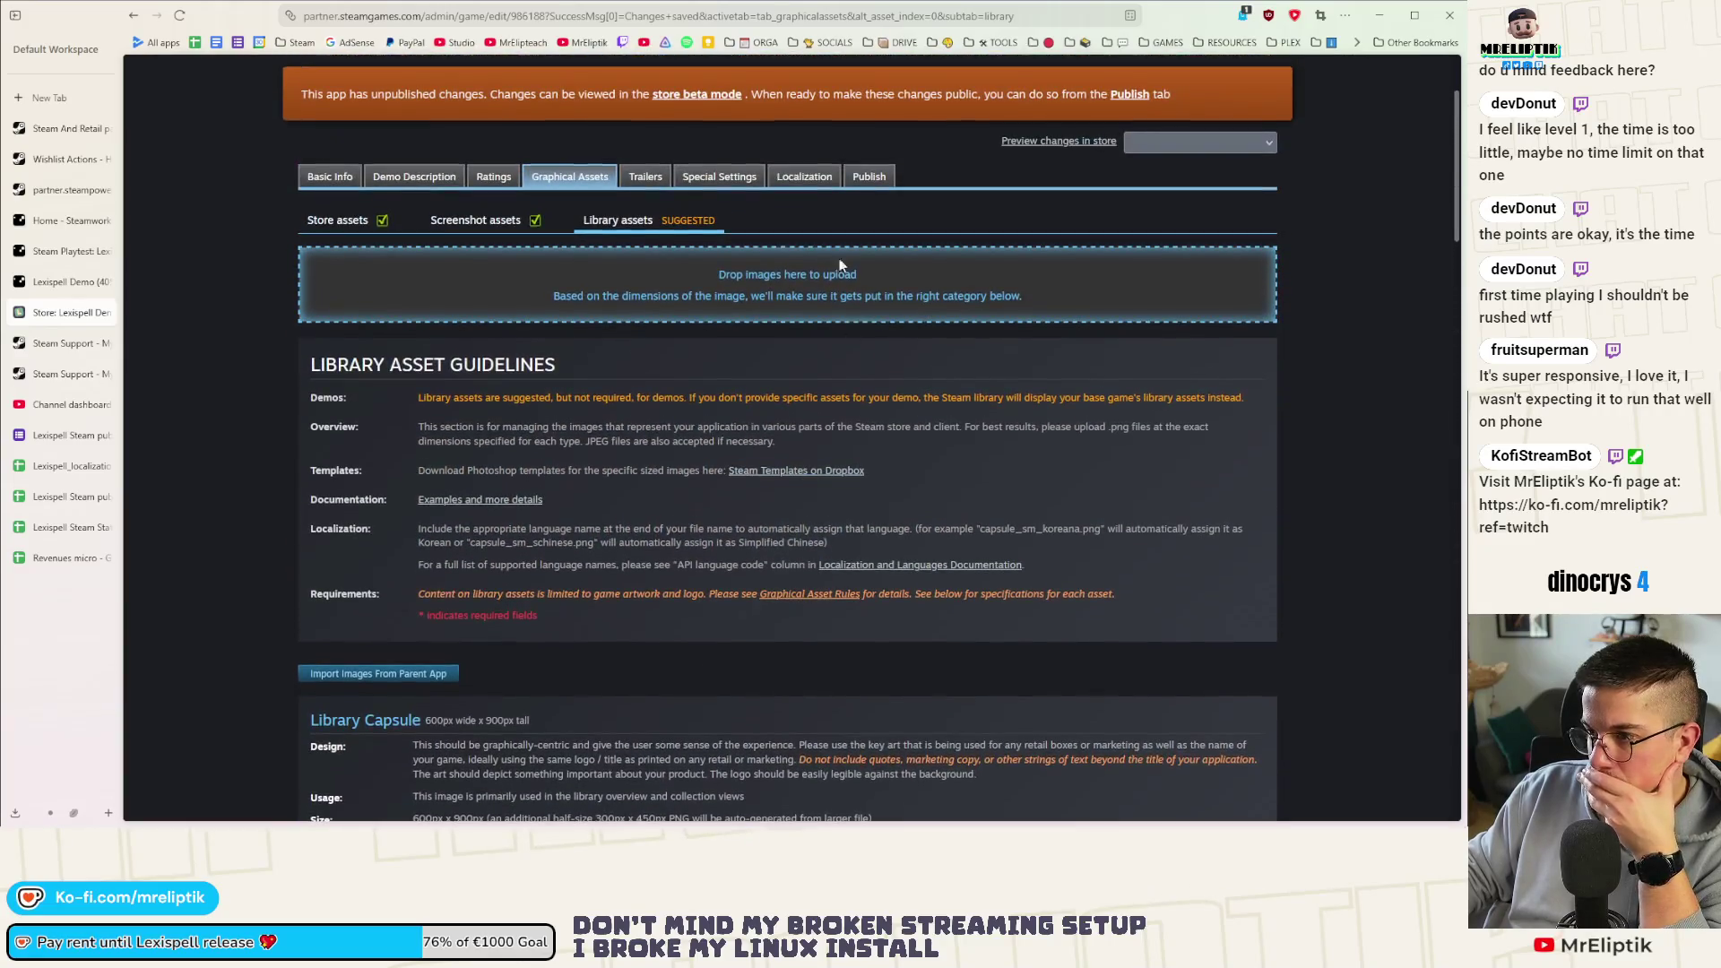
click(870, 177)
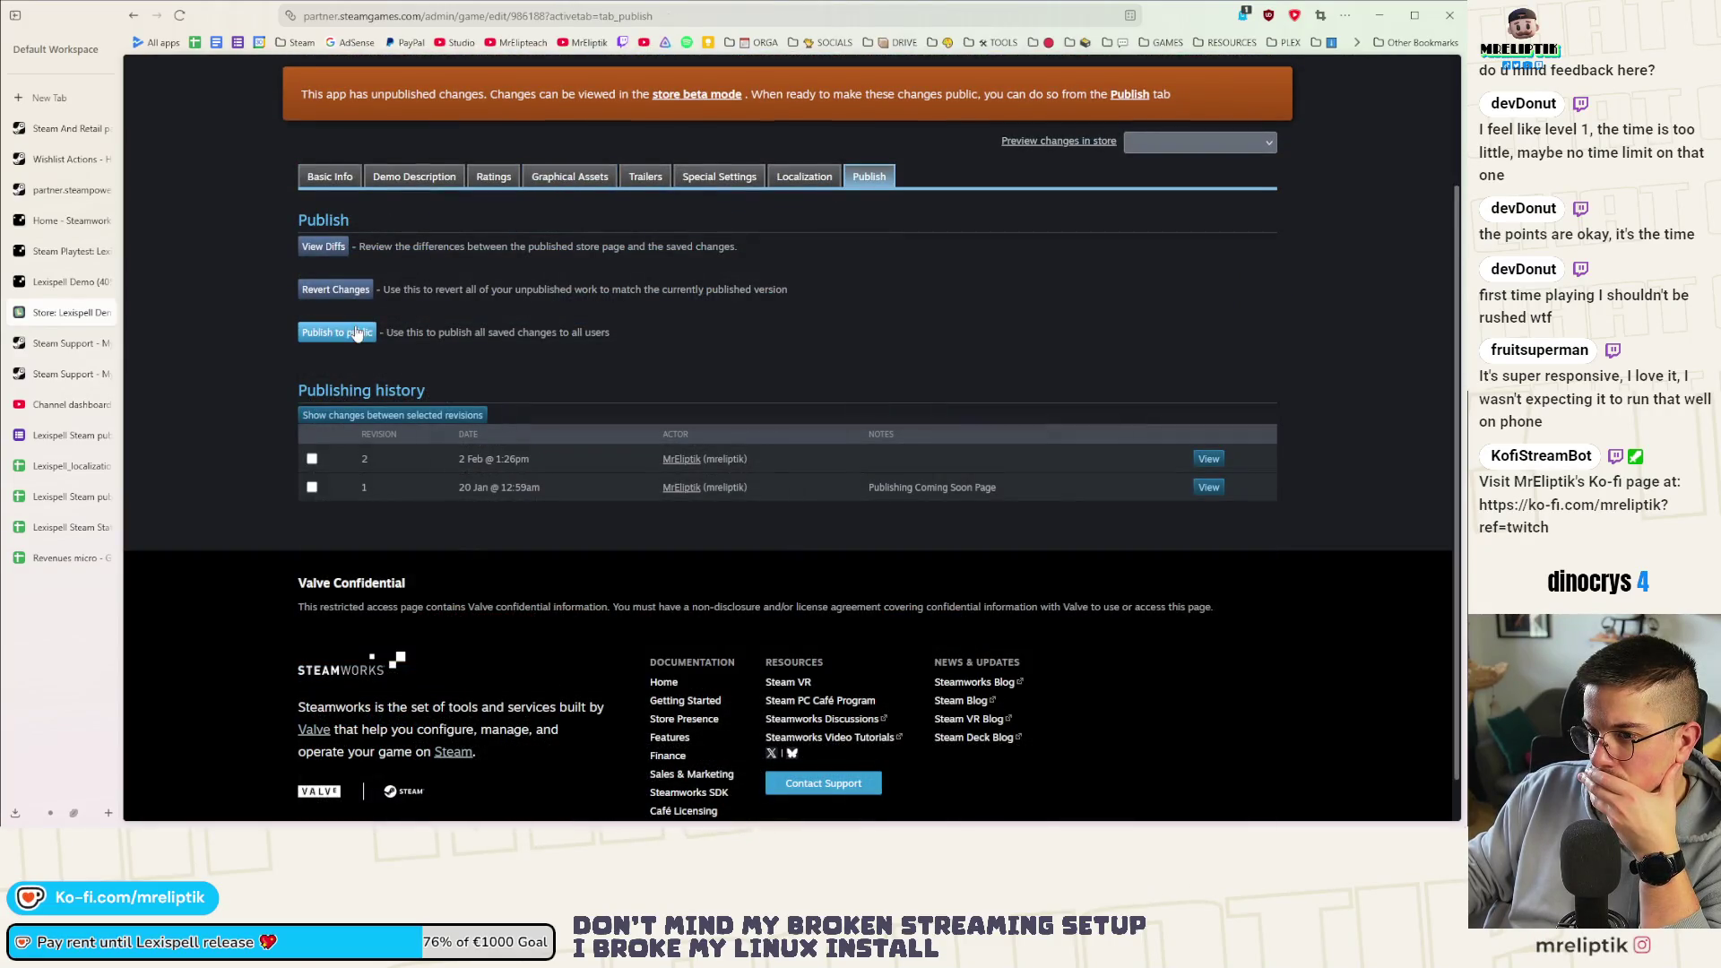
click(356, 334)
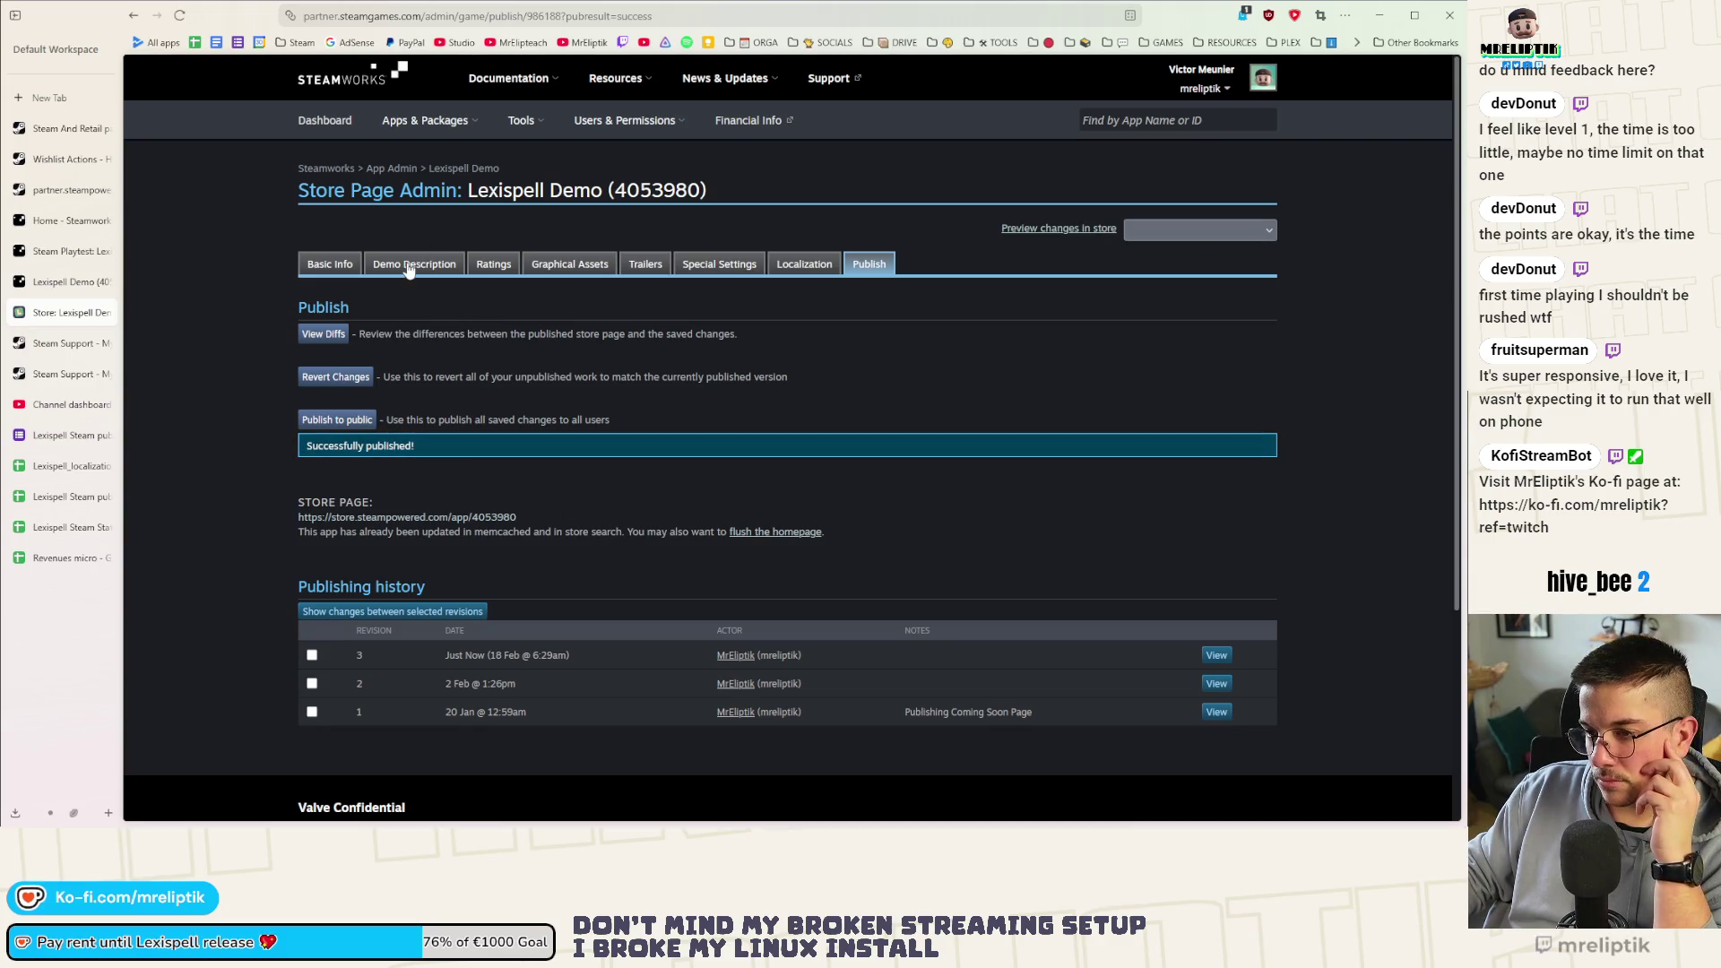
View the Demo Description in French and switch it back to English
click(409, 266)
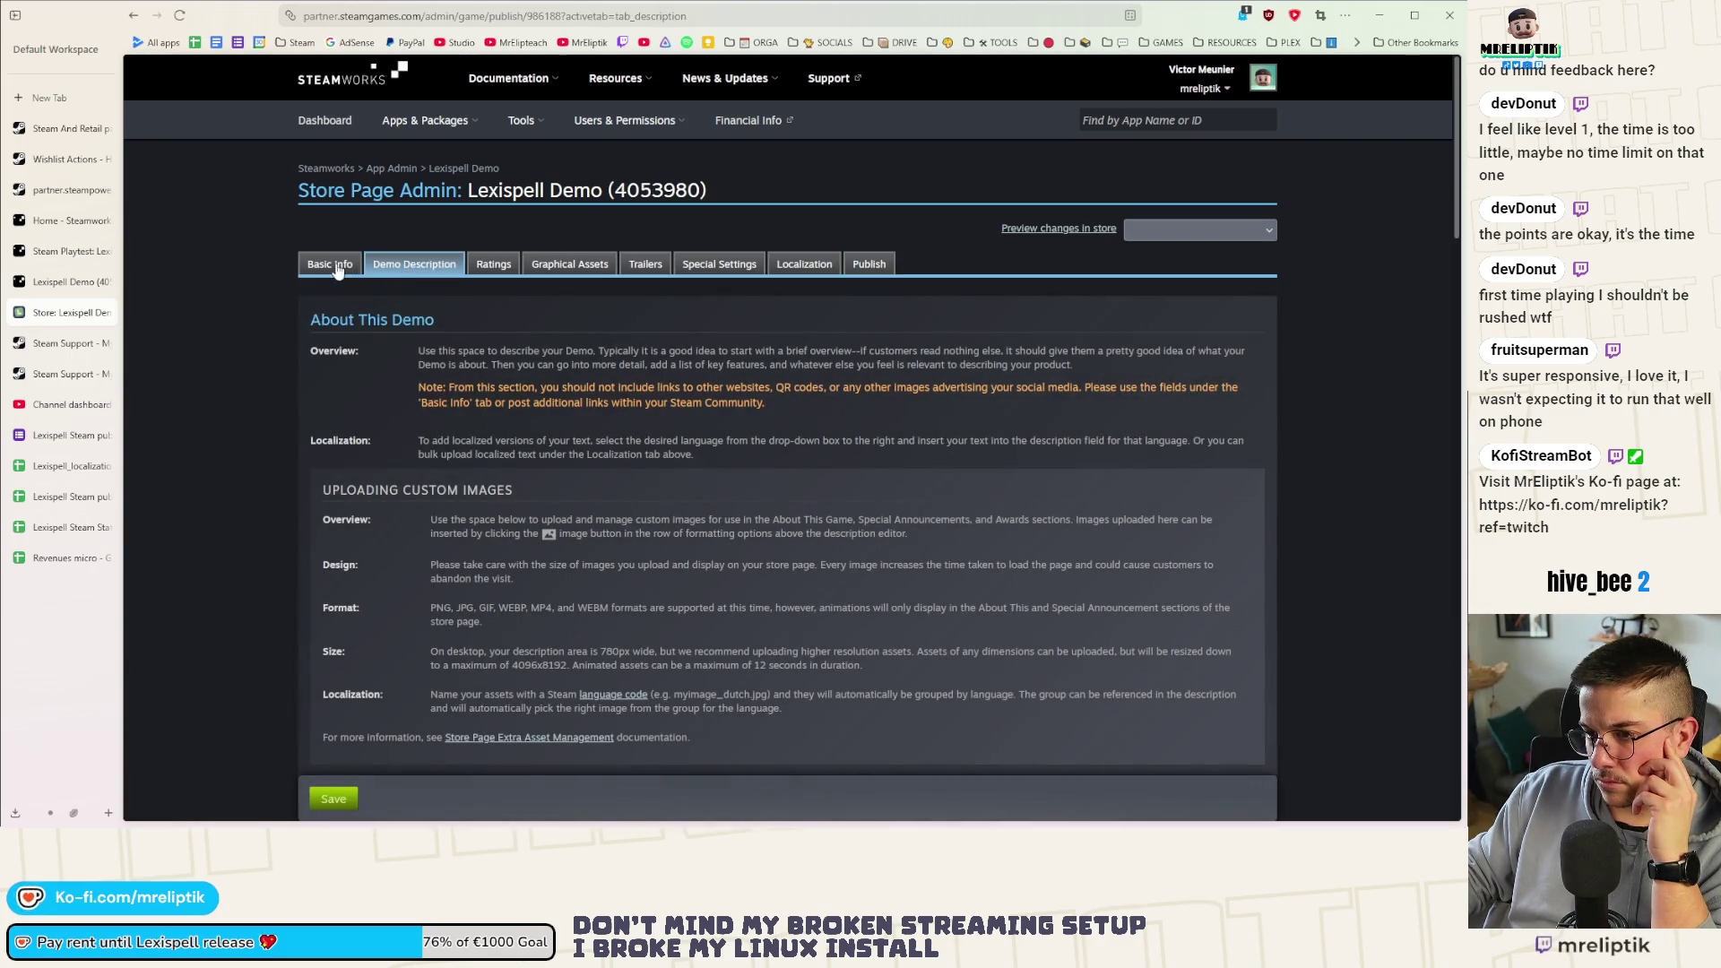
scroll(339, 269, down, 3)
scroll(538, 403, down, 2)
click(762, 465)
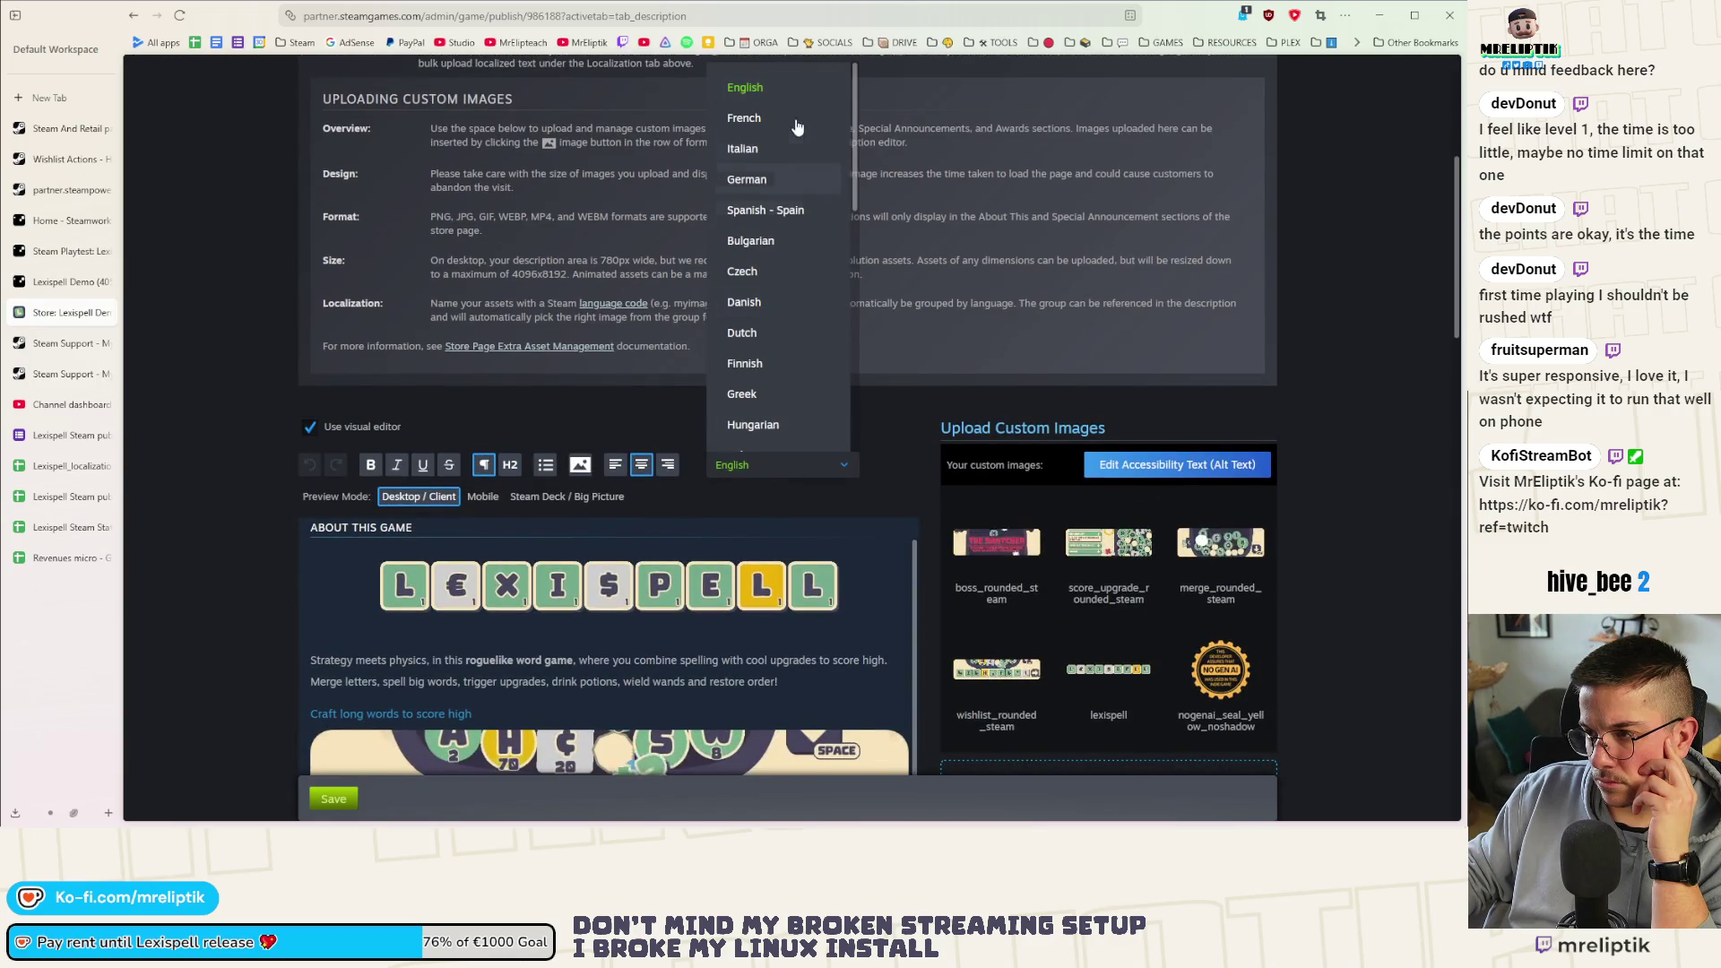
click(767, 118)
click(740, 465)
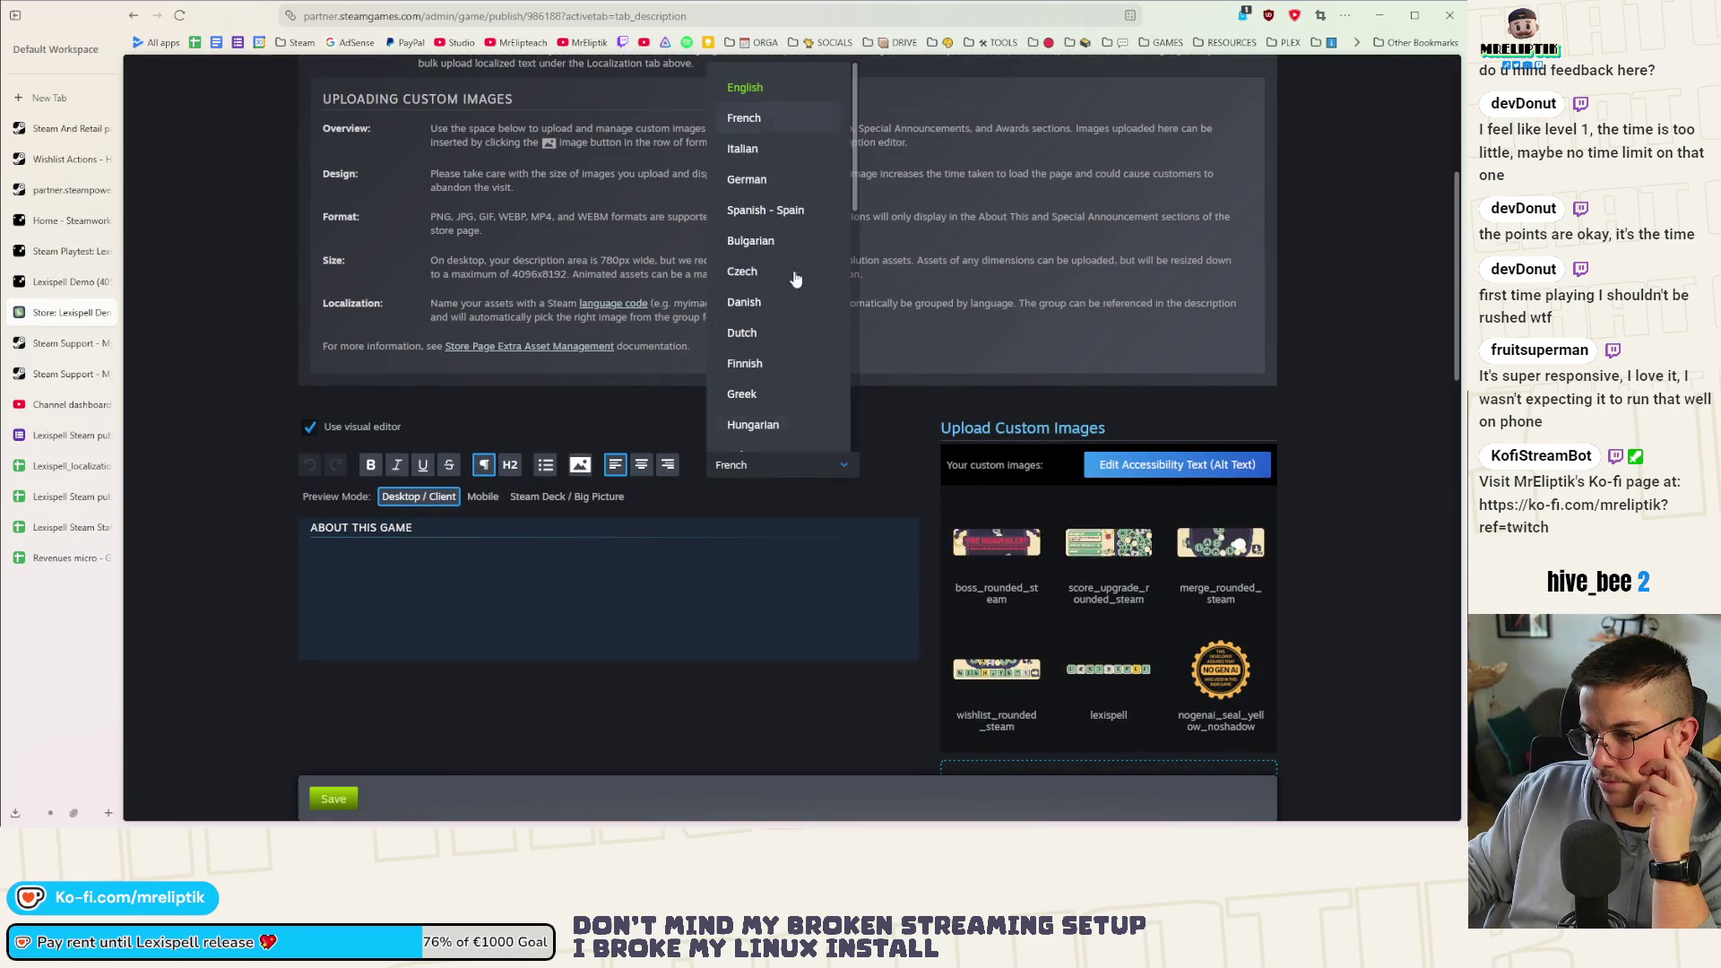
click(747, 118)
click(728, 458)
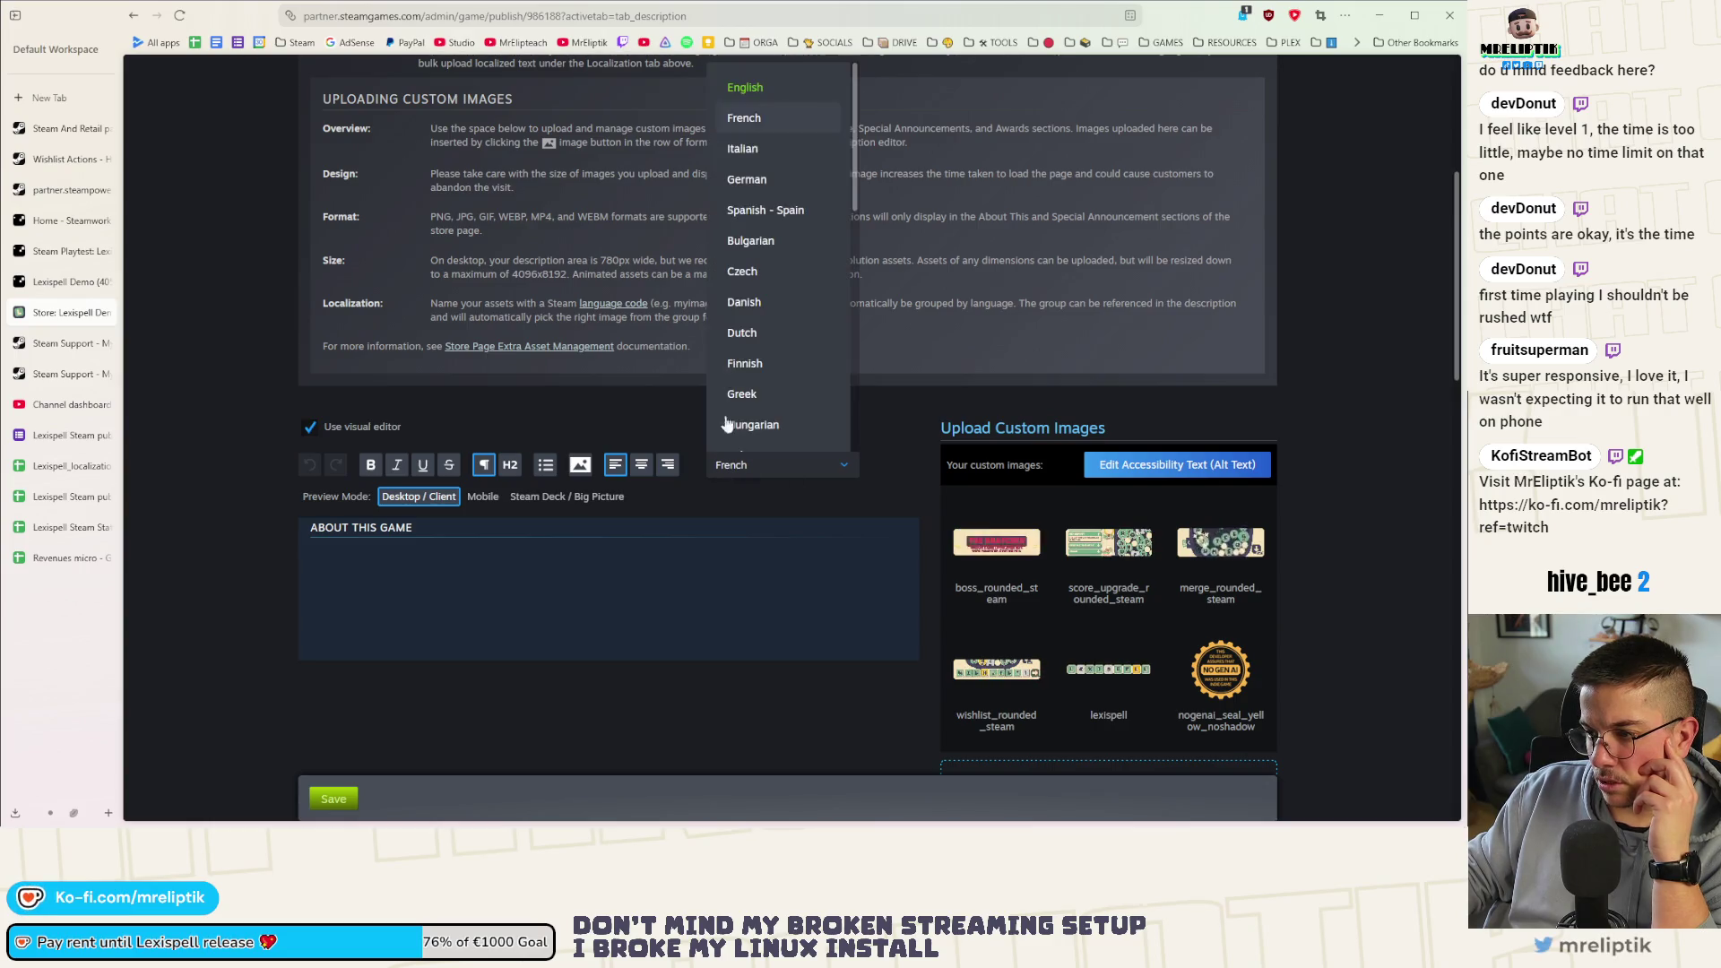
click(749, 87)
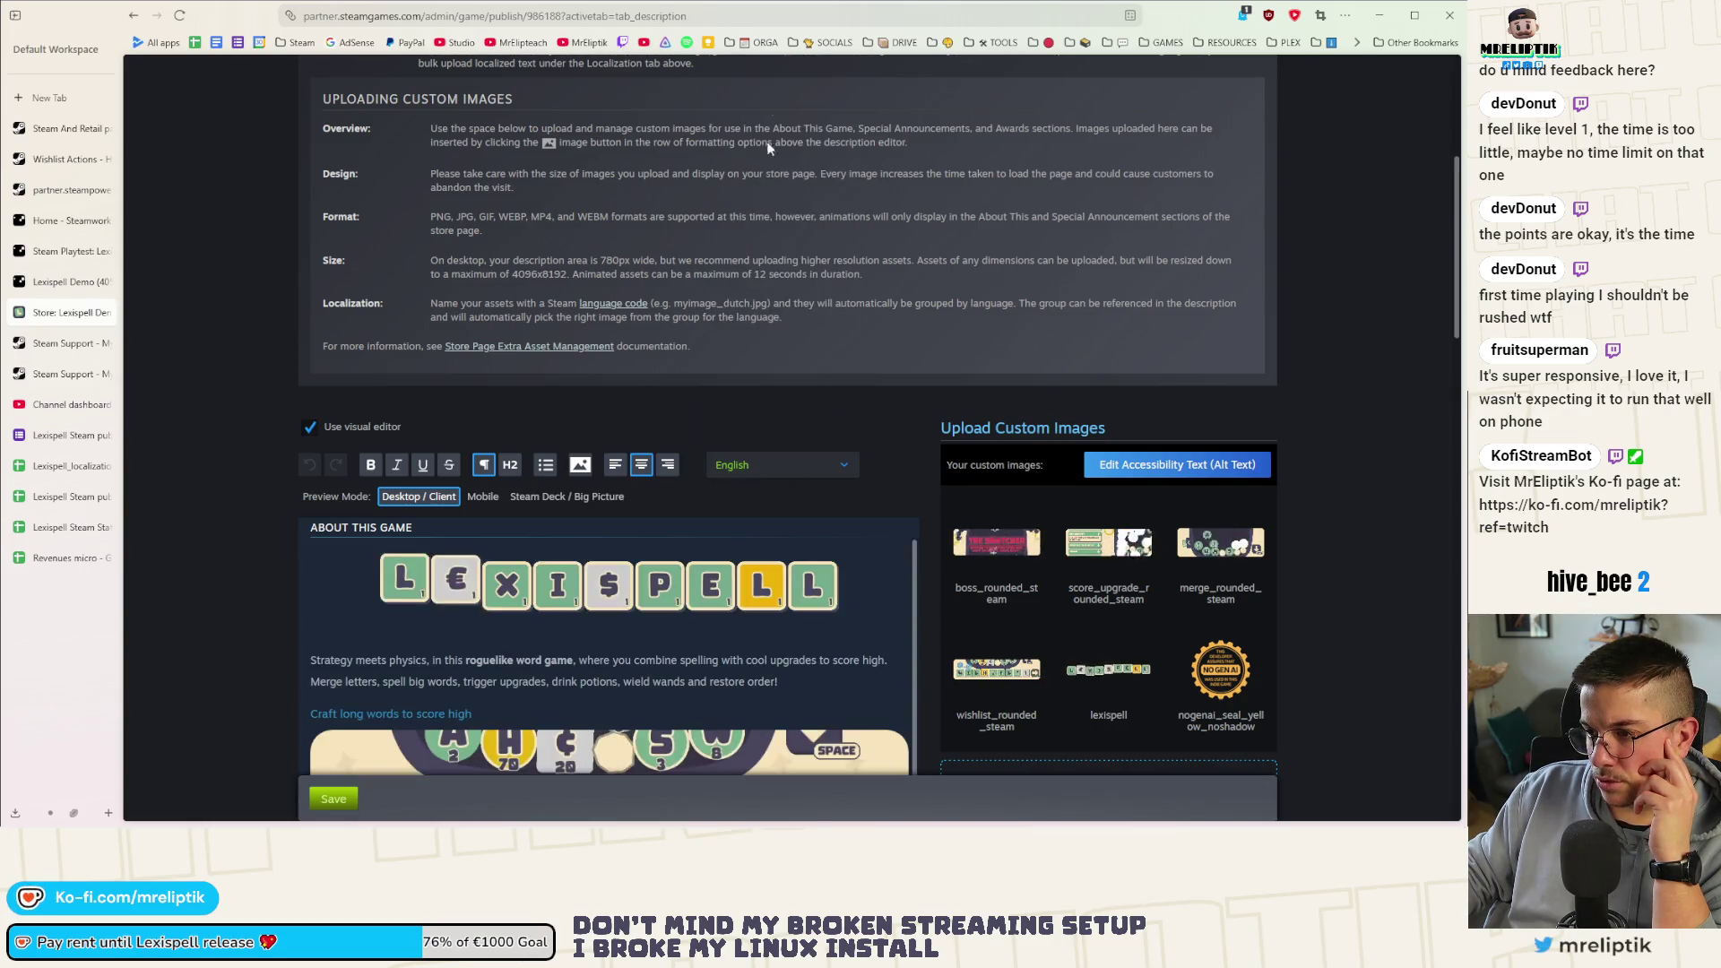
Open Apps & Packages > All Applications in a new tab and go to the Lexispell Demo app
click(60, 281)
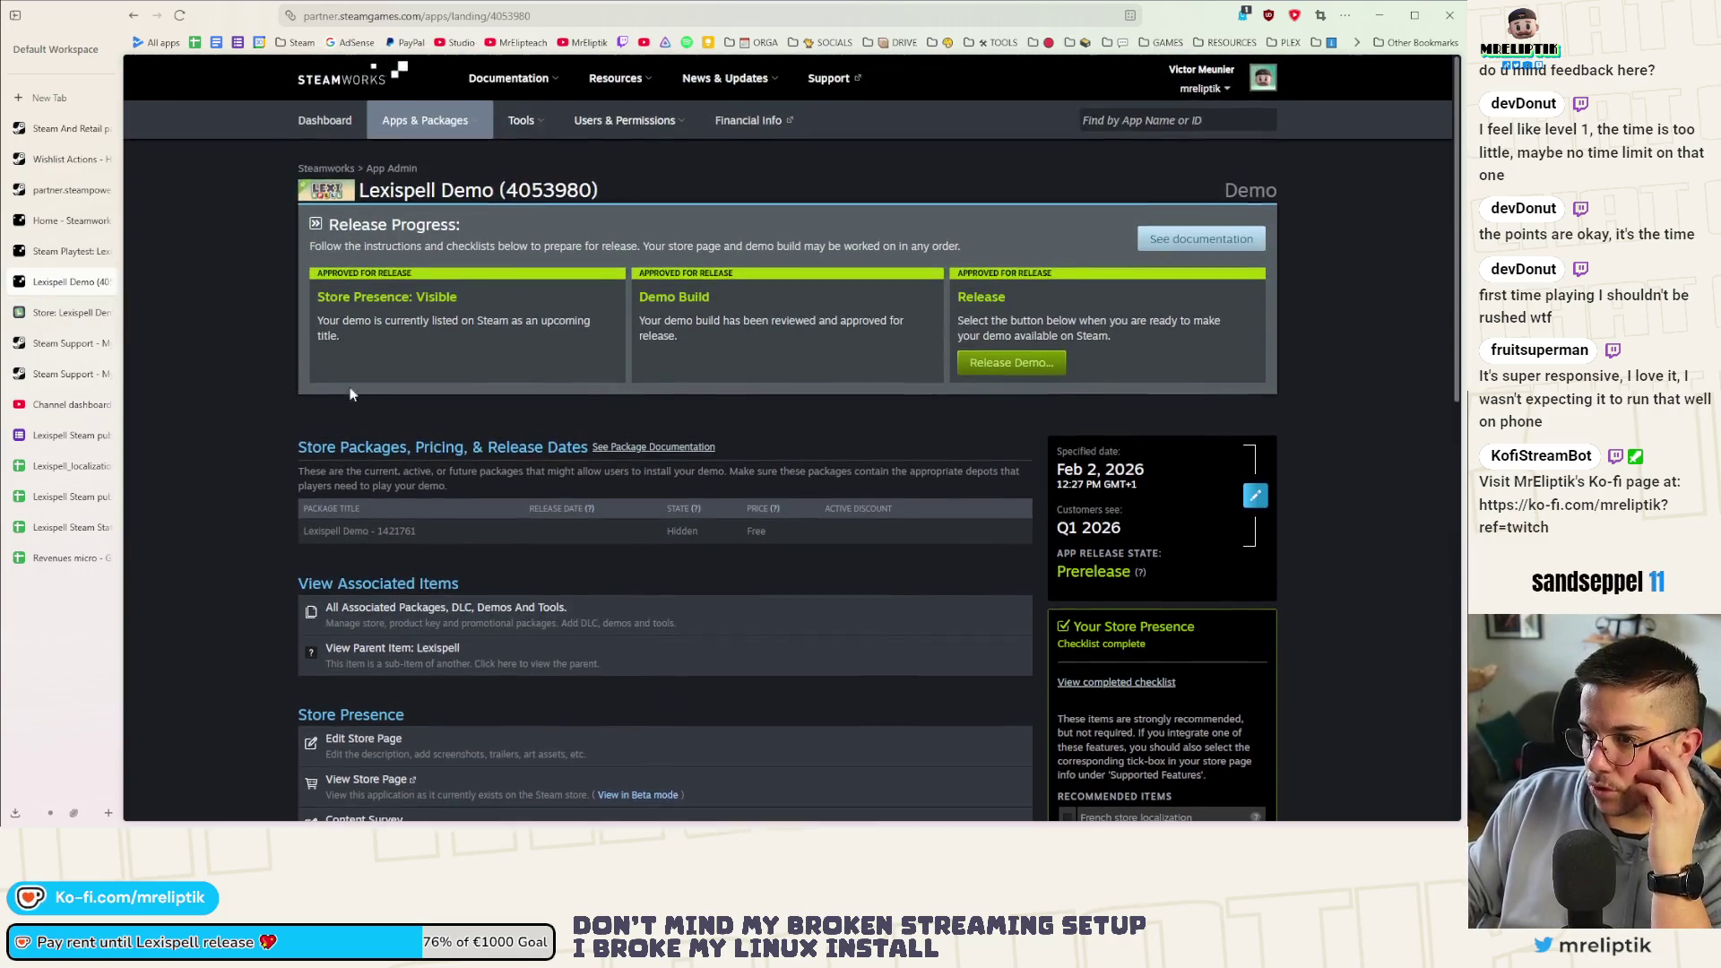
middle_click(425, 119)
click(58, 313)
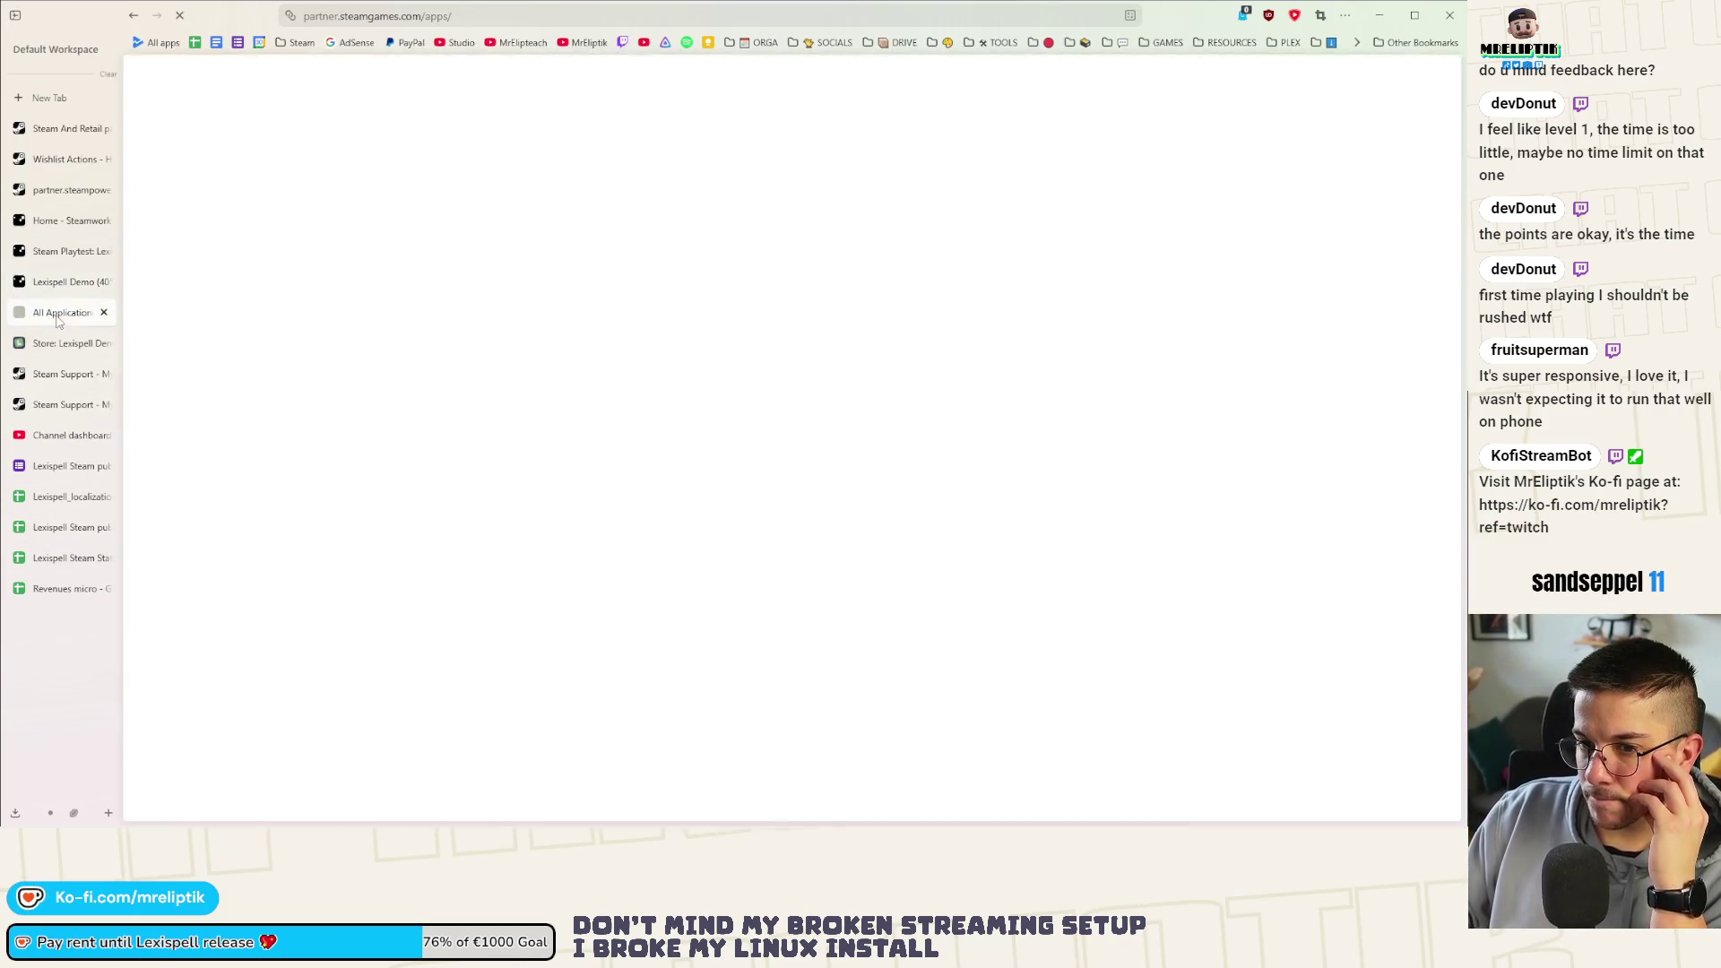
click(103, 312)
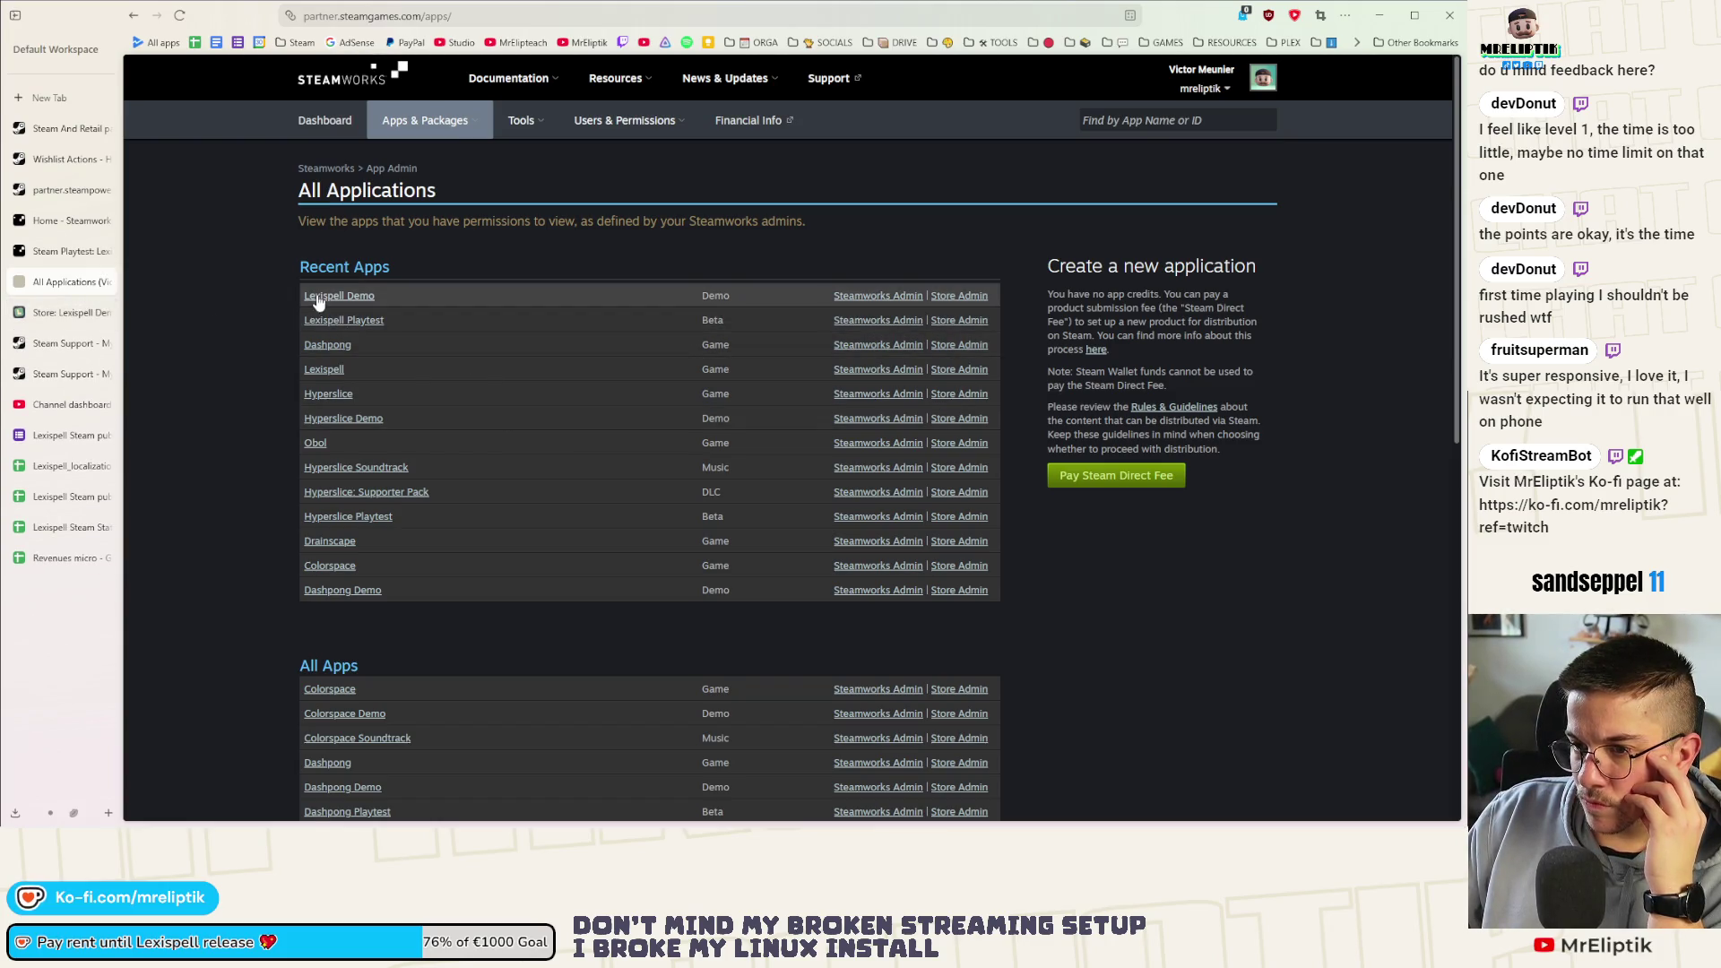
click(323, 371)
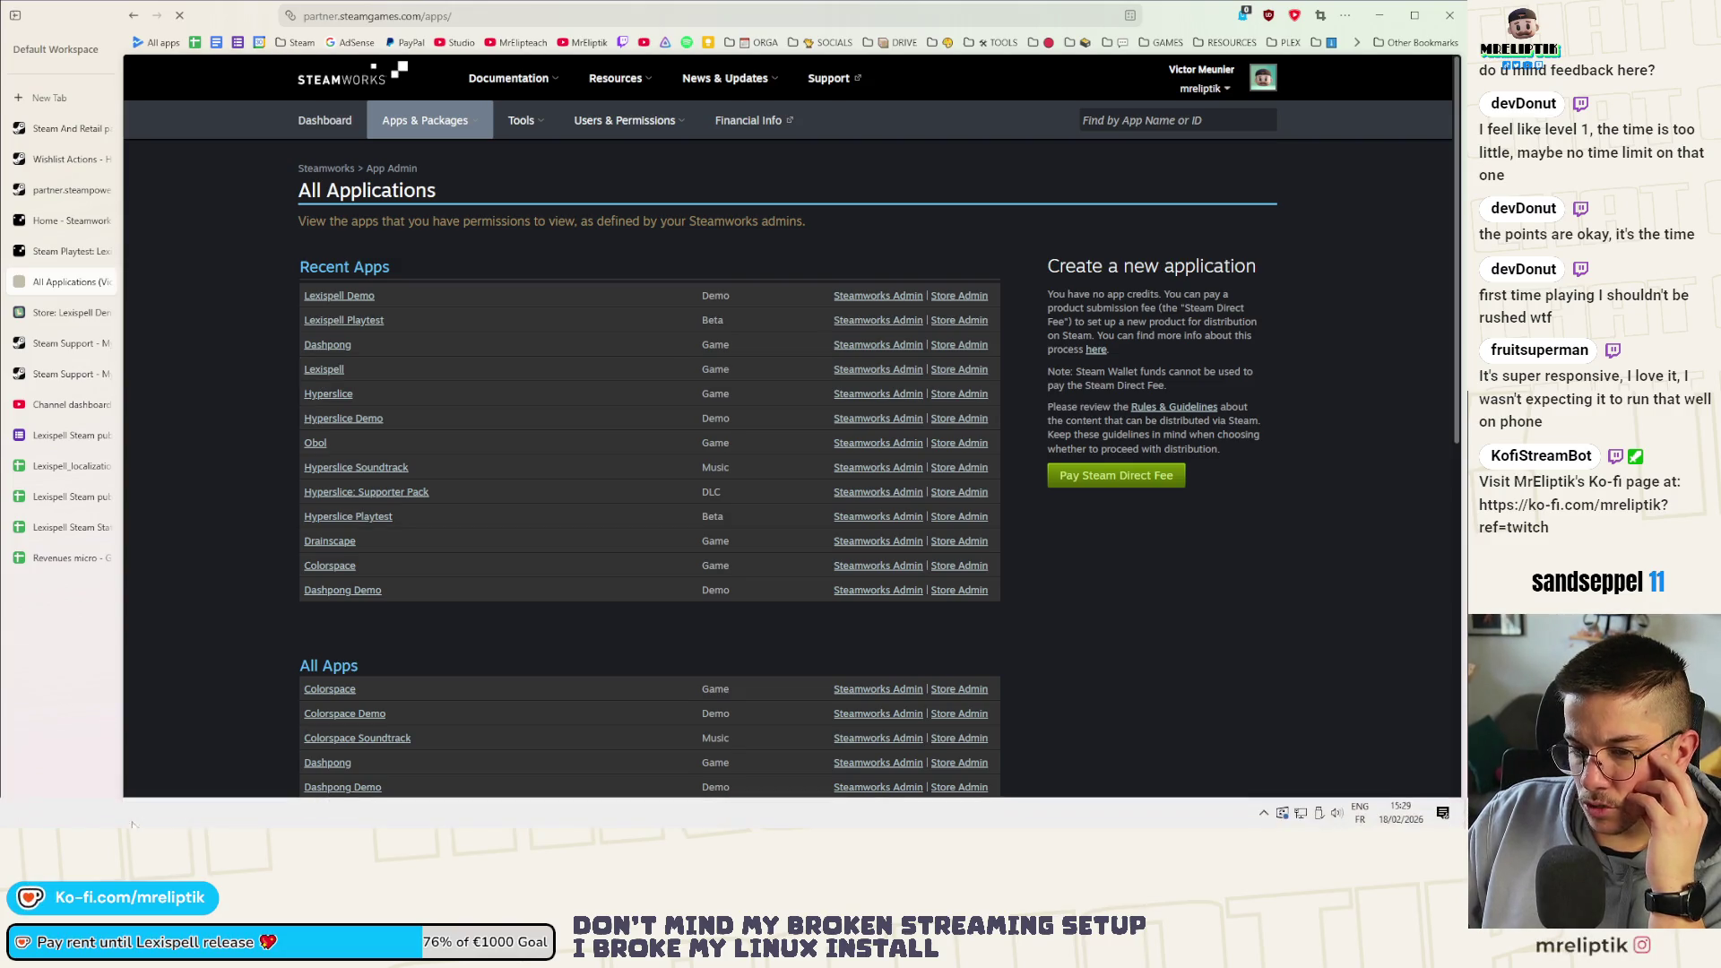
Decline the itch and Steam upload prompts in the VS Code terminal
key(alt+Tab)
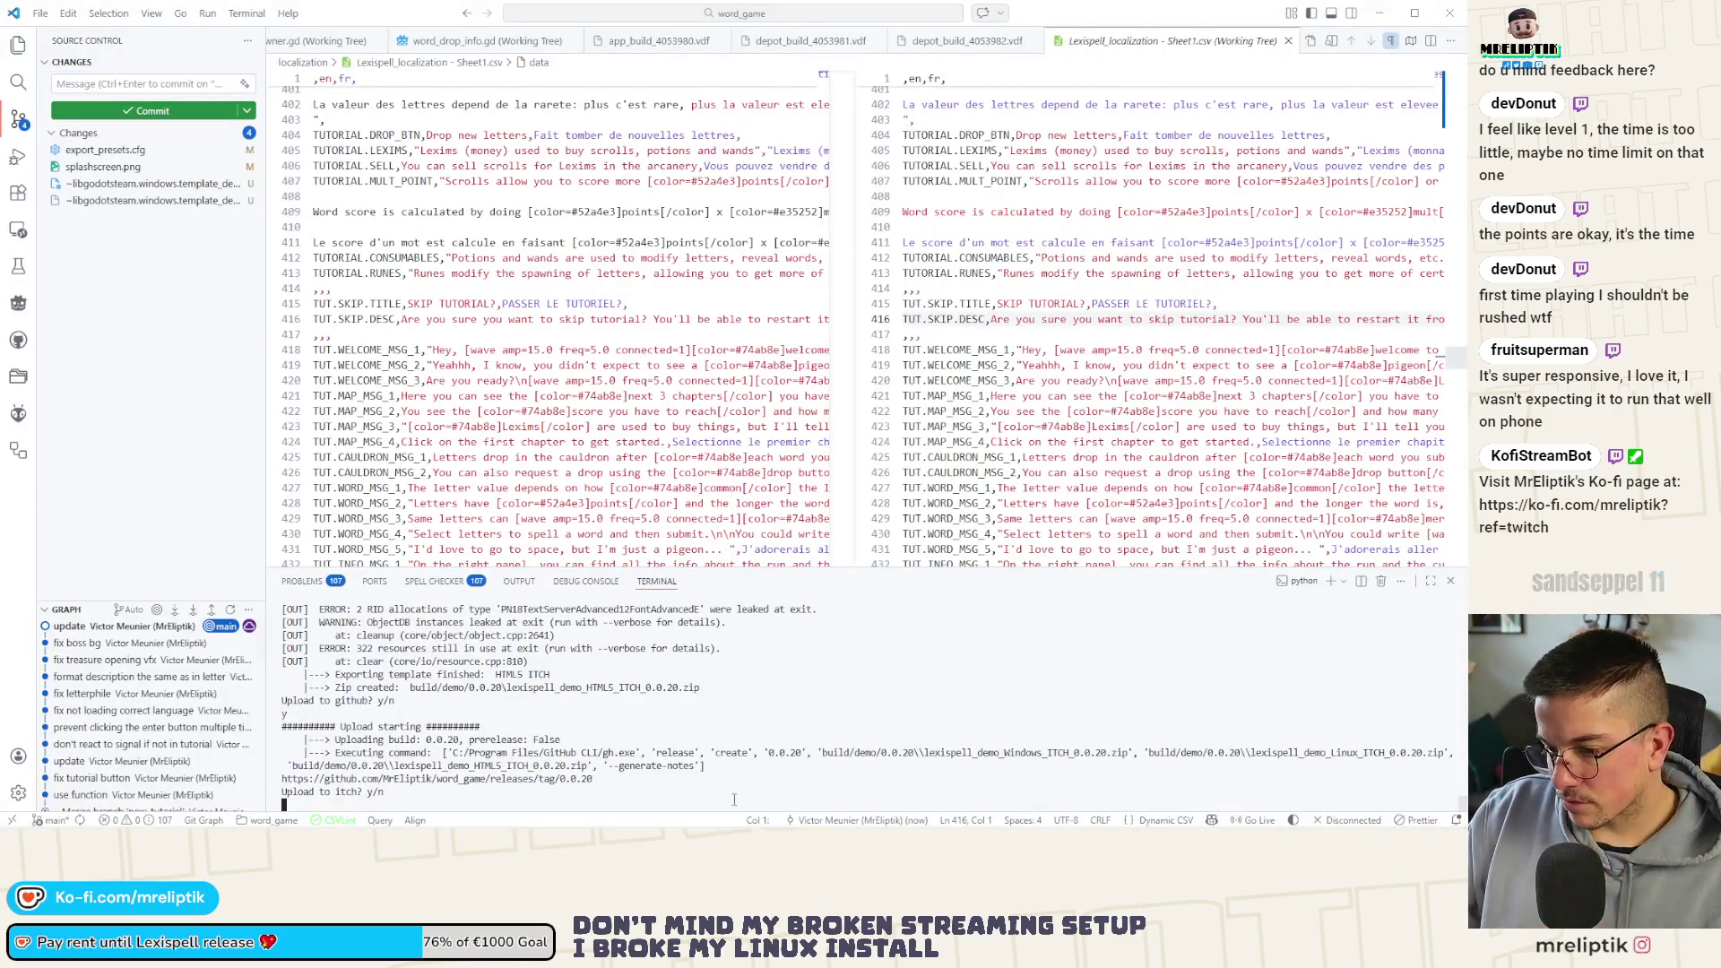
text(n)
key(Return)
text(n)
key(Return)
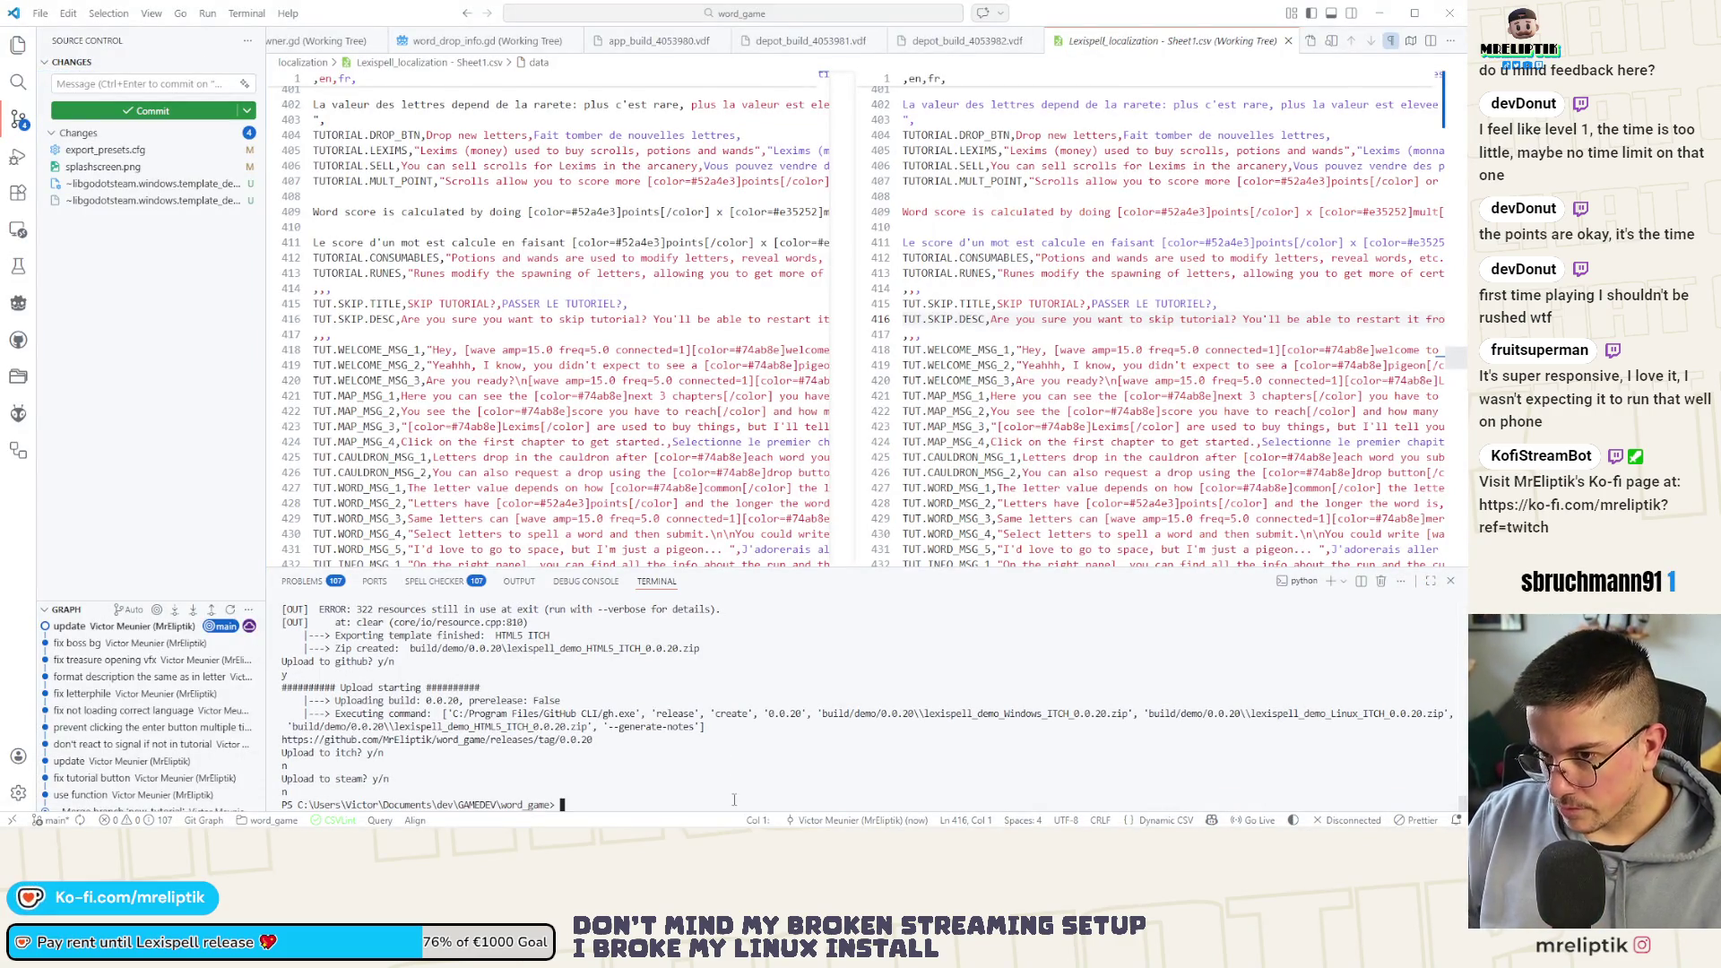
Stage the new splash screen image and commit it as "update splash"
click(100, 165)
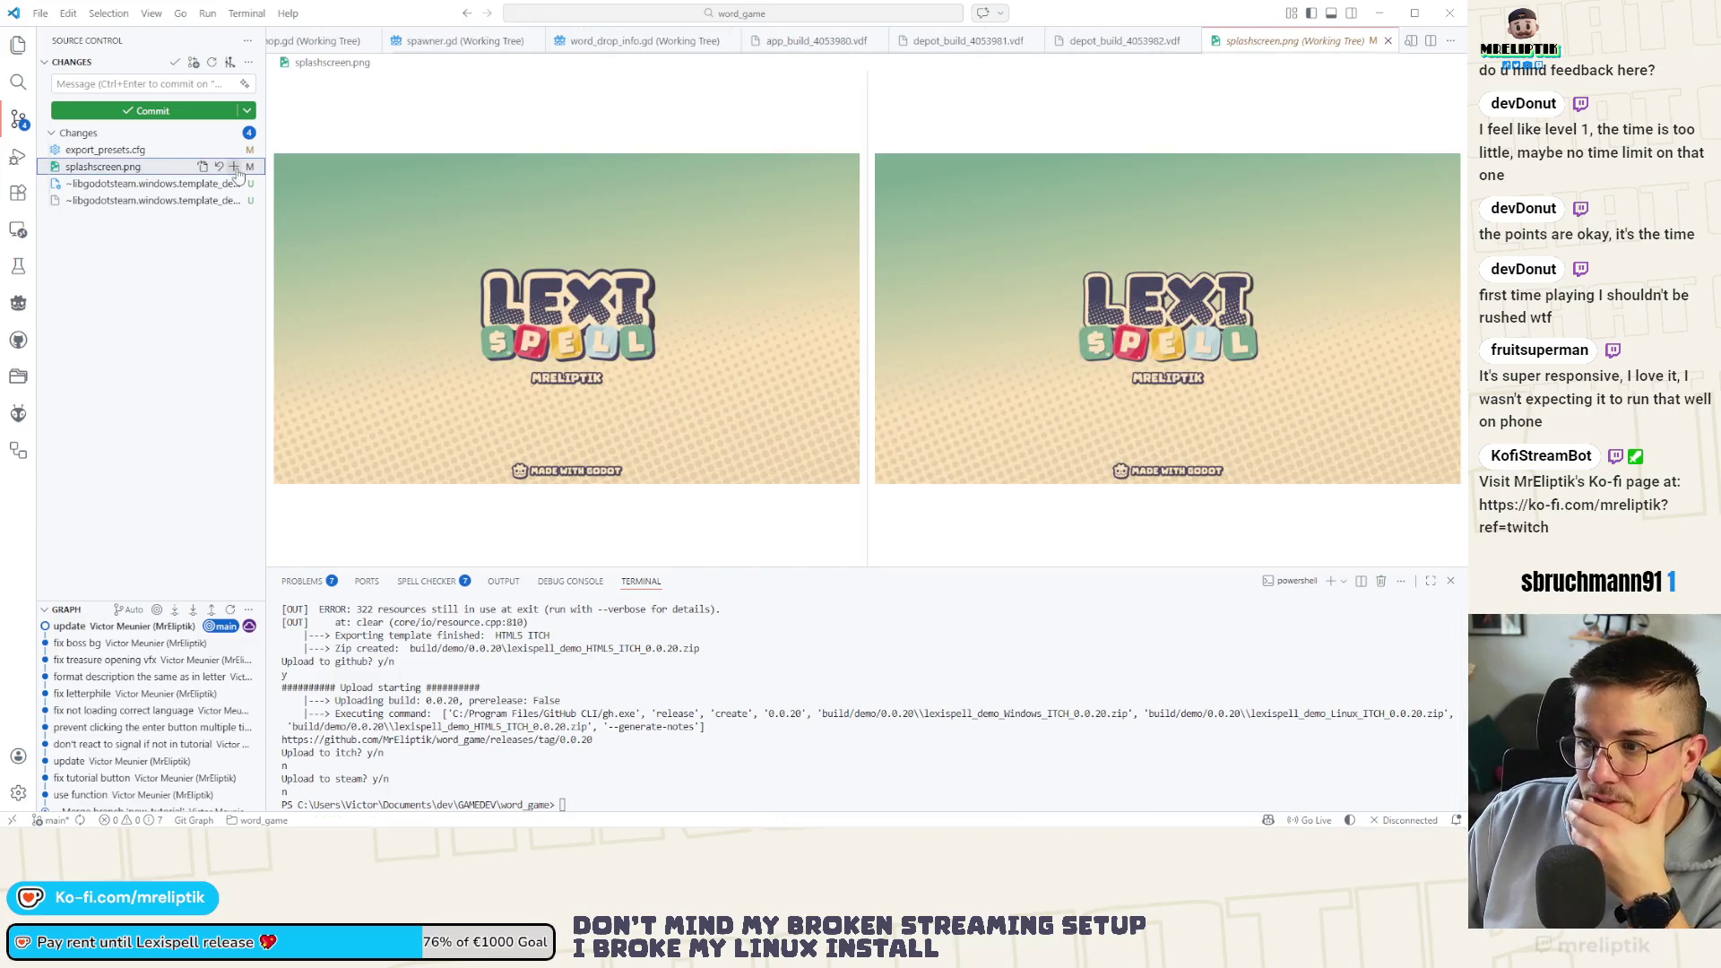
click(234, 166)
click(77, 85)
text(update splash)
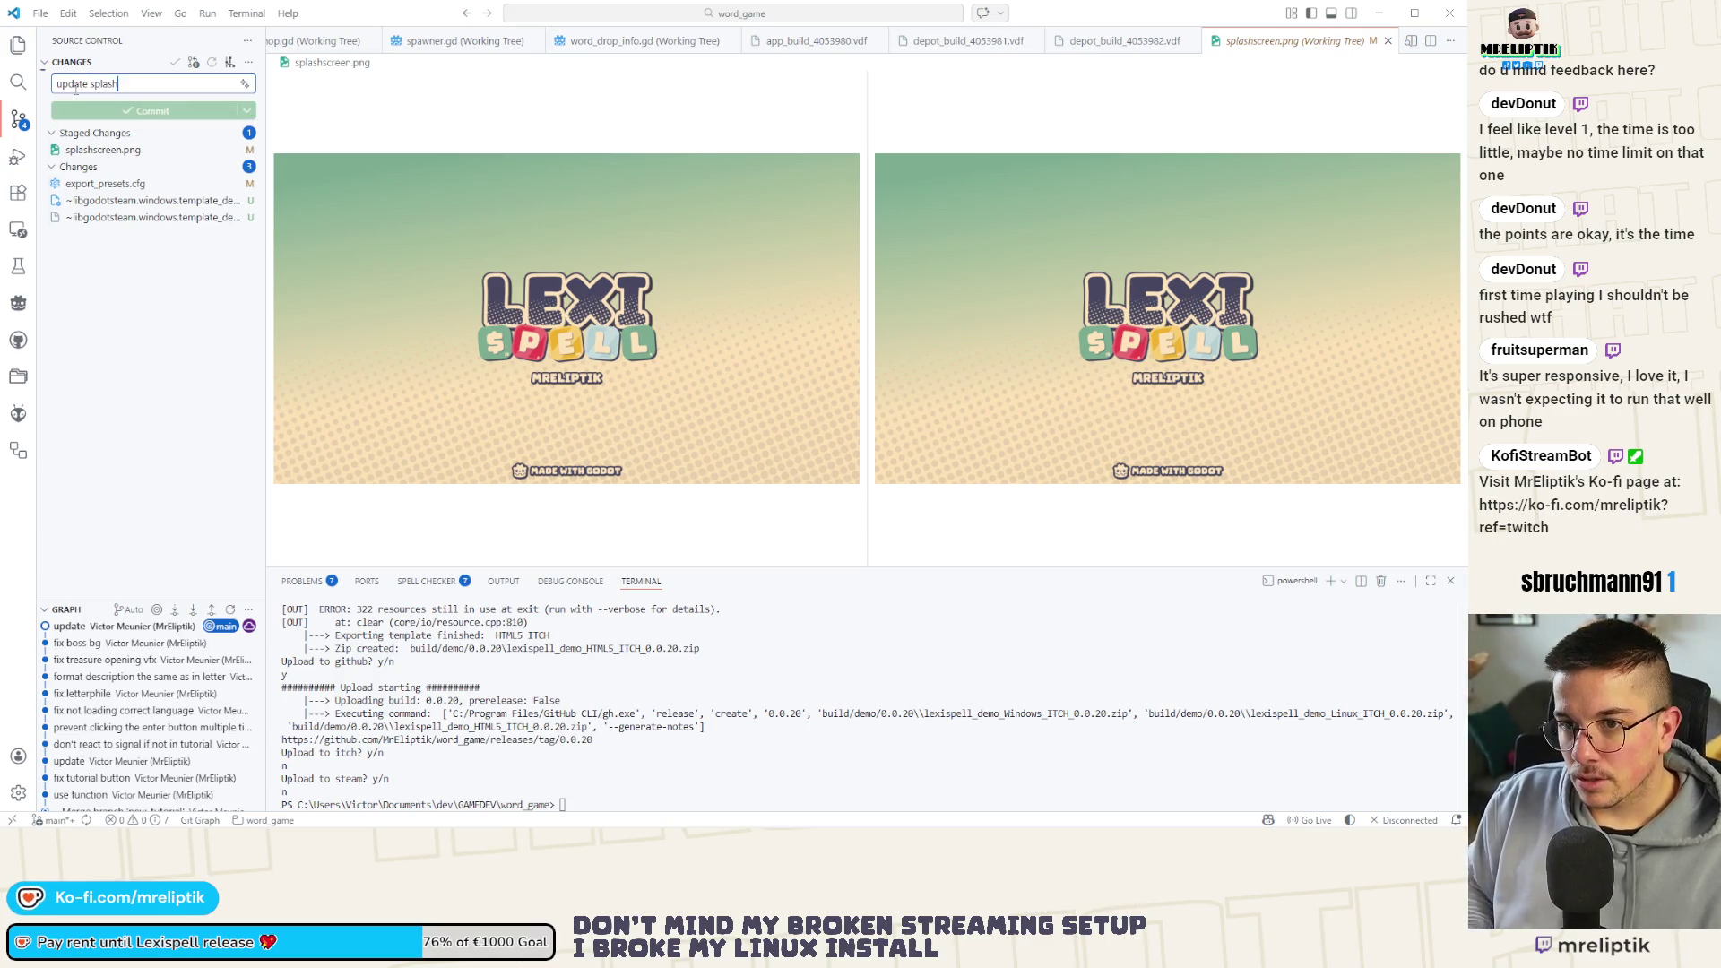
click(121, 111)
Clear the pending export_presets.cfg change and return to the Steamworks release page
click(91, 149)
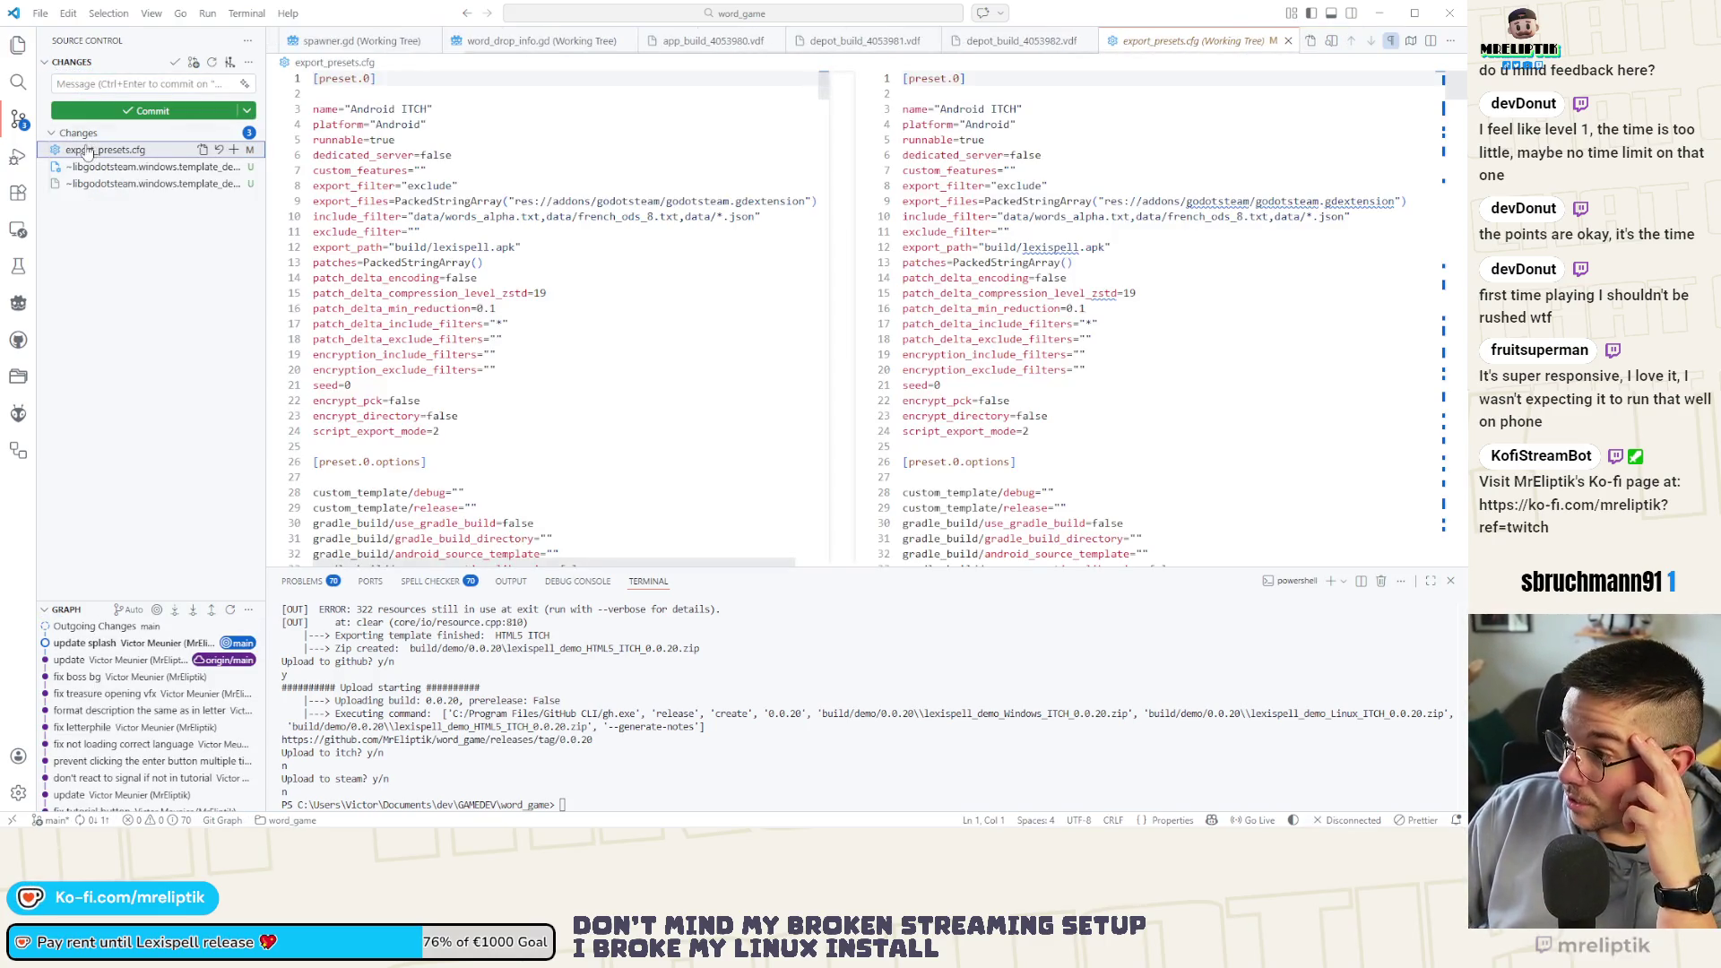
click(235, 152)
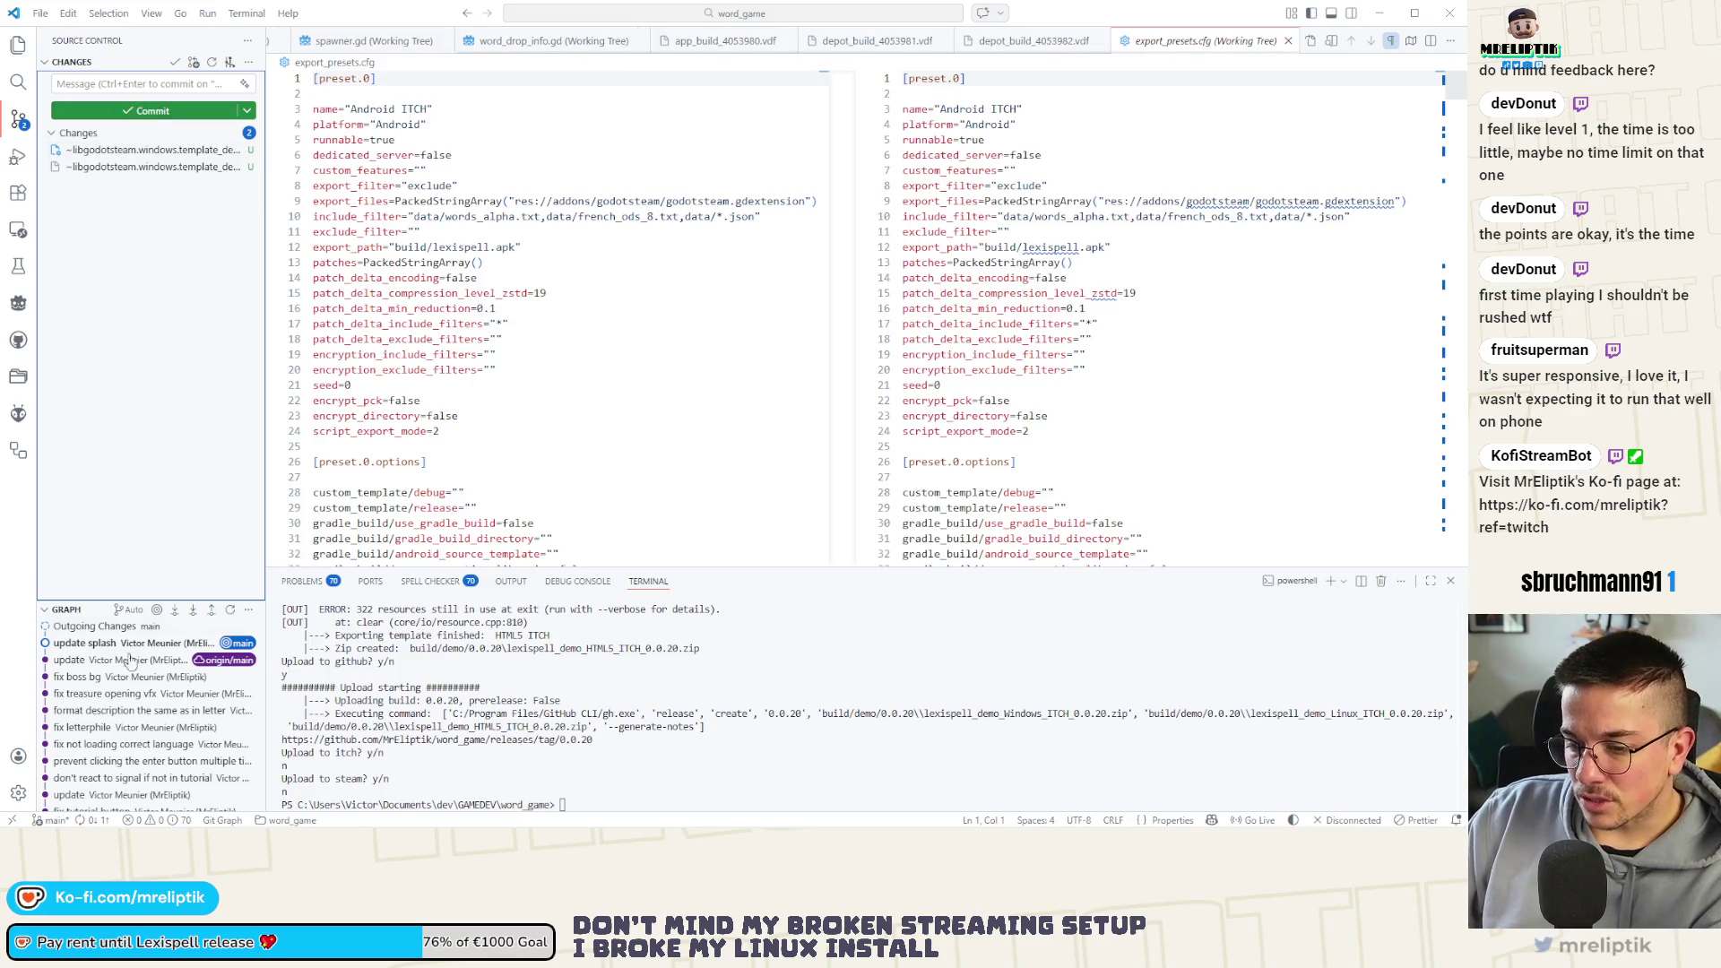
key(alt+Tab)
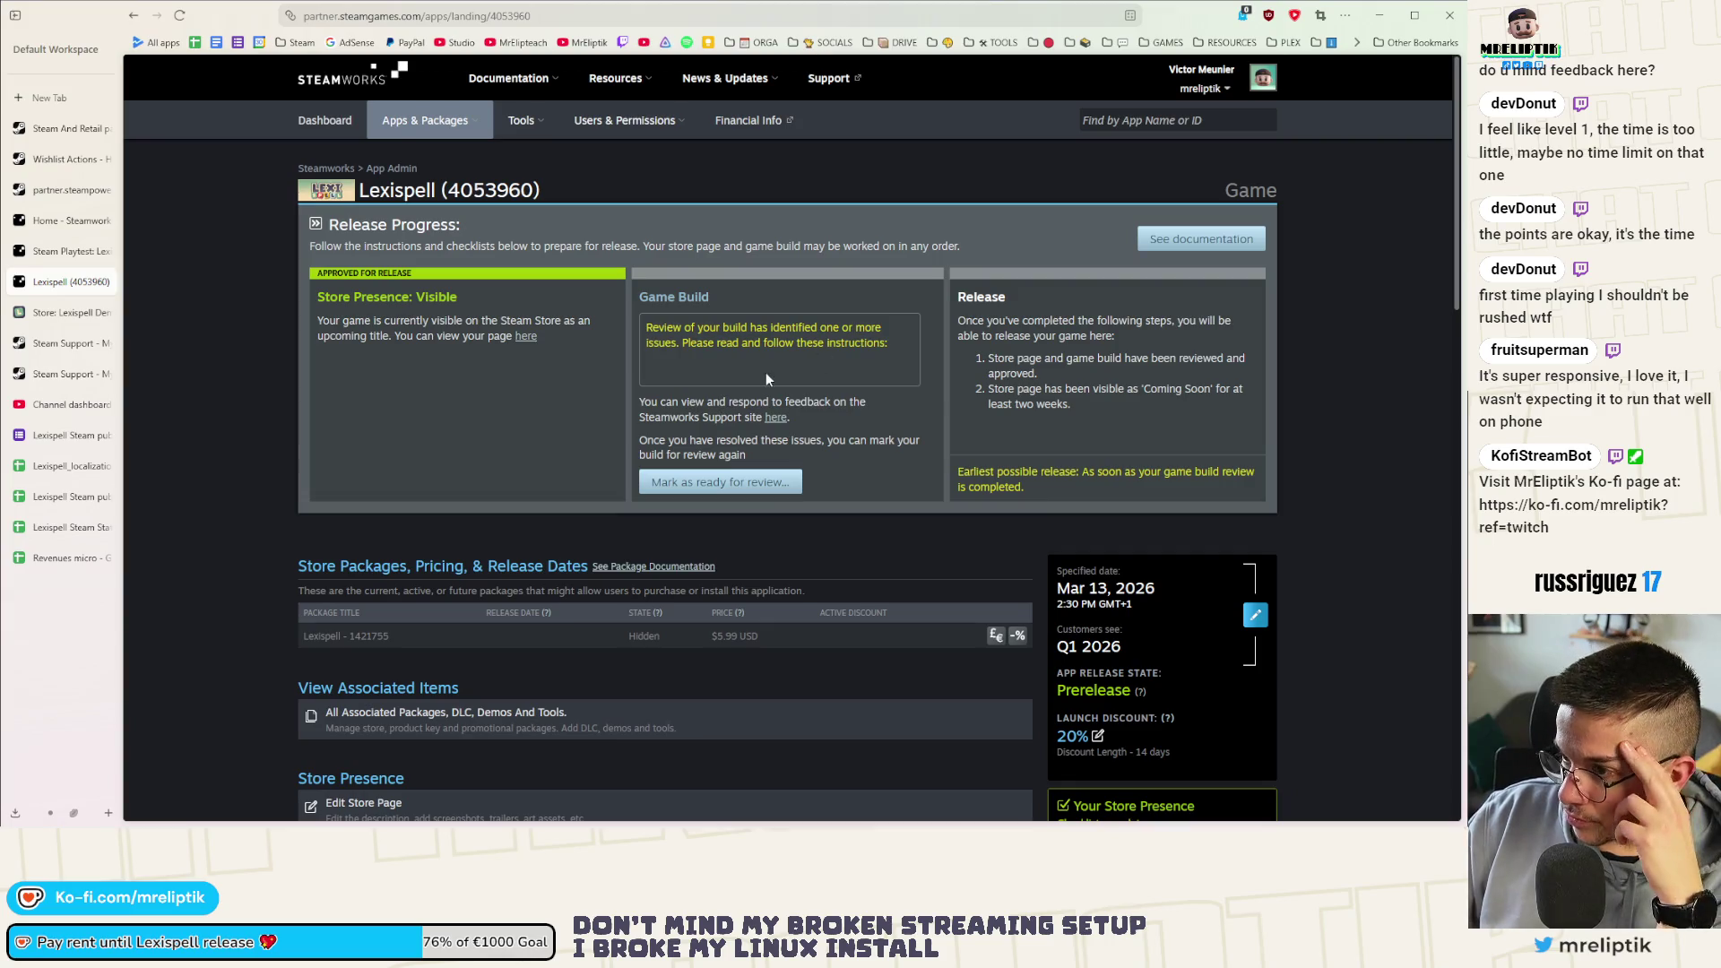
scroll(710, 363, down, 2)
scroll(538, 443, down, 1)
scroll(444, 498, down, 1)
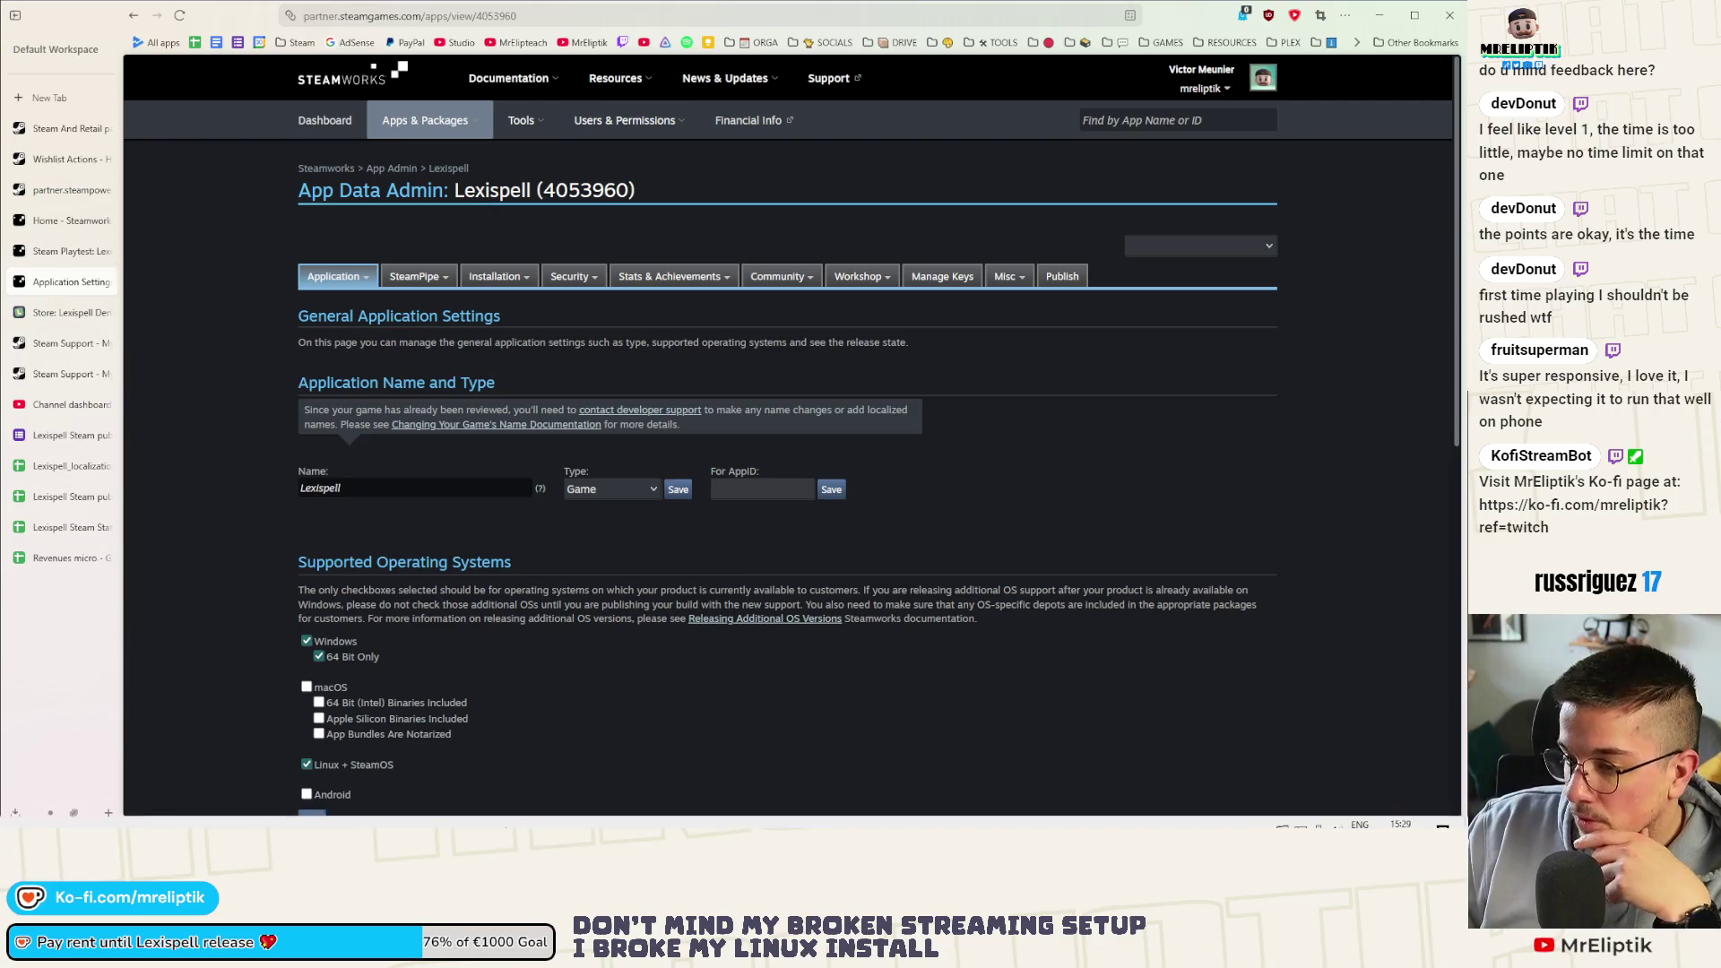
scroll(404, 457, down, 3)
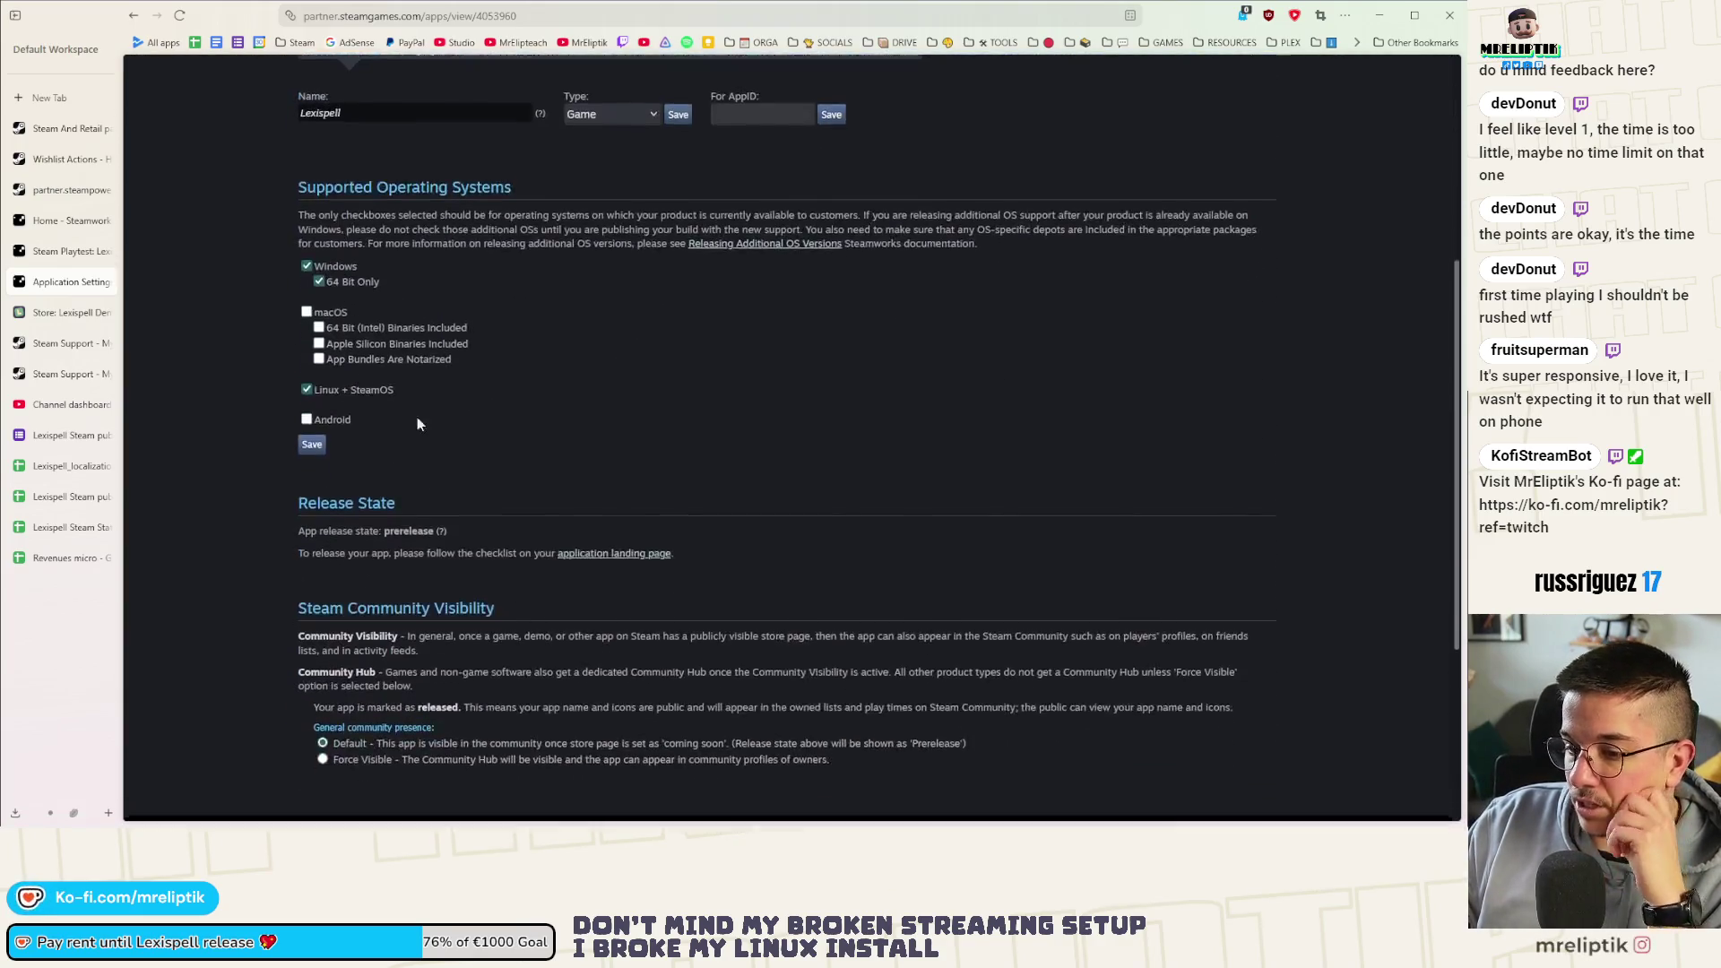
scroll(436, 385, up, 3)
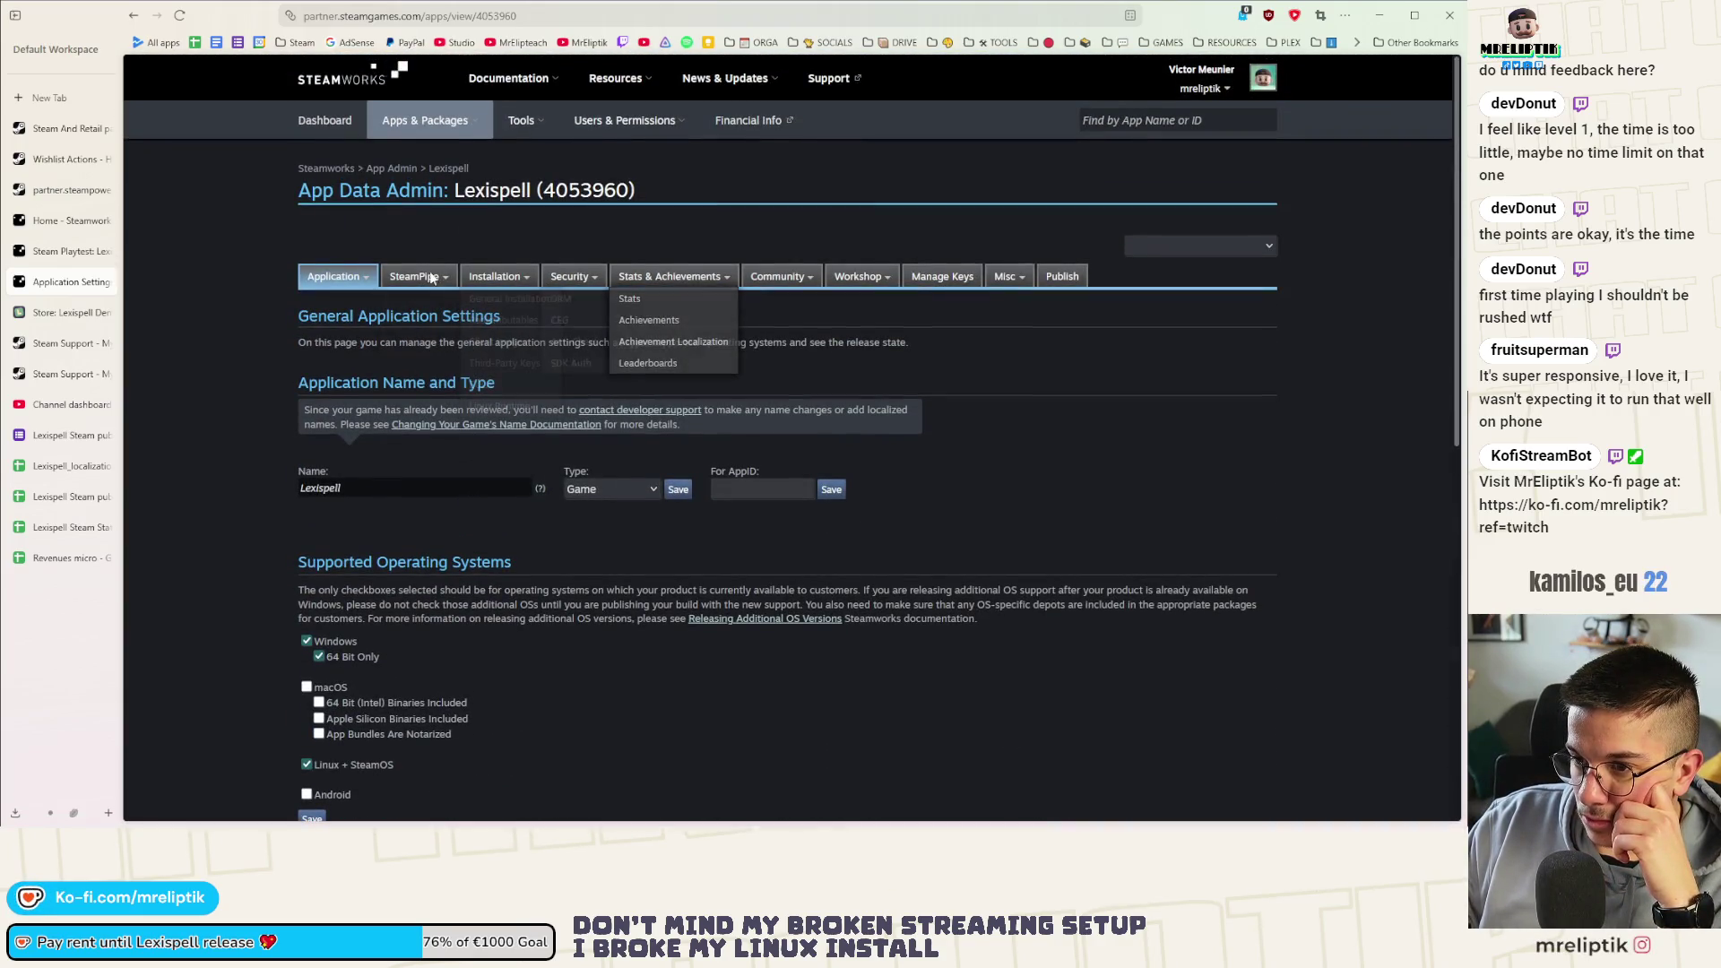
From the Lexispell landing page, bring up the Store Page Admin alongside the application settings
click(450, 172)
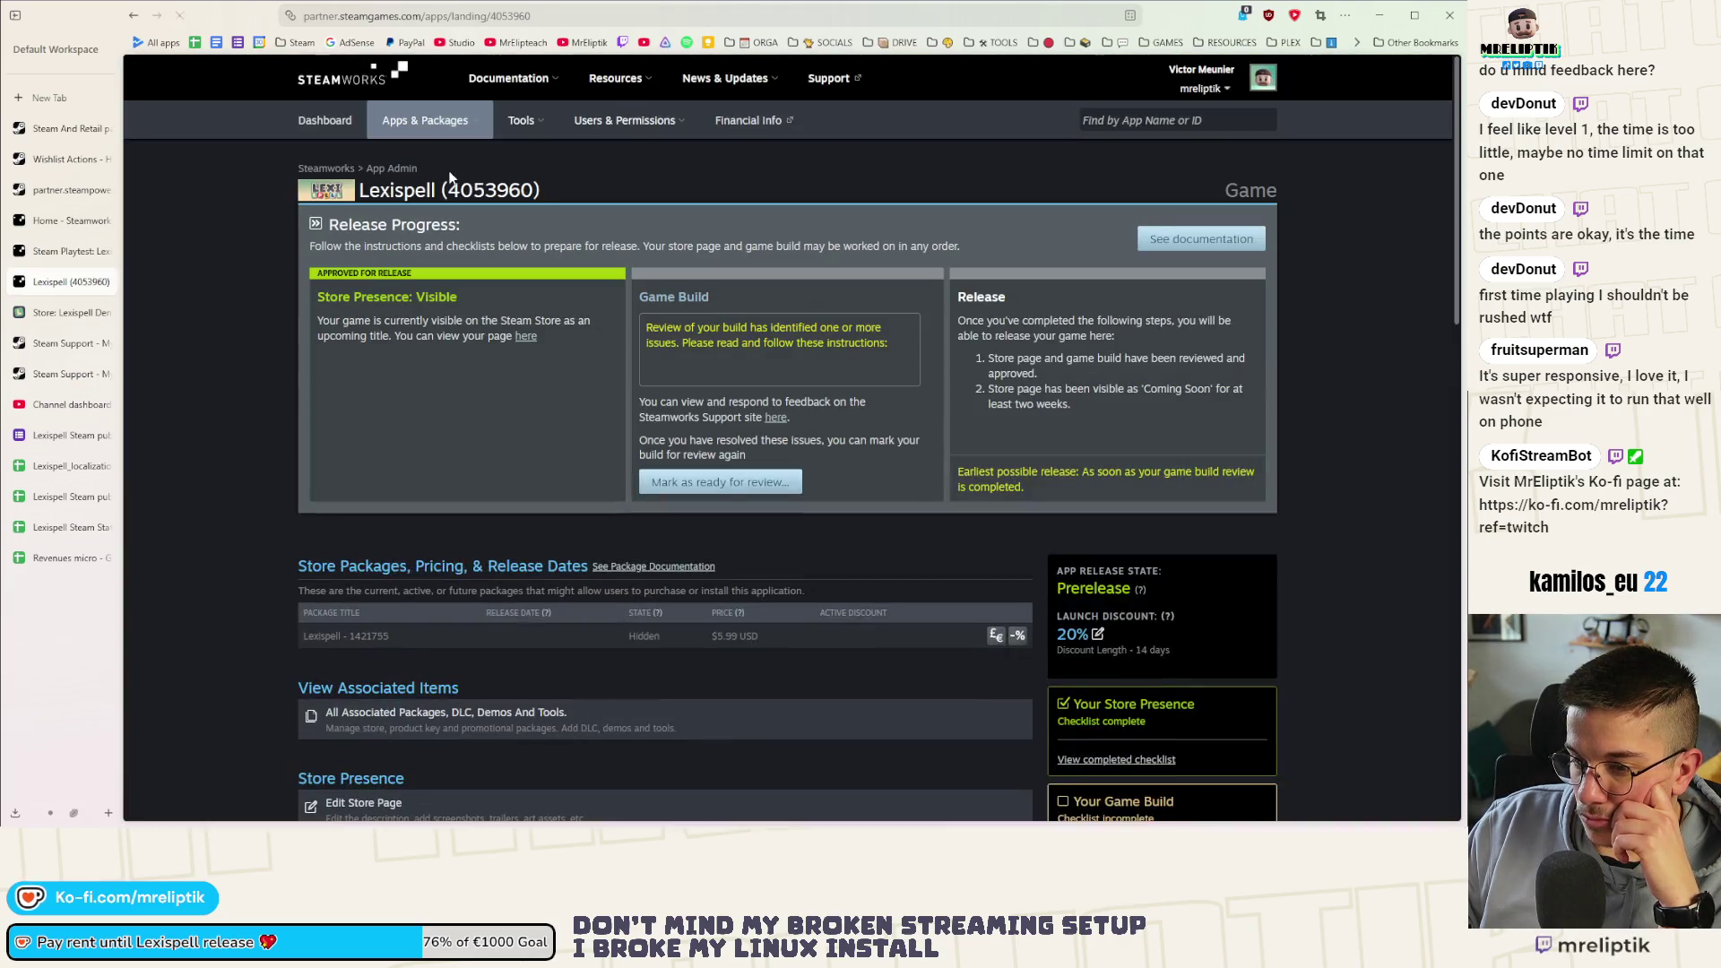
scroll(363, 474, down, 3)
scroll(364, 474, down, 2)
scroll(403, 484, up, 4)
scroll(431, 497, down, 2)
middle_click(437, 504)
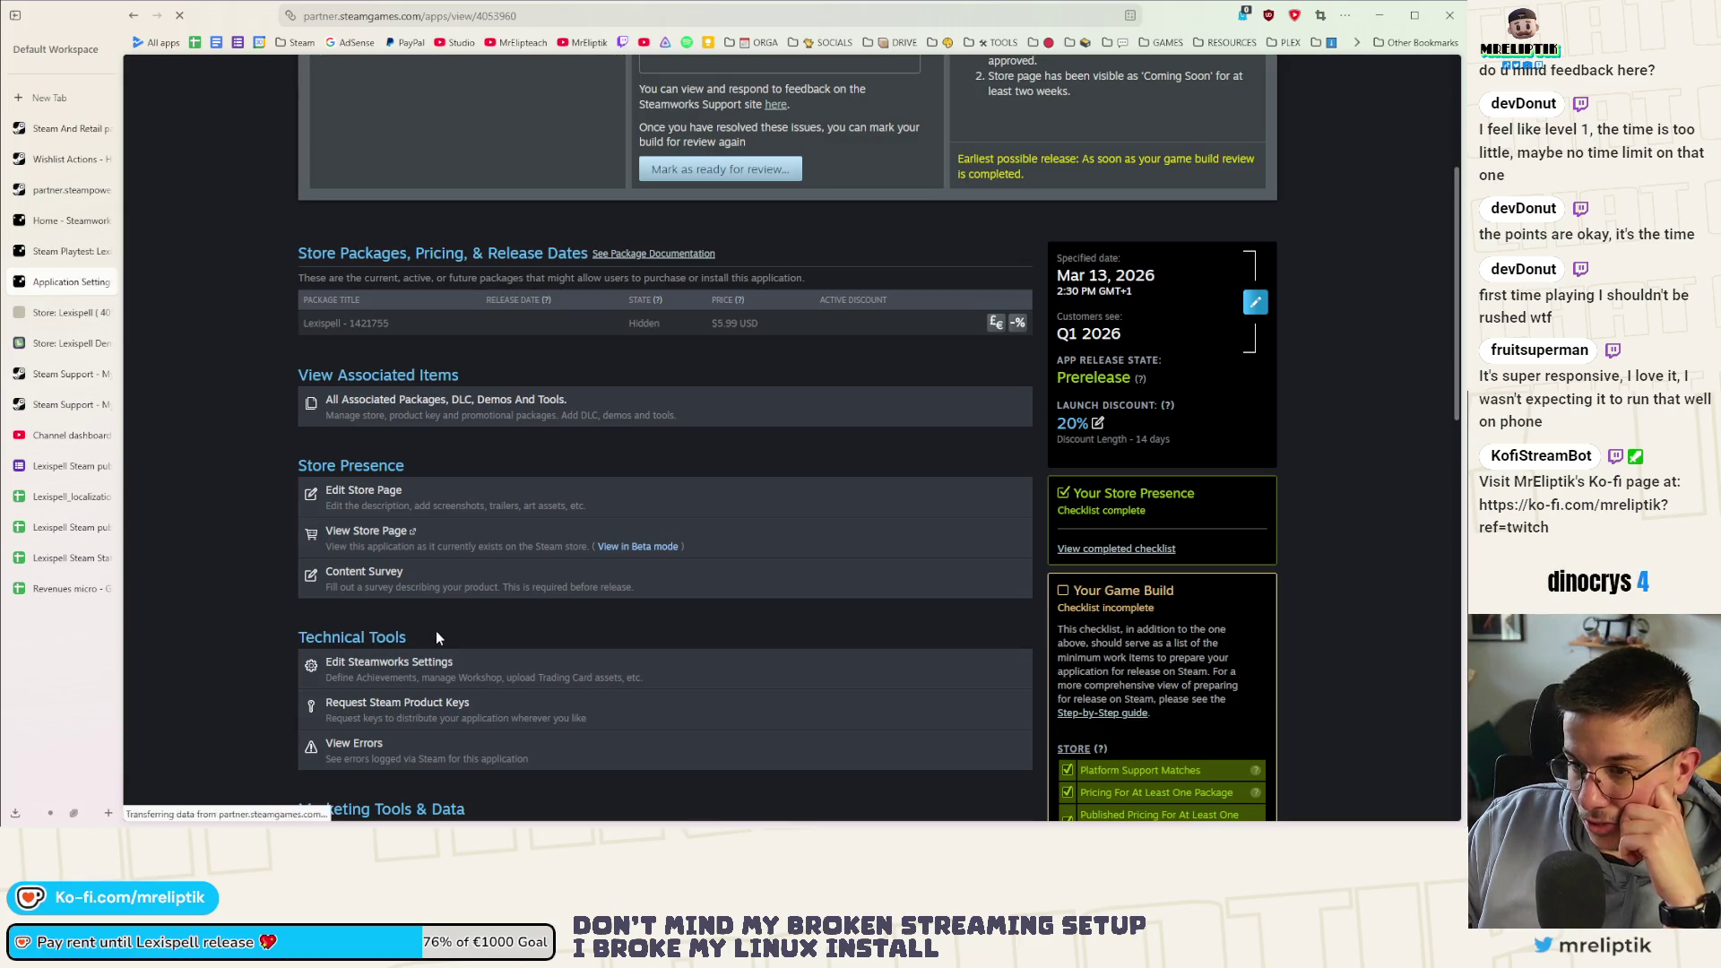
scroll(324, 480, down, 4)
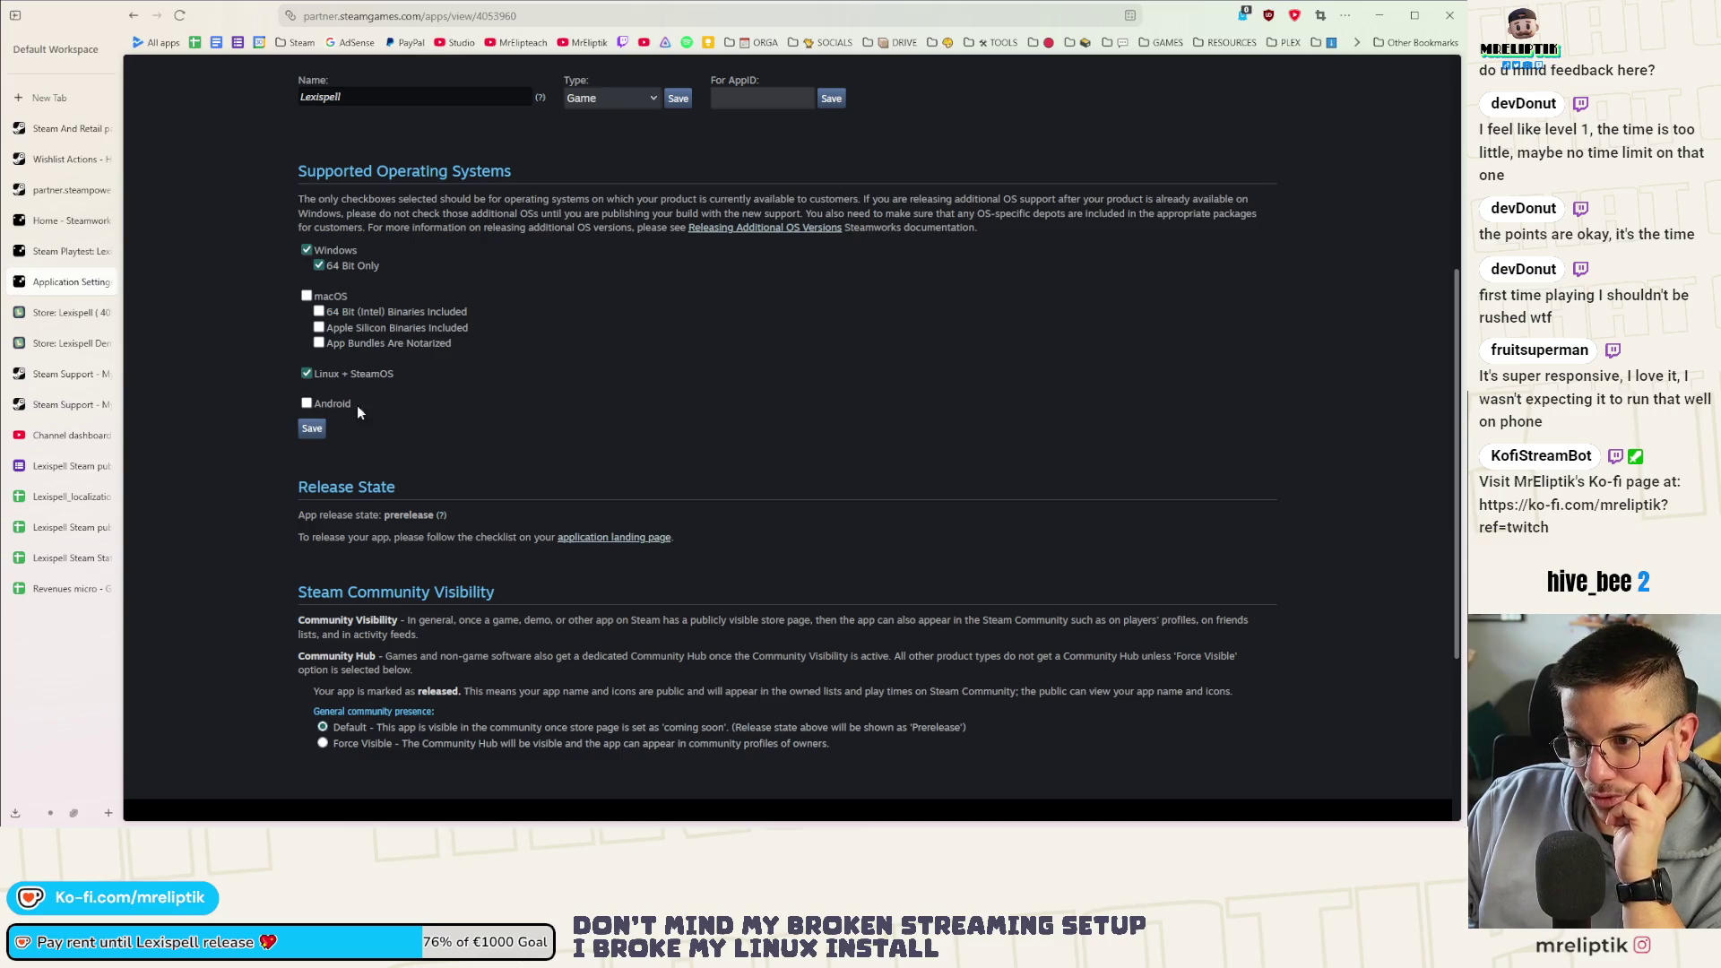
scroll(269, 283, up, 3)
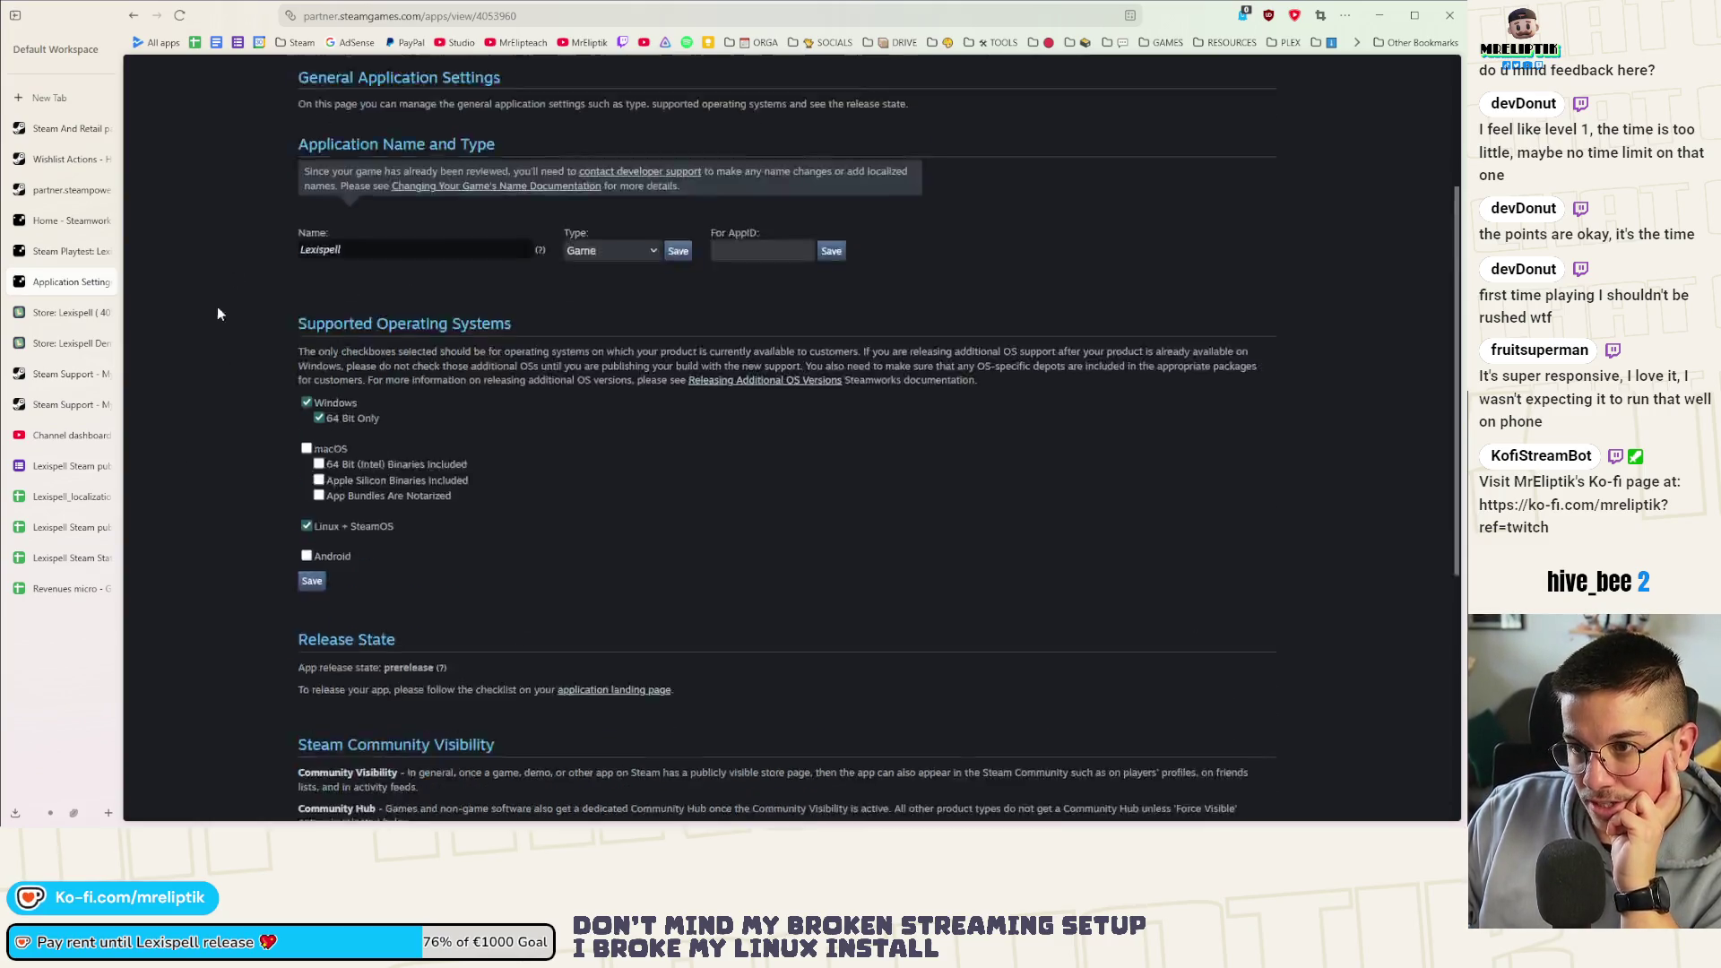
scroll(210, 350, up, 2)
scroll(427, 489, down, 3)
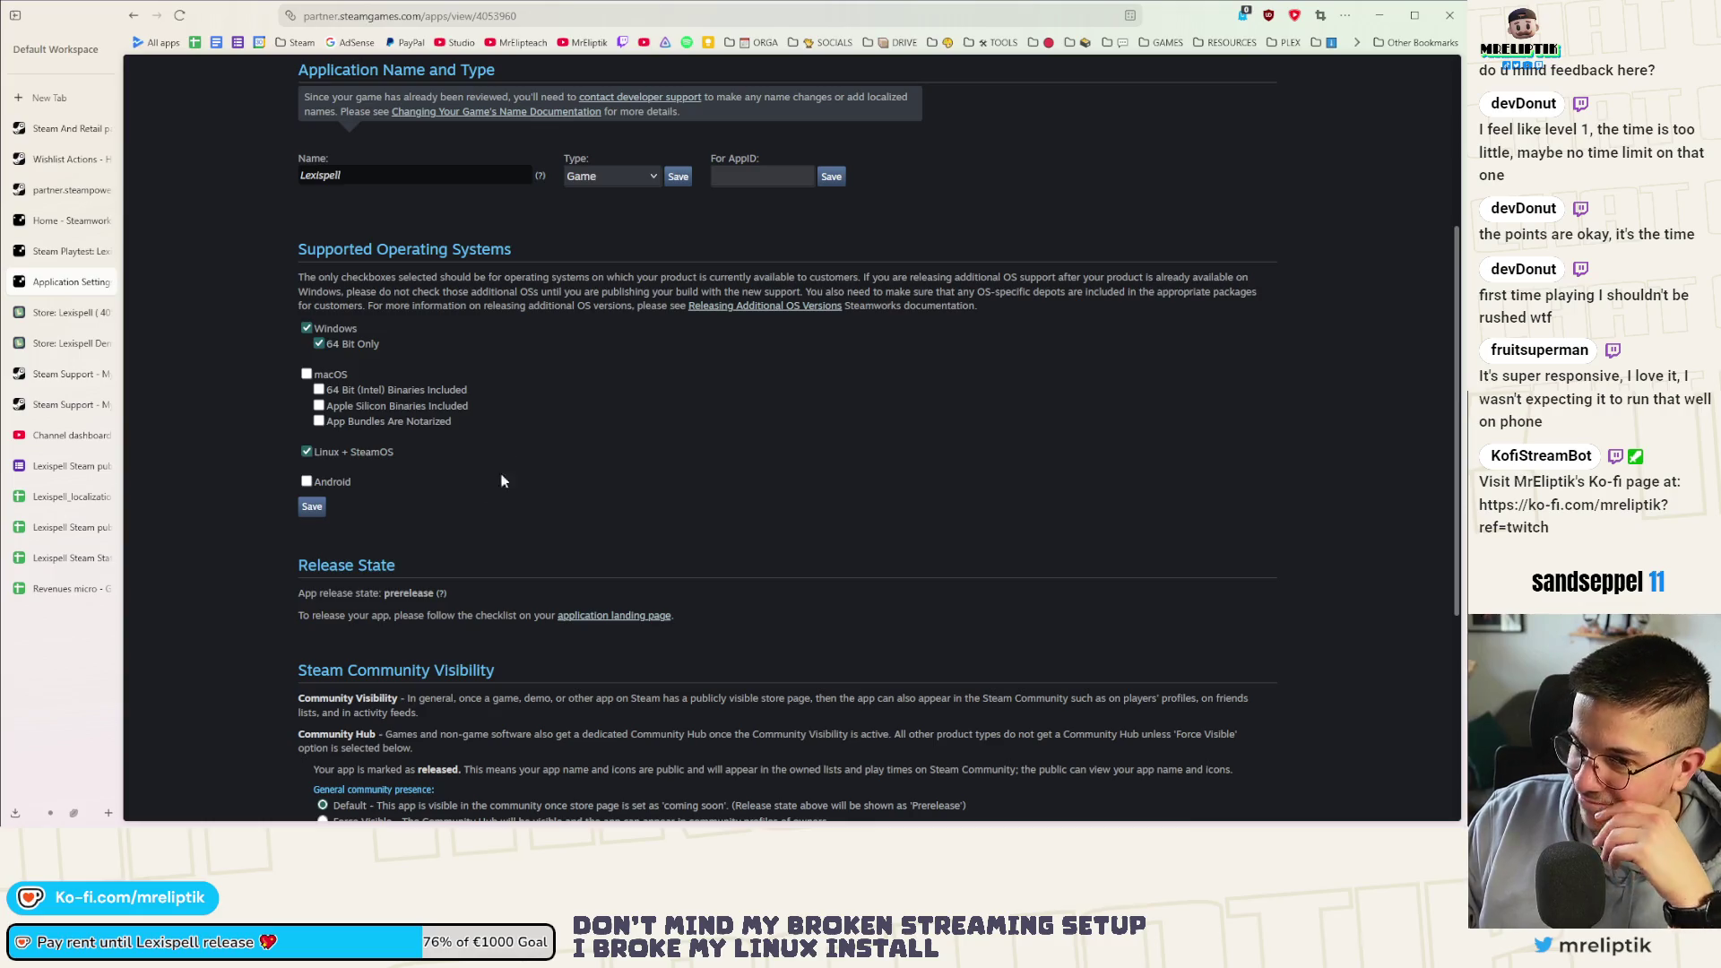
click(311, 506)
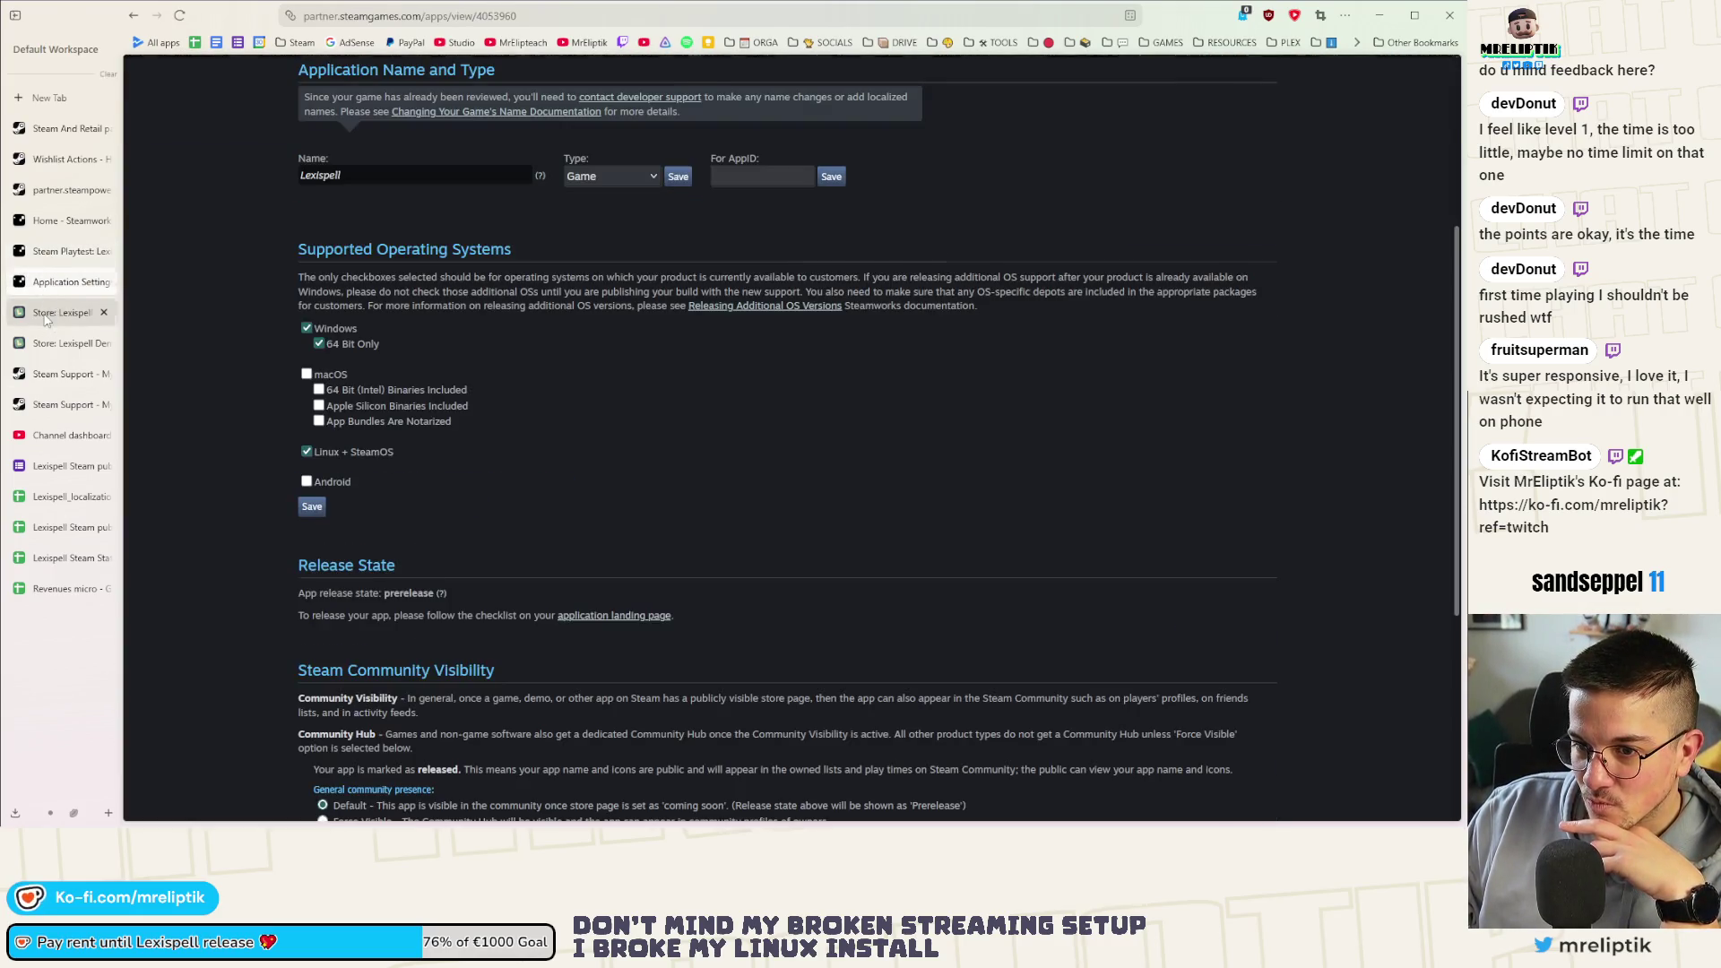
click(75, 344)
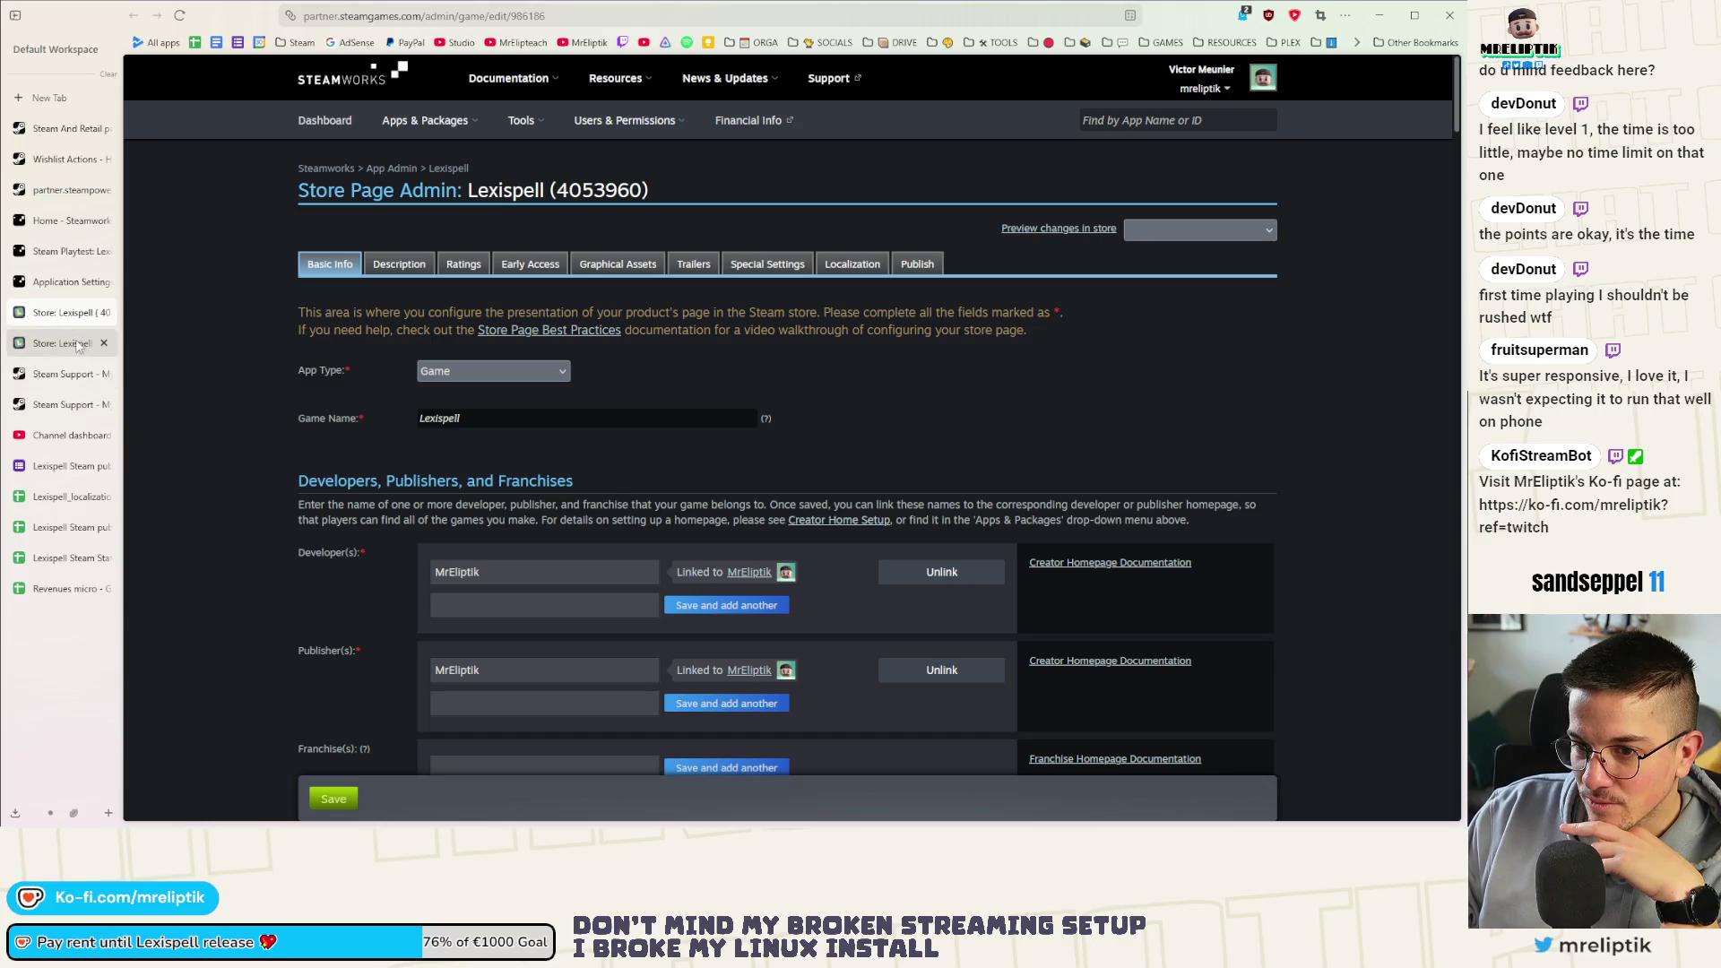
Enter Graphical Assets, choose to update base store assets and accept the editing notice
click(609, 266)
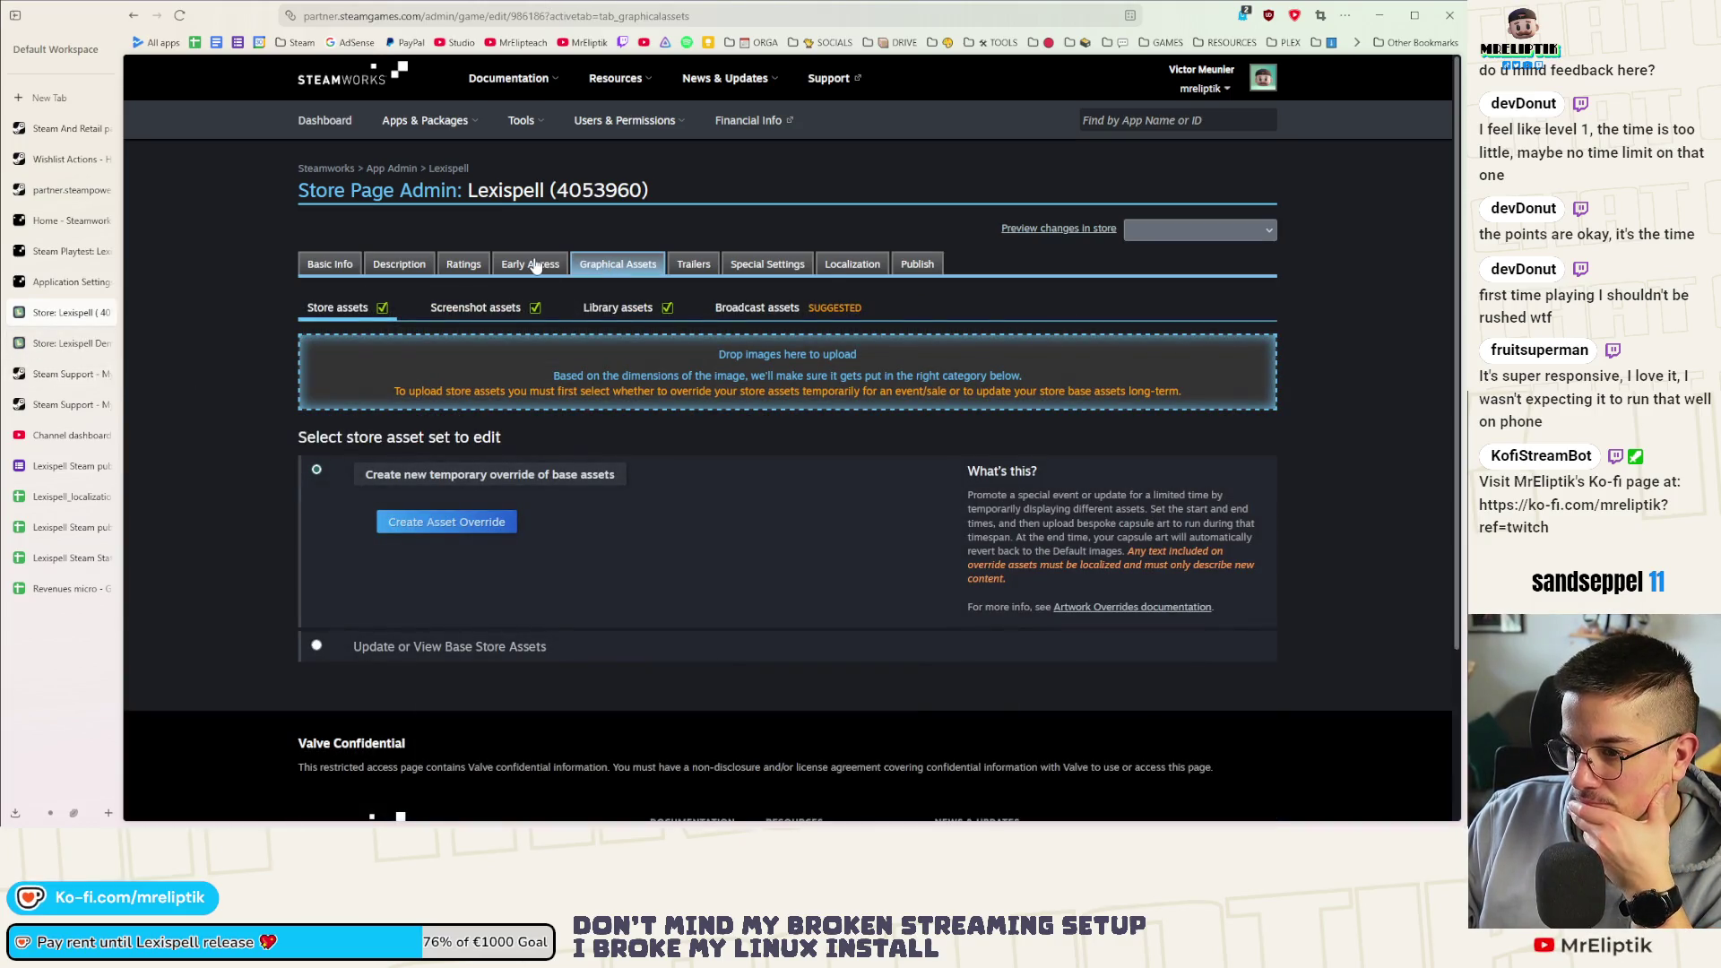
click(399, 654)
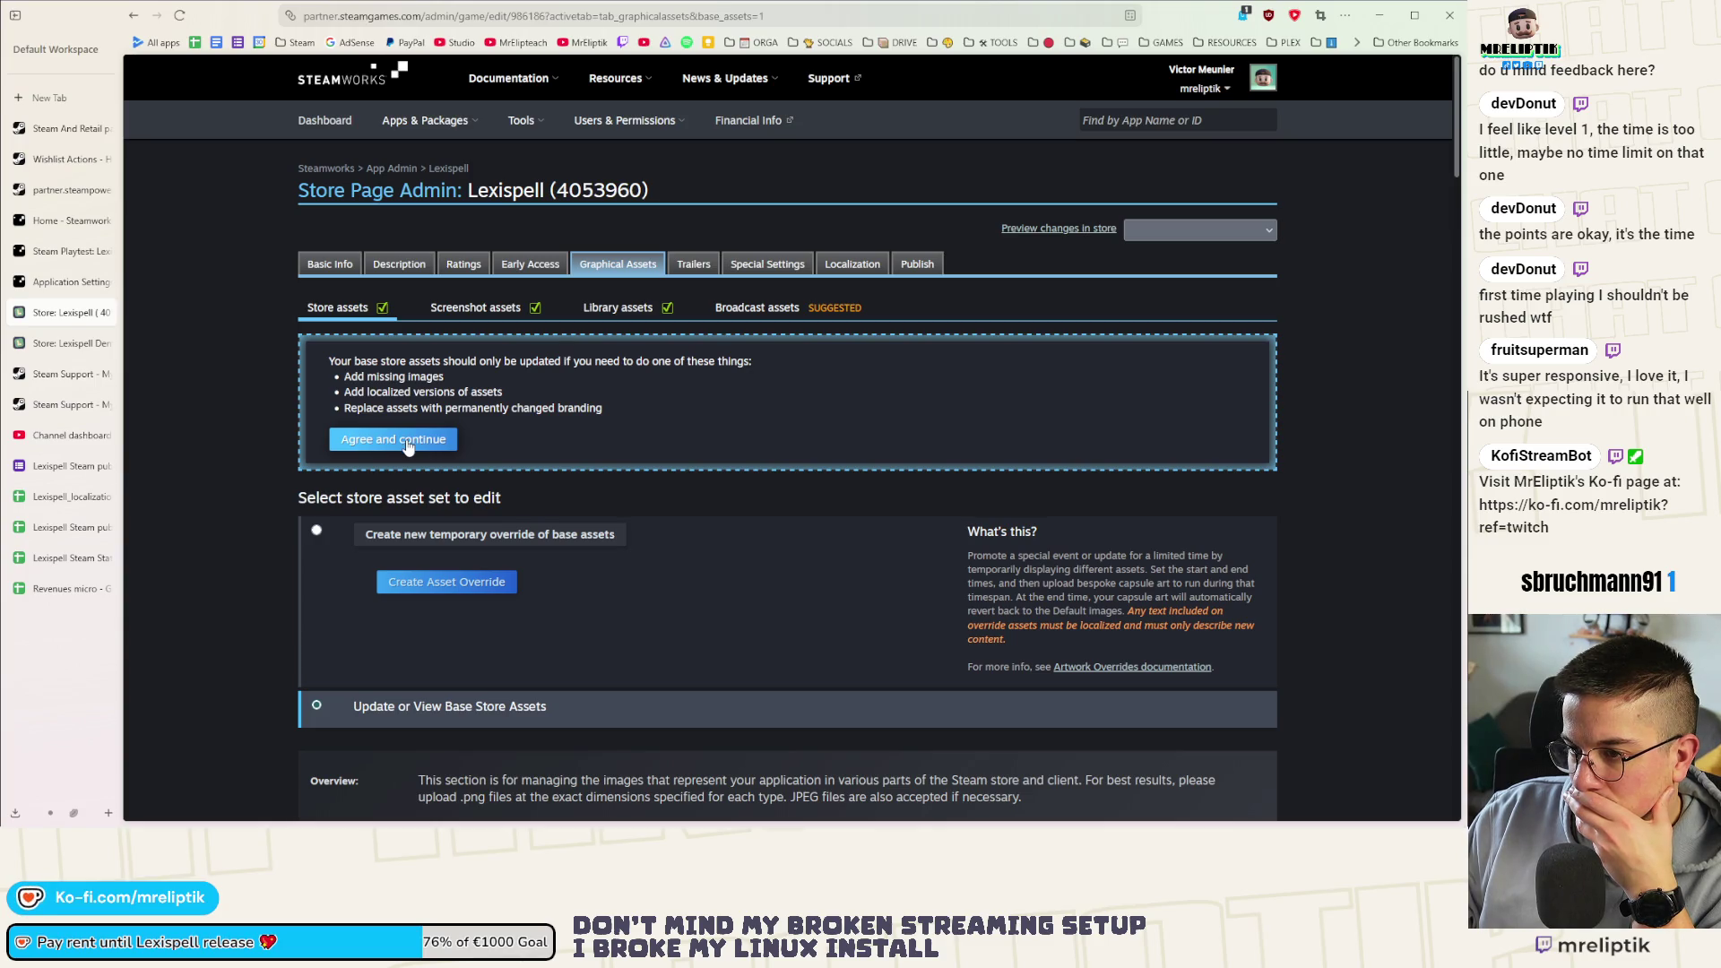
click(407, 440)
scroll(259, 460, down, 2)
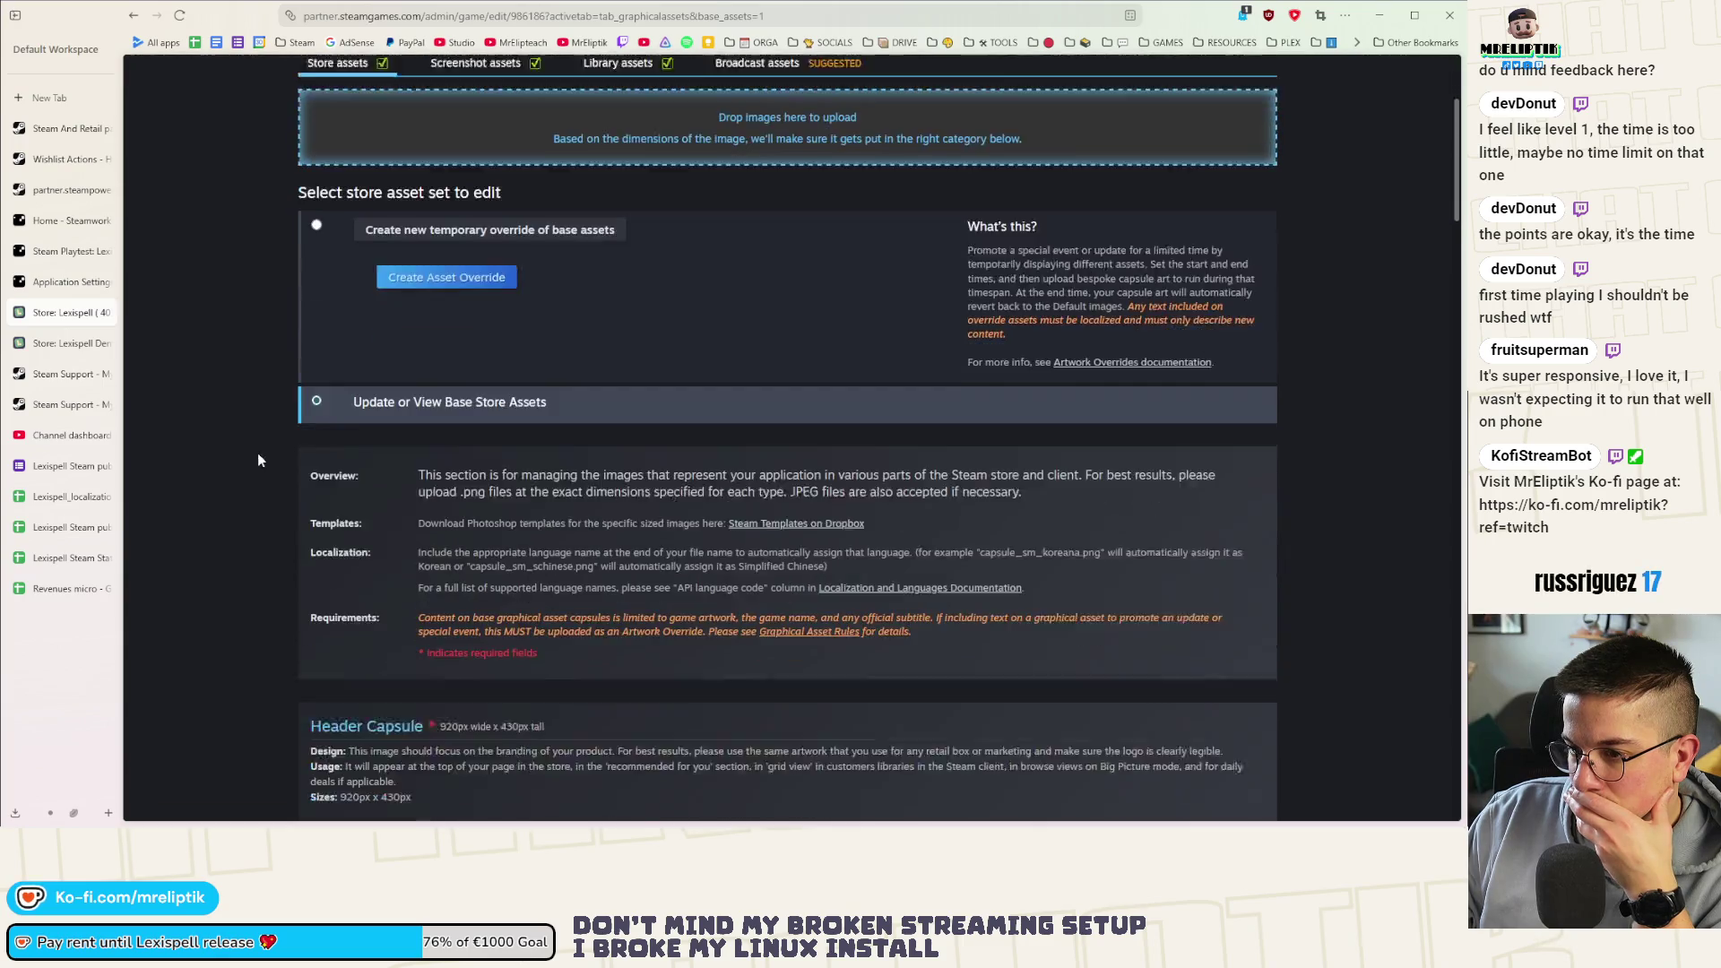
scroll(260, 460, down, 1)
scroll(266, 474, down, 2)
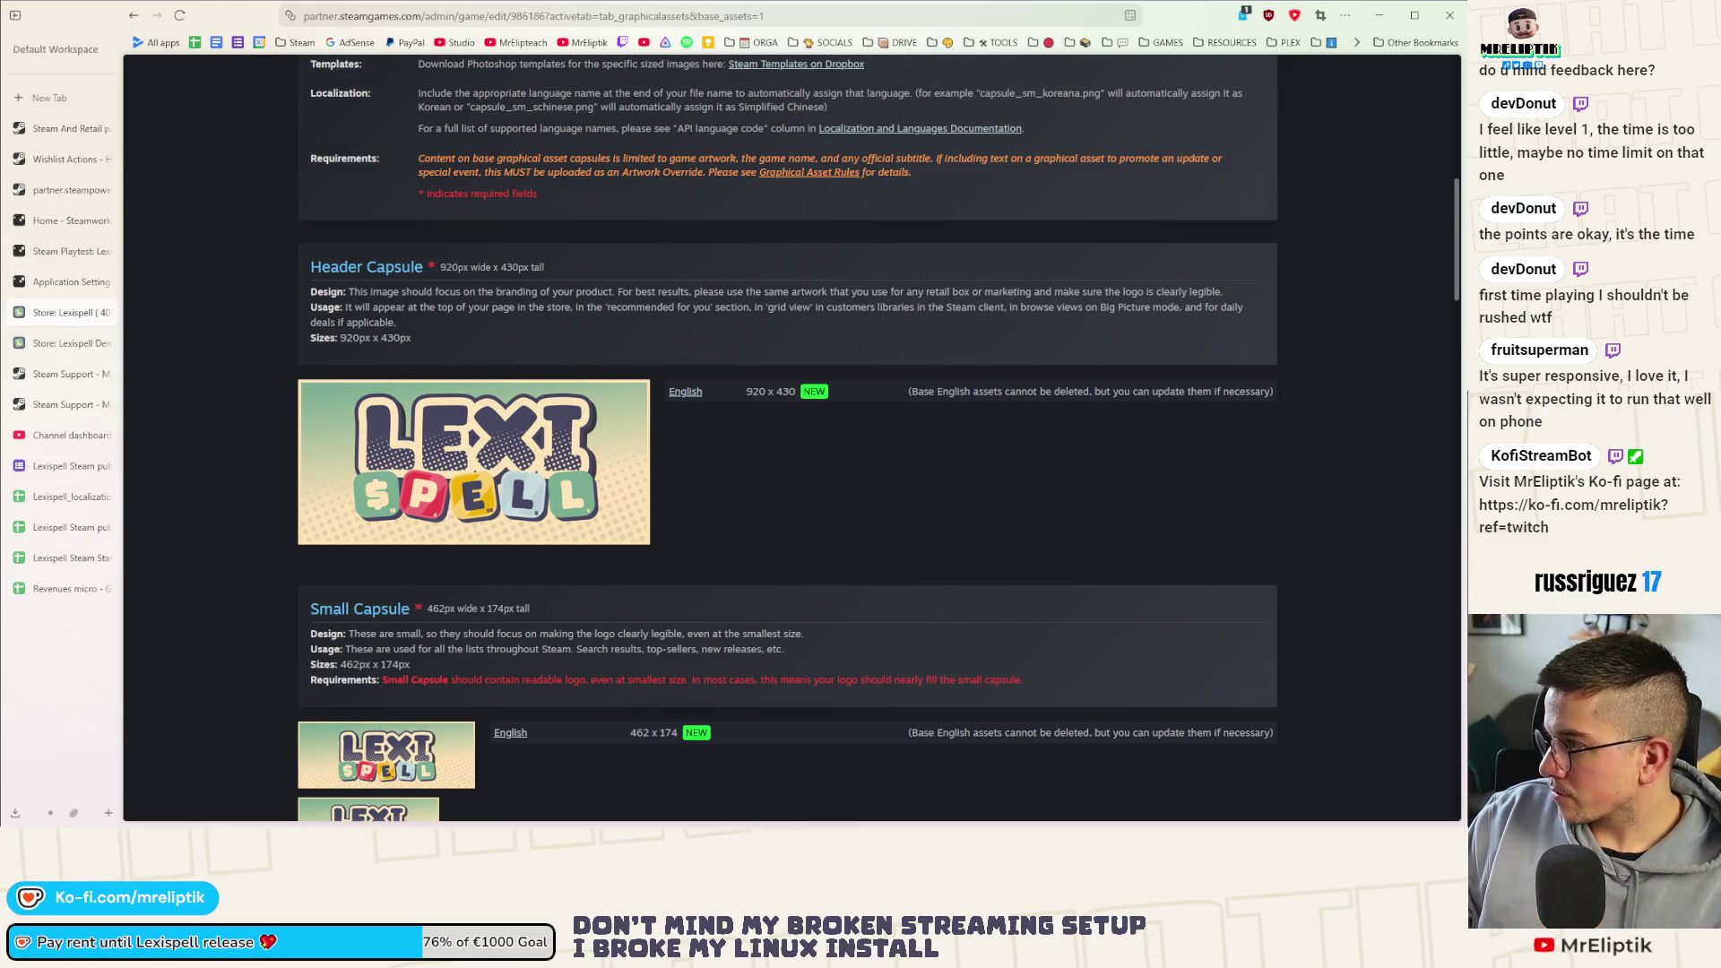
scroll(934, 550, up, 2)
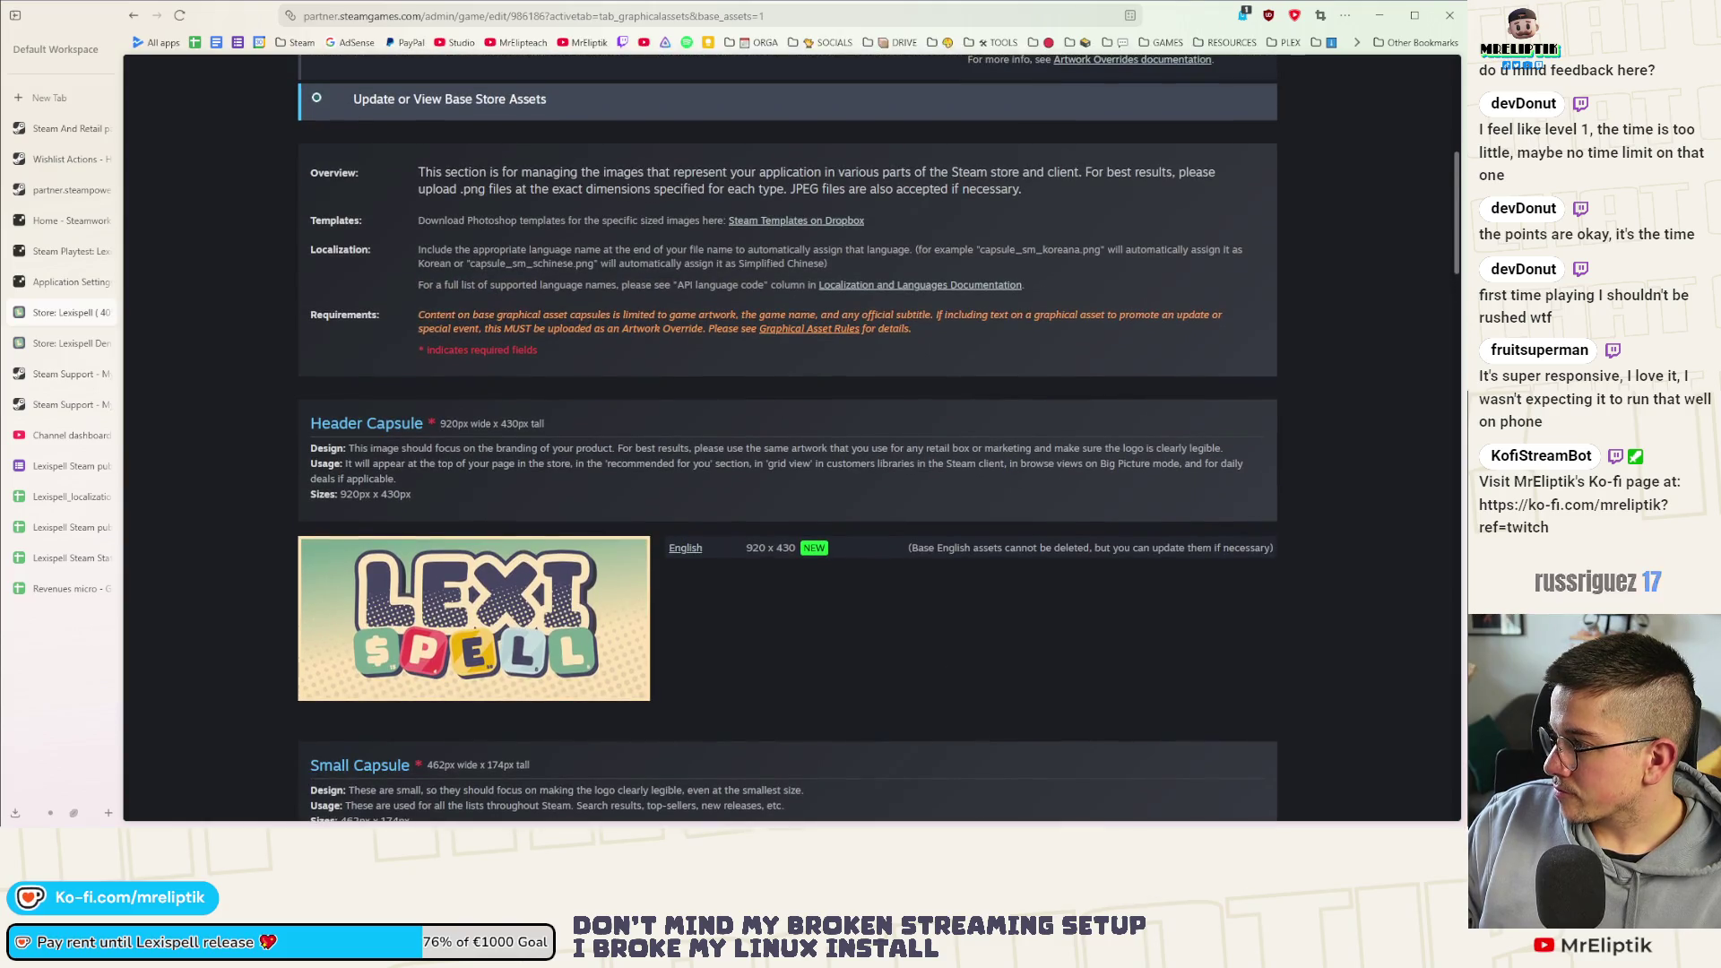
scroll(883, 581, up, 3)
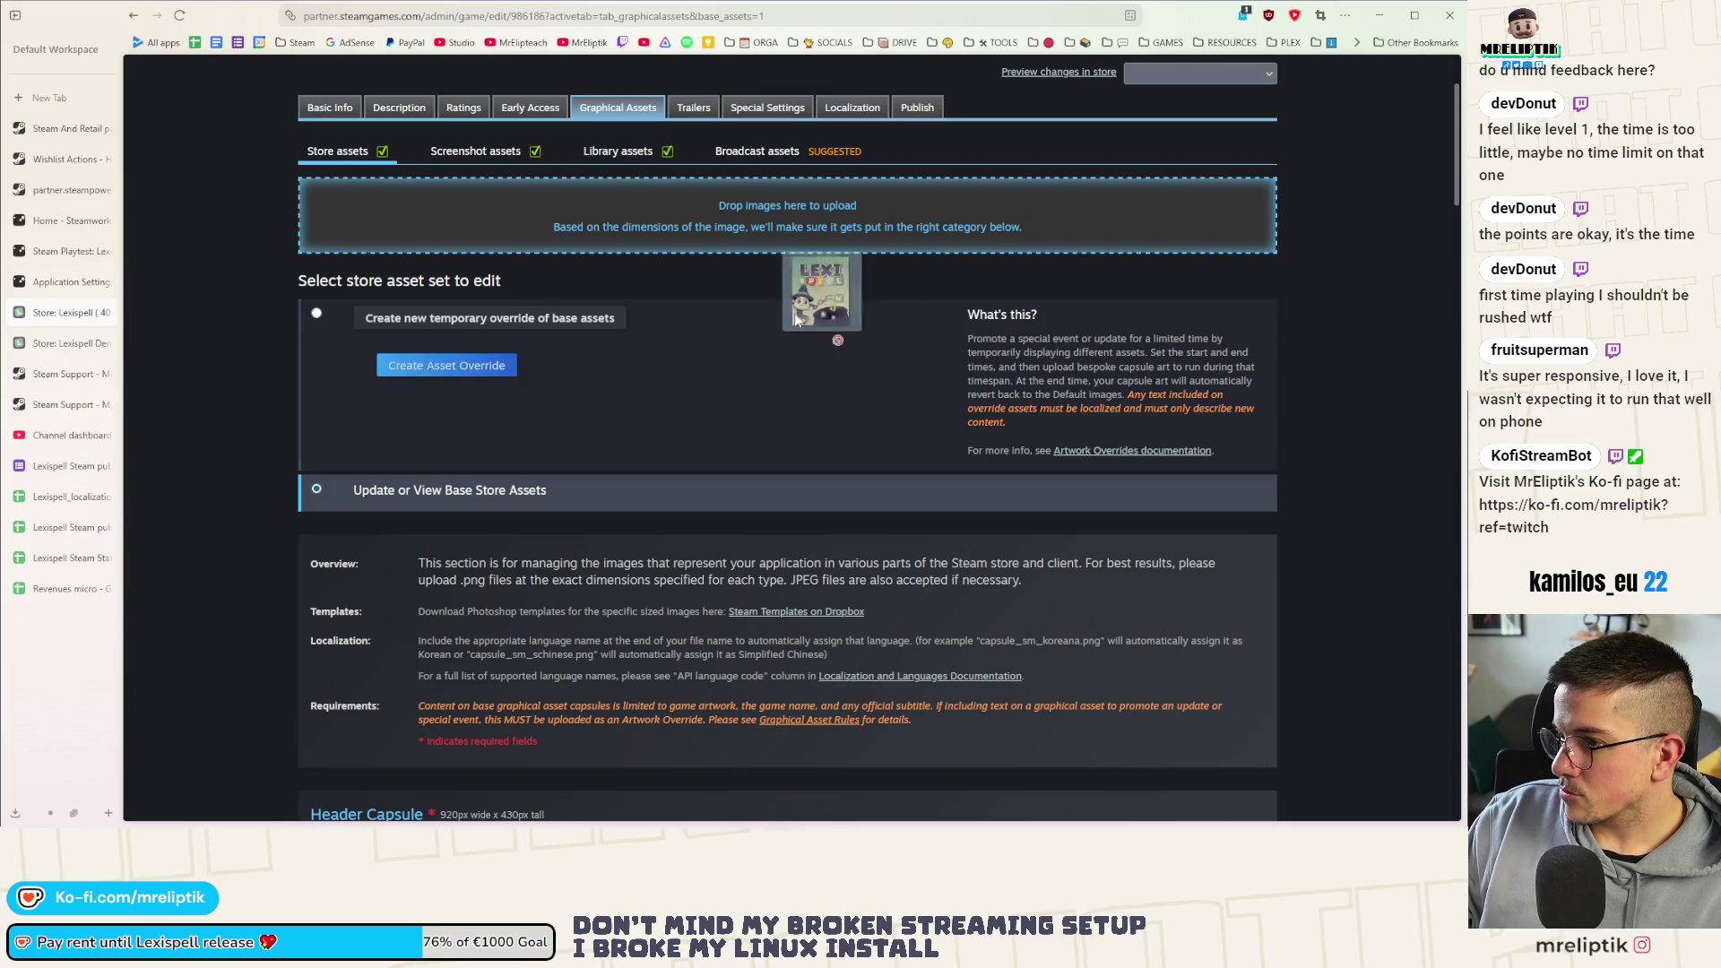
Queue the vertical, small, main capsule, library logo and library header images, marking the fifth as Library Header
drag(876, 320, 620, 213)
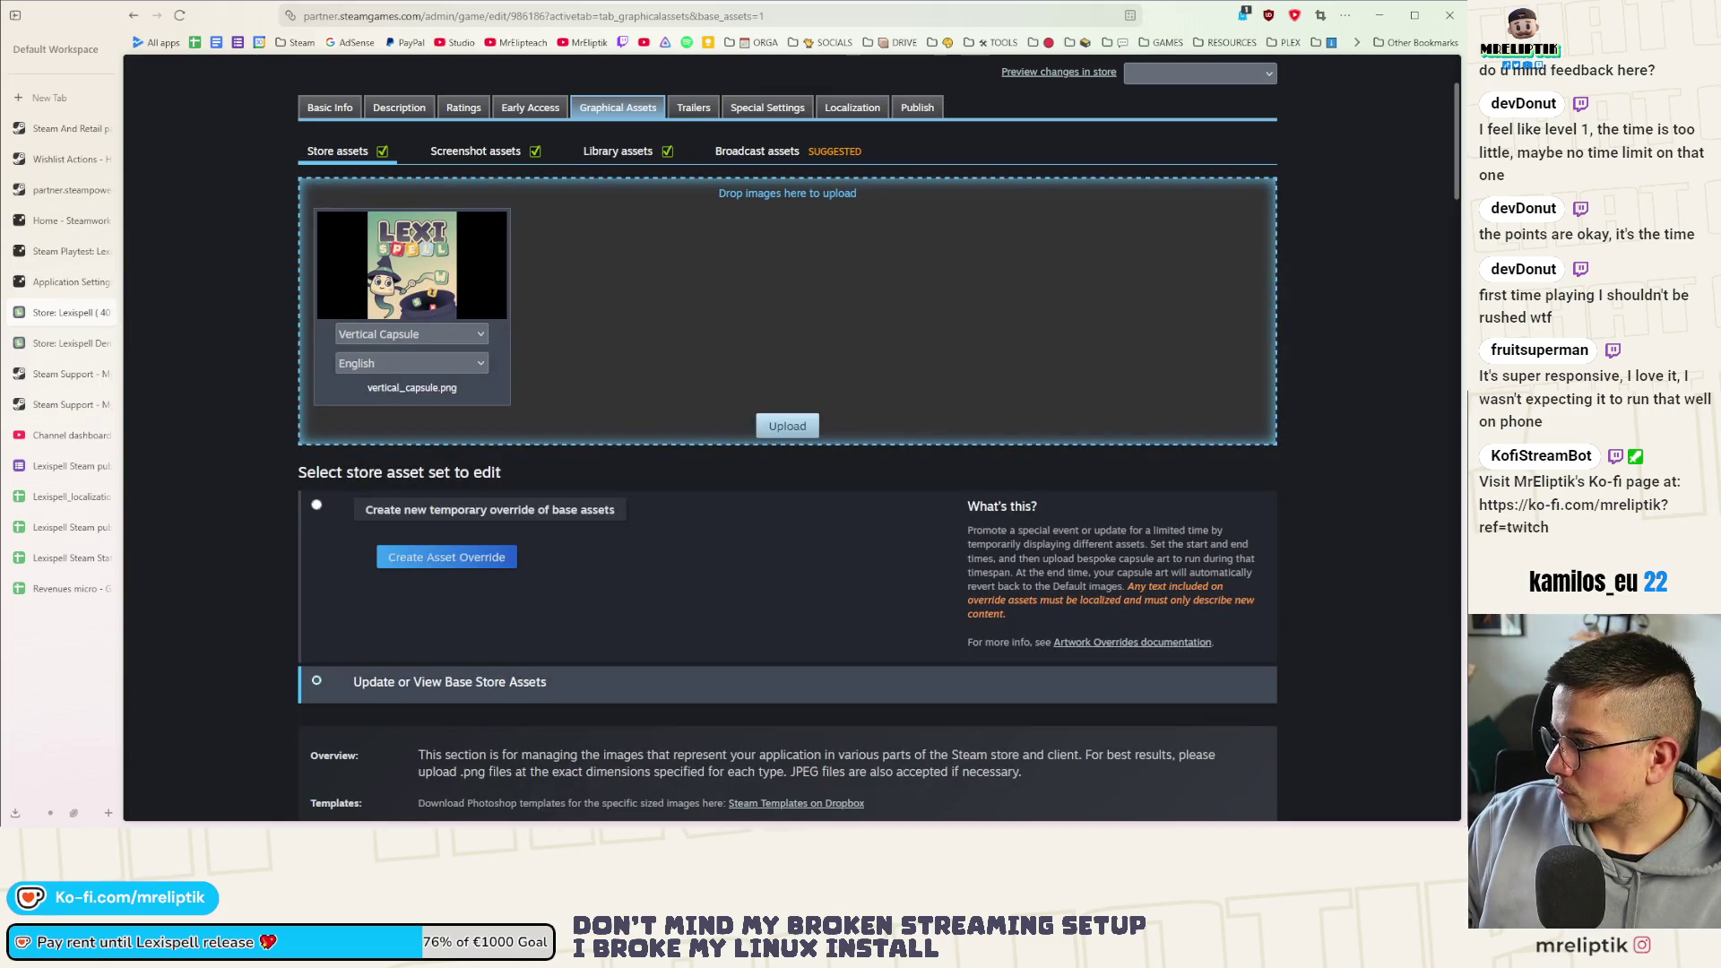
drag(1069, 337, 878, 330)
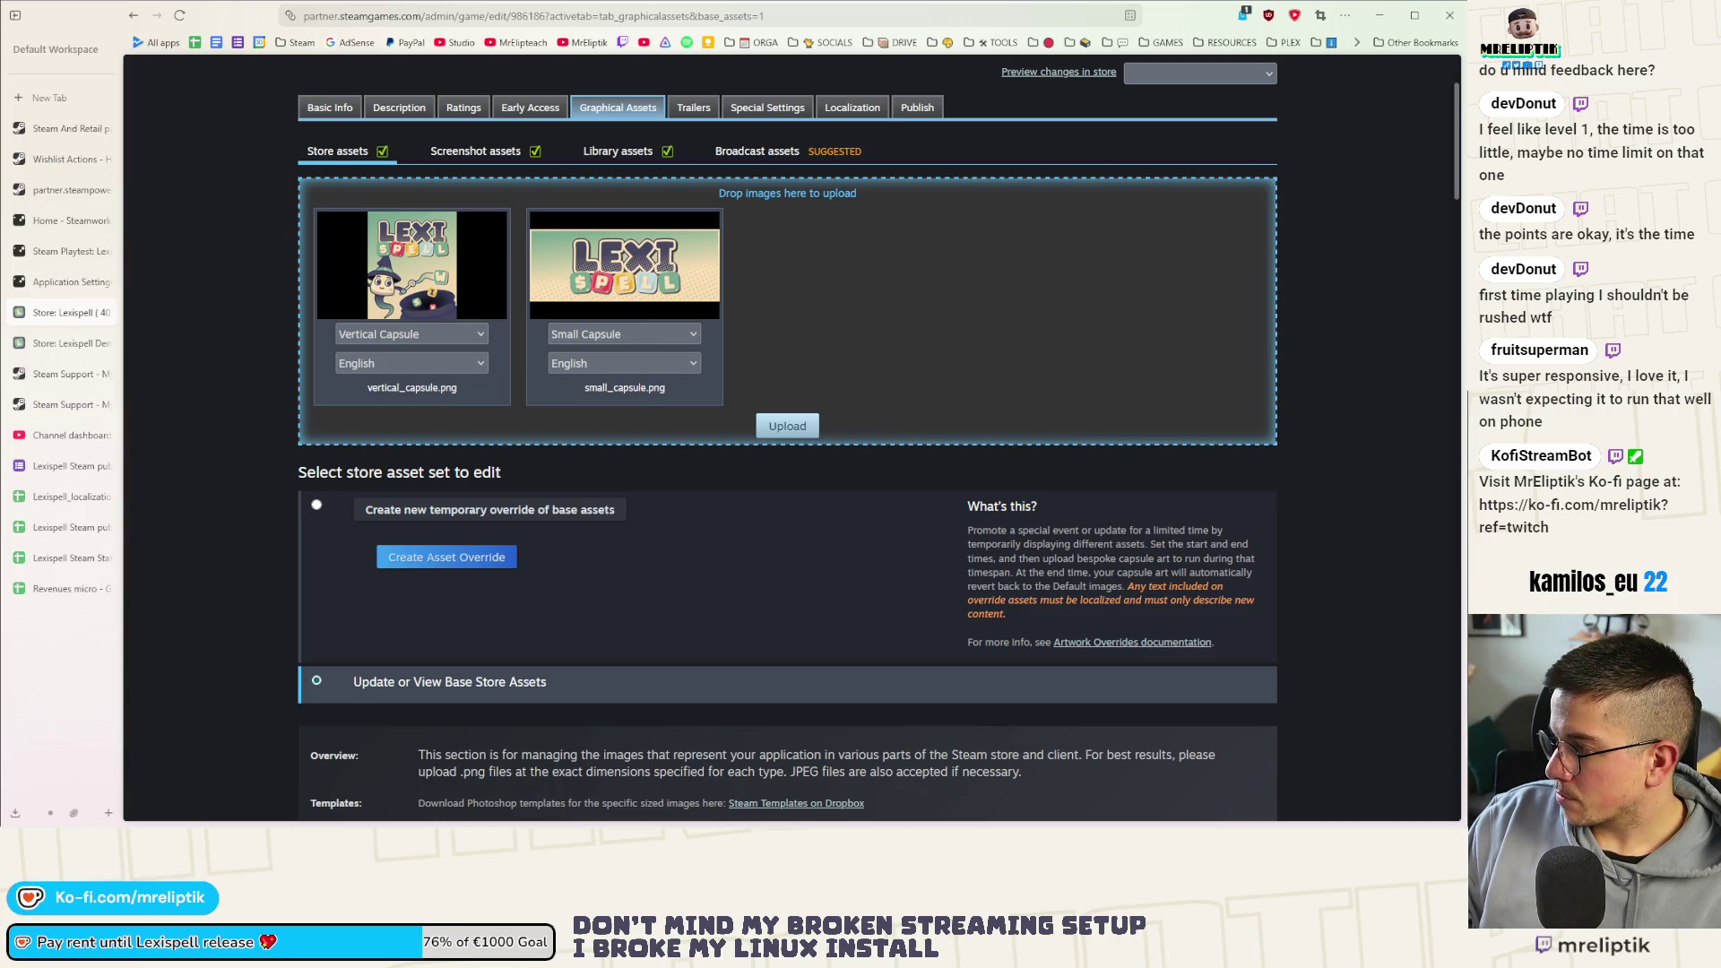
drag(1458, 399, 915, 363)
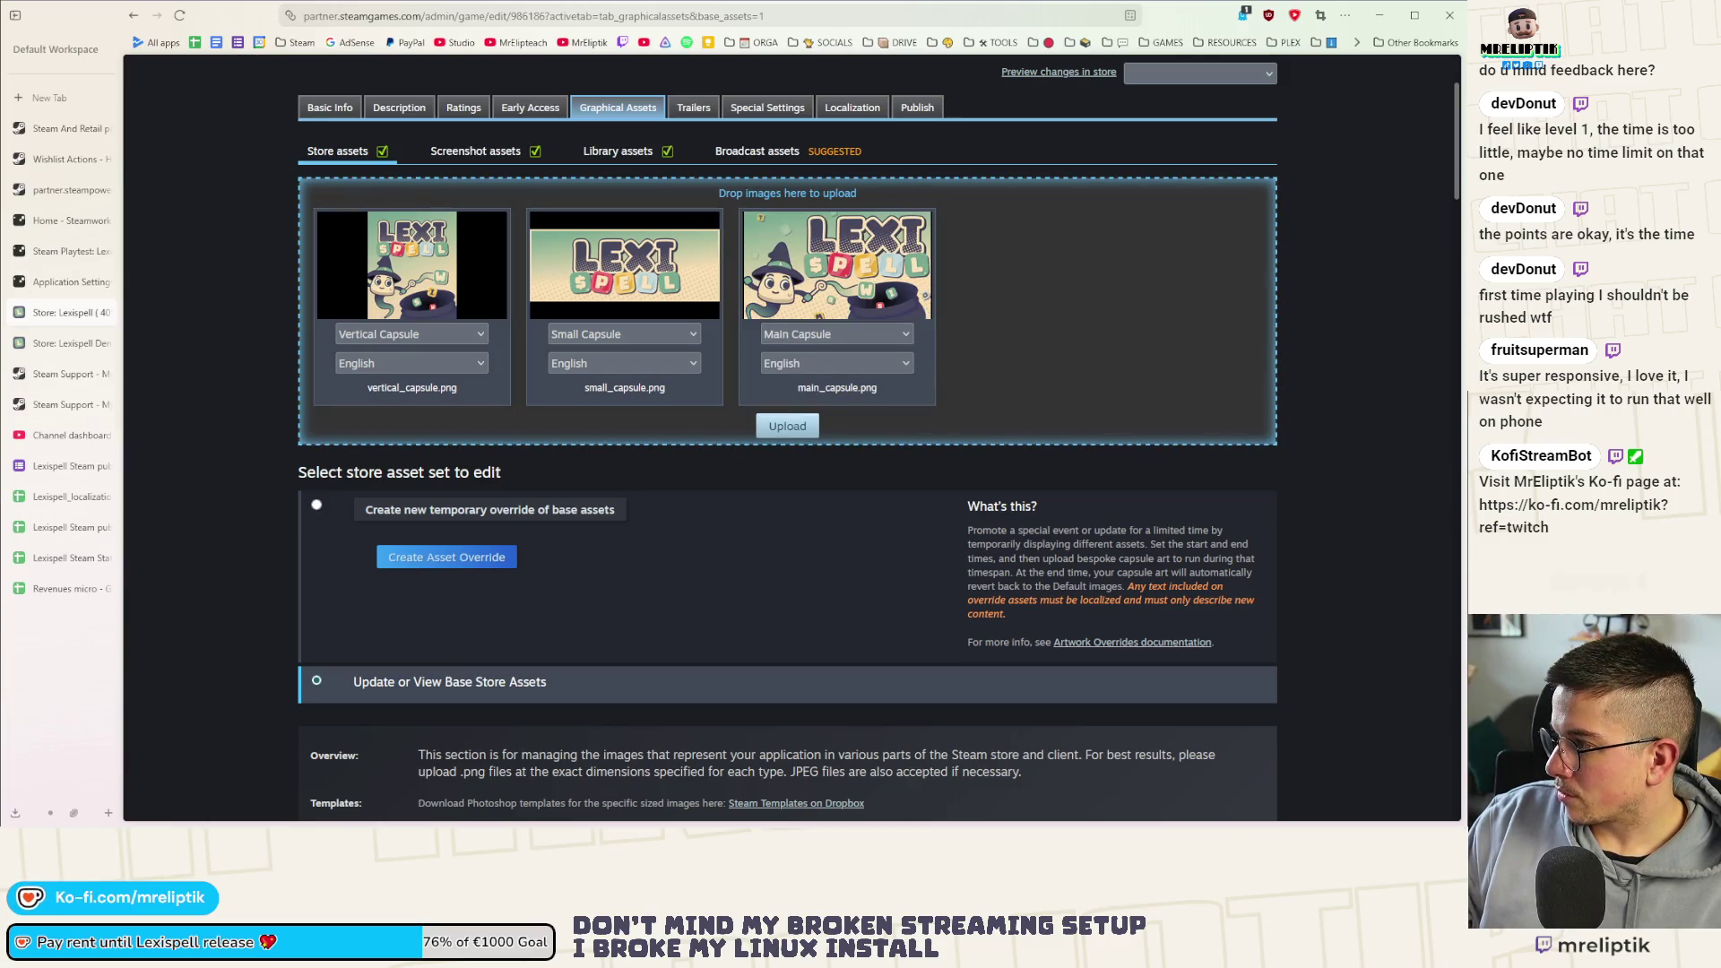
drag(1461, 350, 1059, 322)
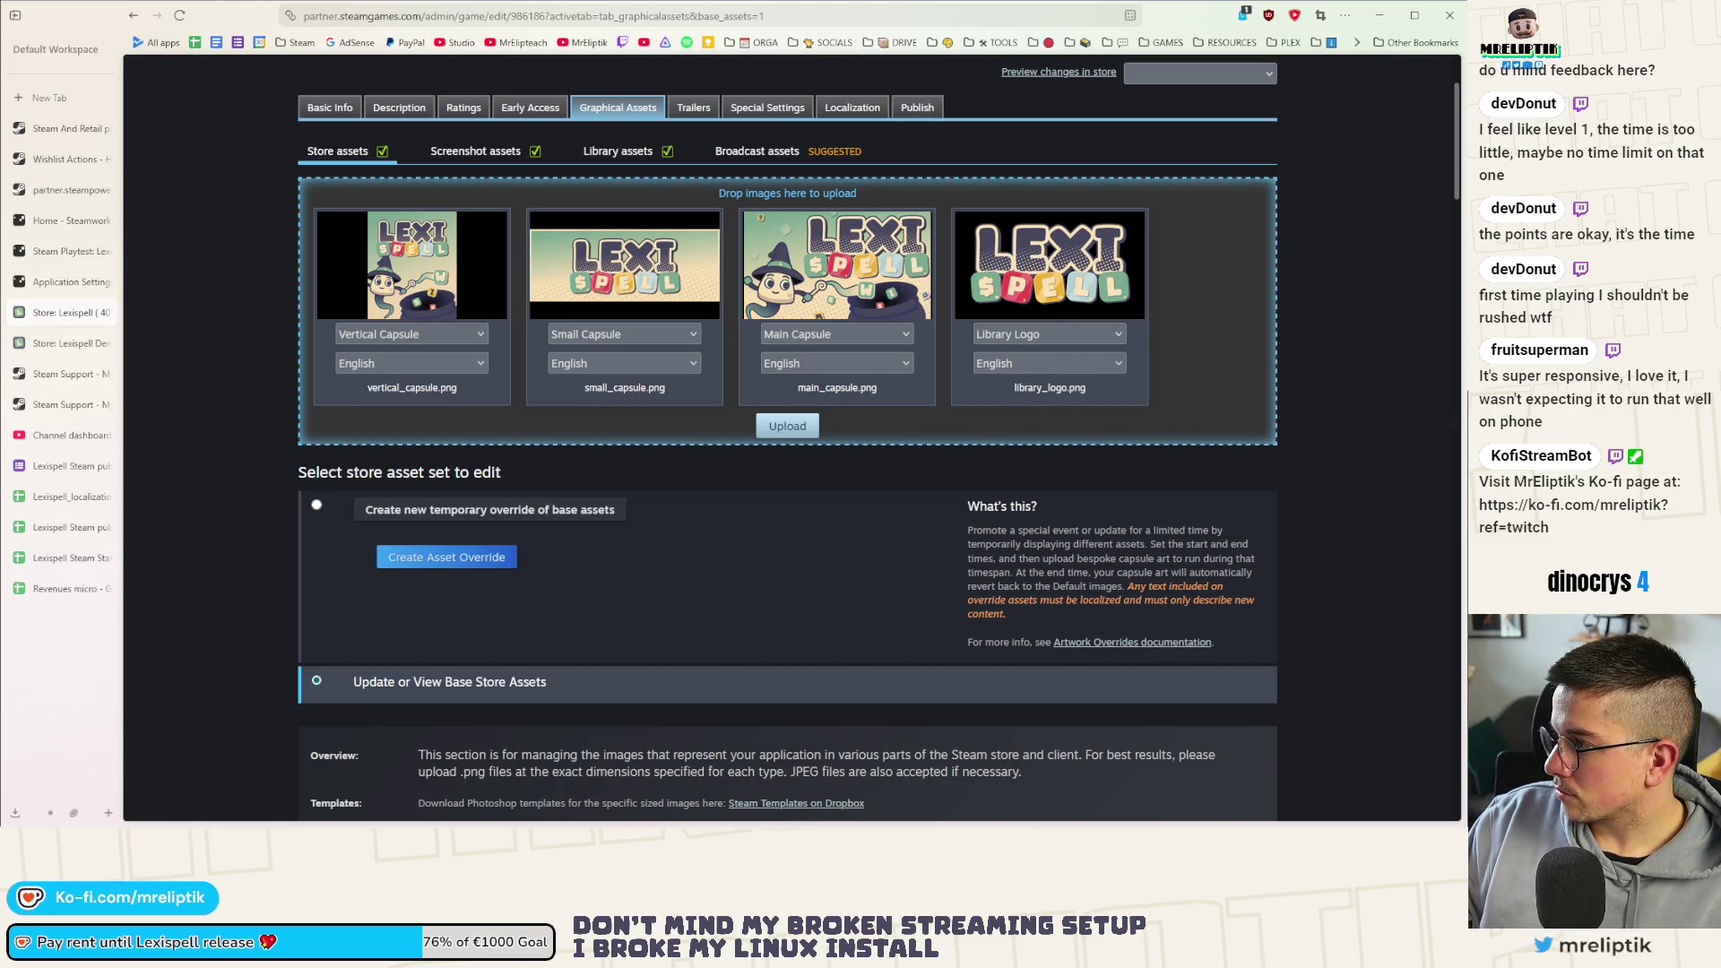
drag(1460, 350, 475, 528)
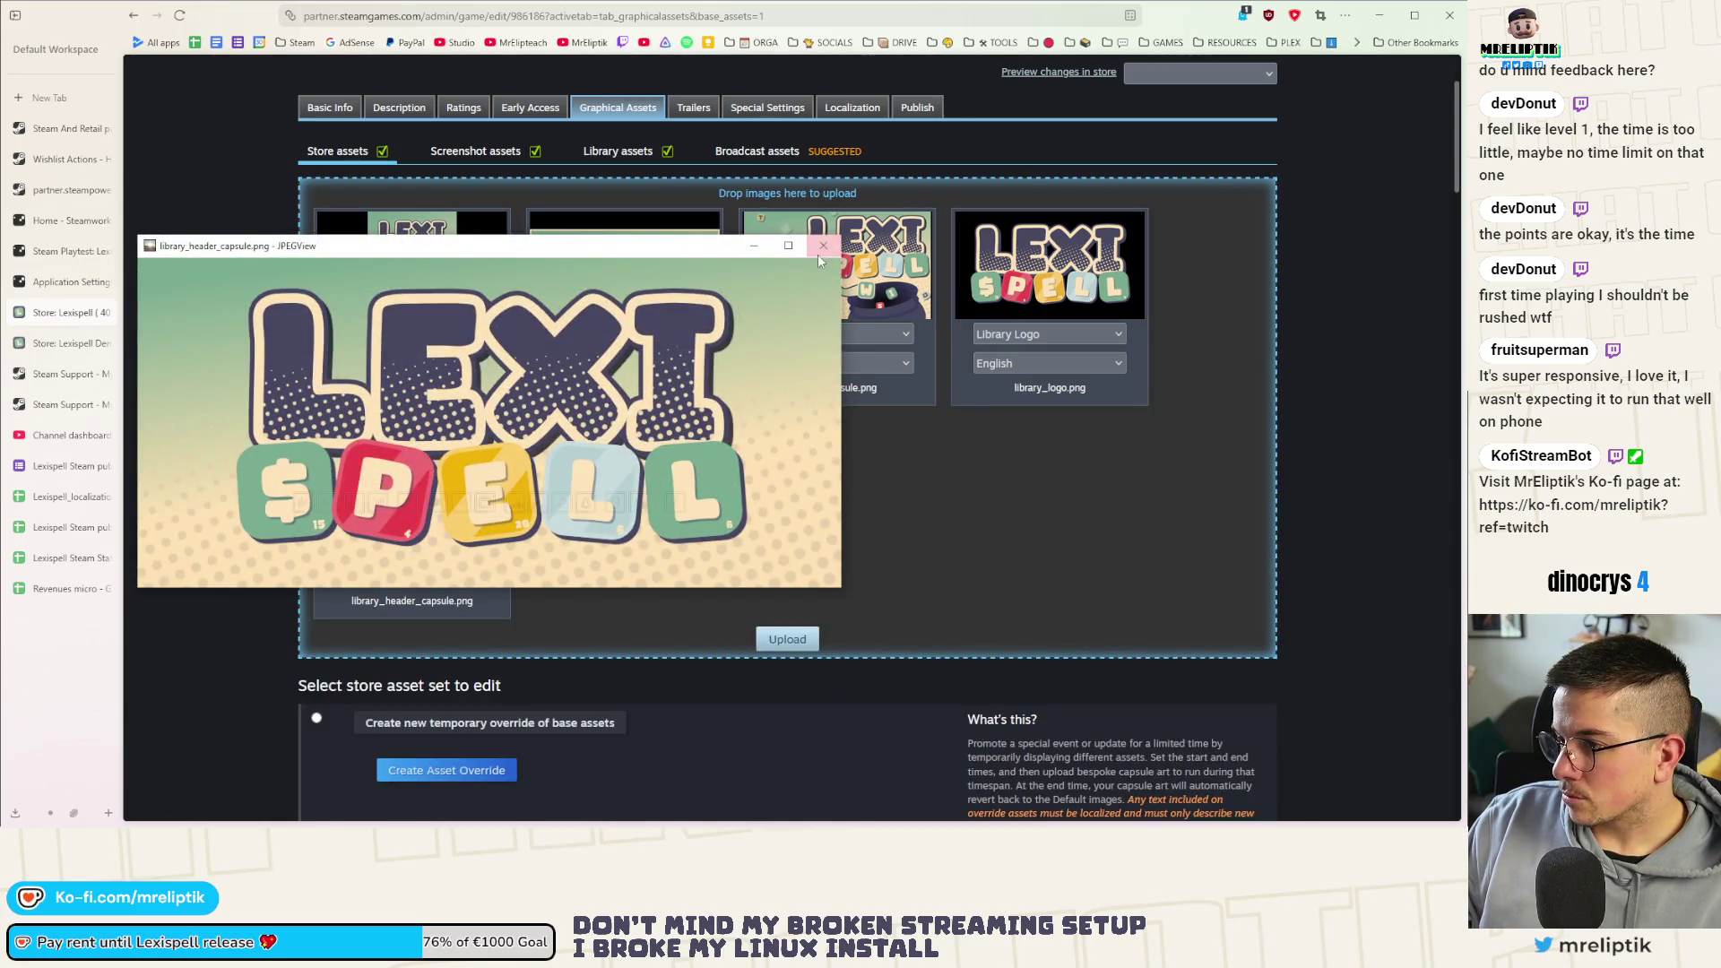
click(398, 547)
click(389, 591)
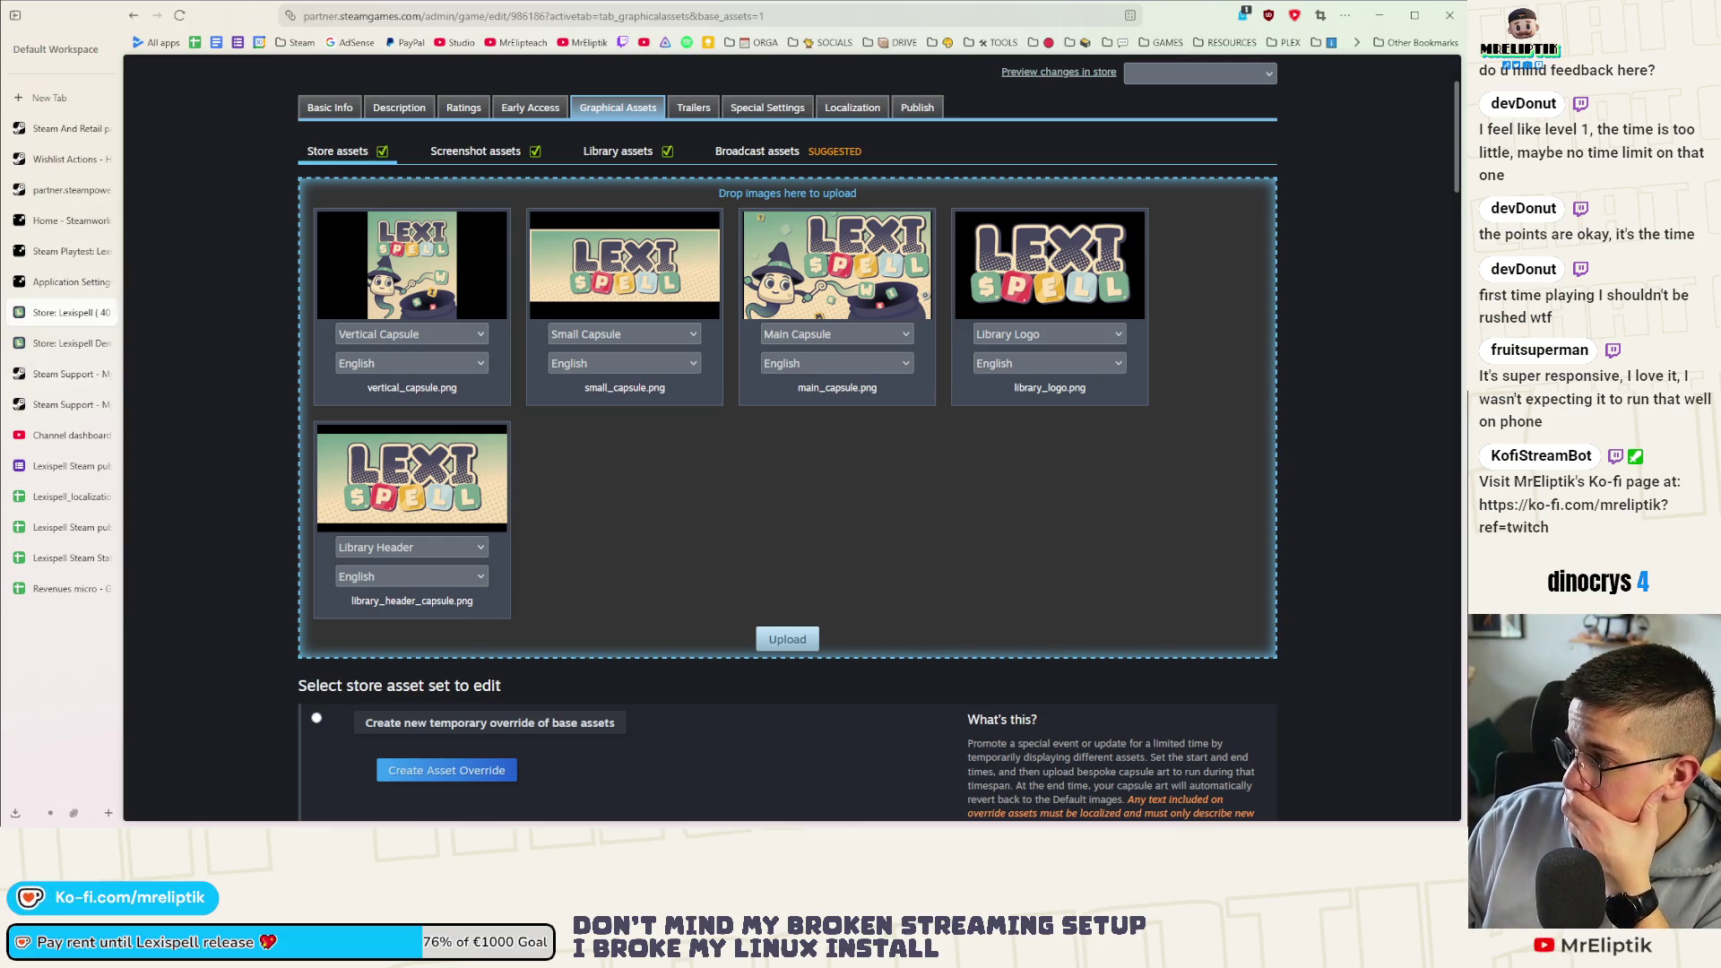
Add the library capsule and header capsule images and start the upload, raising the asset rules dialog
drag(1461, 350, 731, 532)
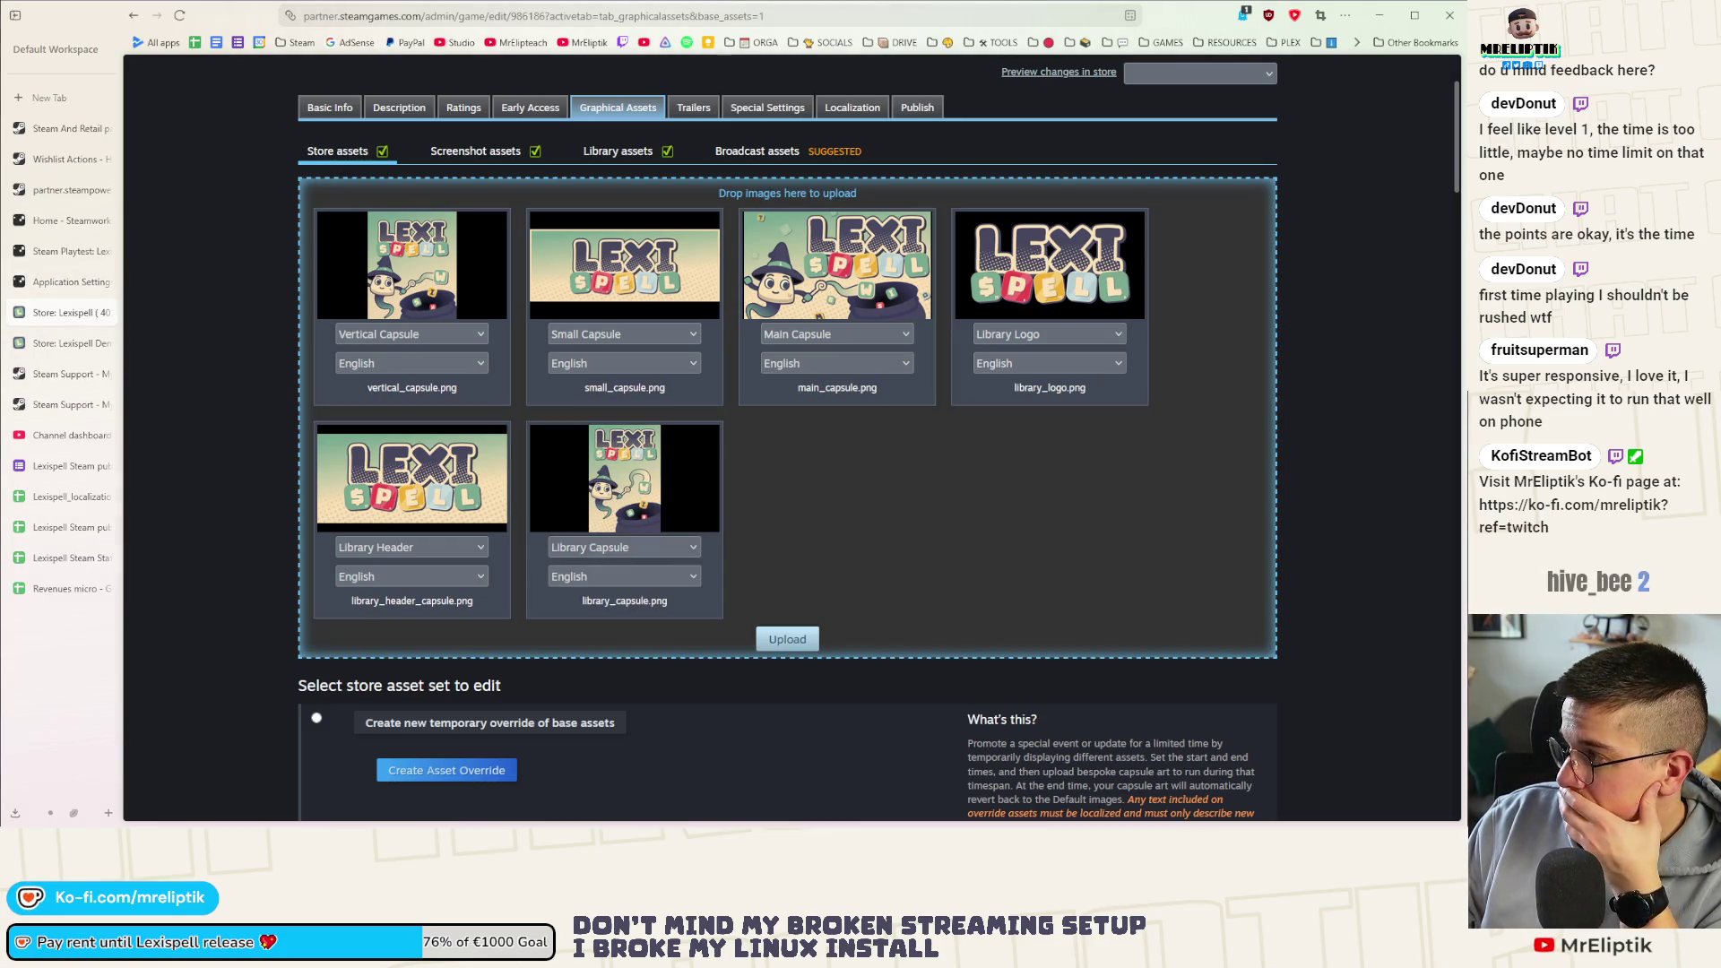
drag(1227, 488, 968, 508)
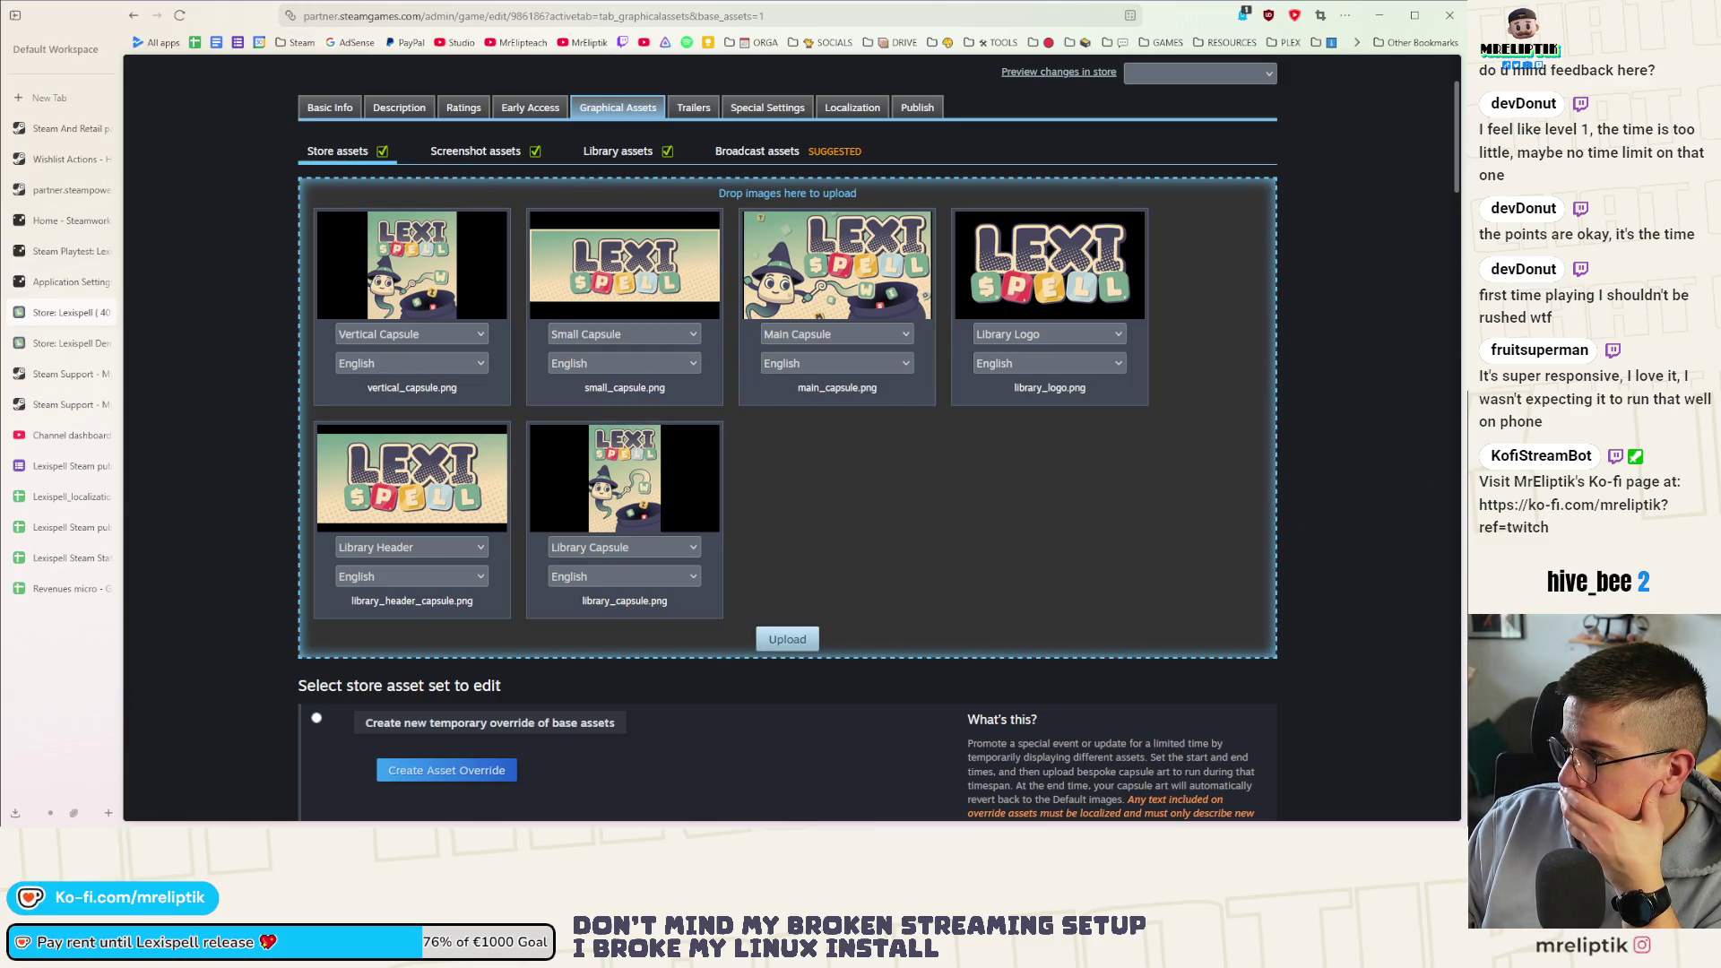
drag(1460, 403, 817, 553)
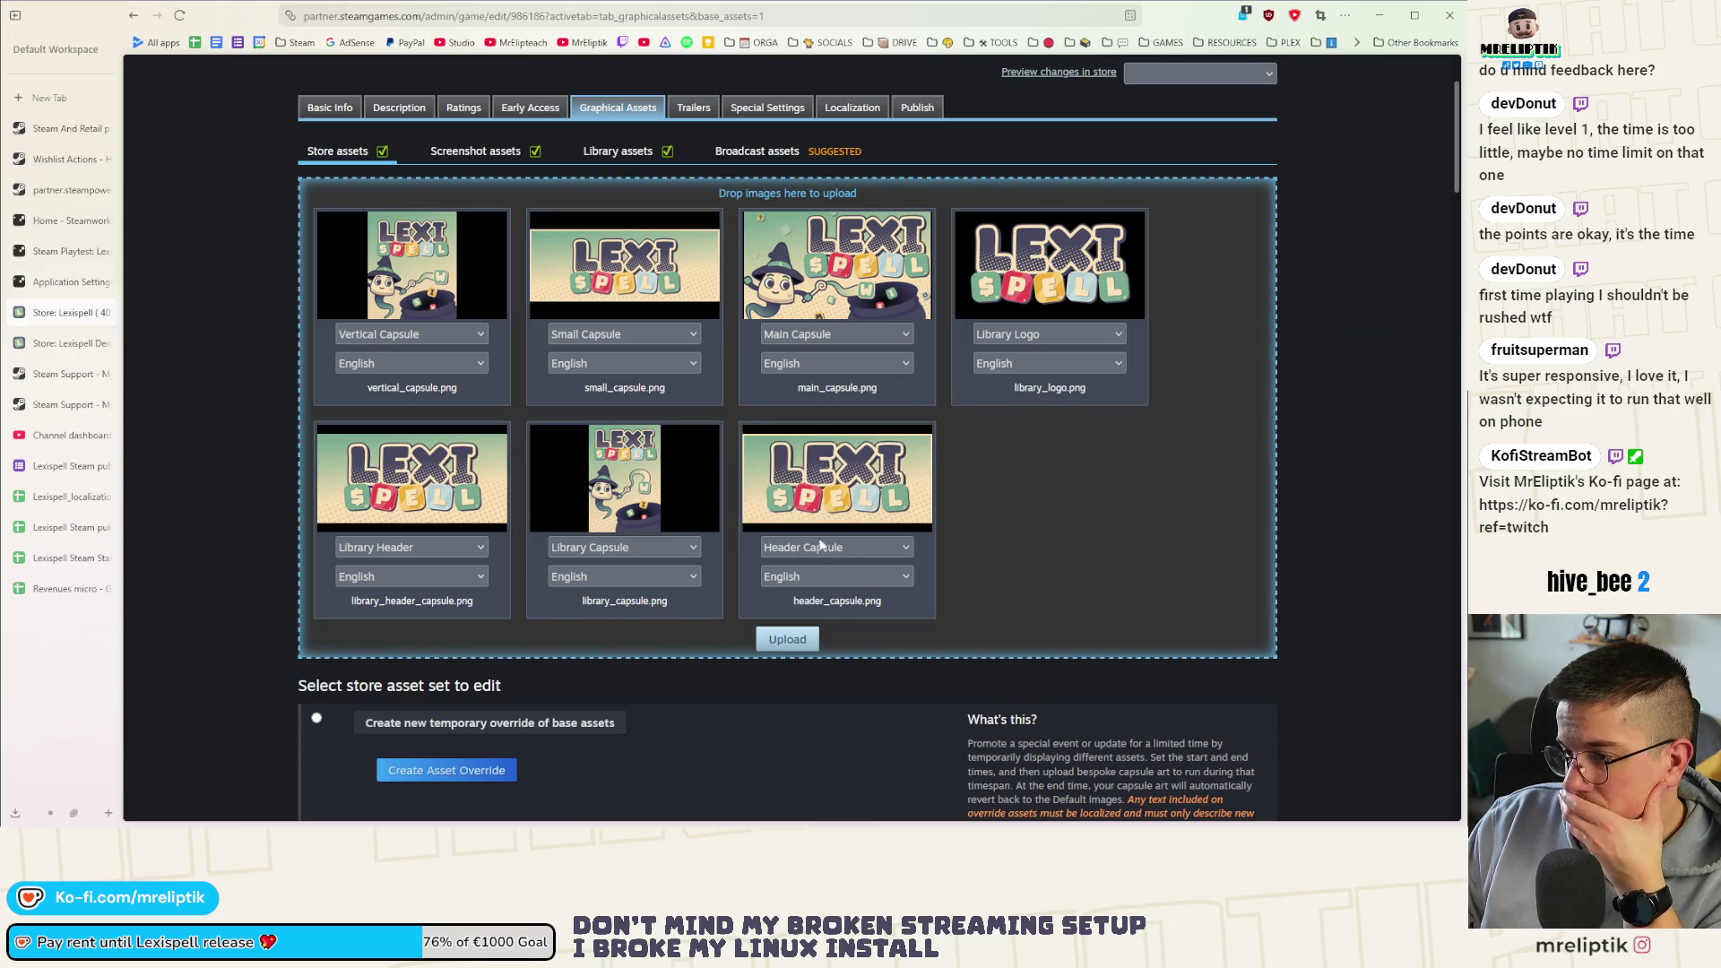
click(787, 640)
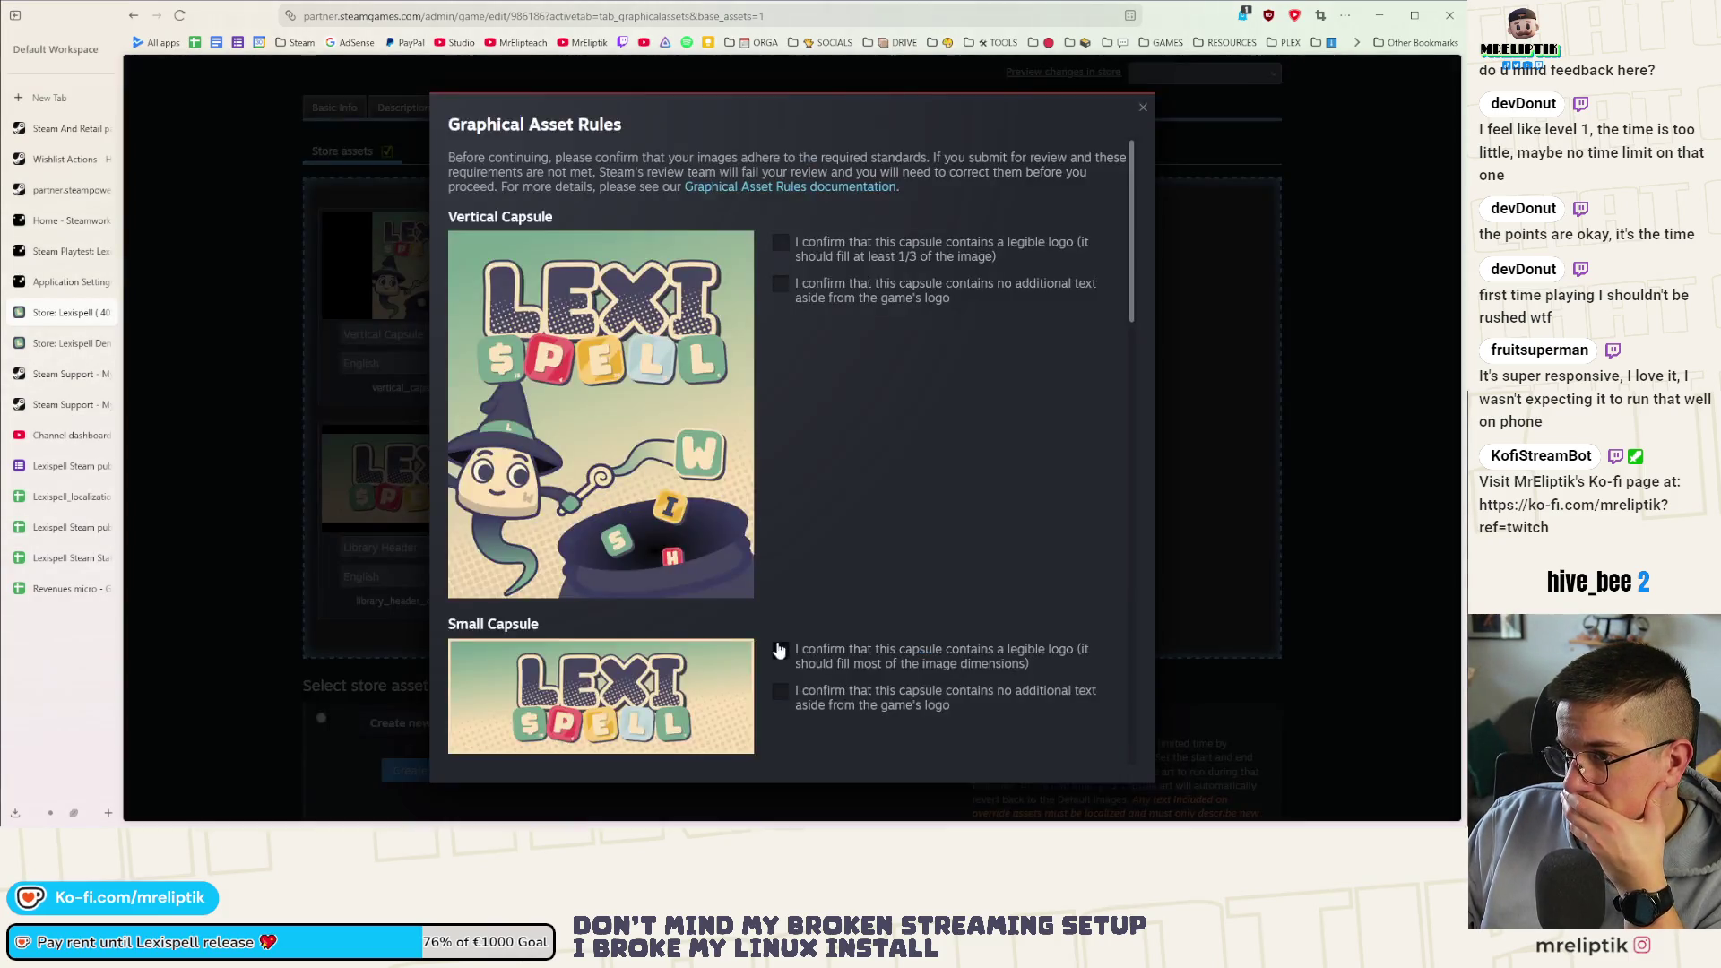
Confirm legible-logo and no-extra-text rules for all seven capsules and upload them
click(782, 242)
click(780, 285)
scroll(825, 481, down, 1)
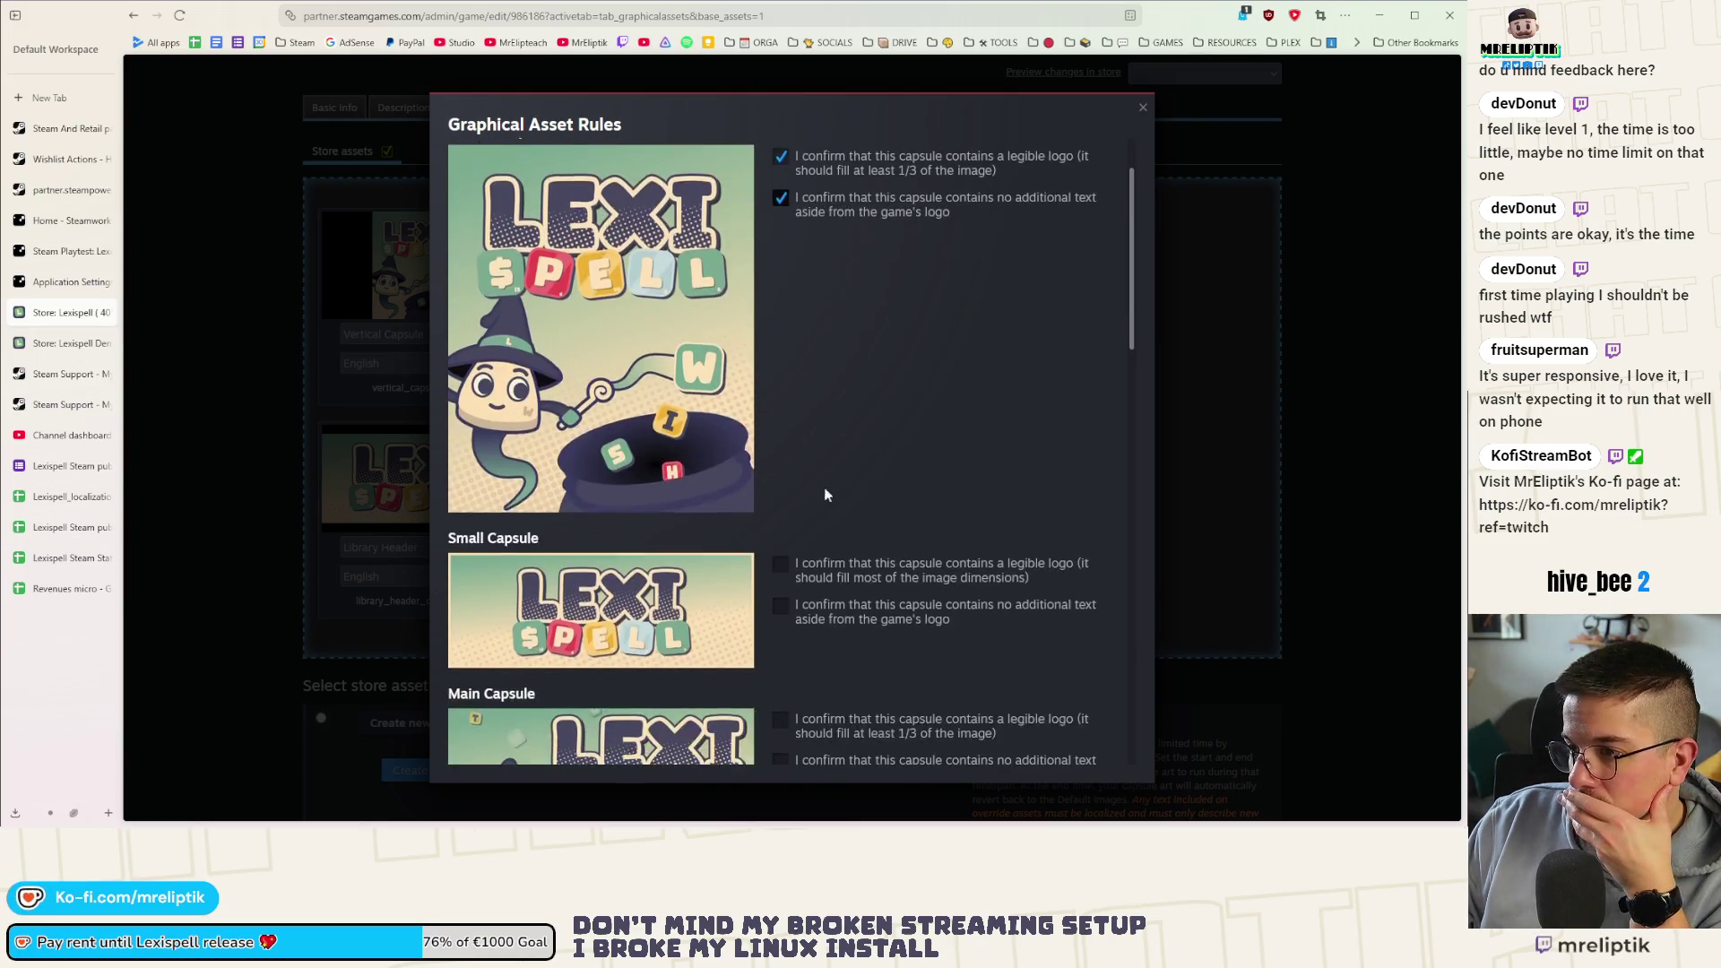
click(782, 606)
scroll(785, 615, down, 4)
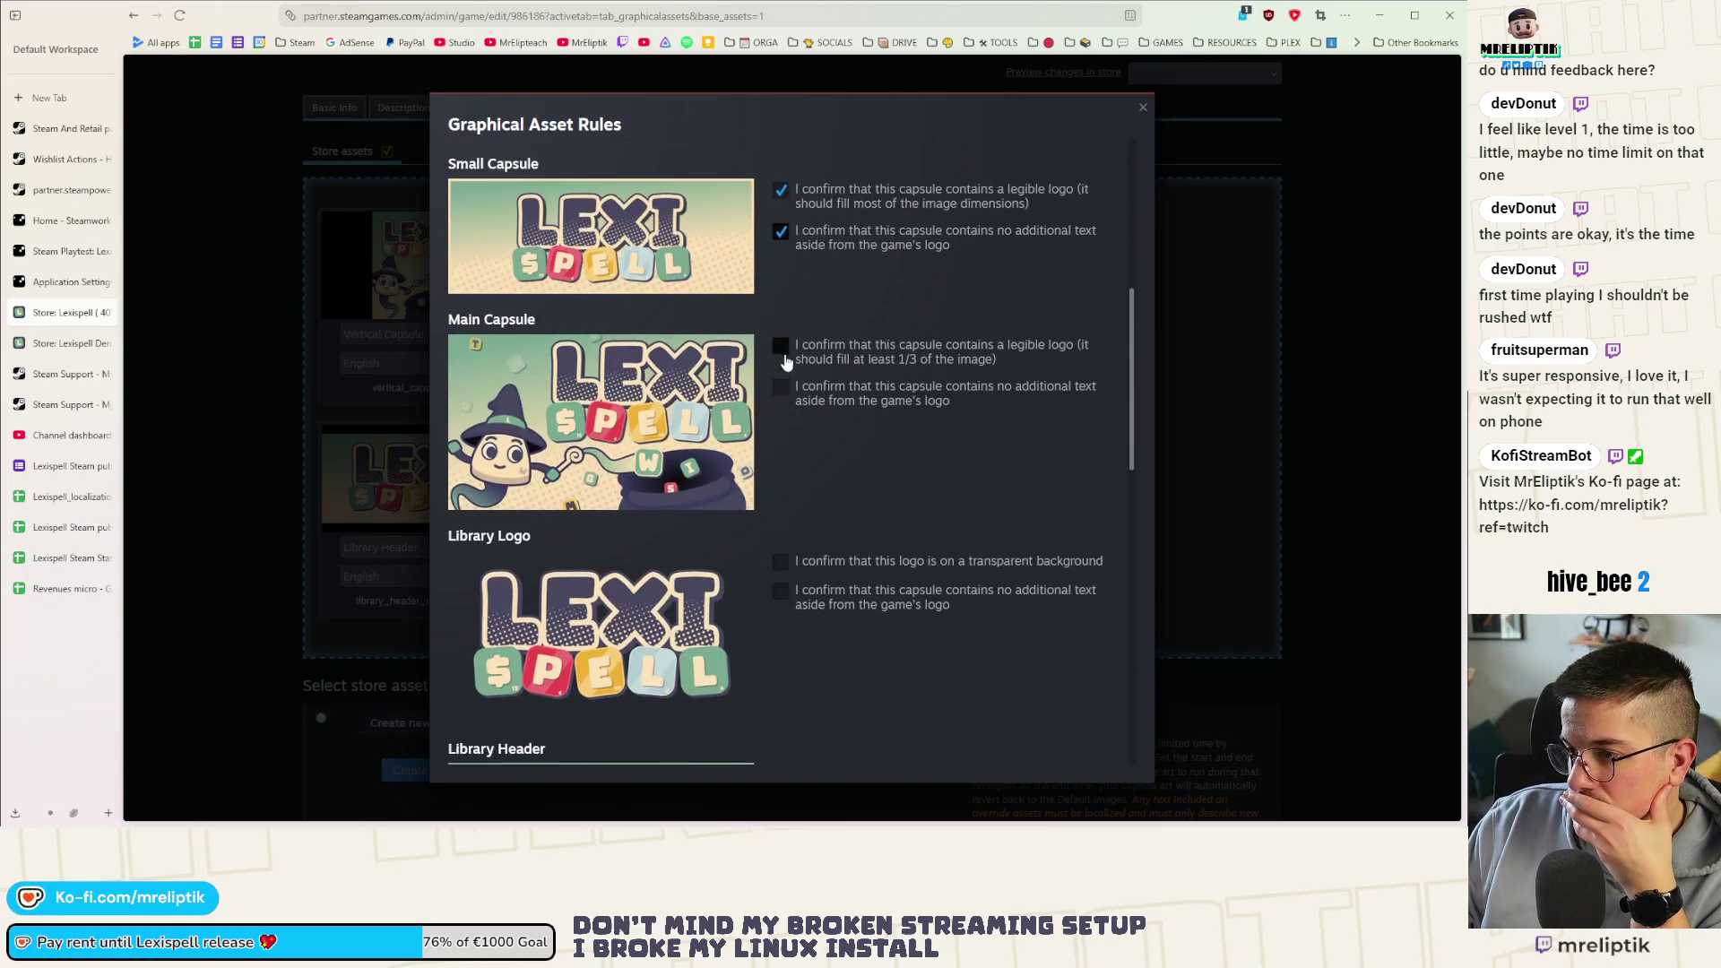
click(781, 389)
click(782, 560)
click(782, 593)
scroll(822, 511, down, 4)
click(782, 446)
scroll(781, 432, down, 3)
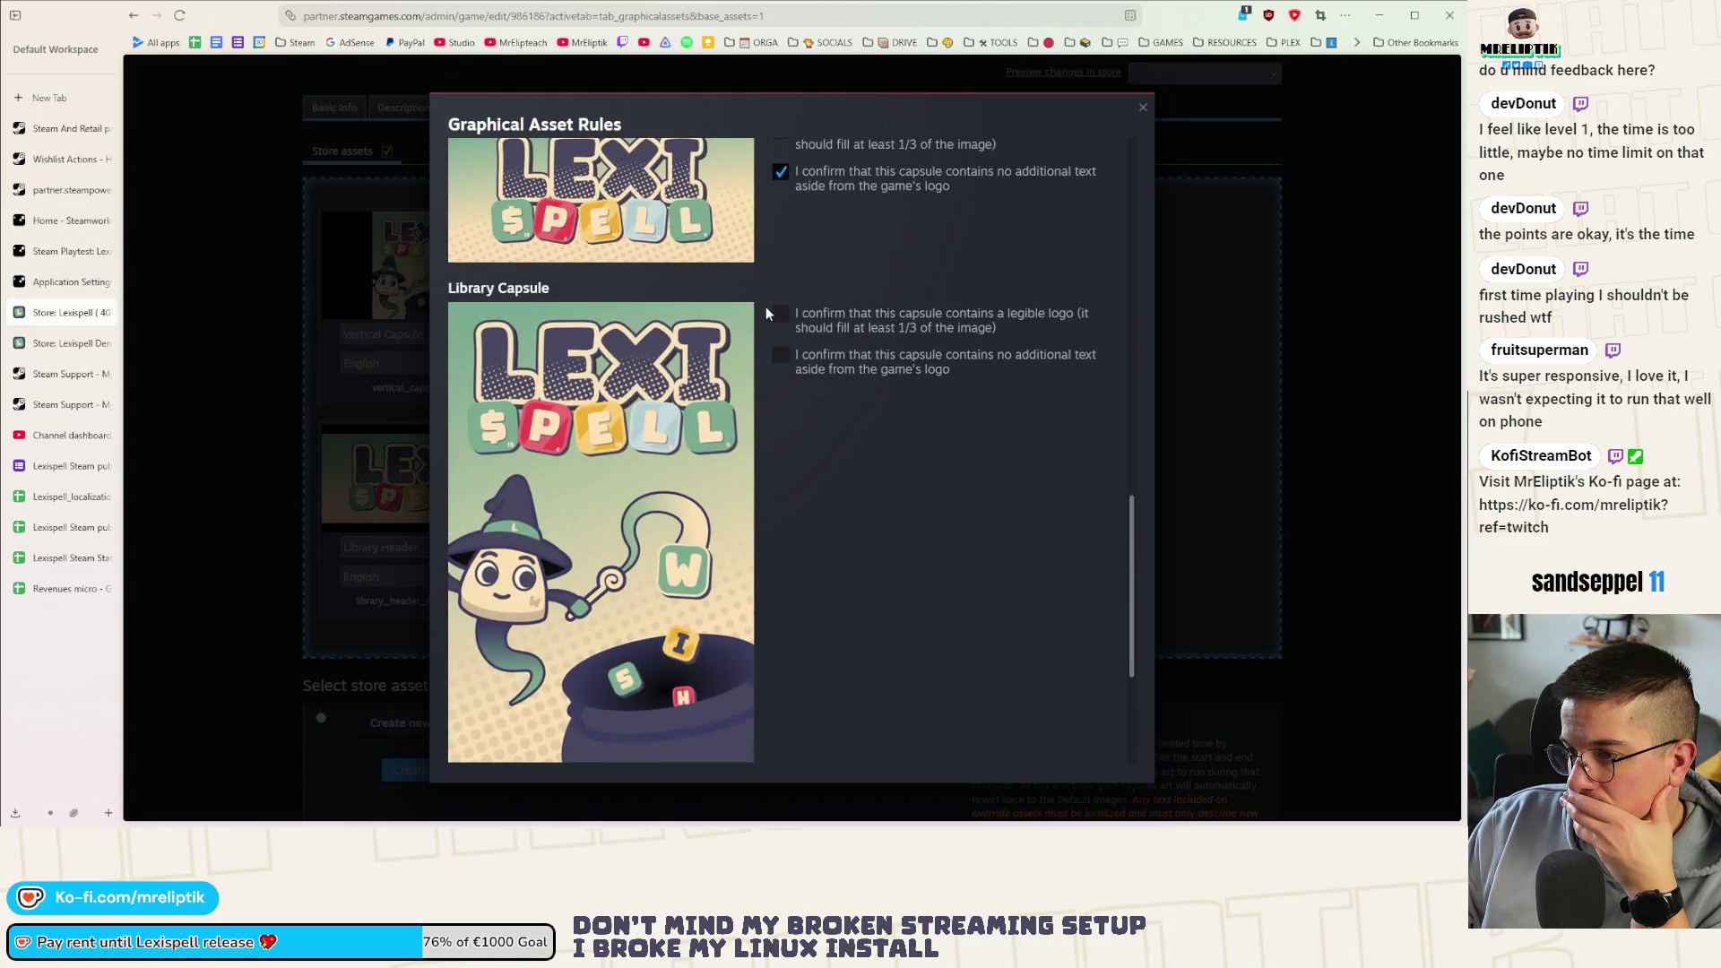
click(782, 357)
scroll(807, 404, down, 3)
click(782, 552)
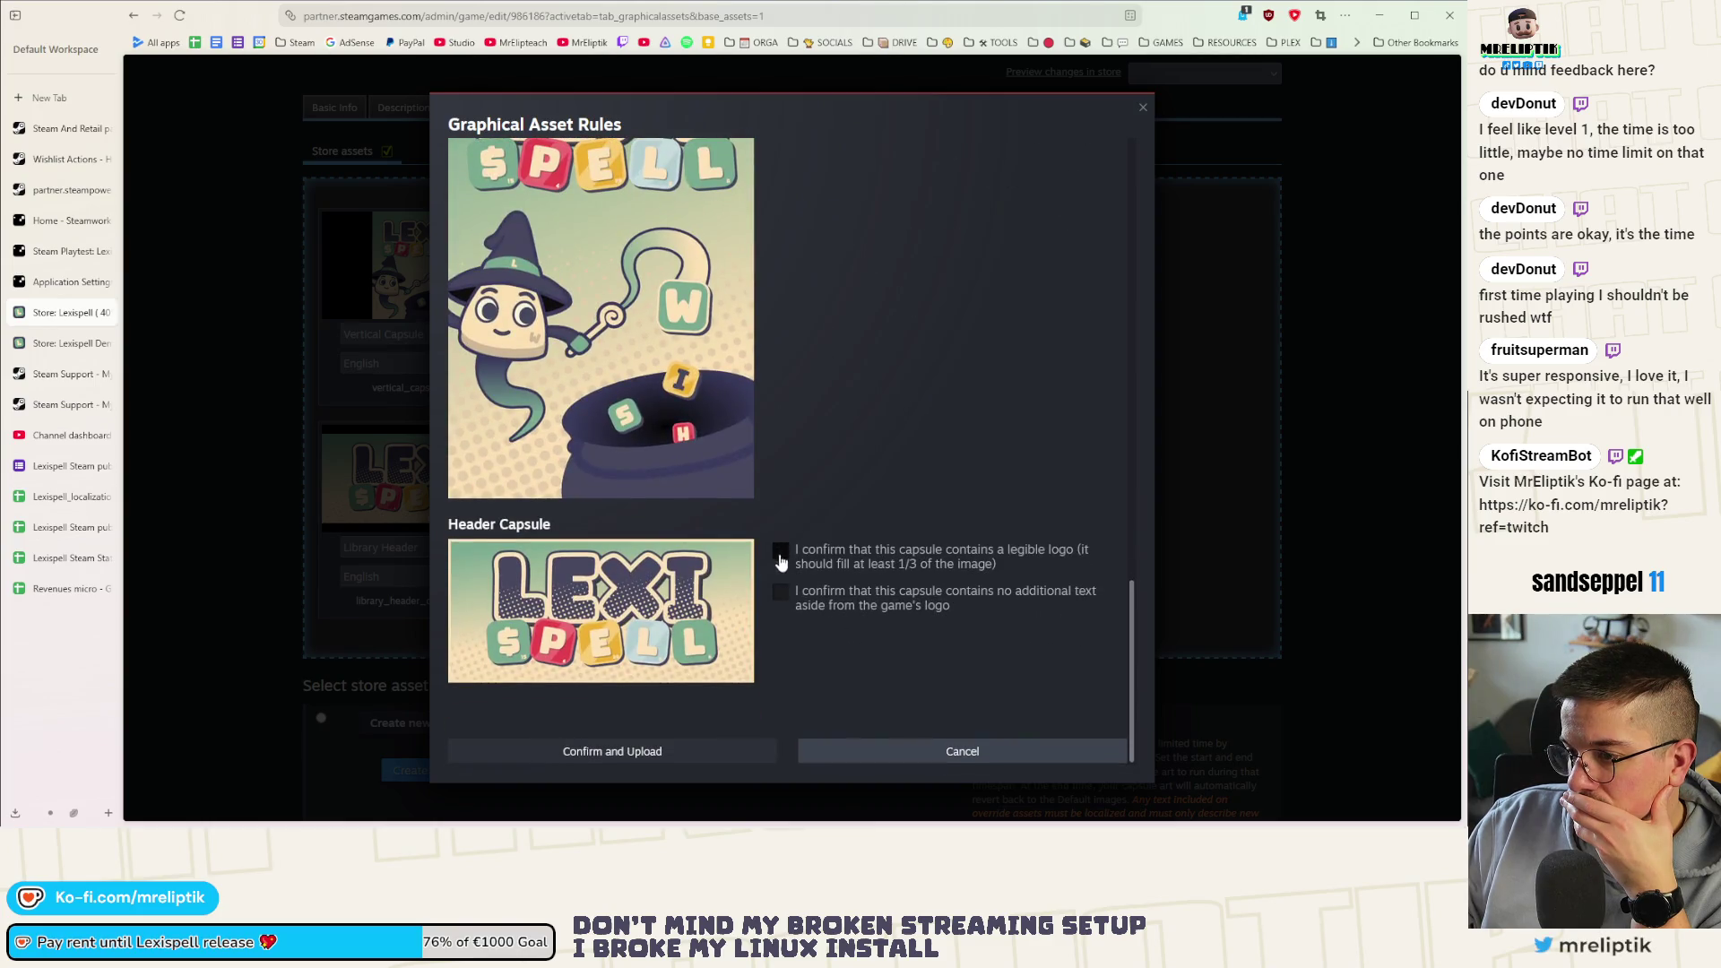
click(781, 593)
click(727, 752)
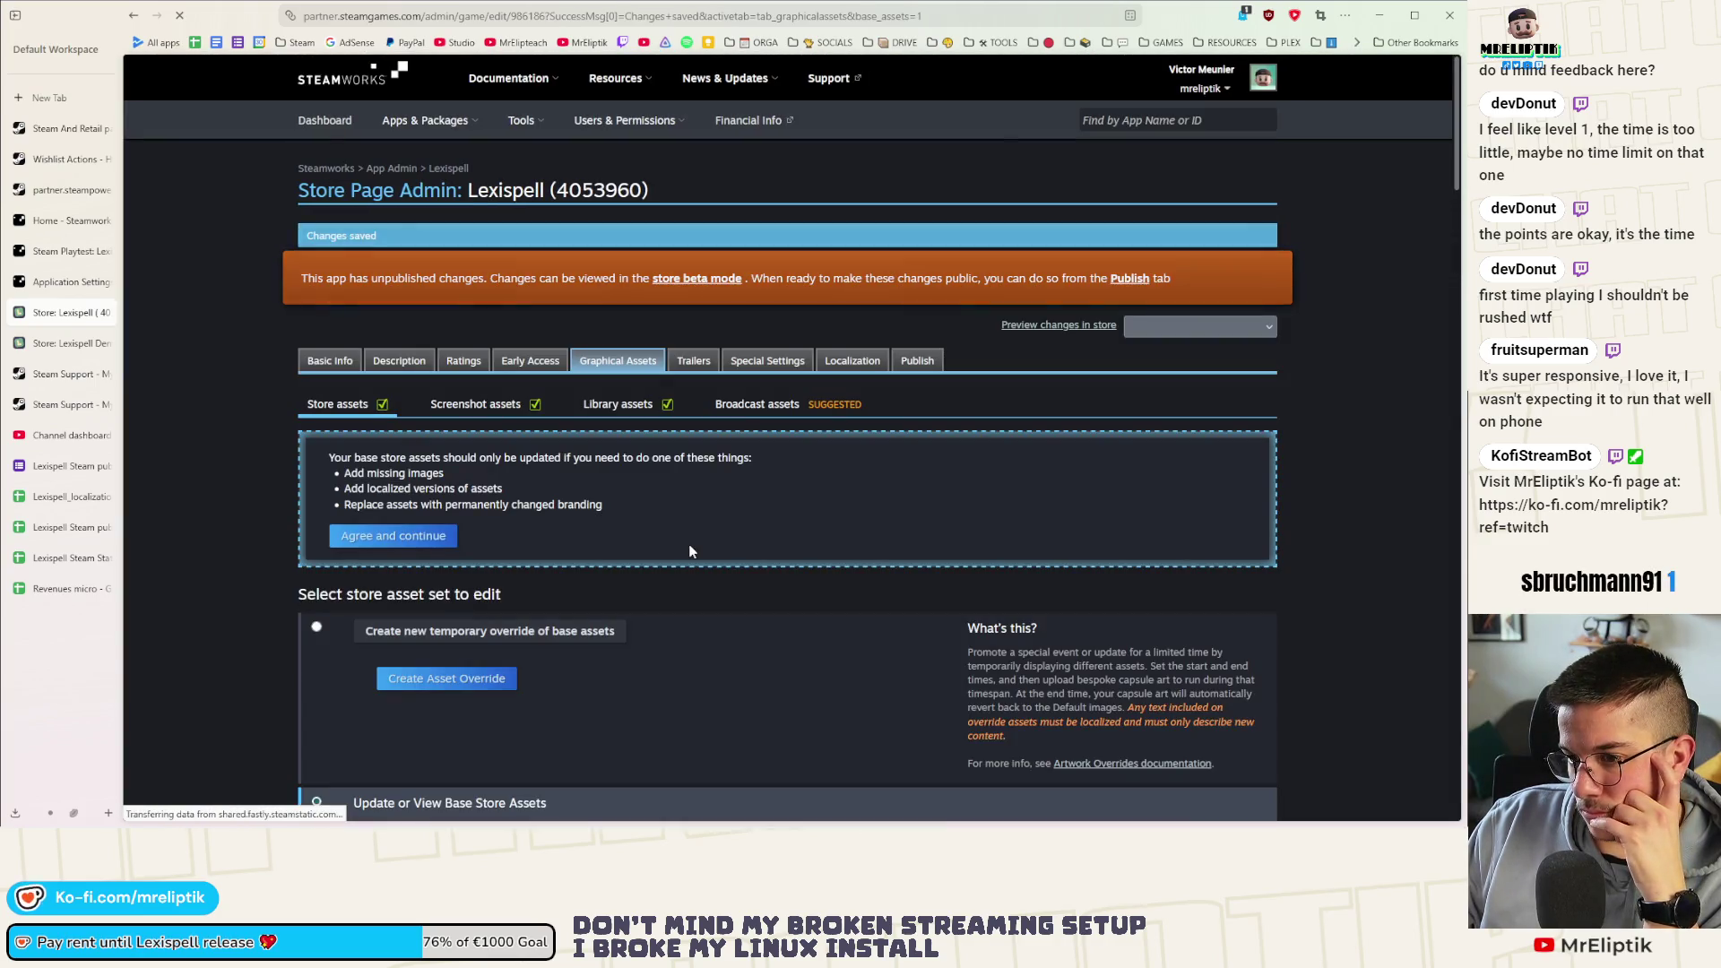
scroll(646, 538, down, 2)
scroll(608, 533, down, 2)
scroll(609, 532, down, 5)
scroll(609, 532, down, 4)
scroll(615, 530, down, 2)
scroll(619, 533, down, 3)
scroll(621, 536, down, 4)
scroll(624, 535, down, 3)
scroll(625, 532, down, 3)
scroll(627, 524, up, 5)
scroll(630, 518, up, 2)
scroll(631, 519, up, 5)
scroll(634, 524, up, 5)
scroll(636, 536, up, 5)
Switch to Lexispell's library assets section after the upload completes
click(617, 390)
scroll(662, 494, down, 5)
scroll(671, 511, down, 2)
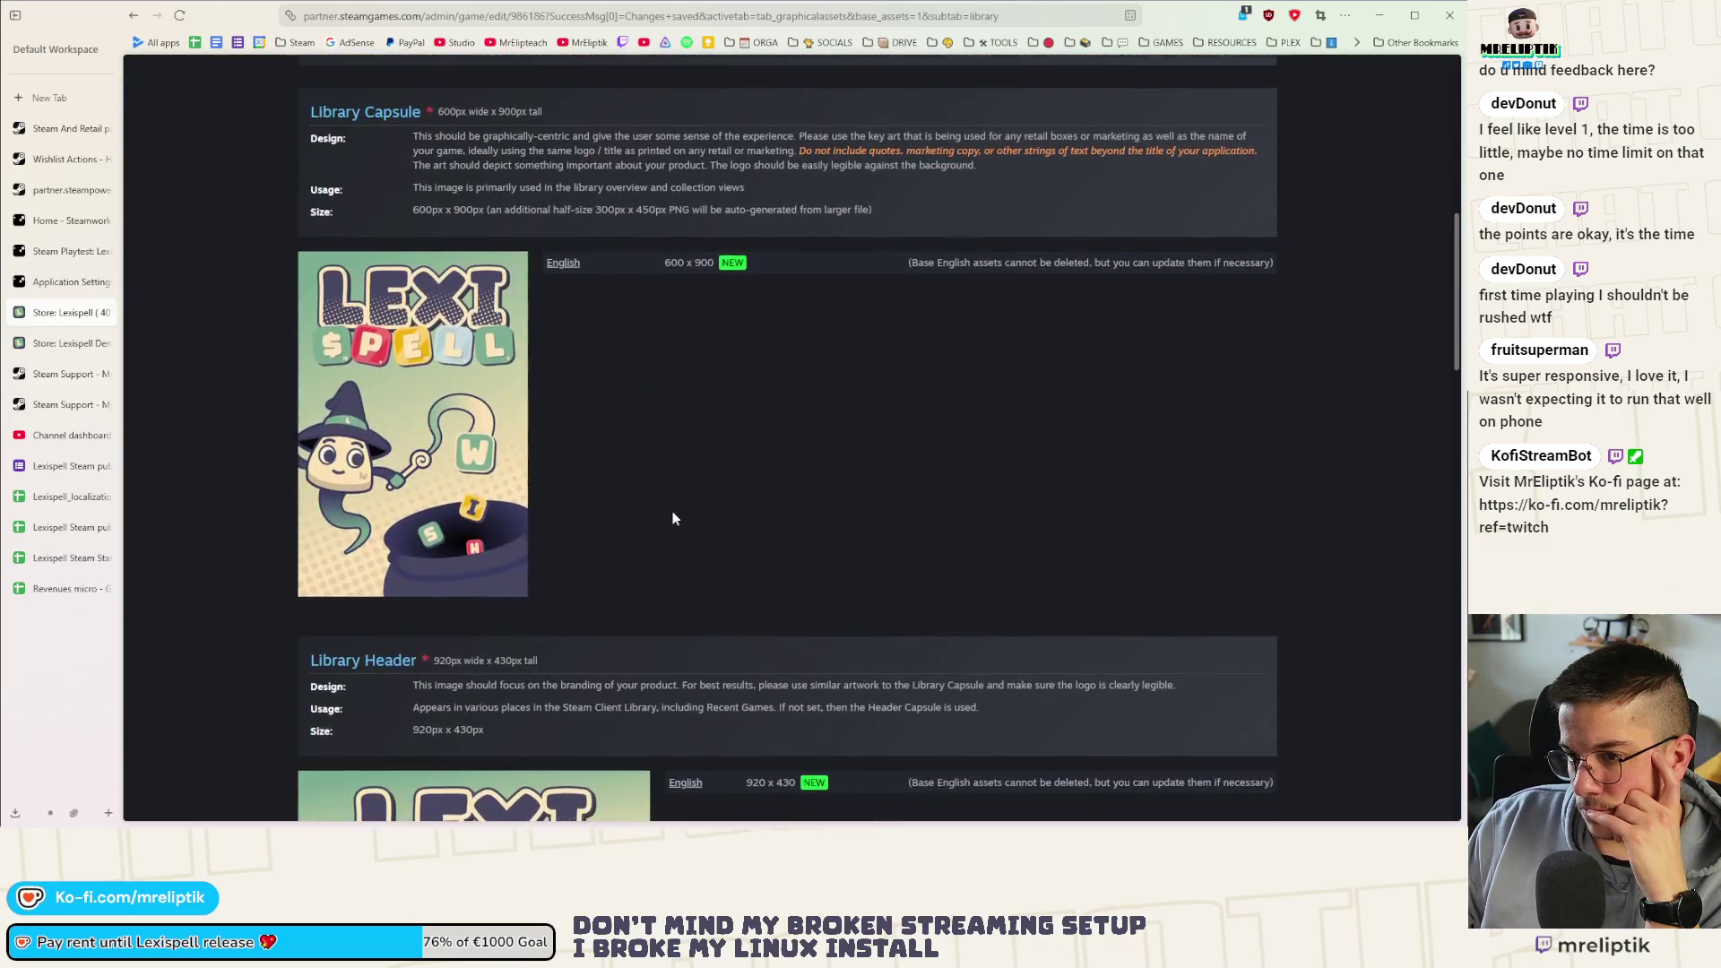
scroll(671, 512, down, 3)
scroll(692, 507, down, 3)
scroll(692, 507, down, 4)
scroll(694, 505, down, 3)
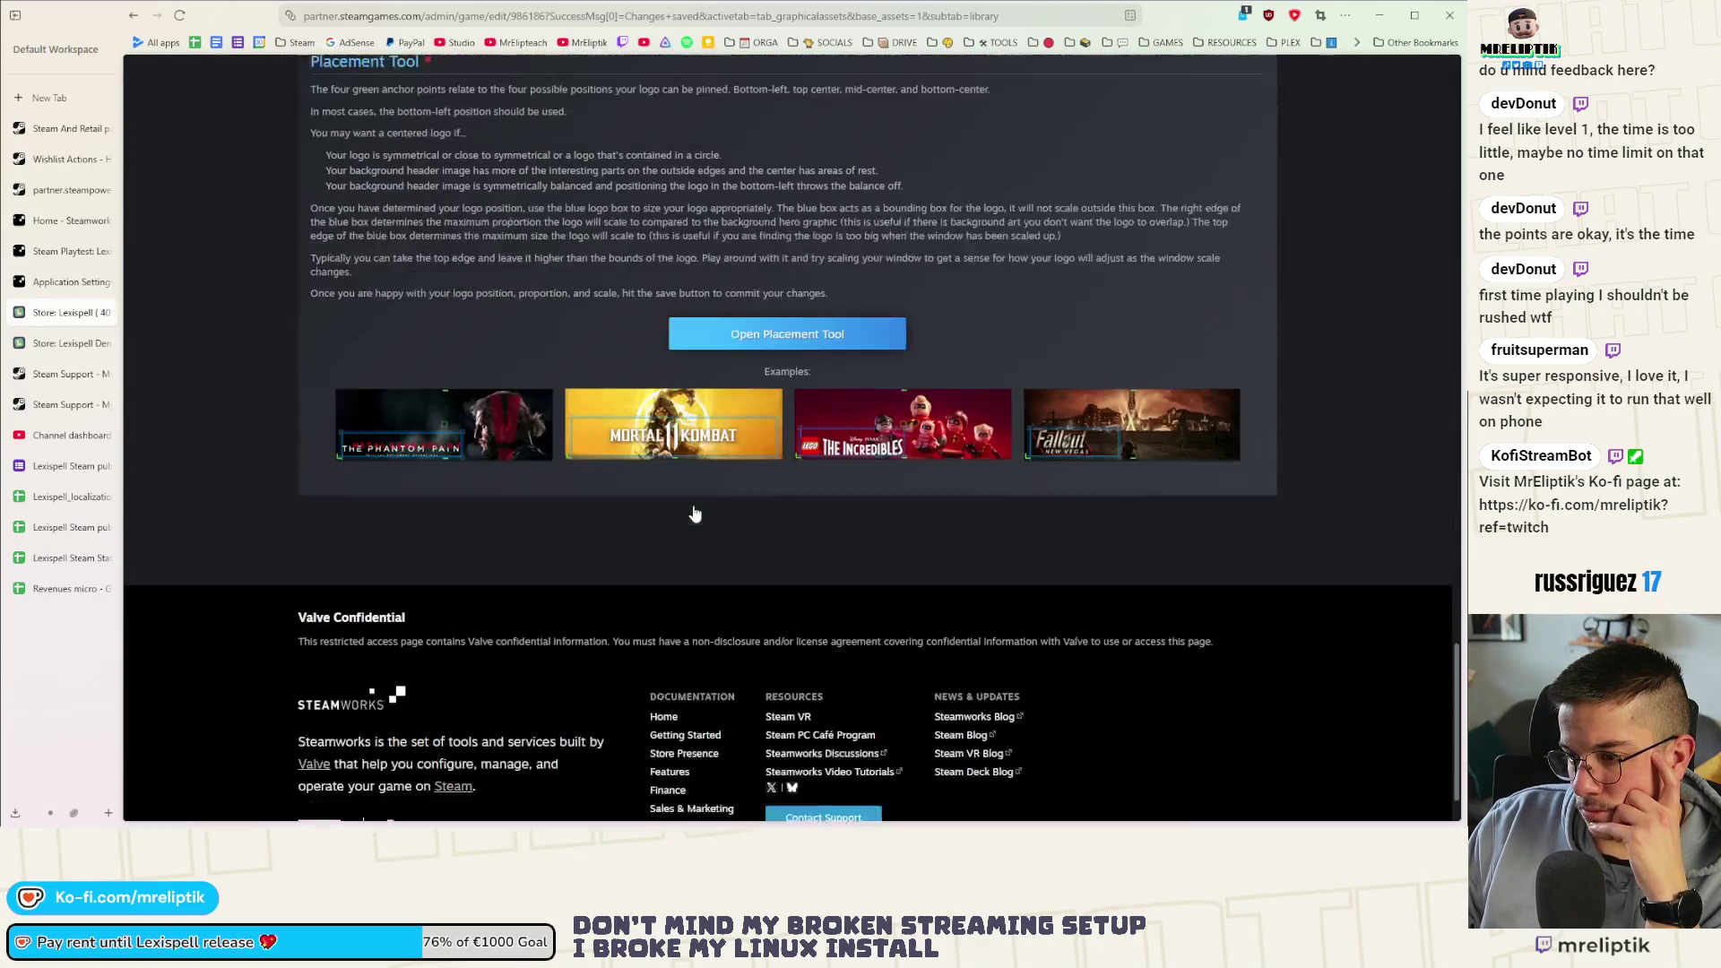
scroll(697, 496, up, 5)
scroll(706, 498, down, 3)
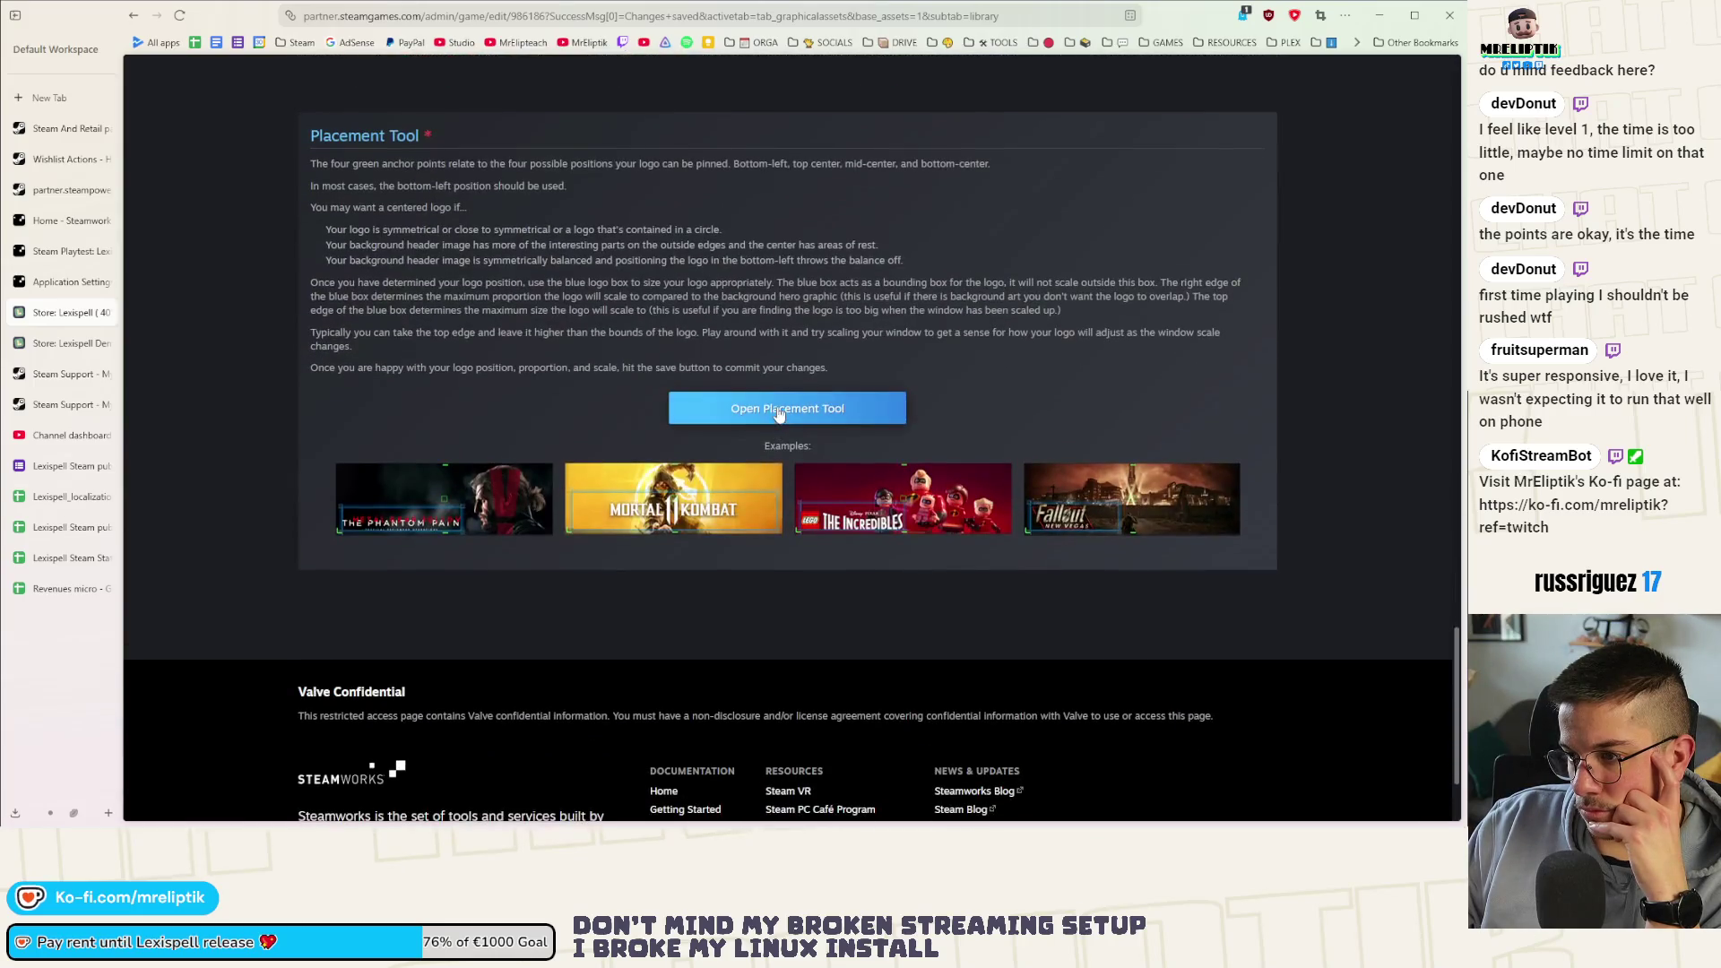
Shrink the Lexispell logo area on the library header in the placement tool and save it
click(779, 408)
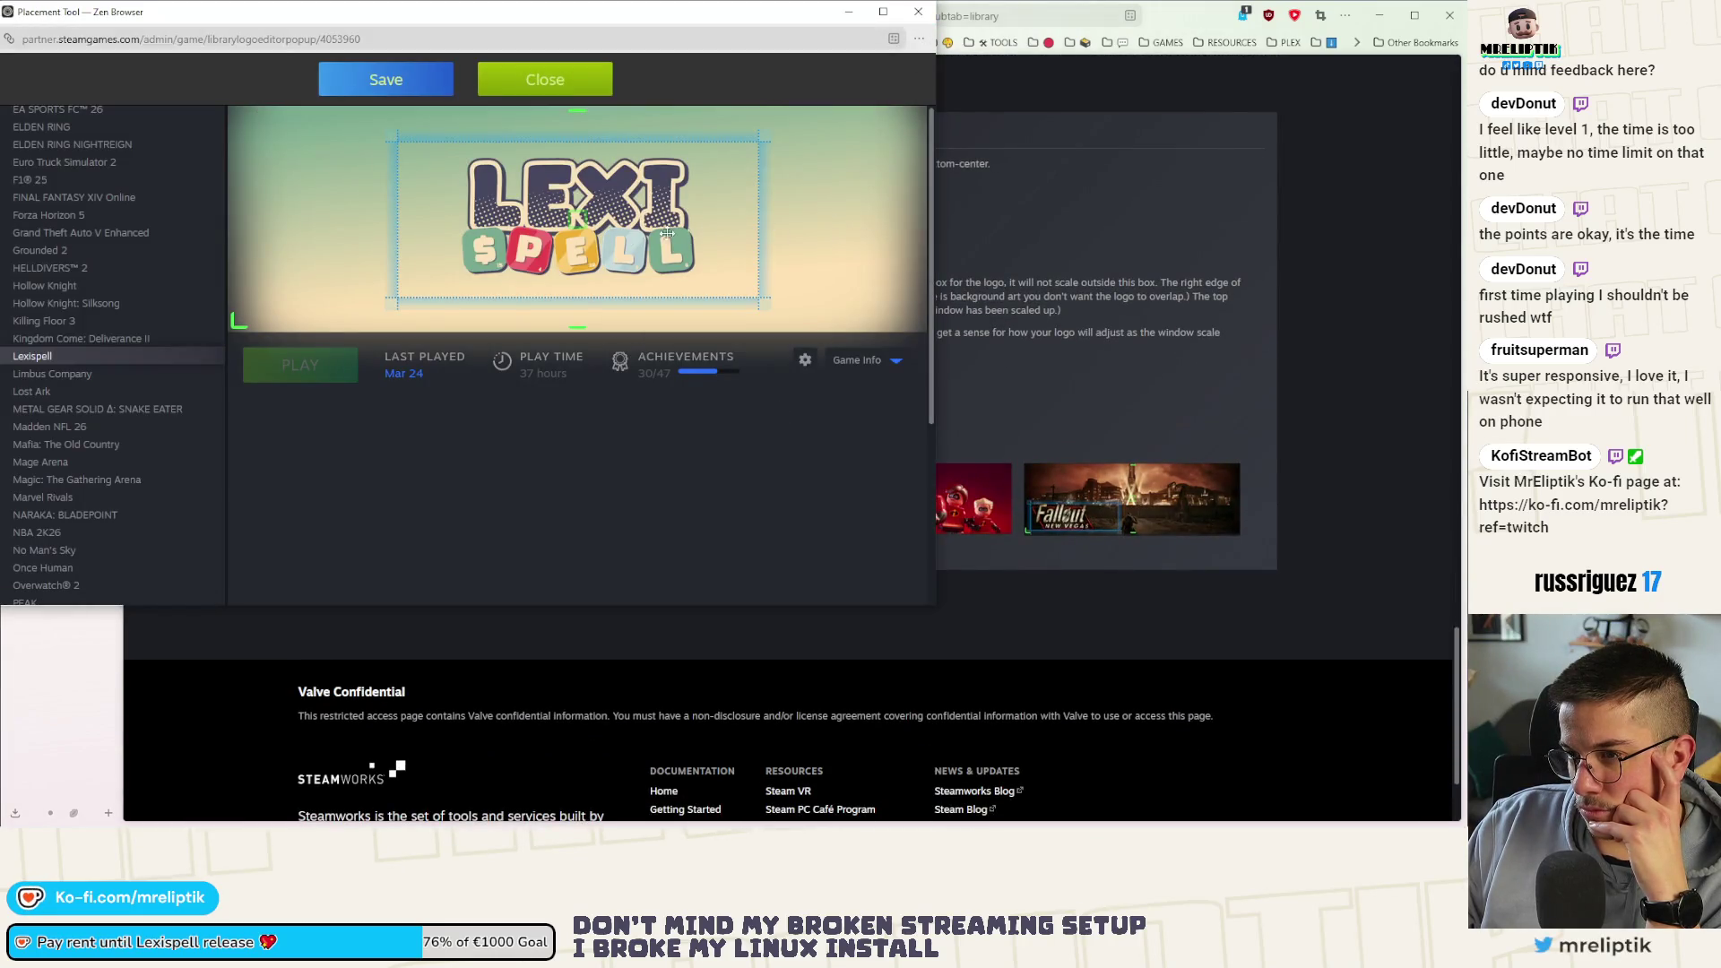
drag(762, 139, 744, 159)
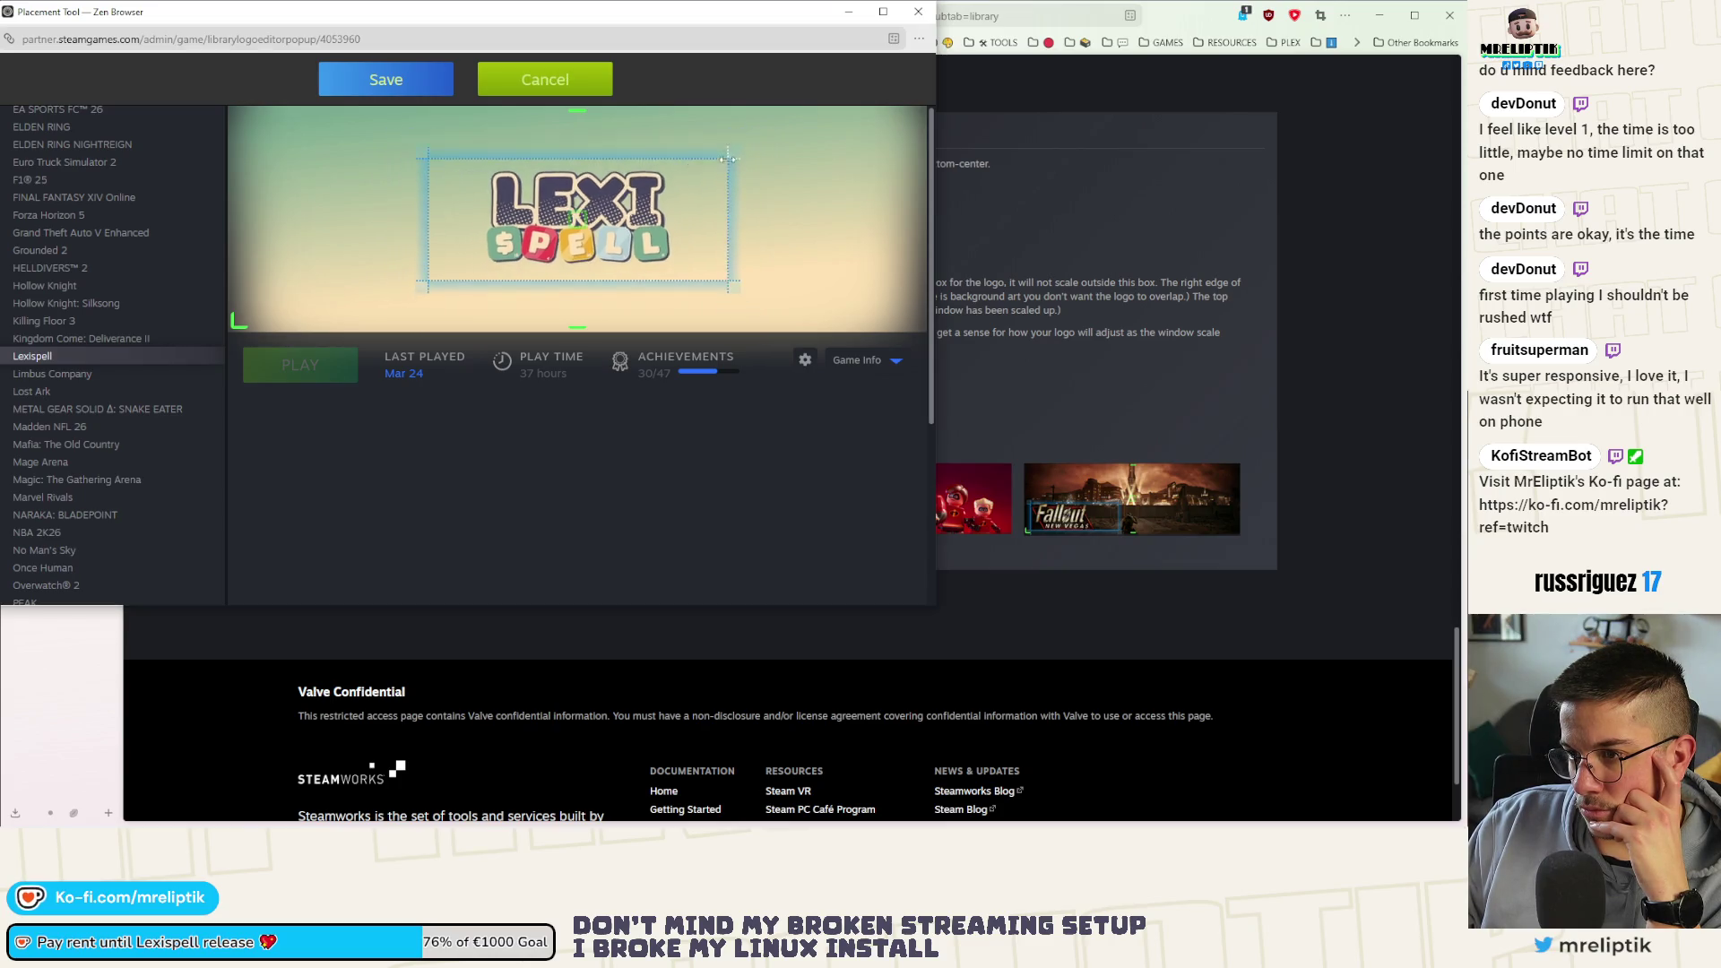
click(403, 83)
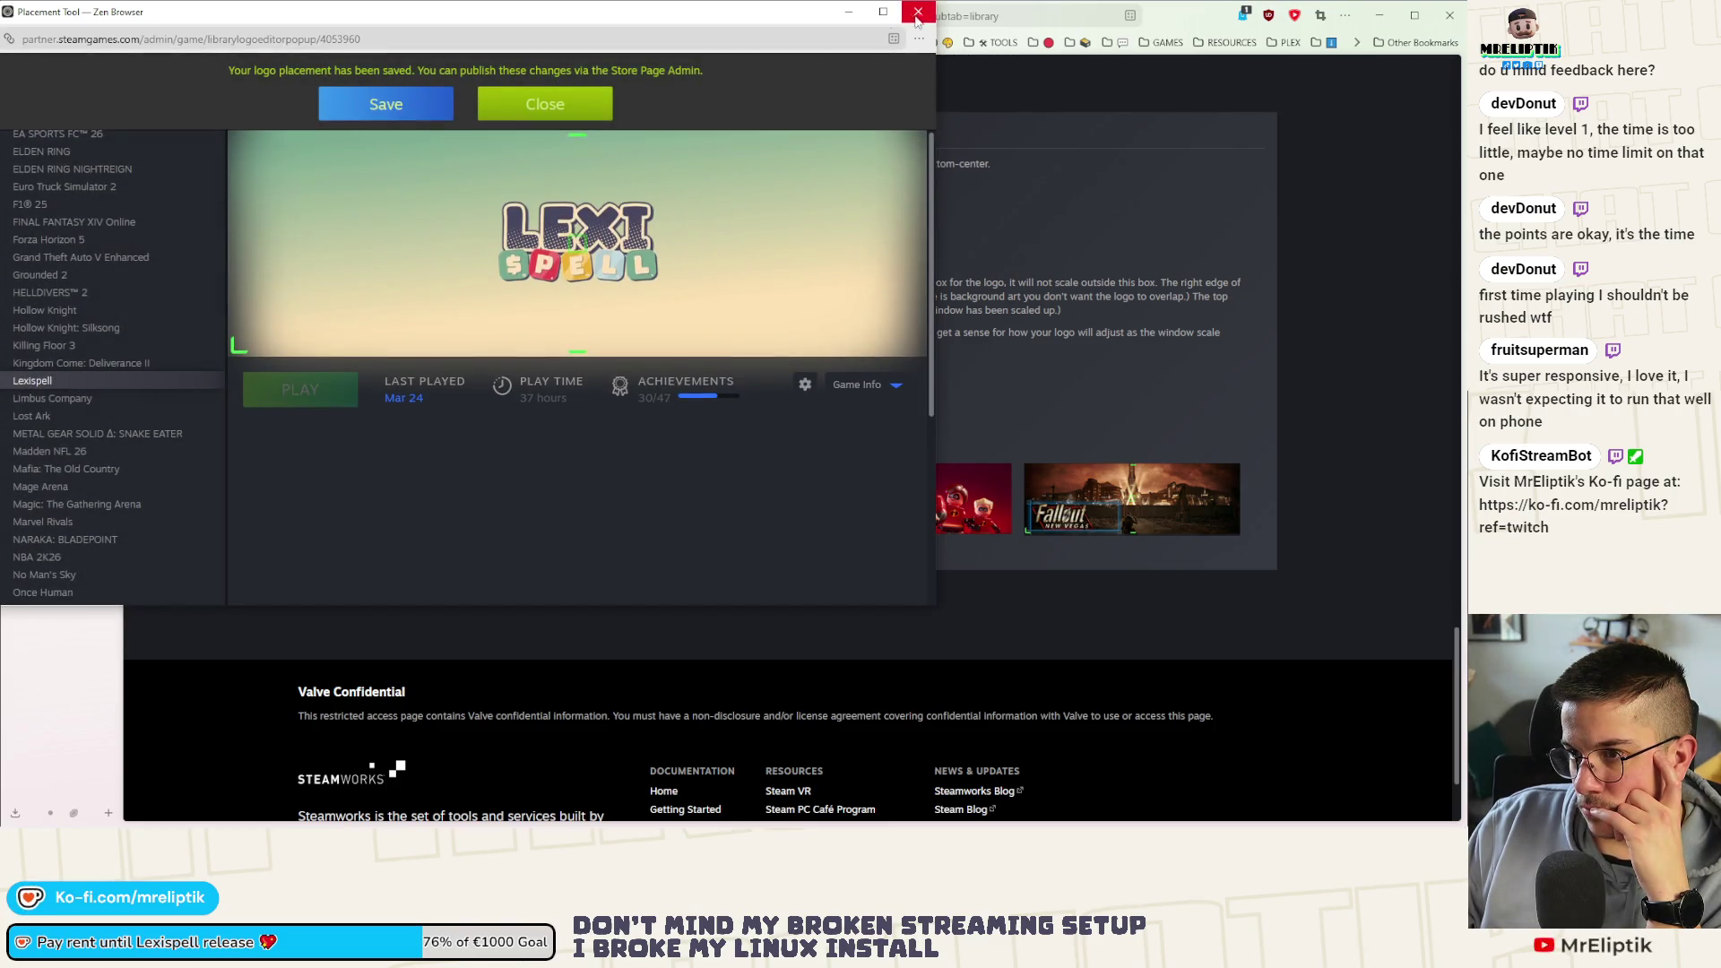
click(917, 16)
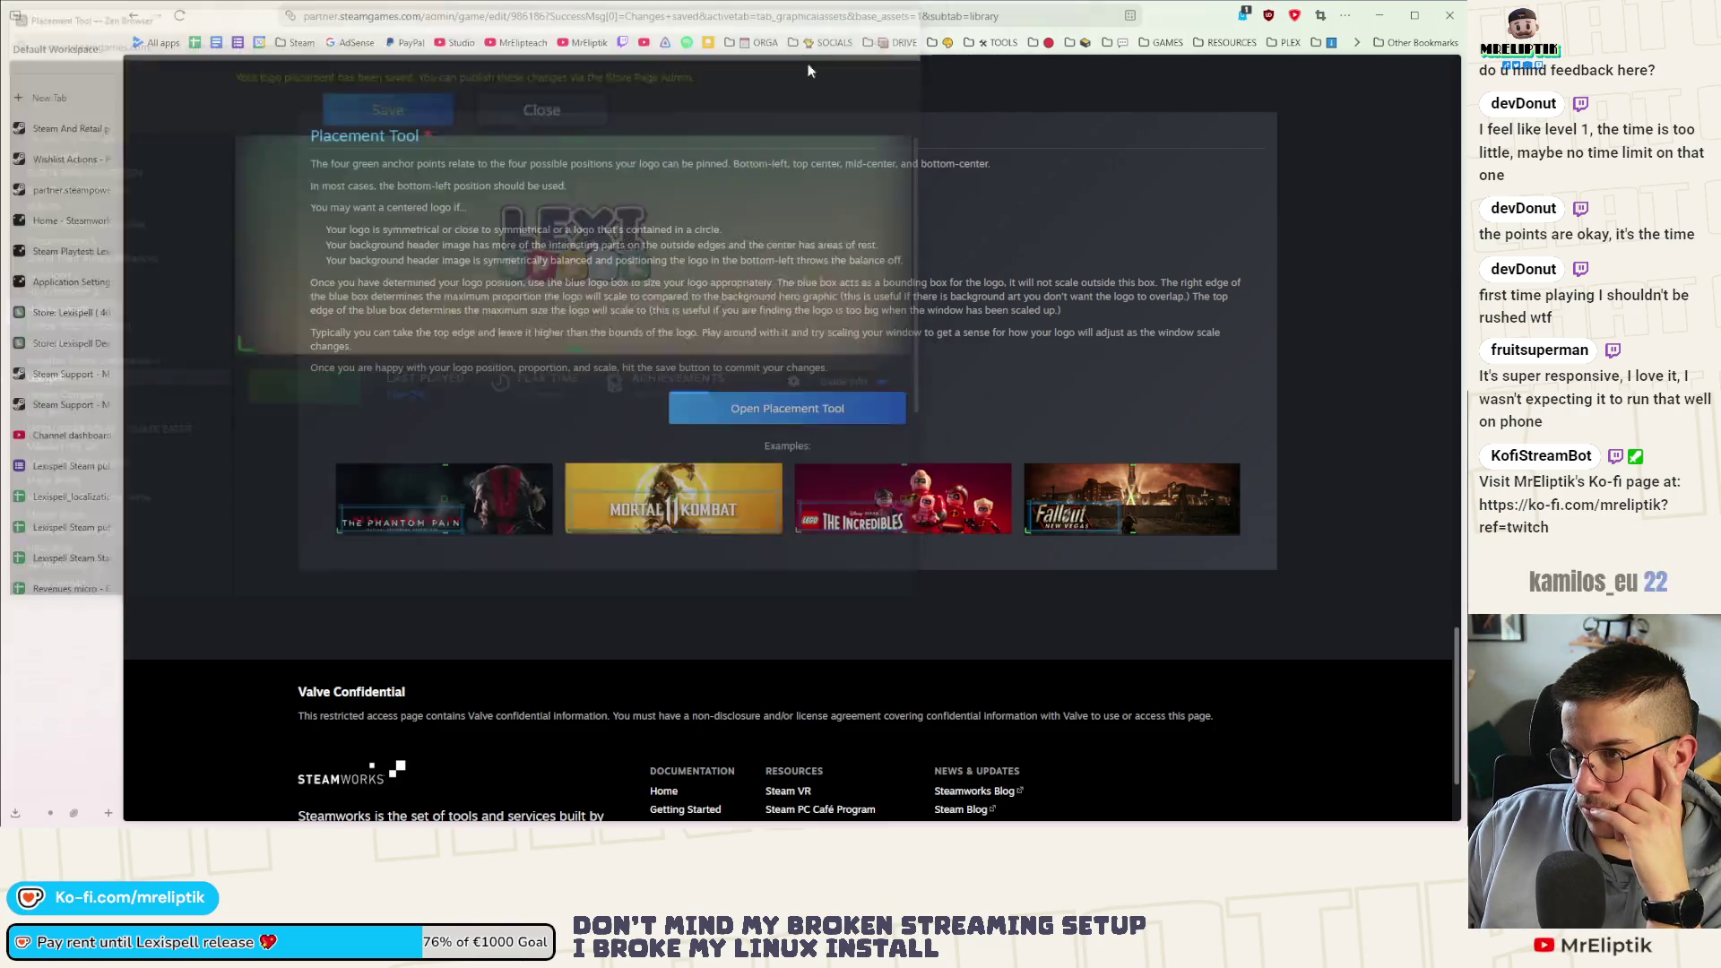
scroll(774, 417, up, 10)
scroll(785, 420, up, 2)
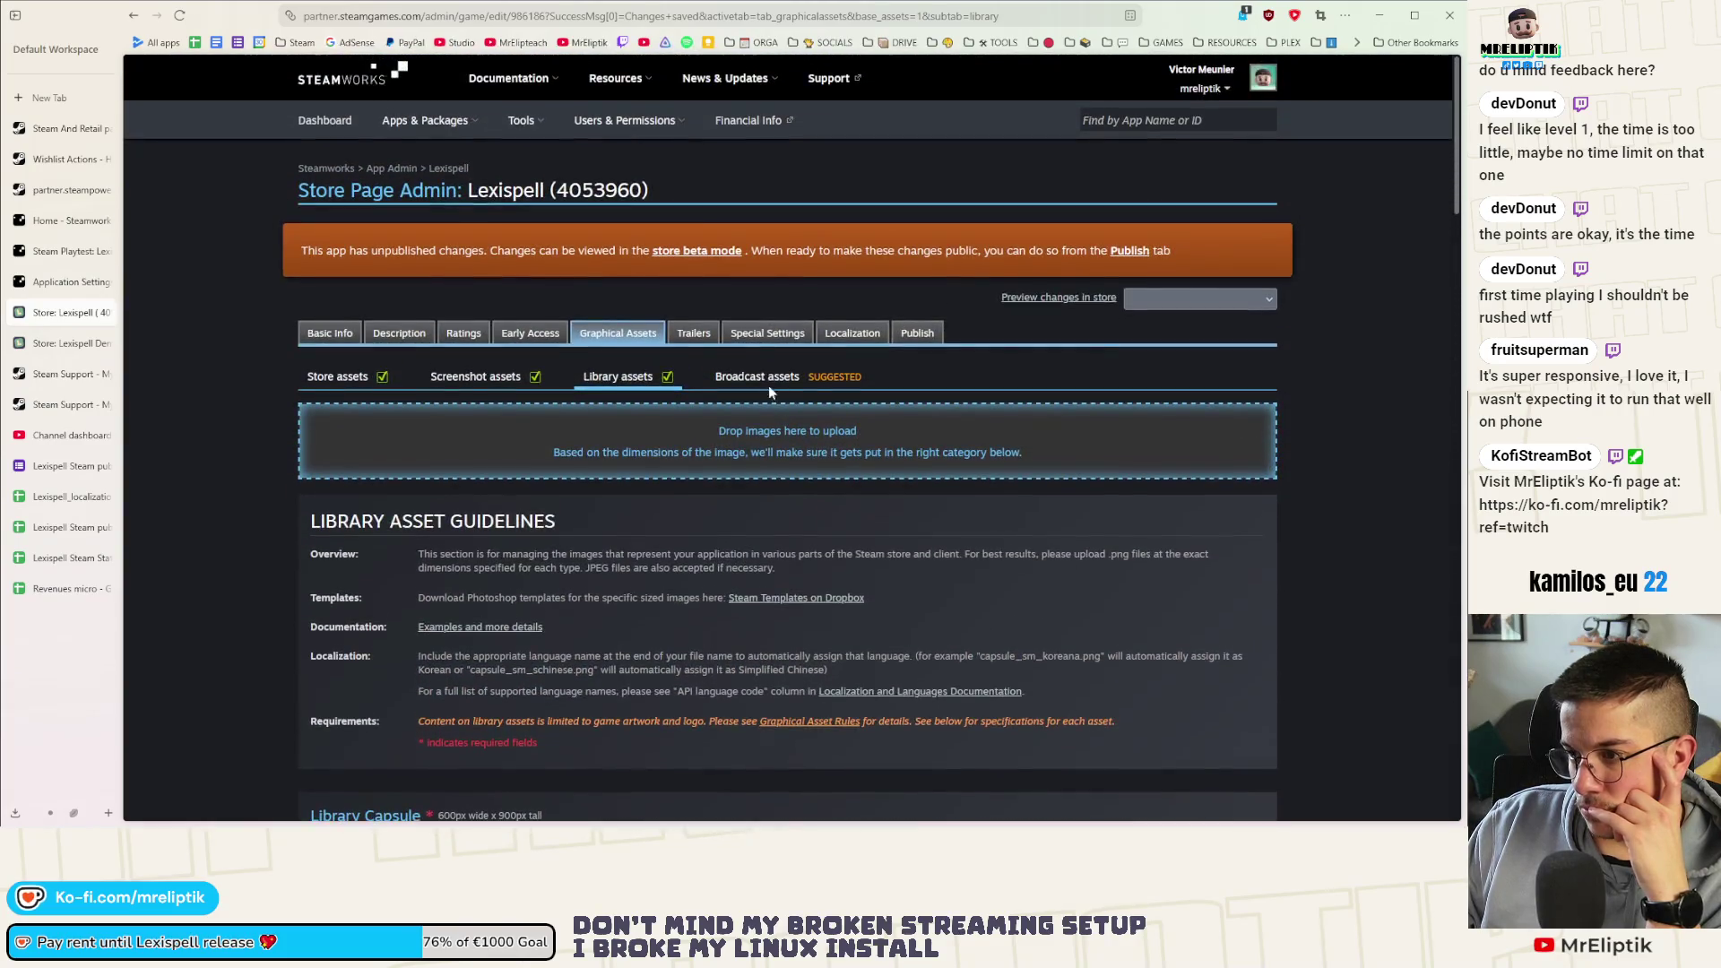
click(915, 335)
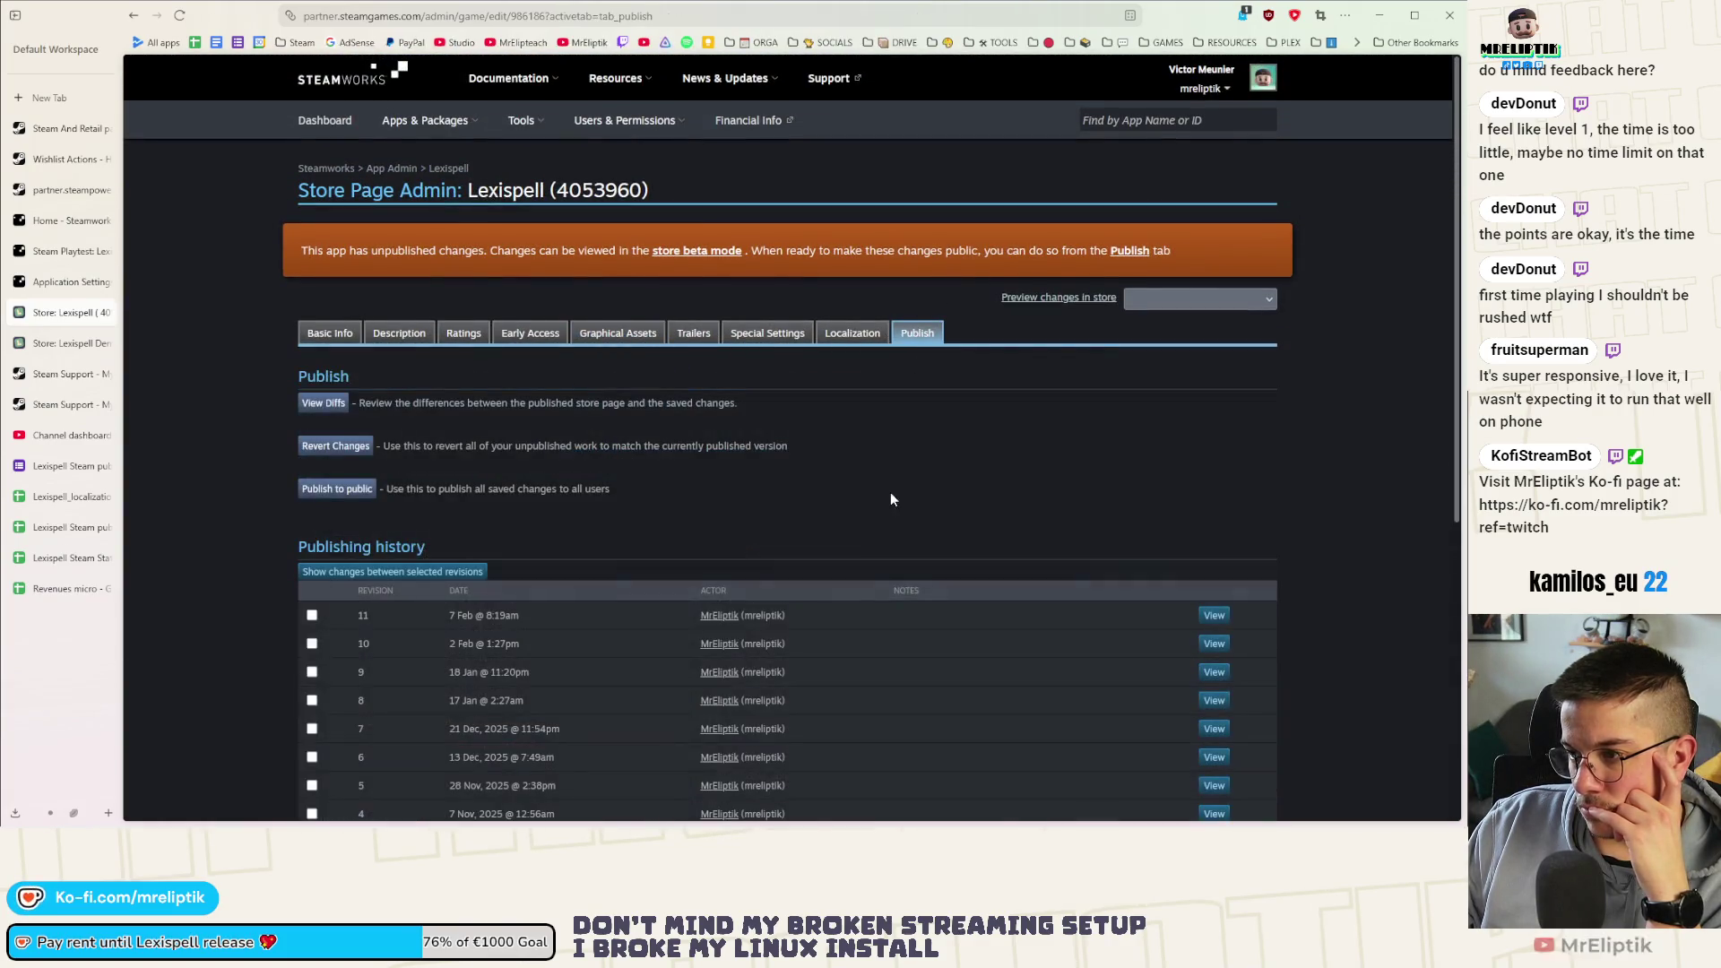
Publish the saved store changes to the public, close the store admin and return to VS Code
click(343, 494)
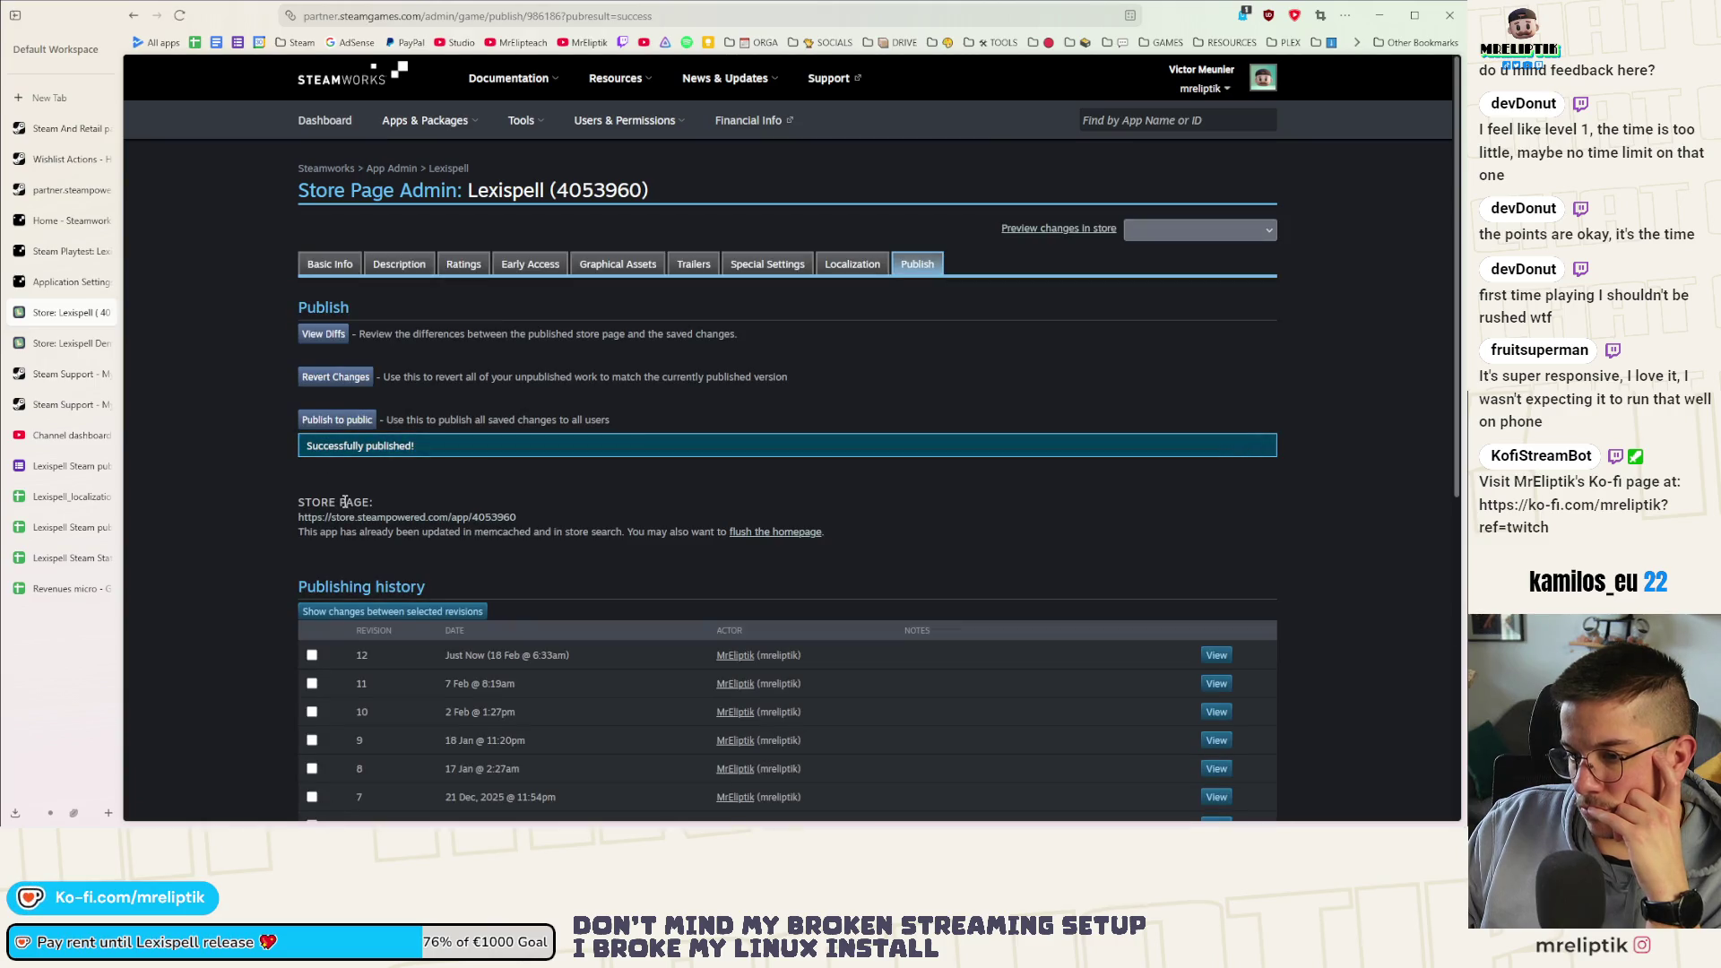
click(106, 313)
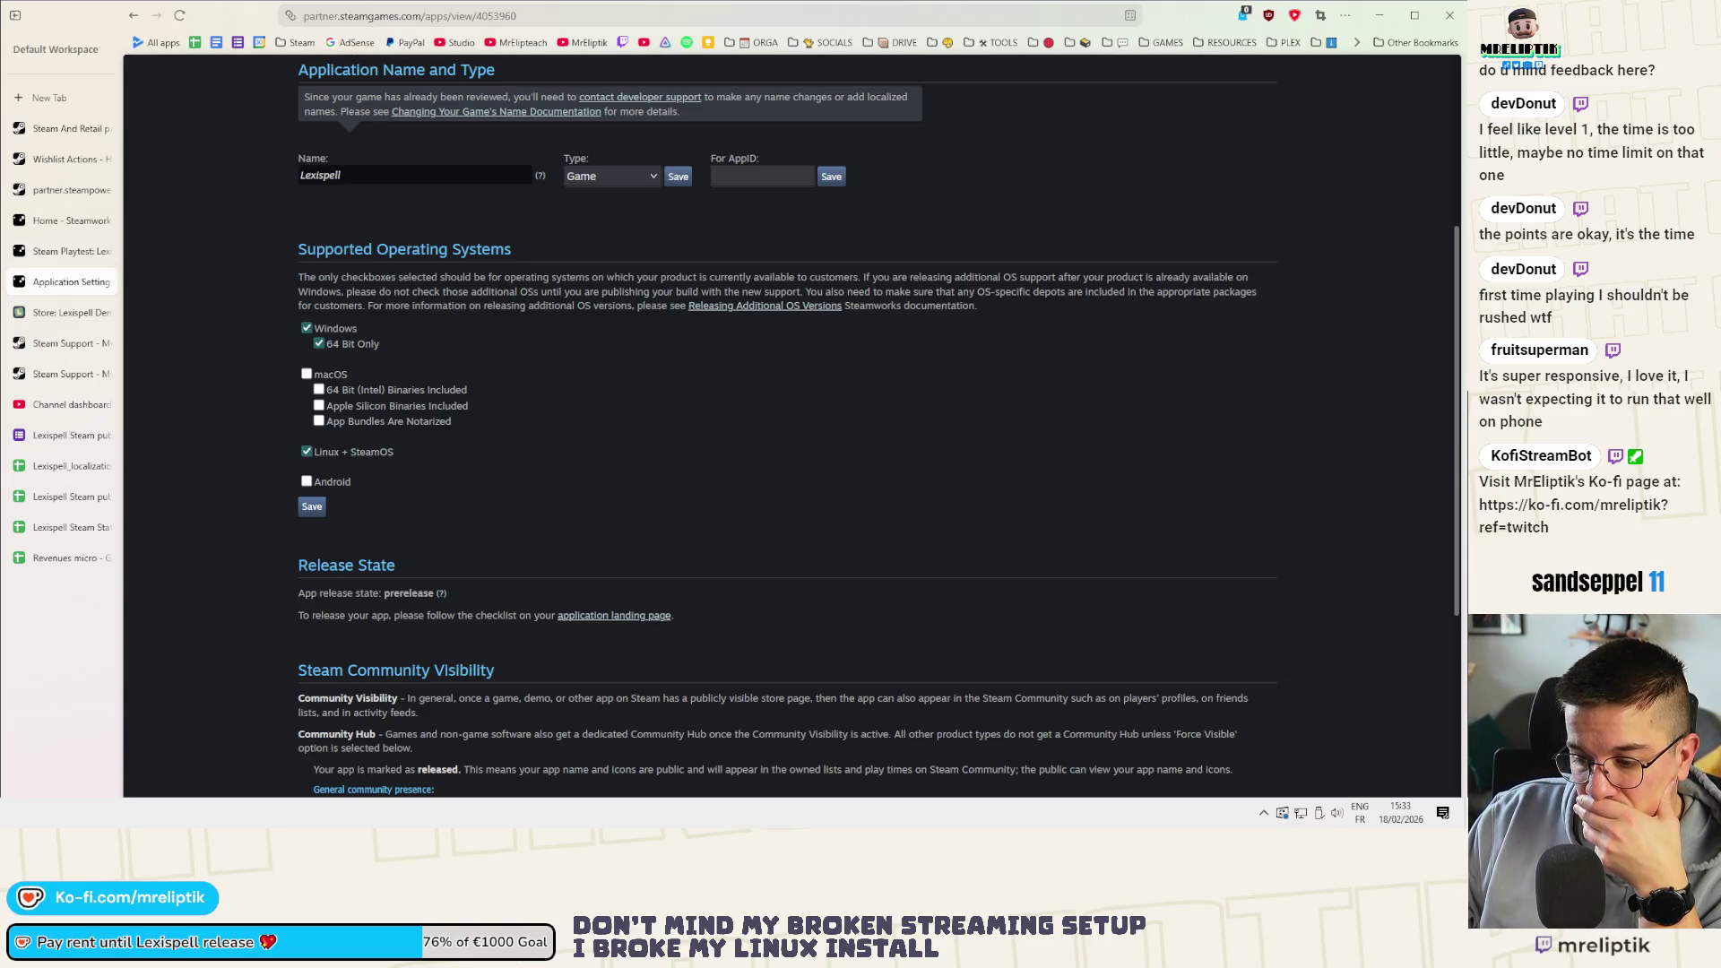
key(alt+Tab)
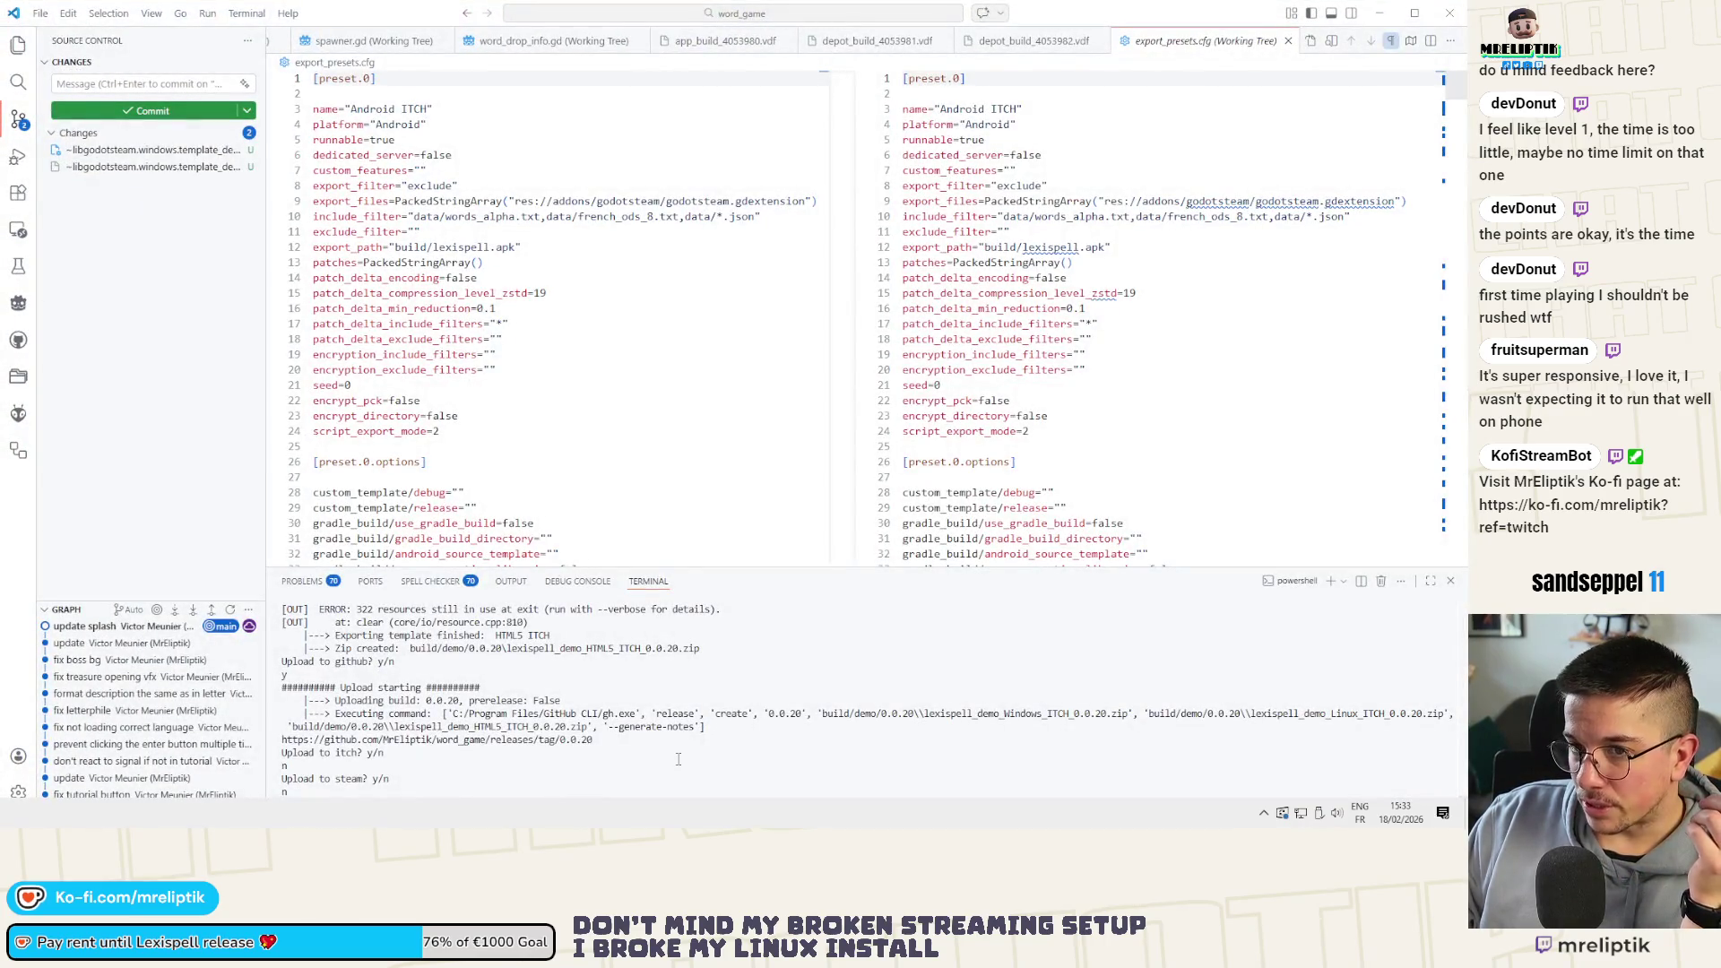
Rerun export_new.py for a demo build without a playtest build
key(Up)
key(Return)
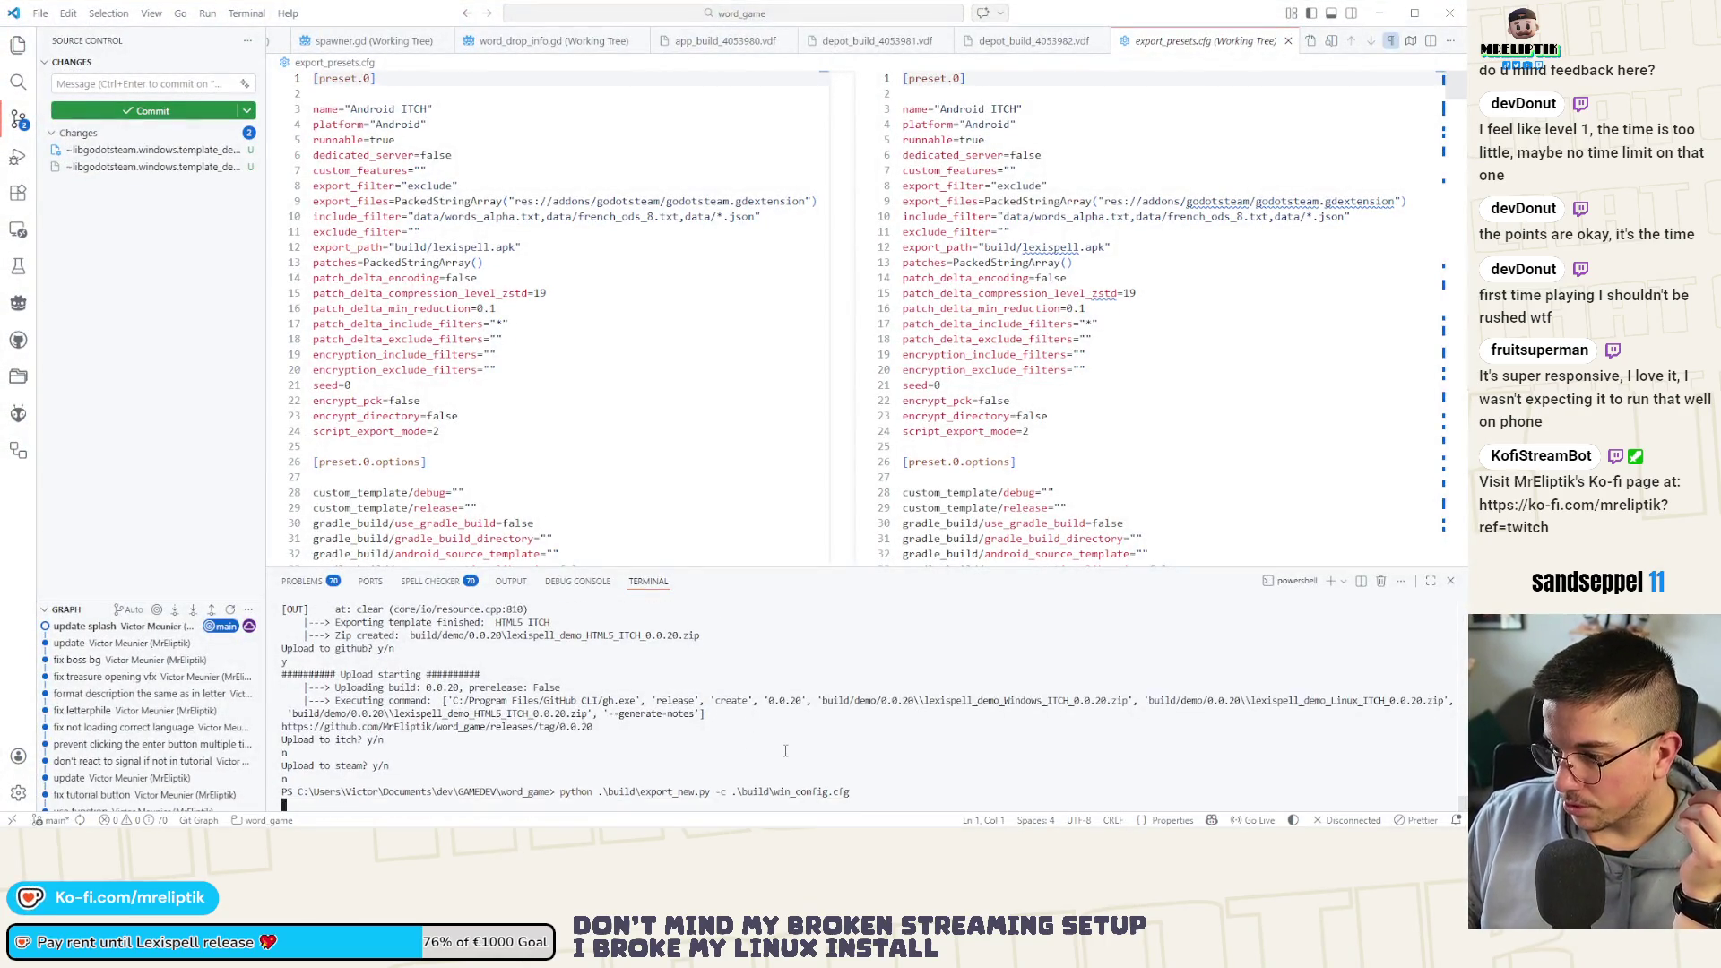
text(y/n:)
key(Return)
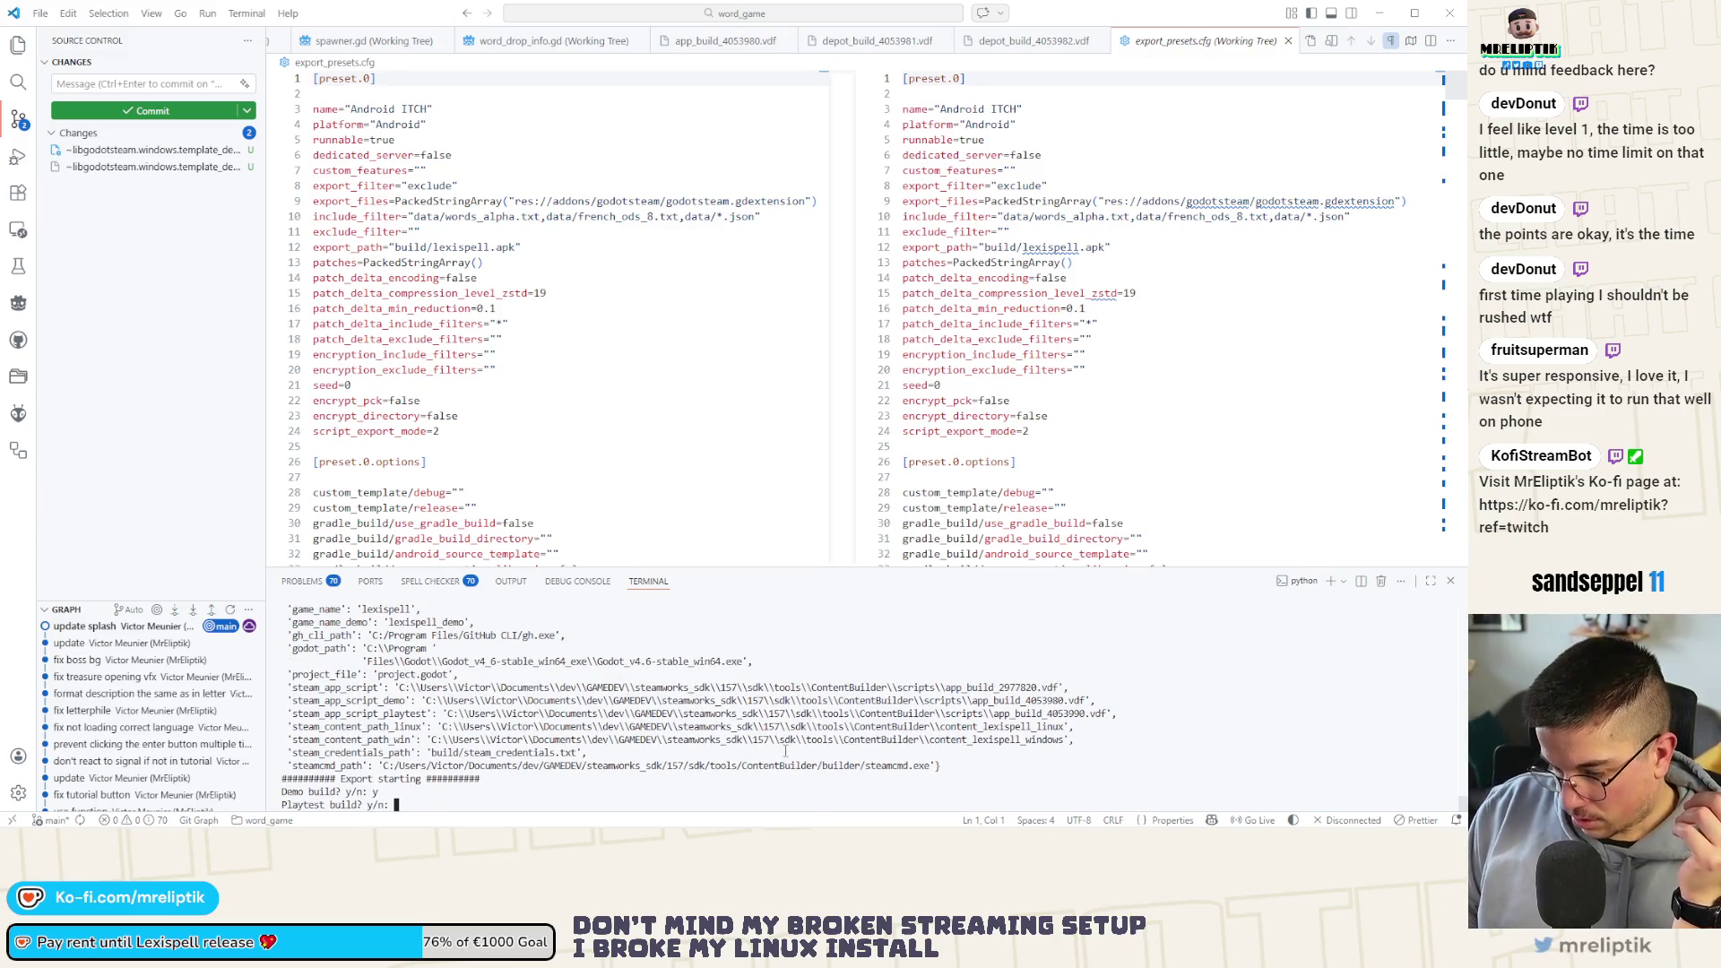
text(n)
key(Return)
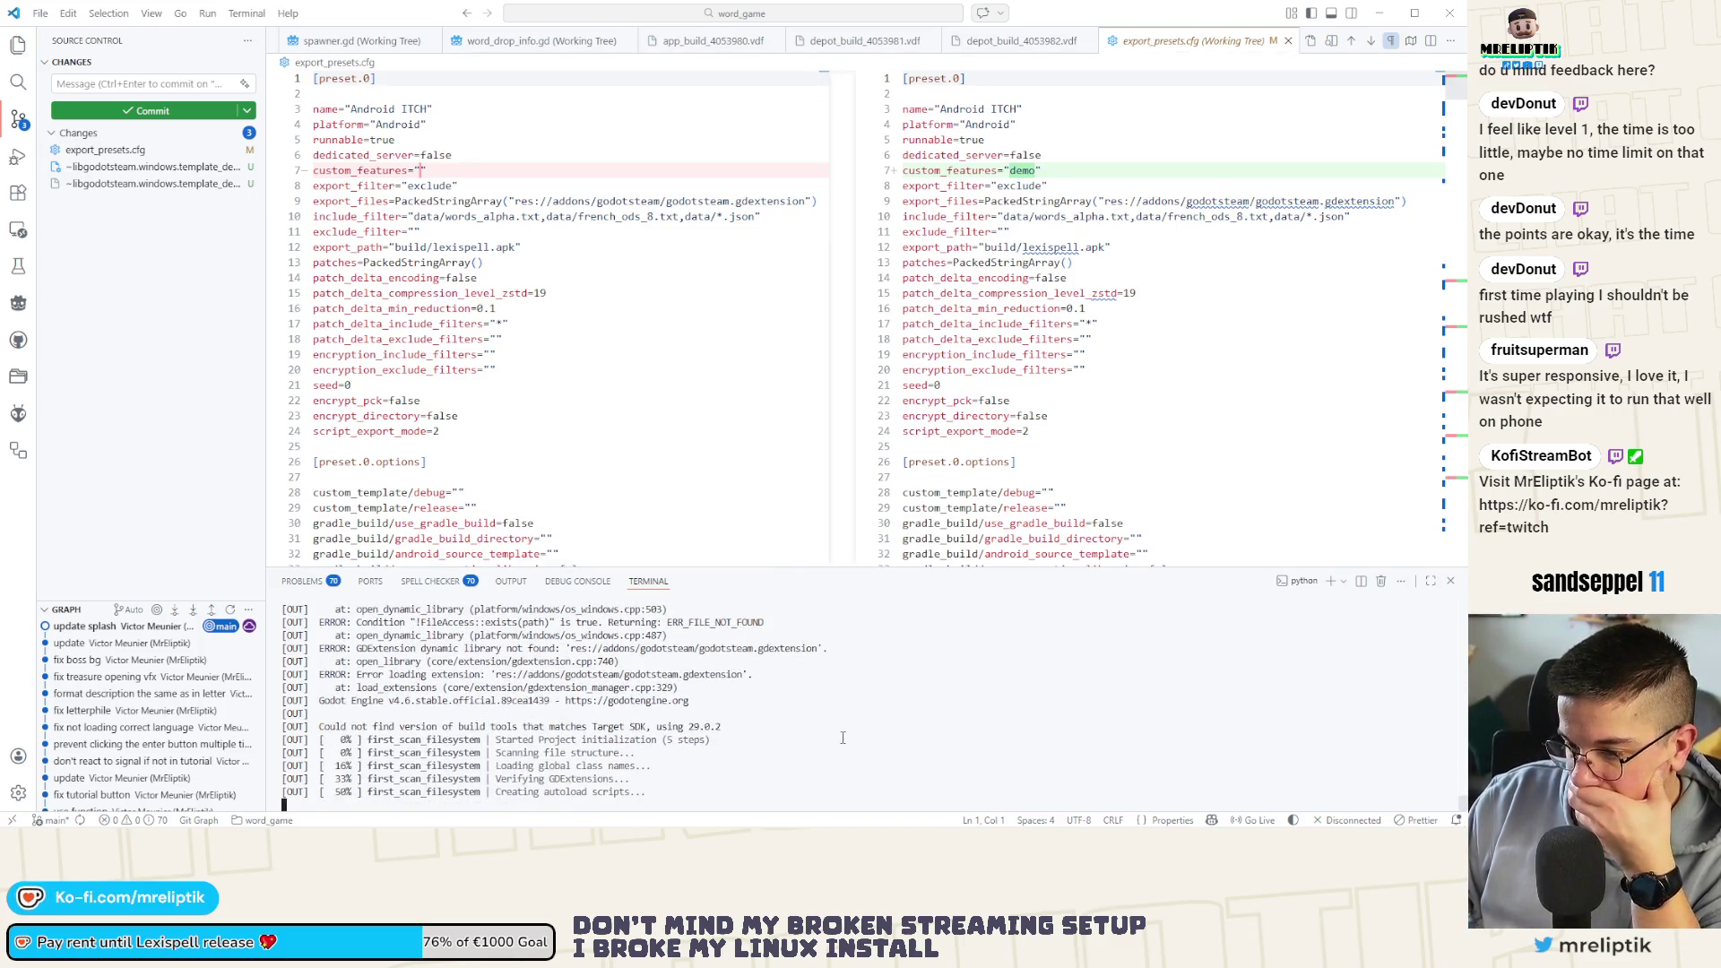
mouse_move(861, 813)
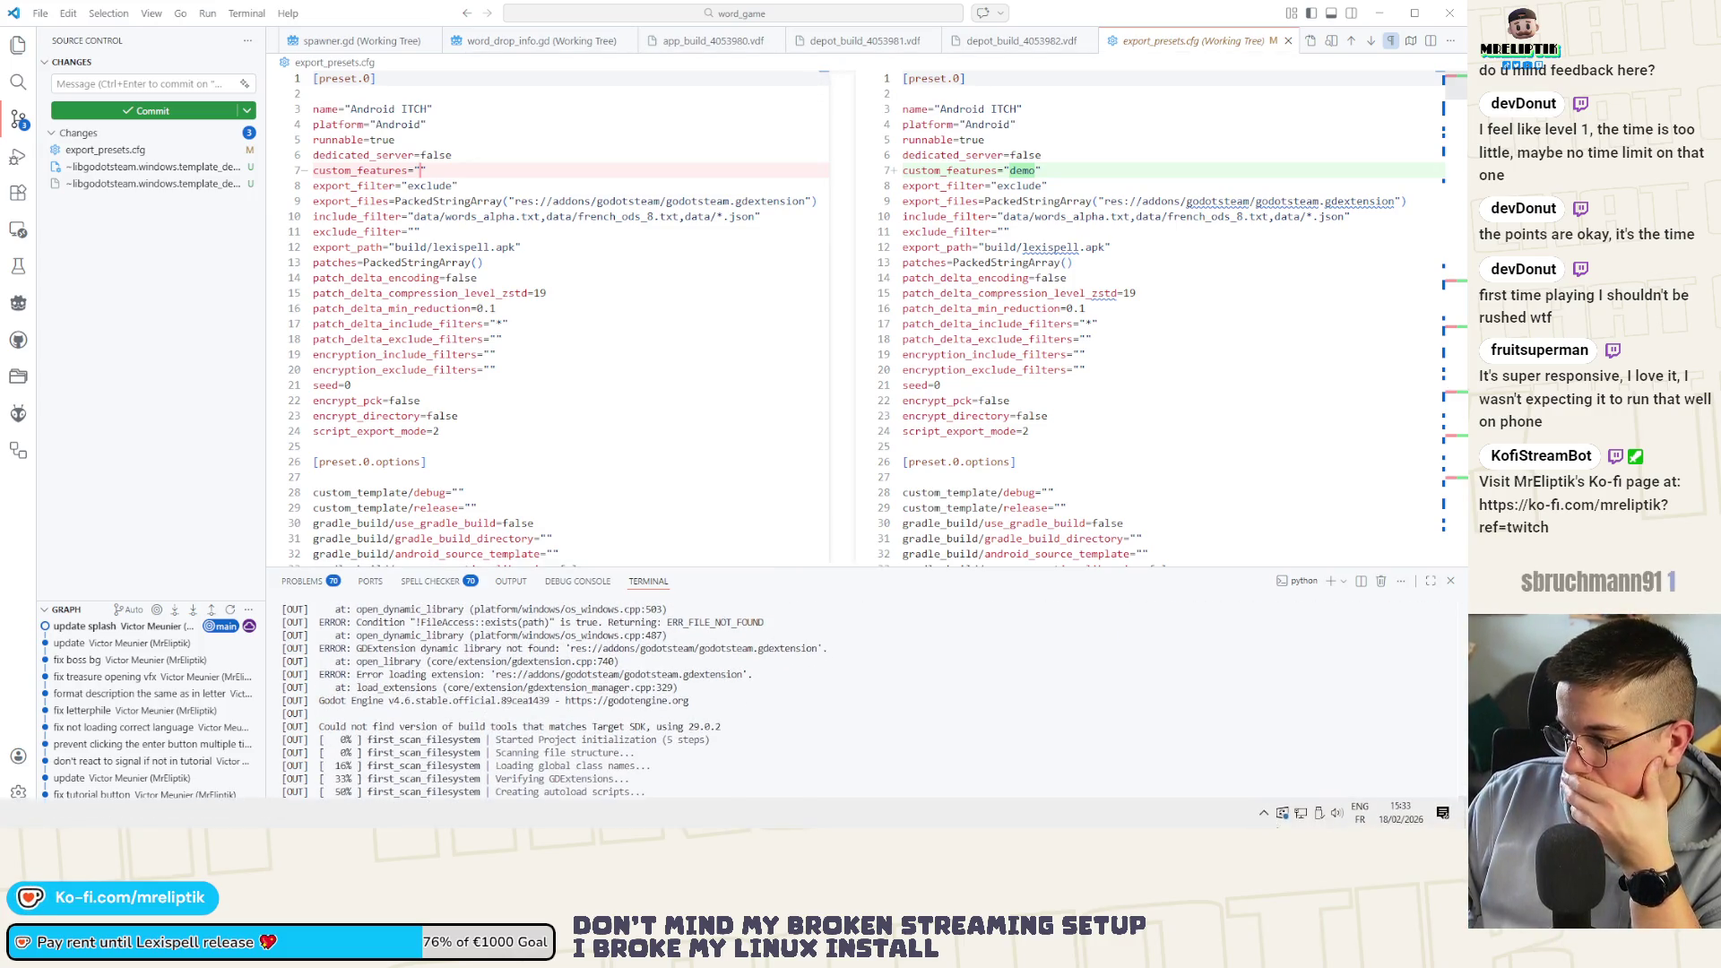
Briefly check the chat app from the tray icons and close it
click(1264, 812)
click(1324, 783)
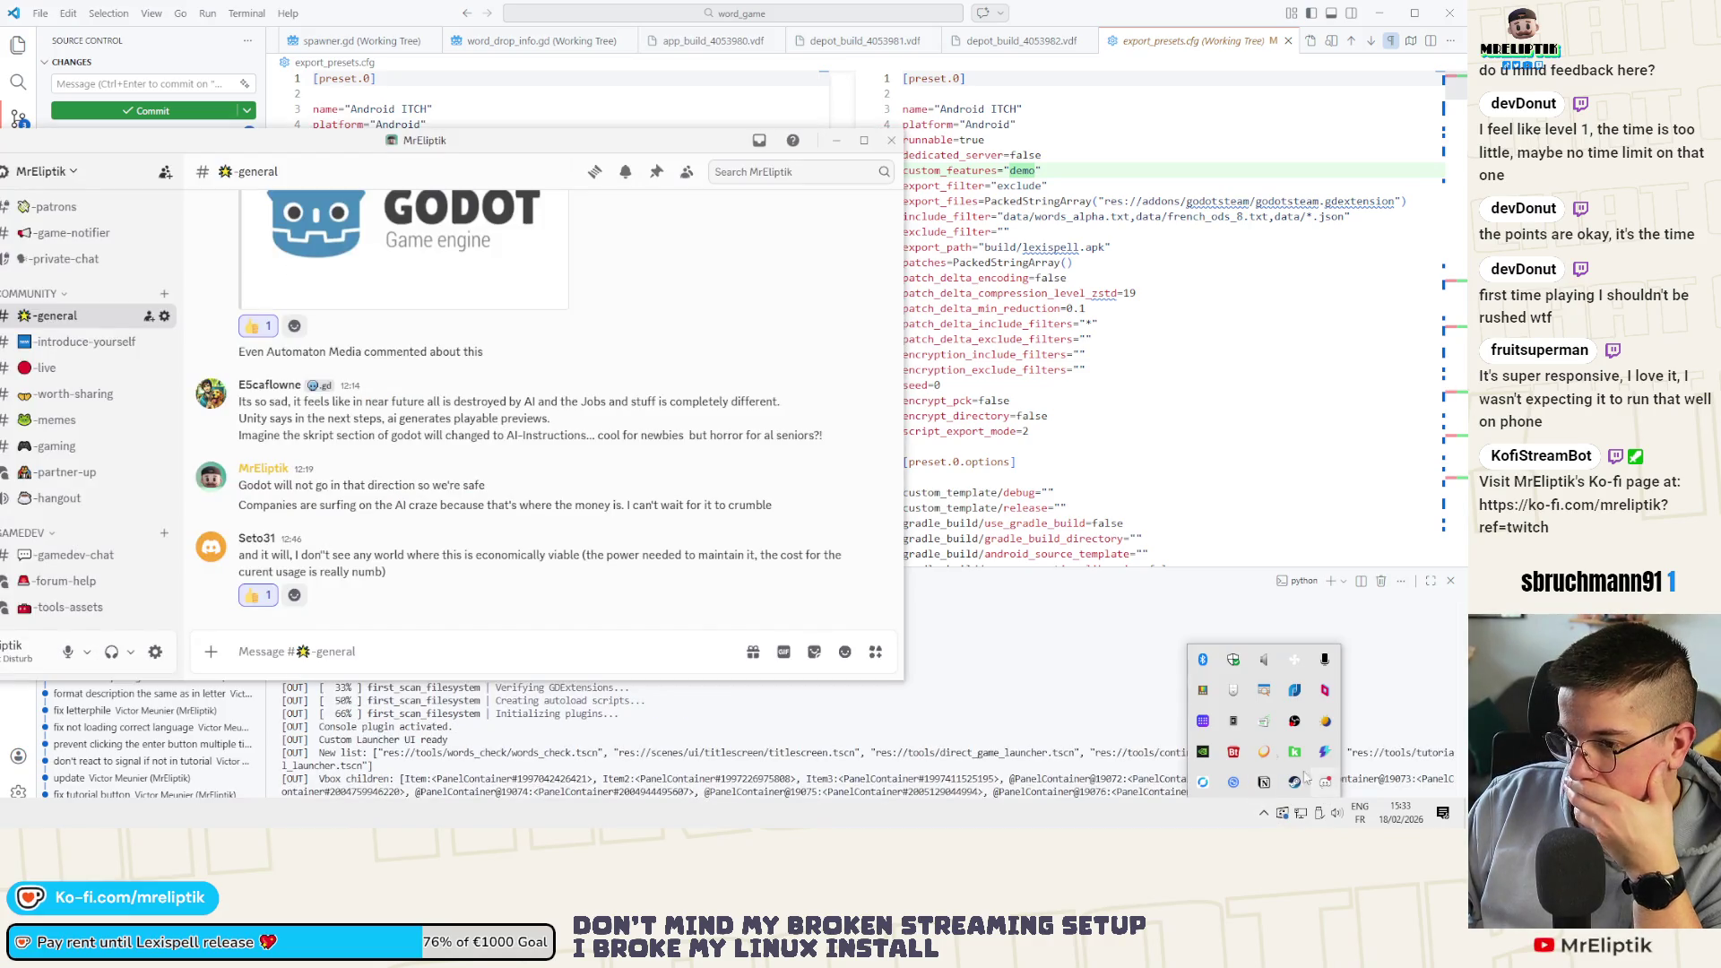
click(891, 140)
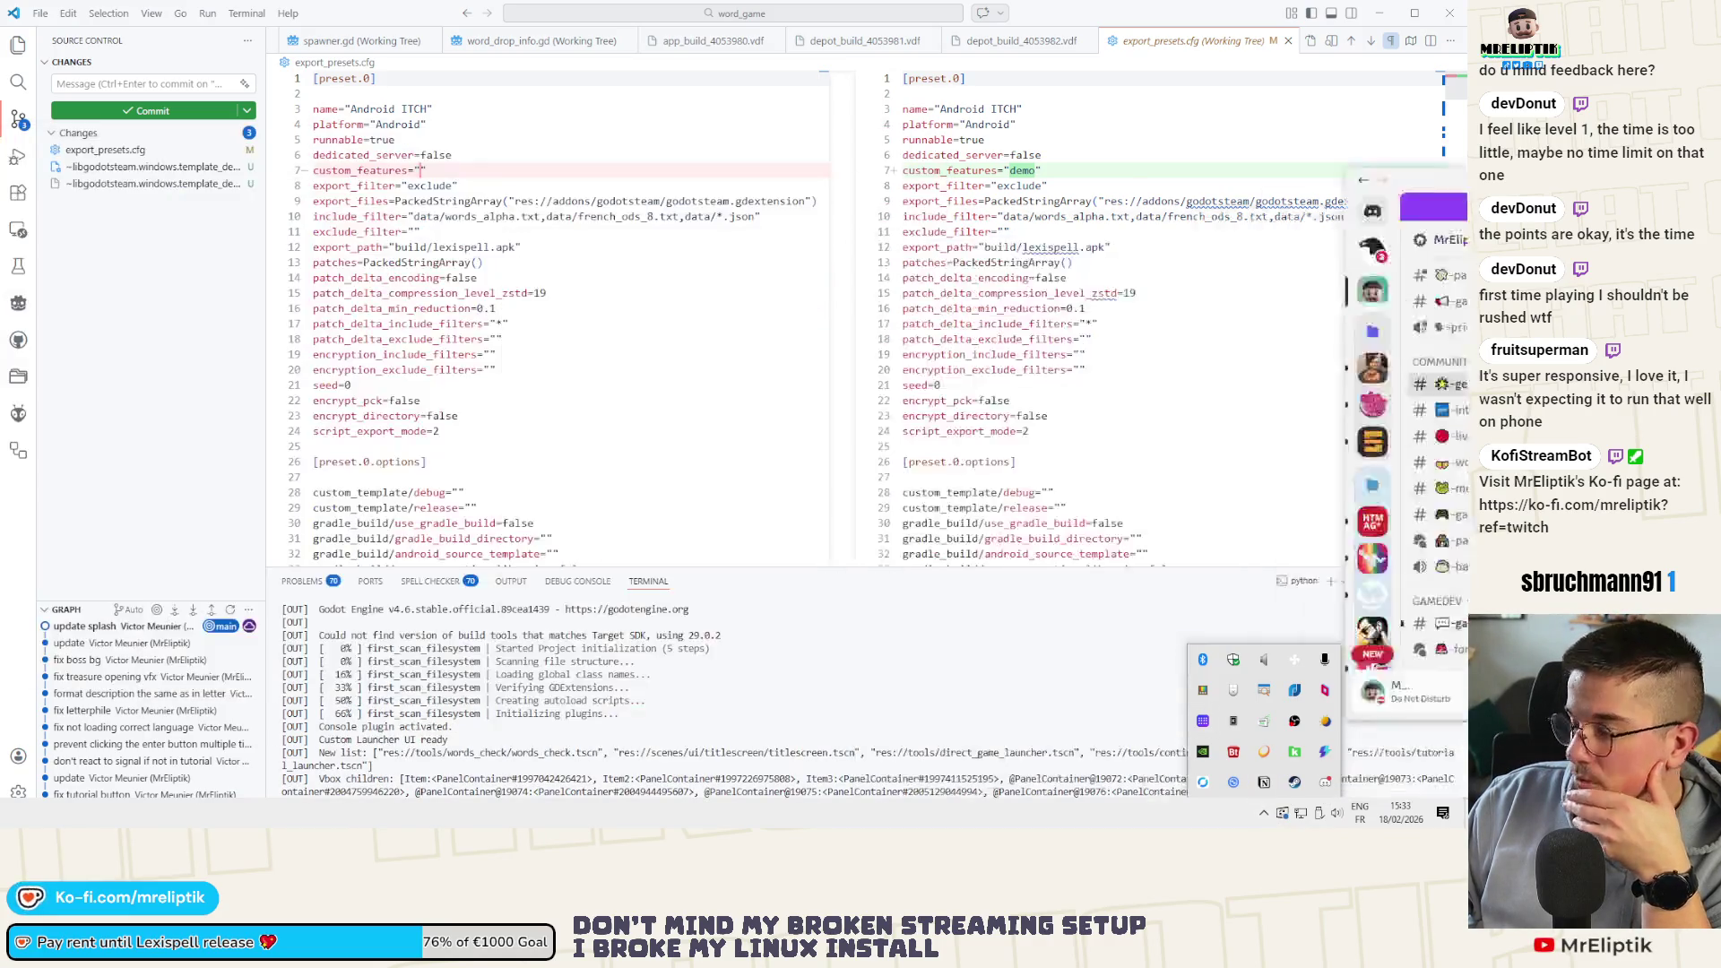
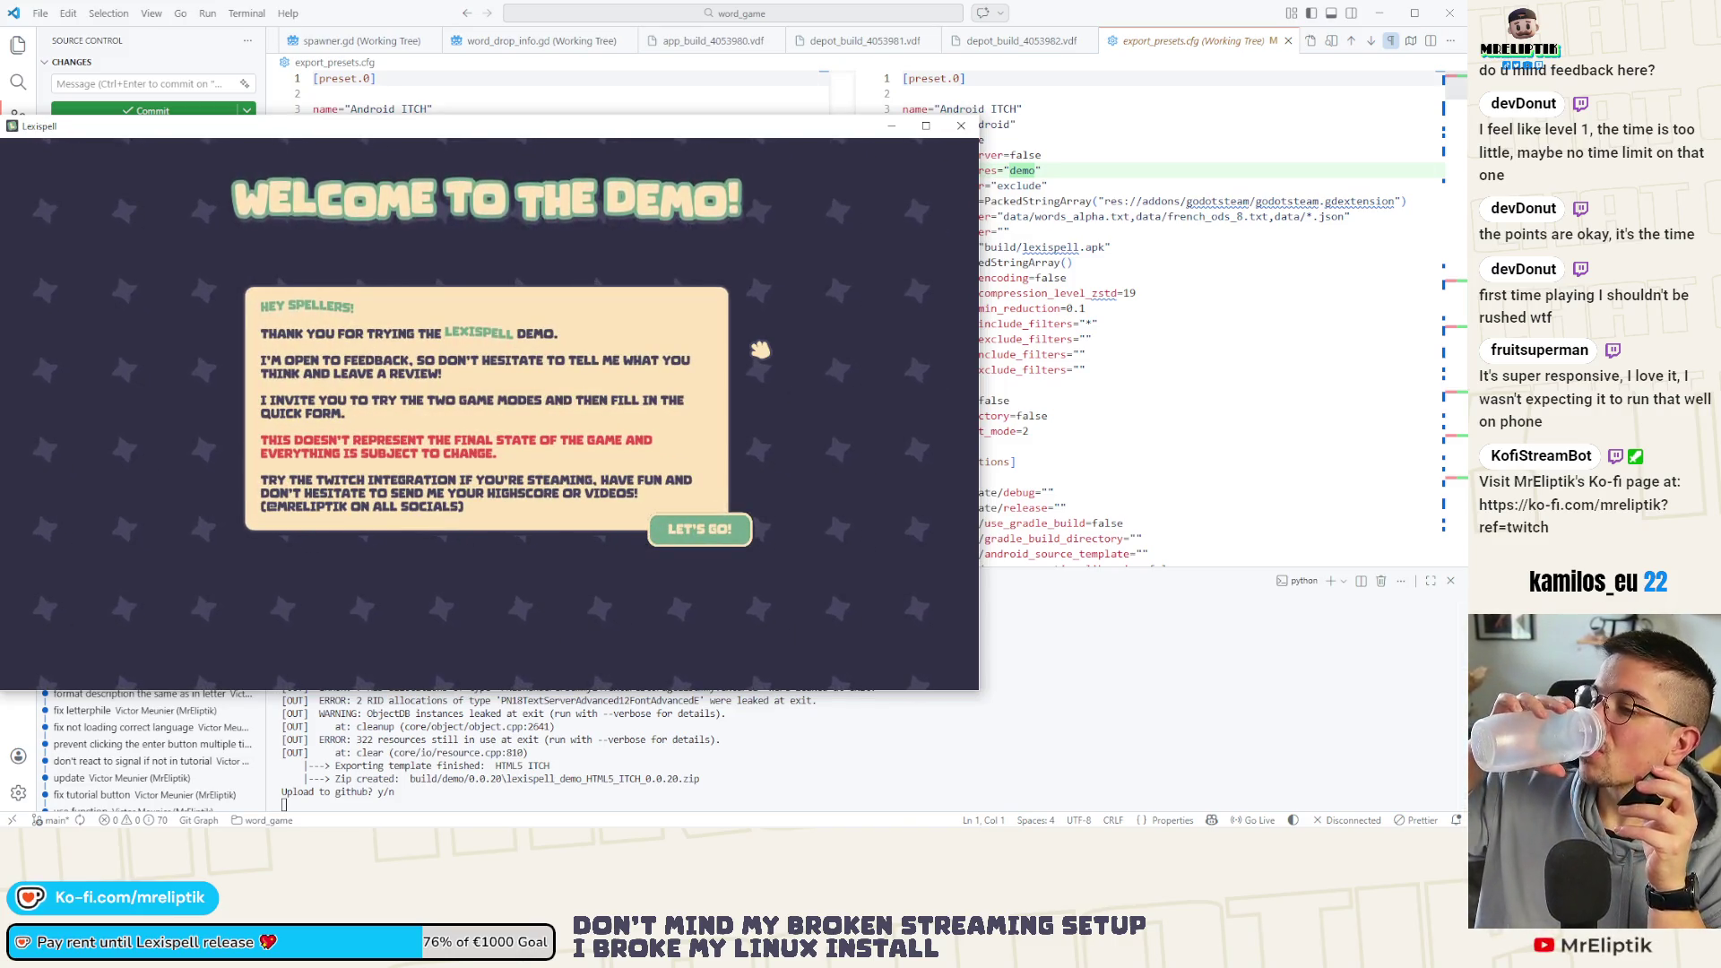
Continue past the demo welcome screen, view the Leaderboard, and return to the main menu
key(Return)
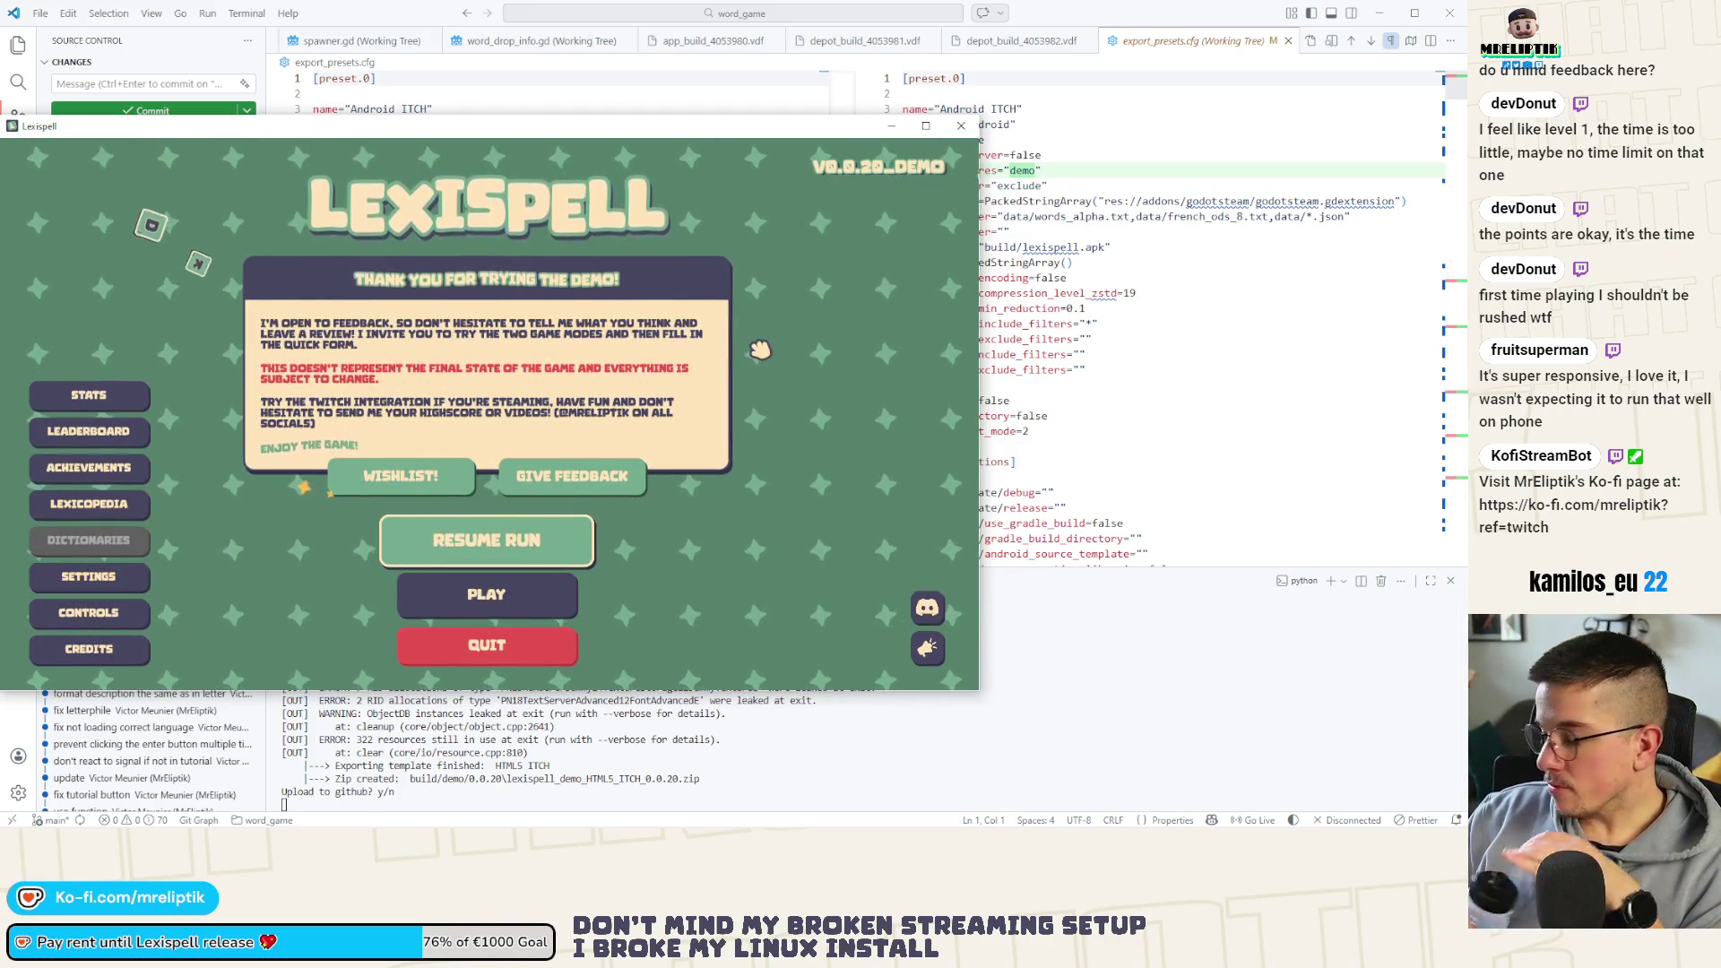
key(Left)
key(Down)
key(Return)
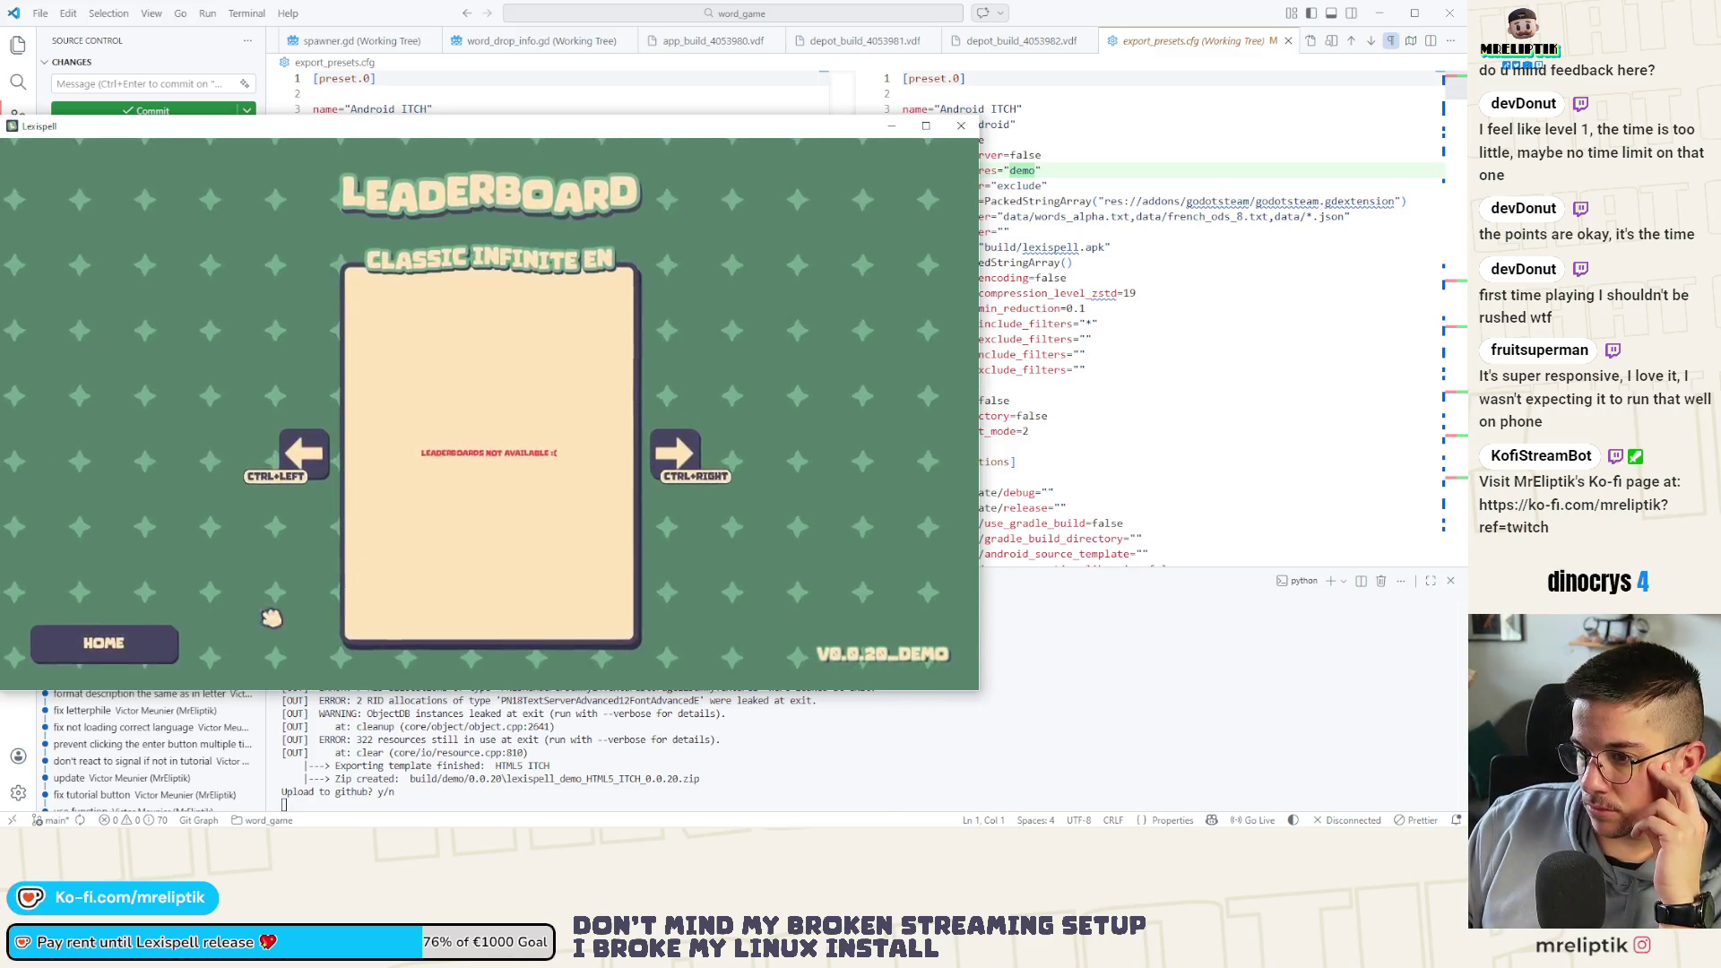
click(84, 645)
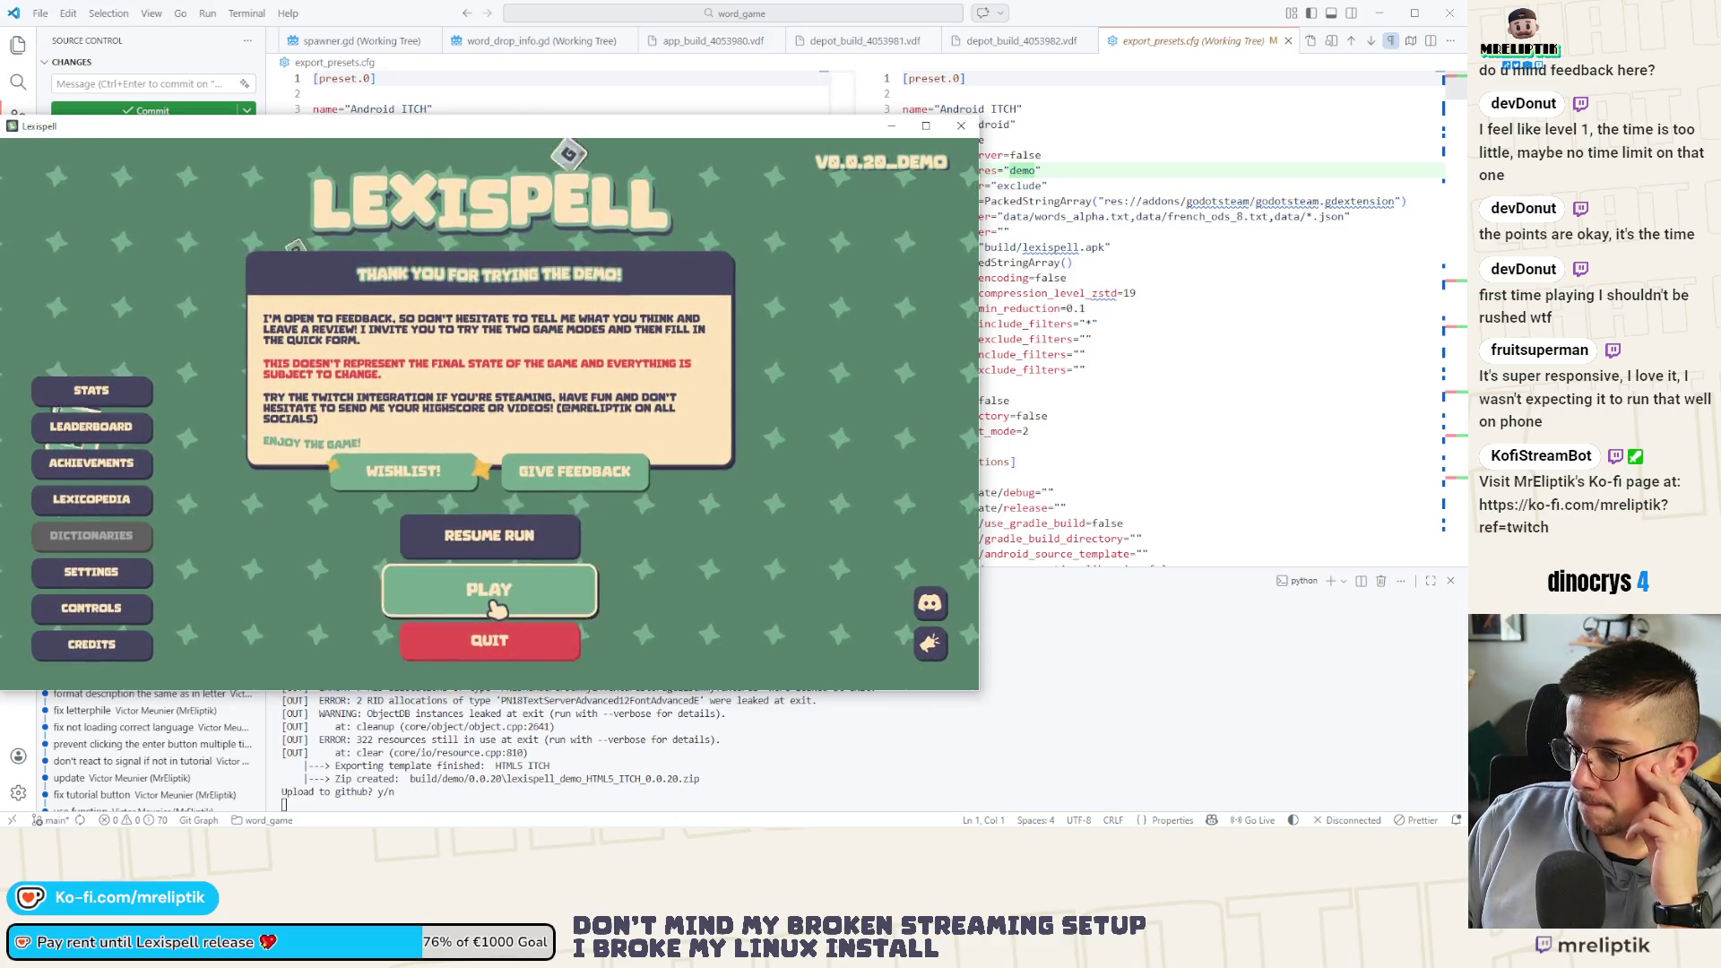
Start a new Classic Craft run in English from the main menu
click(484, 589)
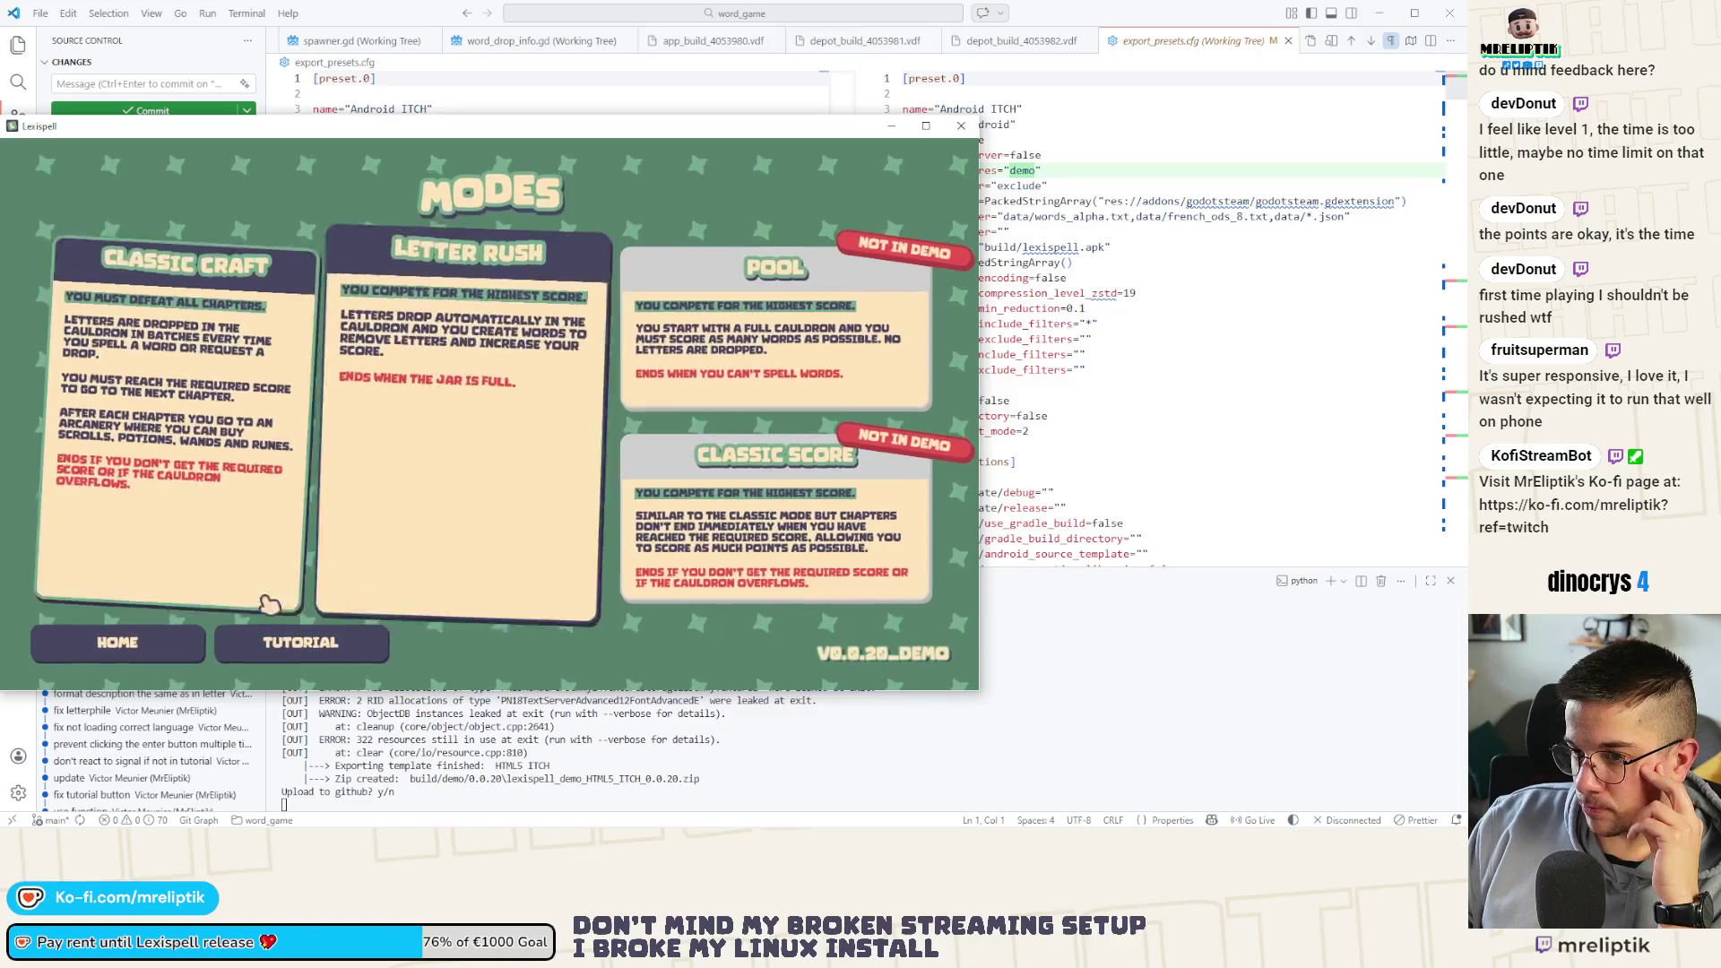
click(230, 530)
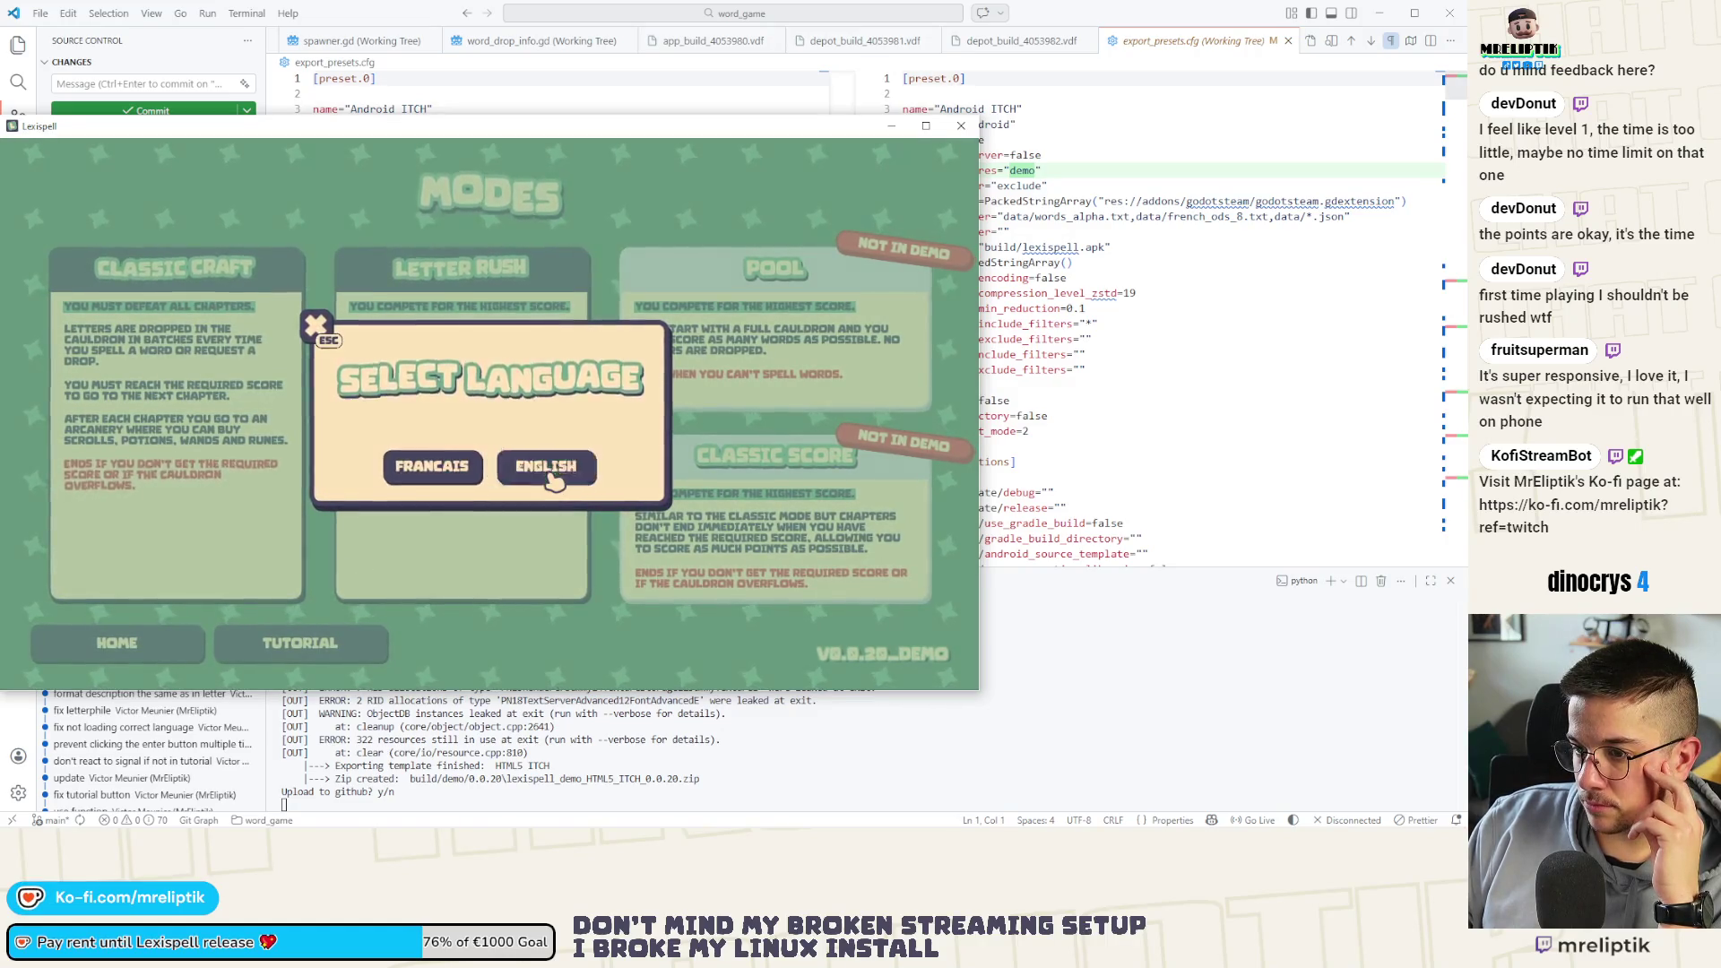
click(603, 472)
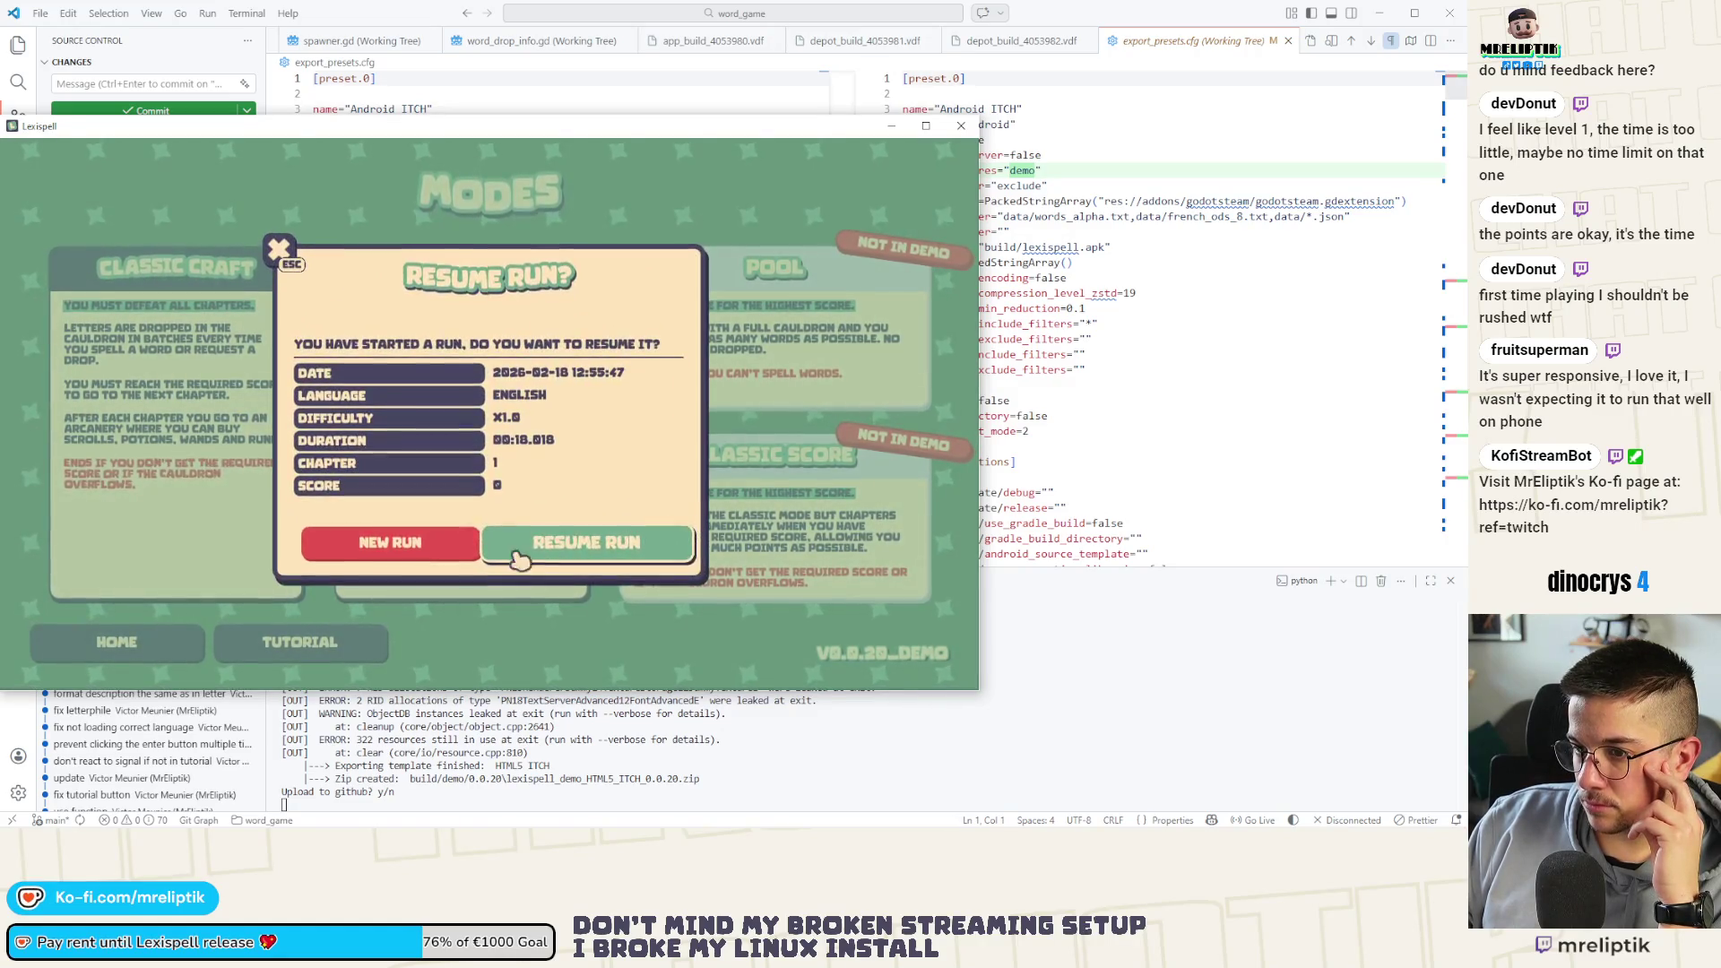
click(430, 545)
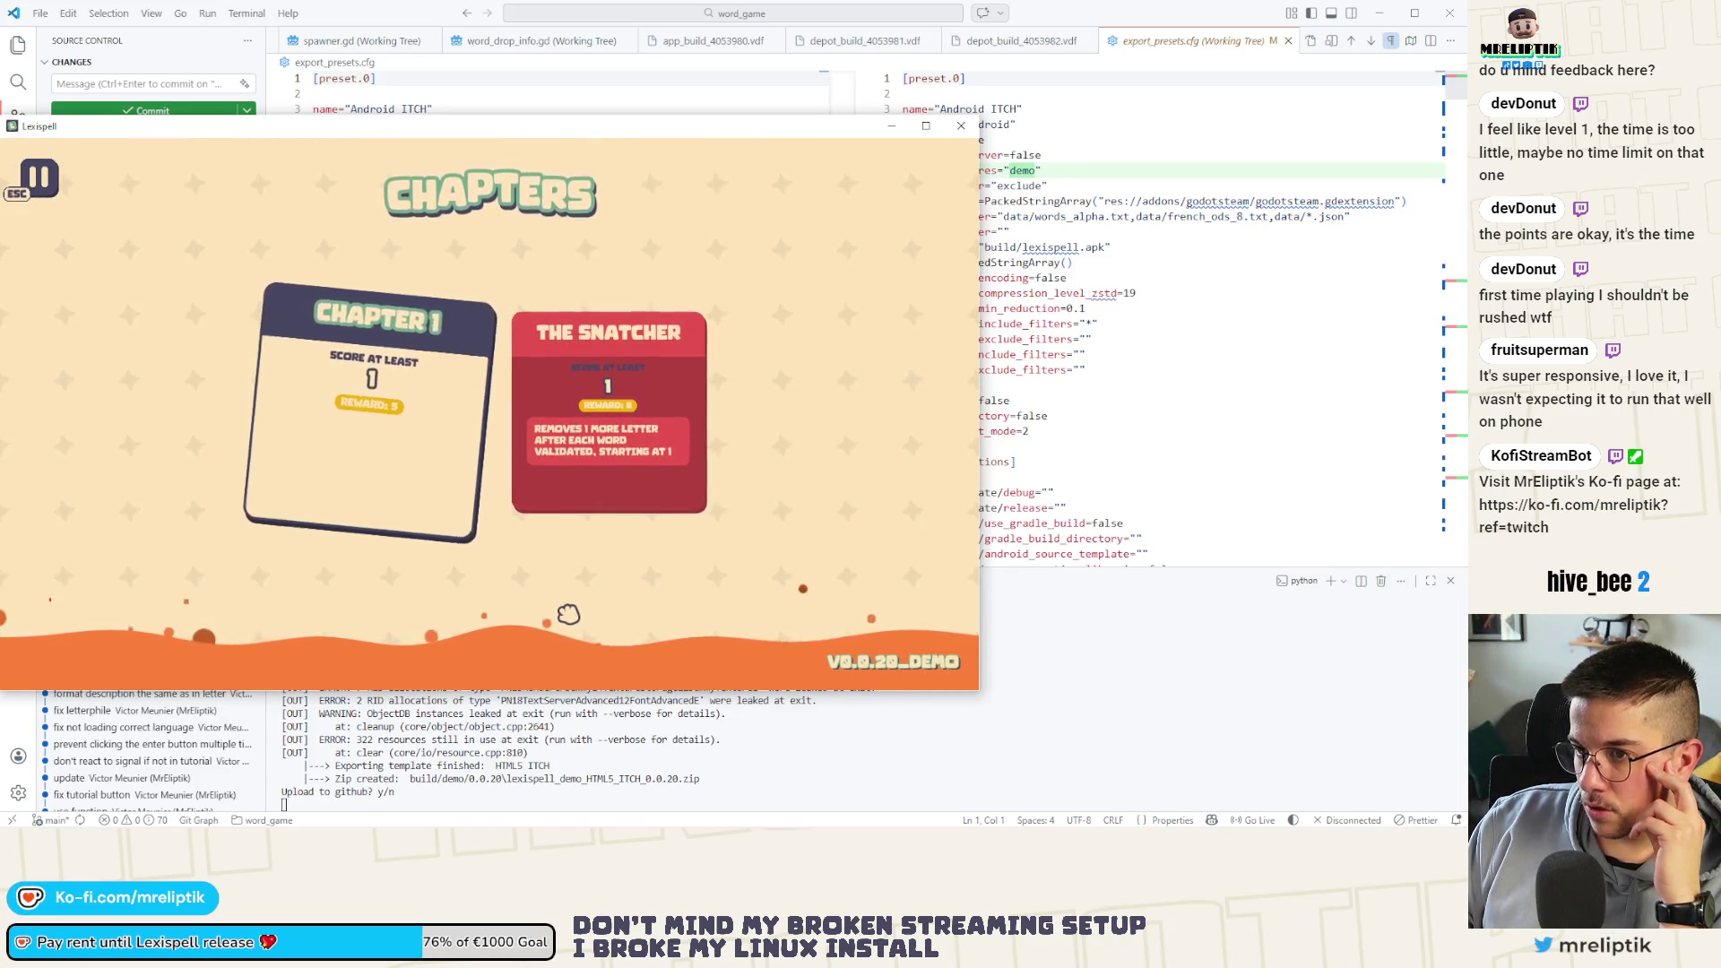
Close the game, decline both upload prompts, and reload externally changed files in Godot
click(961, 126)
click(489, 642)
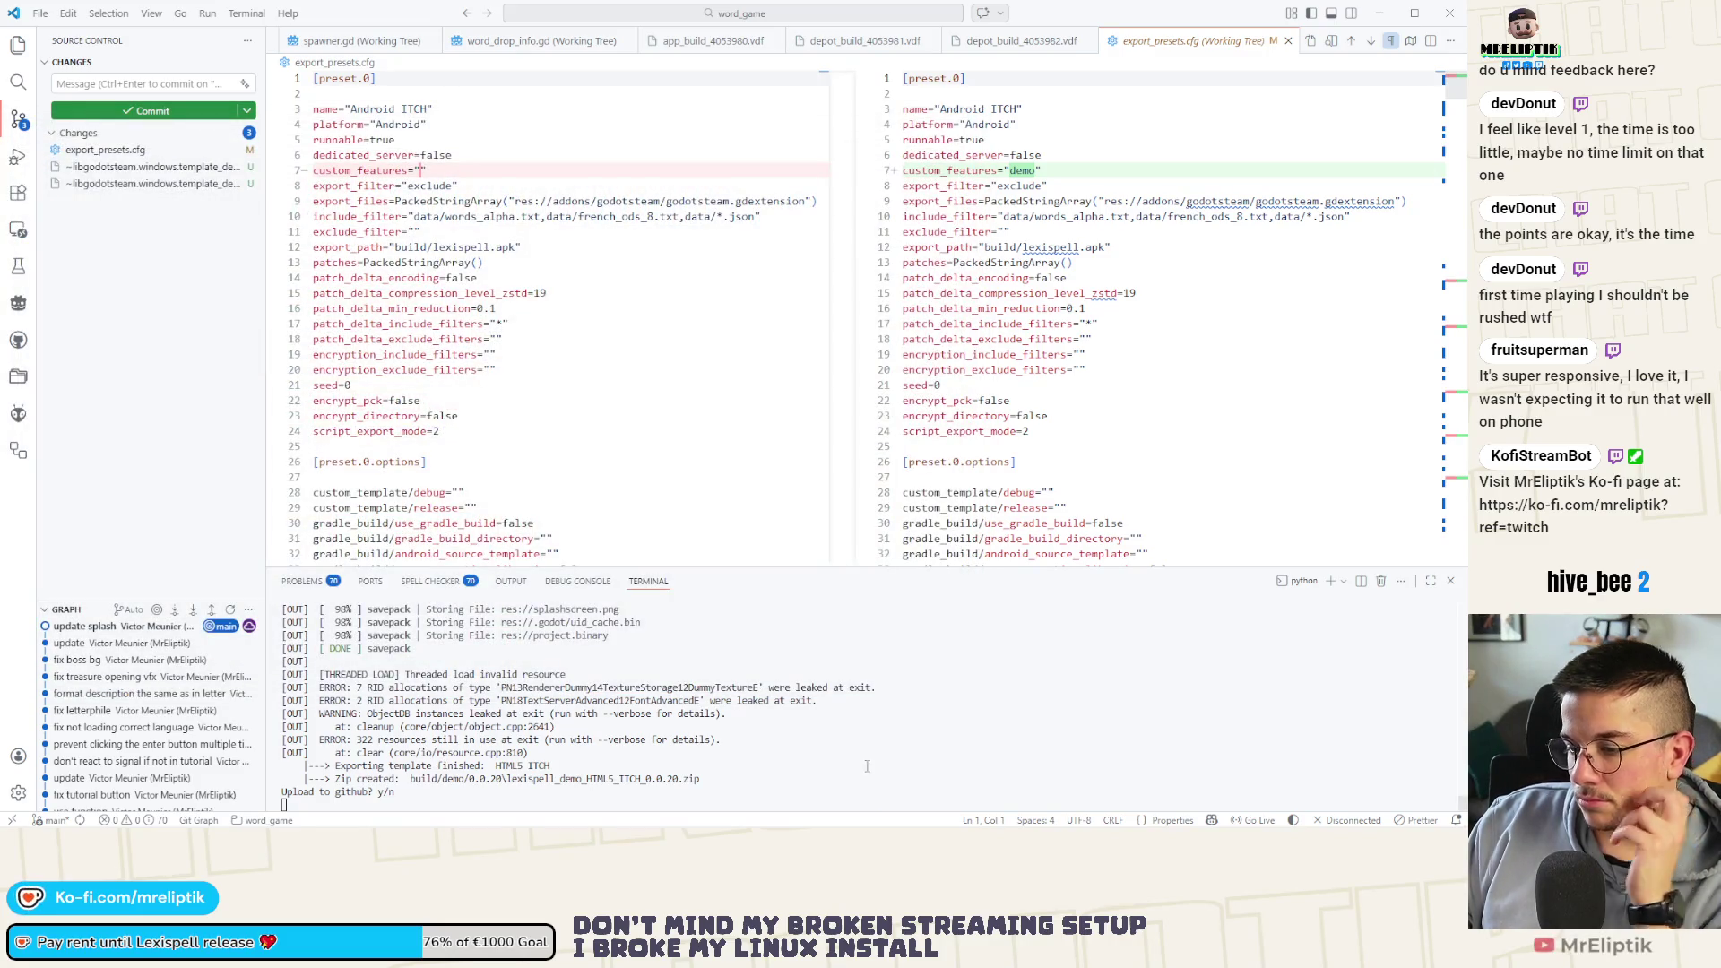
text(n)
key(Return)
text(n)
key(Return)
text(n)
key(Return)
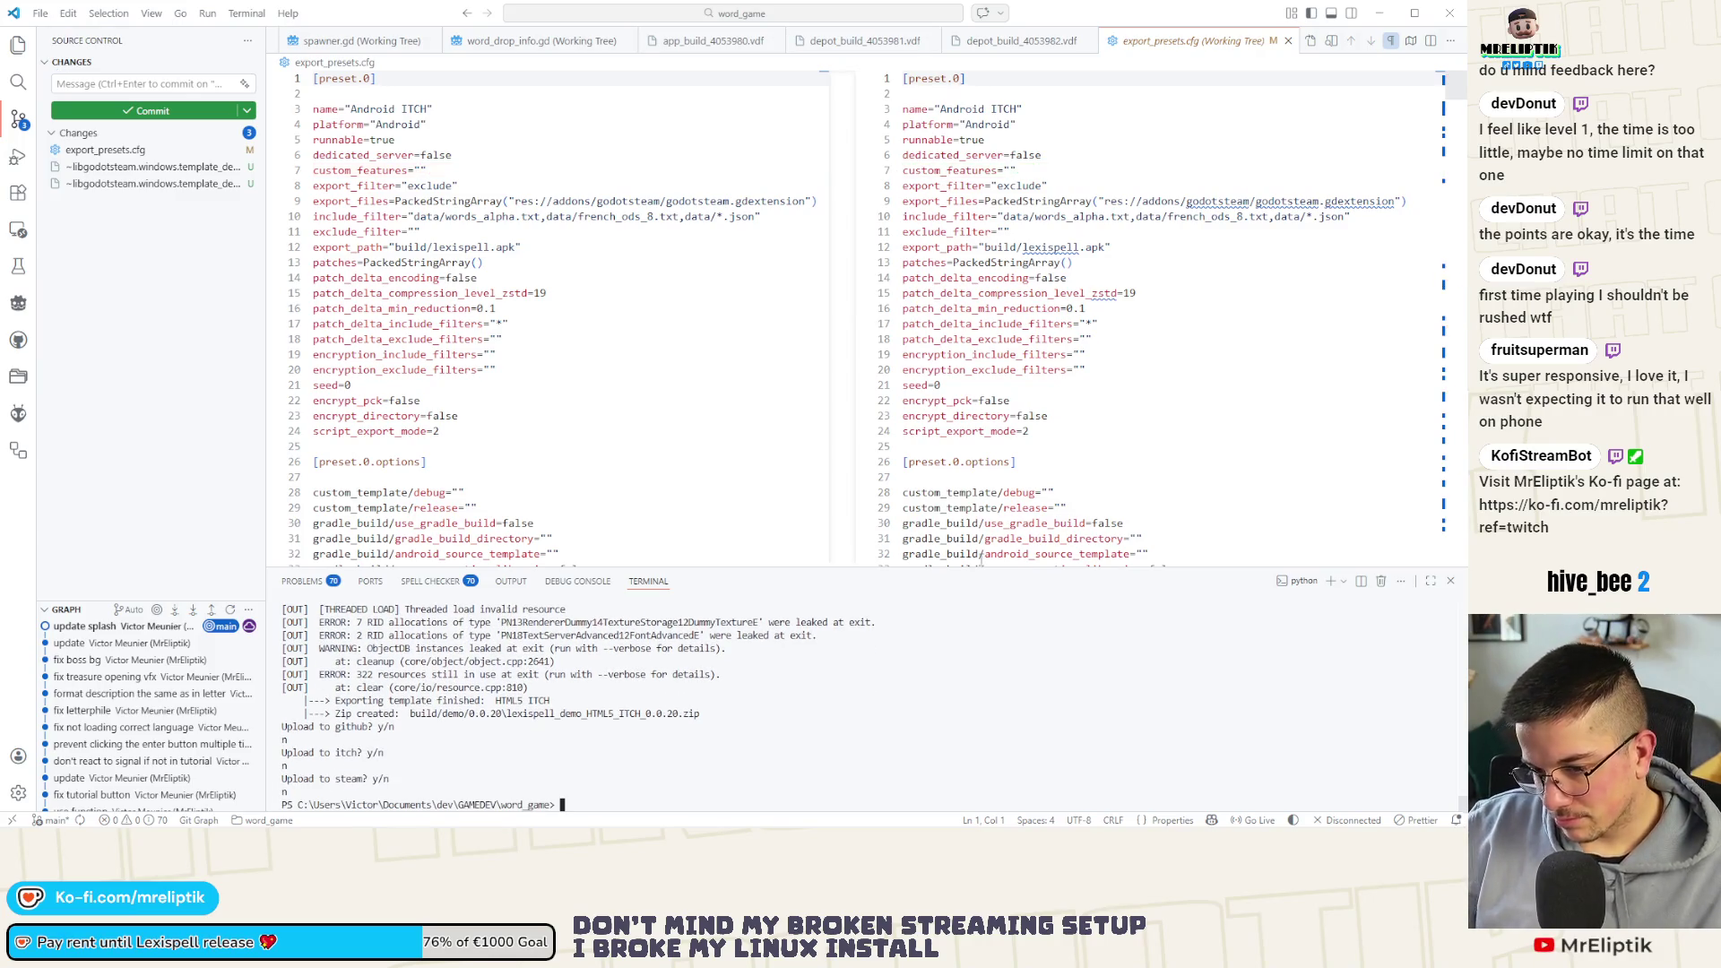
key(alt+Tab)
click(510, 518)
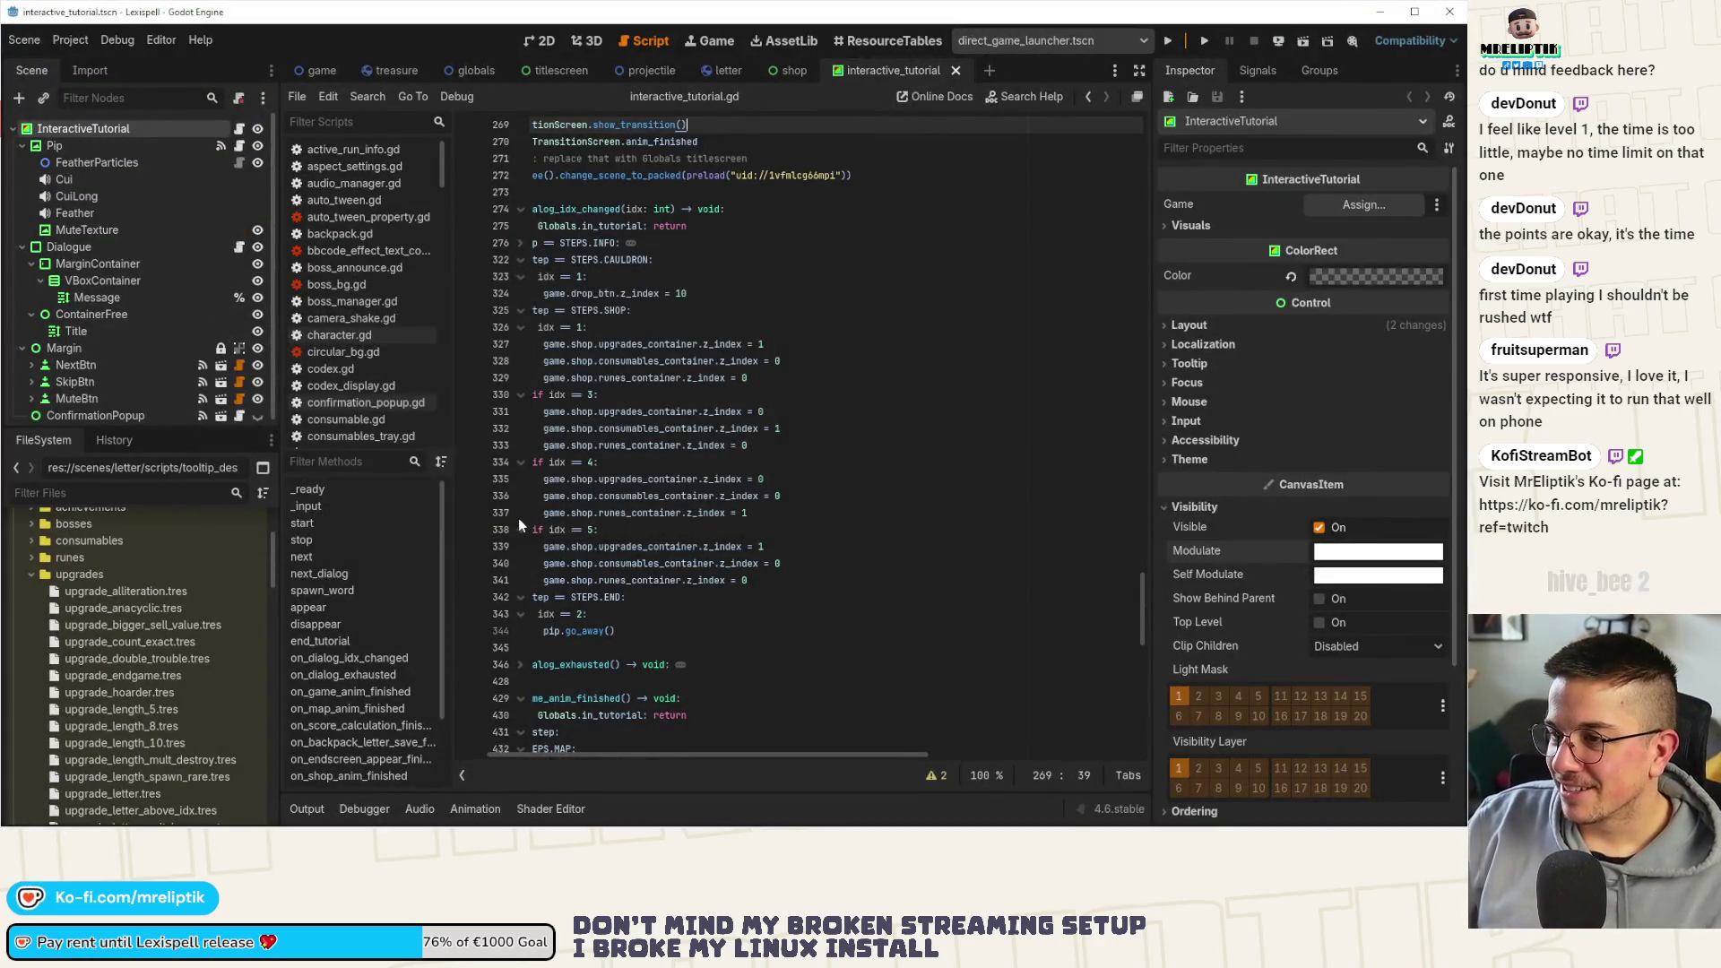
drag(1141, 593, 1145, 146)
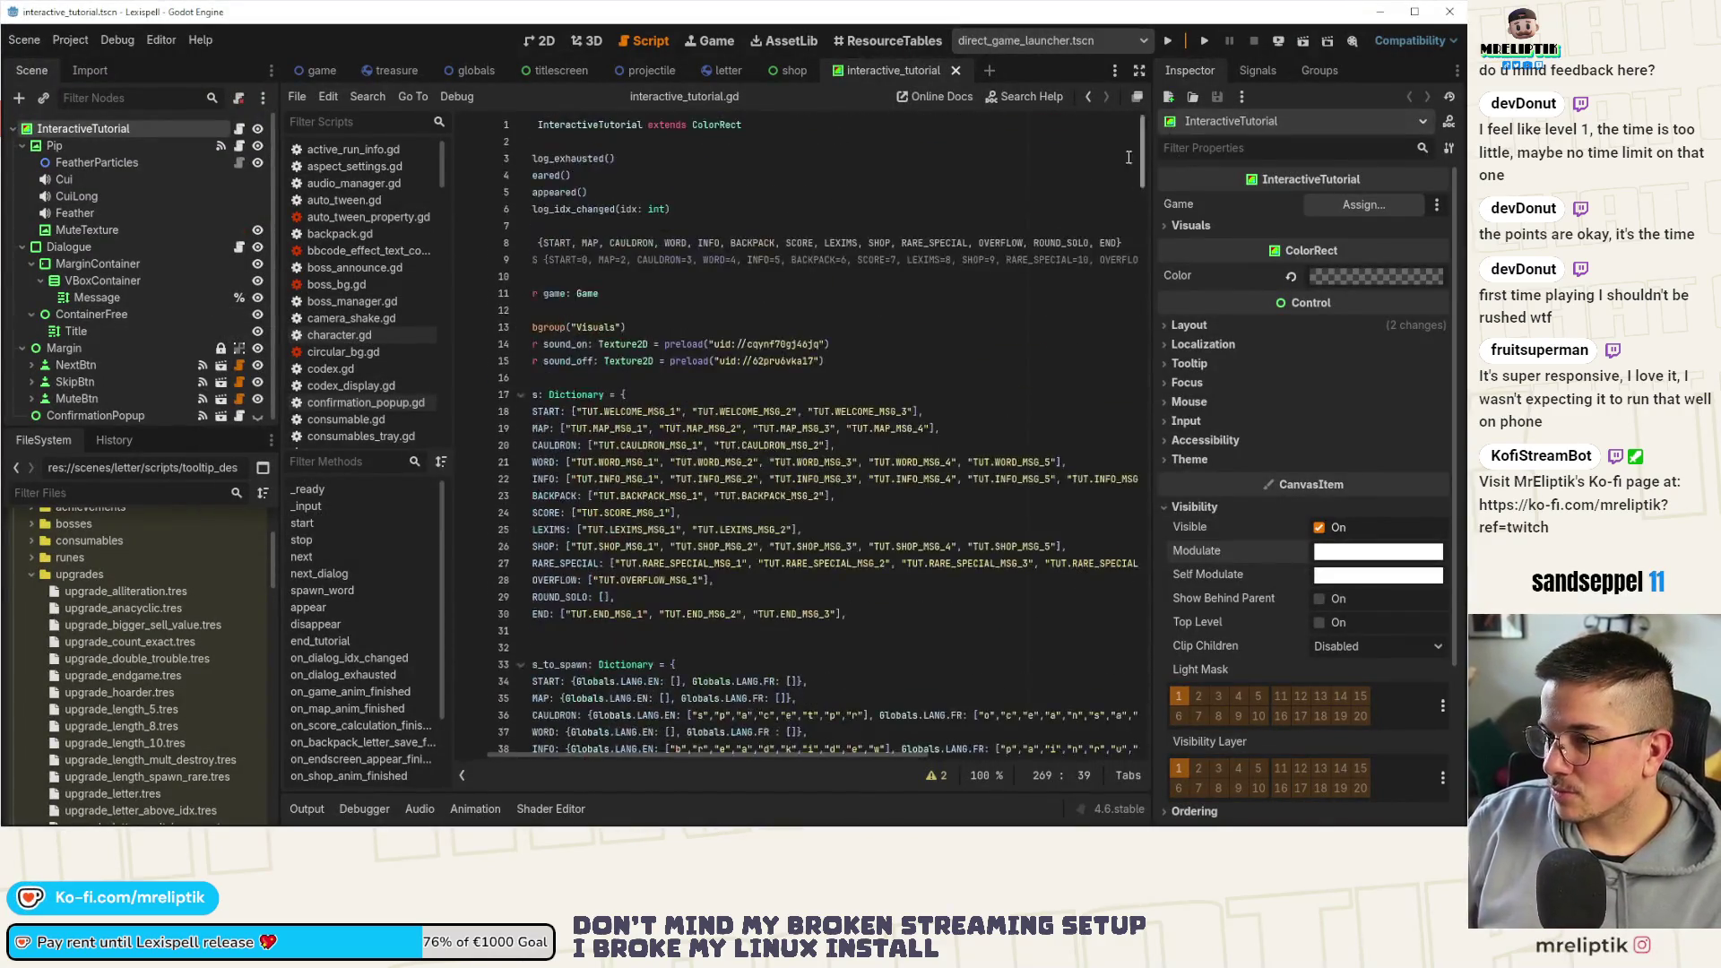
Switch to the game scene and bring game.gd's top lines into view without the shader editor
click(320, 72)
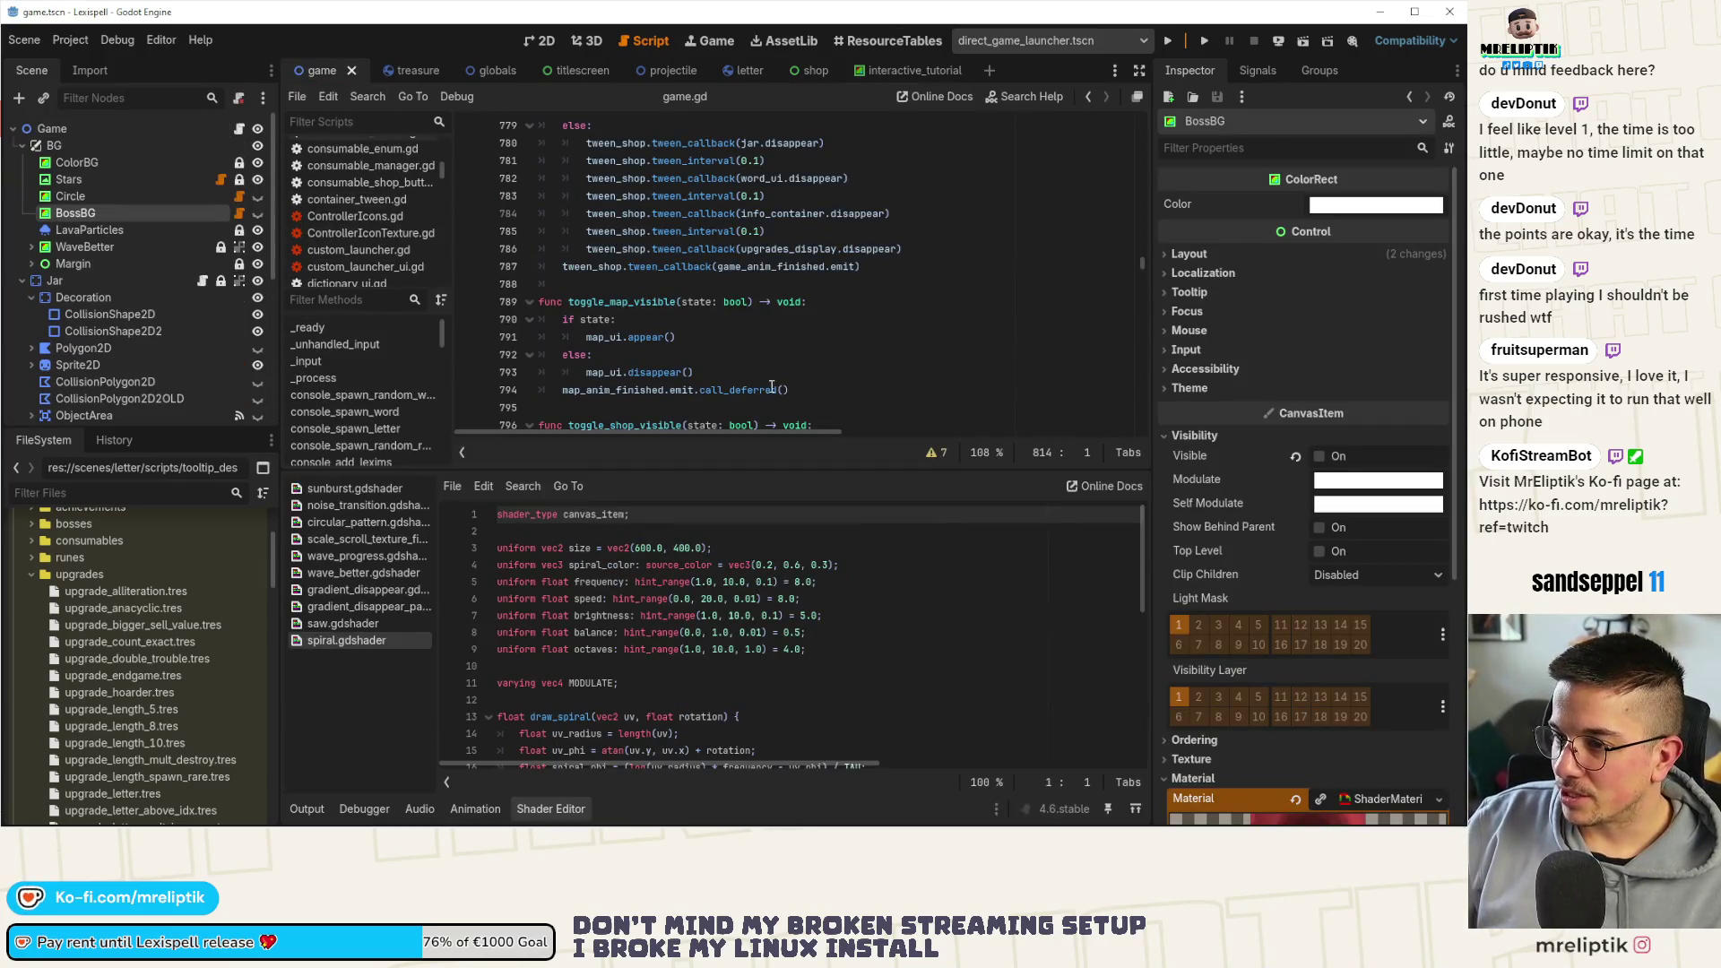
click(633, 319)
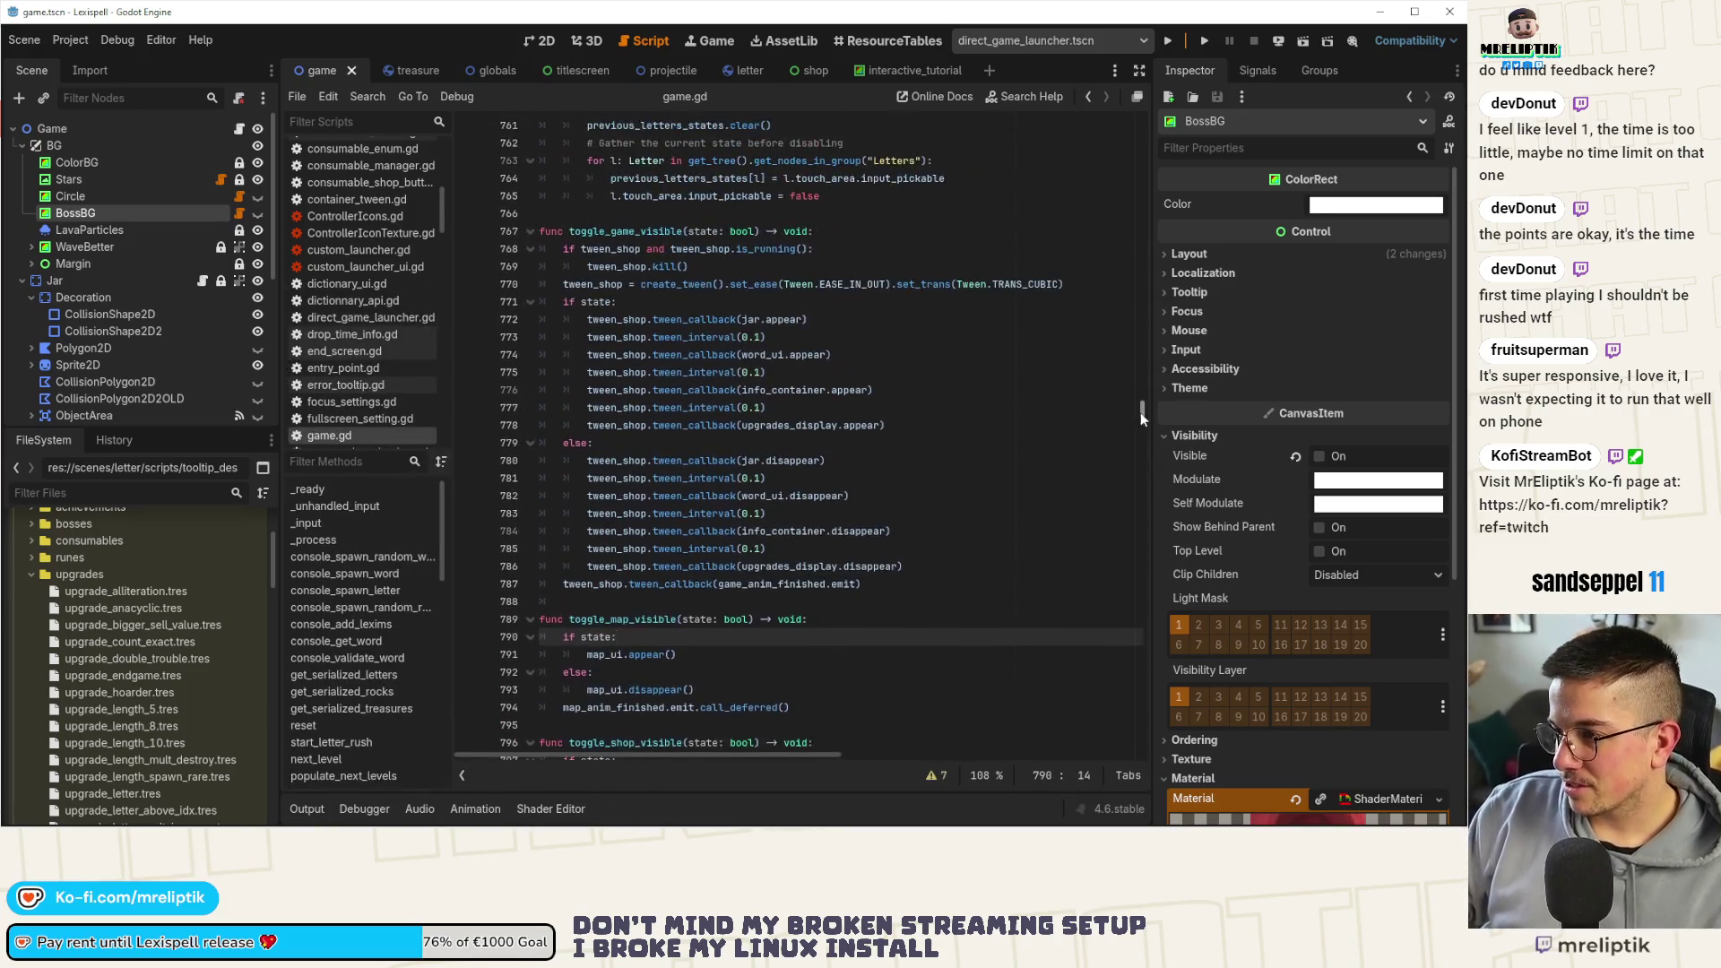
scroll(1139, 413, up, 6)
drag(1157, 395, 1156, 125)
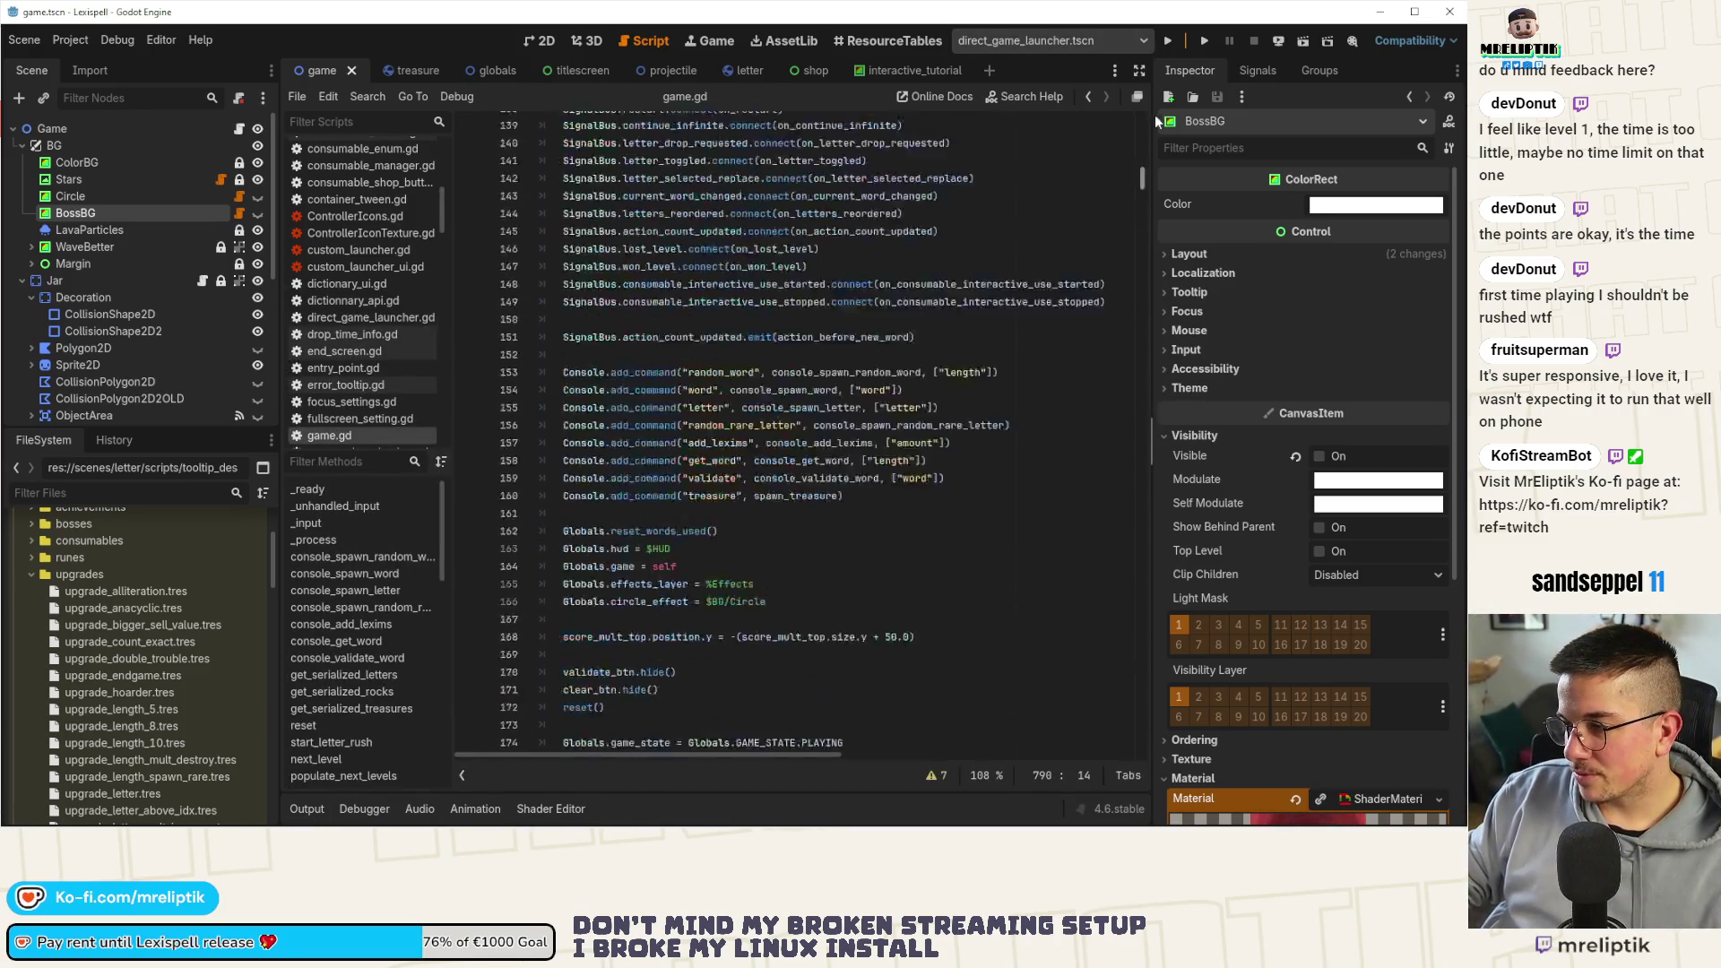
Comment out the placeholder levels array, uncomment the real Classic levels array, and save
mouse_move(573, 690)
mouse_down()
mouse_move(494, 514)
mouse_move(505, 285)
mouse_up()
key(ctrl+k)
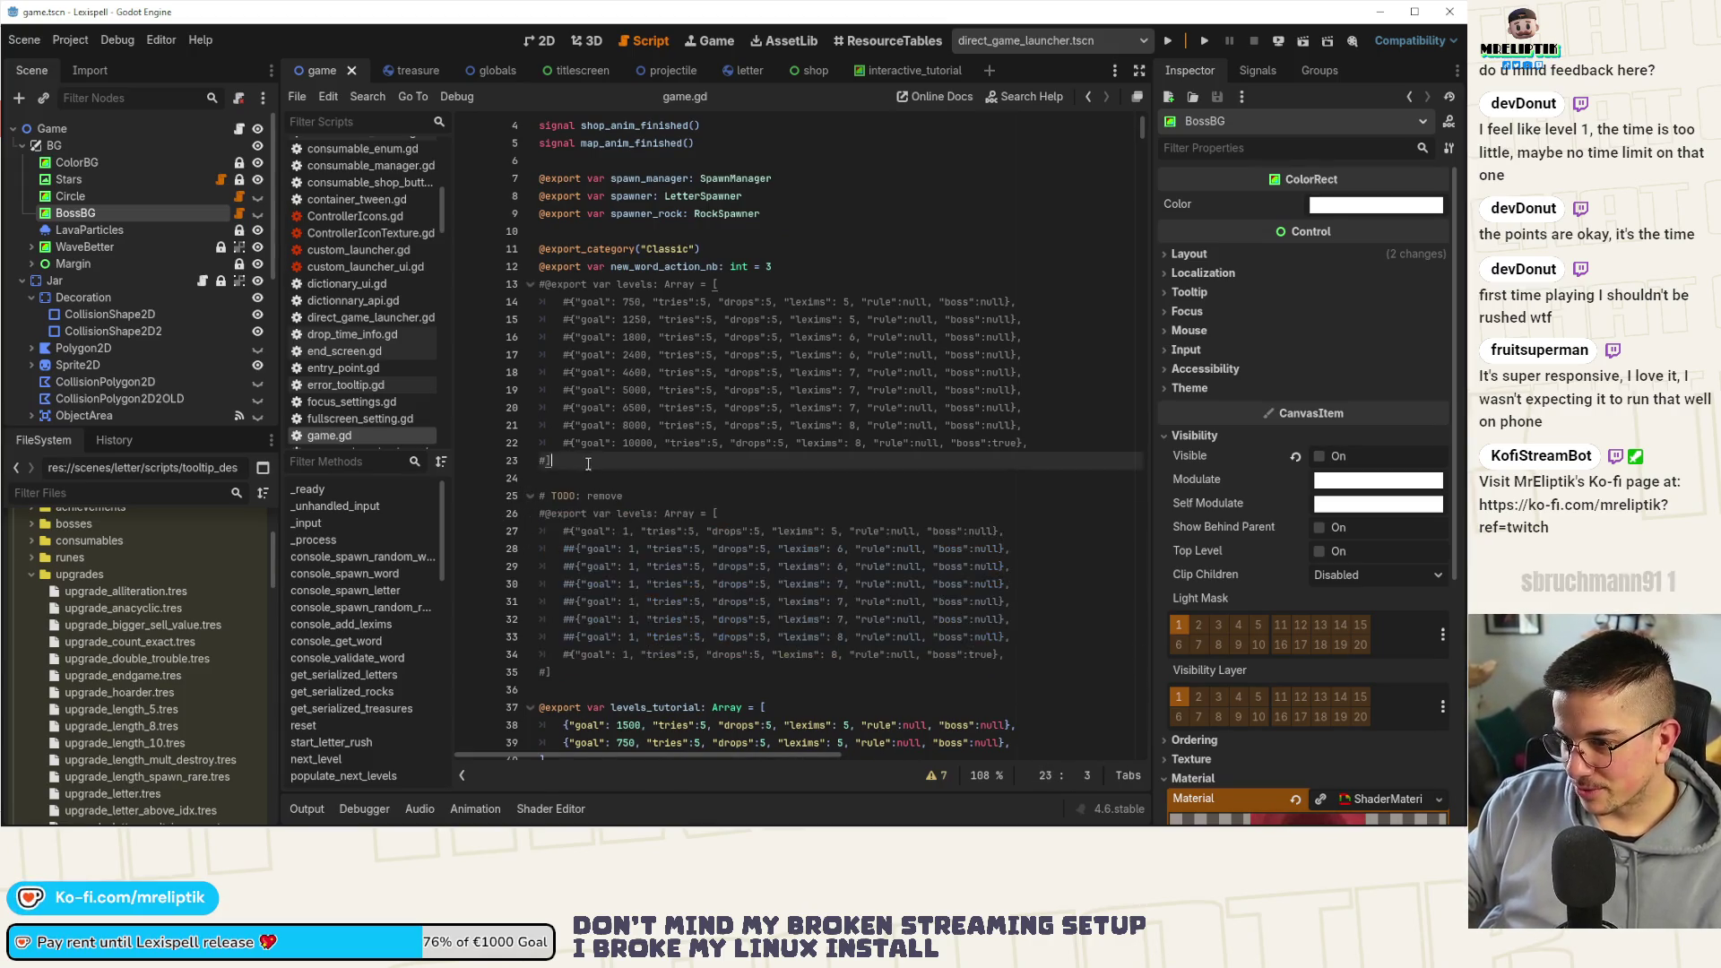
key(ctrl+k)
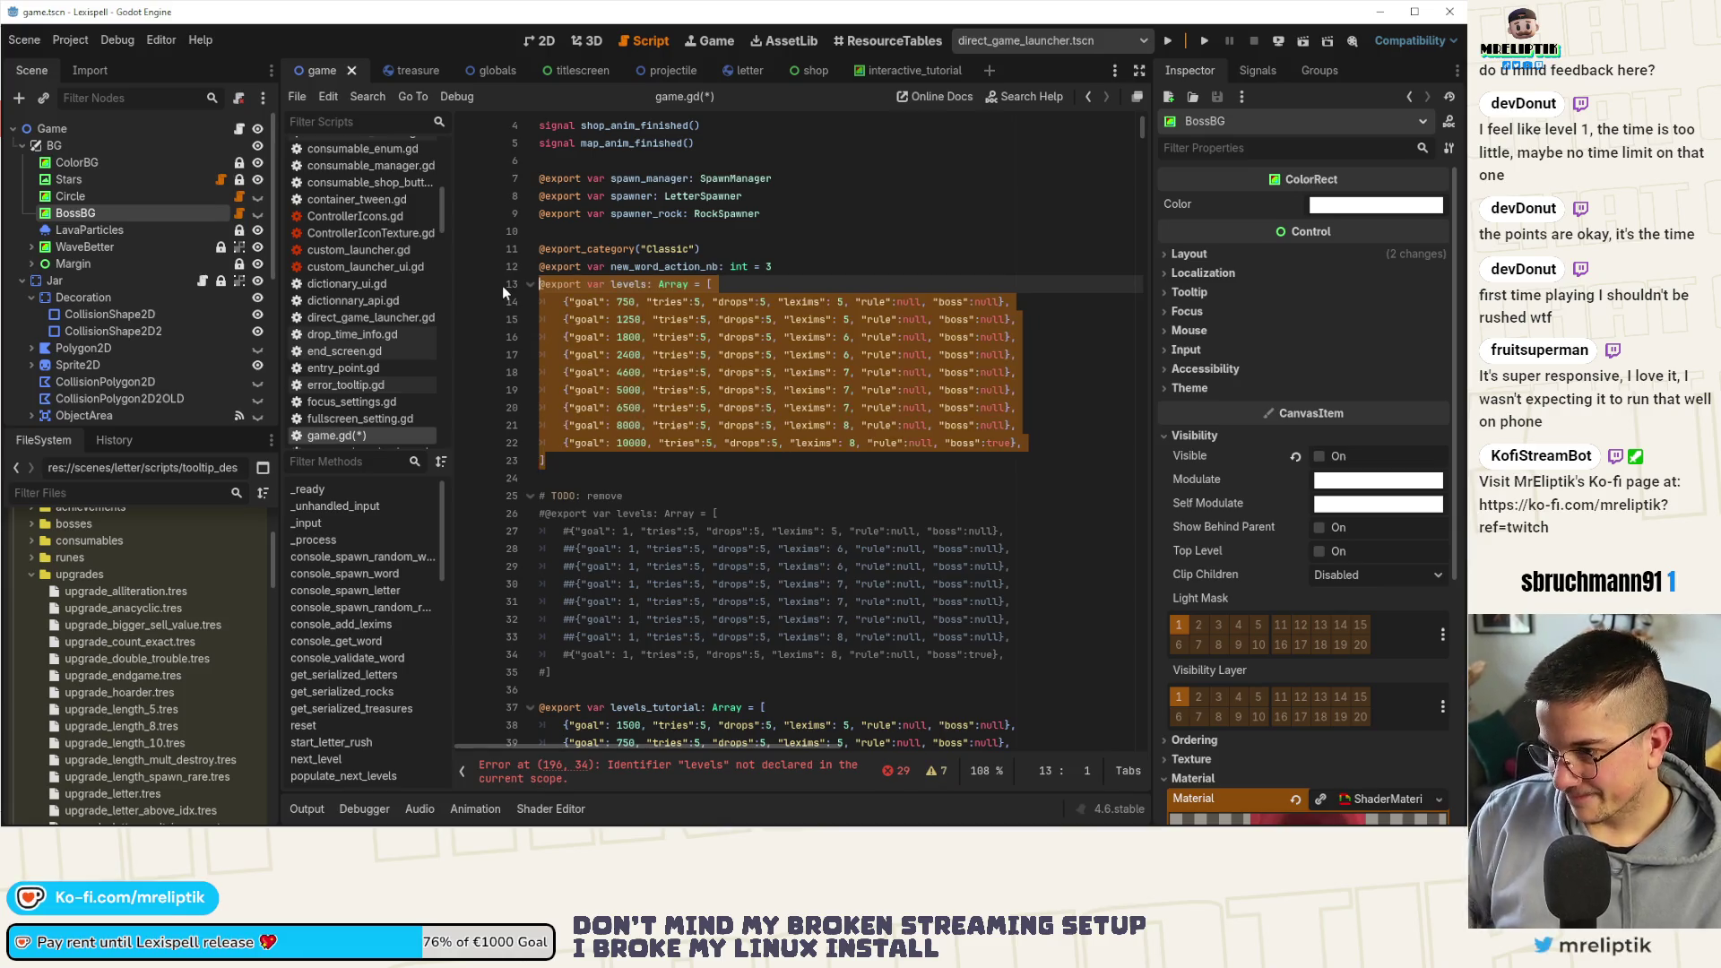
key(ctrl+s)
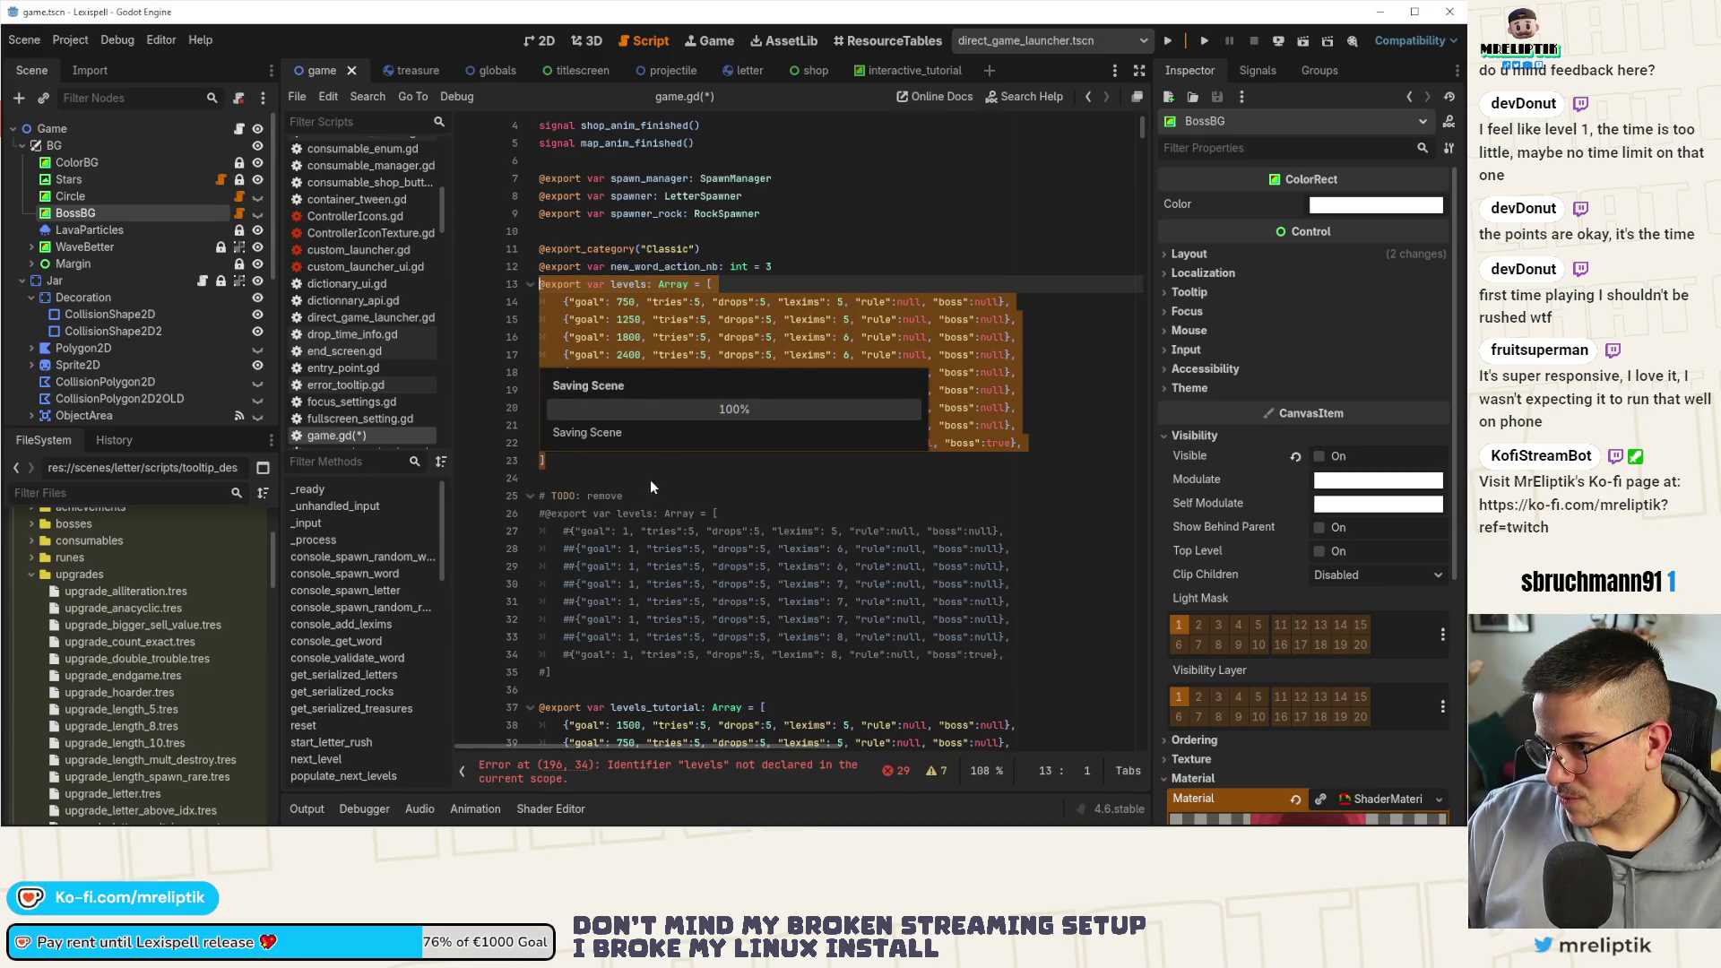
click(652, 485)
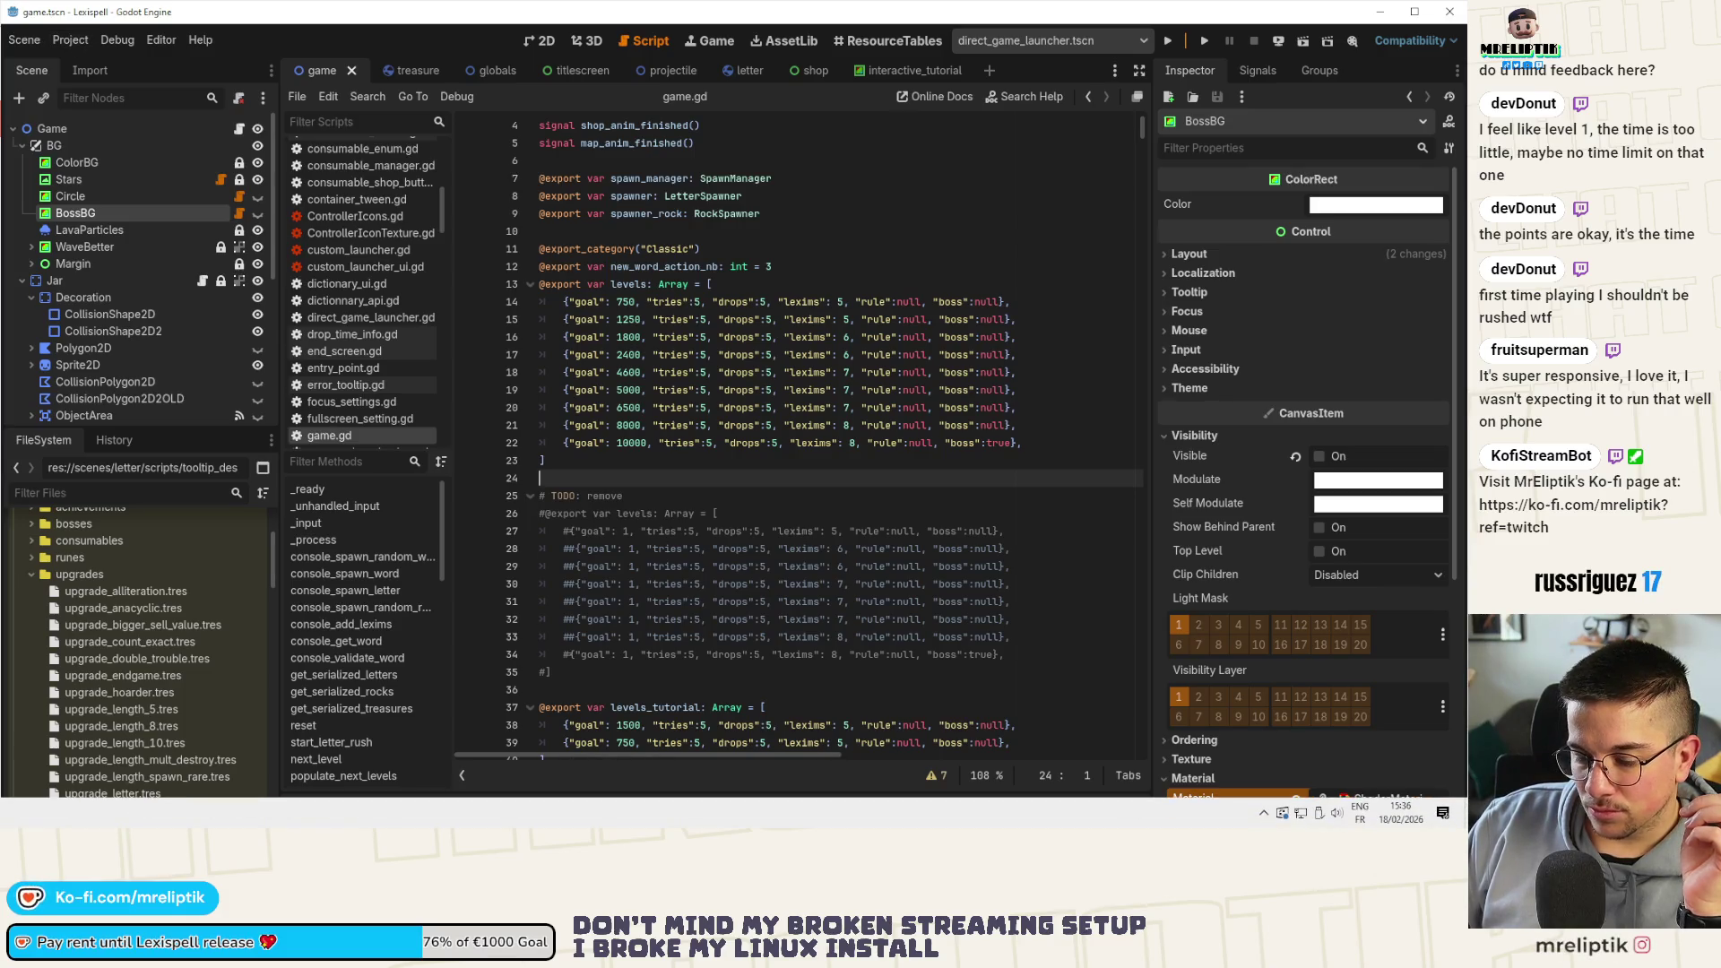
Rerun export_new.py as a demo build without a playtest build
key(alt+Tab)
text(n)
key(Return)
key(Up)
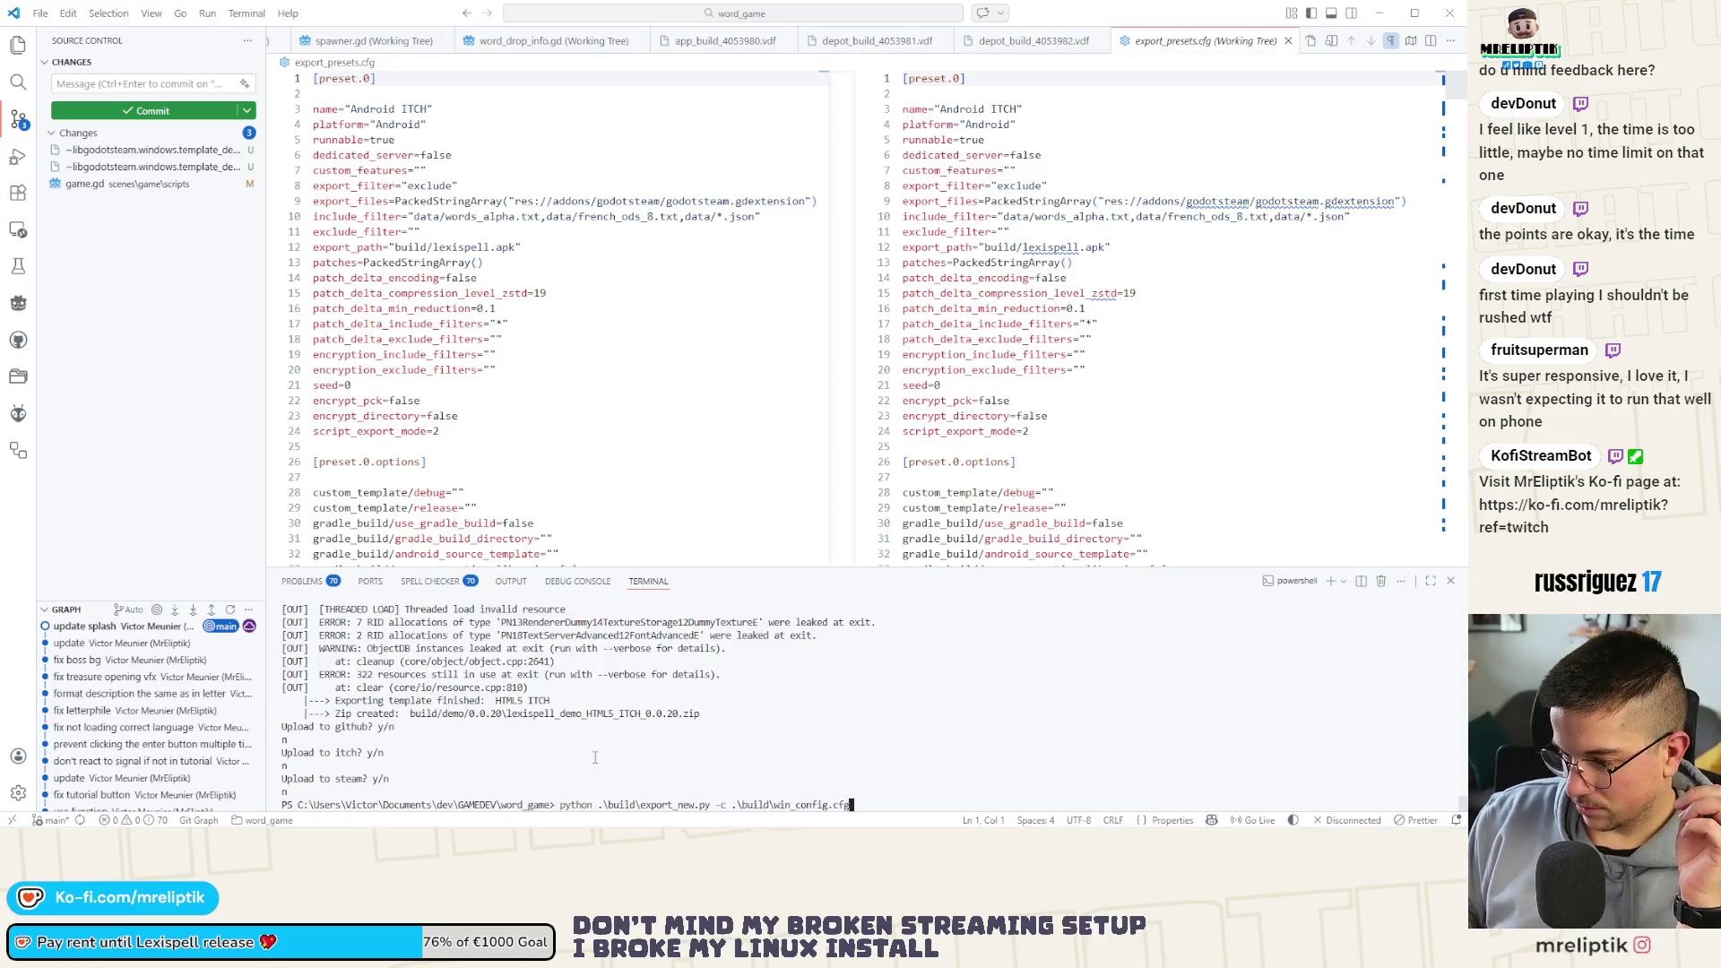
key(Return)
text(y/n: y)
key(Return)
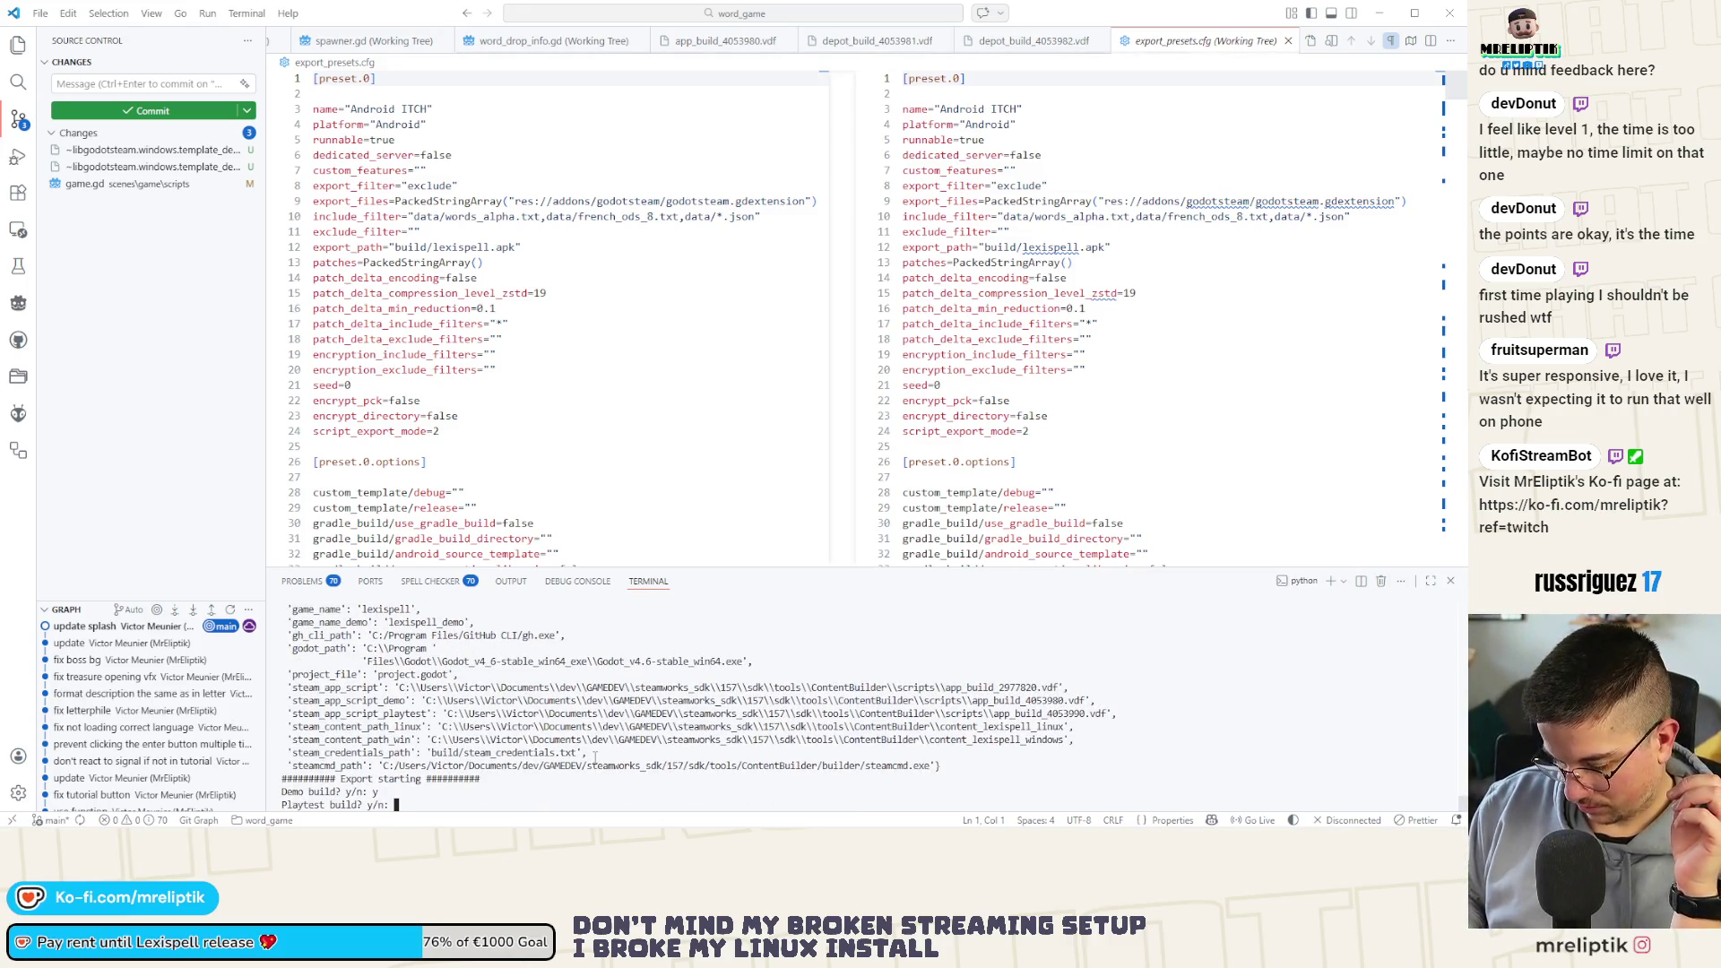
text(n)
key(Return)
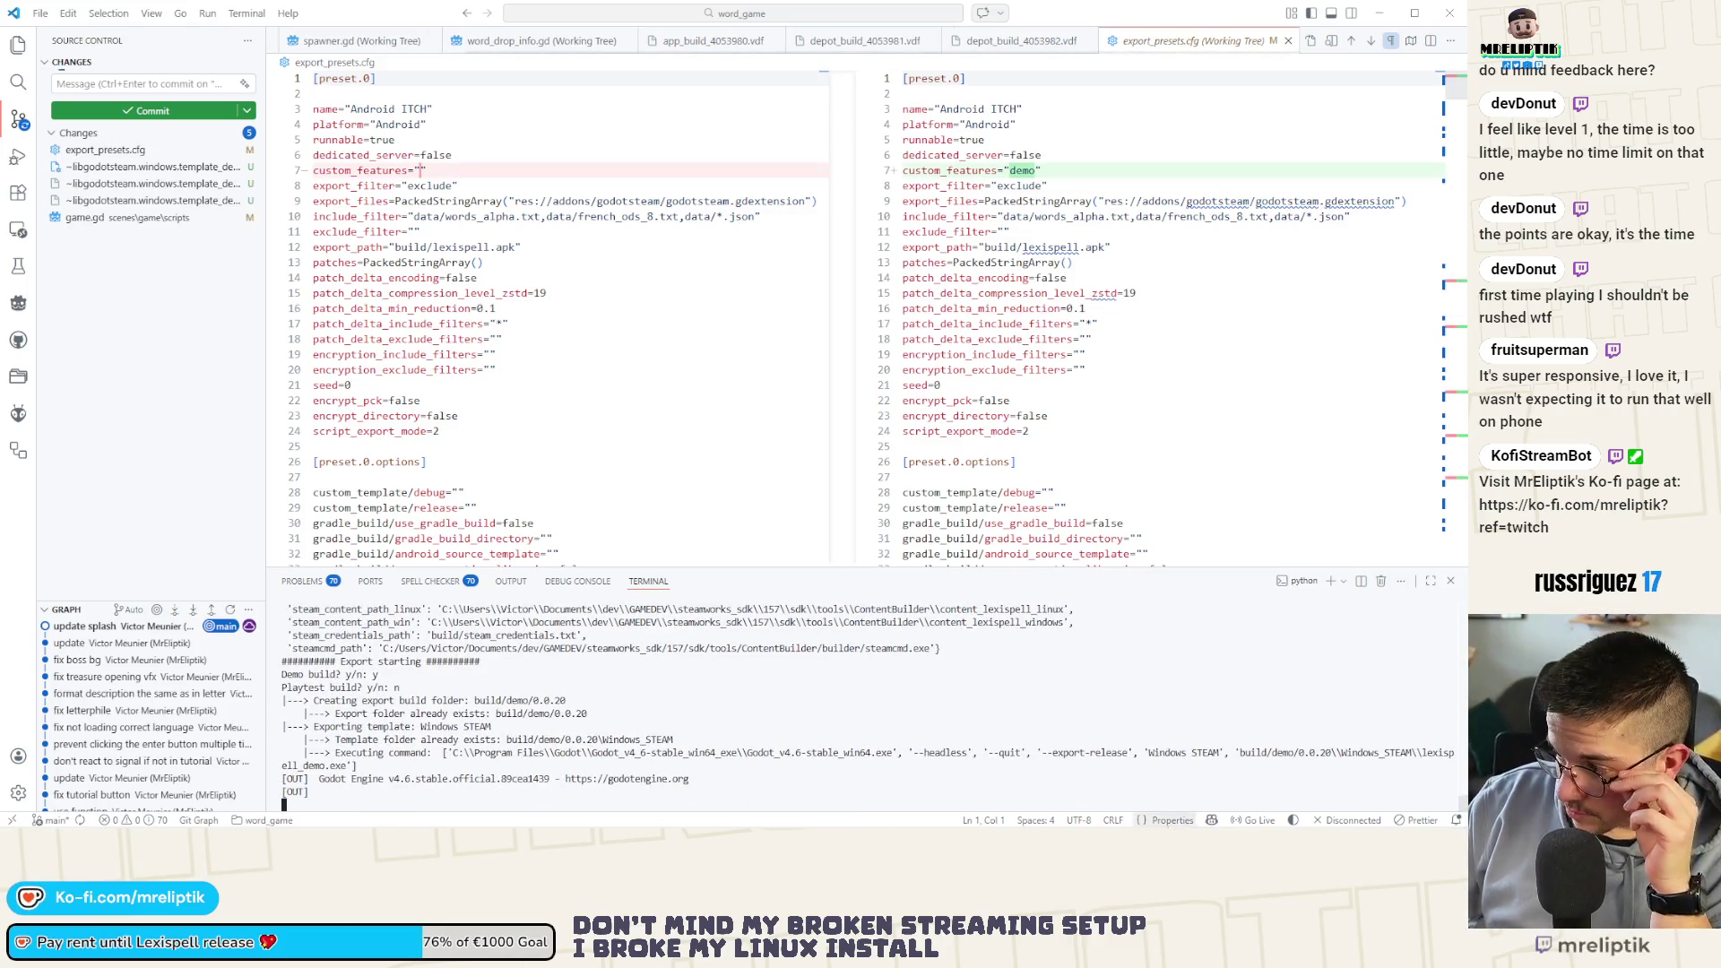
Check the system notifications while the export runs, then focus Source Control changes
click(1441, 816)
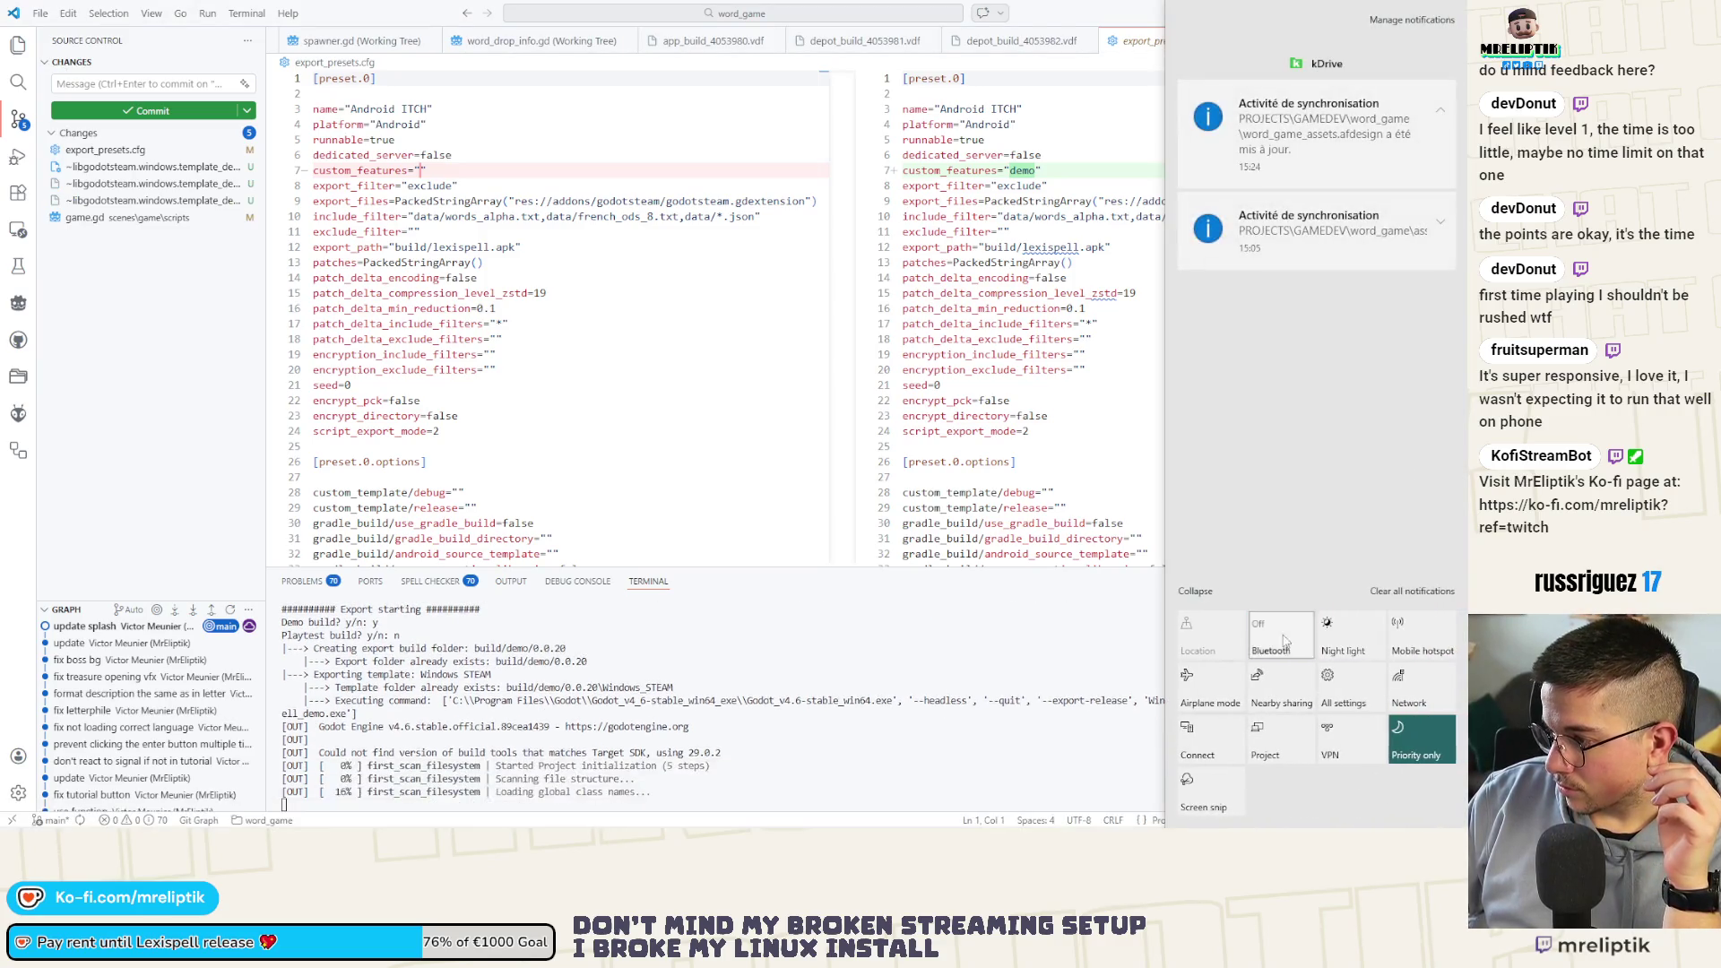
click(991, 814)
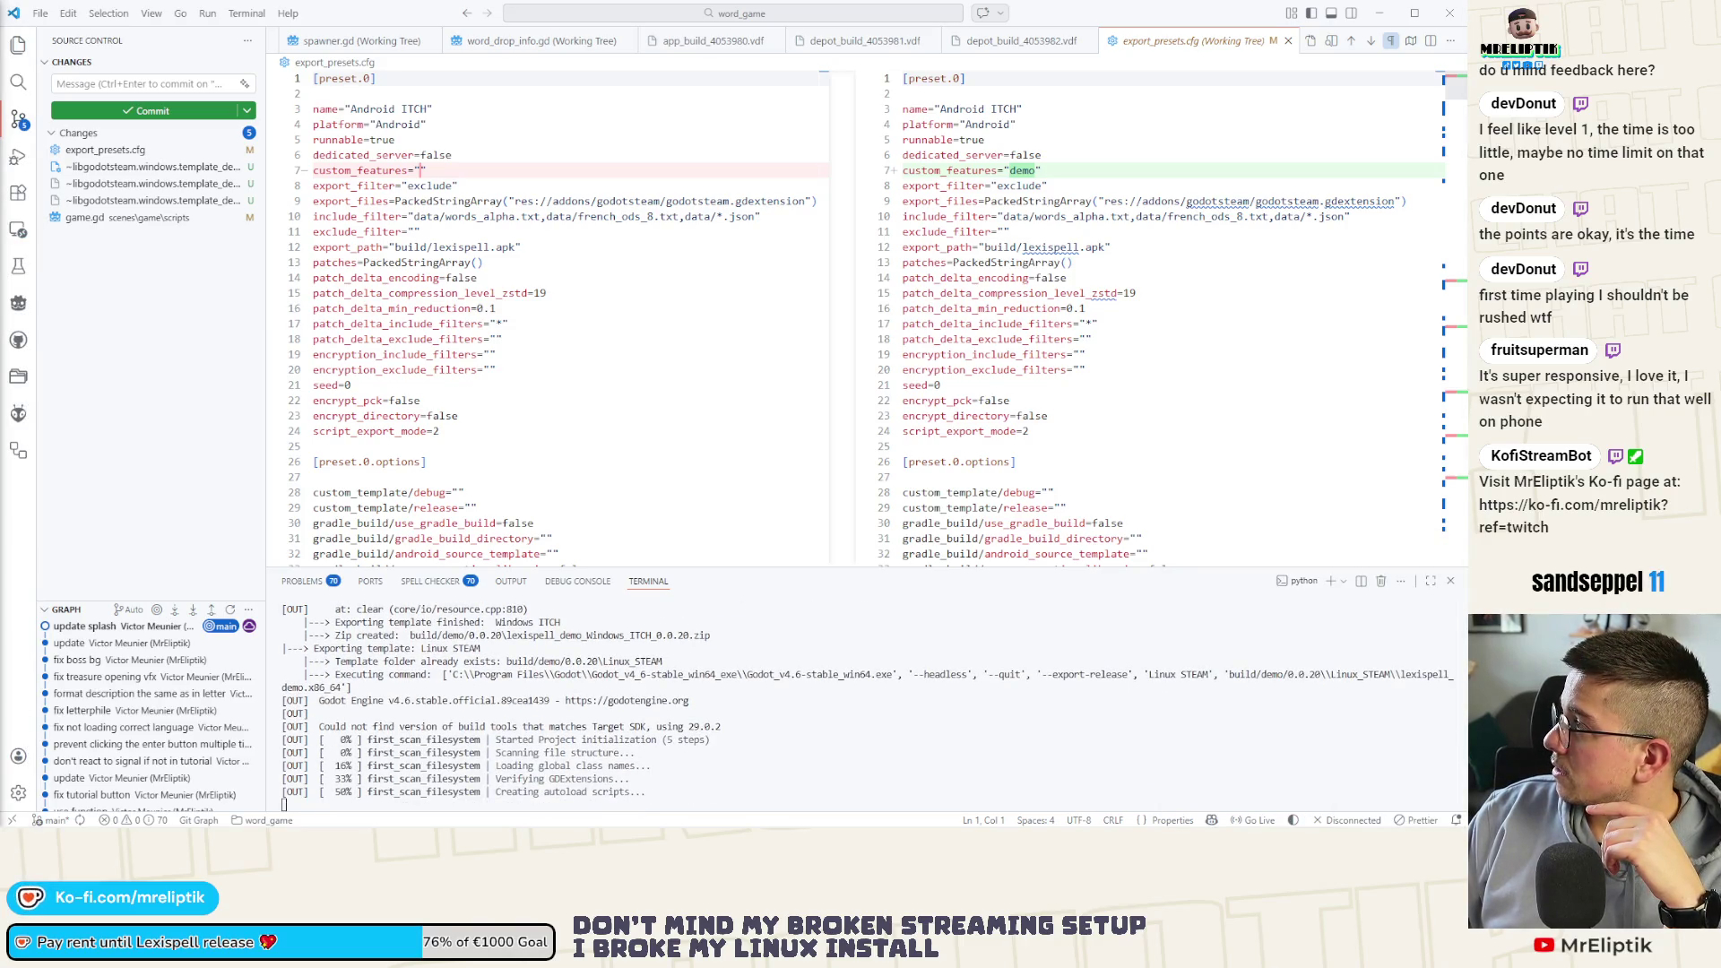
mouse_move(161, 336)
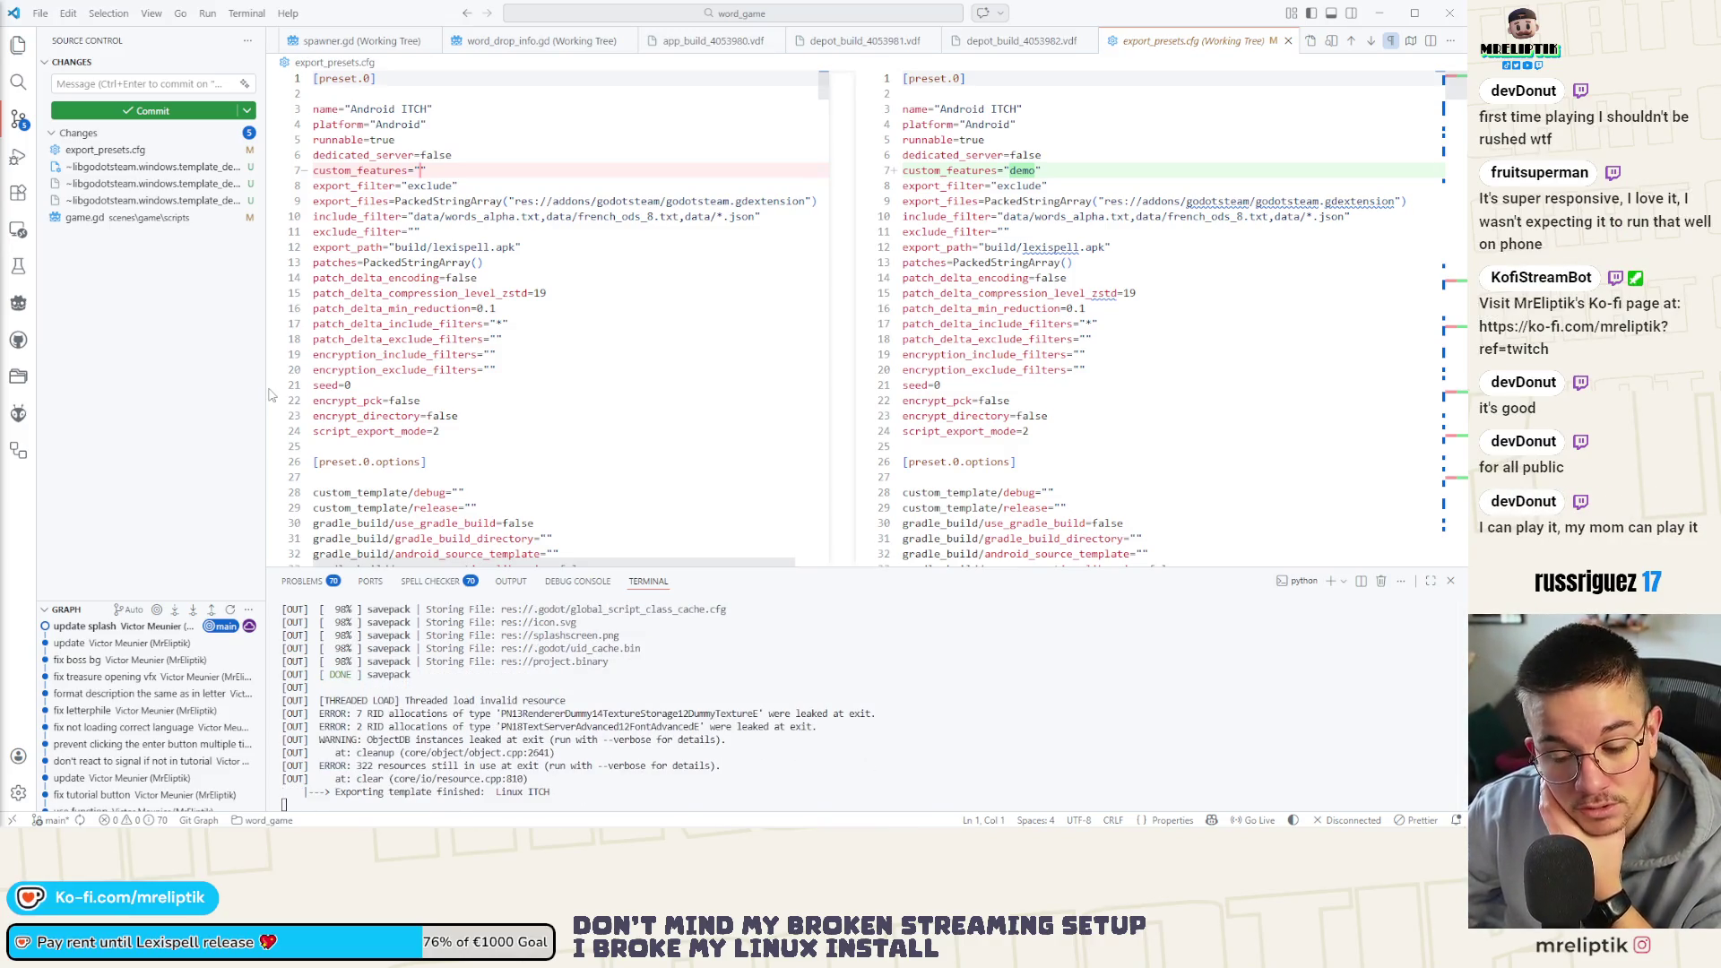
click(160, 387)
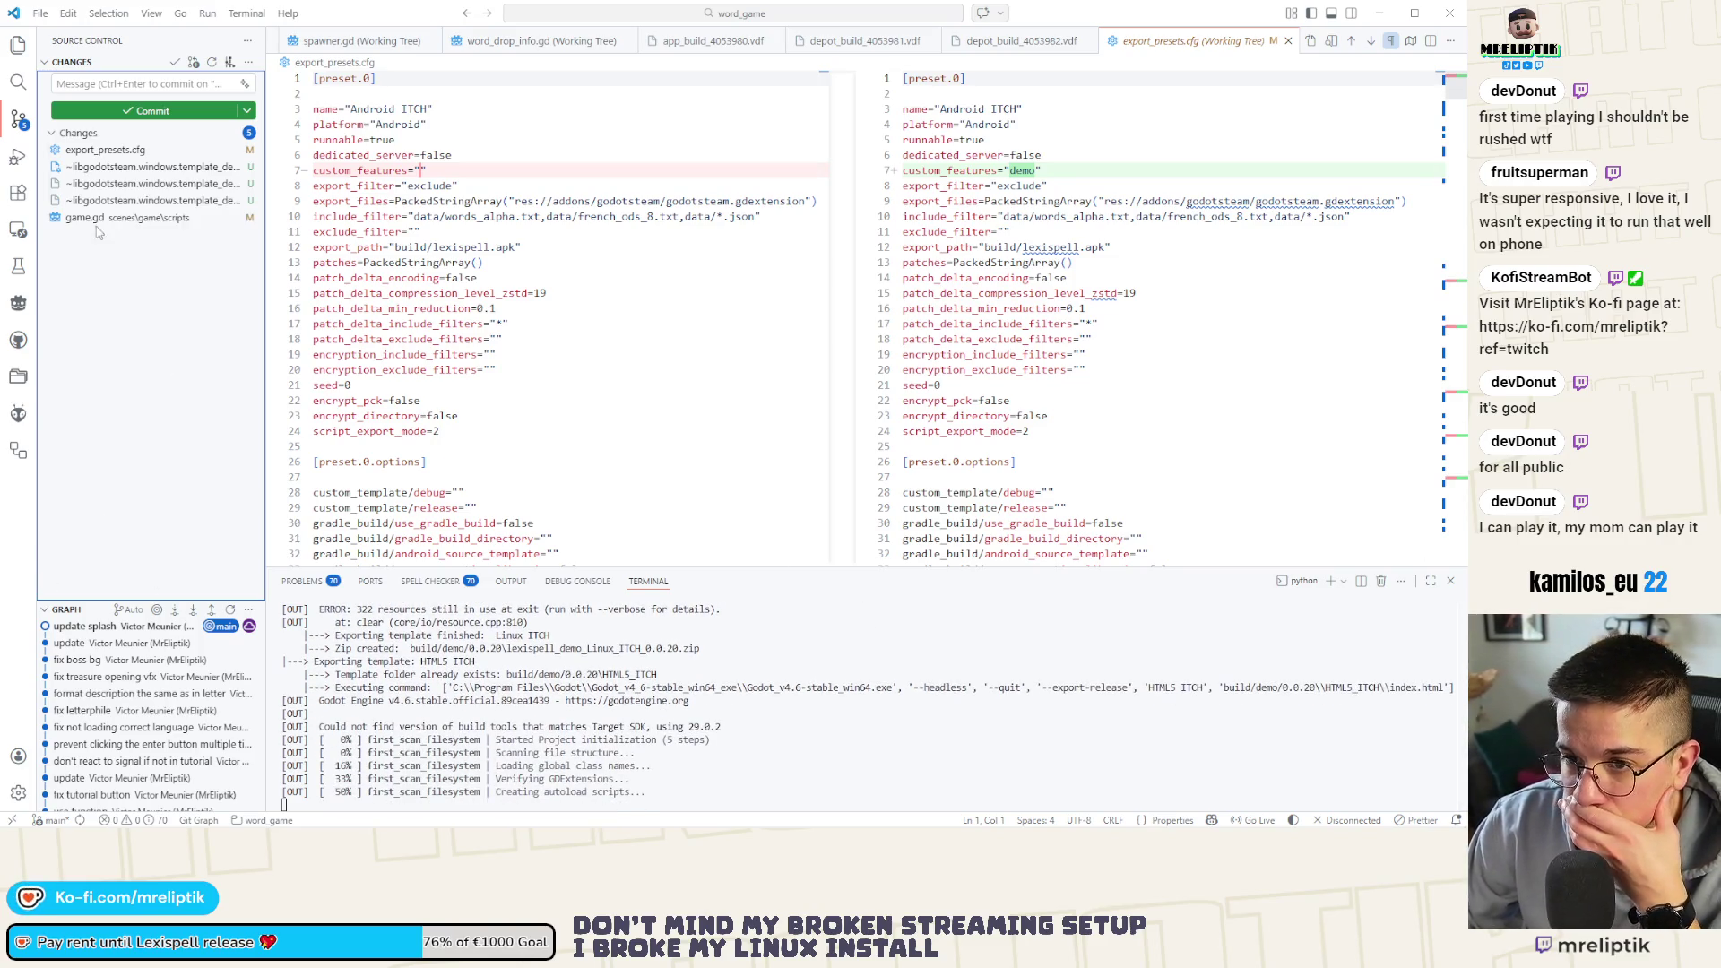
Stage game.gd's level changes and commit them with the message 'reset levels'
click(95, 221)
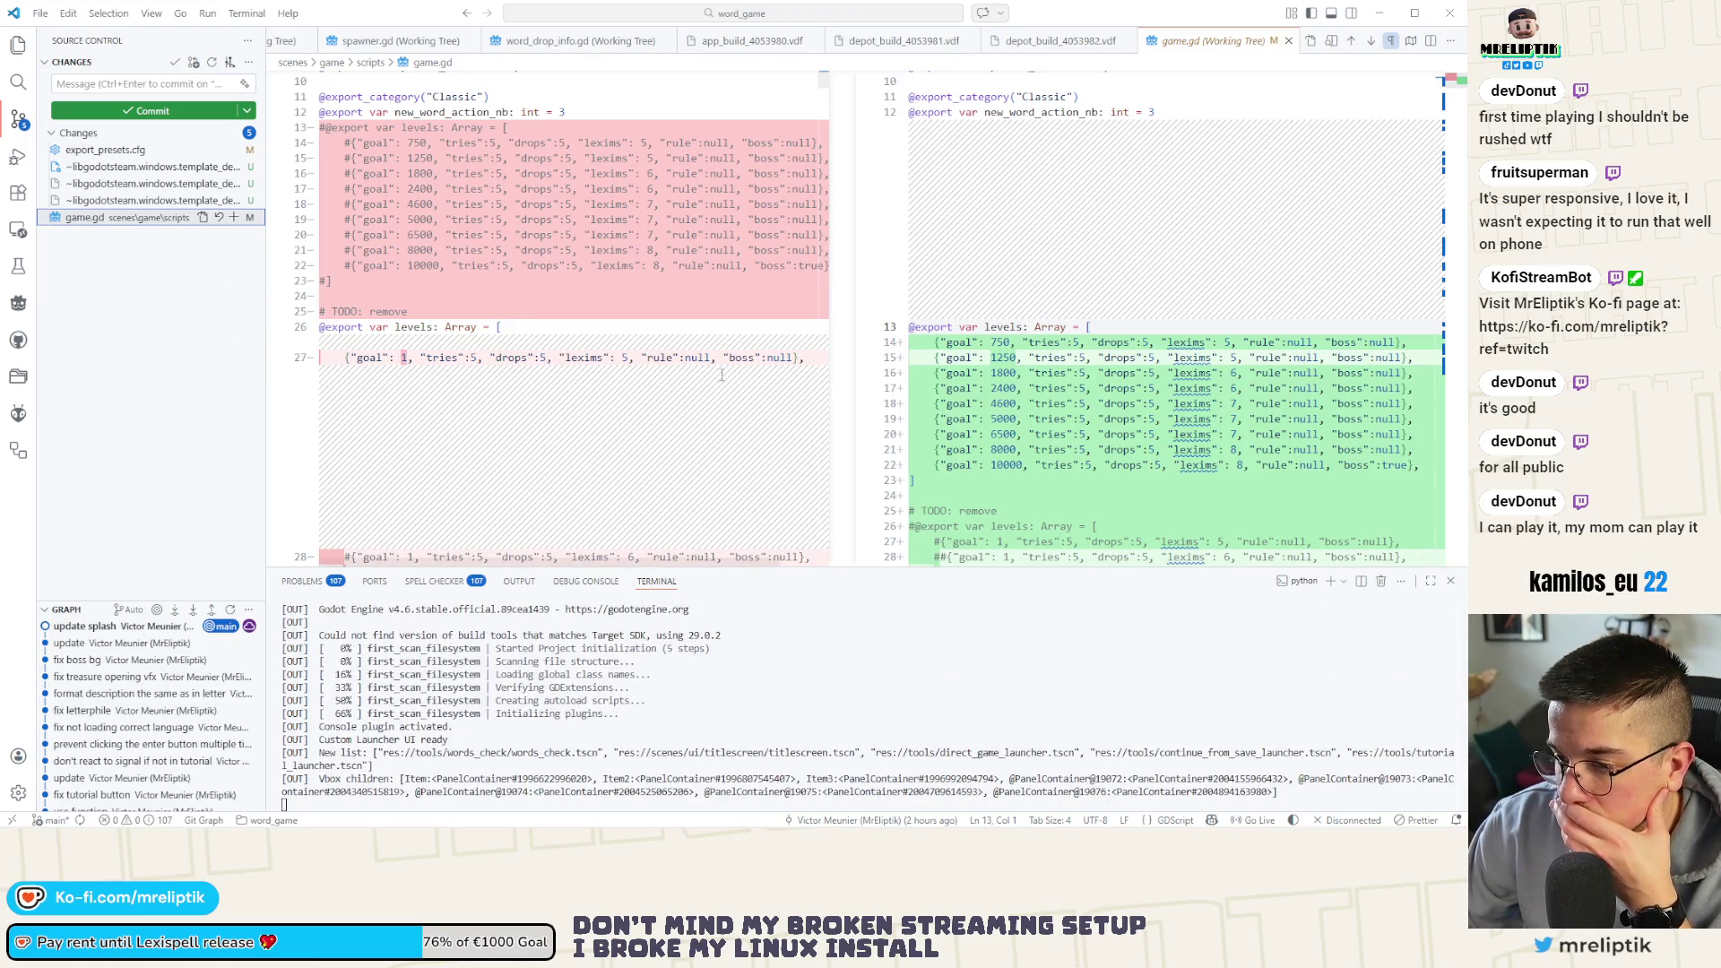
scroll(668, 374, down, 2)
scroll(668, 374, up, 3)
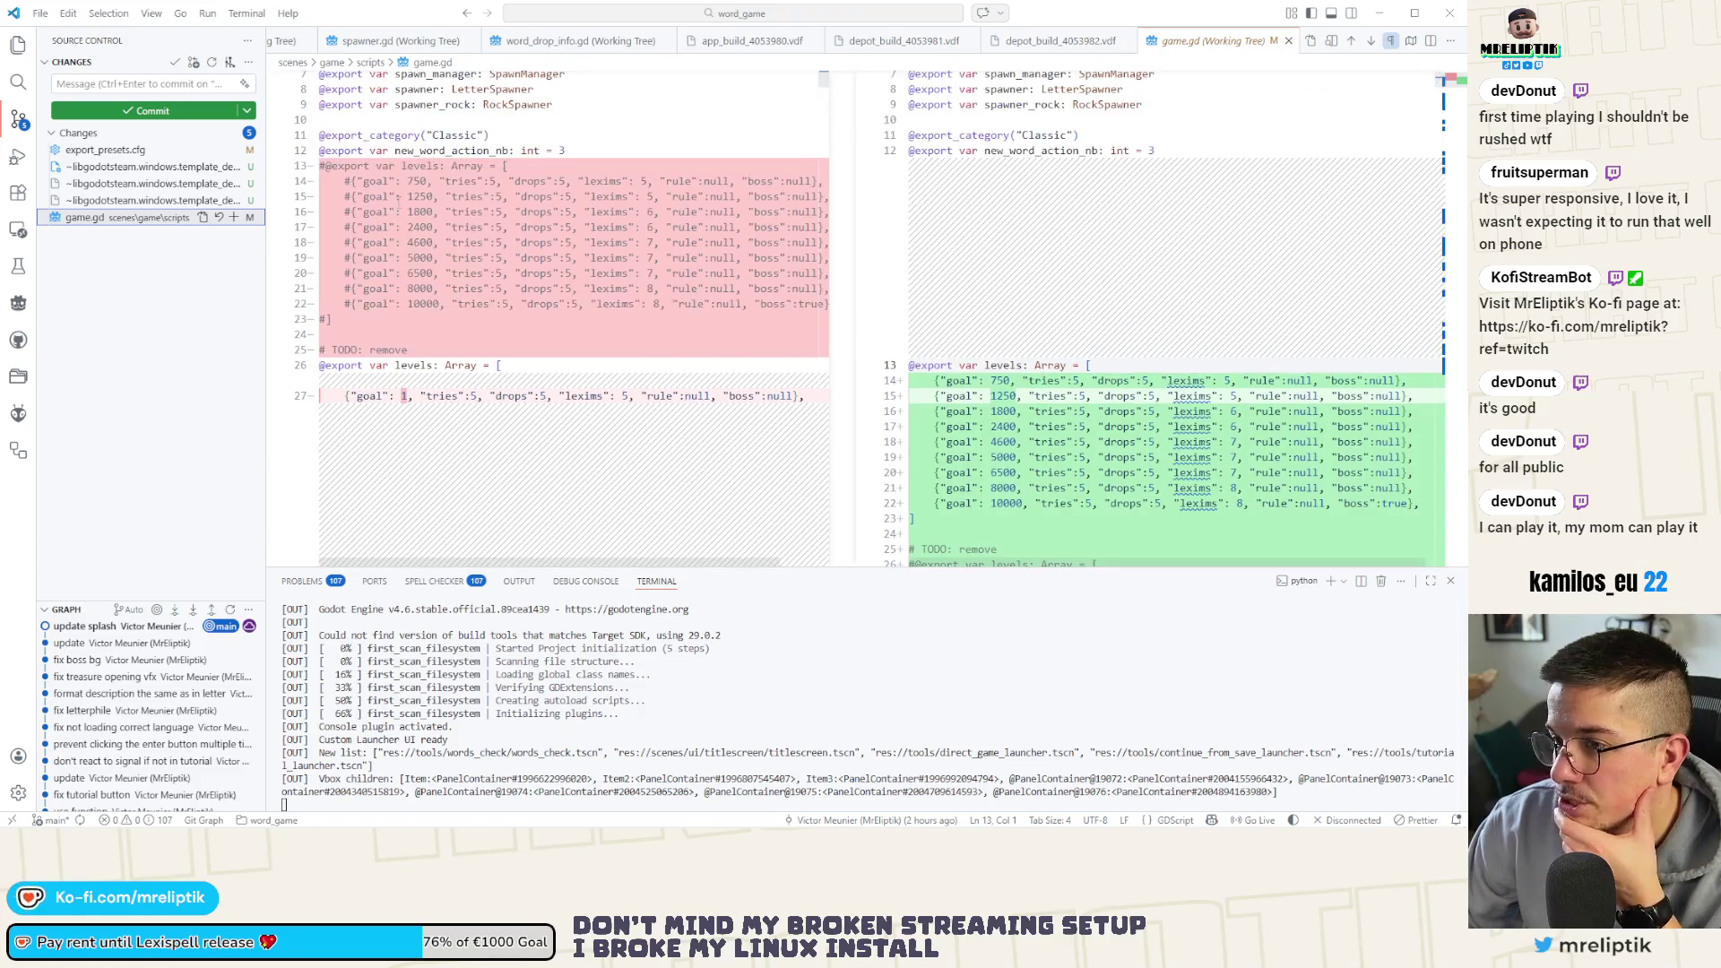
click(232, 218)
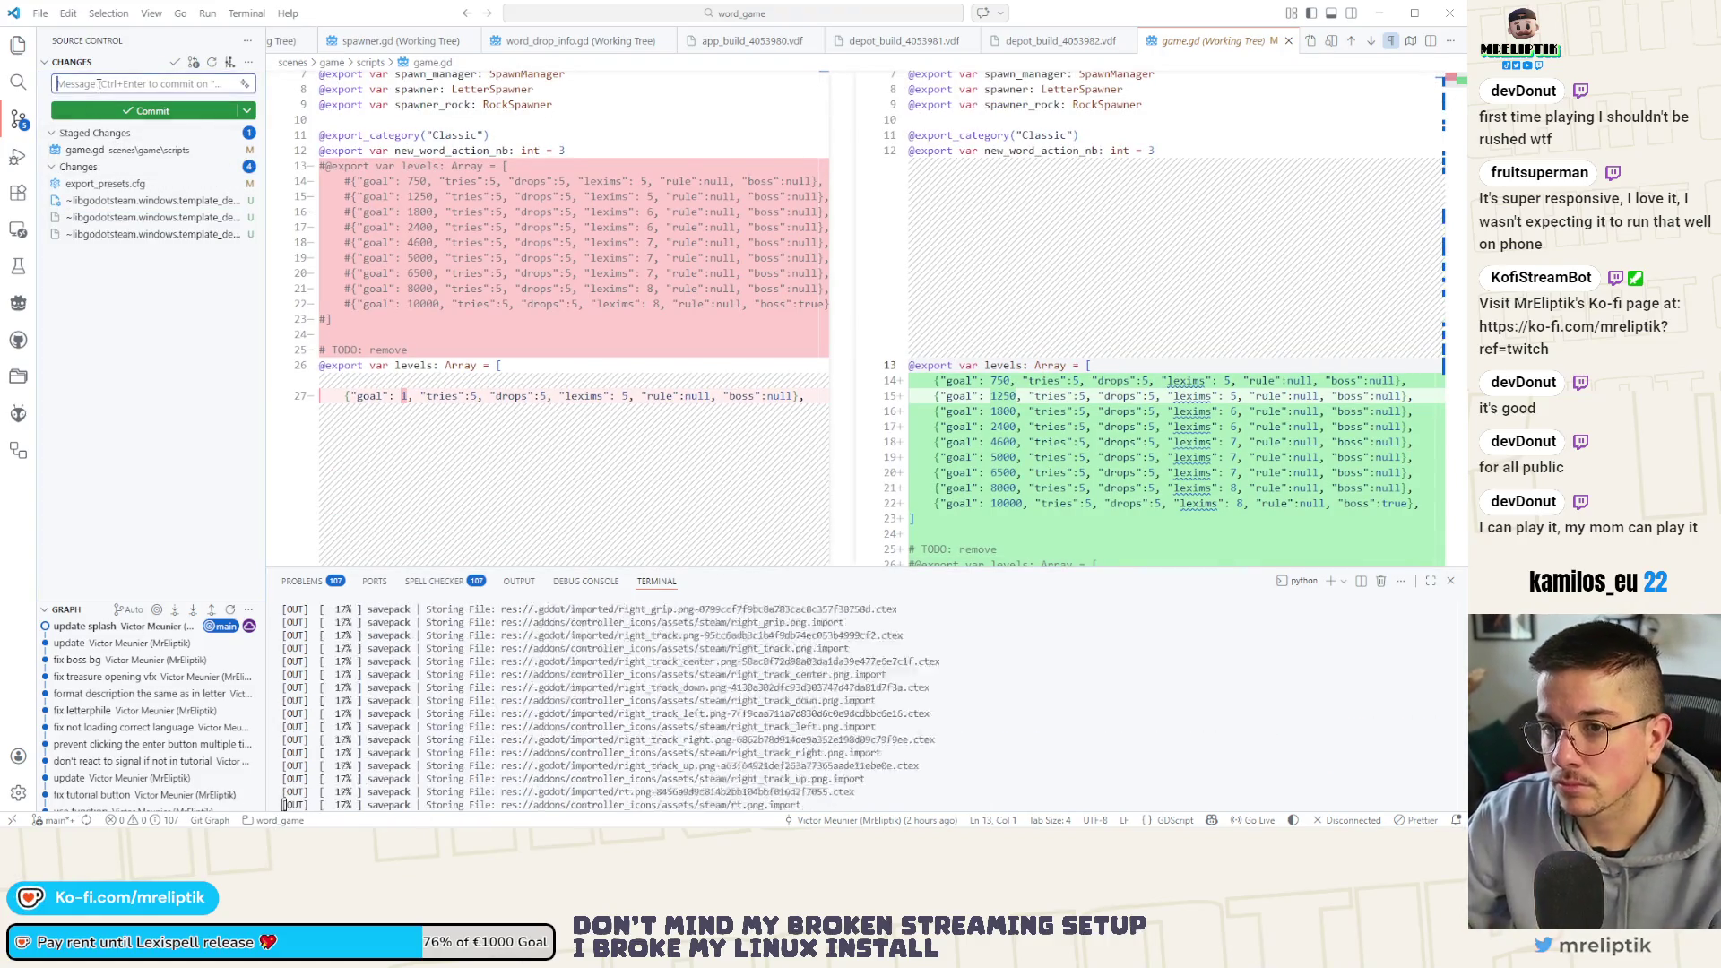
click(99, 85)
text(reset levels)
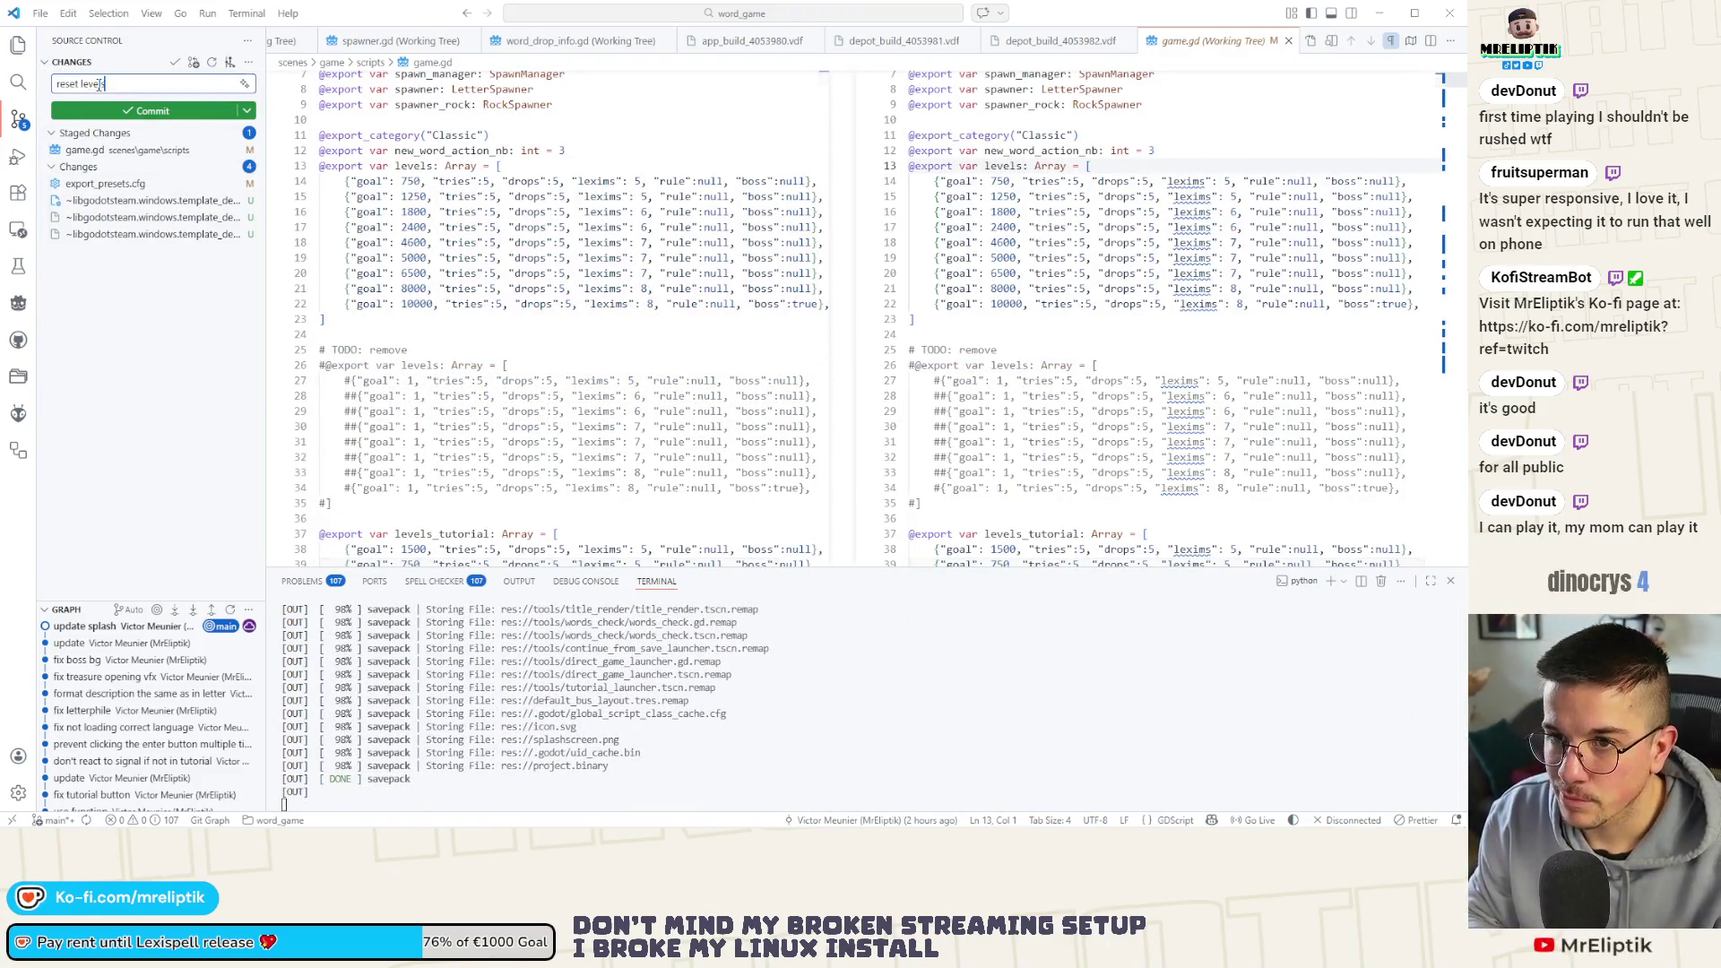
click(152, 111)
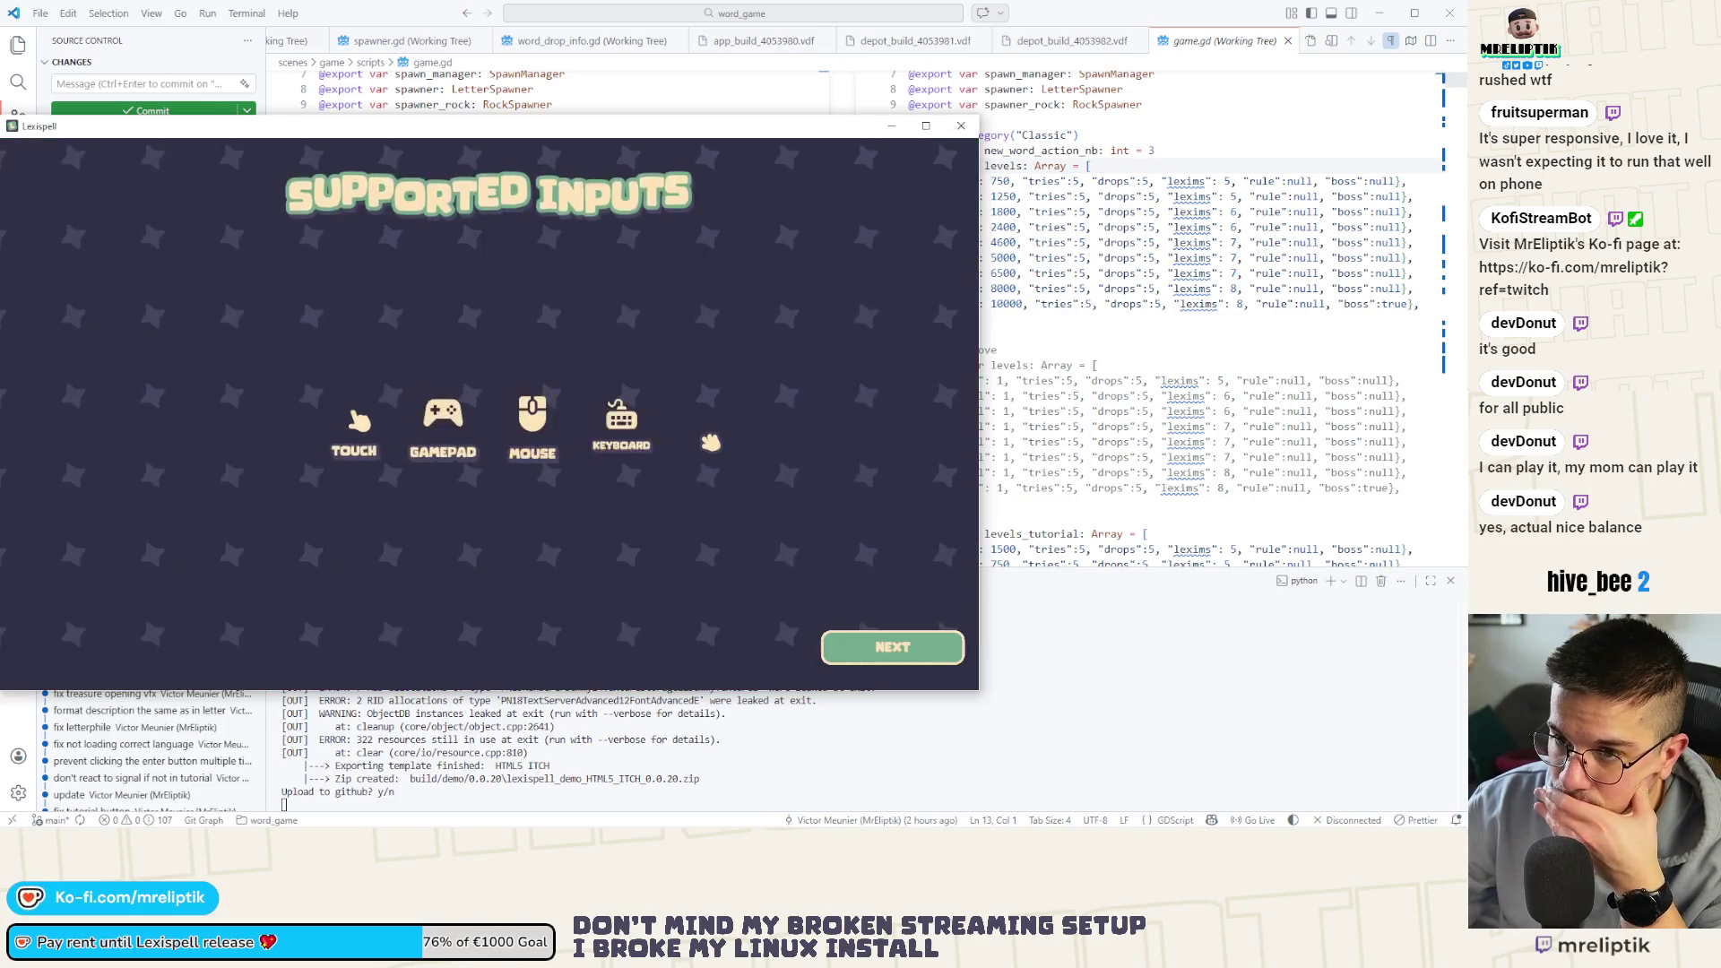
Enter the demo and browse the Controls and Credits screens from the main menu
click(850, 646)
click(679, 522)
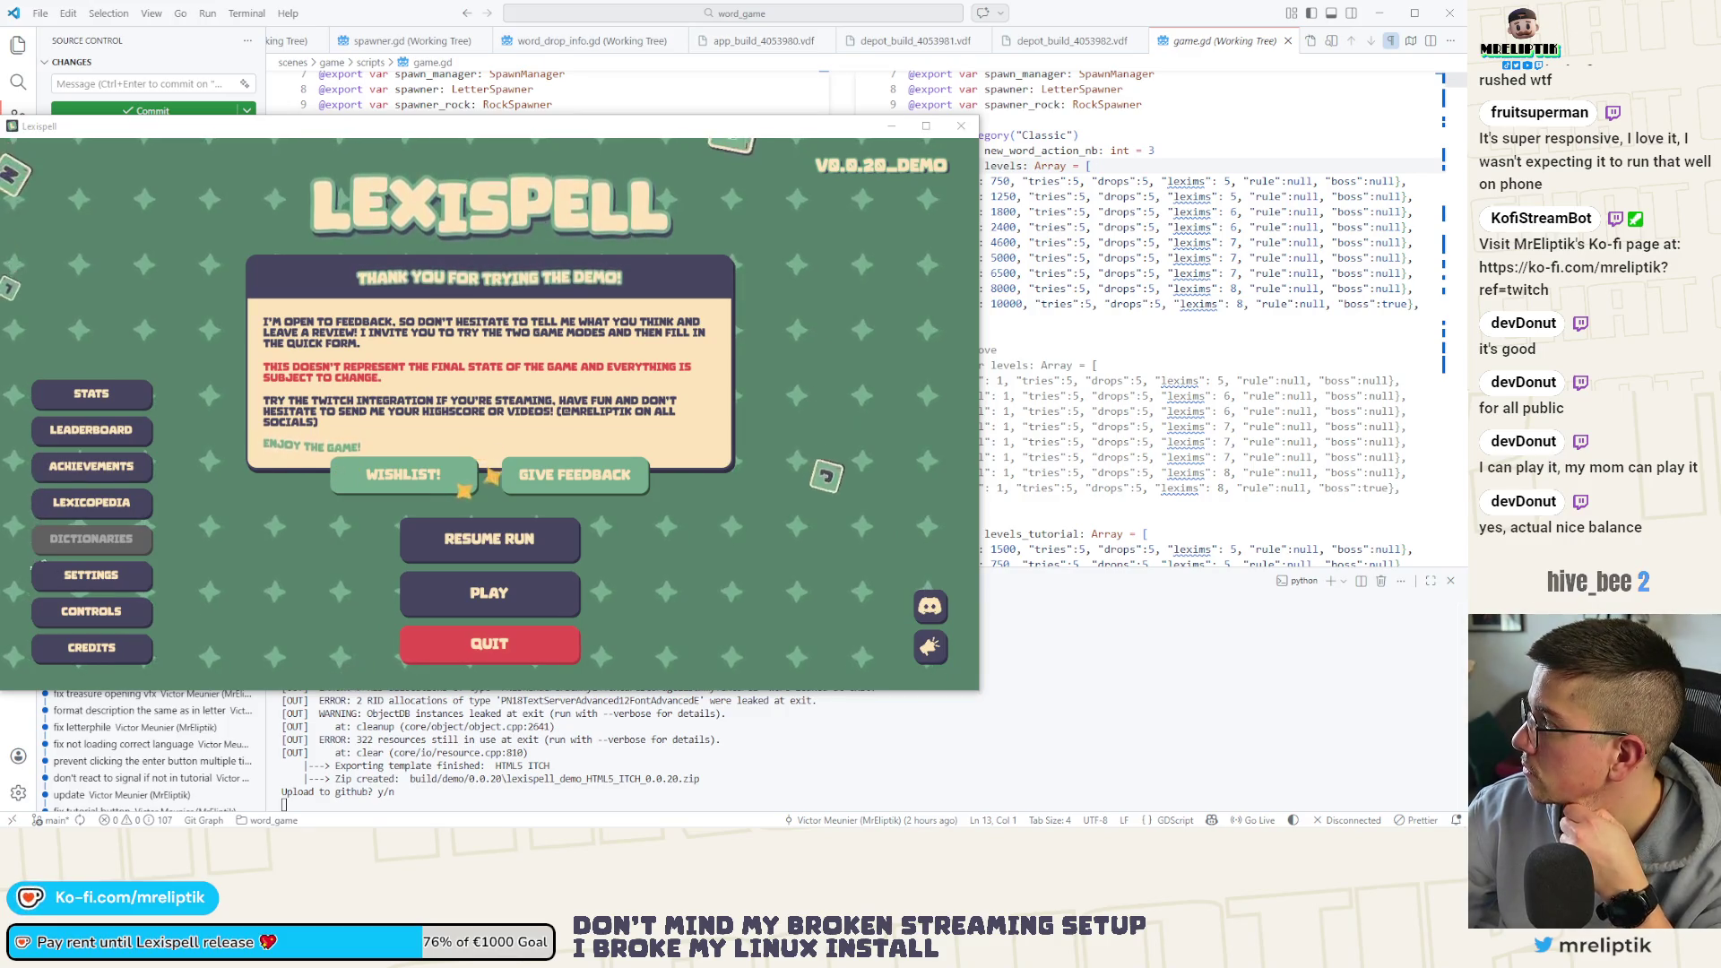
click(115, 621)
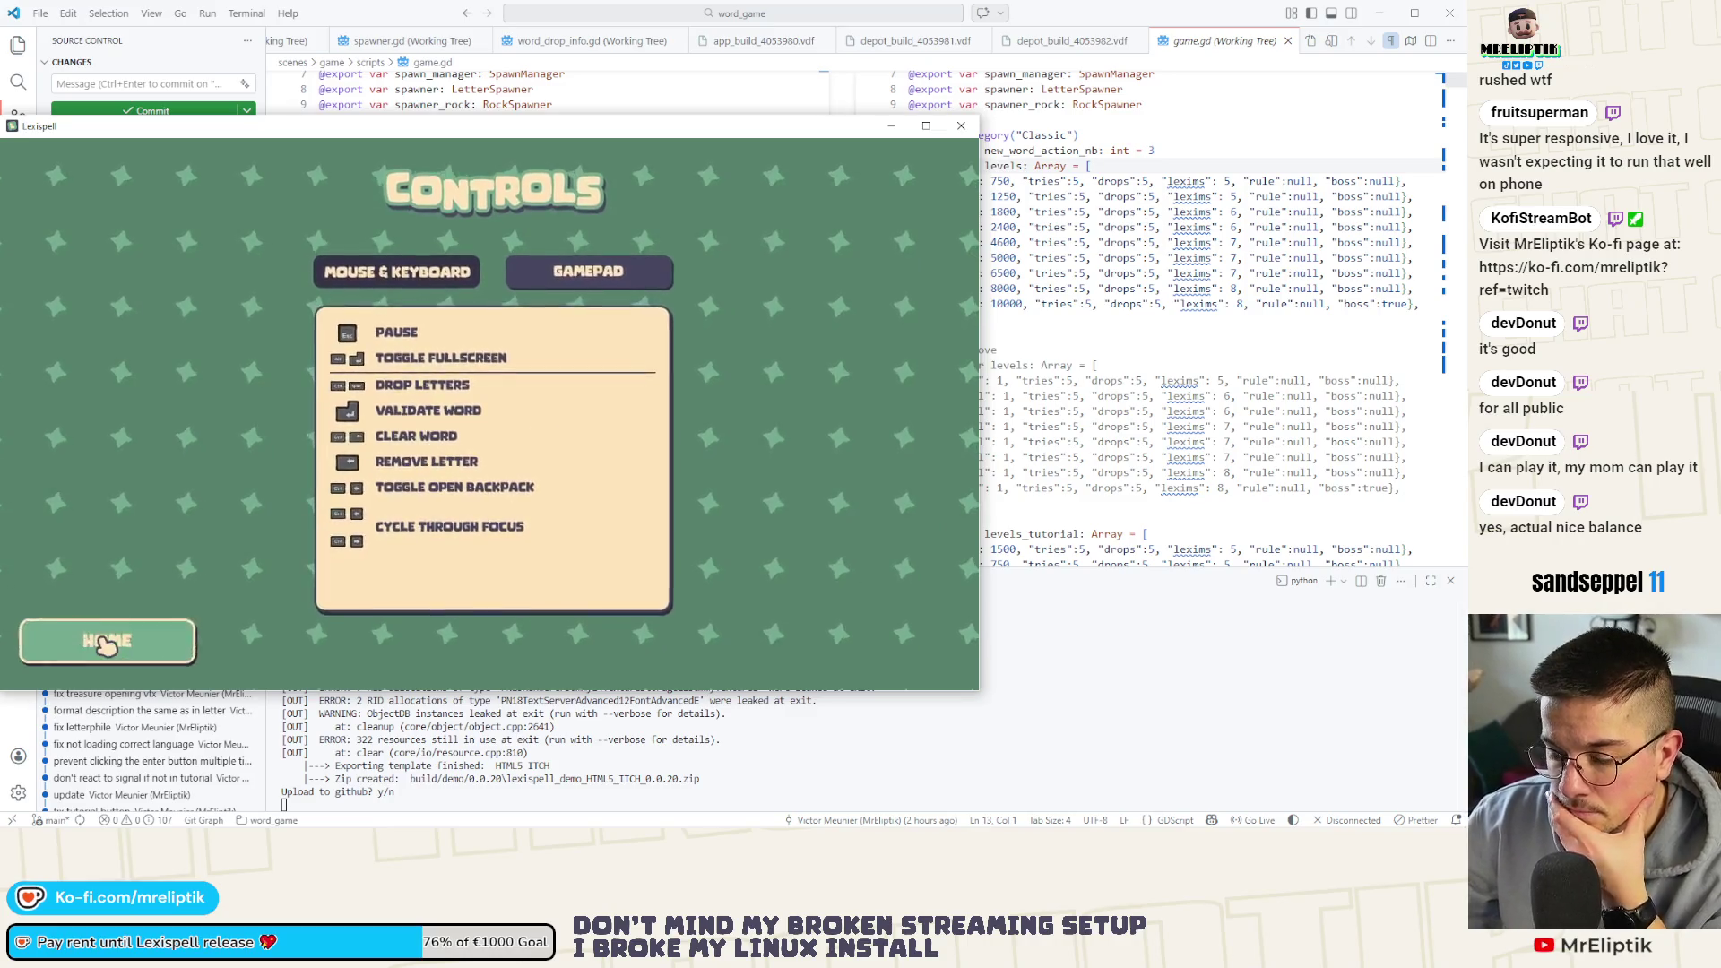
click(107, 643)
click(113, 649)
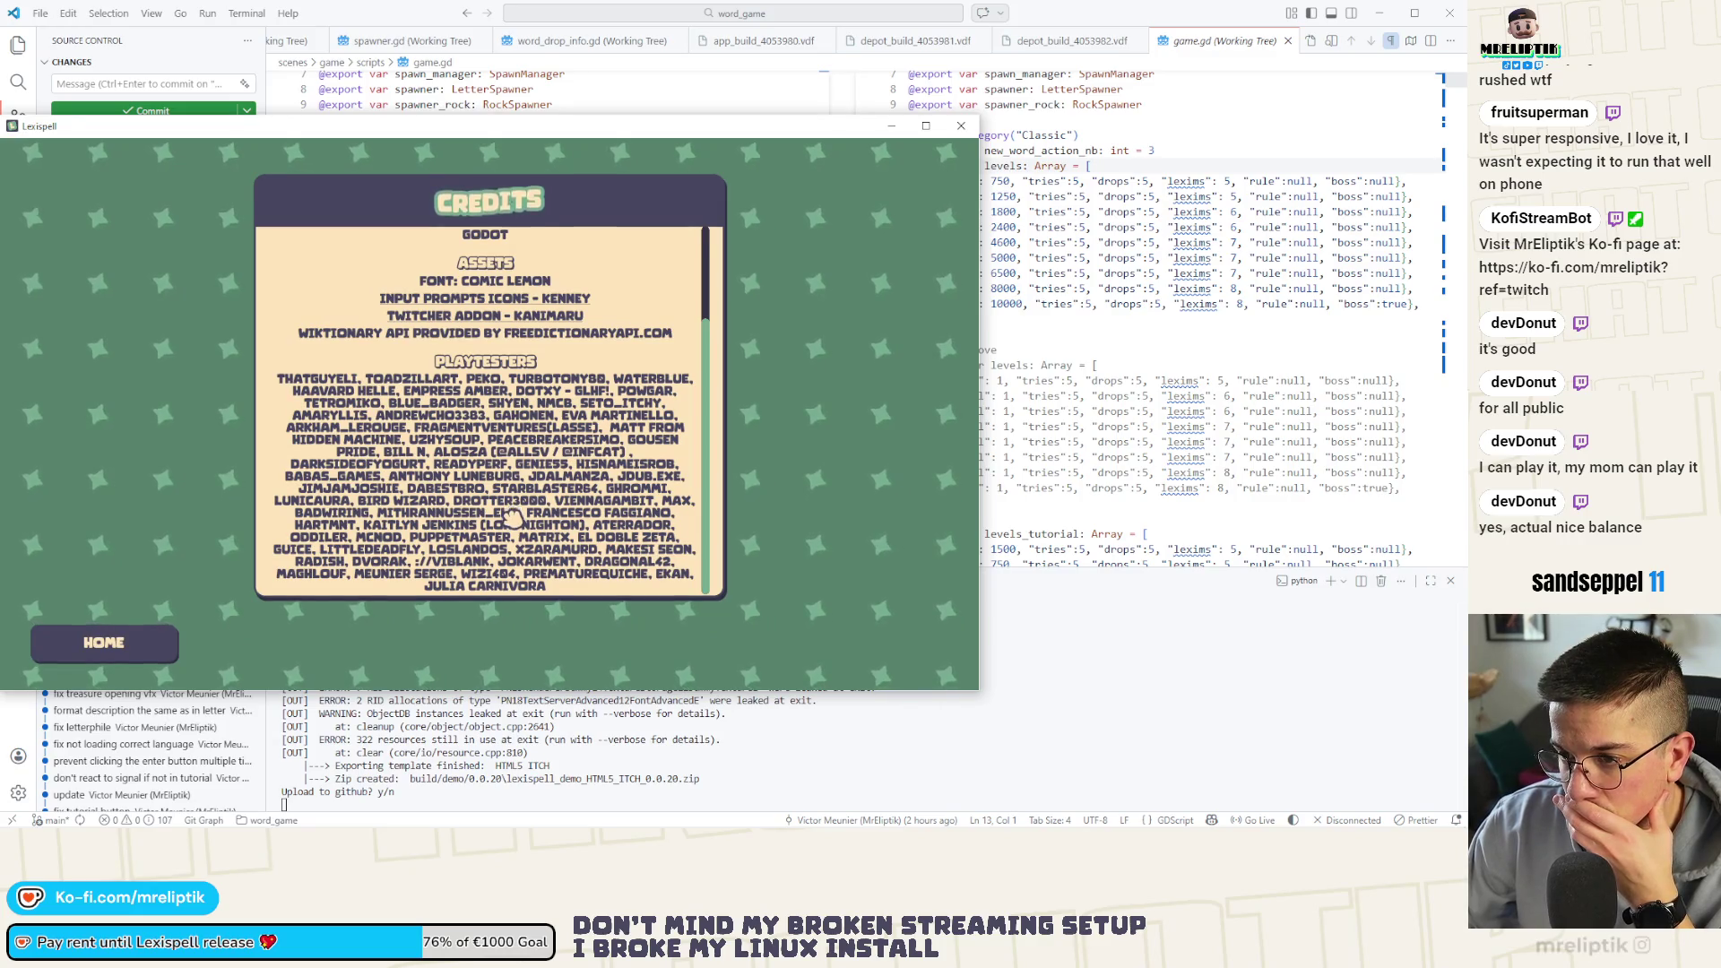
click(117, 650)
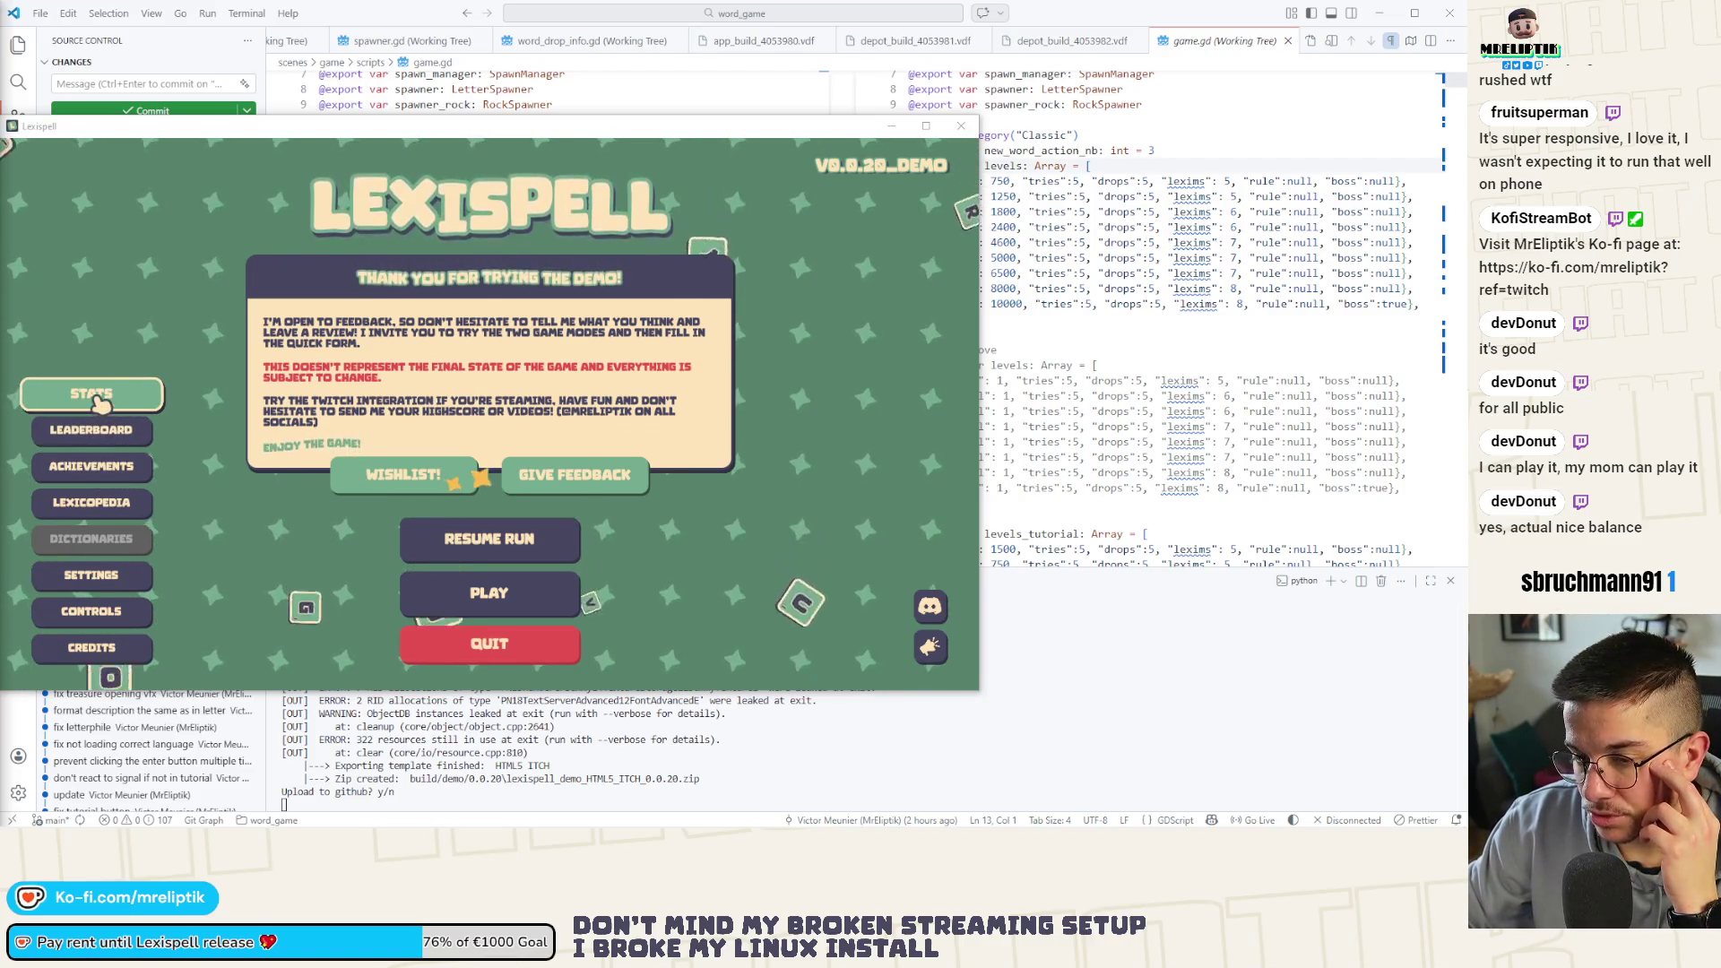
Start a new Classic run in English from the main menu
click(532, 586)
click(526, 457)
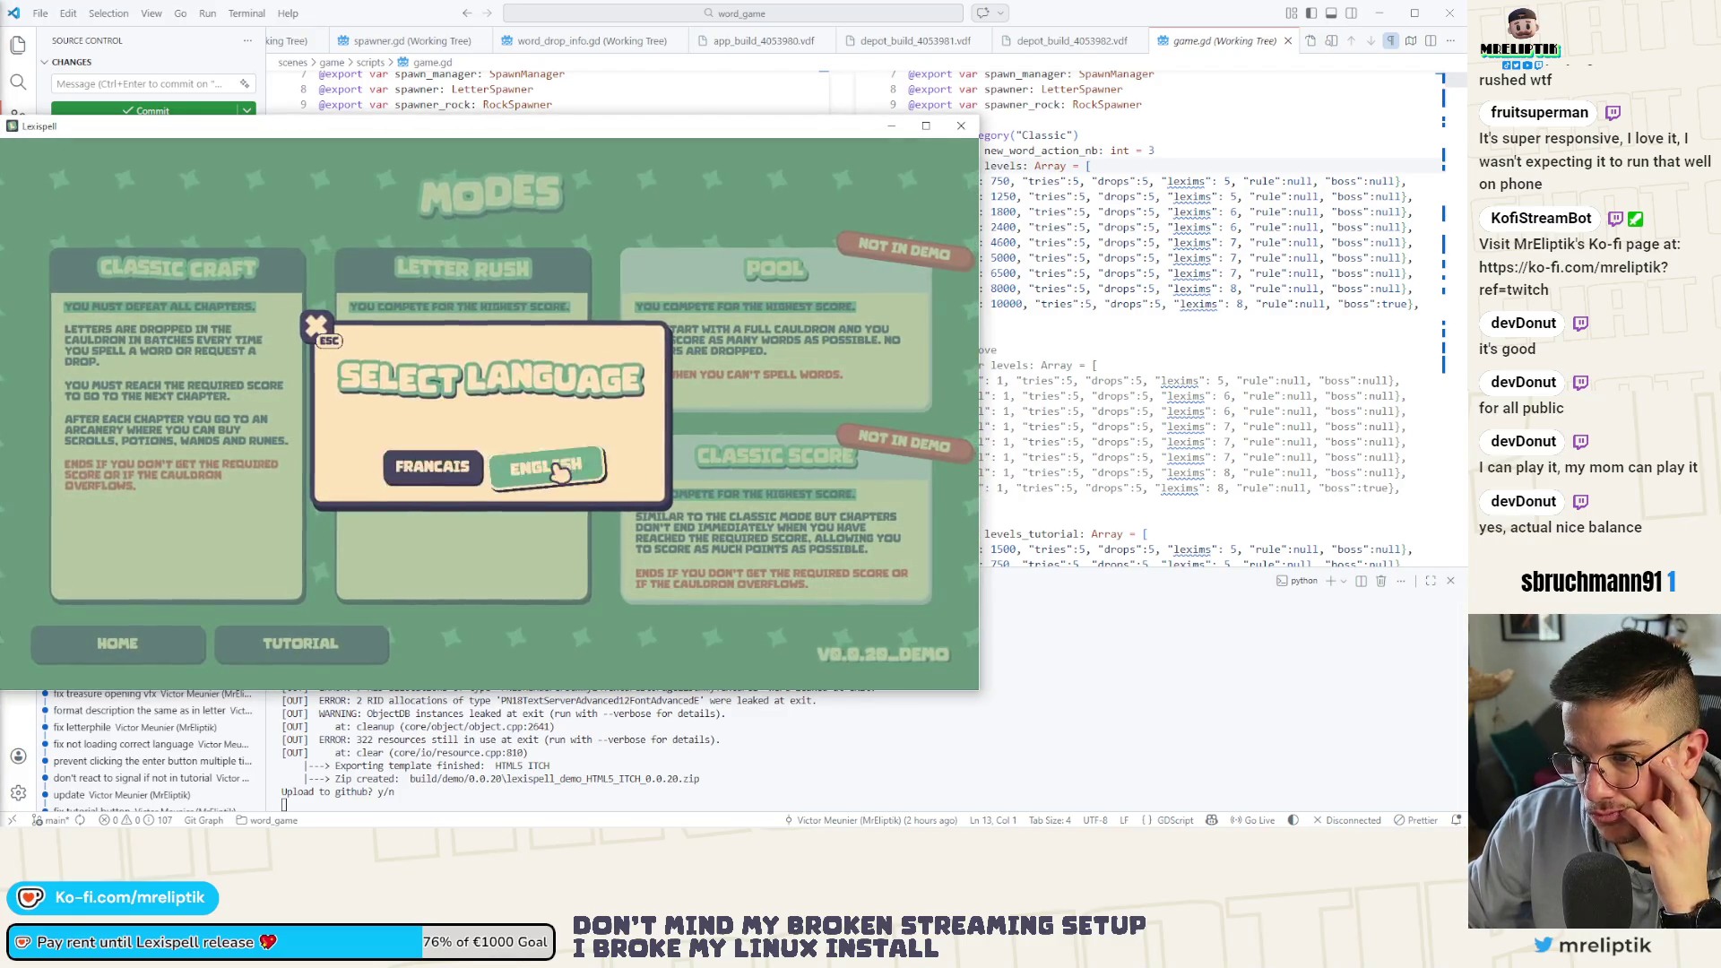
click(528, 463)
click(391, 552)
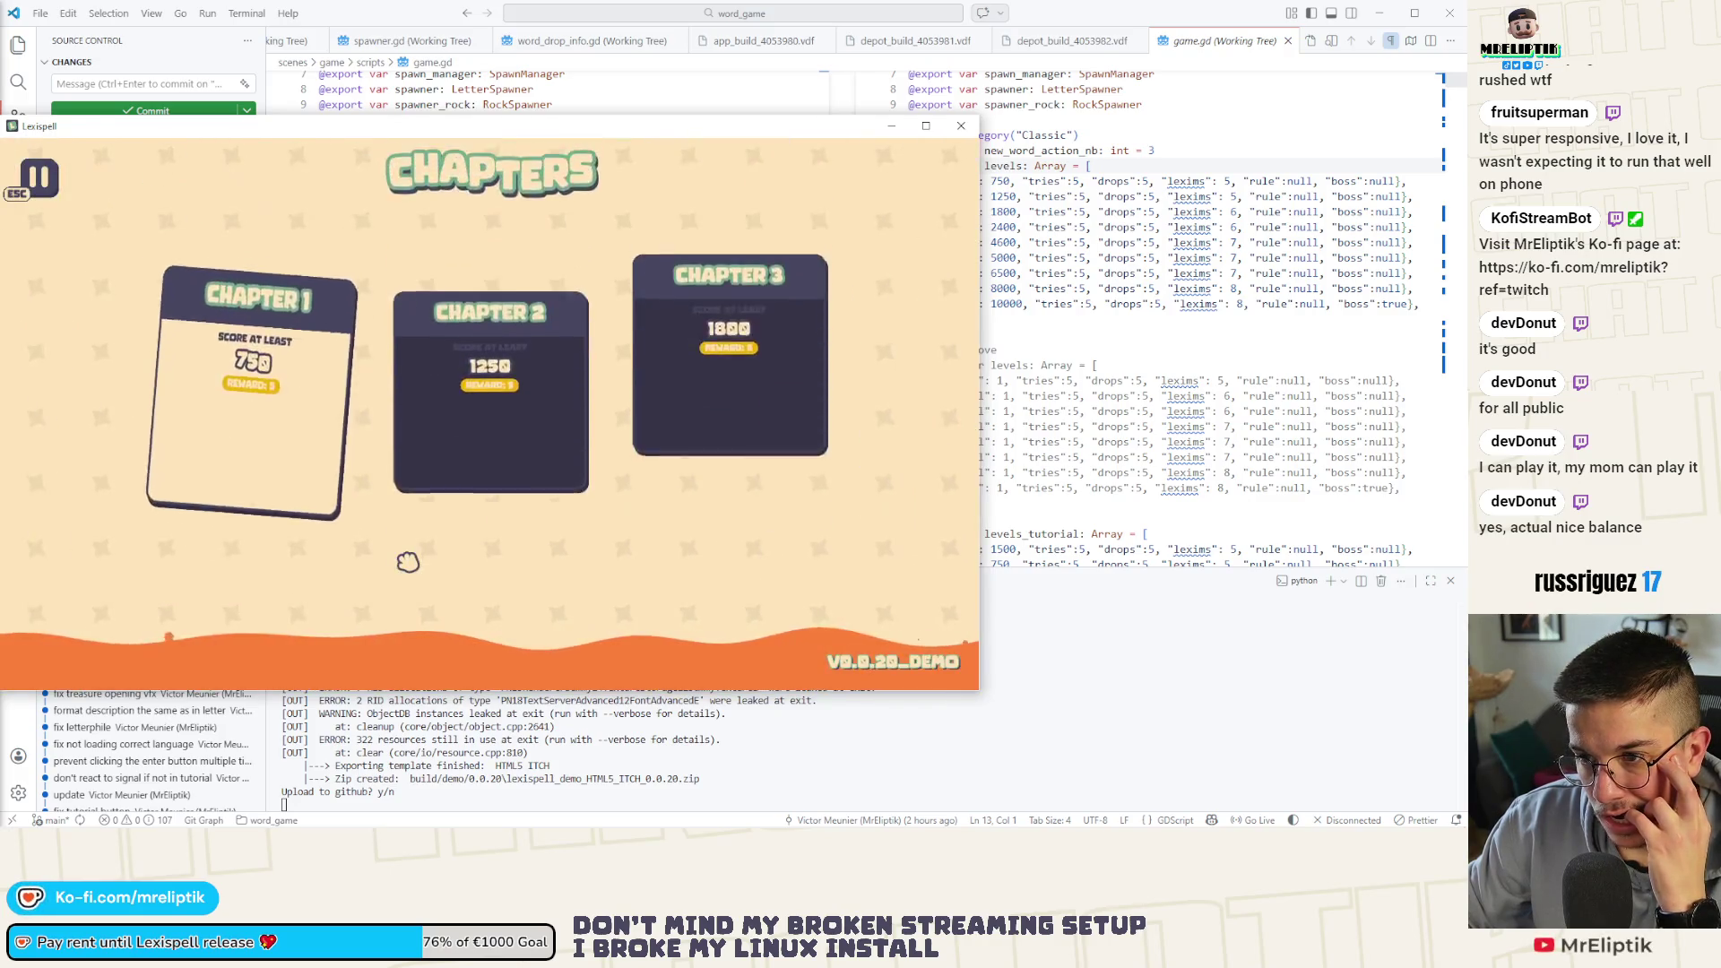
Pause the run and check the Controls bindings and Settings screens from the pause menu
key(Escape)
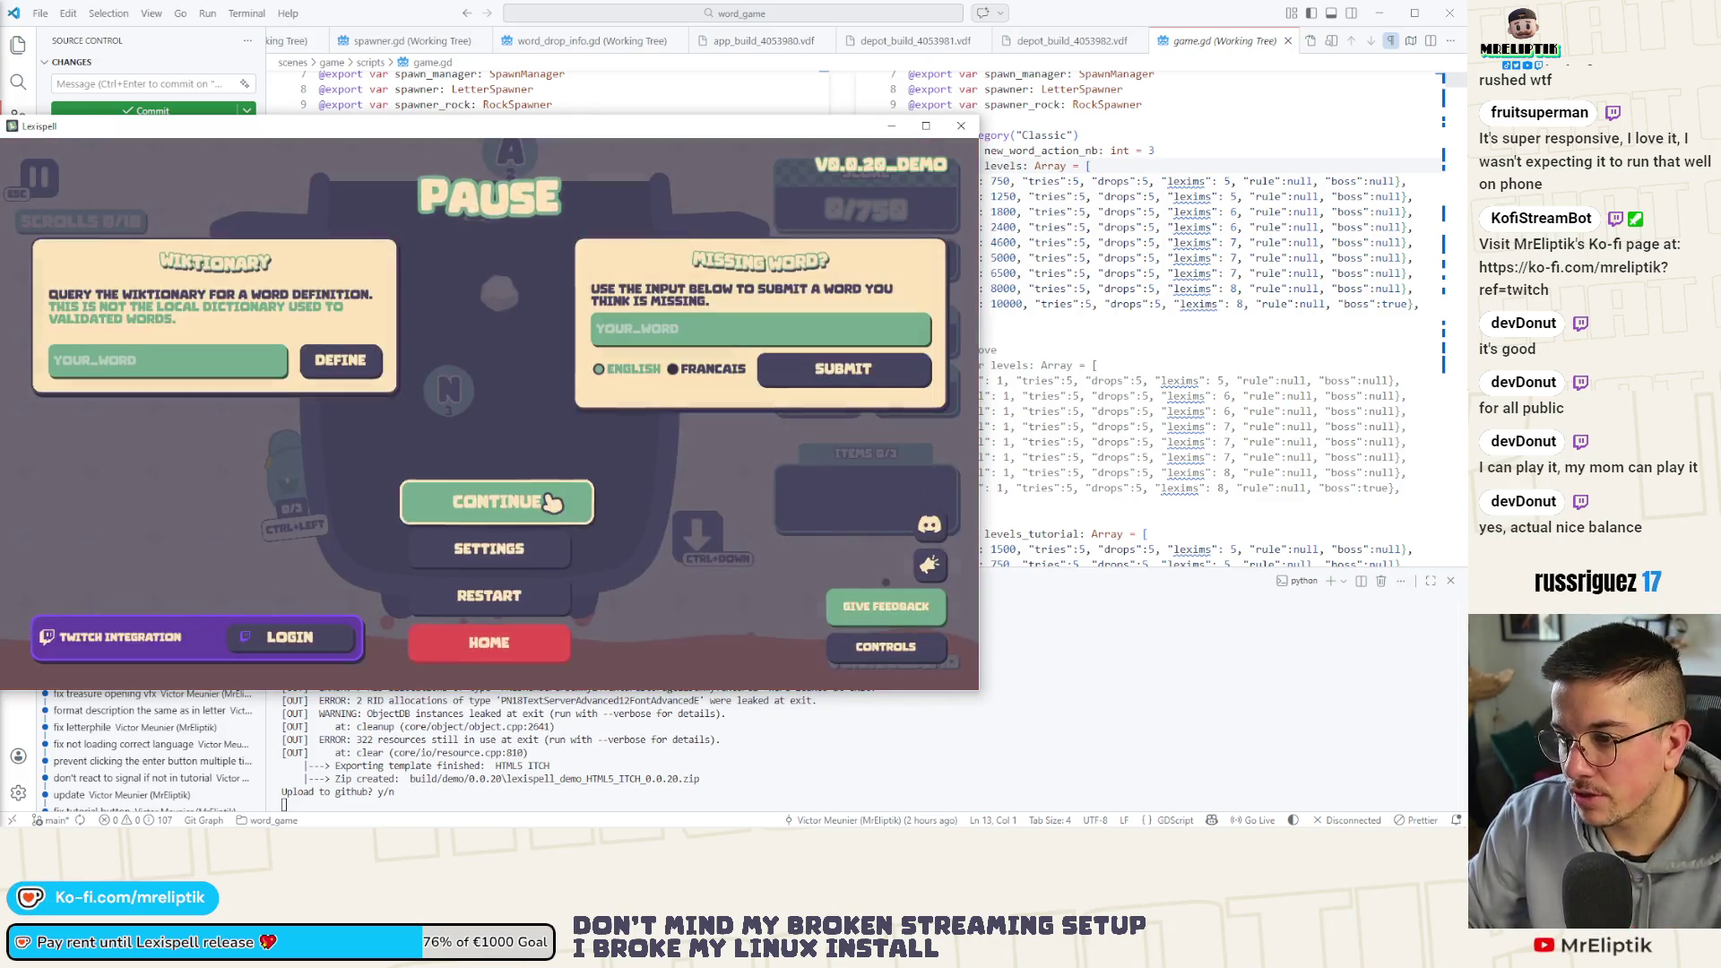
click(884, 645)
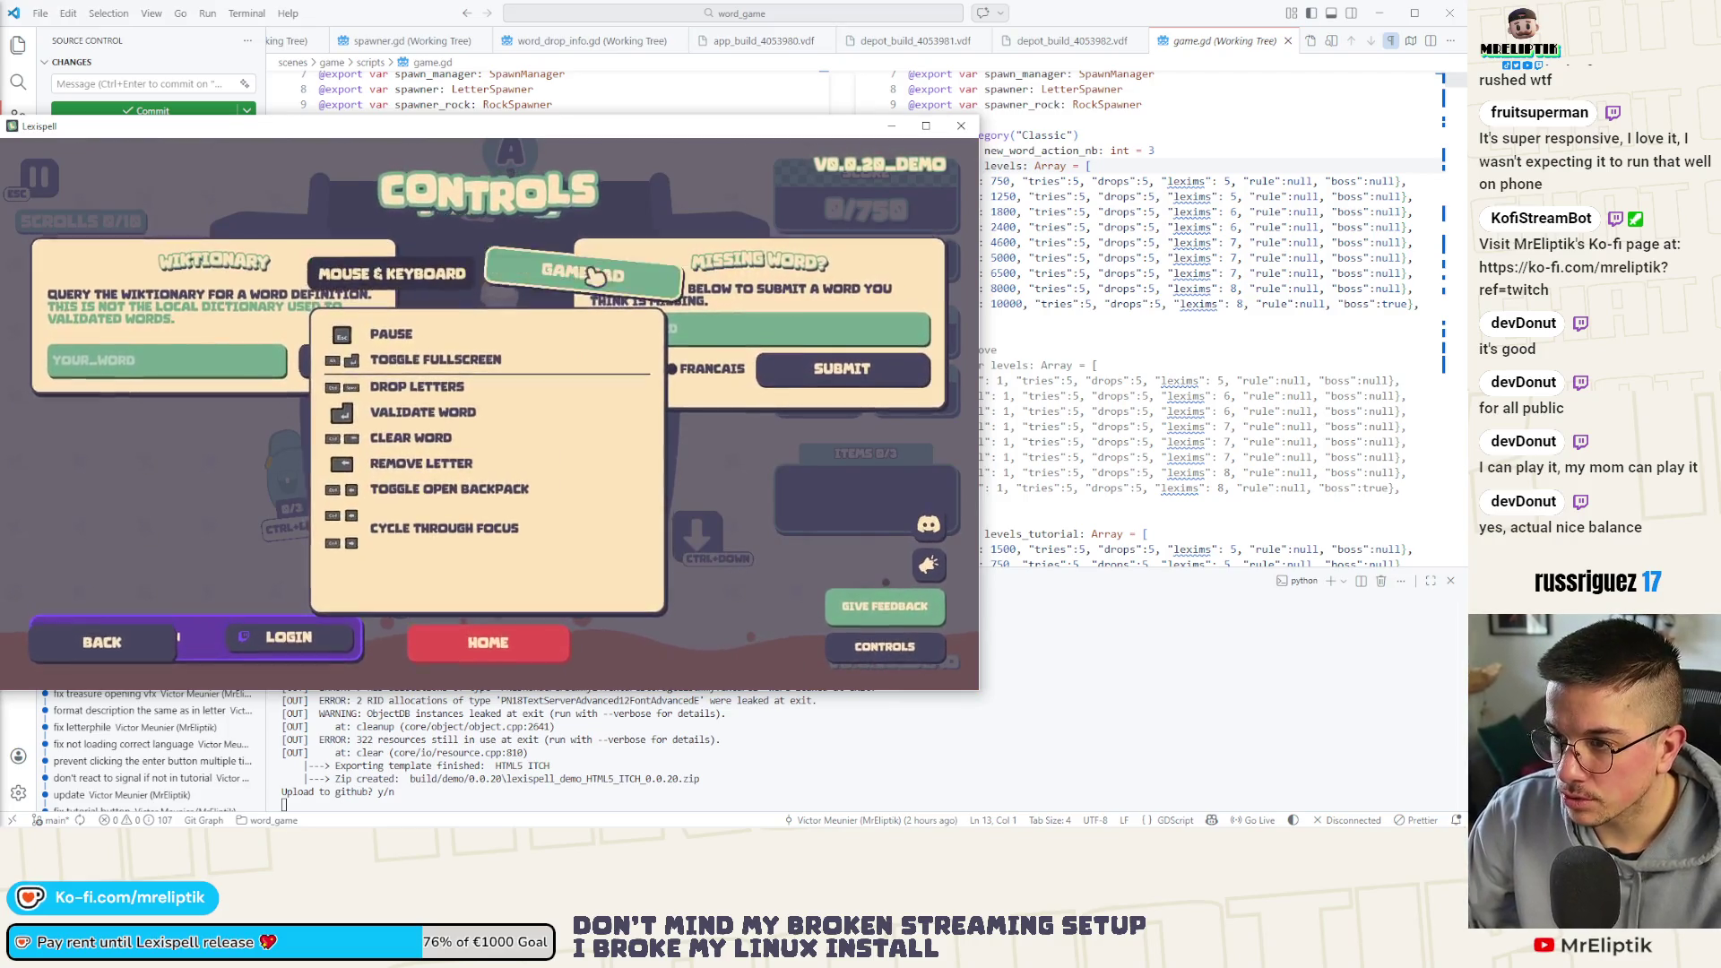
click(399, 279)
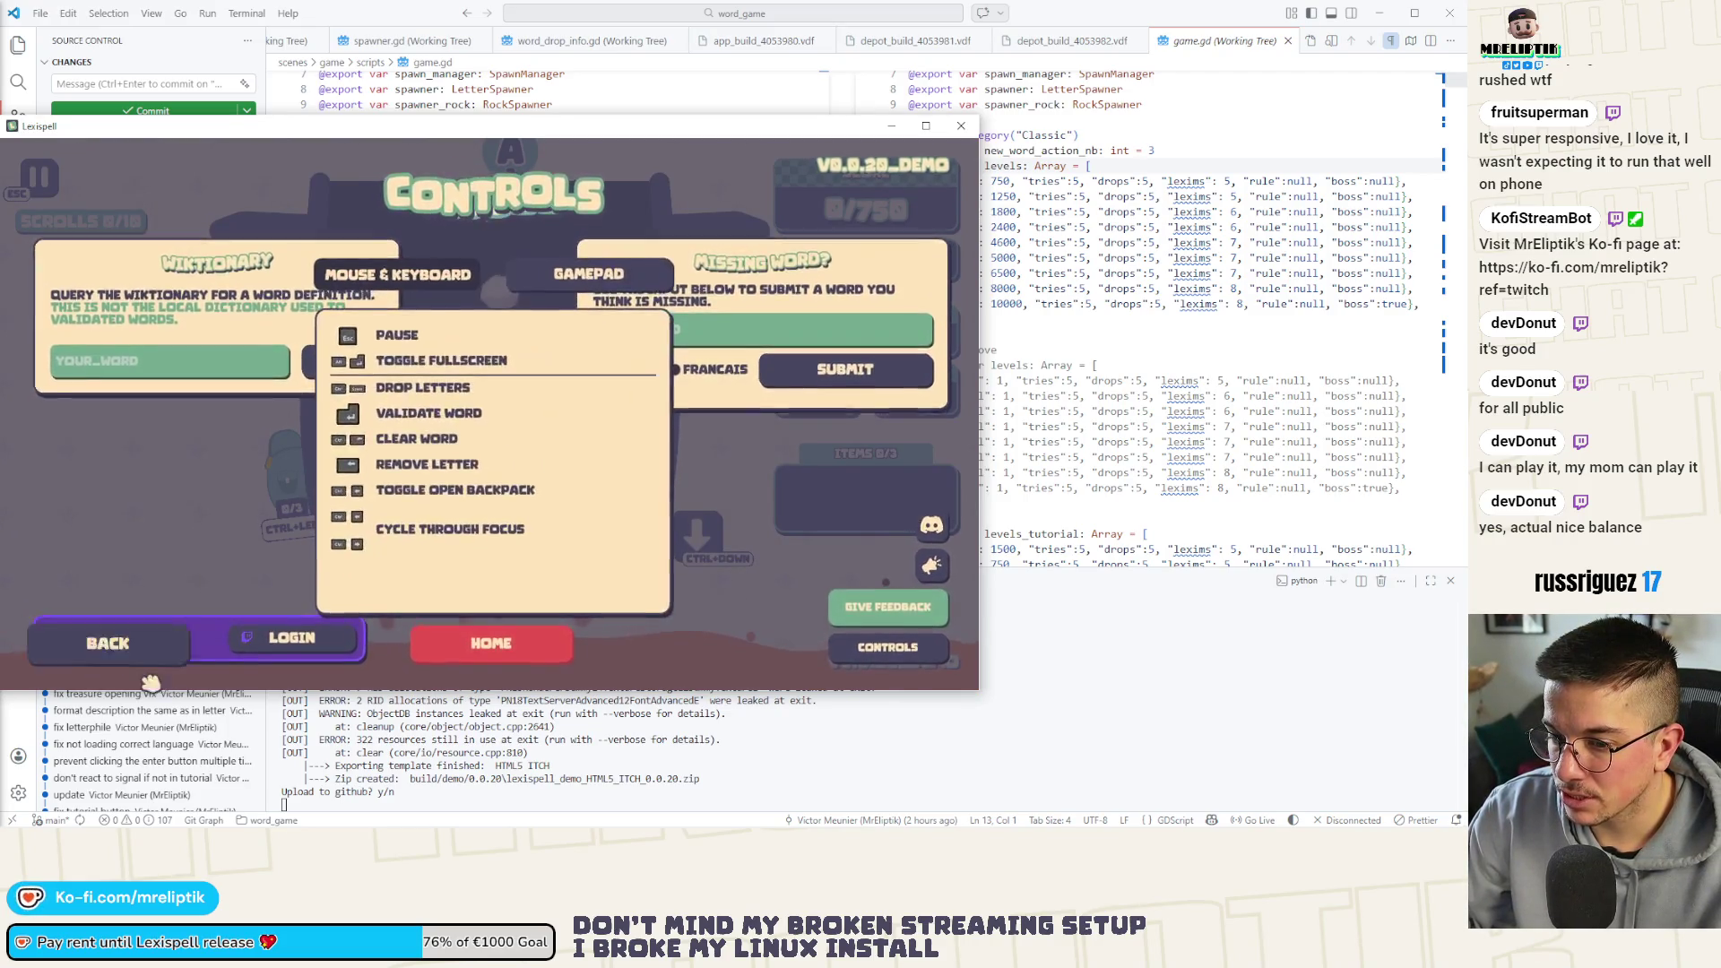
click(107, 642)
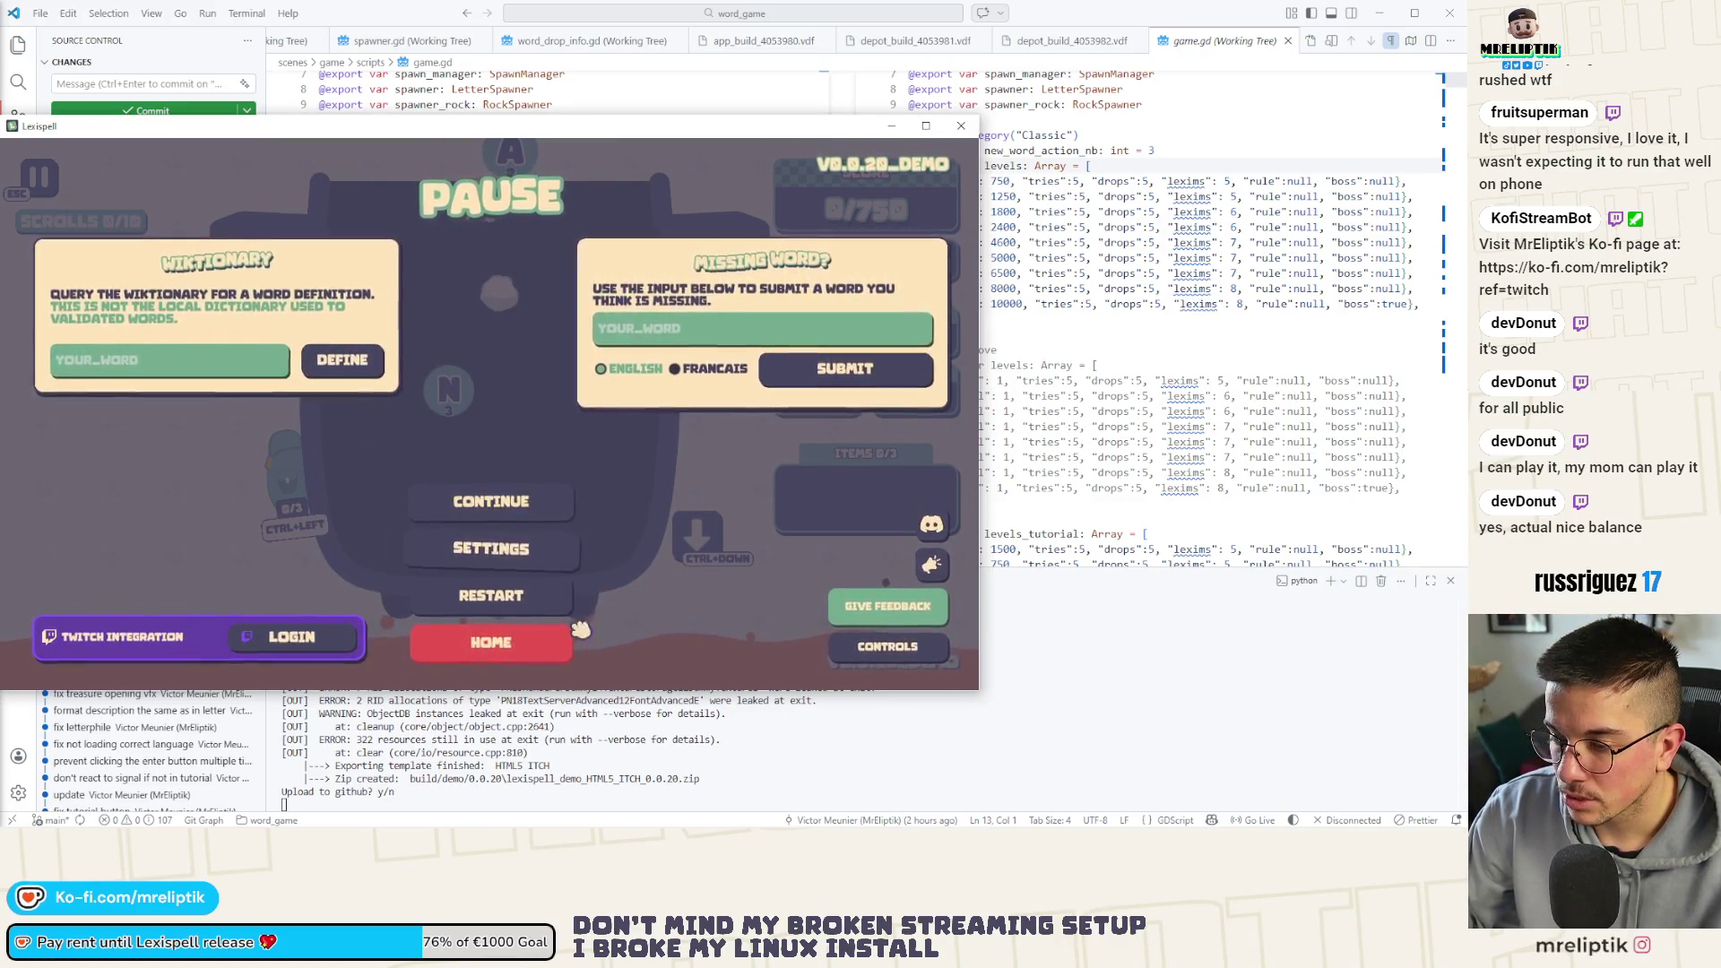
click(518, 545)
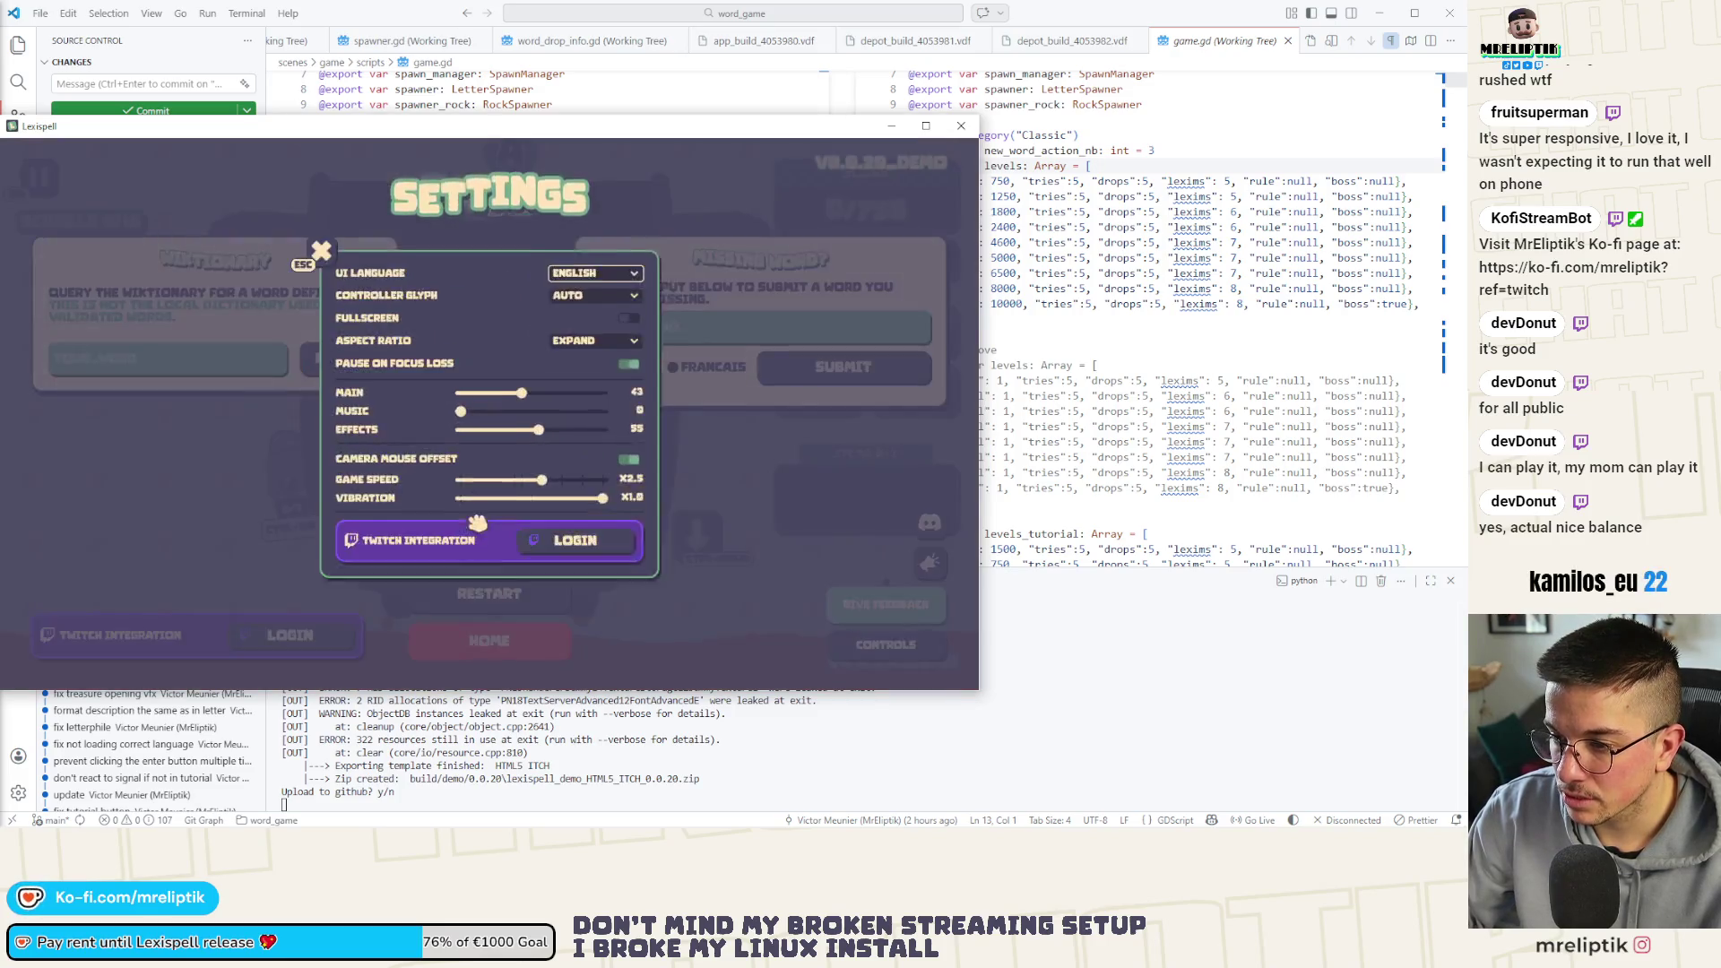
click(307, 242)
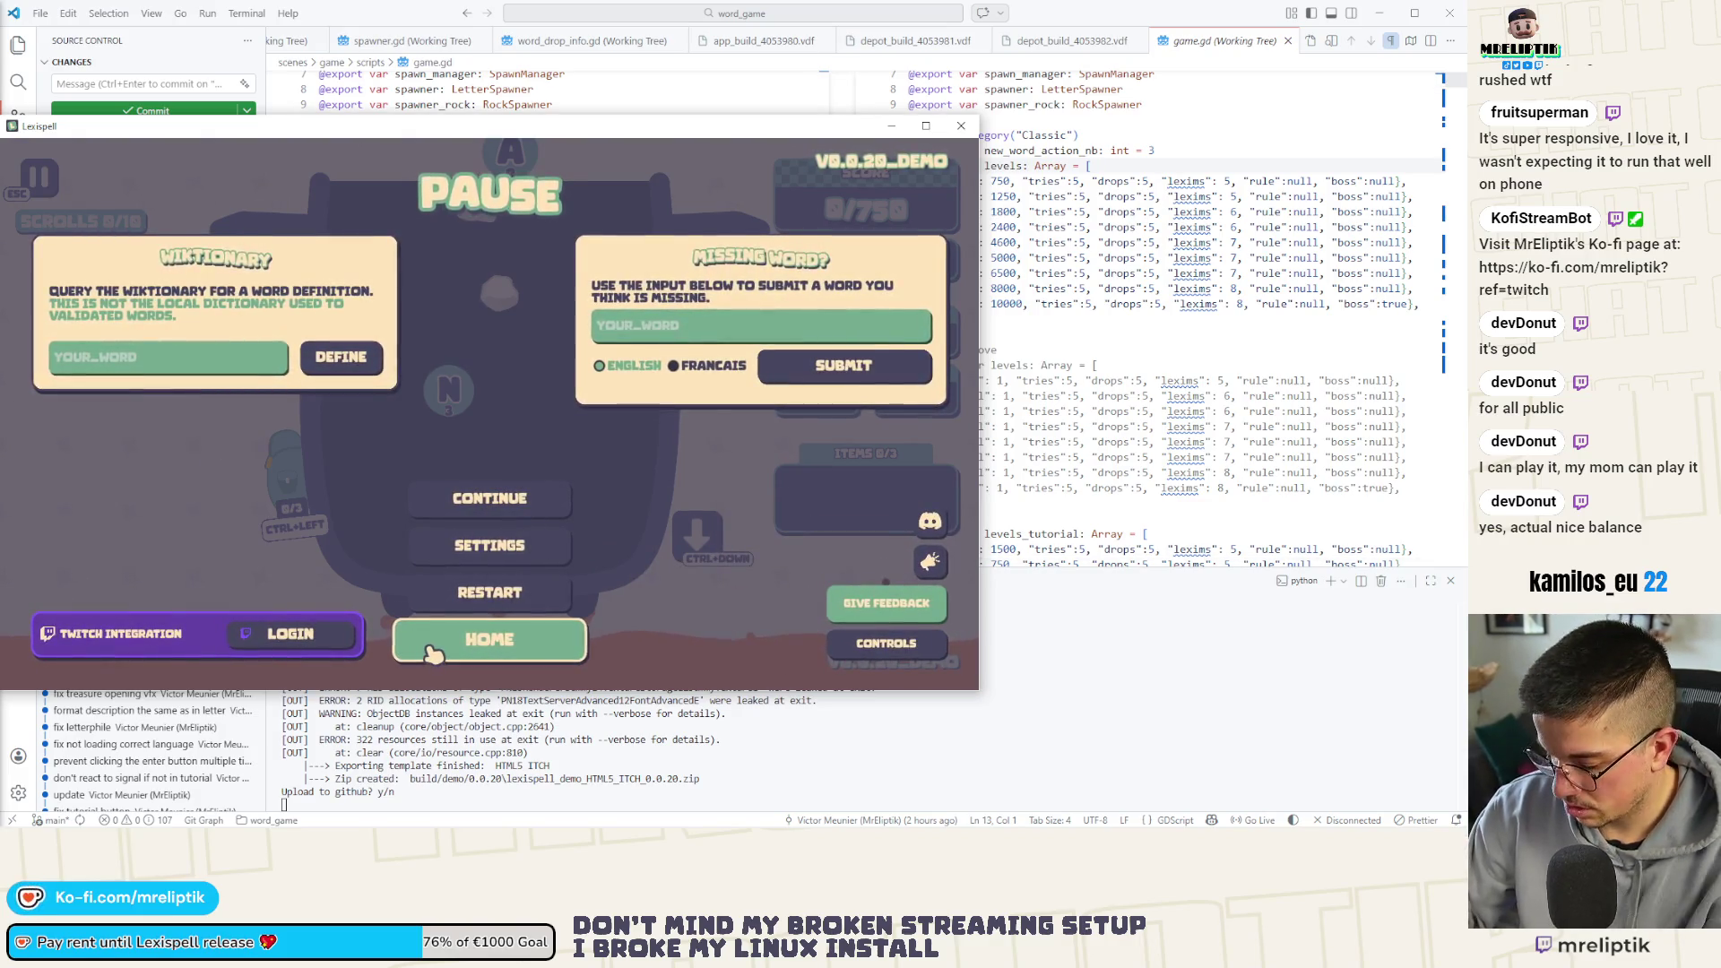
Test keyboard focus navigation across the pause options and the Wiktionary word field
key(Down)
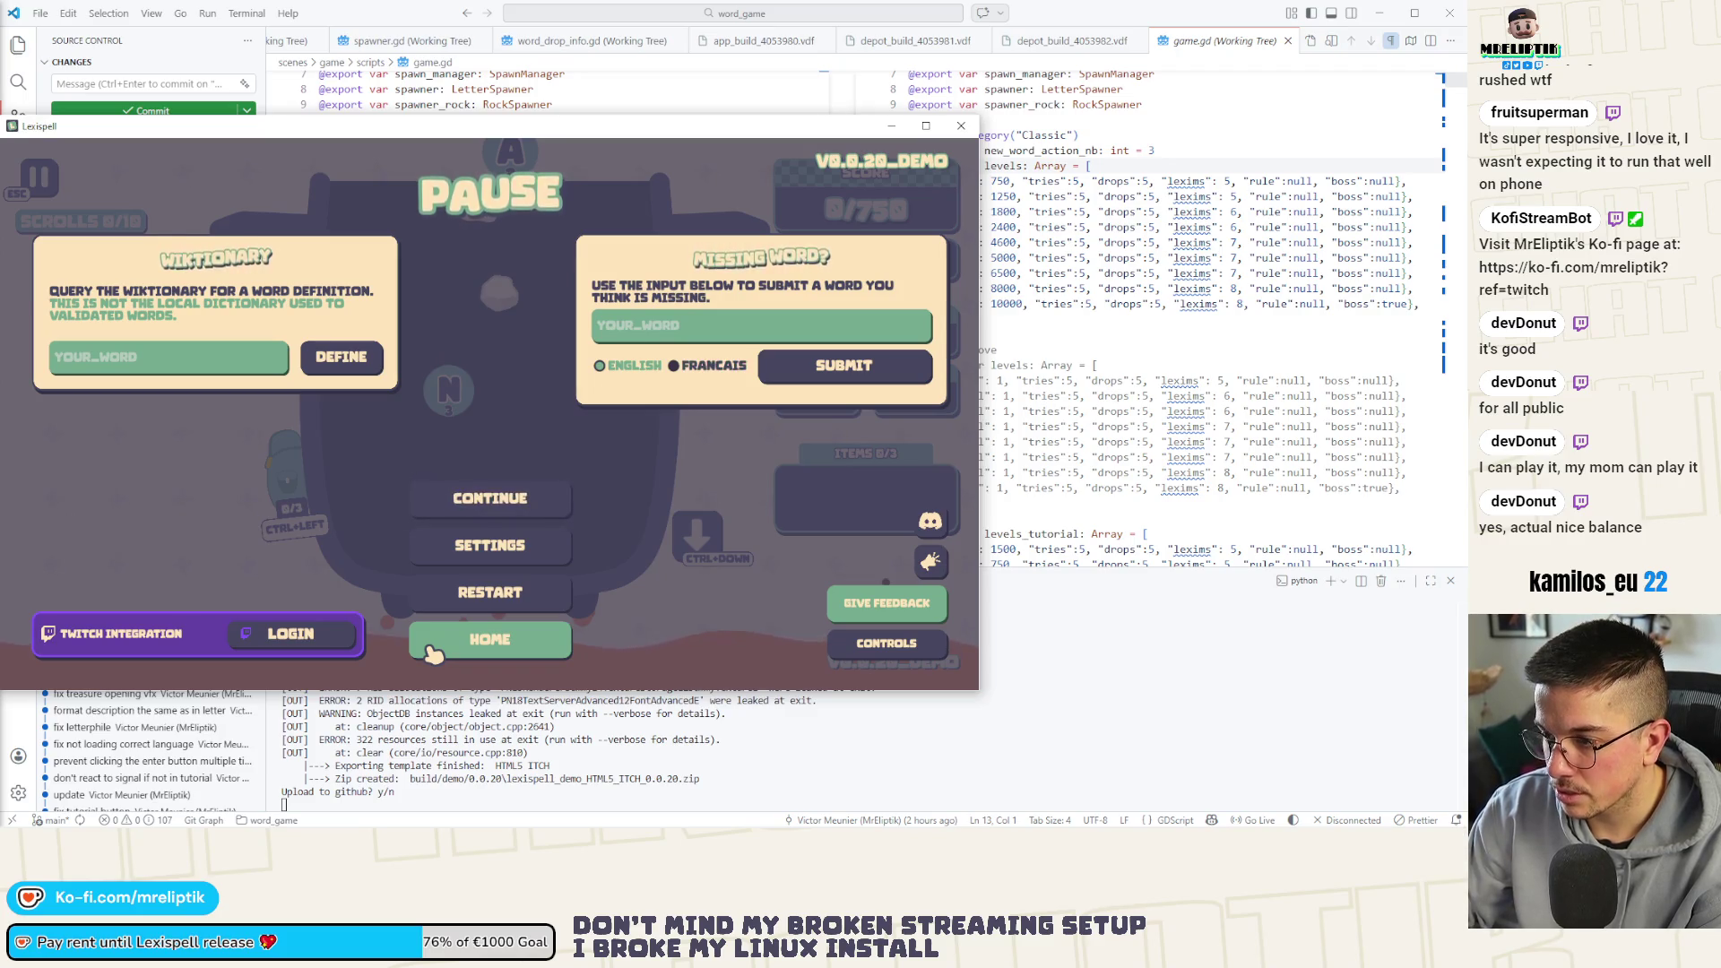
key(Down)
key(Down)
key(Down)
key(Down)
key(Down)
key(Down)
key(Down)
key(Down)
key(Down)
key(Up)
key(Up)
key(Up)
key(Down)
key(Up)
key(Down)
key(Down)
key(Down)
key(Down)
key(Up)
key(Up)
key(Up)
key(Down)
key(Down)
key(Left)
key(Down)
key(Down)
key(Left)
key(Right)
key(Up)
key(Up)
key(Up)
key(Down)
key(Up)
key(Left)
key(Down)
key(Down)
key(Down)
key(Left)
key(Up)
key(Right)
Return Home, quit the game, decline the GitHub and itch uploads, and switch to the browser
click(430, 654)
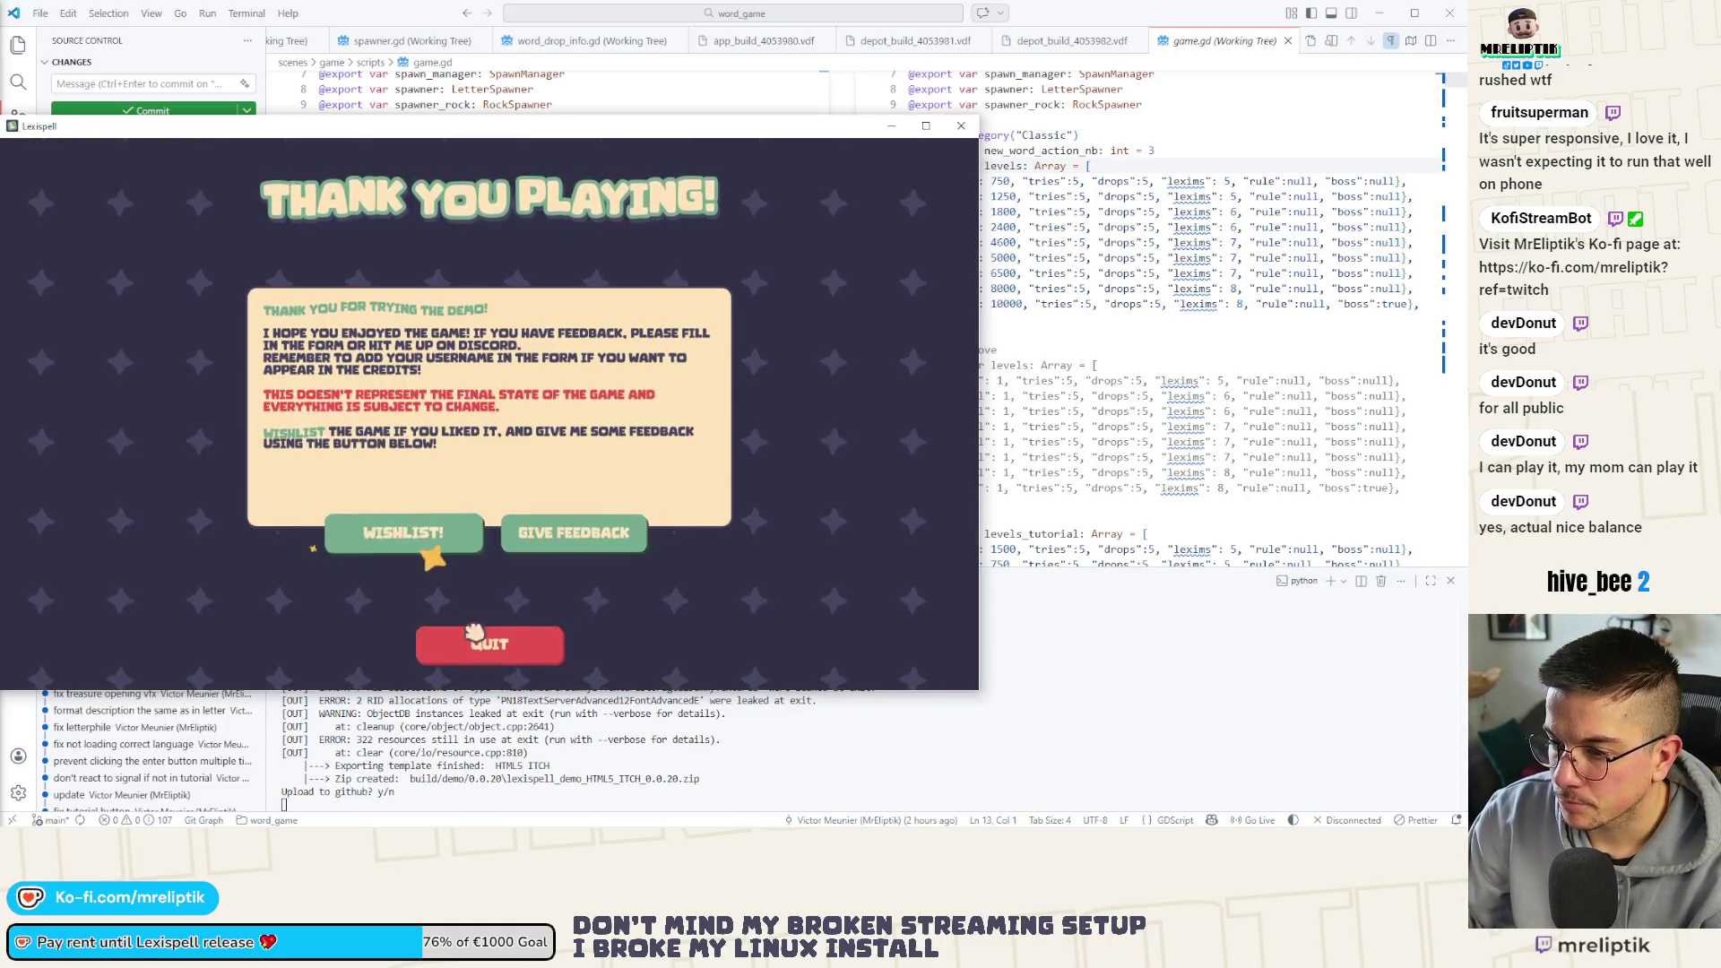
click(489, 644)
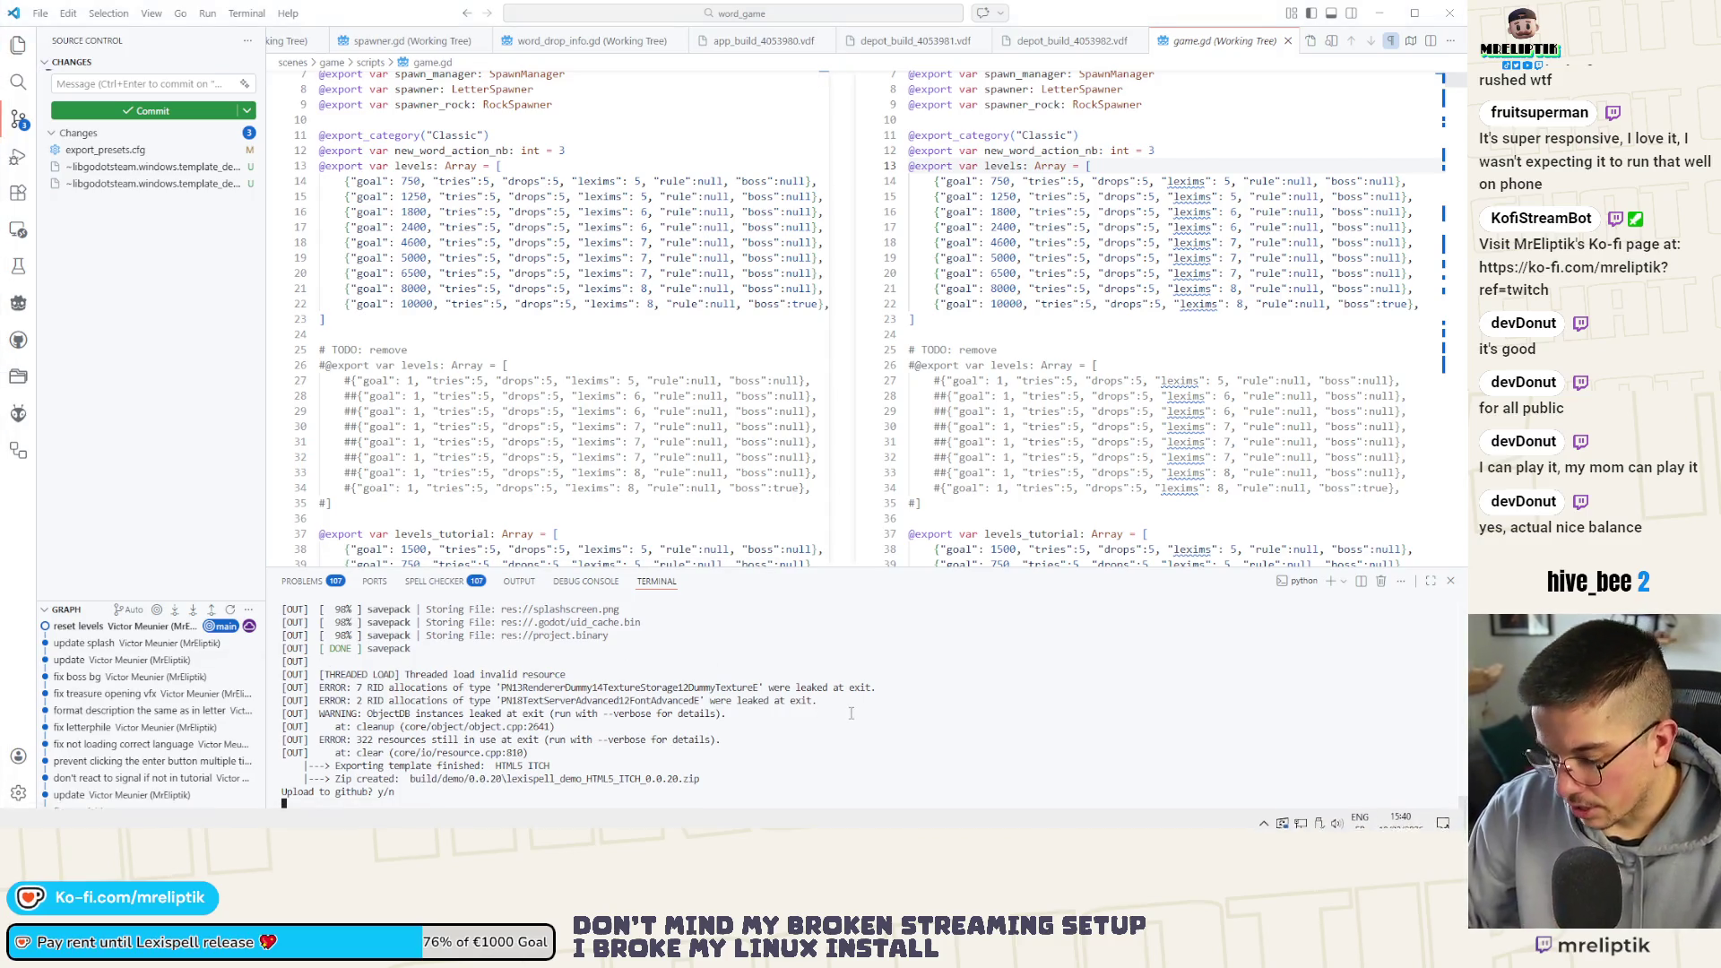
text(n)
key(Return)
text(n)
key(Return)
text(n)
key(Return)
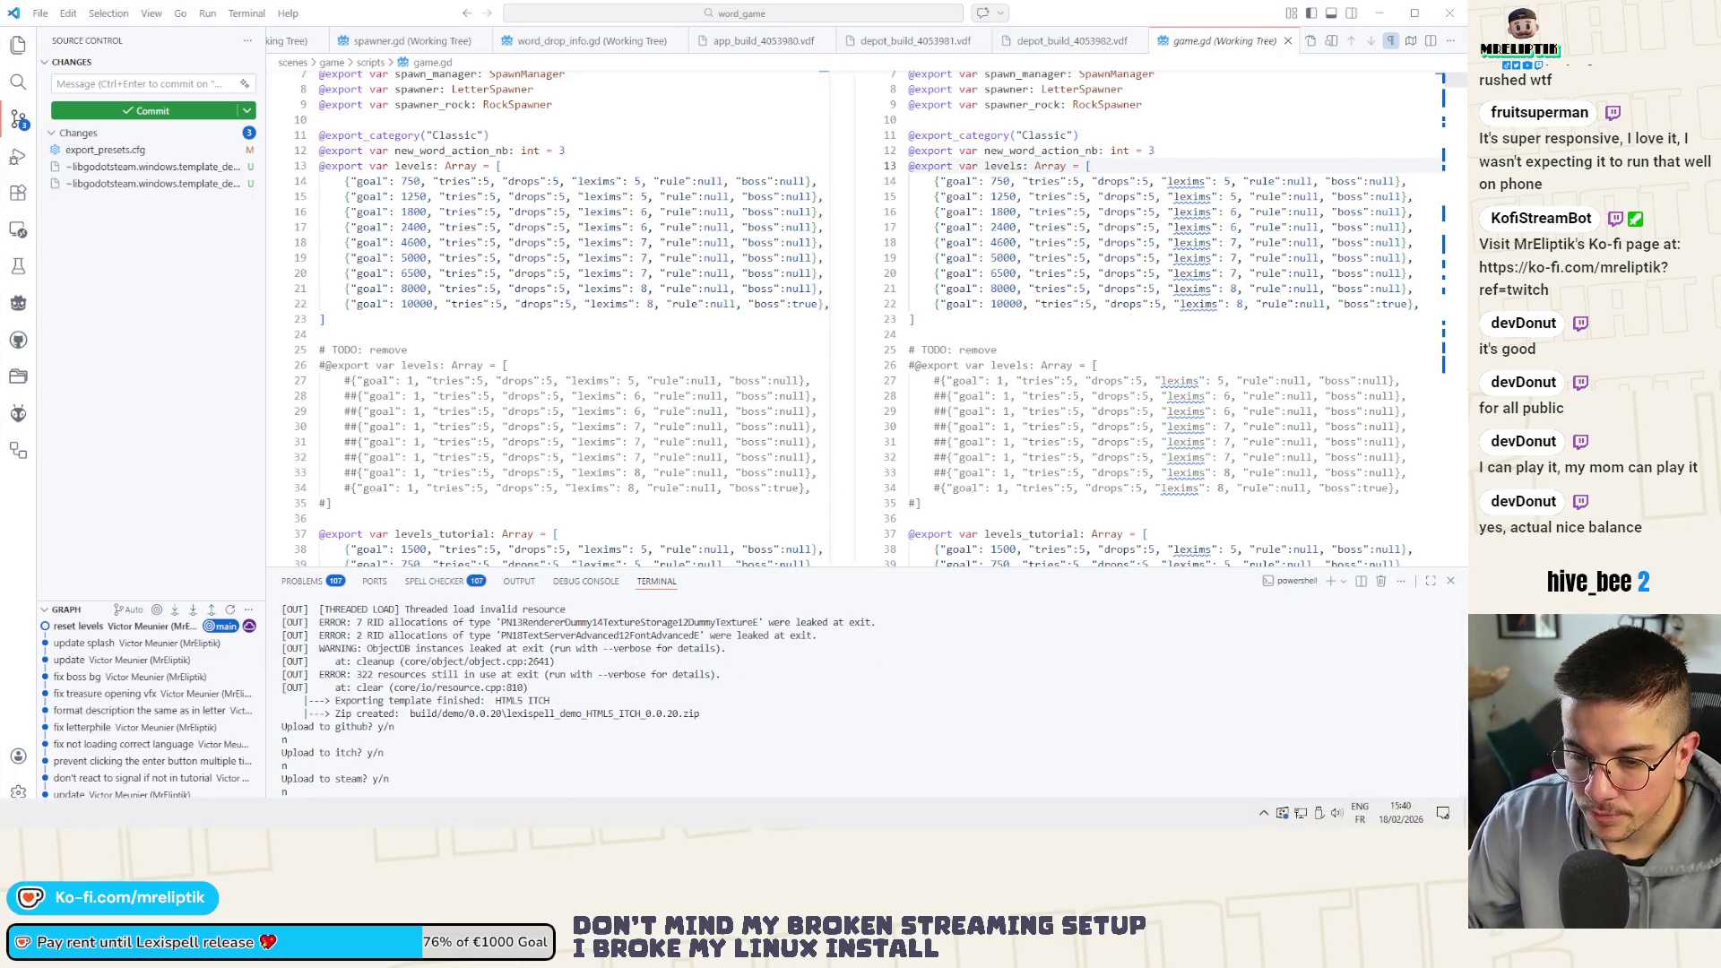
key(alt+Tab)
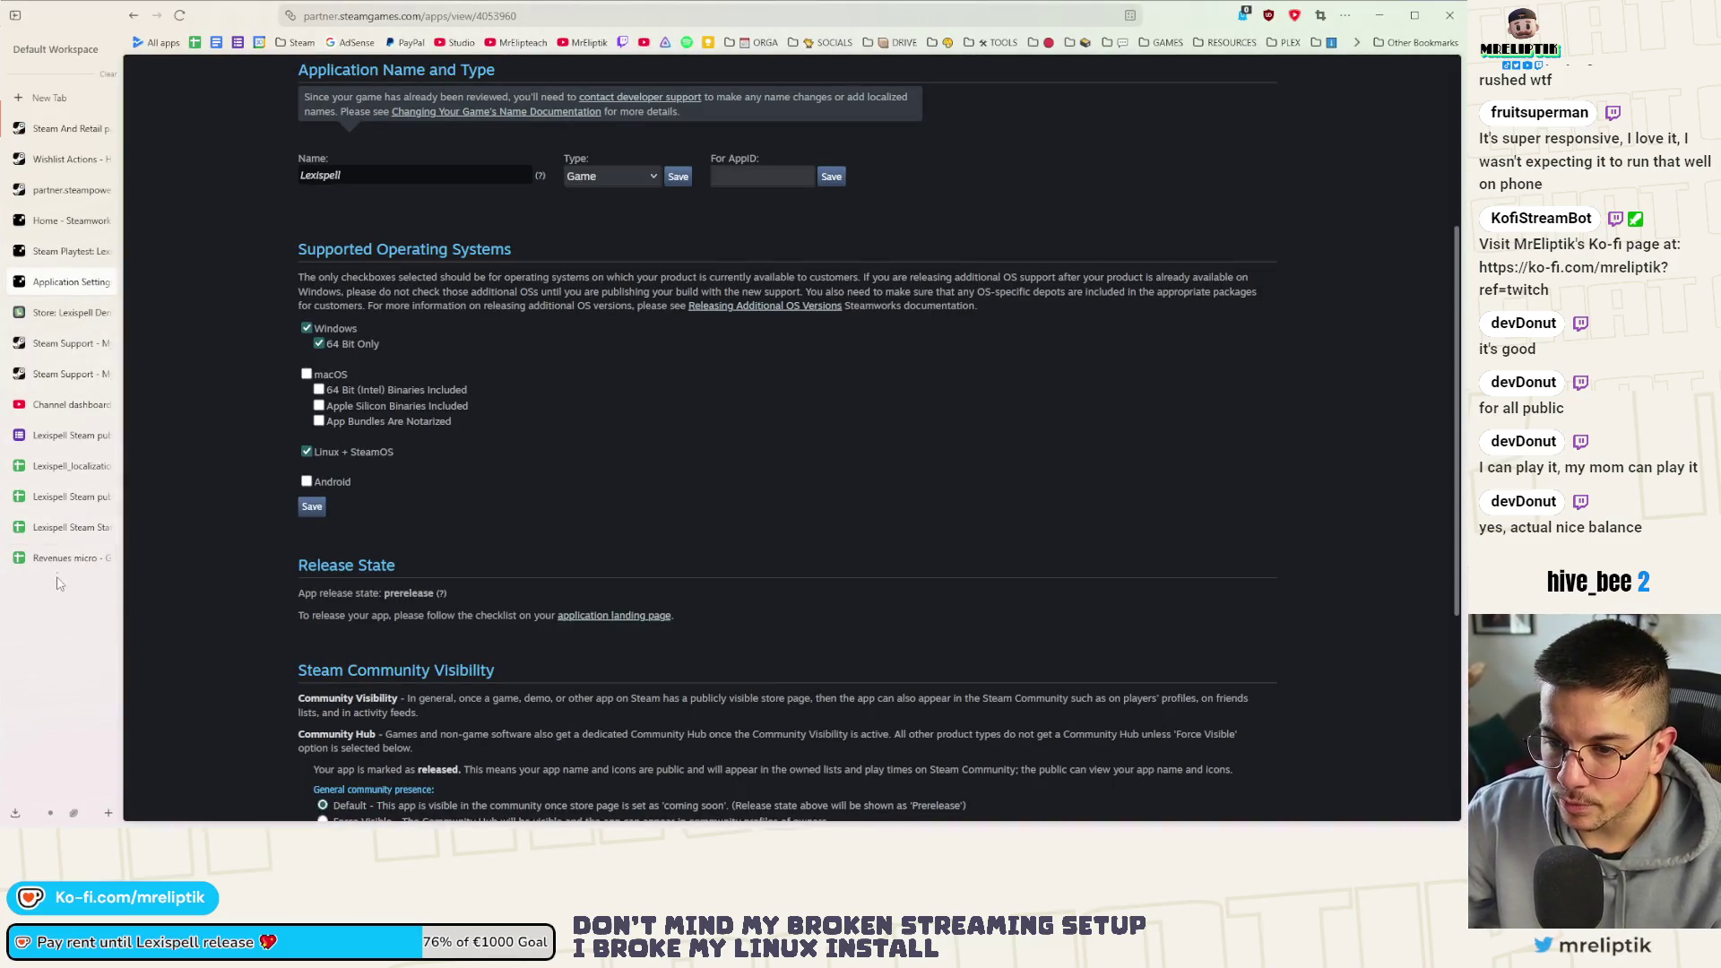
Leave Steamworks for the Lexispell spreadsheet tab and the Google Sheets home page
click(74, 466)
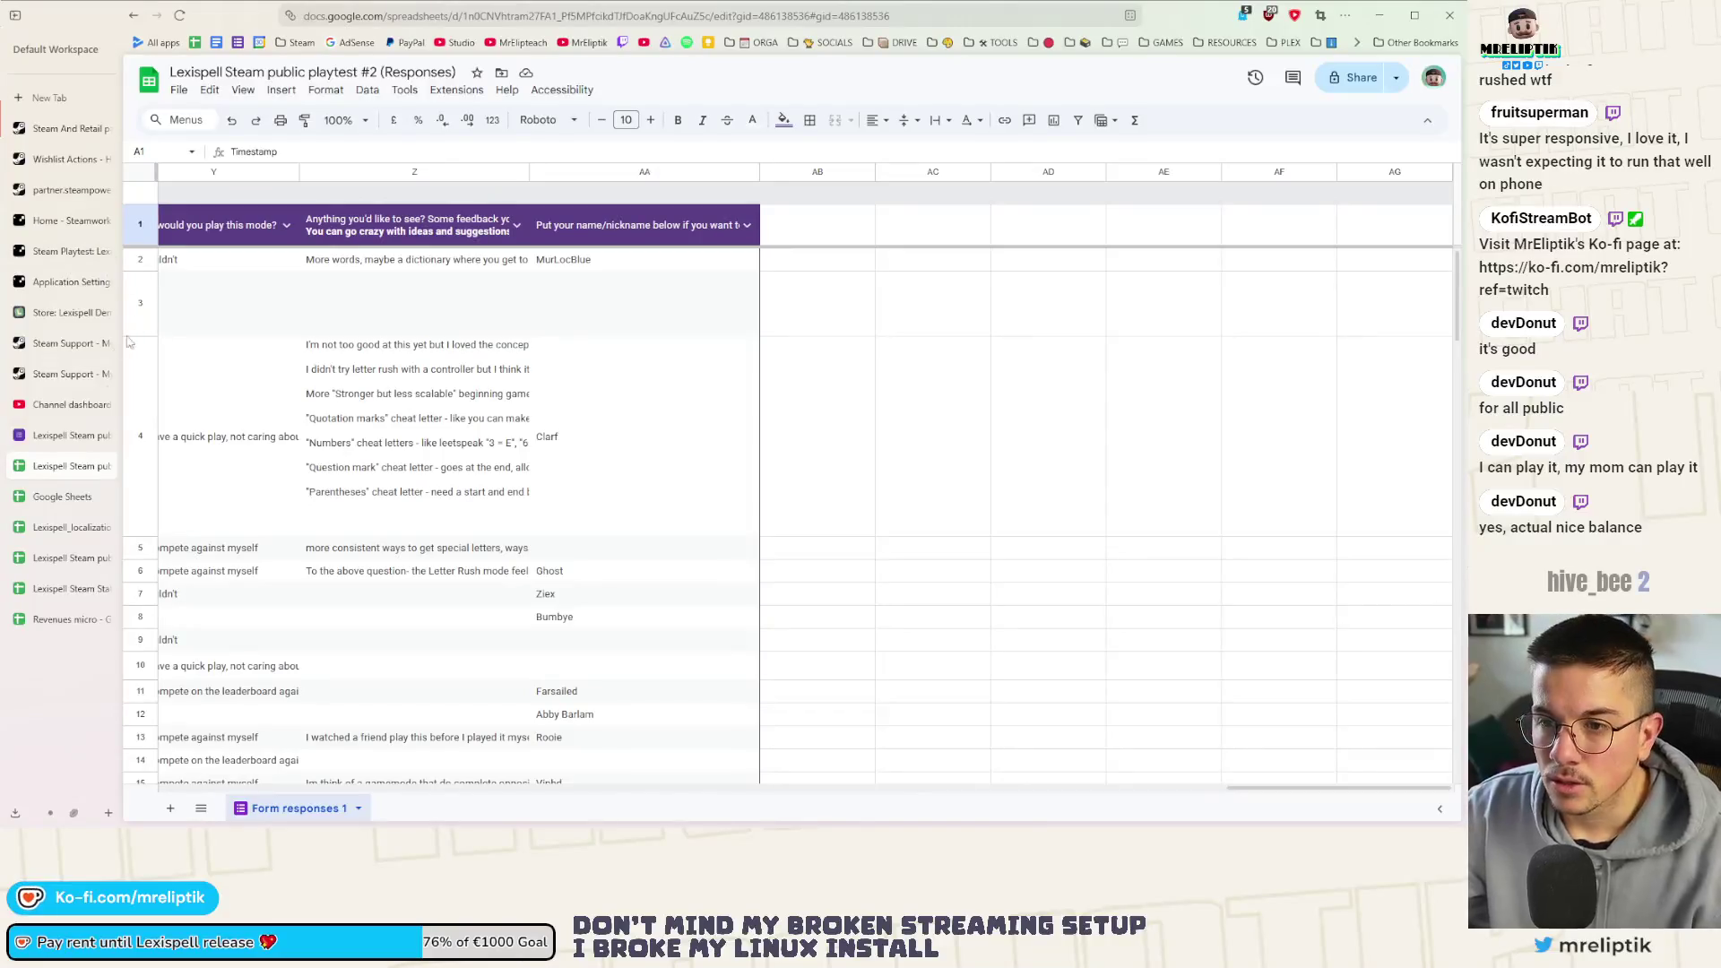
click(63, 498)
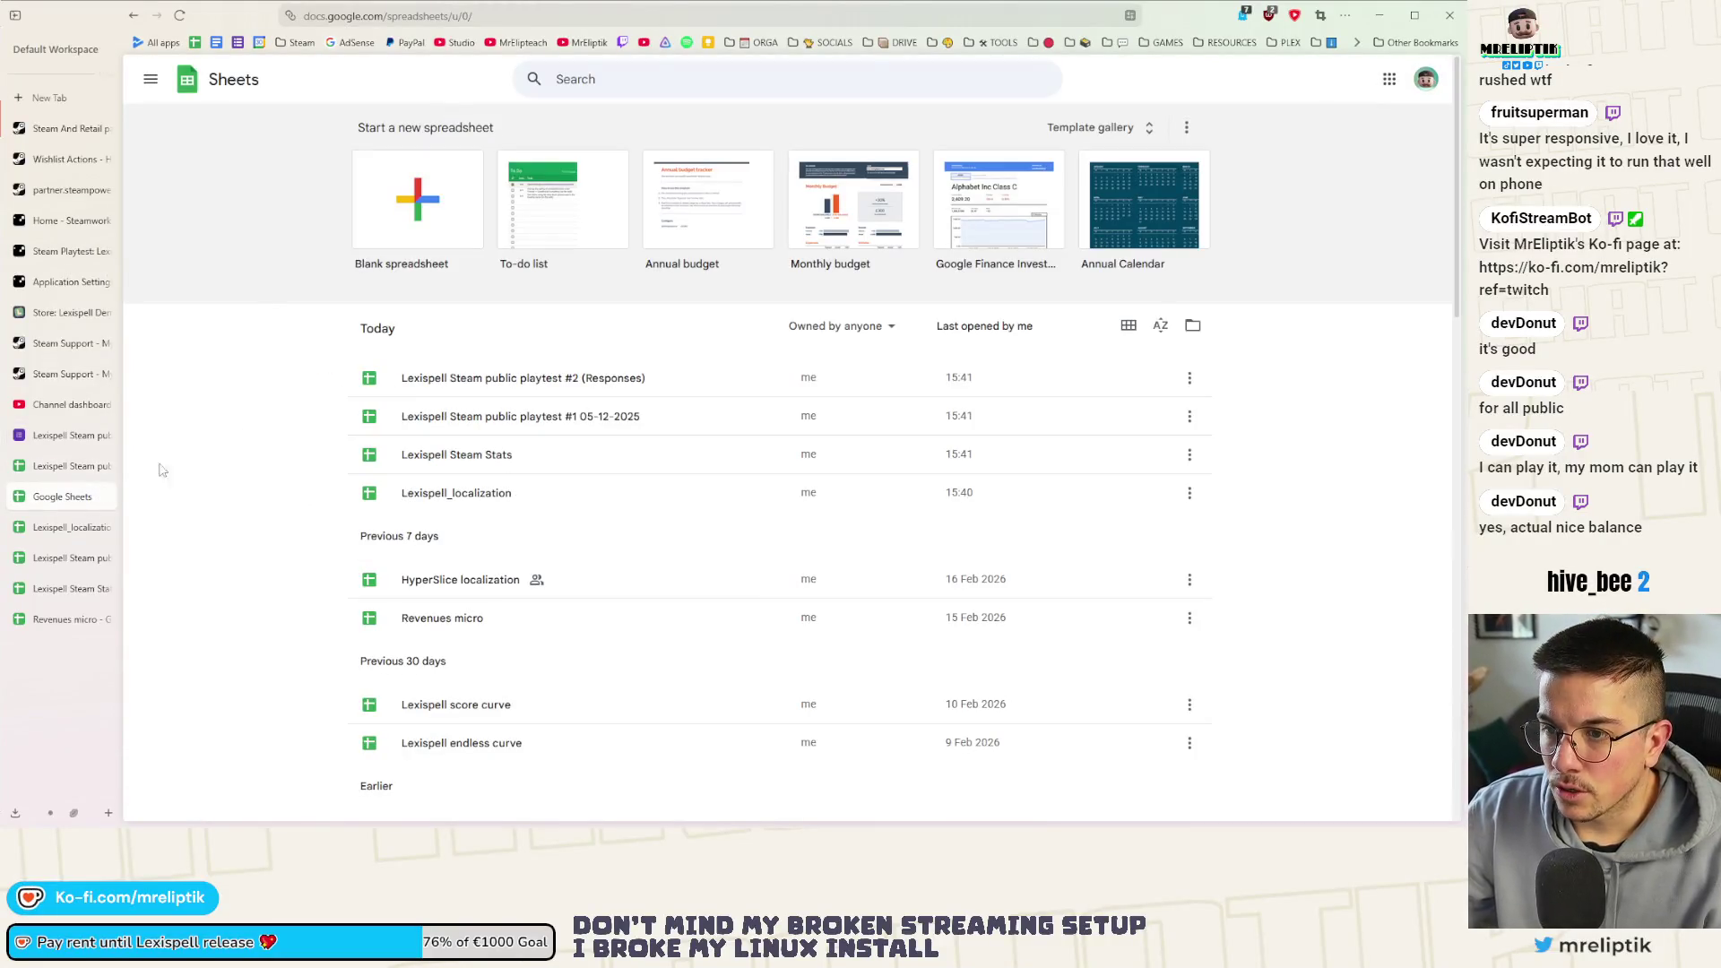
Create a blank spreadsheet and name it 'Lexispell playtesters'
click(417, 202)
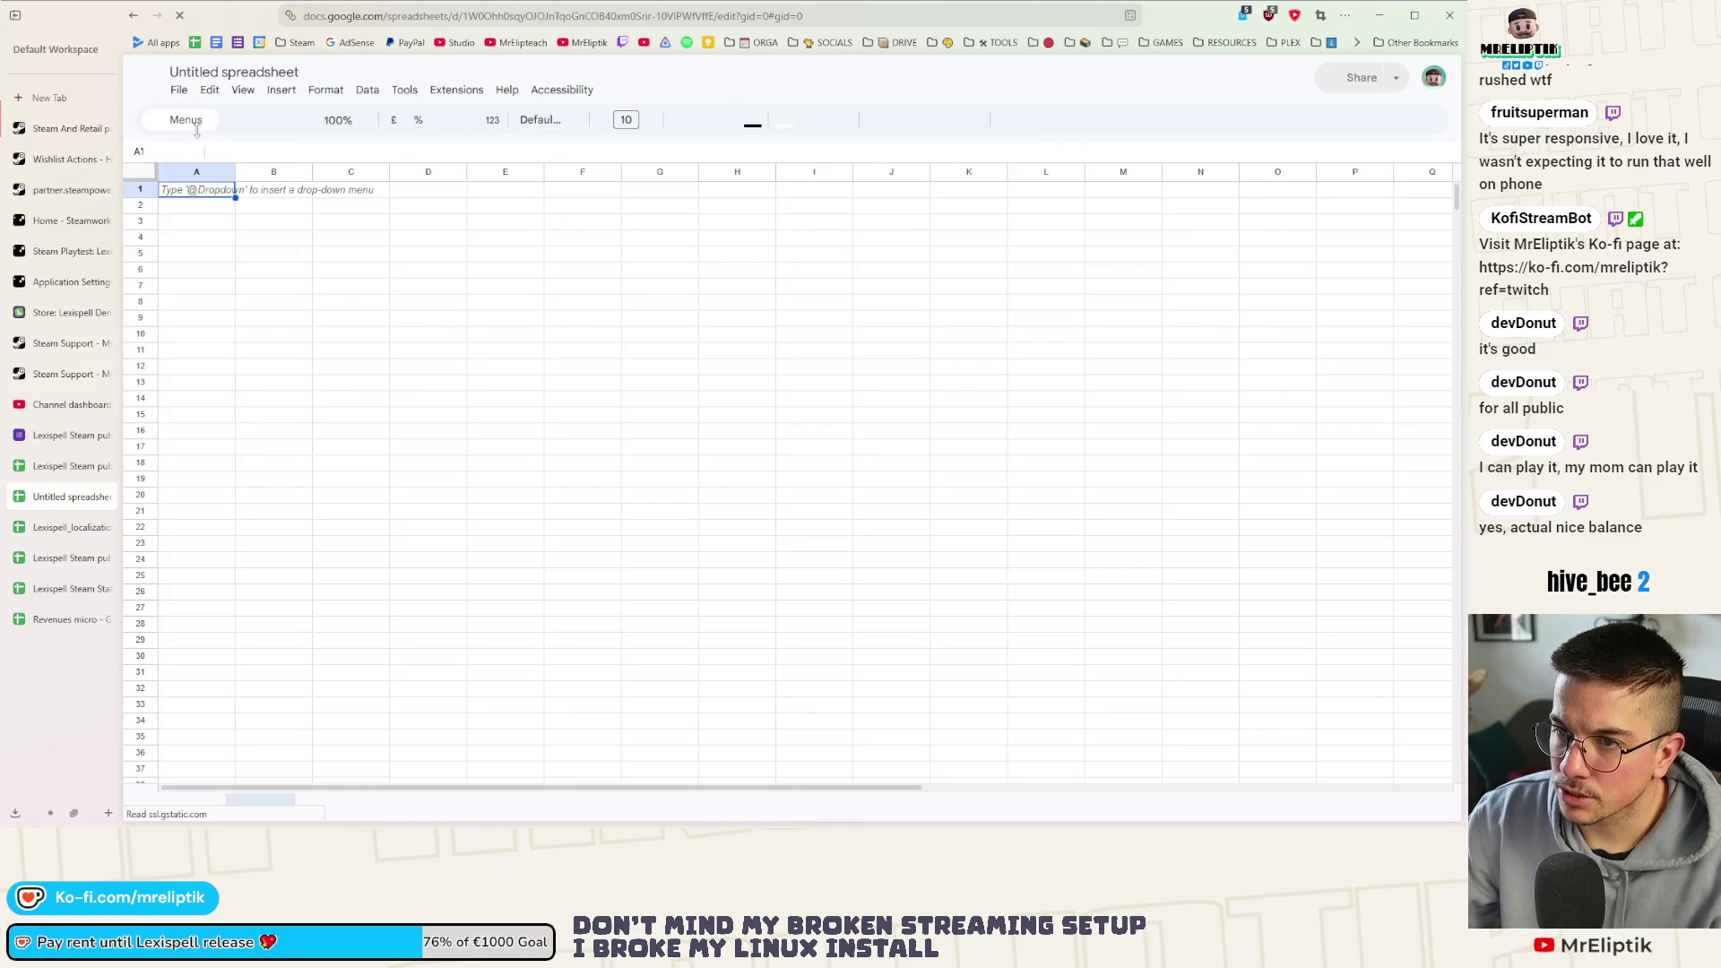
click(226, 73)
text(Lexispell play)
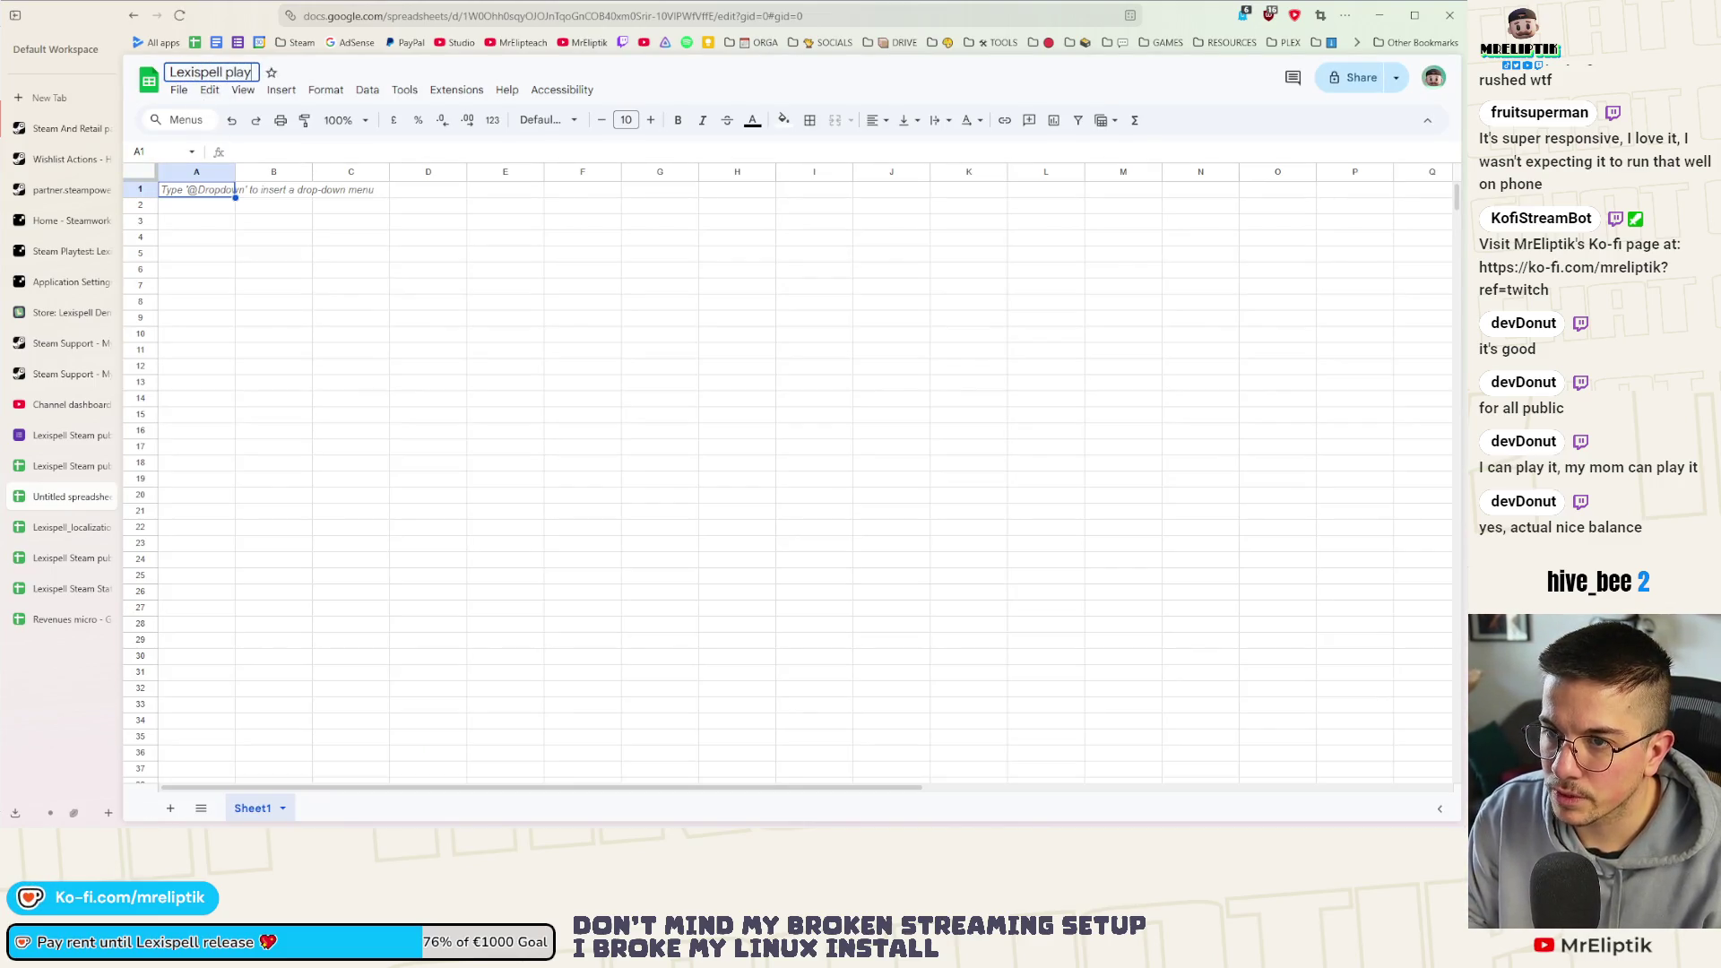
text(testers)
key(Return)
Switch through the Lexispell sheet tabs to the Steam public playtest #1 responses
click(54, 435)
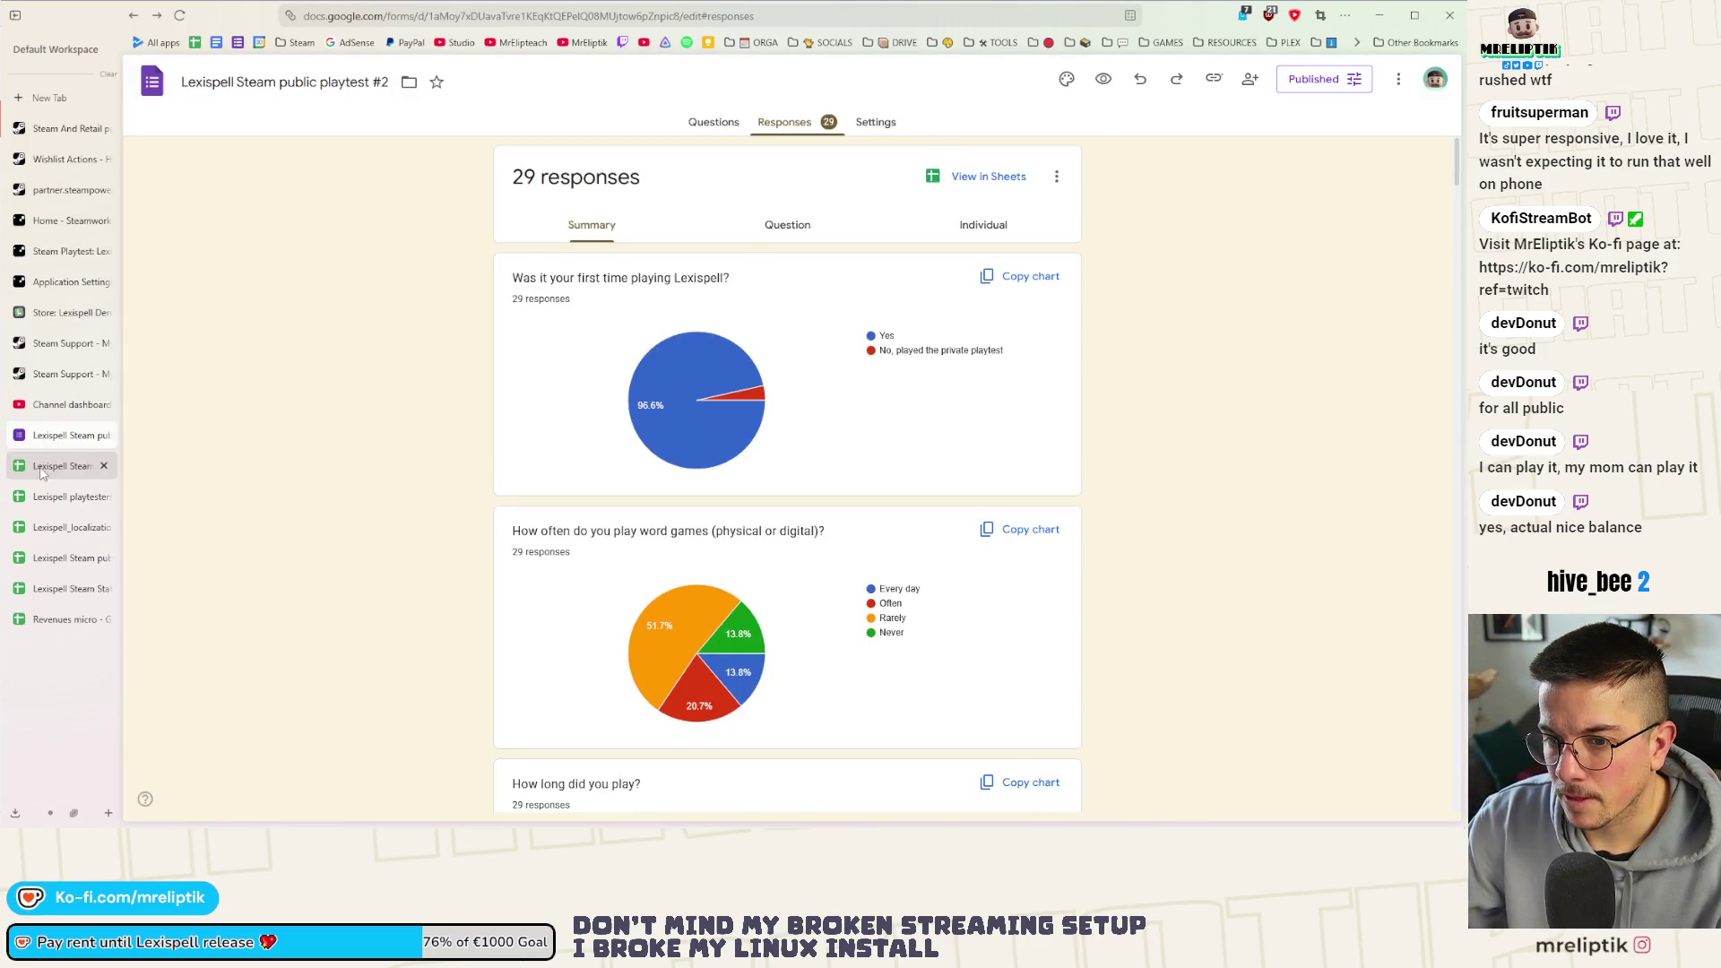
click(54, 466)
click(54, 528)
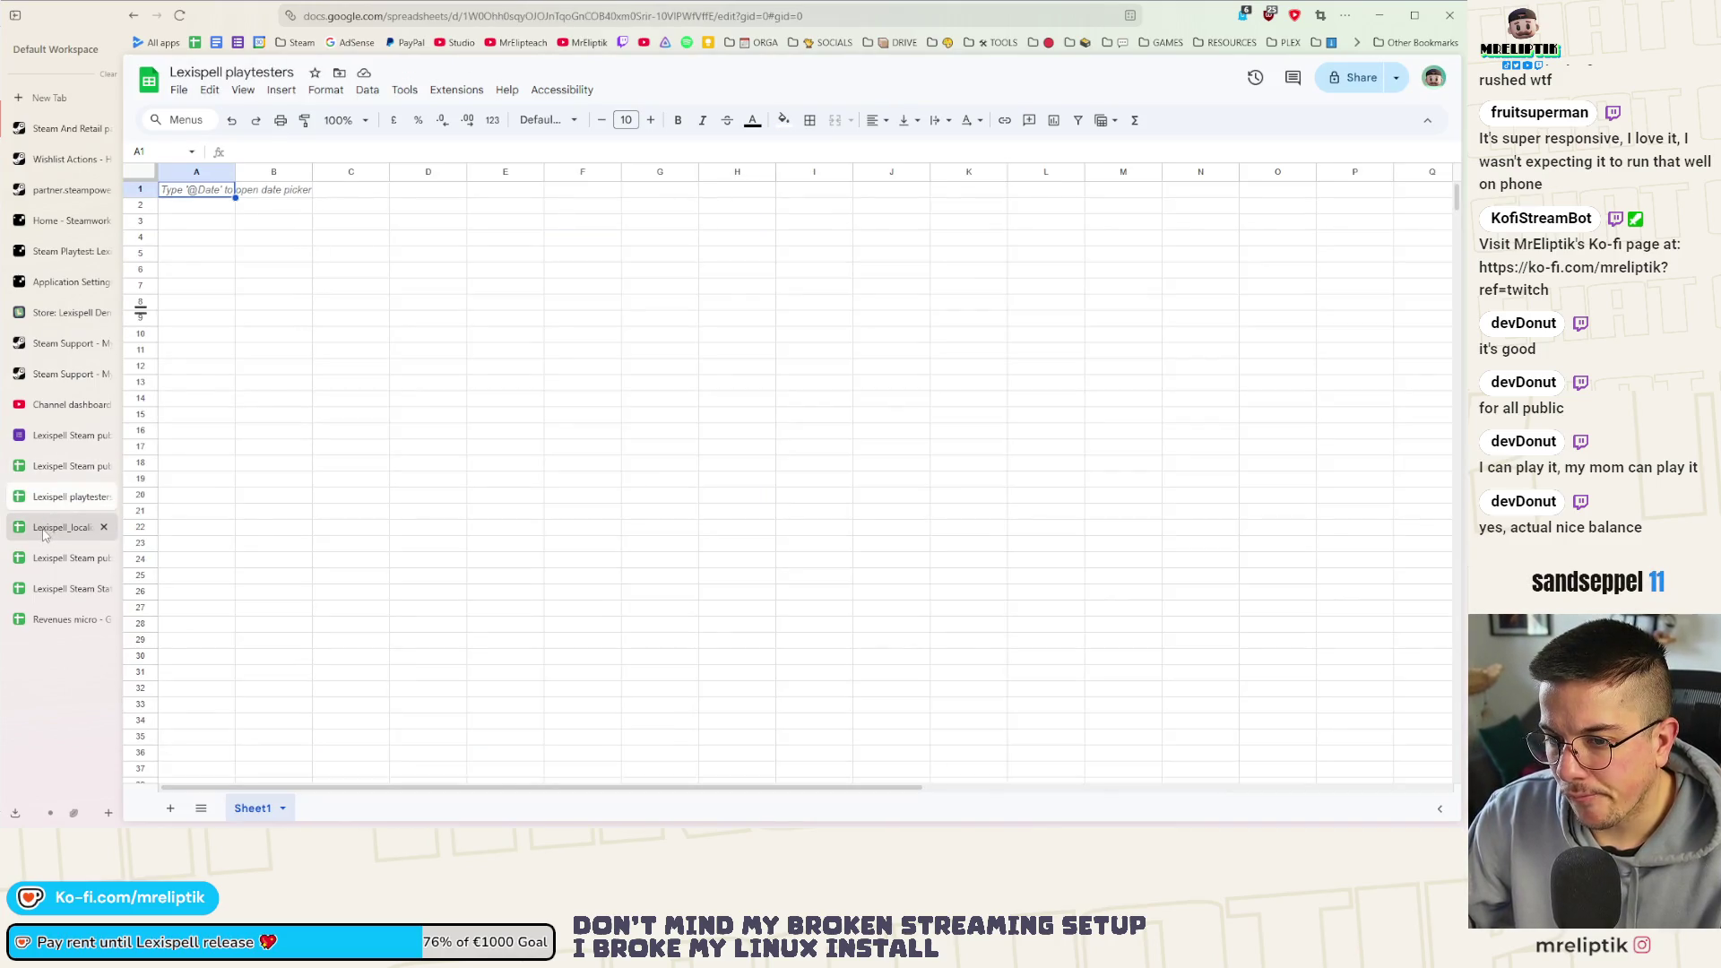
click(55, 558)
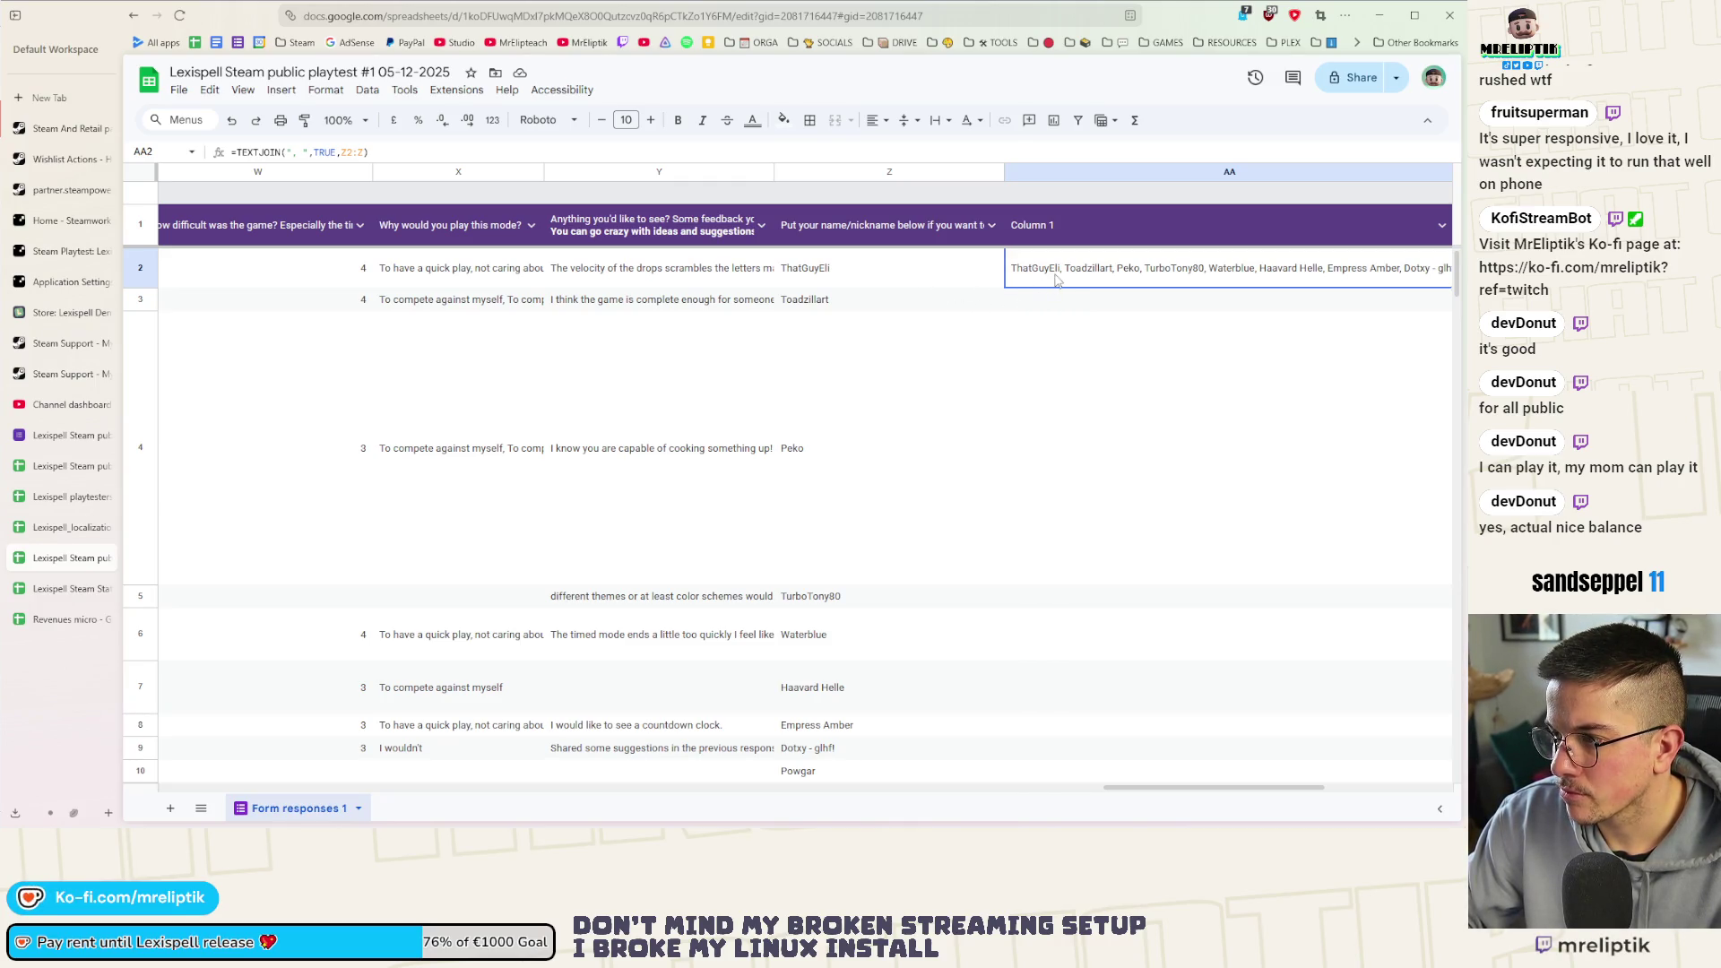
click(825, 270)
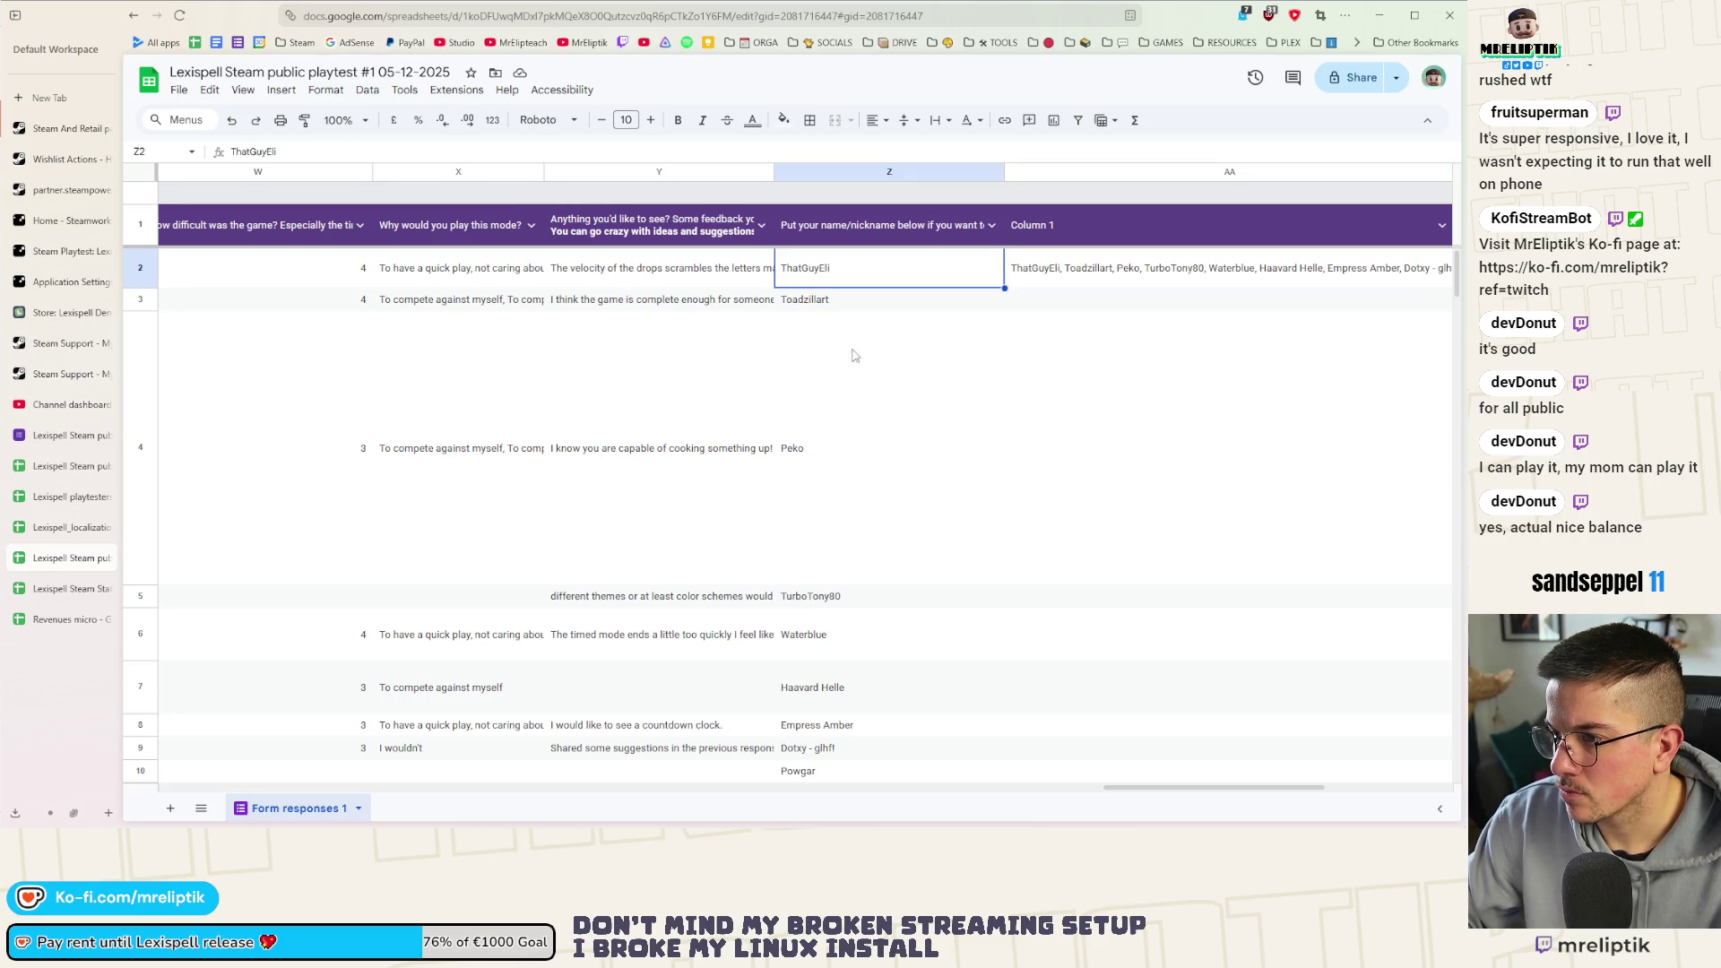
scroll(851, 349, down, 5)
scroll(841, 391, down, 5)
scroll(828, 444, down, 5)
scroll(814, 490, down, 5)
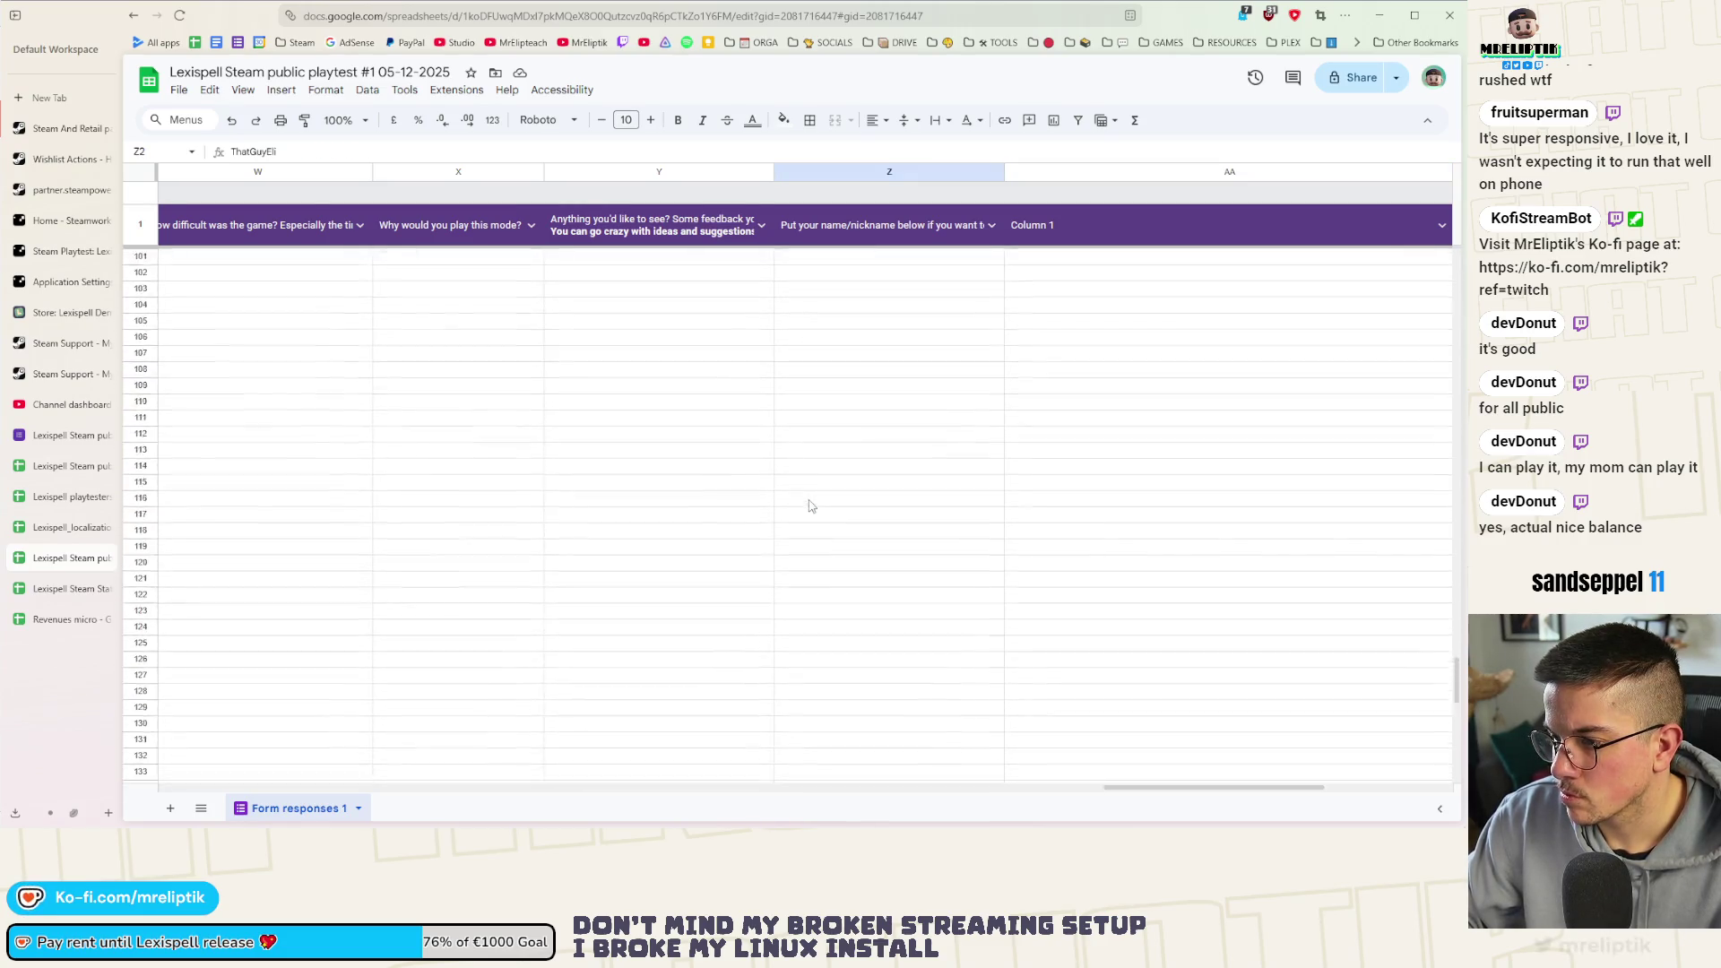
scroll(810, 506, up, 10)
shift+click(833, 506)
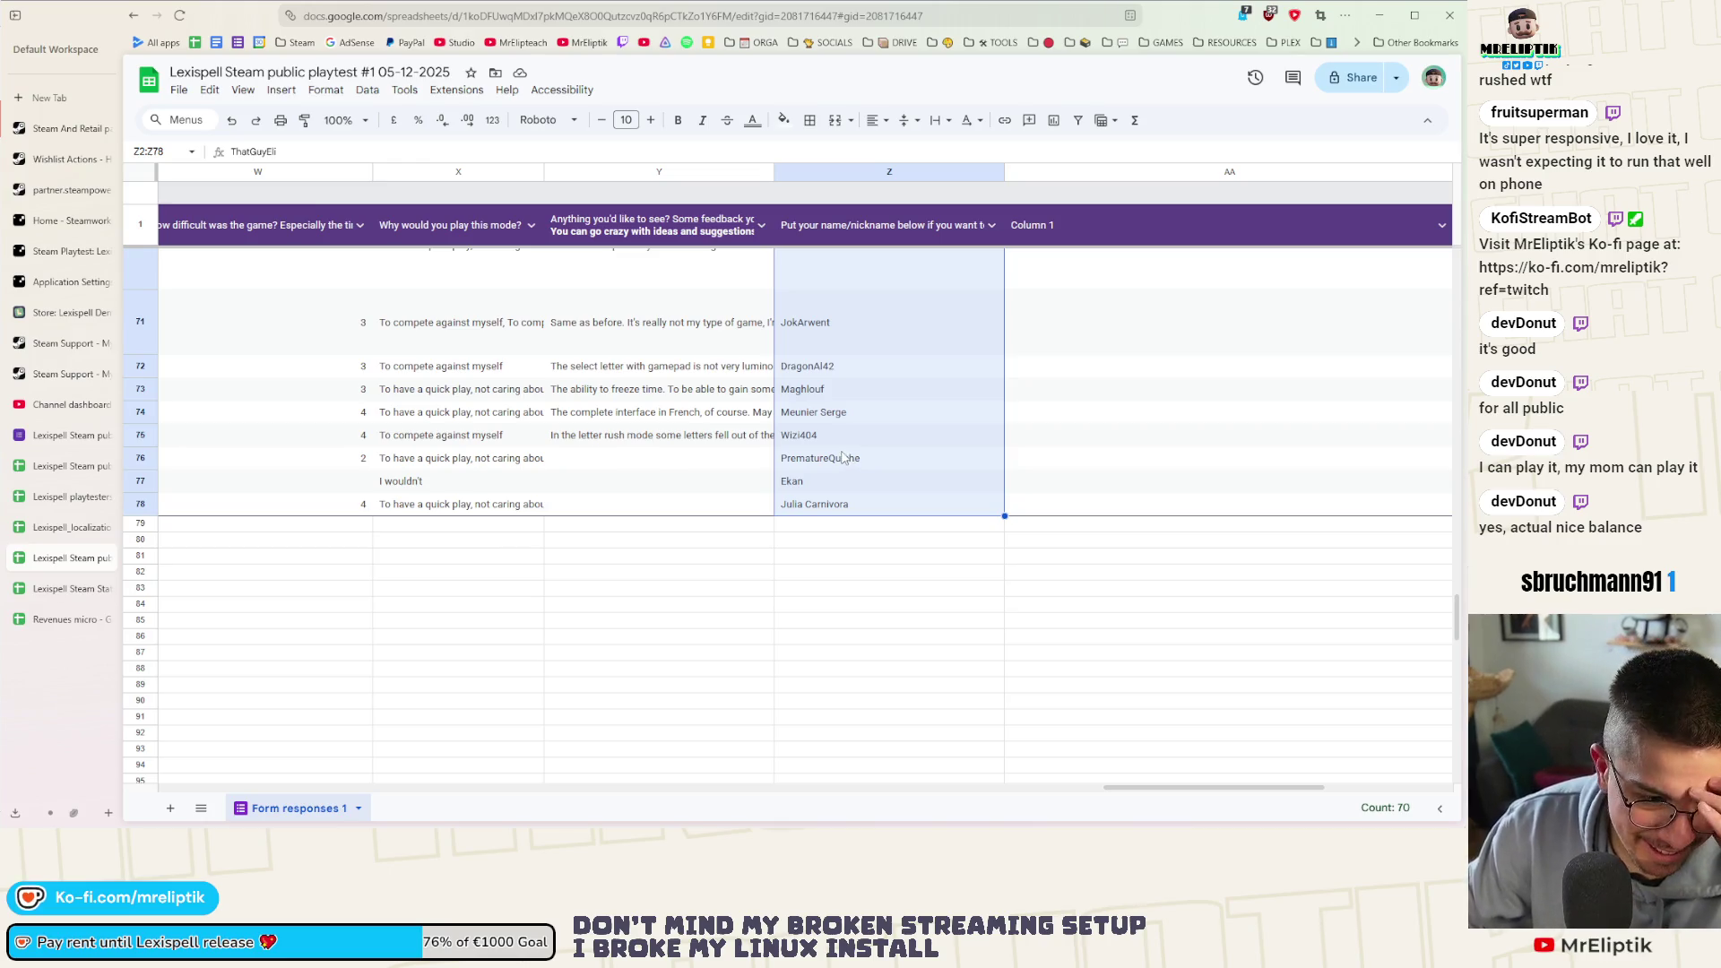
Cycle through the Lexispell sheet tabs until the playtest #2 (Responses) sheet is showing
click(54, 529)
click(54, 558)
click(53, 497)
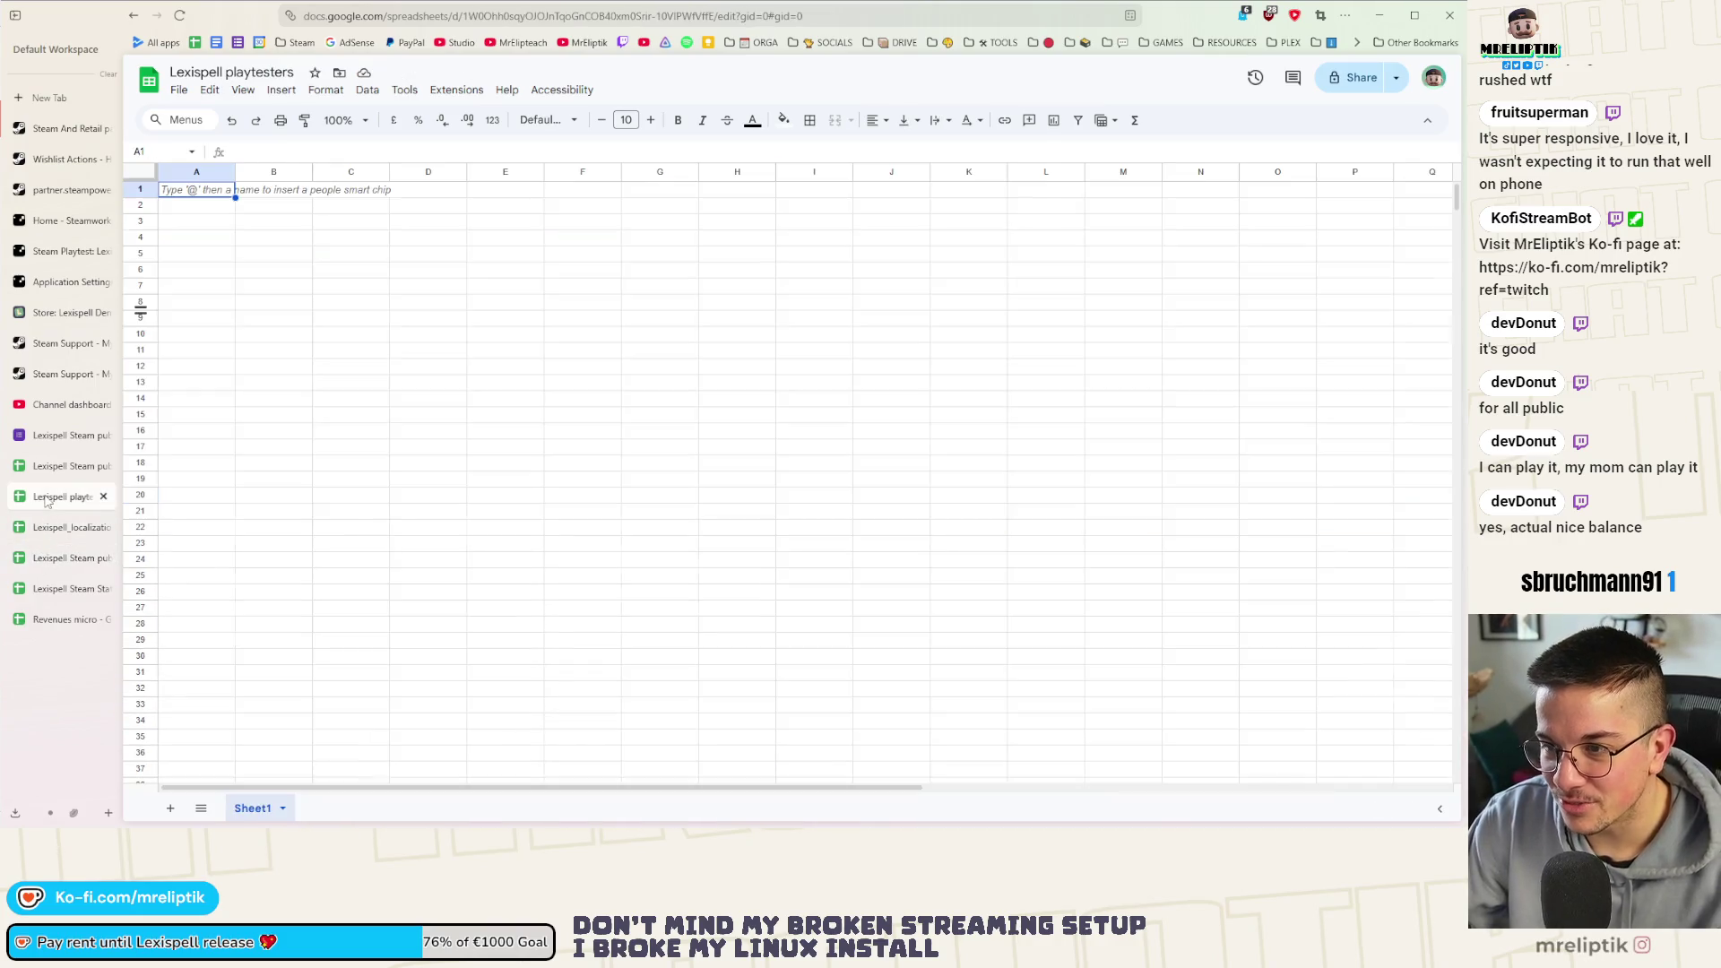
click(58, 467)
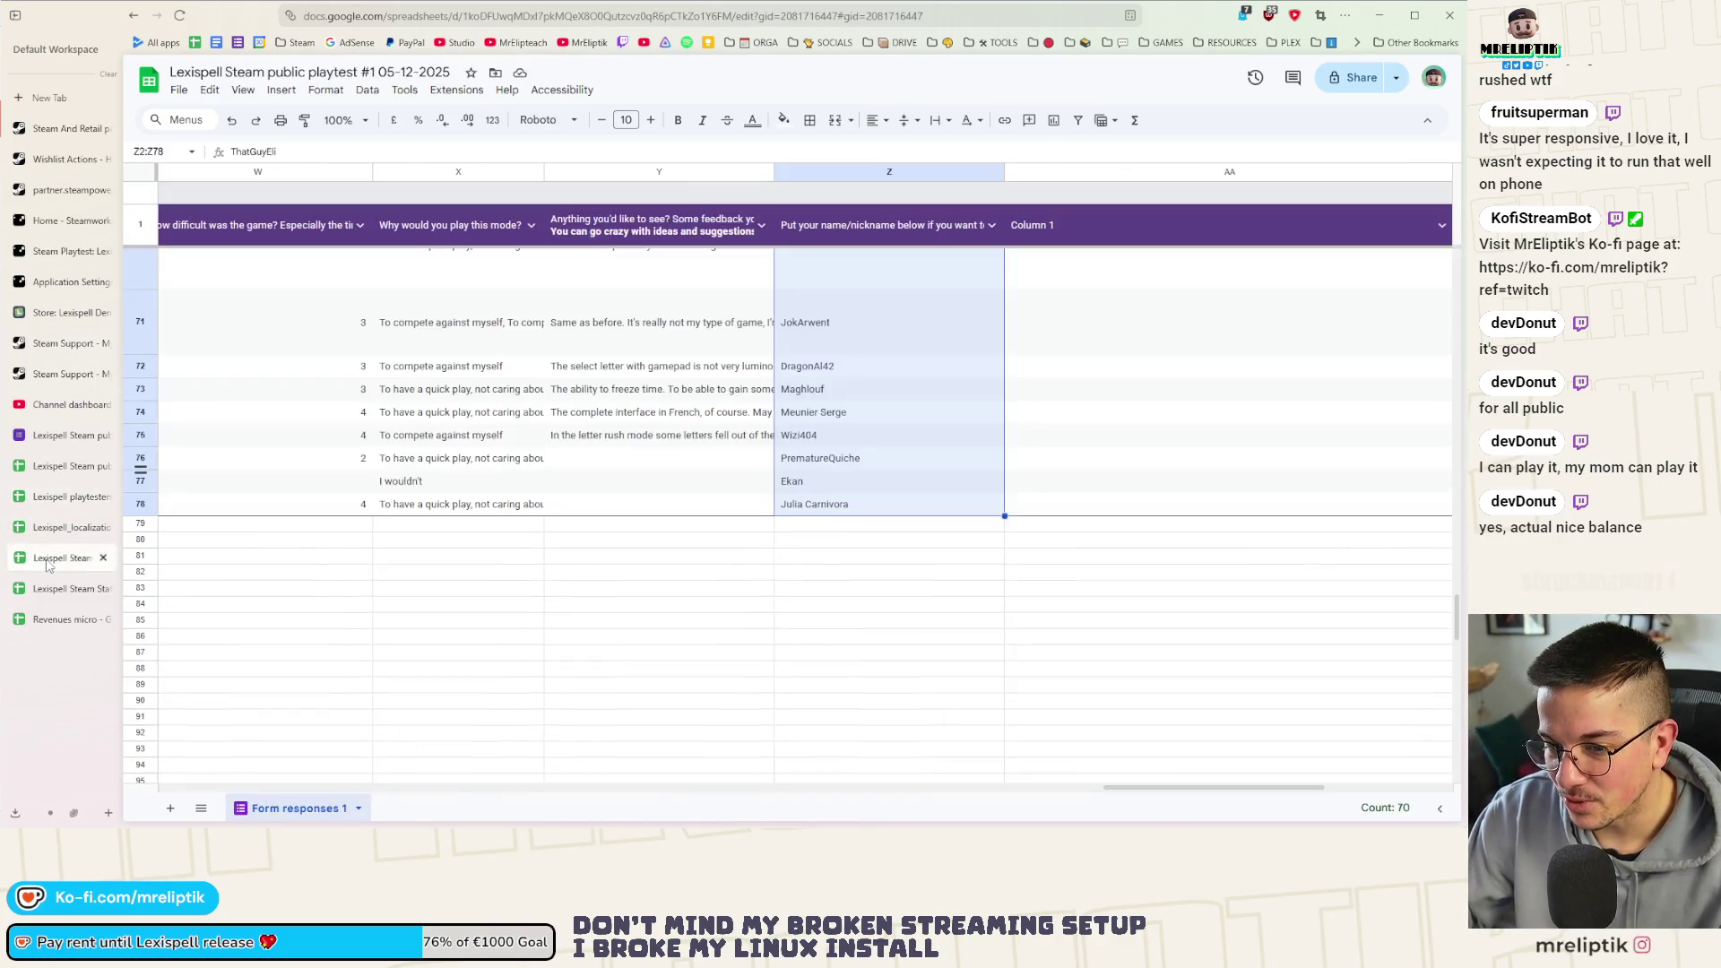
click(57, 528)
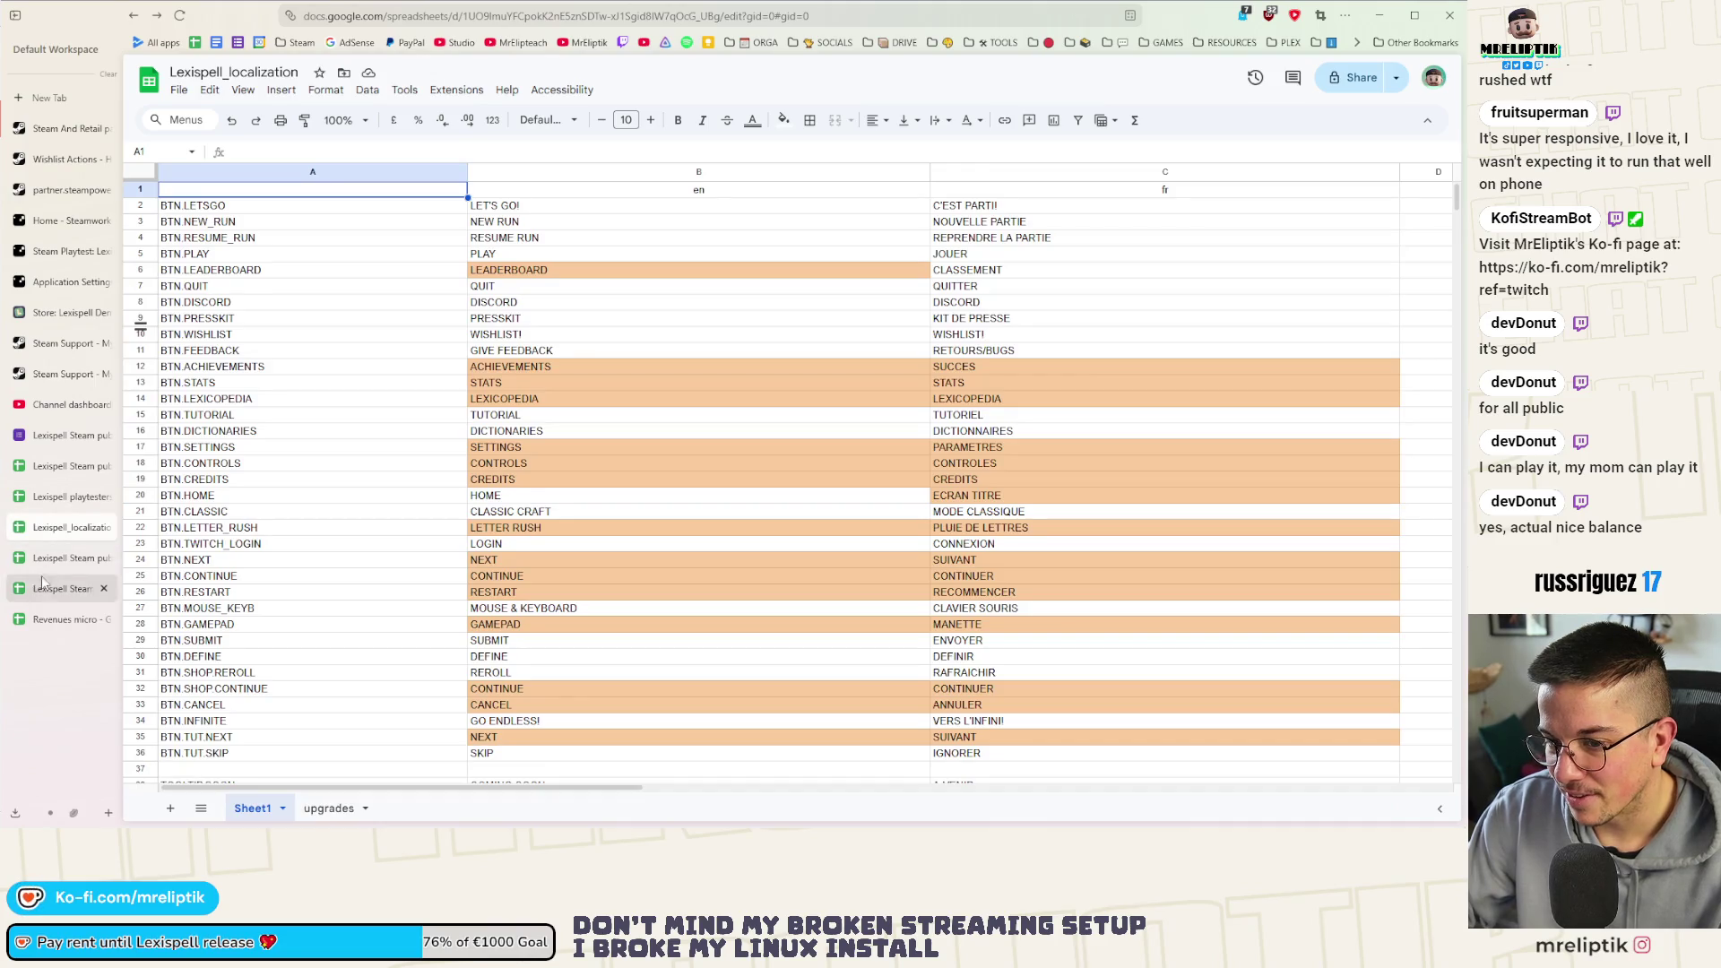
click(60, 588)
click(54, 495)
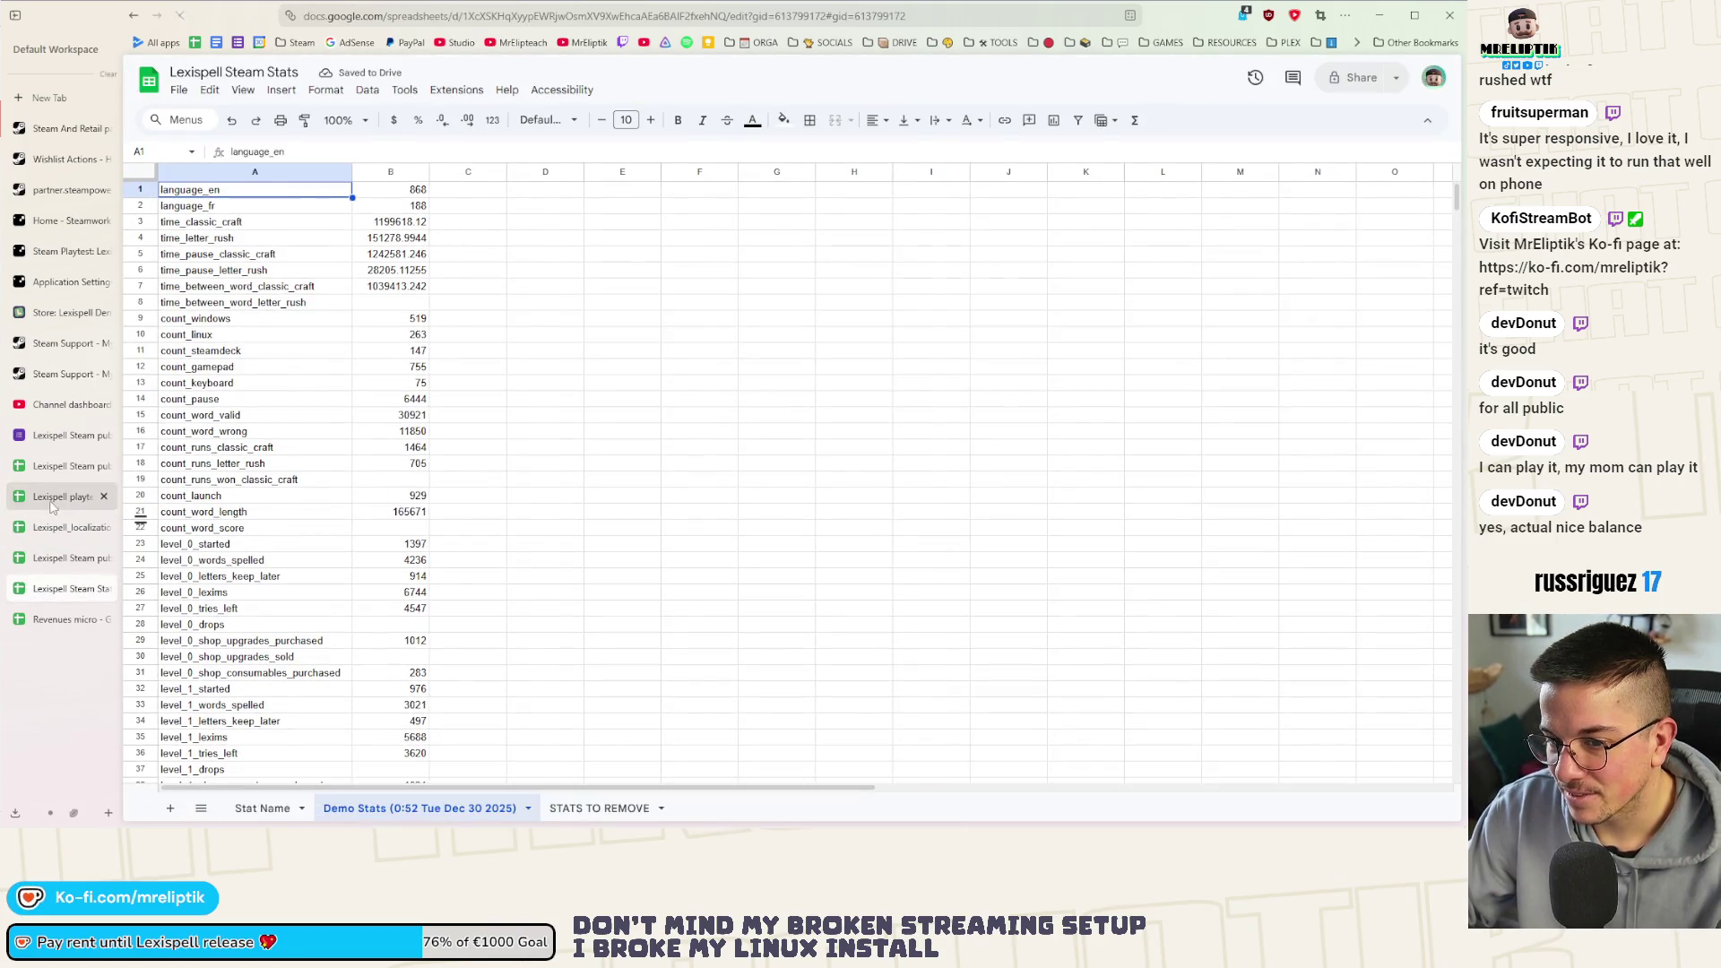
click(54, 528)
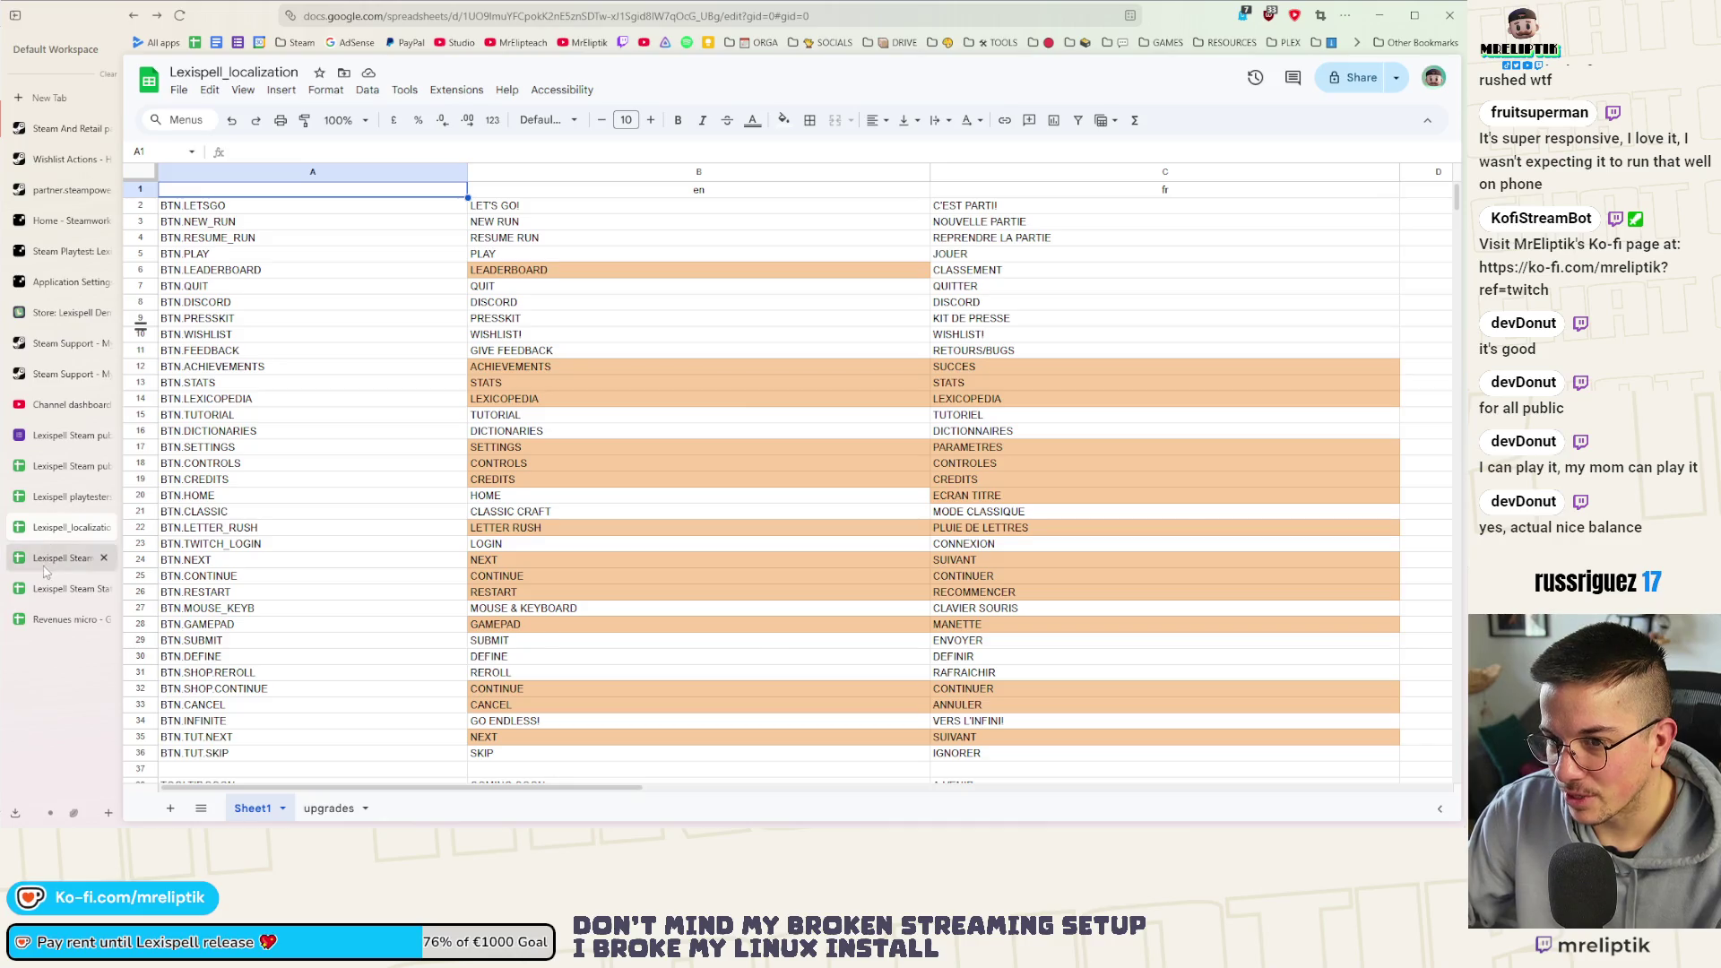
click(53, 557)
click(58, 437)
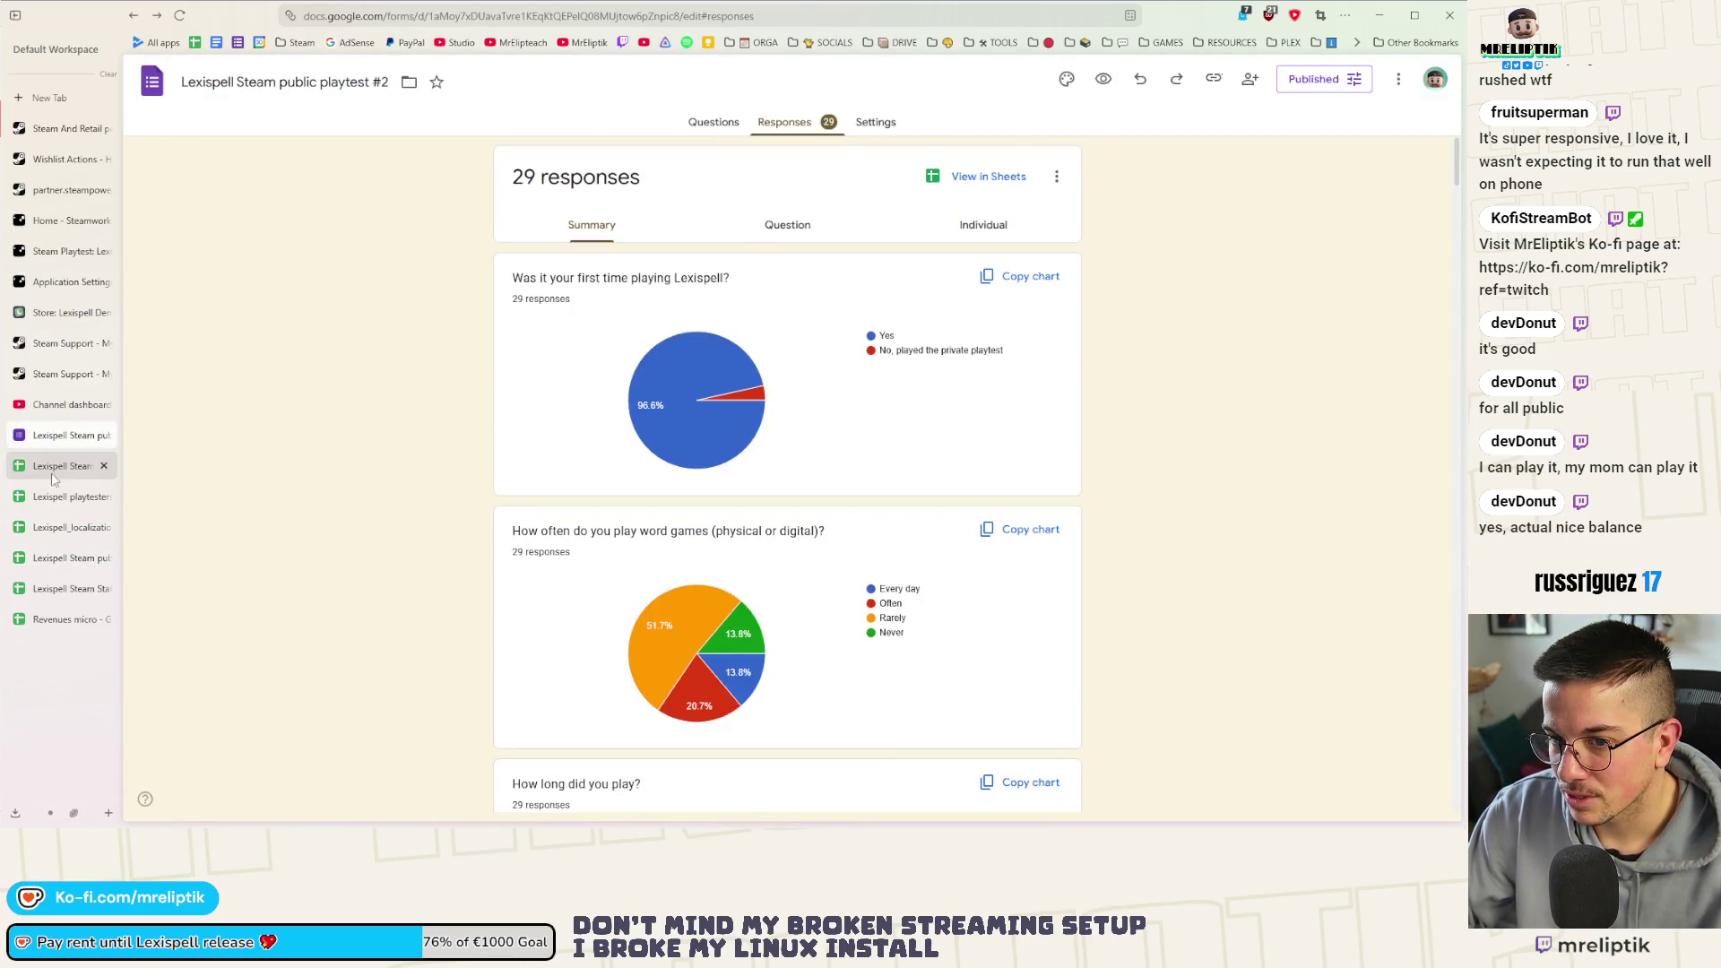
click(54, 470)
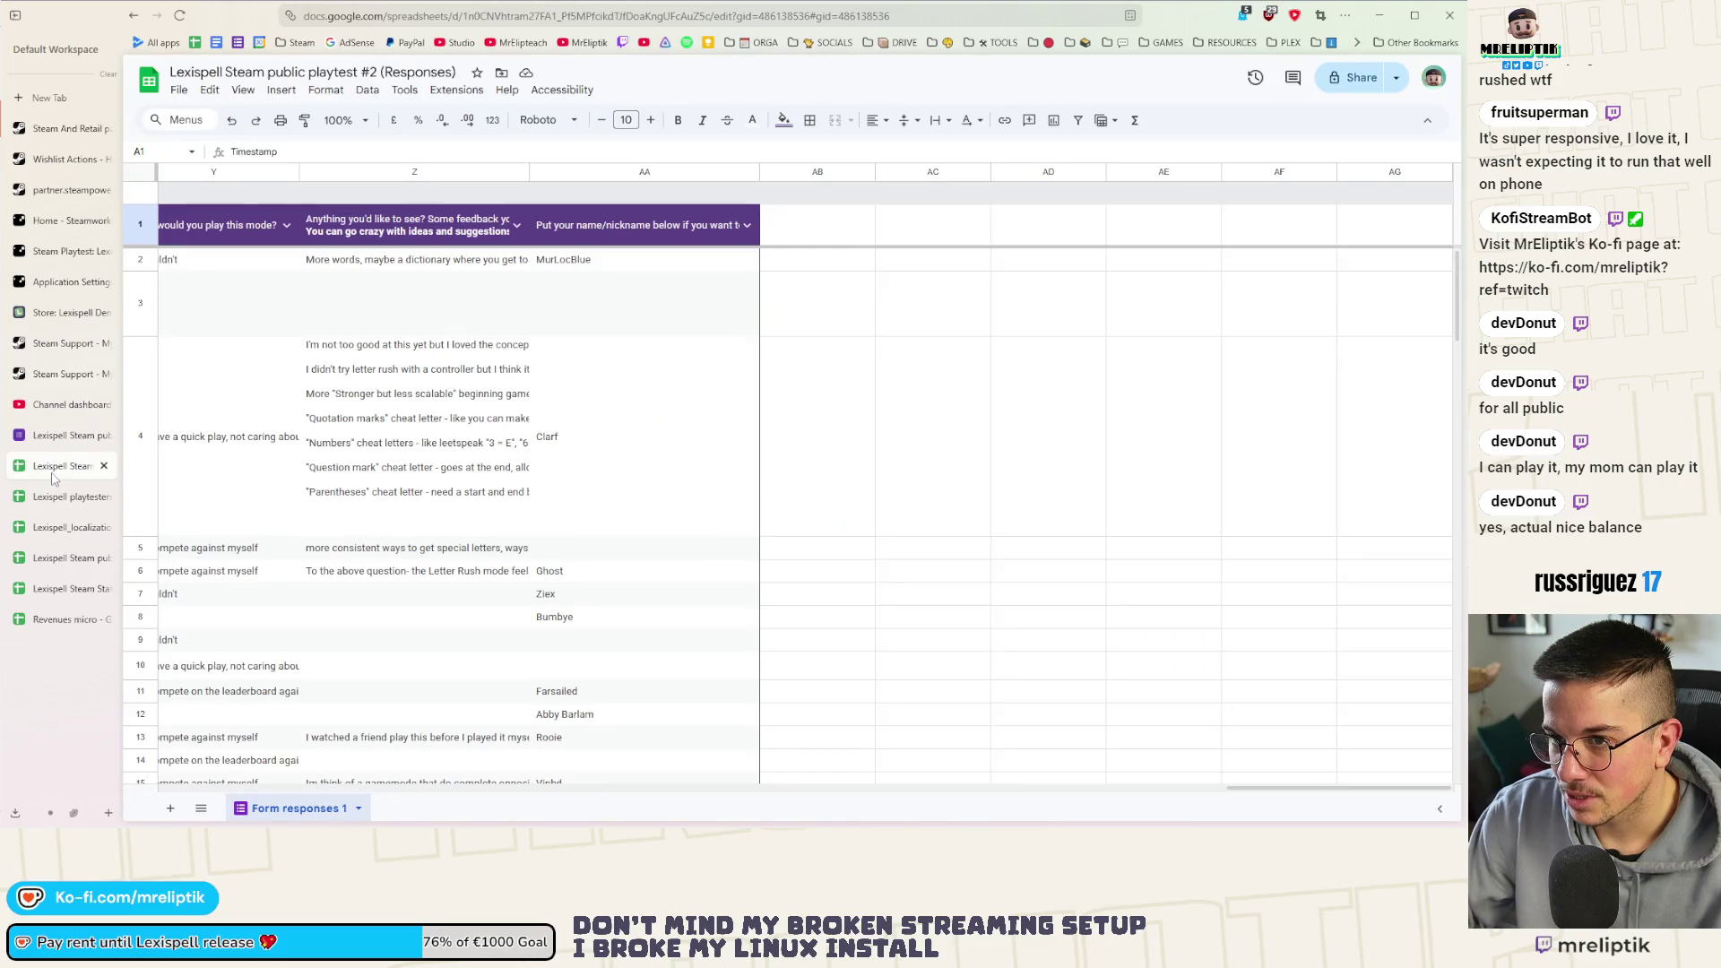
Copy nicknames AA2:AA29 and paste them into column A of the Lexispell playtesters sheet
drag(54, 474, 55, 515)
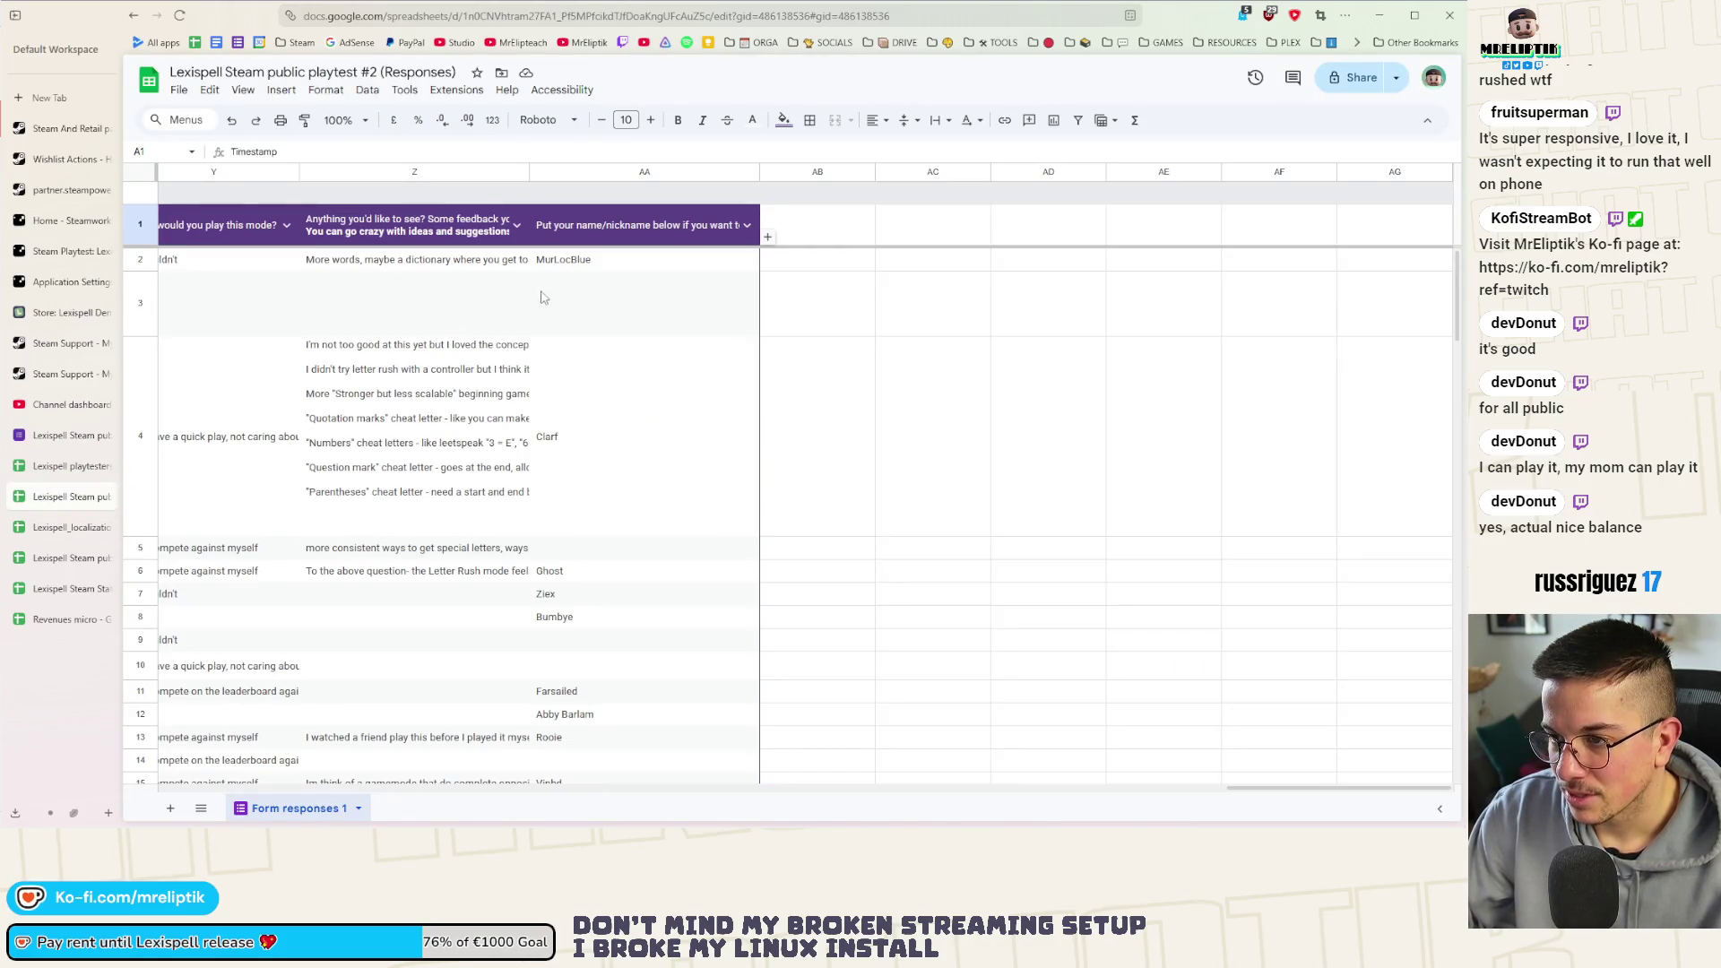
click(592, 266)
scroll(606, 484, down, 10)
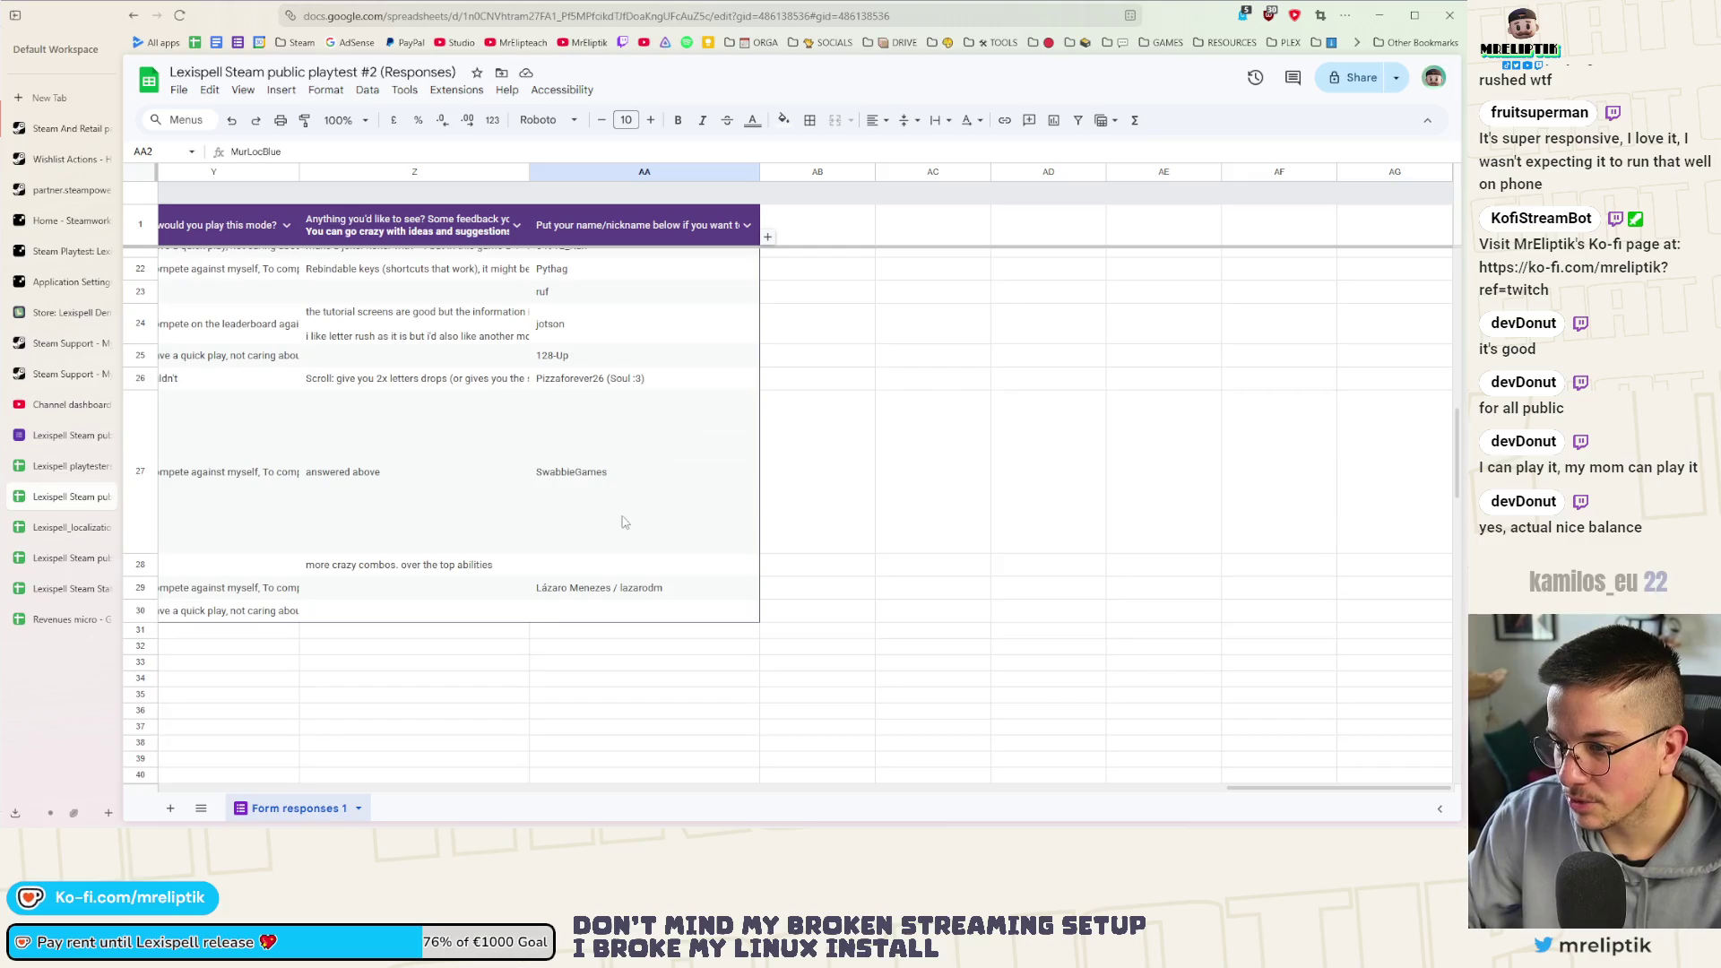
shift+click(596, 597)
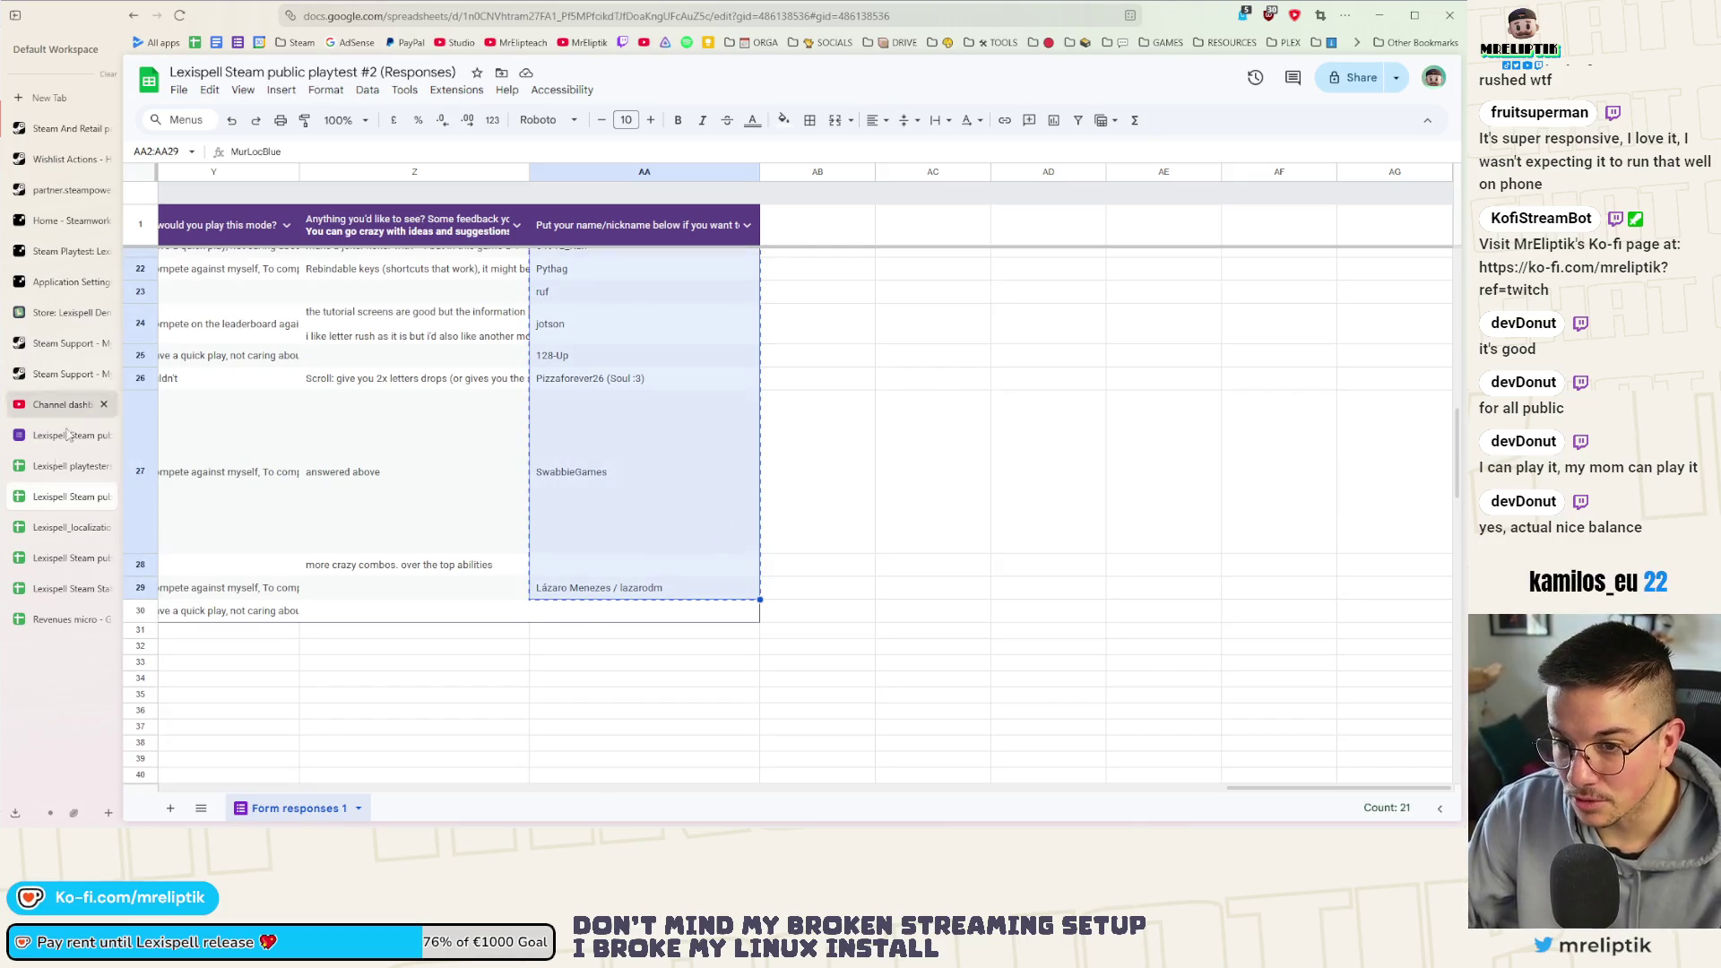
click(71, 468)
key(ctrl+v)
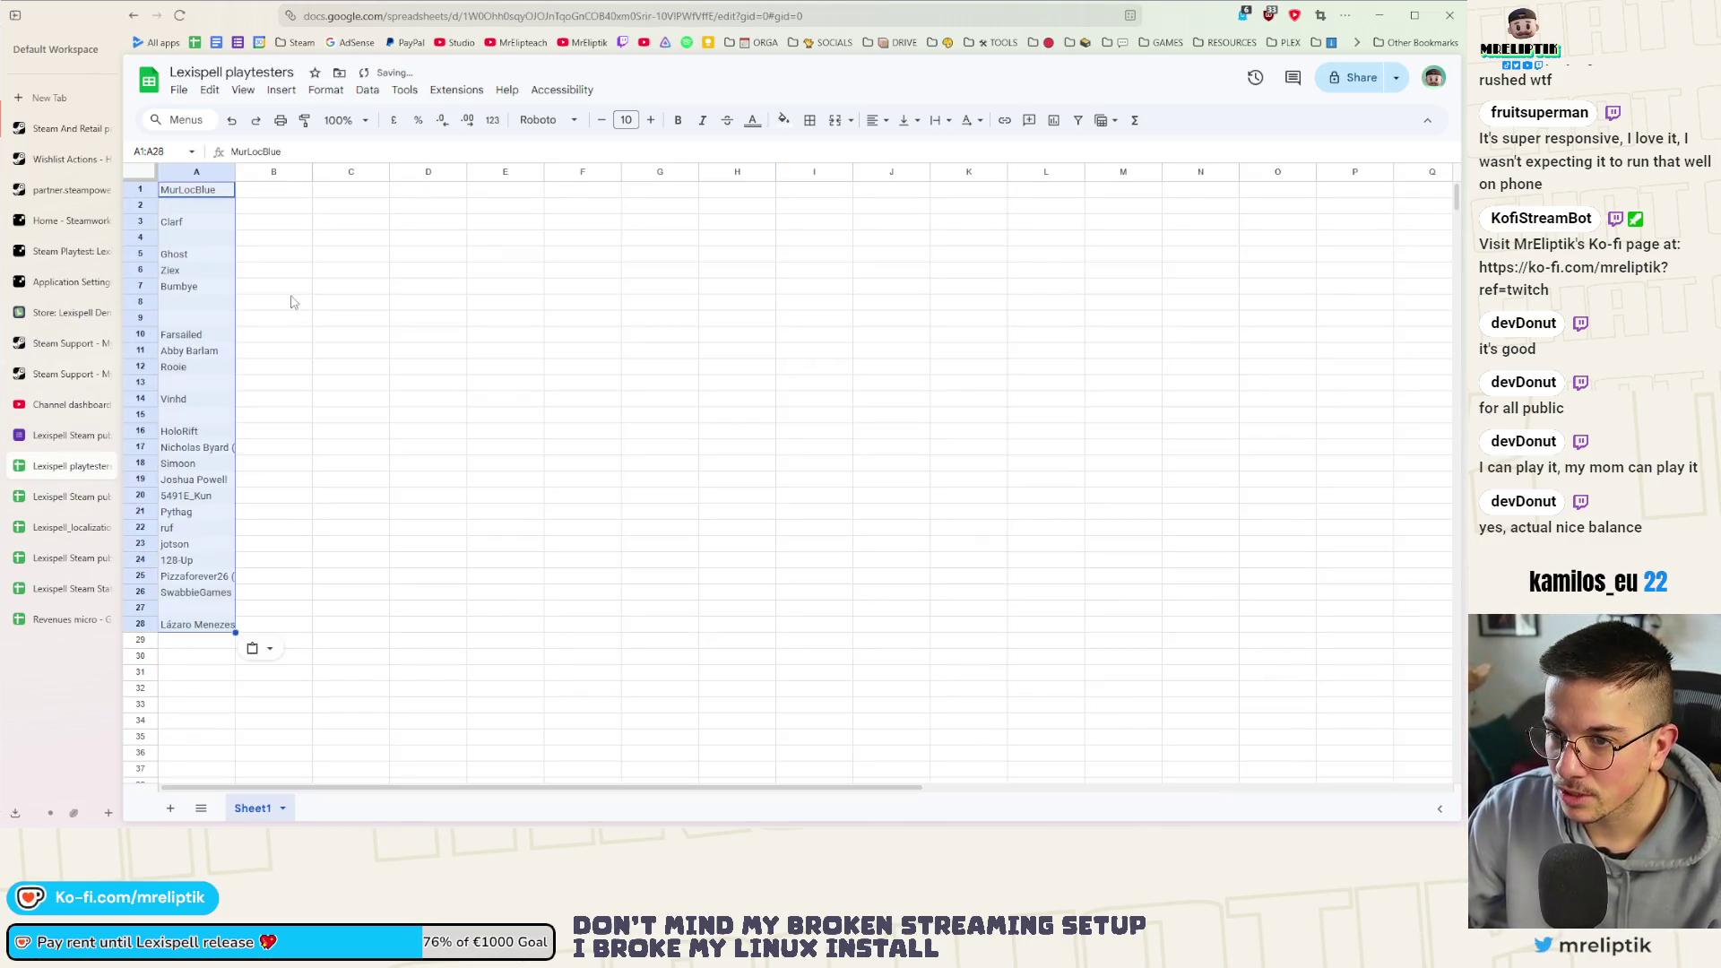
click(294, 299)
Select the scattered empty rows (2–8, 4, 8, 9, 13) among the pasted nicknames
click(204, 206)
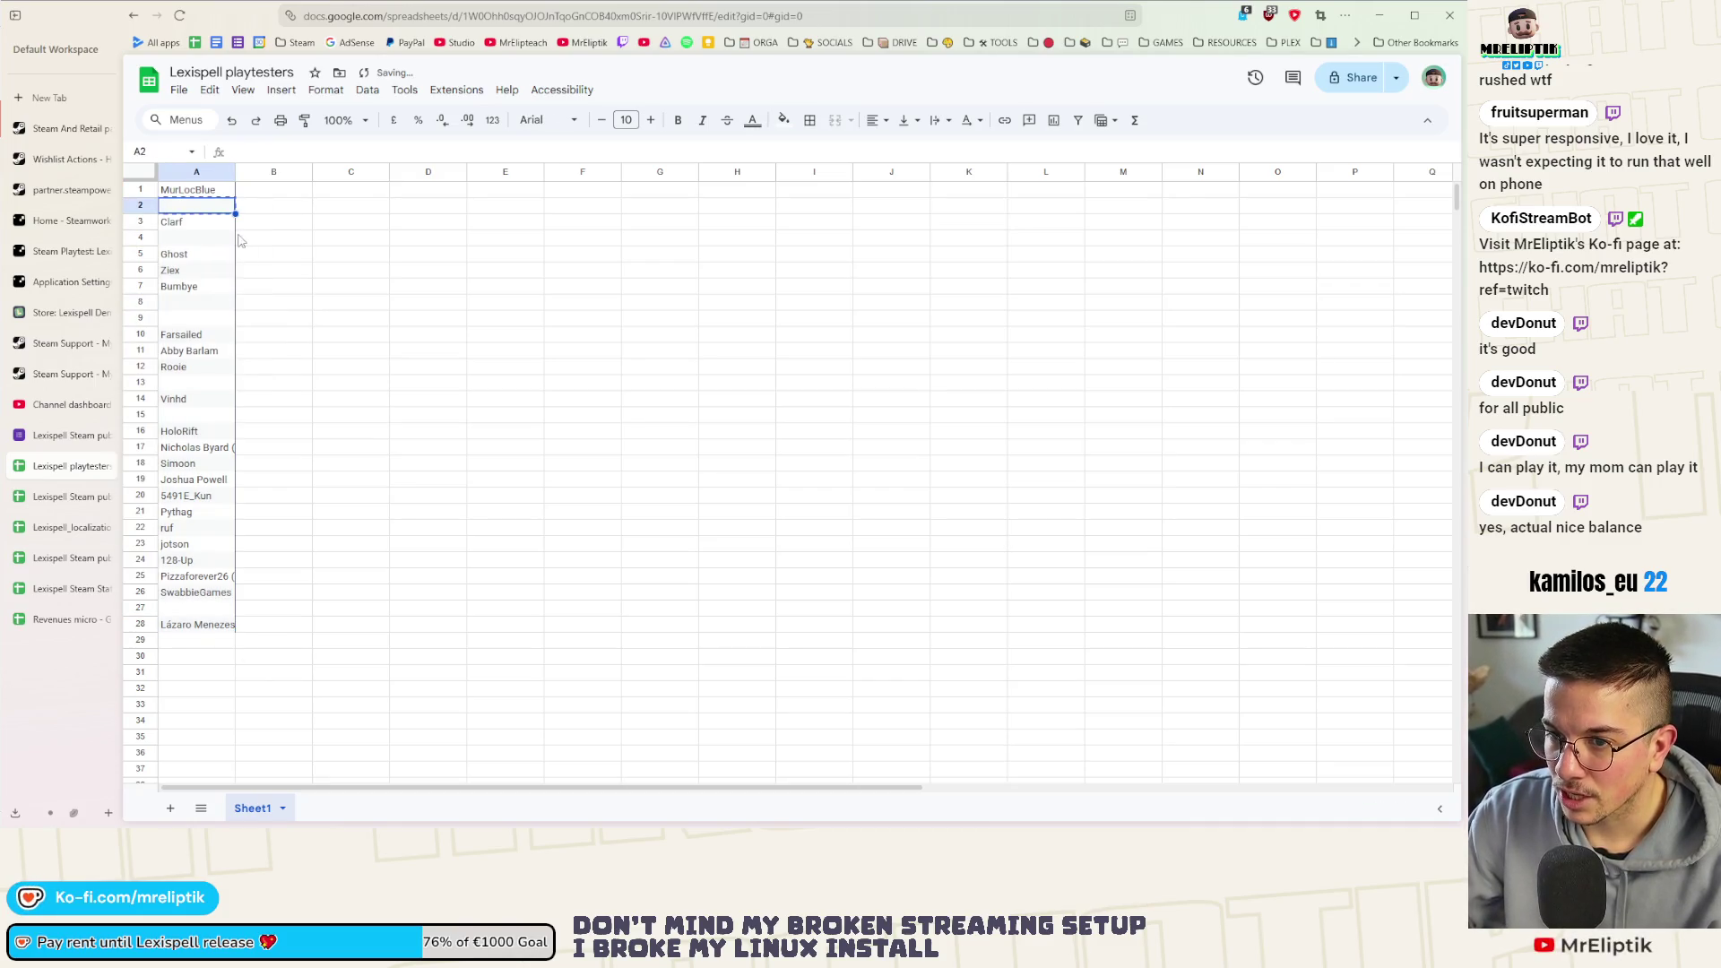
click(141, 206)
key(ctrl+v)
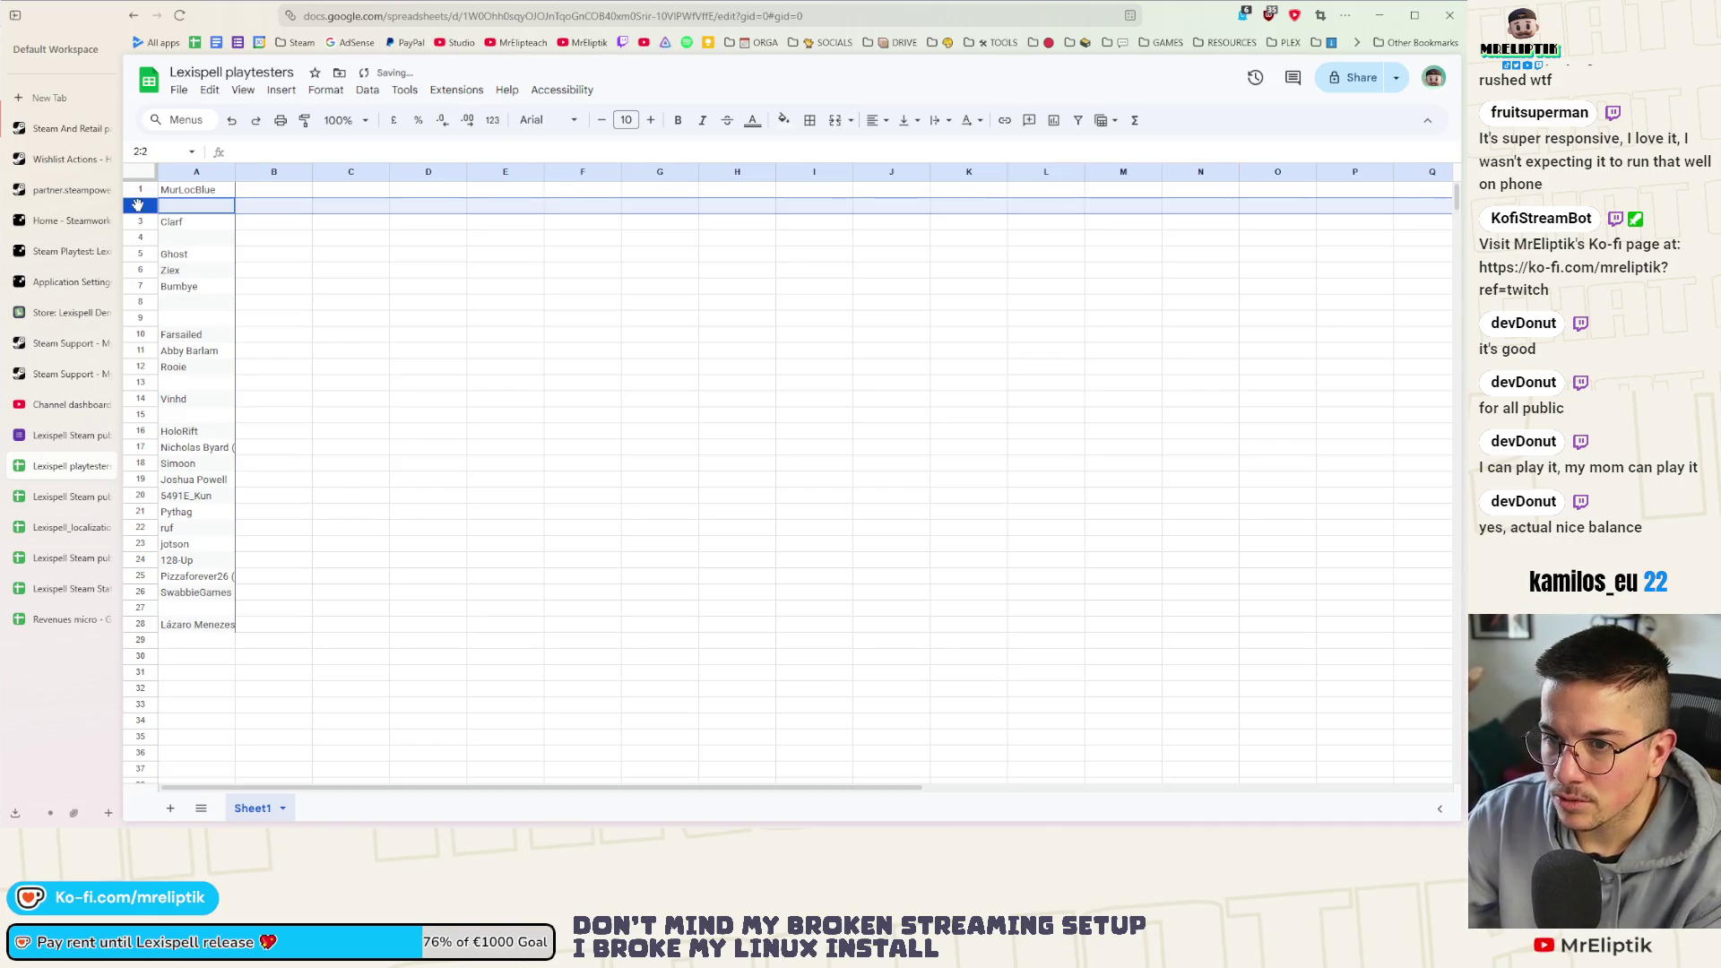
right_click(137, 205)
click(140, 237)
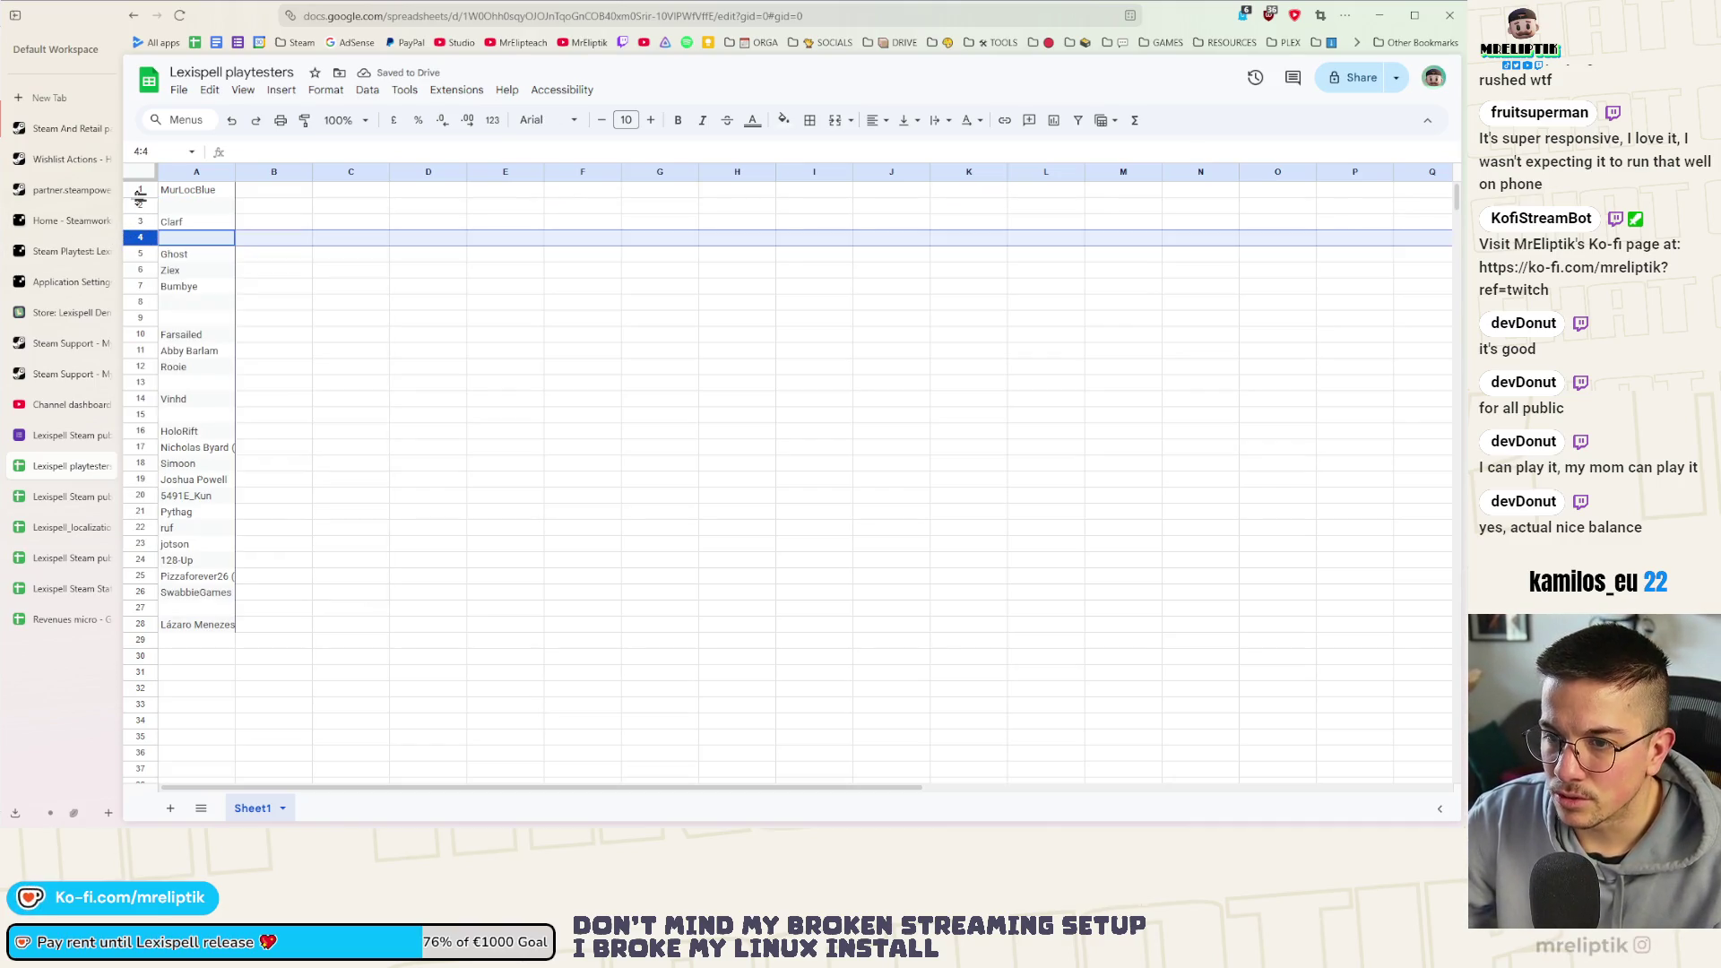
drag(141, 207, 147, 387)
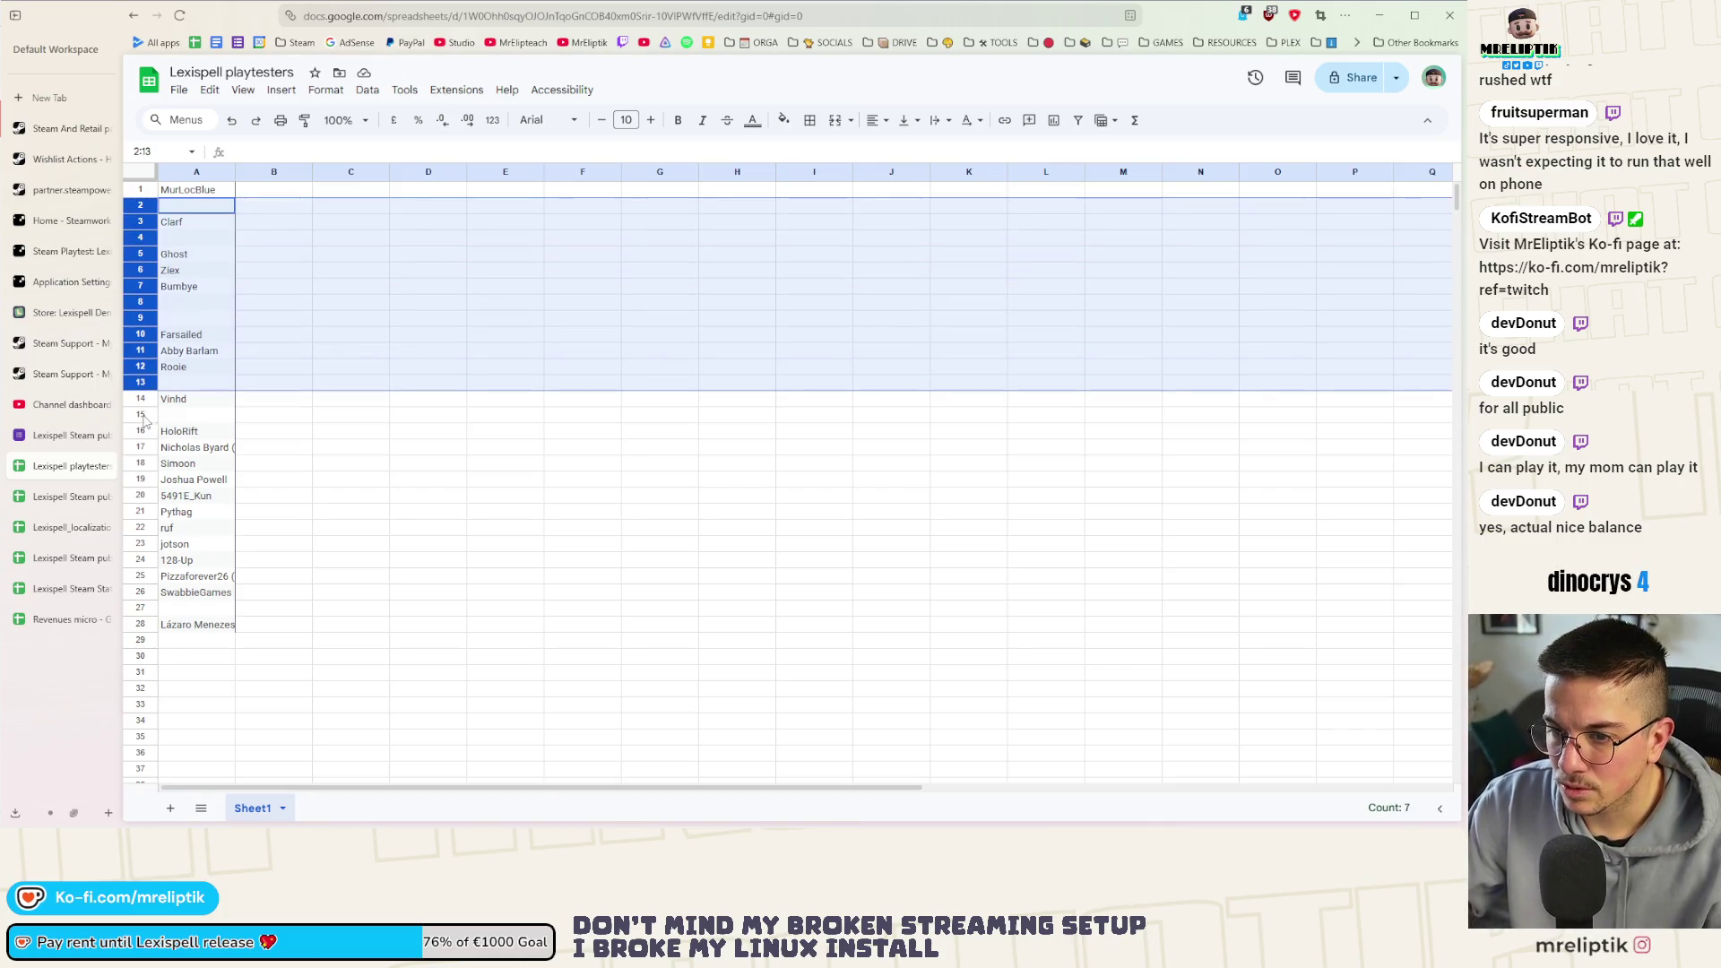
click(147, 386)
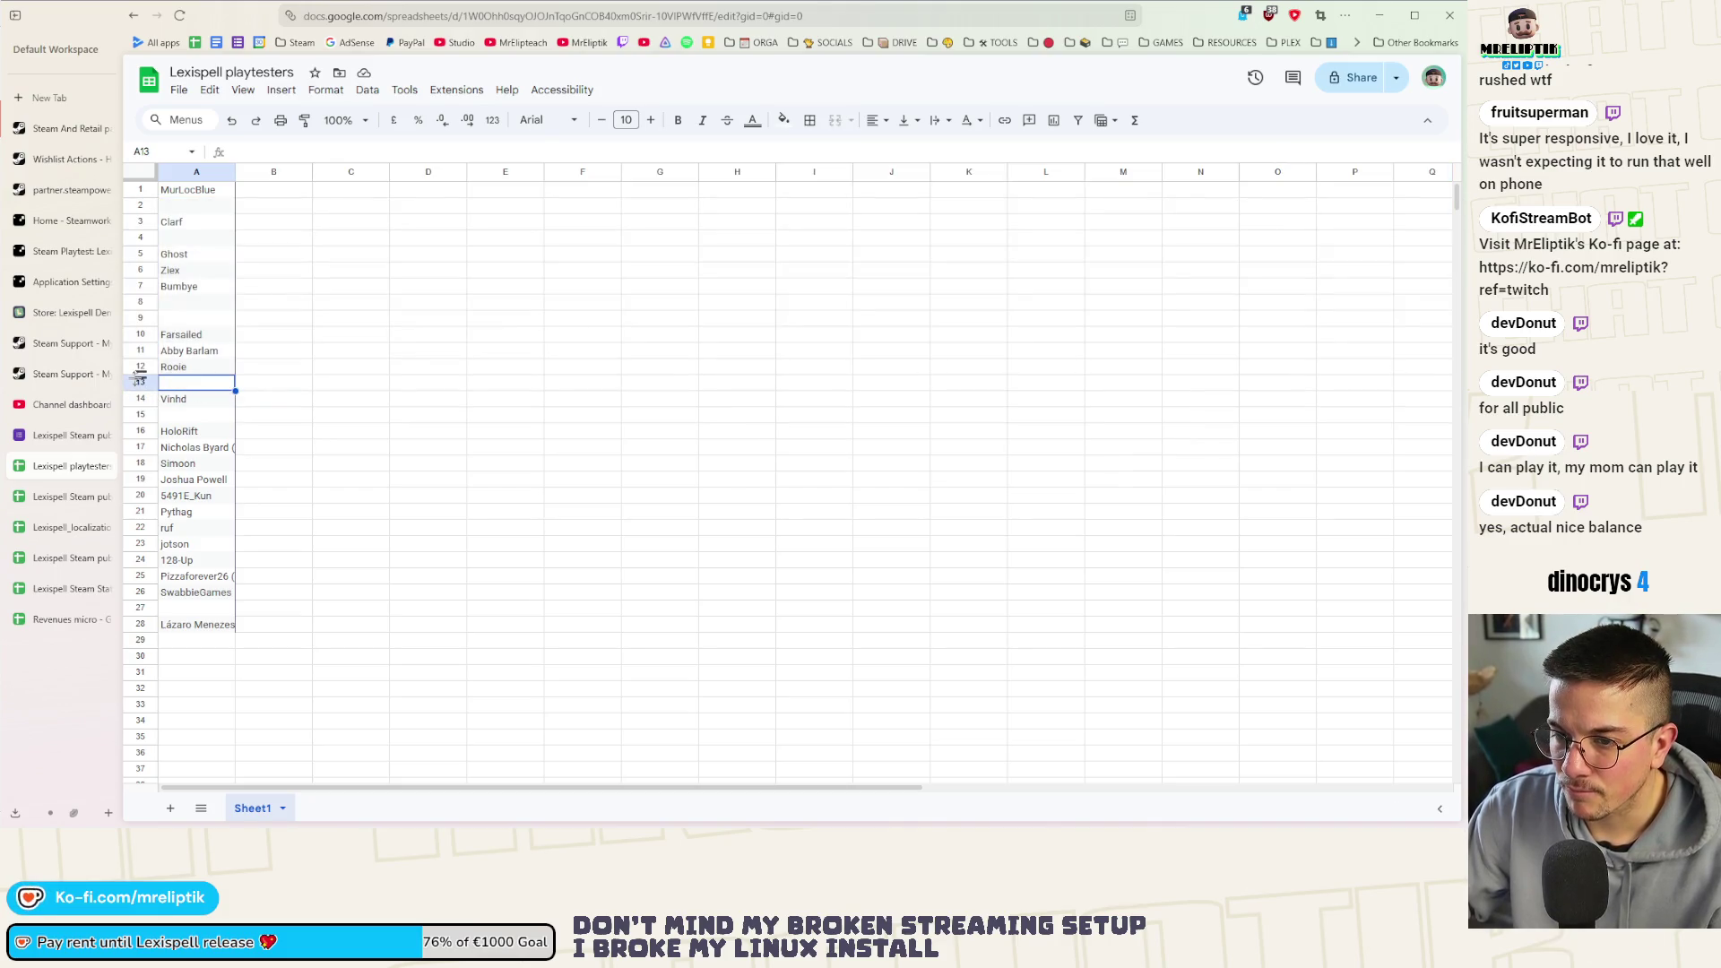
click(140, 383)
ctrl+click(140, 319)
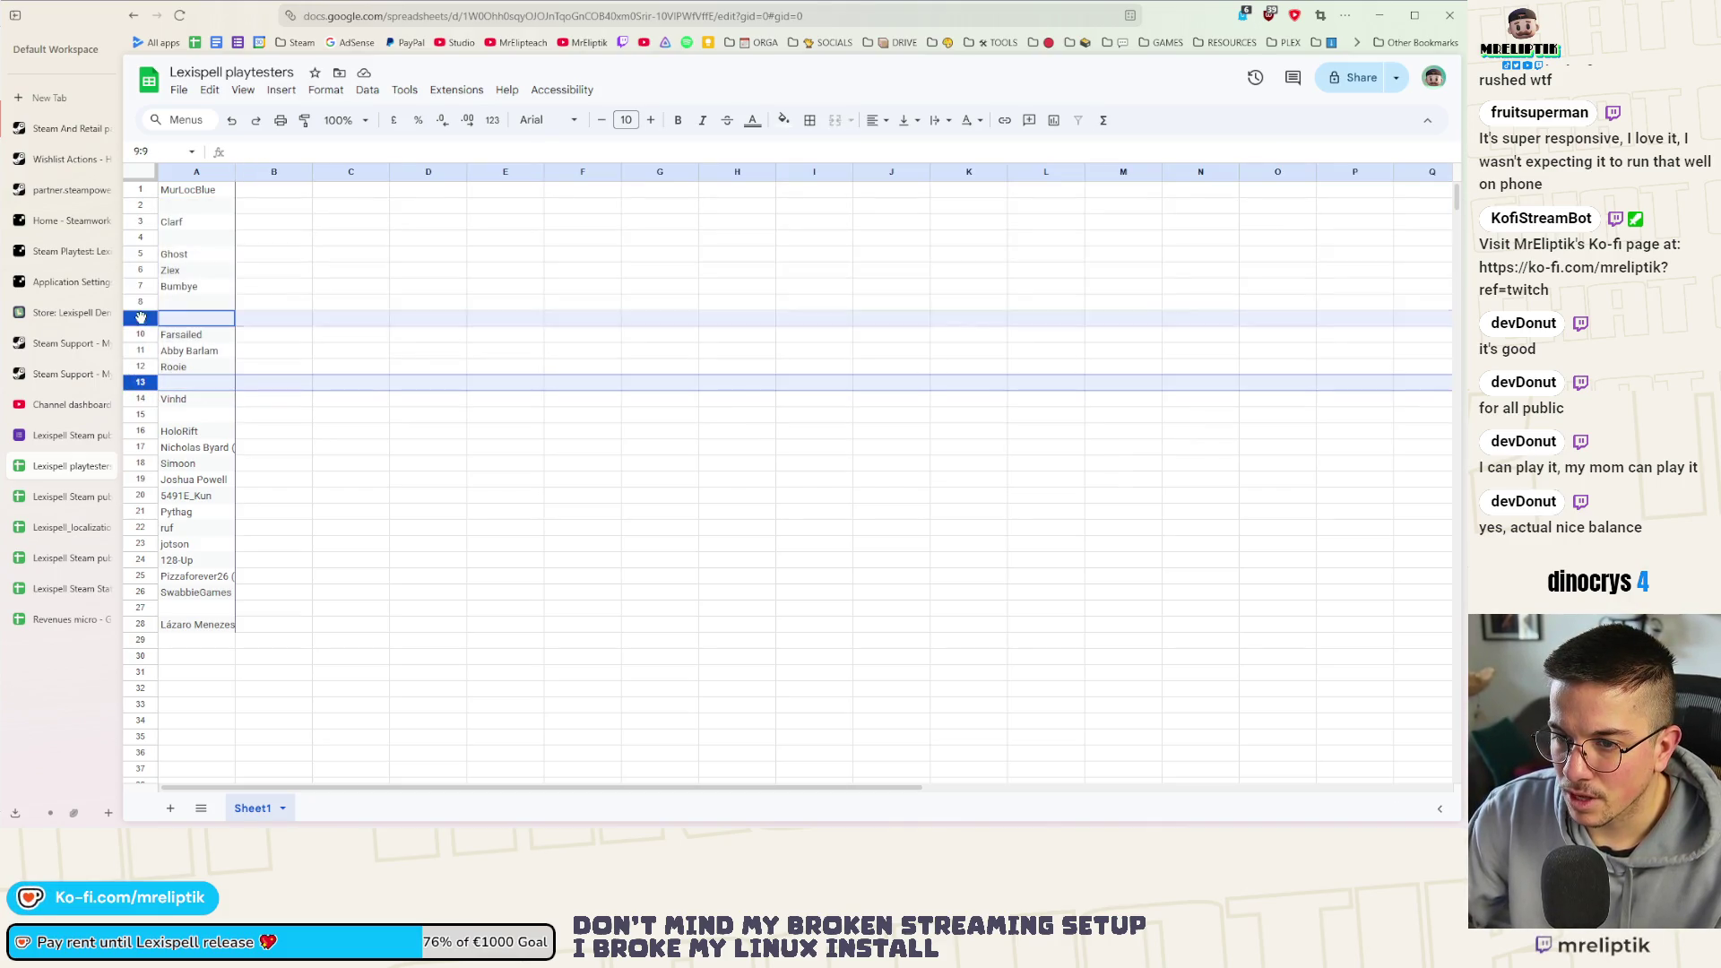
ctrl+click(141, 238)
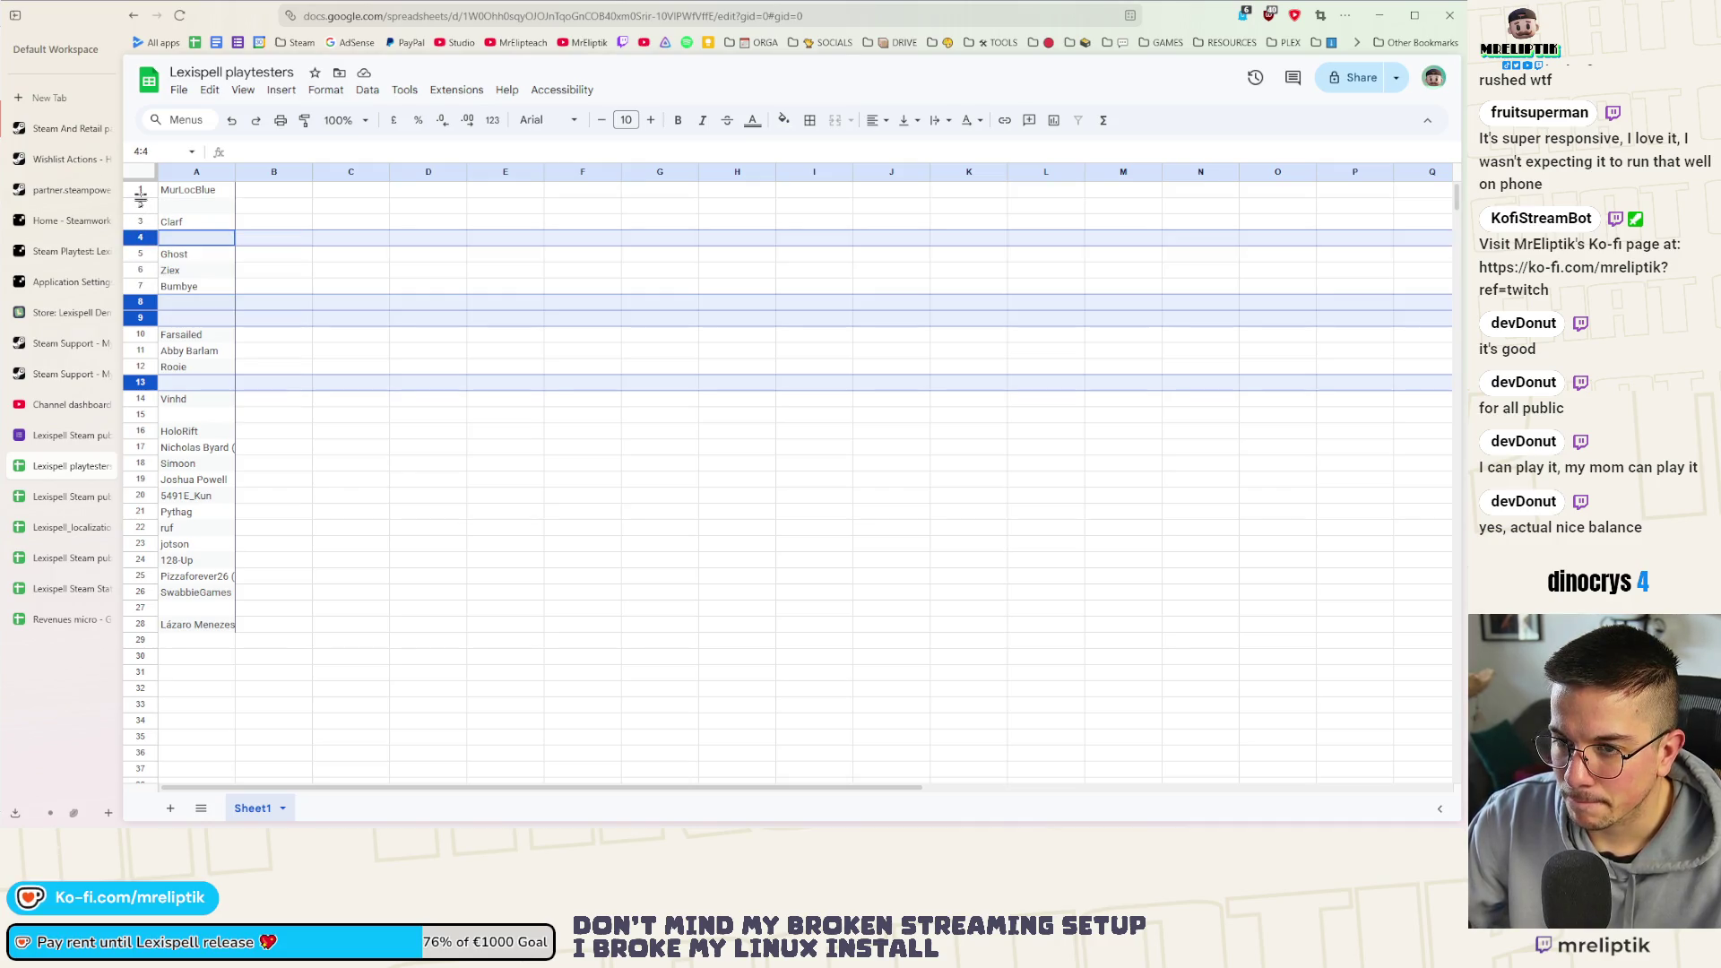
Delete the selected empty rows including row 27, then undo the deletion
ctrl+click(143, 608)
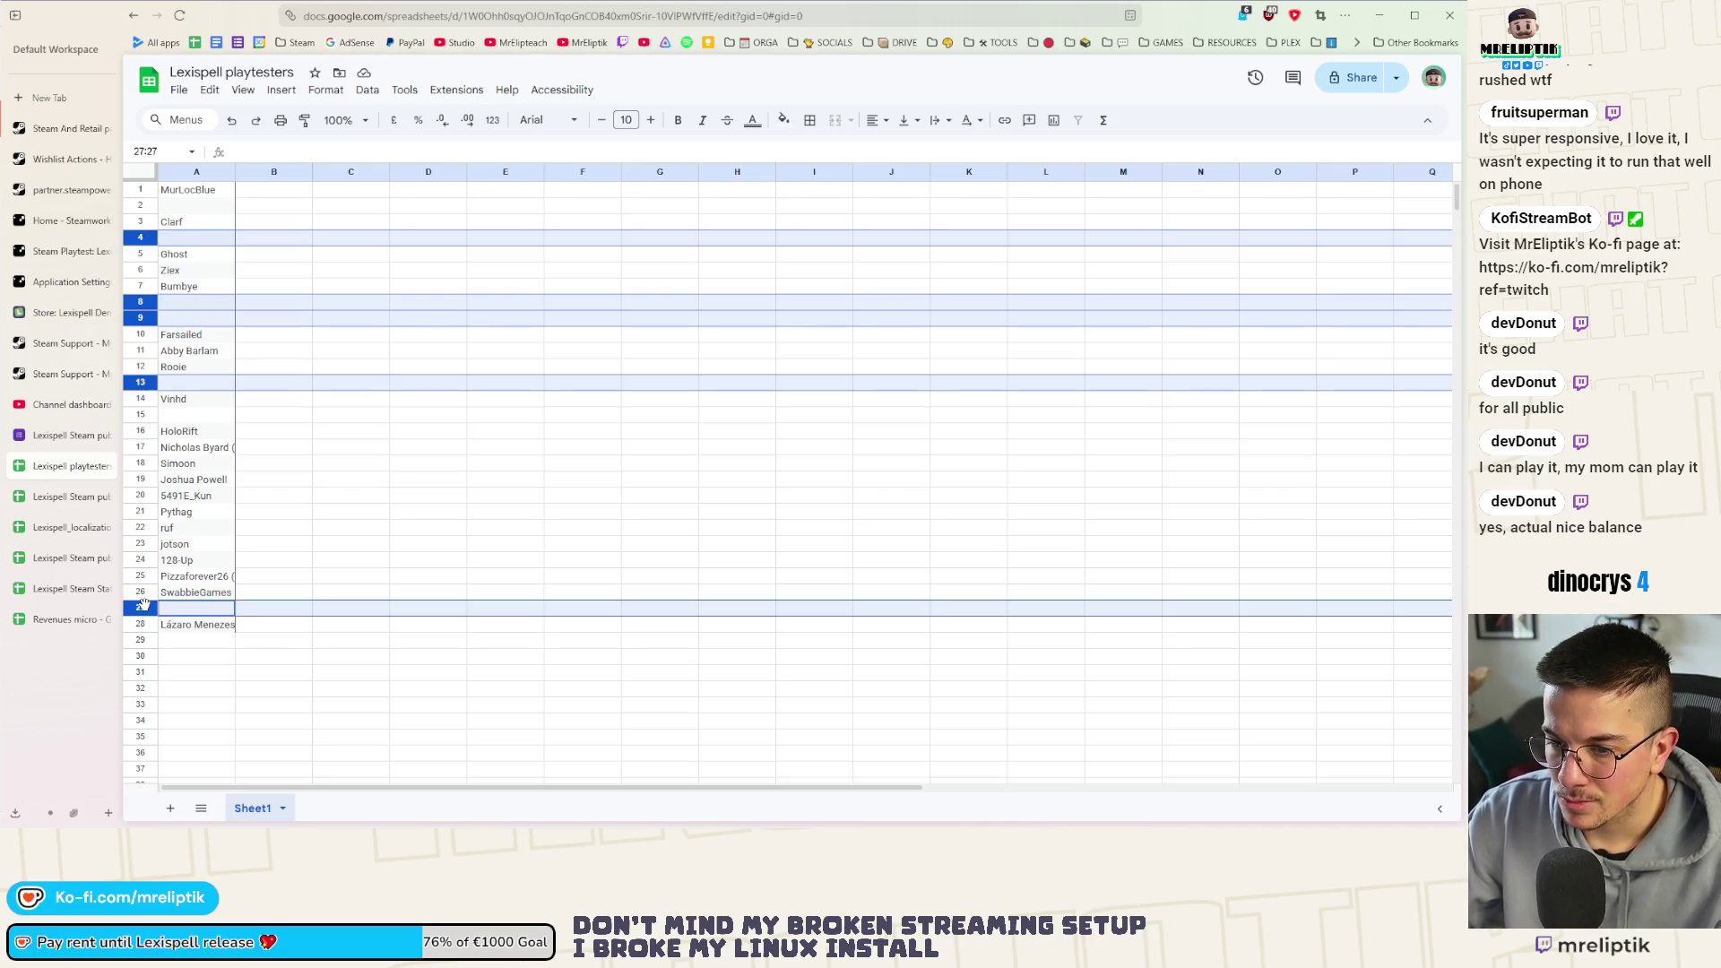
right_click(142, 605)
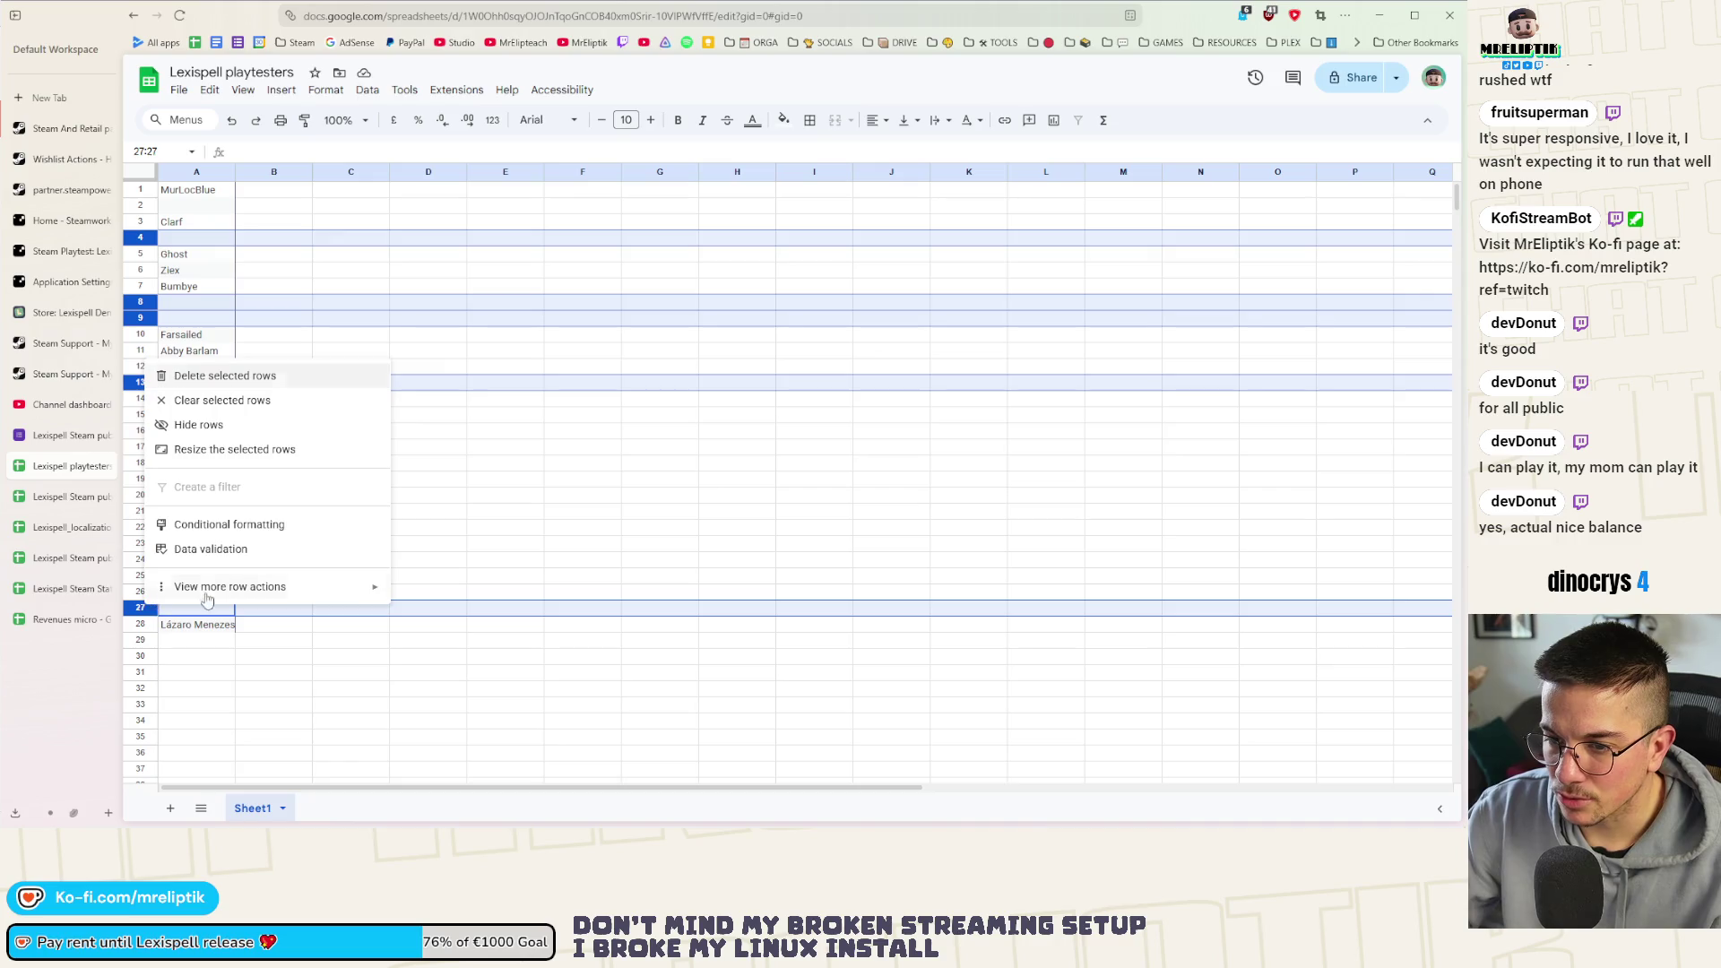
click(224, 381)
key(ctrl+z)
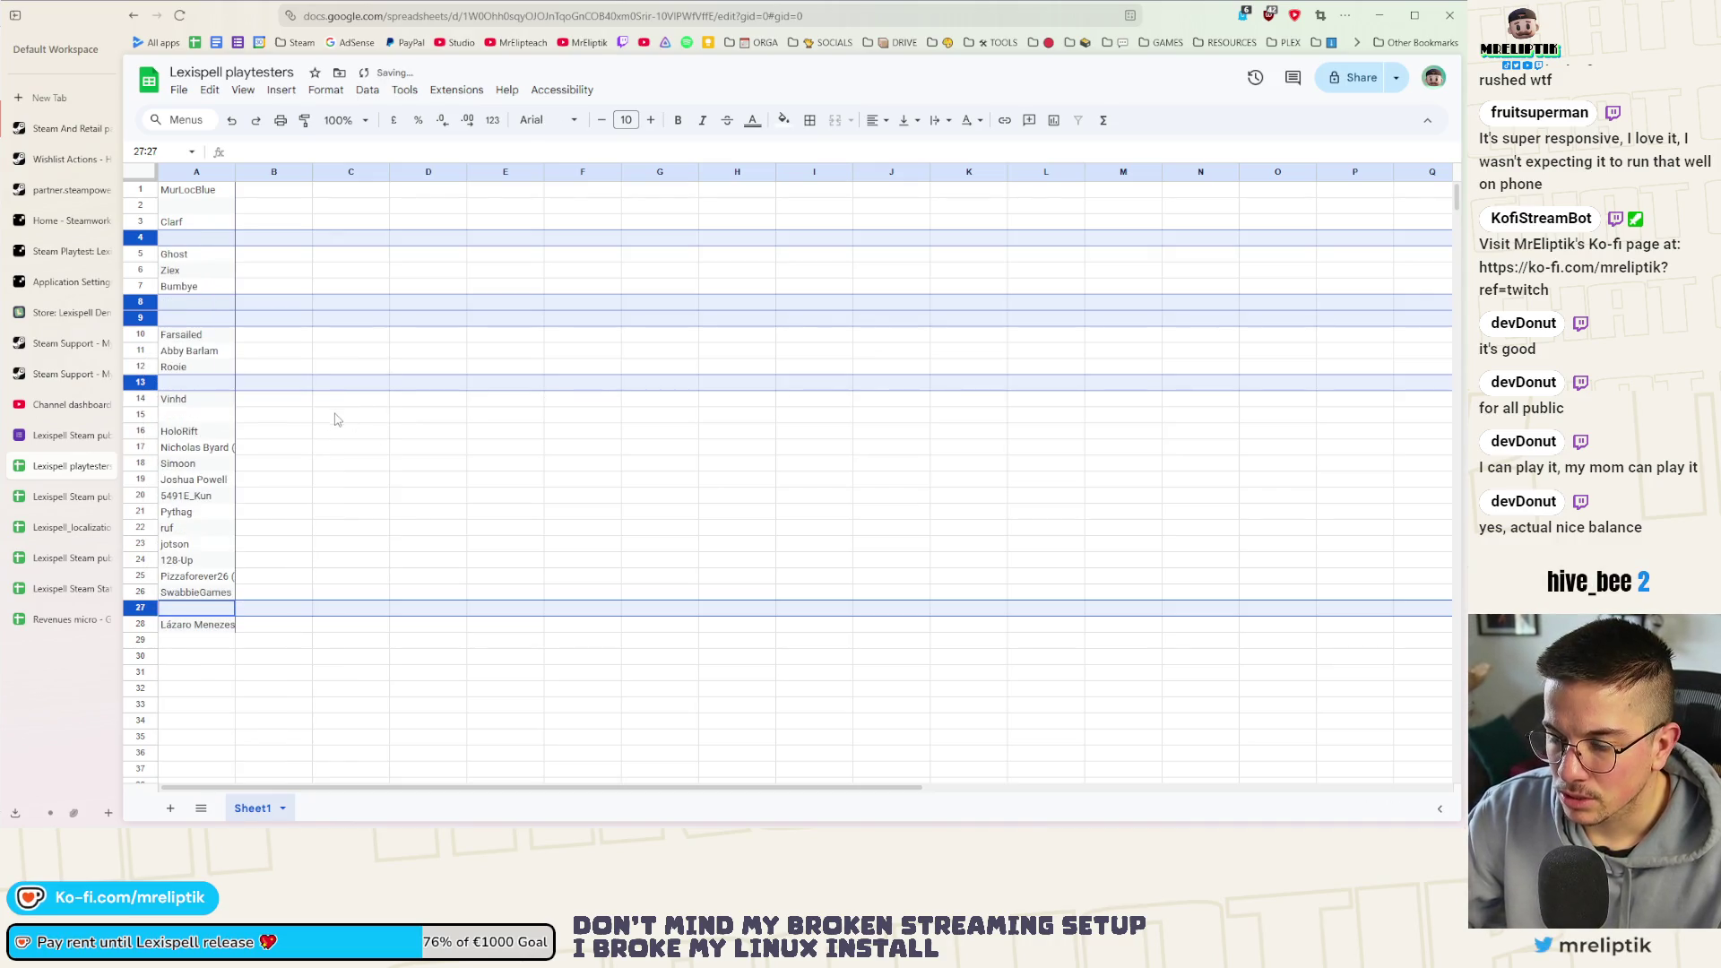
Widen column A so every nickname is fully readable
click(330, 421)
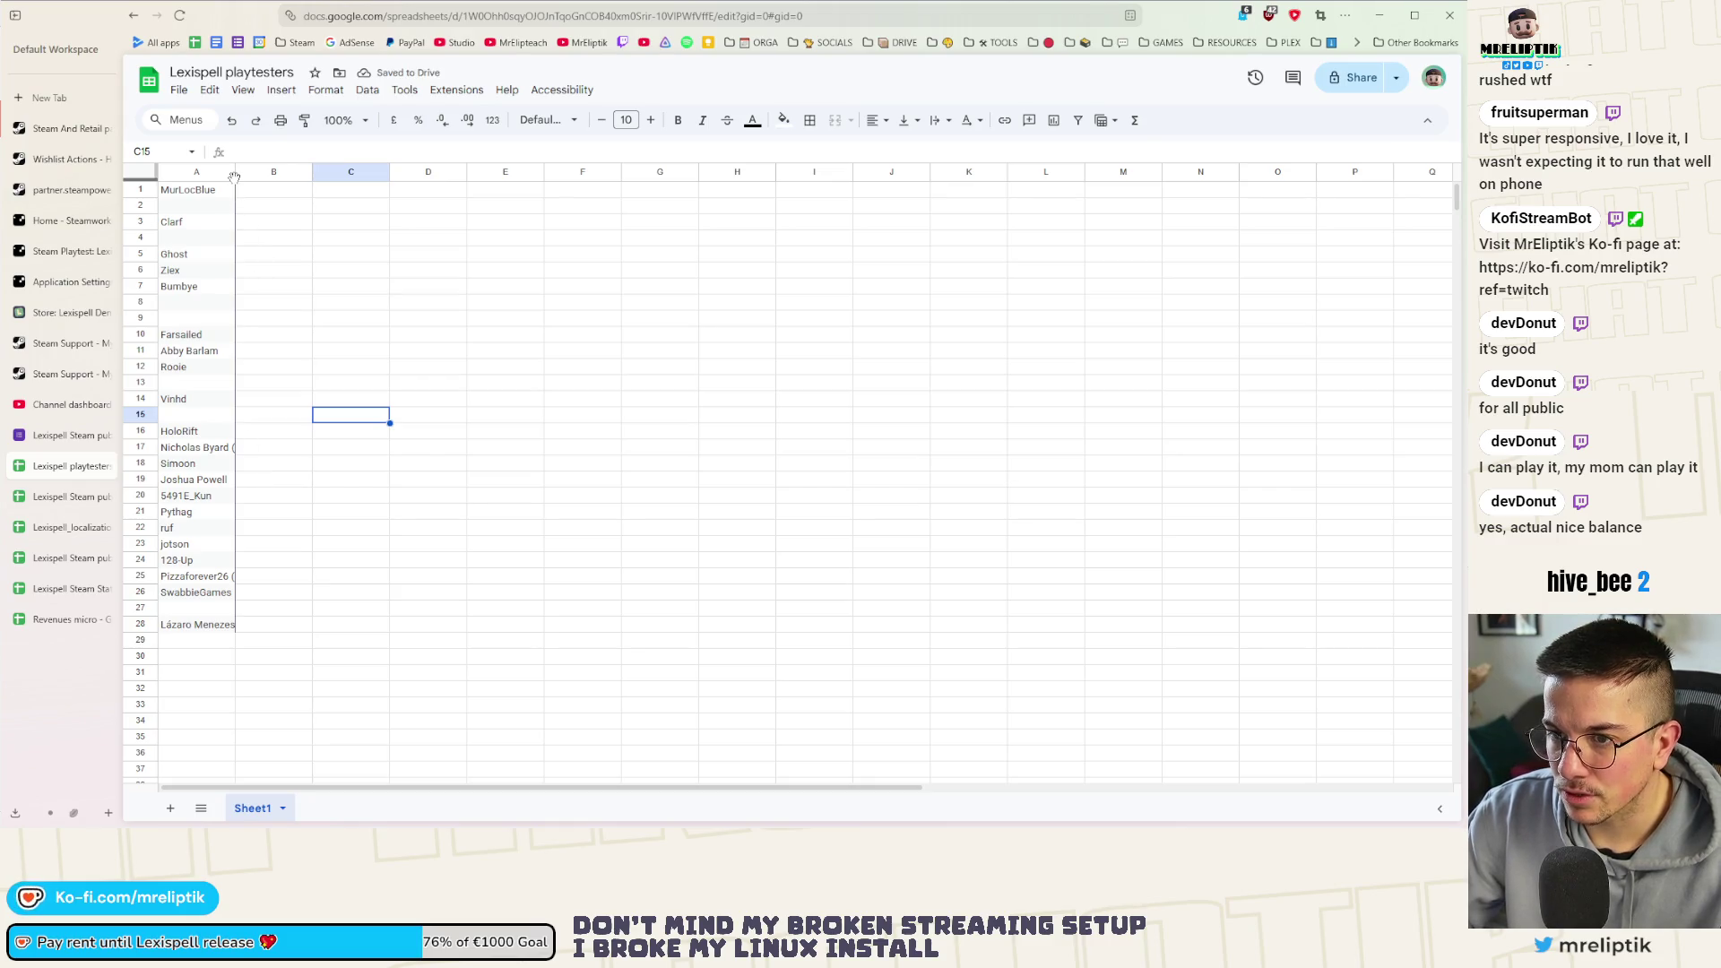
drag(235, 175, 340, 175)
click(404, 433)
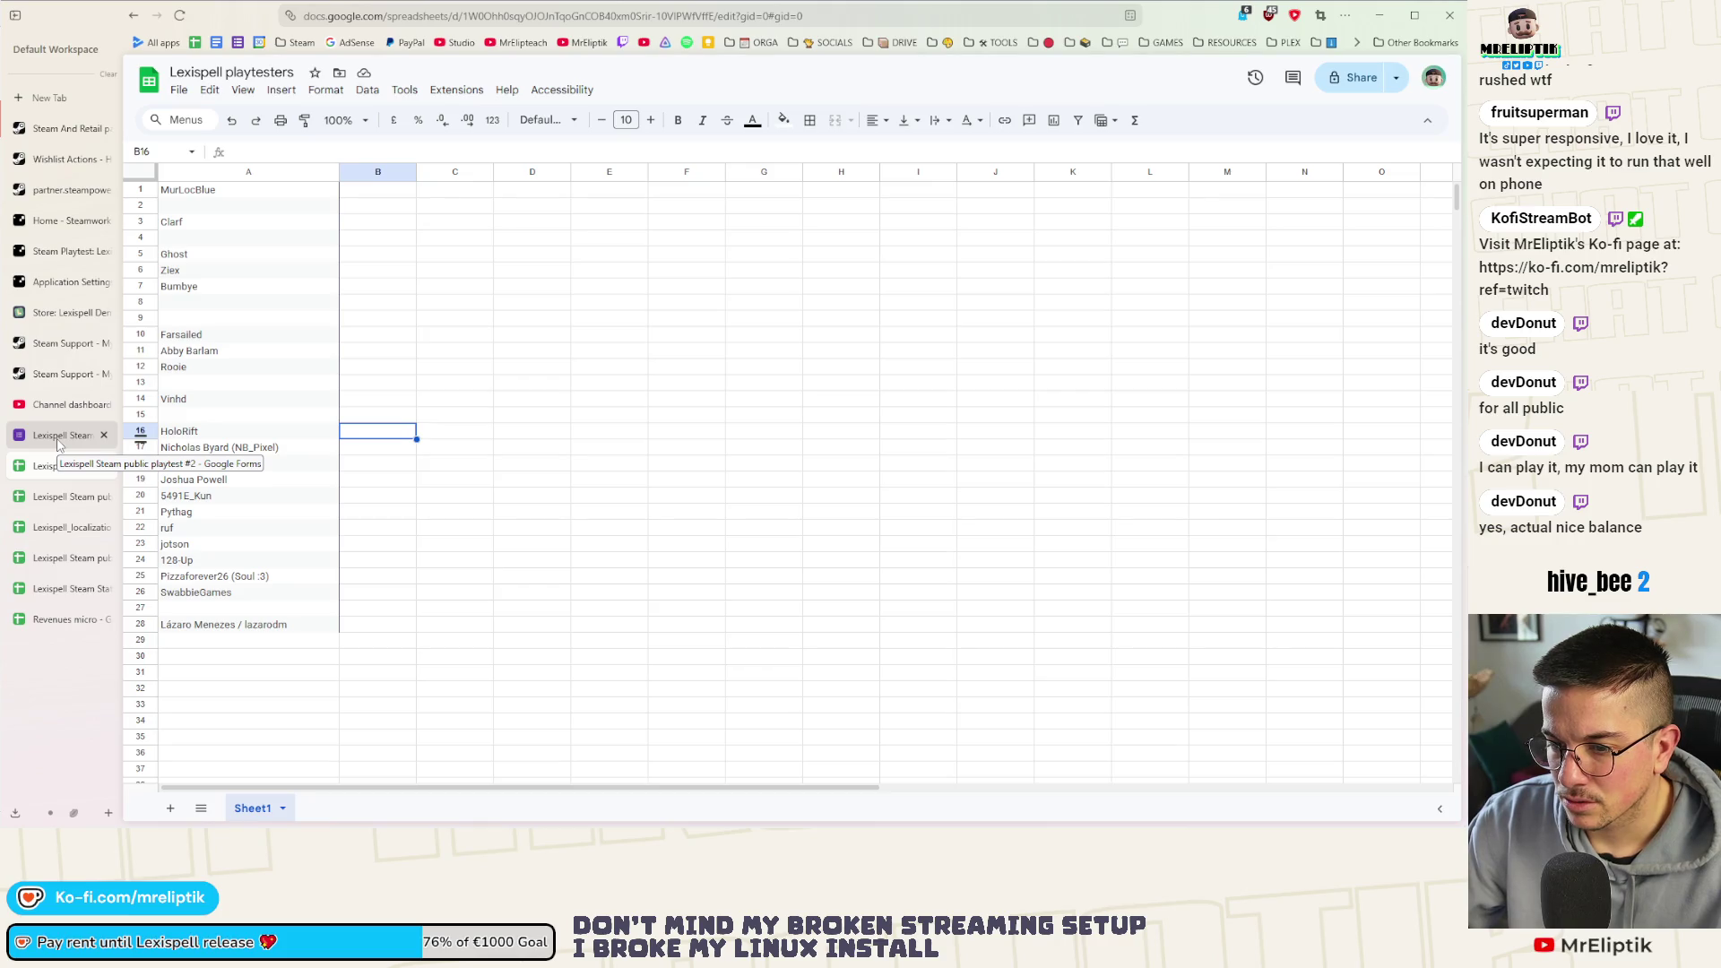
click(66, 497)
mouse_move(60, 496)
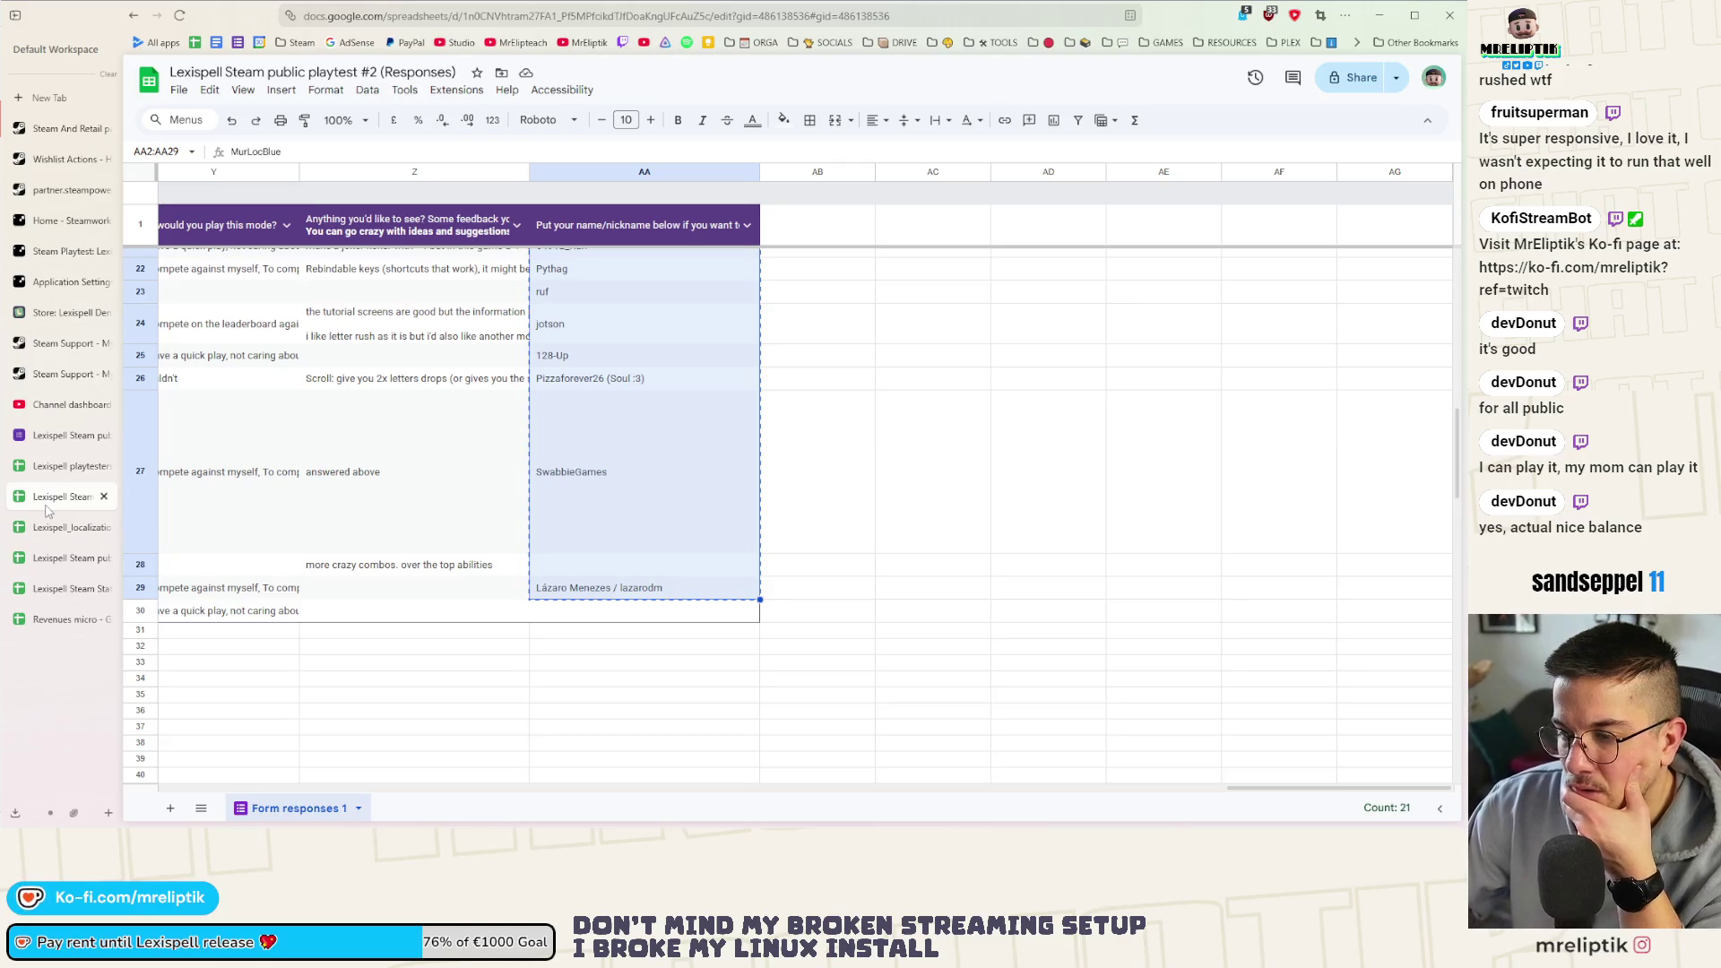
click(50, 531)
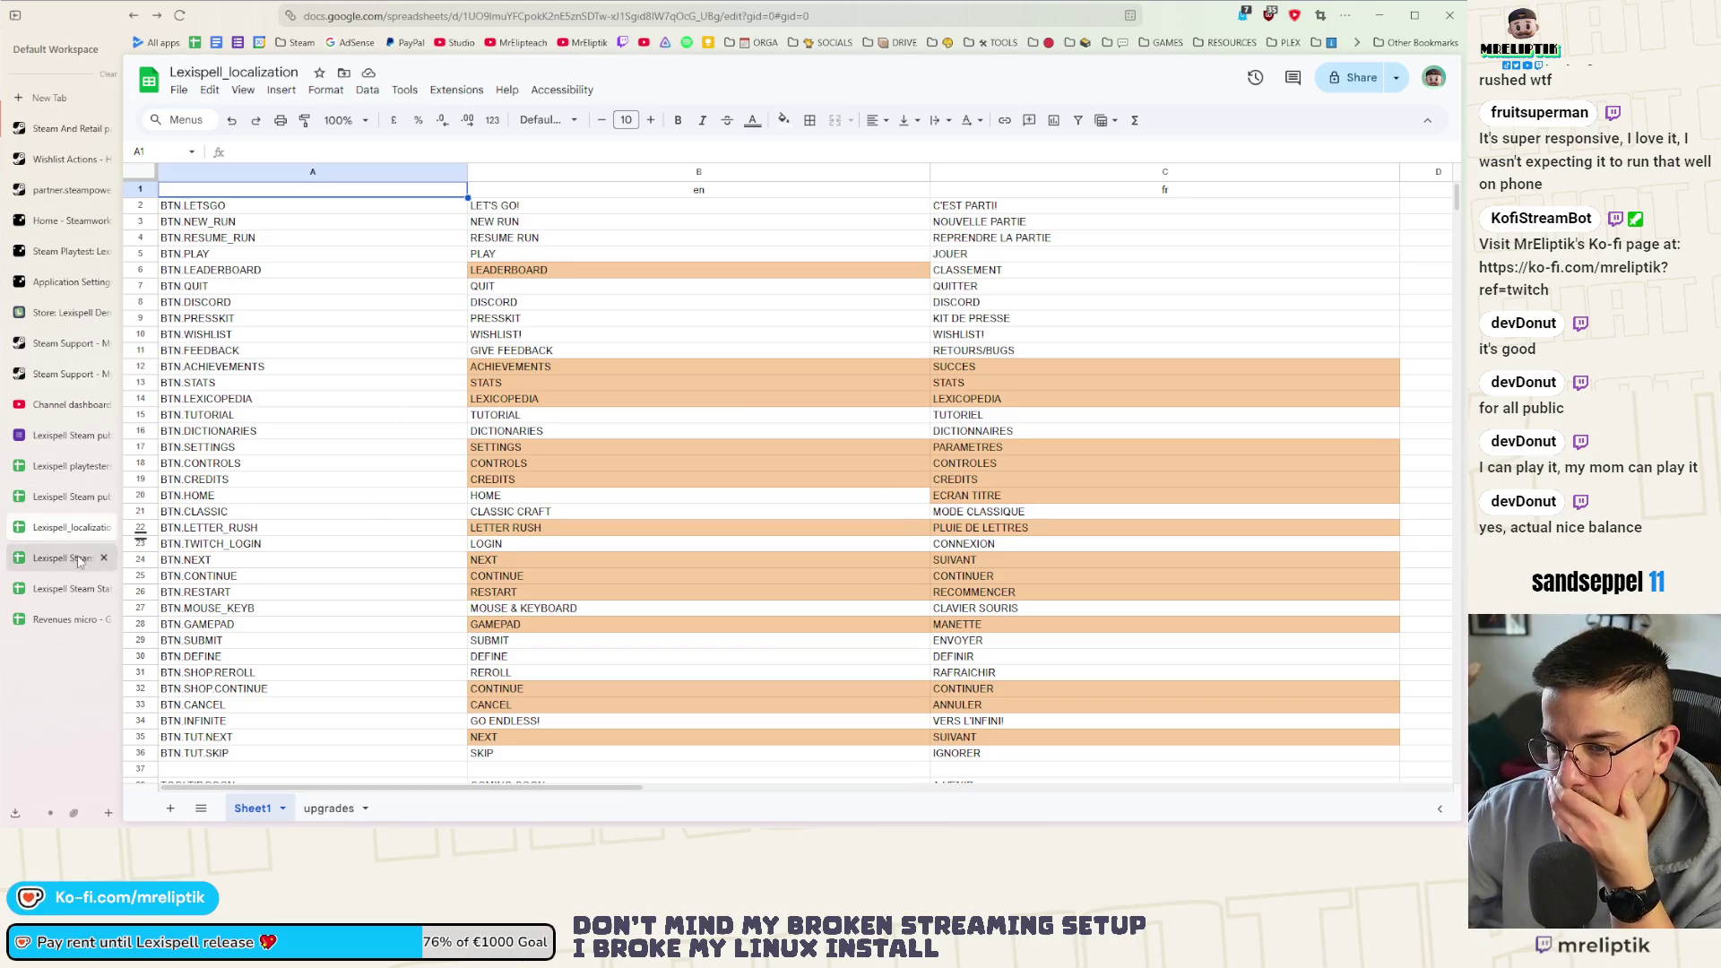
click(43, 567)
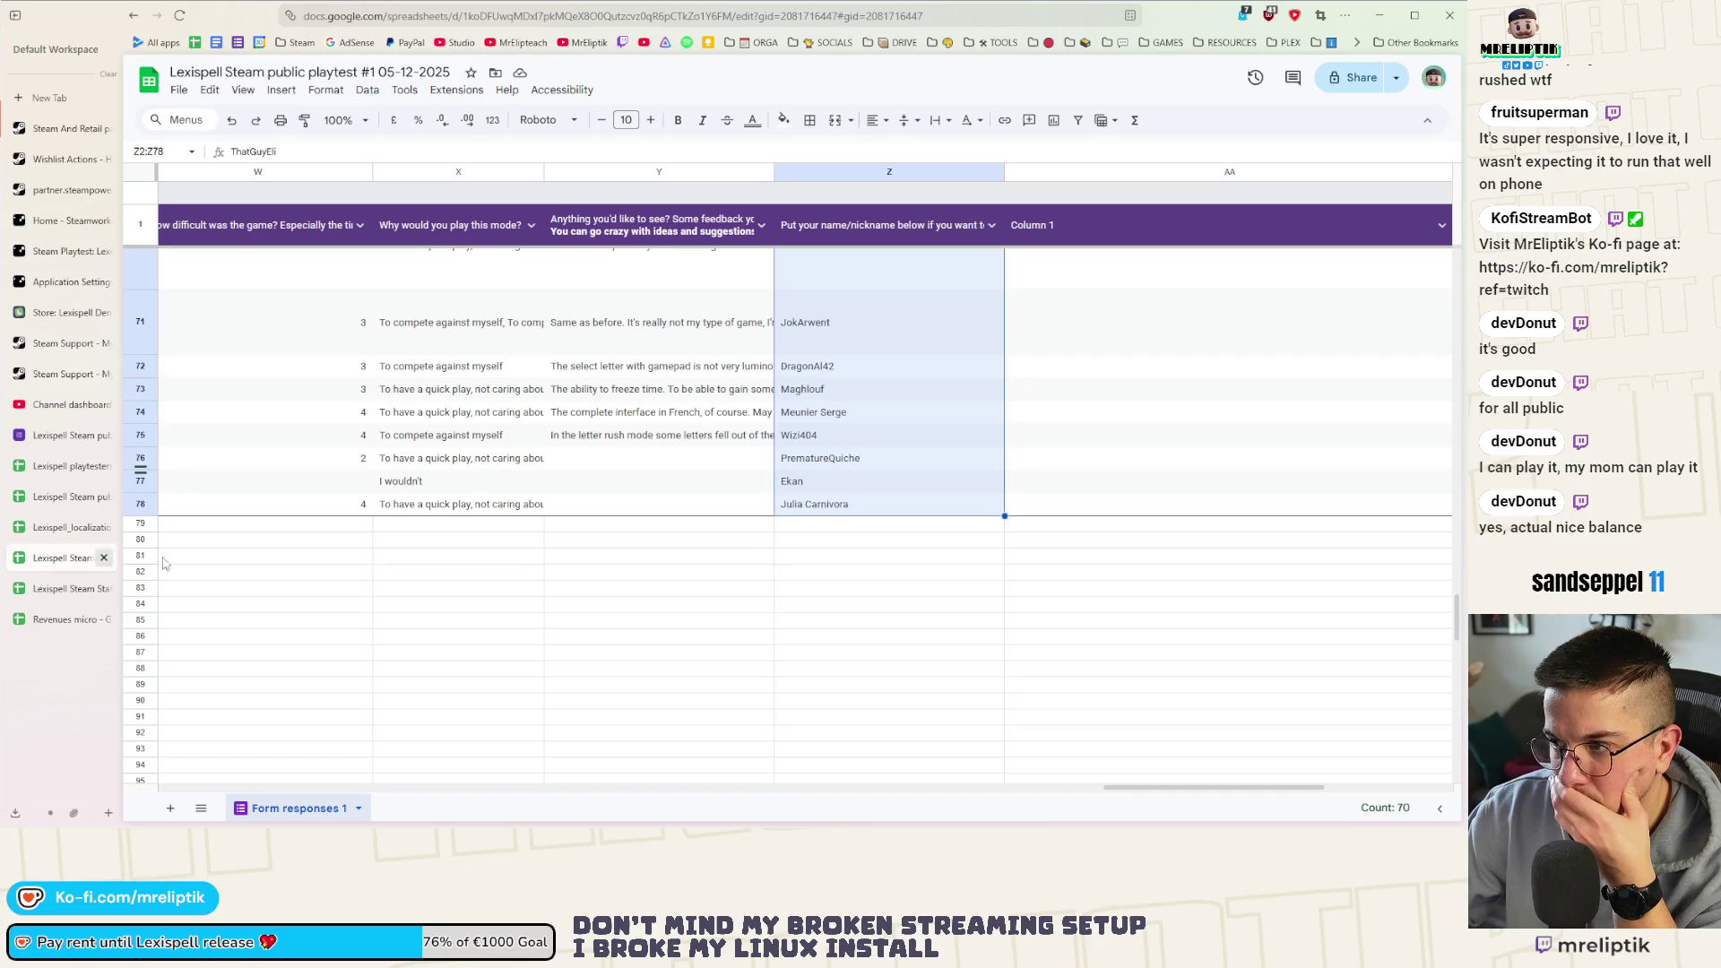
scroll(1044, 462, up, 5)
scroll(1045, 461, up, 5)
scroll(1044, 462, up, 5)
scroll(1054, 465, up, 5)
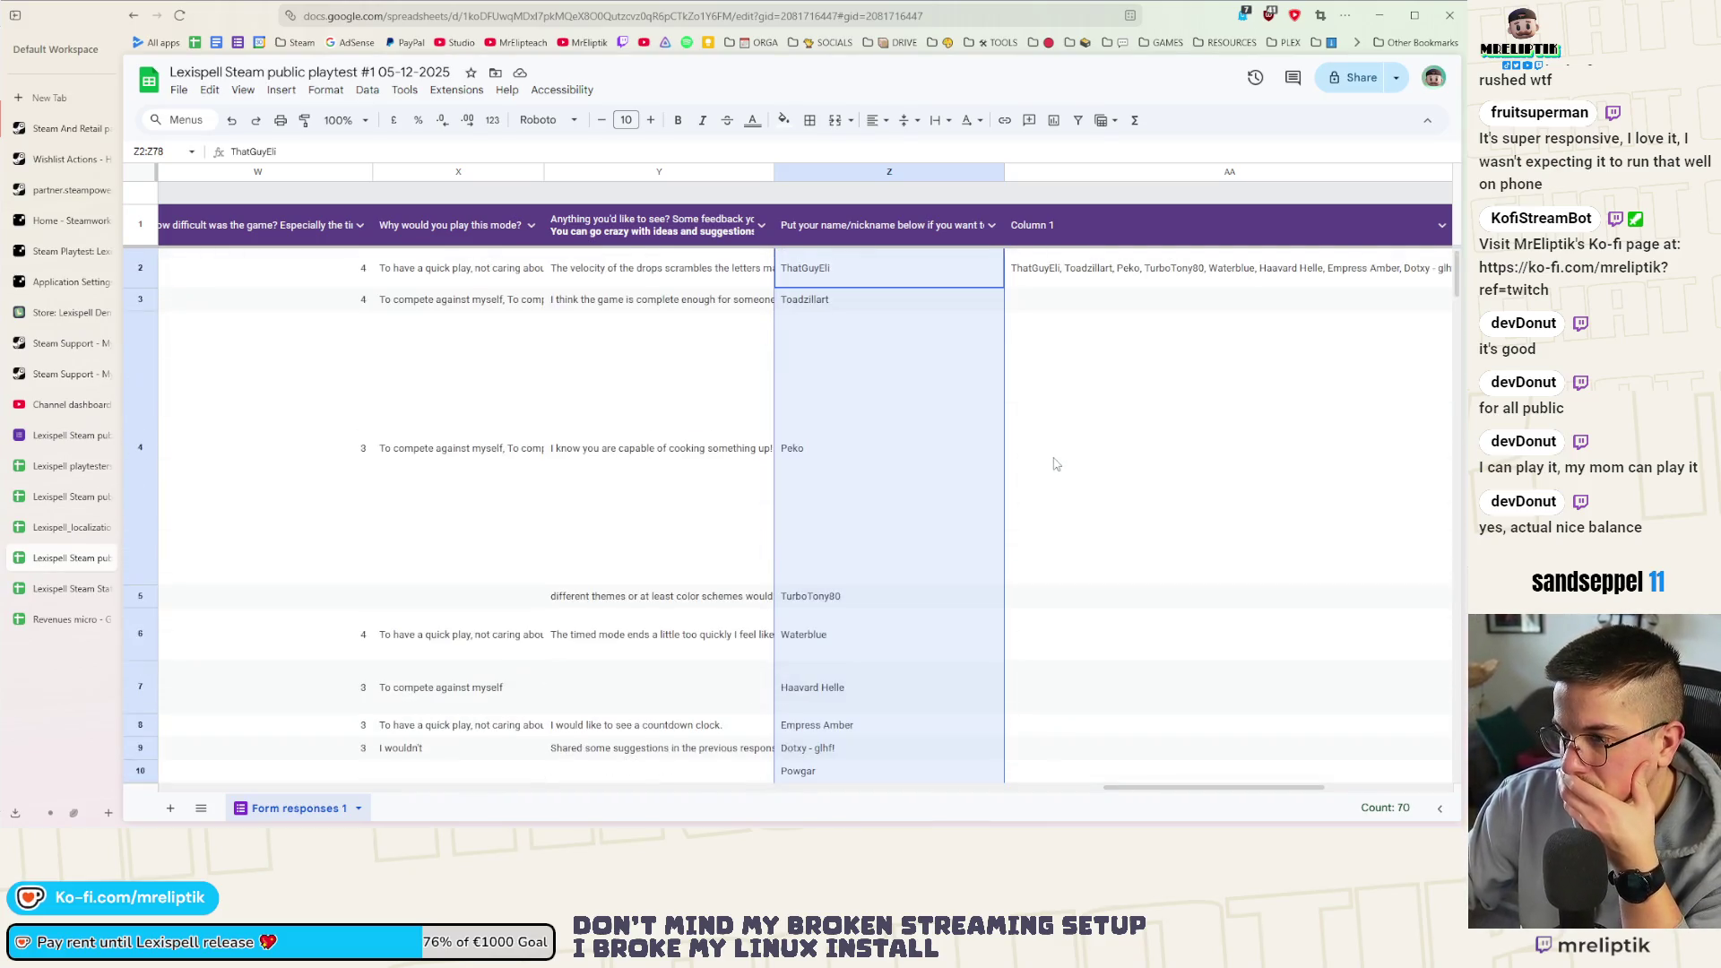
click(1090, 272)
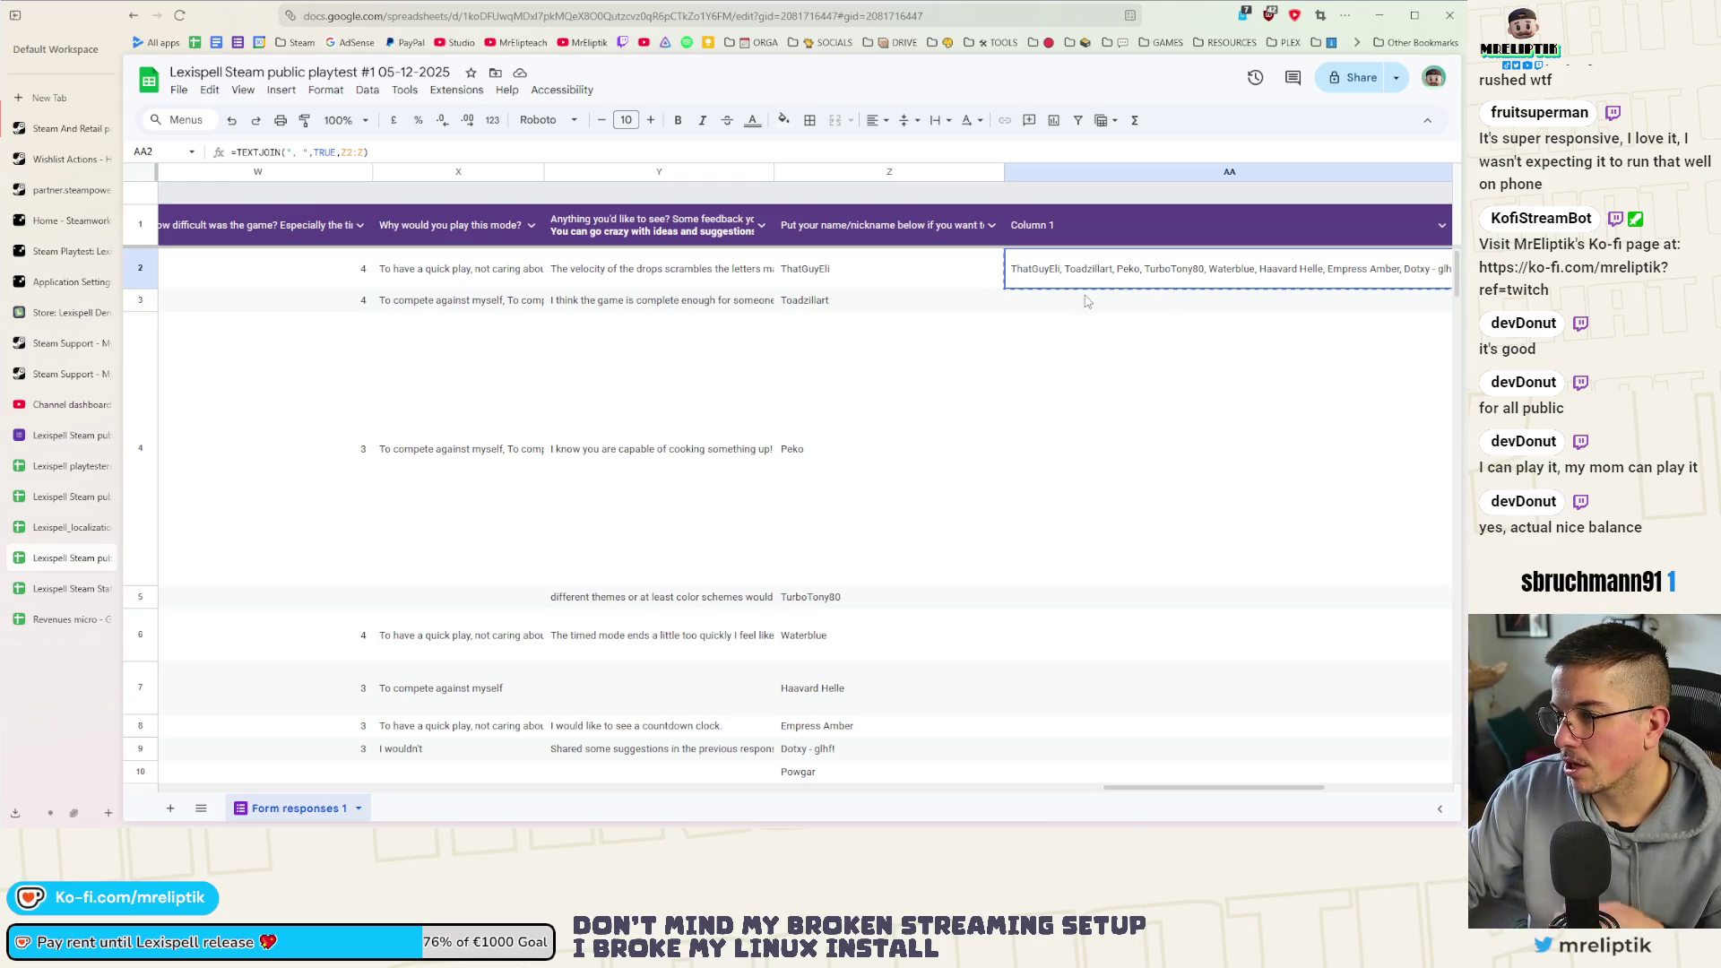
click(65, 501)
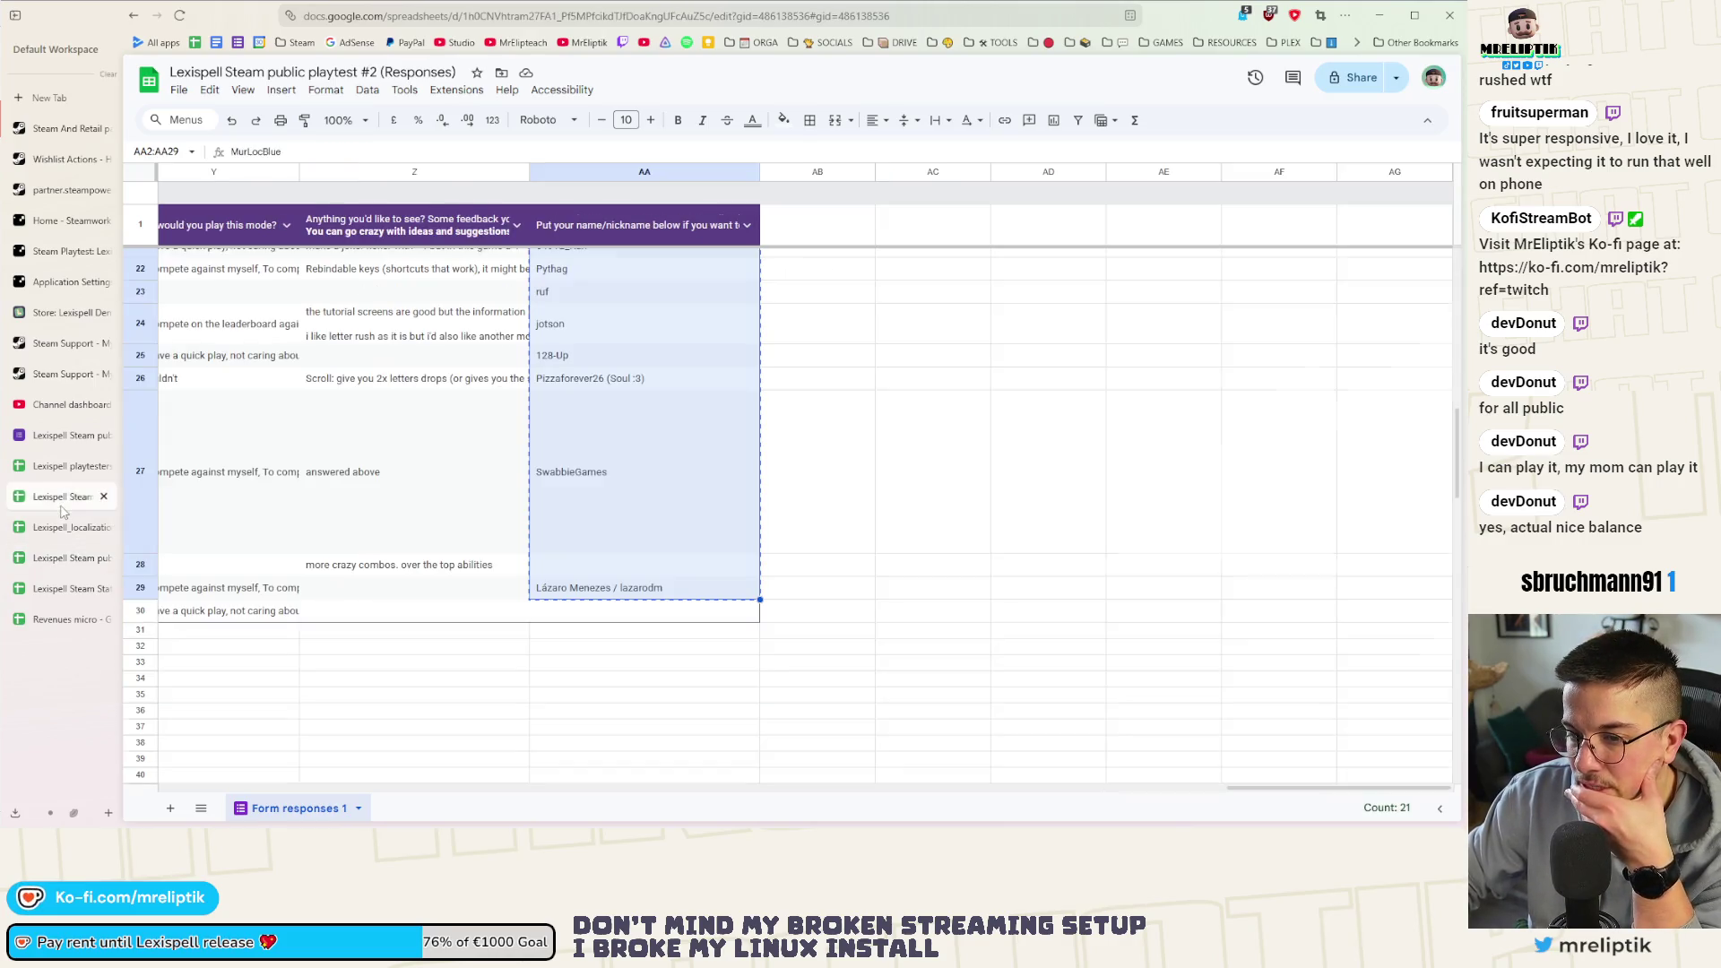
click(56, 468)
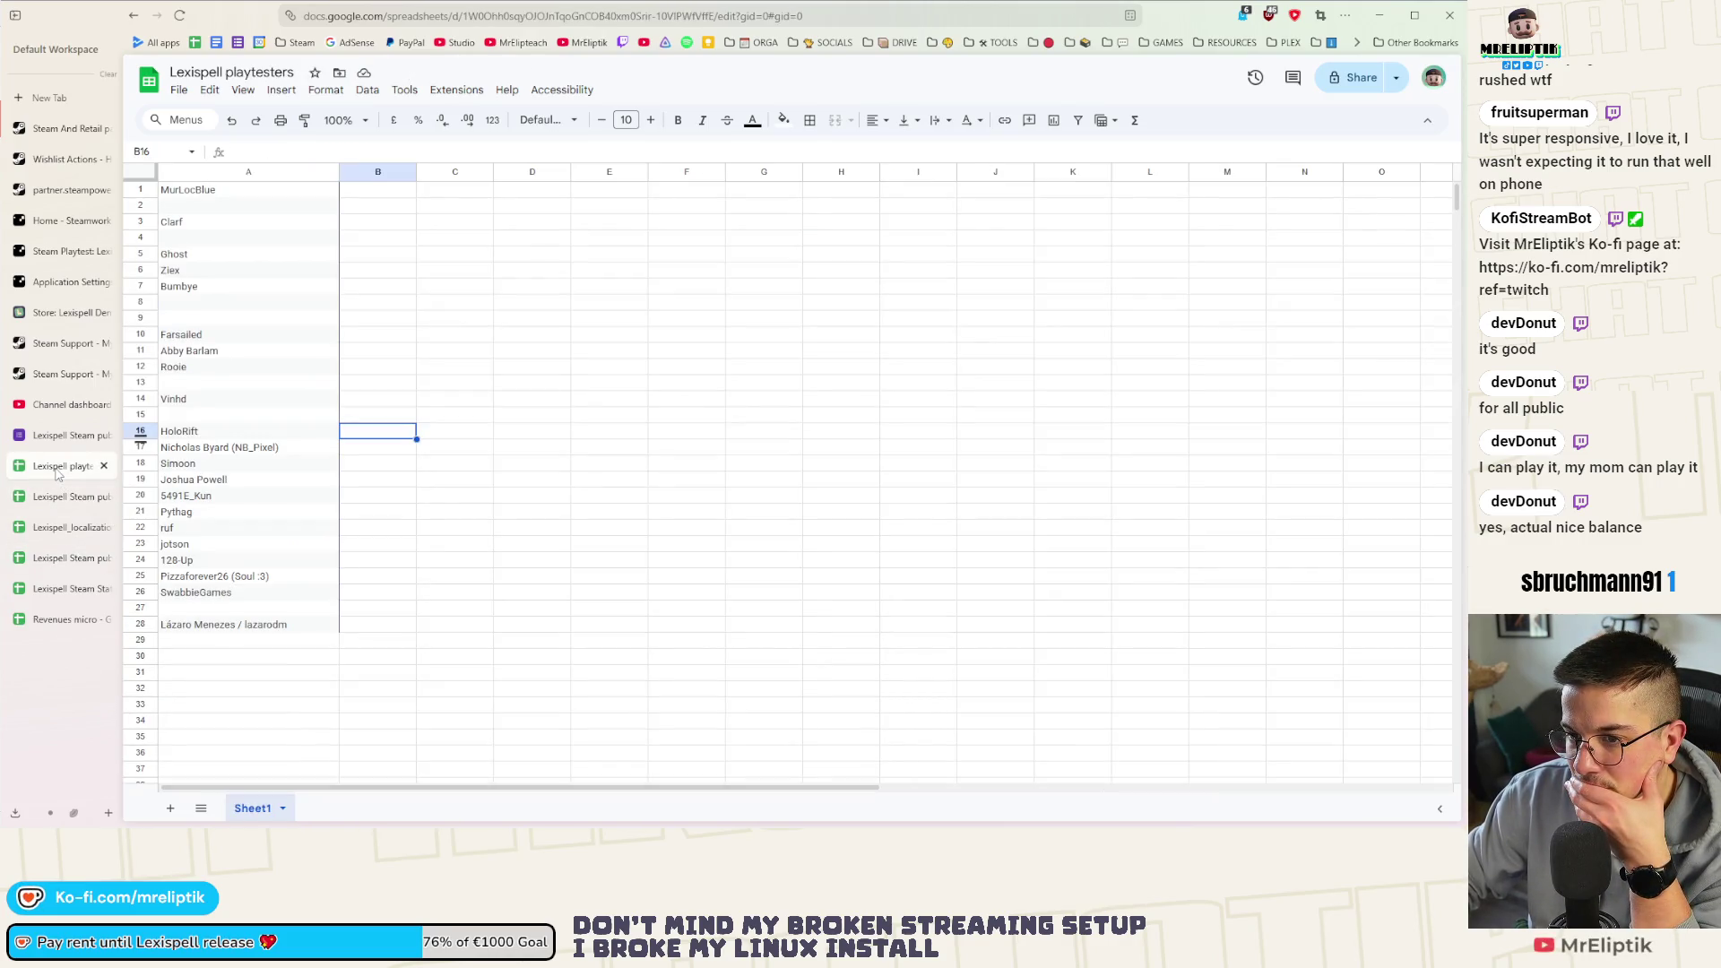
click(487, 192)
text(=TEXTJOIN(", ",TRUE,B1:B))
key(ctrl+z)
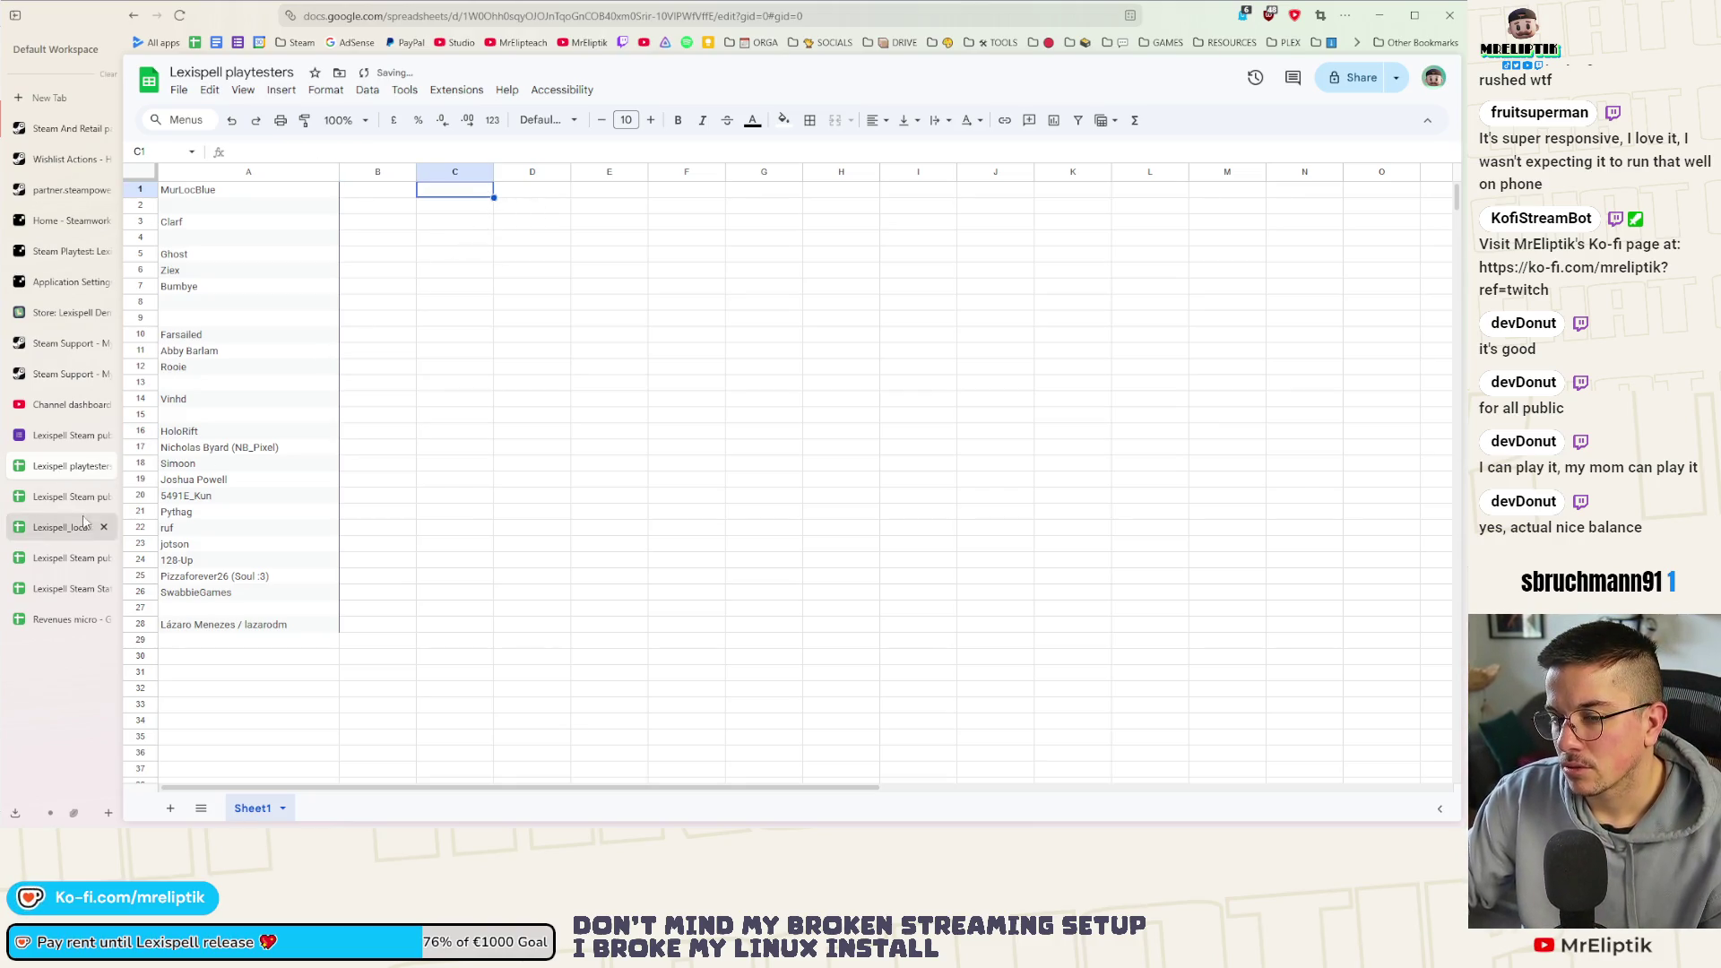
key(alt+Tab)
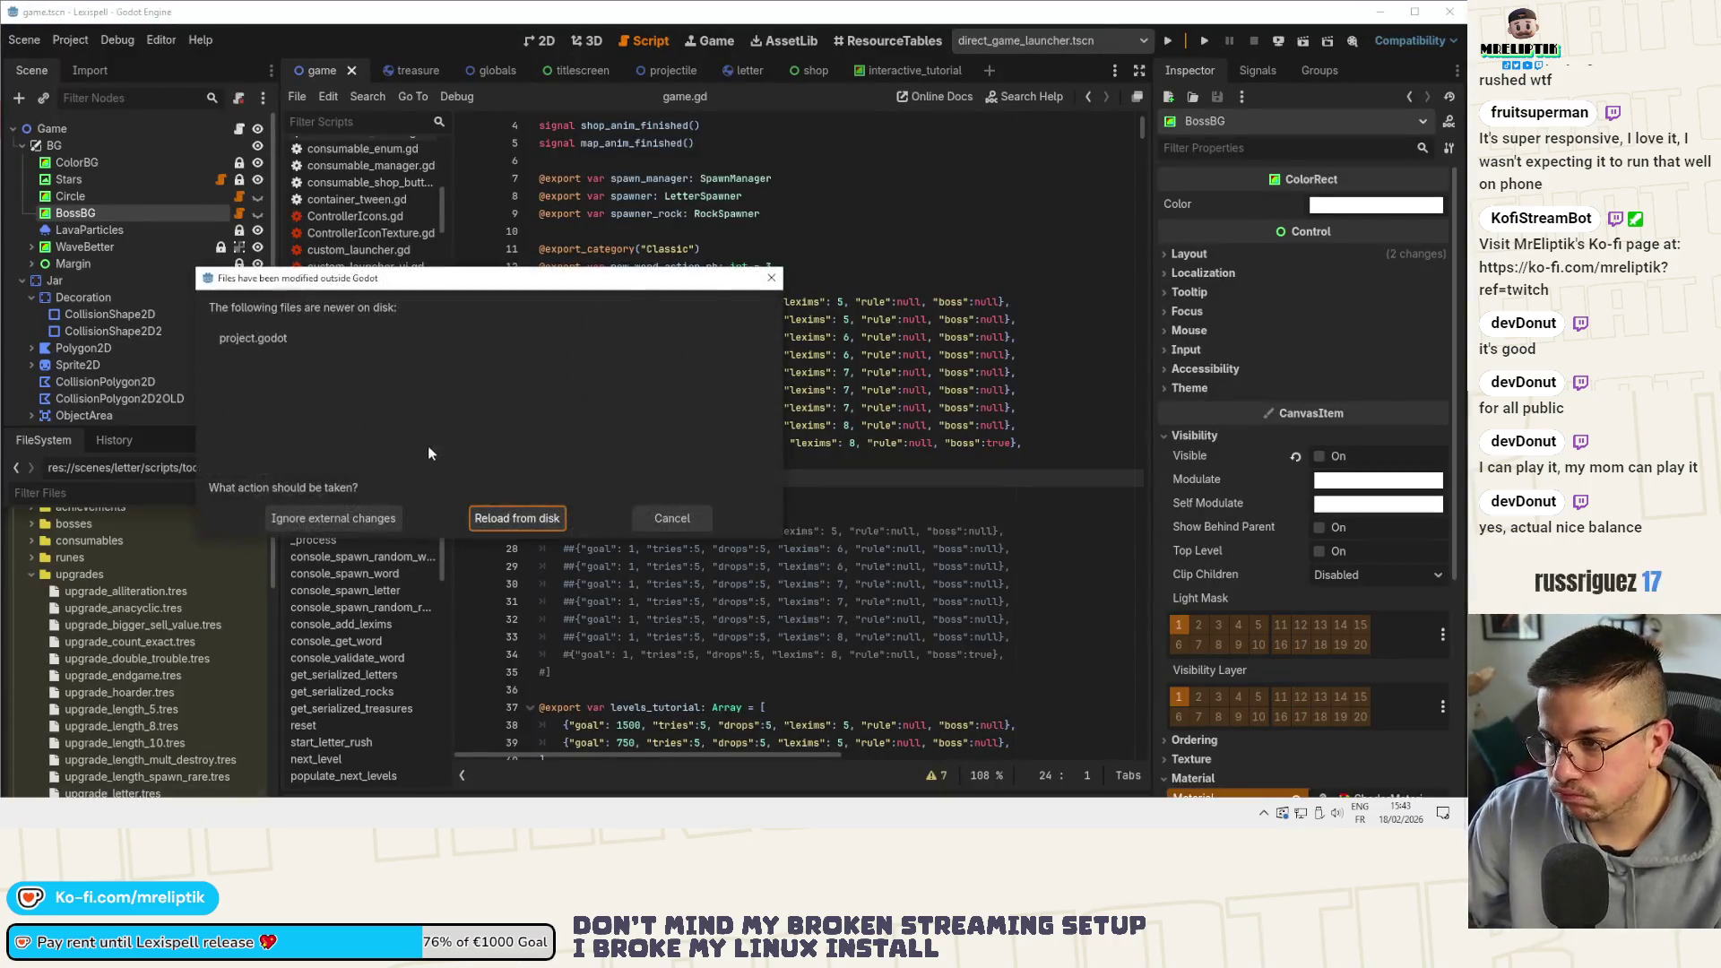
Bring up the credits scene and its credits.gd script in the Godot editor
click(507, 522)
click(835, 303)
key(ctrl+shift+o)
key(Escape)
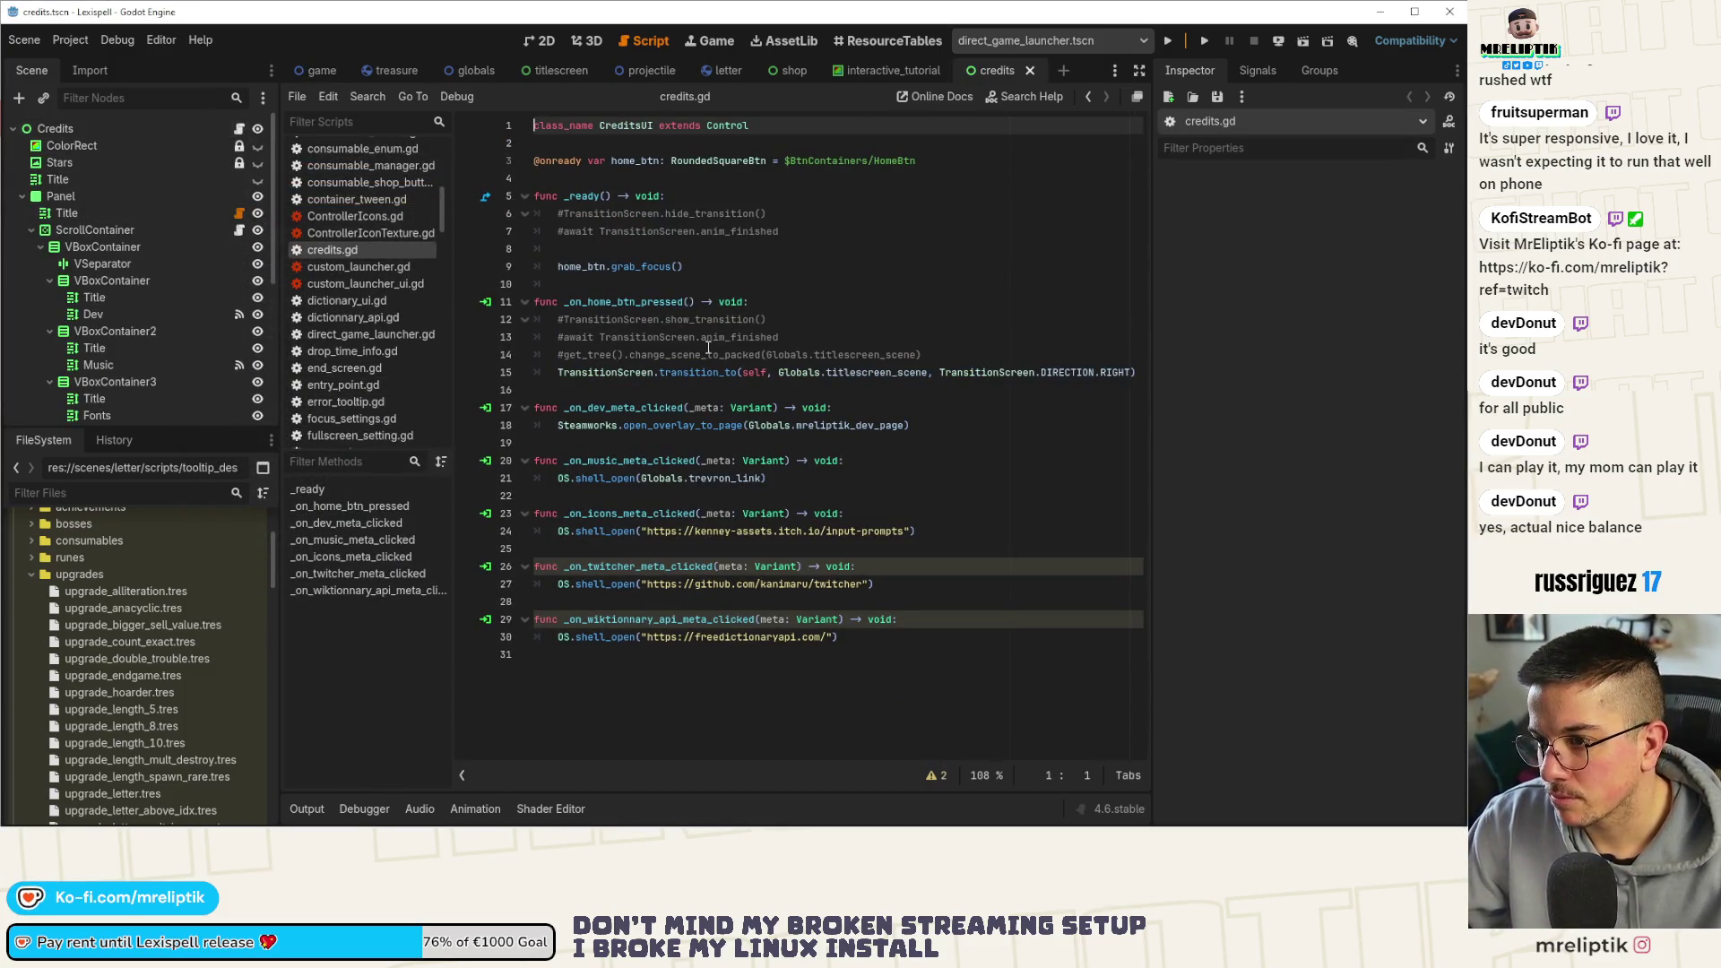
key(ctrl+F1)
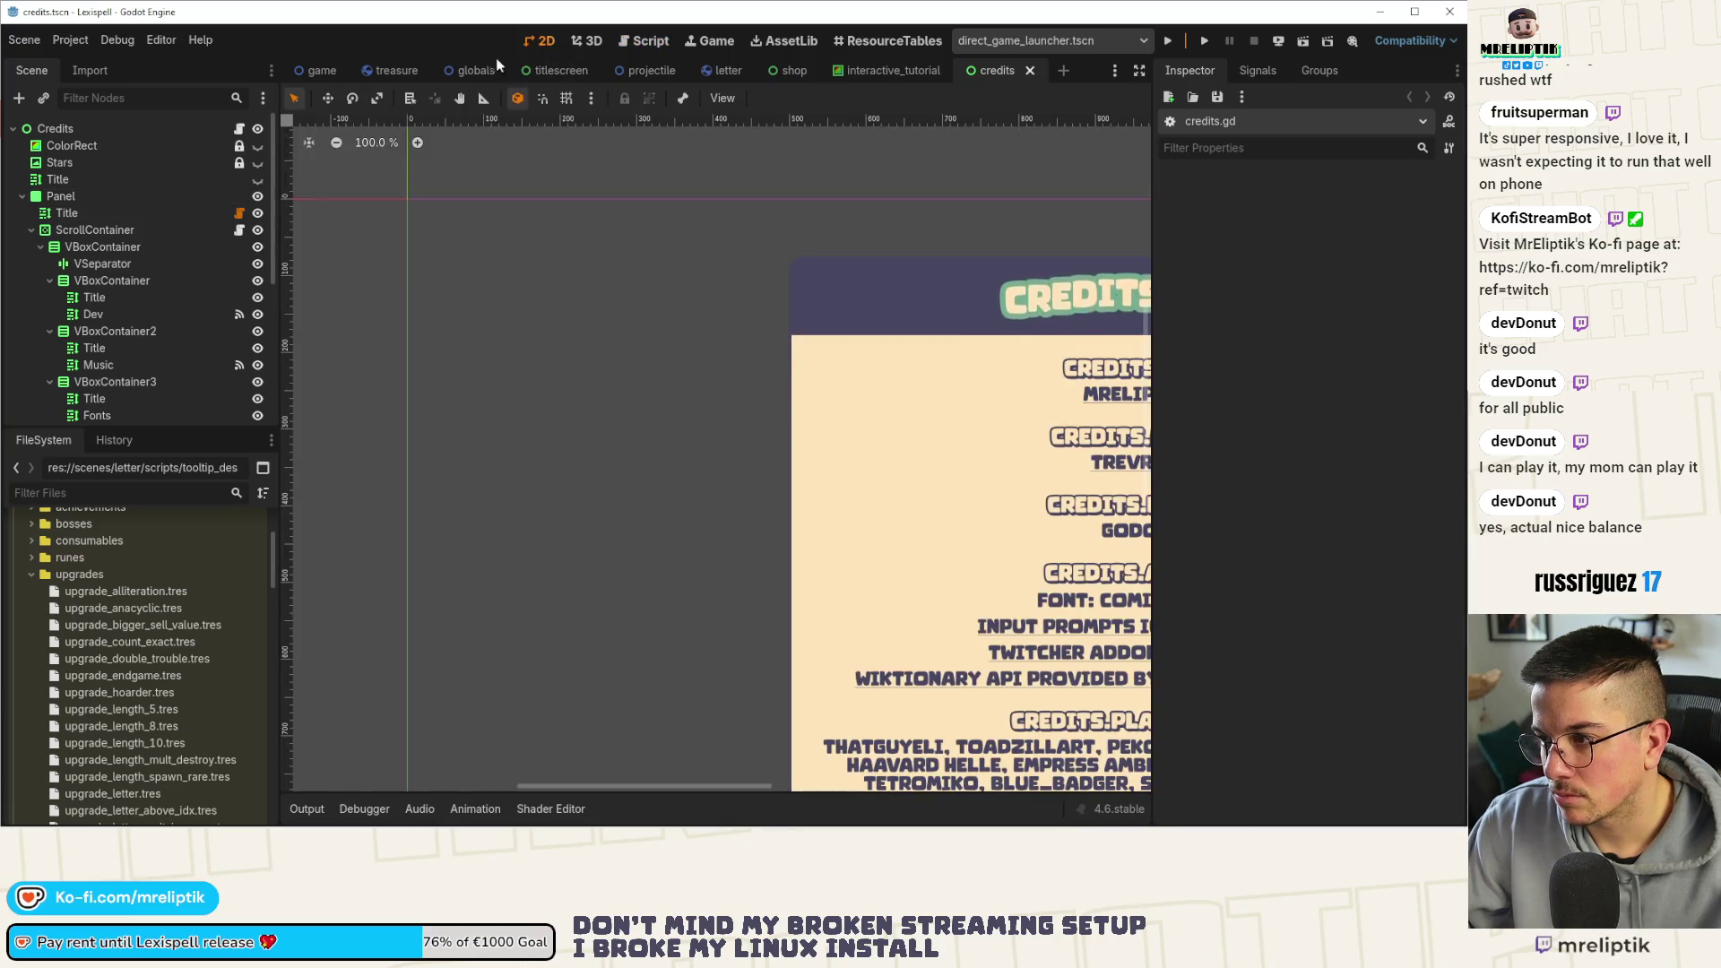
click(243, 129)
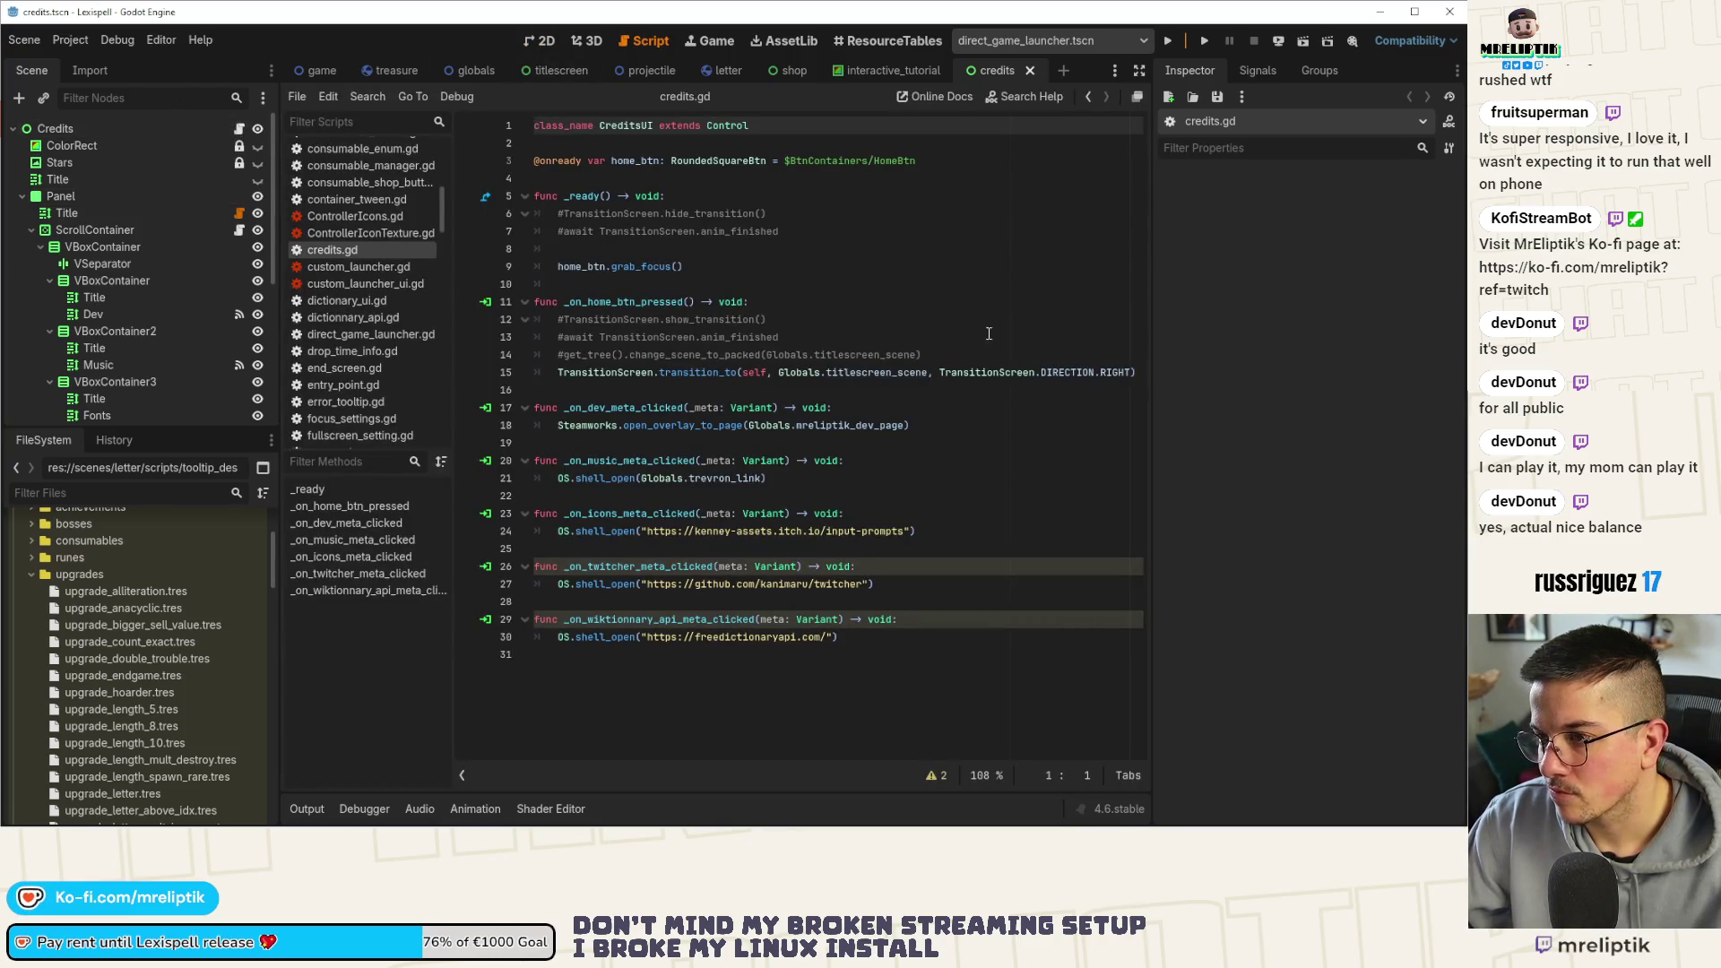
drag(1151, 426, 1294, 426)
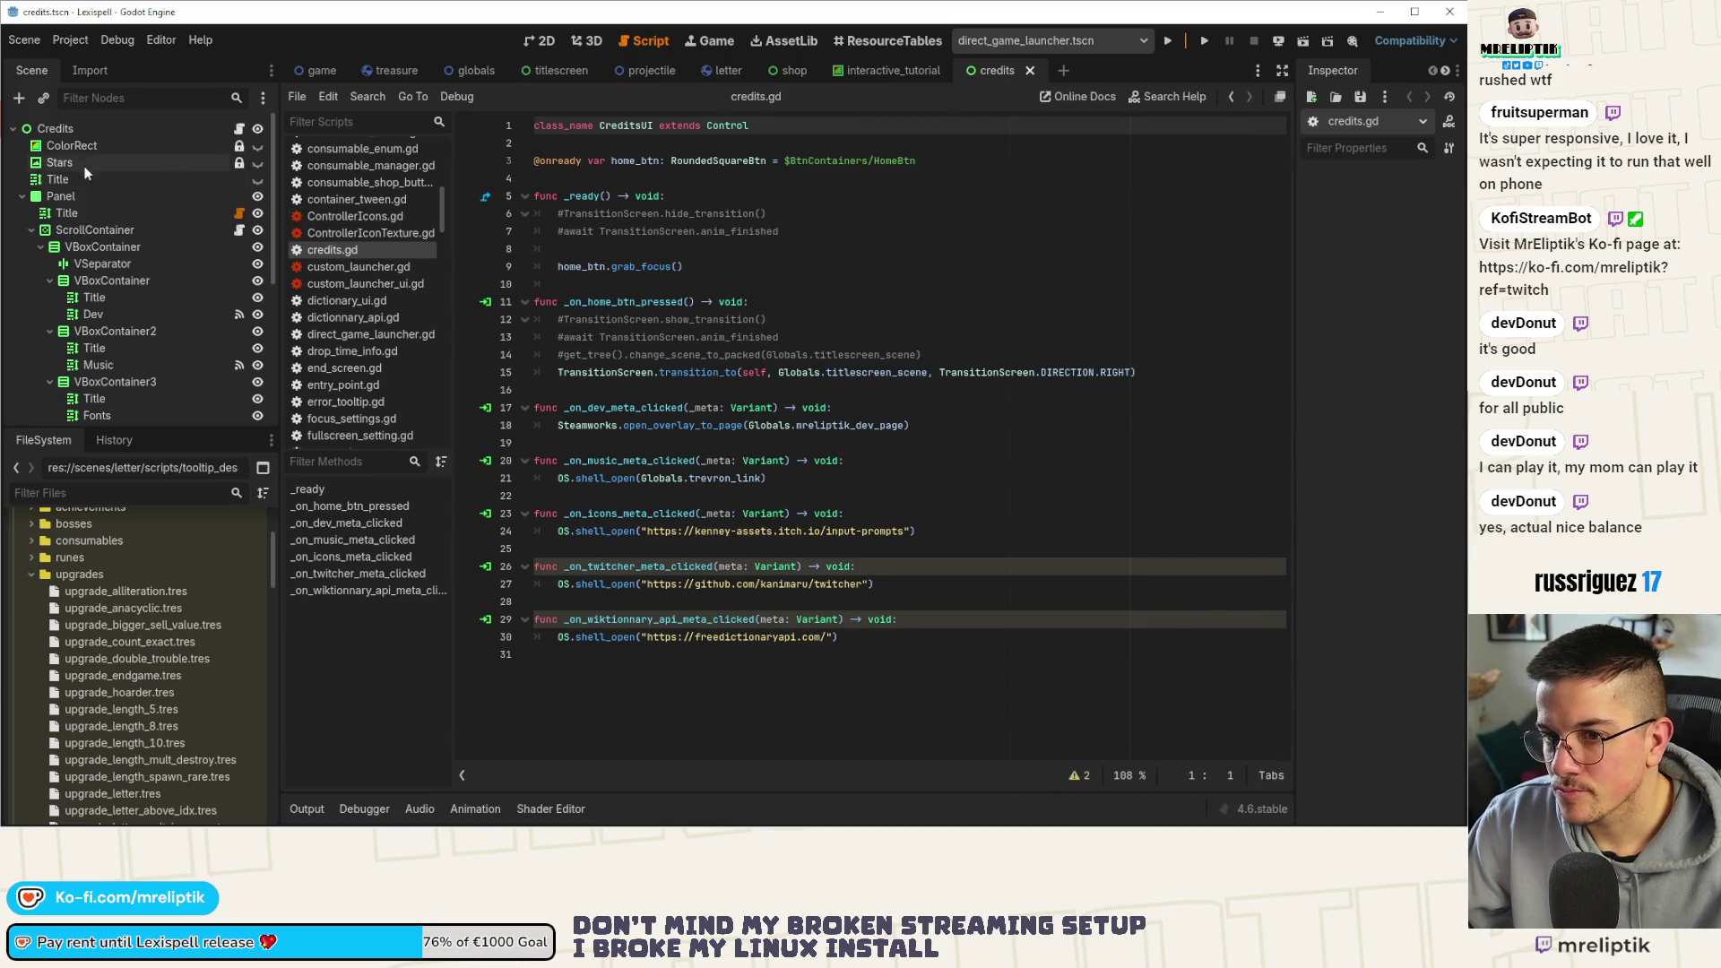
click(538, 40)
scroll(363, 197, down, 6)
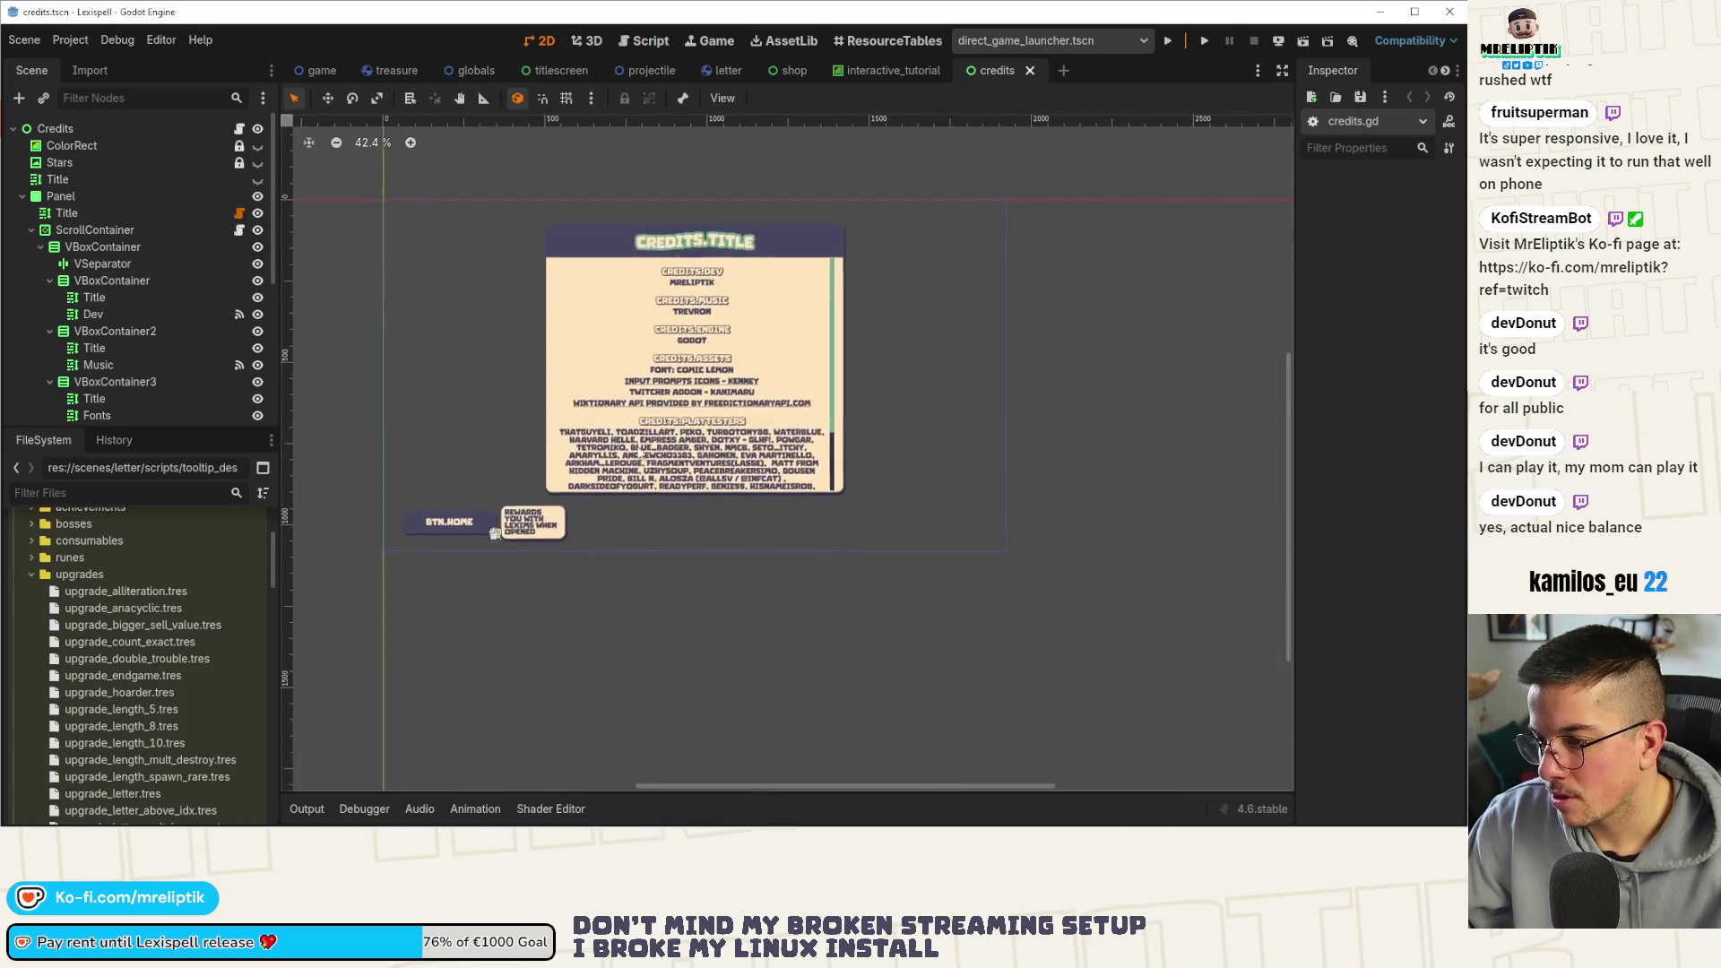
Select the playtester names in the label's Text property and switch to the spreadsheet
click(494, 532)
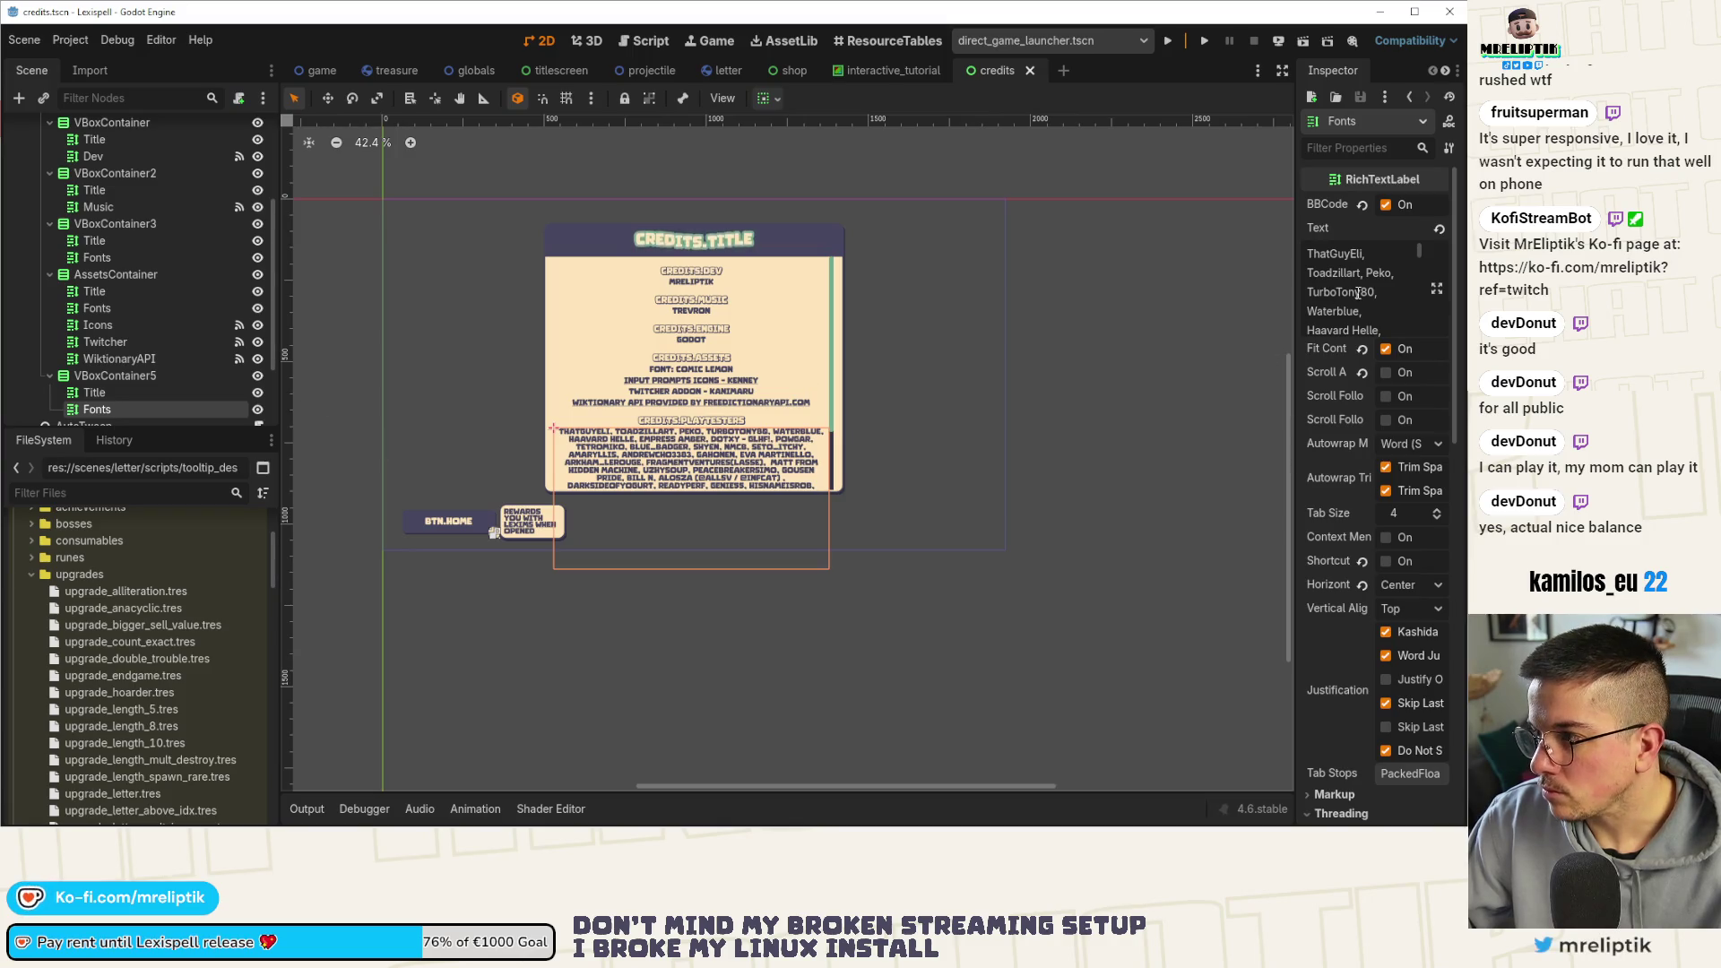
drag(1346, 323, 1346, 74)
click(1411, 12)
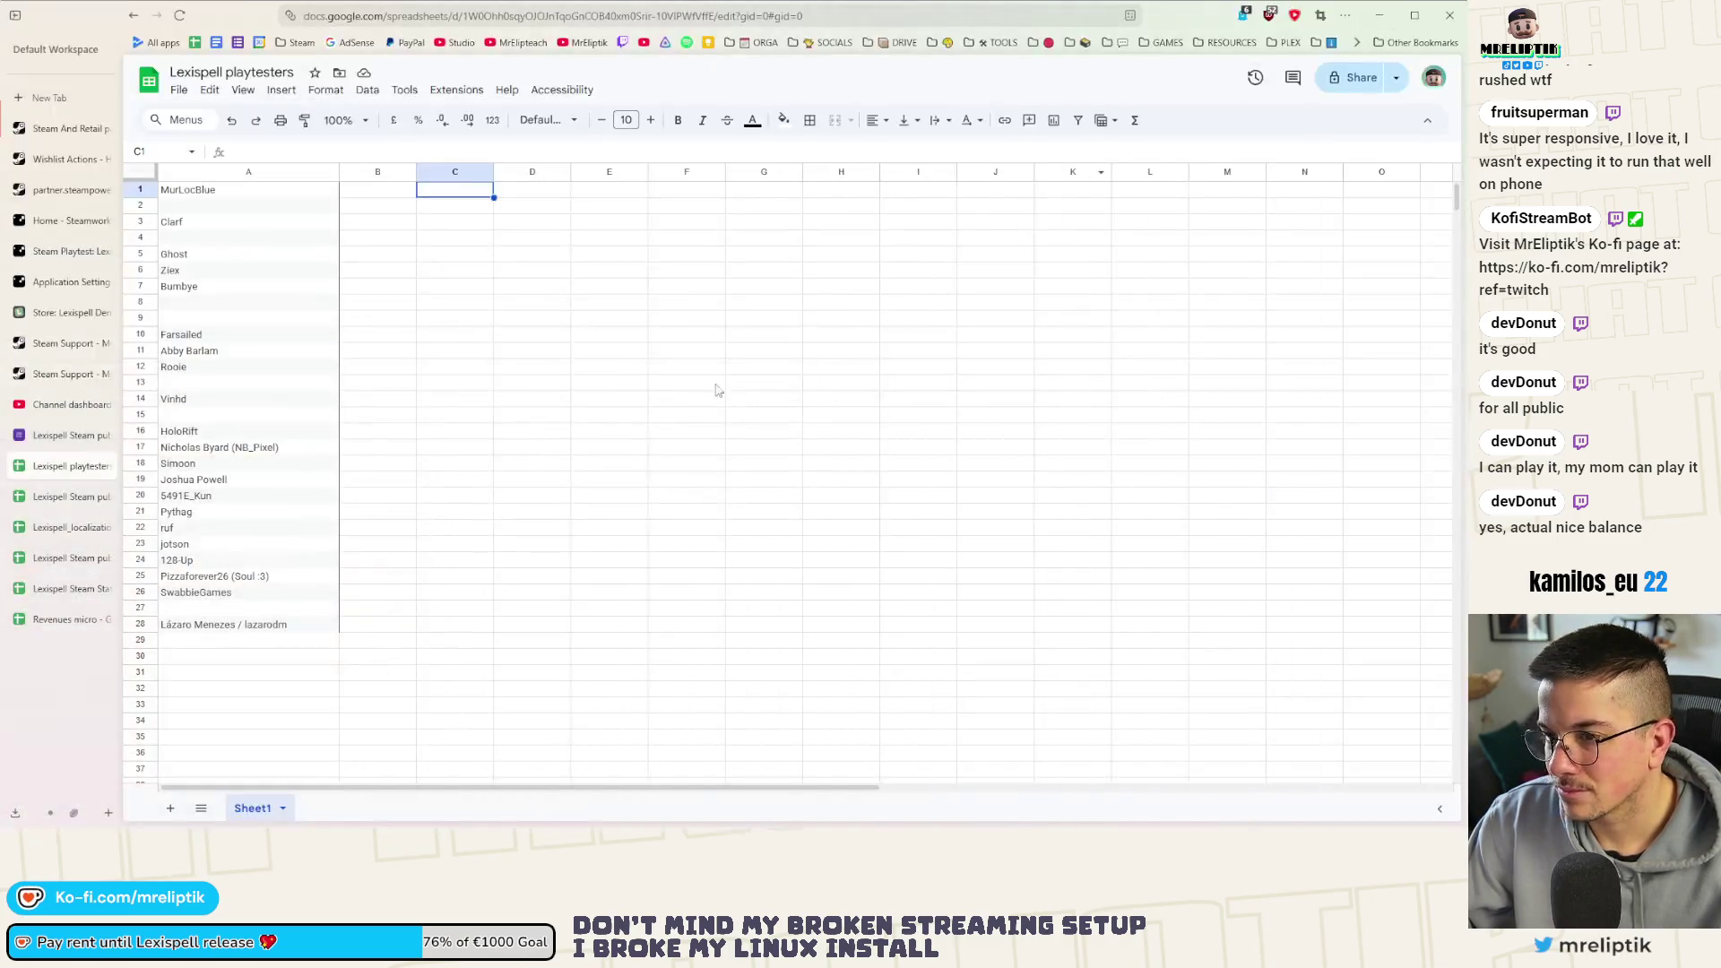
Paste the comma-separated playtester names into cell C1 and commit it
key(ctrl+v)
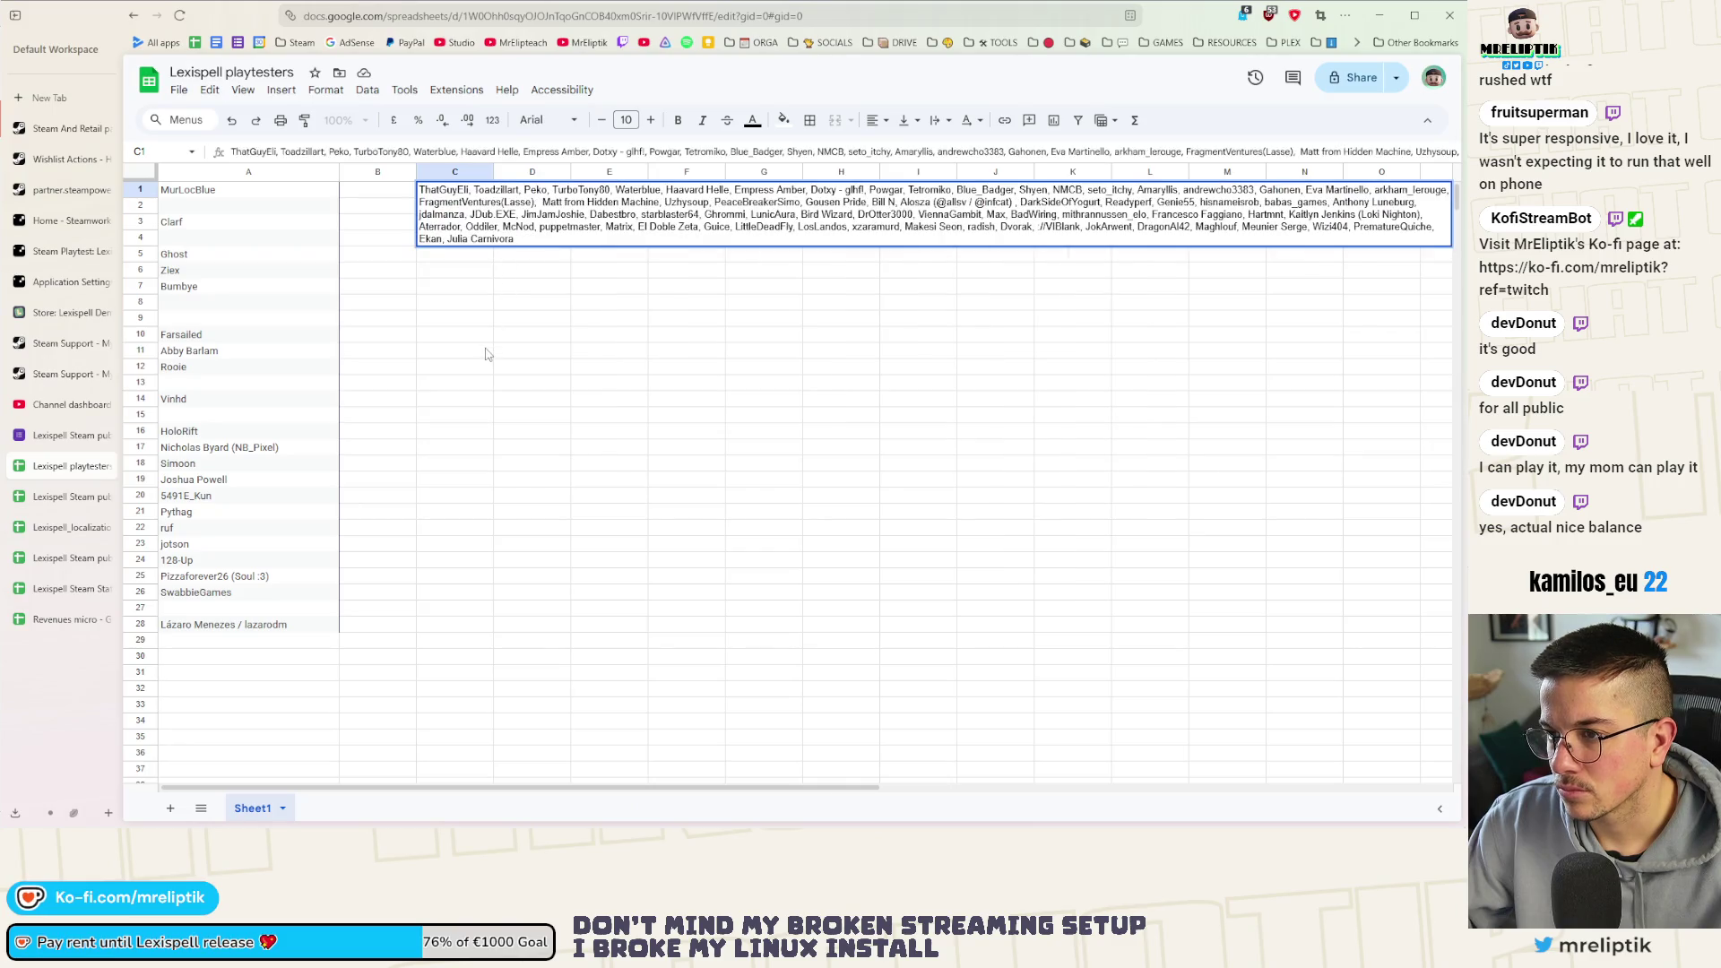
click(477, 349)
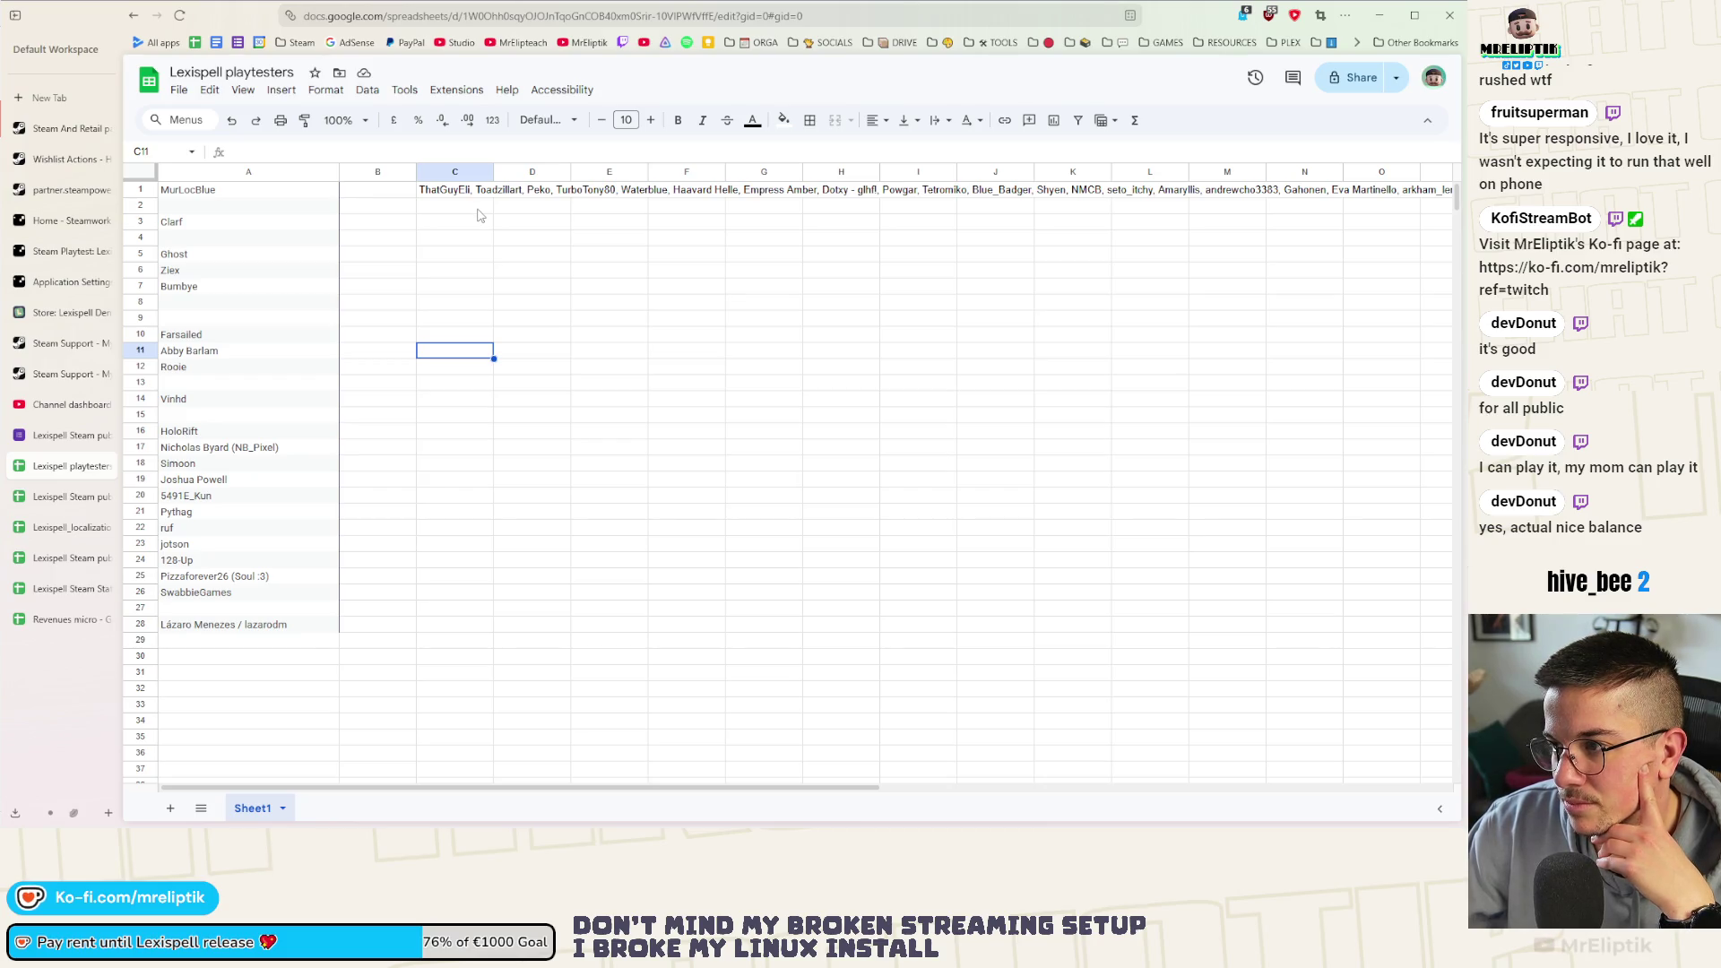
click(443, 193)
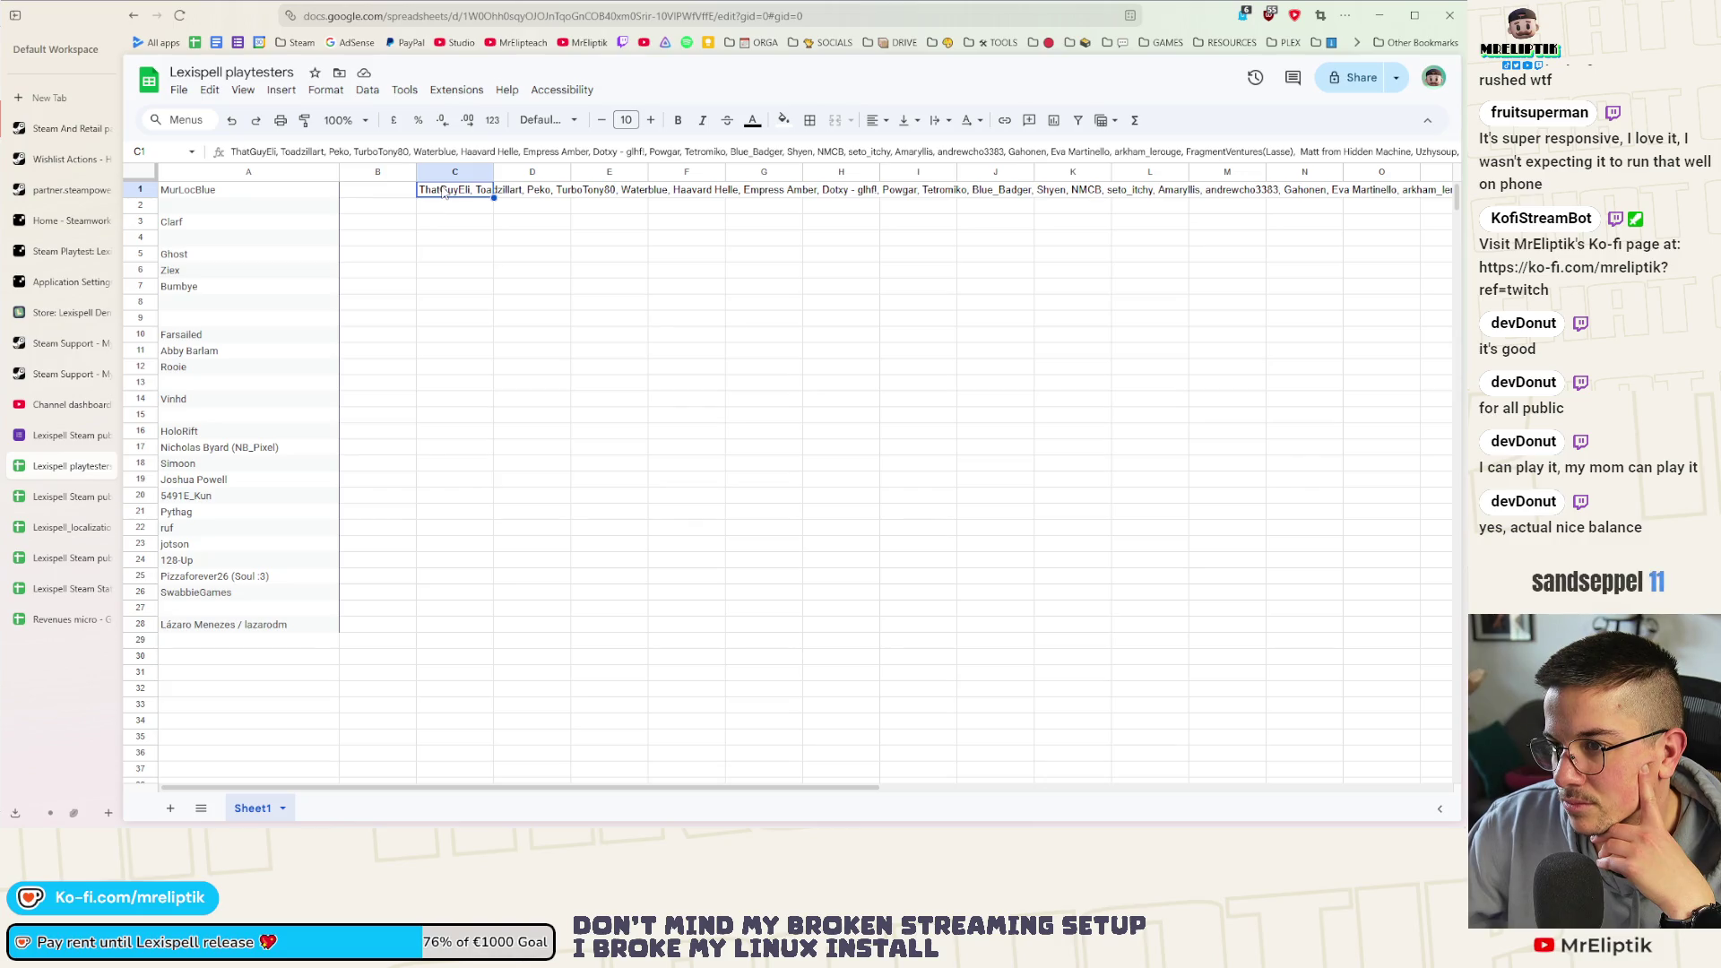
click(429, 230)
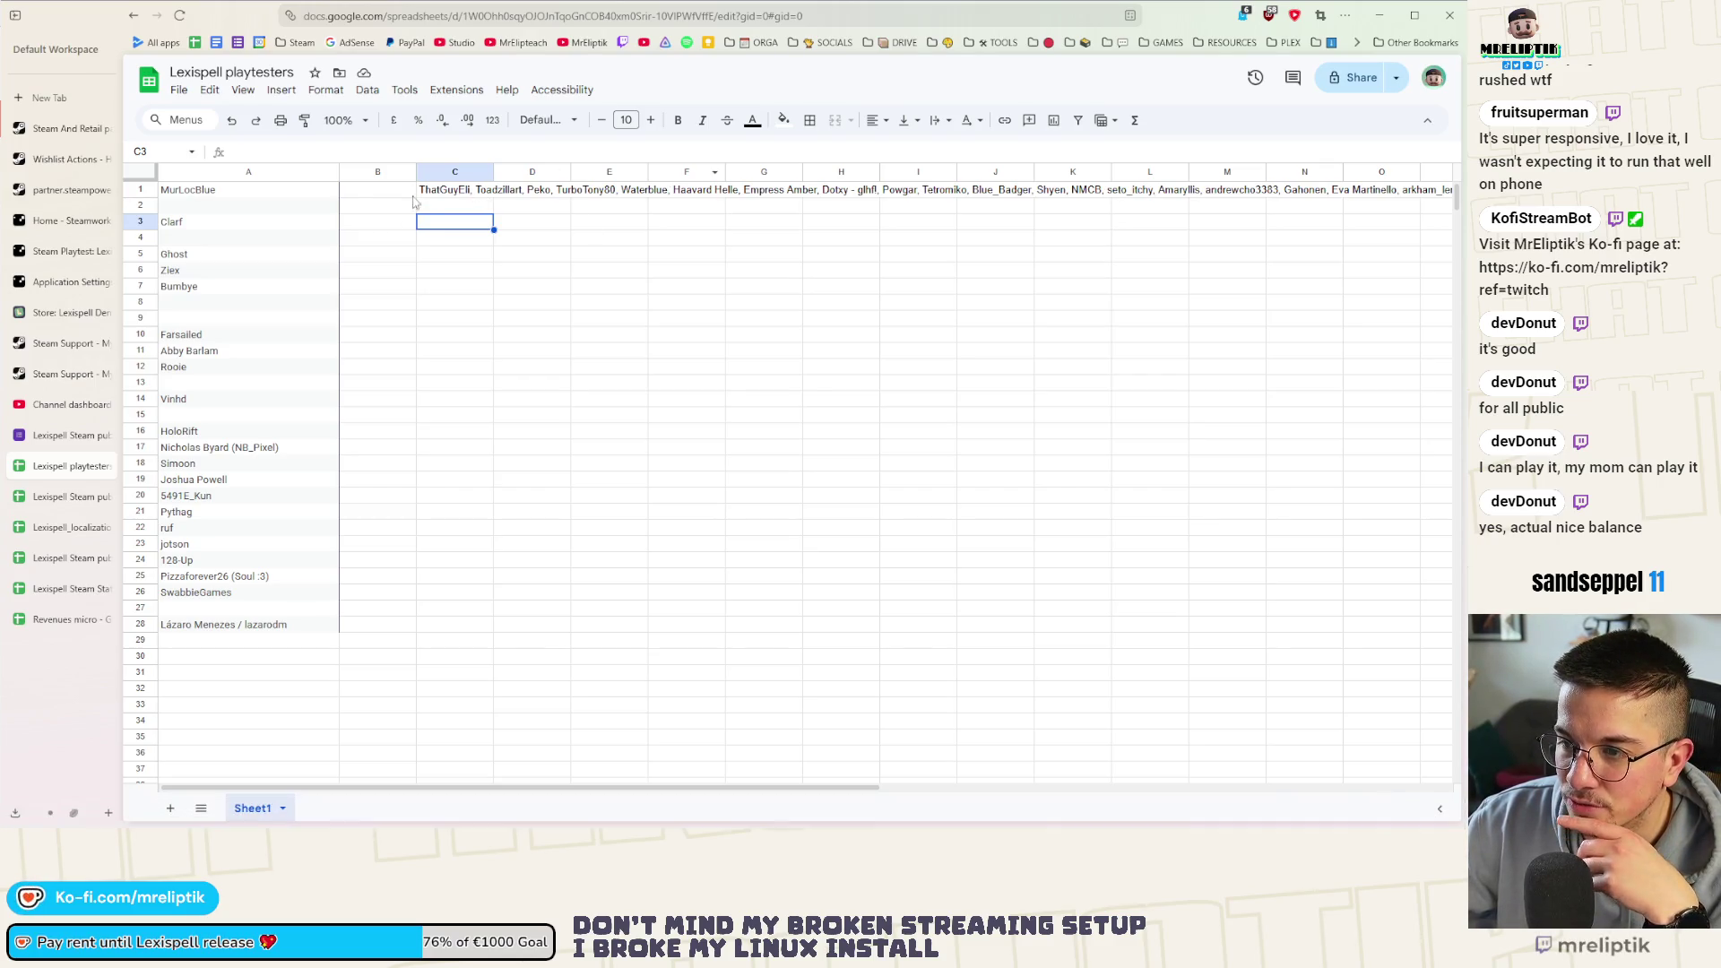
click(447, 191)
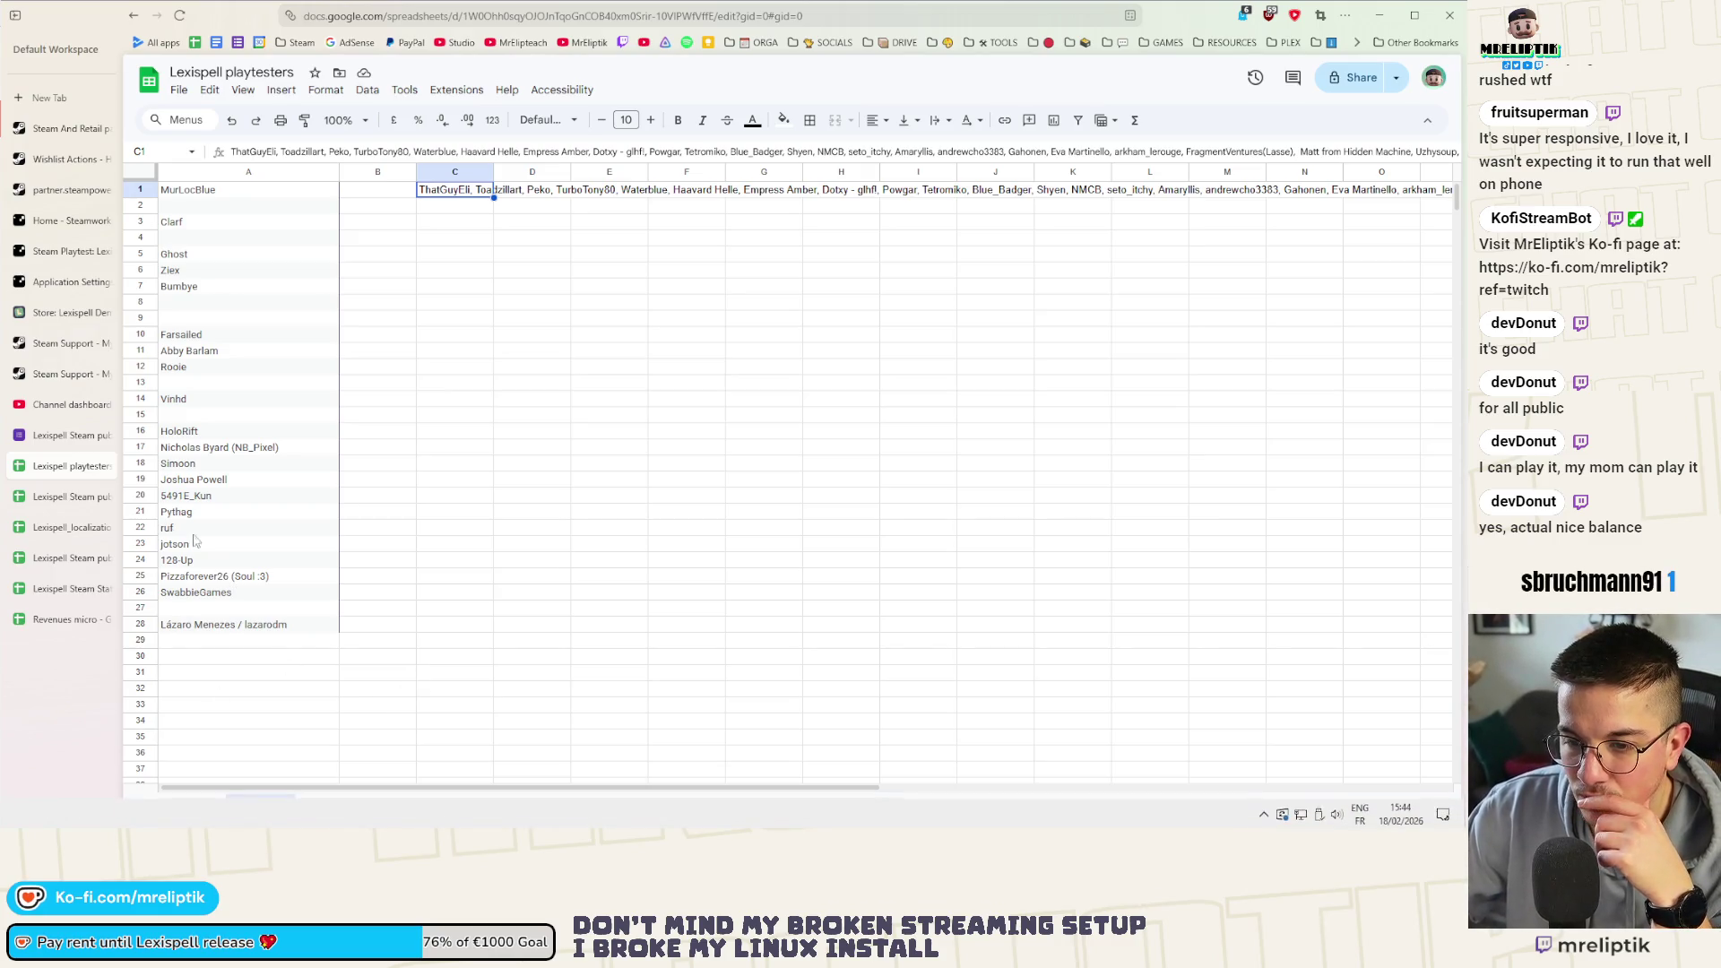
click(59, 500)
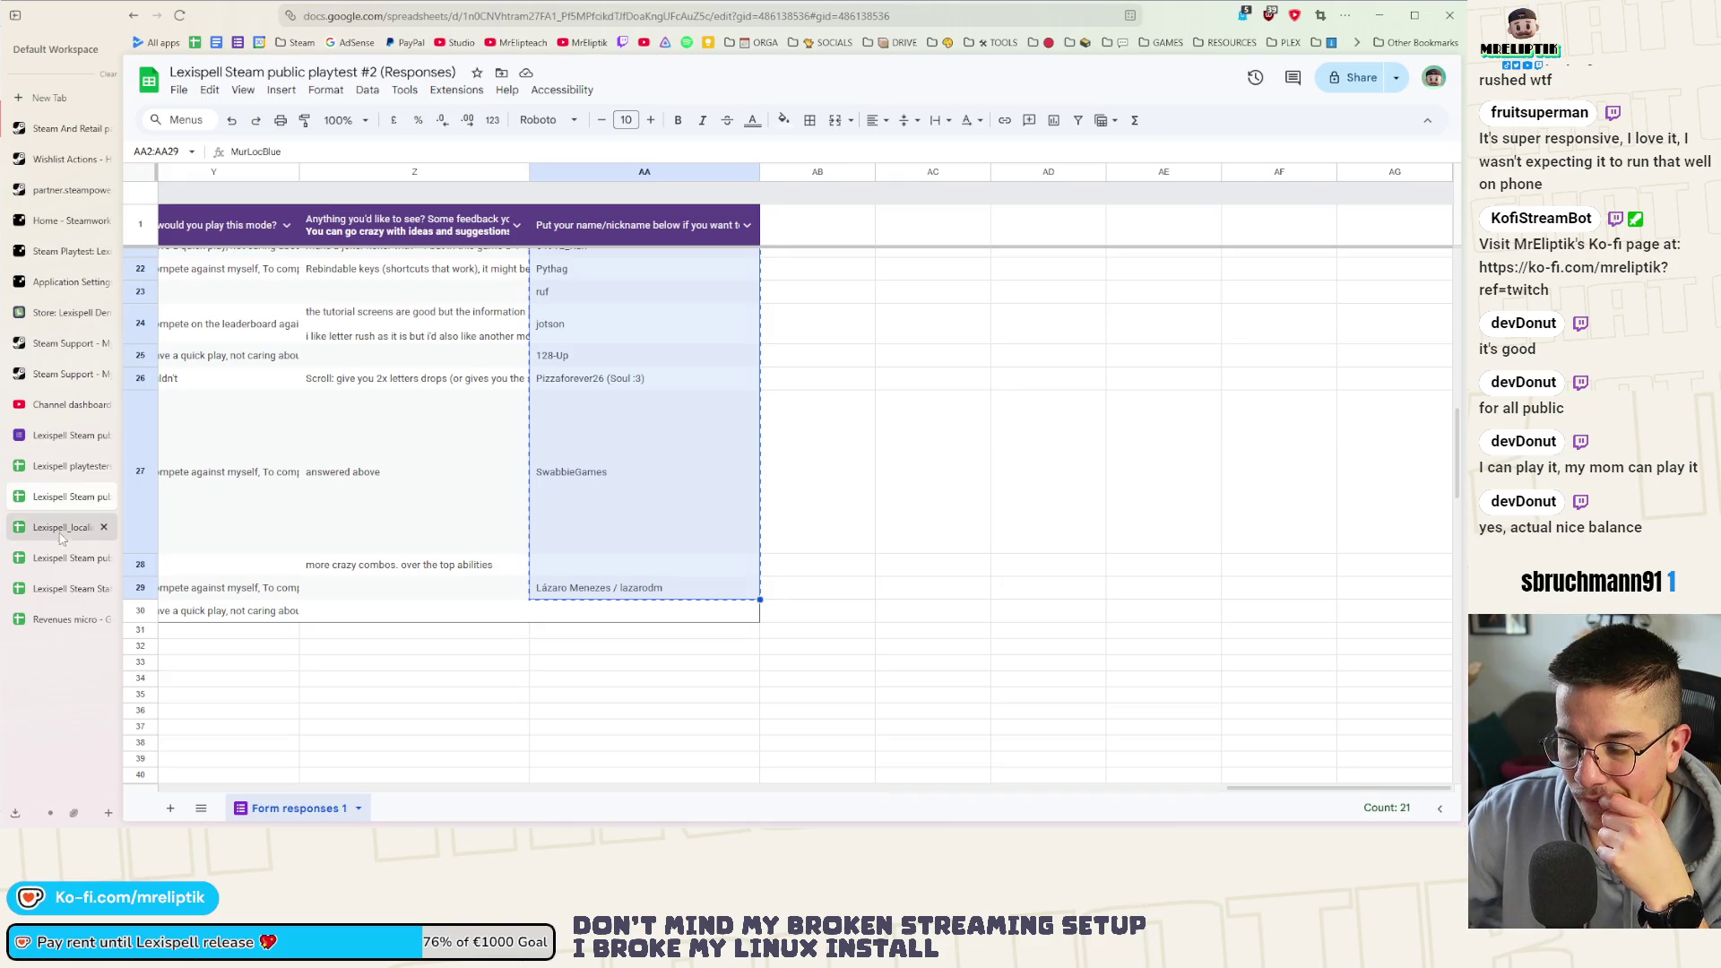
click(45, 532)
click(46, 469)
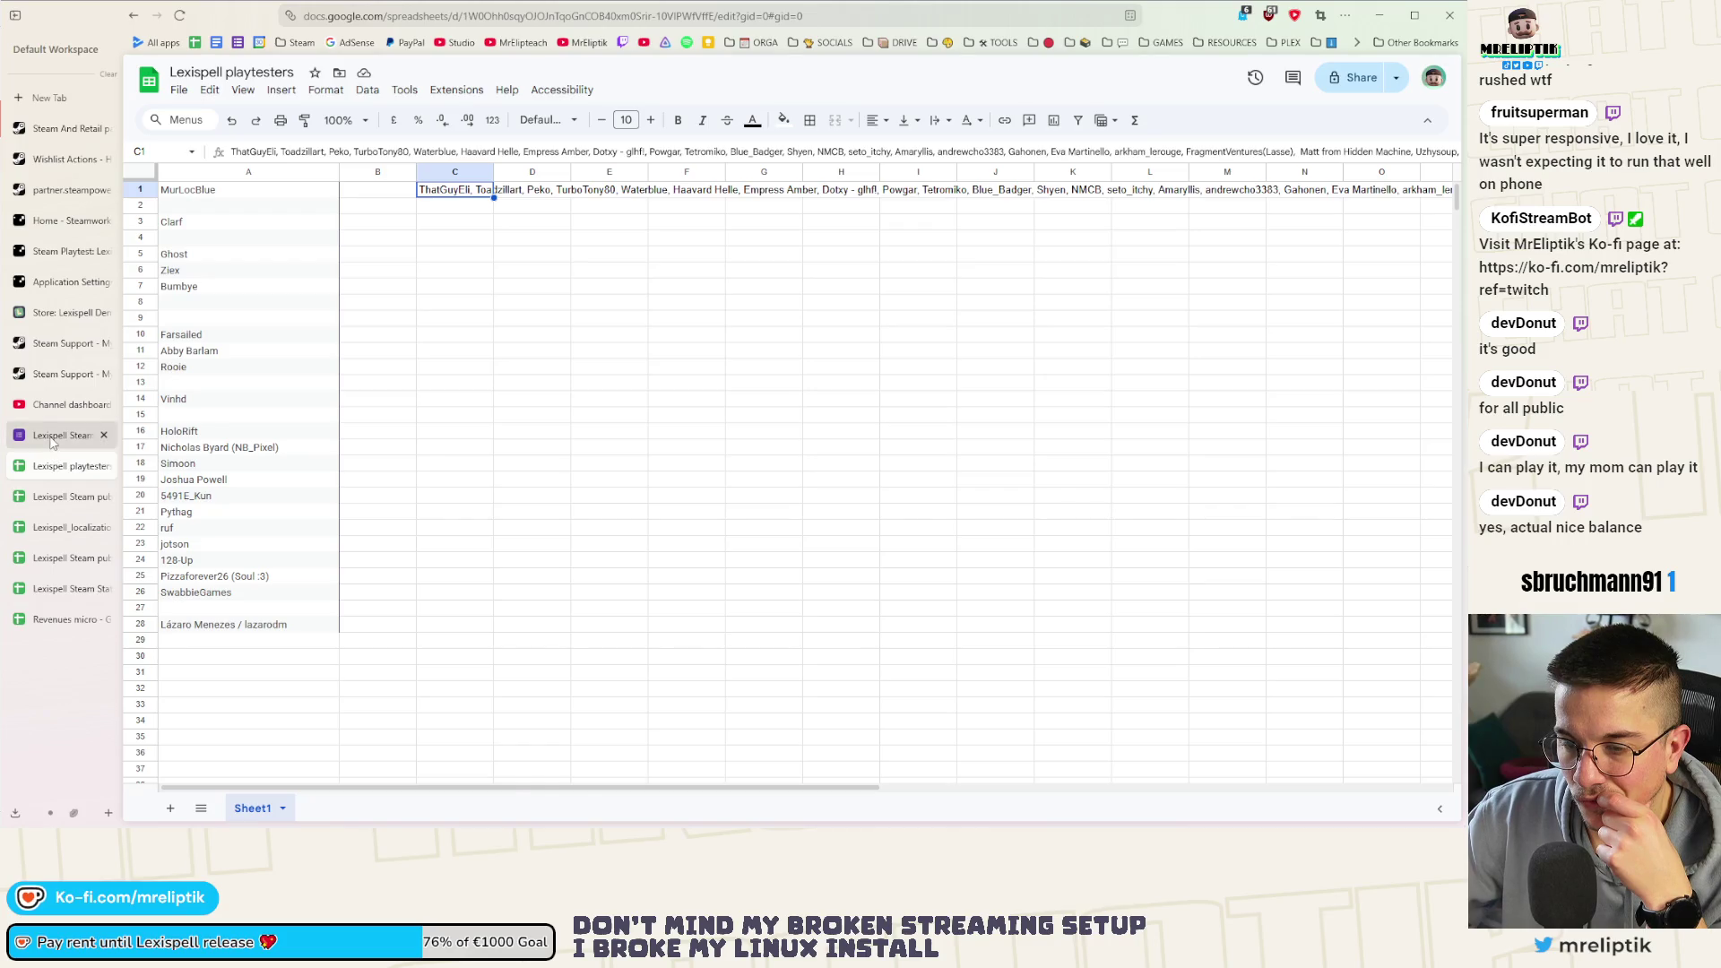
click(54, 437)
click(103, 435)
click(60, 495)
click(51, 530)
mouse_move(61, 558)
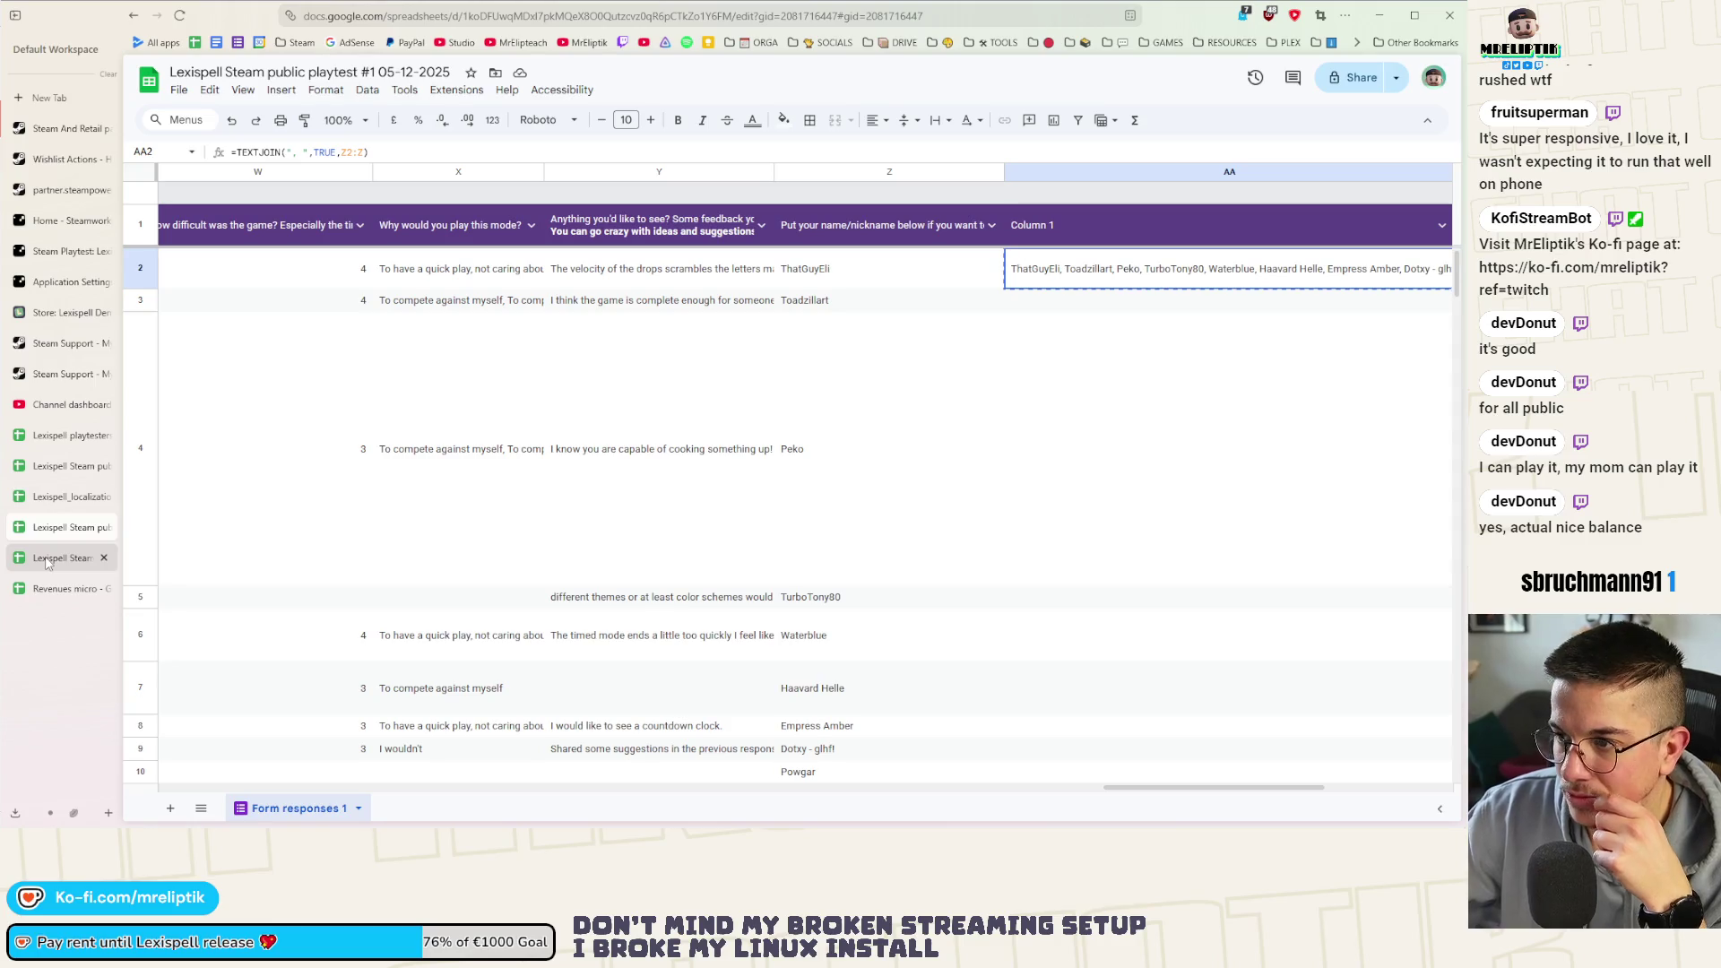
click(906, 504)
scroll(834, 524, down, 5)
scroll(832, 542, down, 5)
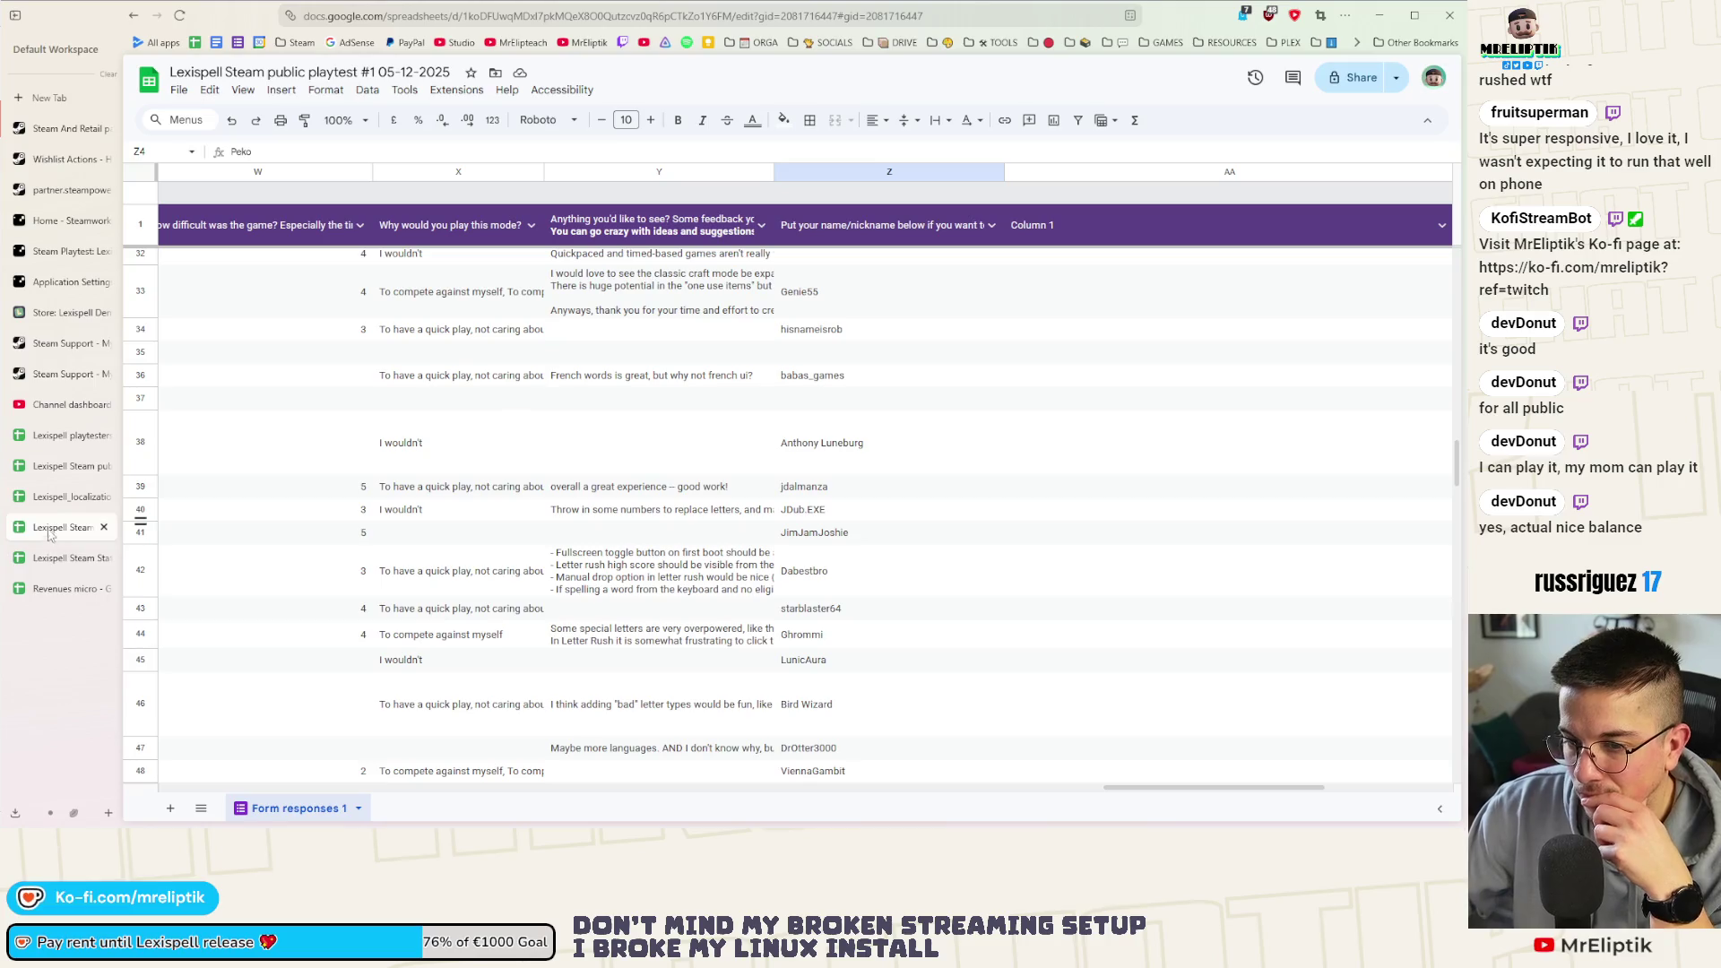
click(57, 496)
click(49, 465)
click(60, 437)
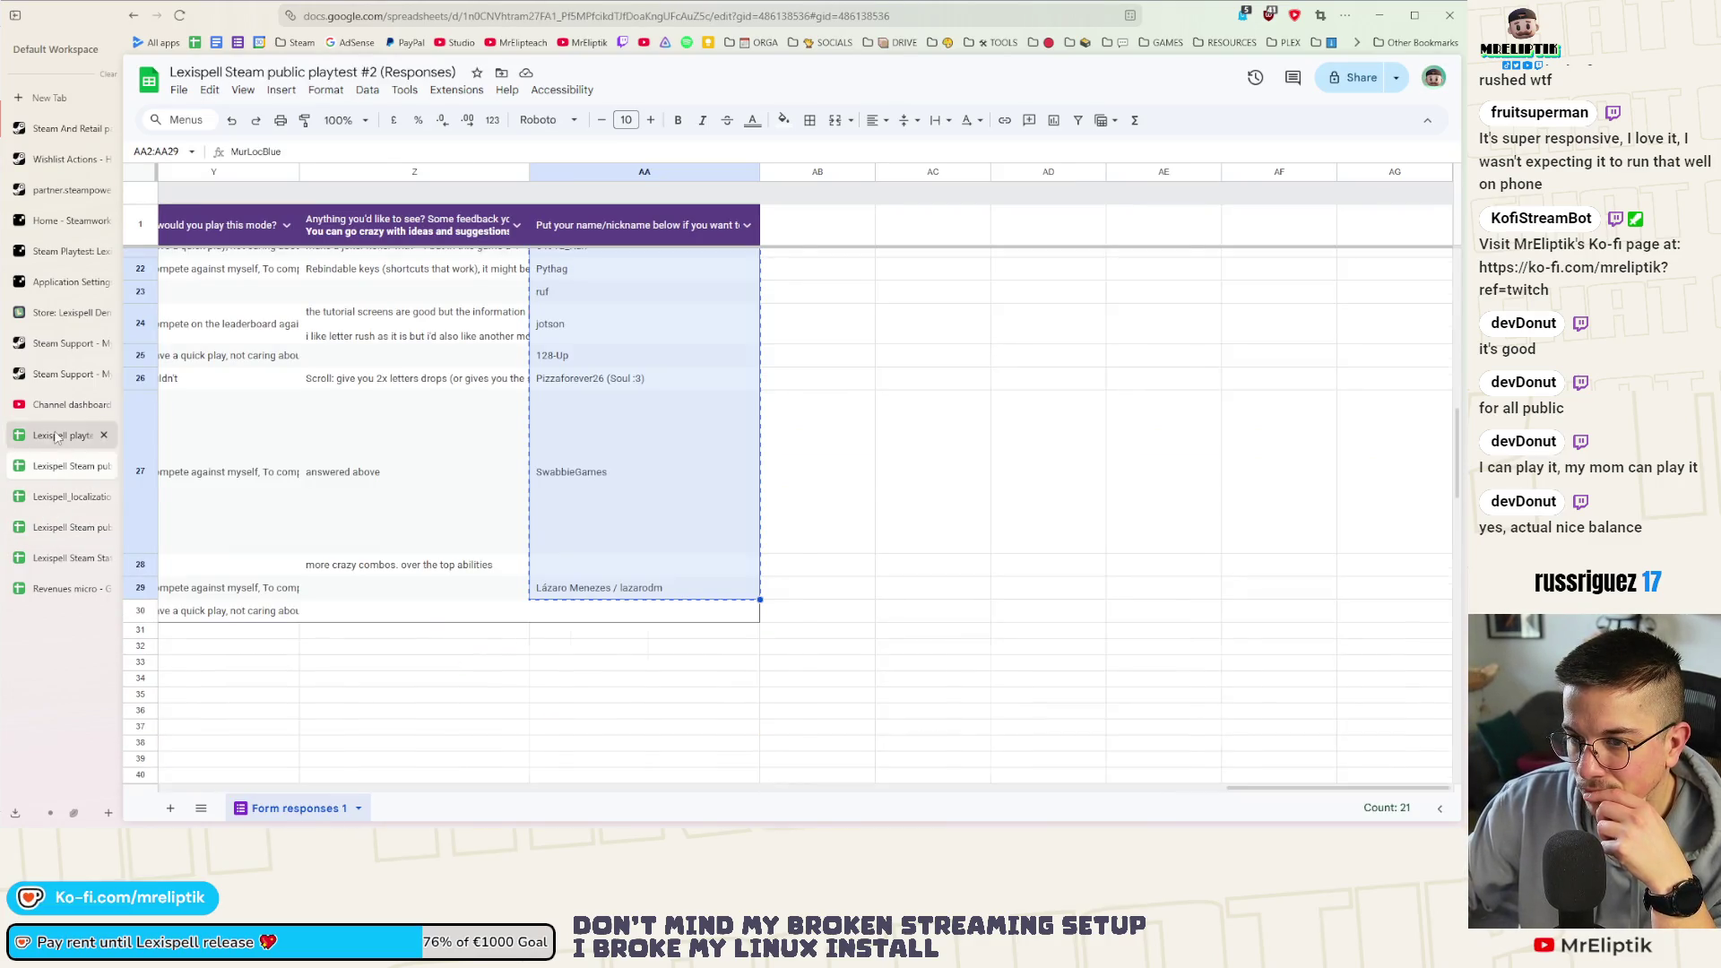
click(492, 274)
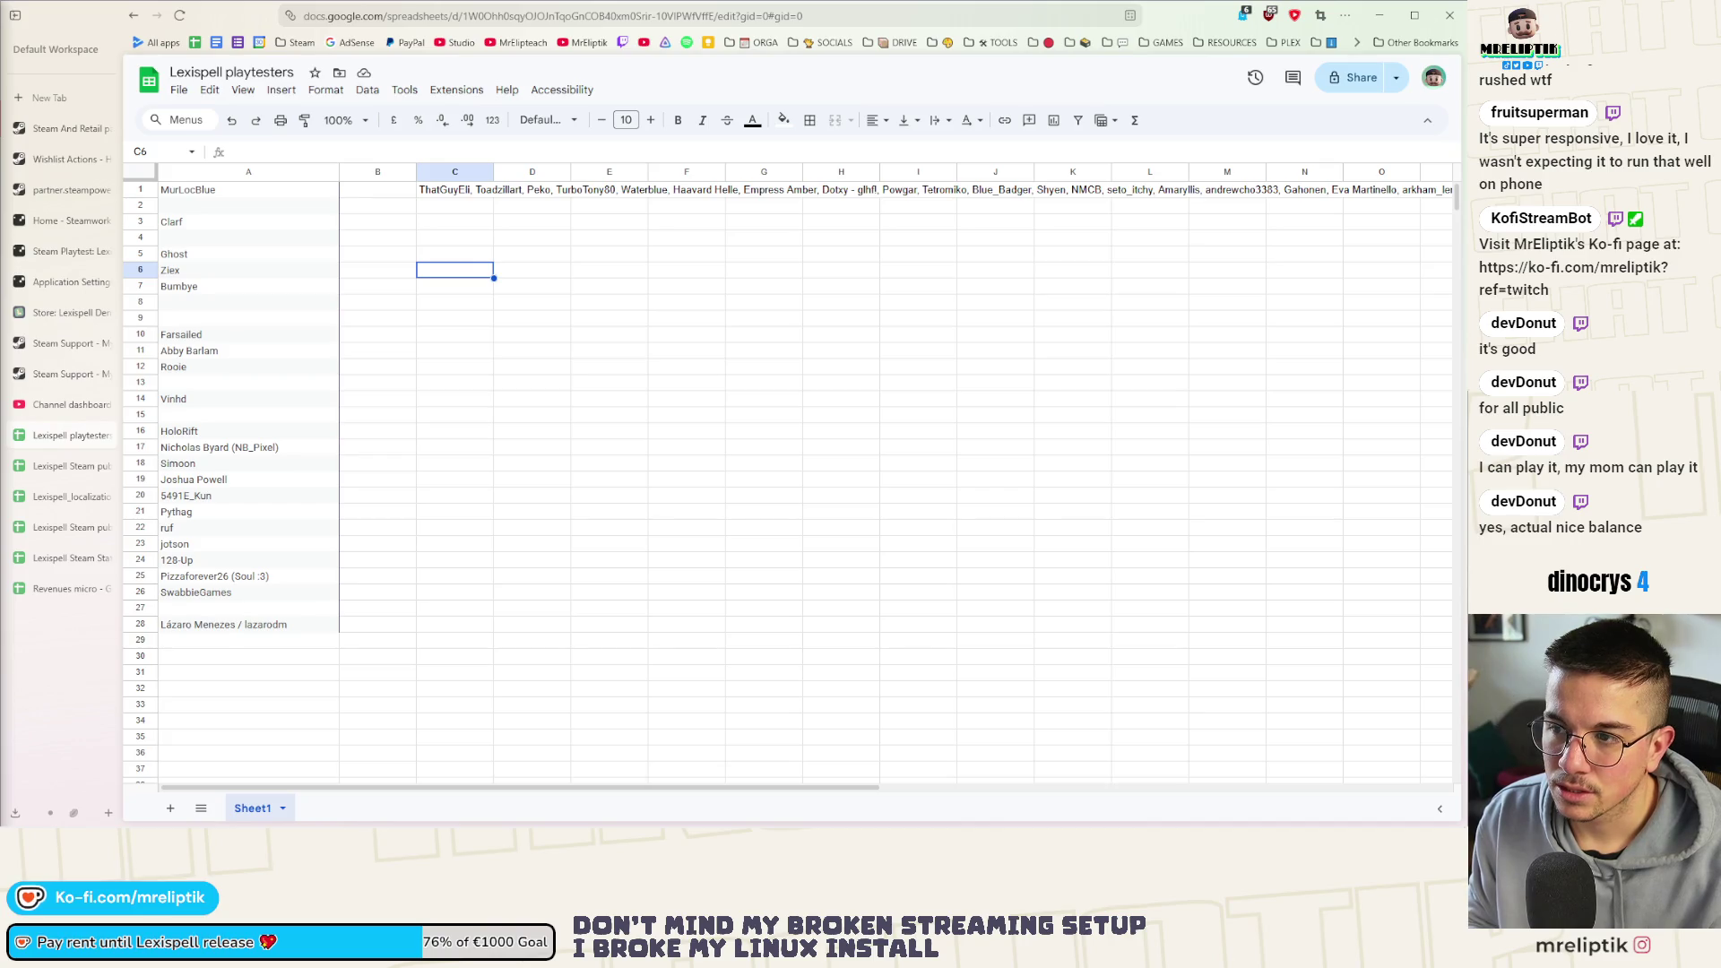
Move off to an empty cell and switch to the VS Code window
click(615, 511)
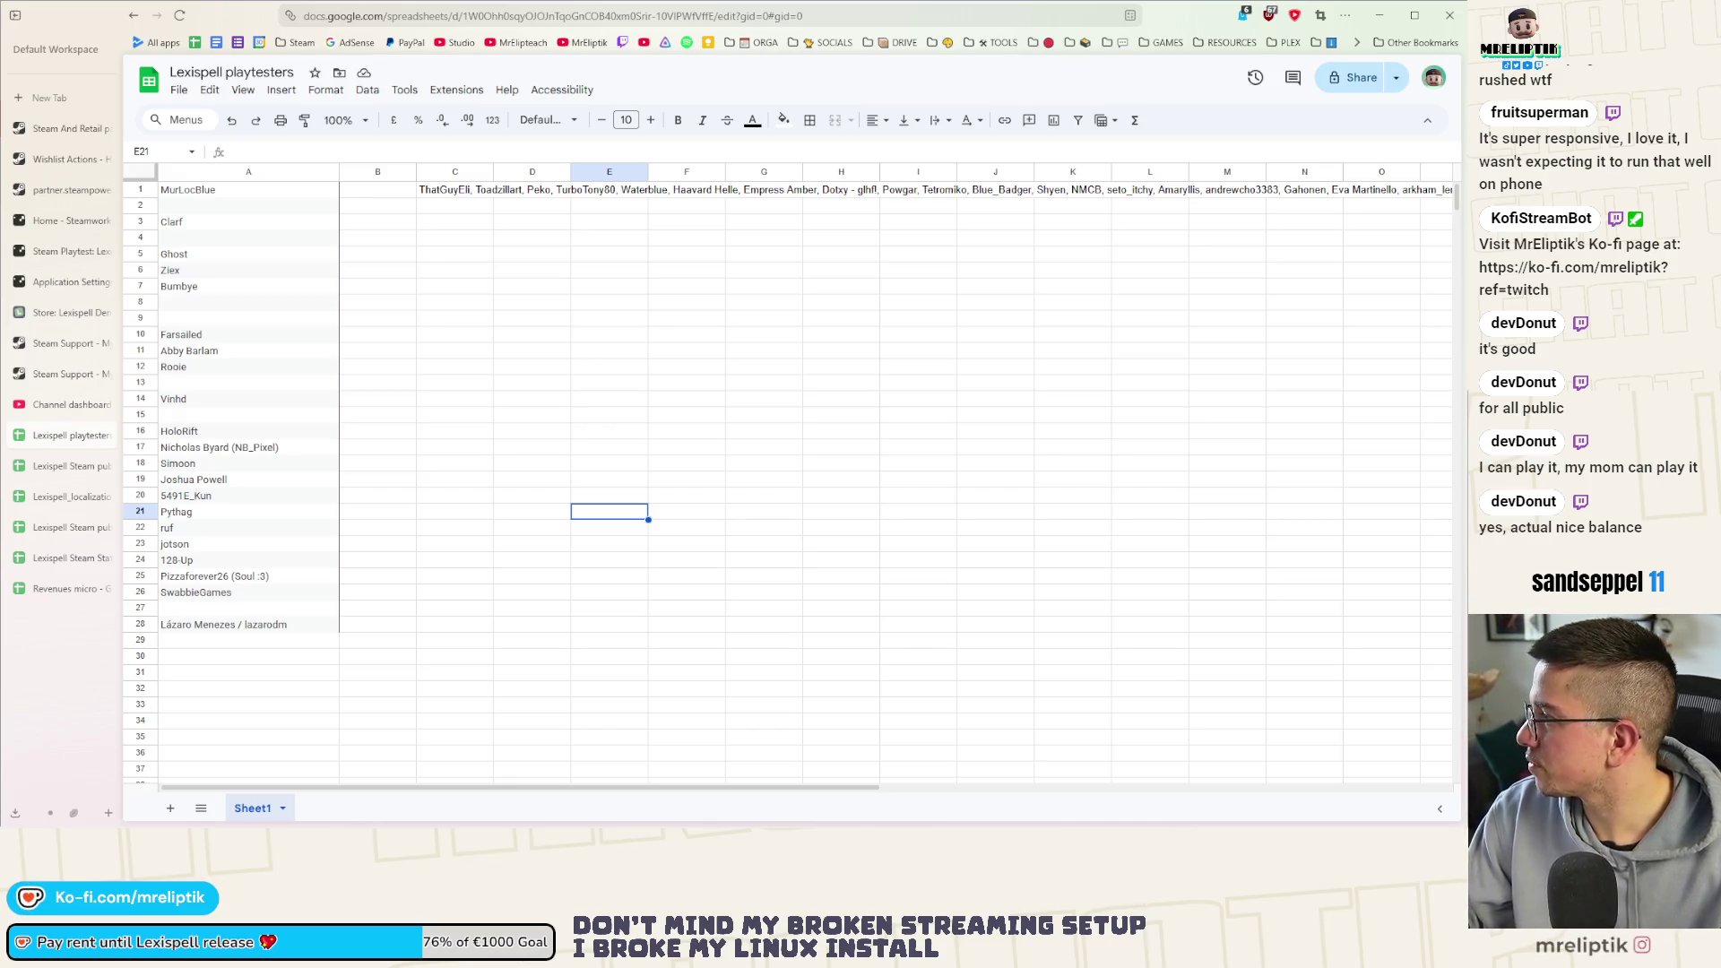
key(alt+Tab)
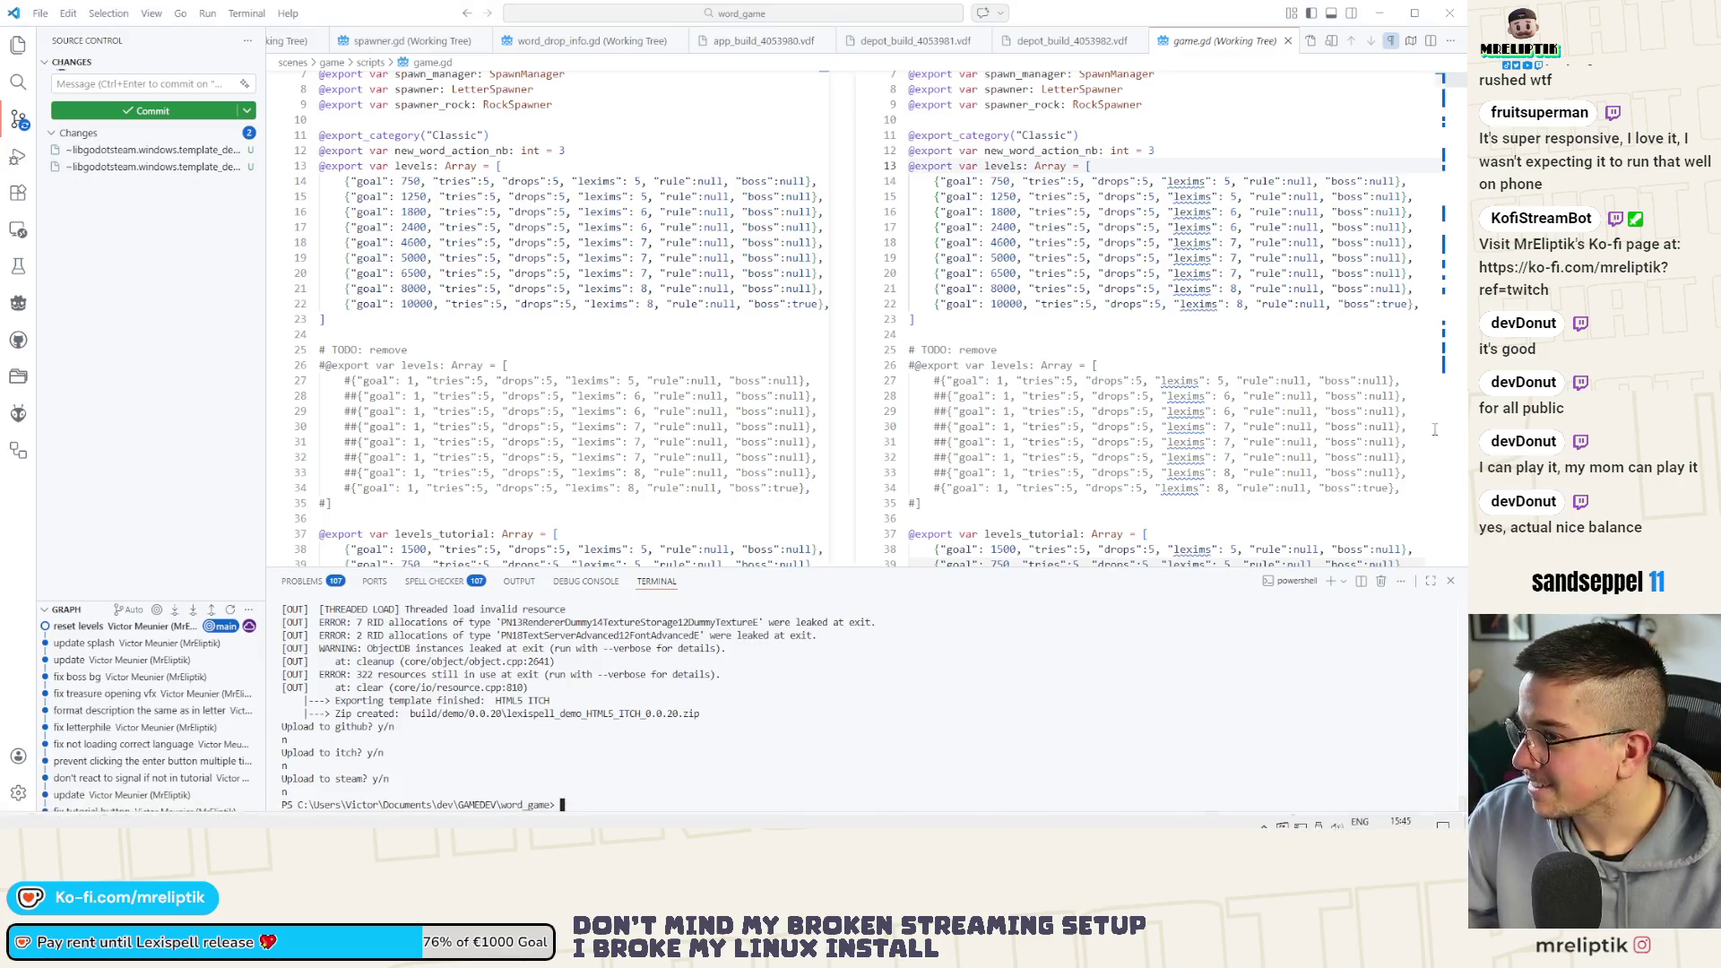
Open playtesters.csv in the editor and paste the playtester name list into it
drag(1181, 52, 1171, 83)
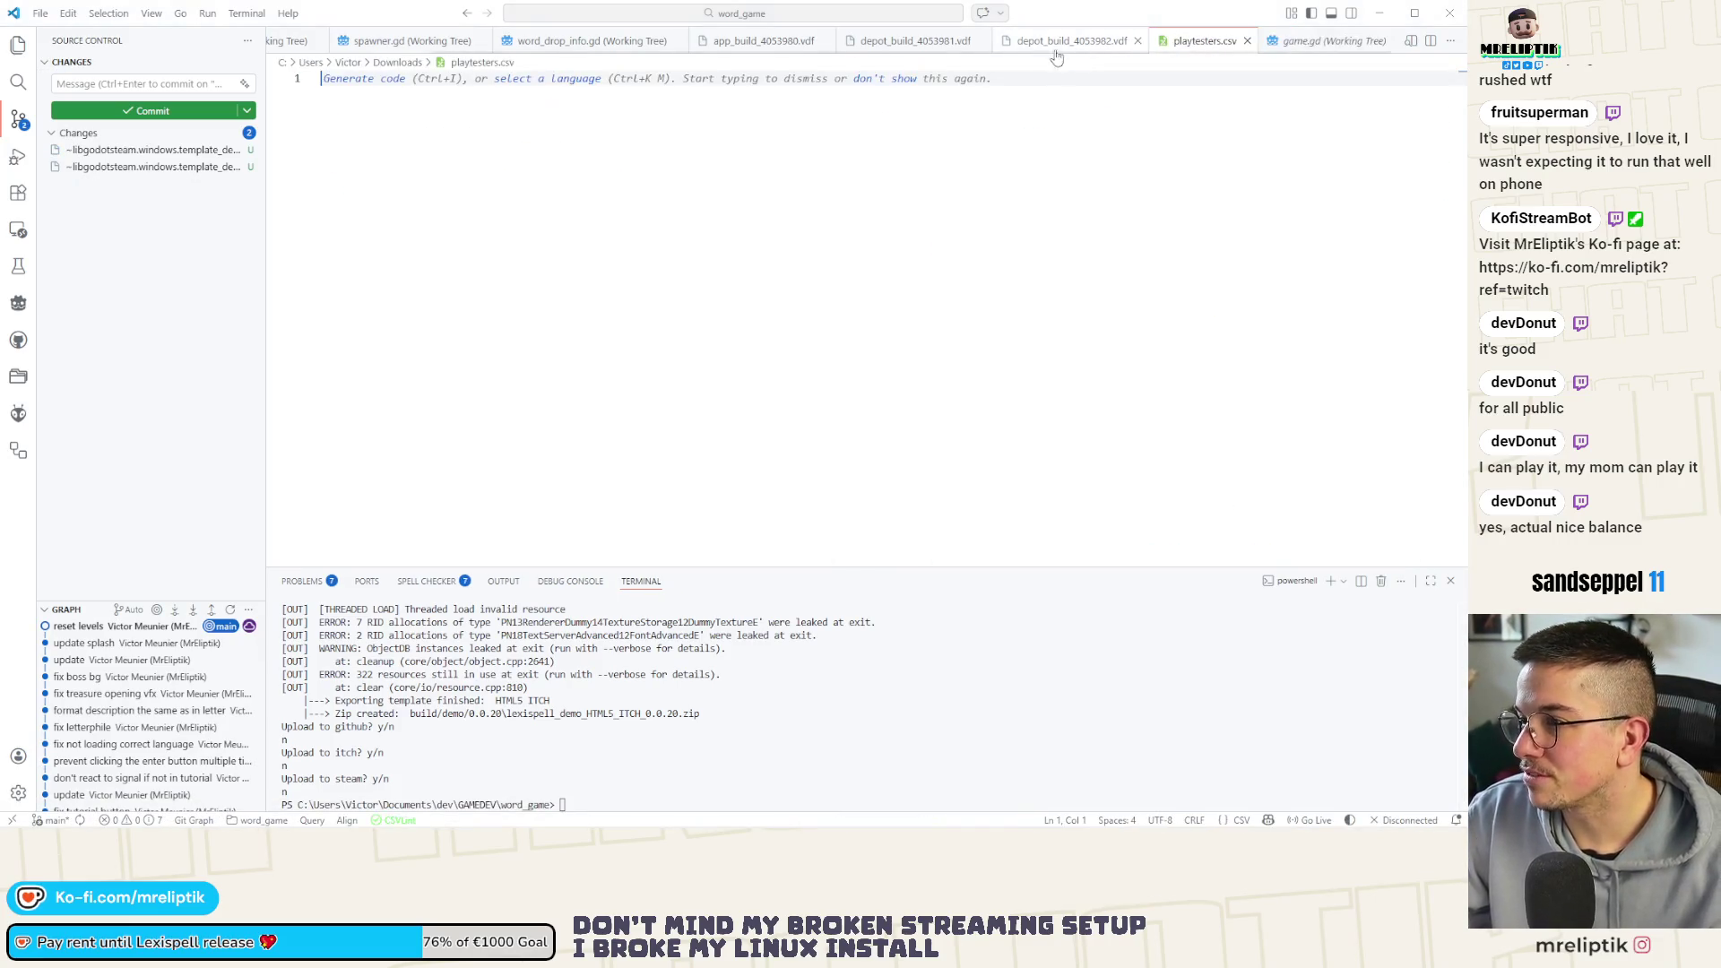
key(ctrl+v)
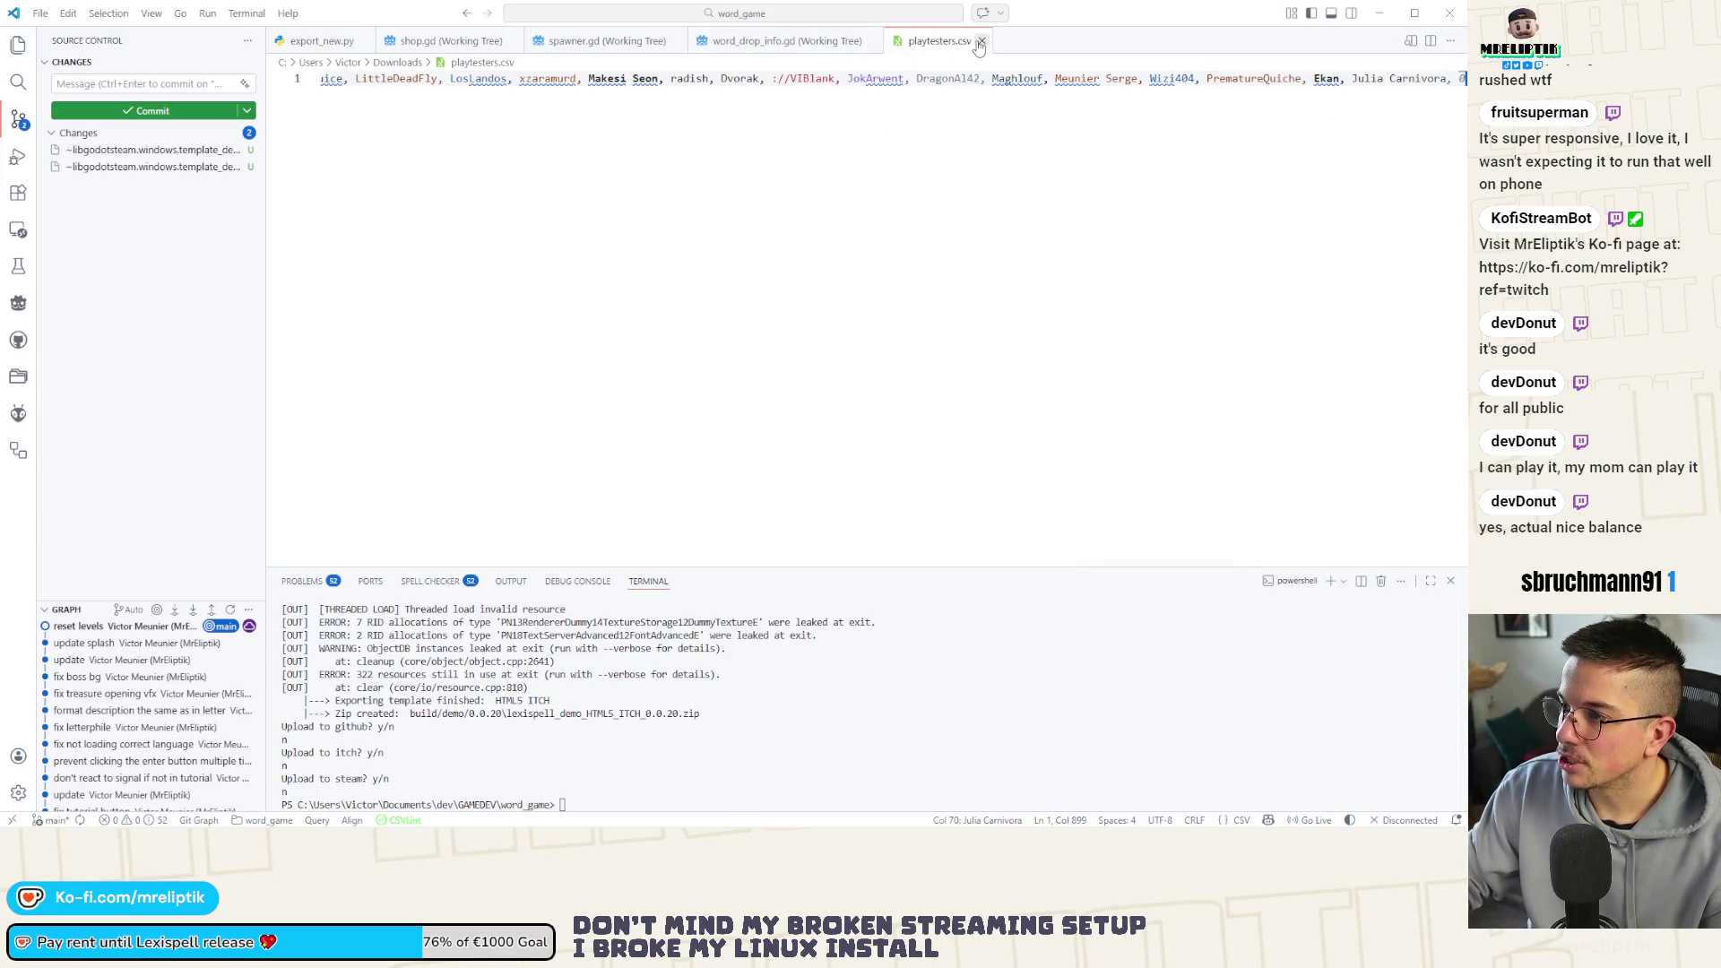
click(766, 78)
key(End)
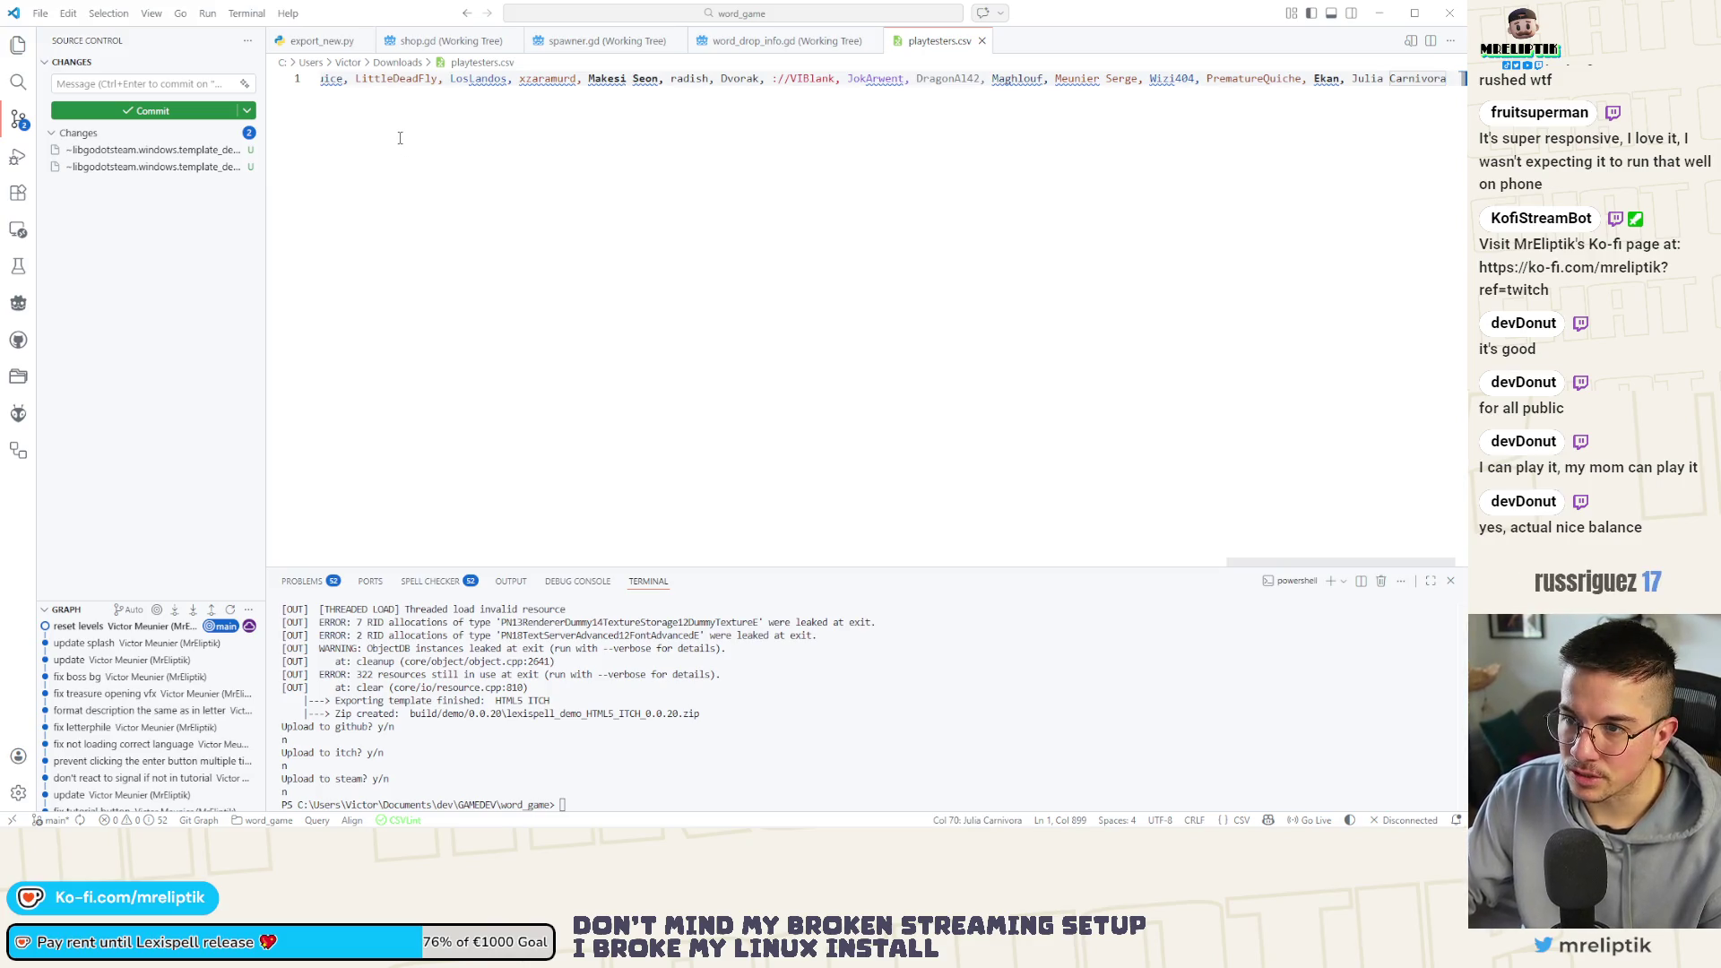
Replace every ', ' with ',' across the file using Replace All
key(ctrl+r)
key(Escape)
key(ctrl+f)
key(ctrl+a)
key(BackSpace)
text(,)
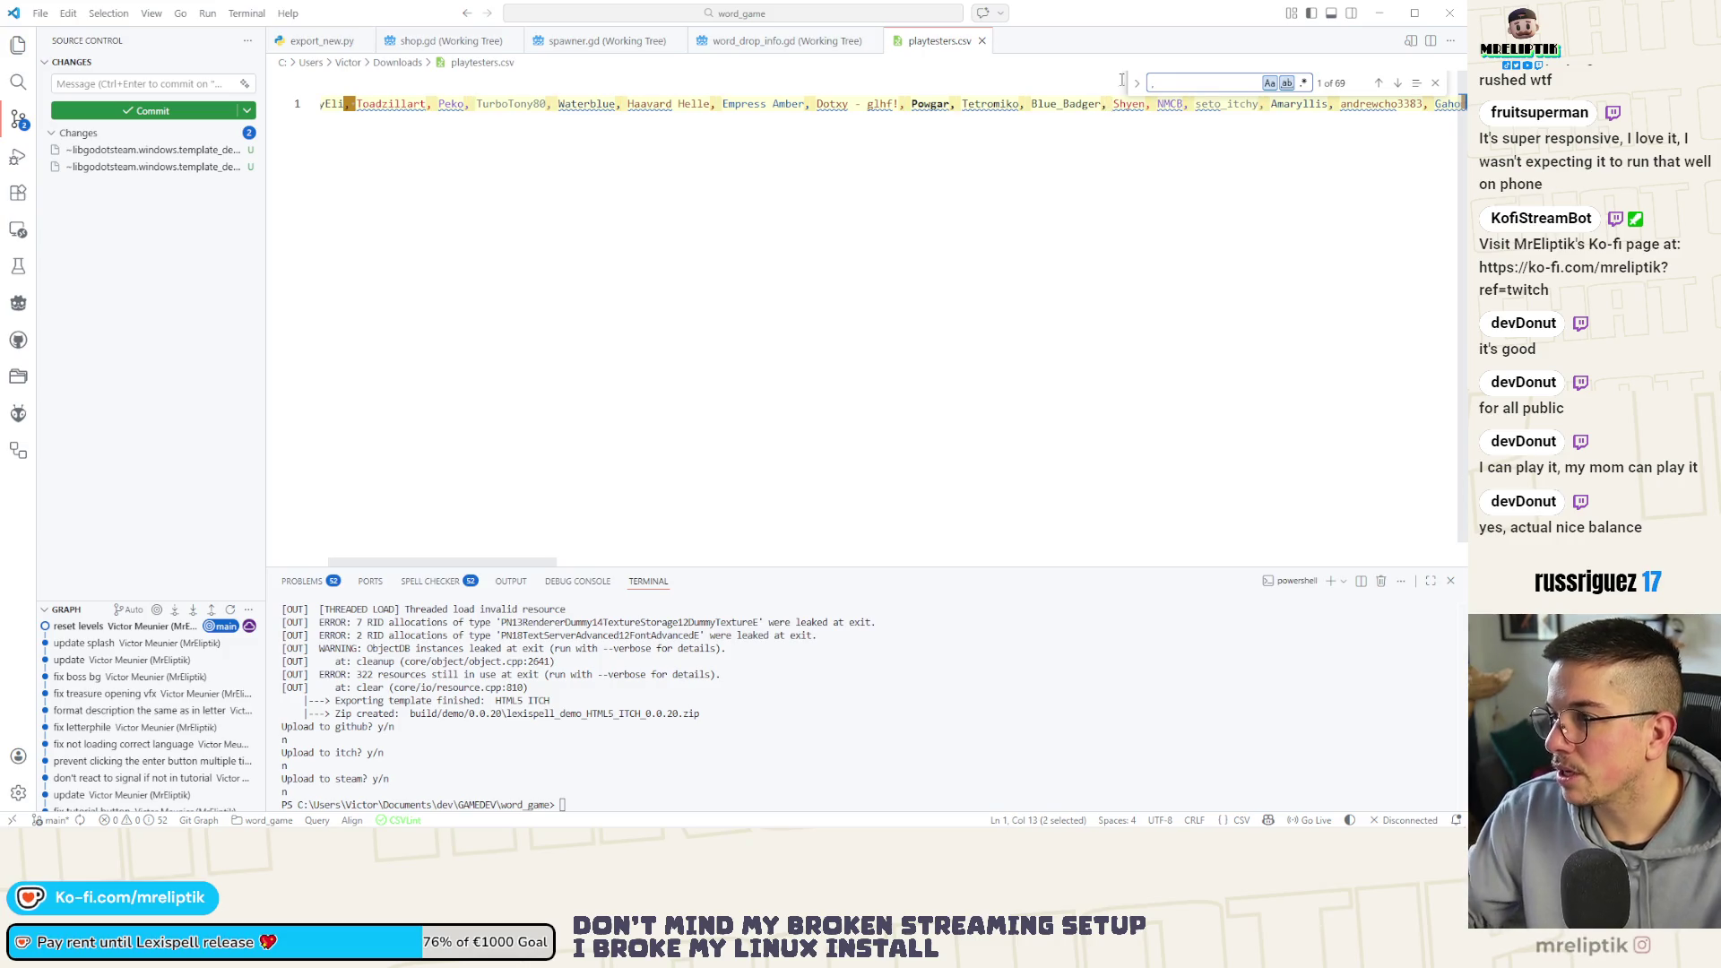
click(1138, 83)
text(n)
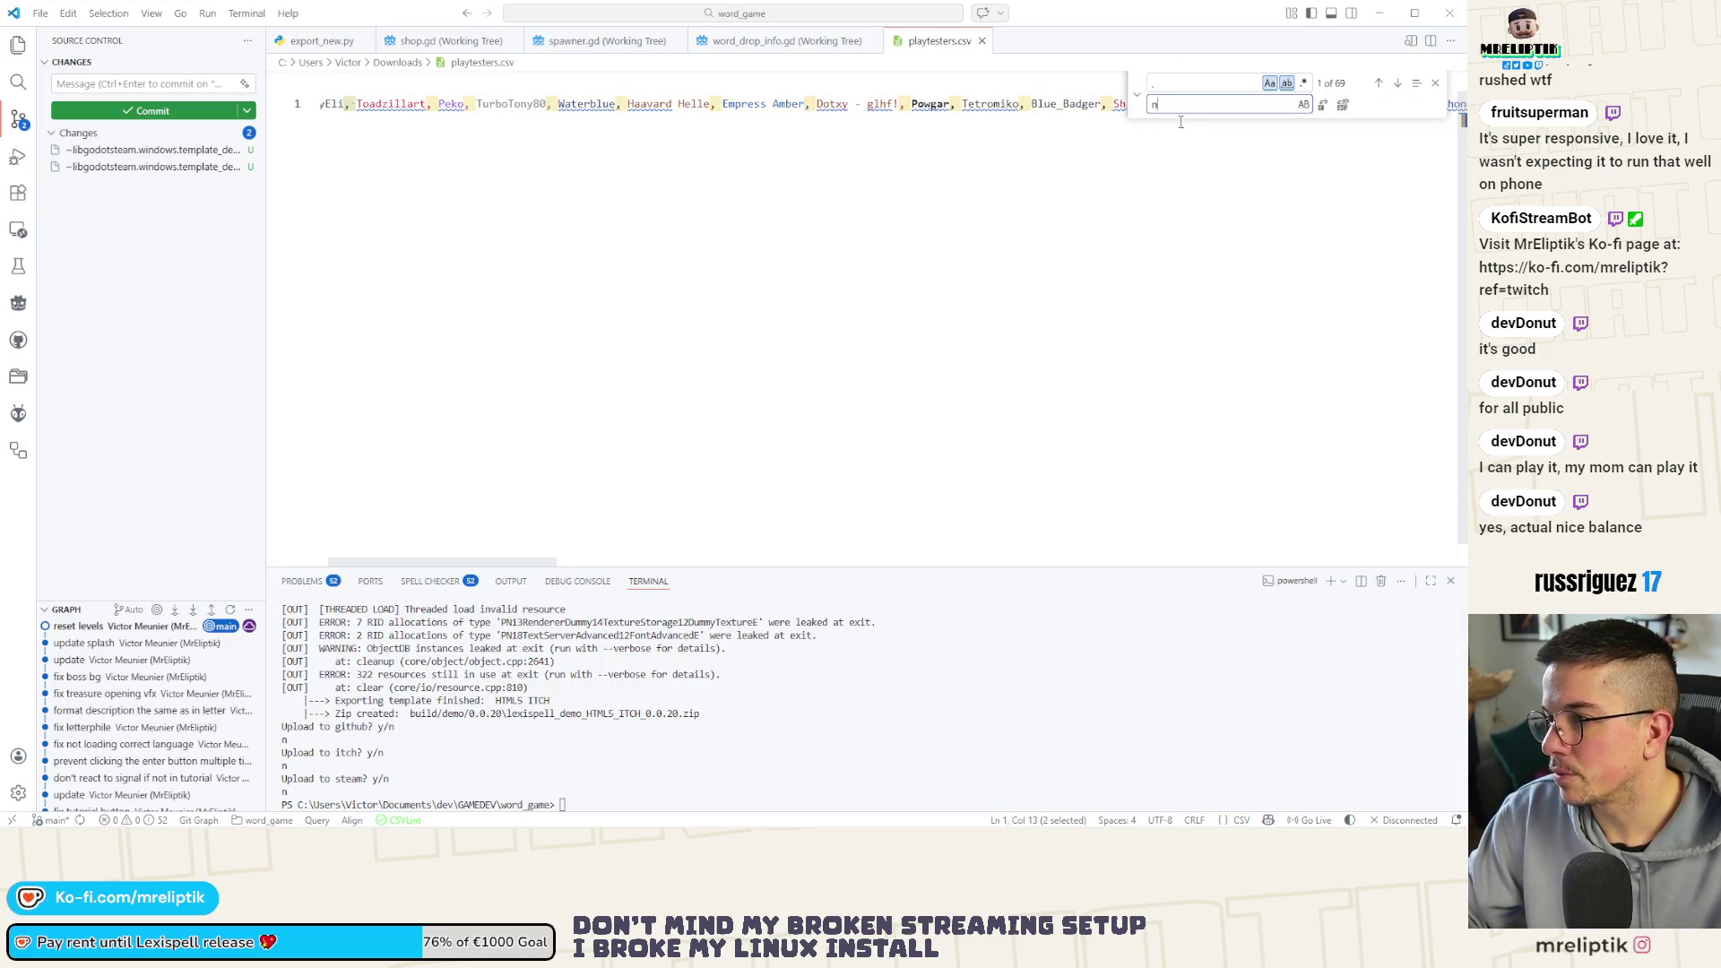
key(BackSpace)
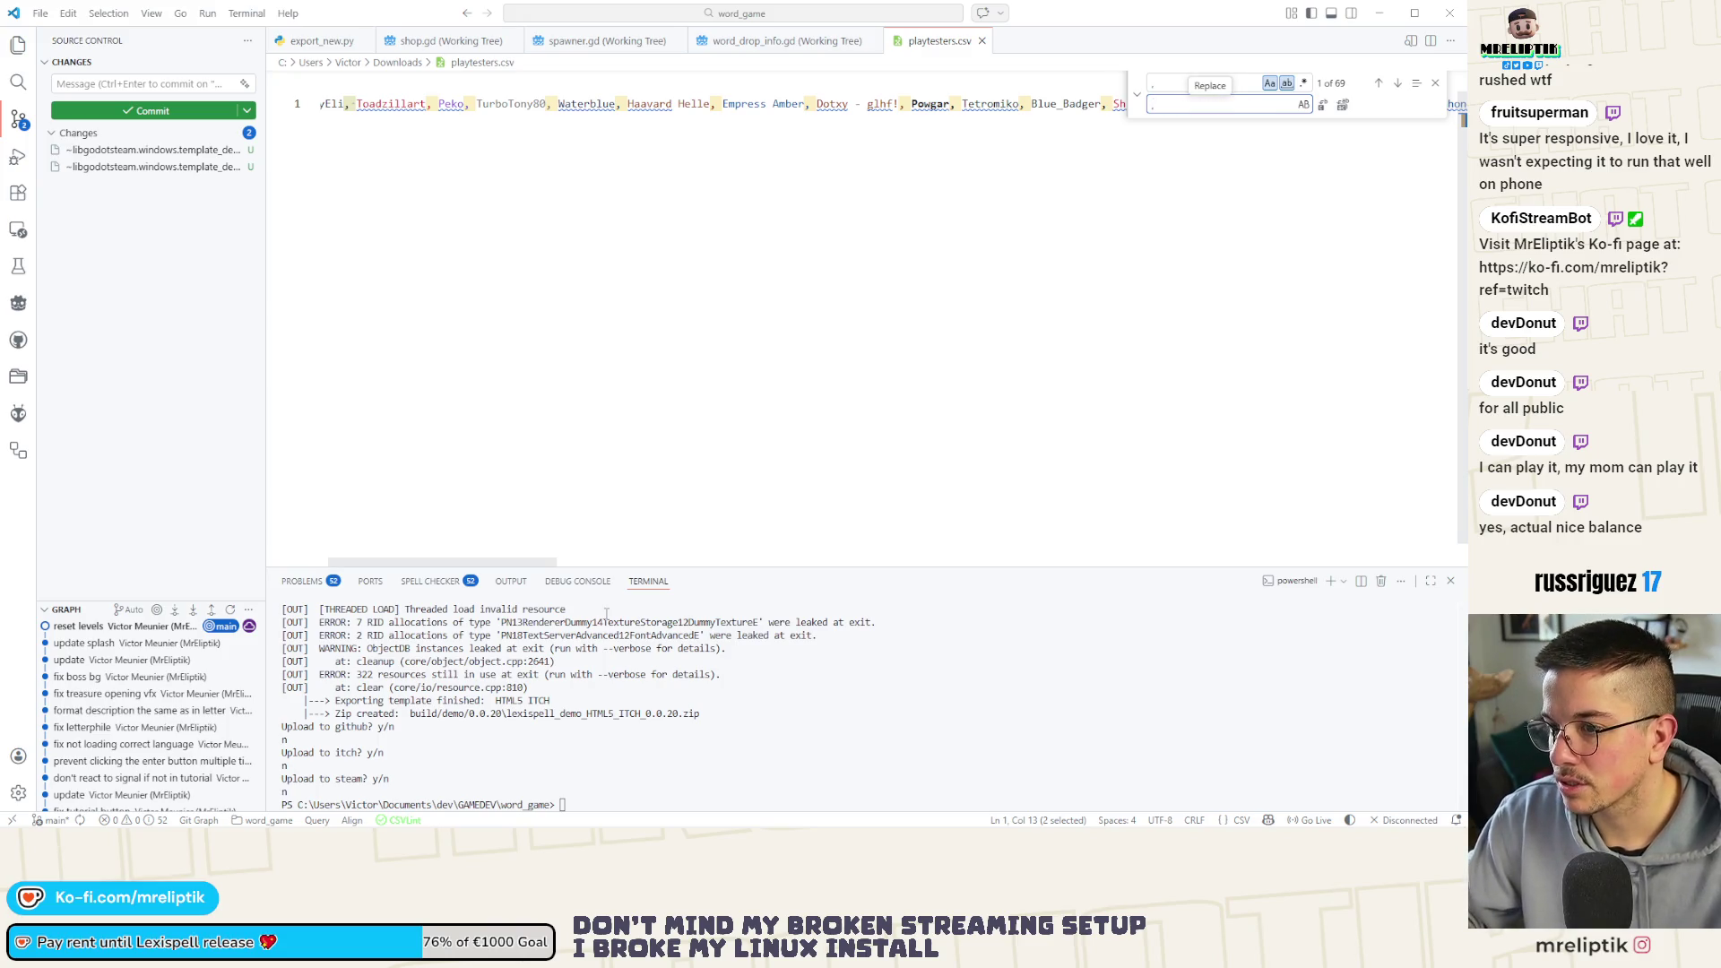
mouse_move(500, 563)
mouse_down()
mouse_move(1429, 562)
mouse_move(546, 562)
mouse_up()
text(.)
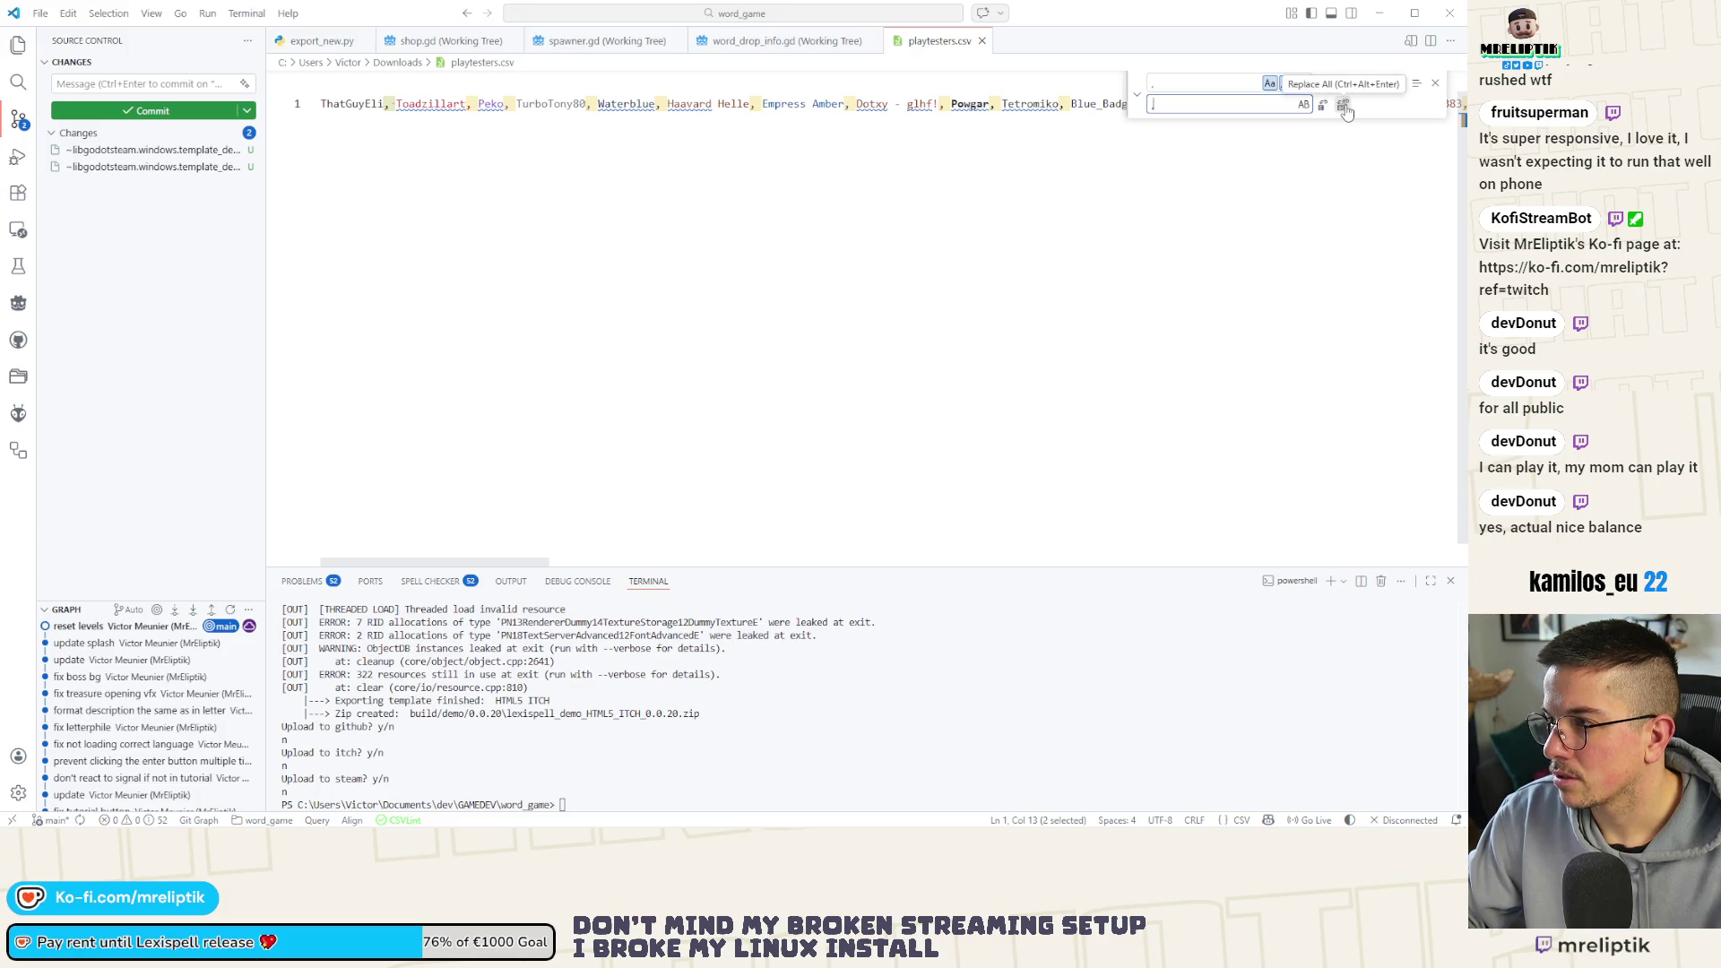
click(1344, 108)
Dismiss the find panel and close playtesters.csv
click(1436, 84)
click(889, 216)
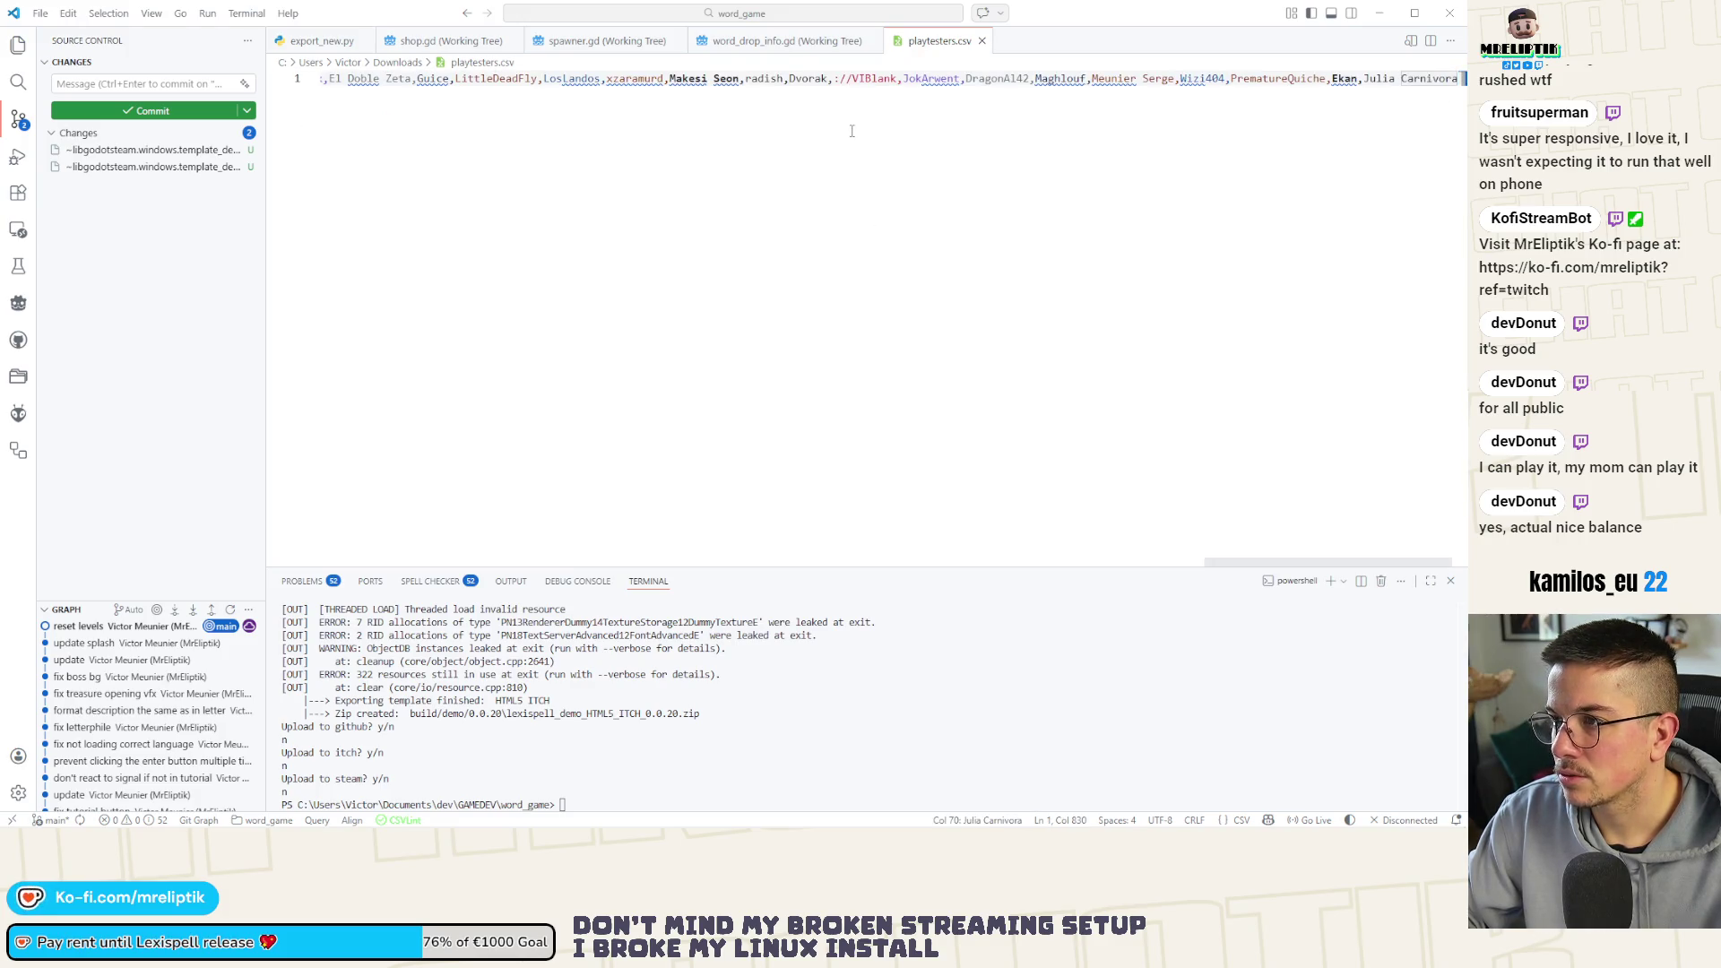
click(981, 40)
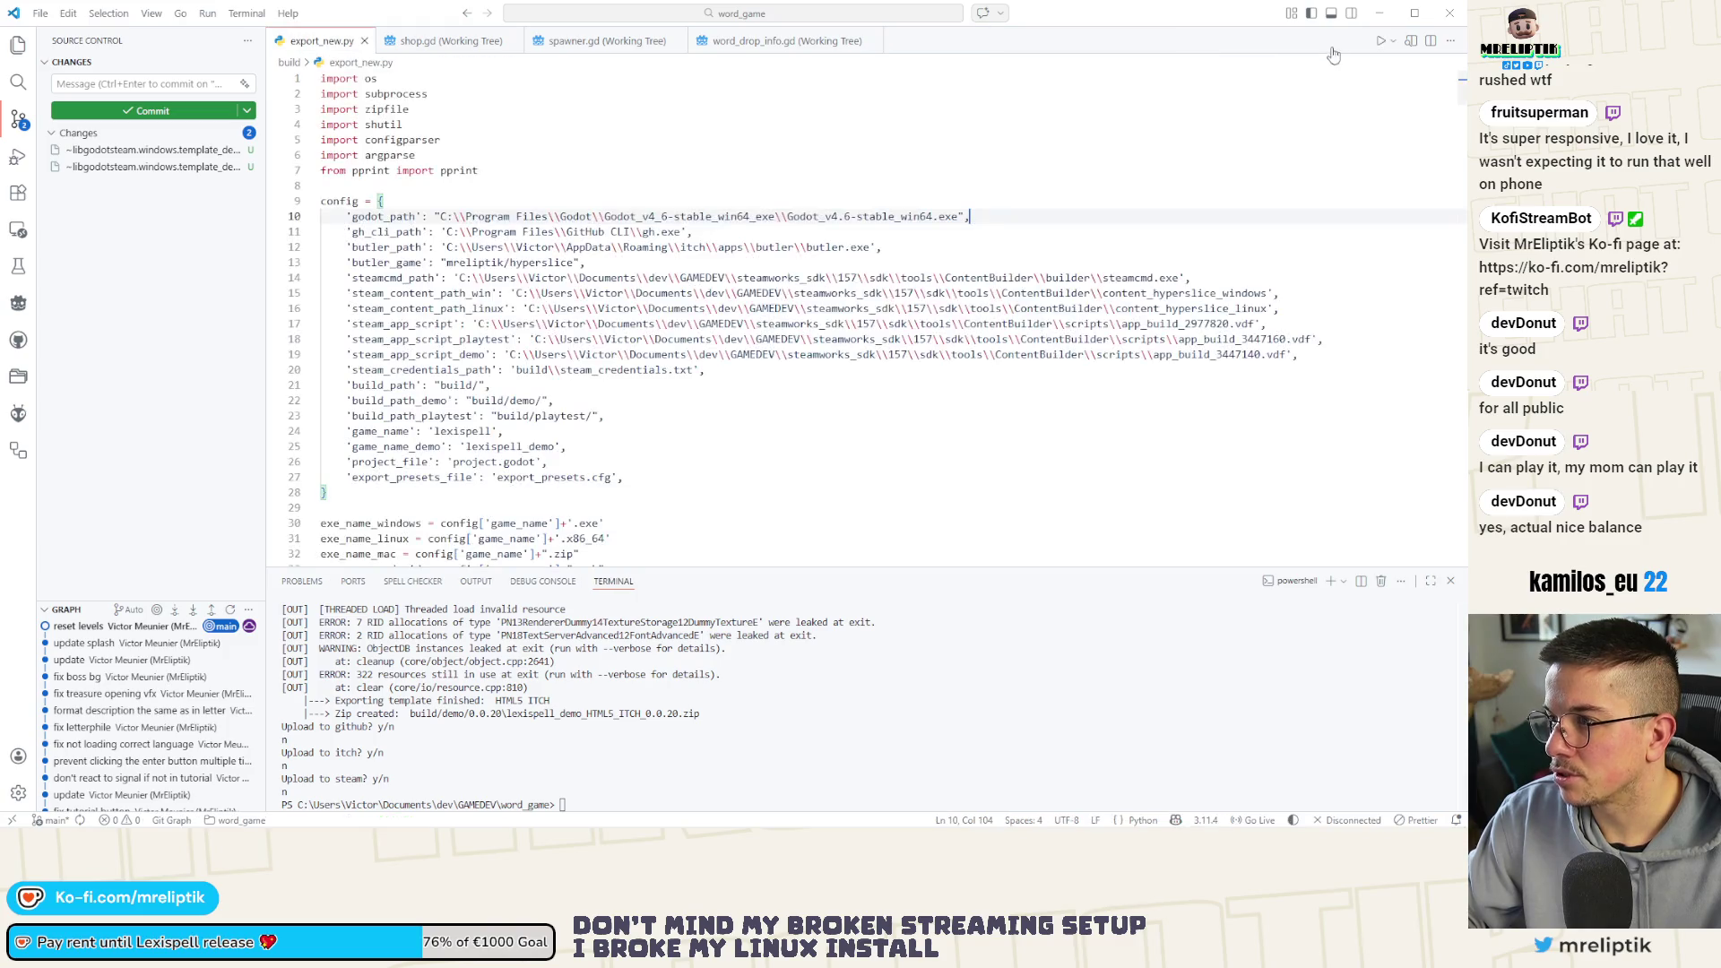
click(1385, 12)
click(444, 189)
key(Delete)
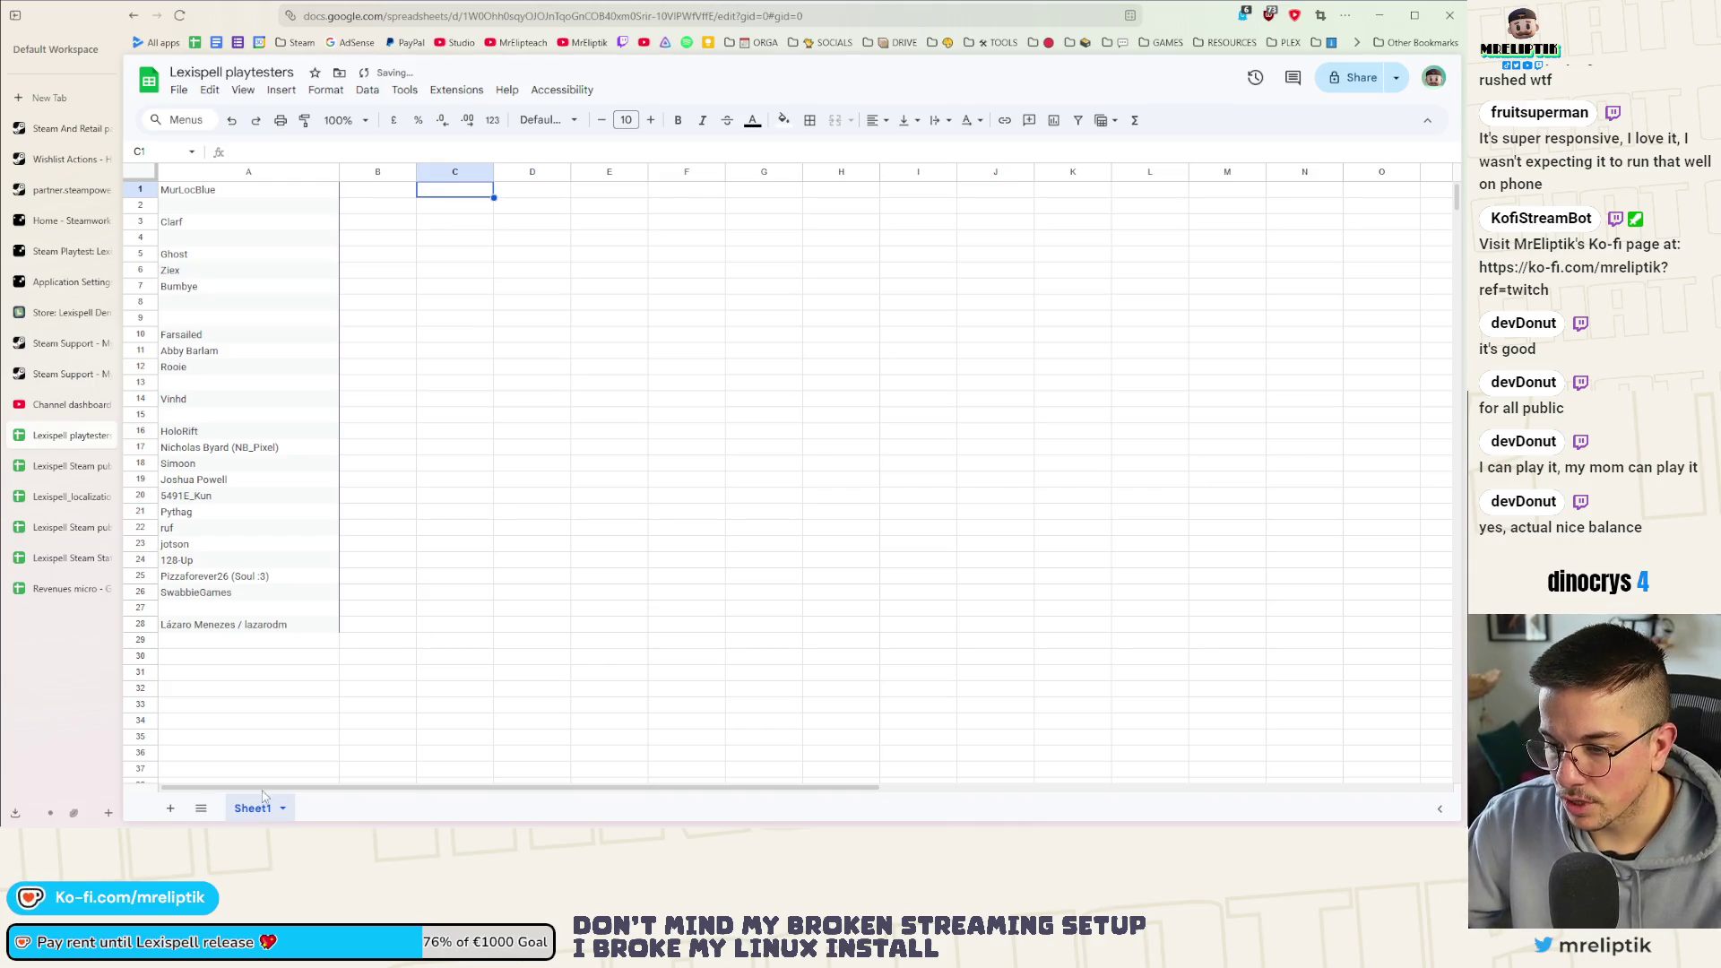
click(179, 89)
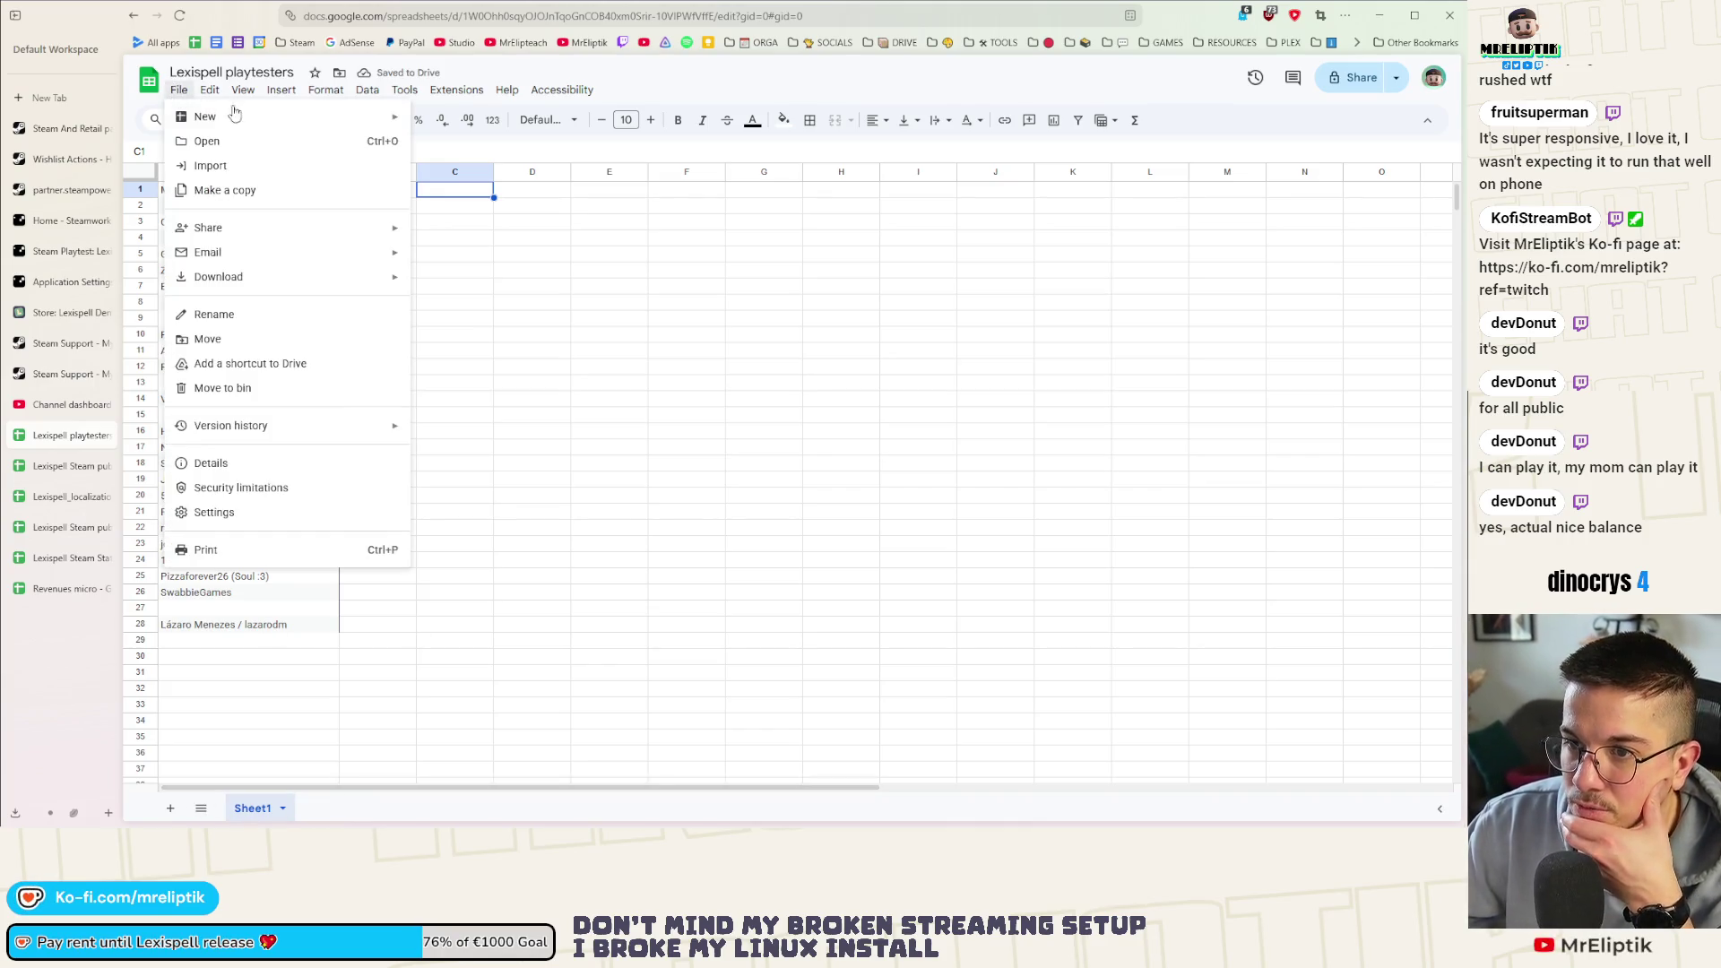
mouse_move(205, 117)
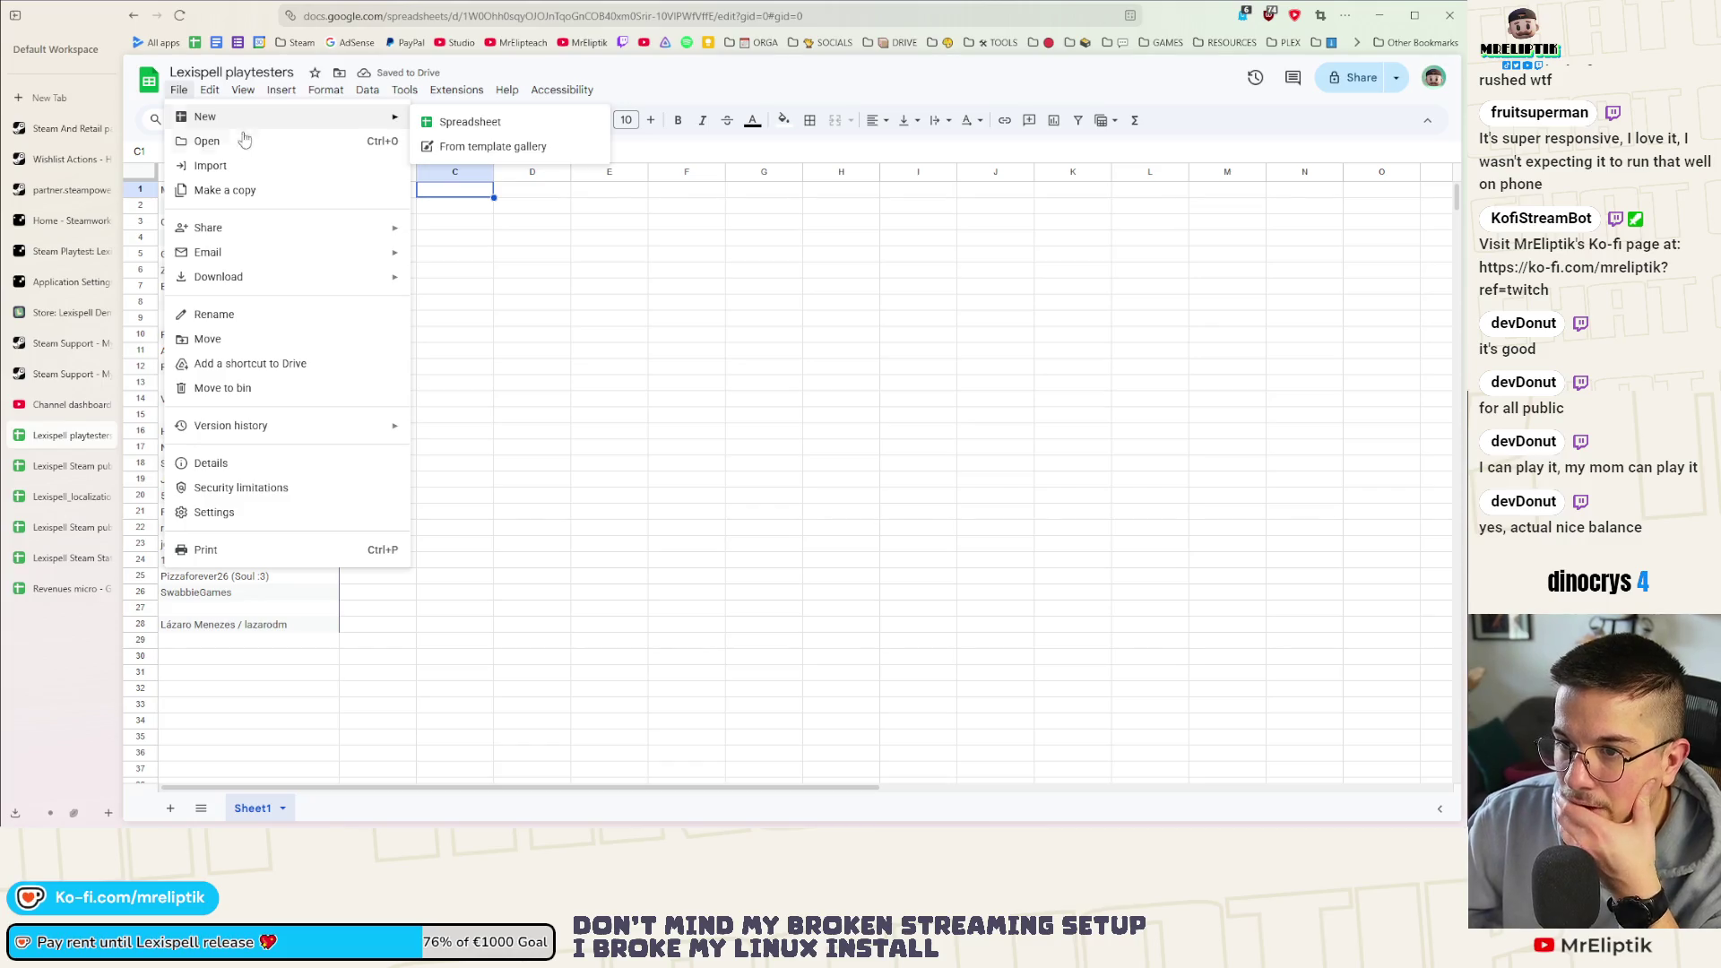
click(245, 166)
click(632, 269)
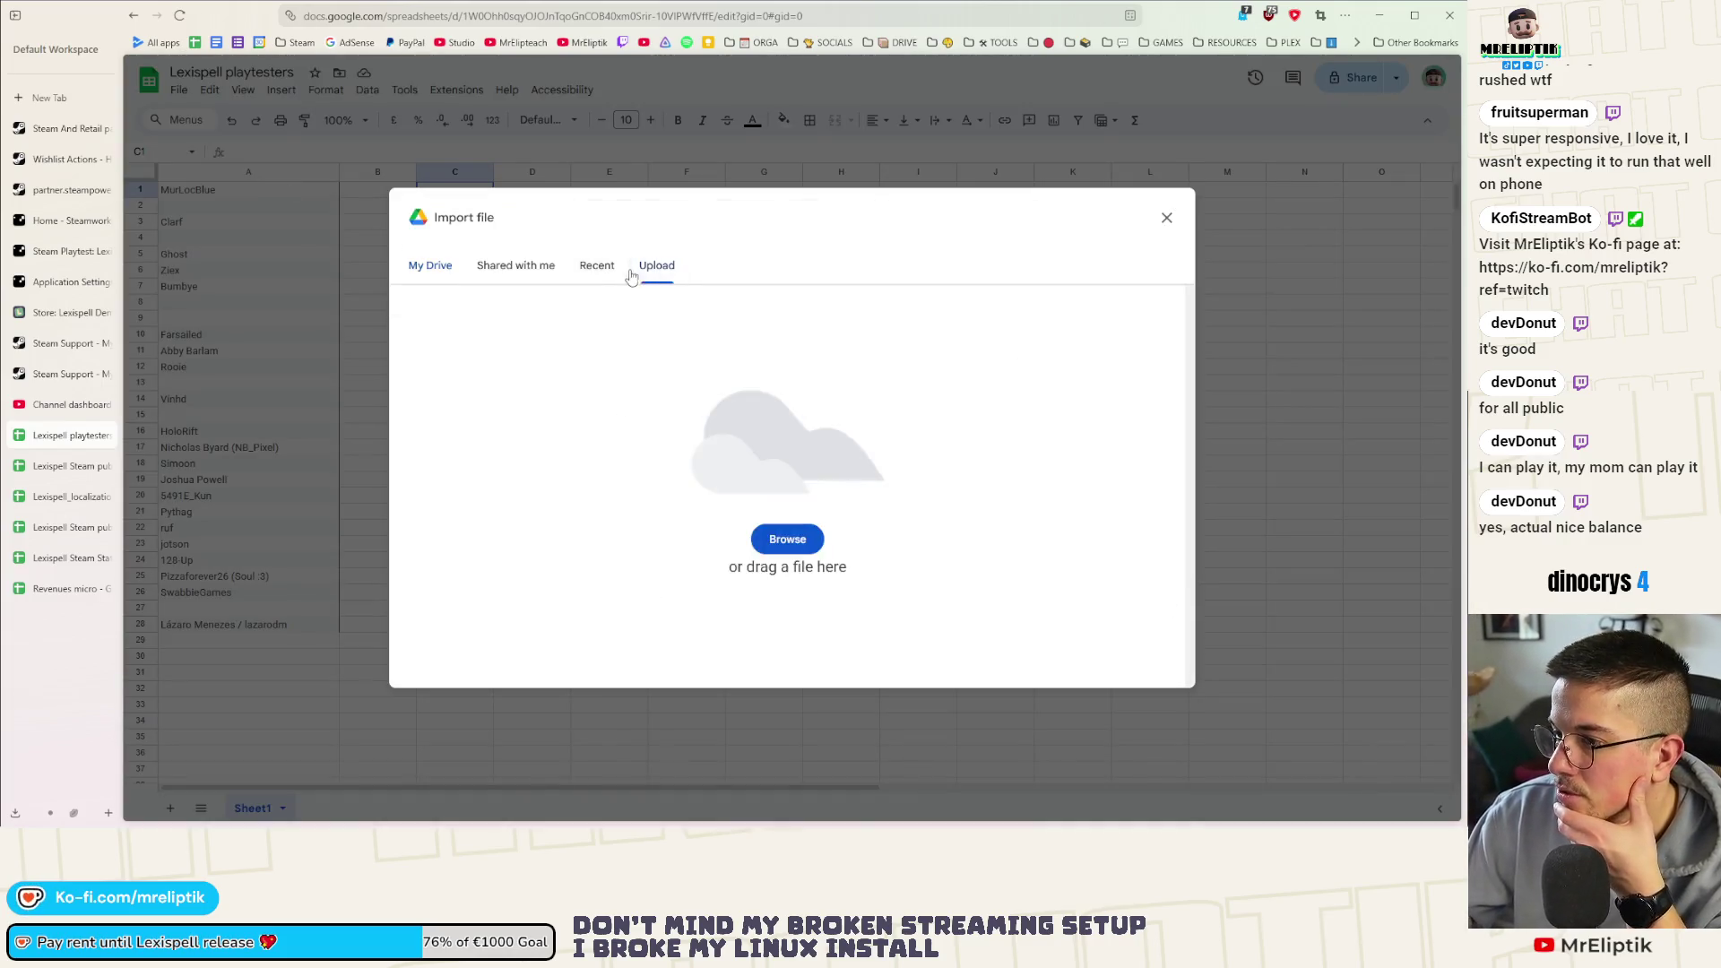
drag(1003, 430, 916, 538)
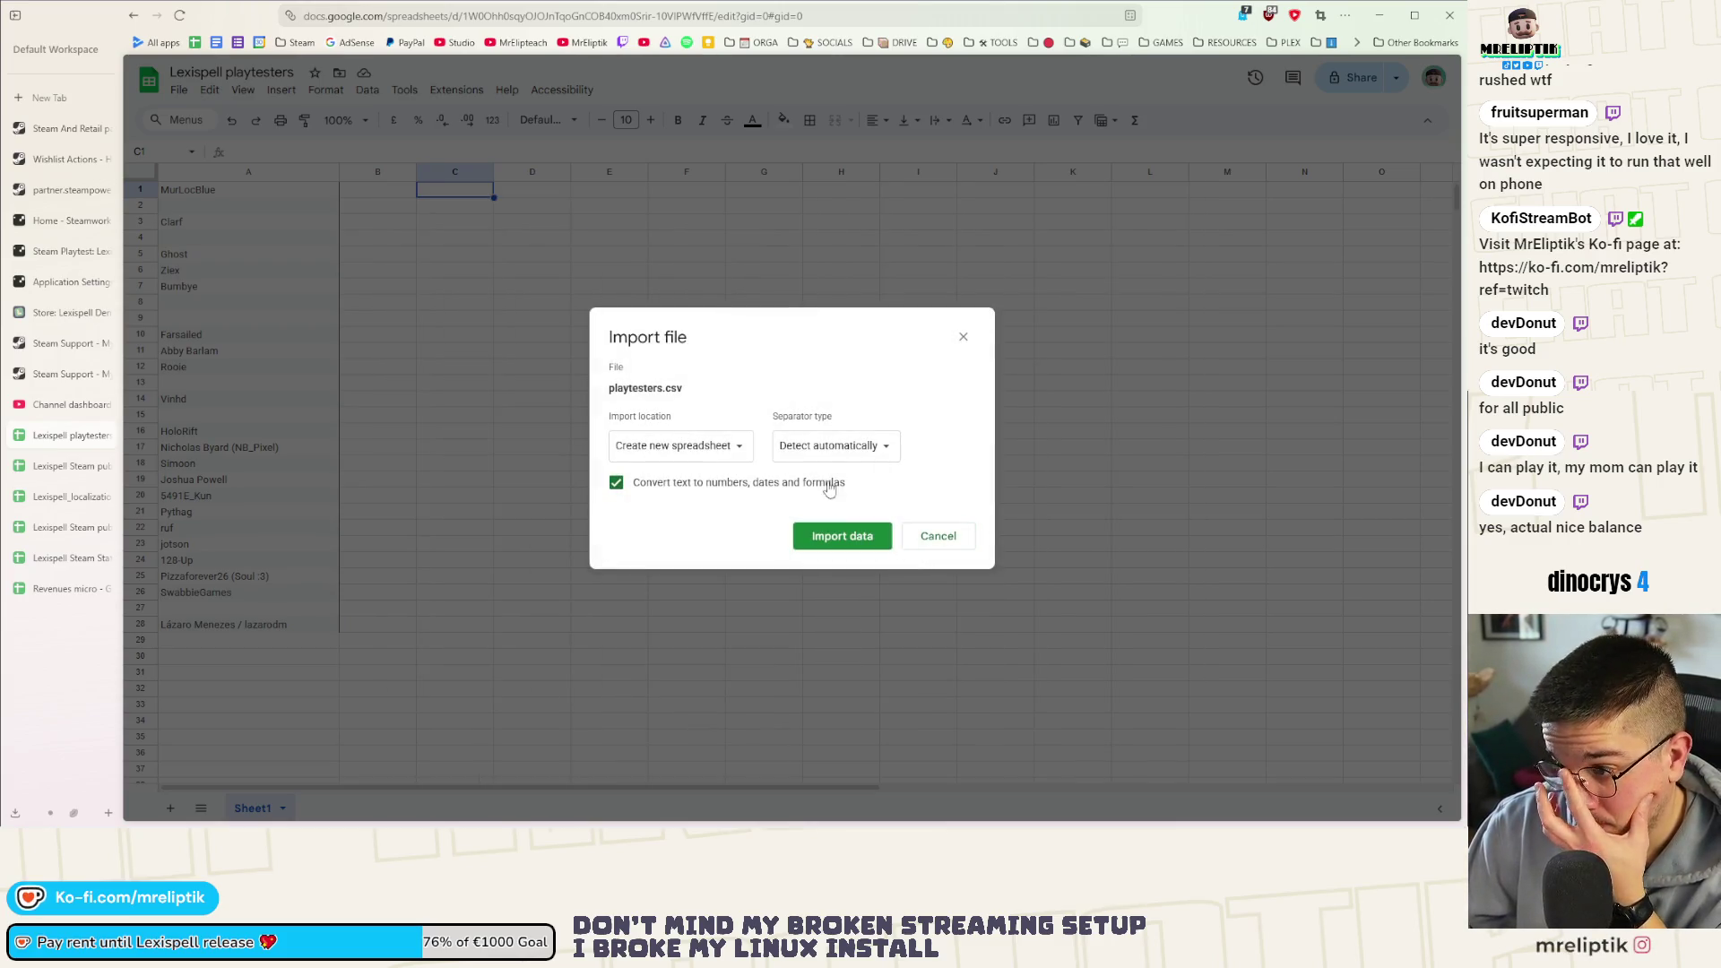
click(686, 449)
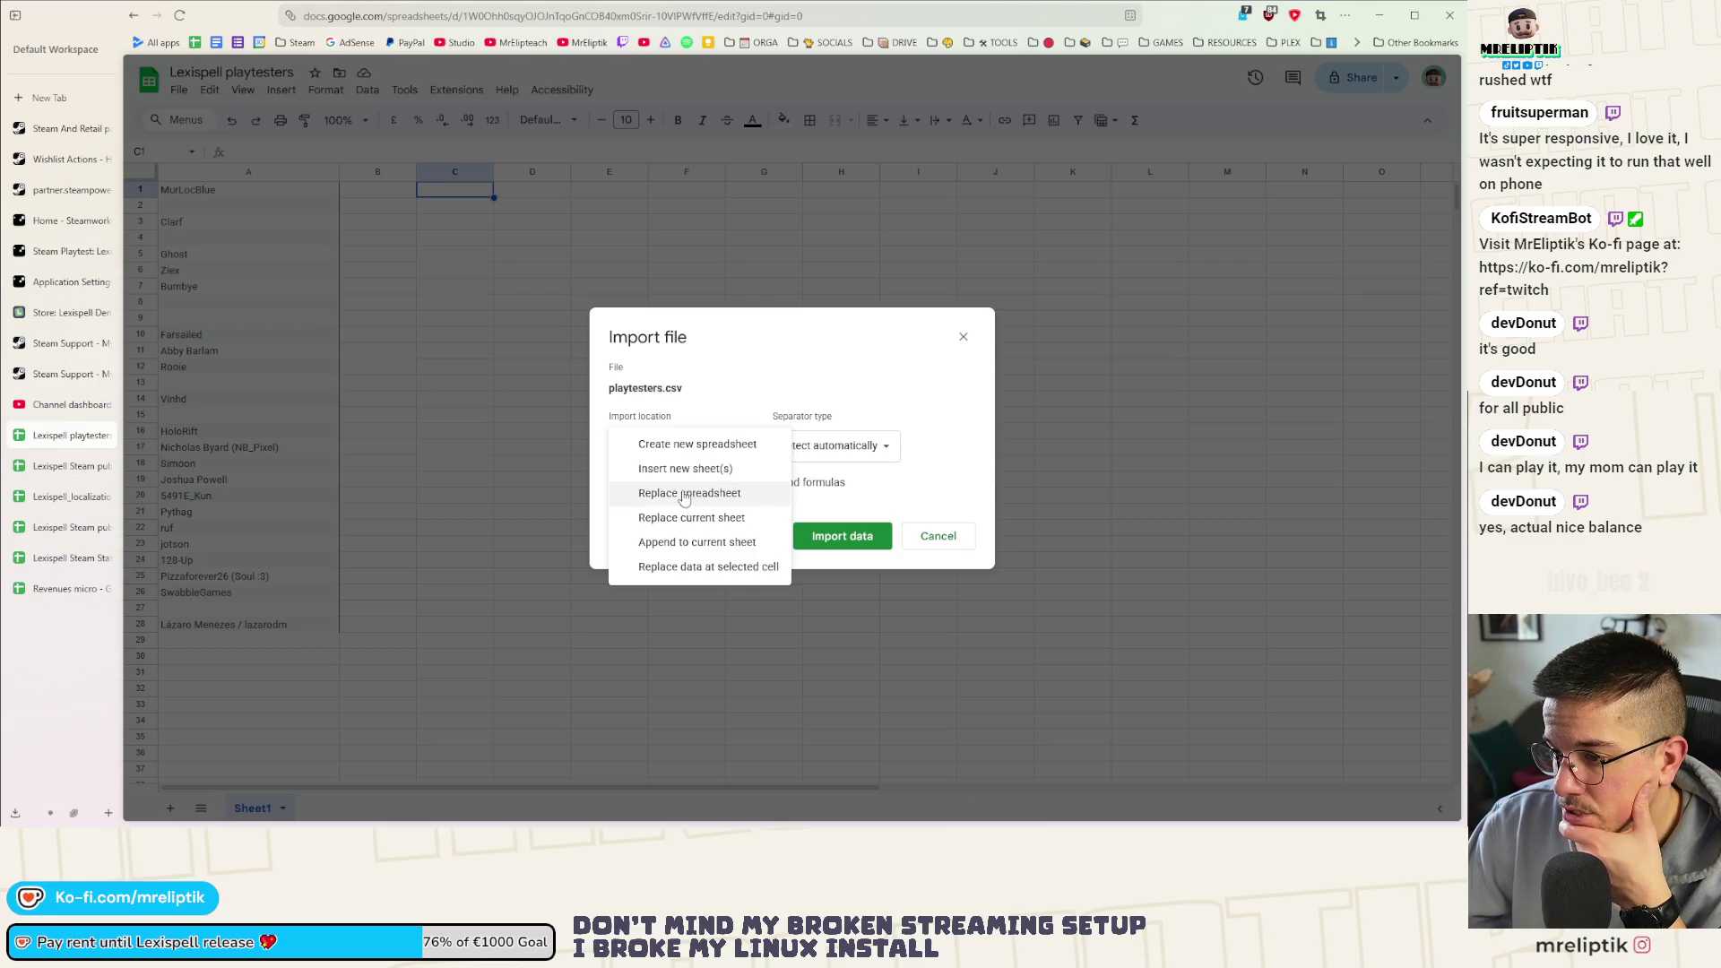
click(768, 373)
click(687, 446)
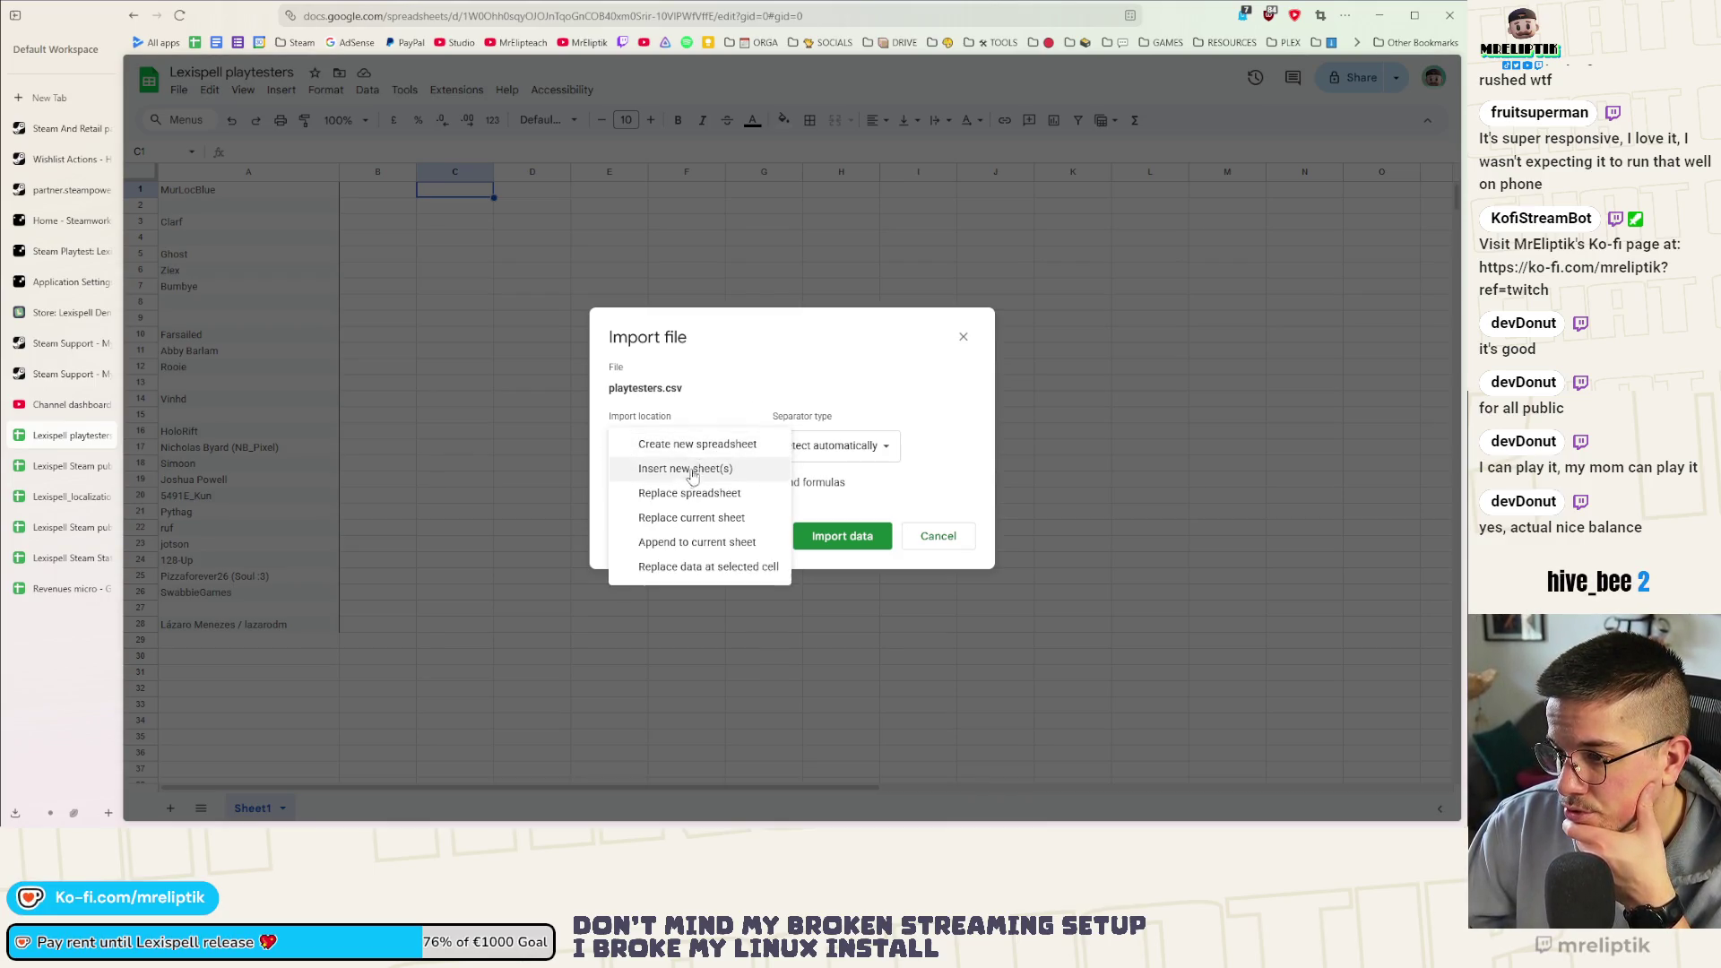
click(837, 539)
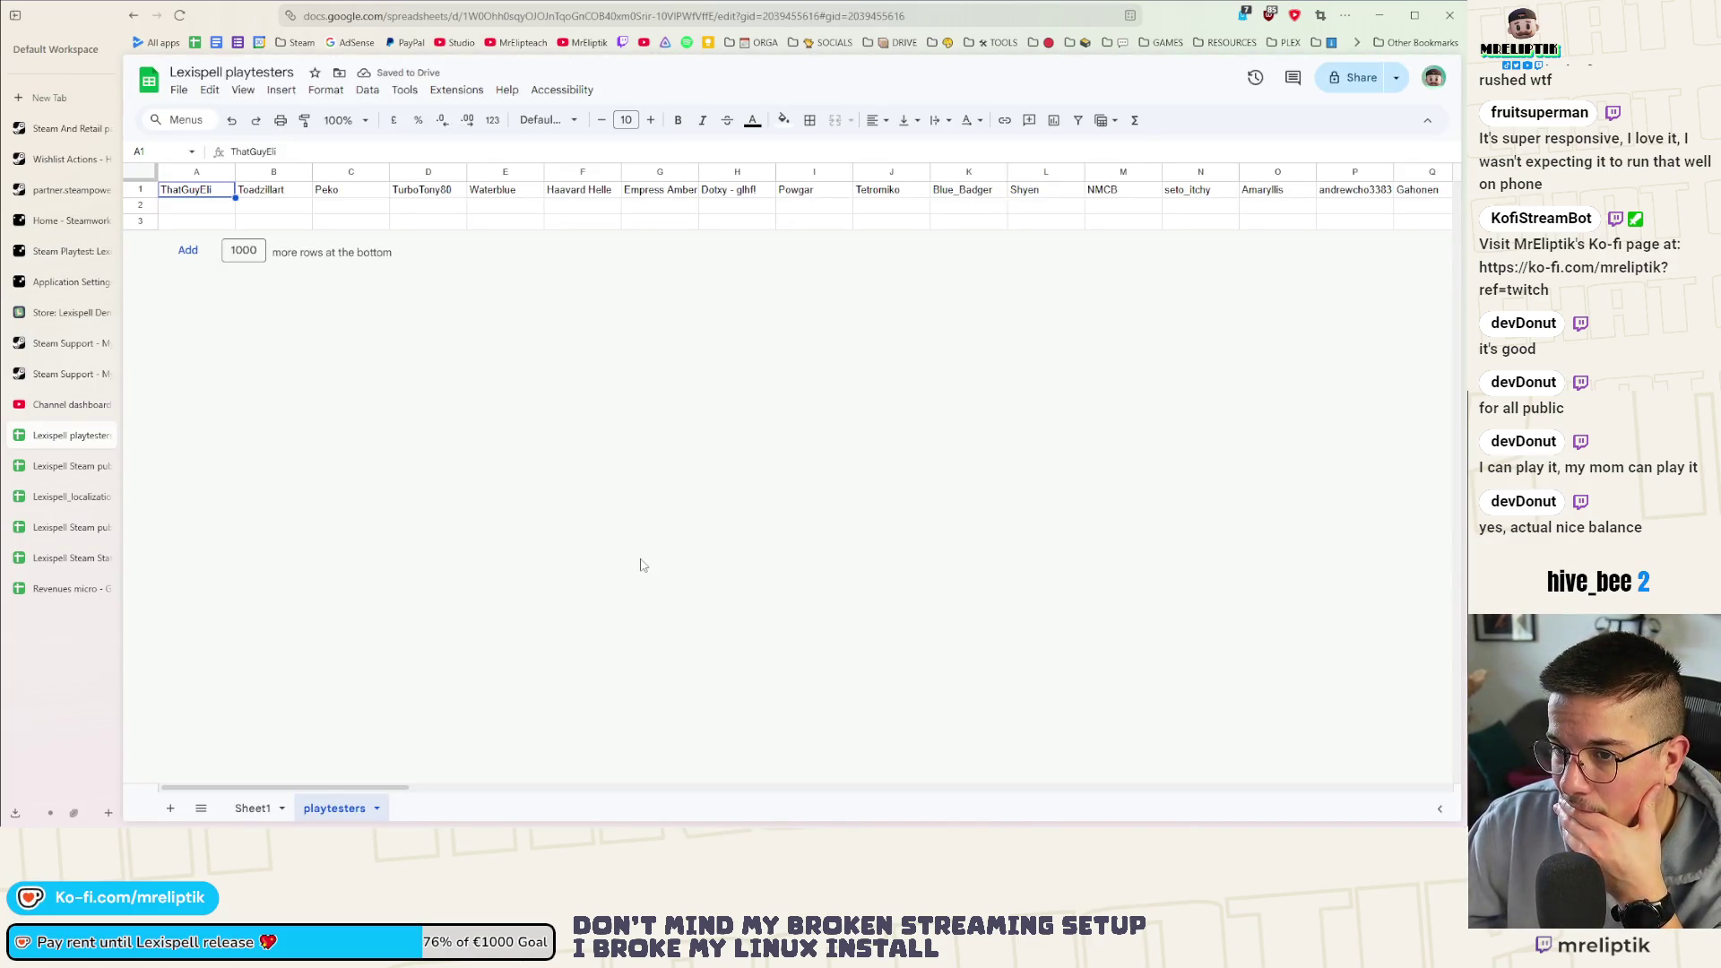
key(ctrl+z)
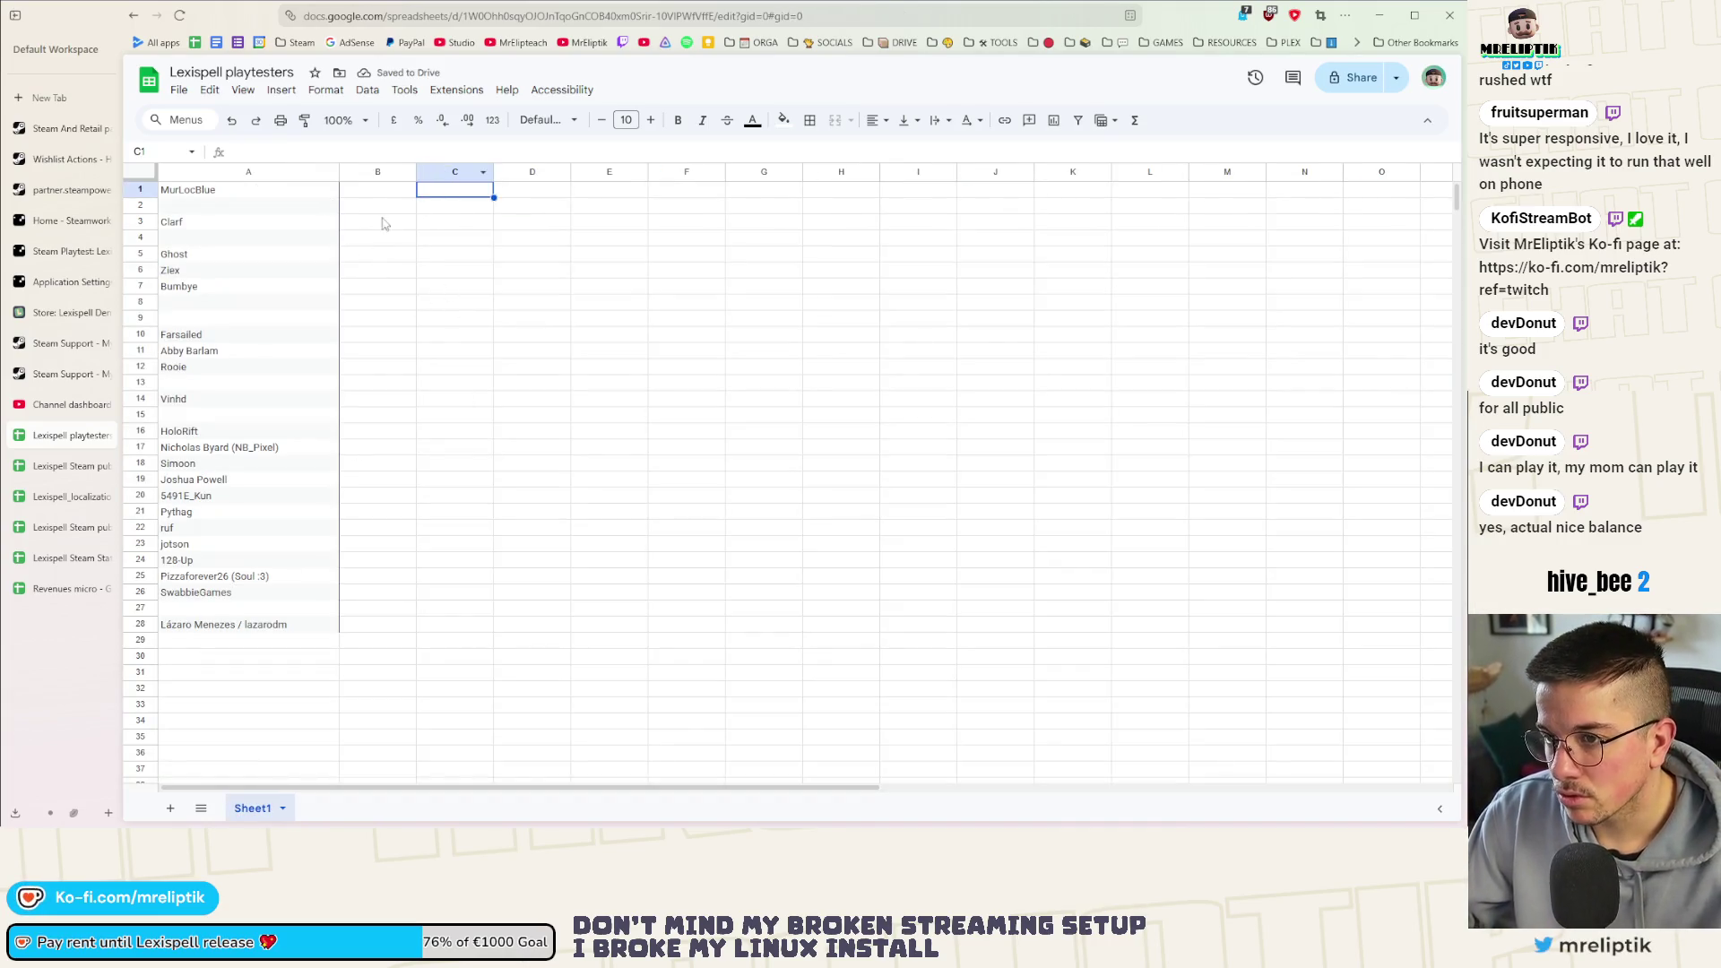
Insert a new blank sheet, then delete the extra Sheet2 again
click(384, 191)
click(326, 89)
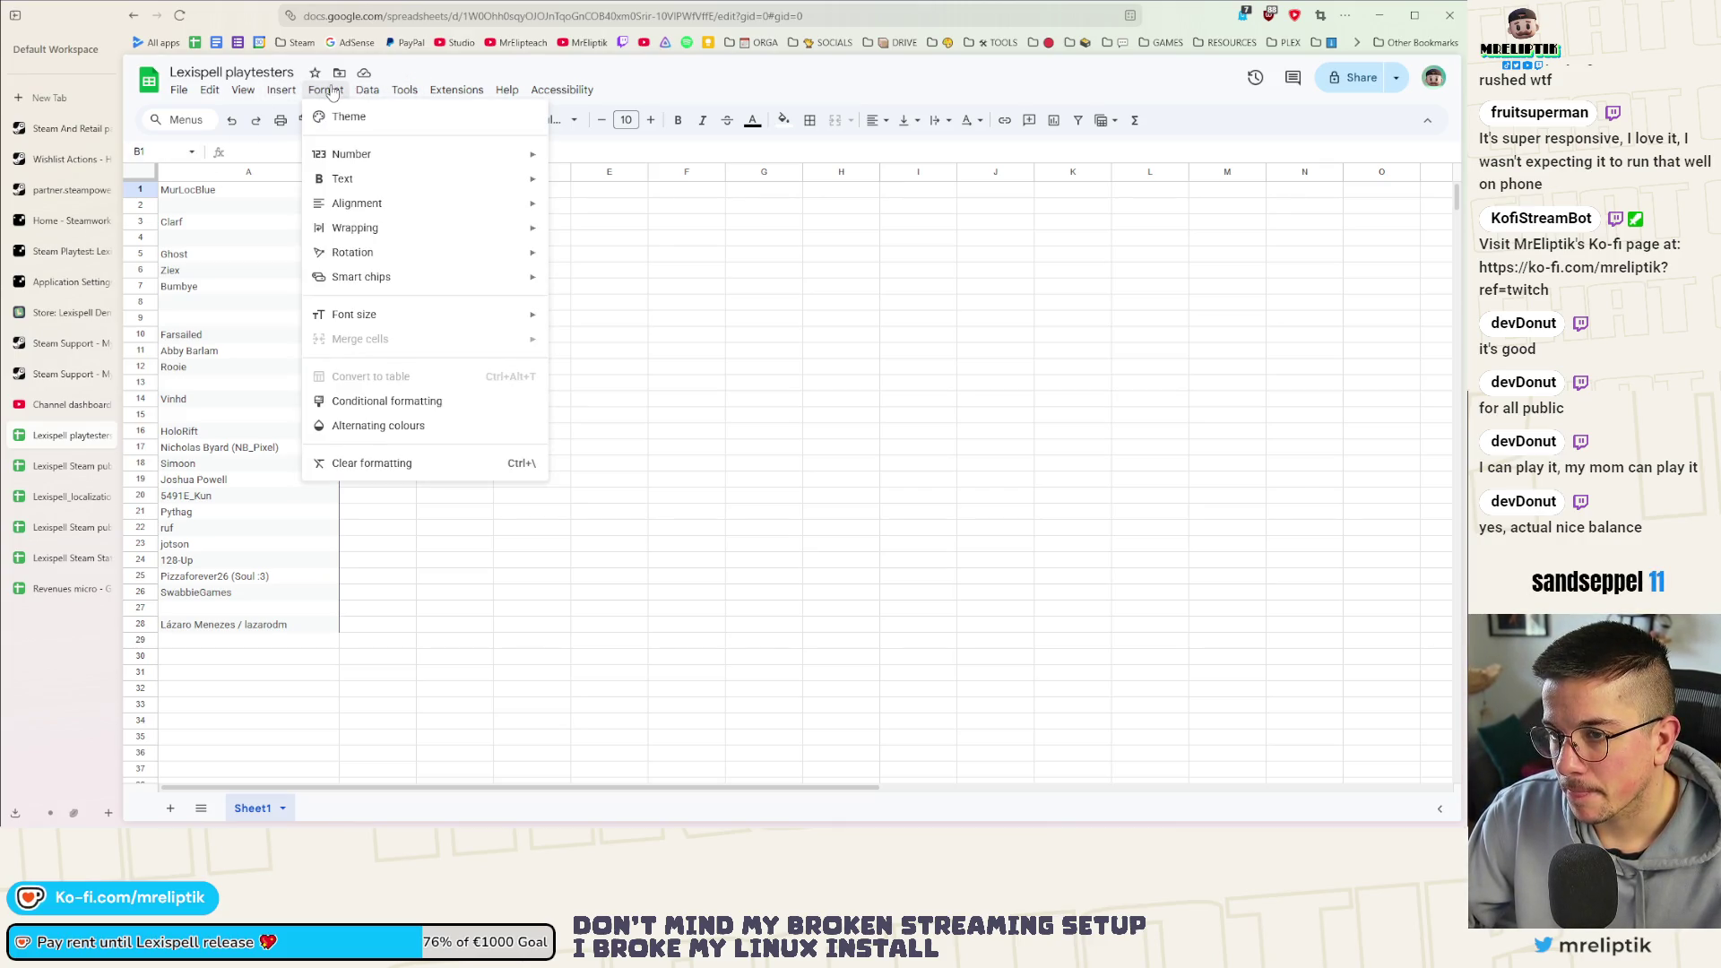
click(326, 89)
click(243, 89)
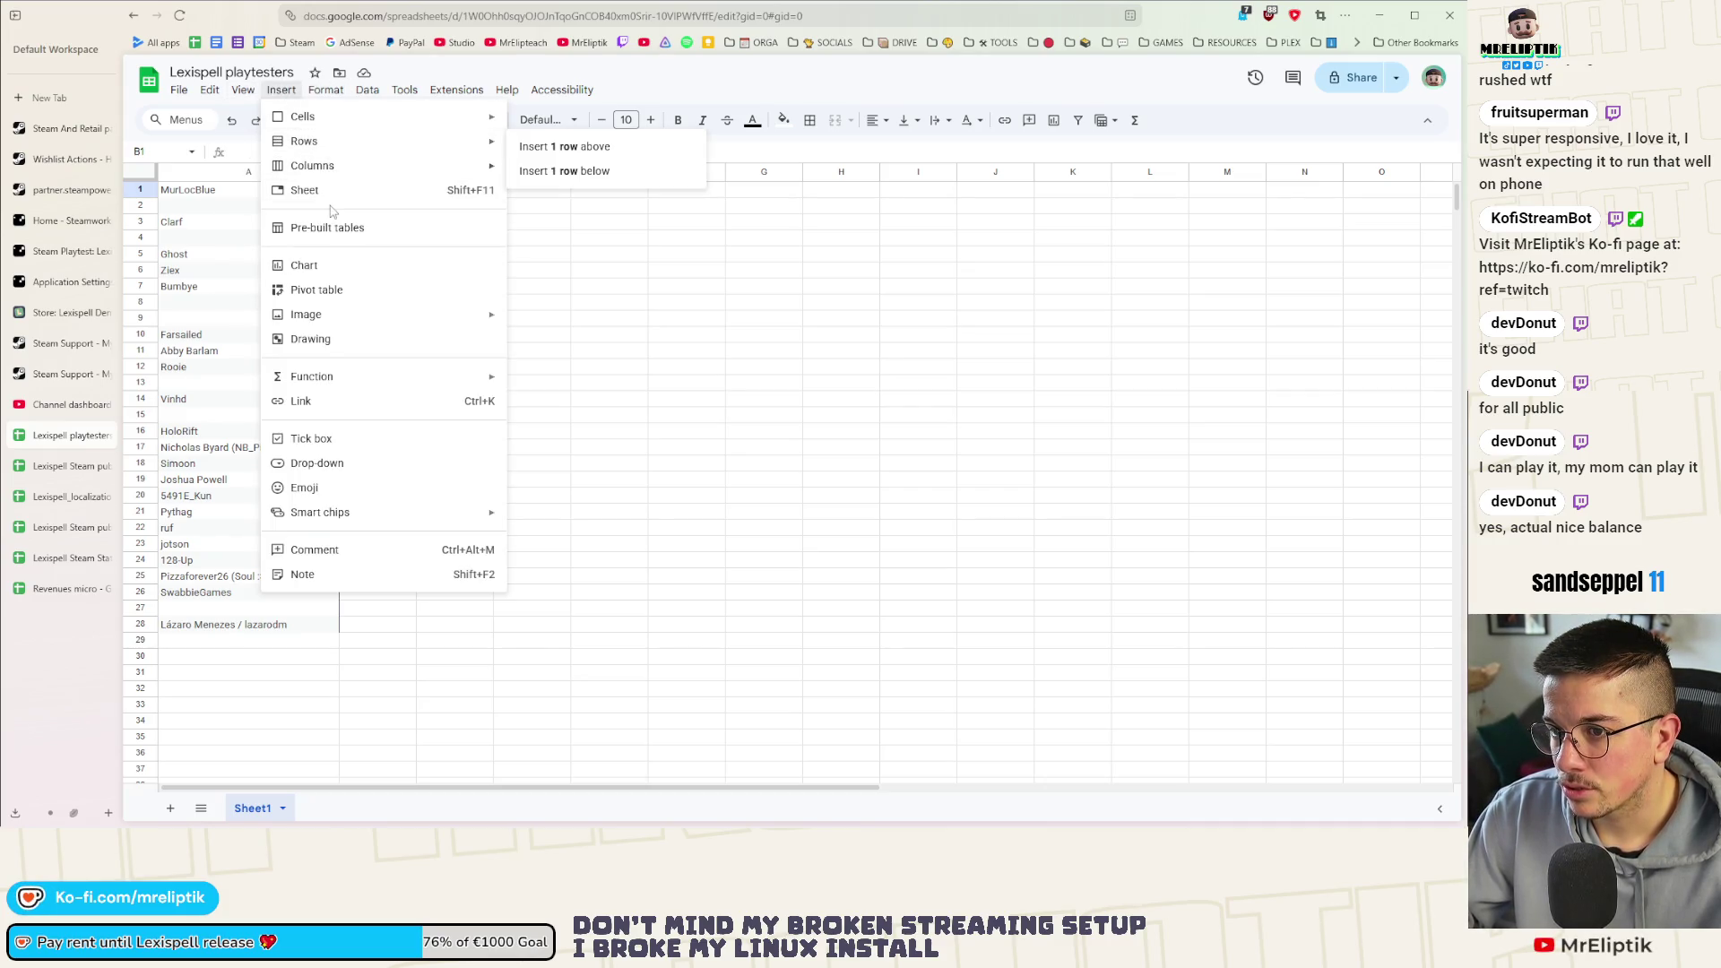
click(336, 191)
click(353, 809)
click(354, 544)
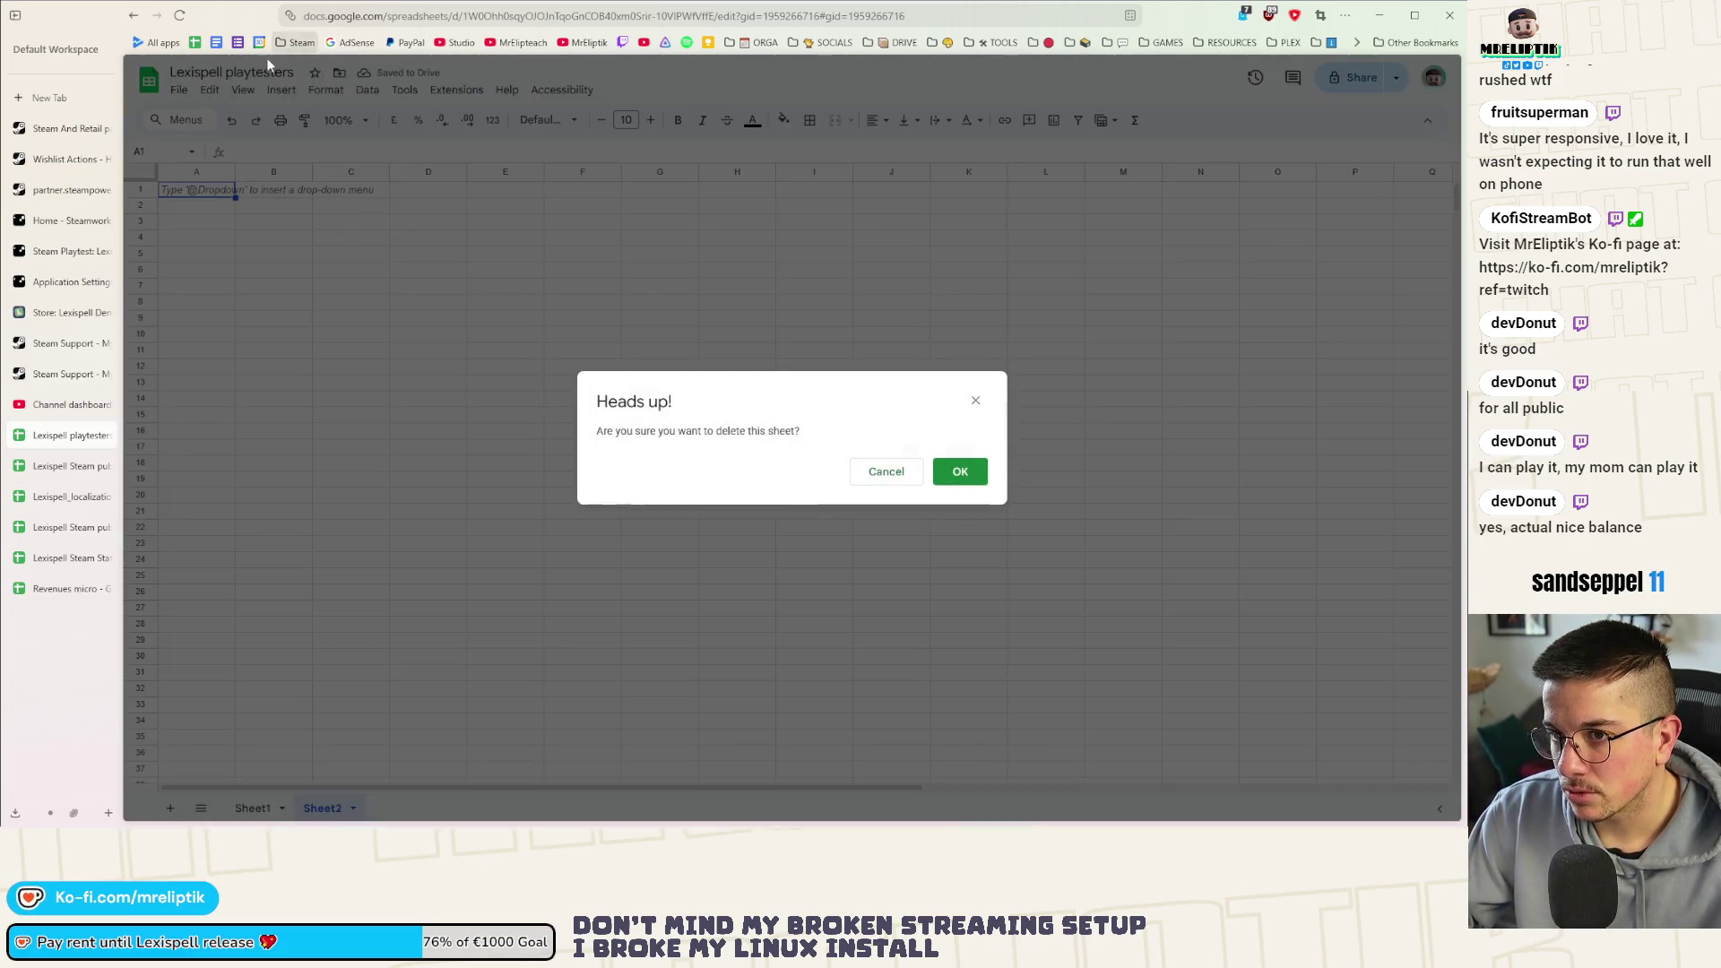
click(956, 470)
Rename the Sheet1 tab to 'Playtesters playtest #2'
click(209, 90)
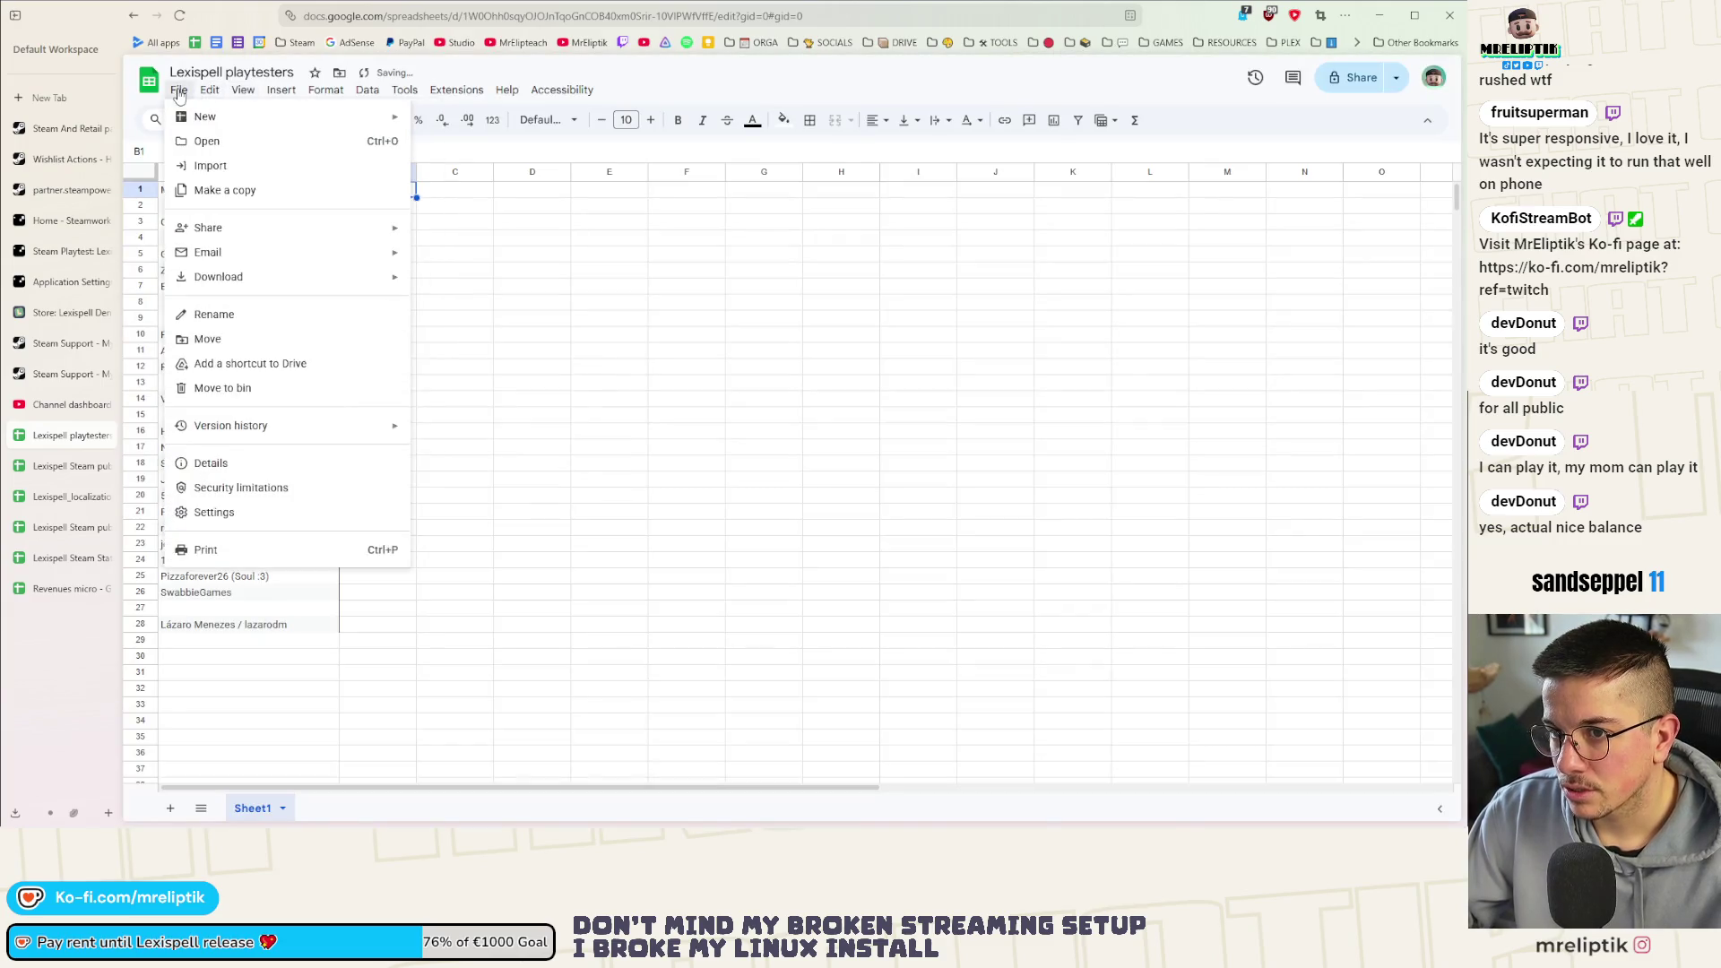
click(252, 809)
double_click(252, 809)
text(Playtesters)
text(laytest)
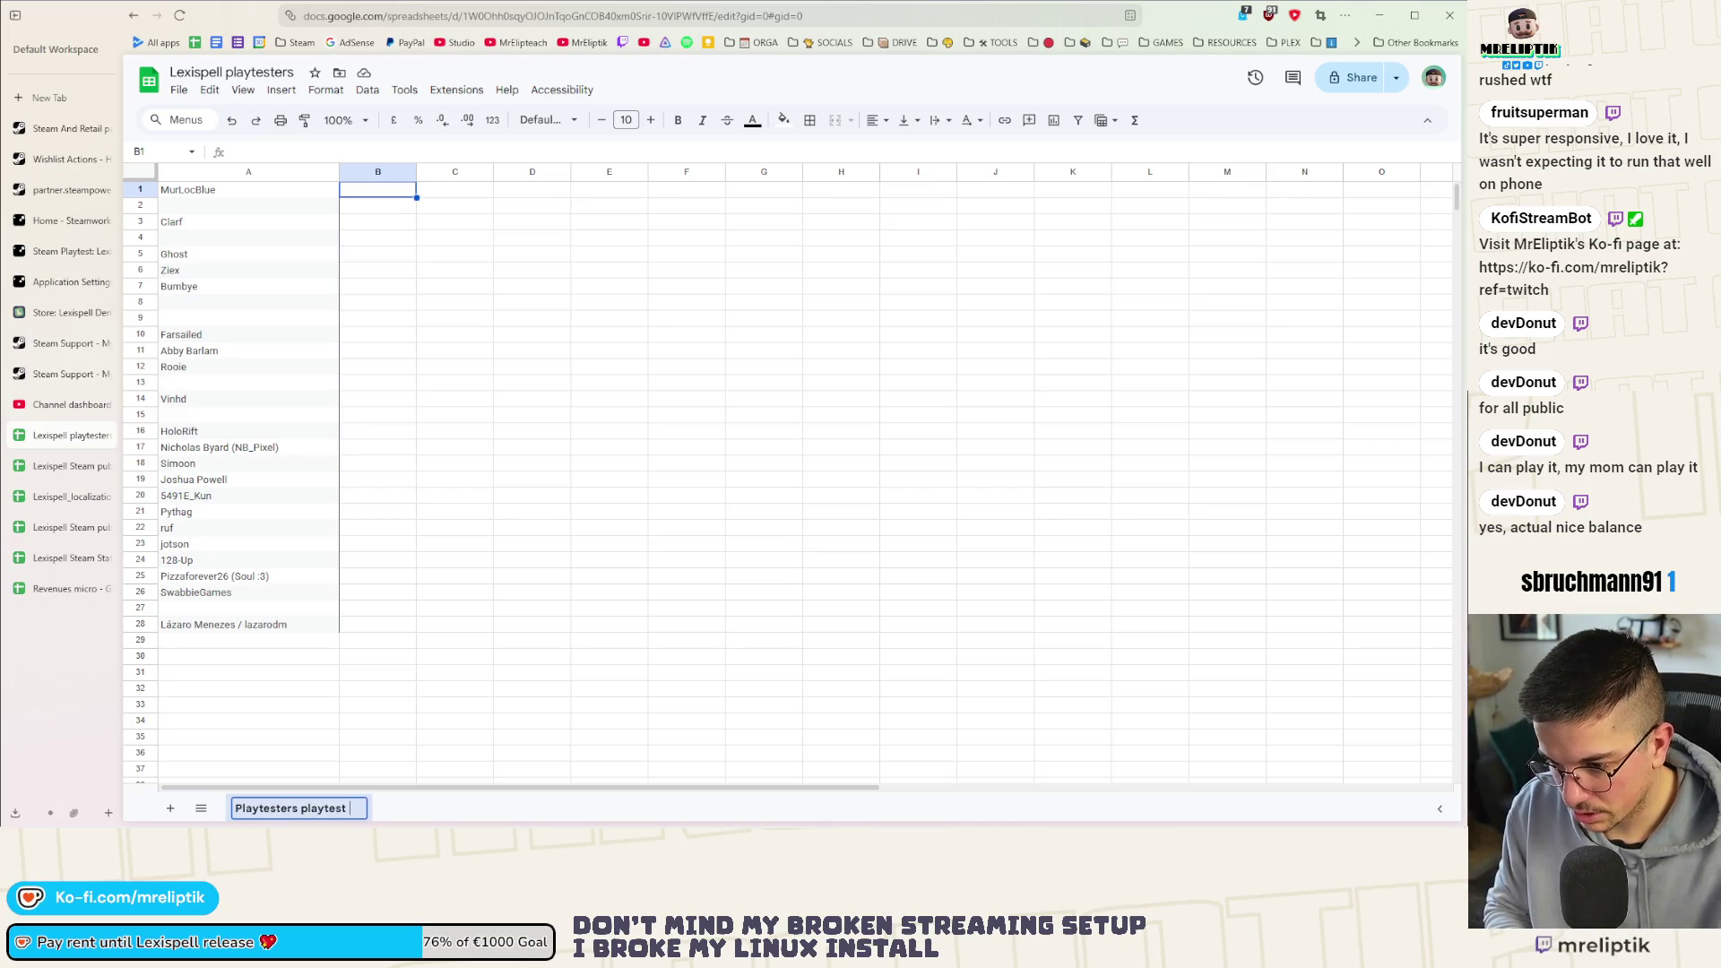
text(#2)
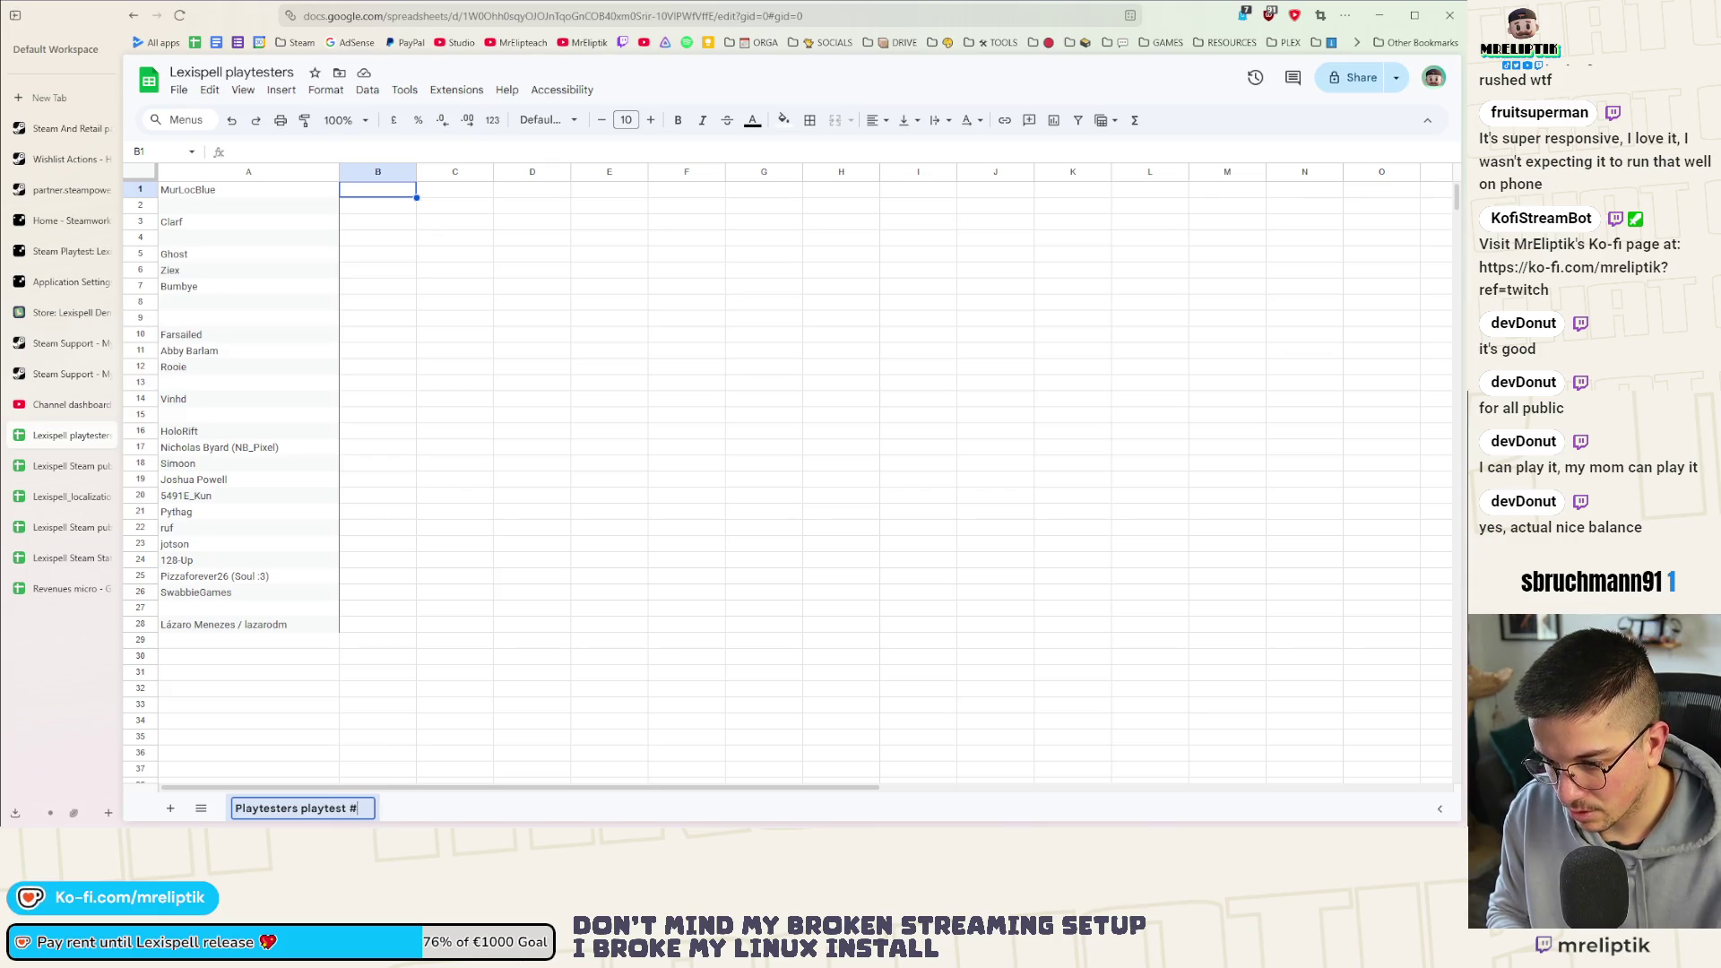
key(Return)
click(210, 89)
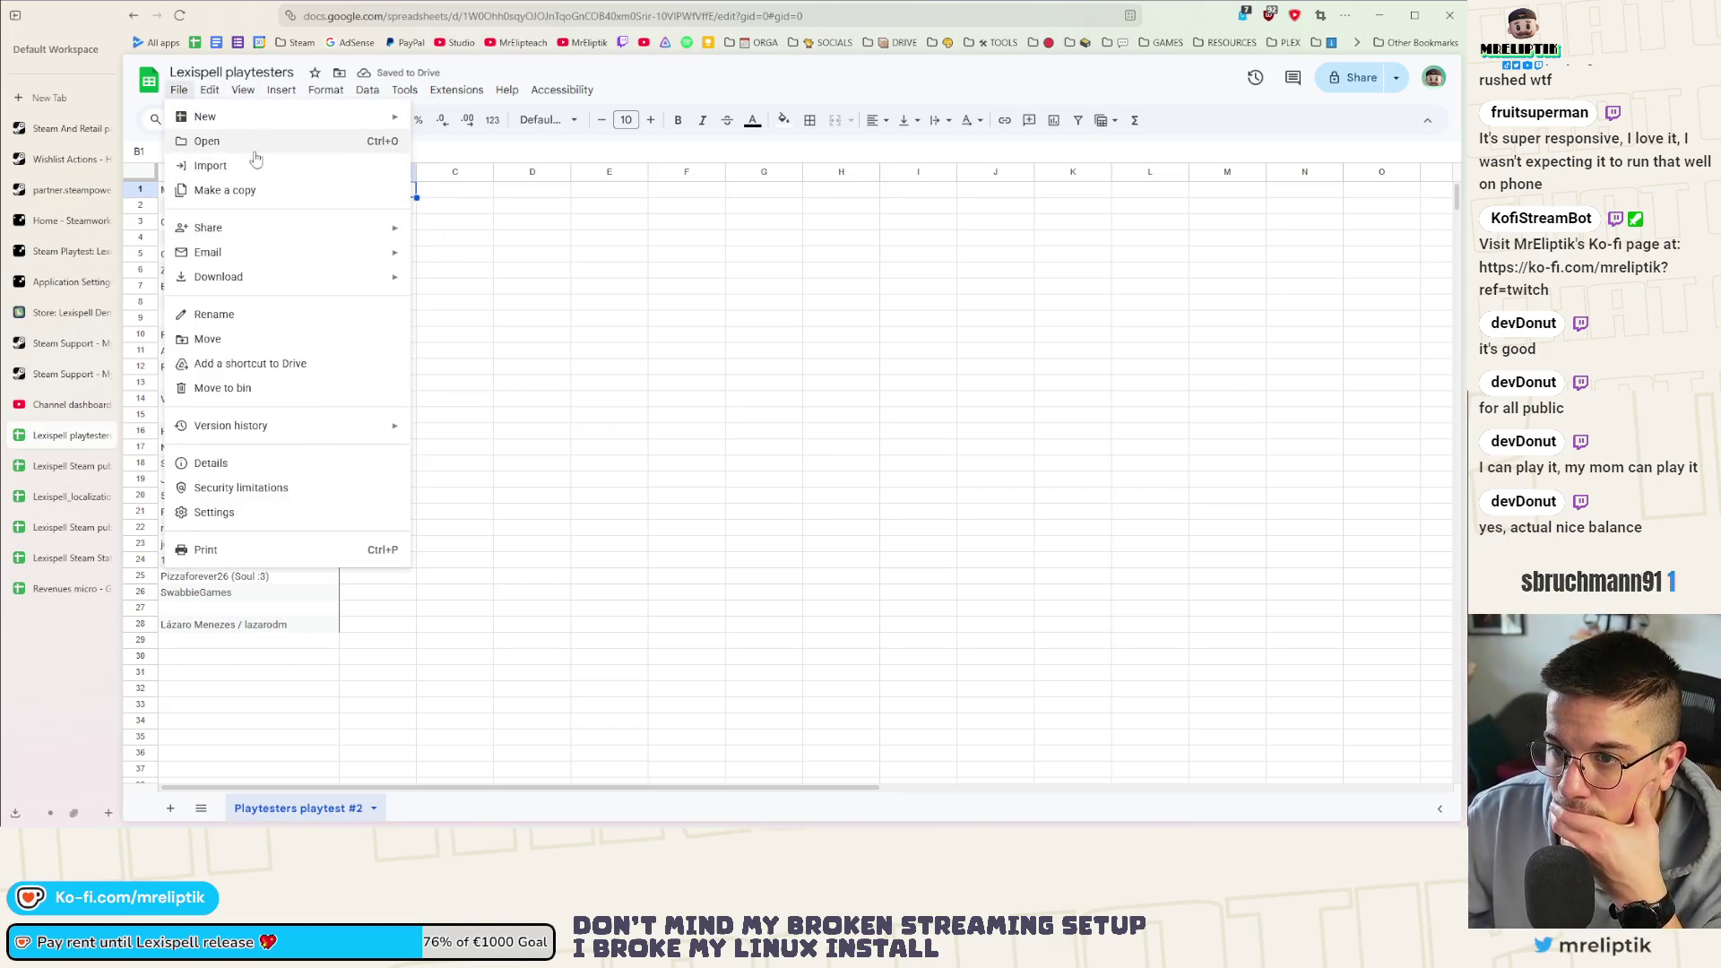
Start a file import and upload playtesters.csv from the computer
click(253, 165)
click(656, 264)
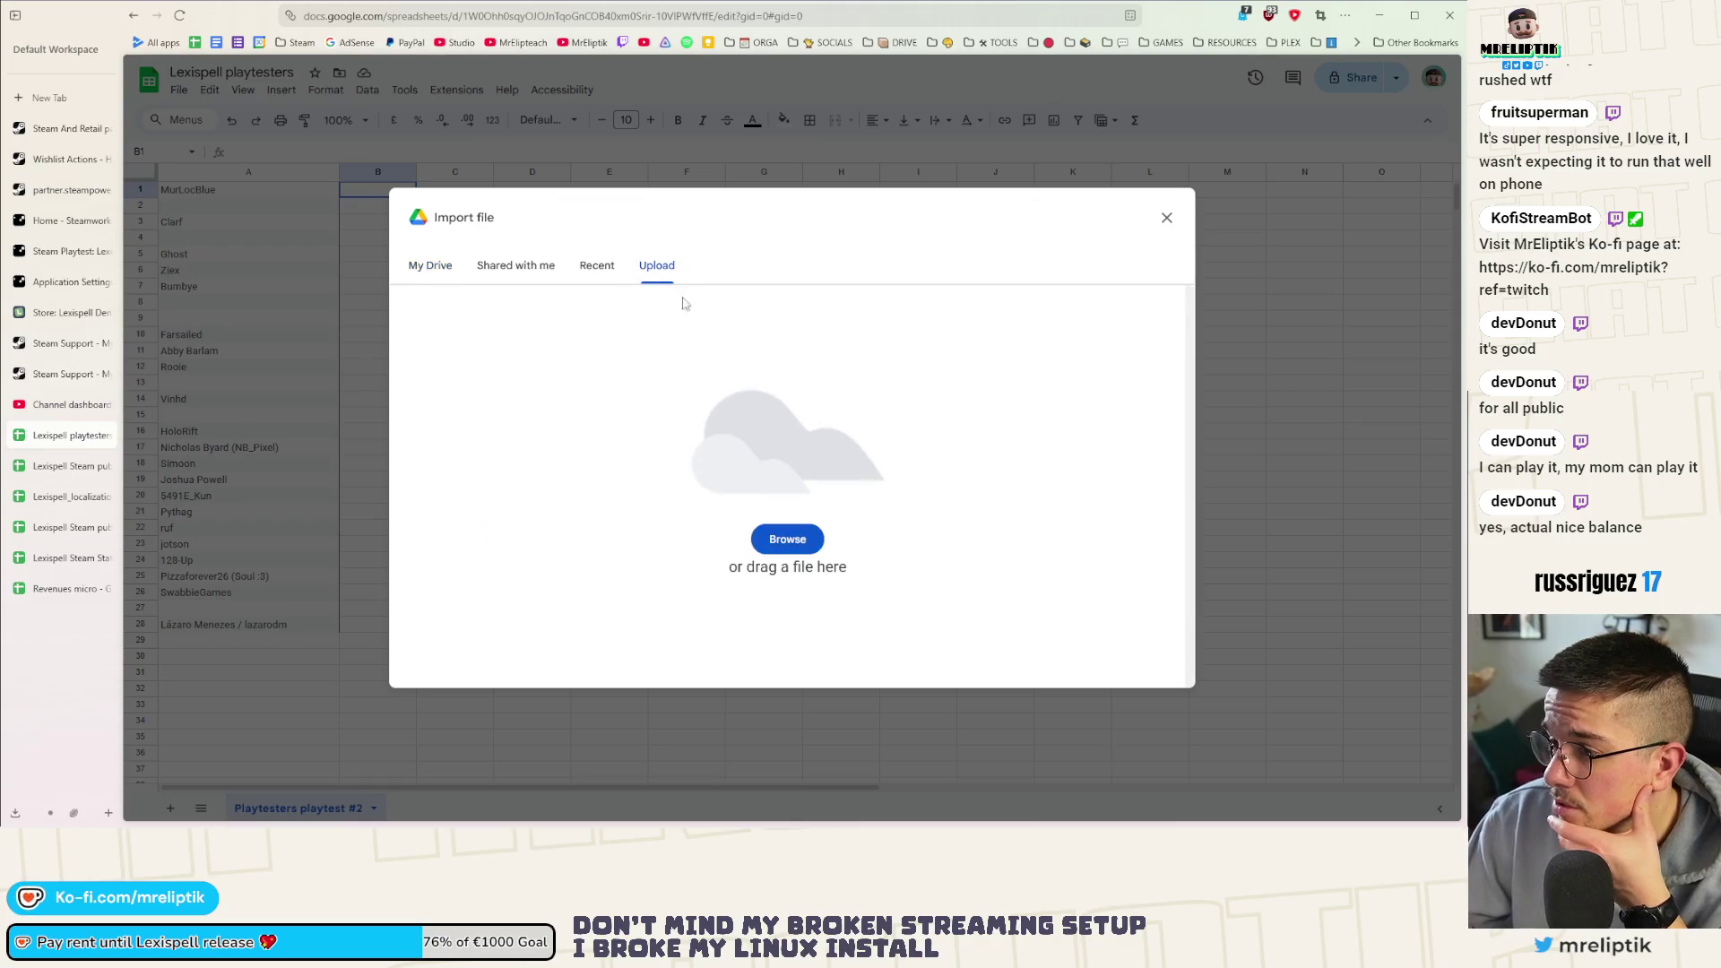
drag(1059, 389, 731, 485)
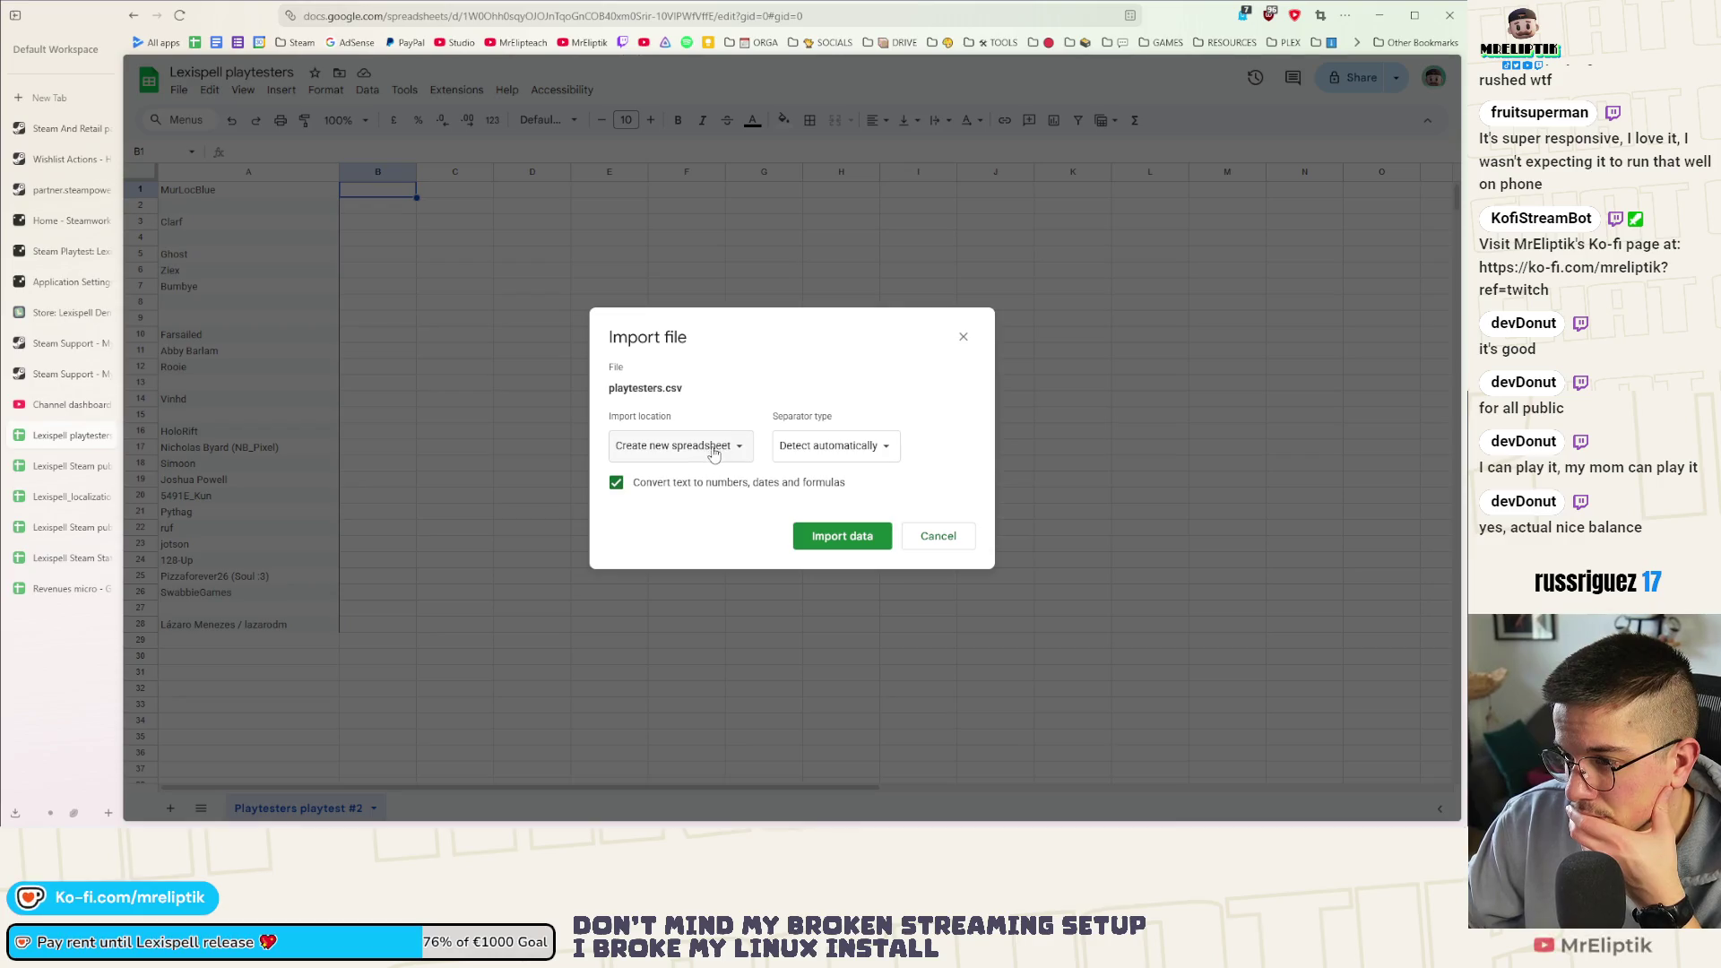
Import as new sheet, comma separator, without converting text to numbers or dates
click(721, 449)
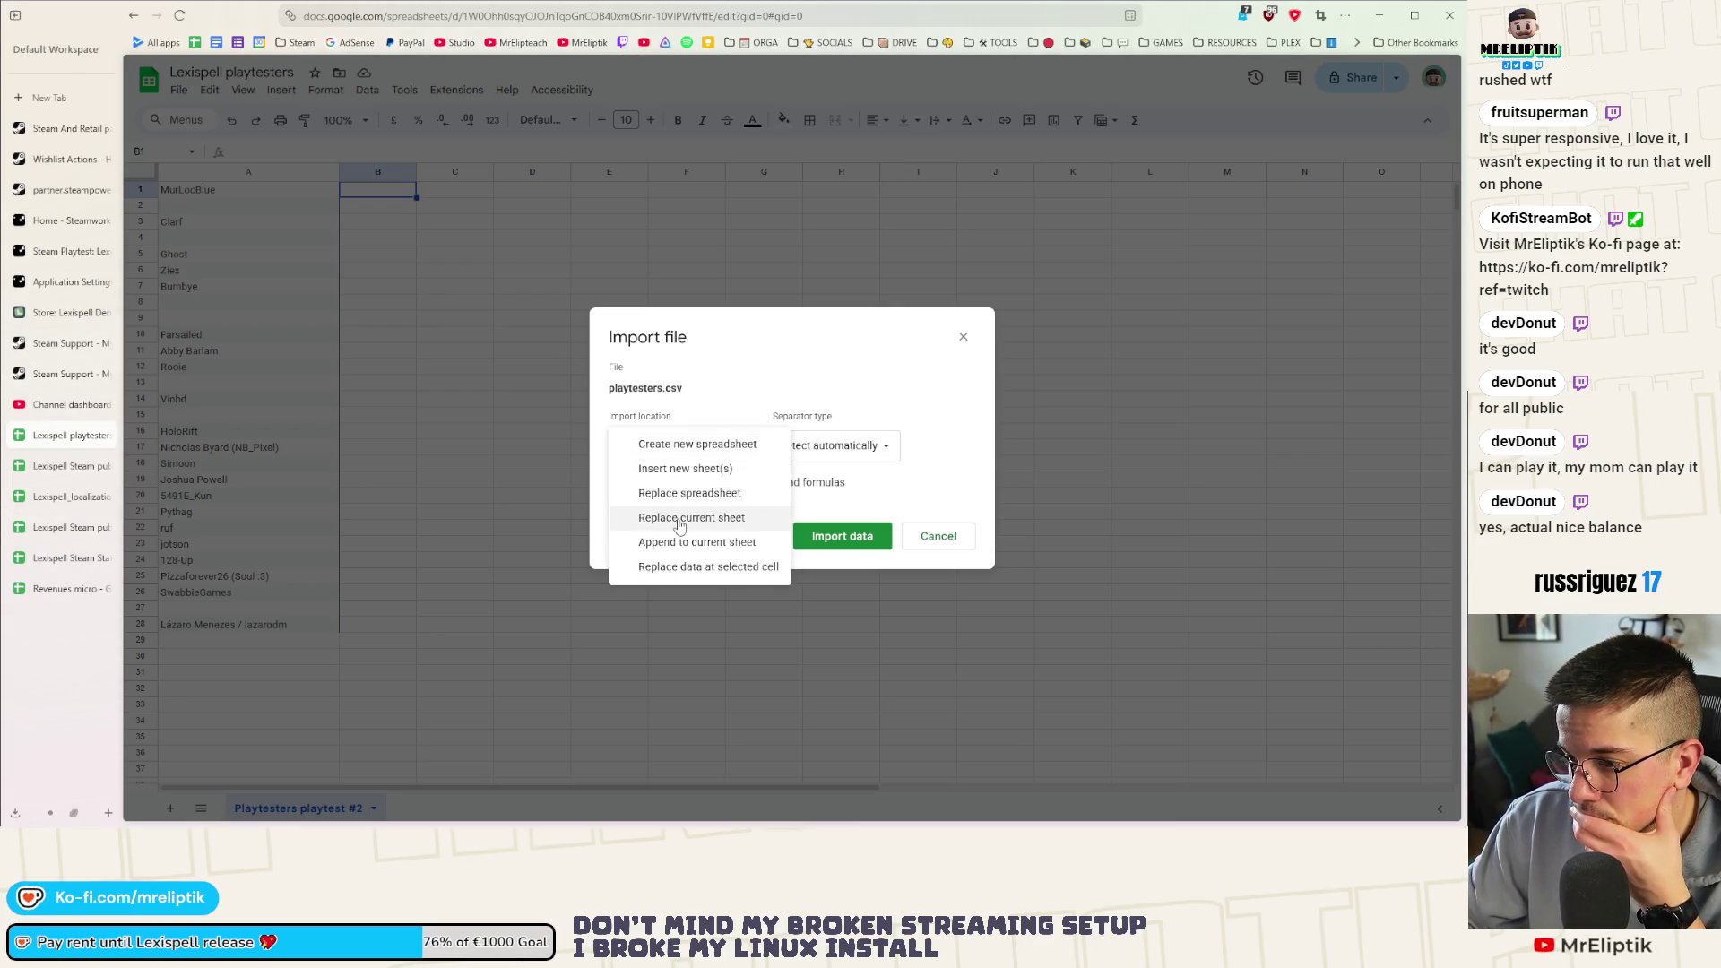
click(668, 477)
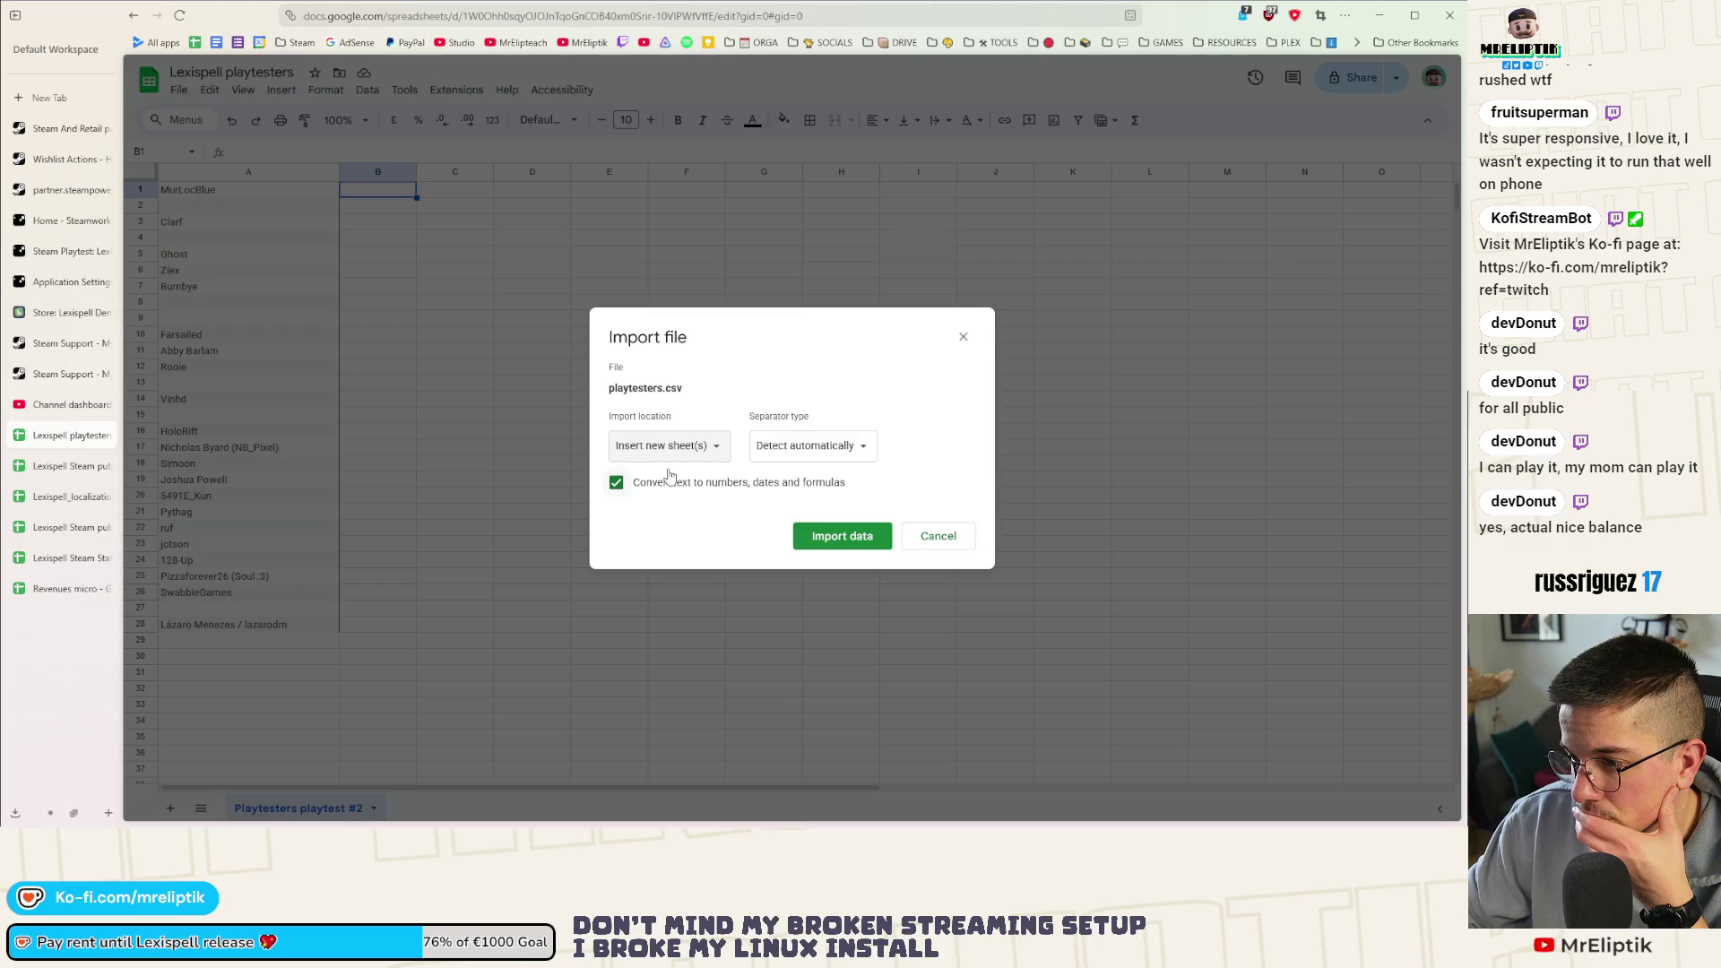
click(771, 455)
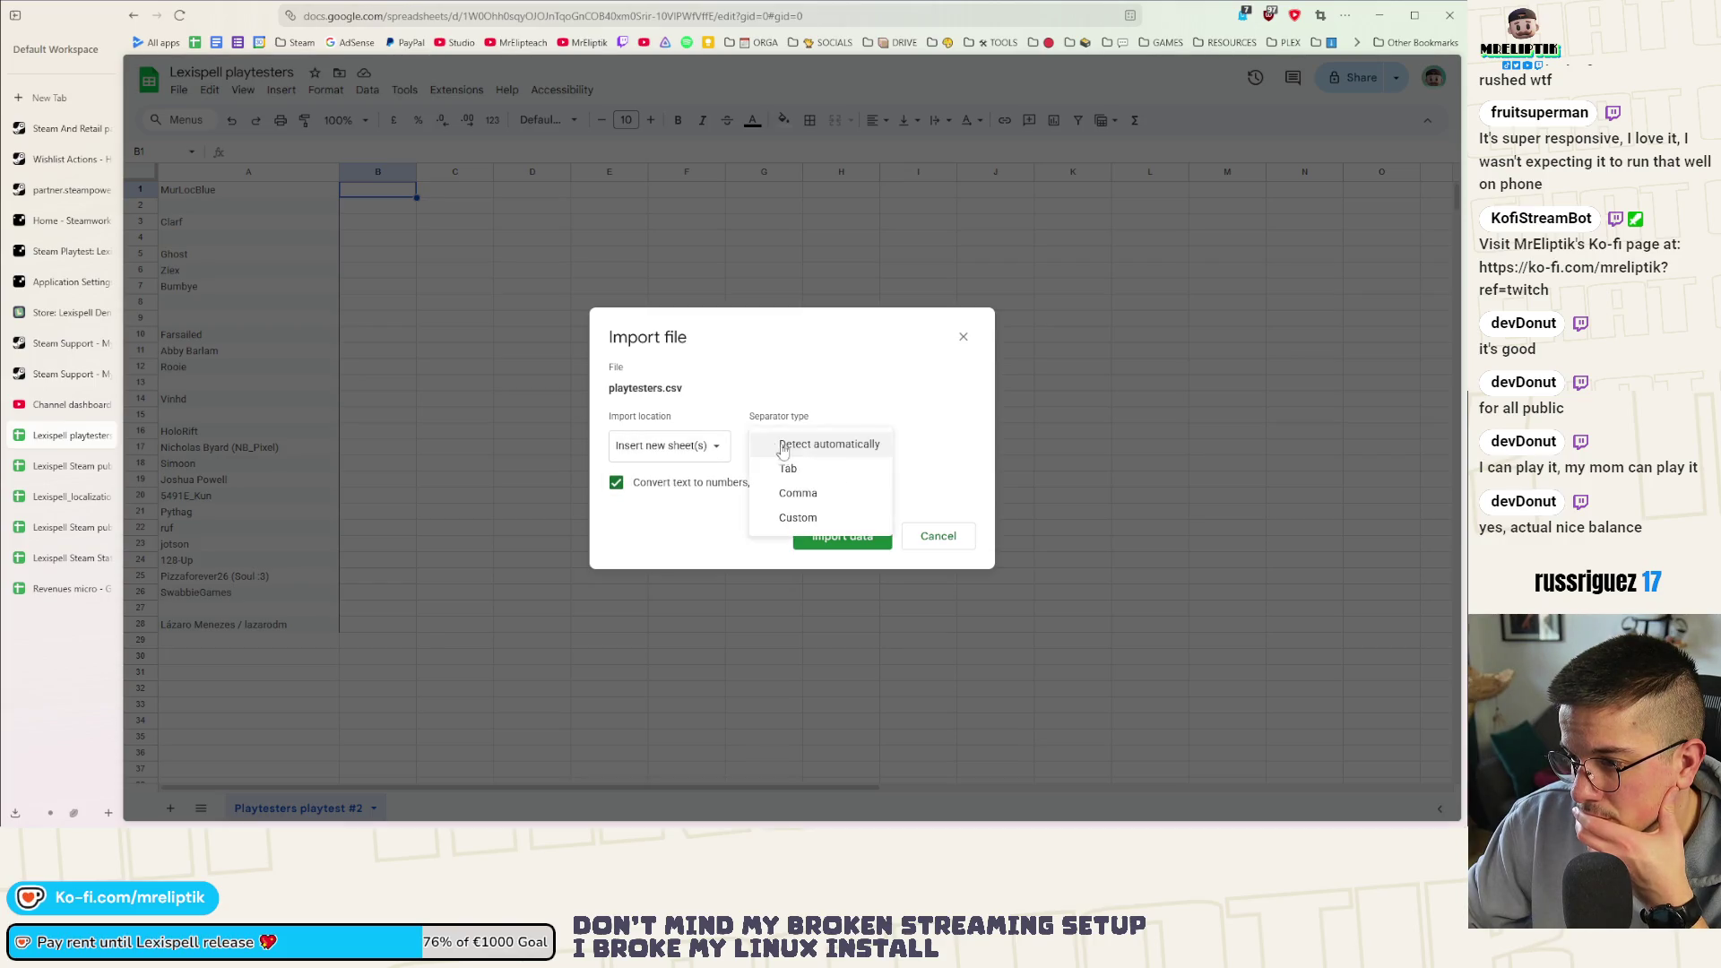
click(813, 495)
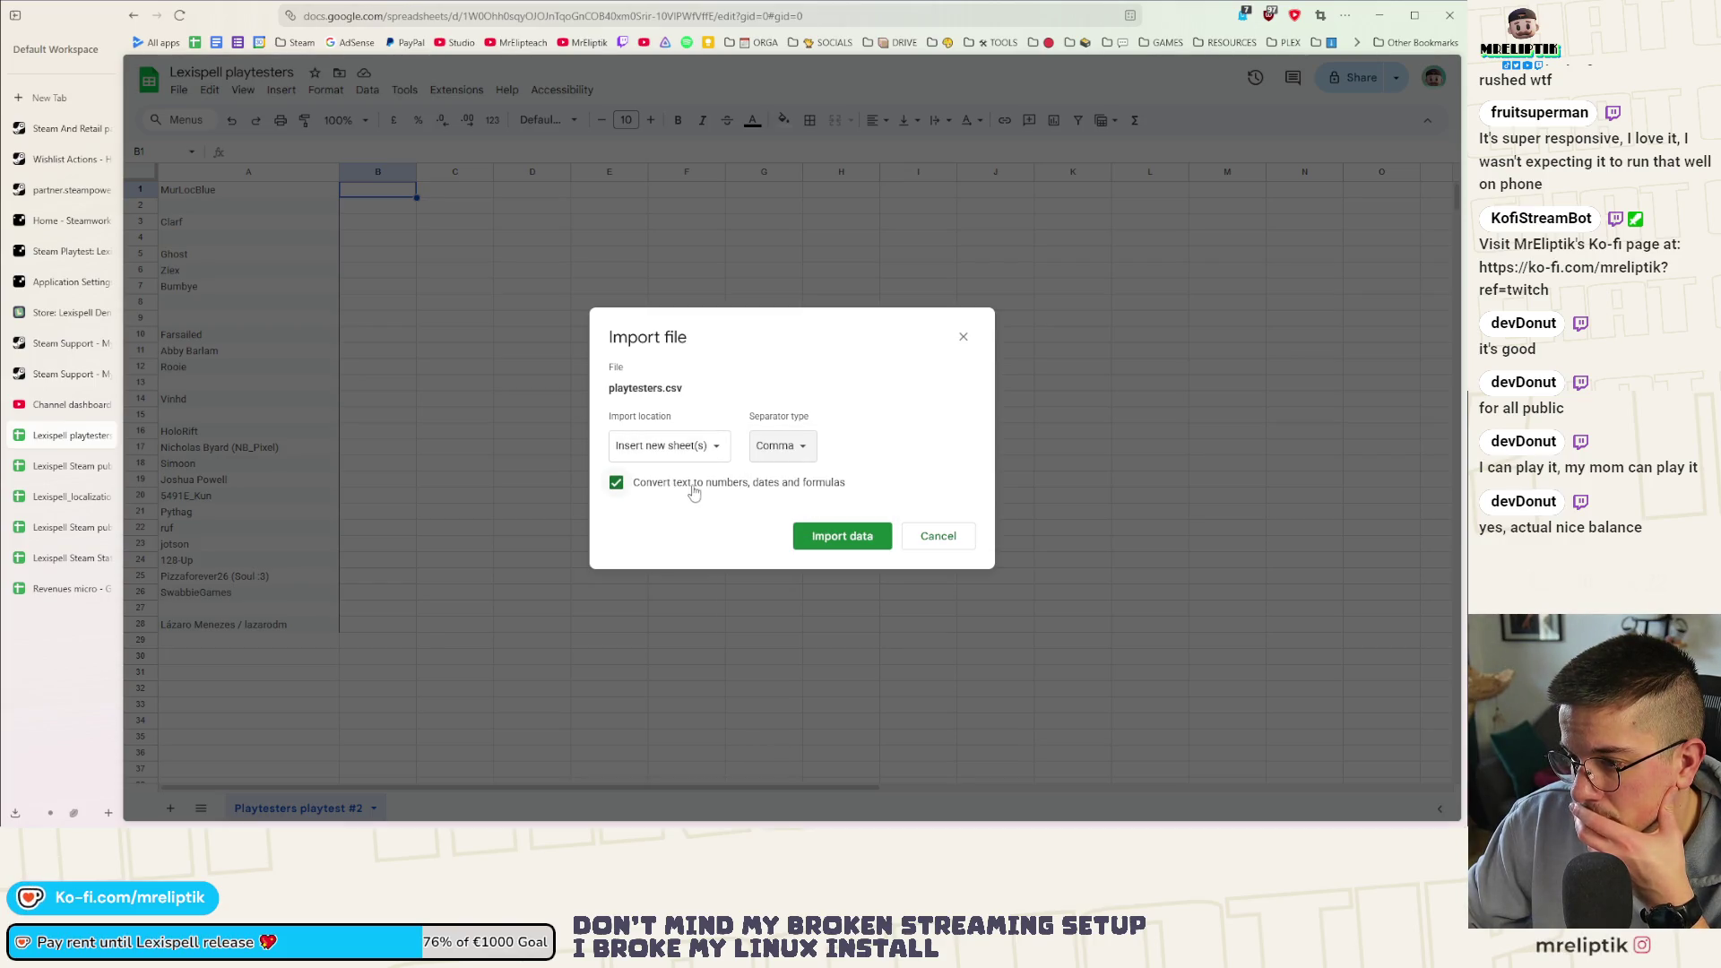
click(849, 543)
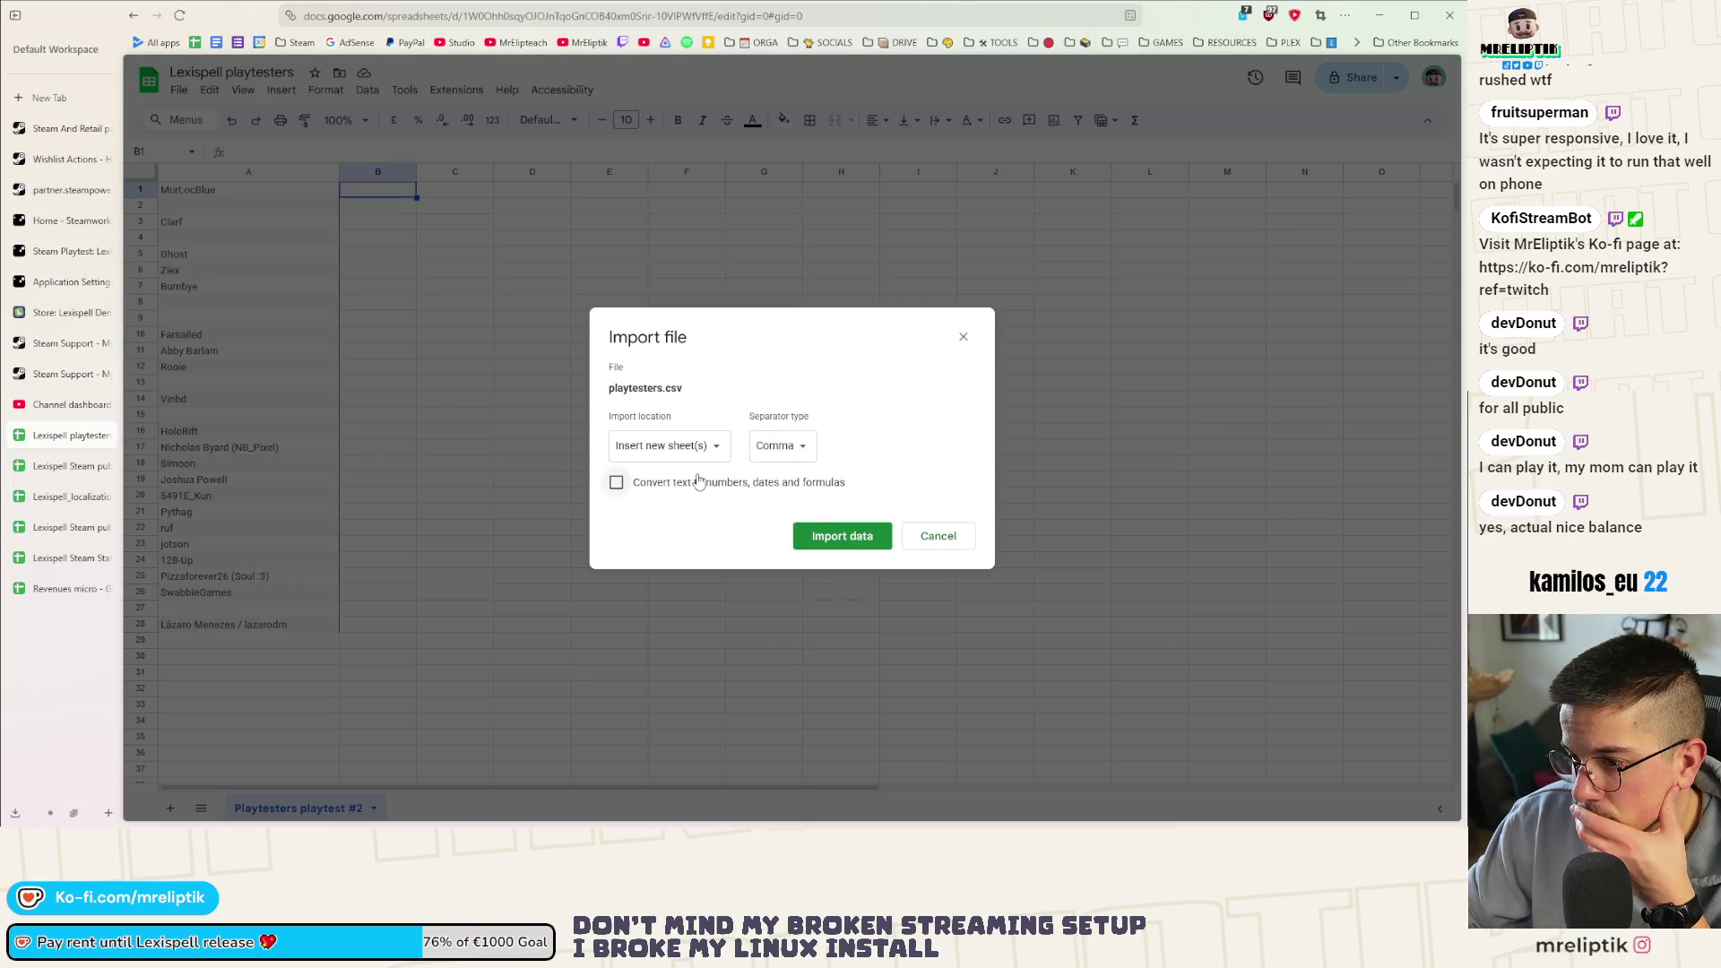
click(843, 539)
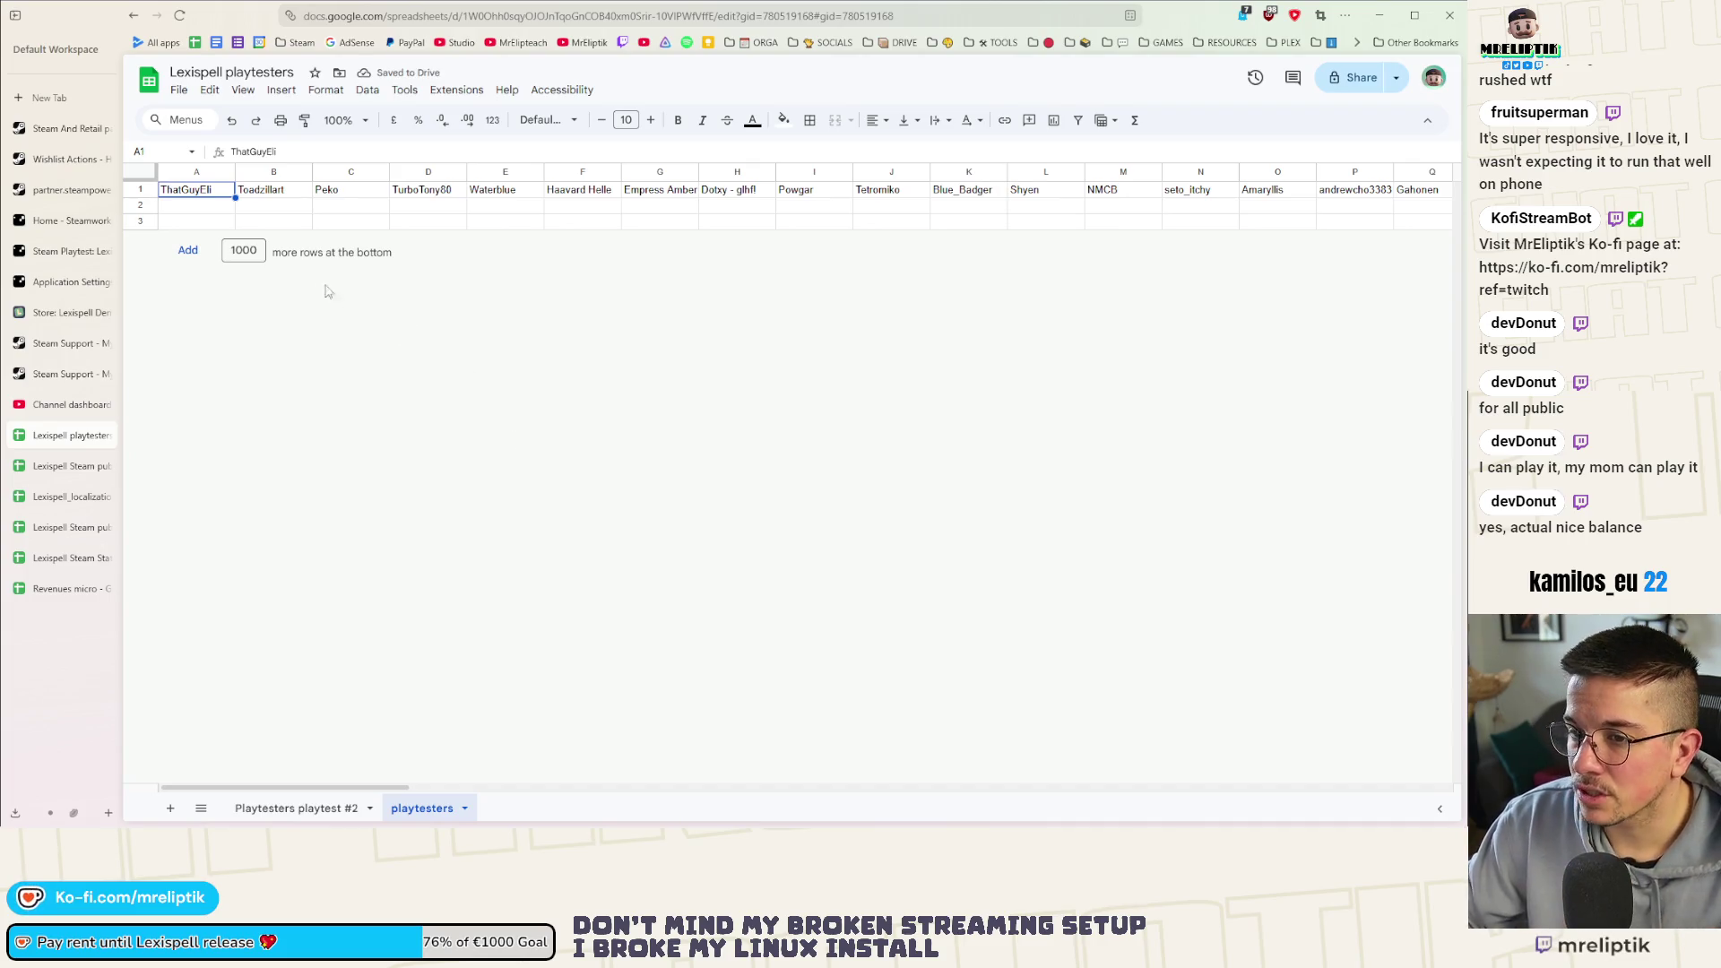
click(195, 194)
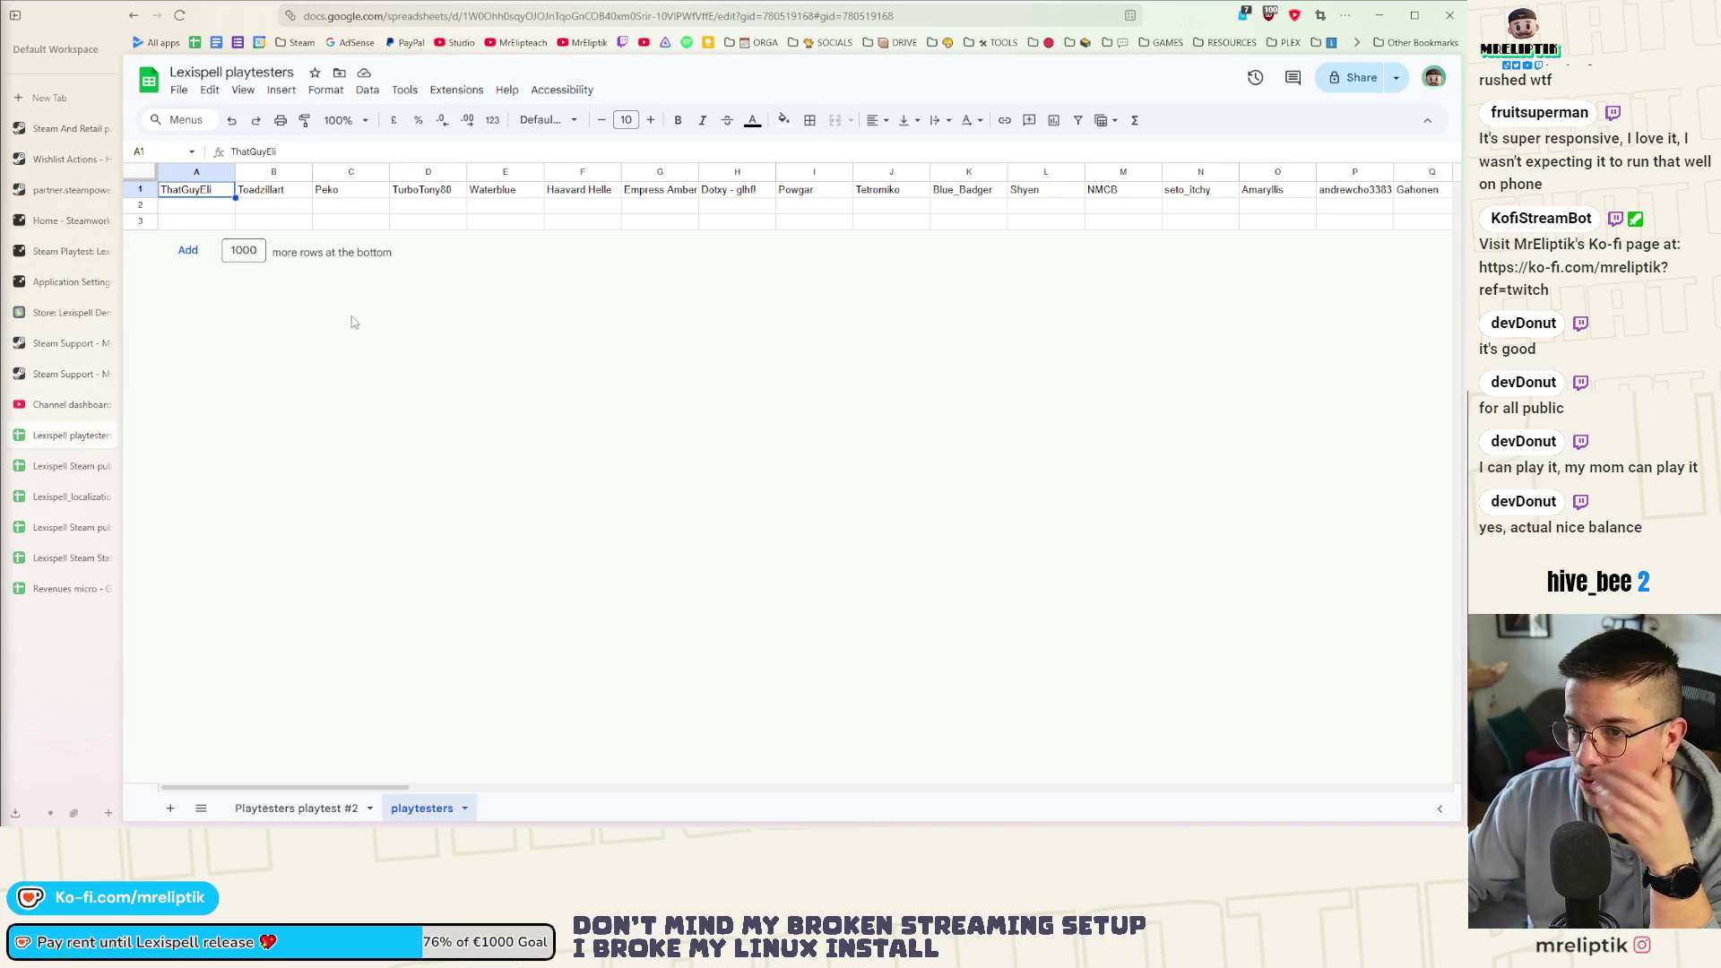
click(312, 812)
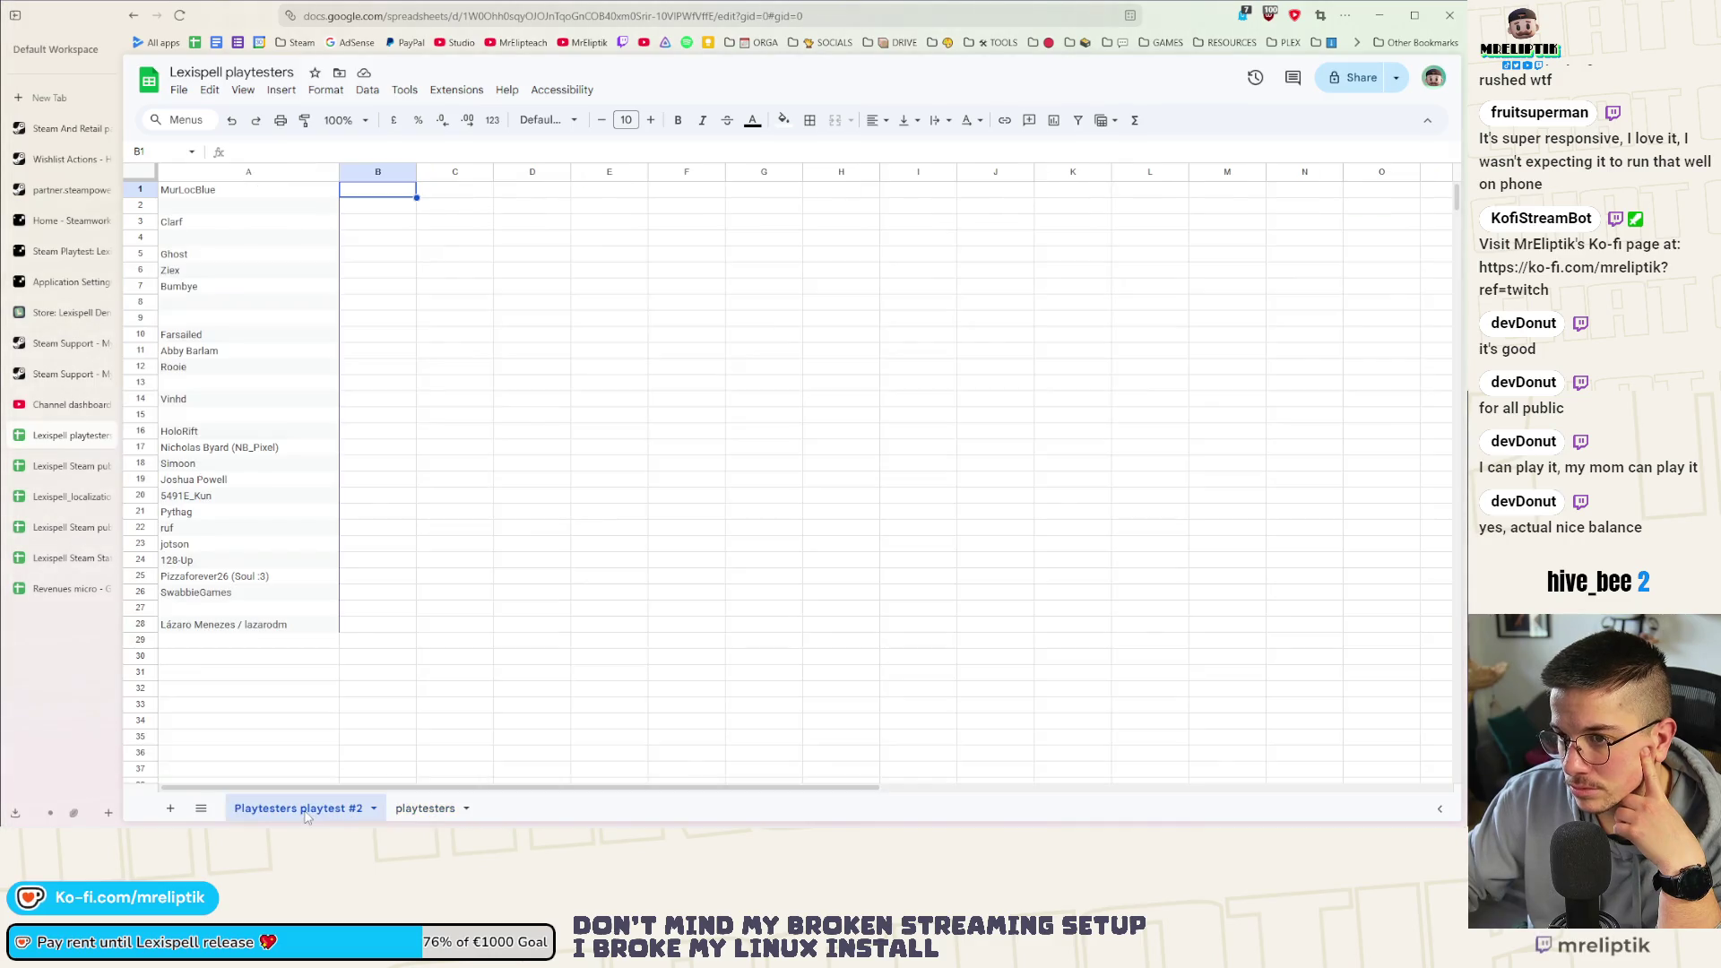
click(425, 810)
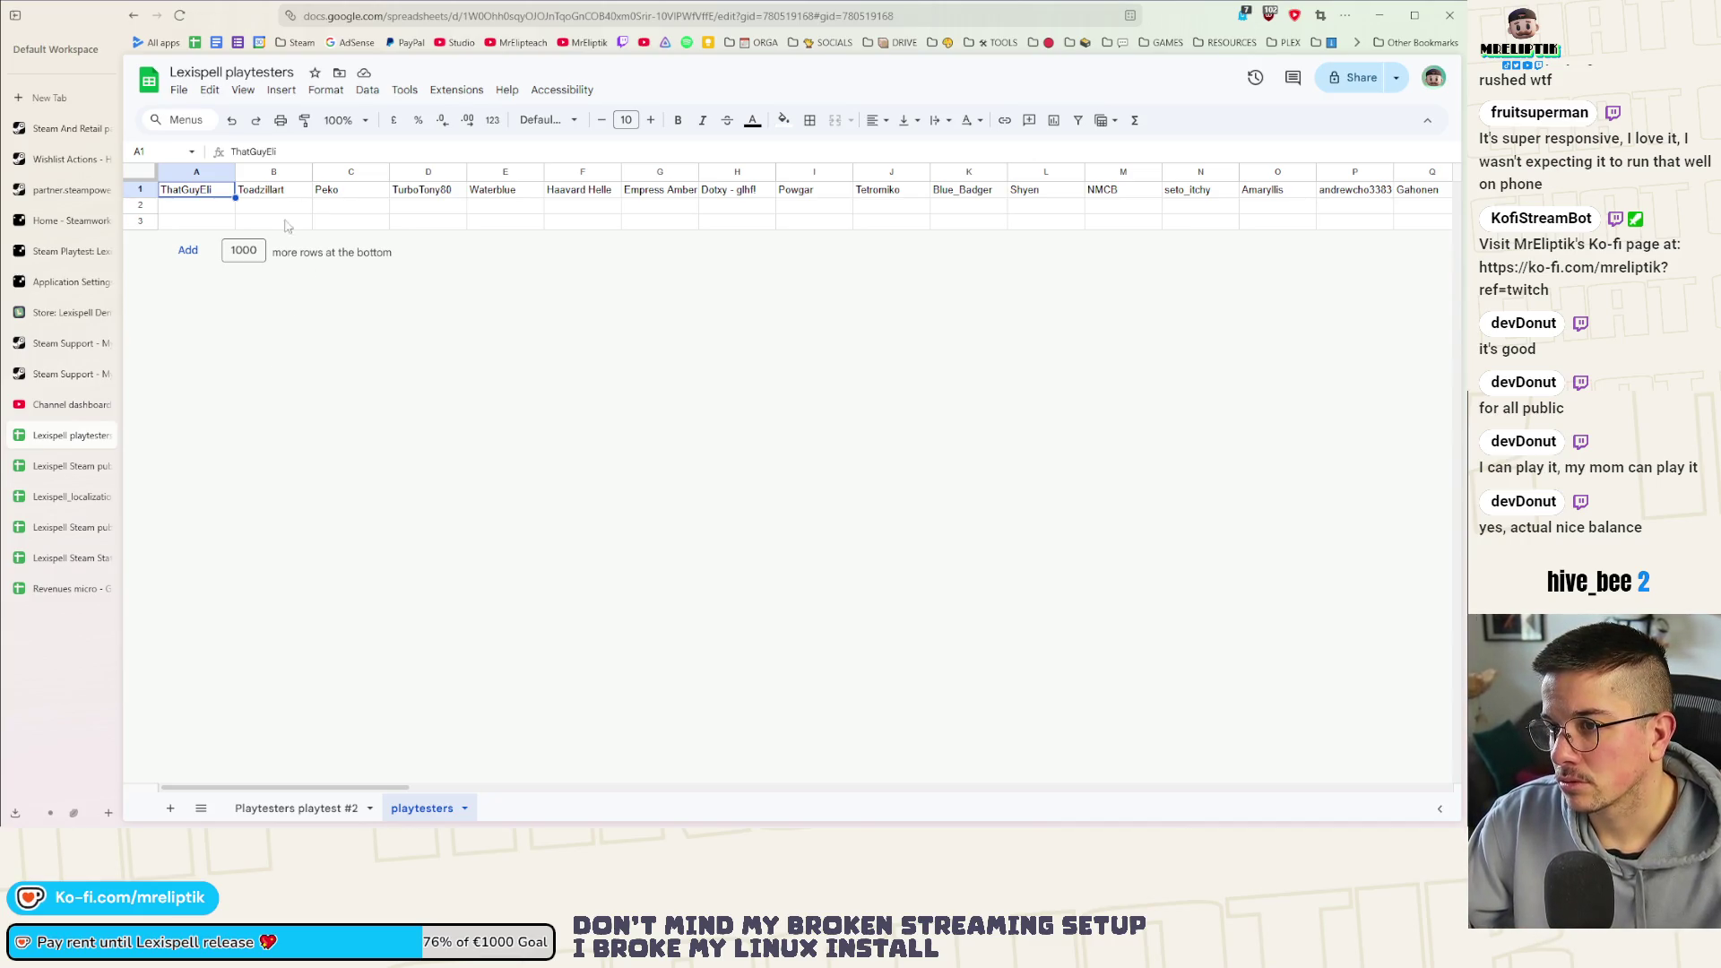
key(ctrl+minus)
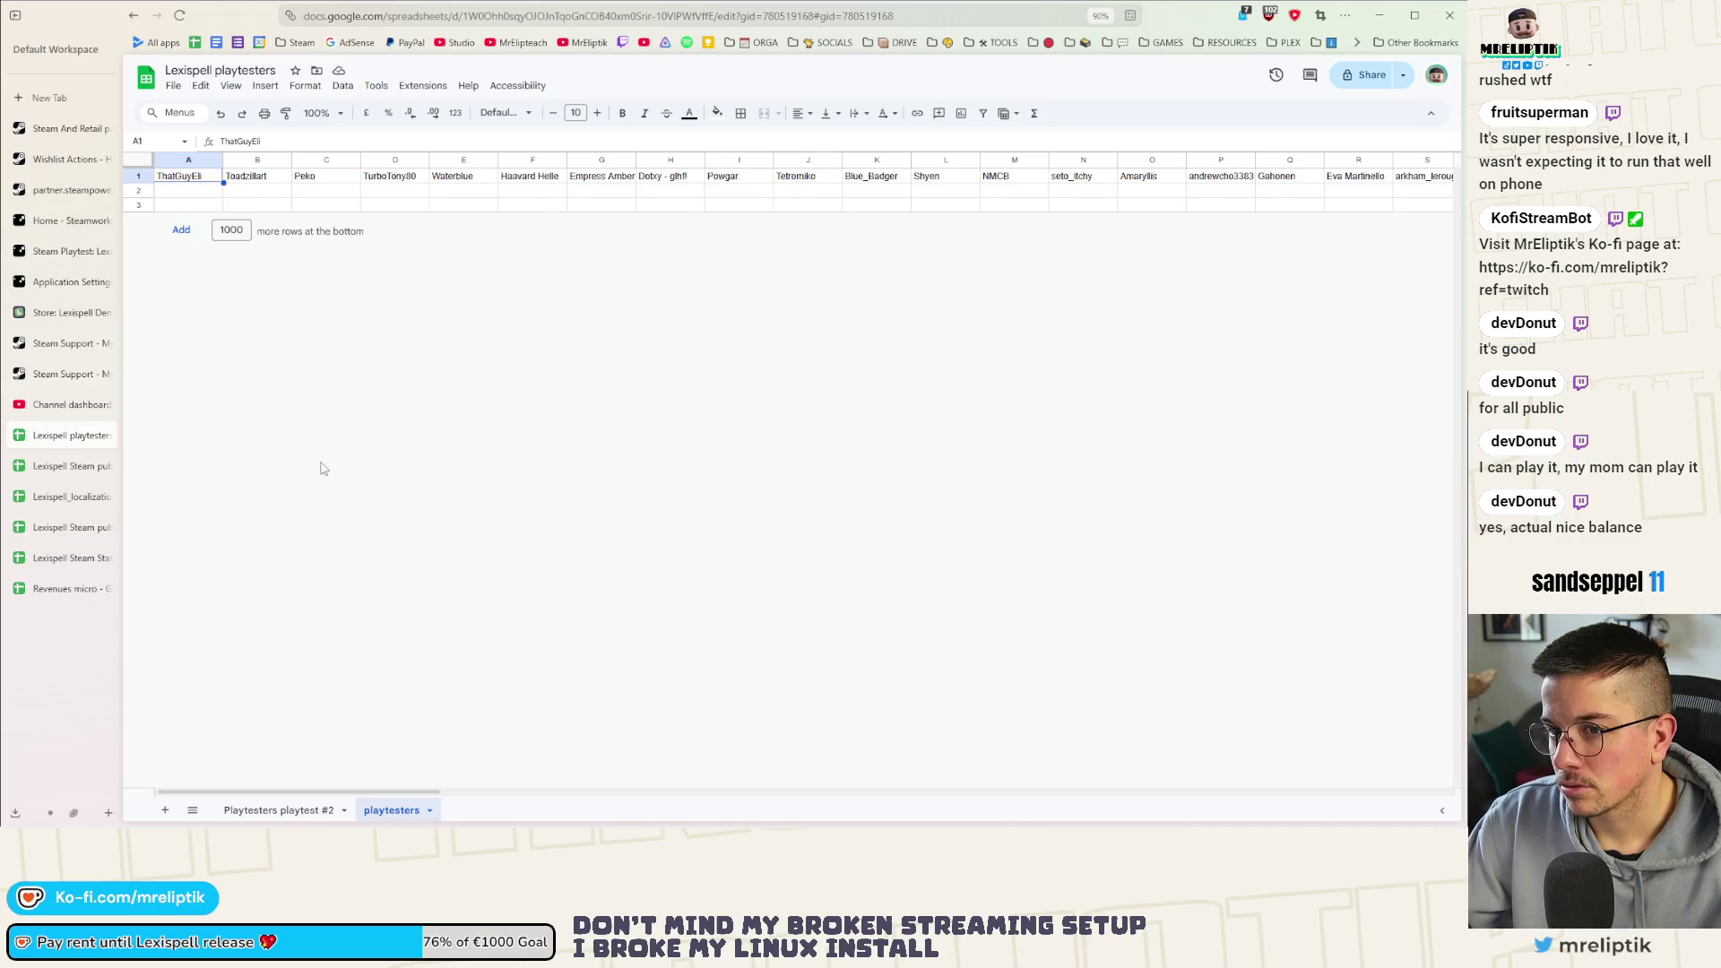
key(ctrl+plus)
click(139, 188)
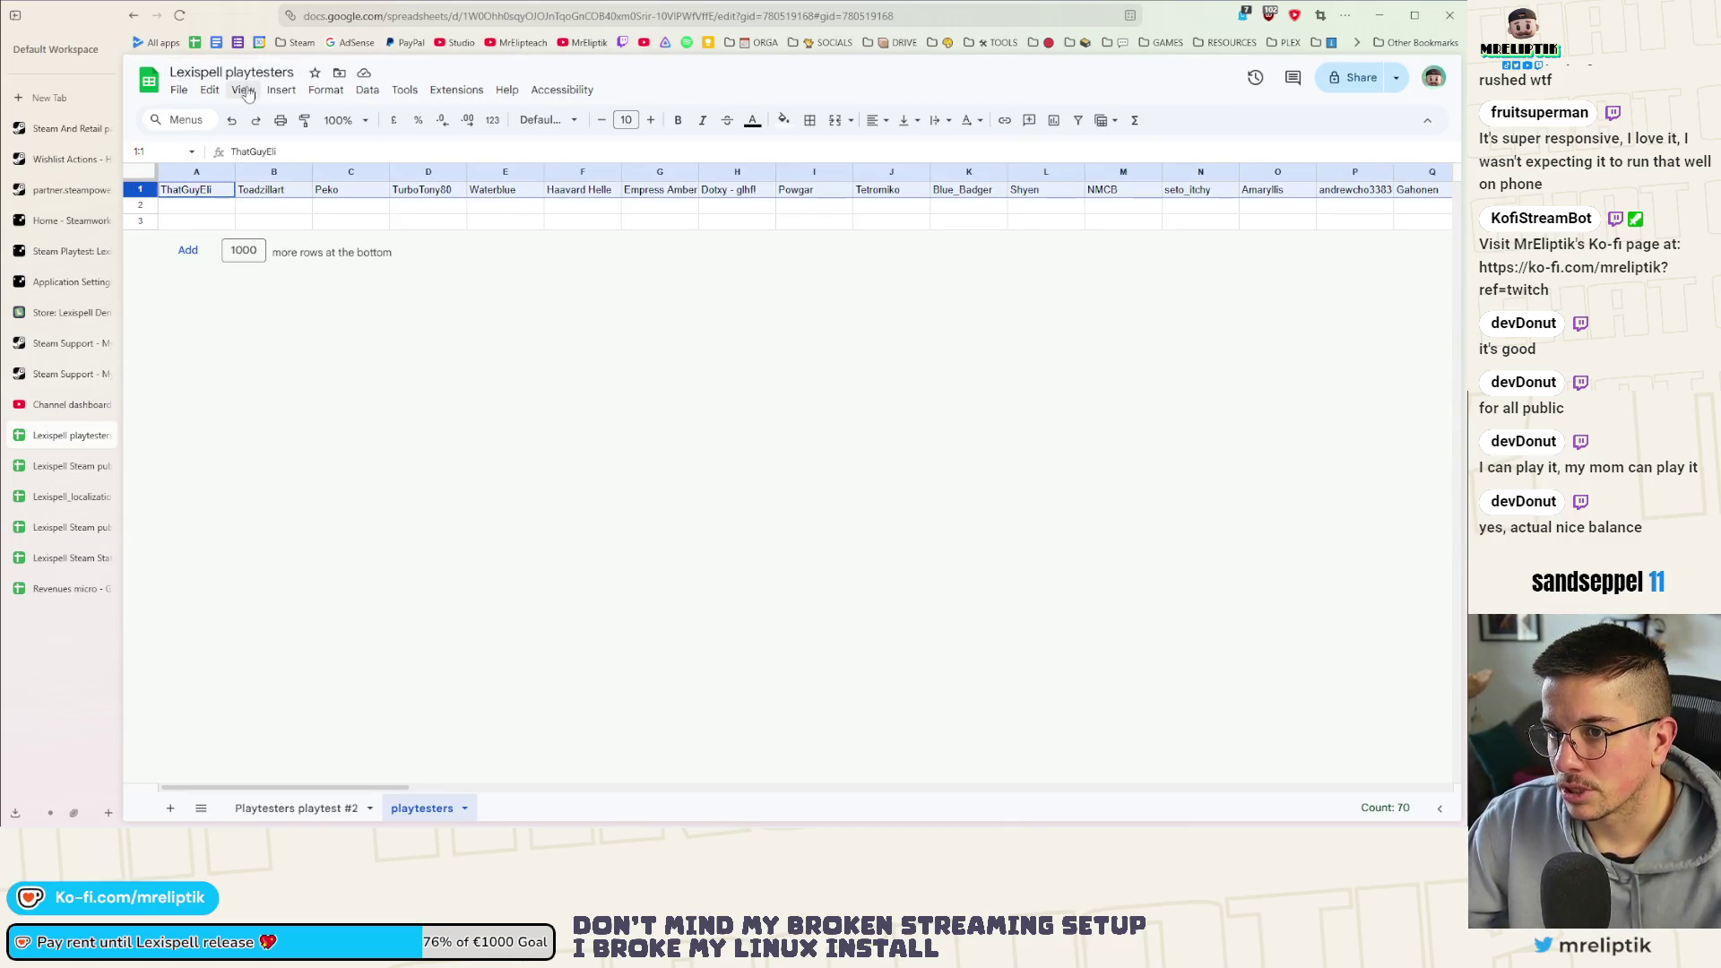
click(320, 91)
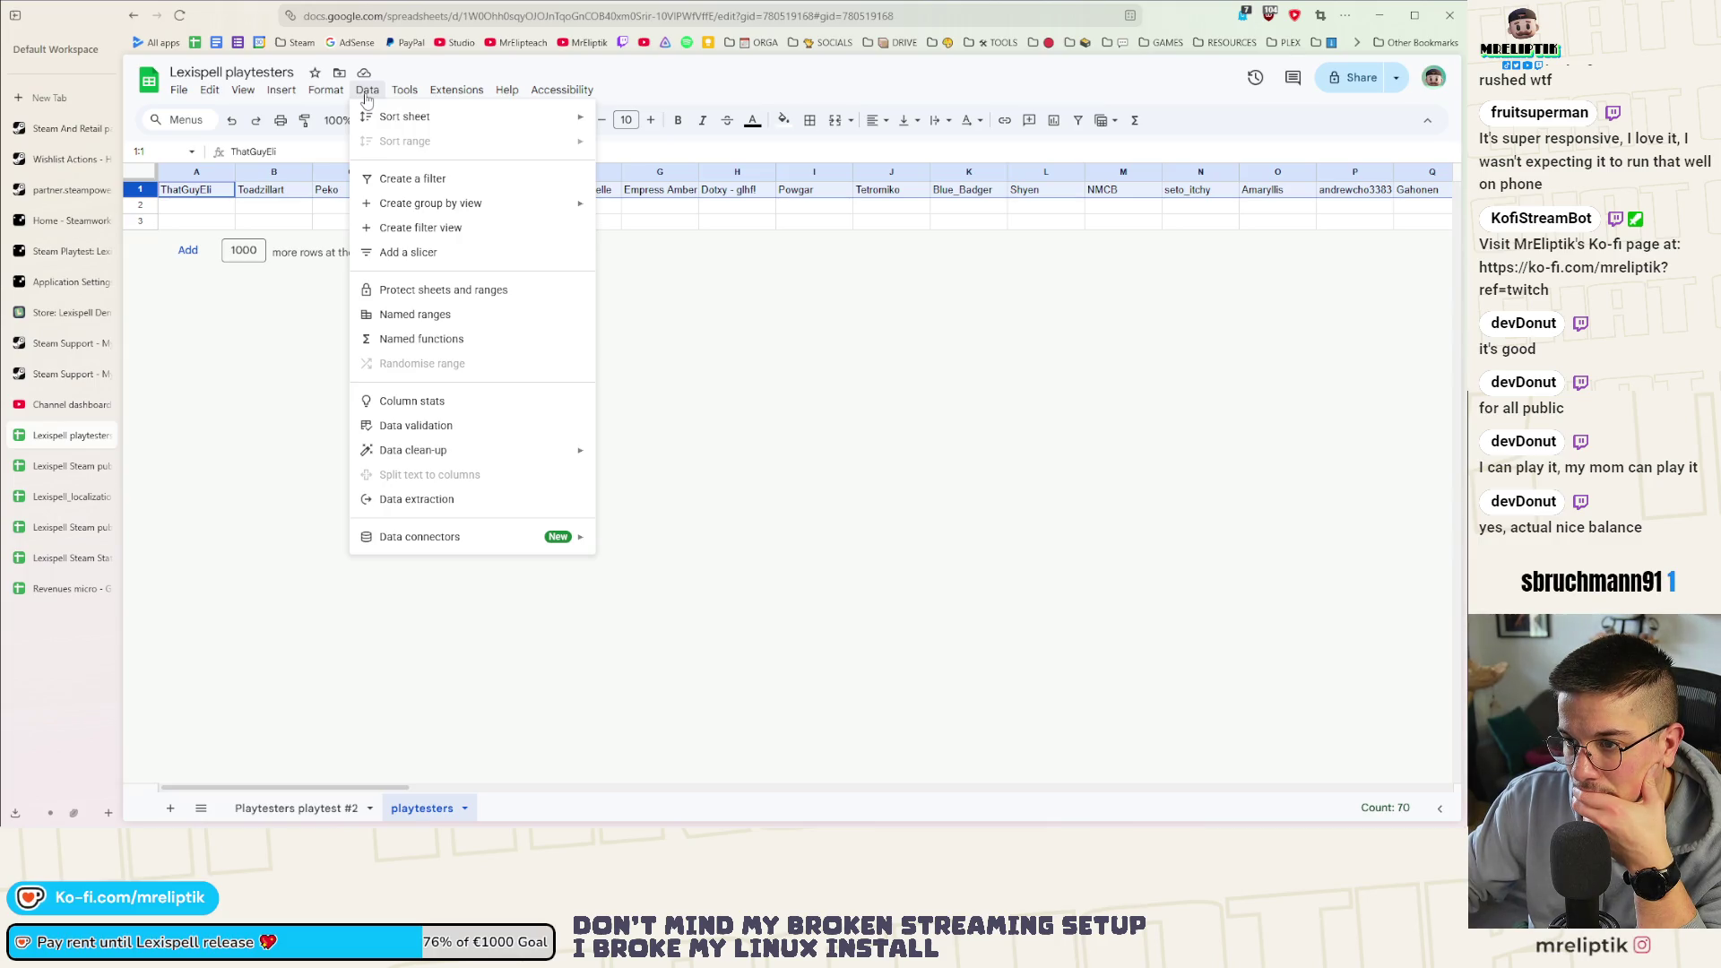
click(402, 97)
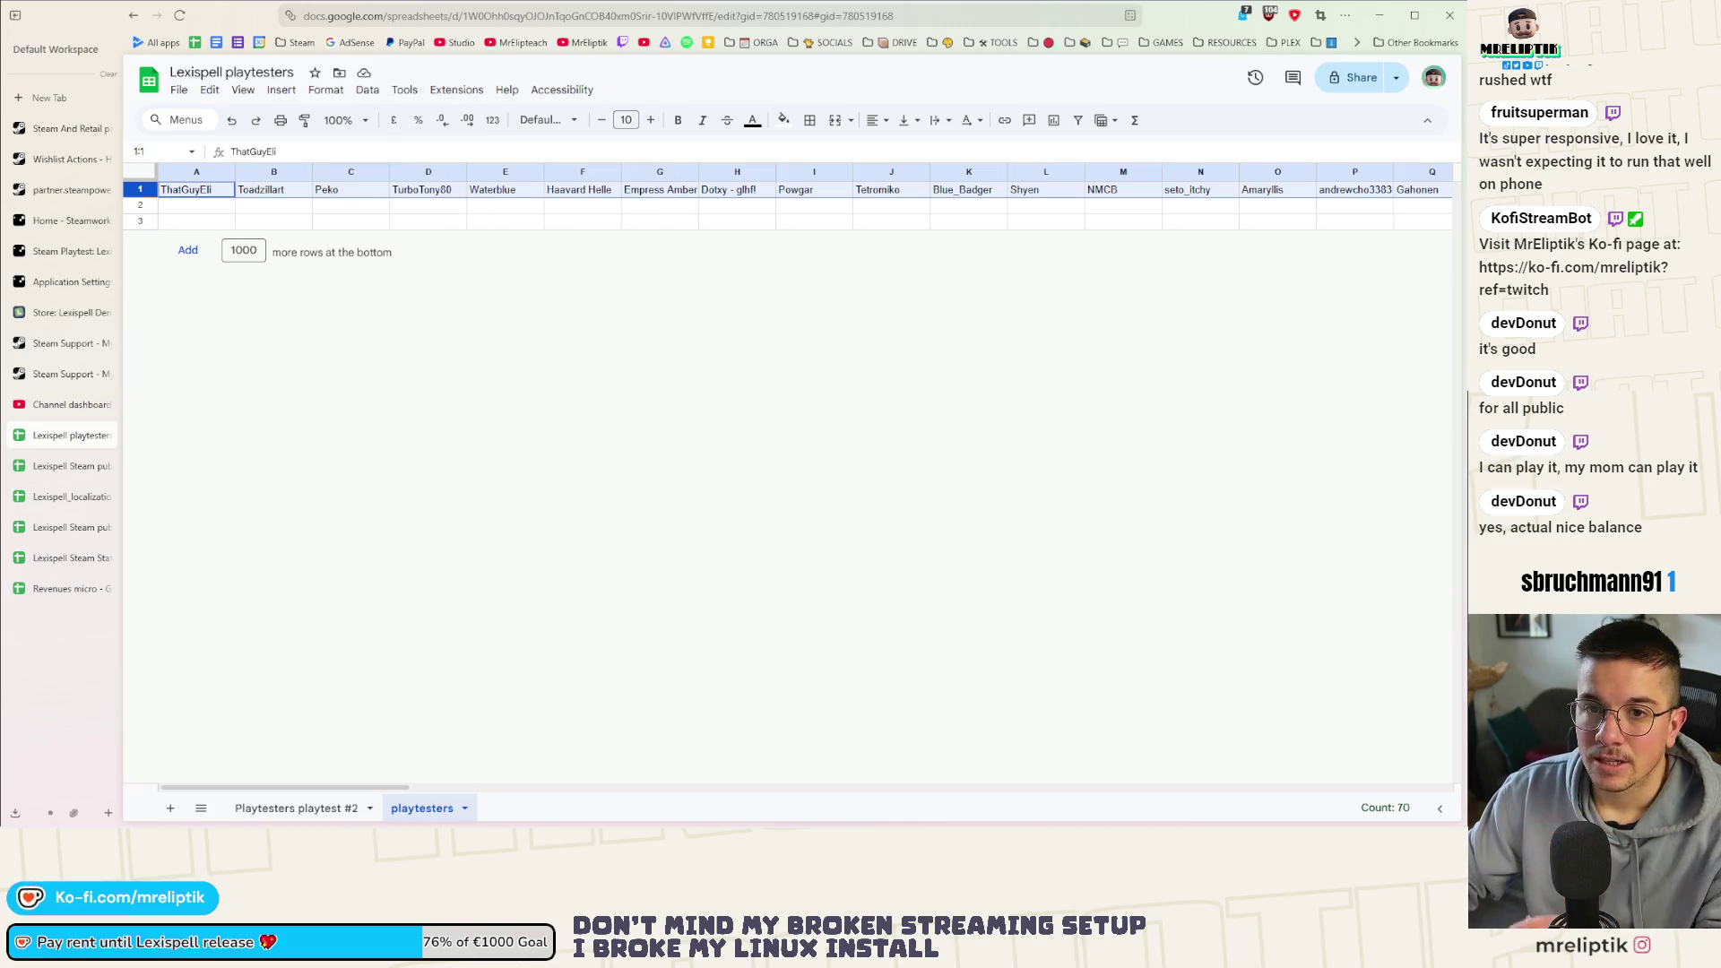
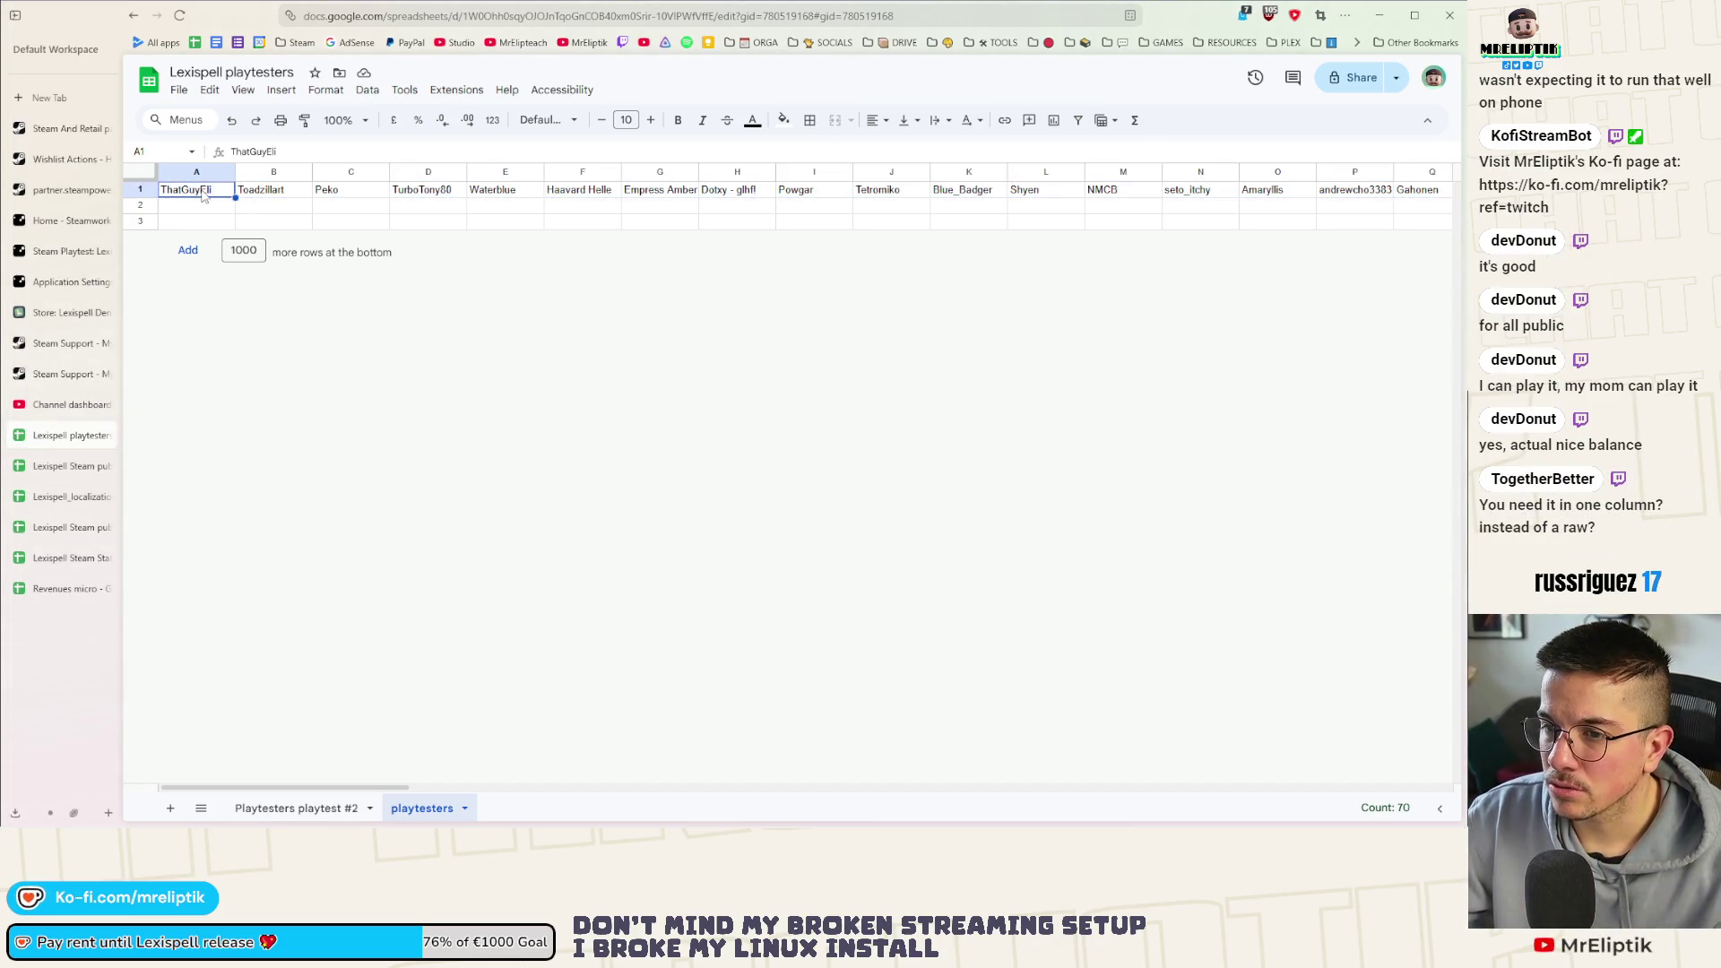
Attempt a transposed paste of the name row into column A, then add 1000 more rows
click(138, 189)
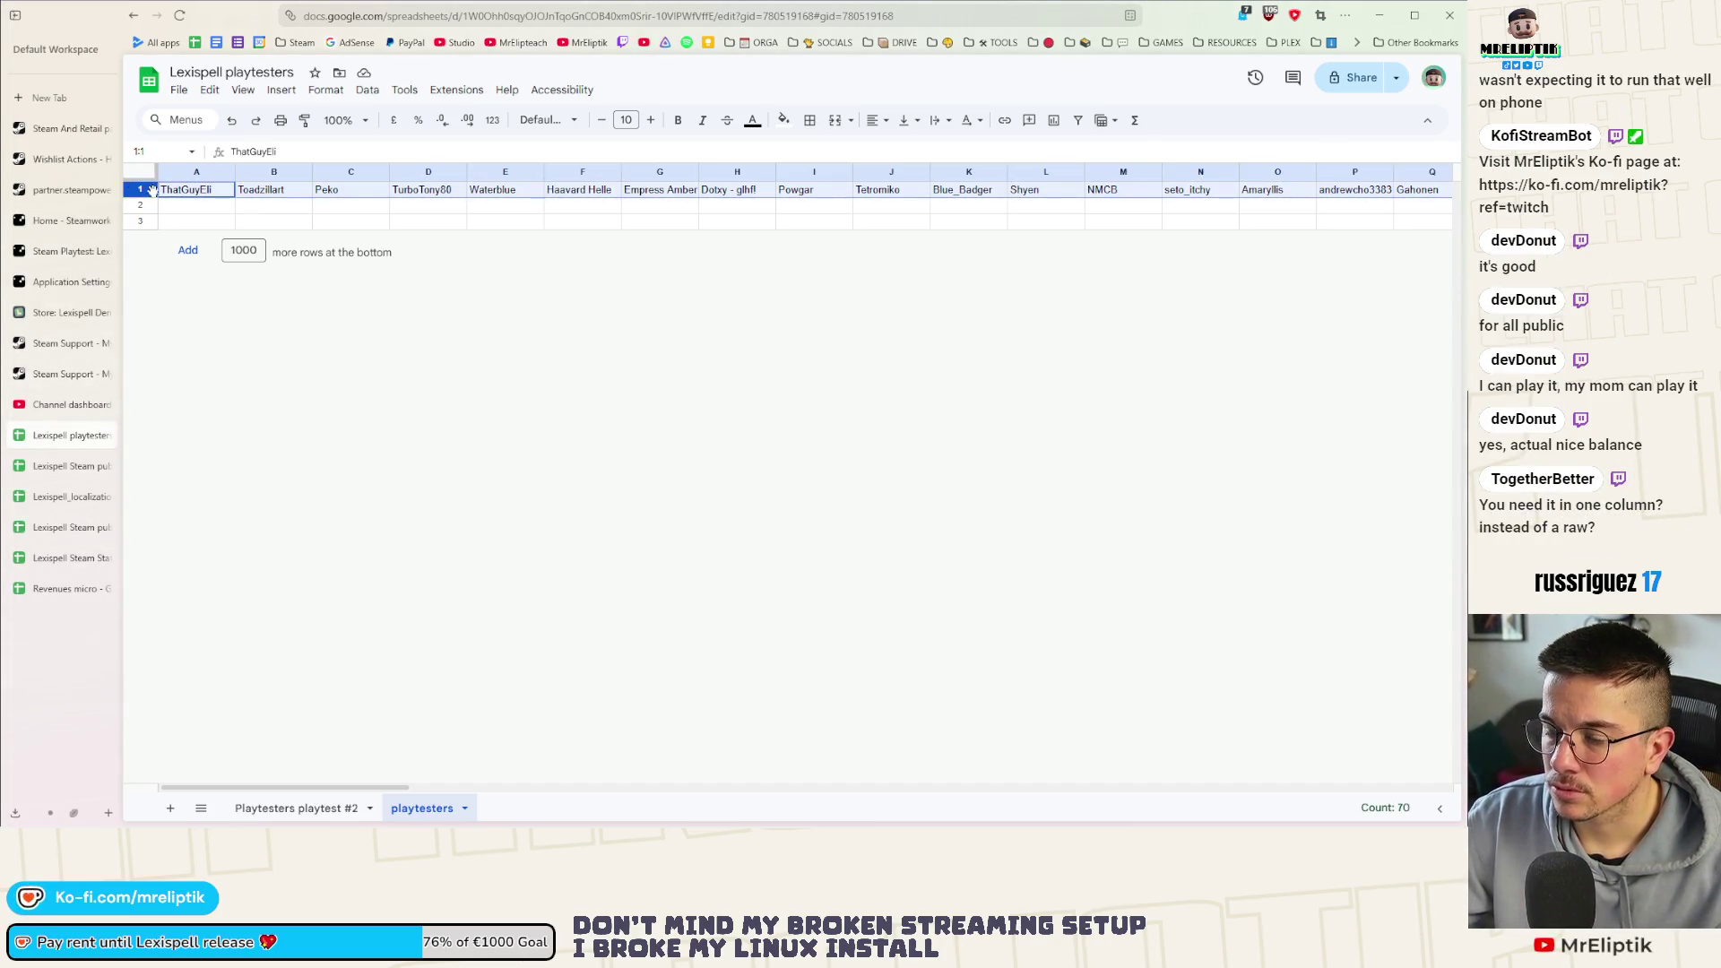
click(195, 172)
key(ctrl+v)
key(ctrl+z)
right_click(199, 178)
mouse_move(259, 264)
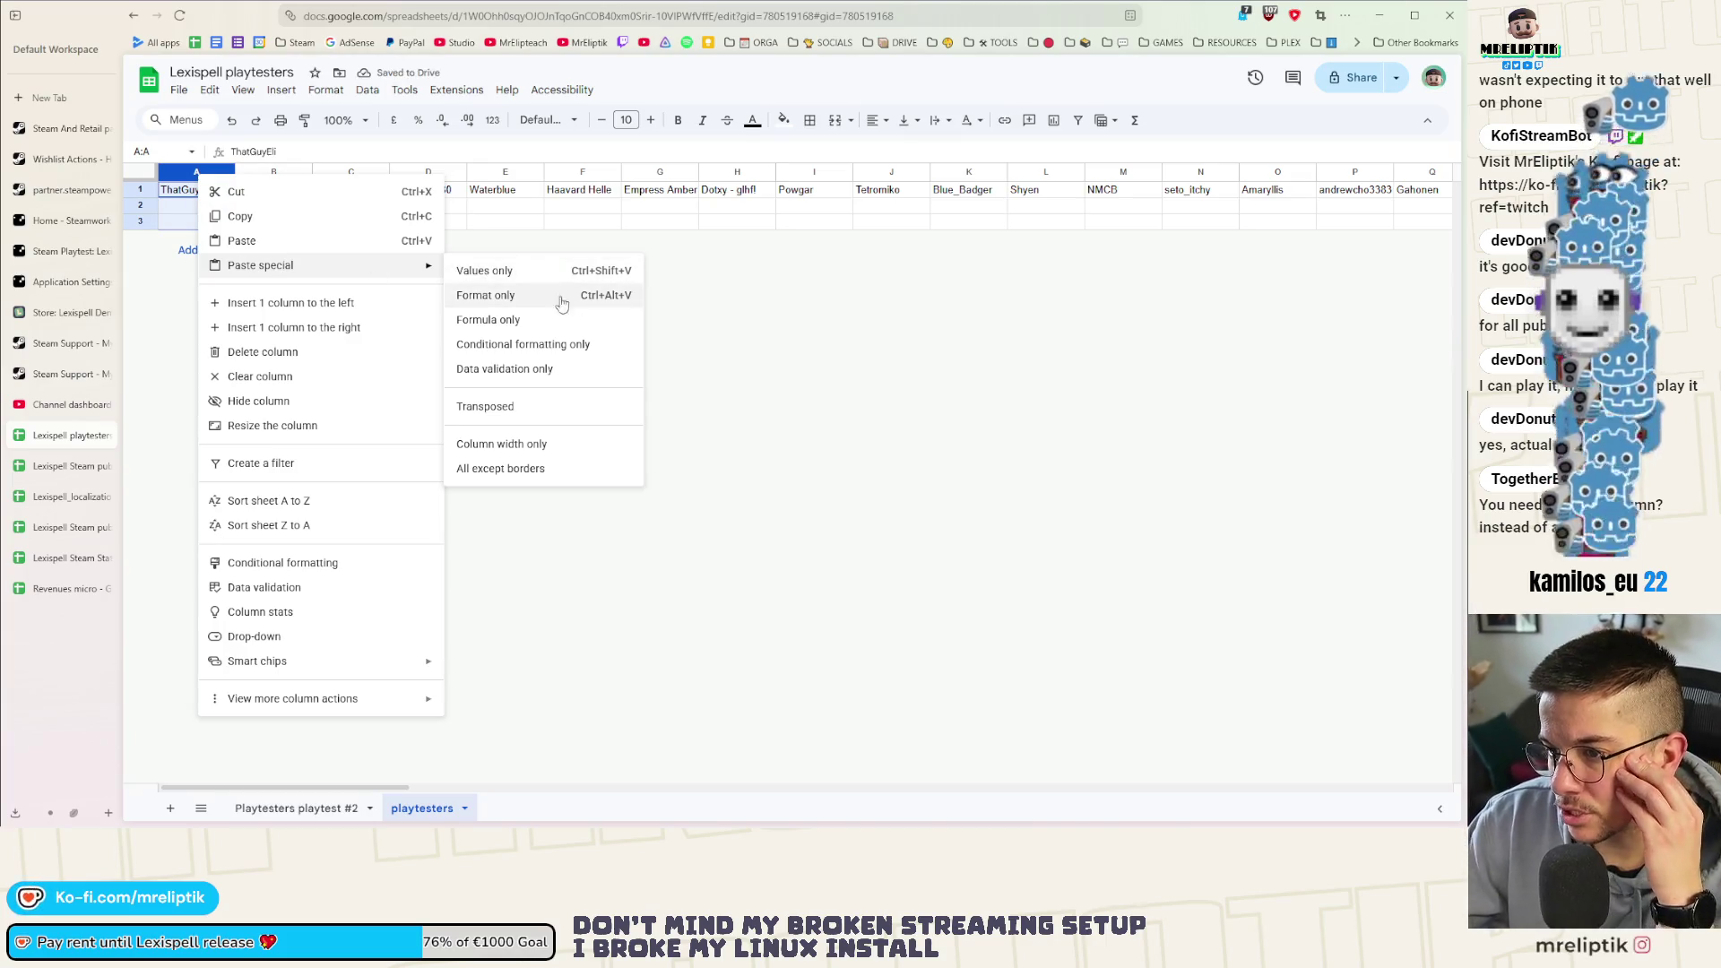
click(506, 409)
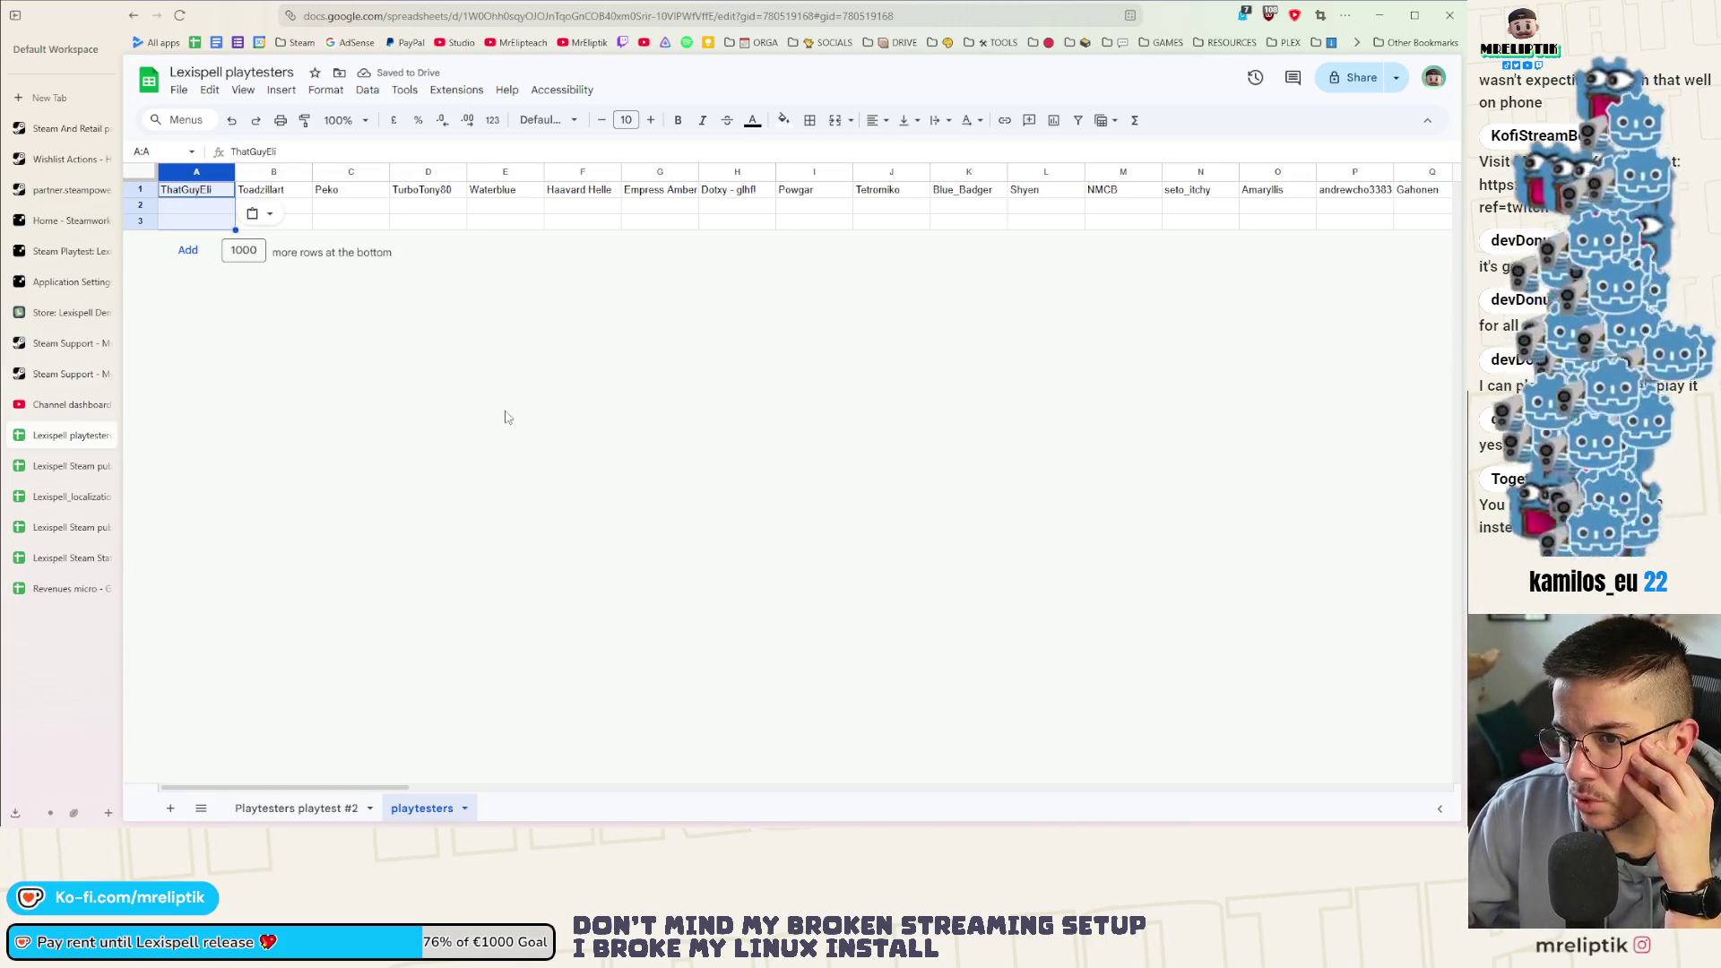
click(188, 250)
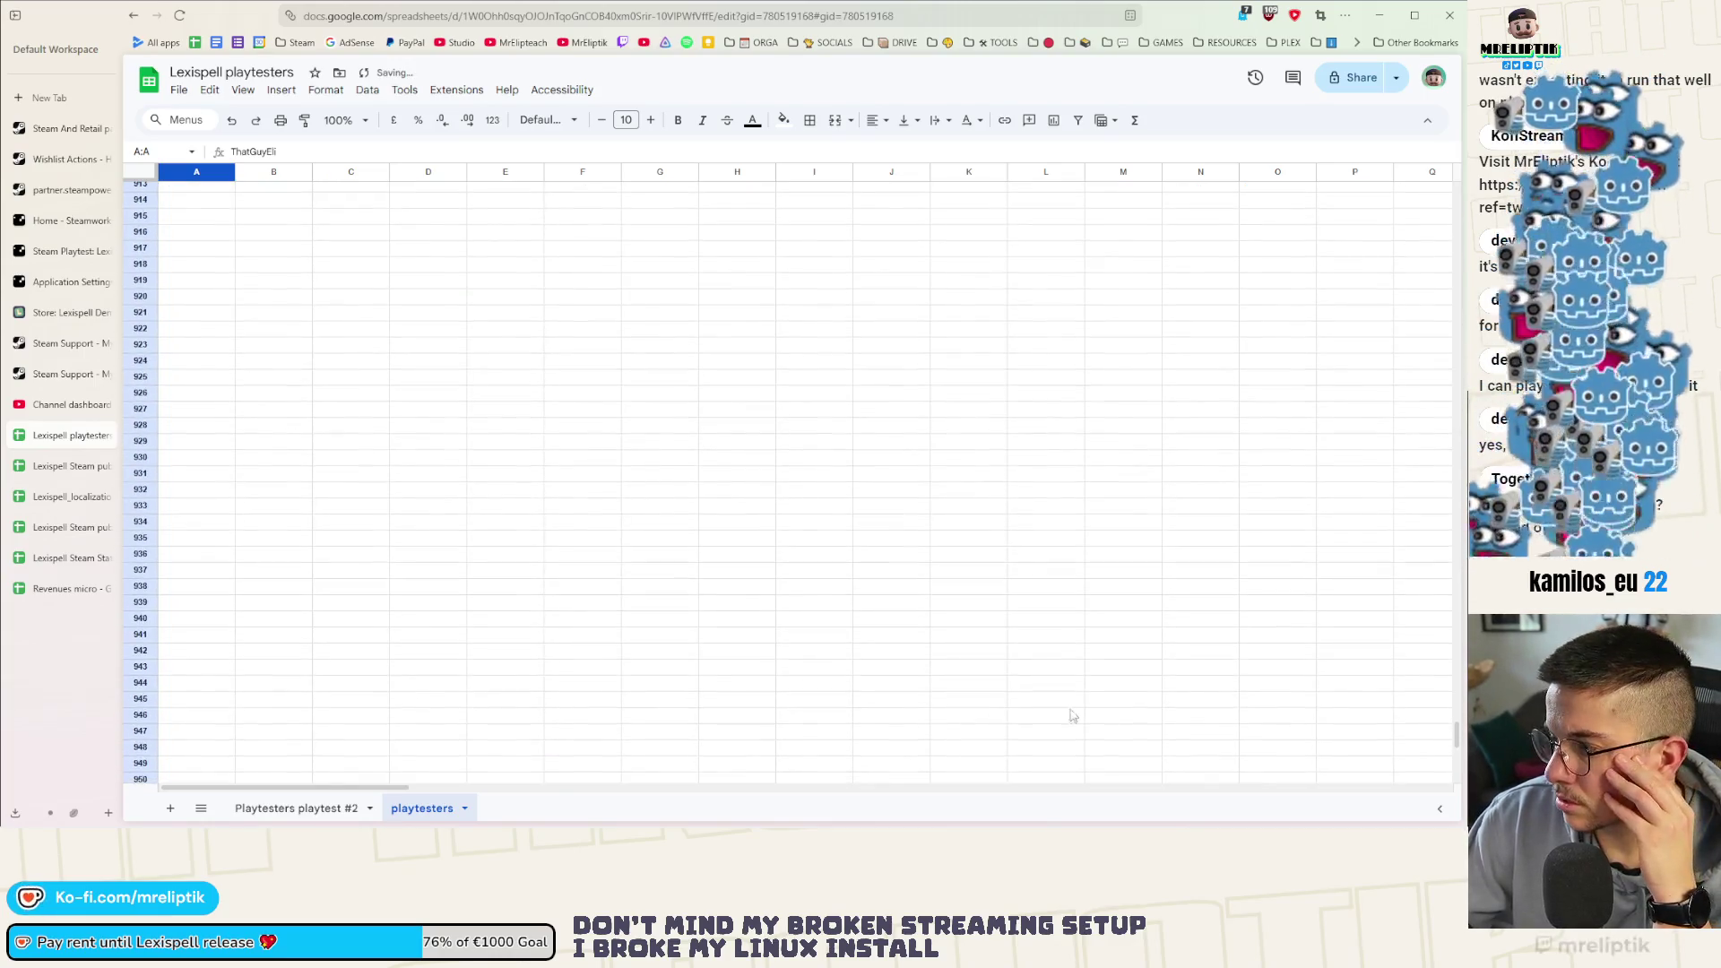
drag(1457, 742, 1444, 159)
Retry the transposed paste into column A from the top of the sheet
click(426, 284)
click(188, 172)
right_click(181, 165)
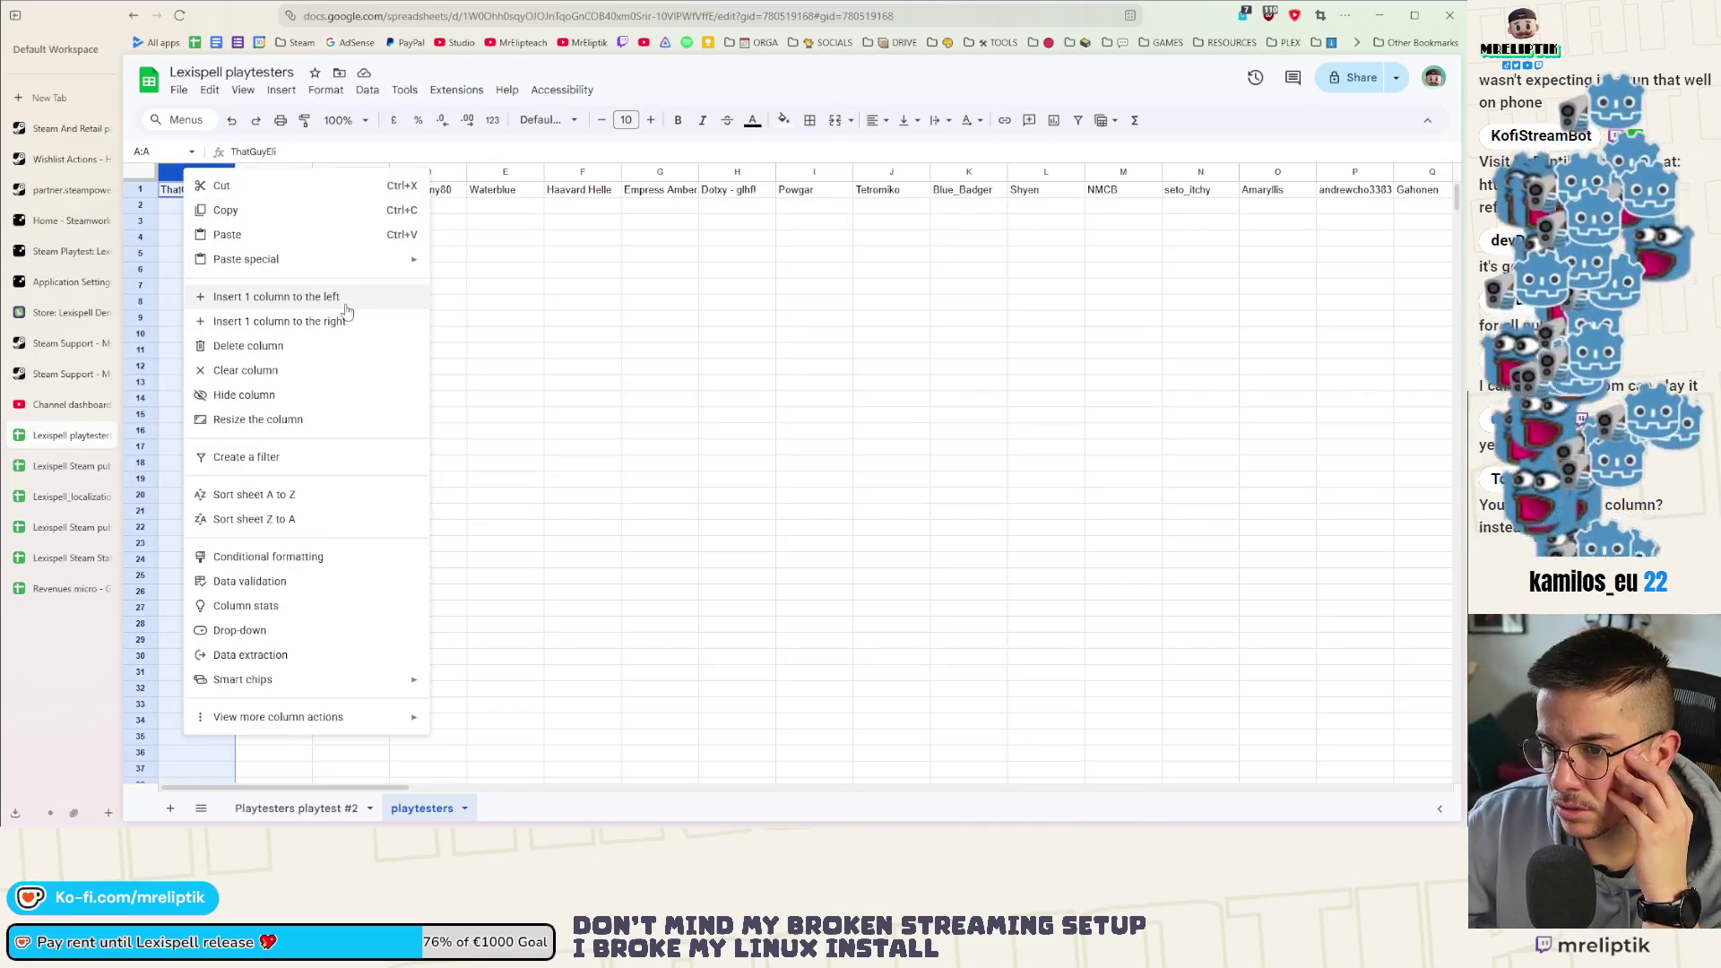
click(508, 409)
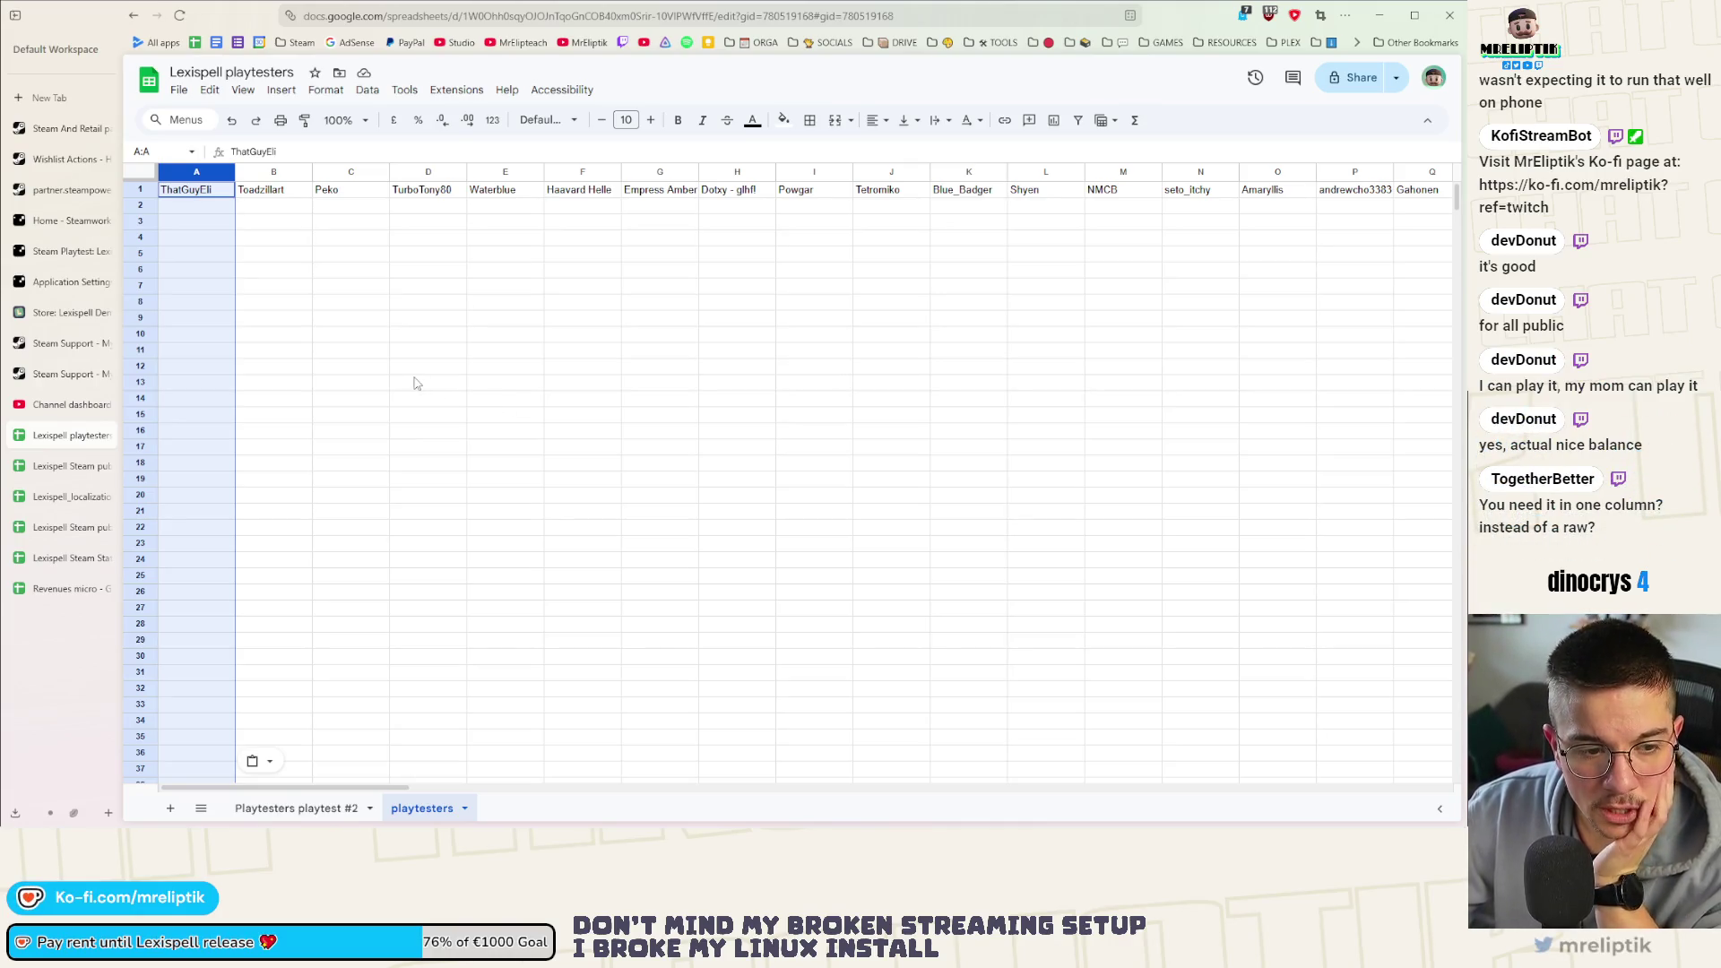
click(313, 248)
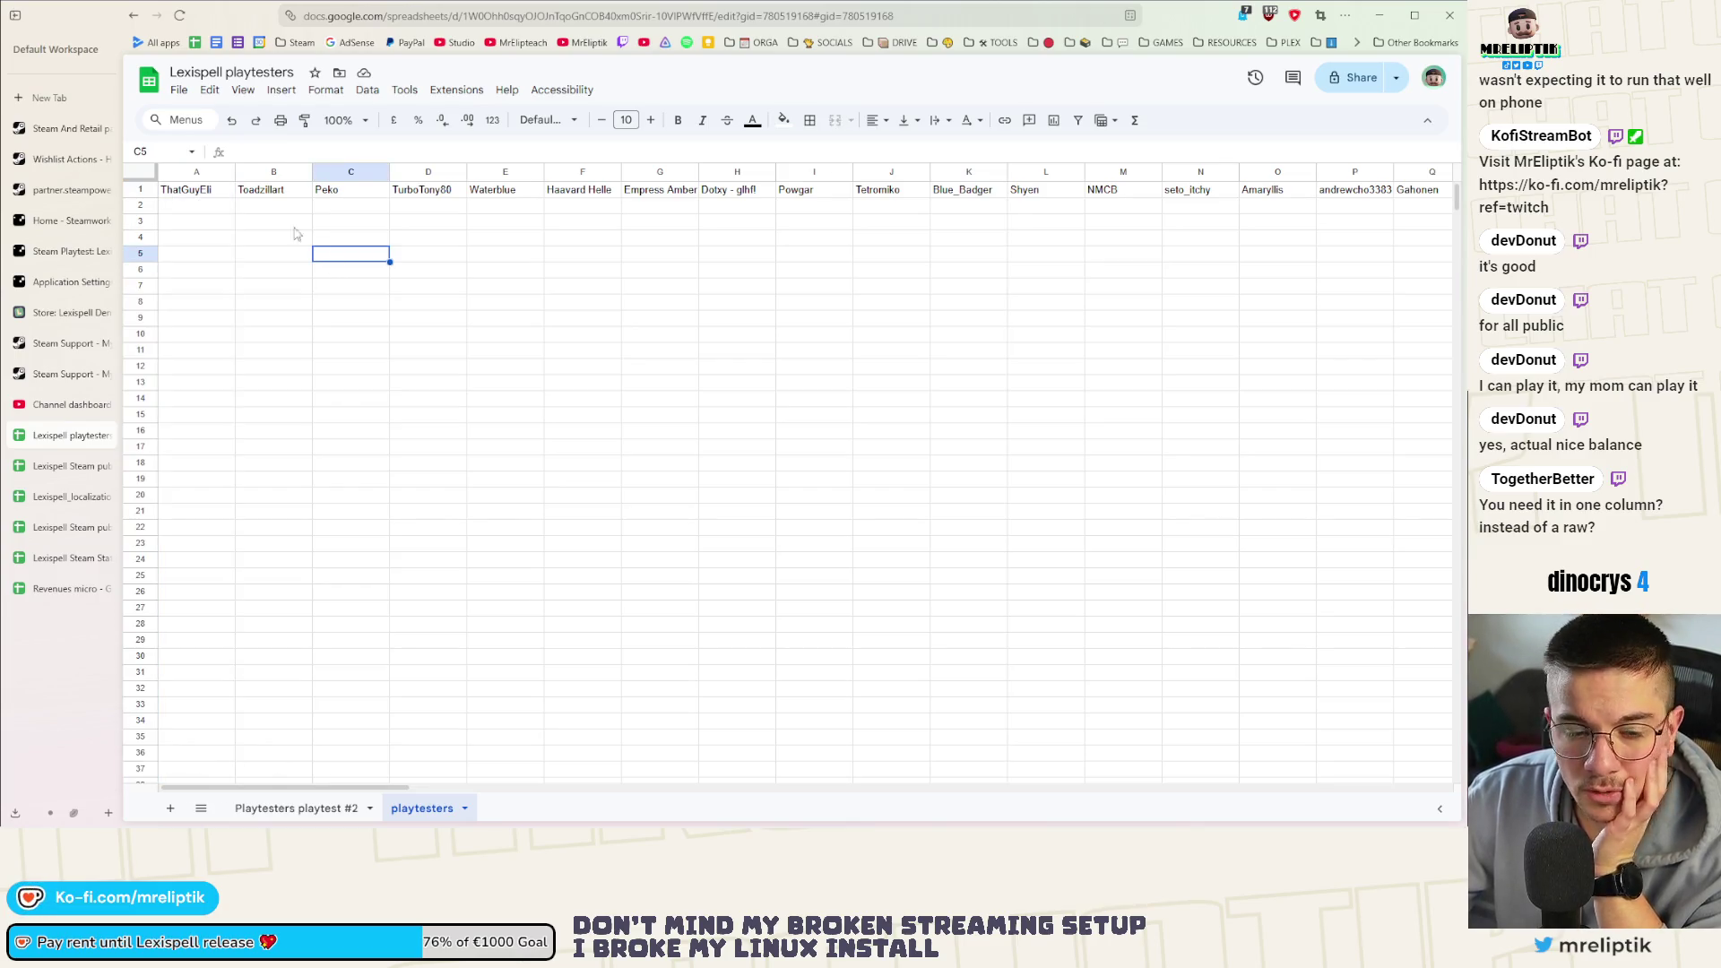
Copy the full row of playtester names after a first transposed-paste attempt at A1
right_click(217, 197)
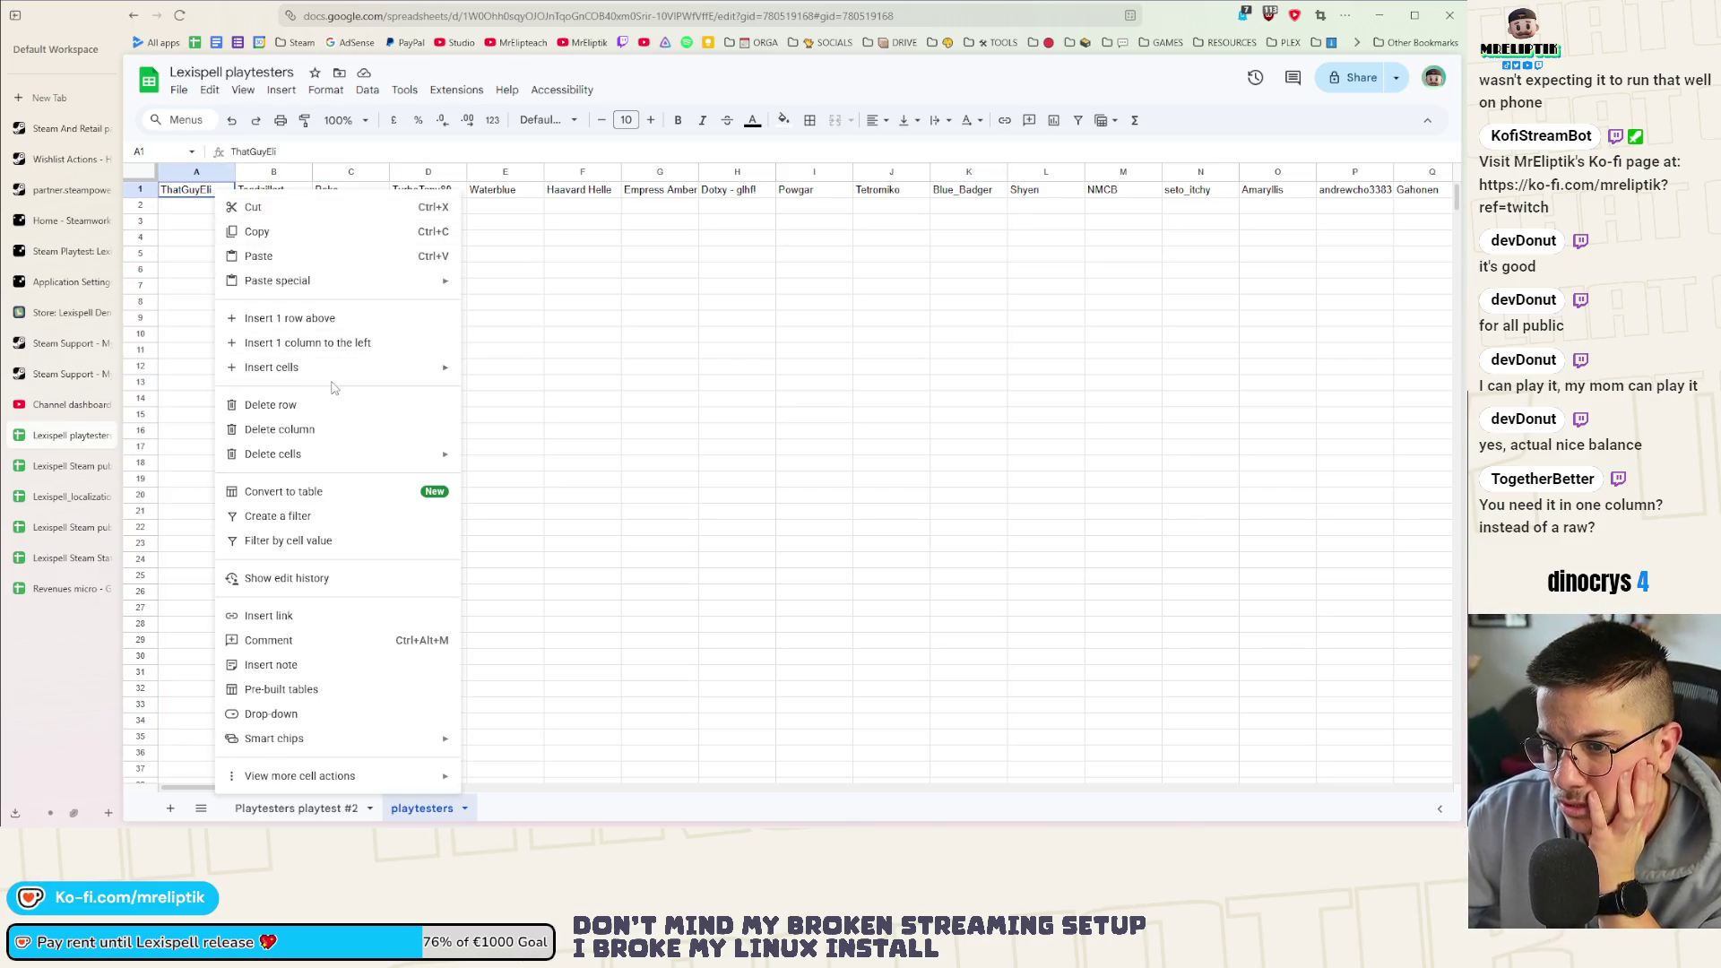
mouse_move(290, 280)
click(545, 420)
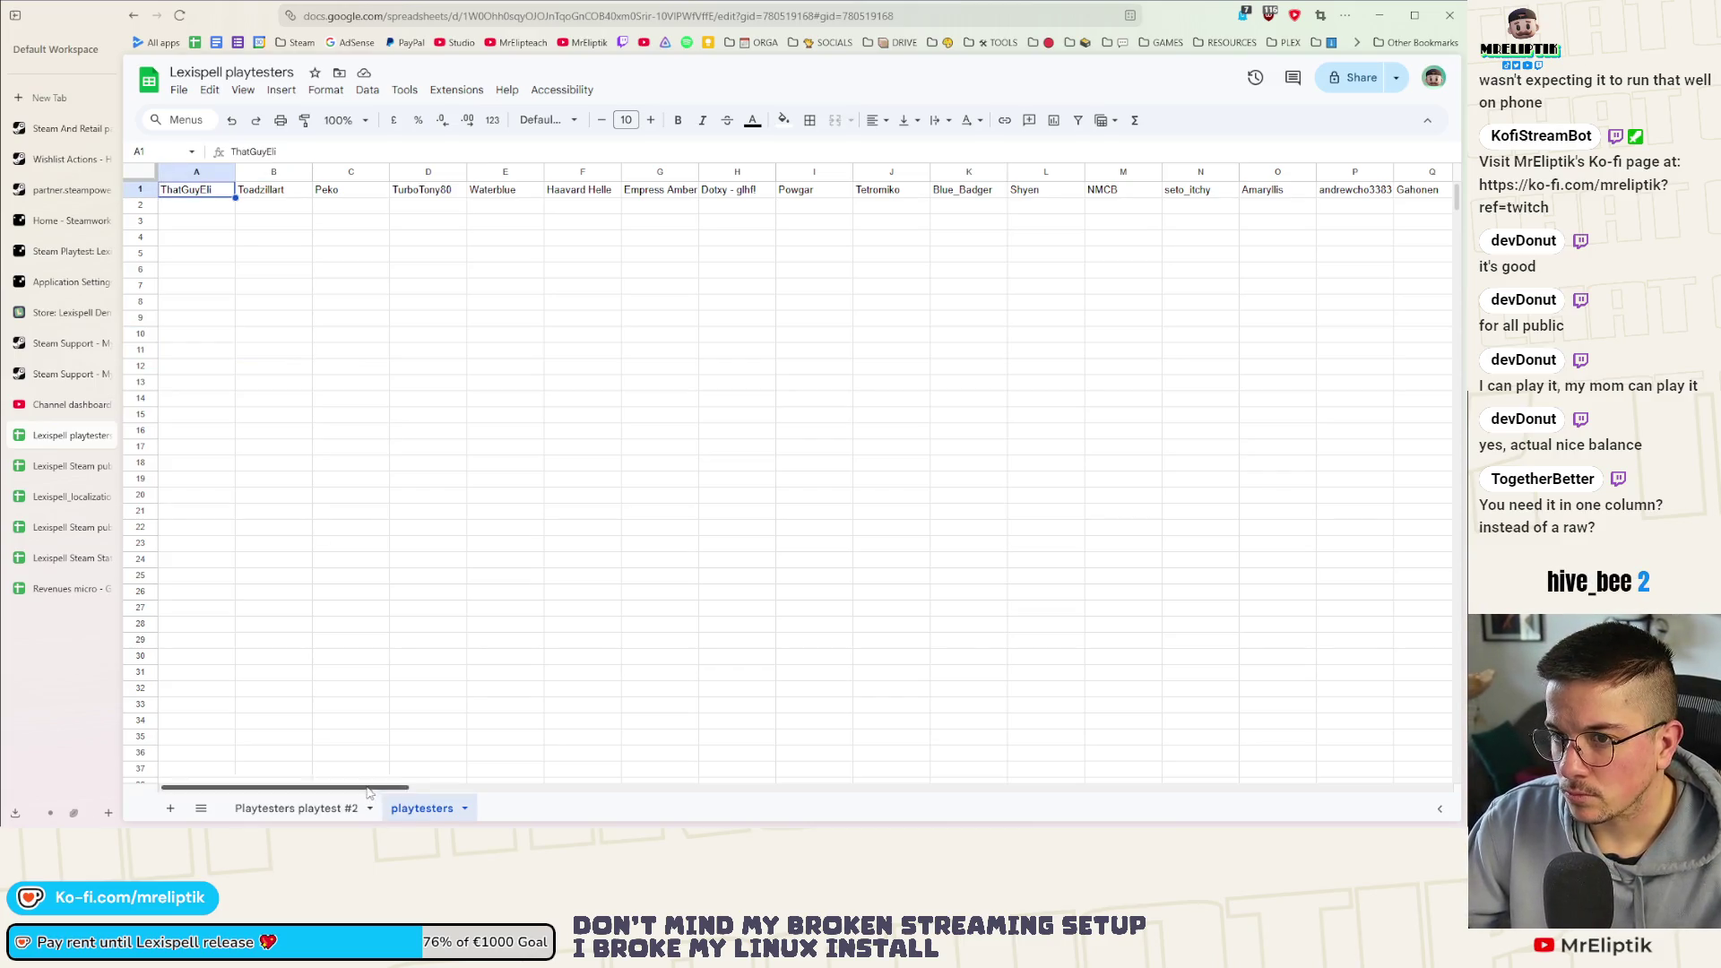
drag(404, 788, 1368, 789)
key(ctrl+shift+Right)
key(ctrl+c)
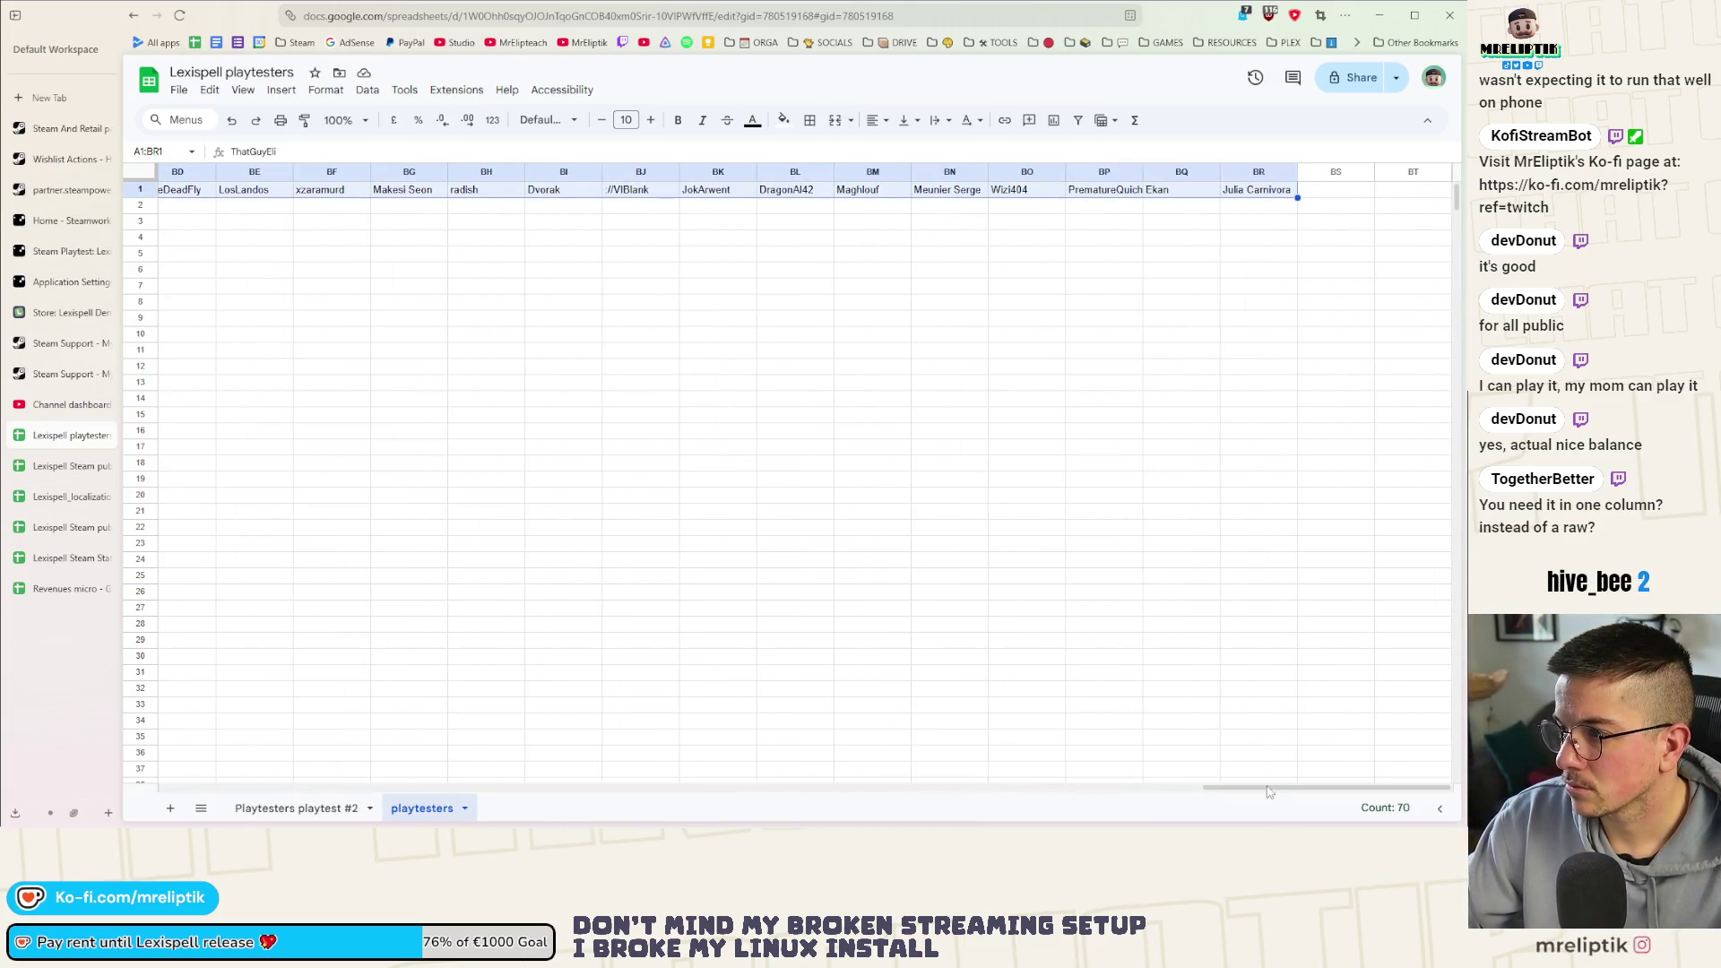
drag(1283, 790, 167, 803)
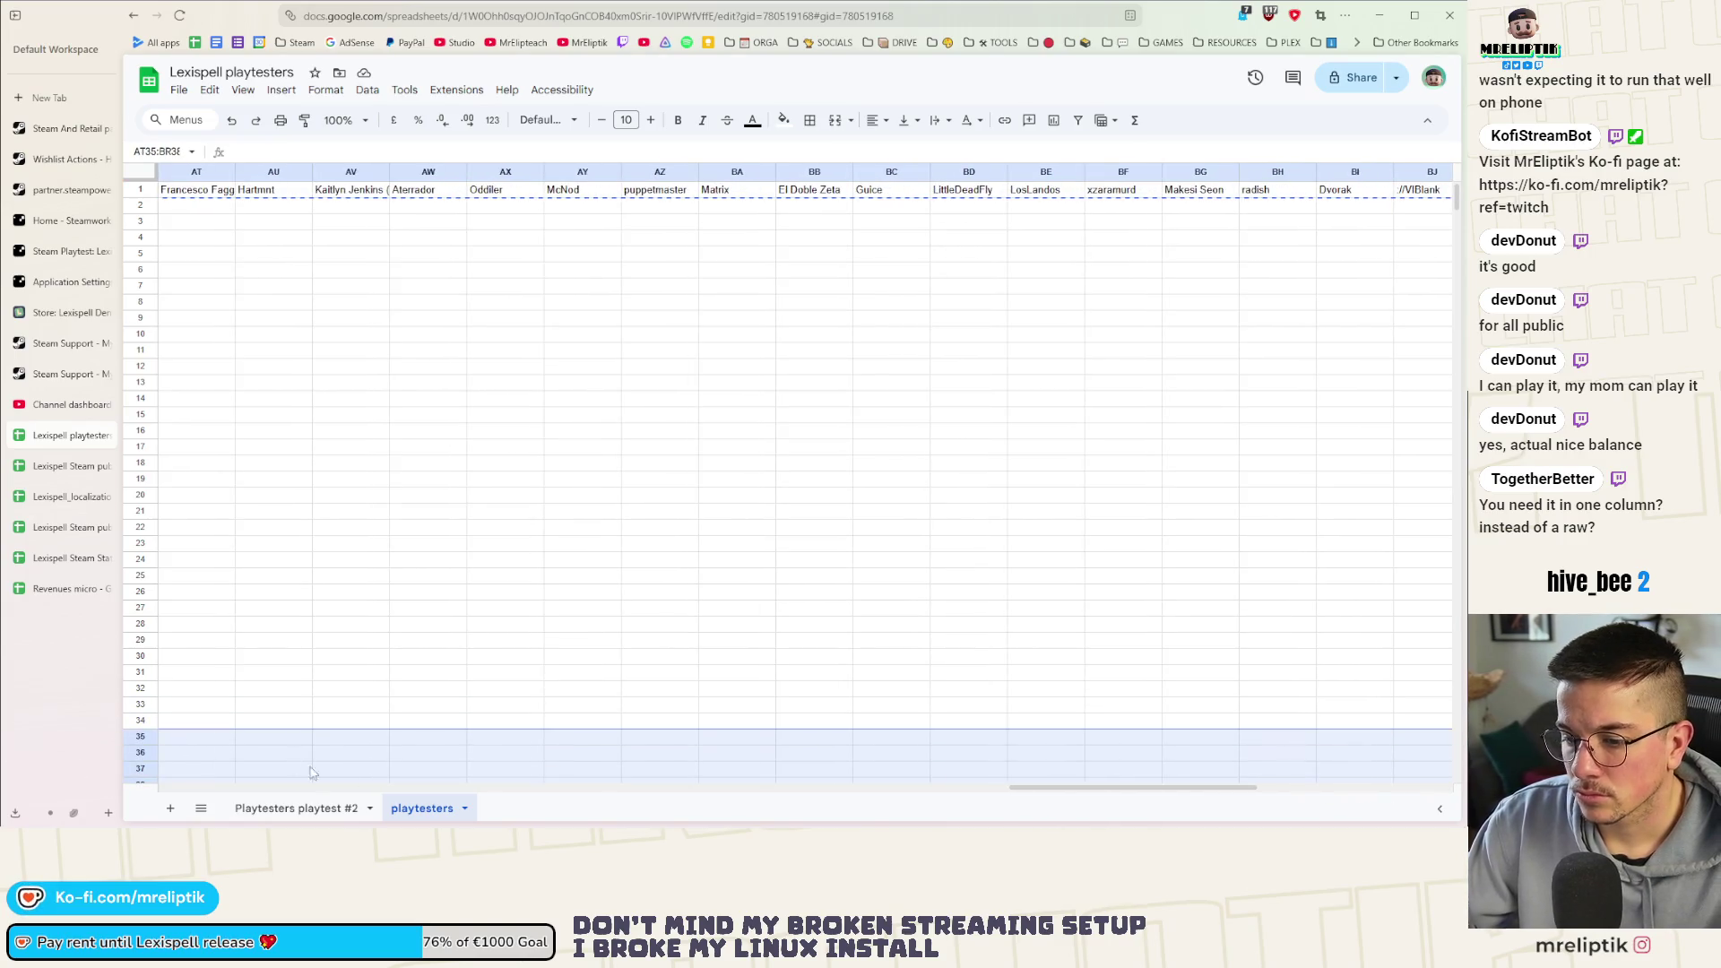
click(323, 545)
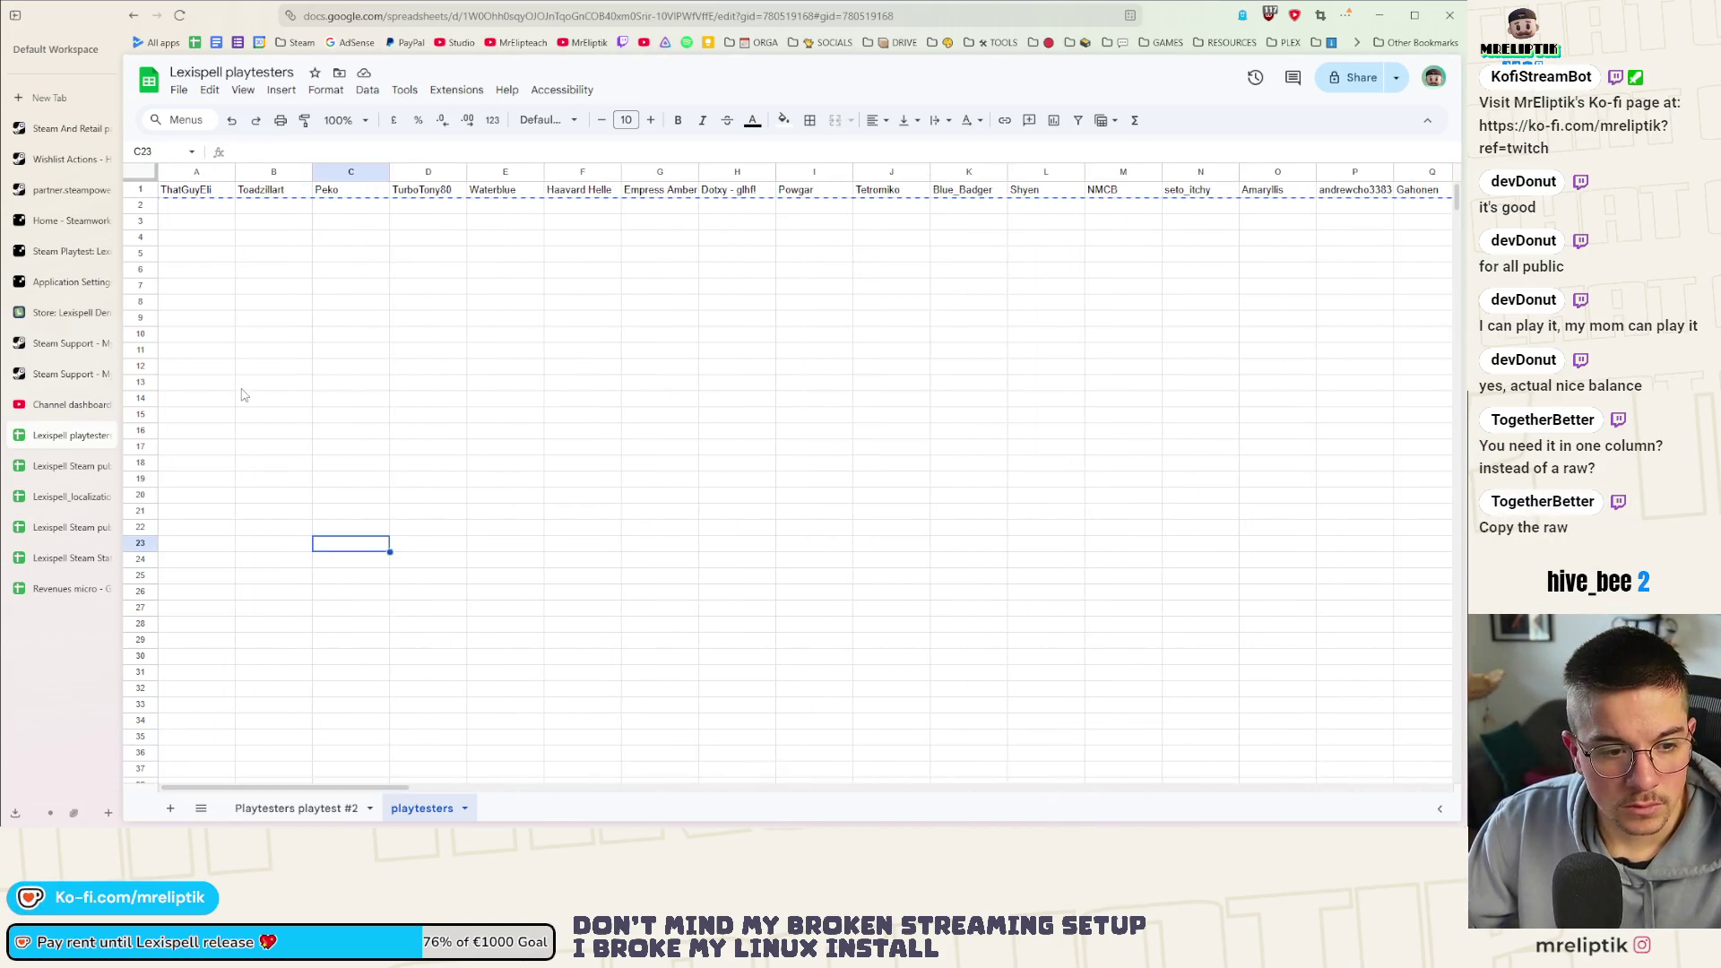
Paste the names transposed down column A from A1 and widen column A to fit
click(194, 192)
right_click(197, 192)
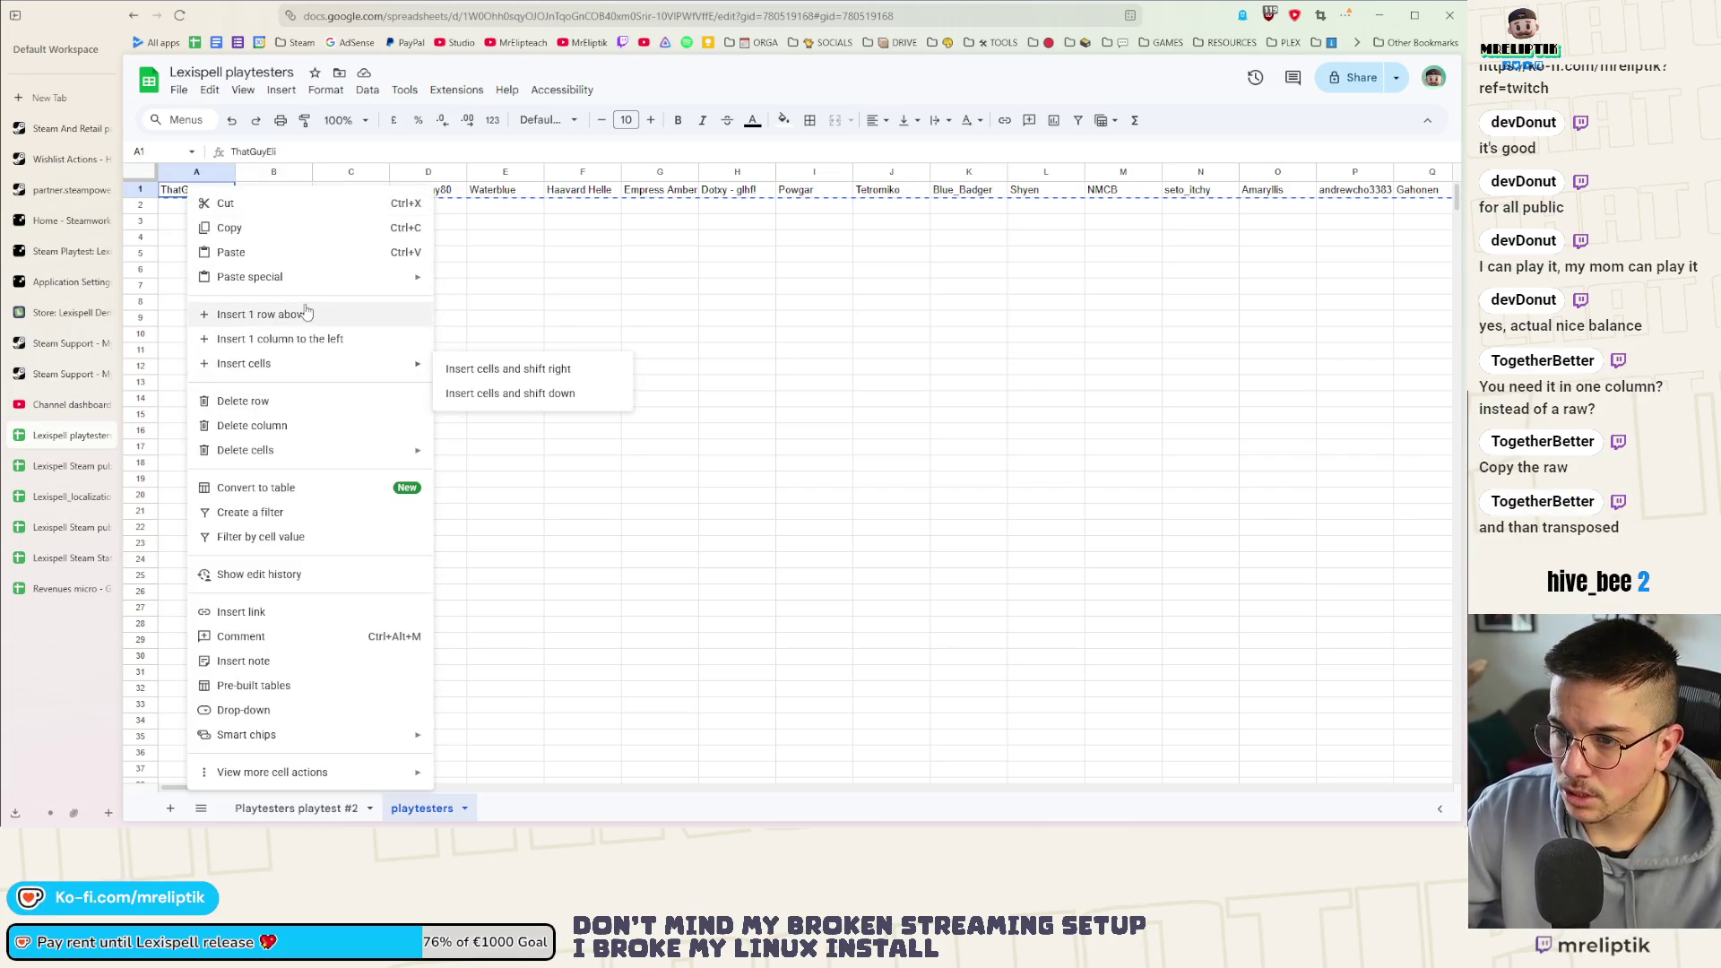
mouse_move(252, 277)
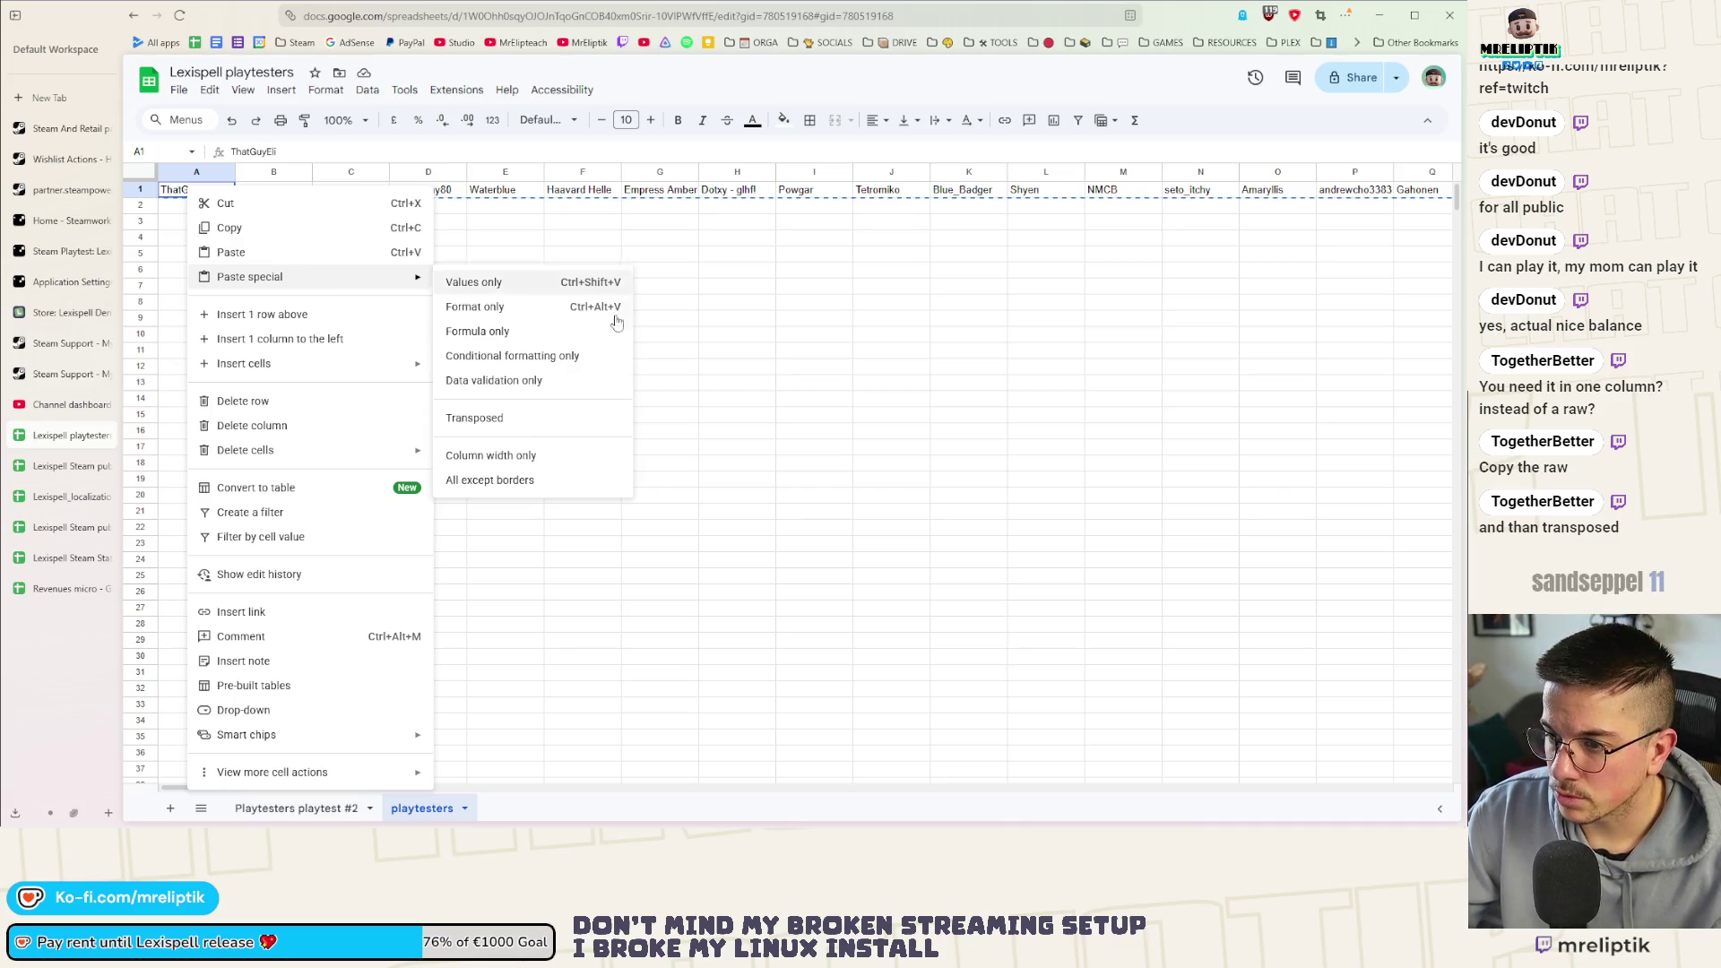
click(495, 420)
click(319, 308)
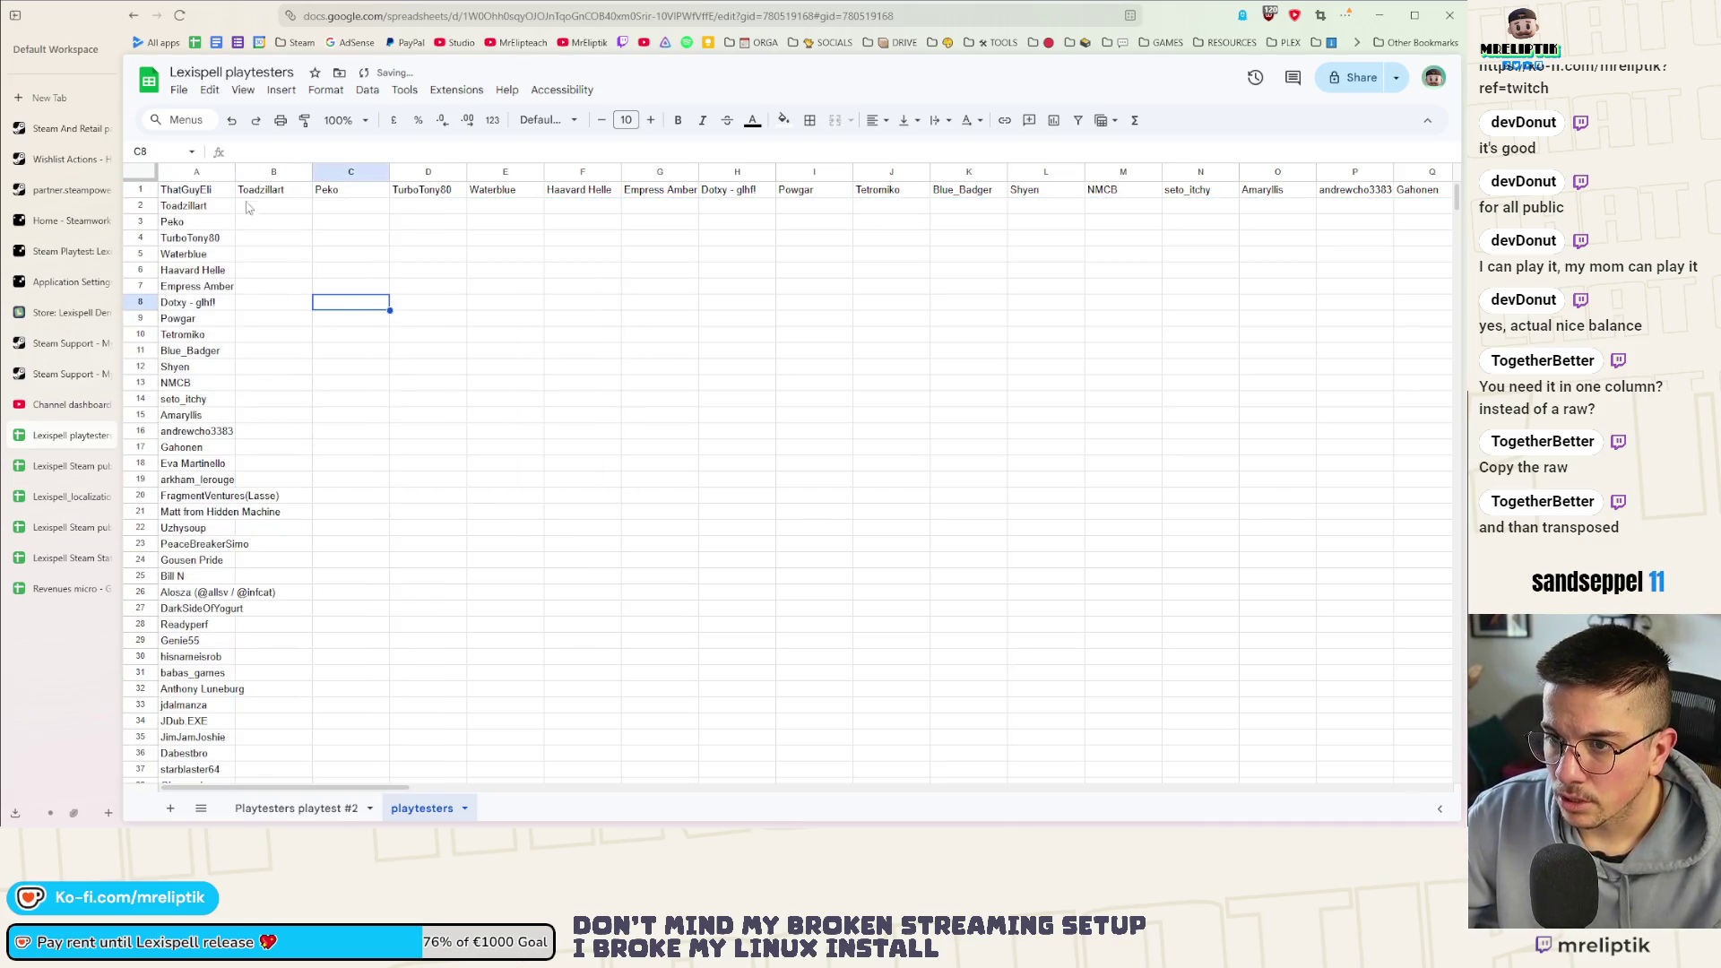
drag(236, 172, 267, 172)
click(302, 196)
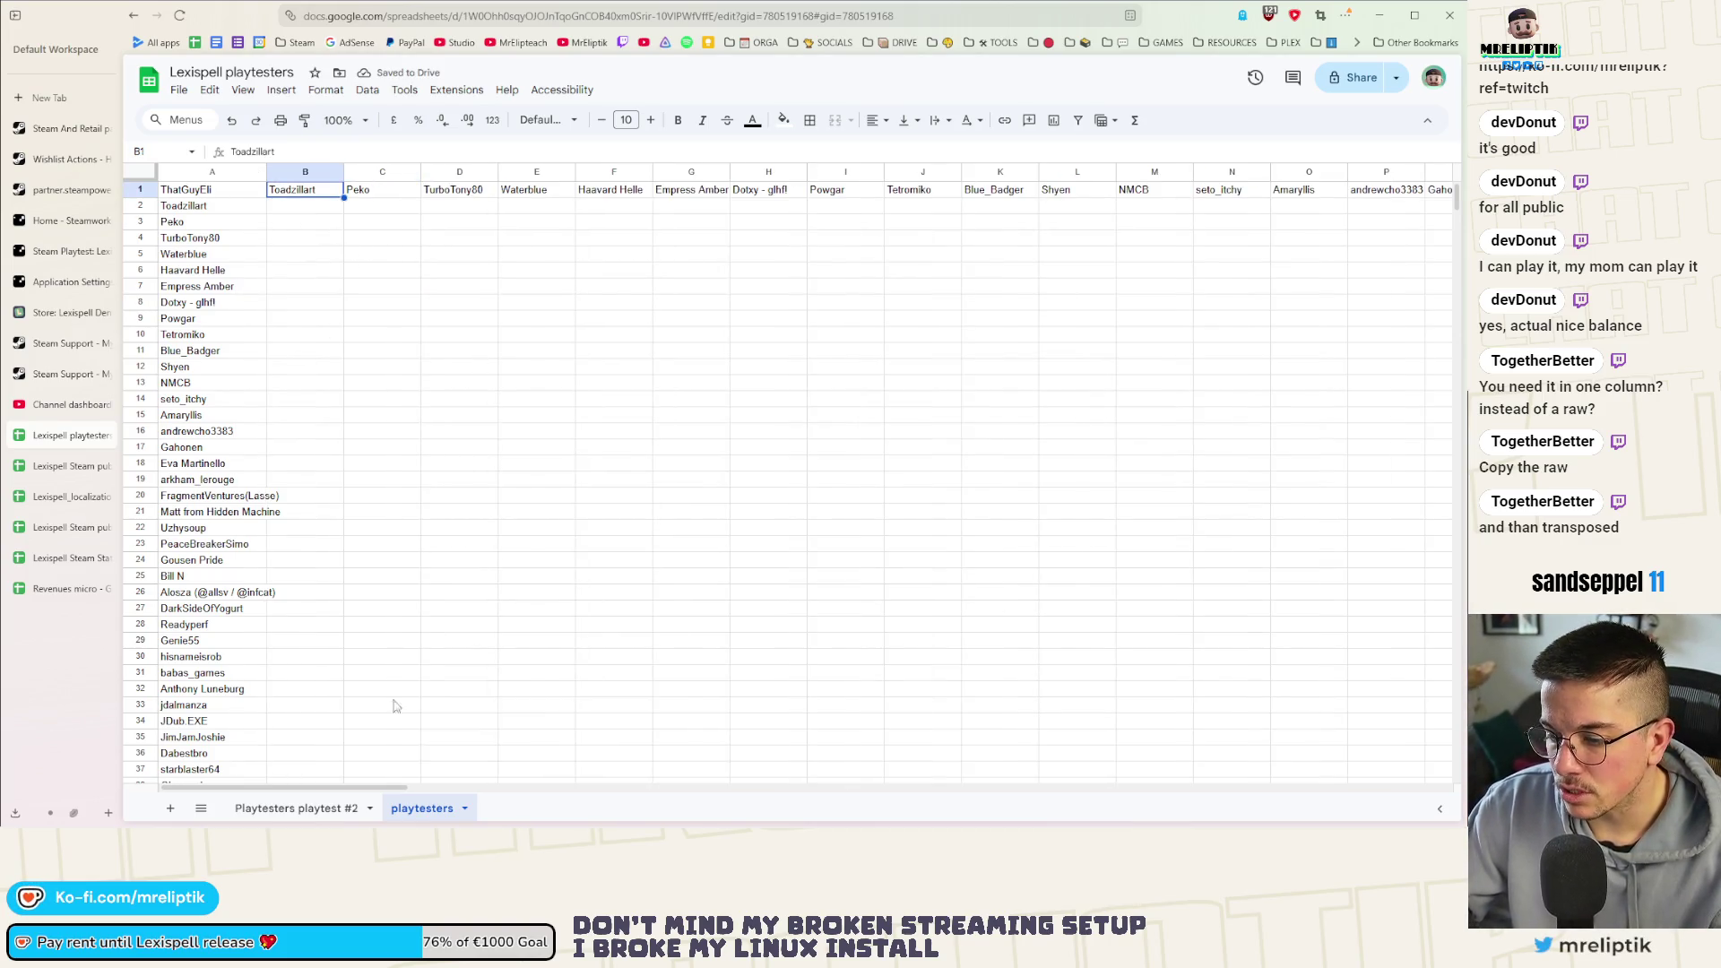
drag(302, 788, 1325, 788)
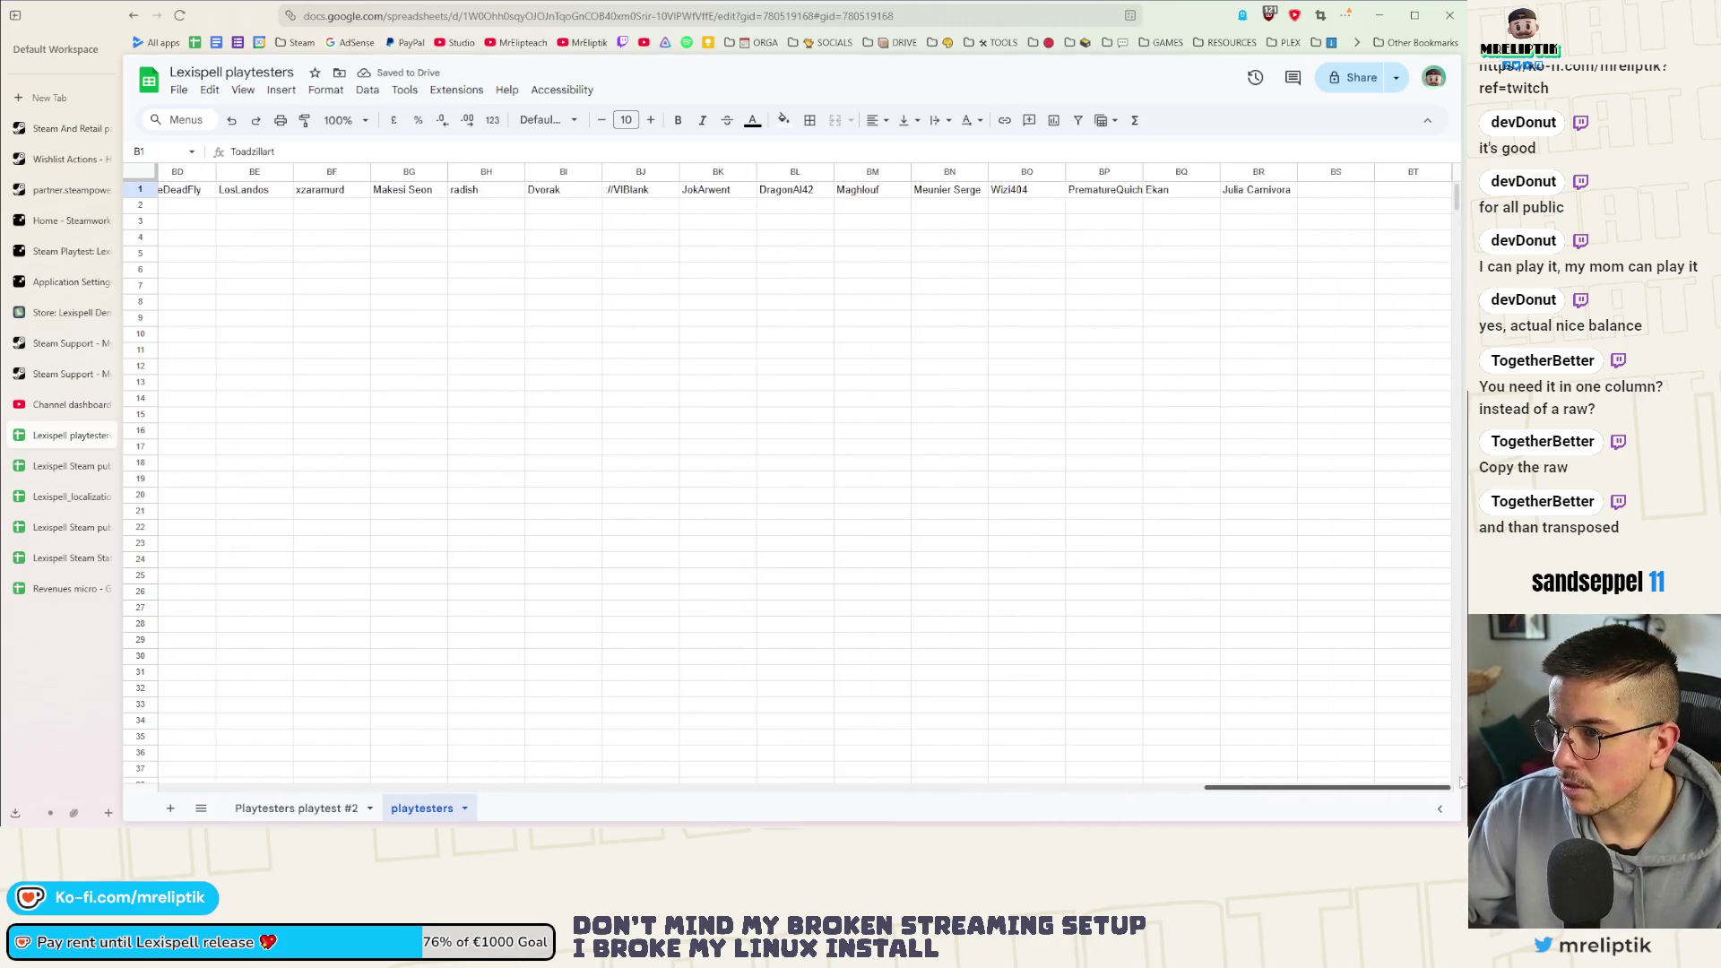
Delete the leftover names in B1:BR1 and widen column A further
shift+click(1260, 196)
key(Delete)
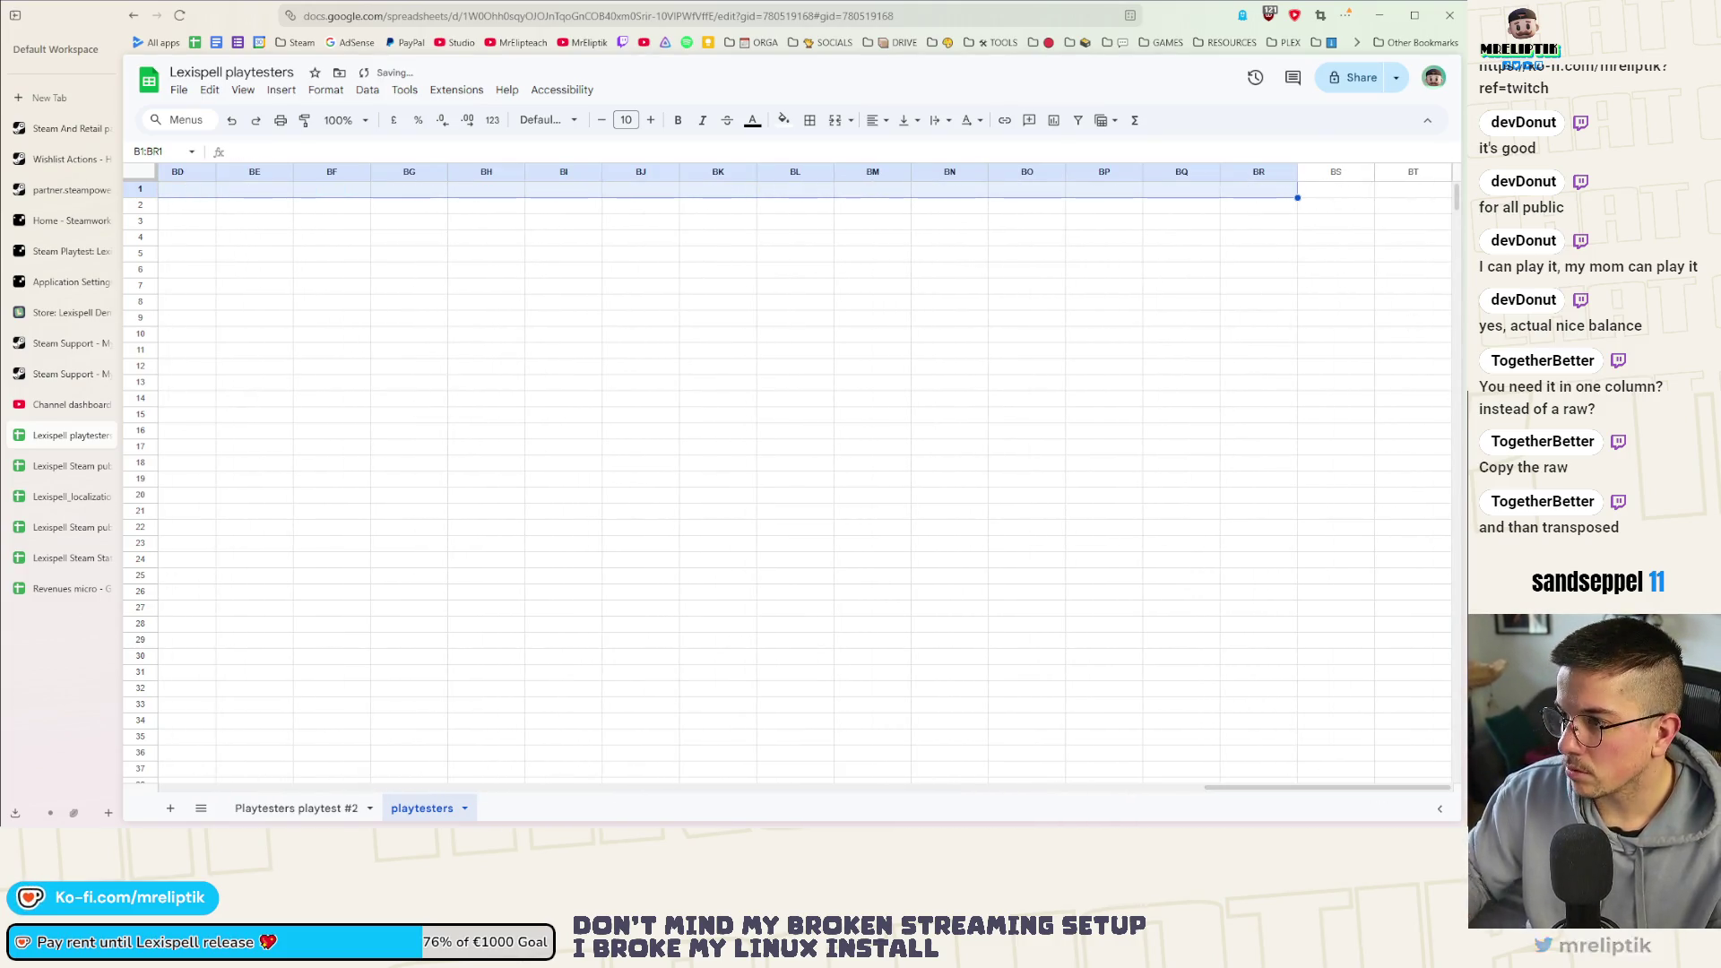
drag(1244, 794, 202, 792)
click(383, 305)
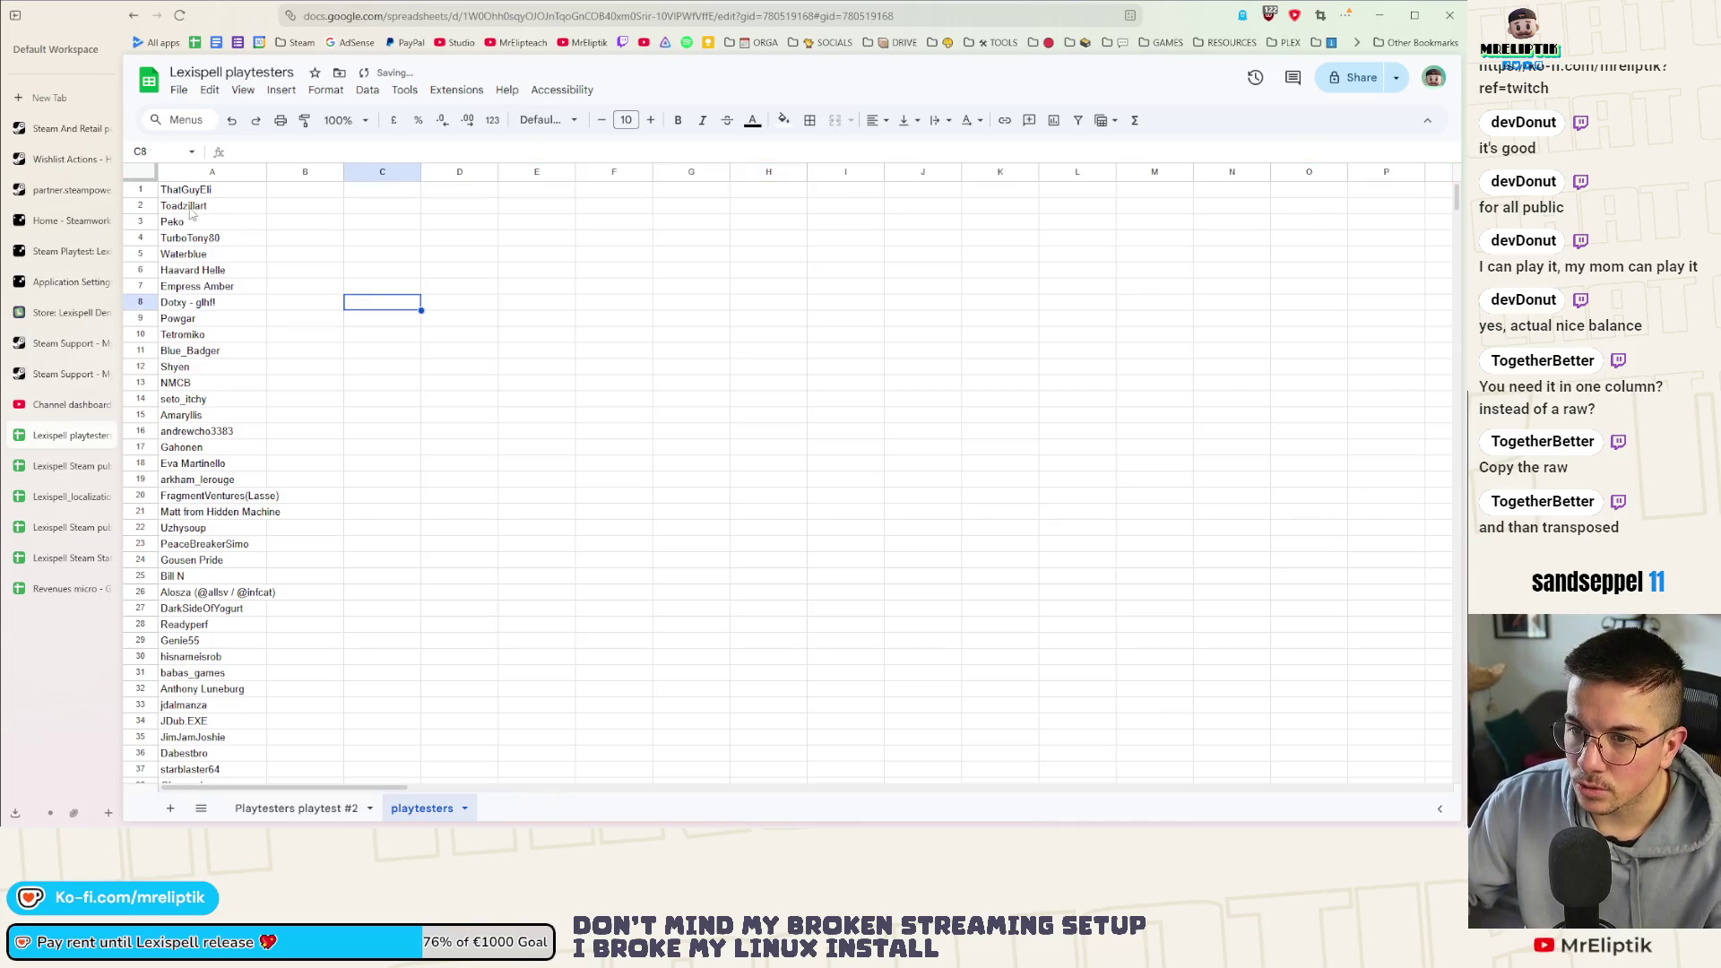
click(140, 189)
click(384, 287)
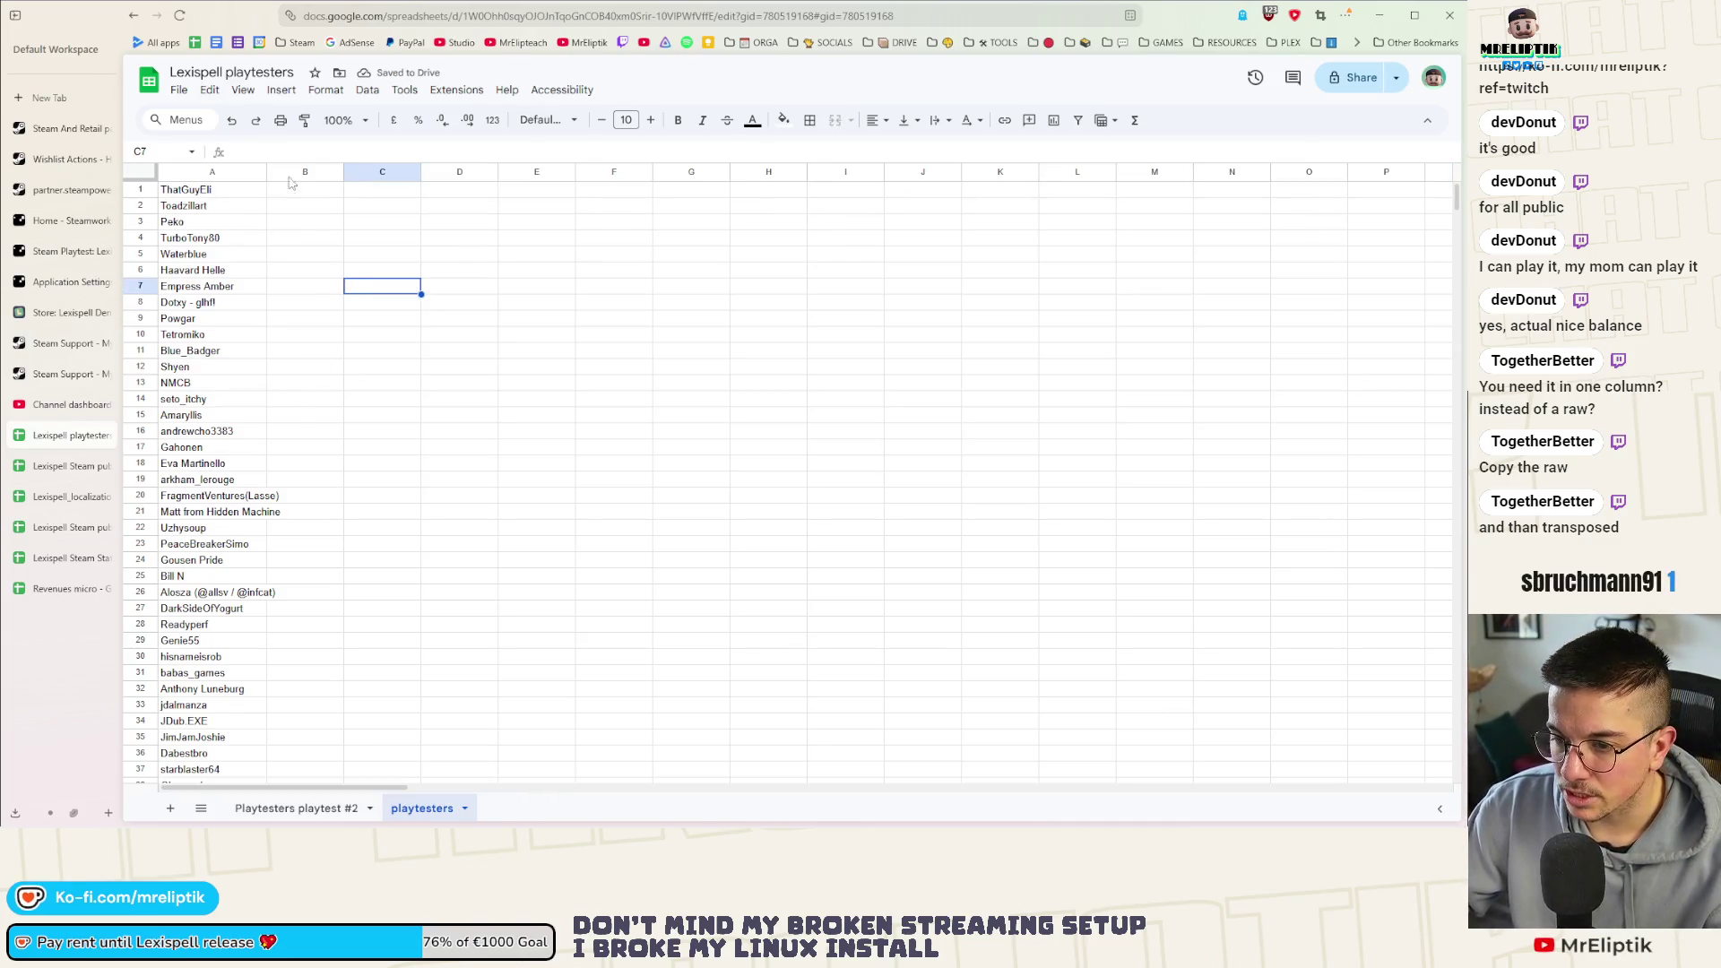
drag(289, 172, 315, 172)
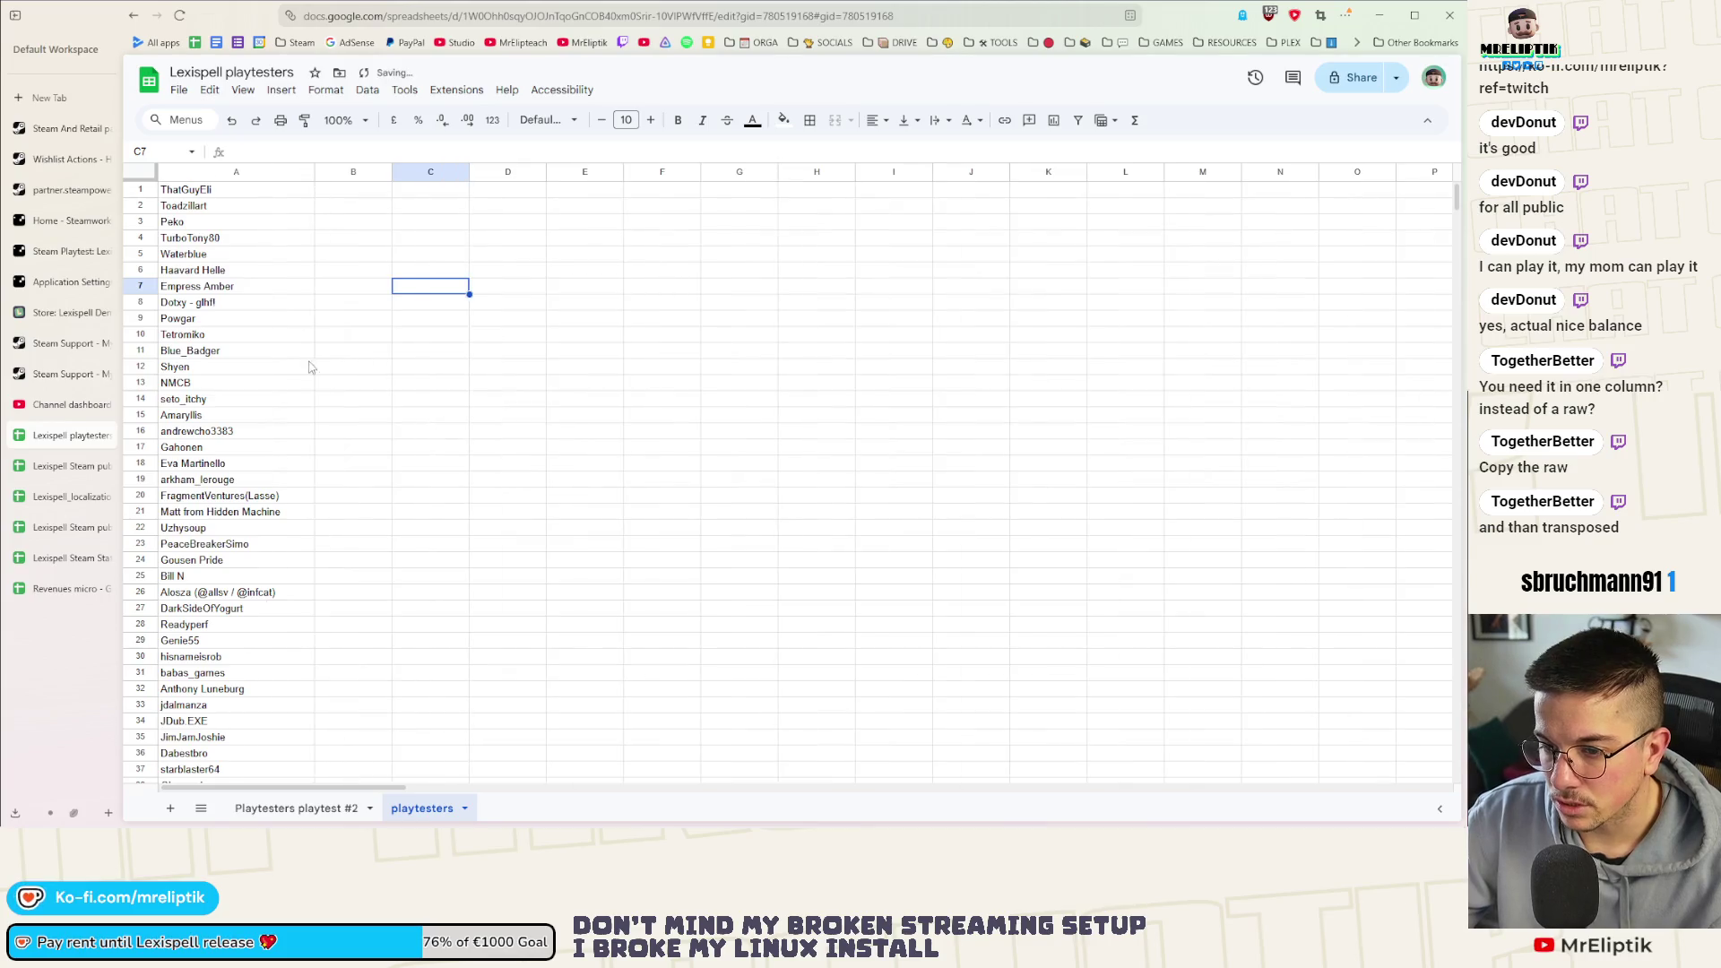
Glance at the Playtesters playtest #2 sheet, return, and start editing the name in A26
click(297, 809)
click(431, 811)
click(296, 808)
click(424, 809)
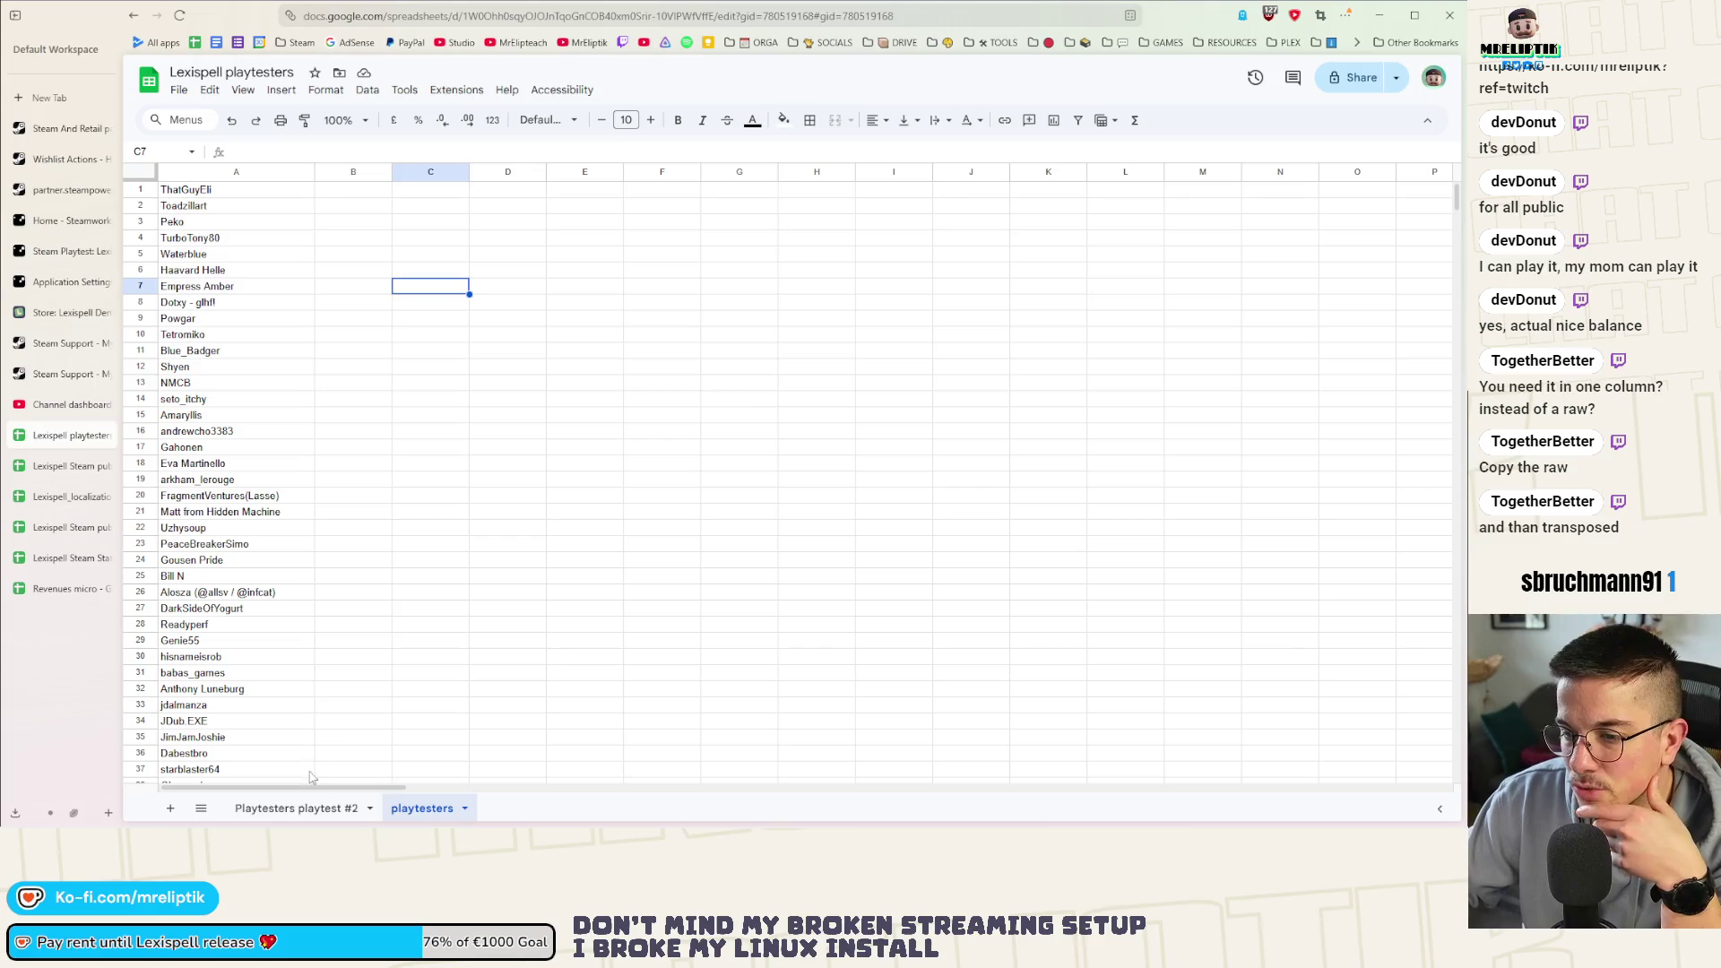
double_click(276, 592)
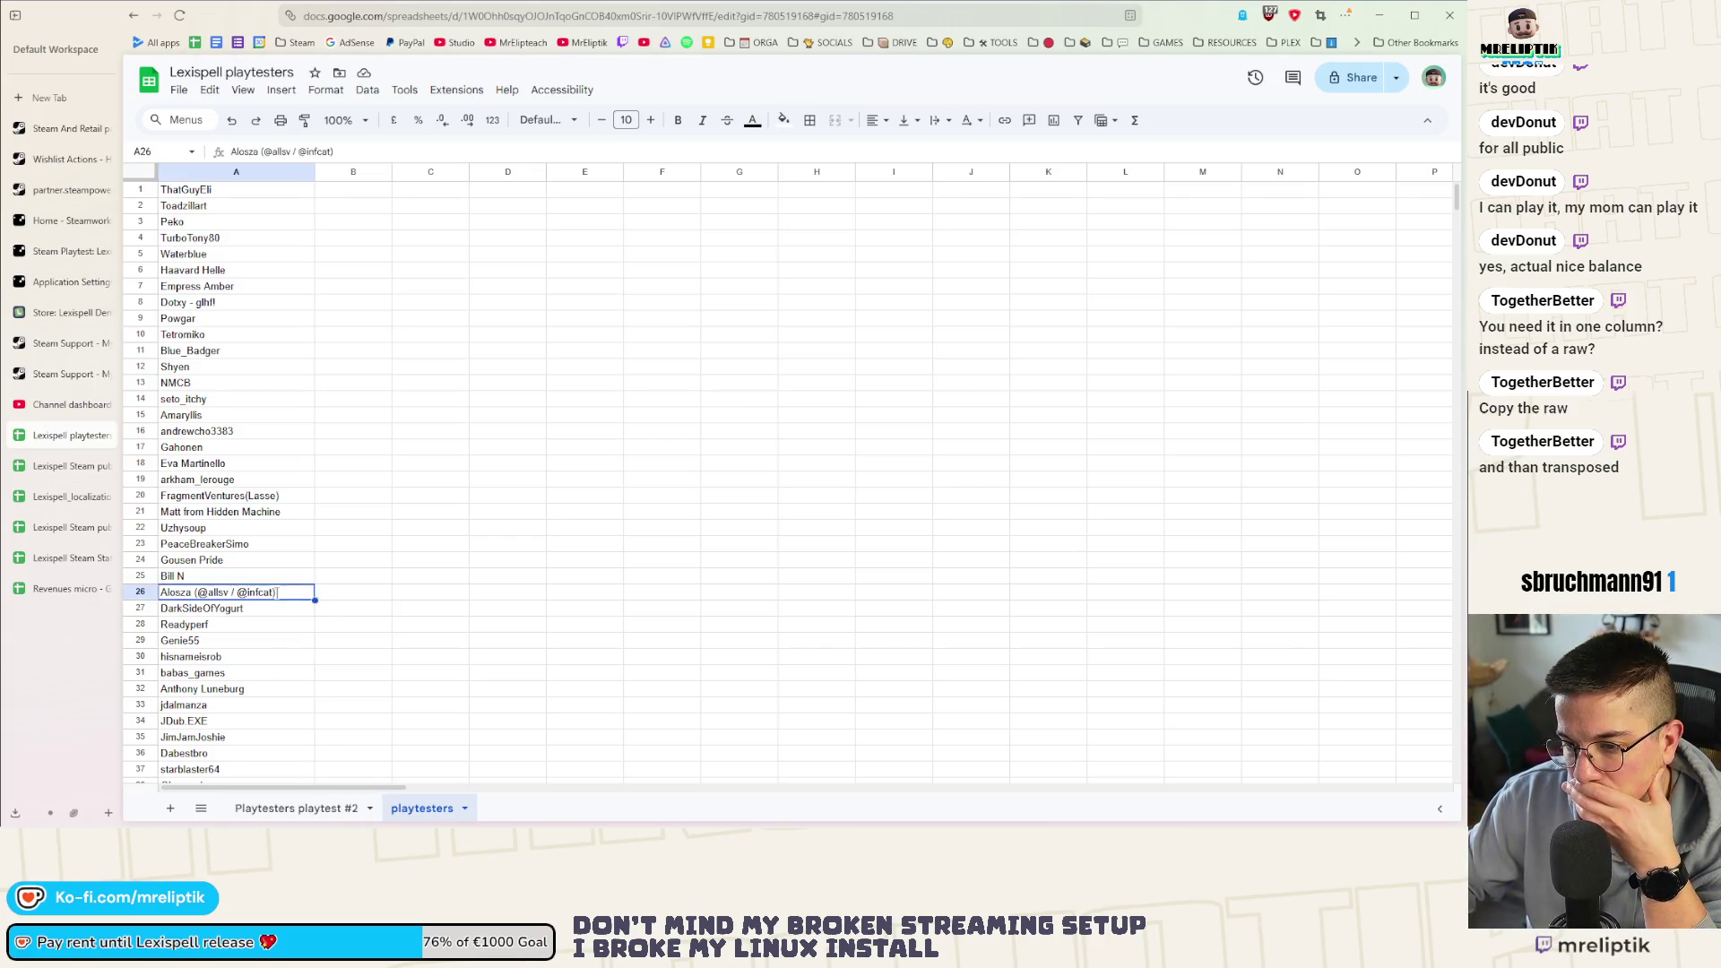
drag(275, 592, 195, 594)
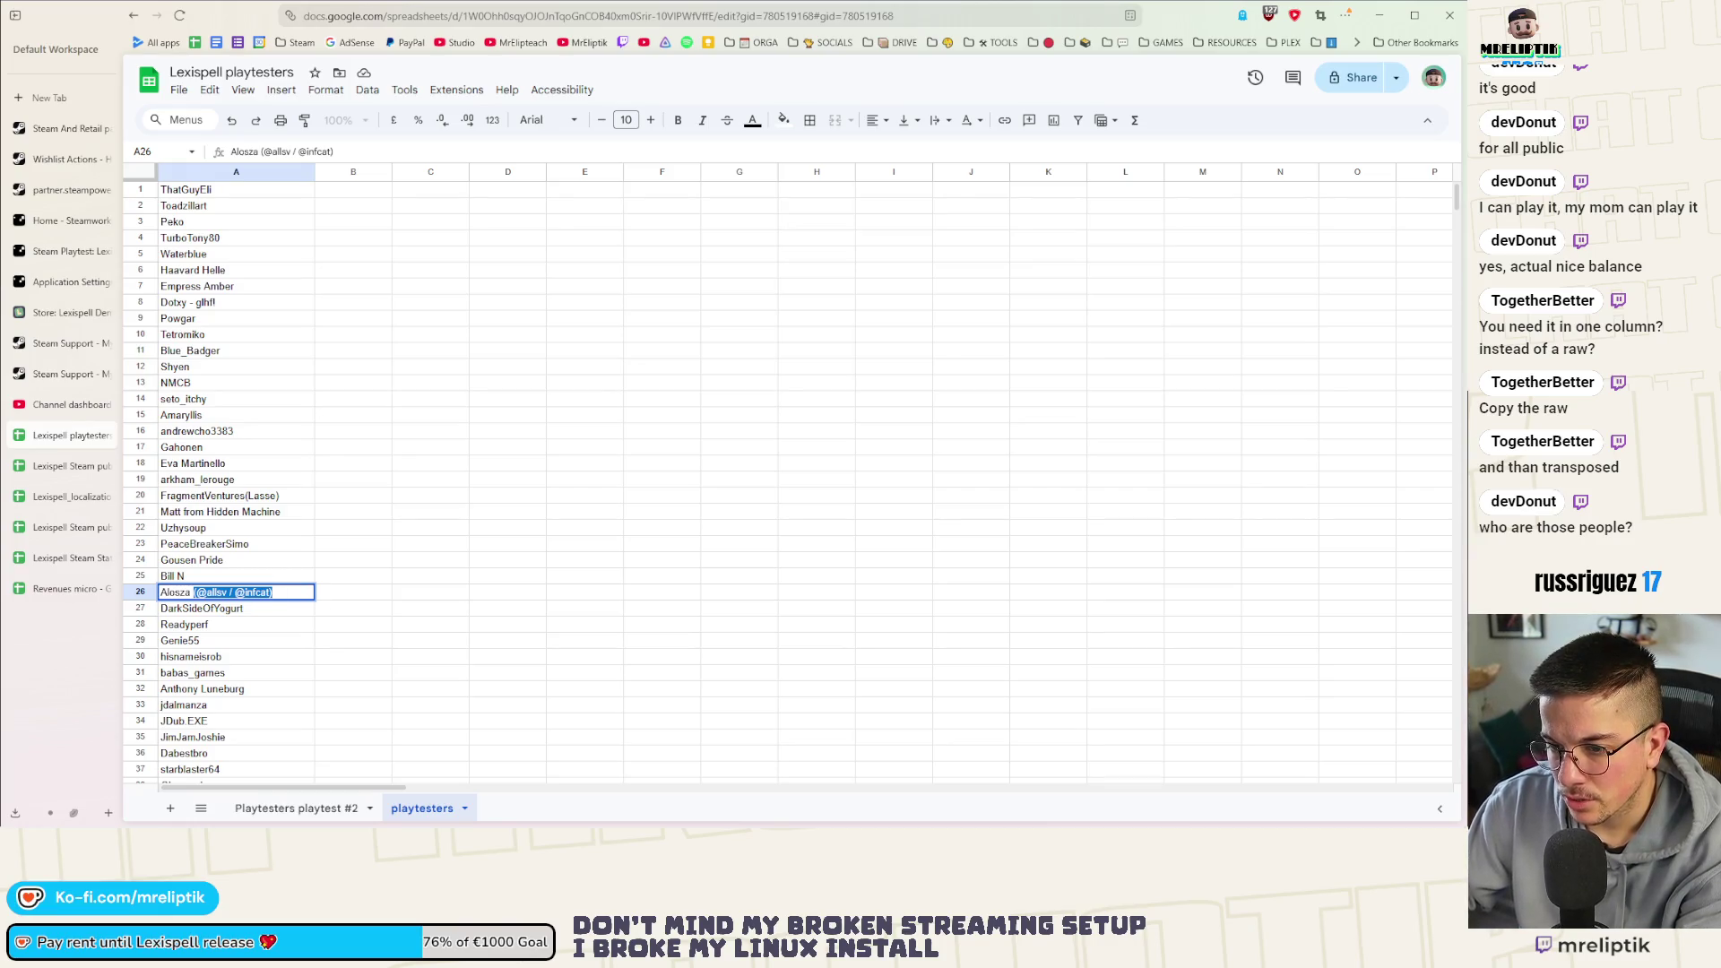
key(BackSpace)
double_click(288, 498)
drag(288, 498, 234, 513)
key(BackSpace)
click(285, 608)
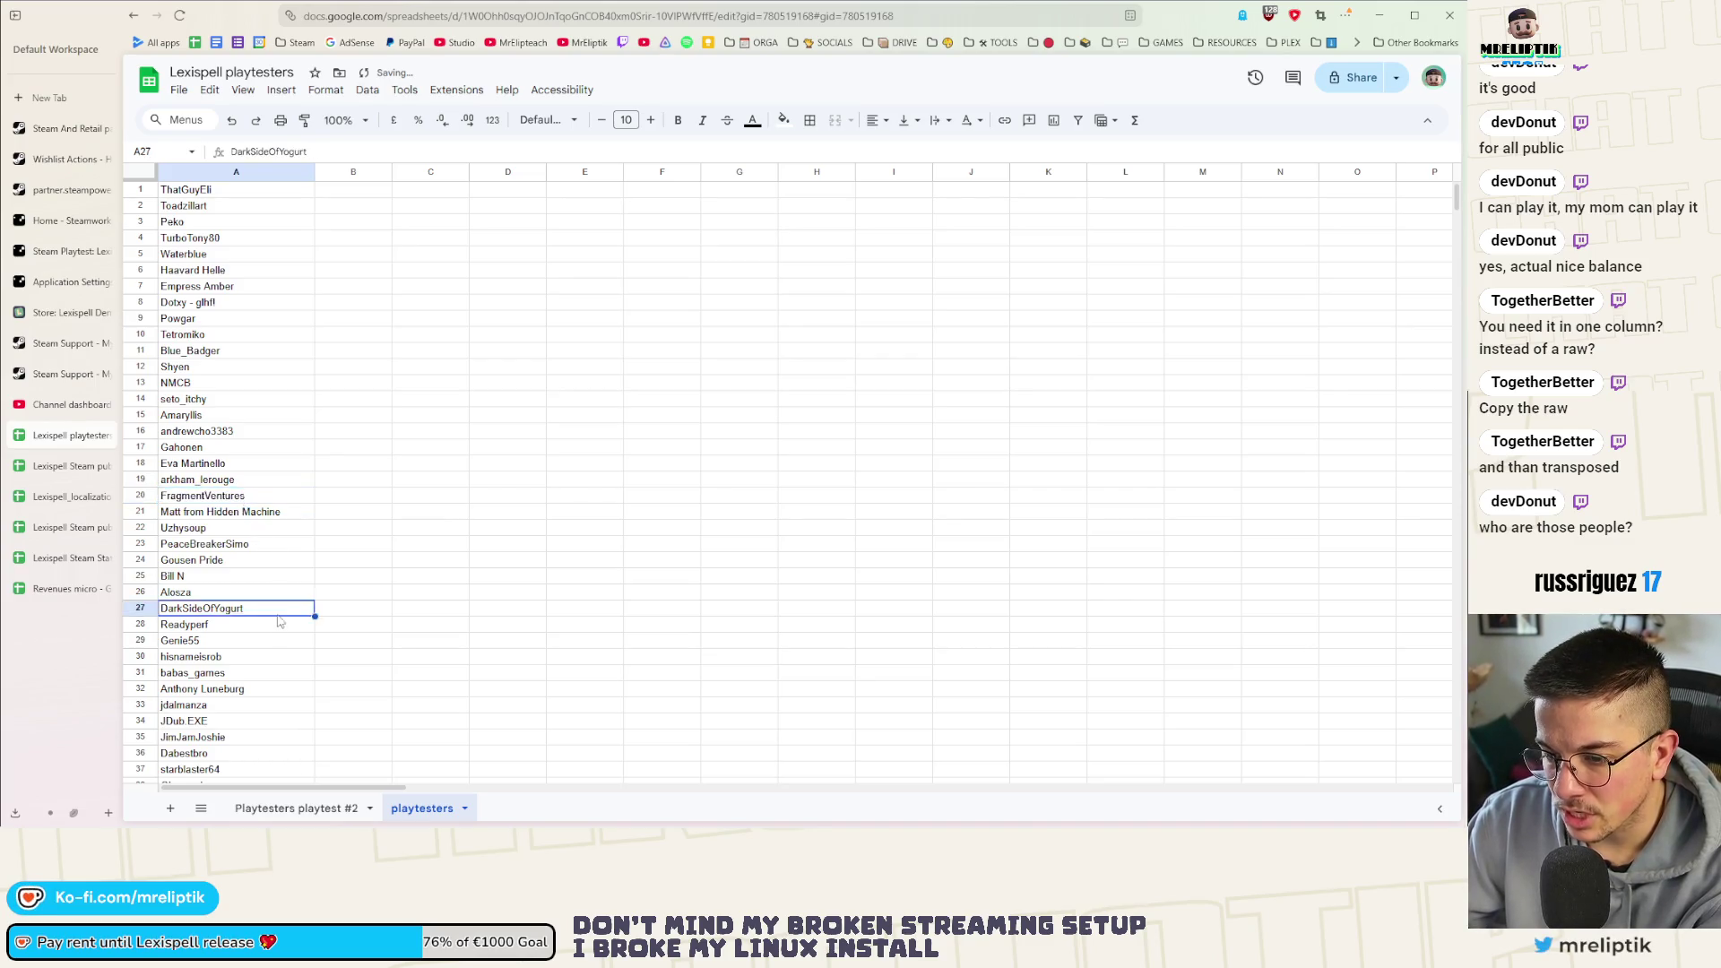
scroll(284, 608, down, 5)
click(284, 604)
double_click(301, 601)
key(BackSpace)
click(232, 650)
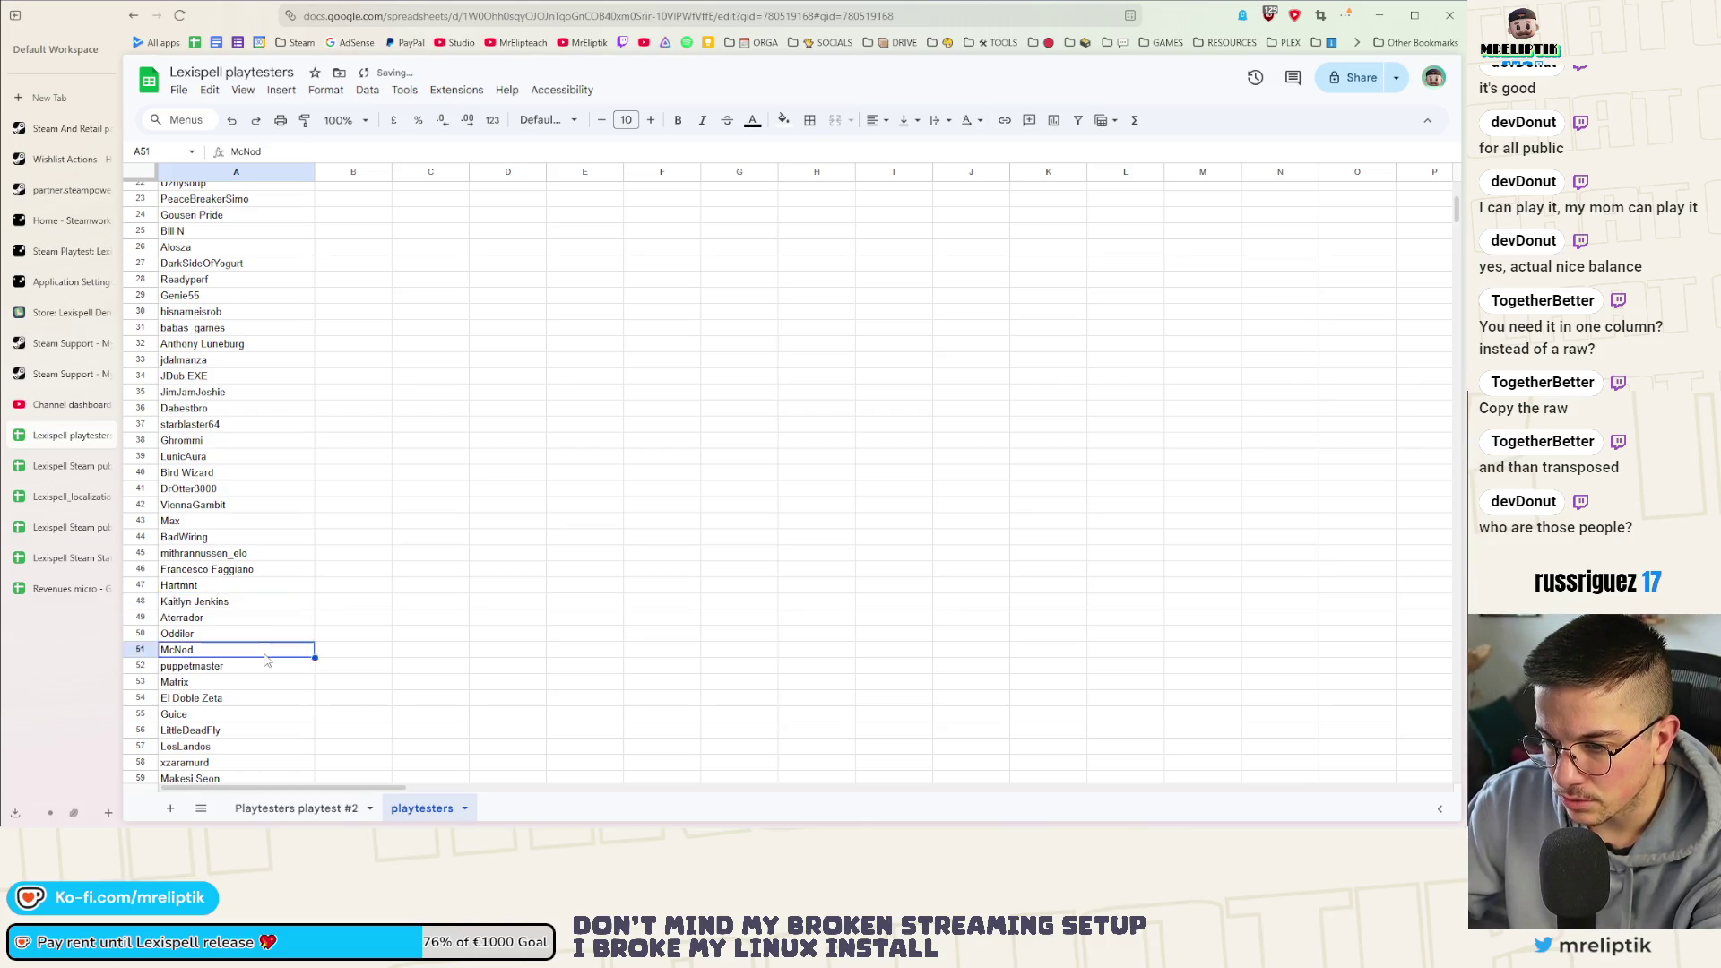
scroll(243, 652, down, 3)
scroll(265, 659, down, 2)
scroll(266, 657, up, 3)
scroll(262, 647, up, 2)
scroll(259, 633, up, 5)
click(296, 809)
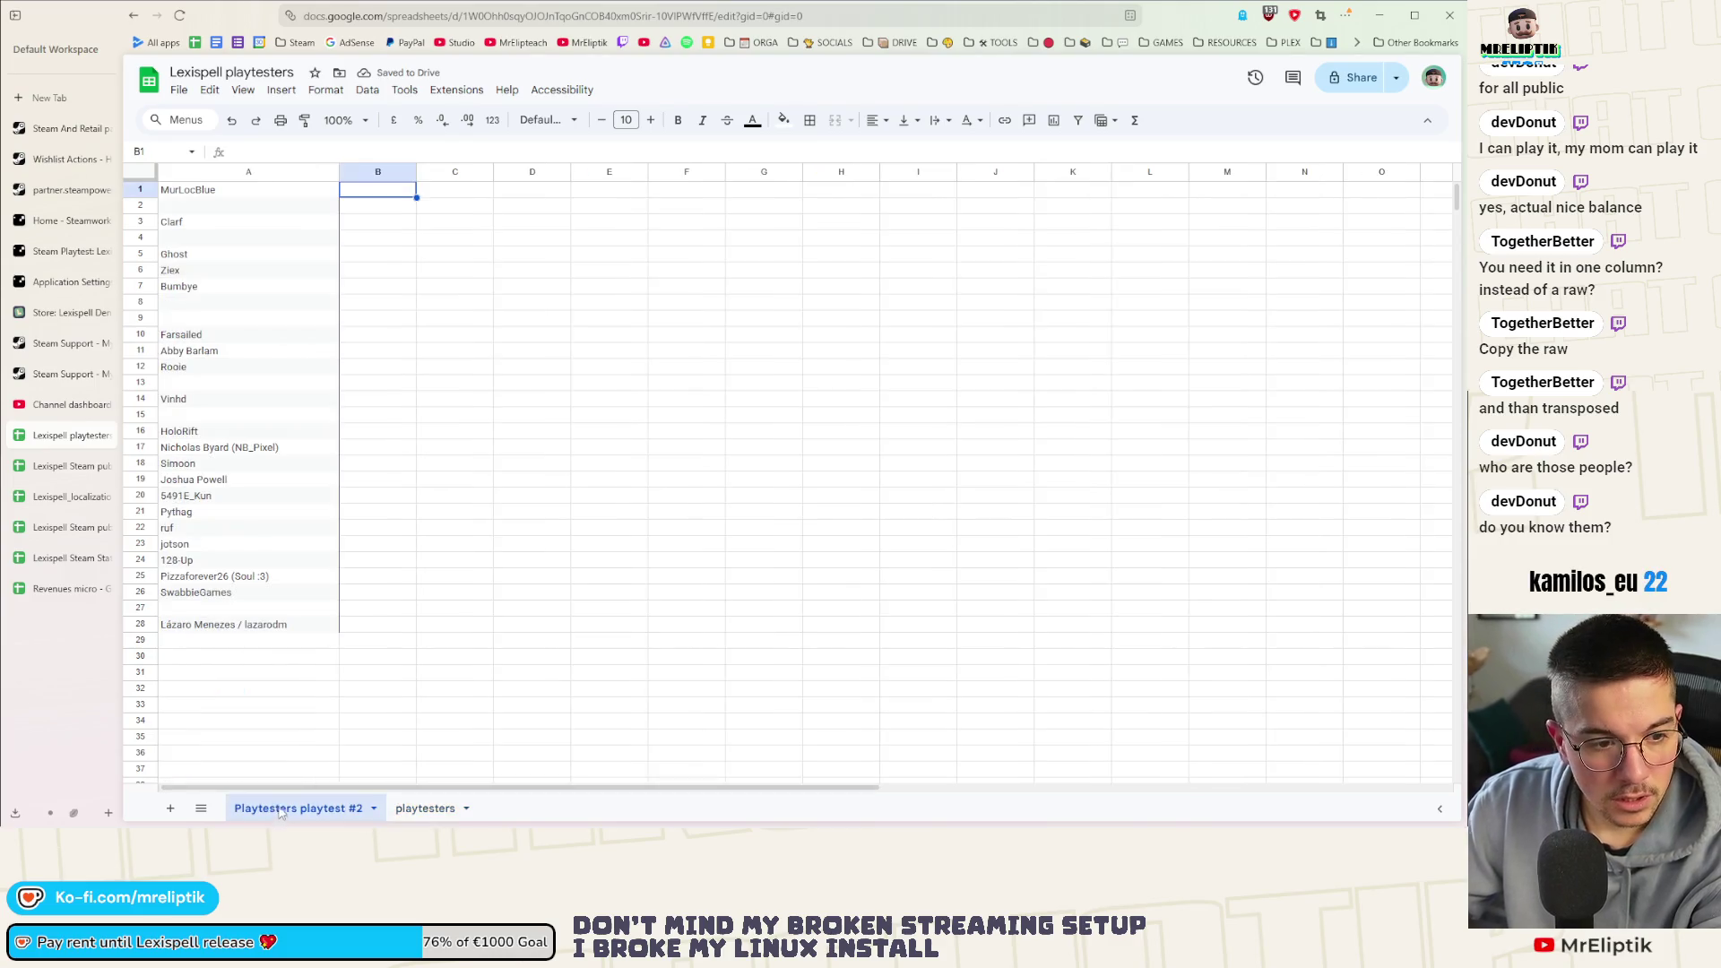
Compare the name lists by switching between Playtesters playtest #2 and playtesters
click(378, 547)
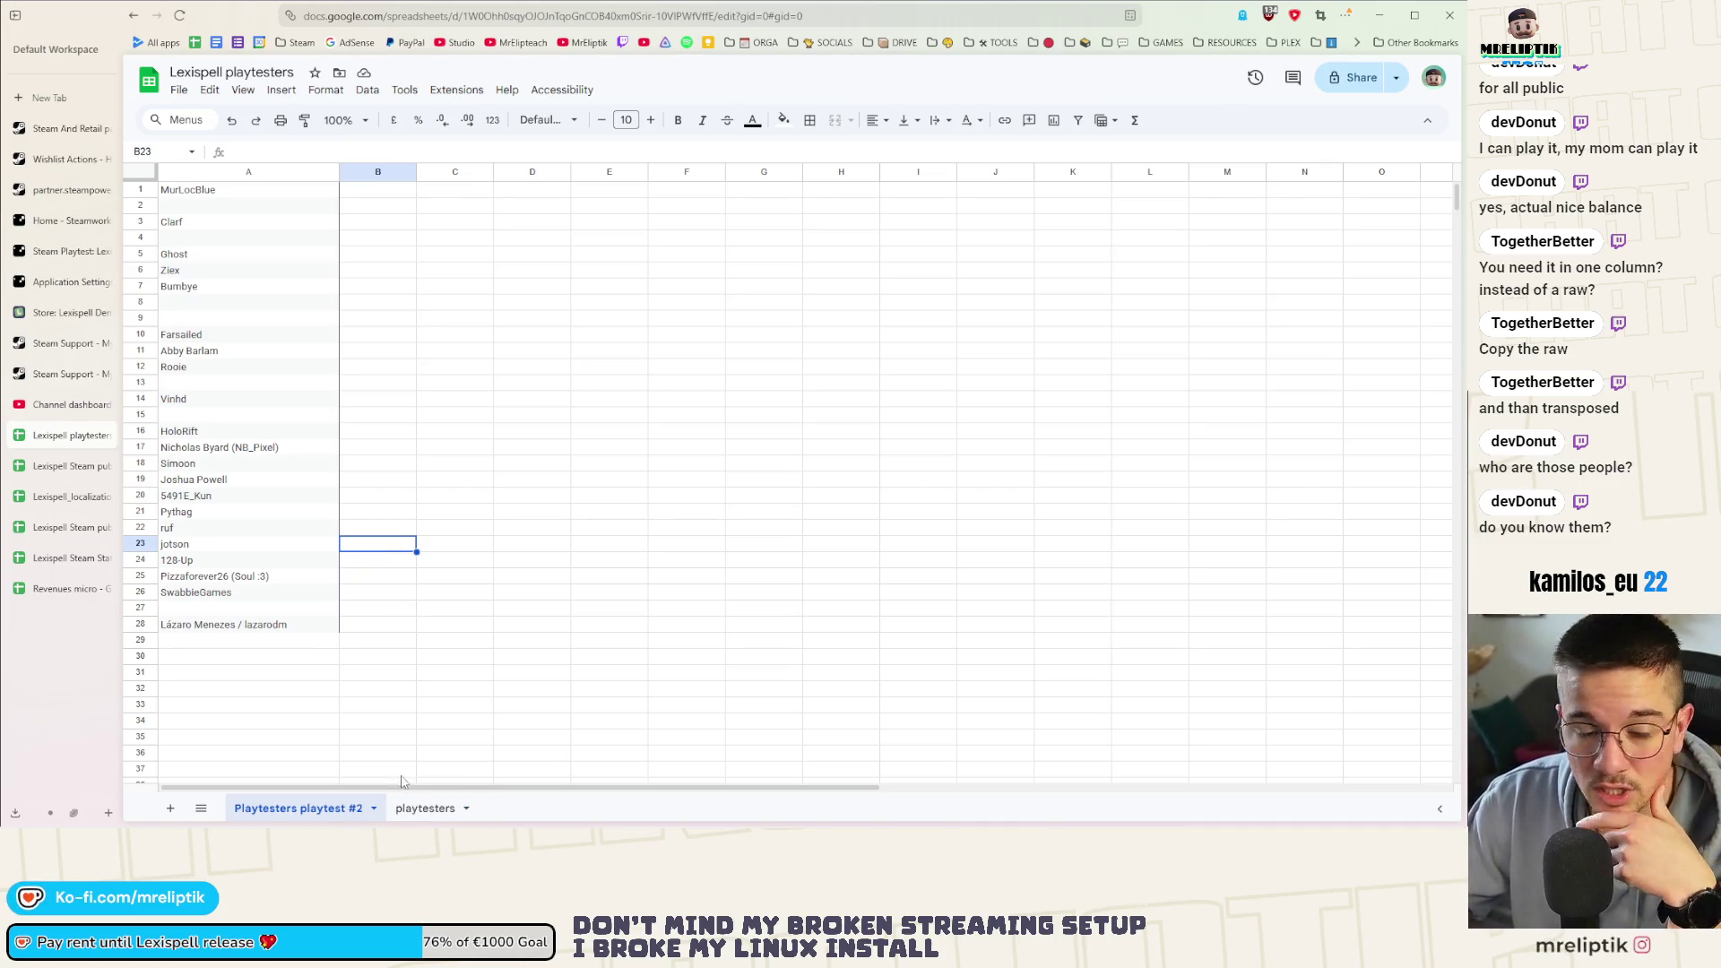
click(425, 808)
scroll(323, 432, down, 5)
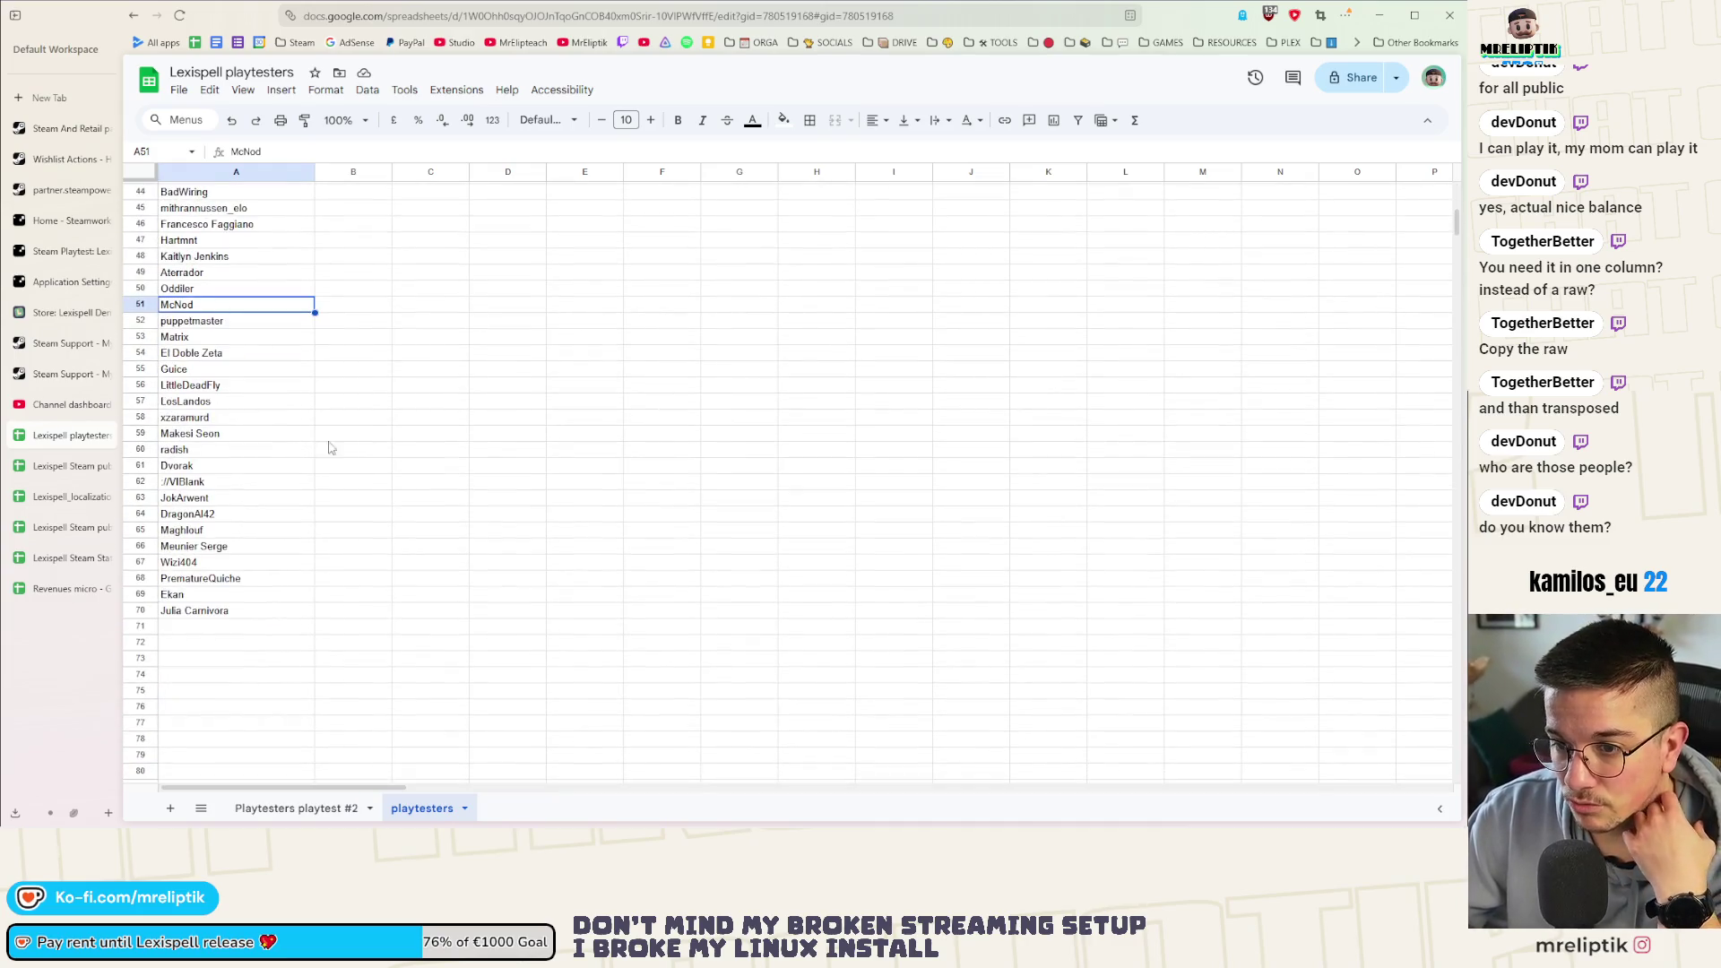
click(358, 436)
scroll(358, 458, up, 3)
scroll(356, 464, up, 3)
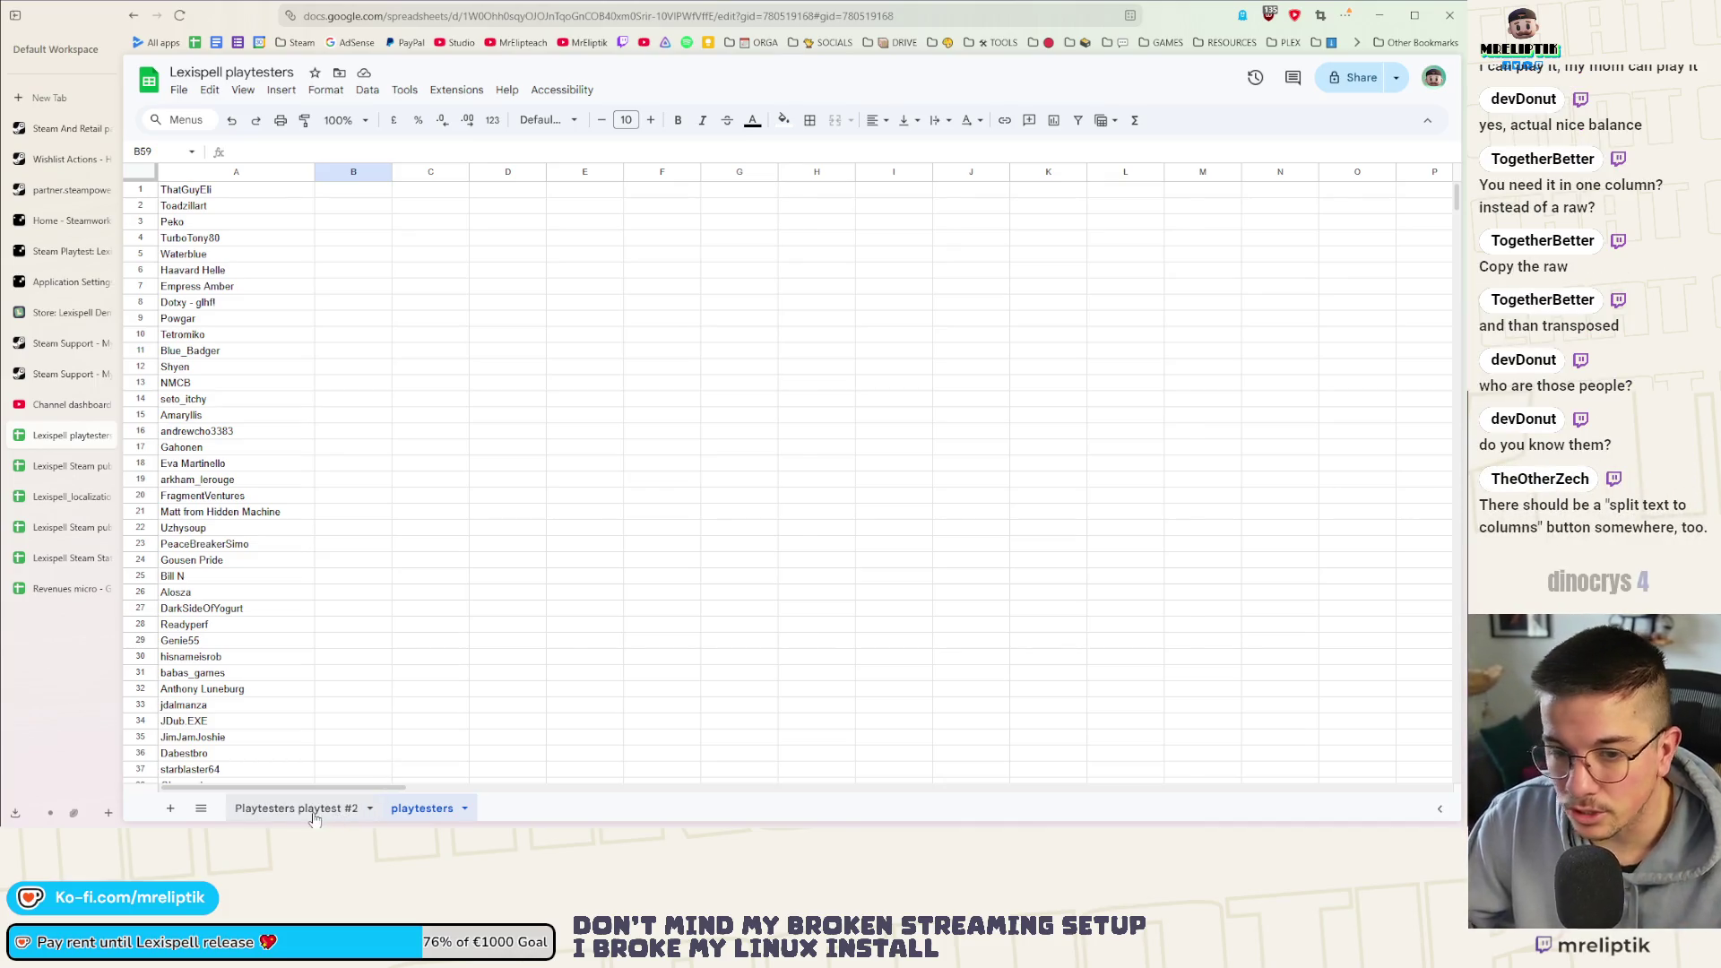
click(269, 808)
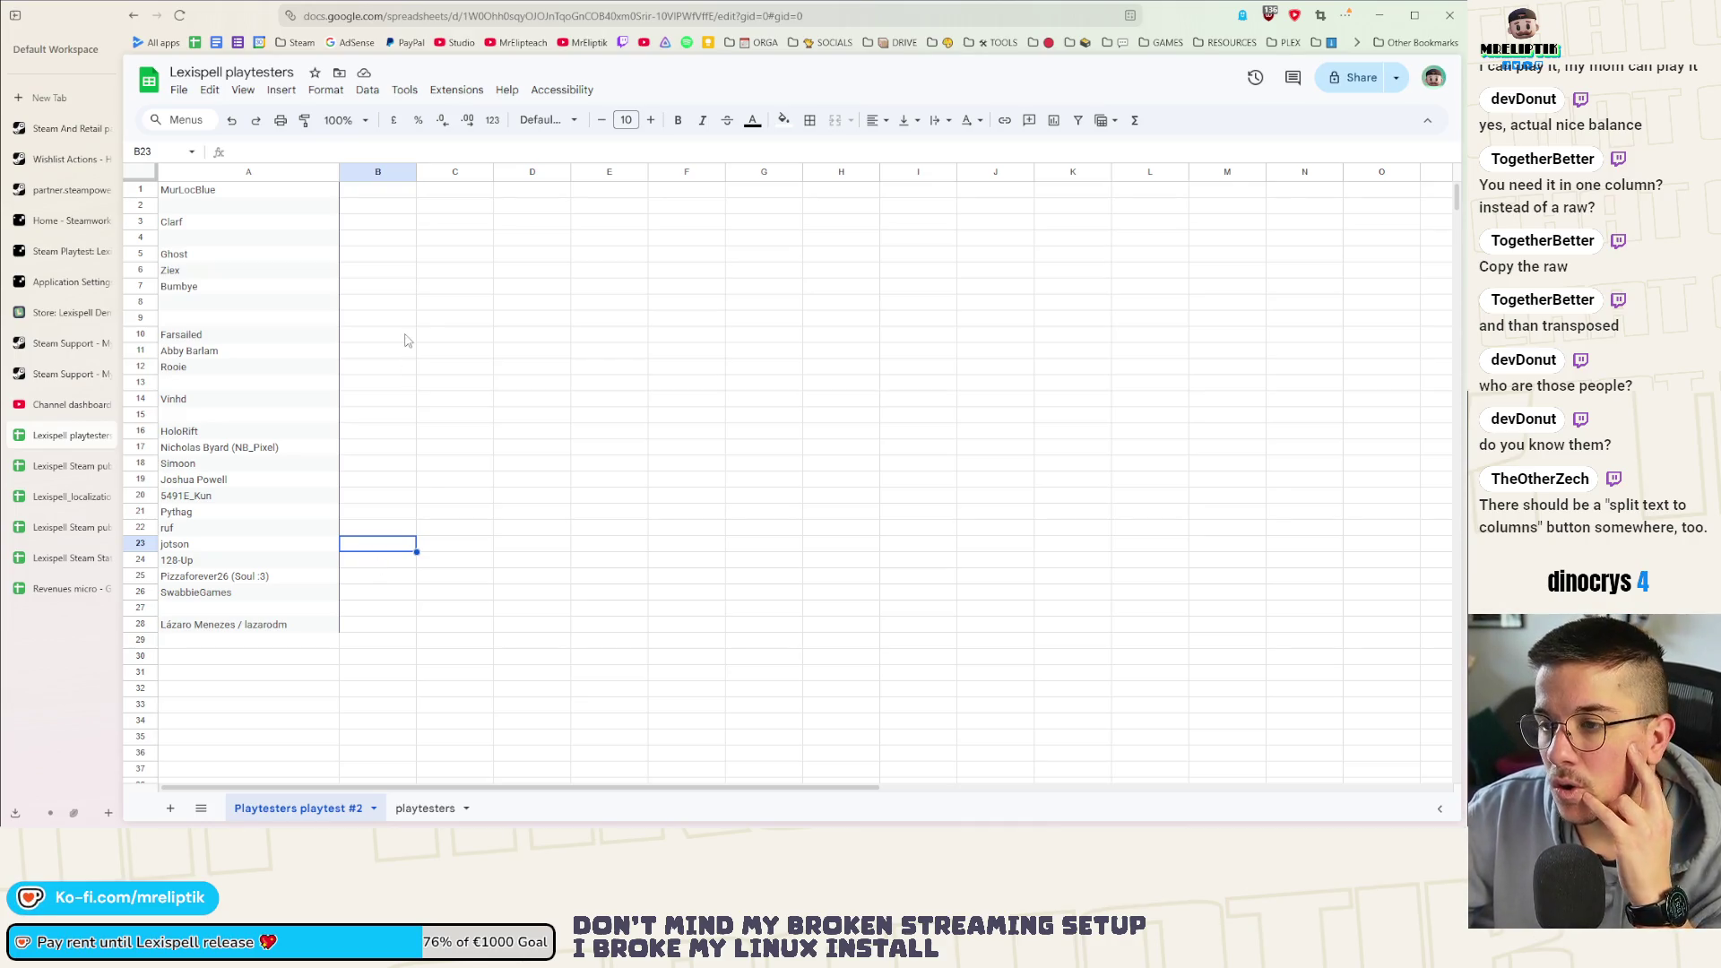
click(404, 810)
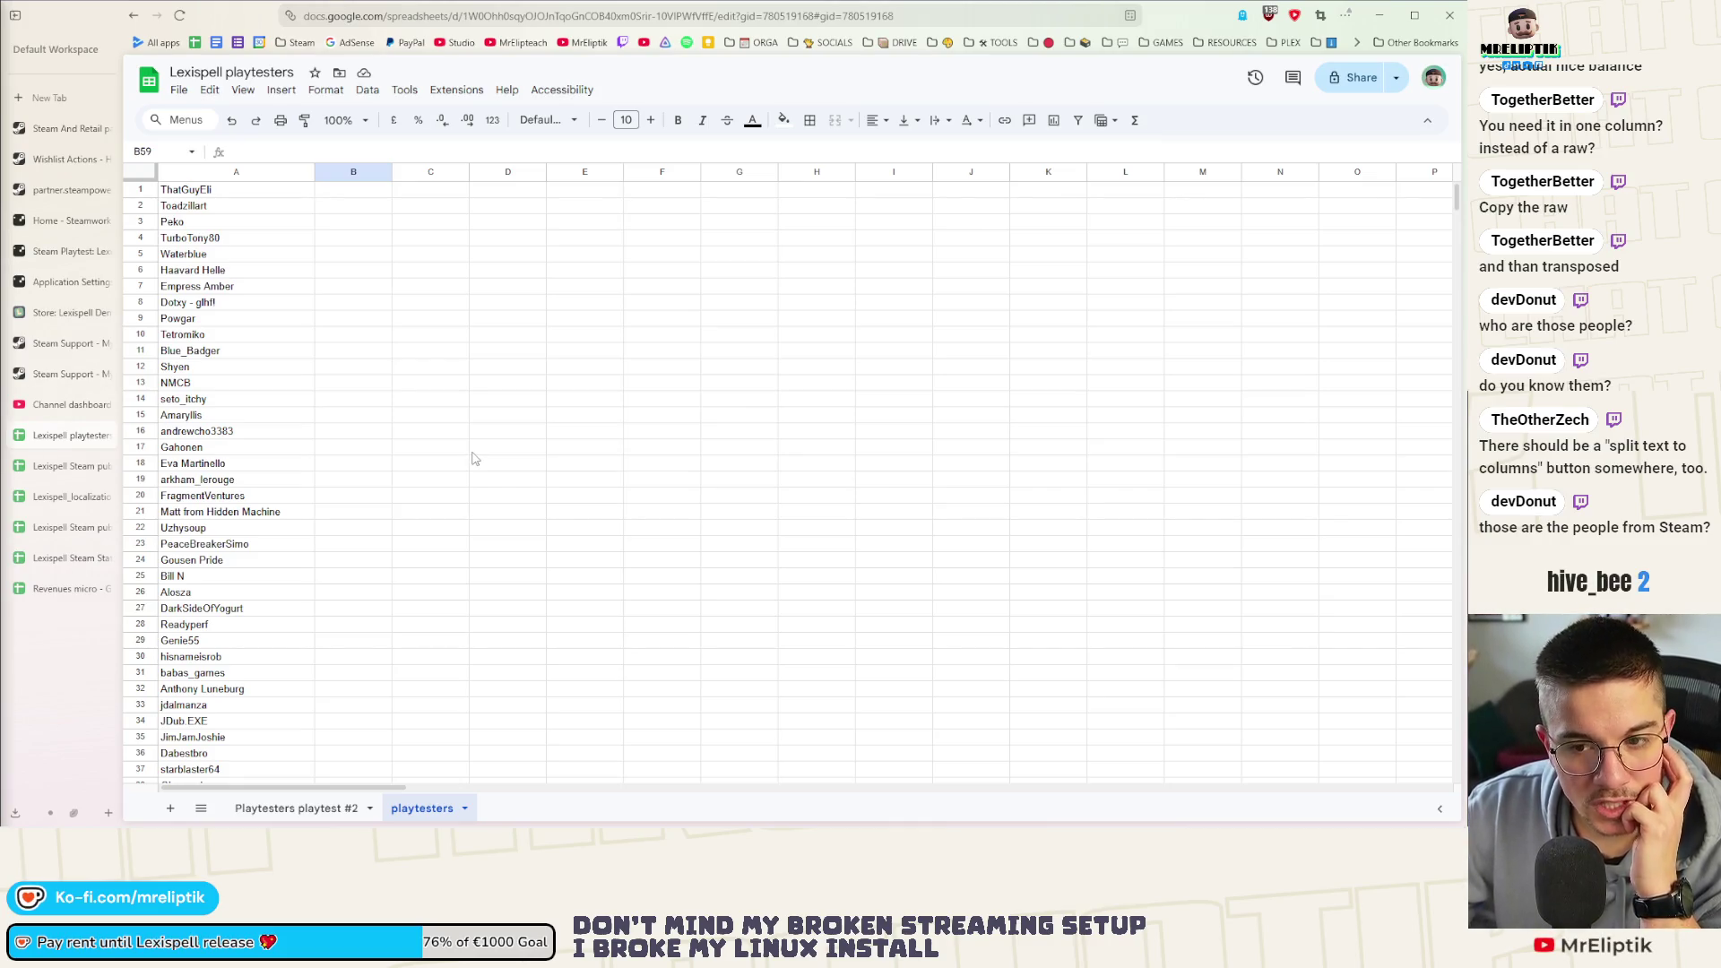
Switch between the two playtester sheets again and finish on the playtesters sheet
click(296, 809)
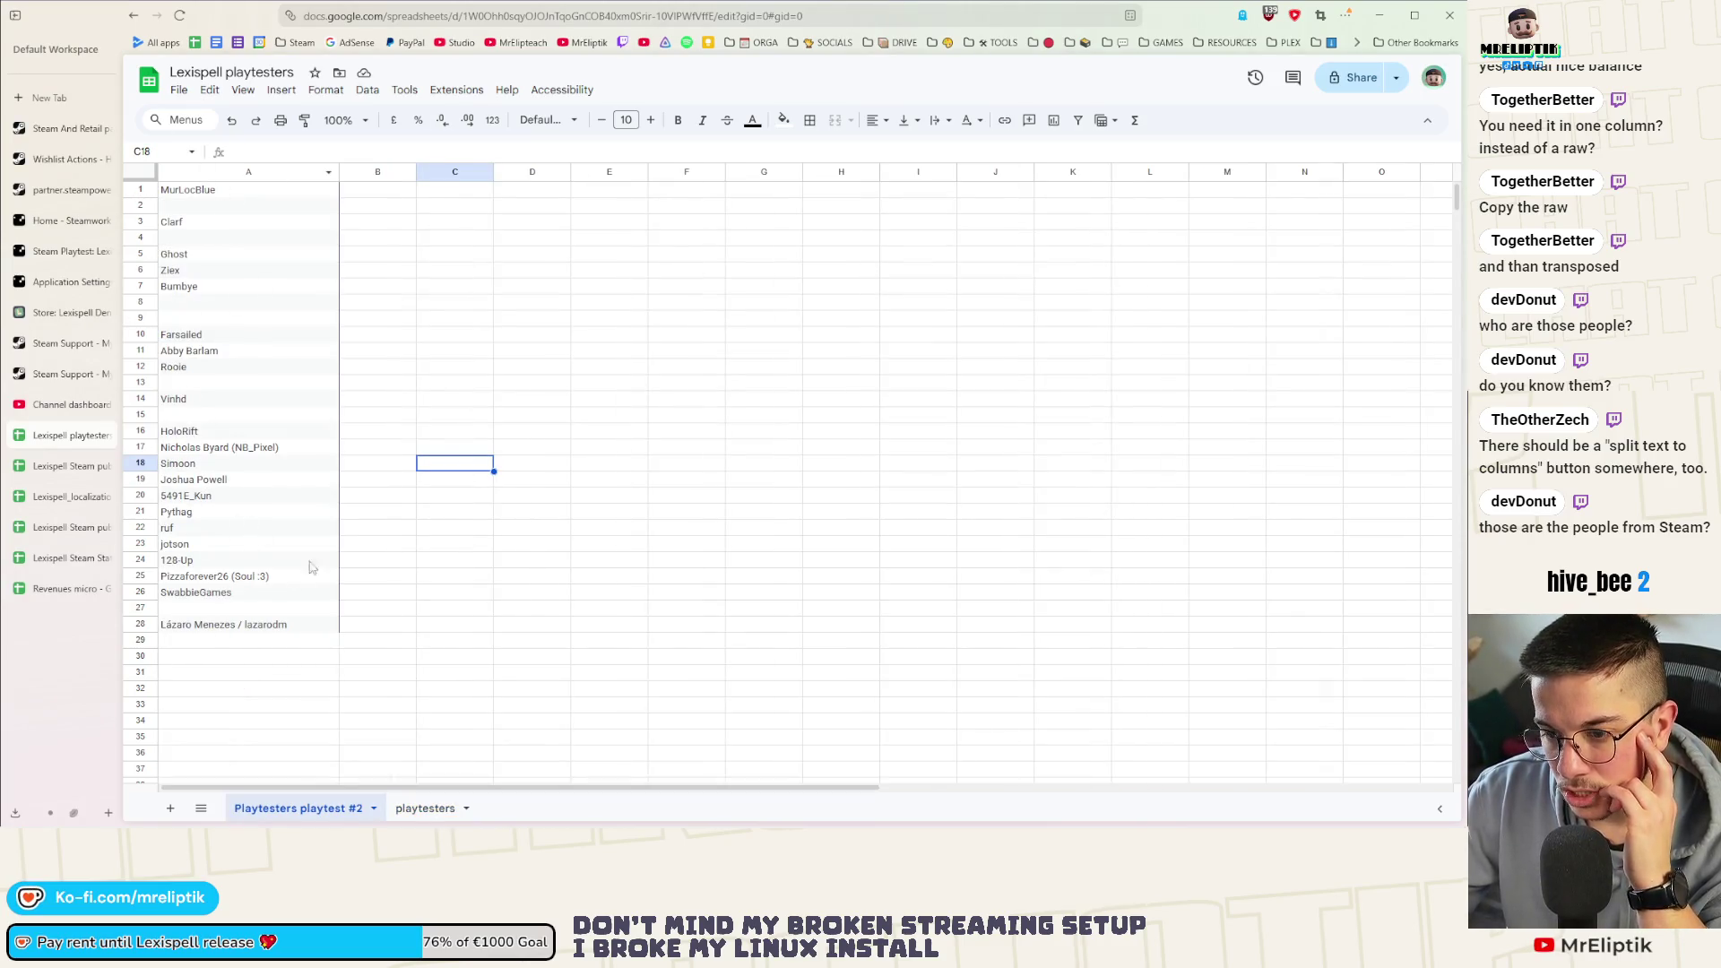
click(425, 809)
scroll(232, 611, down, 2)
scroll(233, 611, down, 3)
scroll(231, 612, up, 5)
click(283, 808)
click(444, 539)
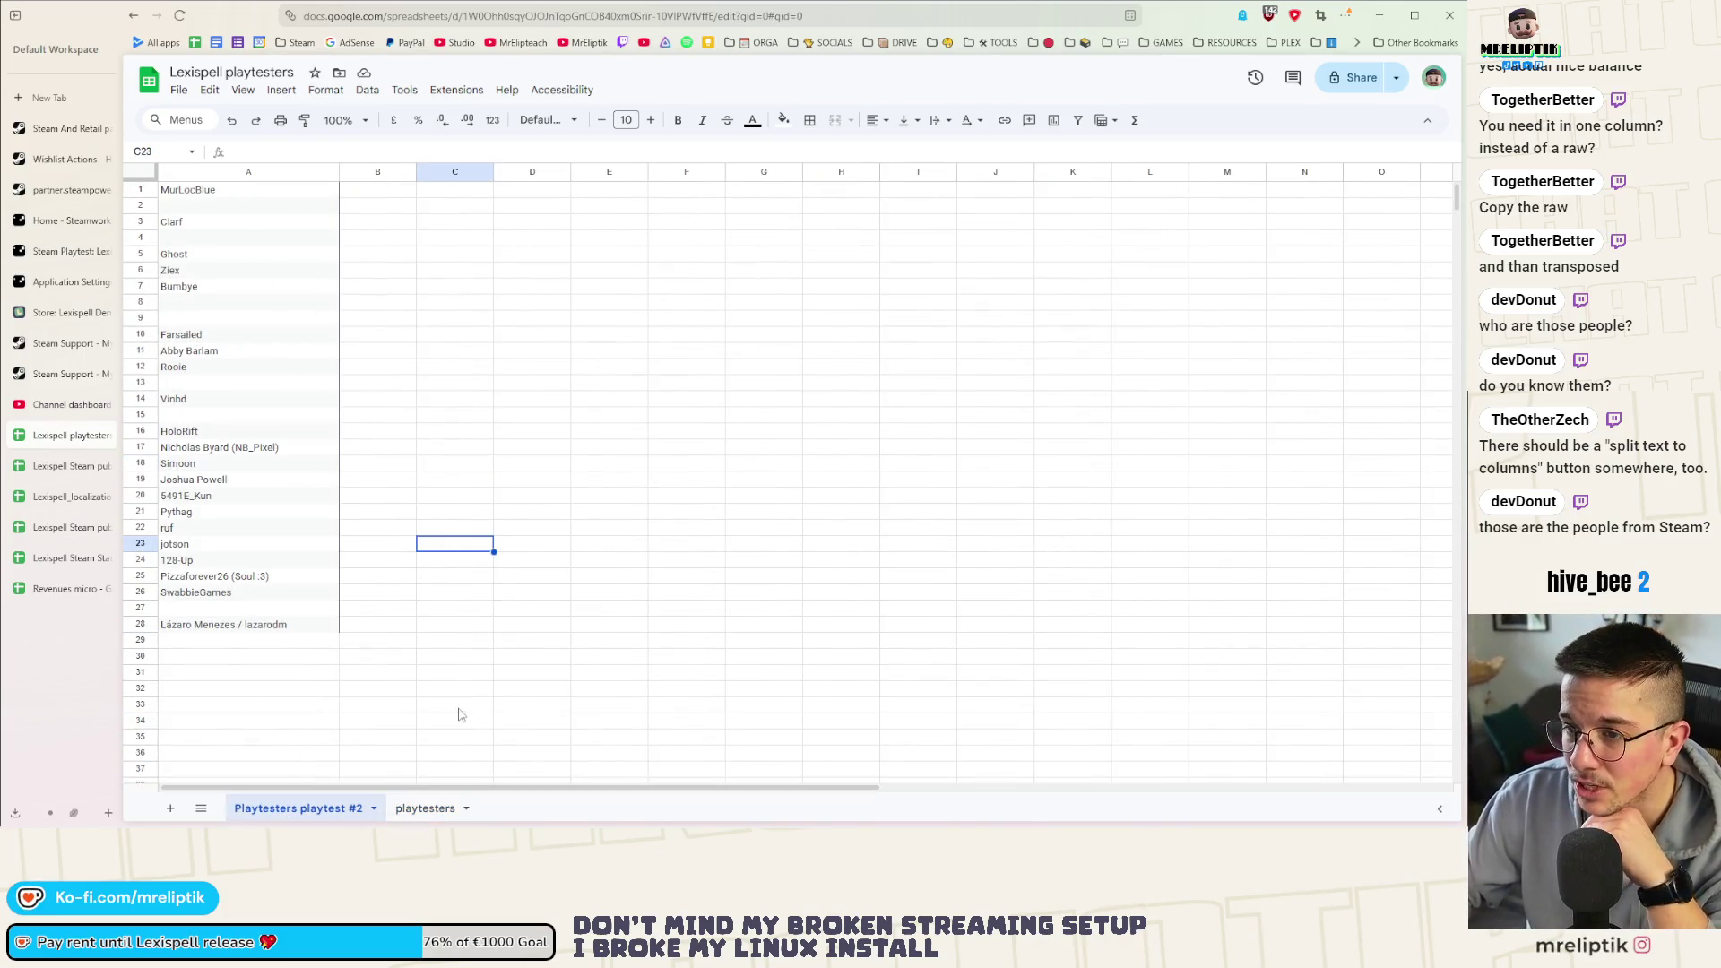
click(417, 809)
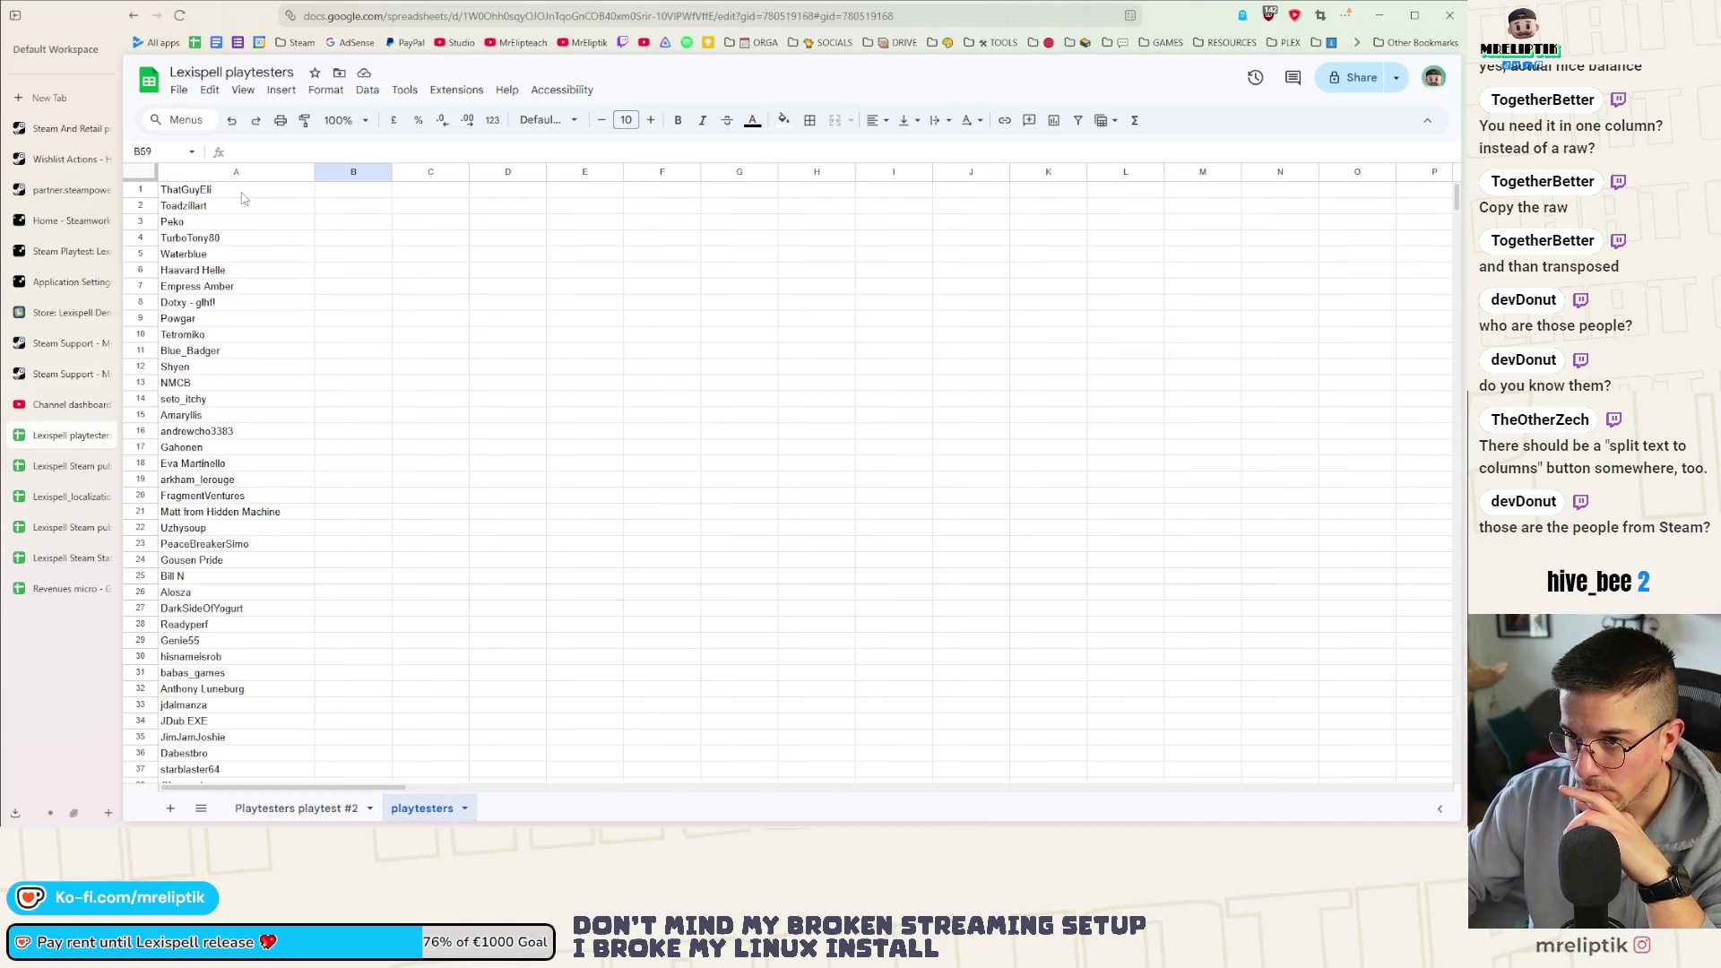
Rename the playtesters tab to 'Current playtesters' and check it against Playtesters playtest #2
right_click(422, 810)
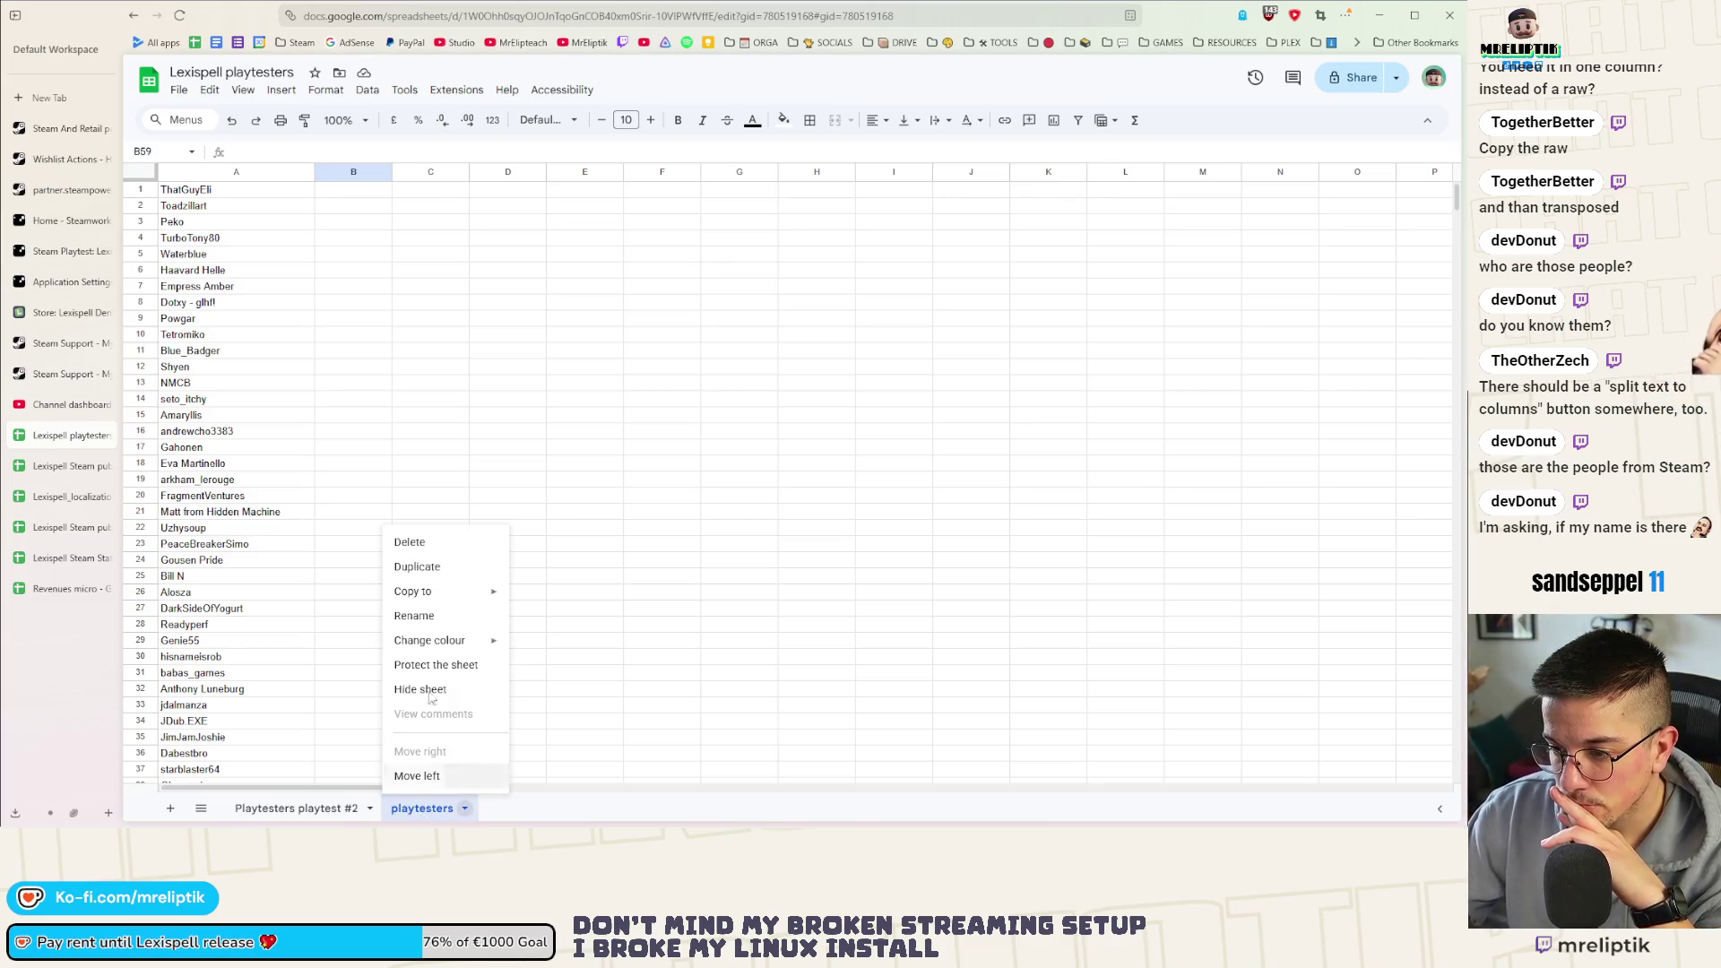
click(415, 615)
text(Current playtesters)
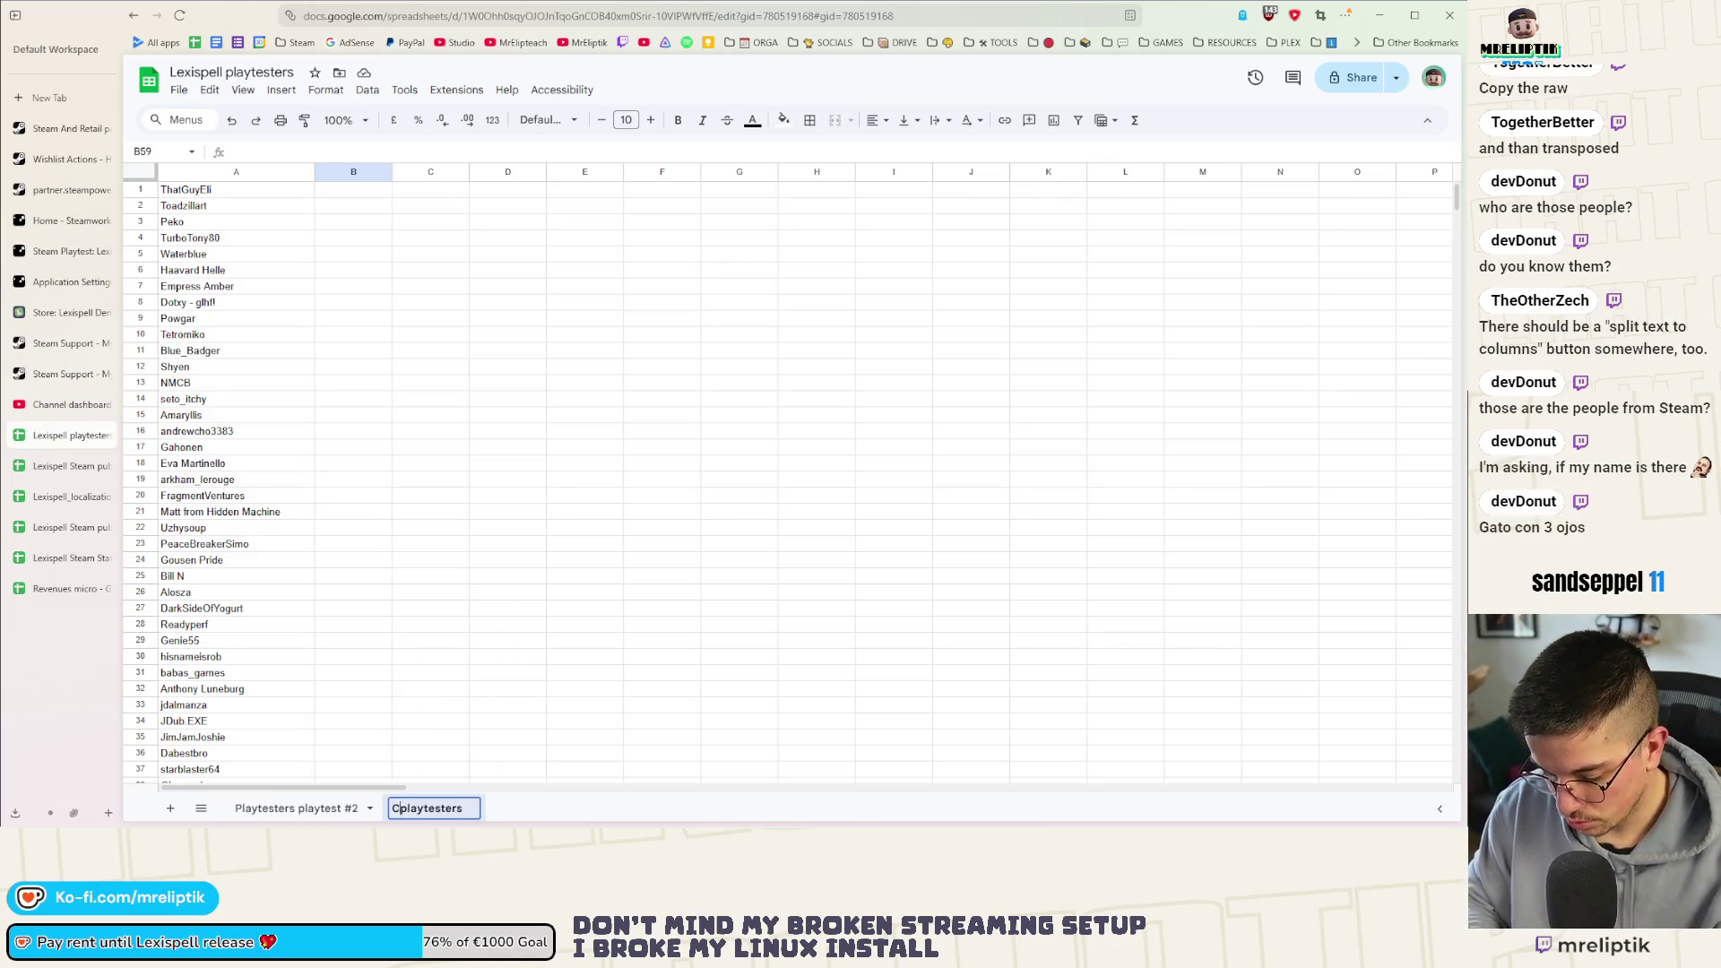
key(Return)
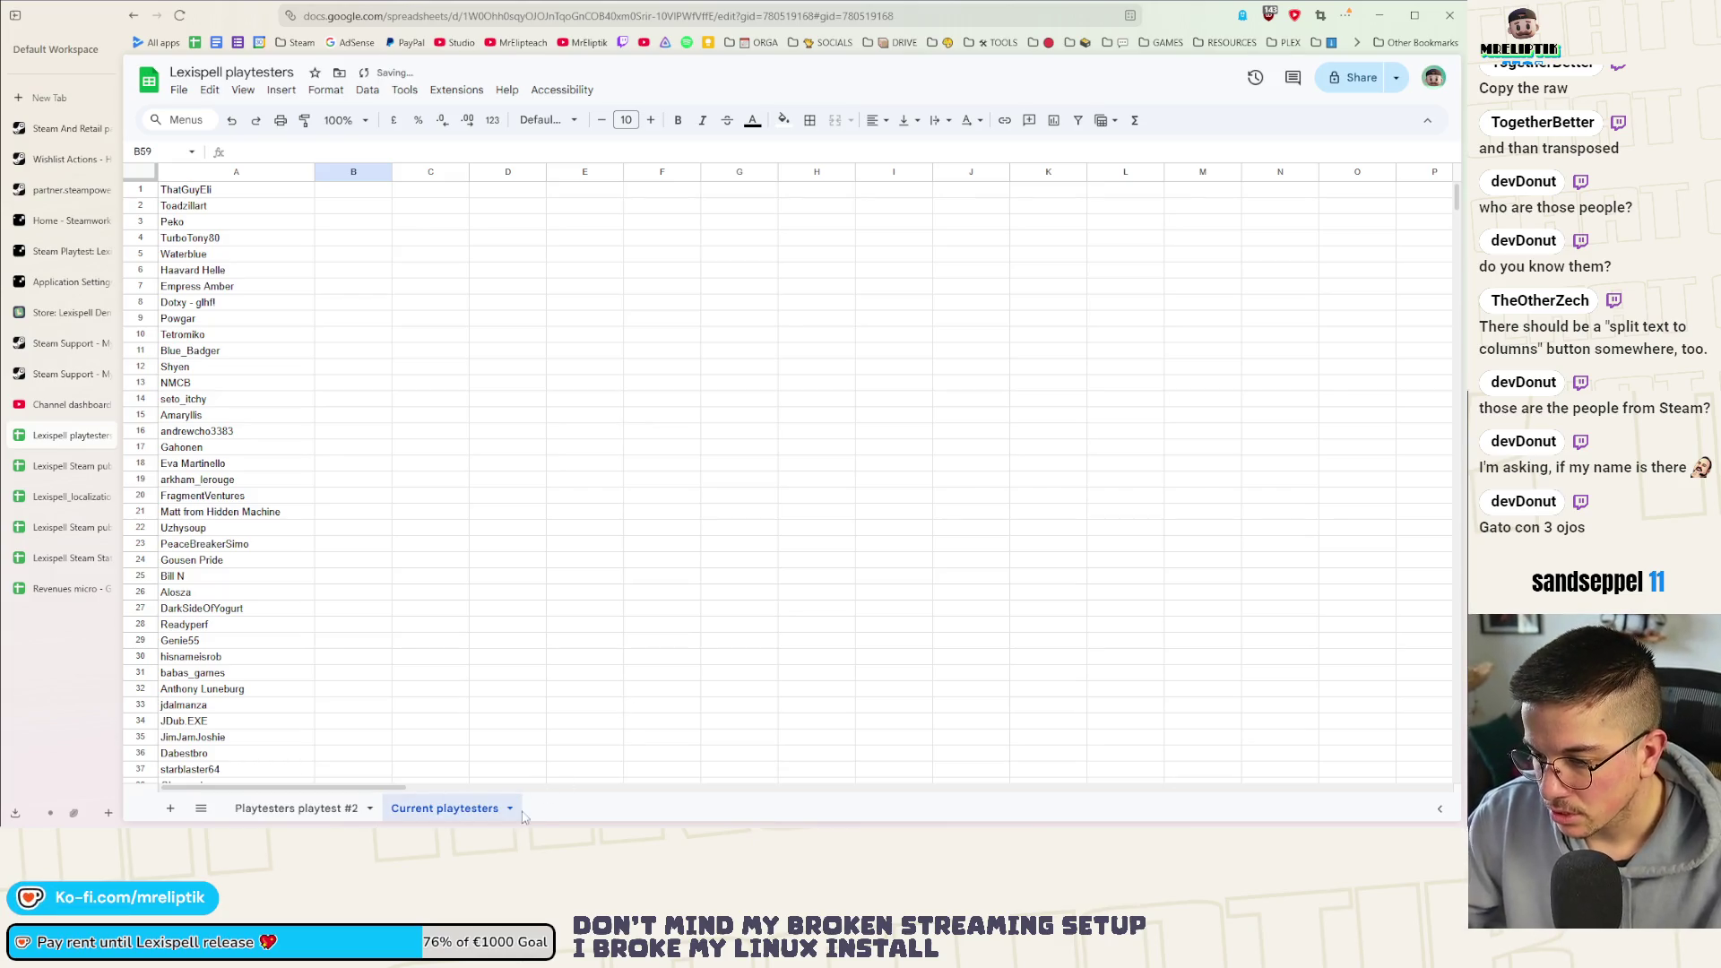
key(ctrl+shift+Page_Up)
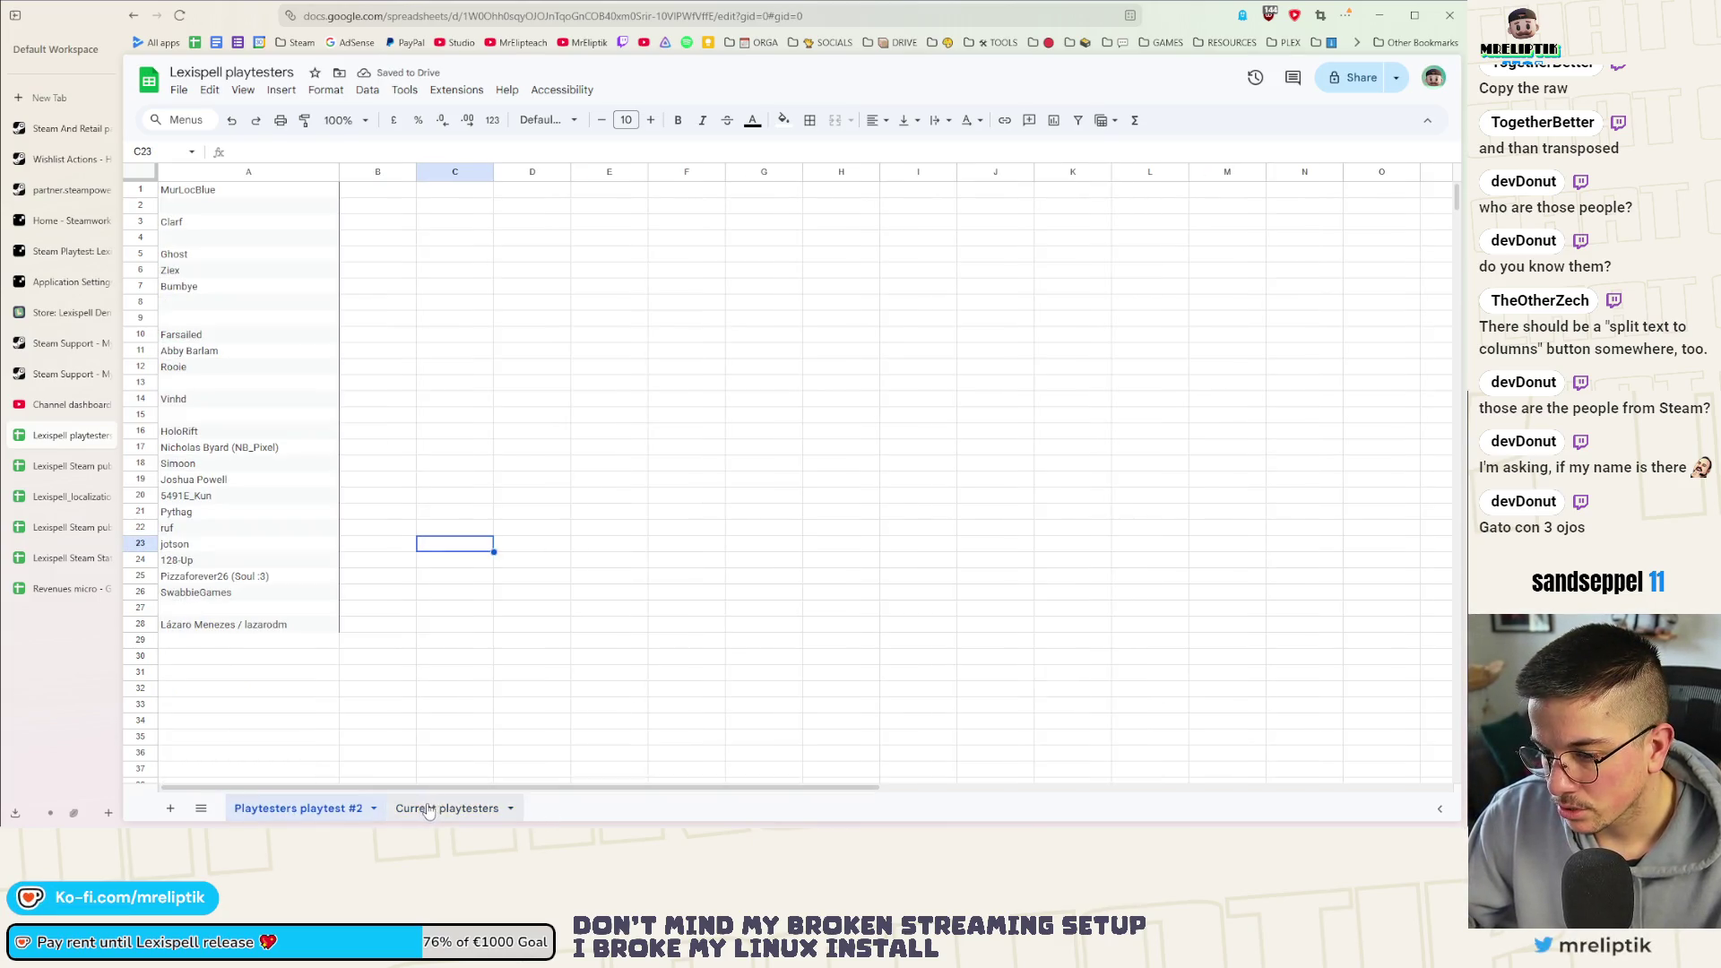
key(ctrl+shift+Page_Down)
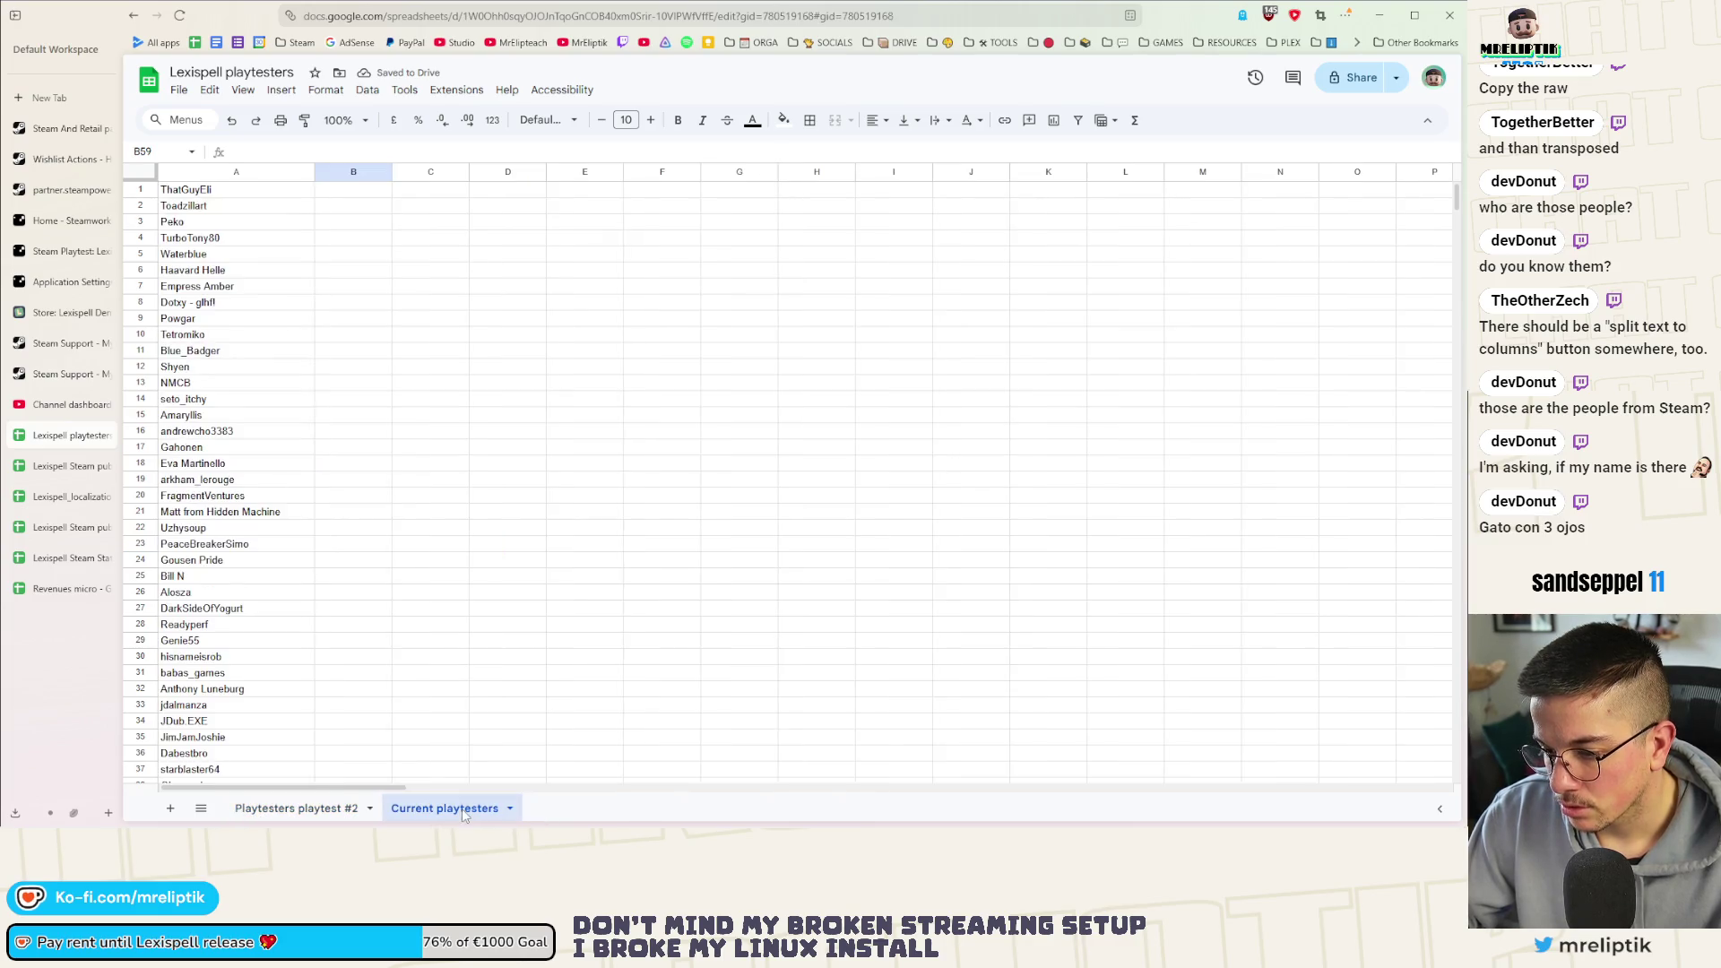
click(179, 89)
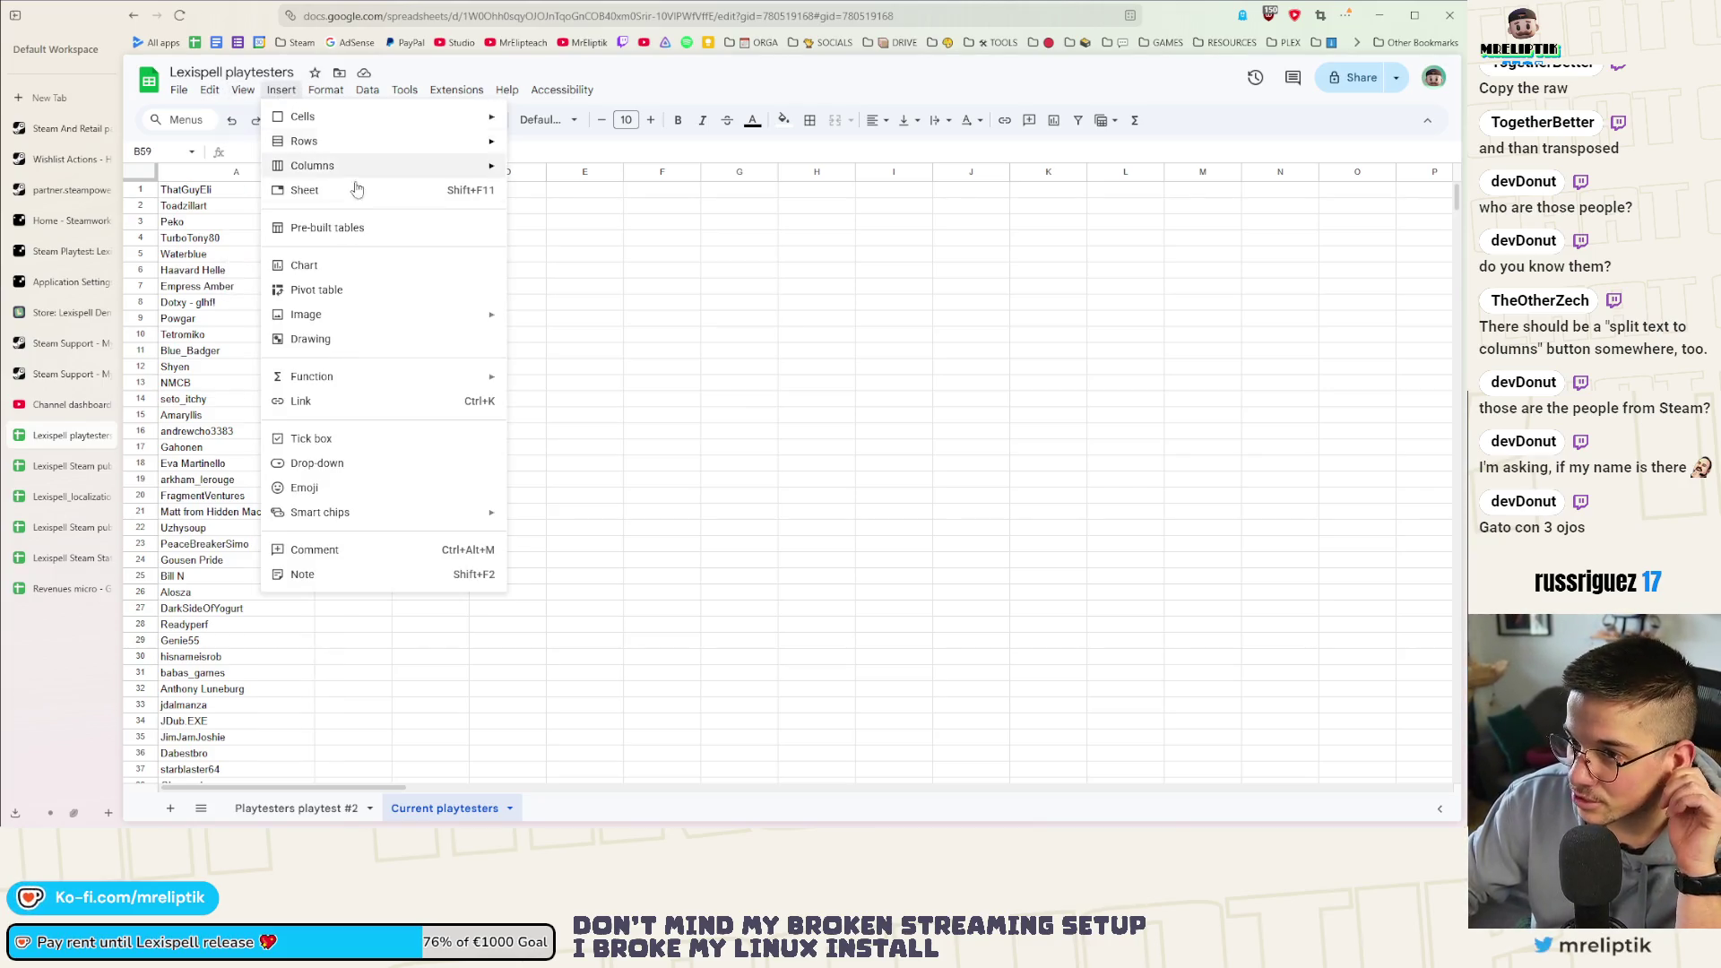
mouse_move(282, 89)
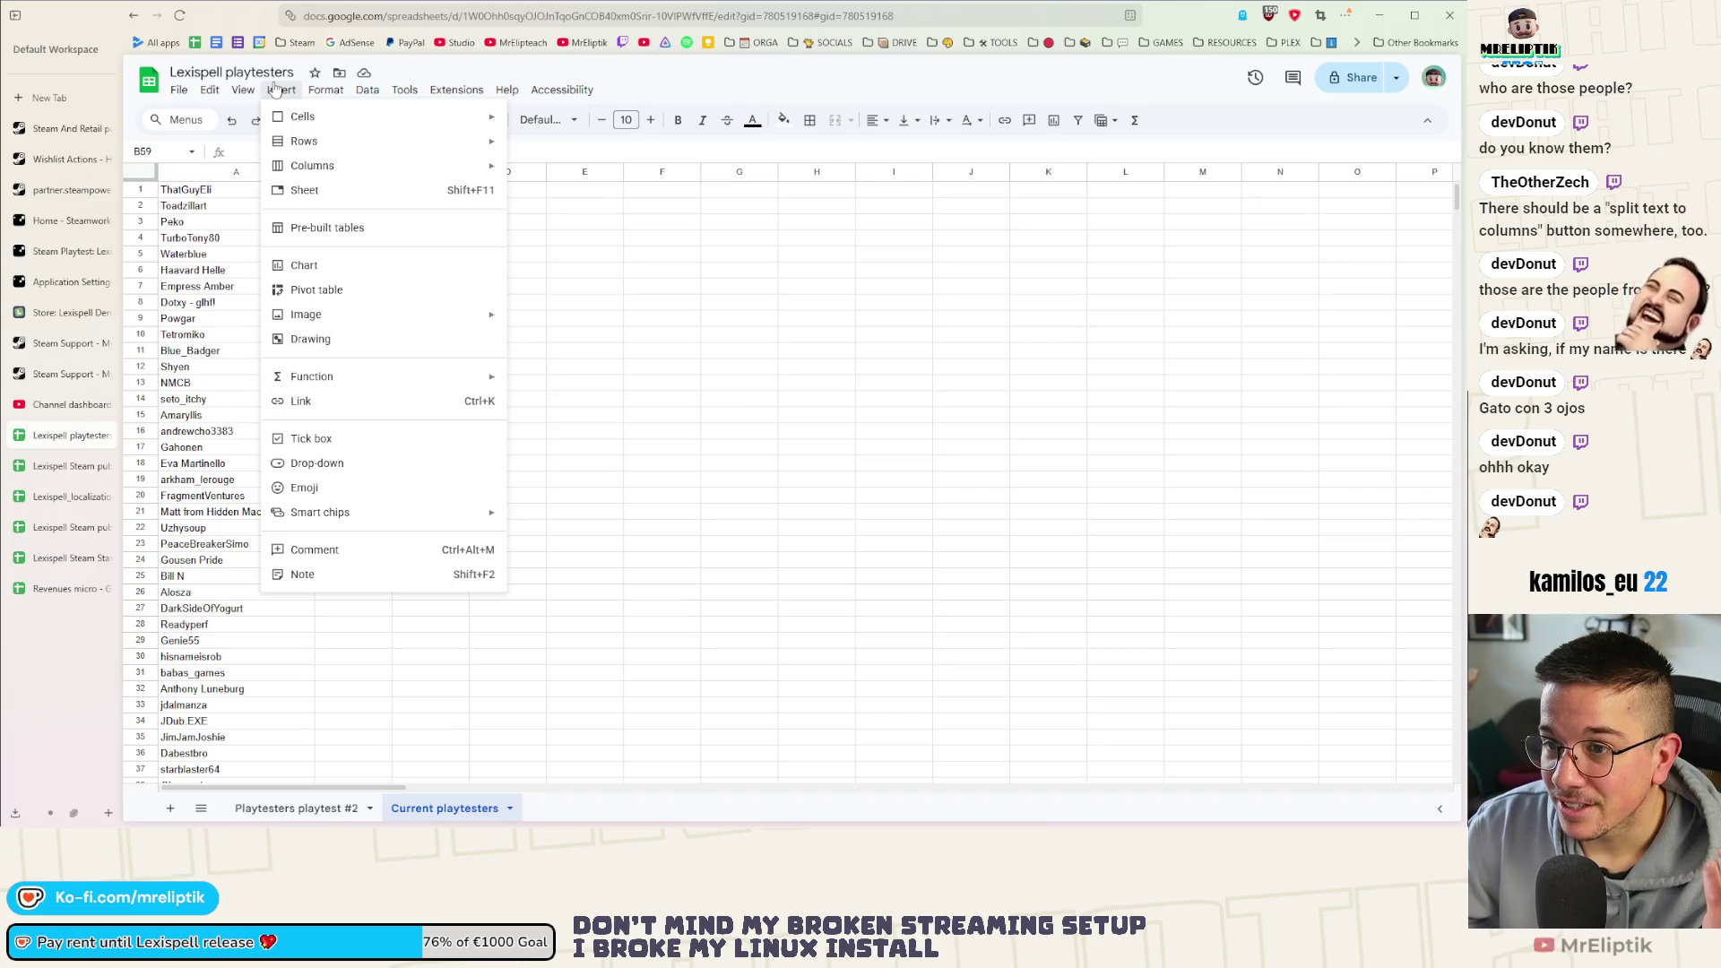
Insert a new blank sheet and rename it from Sheet3 to 'Merge'
click(373, 199)
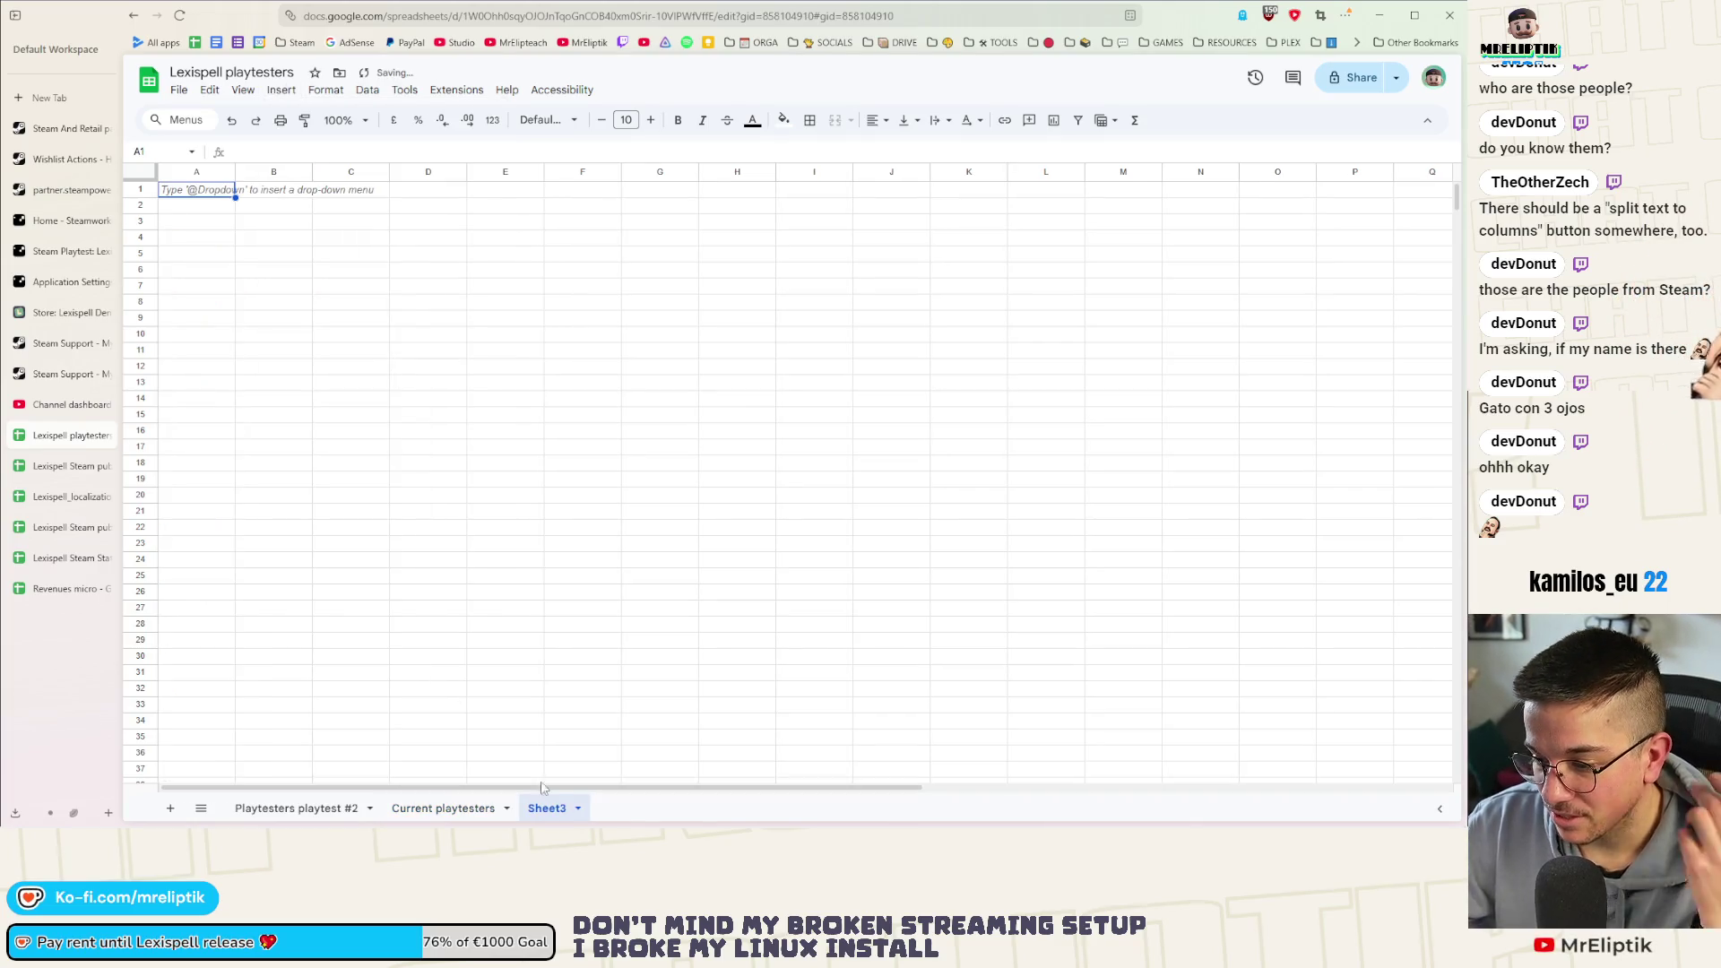
right_click(544, 812)
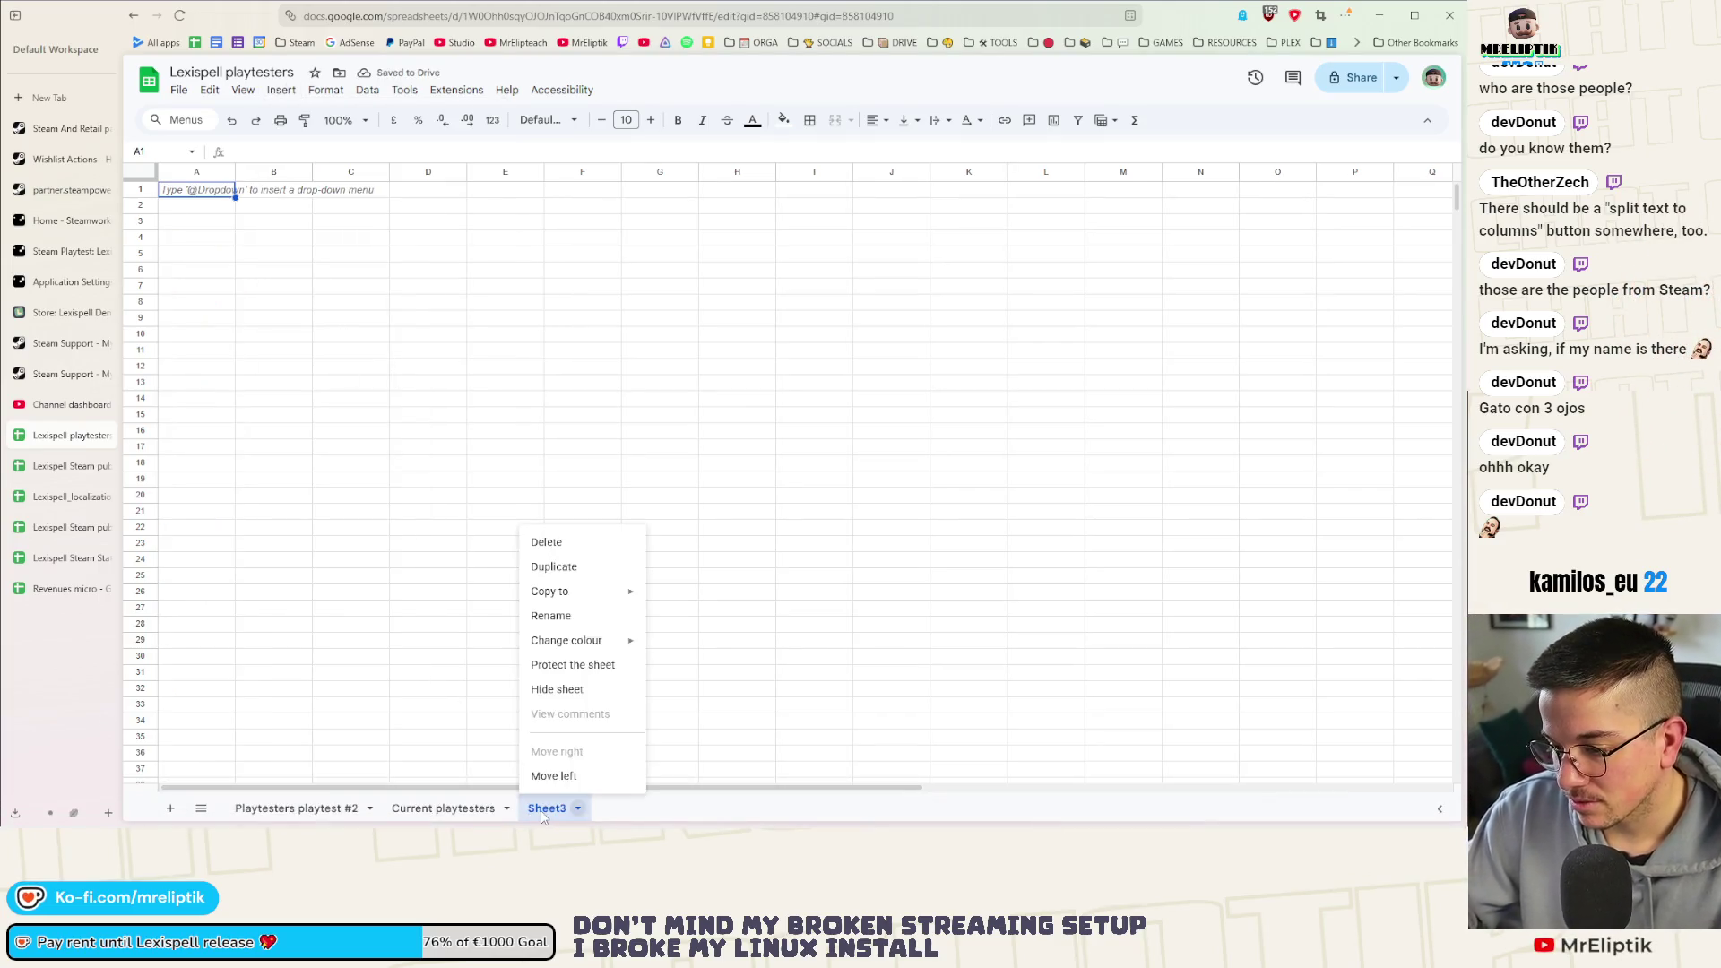
click(550, 616)
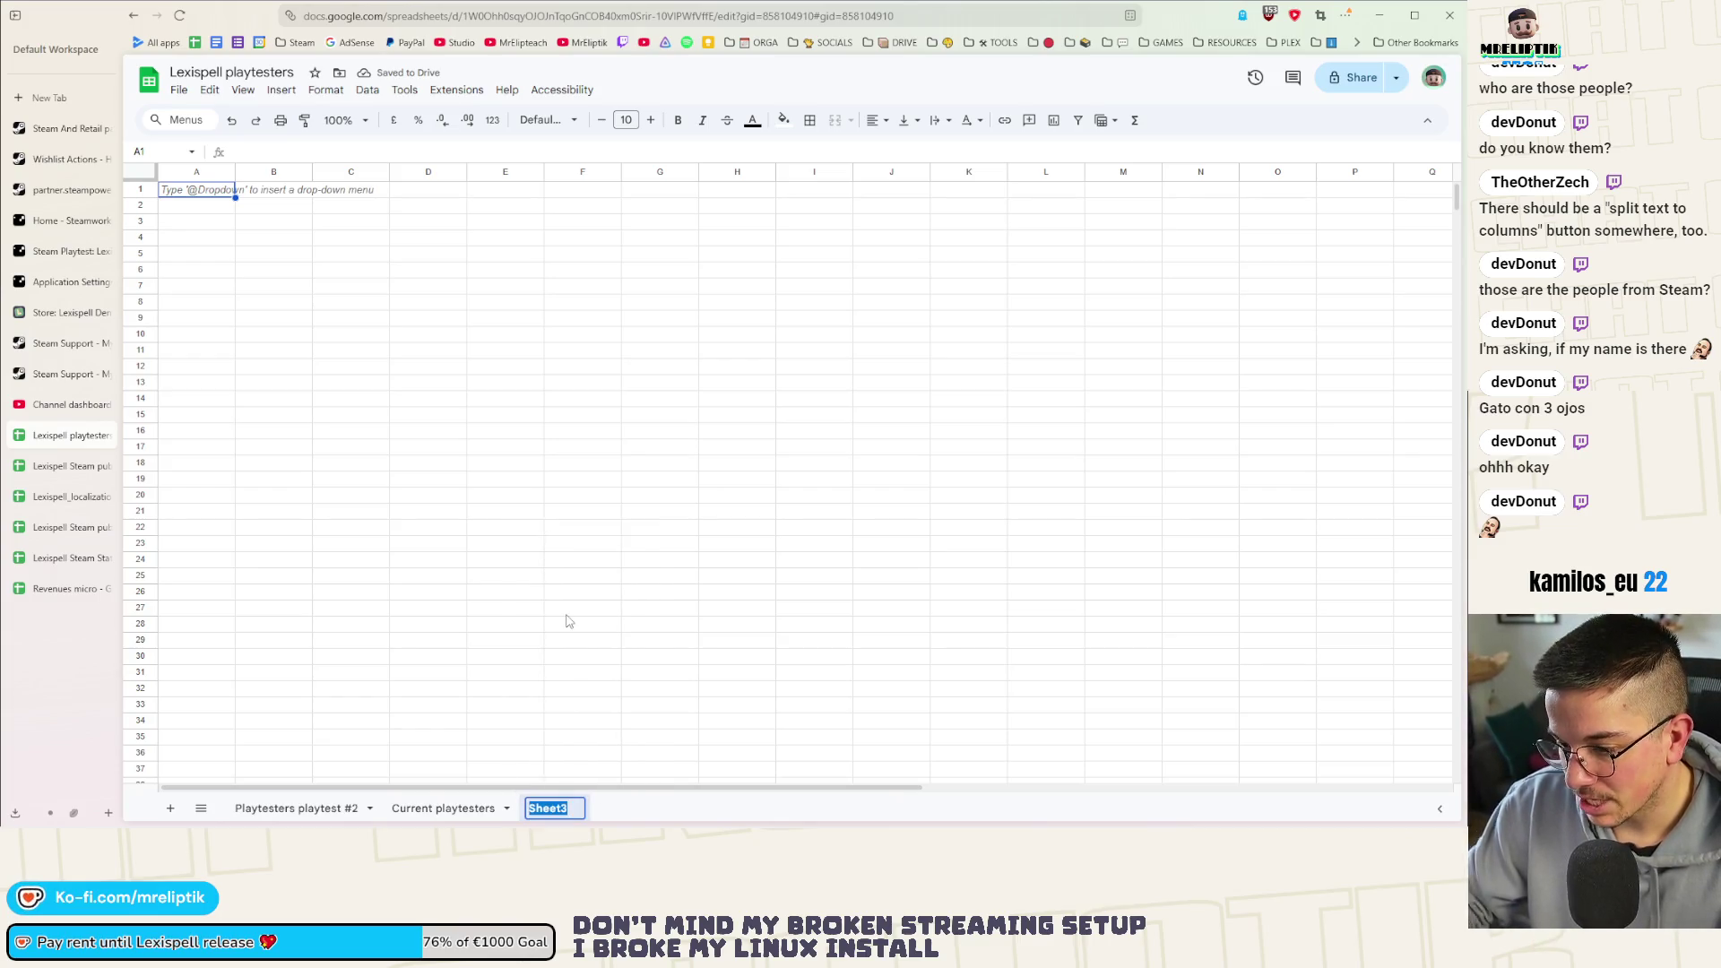
text(e)
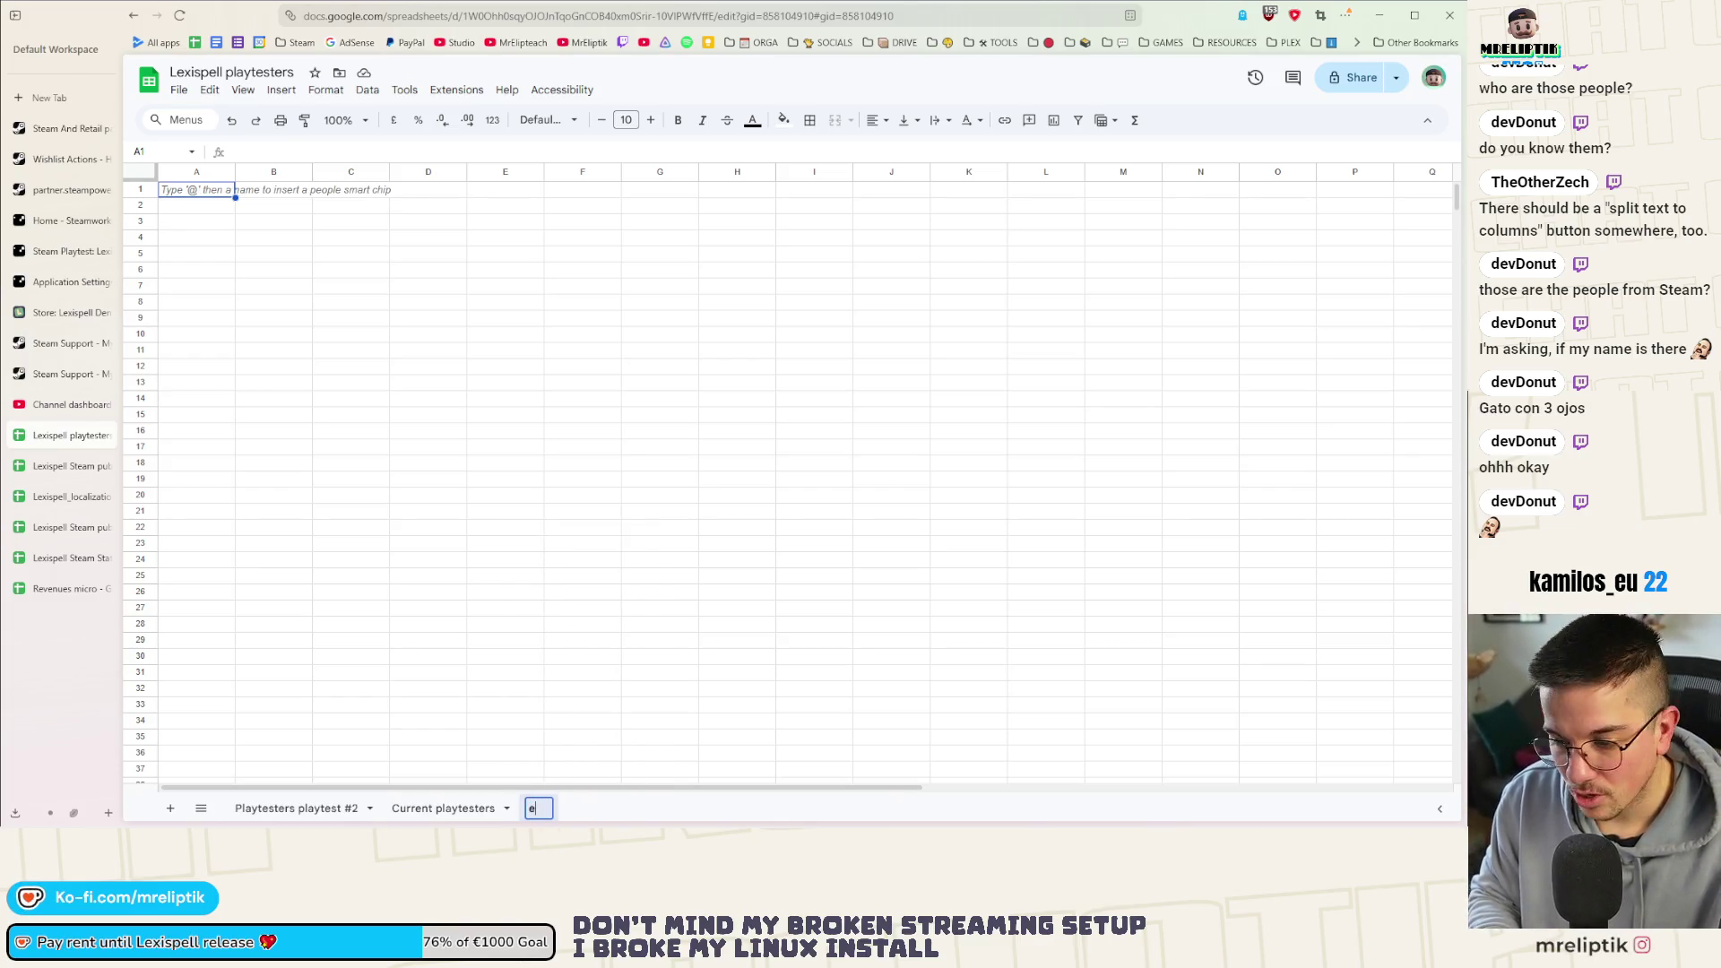
text(Merge)
key(Return)
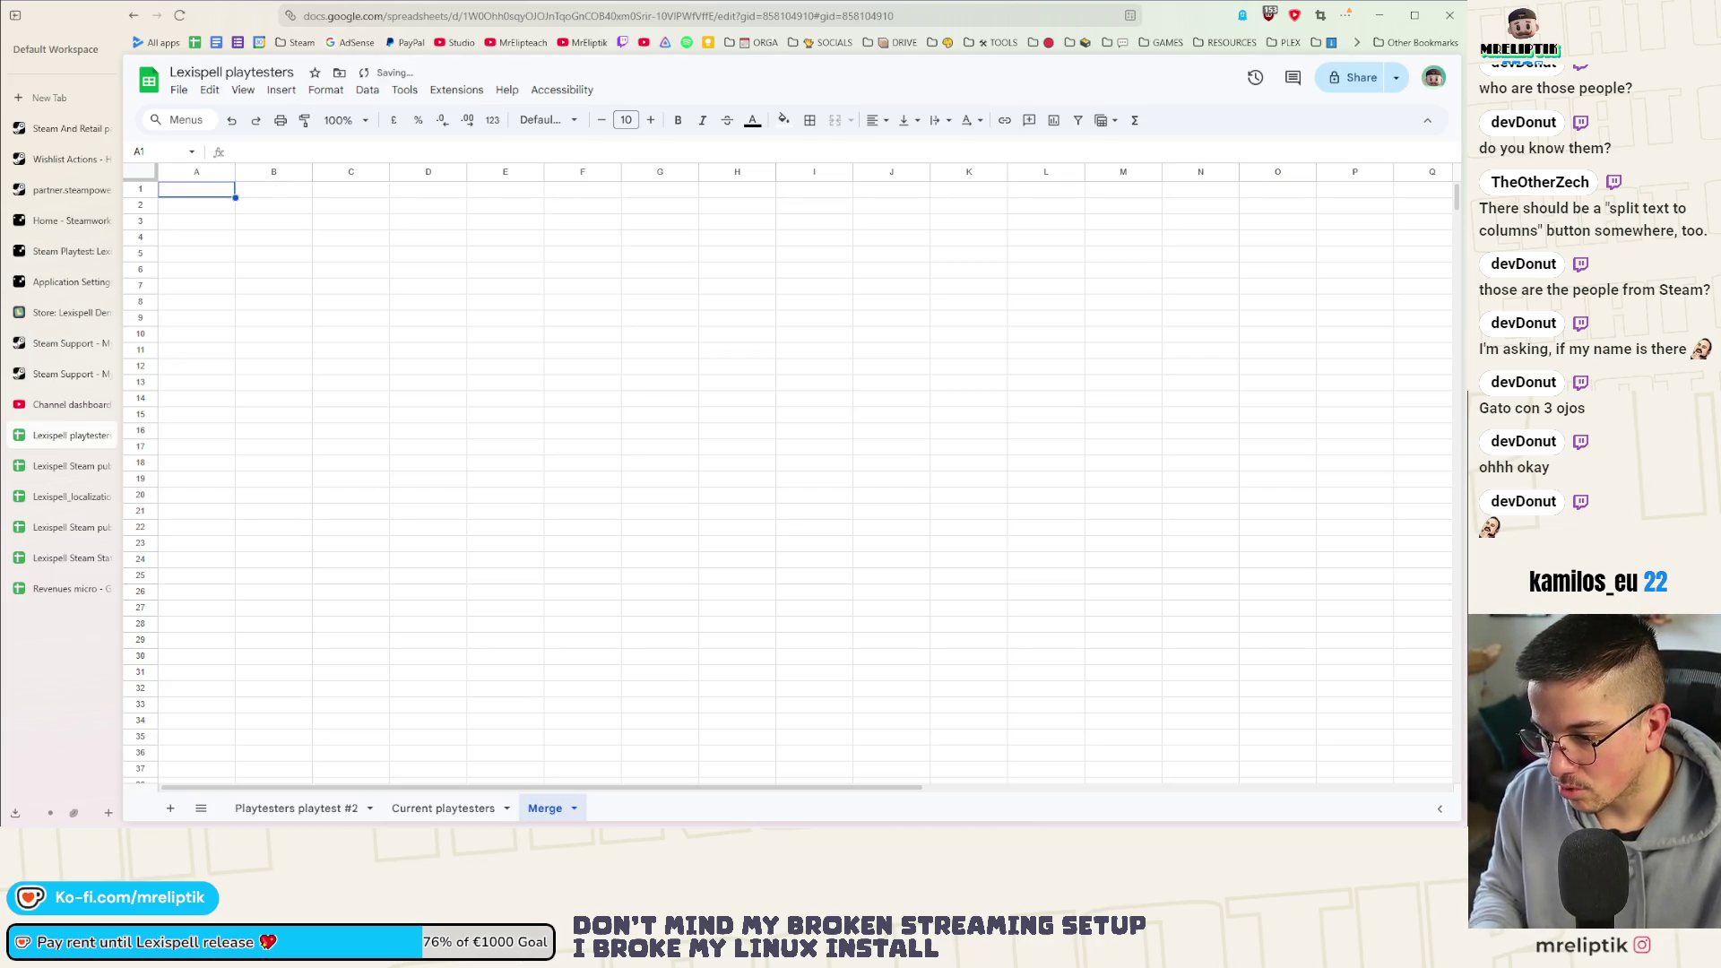
Select the column A names on Playtesters playtest #2, then return to Current playtesters
click(297, 808)
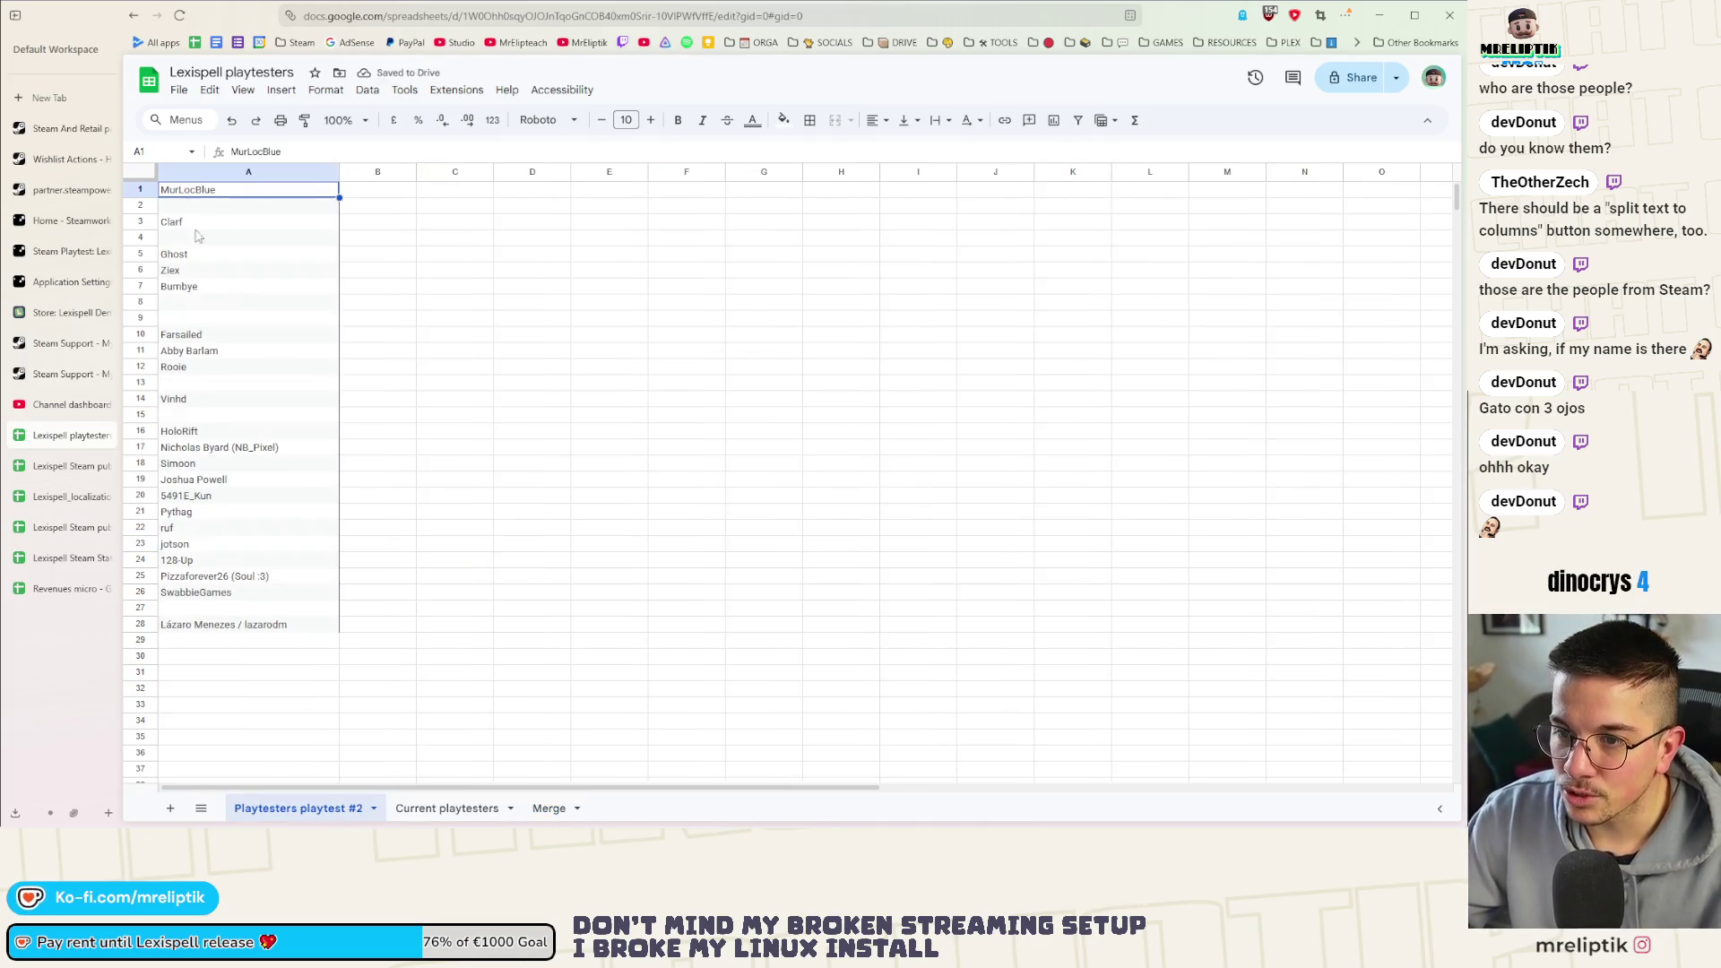
shift+click(249, 619)
click(444, 808)
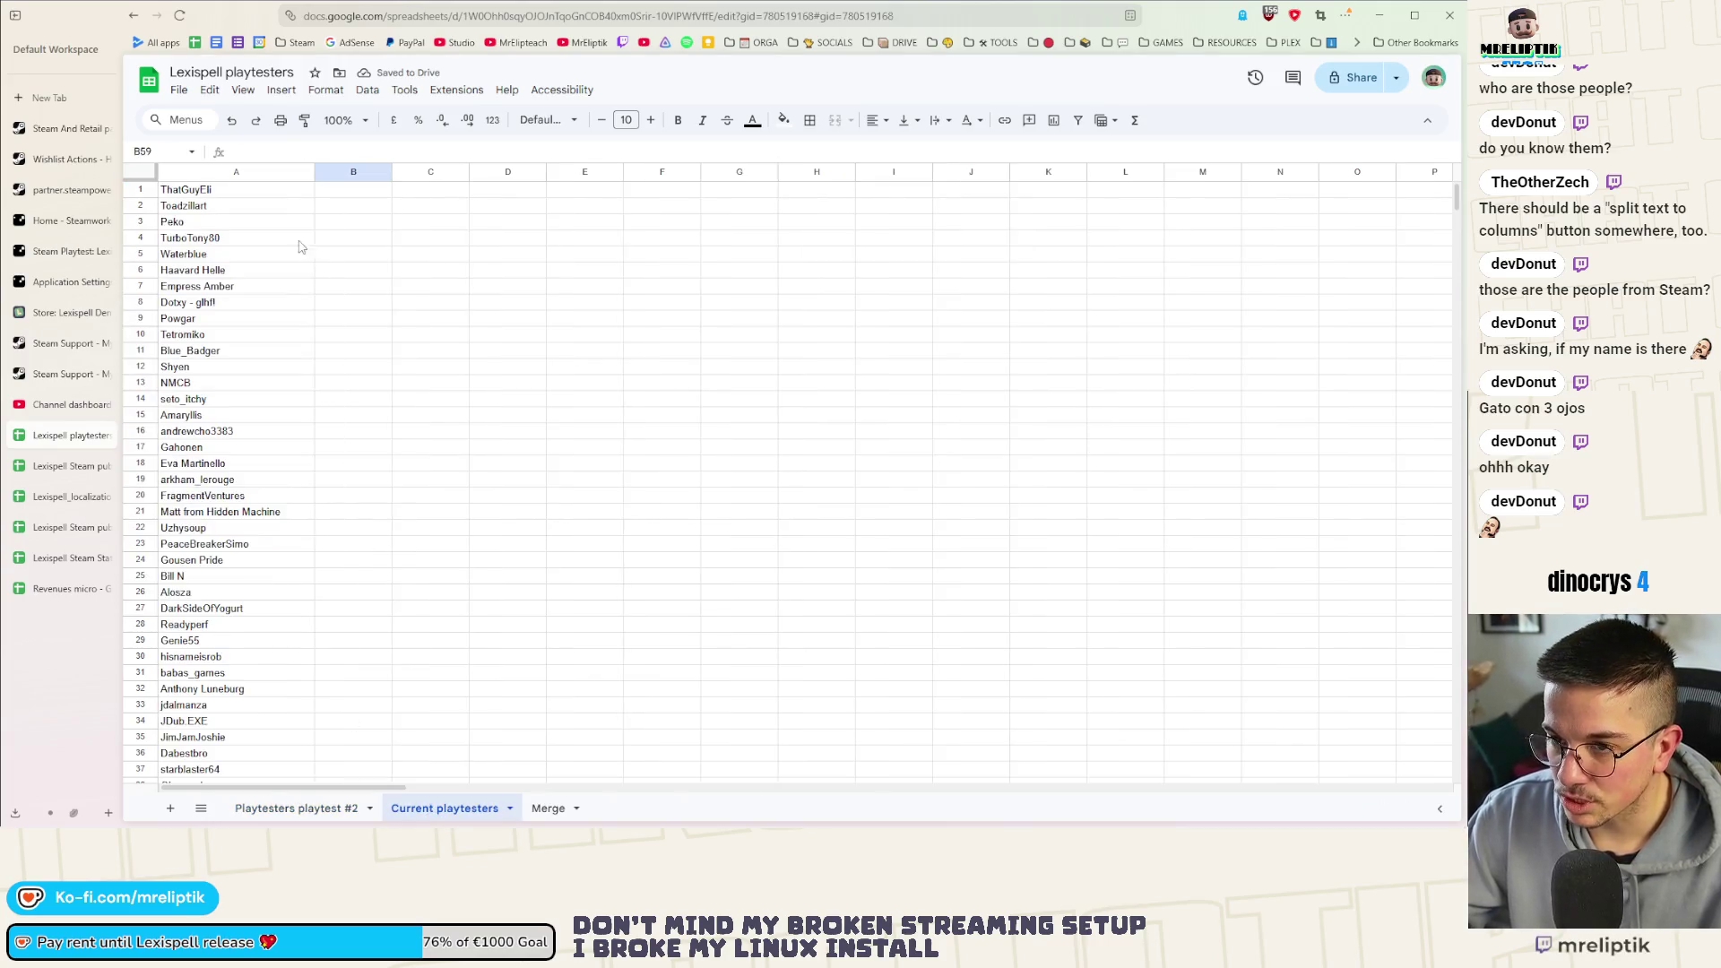
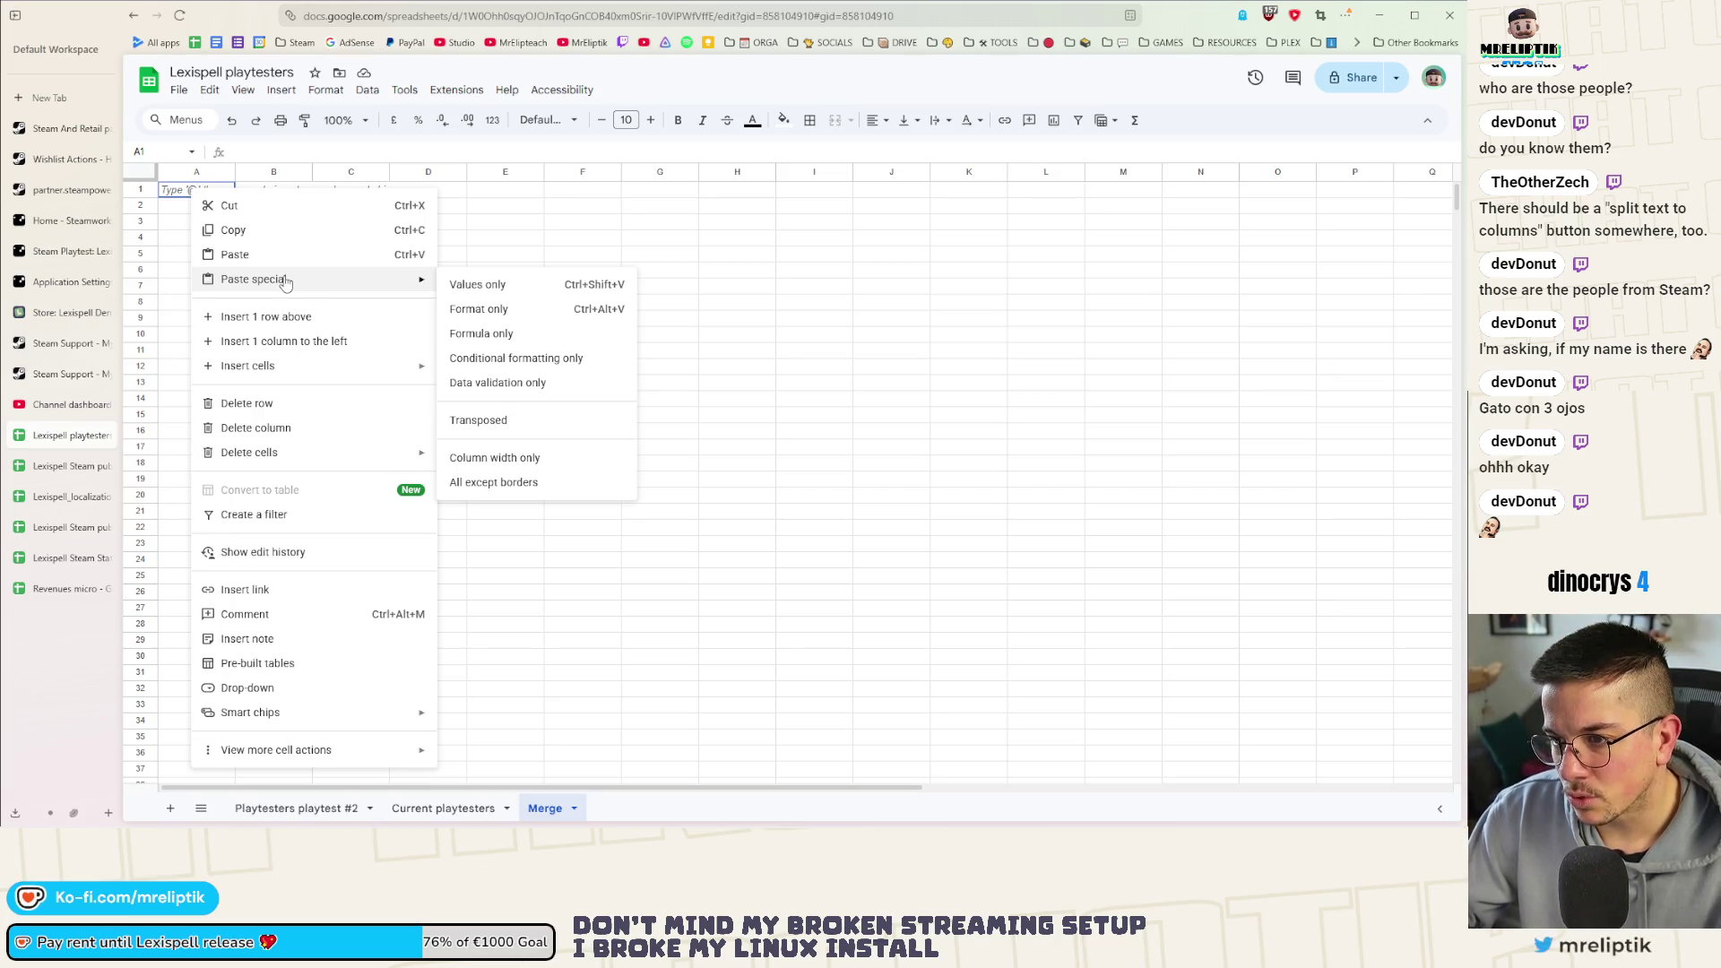
Paste the copied Playtest #2 names into A1 of the Merge sheet as values only
click(528, 240)
click(194, 190)
key(ctrl+shift+v)
click(299, 339)
key(ctrl+z)
right_click(199, 195)
mouse_move(254, 280)
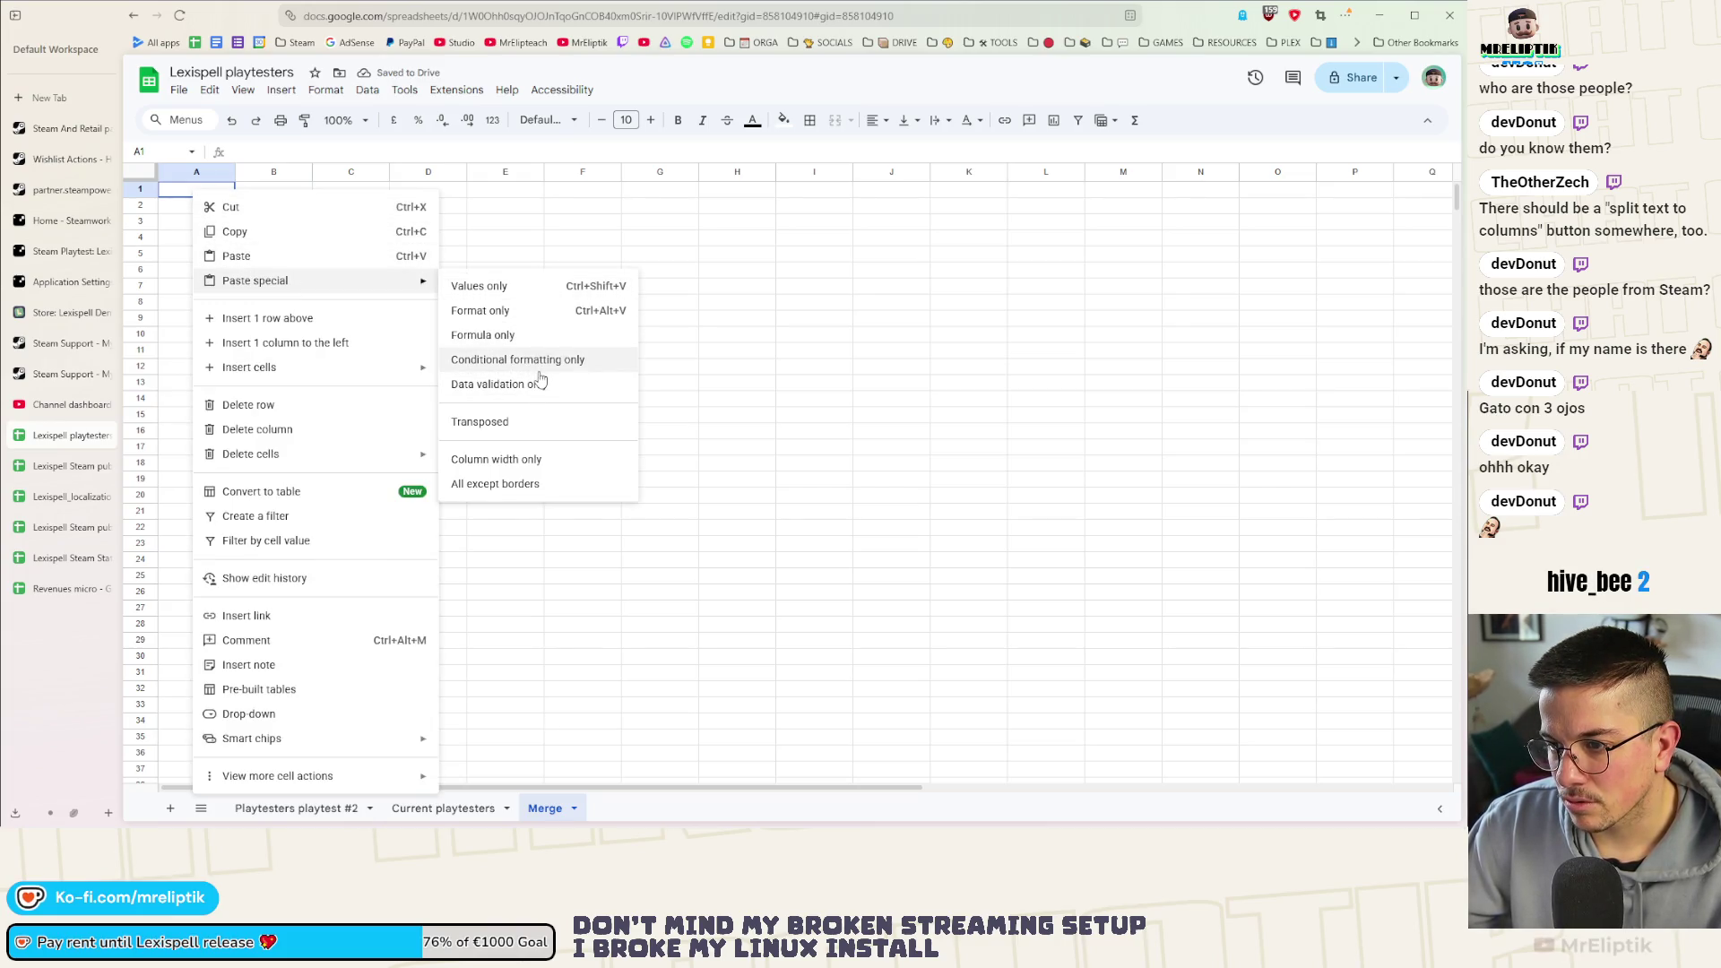
click(478, 289)
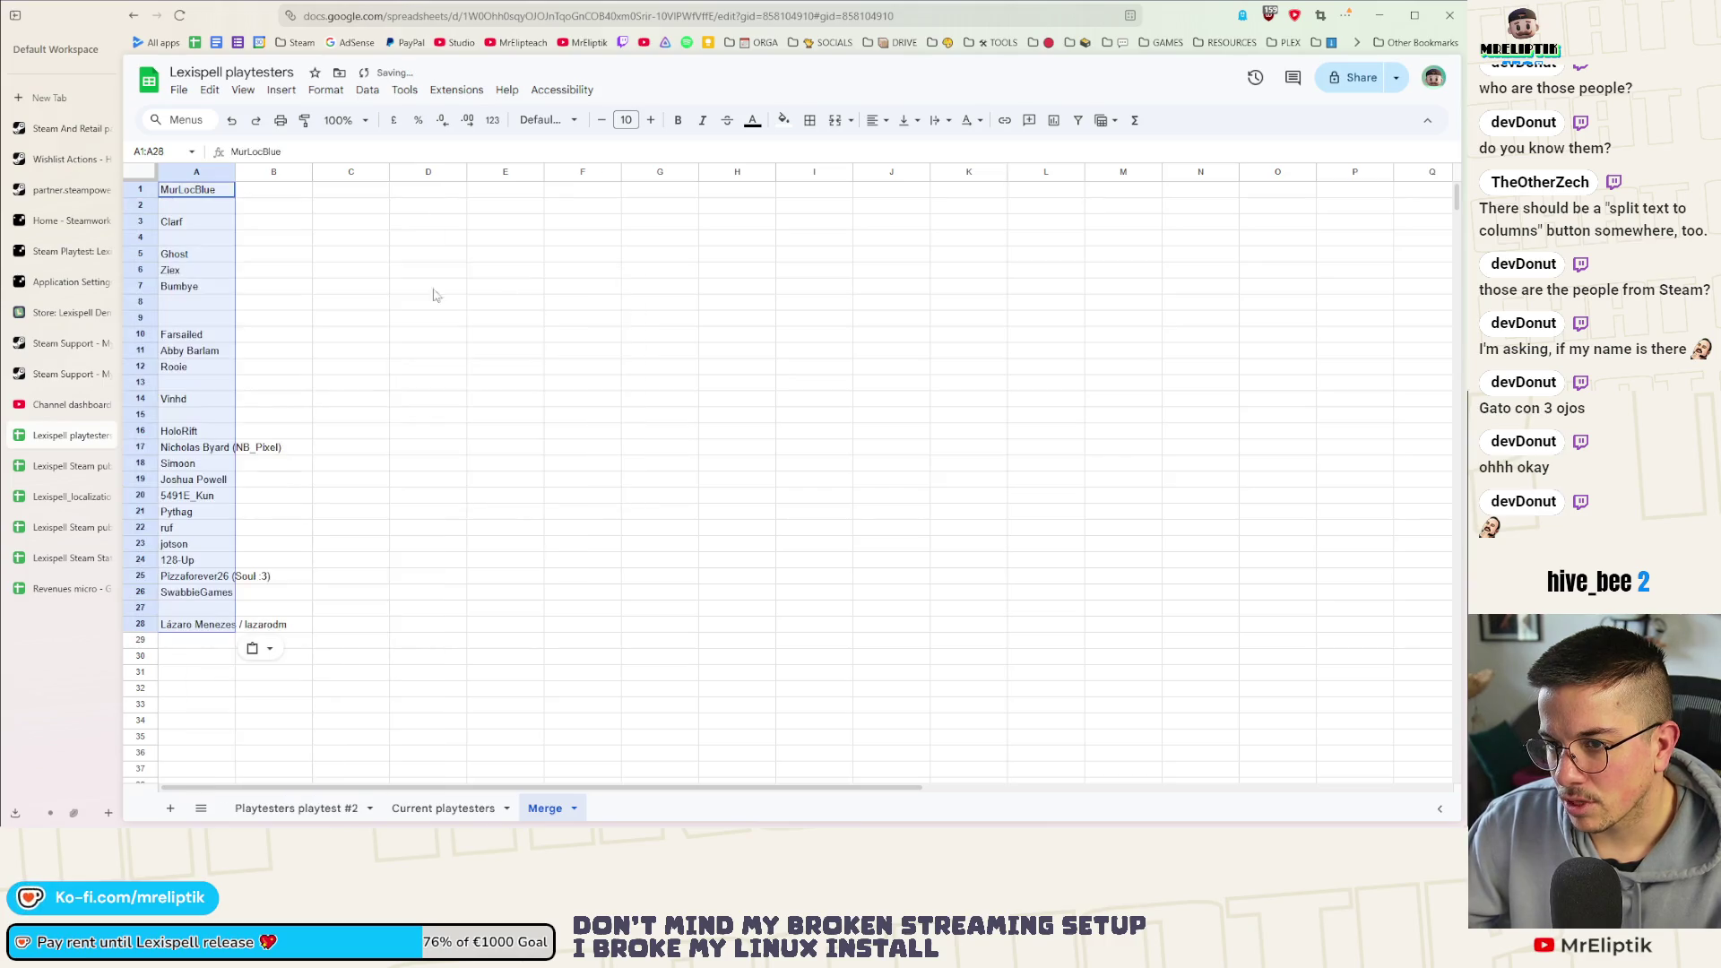
Delete the empty rows 2, 4, 8, 9, 13, 15 and 27 so the names form an unbroken column
click(136, 202)
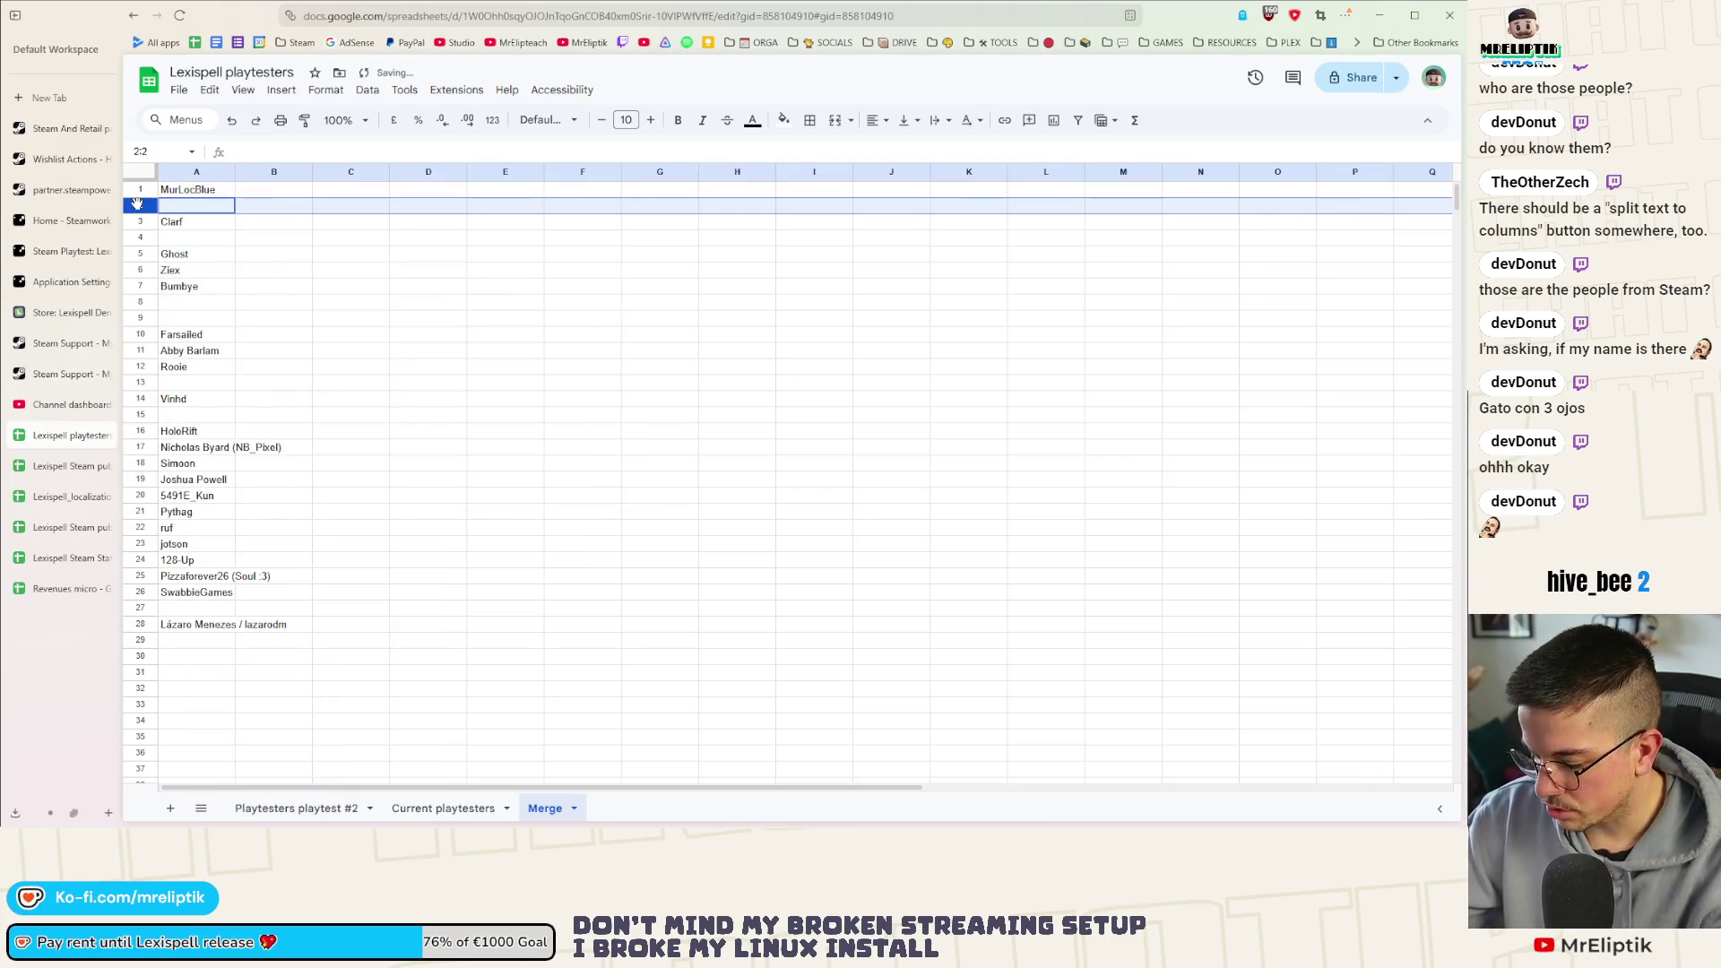
right_click(135, 202)
click(659, 365)
click(137, 203)
ctrl+click(140, 237)
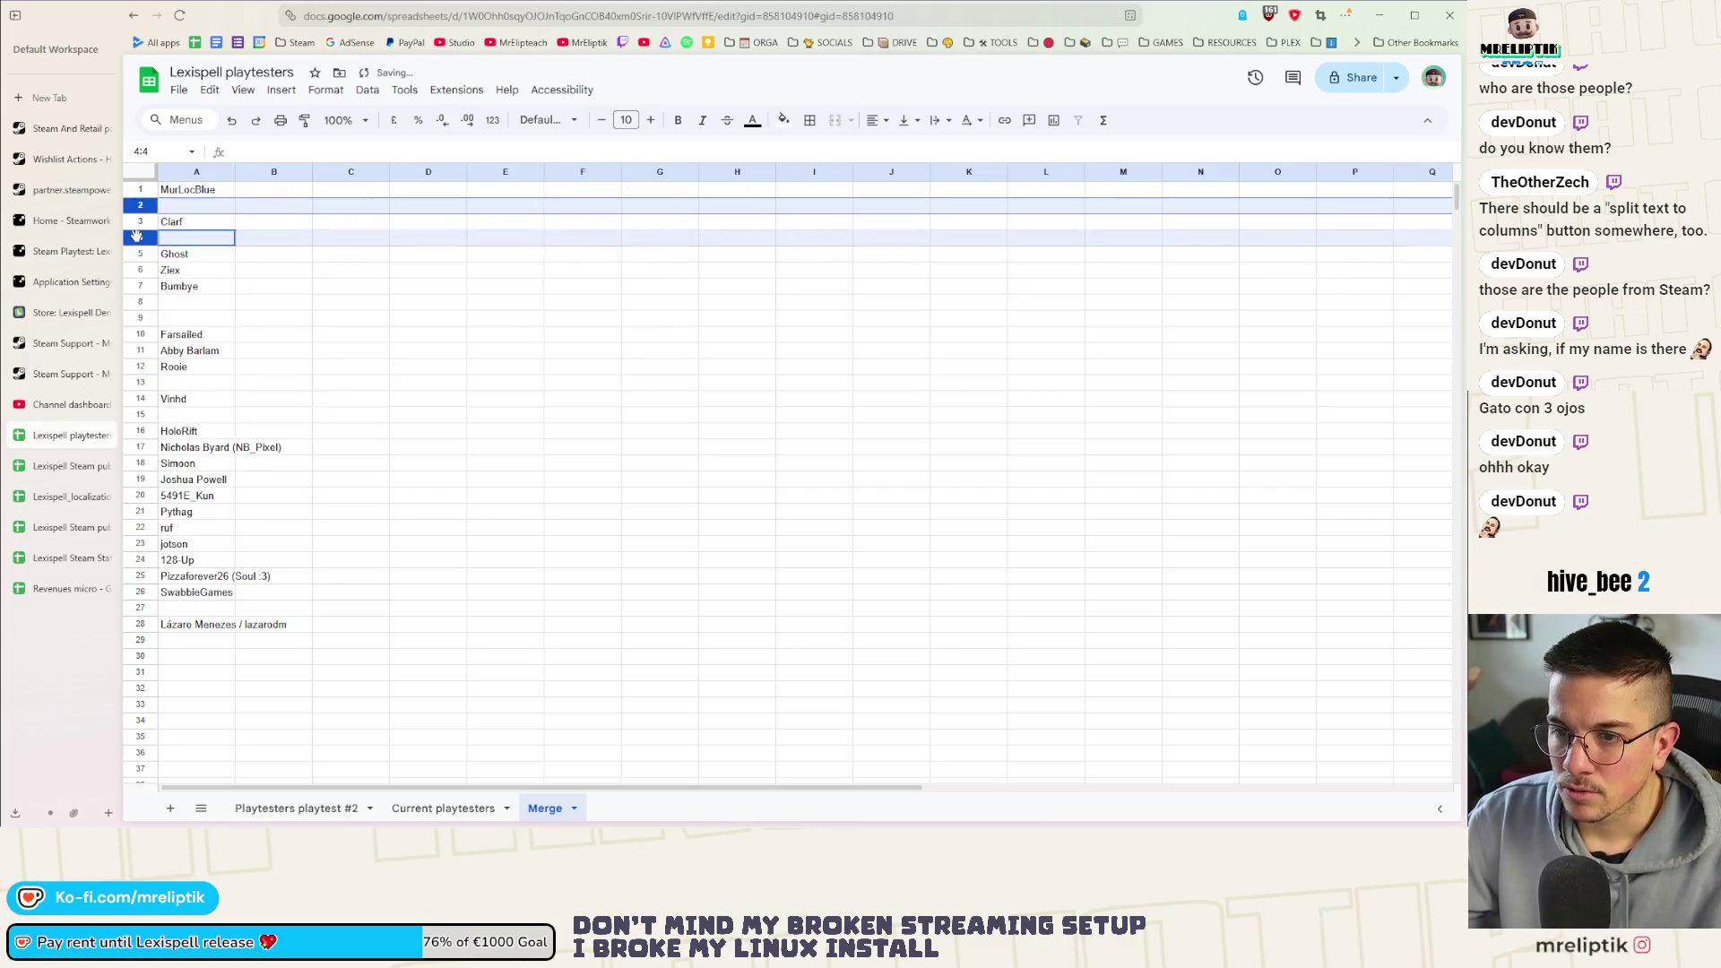
ctrl+click(140, 301)
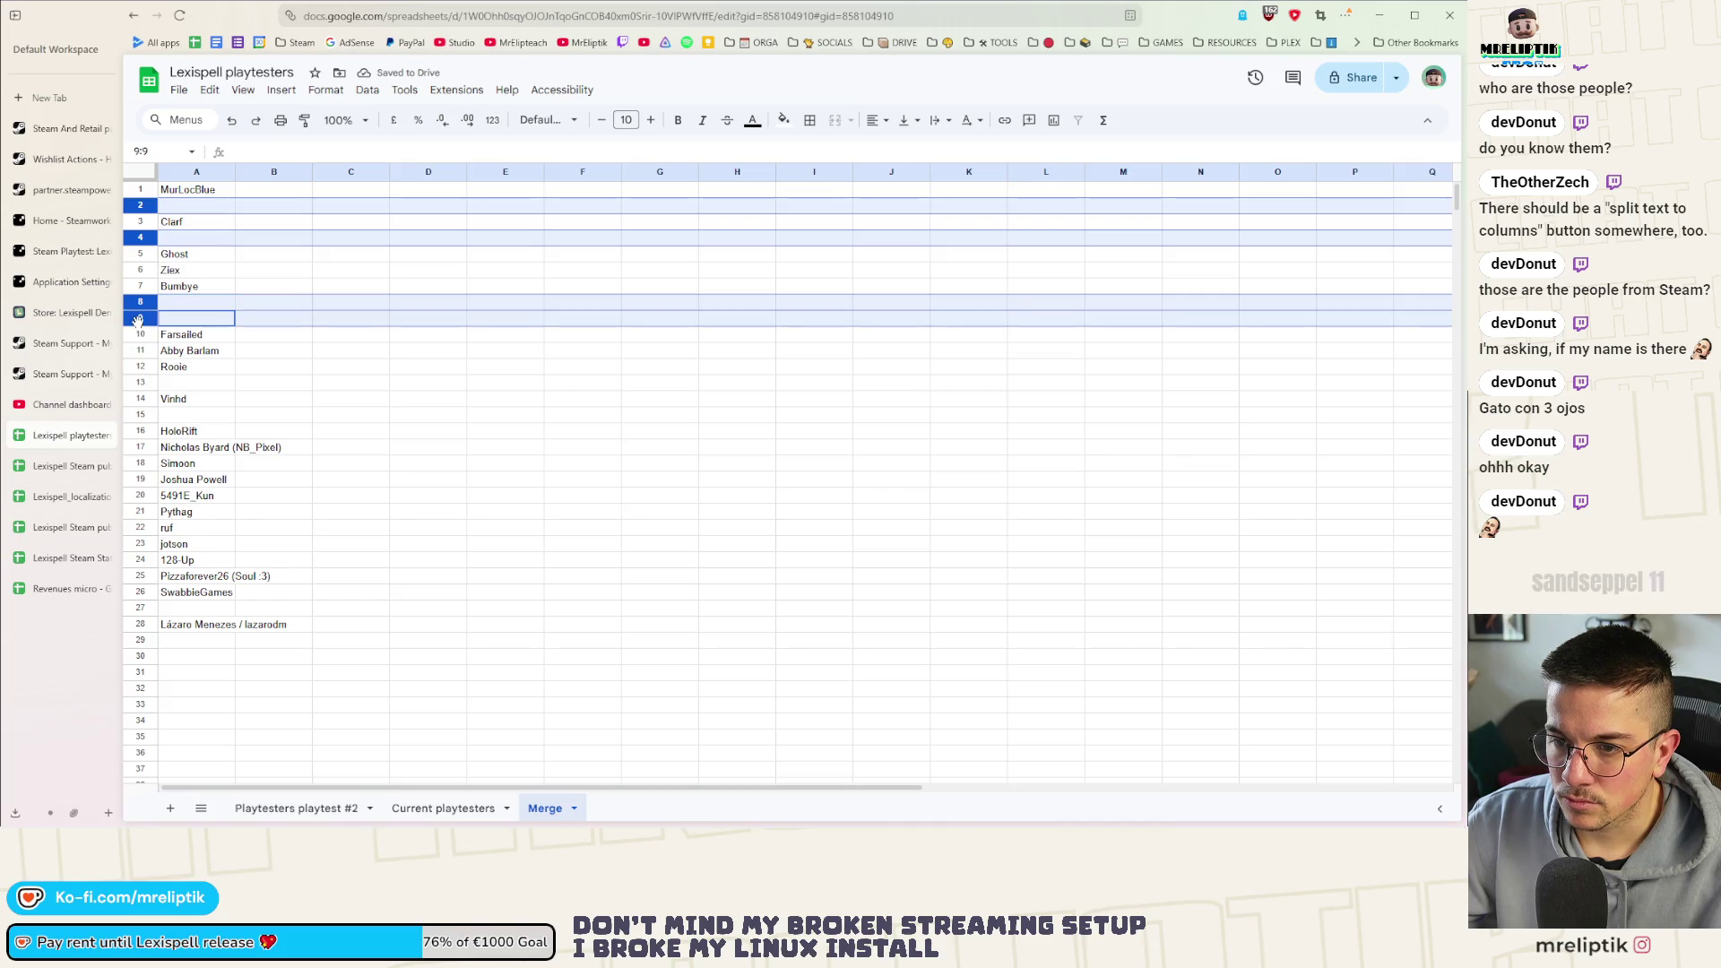
ctrl+click(140, 382)
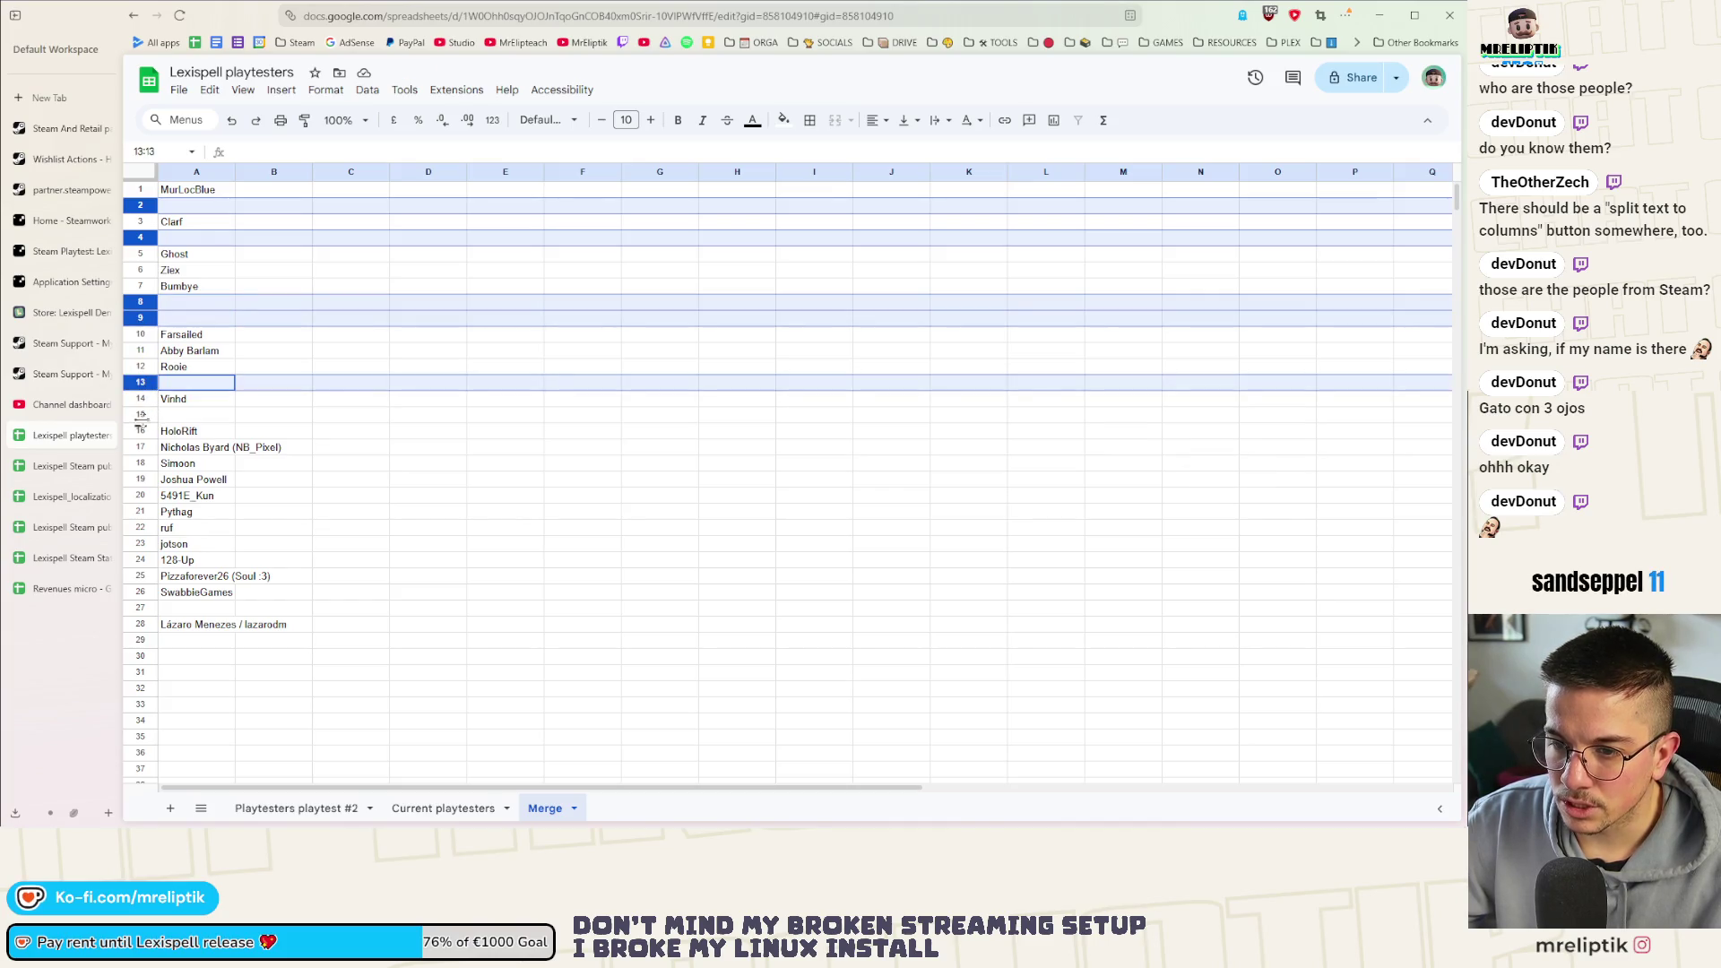
ctrl+click(141, 414)
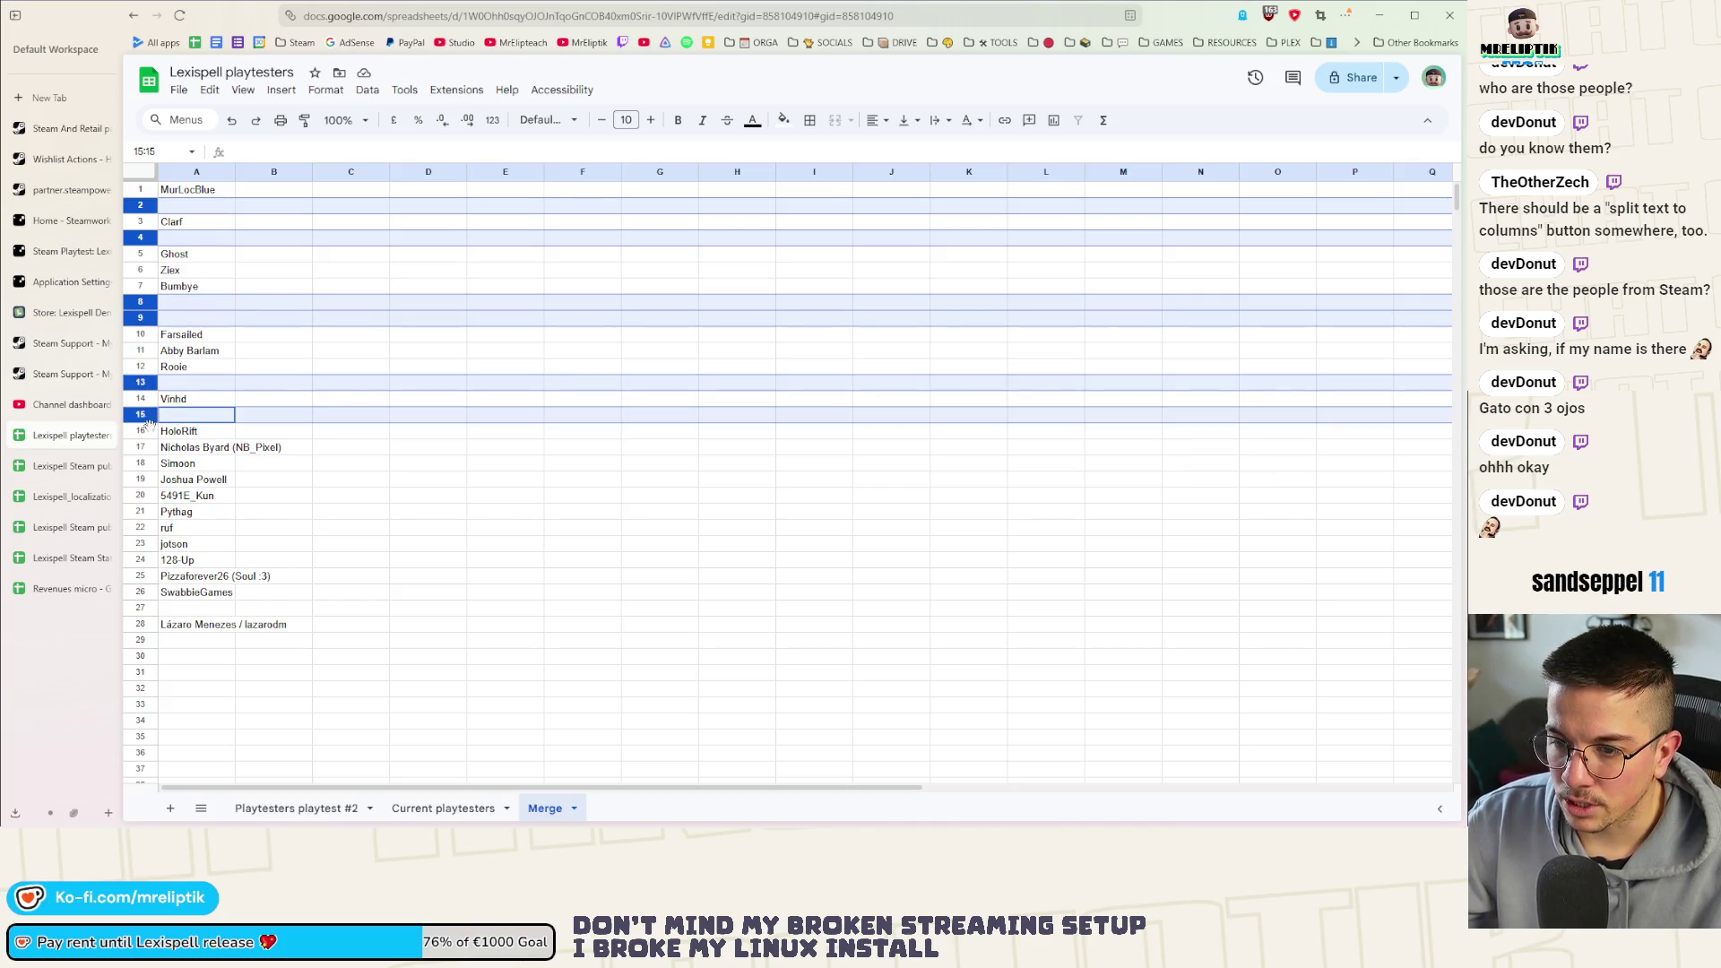
ctrl+click(140, 608)
right_click(142, 609)
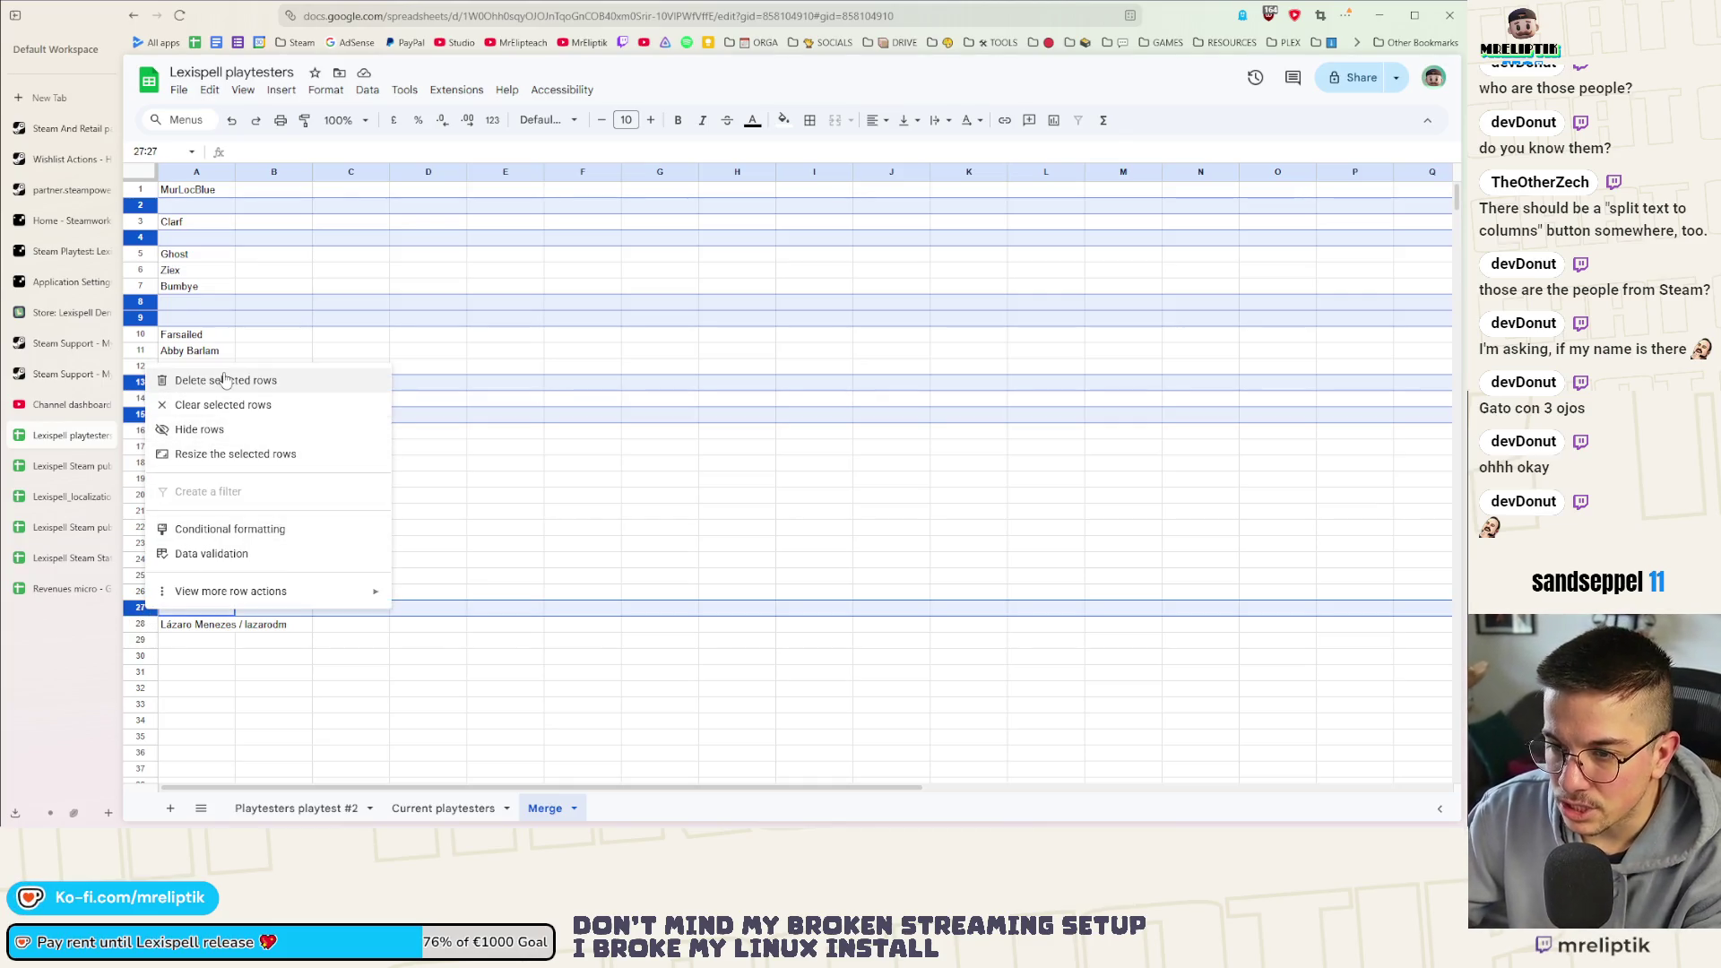
click(227, 381)
double_click(286, 353)
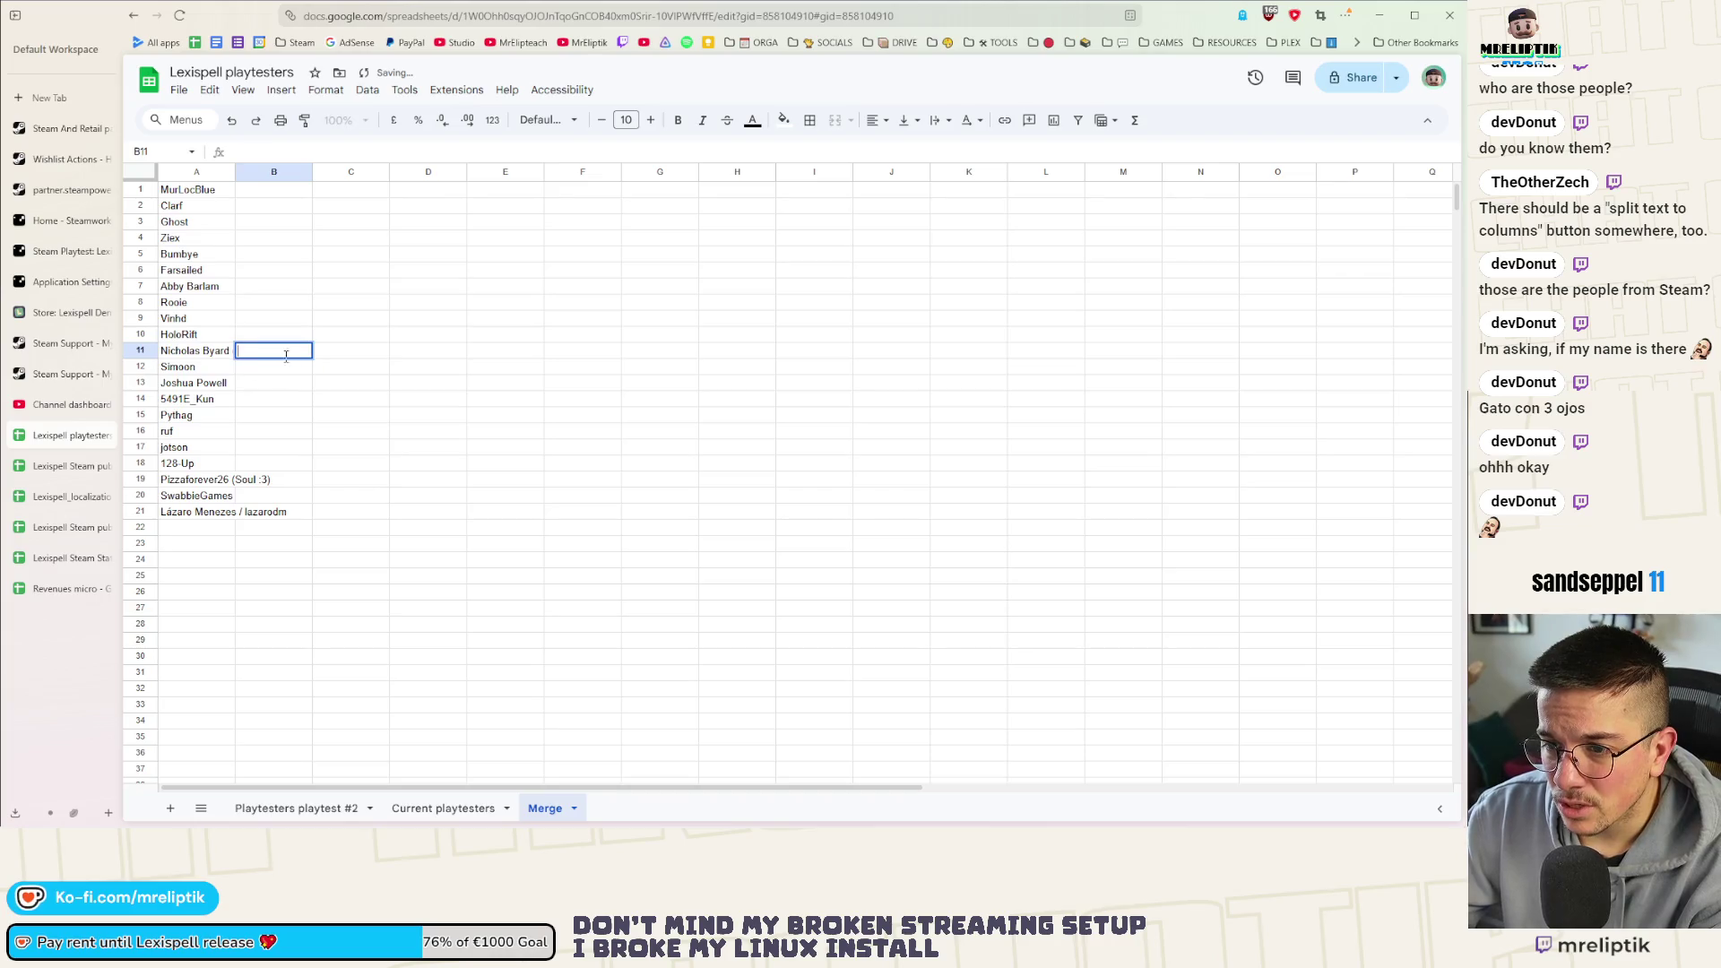
Widen column A and strip '(Soul :3)' from the Pizzaforever26 entry
click(274, 204)
drag(234, 171, 310, 171)
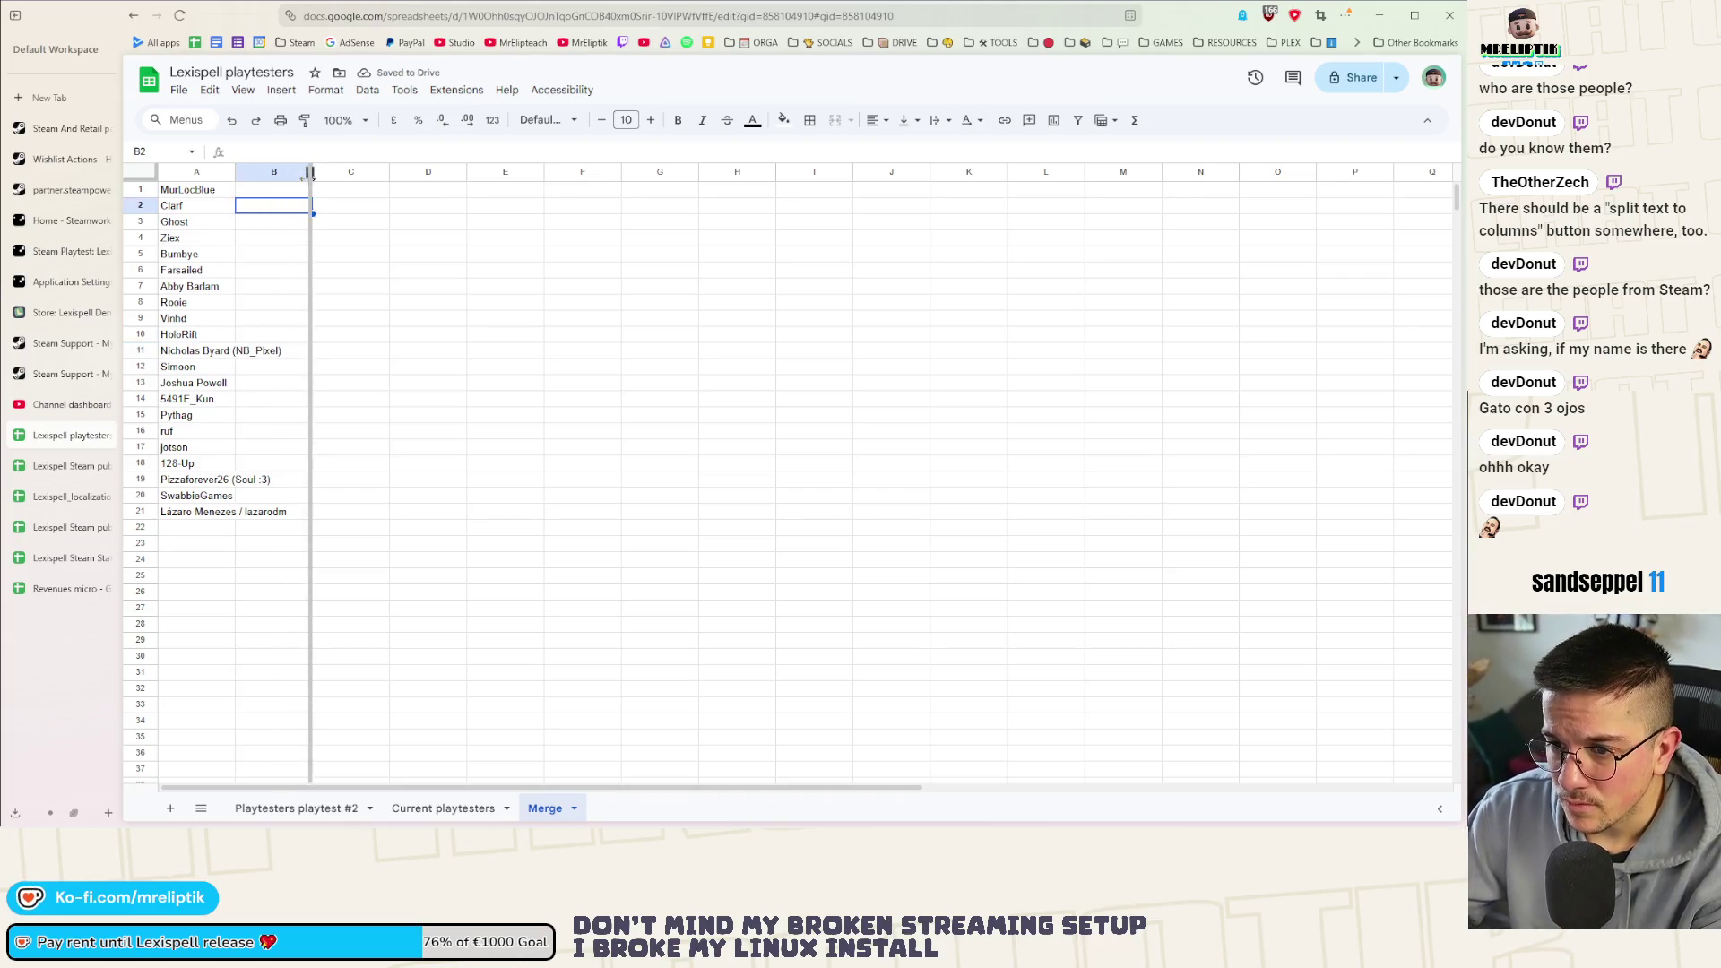
click(394, 486)
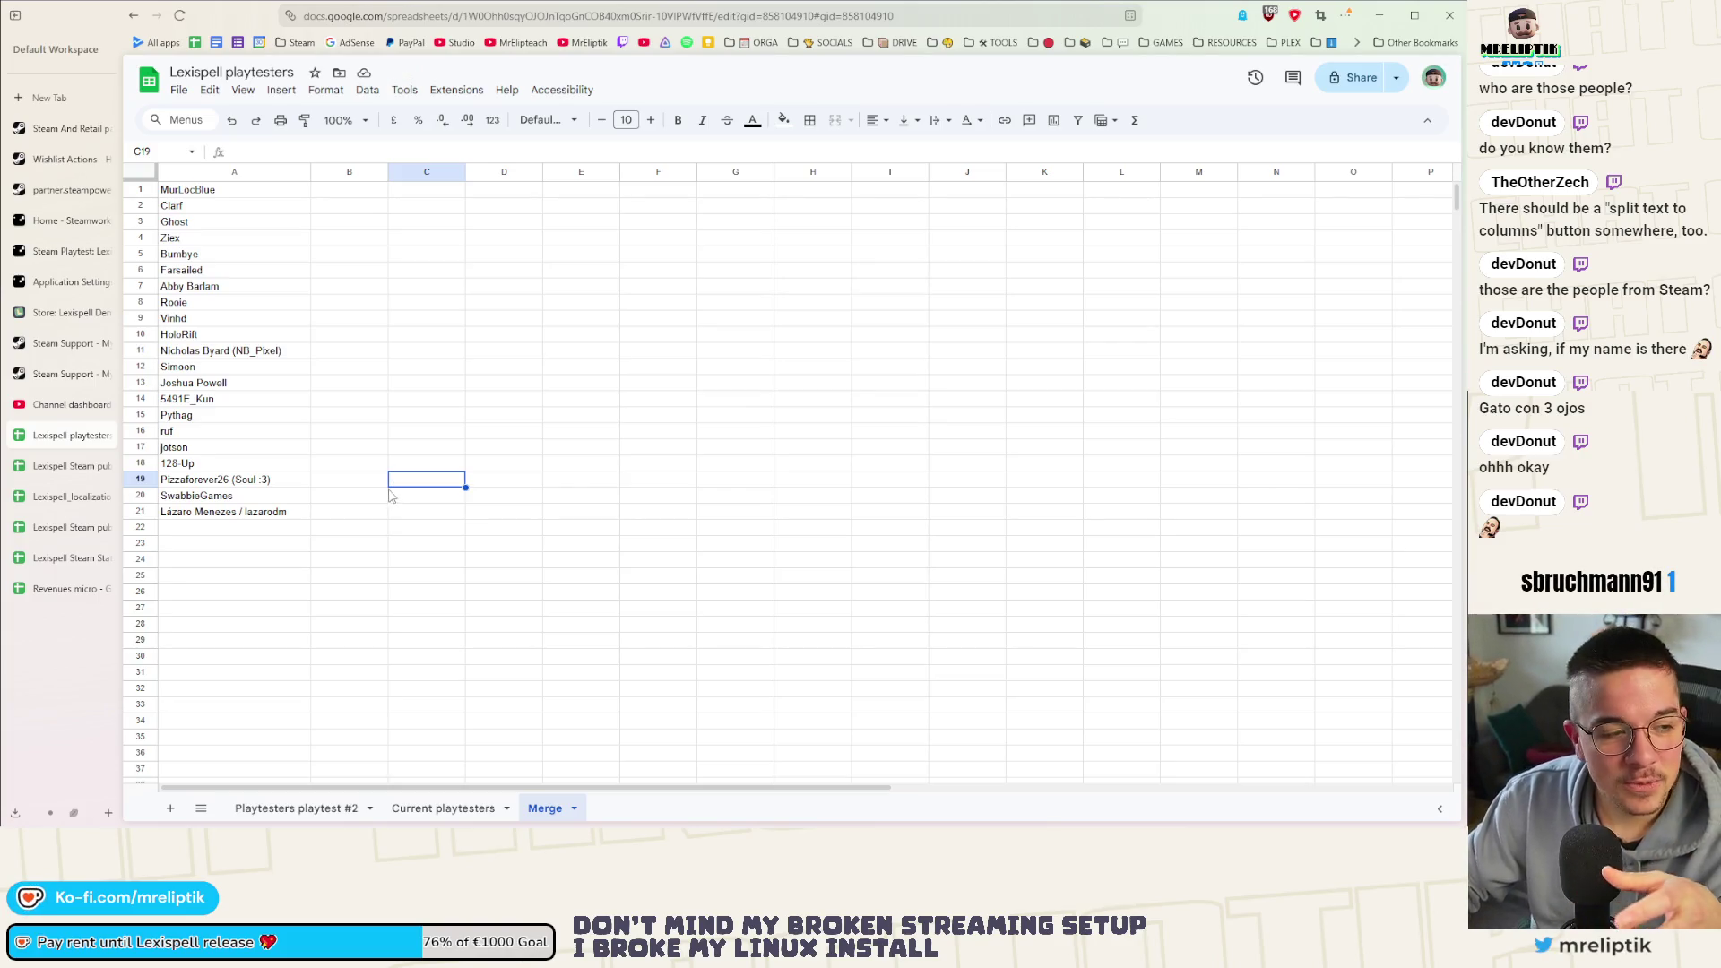
click(275, 478)
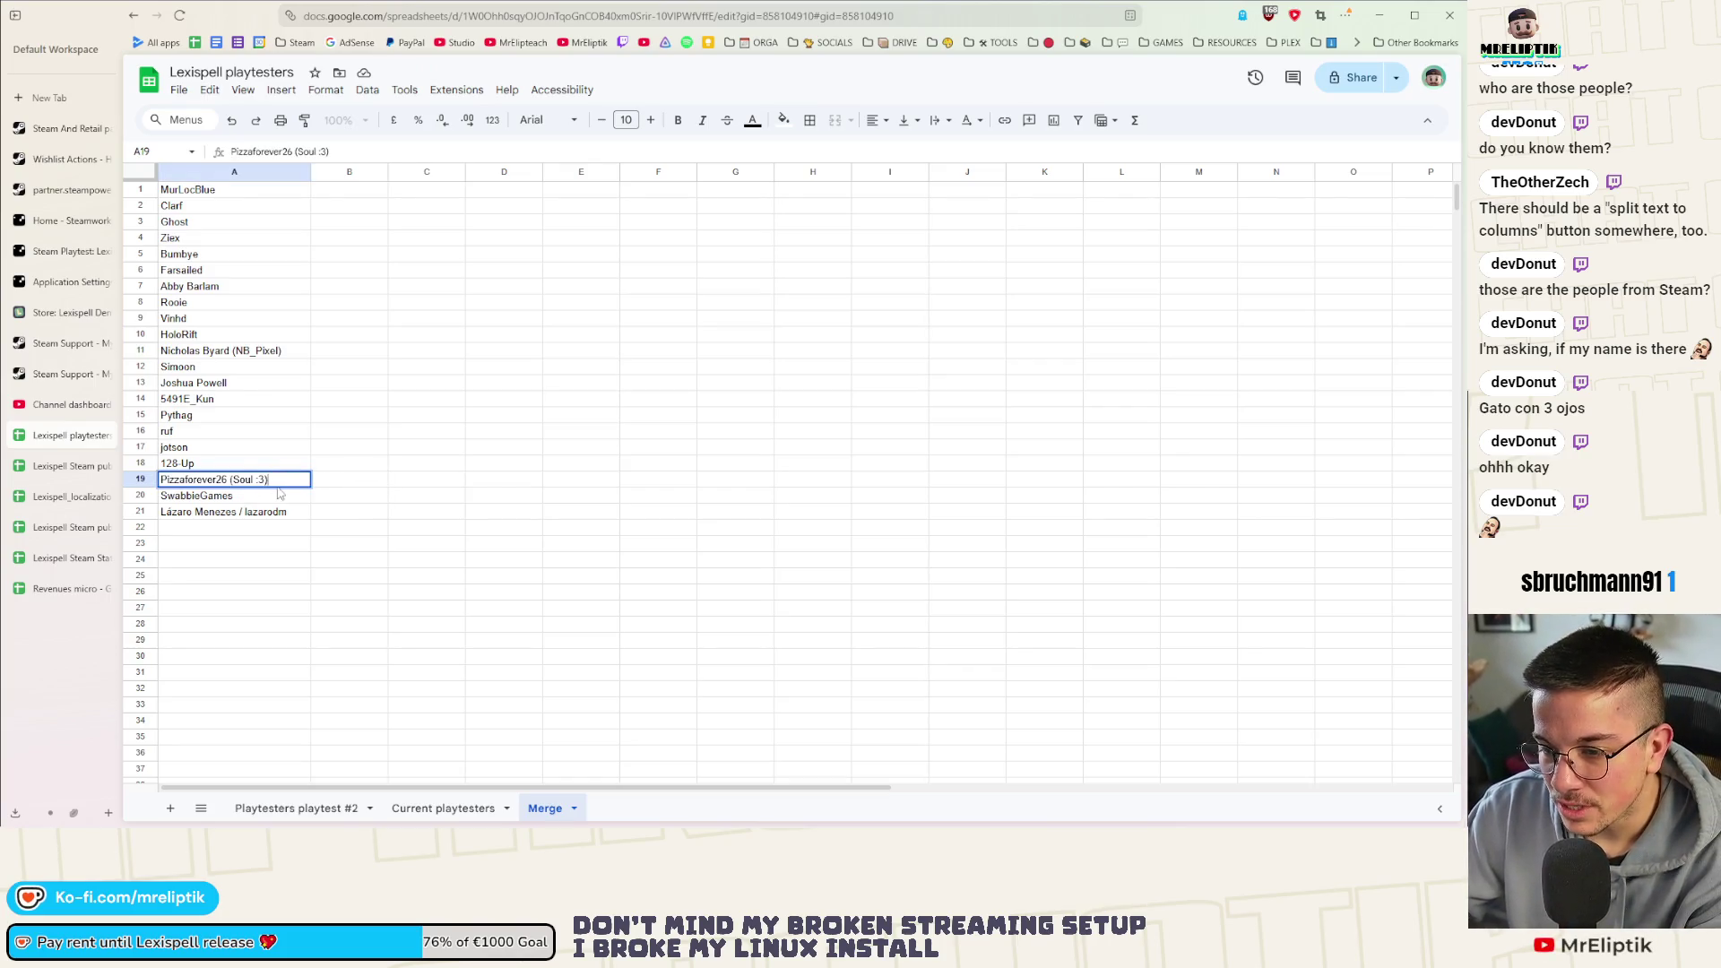
drag(278, 479, 233, 496)
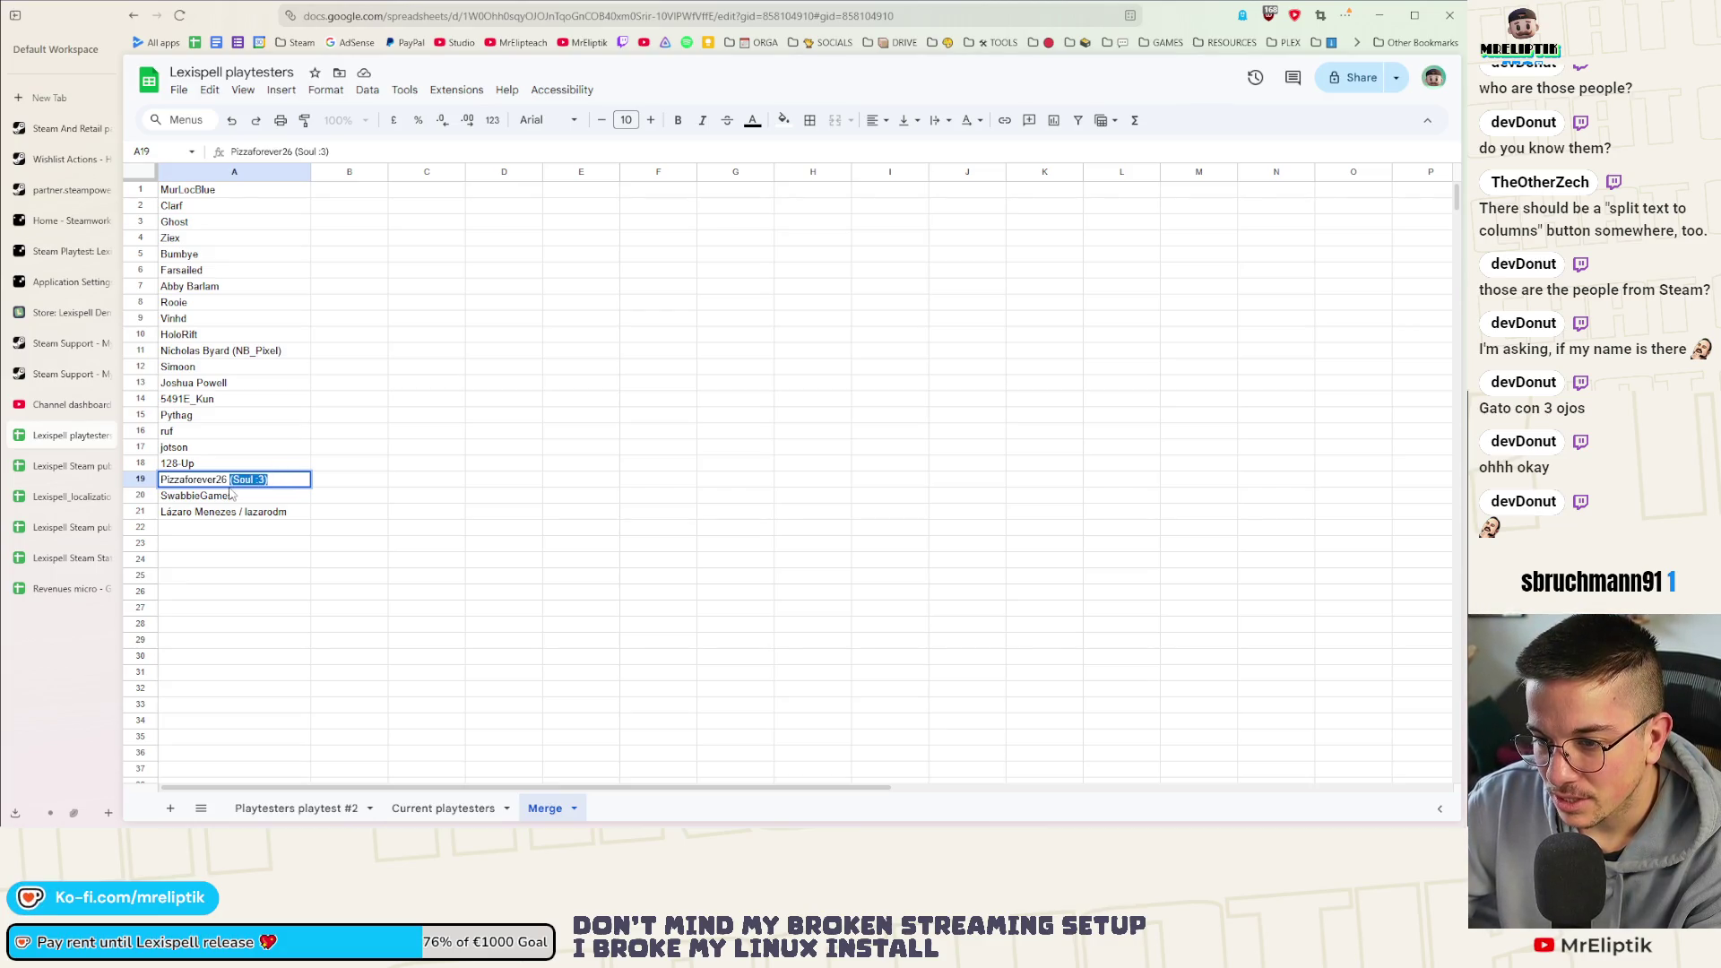
click(278, 520)
double_click(283, 514)
key(BackSpace)
click(264, 431)
click(282, 354)
drag(293, 351, 221, 352)
key(BackSpace)
click(253, 492)
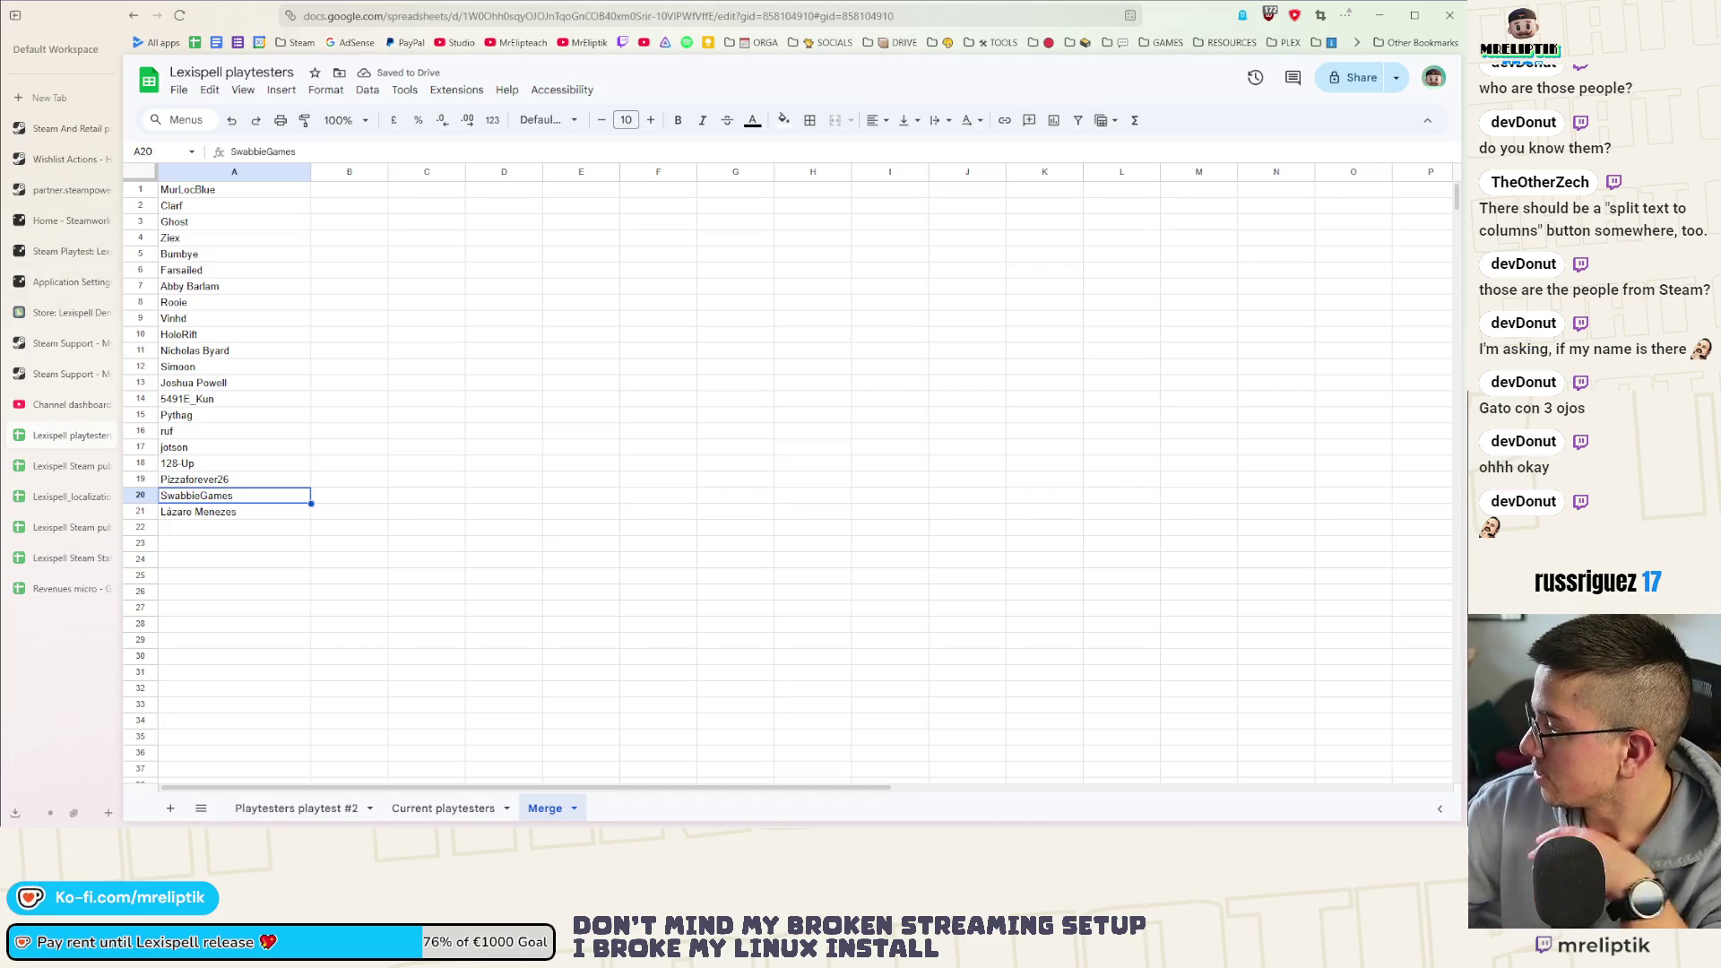
Copy column A of the Current playtesters sheet into B1 of the Merge sheet
click(437, 808)
click(225, 196)
scroll(229, 404, down, 5)
scroll(233, 596, down, 5)
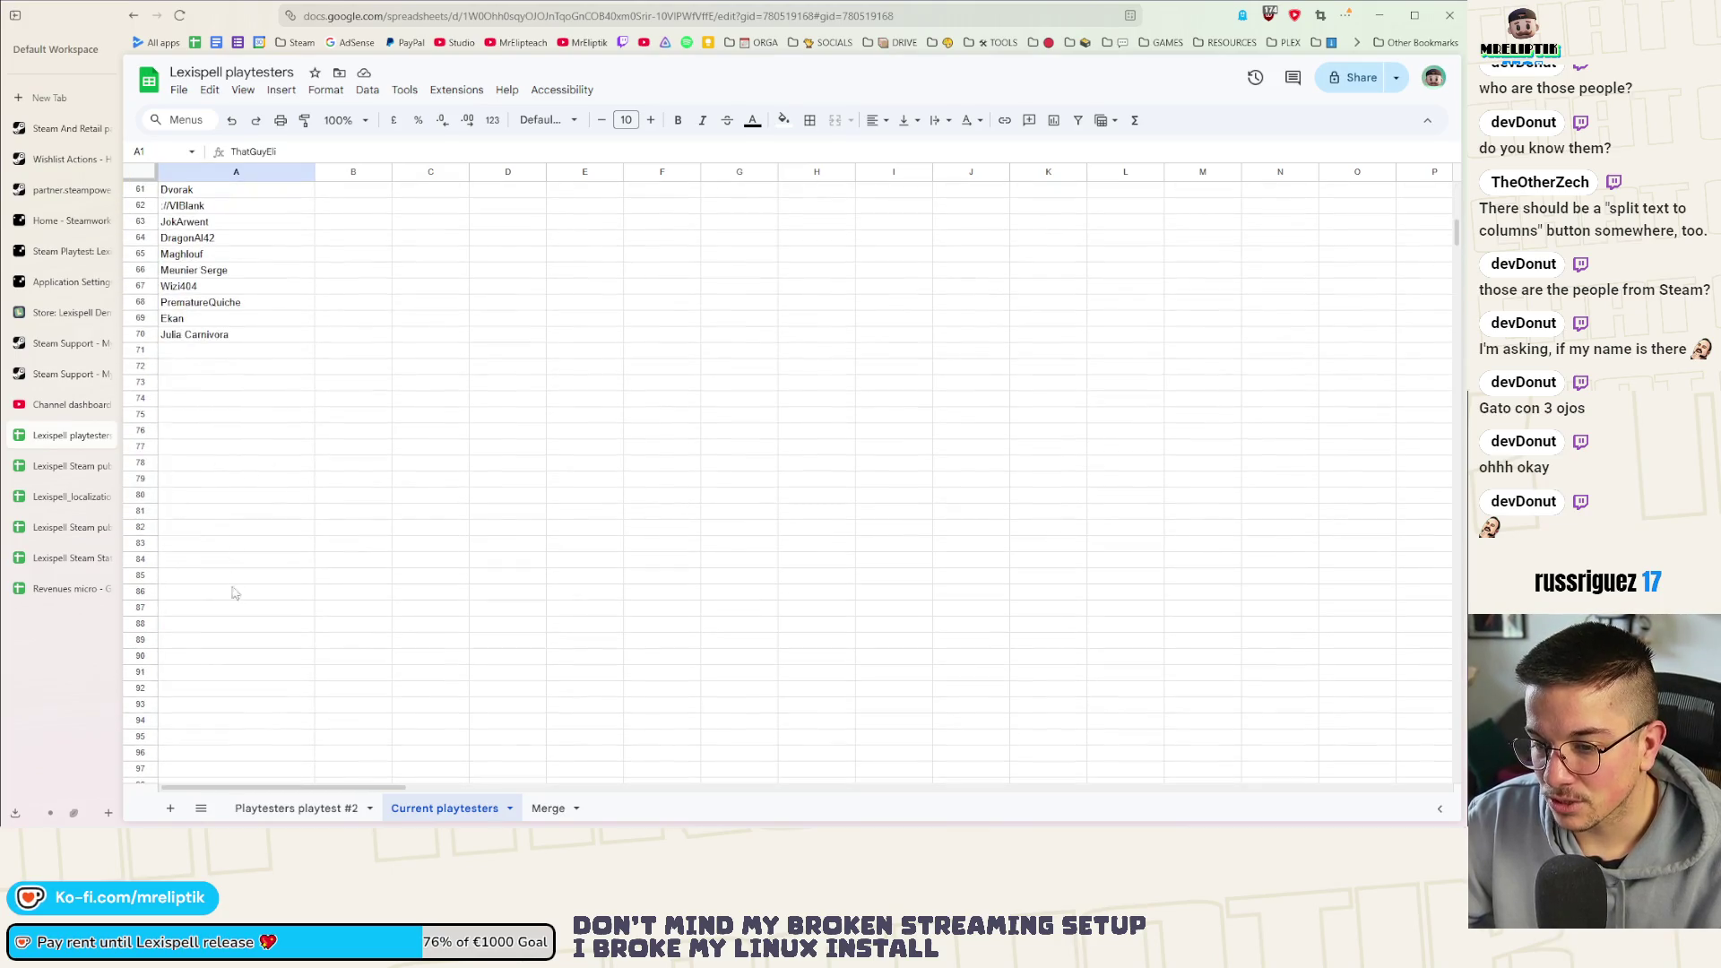
shift+click(213, 339)
click(546, 807)
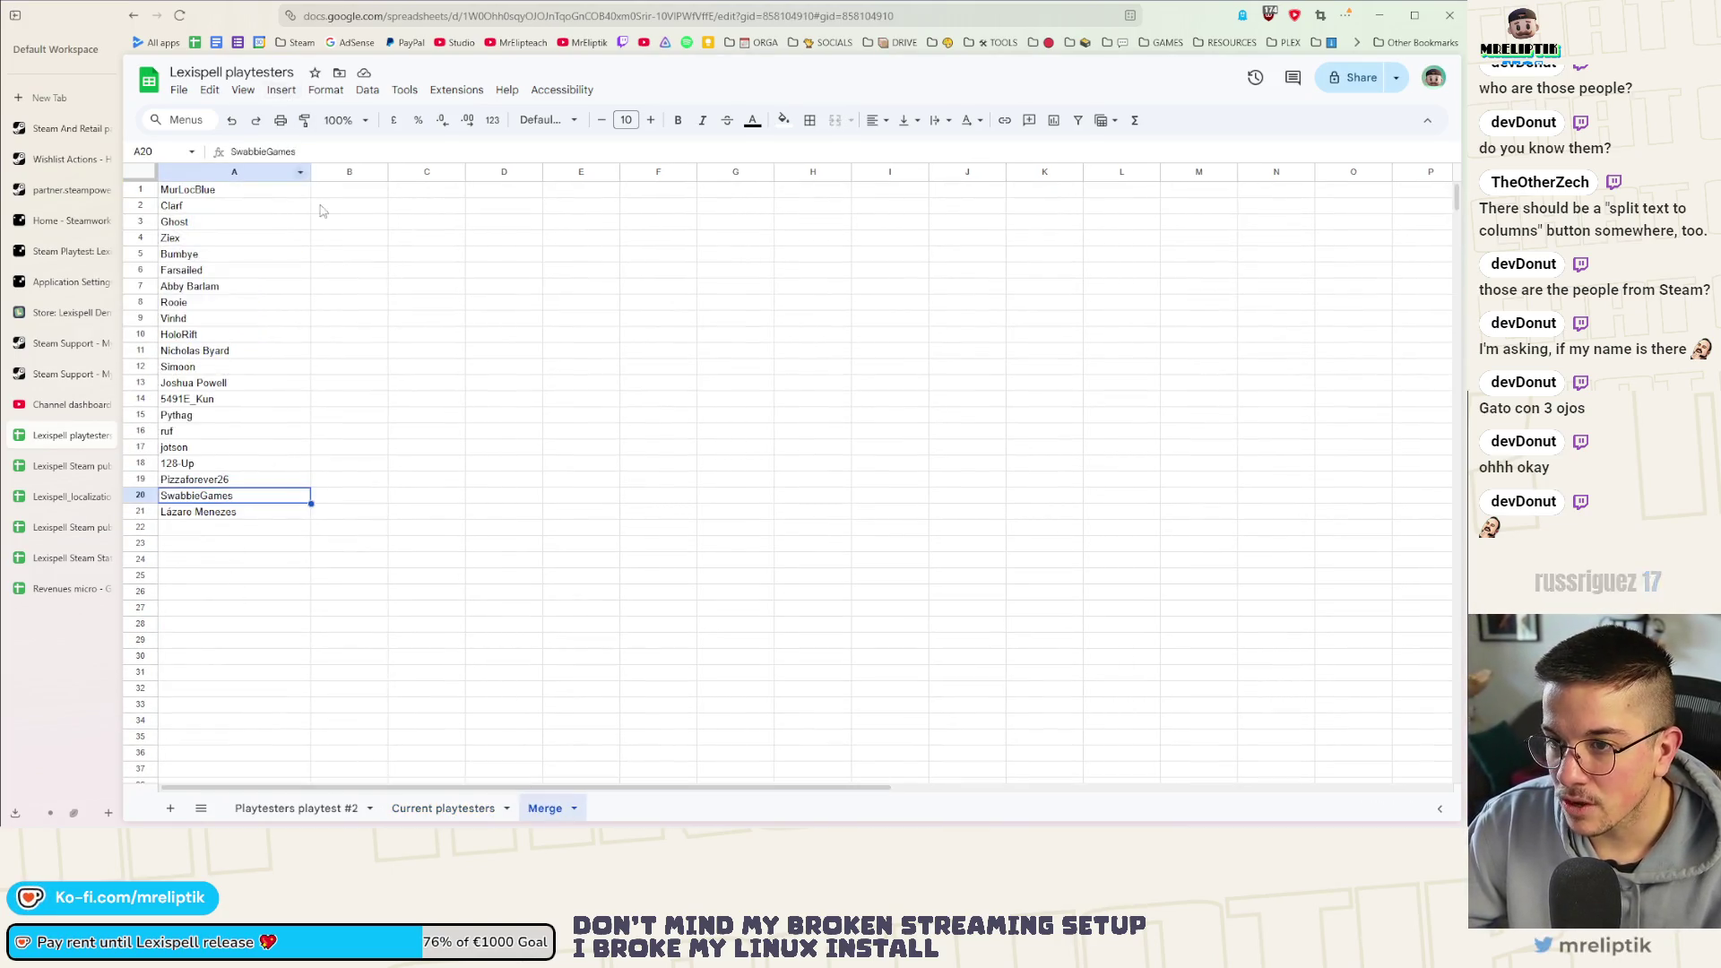
click(350, 190)
key(ctrl+v)
Widen columns B and C to fit the names
click(475, 369)
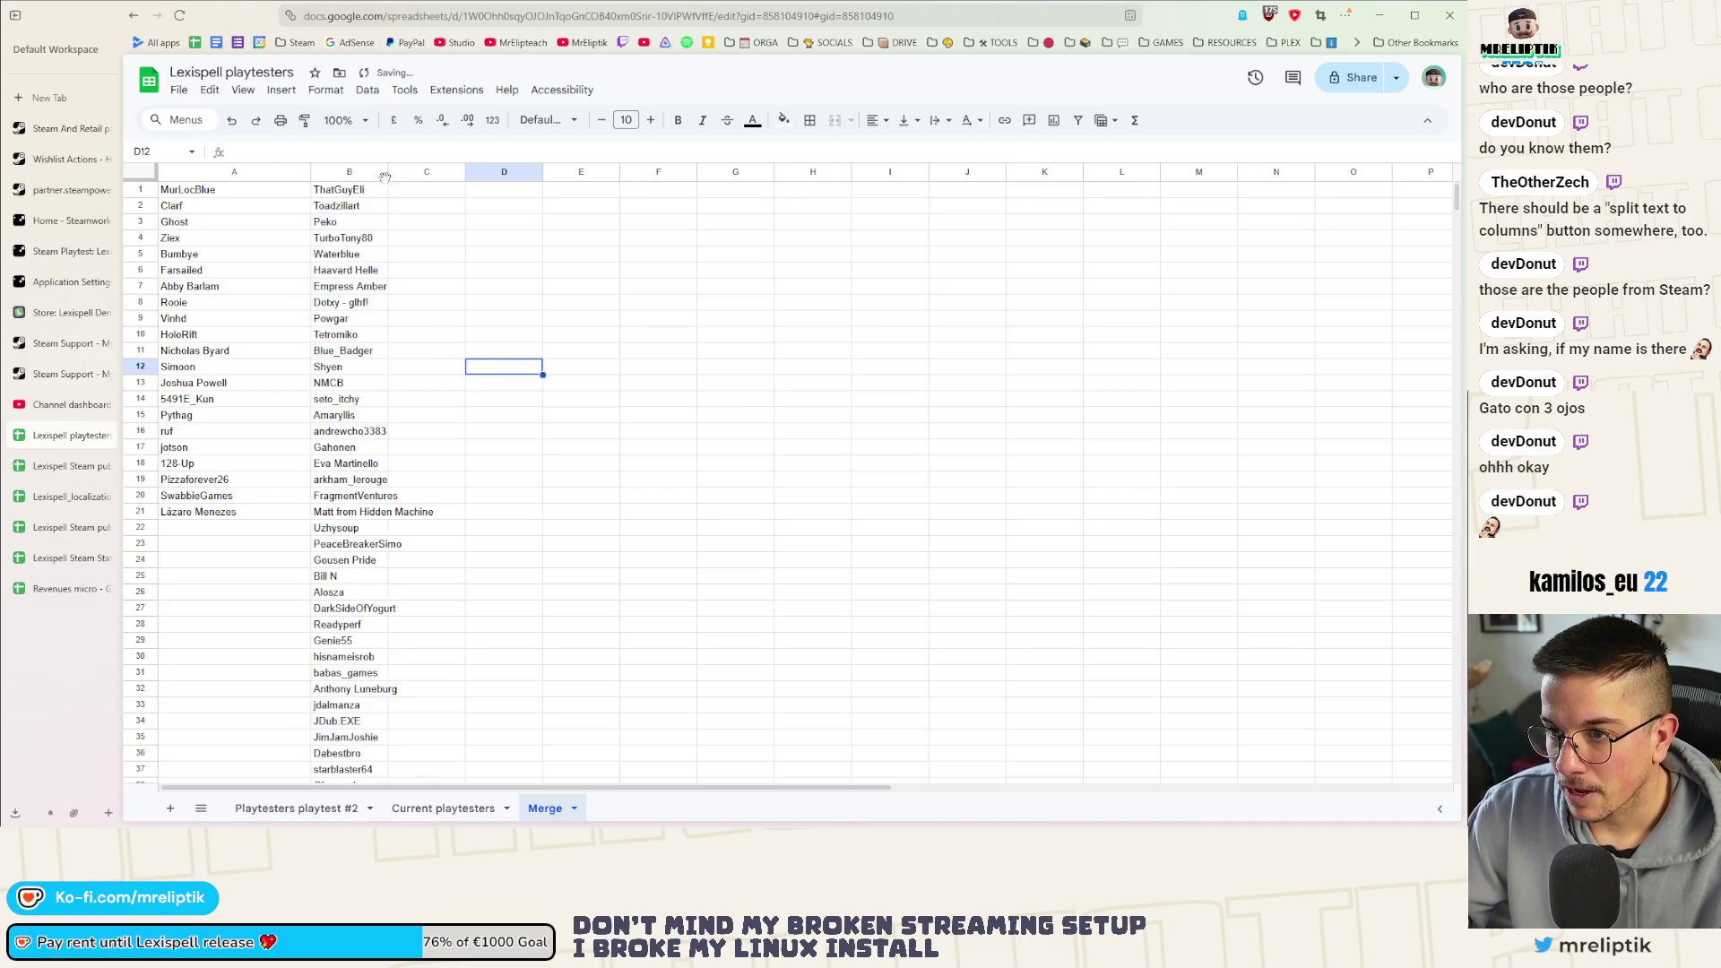
drag(387, 170, 456, 172)
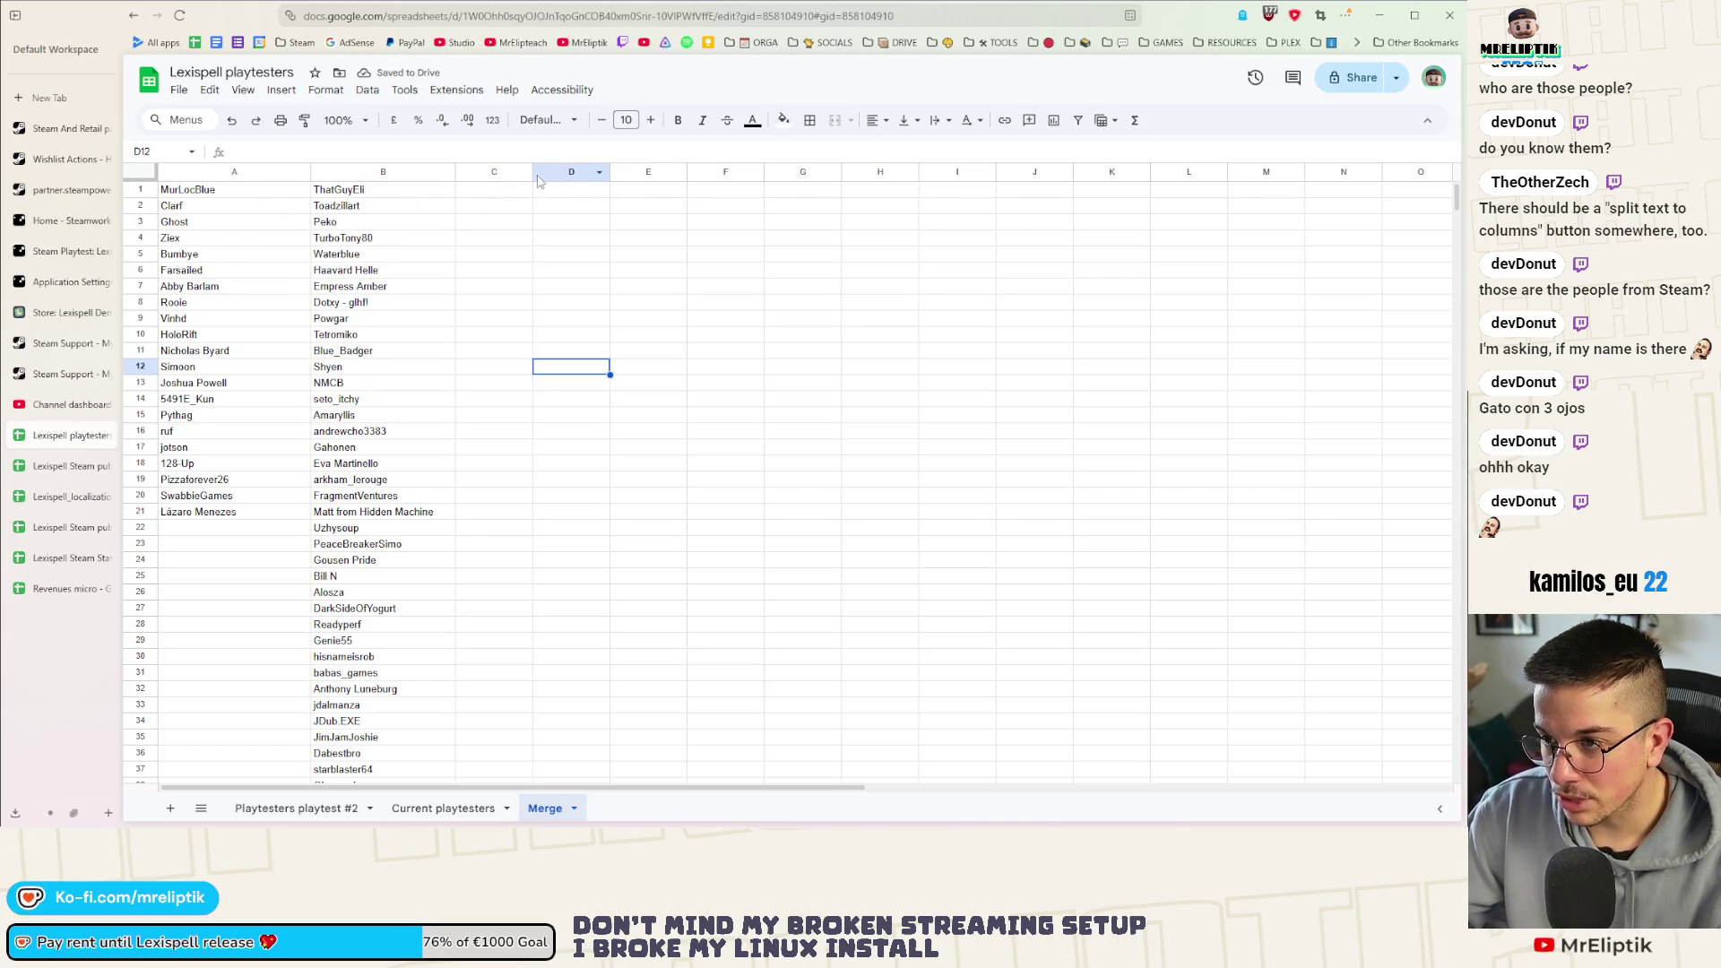
drag(533, 170, 586, 171)
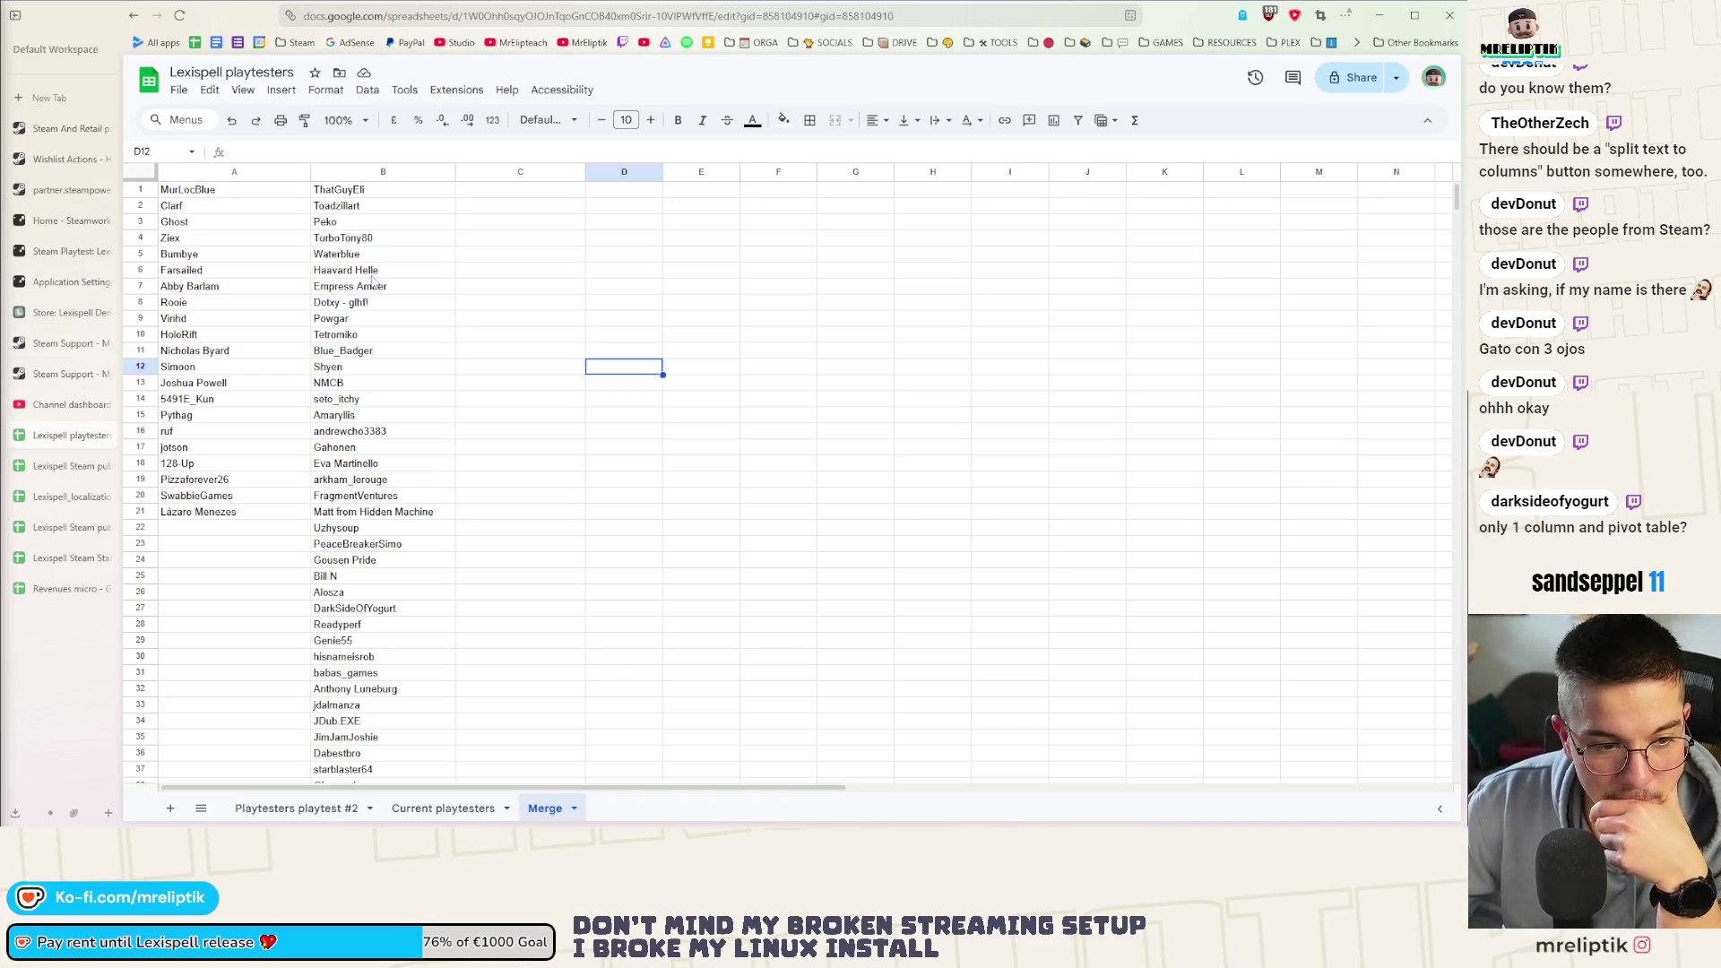
click(521, 191)
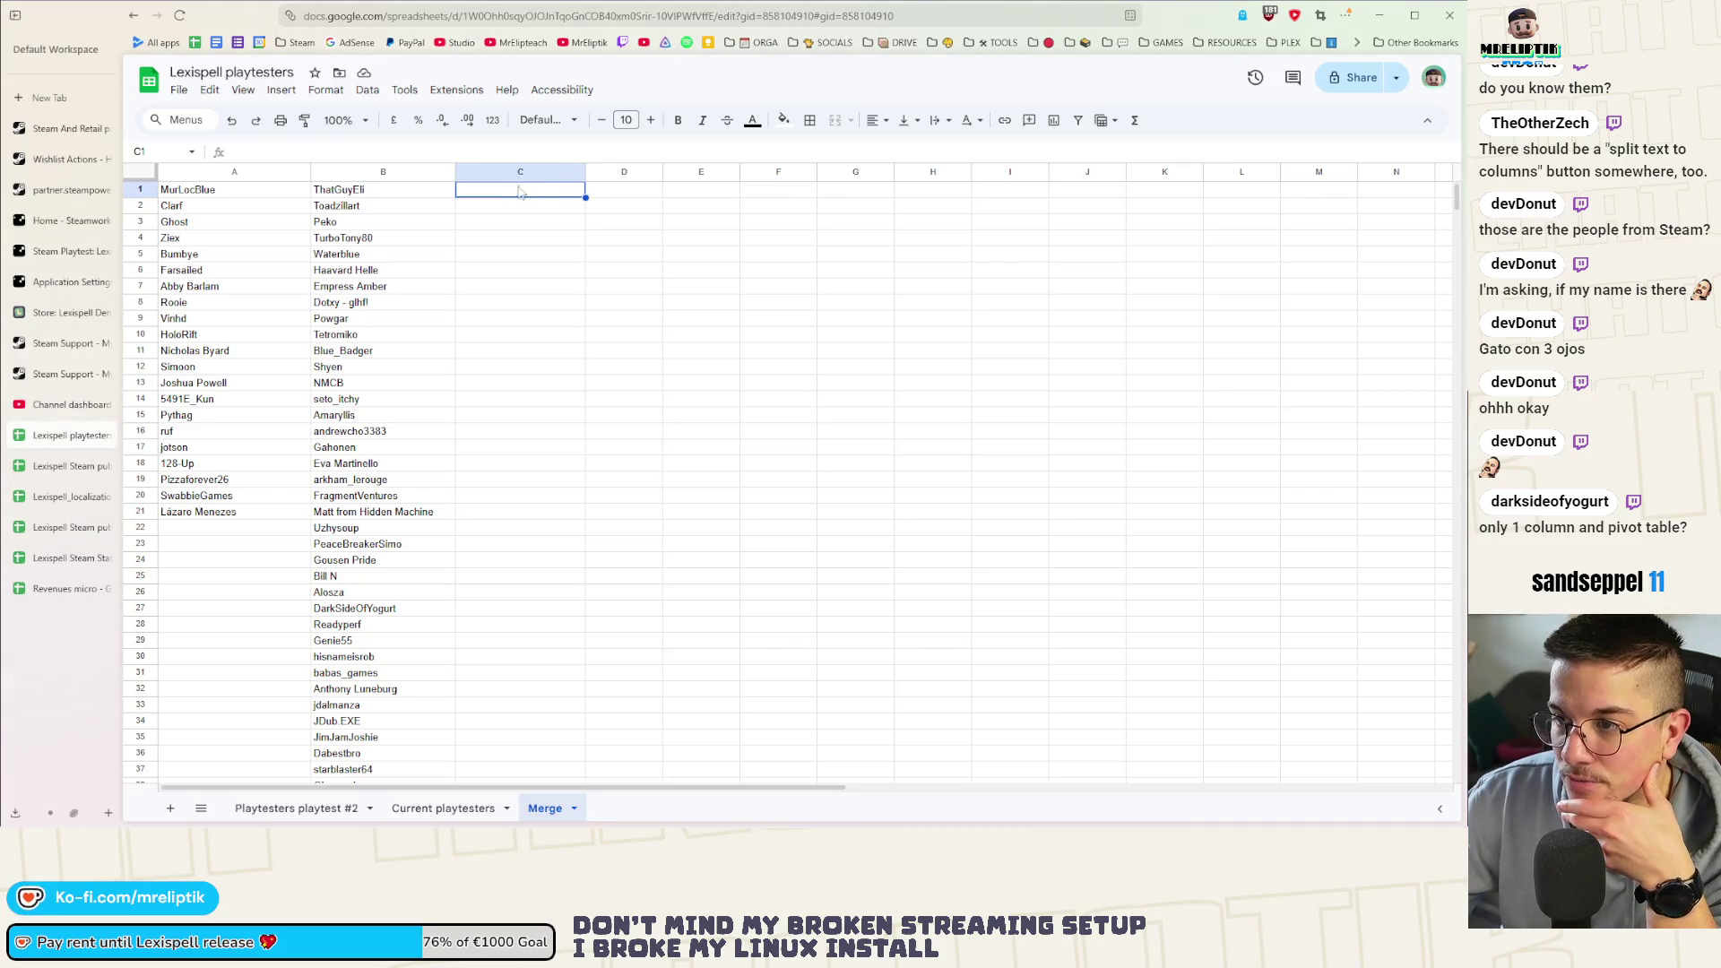
scroll(493, 672, down, 2)
scroll(520, 708, up, 2)
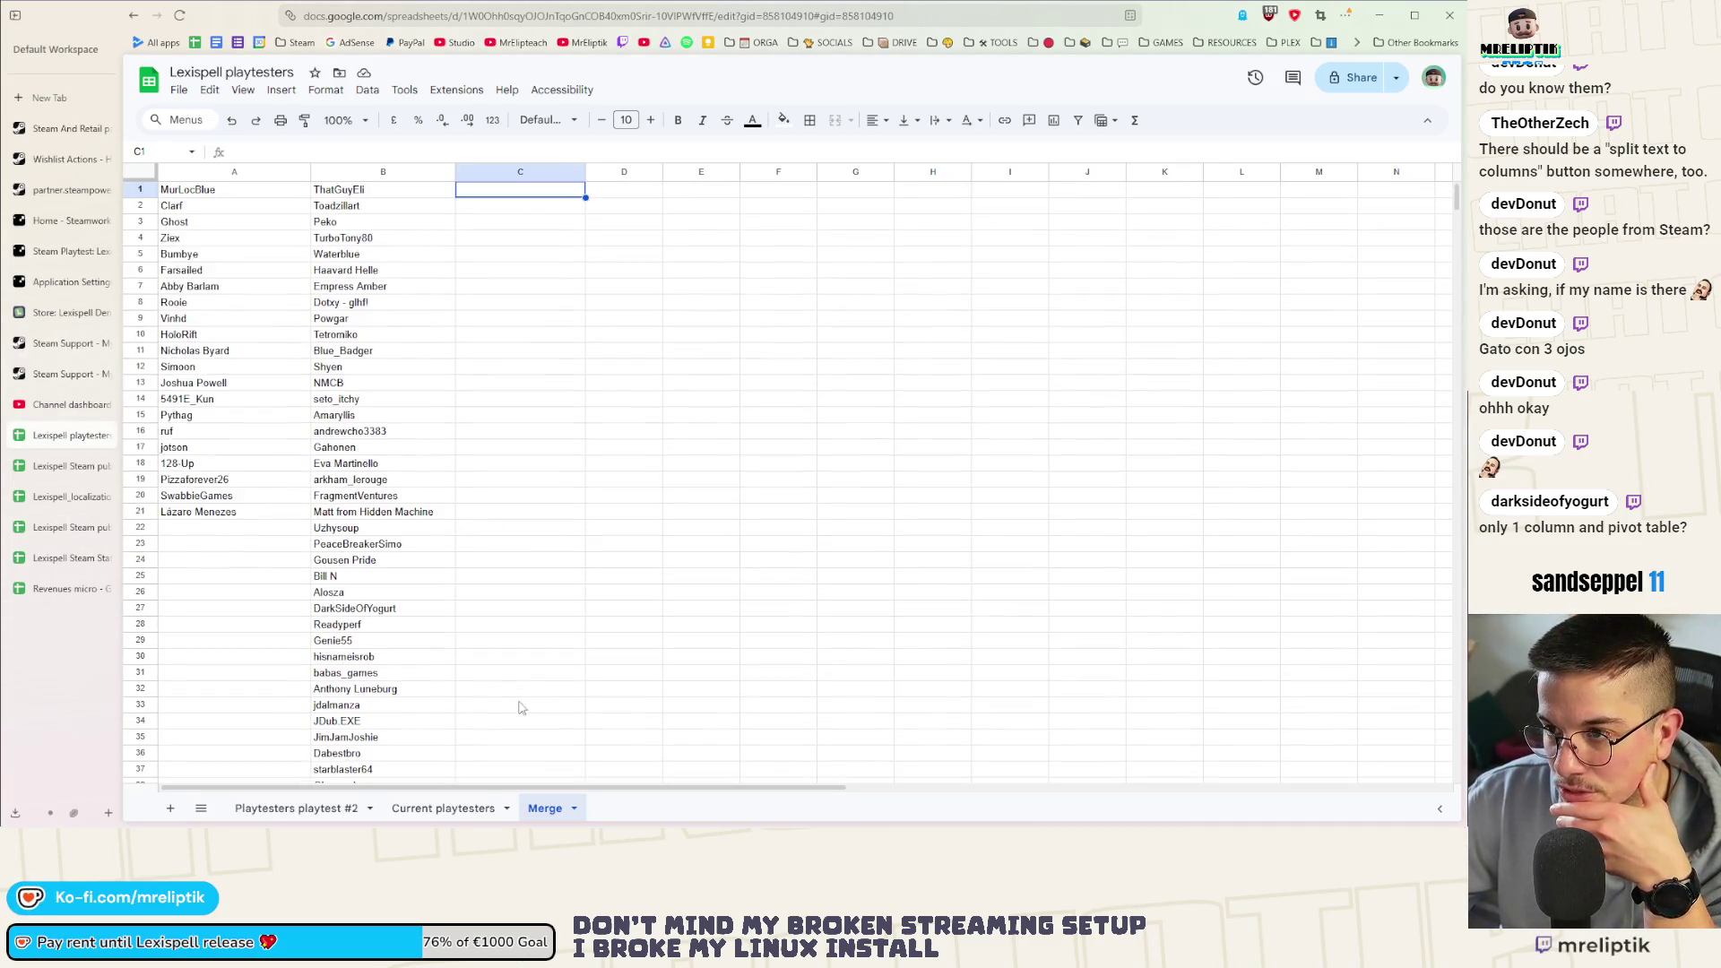
Insert a row above the names and label A1, B1, C1 as Playtest #2, Current and Merge
right_click(139, 190)
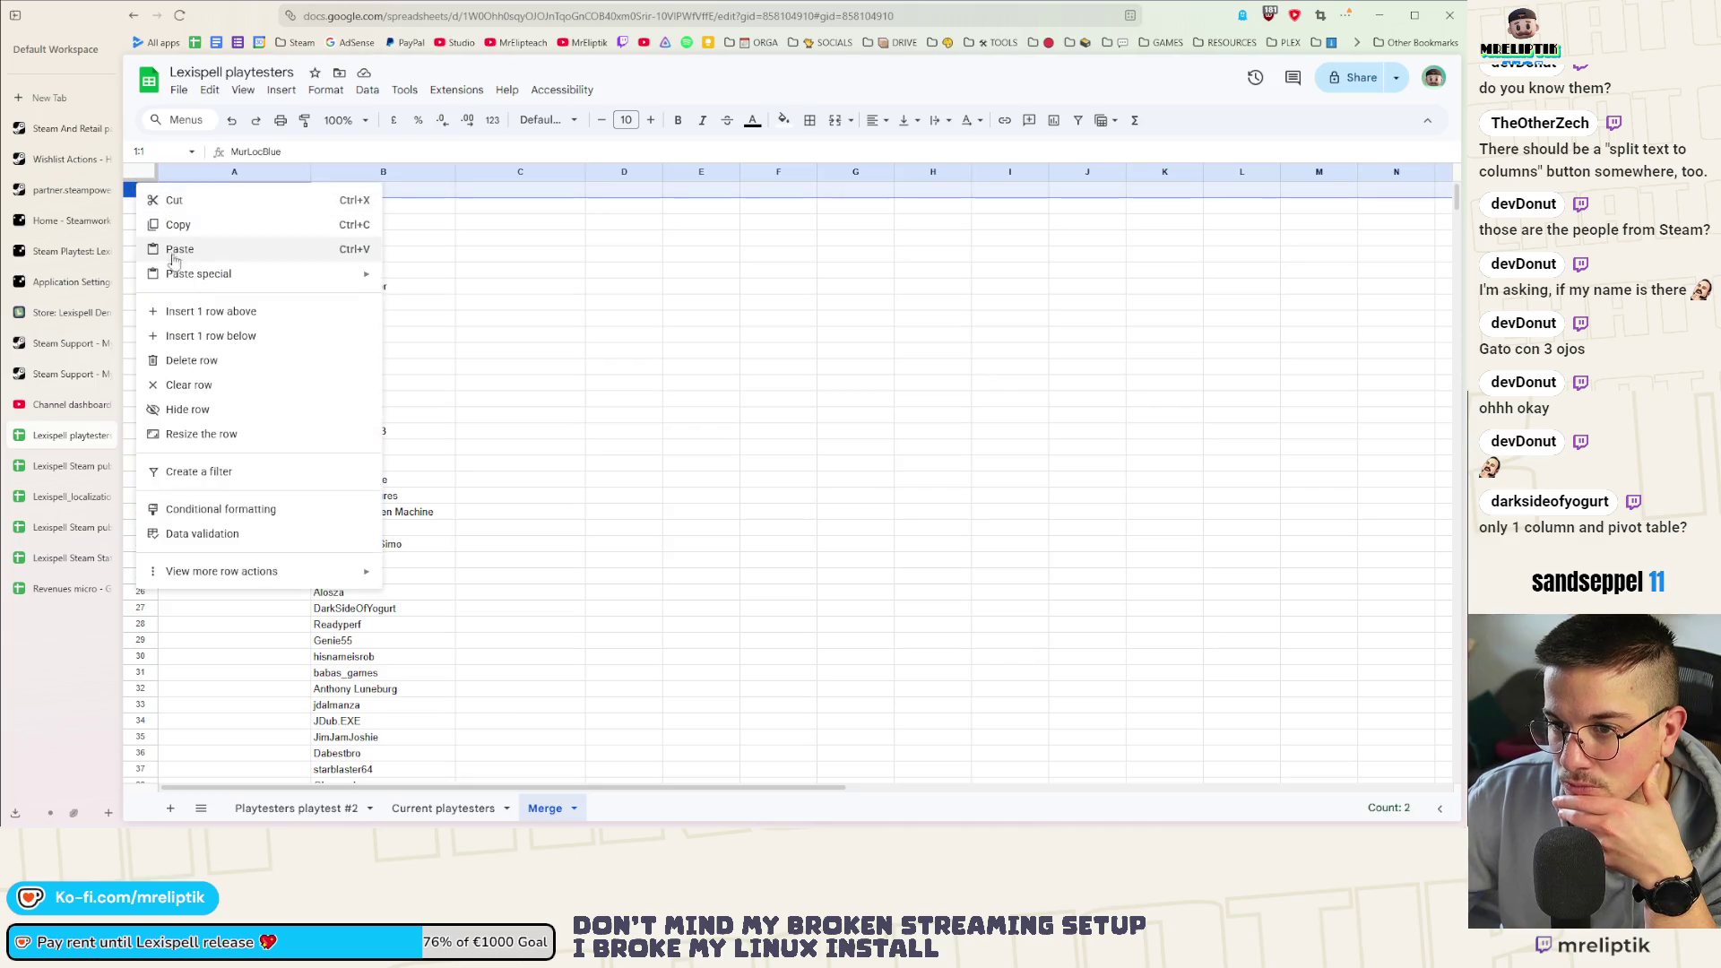
click(217, 308)
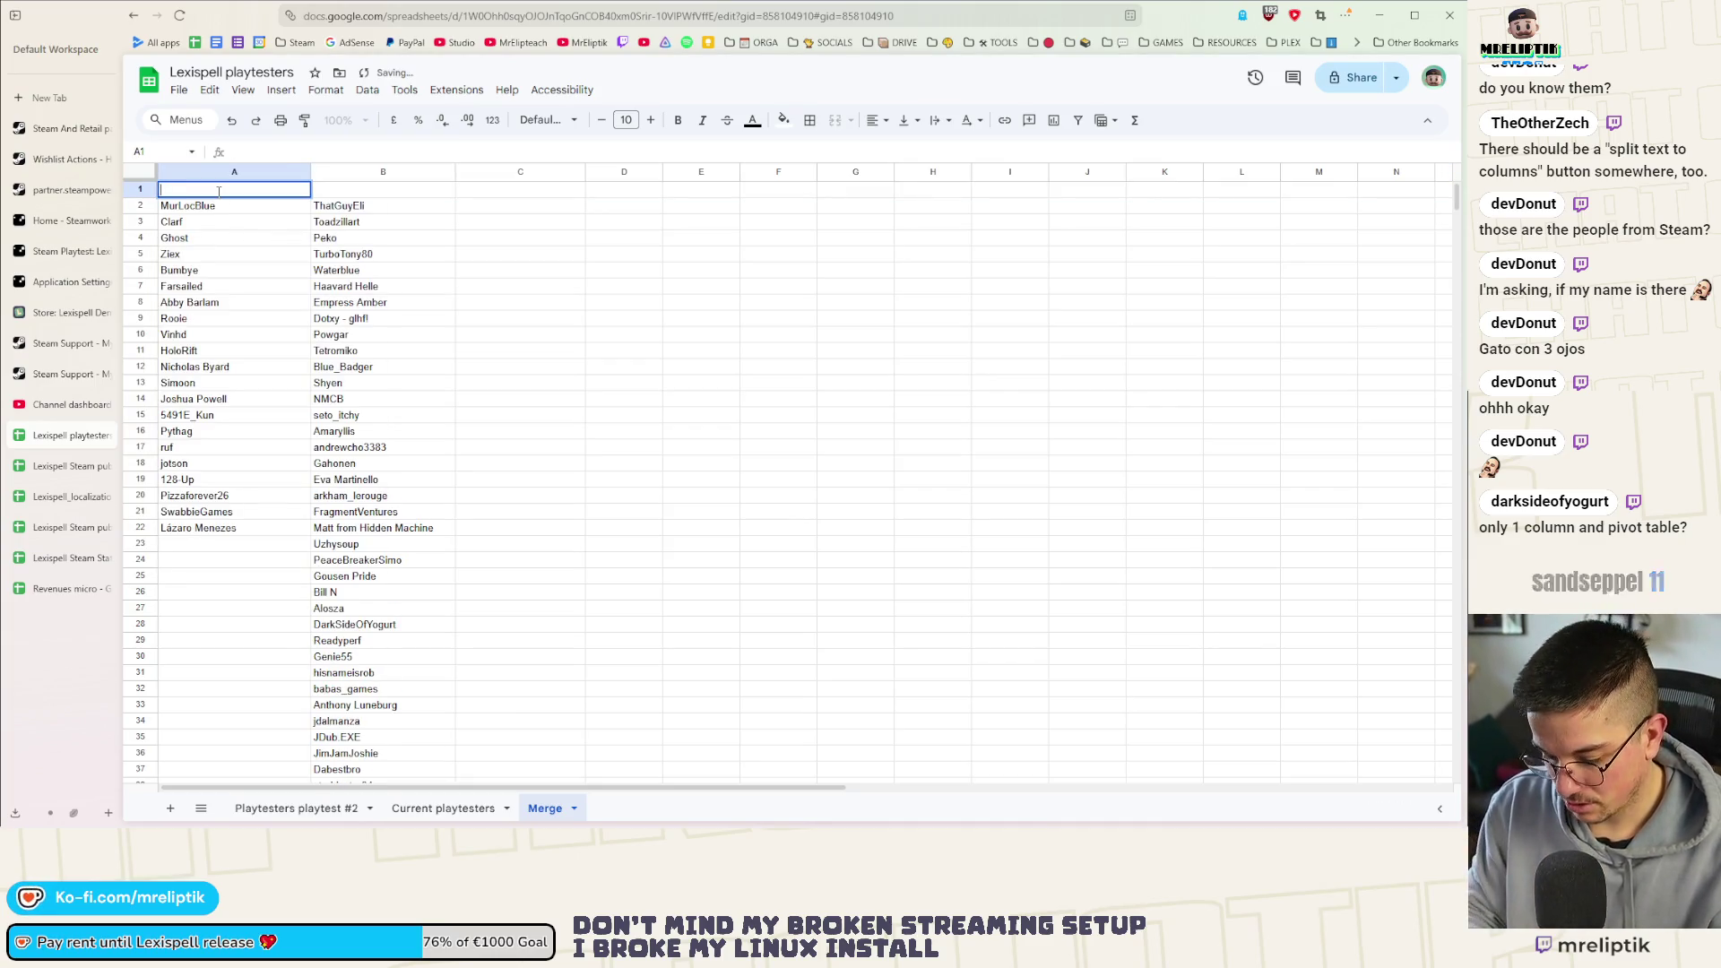
text(Playtest #)
key(Return)
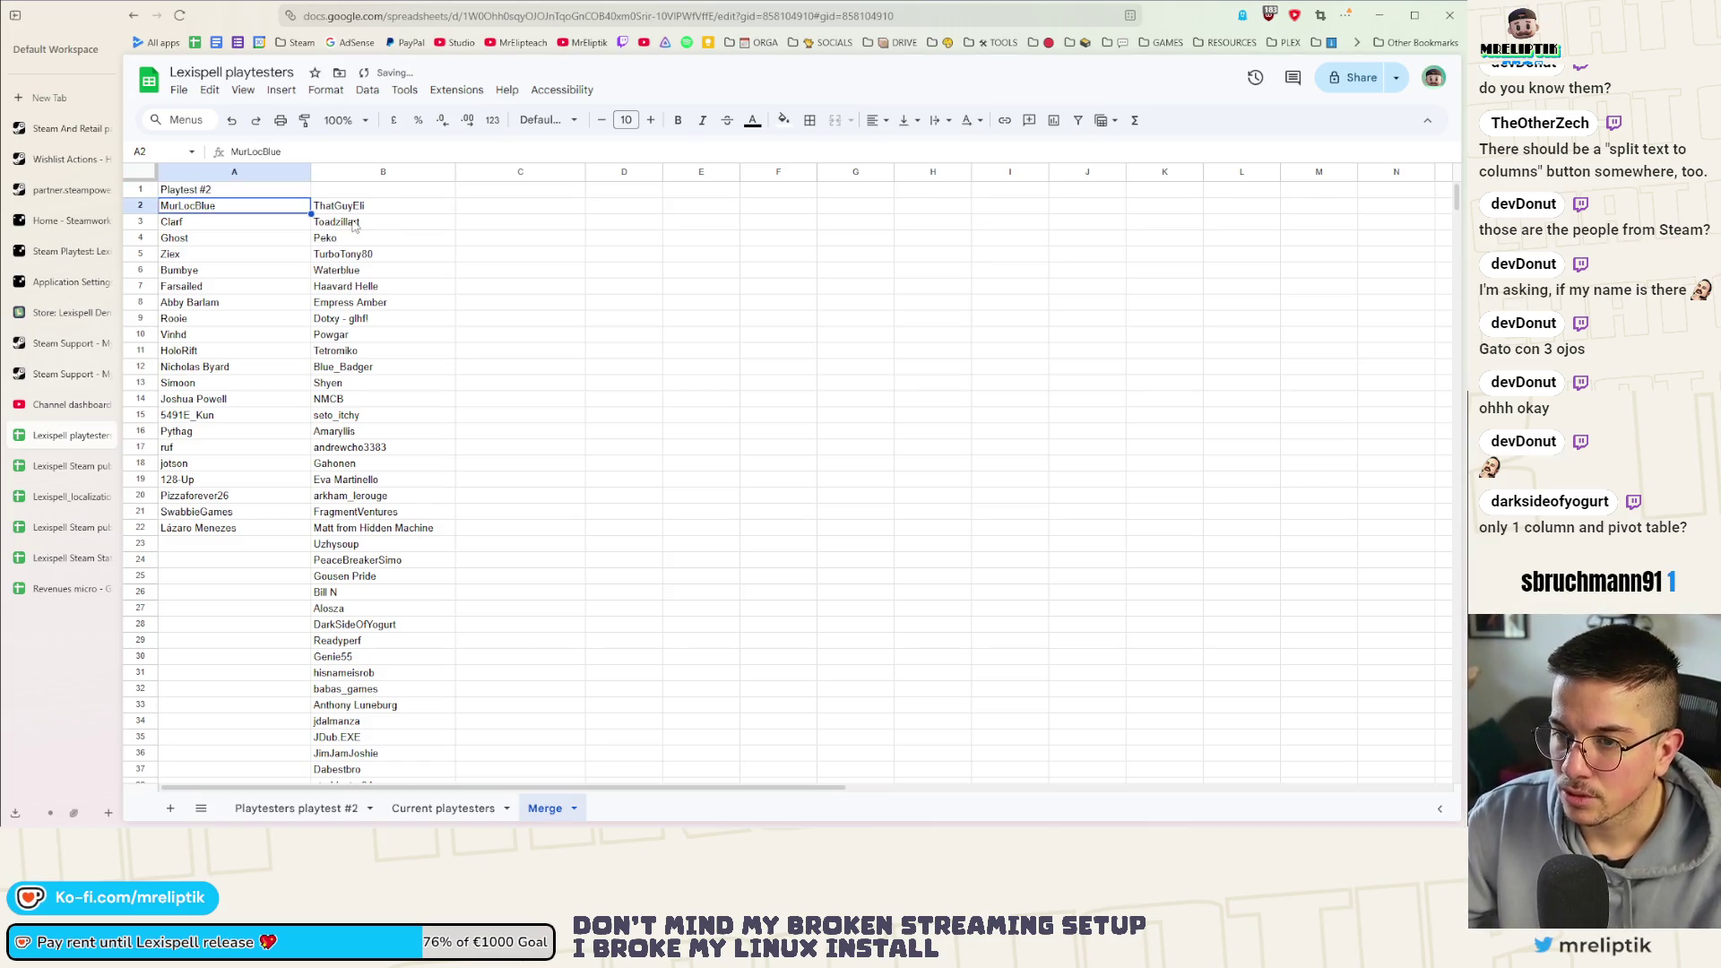
click(380, 196)
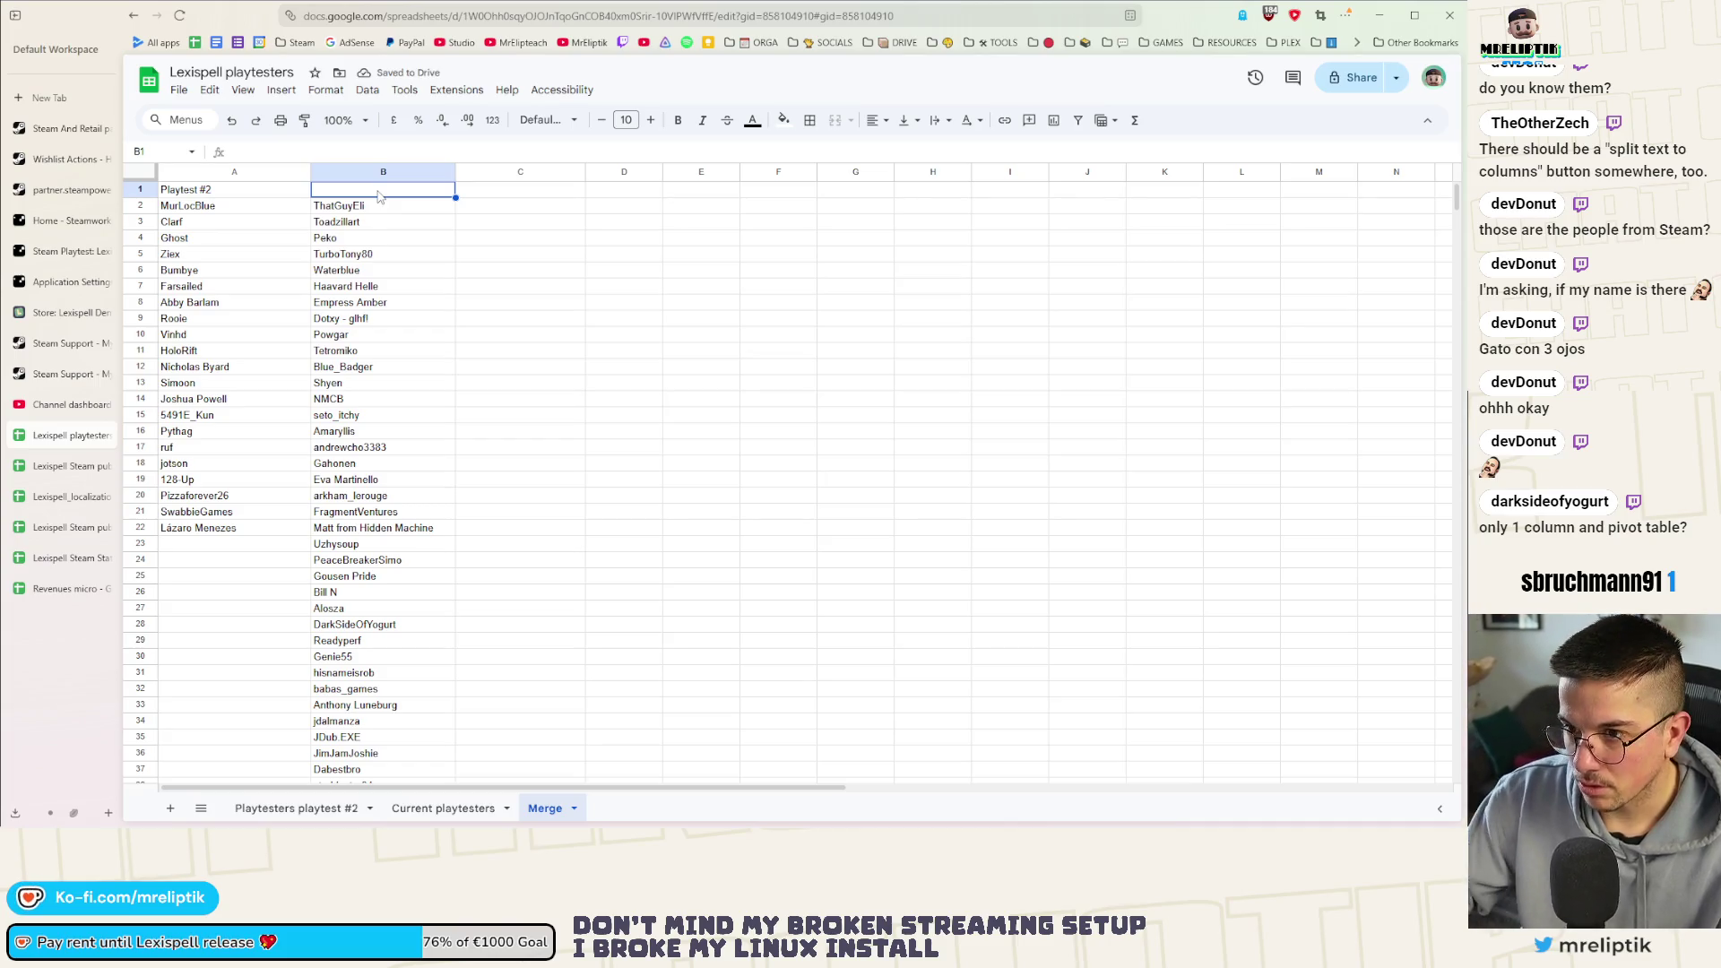
text(Current)
key(Return)
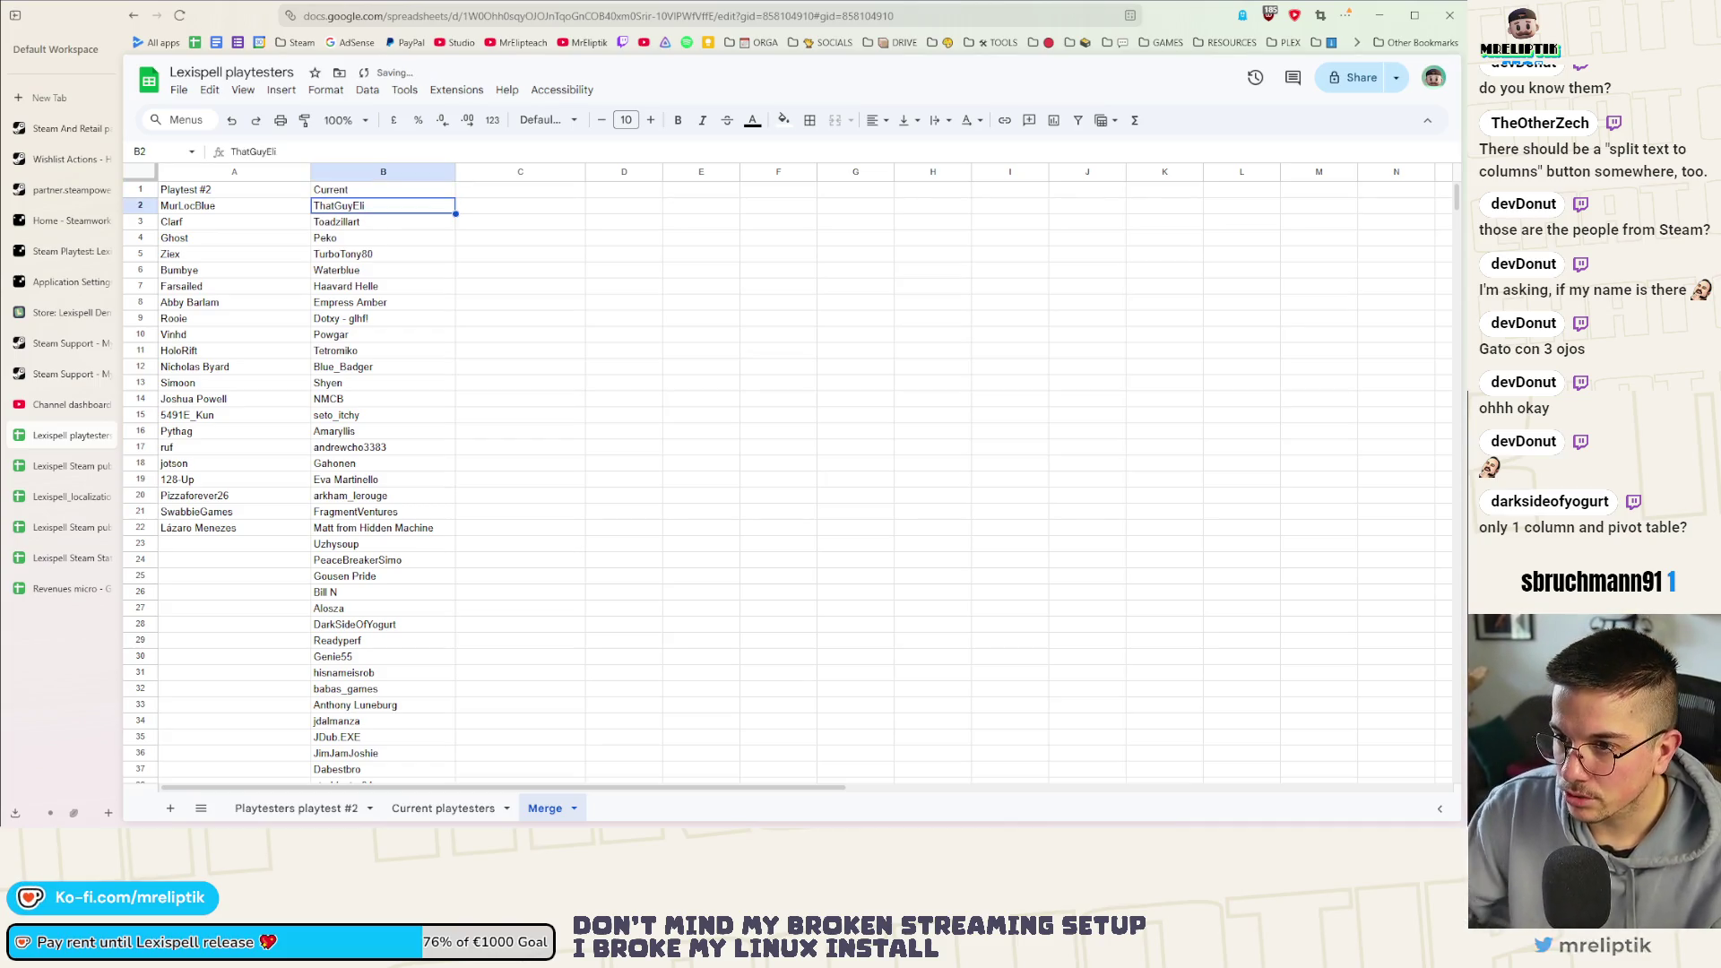
double_click(510, 192)
text(Merge)
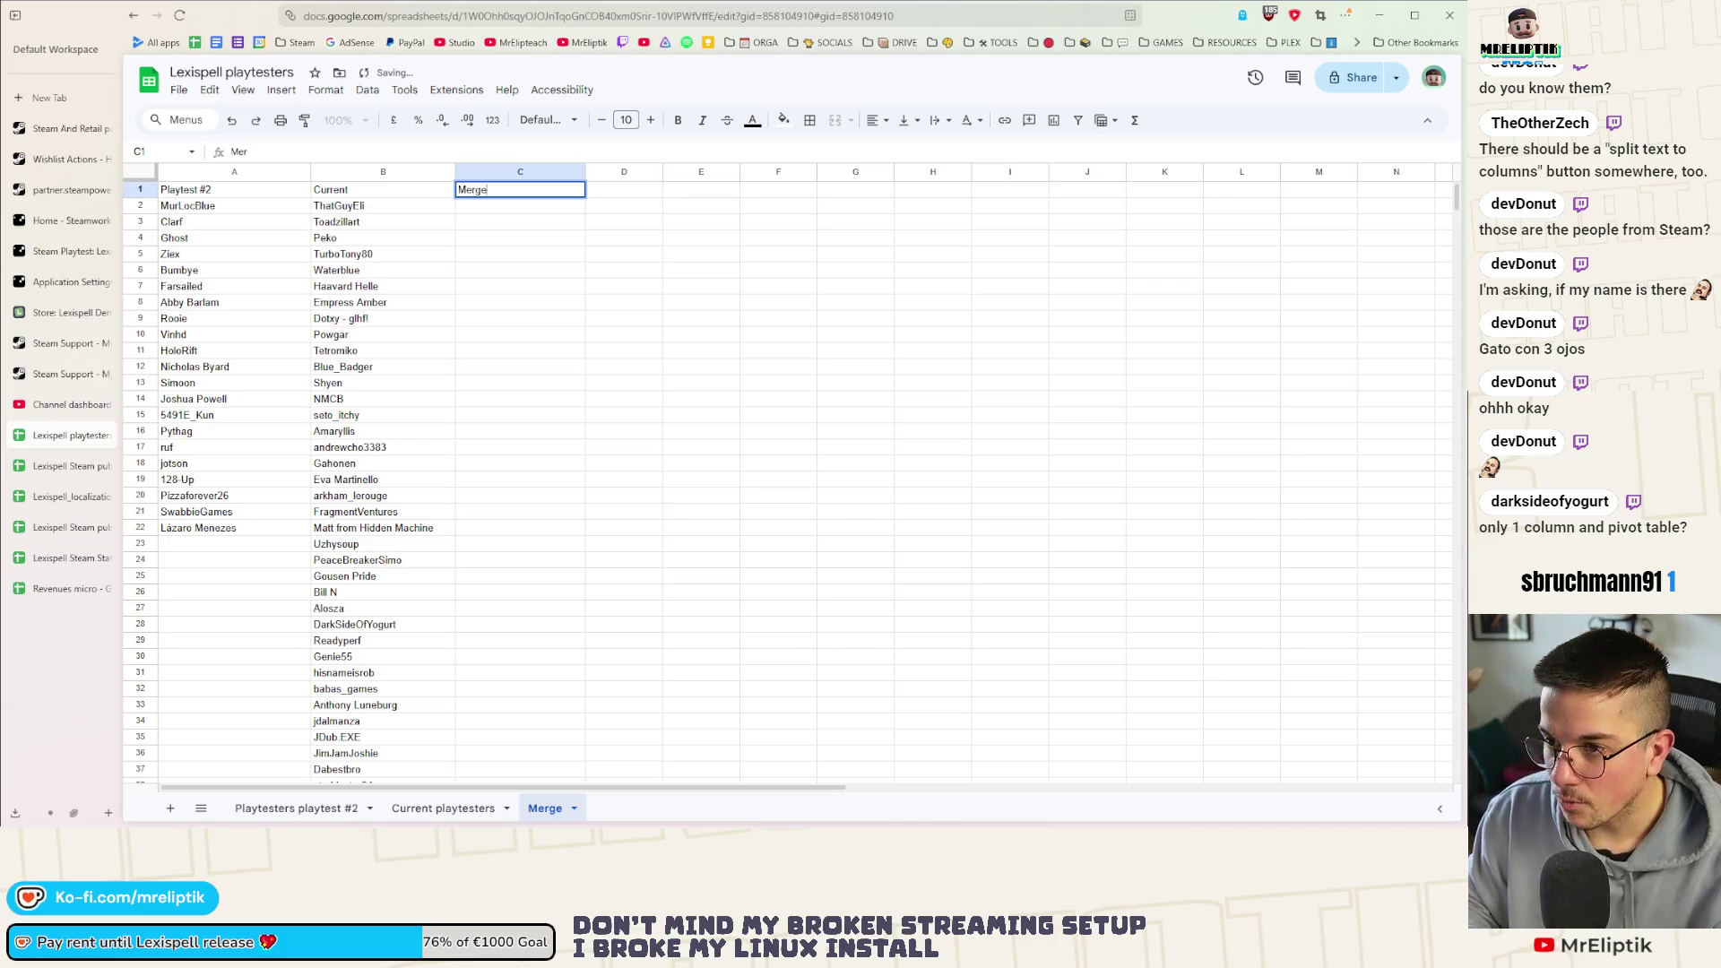
key(Return)
Make the header row A1:C1 bold and centre-aligned
click(506, 172)
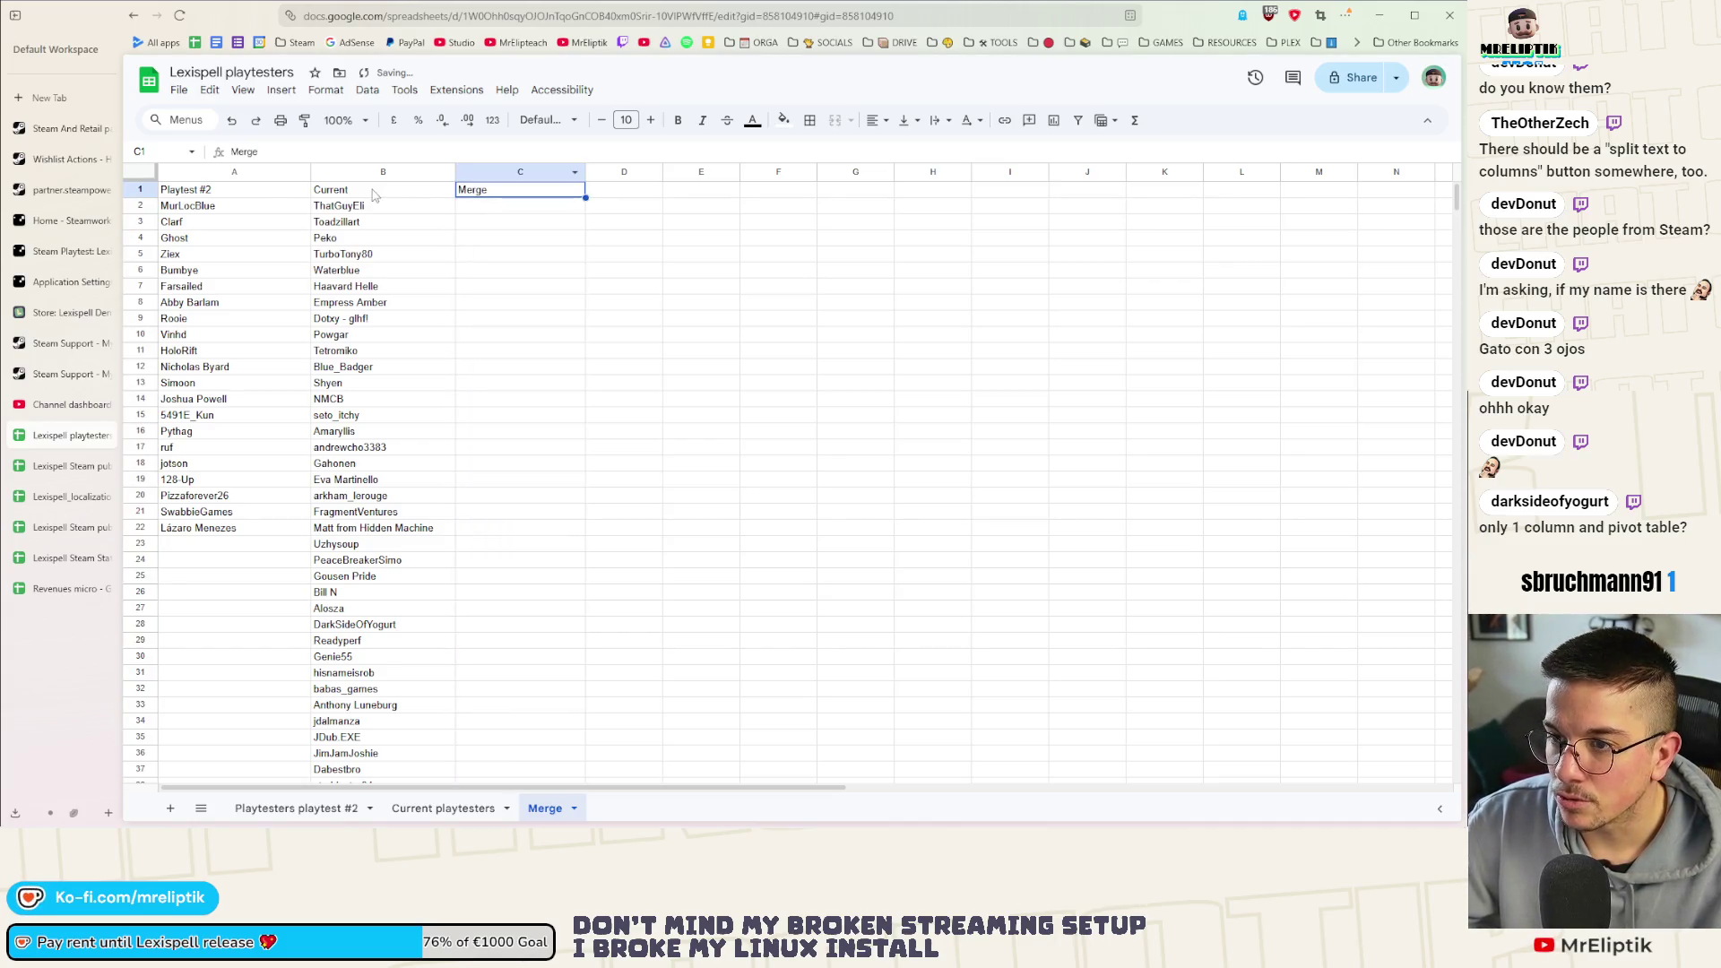
key(shift+Left)
key(shift+Left)
click(677, 120)
click(874, 119)
click(901, 151)
click(638, 291)
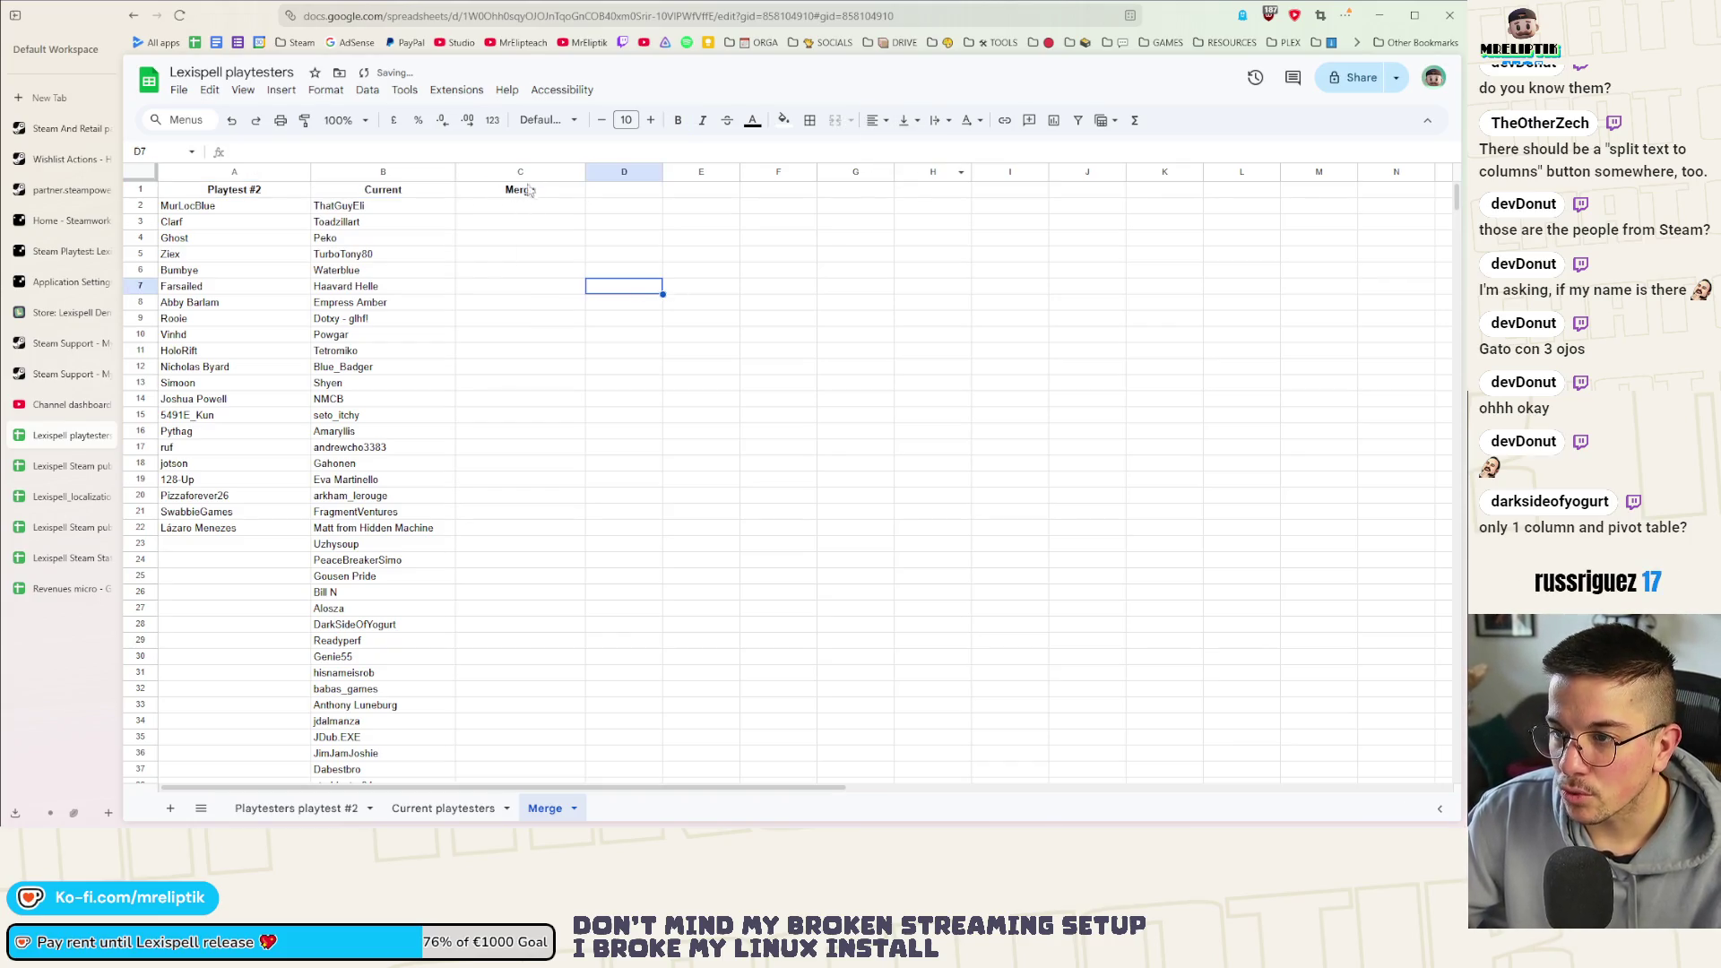
click(228, 205)
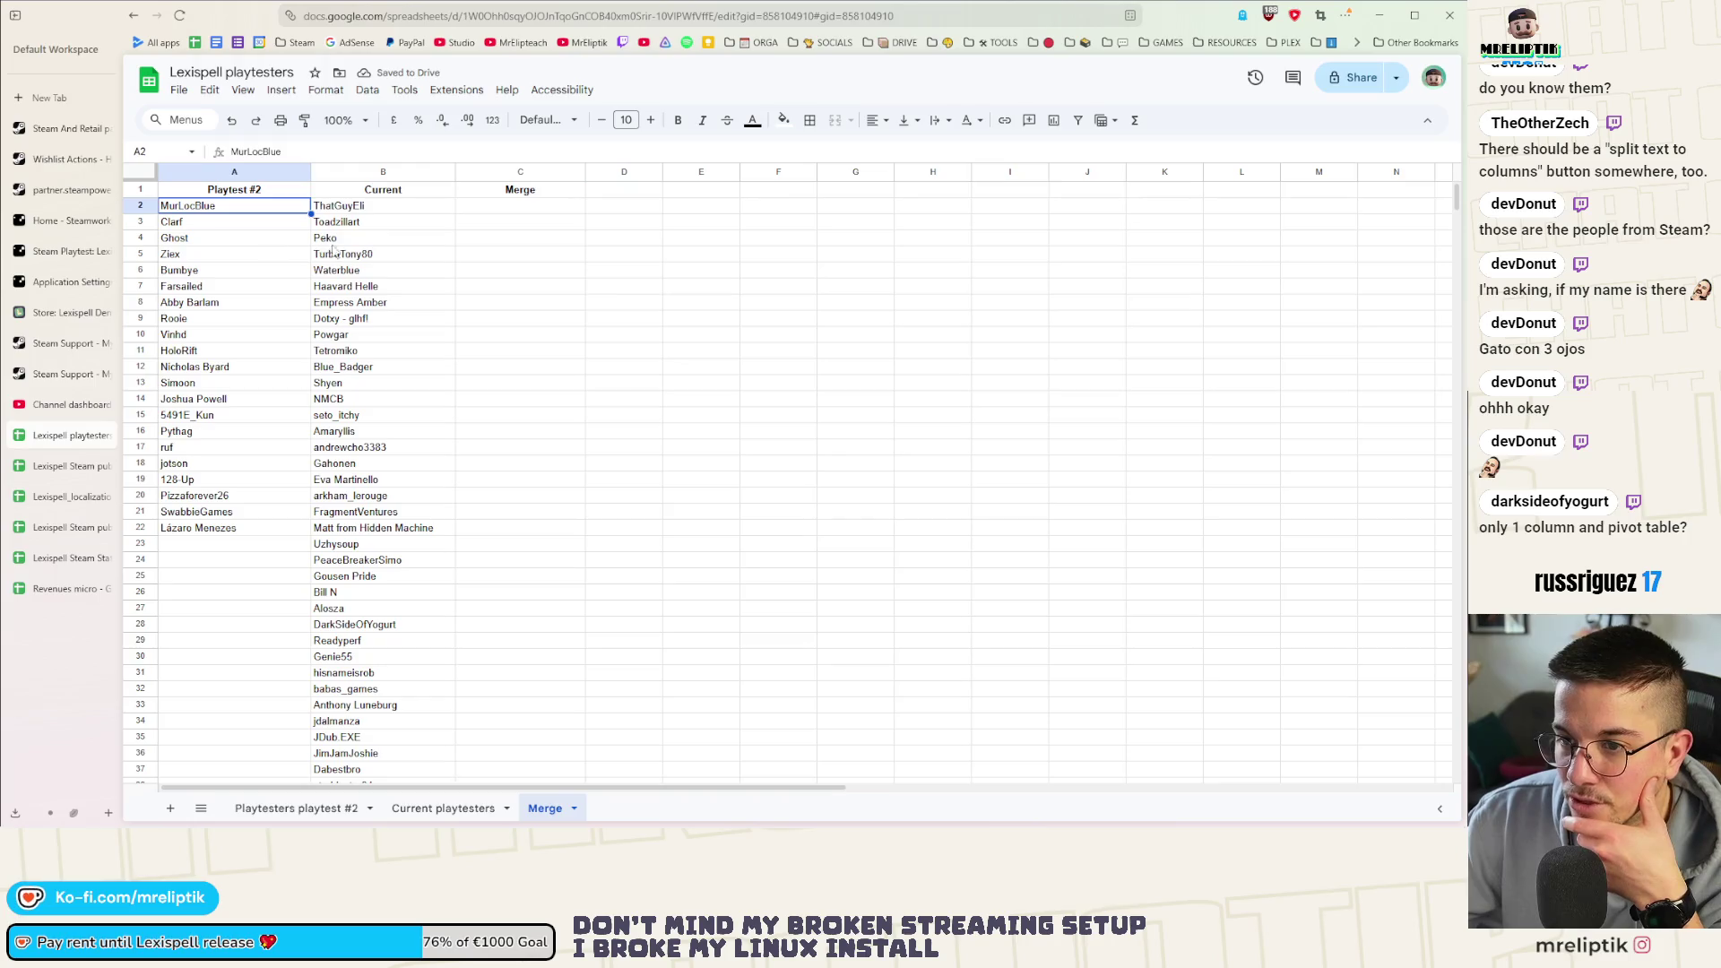
drag(384, 205, 402, 706)
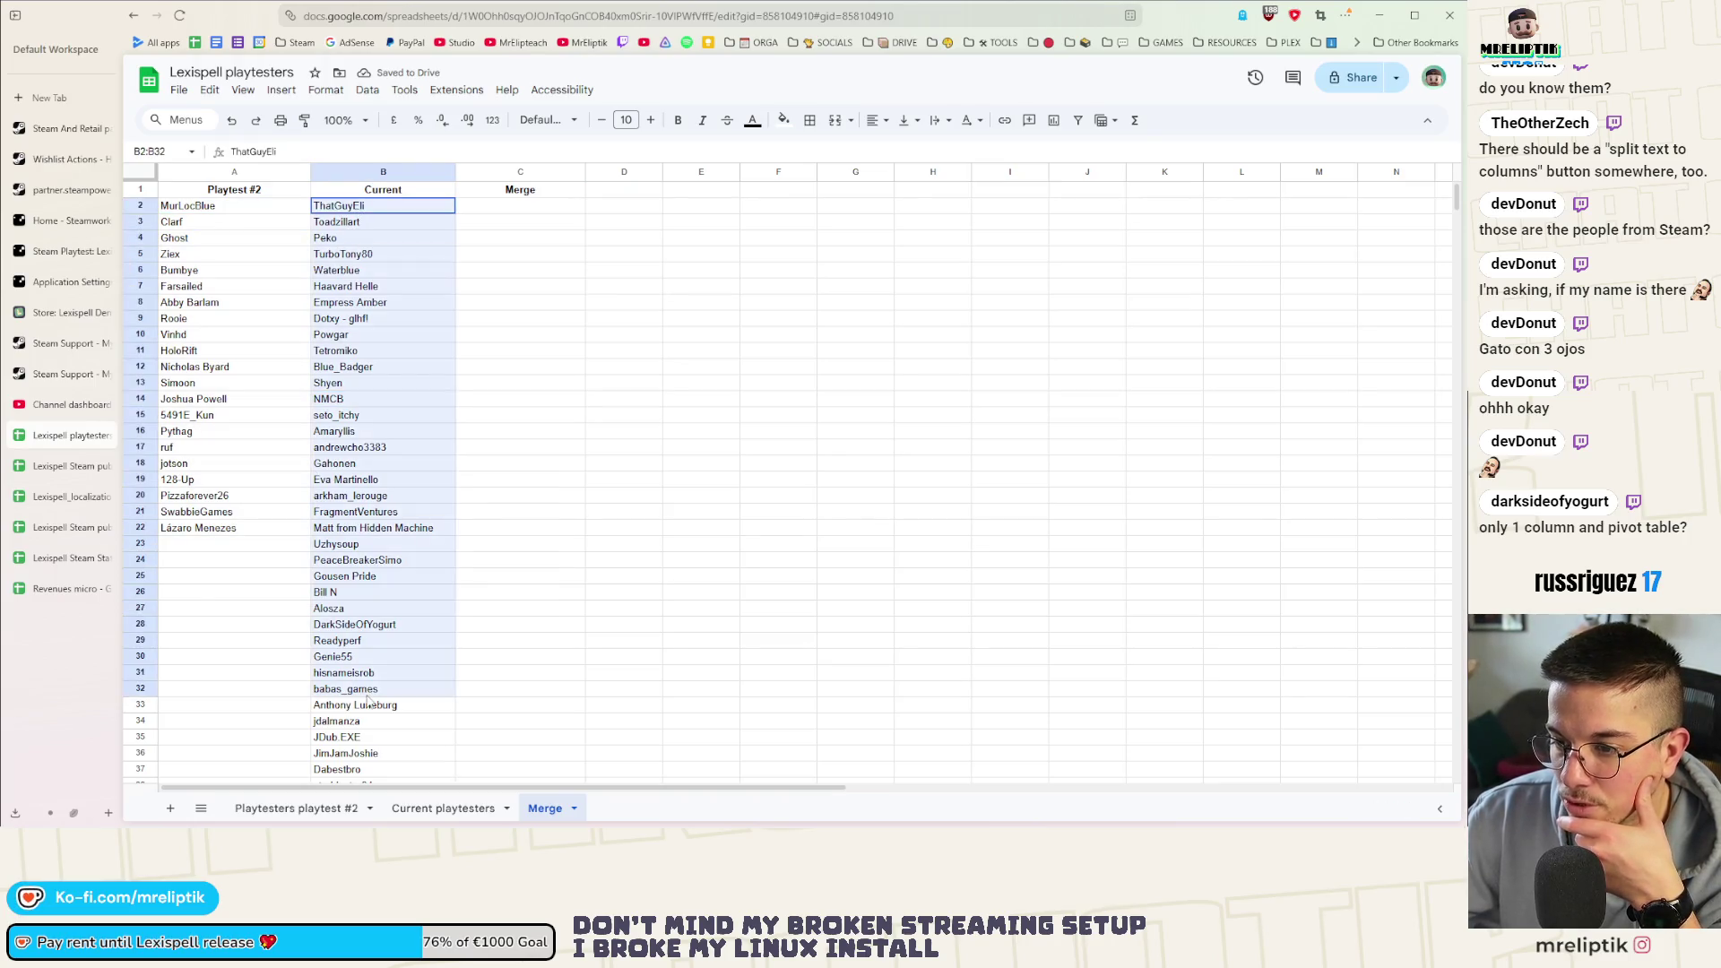
click(401, 646)
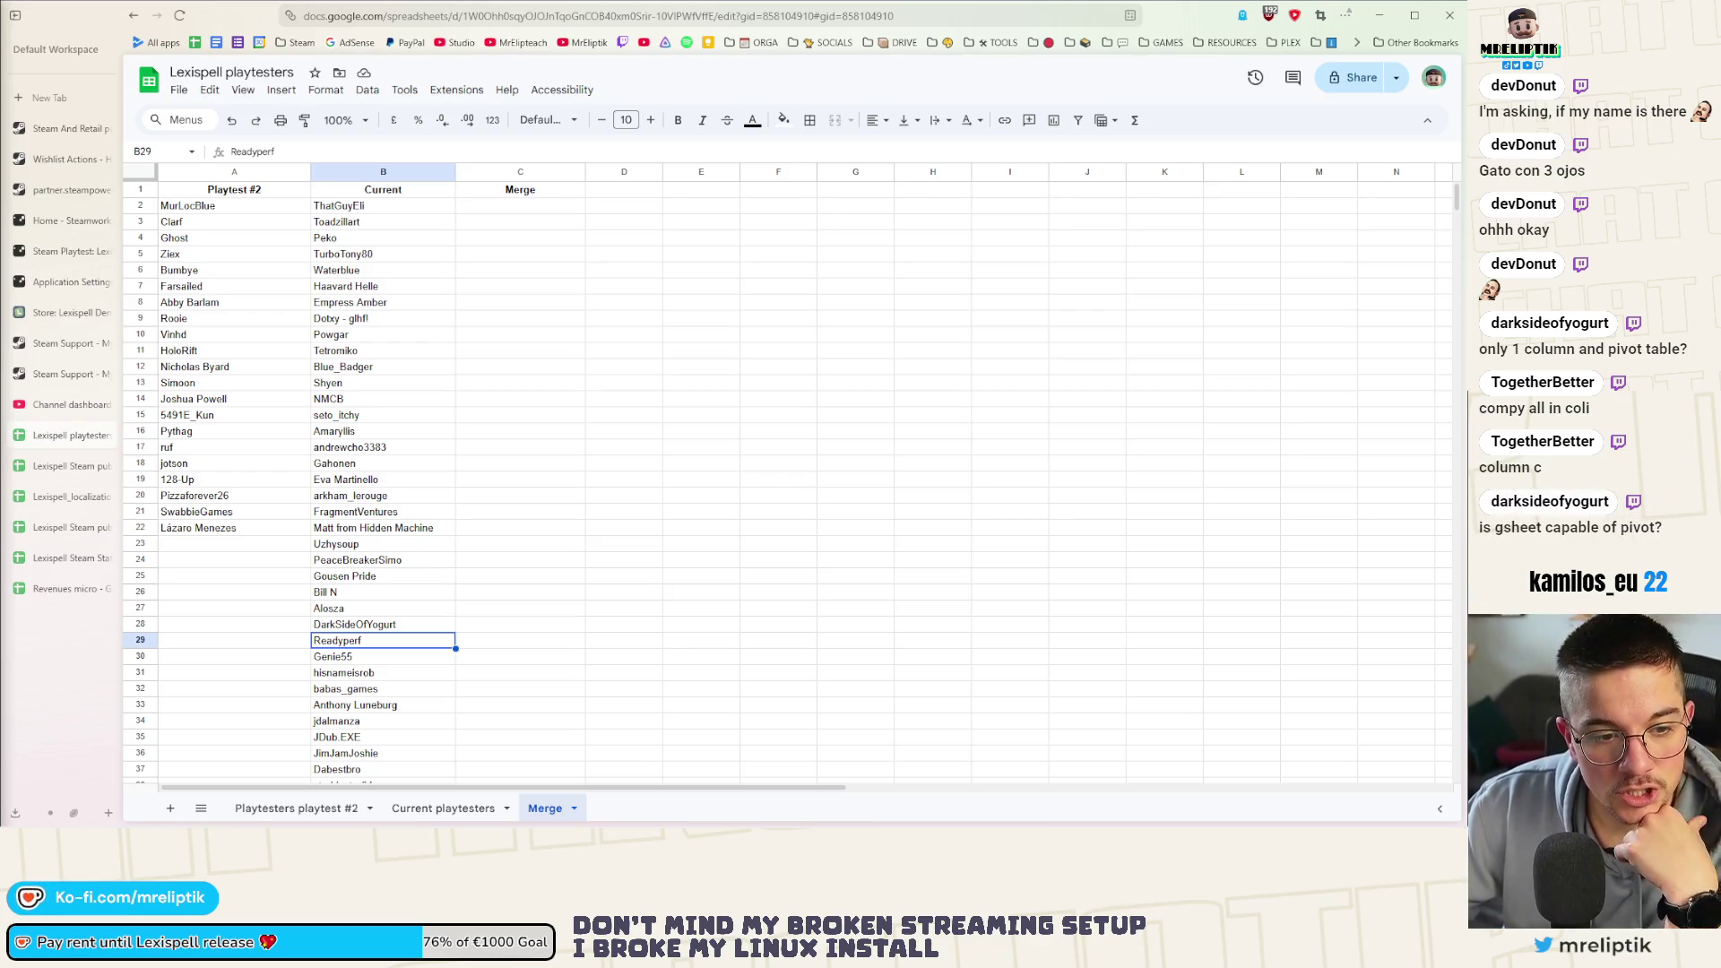
click(327, 90)
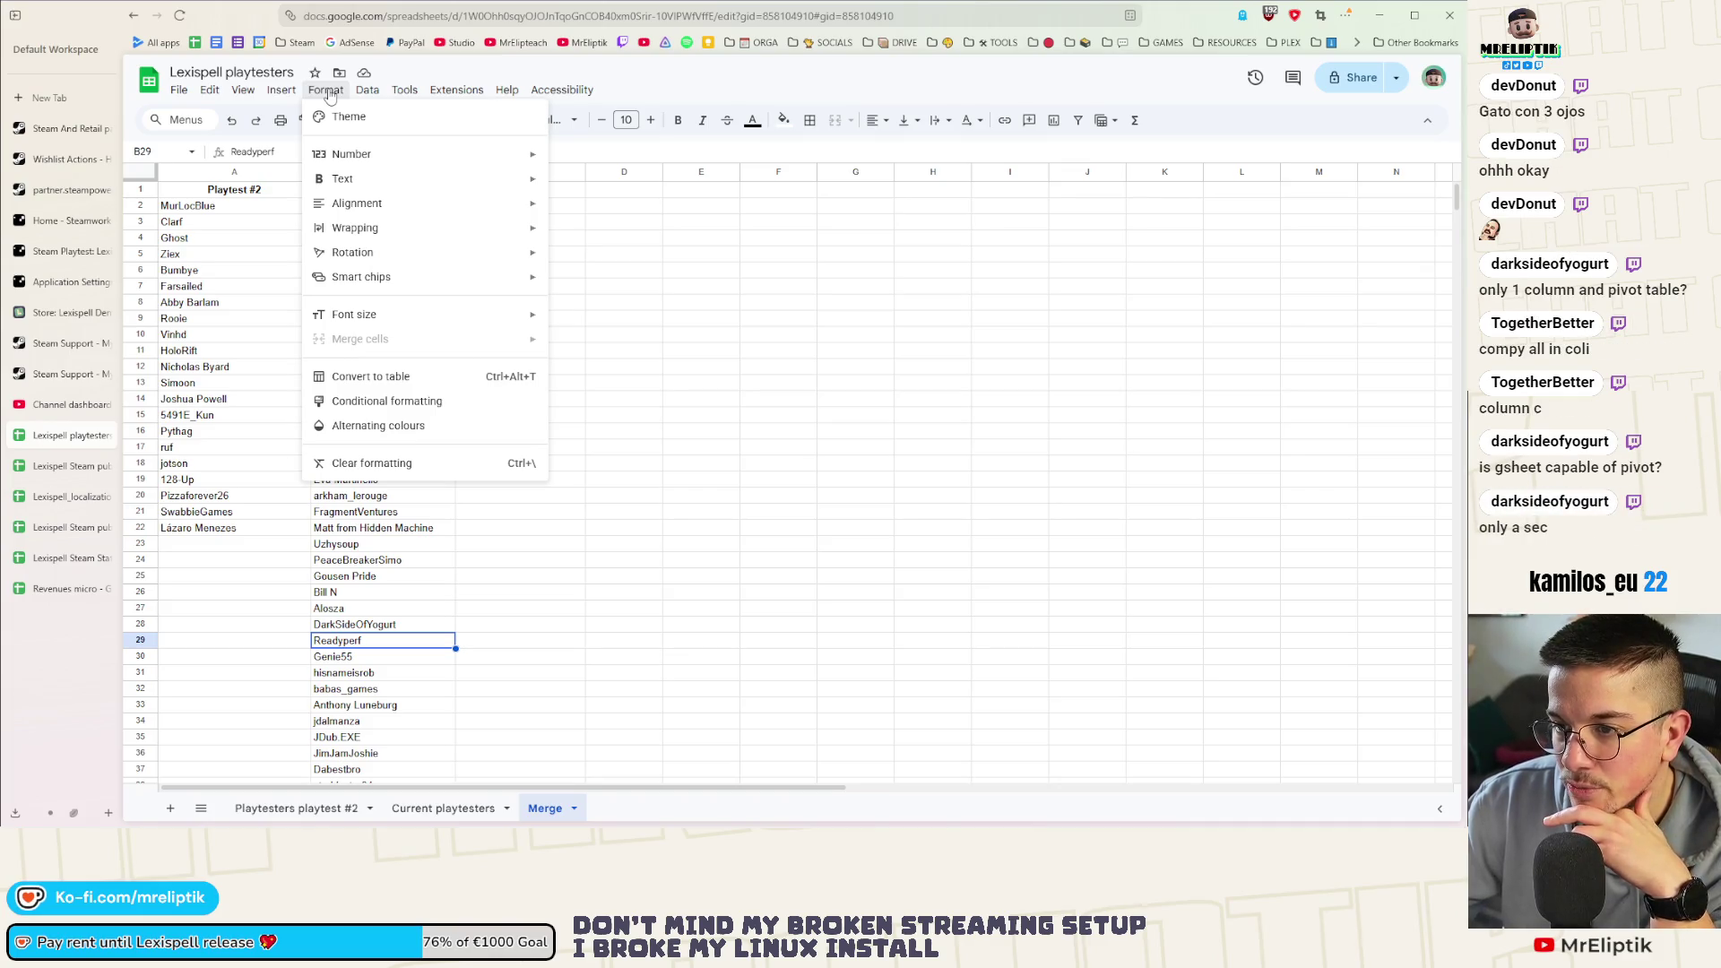
mouse_move(280, 91)
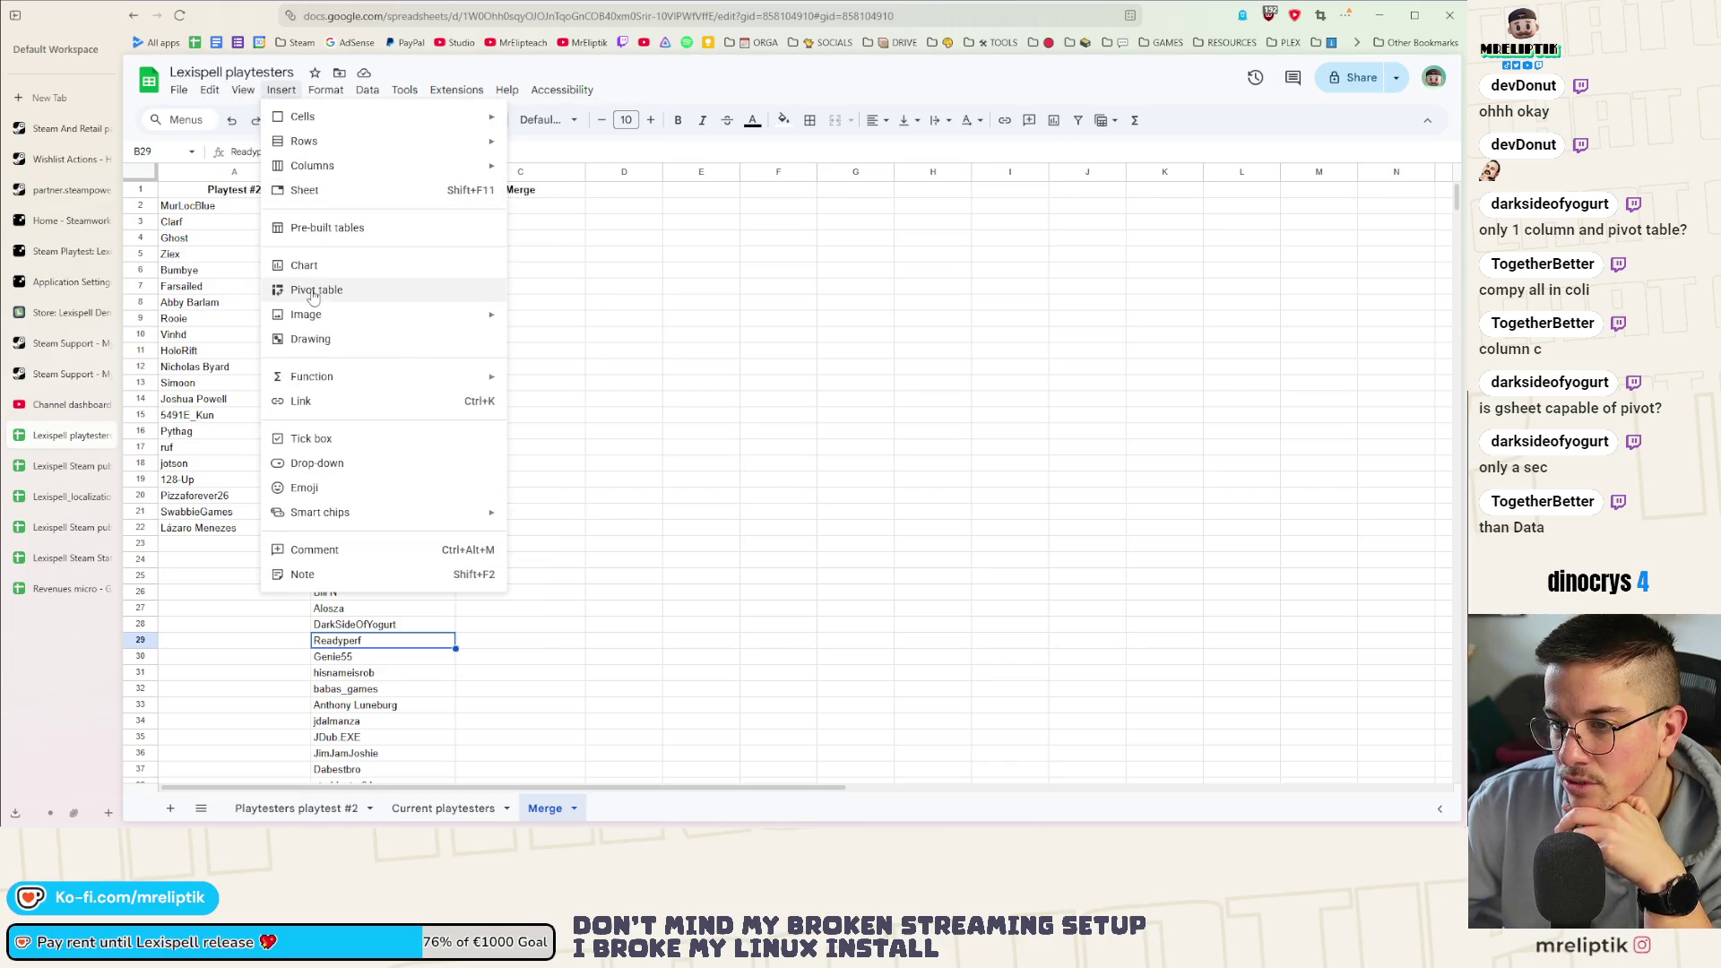
click(701, 275)
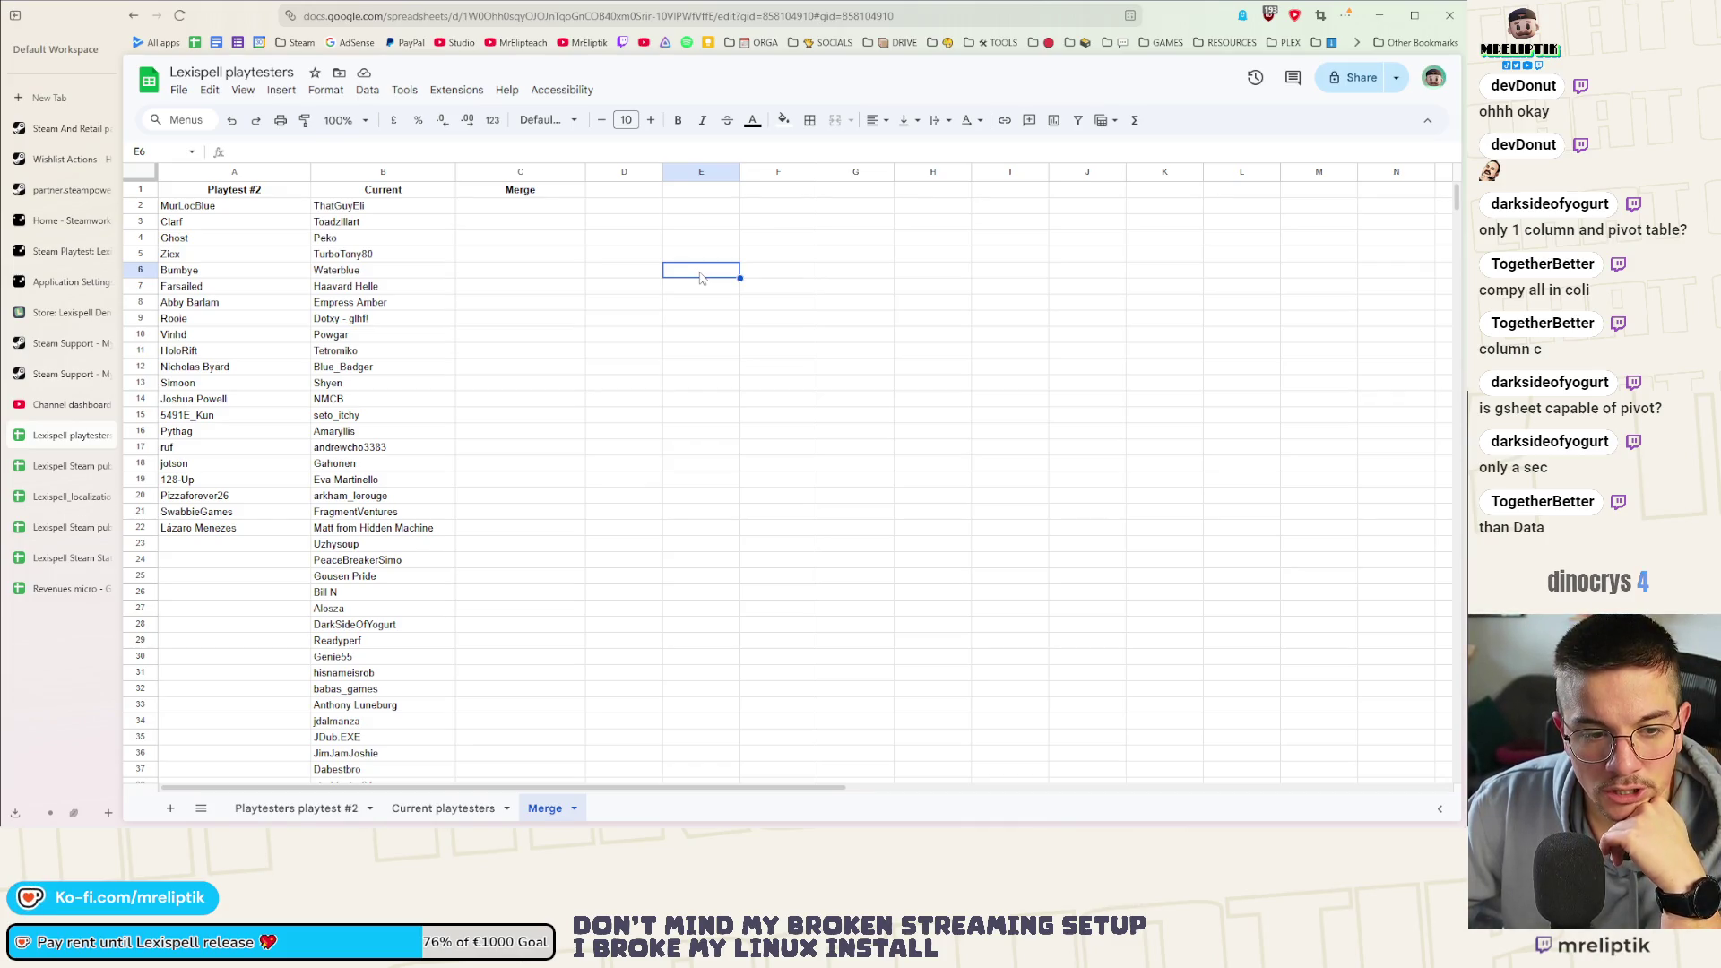
click(364, 207)
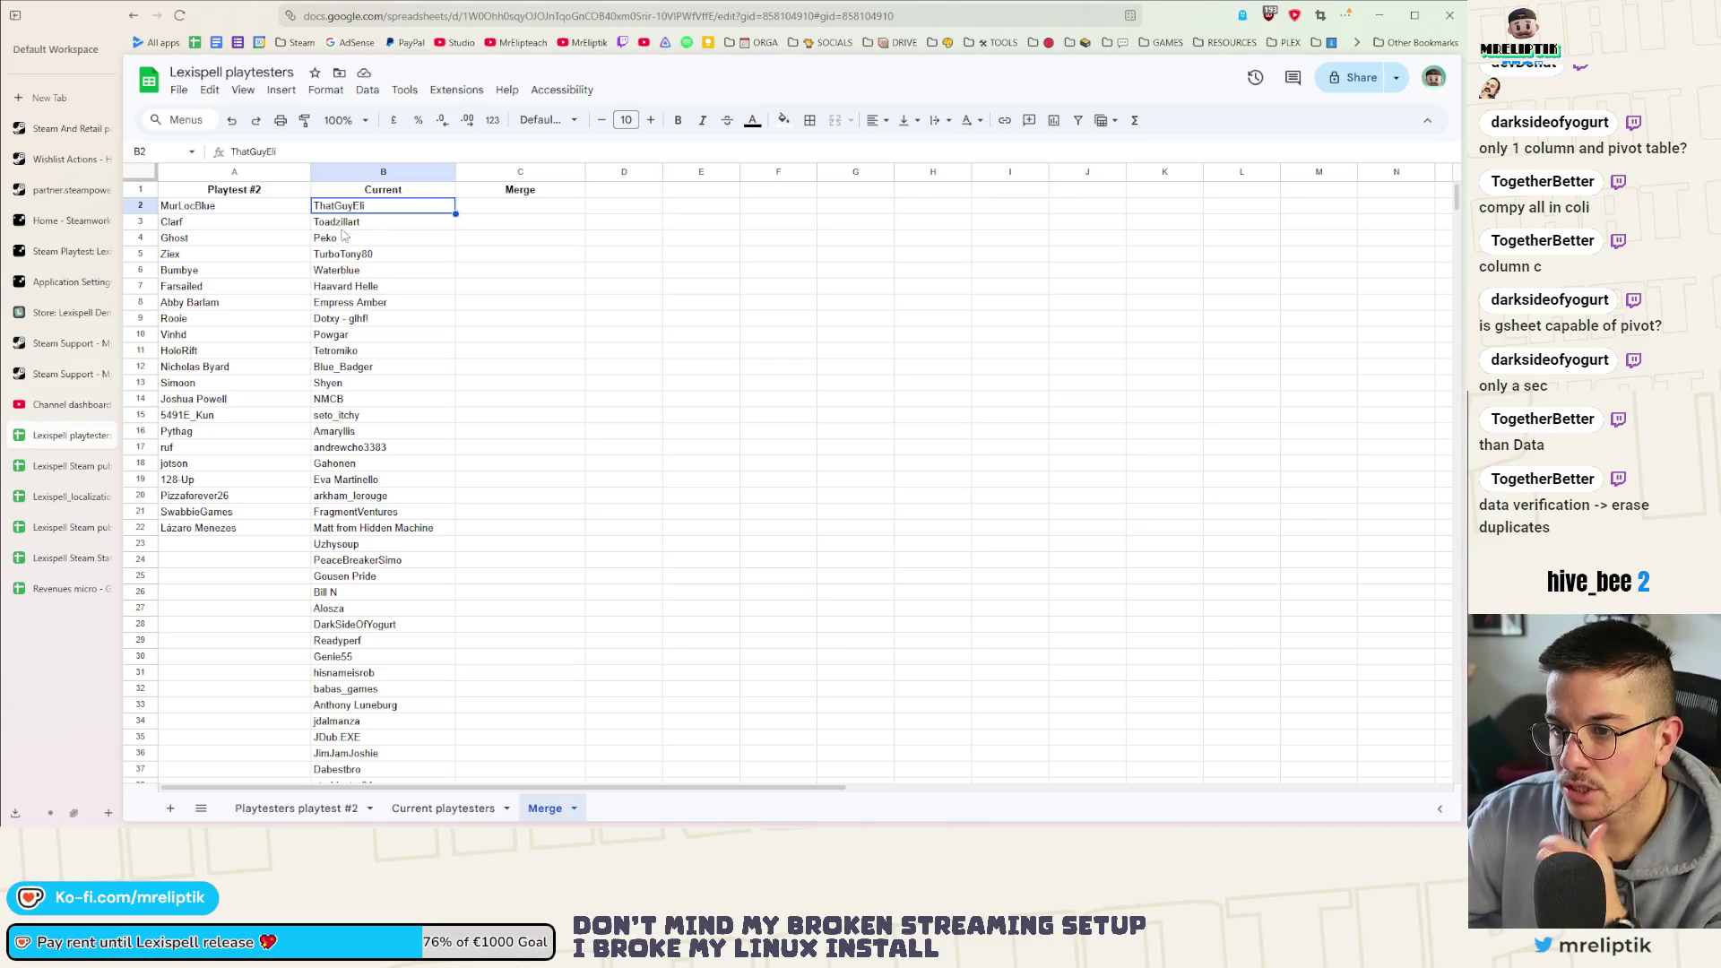
click(229, 207)
click(523, 209)
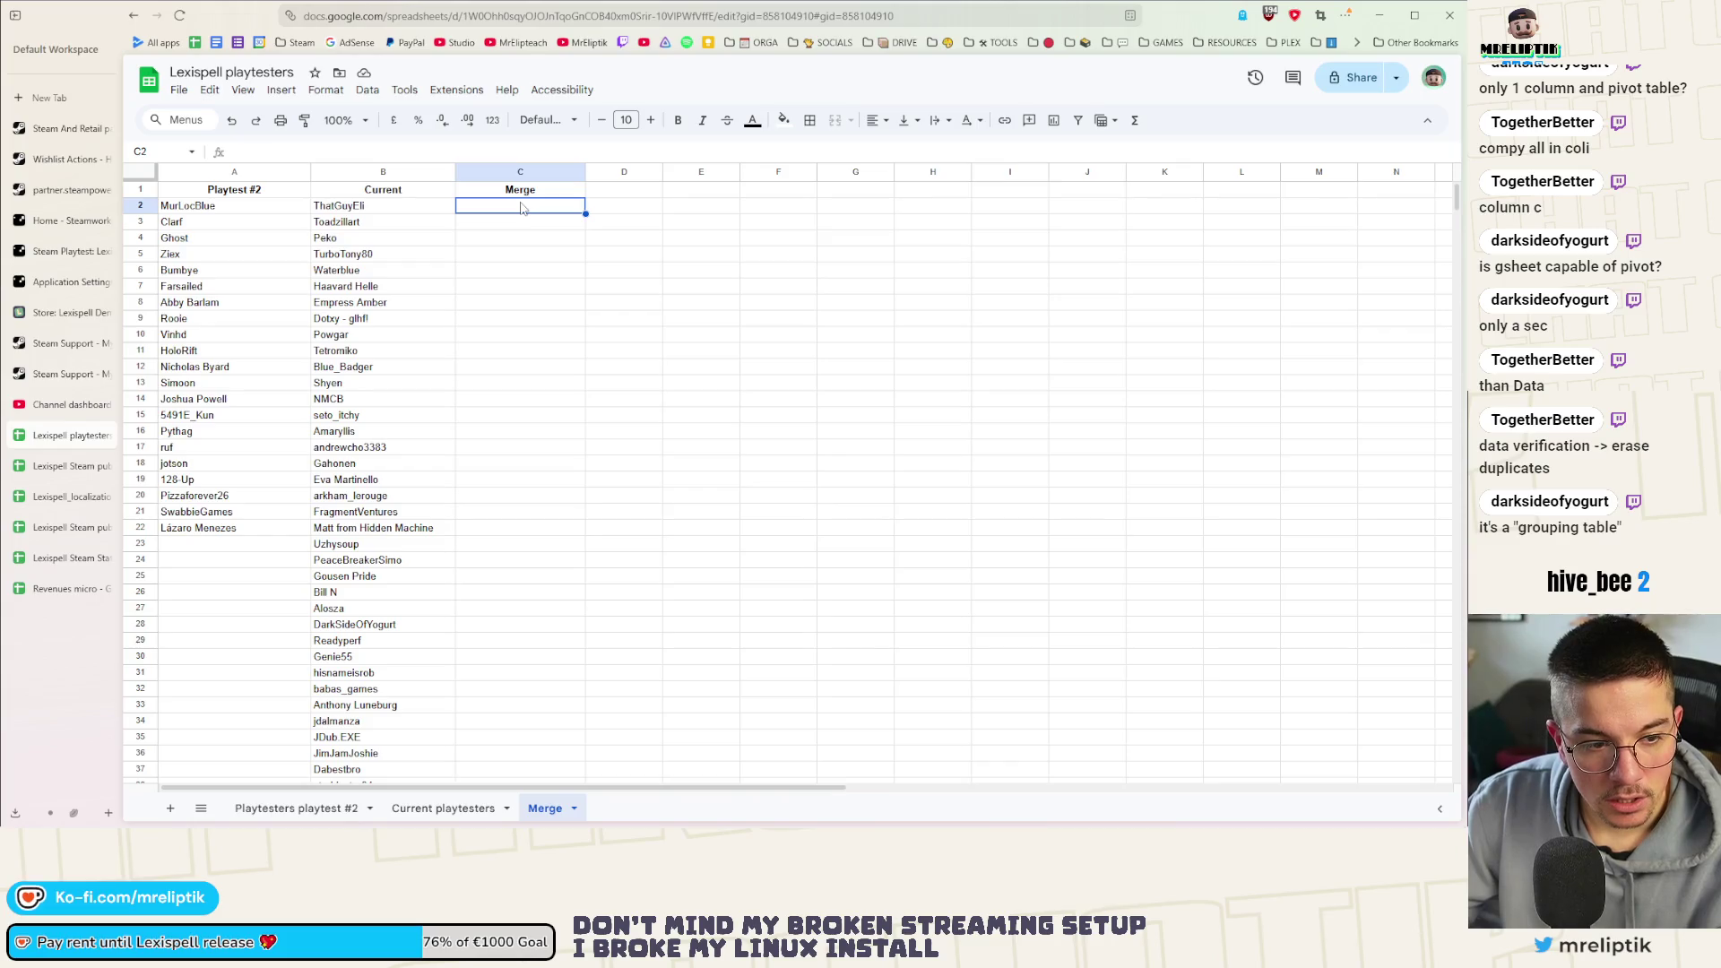
click(279, 89)
click(352, 289)
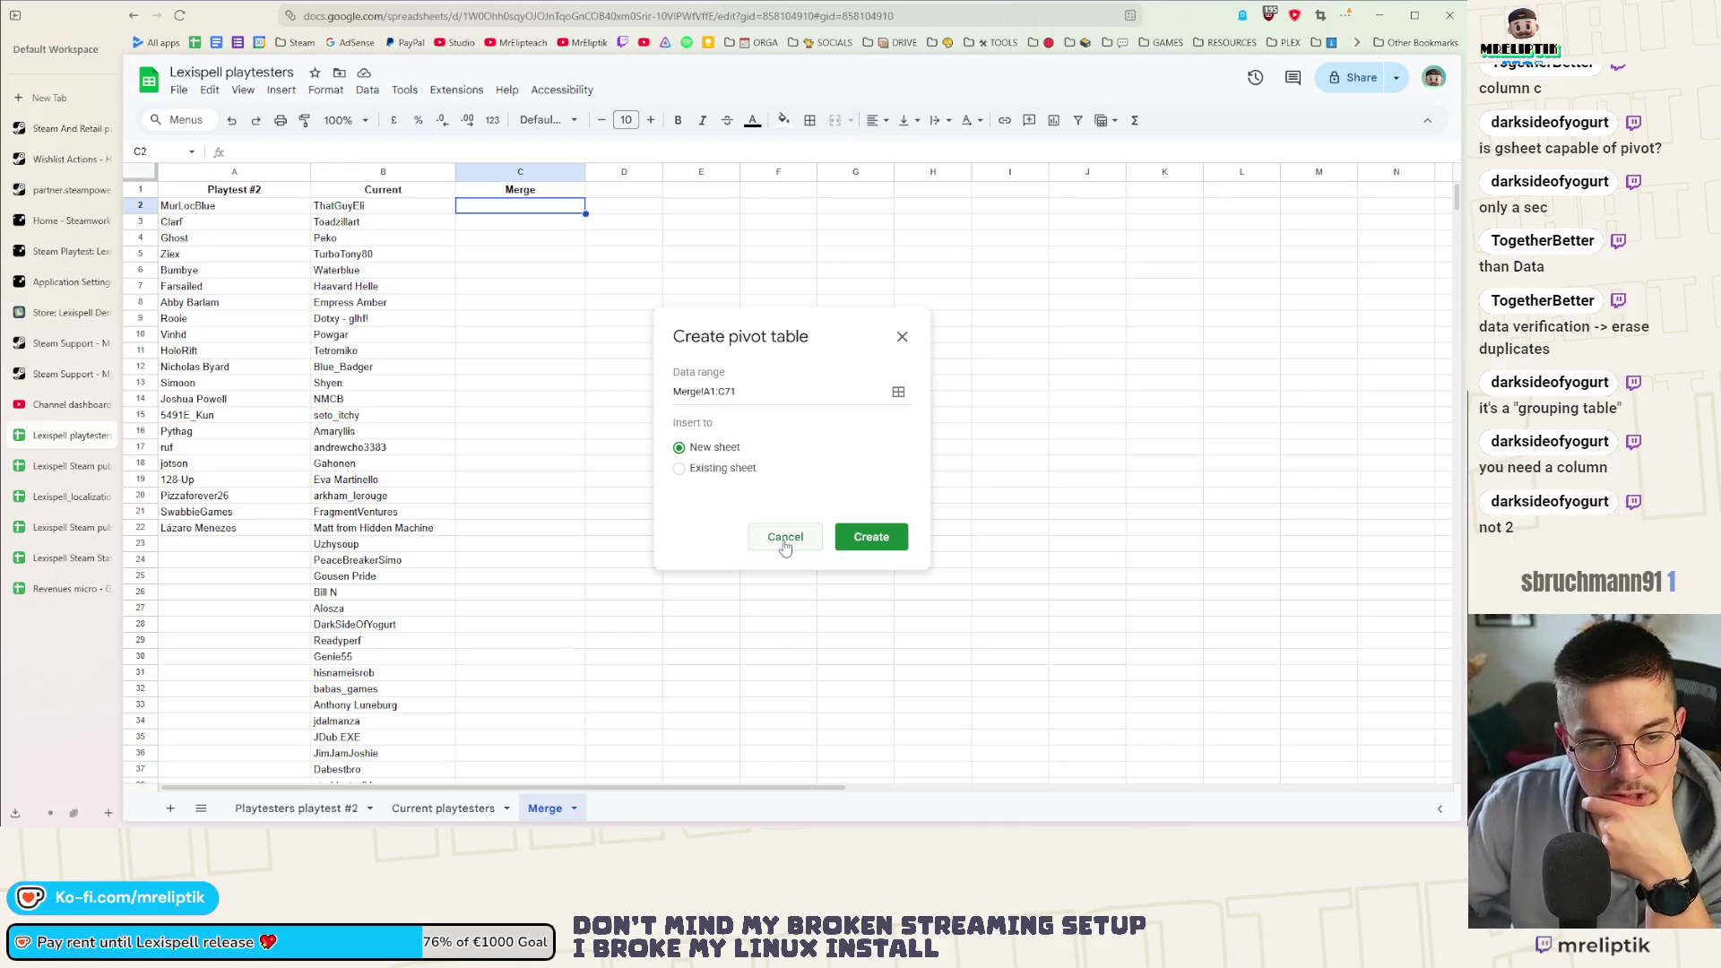
click(785, 538)
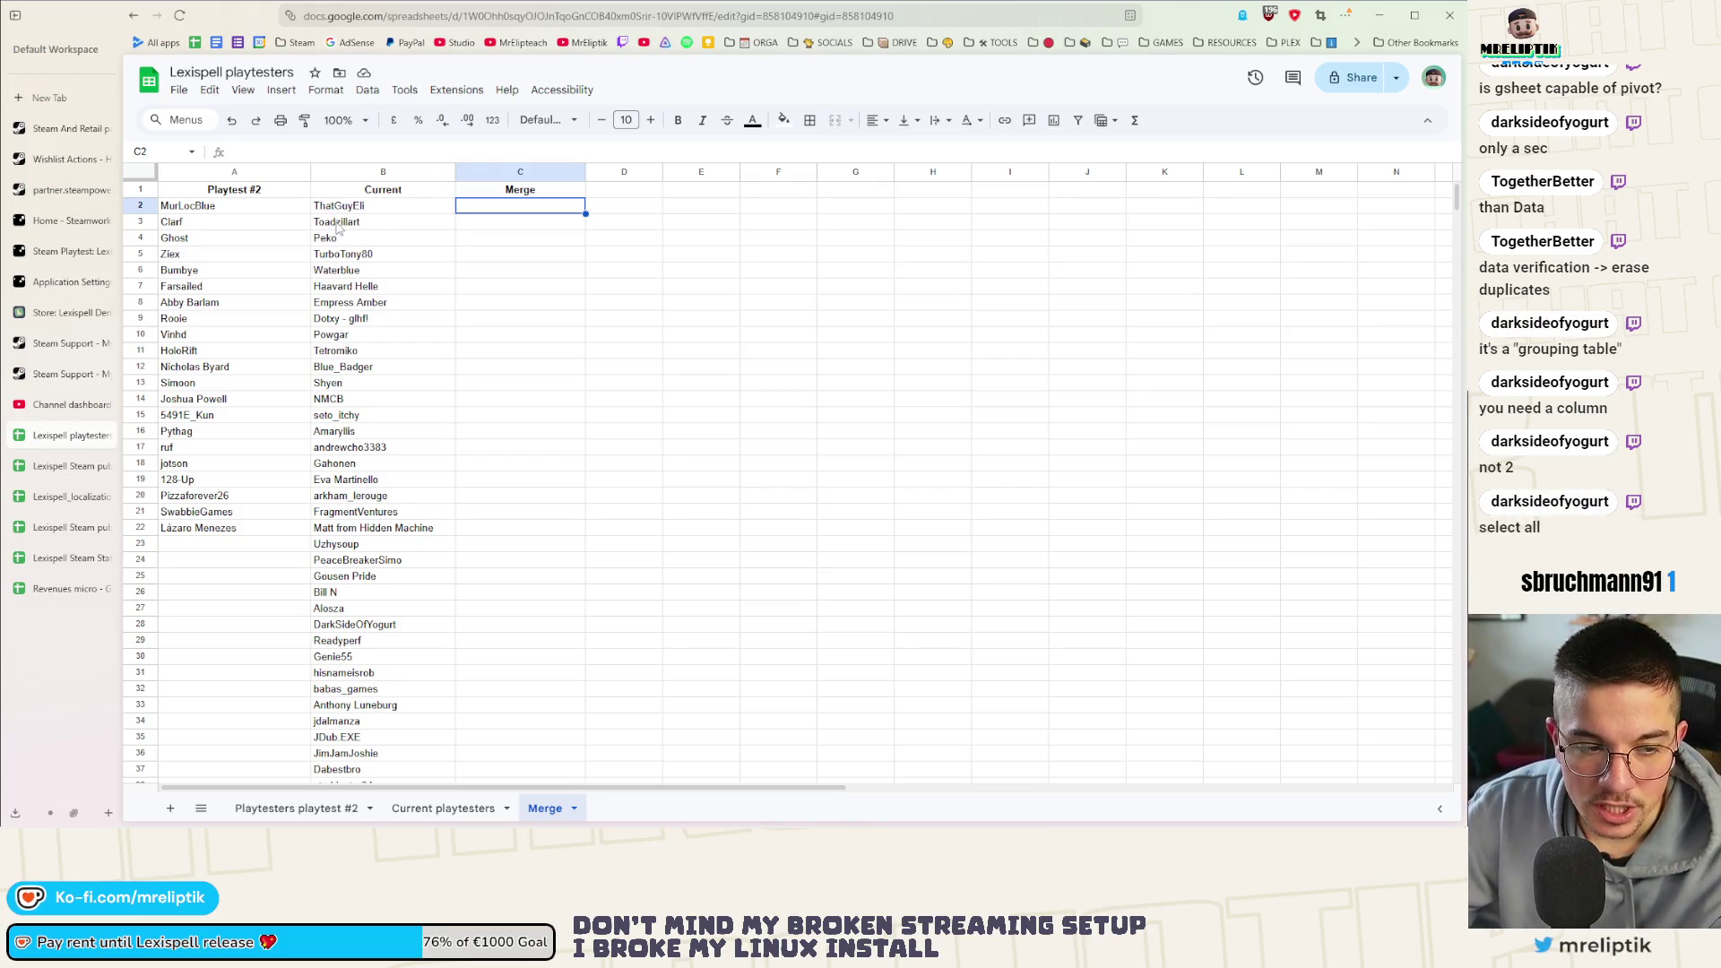
click(216, 210)
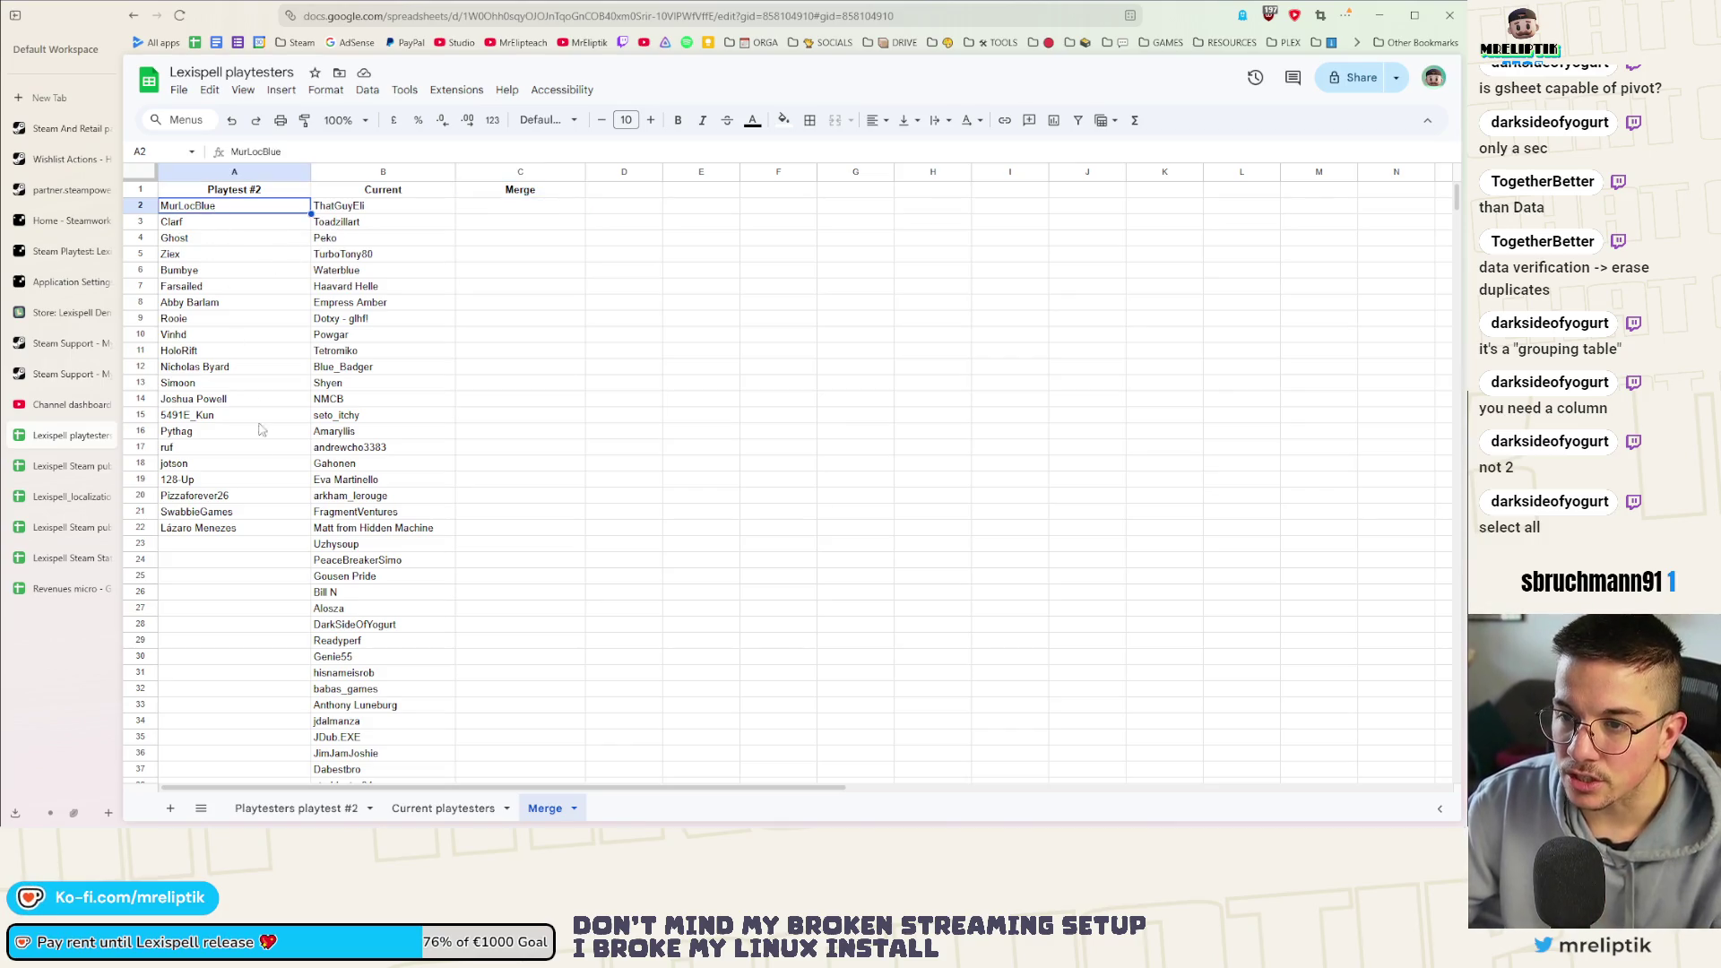
Paste the Playtest #2 names A2:A22 into C2 and the Current names B2:B71 below them at C23
shift+click(241, 529)
click(492, 204)
key(ctrl+v)
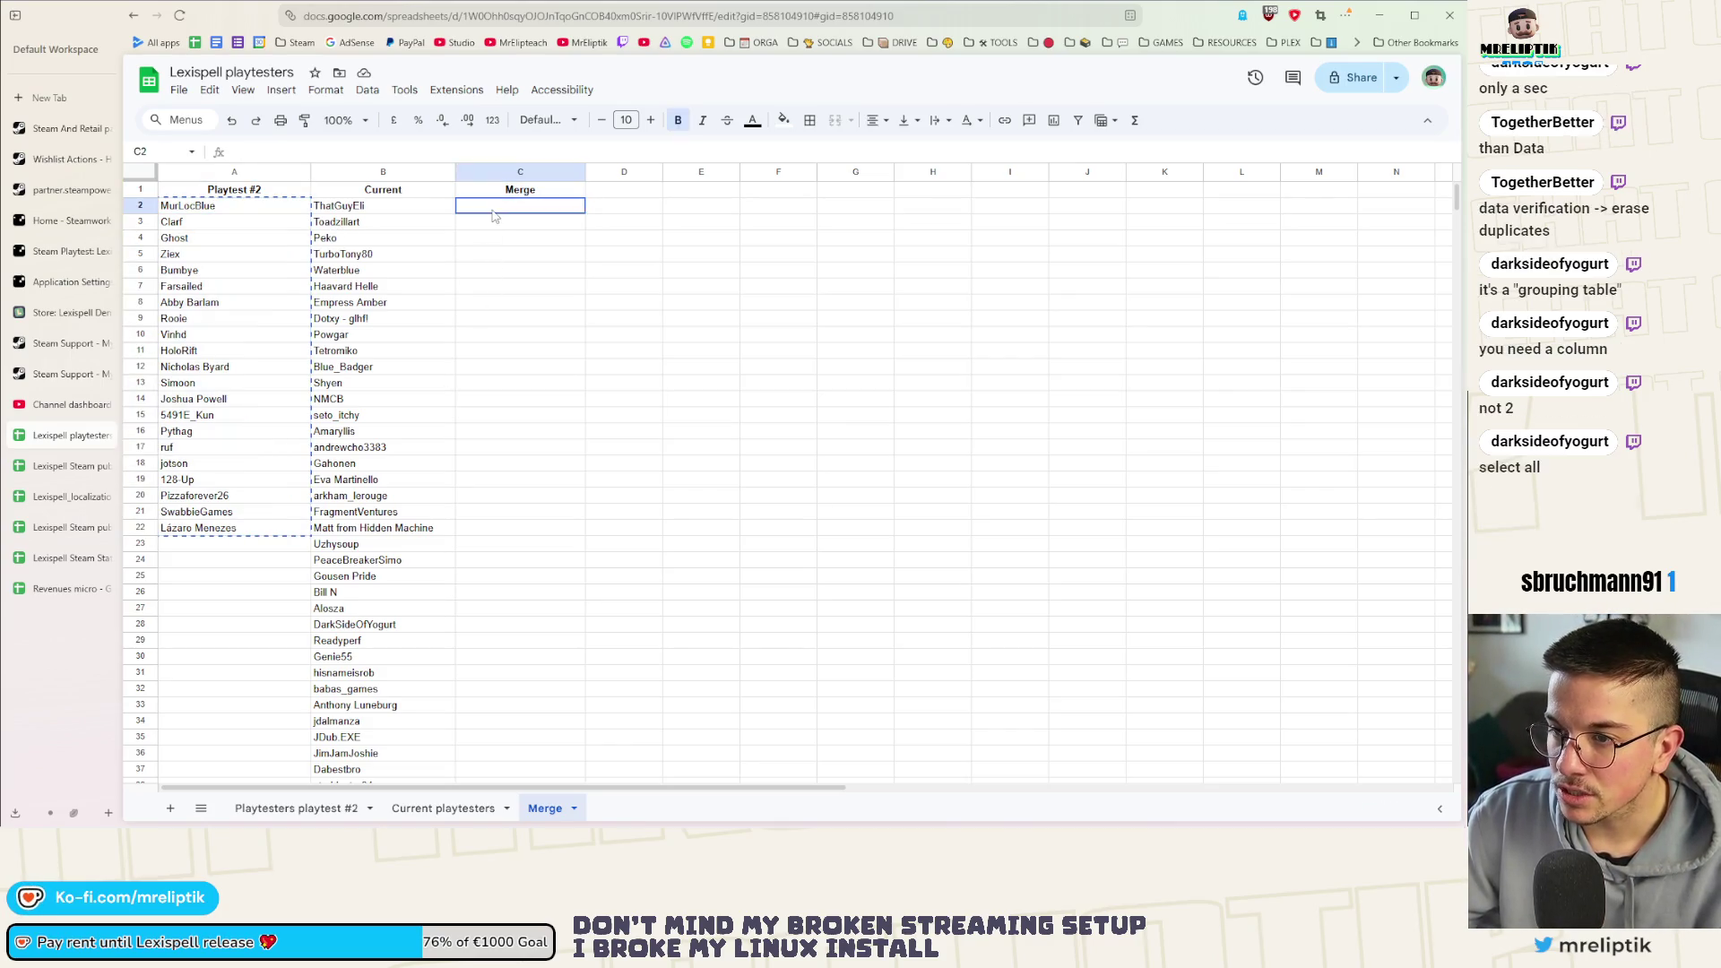
click(382, 204)
scroll(378, 538, down, 3)
scroll(377, 561, down, 5)
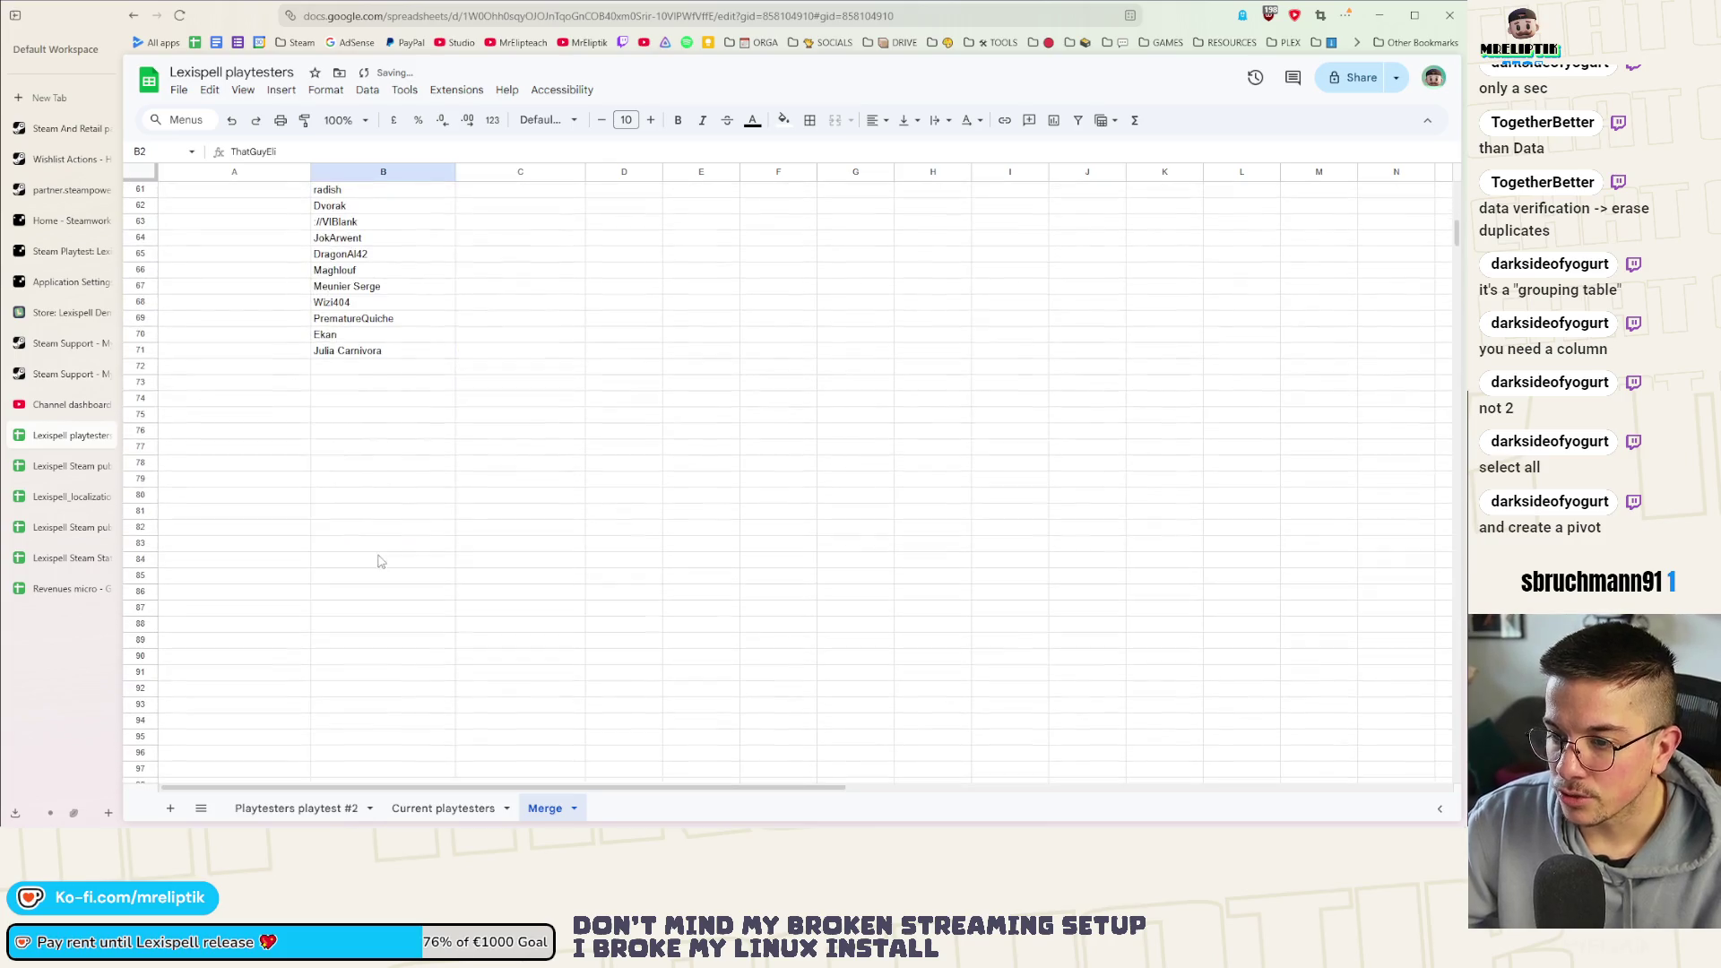
shift+click(364, 351)
key(ctrl+c)
scroll(538, 457, up, 8)
scroll(532, 487, down, 4)
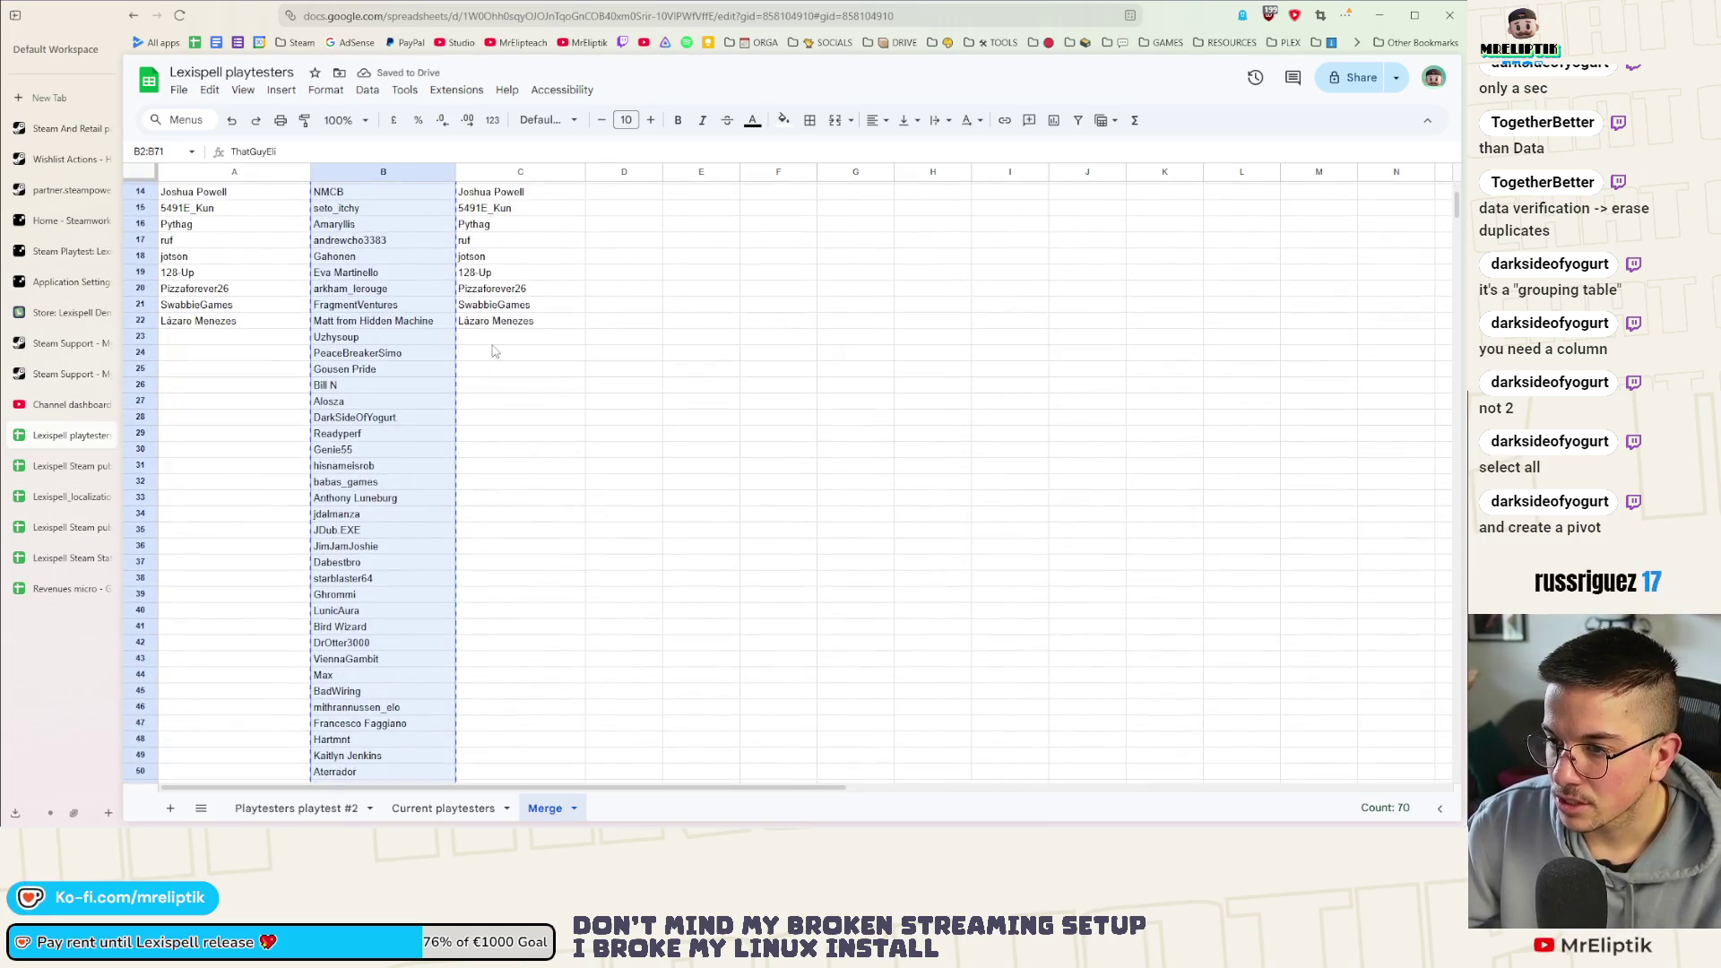
click(500, 336)
key(ctrl+v)
scroll(508, 376, up, 4)
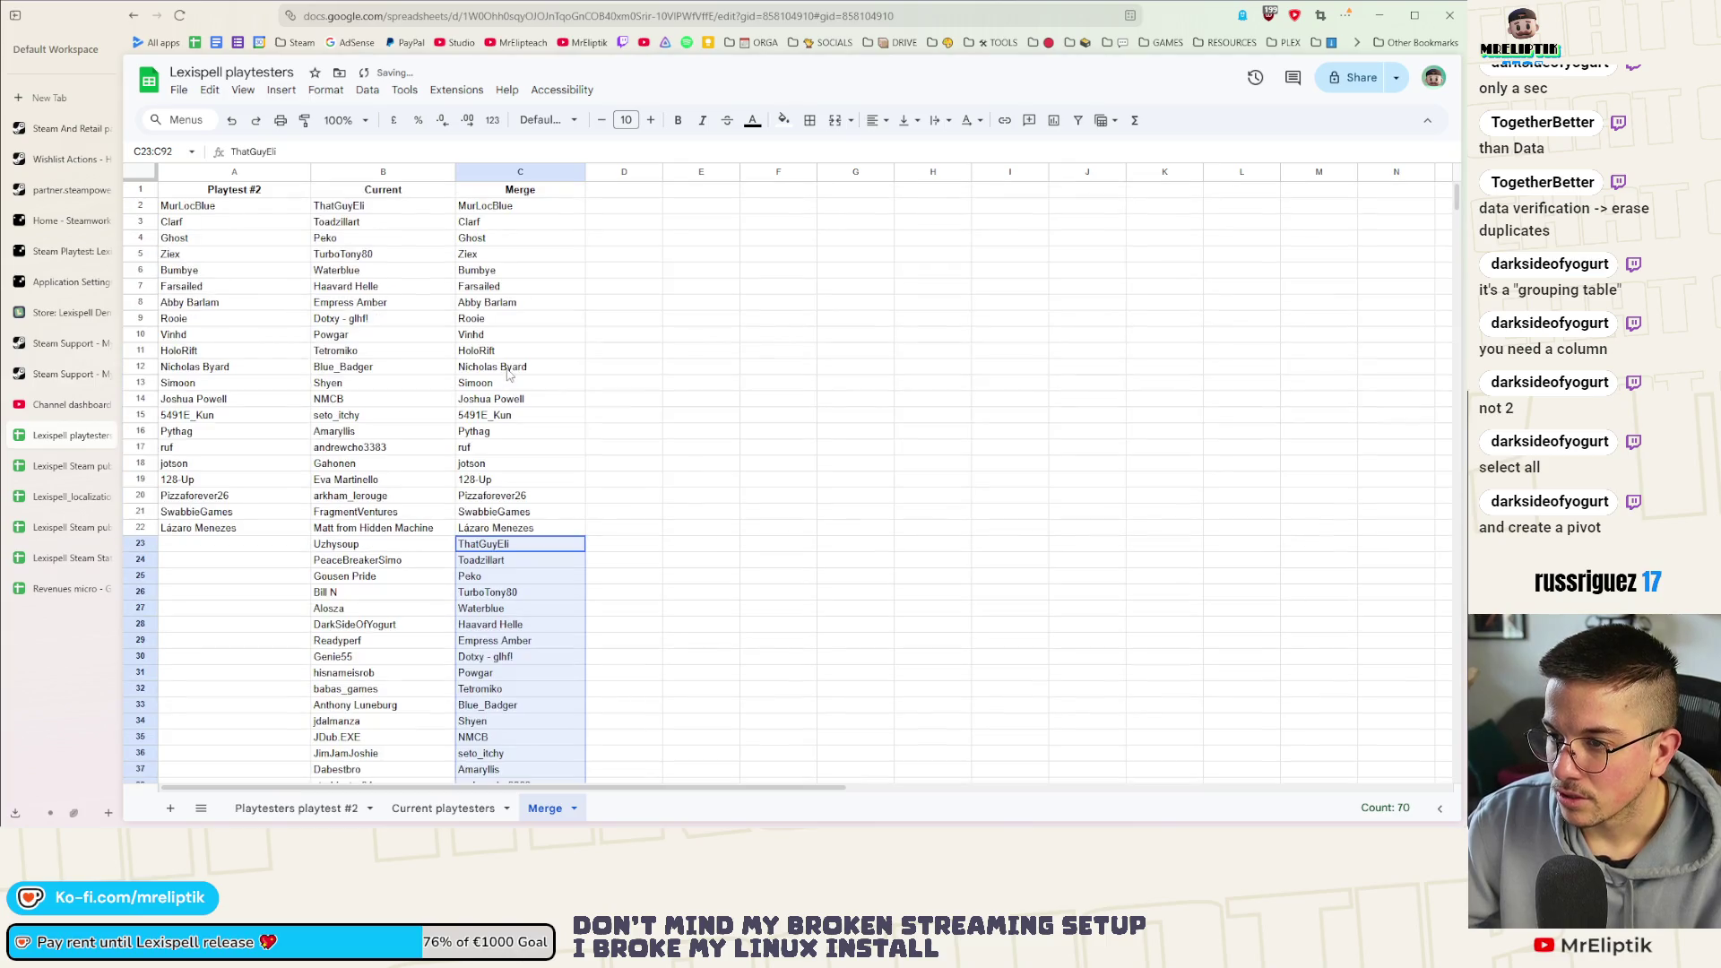
Select the full Merge list C2:C92 and bring up the Data menu
click(514, 213)
scroll(476, 447, down, 9)
key(ctrl+shift+Down)
scroll(472, 444, up, 5)
click(368, 89)
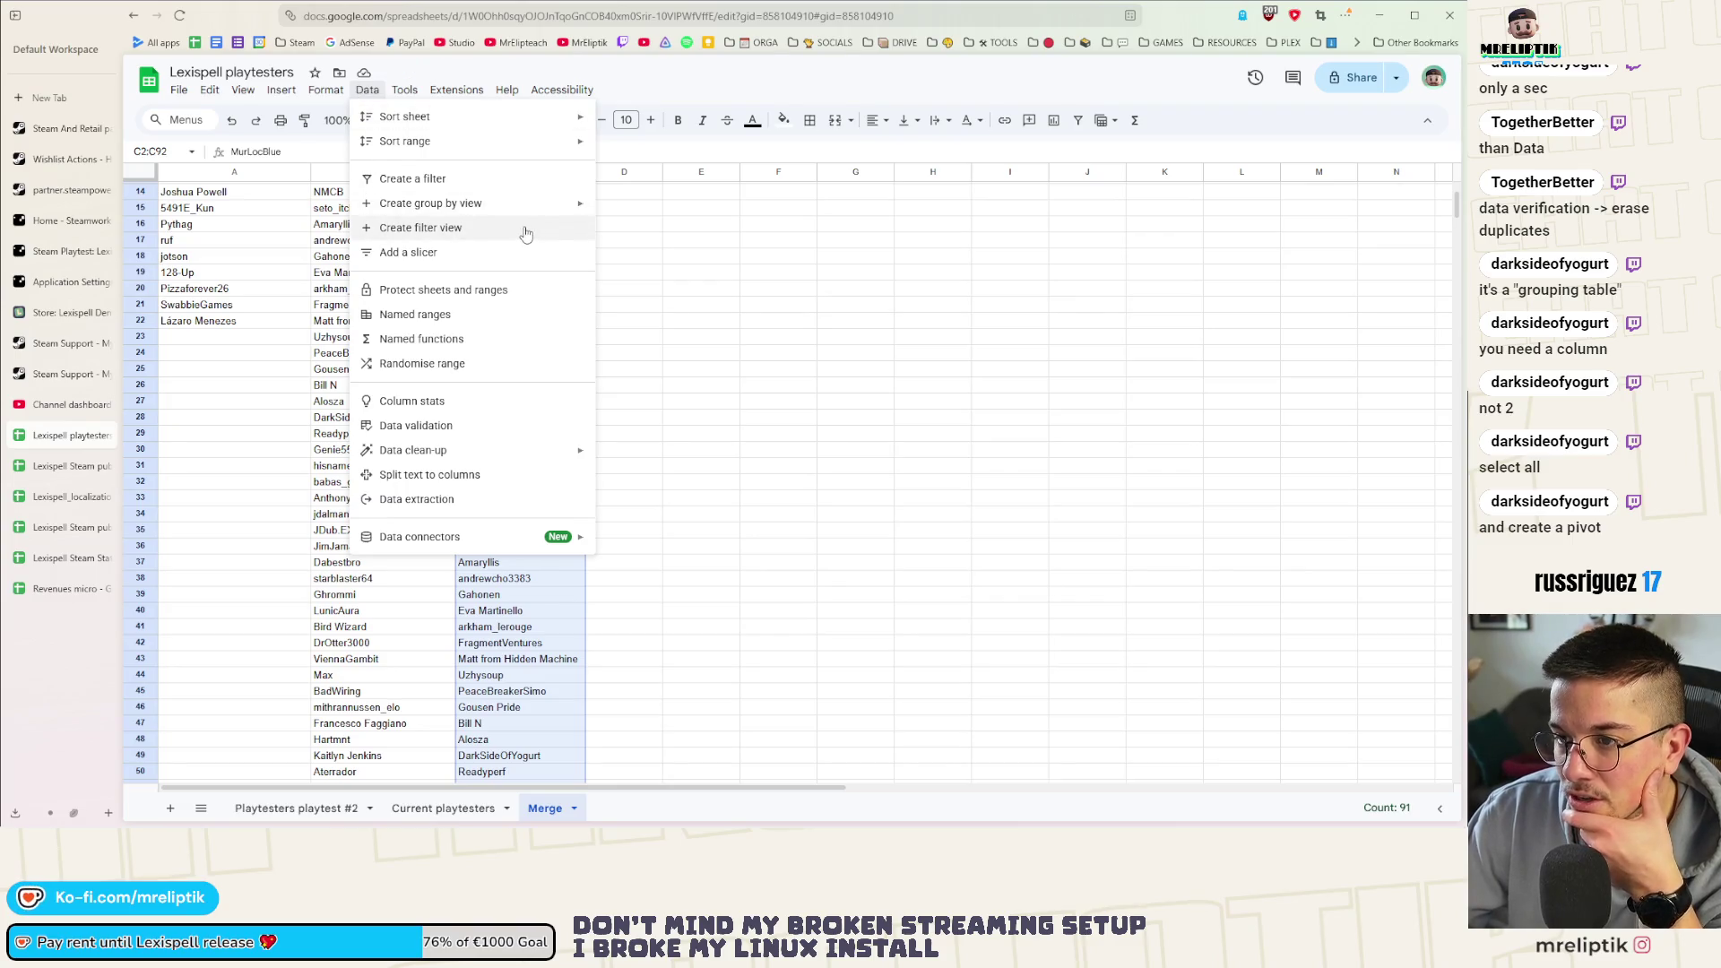
Reach Remove duplicates under Data clean-up for the selected Merge list
click(431, 431)
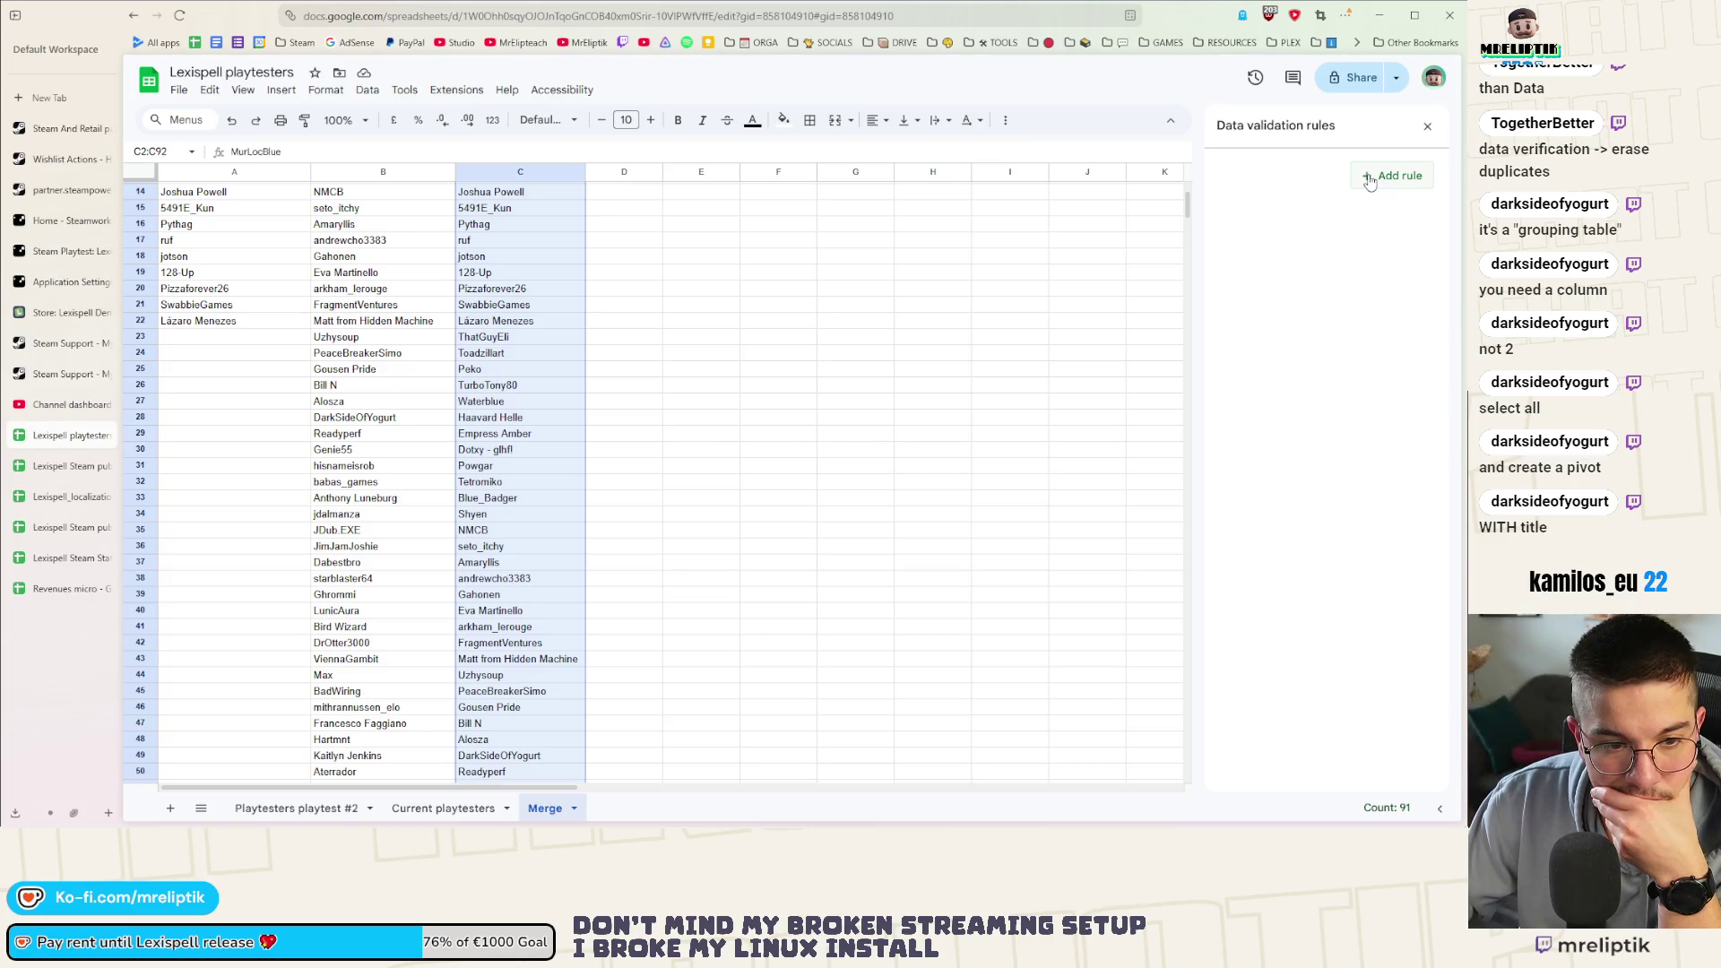
scroll(828, 201, up, 5)
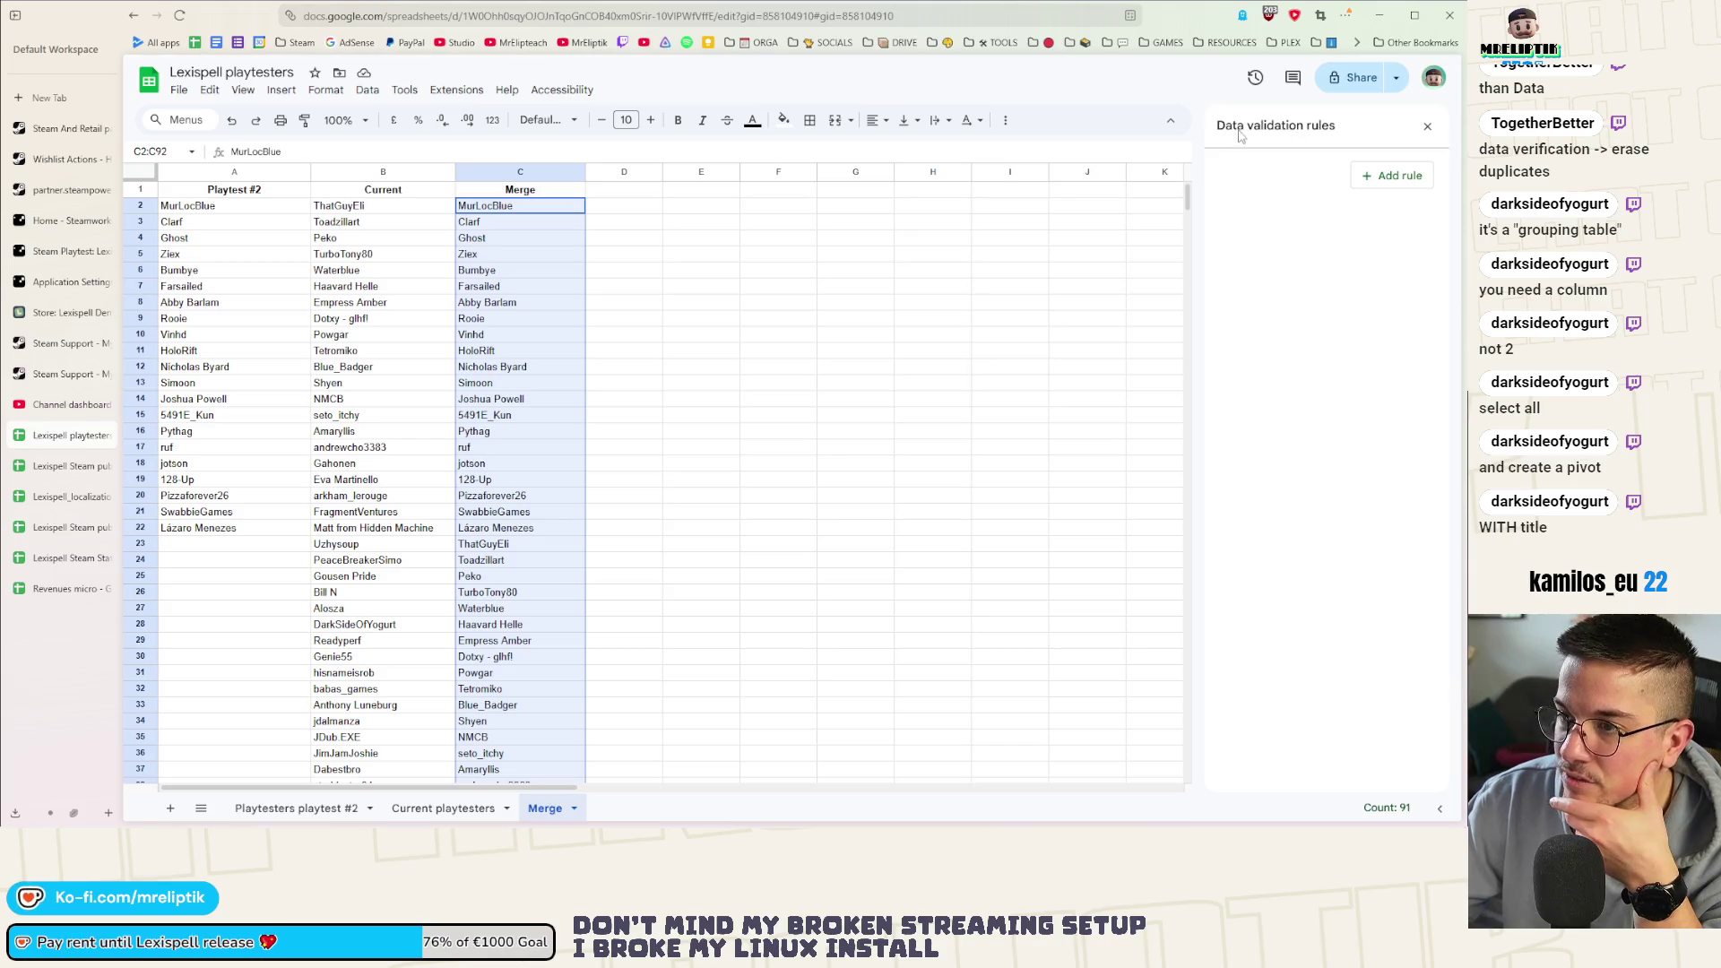
click(367, 89)
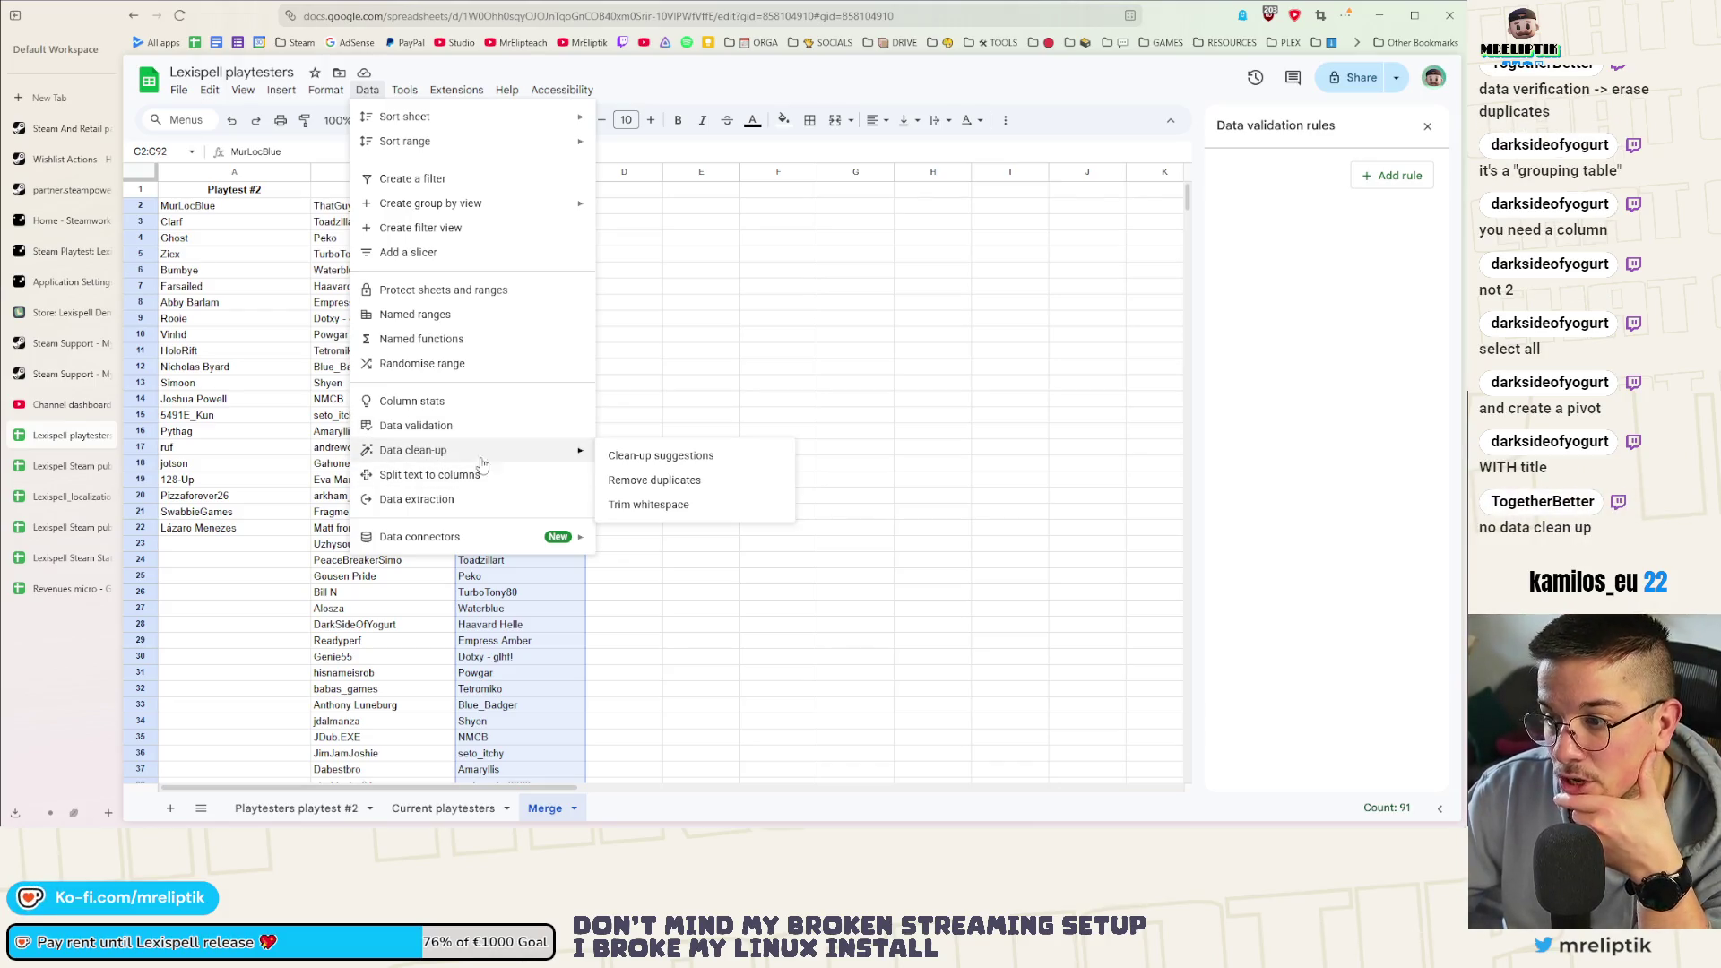
click(1430, 128)
click(367, 90)
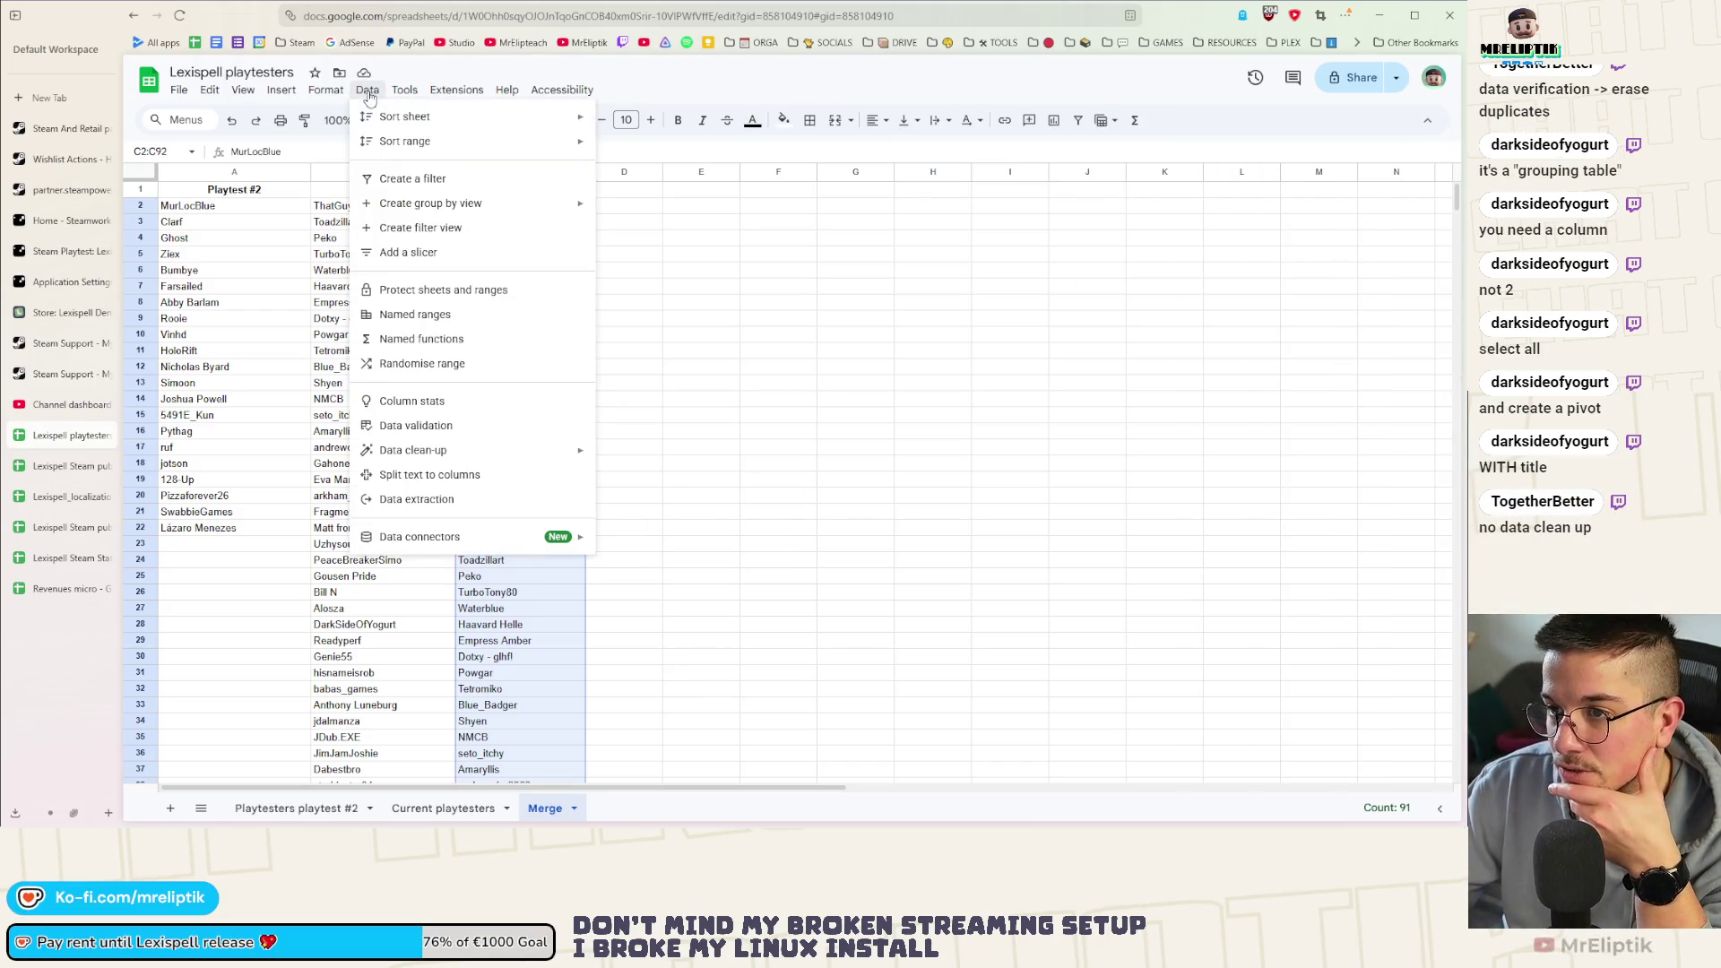
mouse_move(414, 450)
click(657, 481)
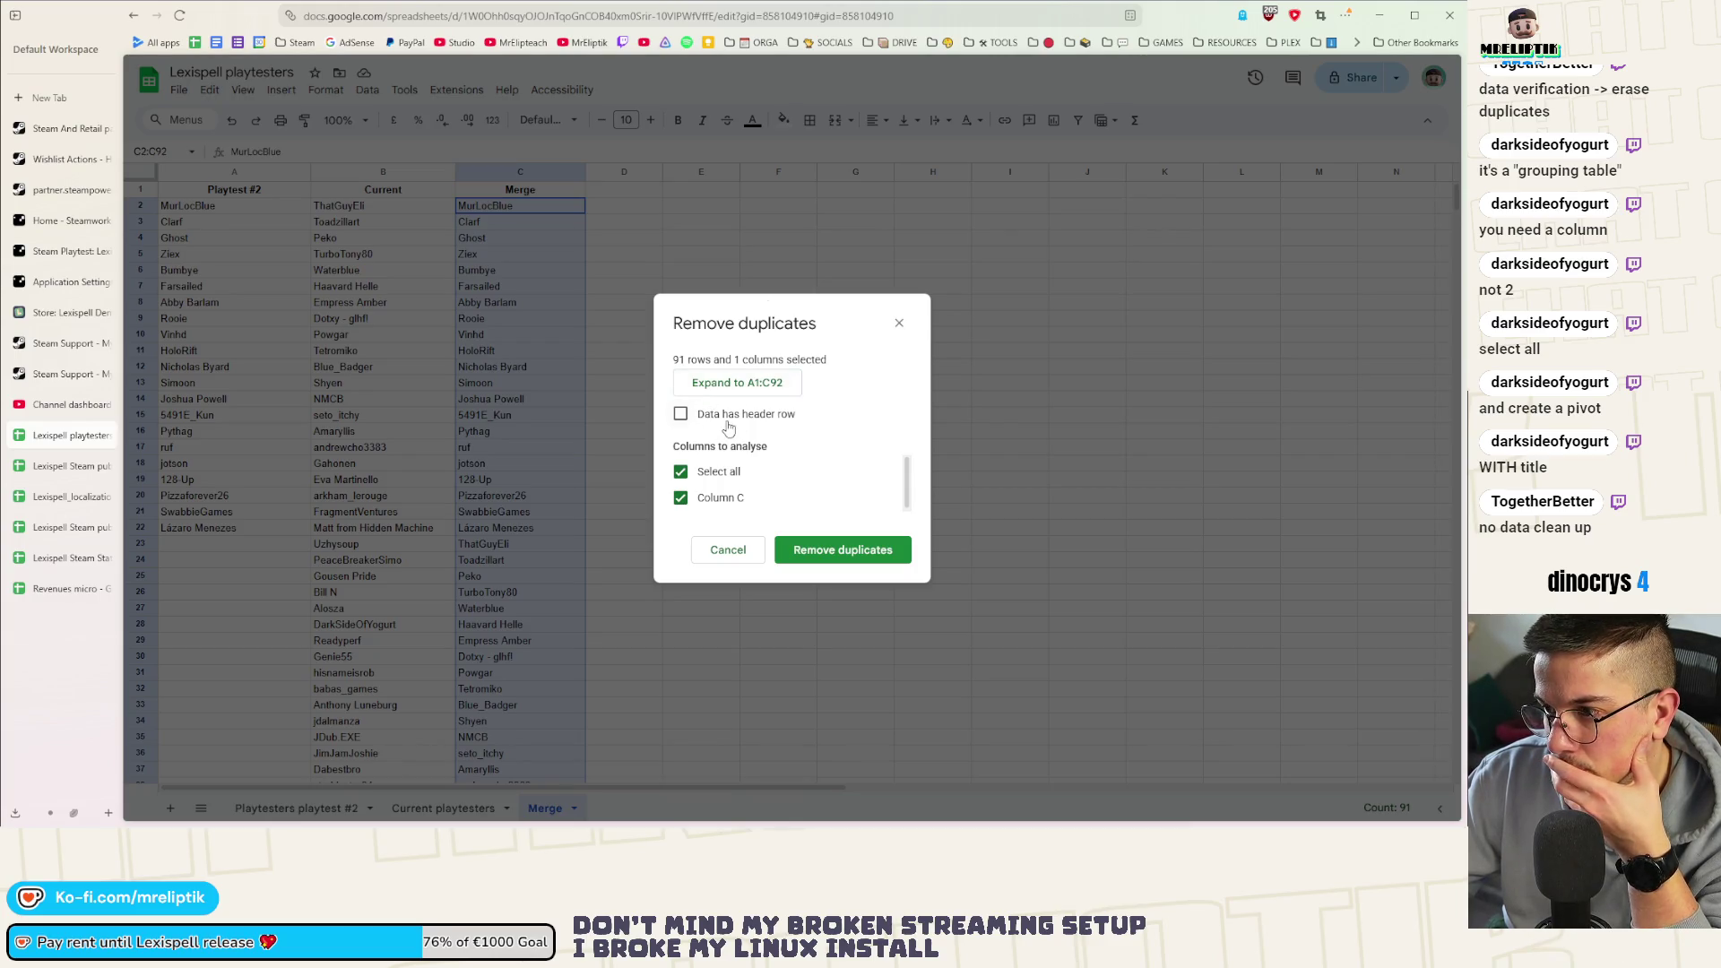
Run Remove duplicates on column C and acknowledge that no duplicates were found
click(681, 473)
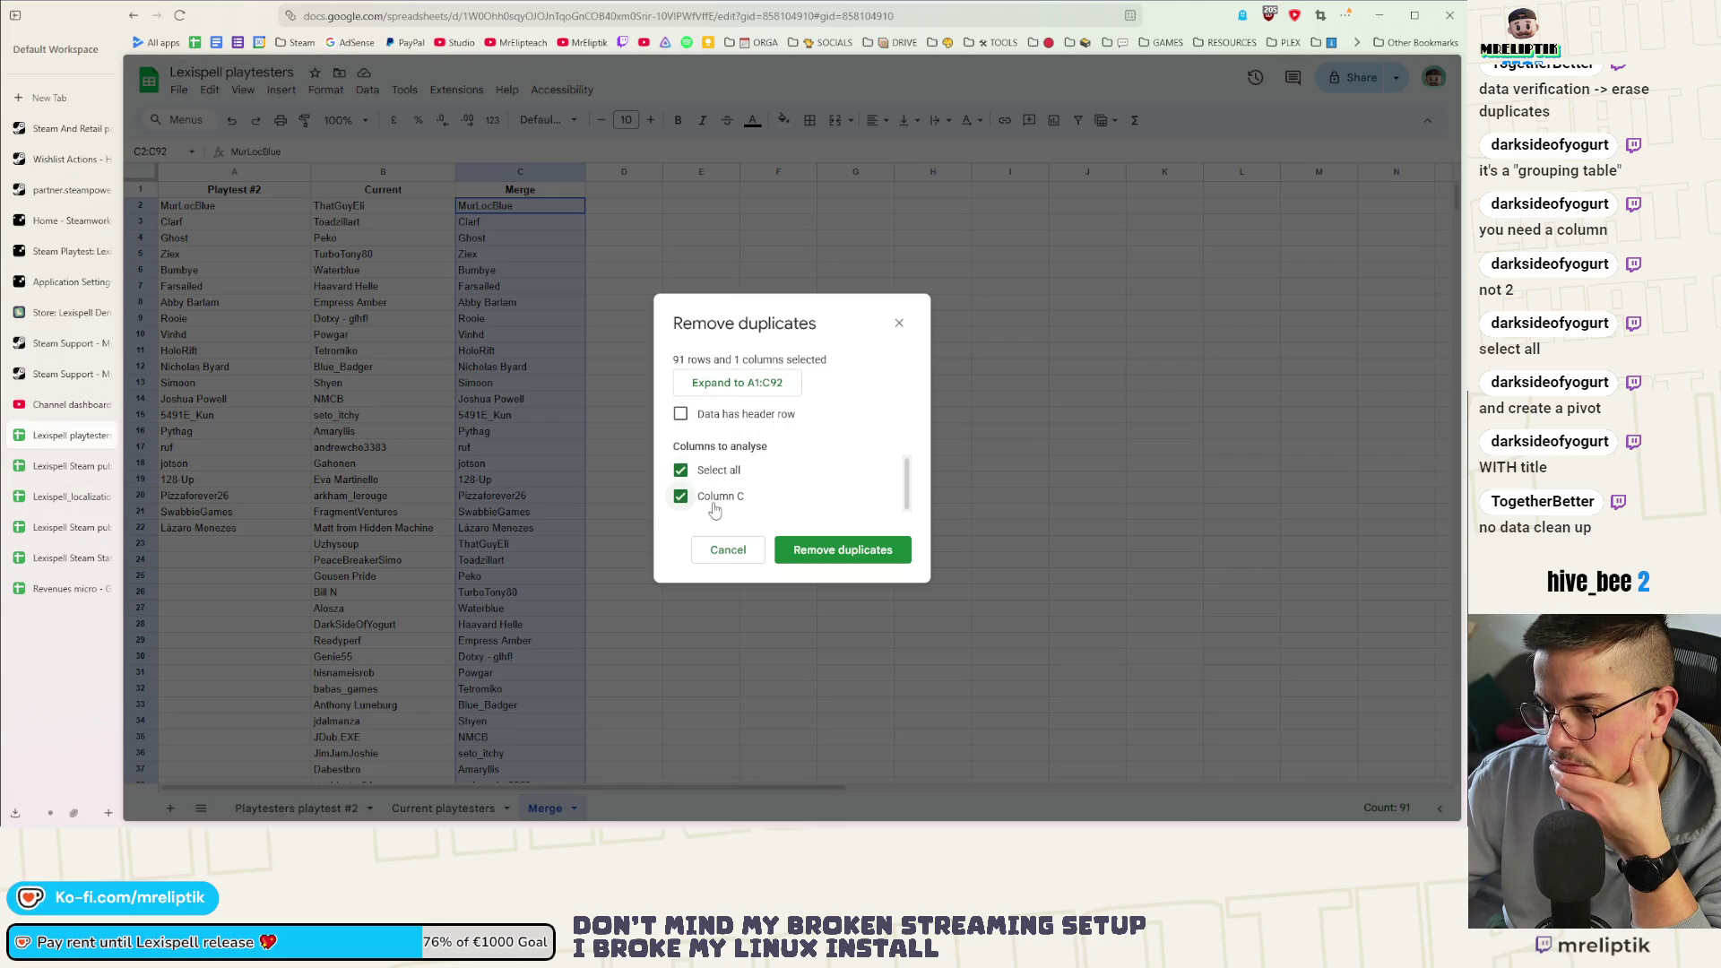
click(849, 549)
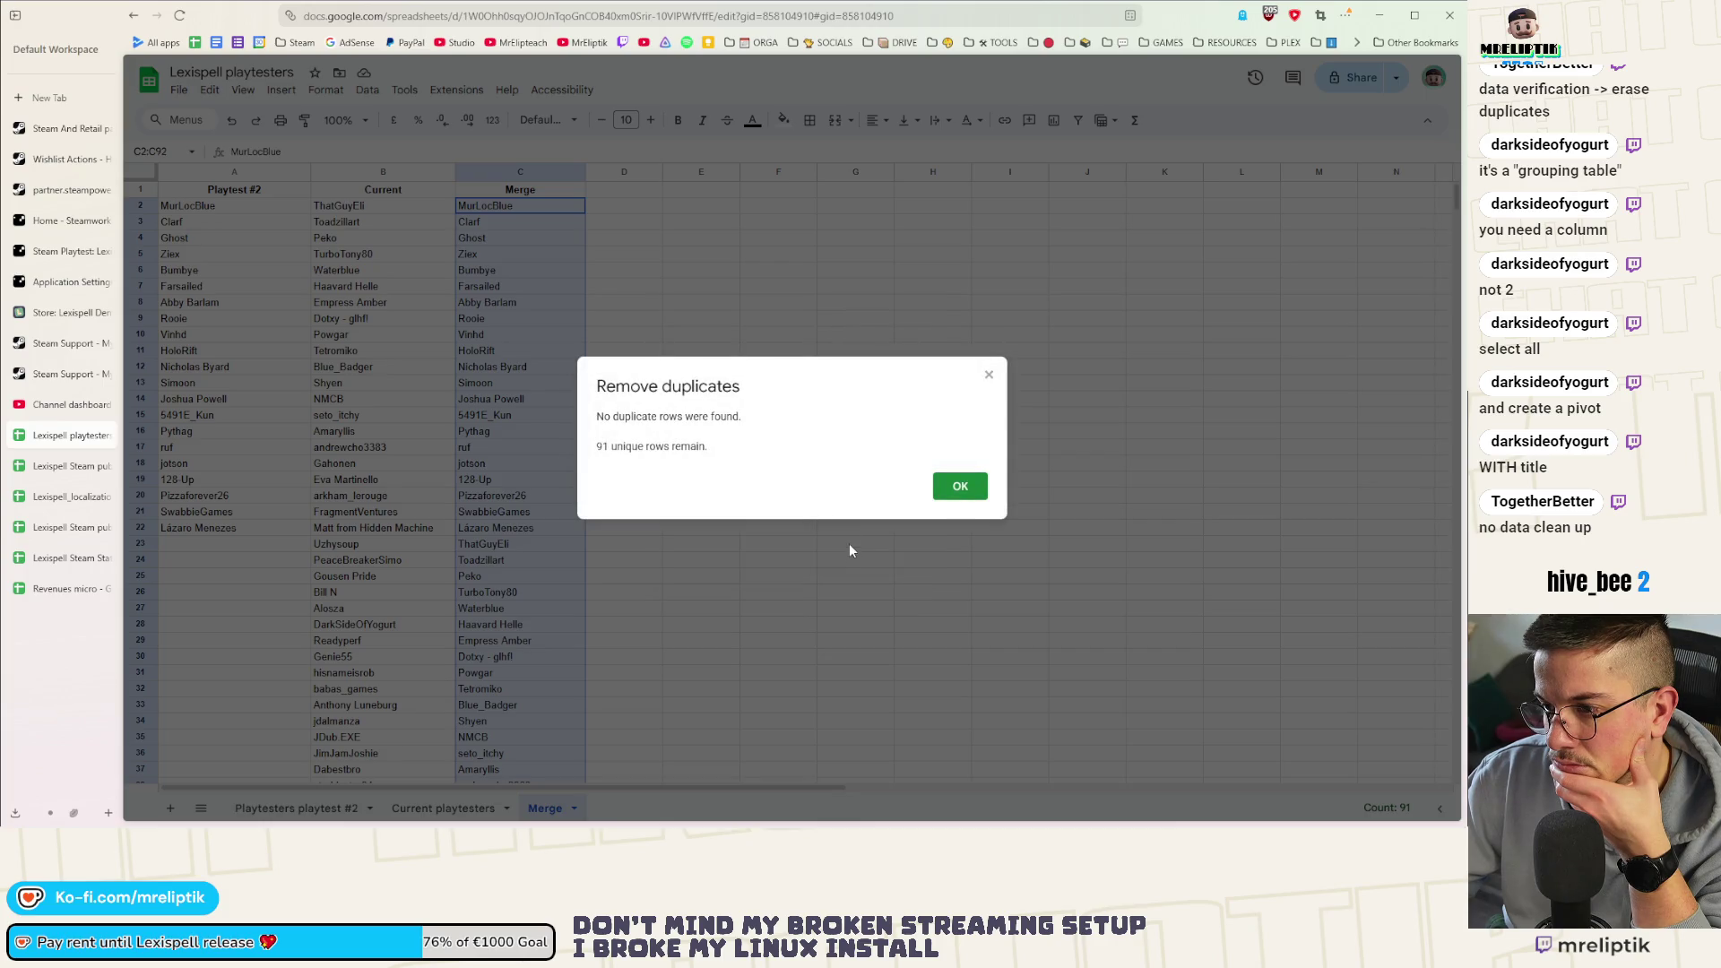
click(963, 493)
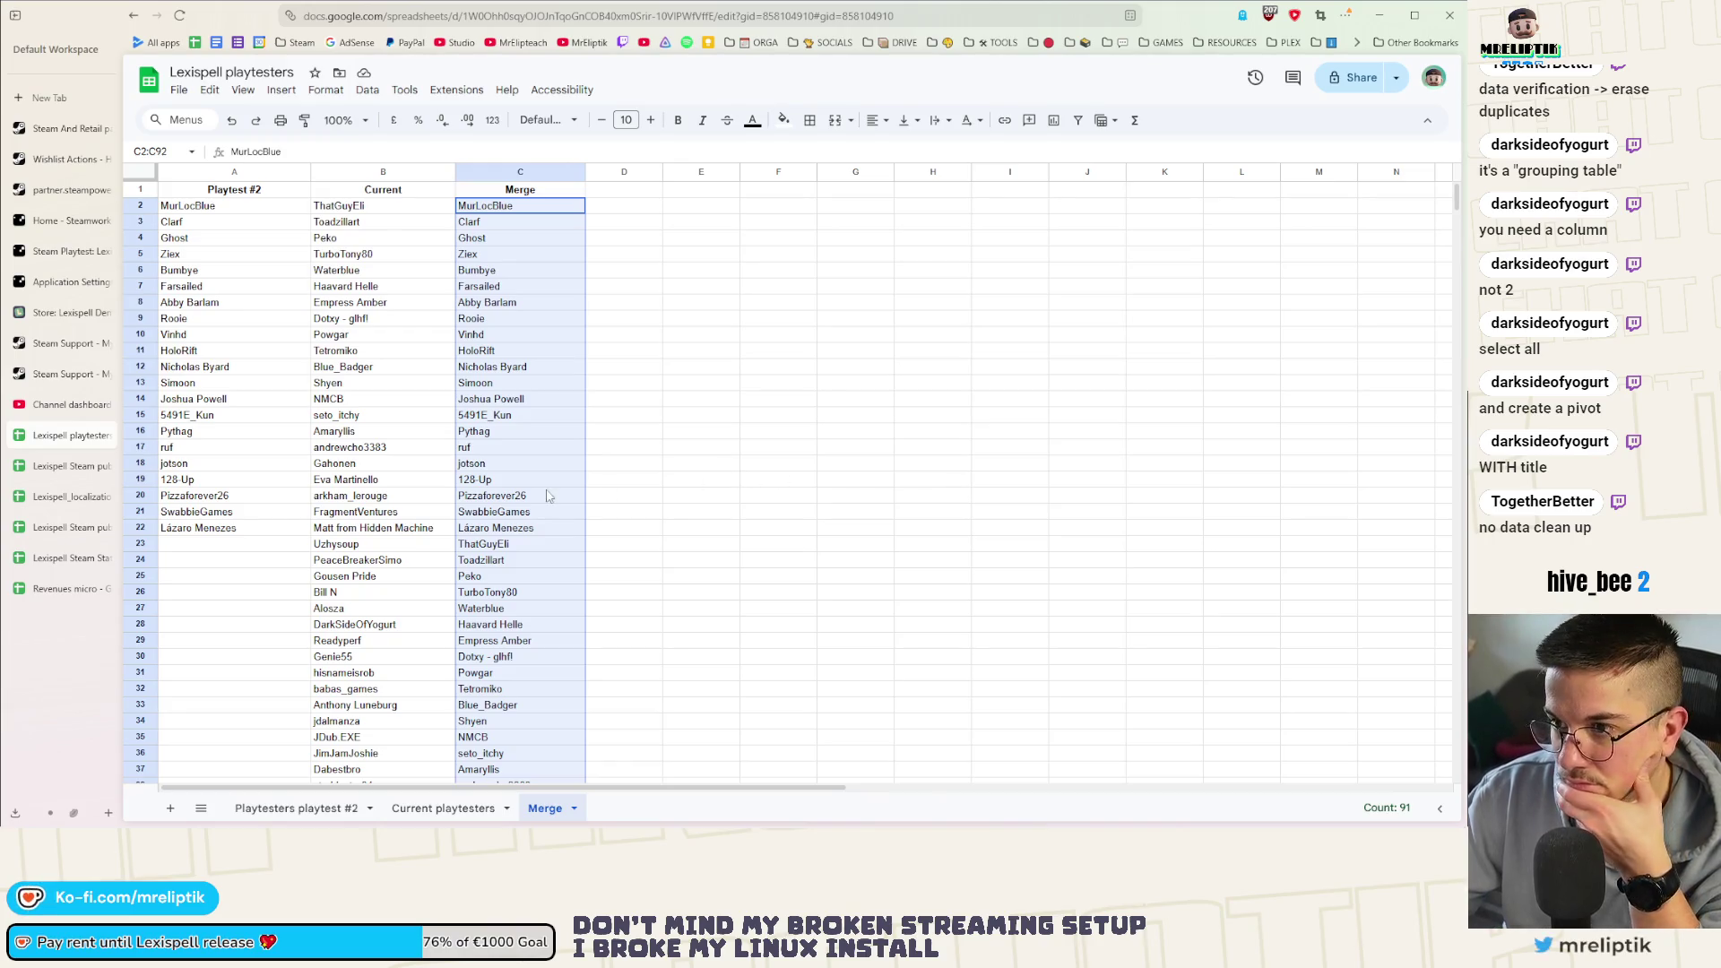
scroll(549, 504, down, 5)
scroll(549, 505, down, 5)
scroll(551, 506, down, 3)
scroll(563, 509, down, 3)
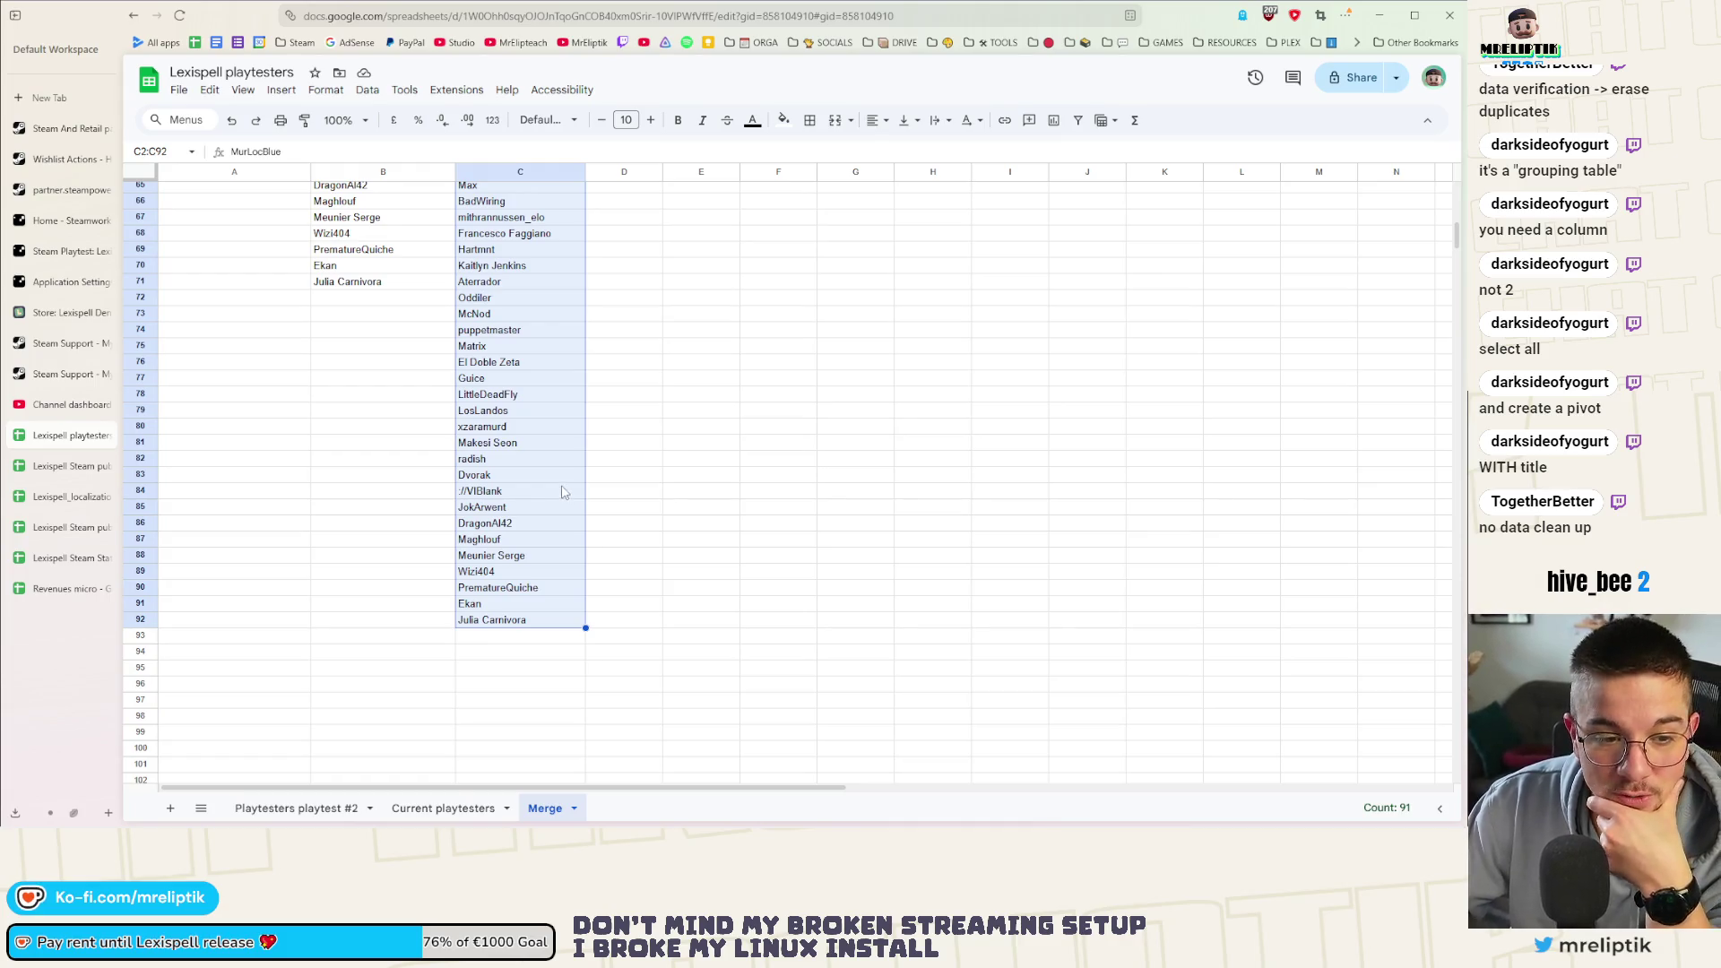
scroll(562, 490, up, 8)
scroll(579, 444, up, 8)
Reselect the Merge column from C1 to C92 and bring up the Insert menu
click(617, 387)
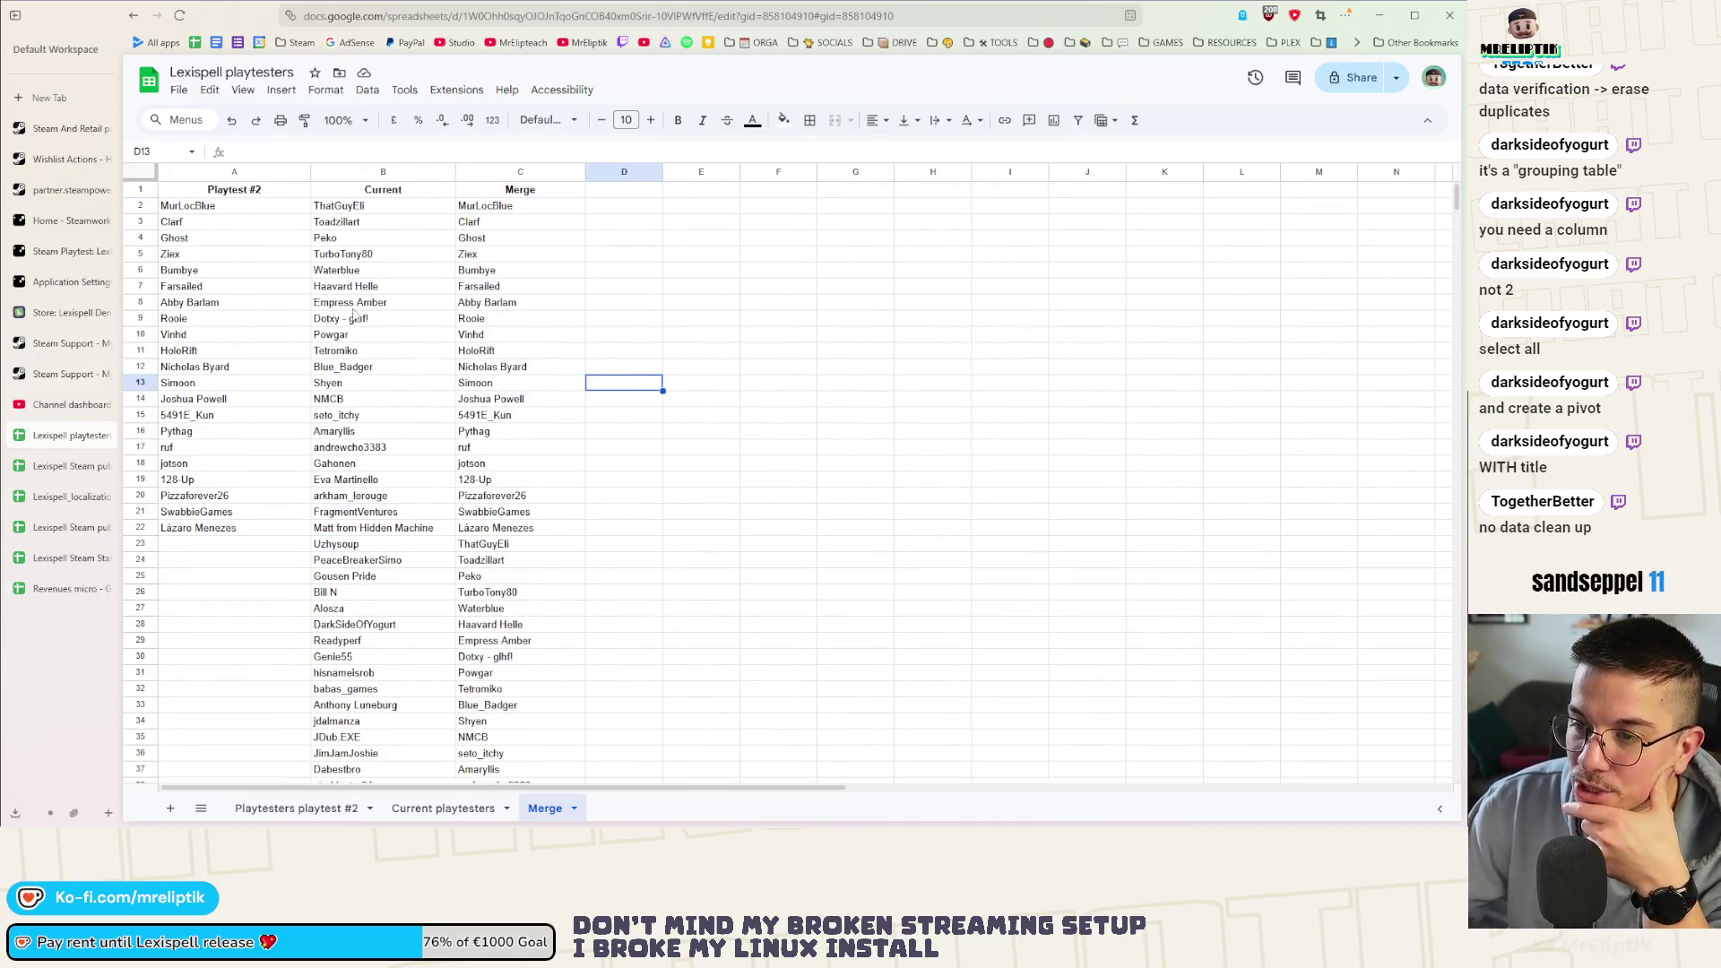
click(486, 208)
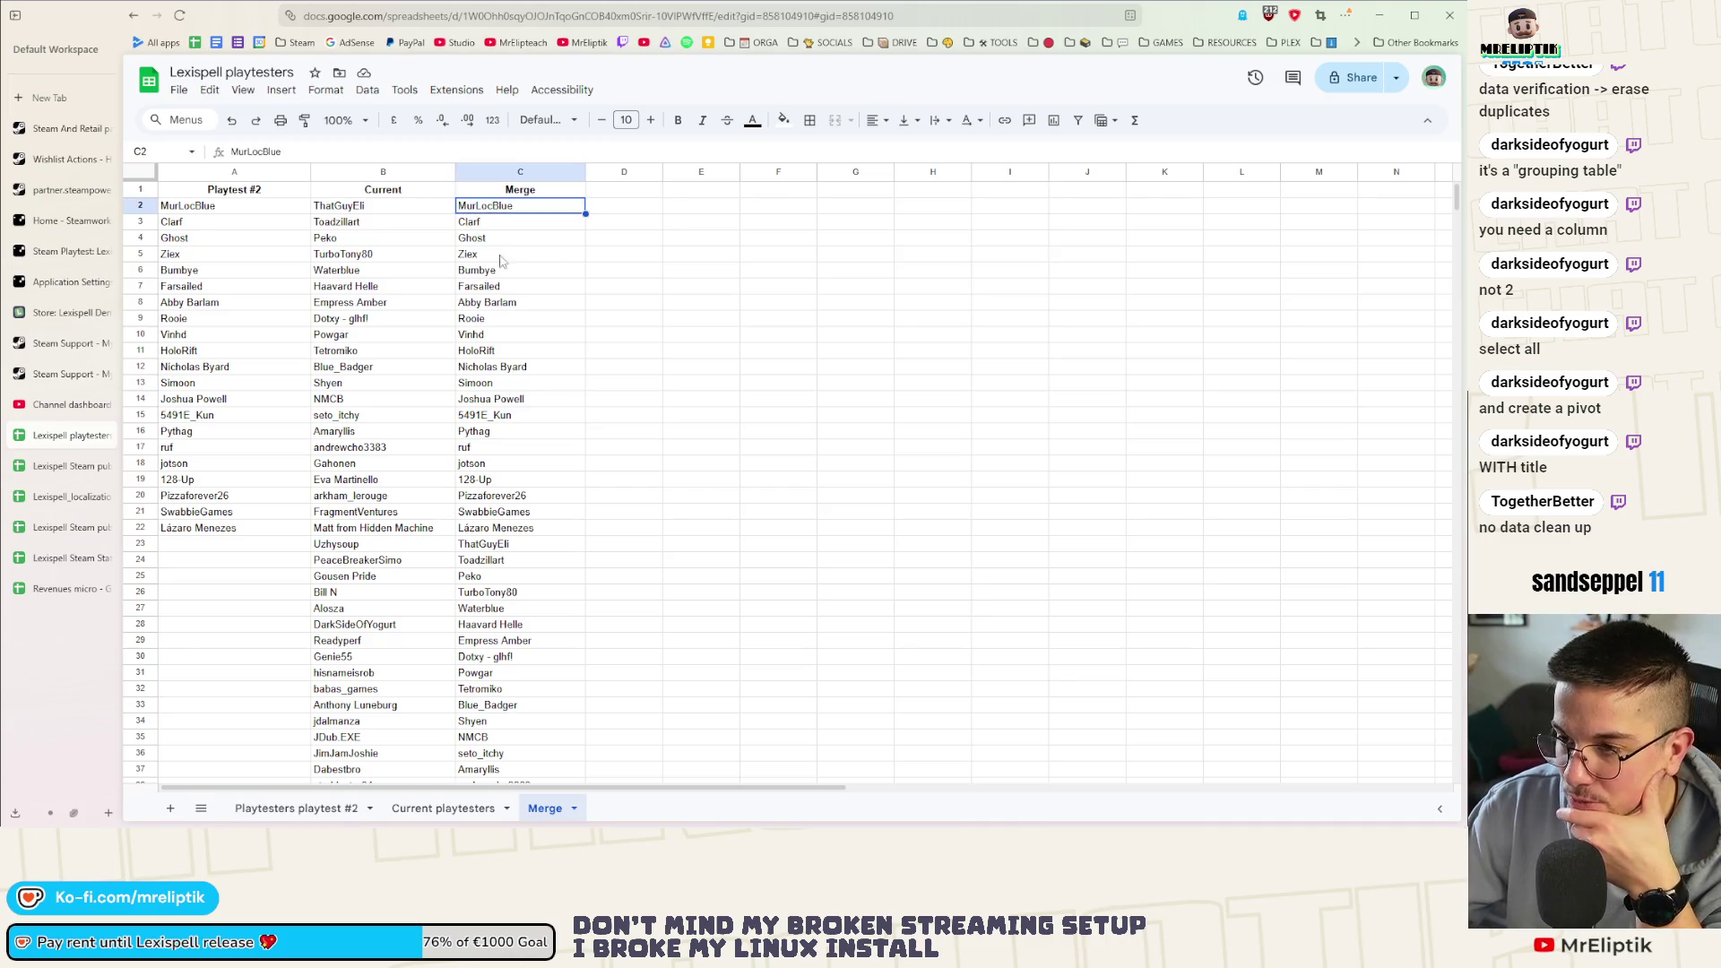
scroll(512, 336, down, 3)
scroll(551, 444, down, 5)
scroll(544, 565, down, 7)
scroll(507, 422, up, 15)
drag(502, 193, 505, 495)
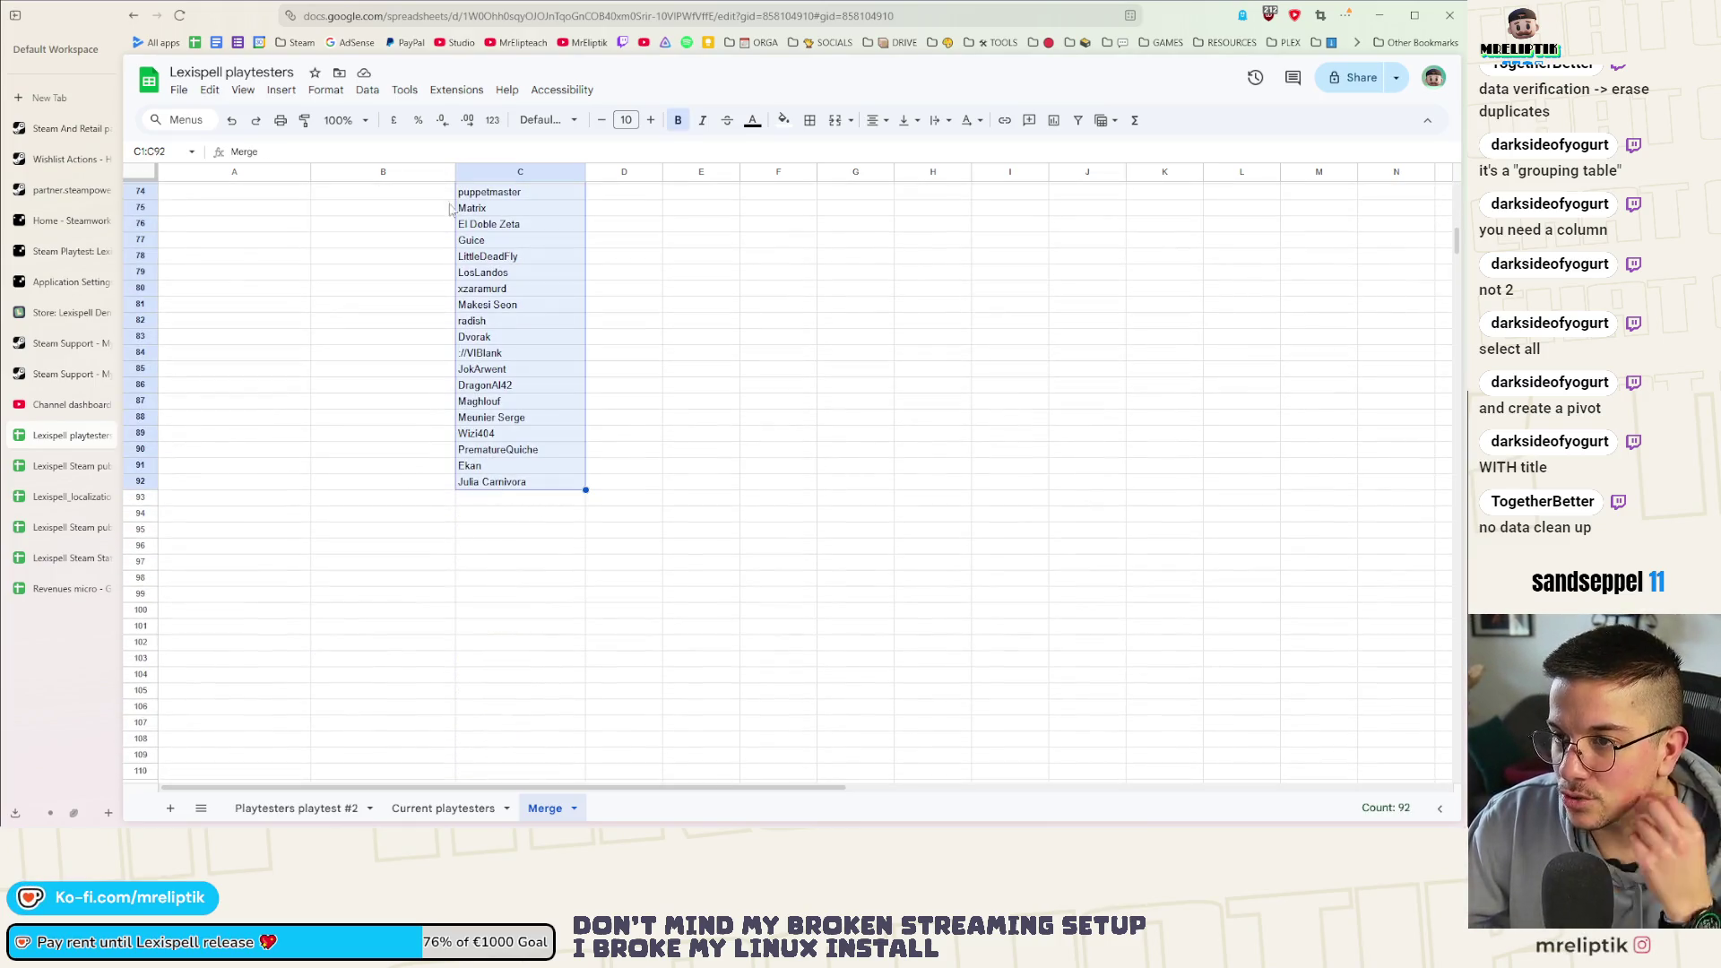
click(327, 89)
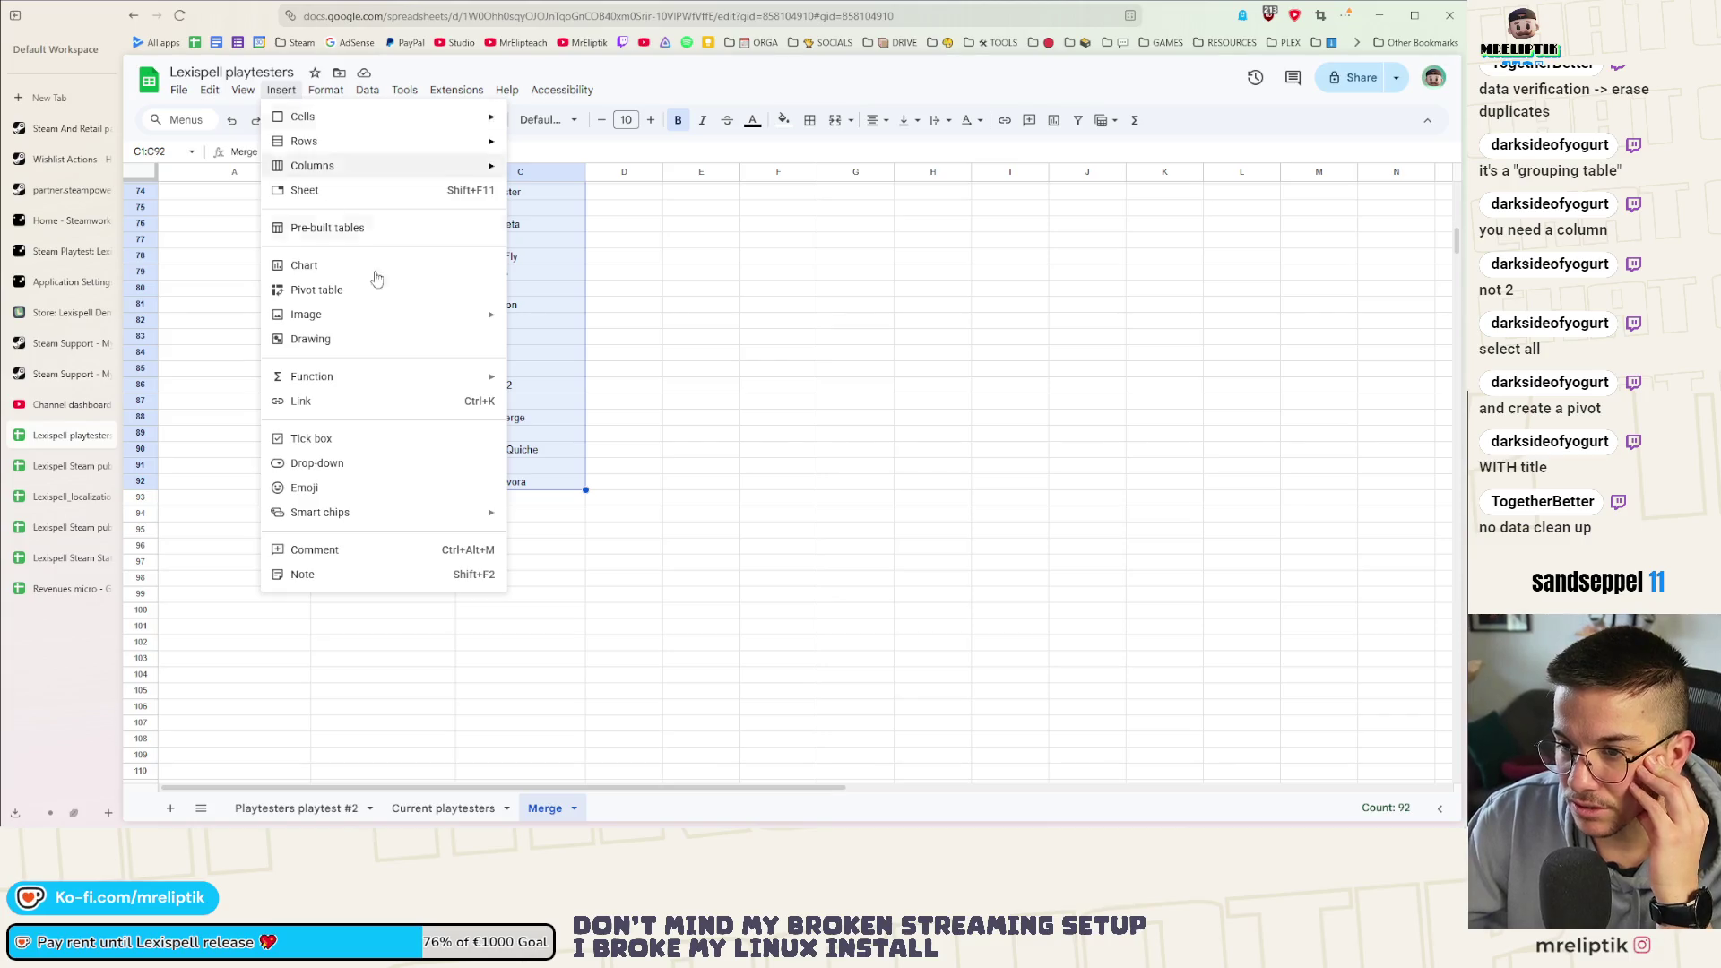
click(368, 289)
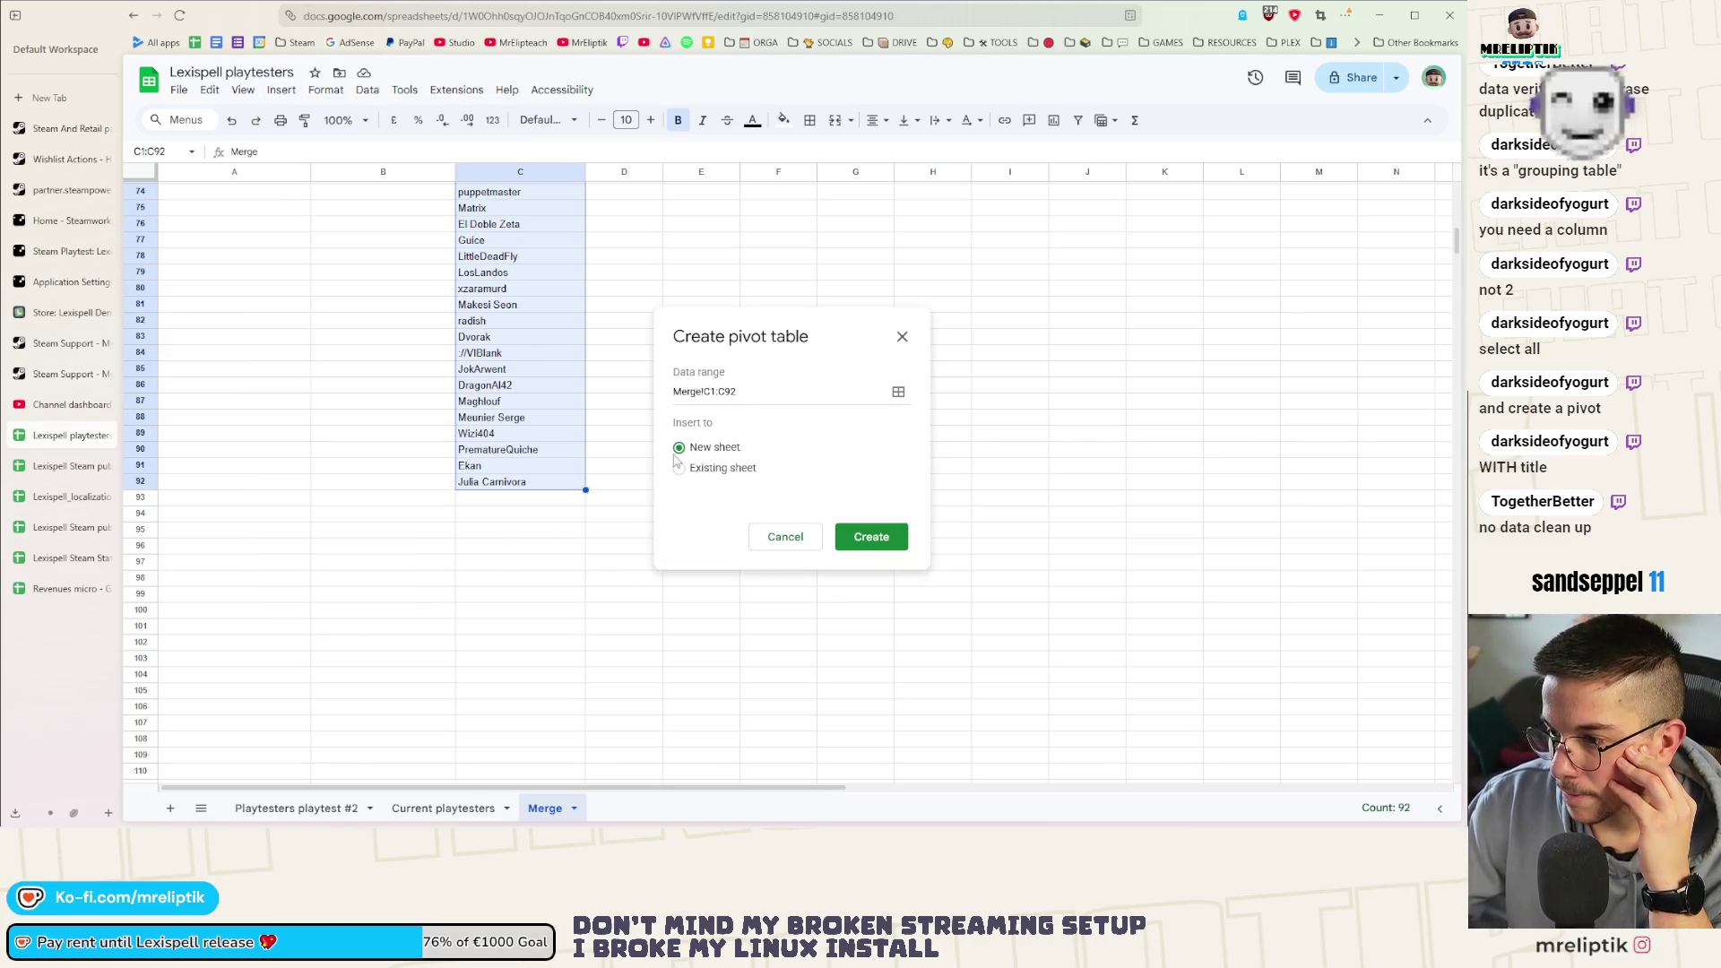
click(873, 538)
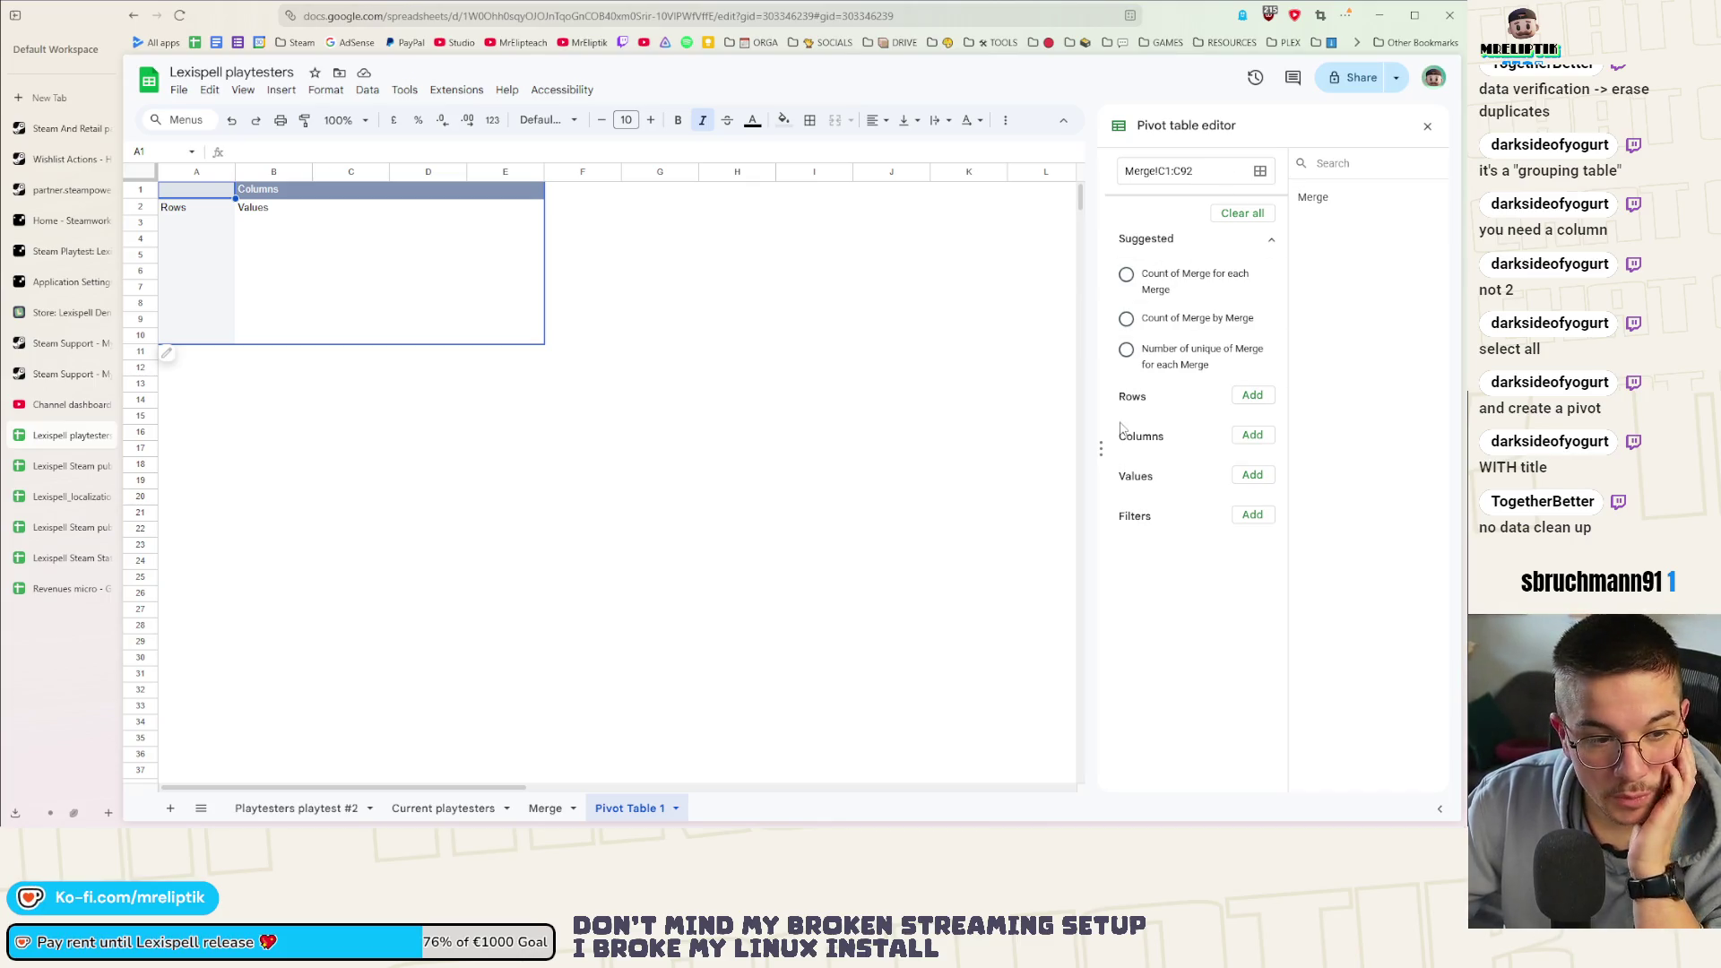
click(1428, 126)
click(675, 809)
click(613, 543)
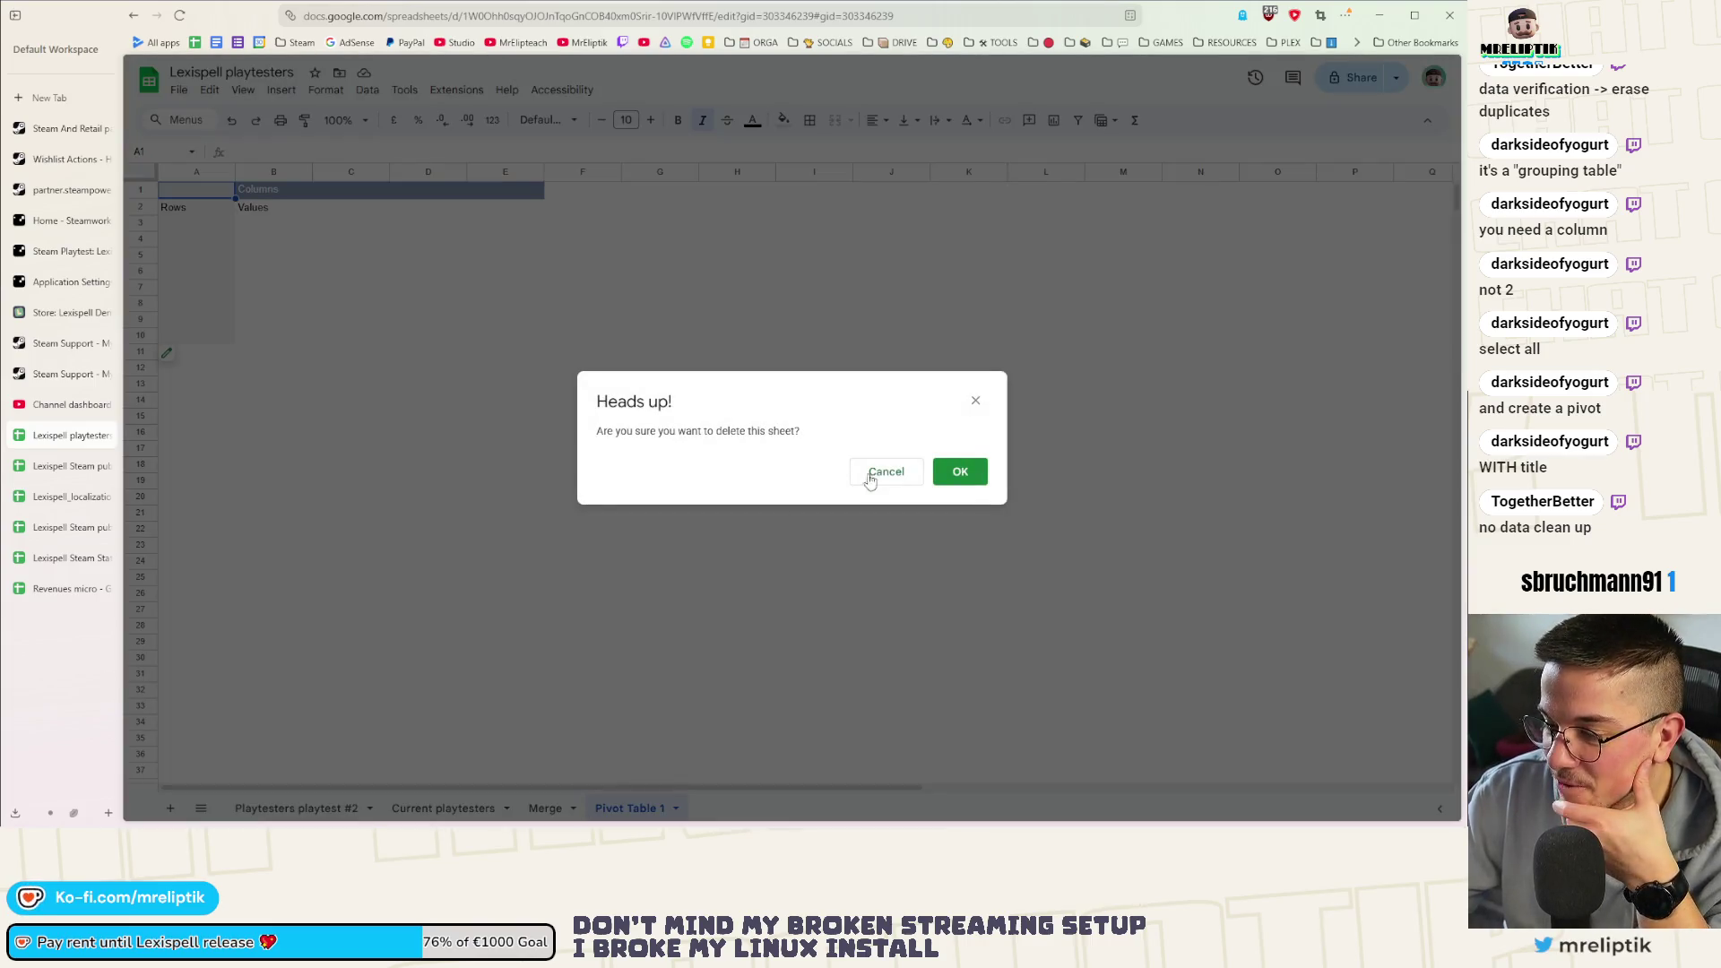
click(958, 471)
click(554, 602)
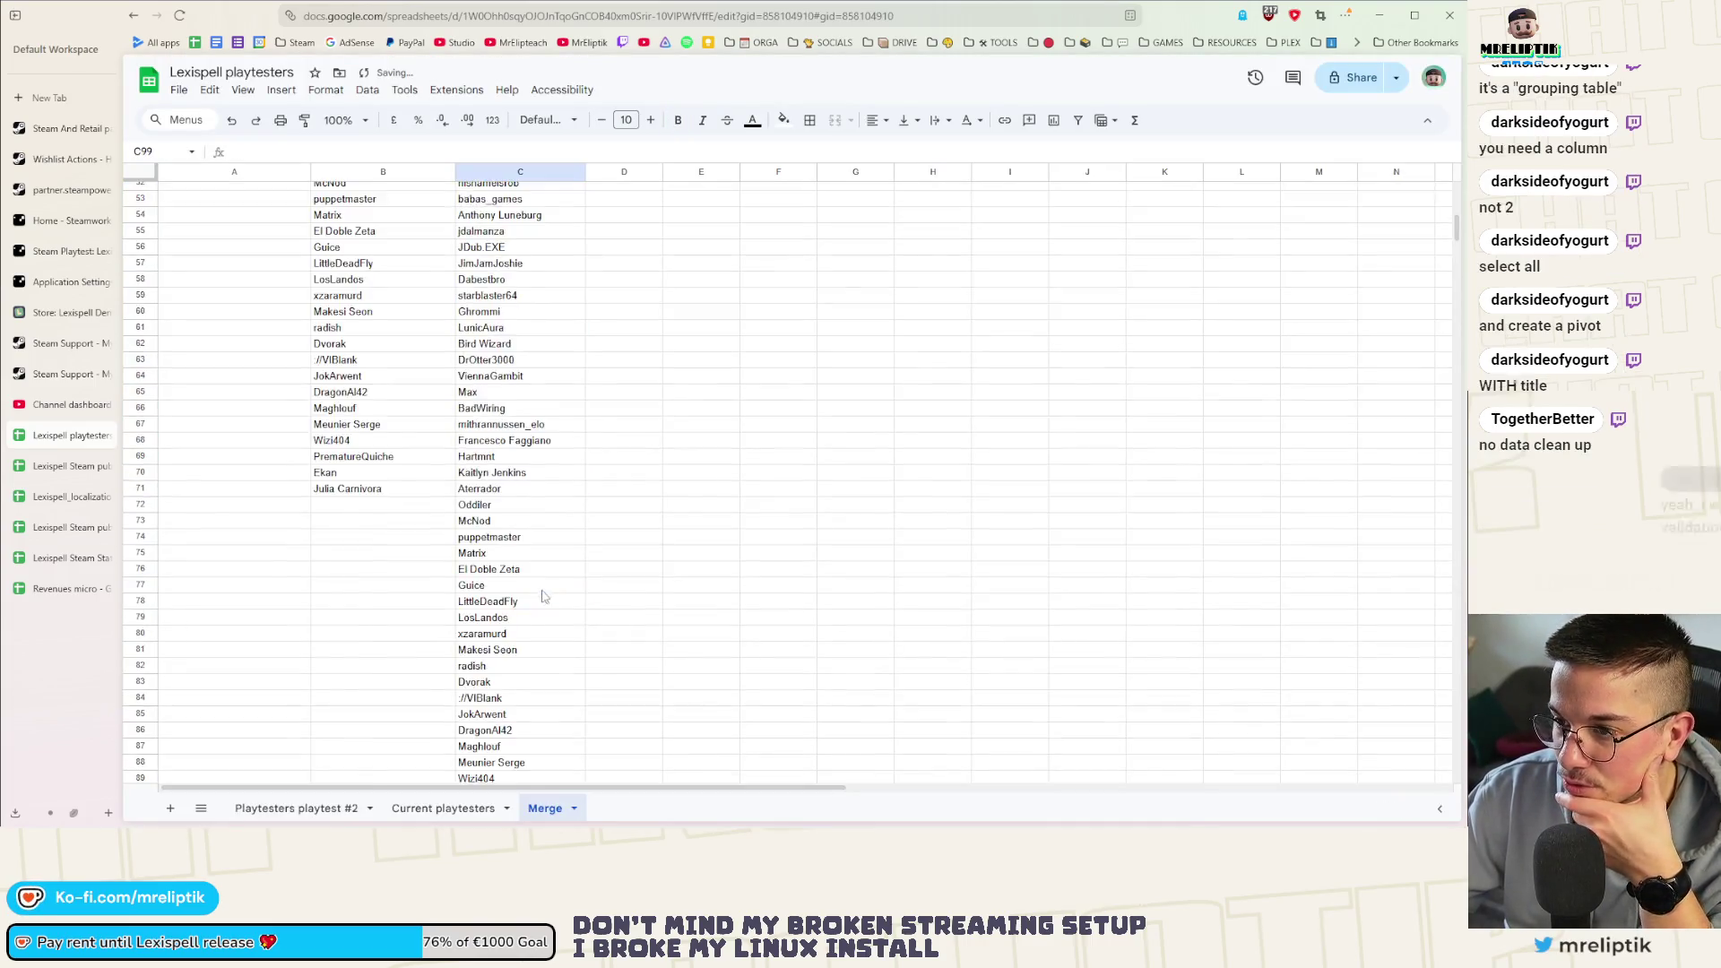
scroll(552, 602, up, 5)
scroll(545, 601, up, 5)
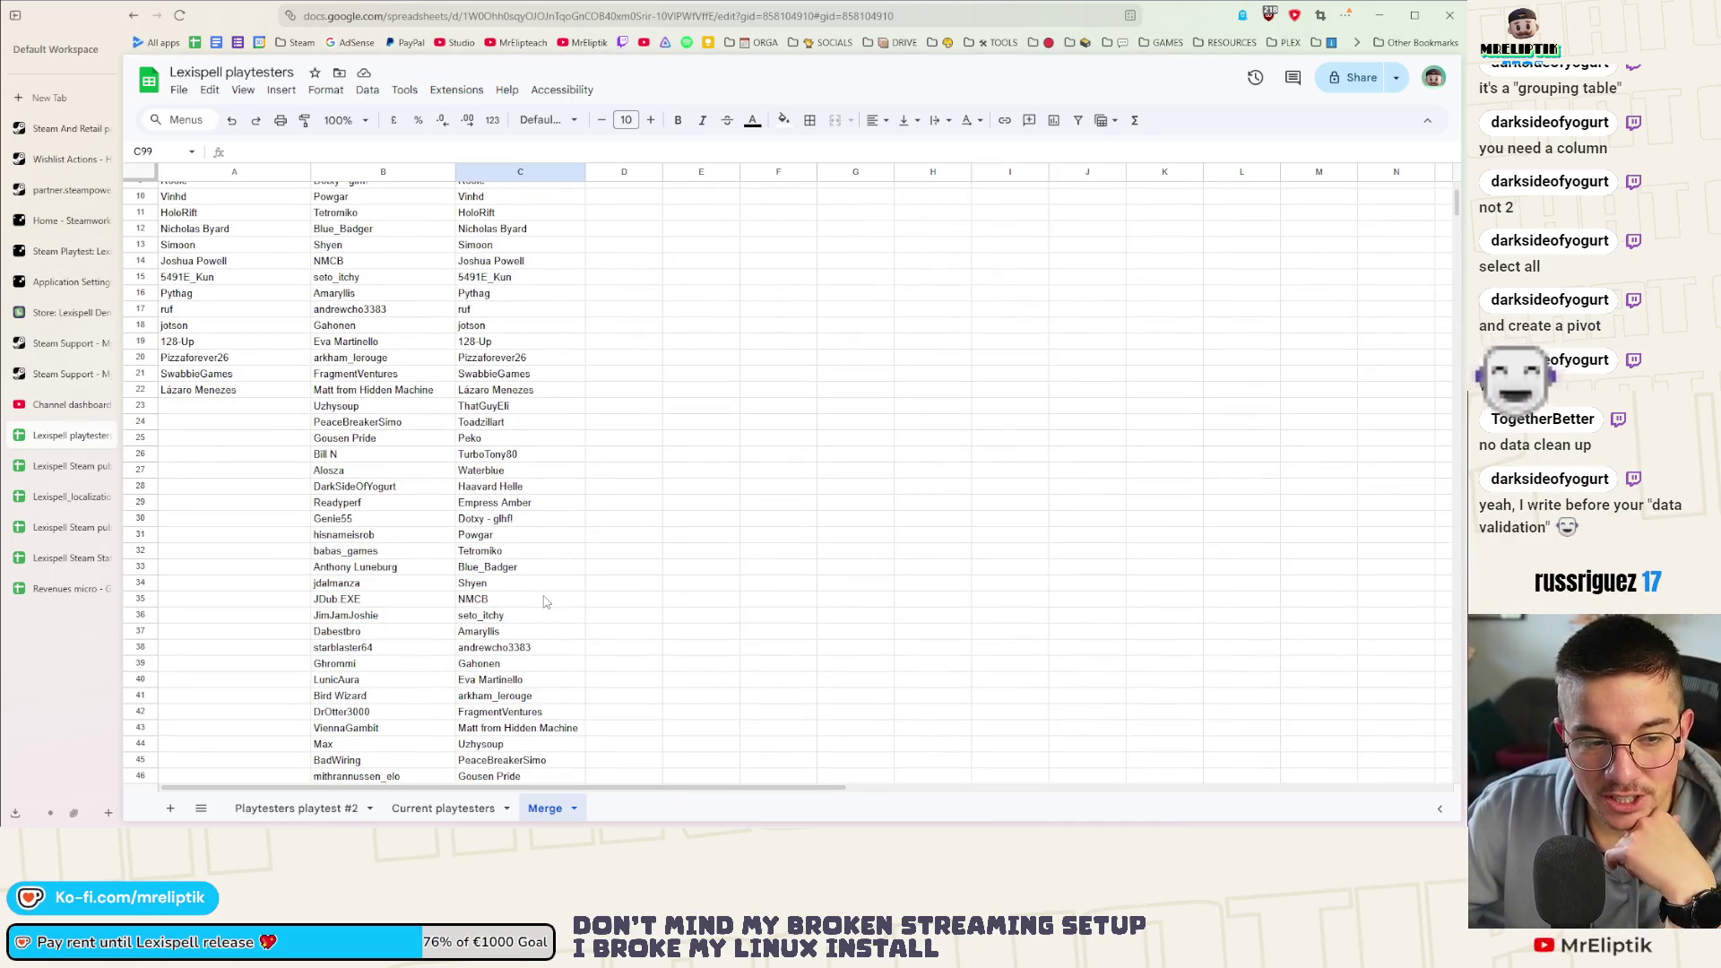
scroll(546, 383, up, 2)
Clear the old stacked names from C2:C92
click(497, 209)
scroll(524, 296, down, 4)
scroll(539, 349, down, 4)
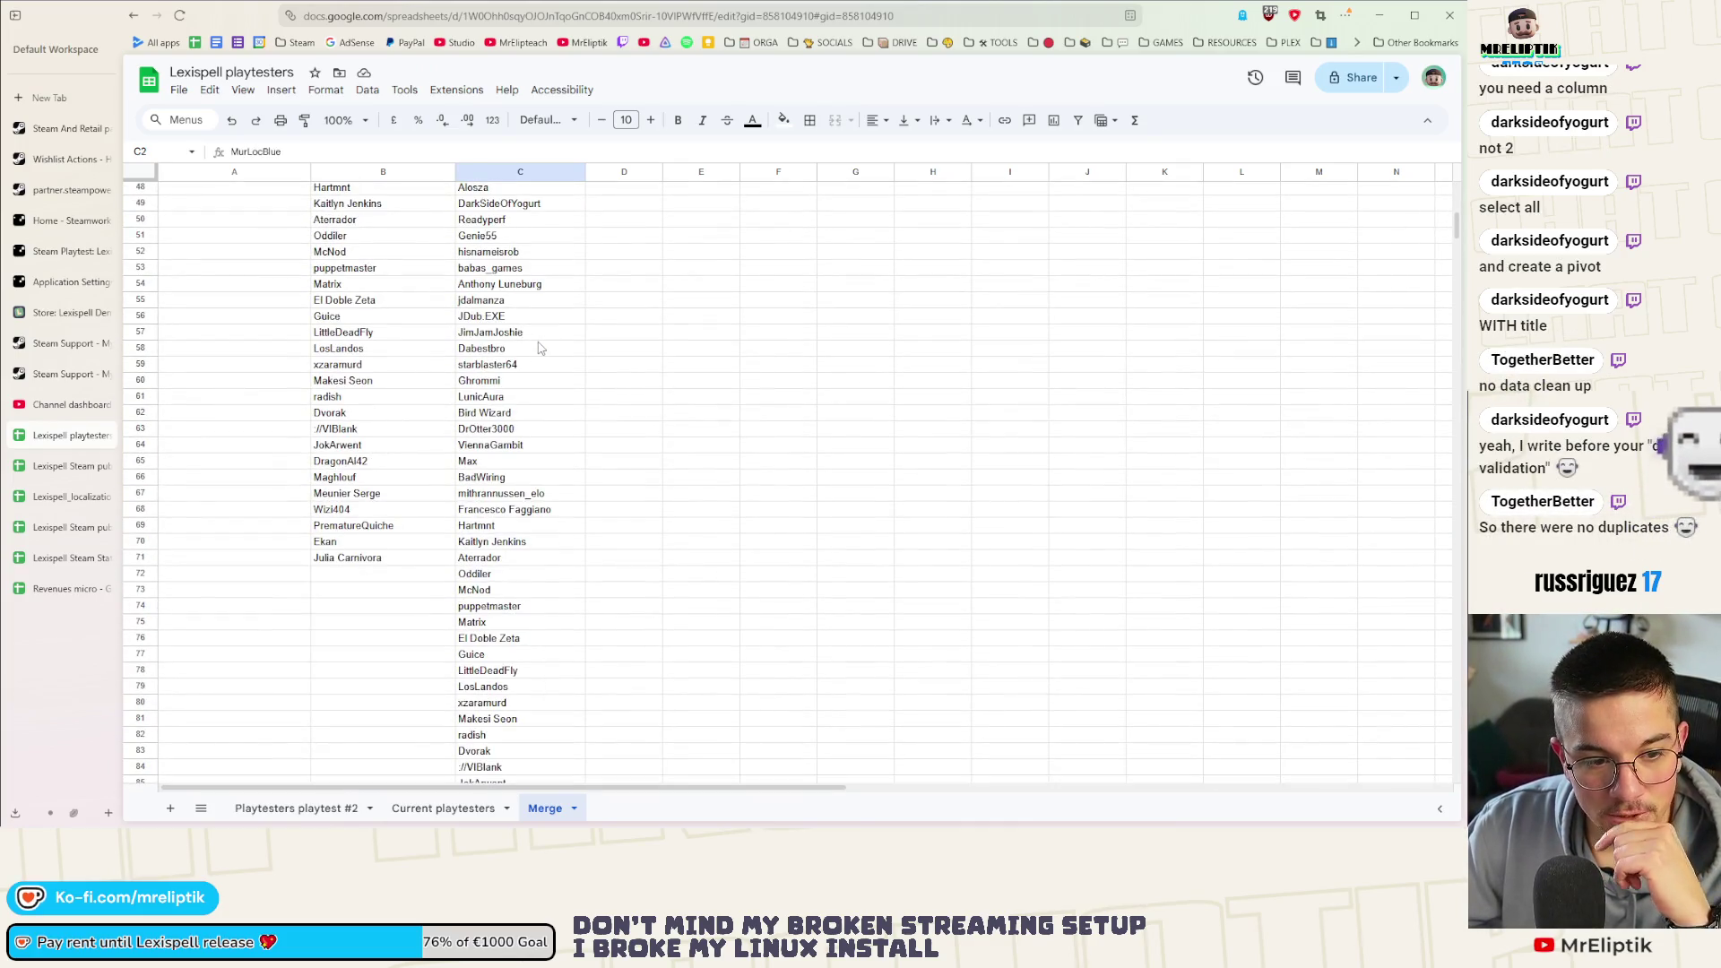
scroll(527, 528, down, 4)
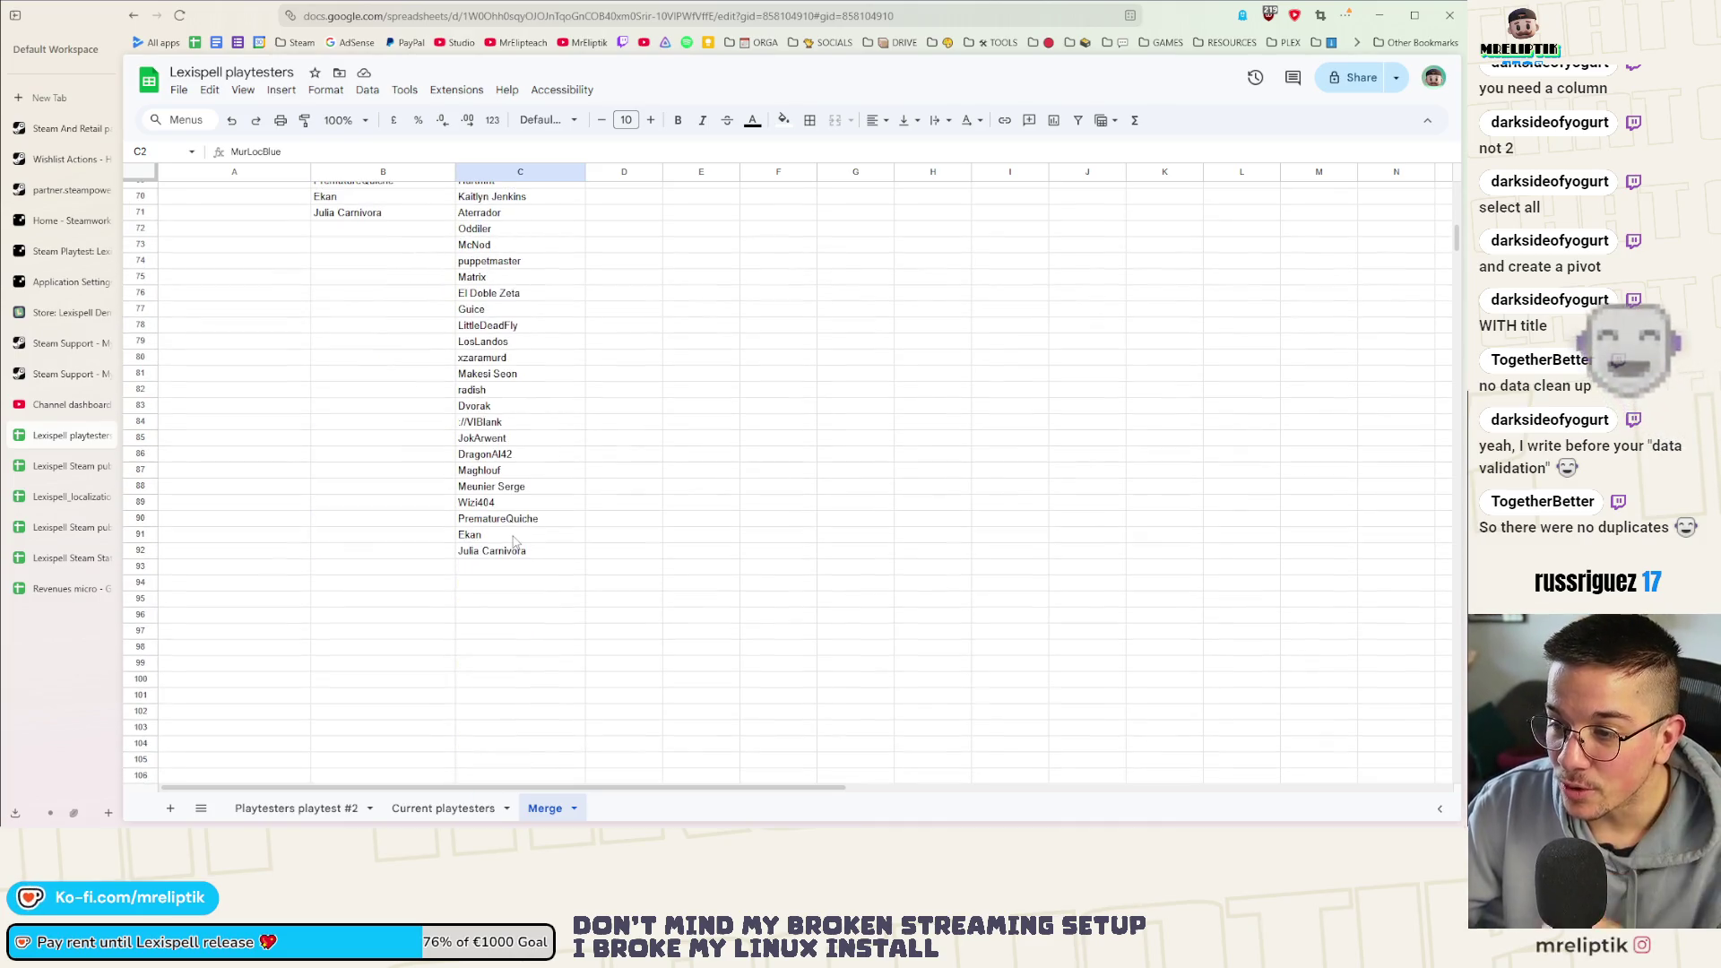
scroll(595, 543, up, 5)
scroll(664, 527, up, 8)
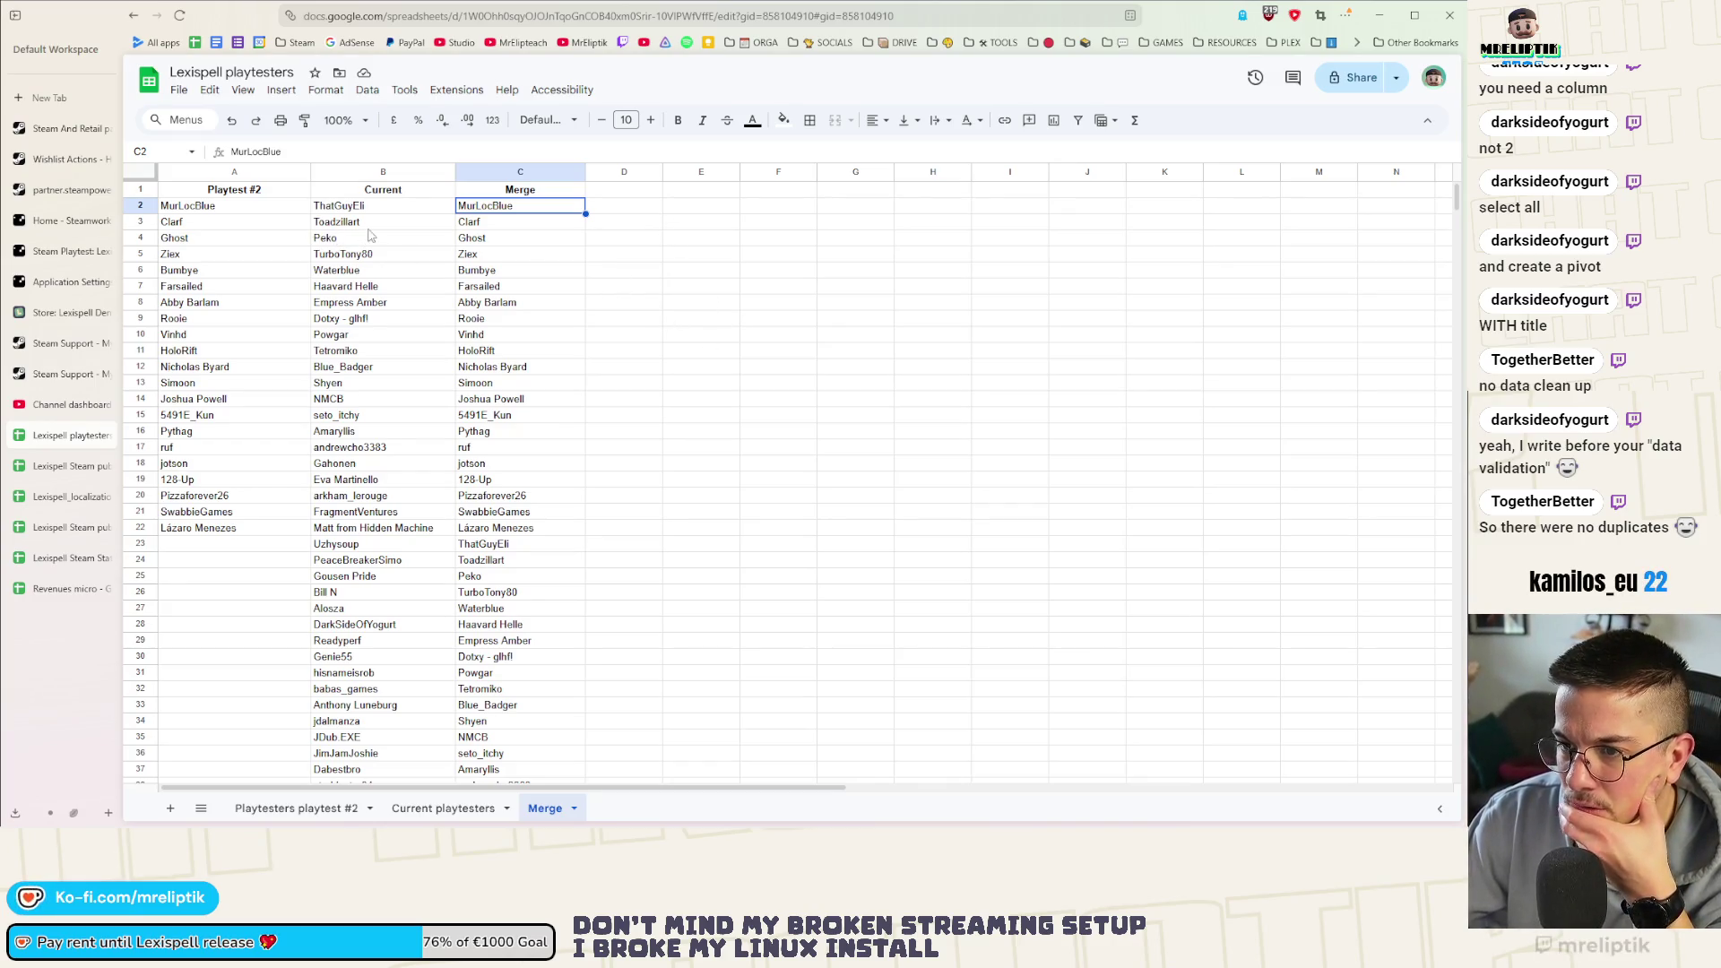
scroll(539, 338, down, 5)
scroll(545, 417, down, 5)
scroll(531, 539, down, 5)
scroll(515, 623, down, 5)
shift+click(516, 622)
key(Delete)
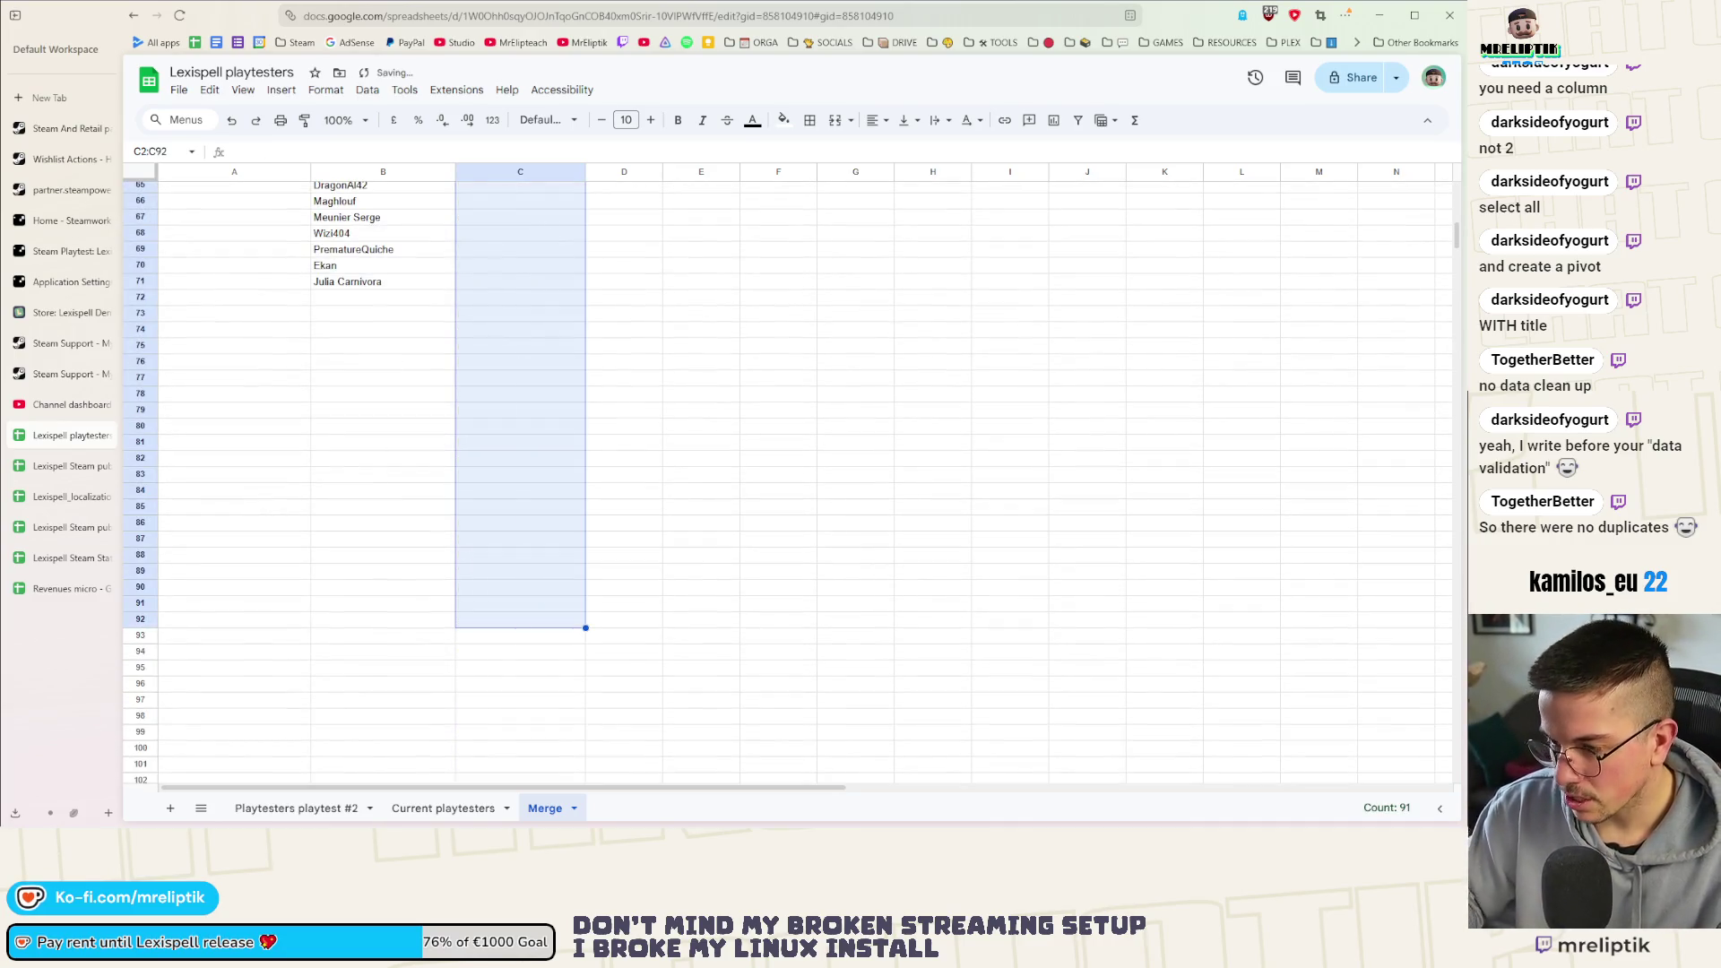
scroll(461, 478, up, 10)
scroll(431, 463, up, 10)
Copy the 70 Current names B2:B71 into C2, then select the Playtest #2 names A2:A22
click(369, 206)
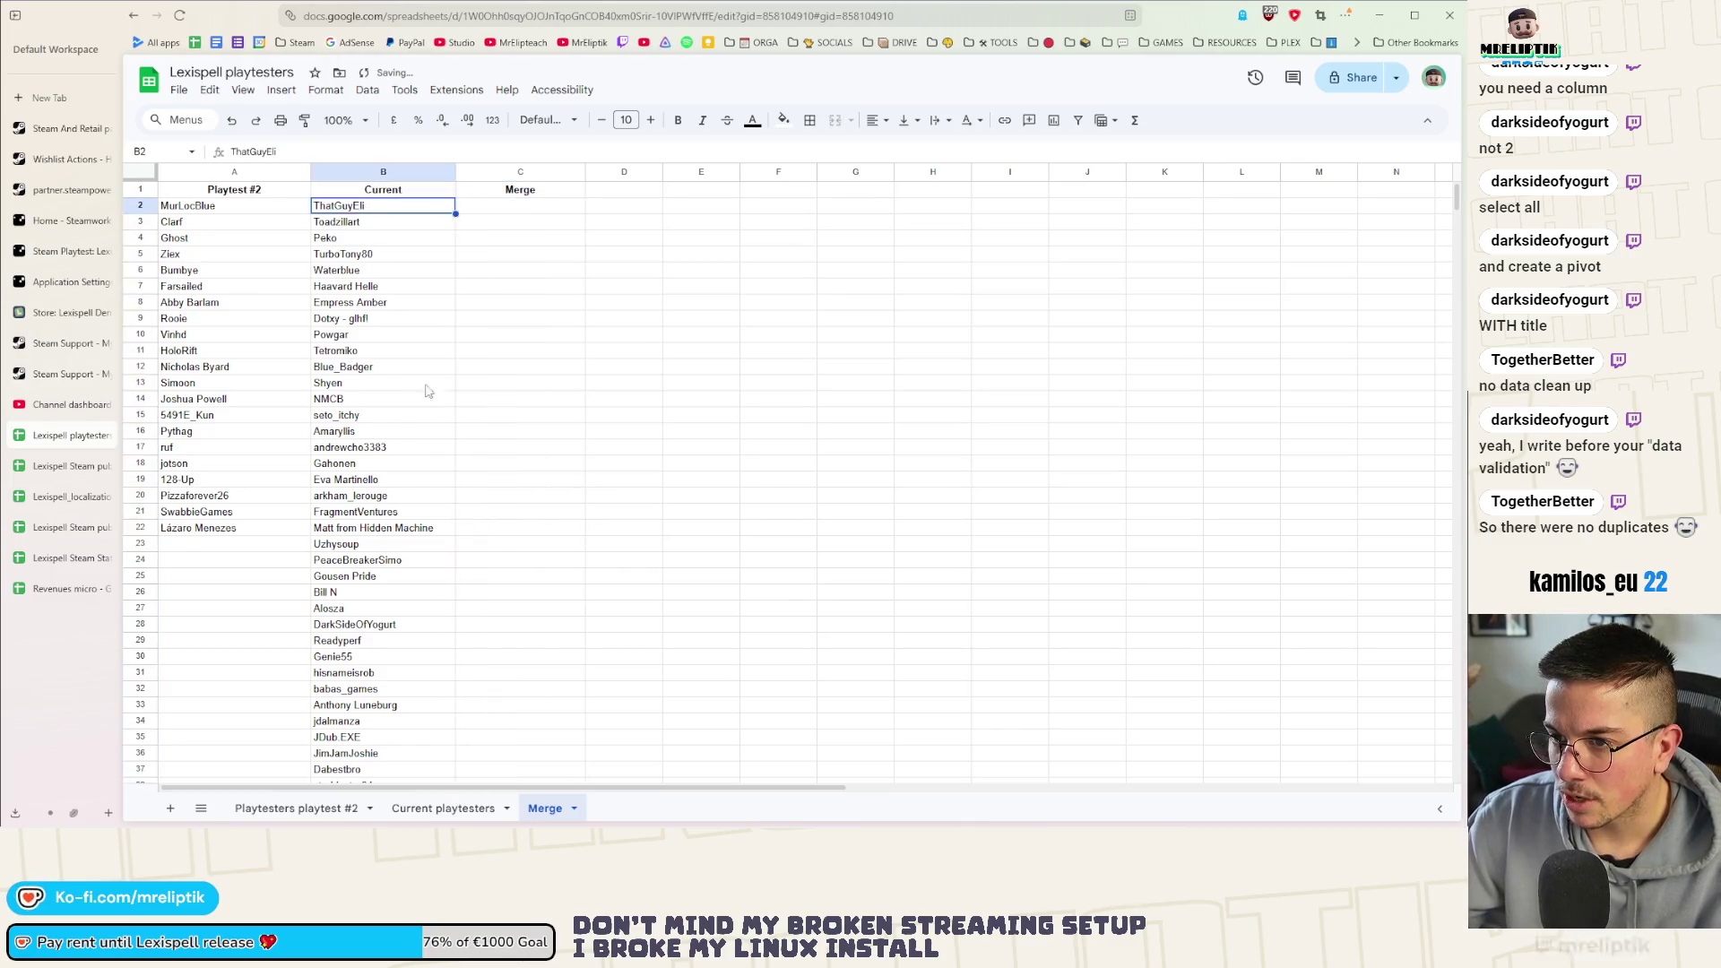
scroll(395, 551, down, 15)
shift+click(363, 563)
scroll(535, 490, up, 12)
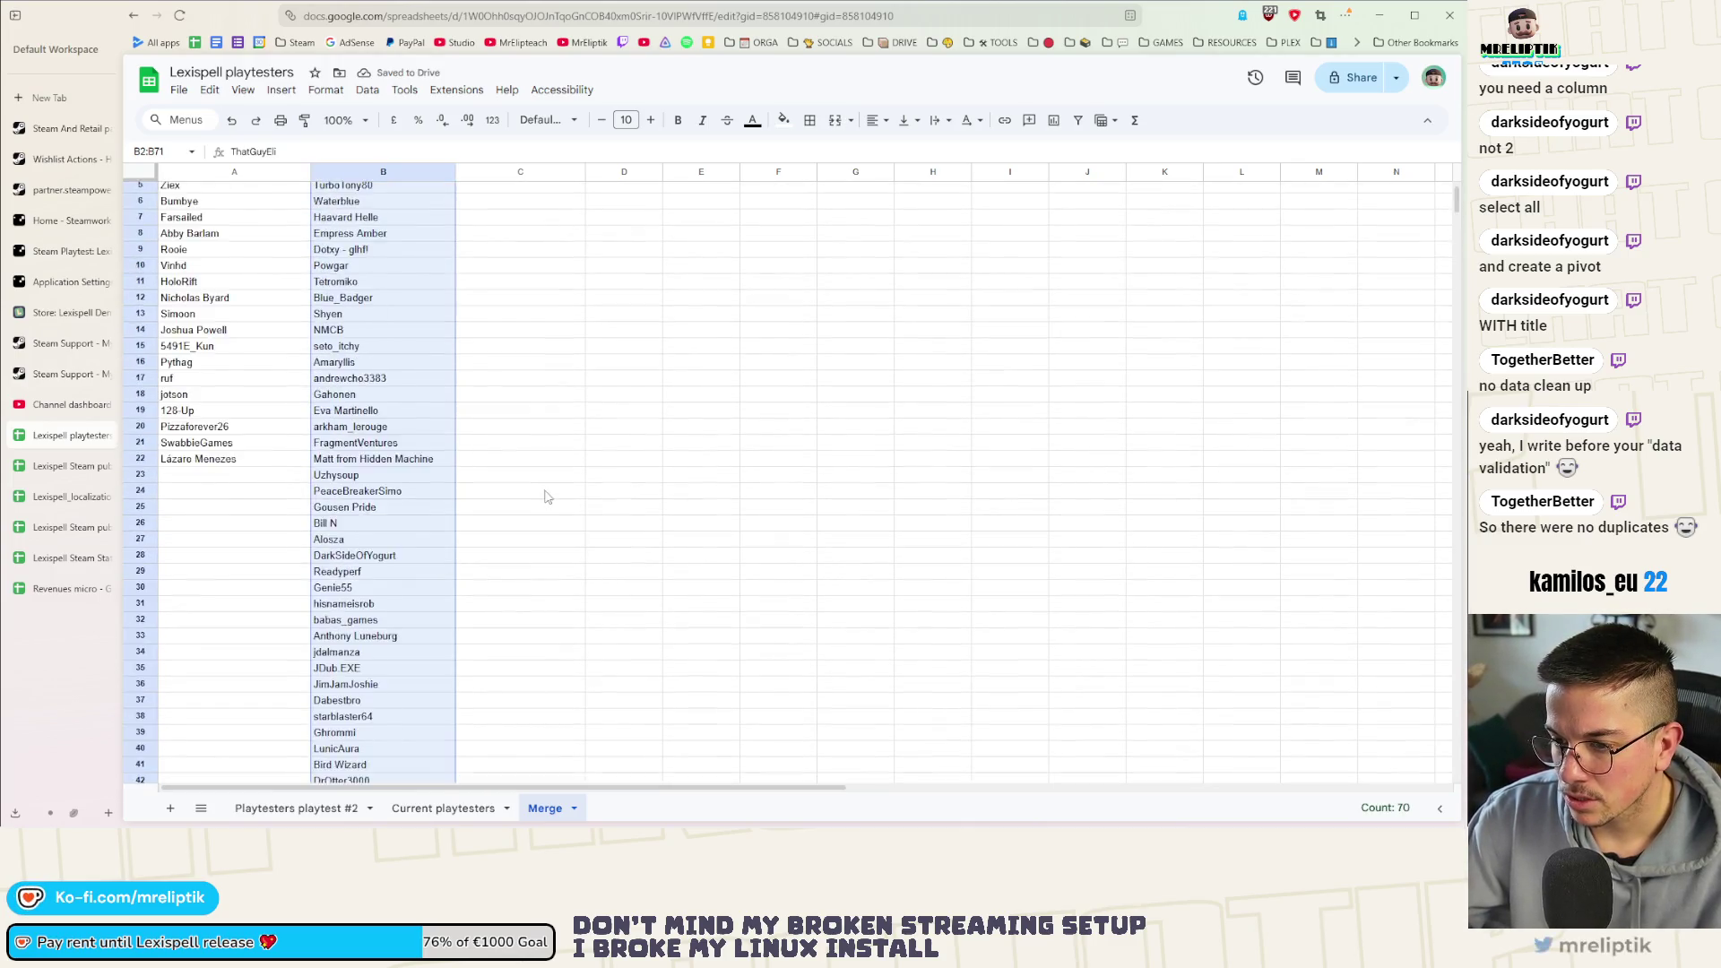
scroll(545, 402, up, 4)
key(ctrl+c)
click(506, 210)
key(ctrl+v)
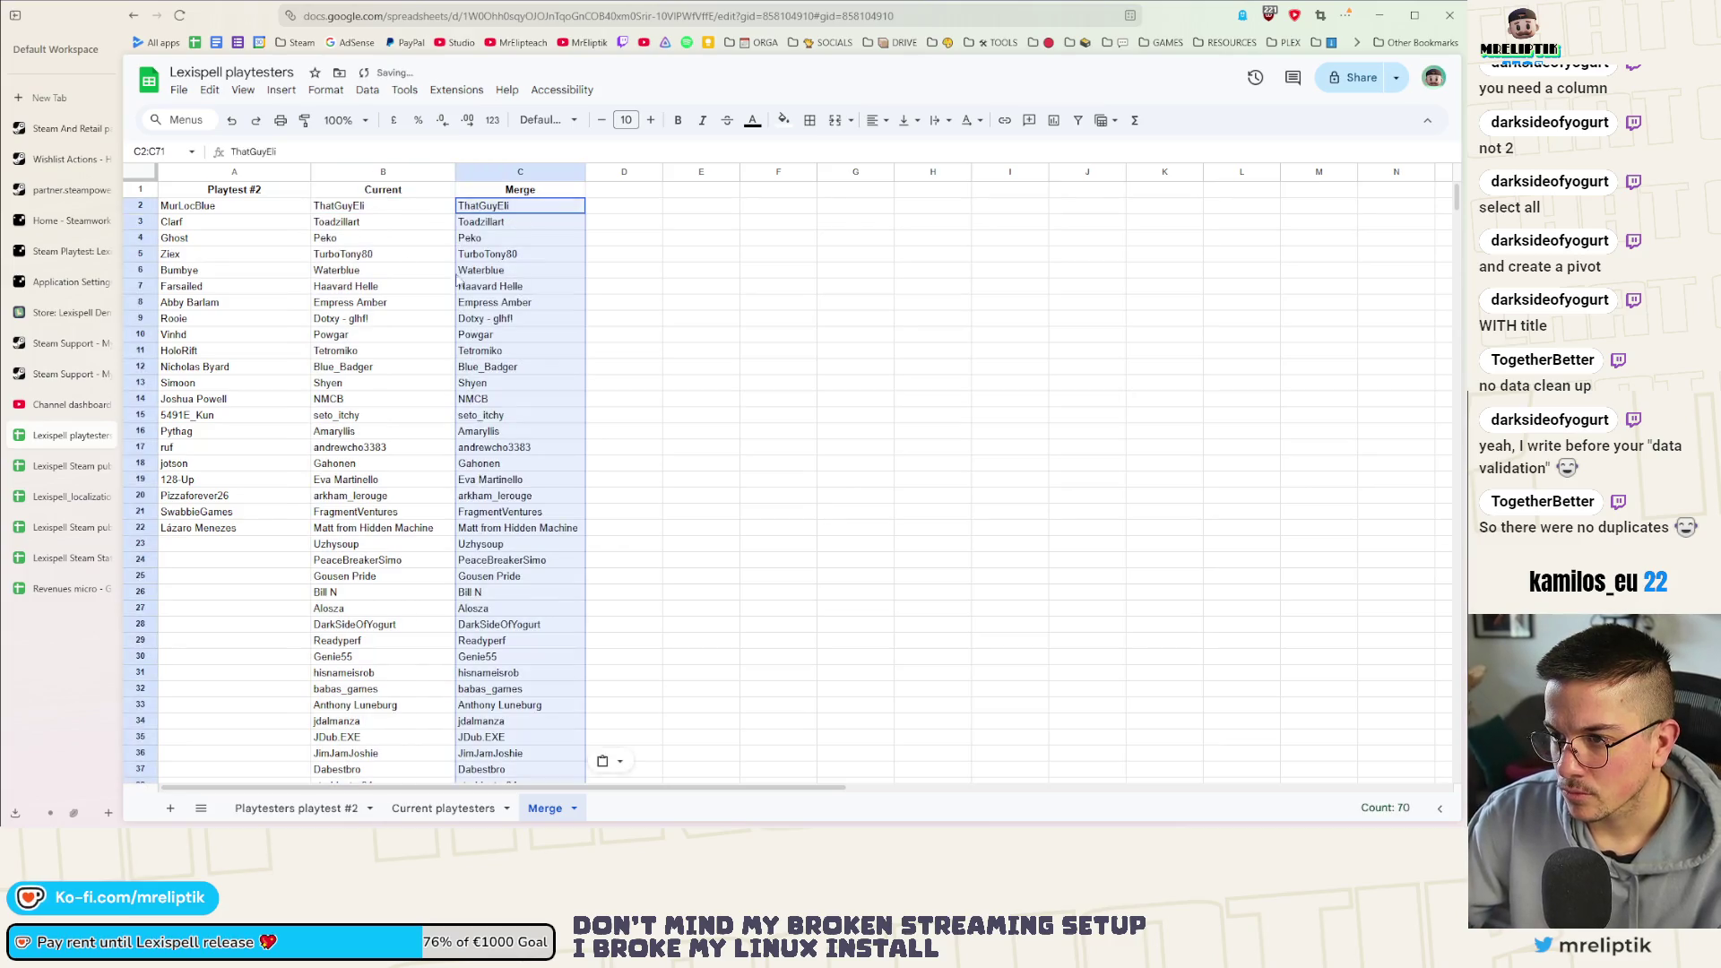
click(231, 208)
shift+click(208, 529)
scroll(502, 404, down, 10)
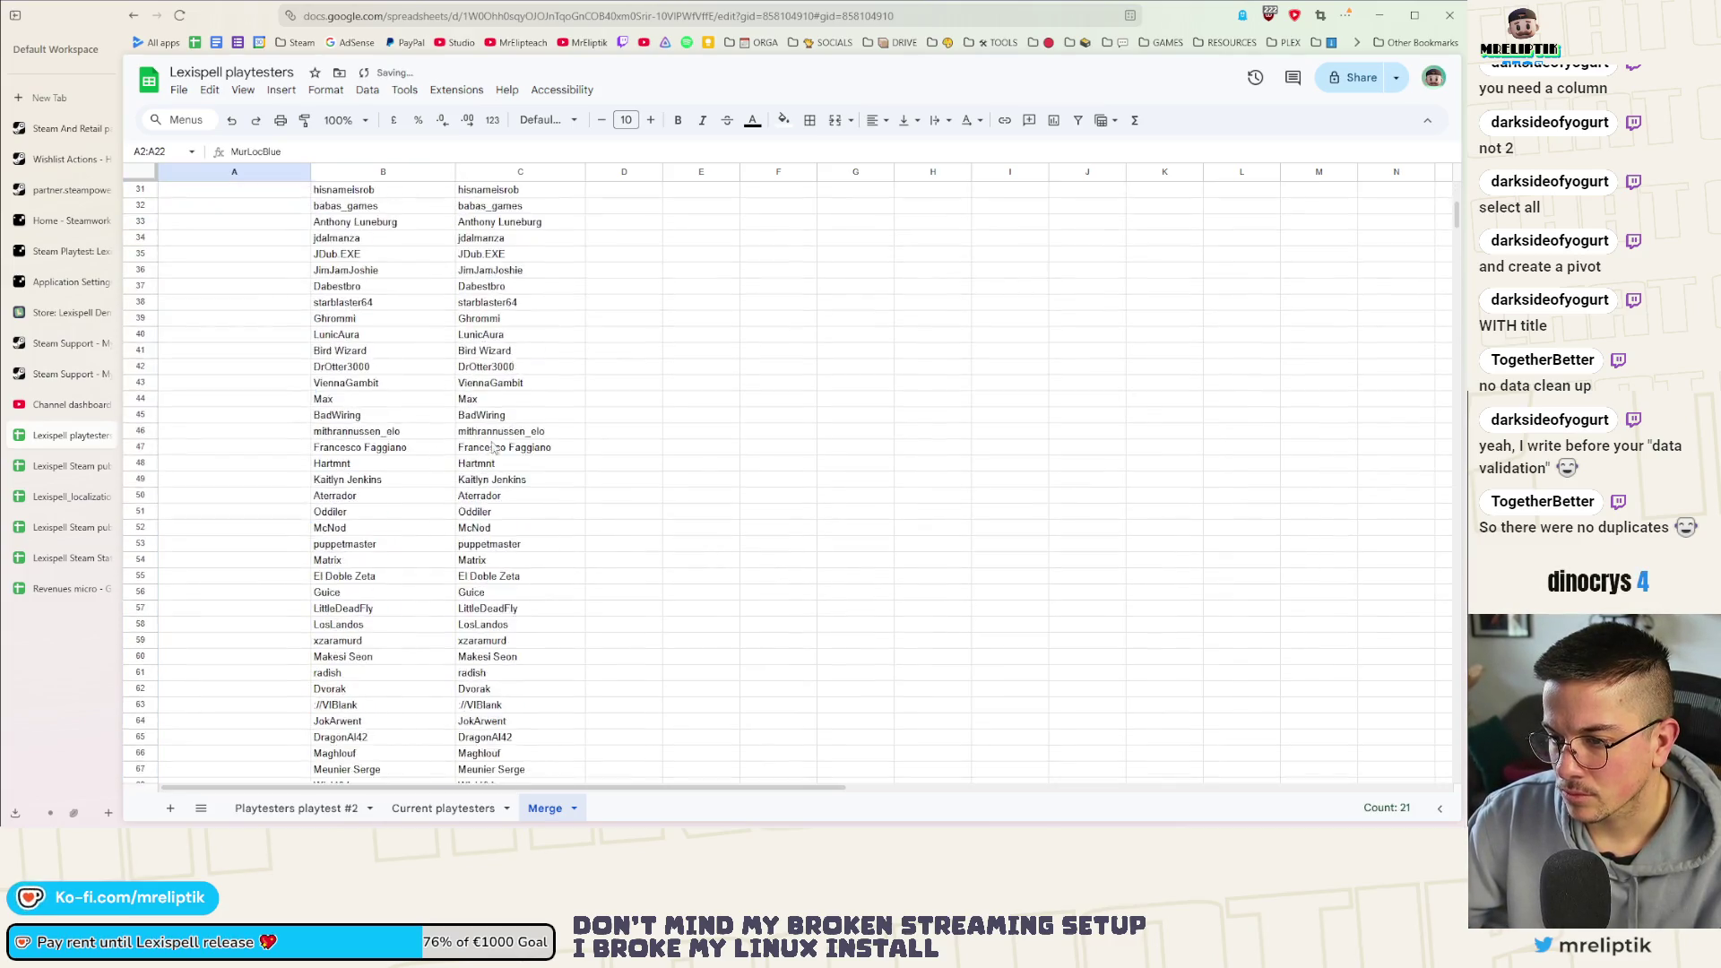